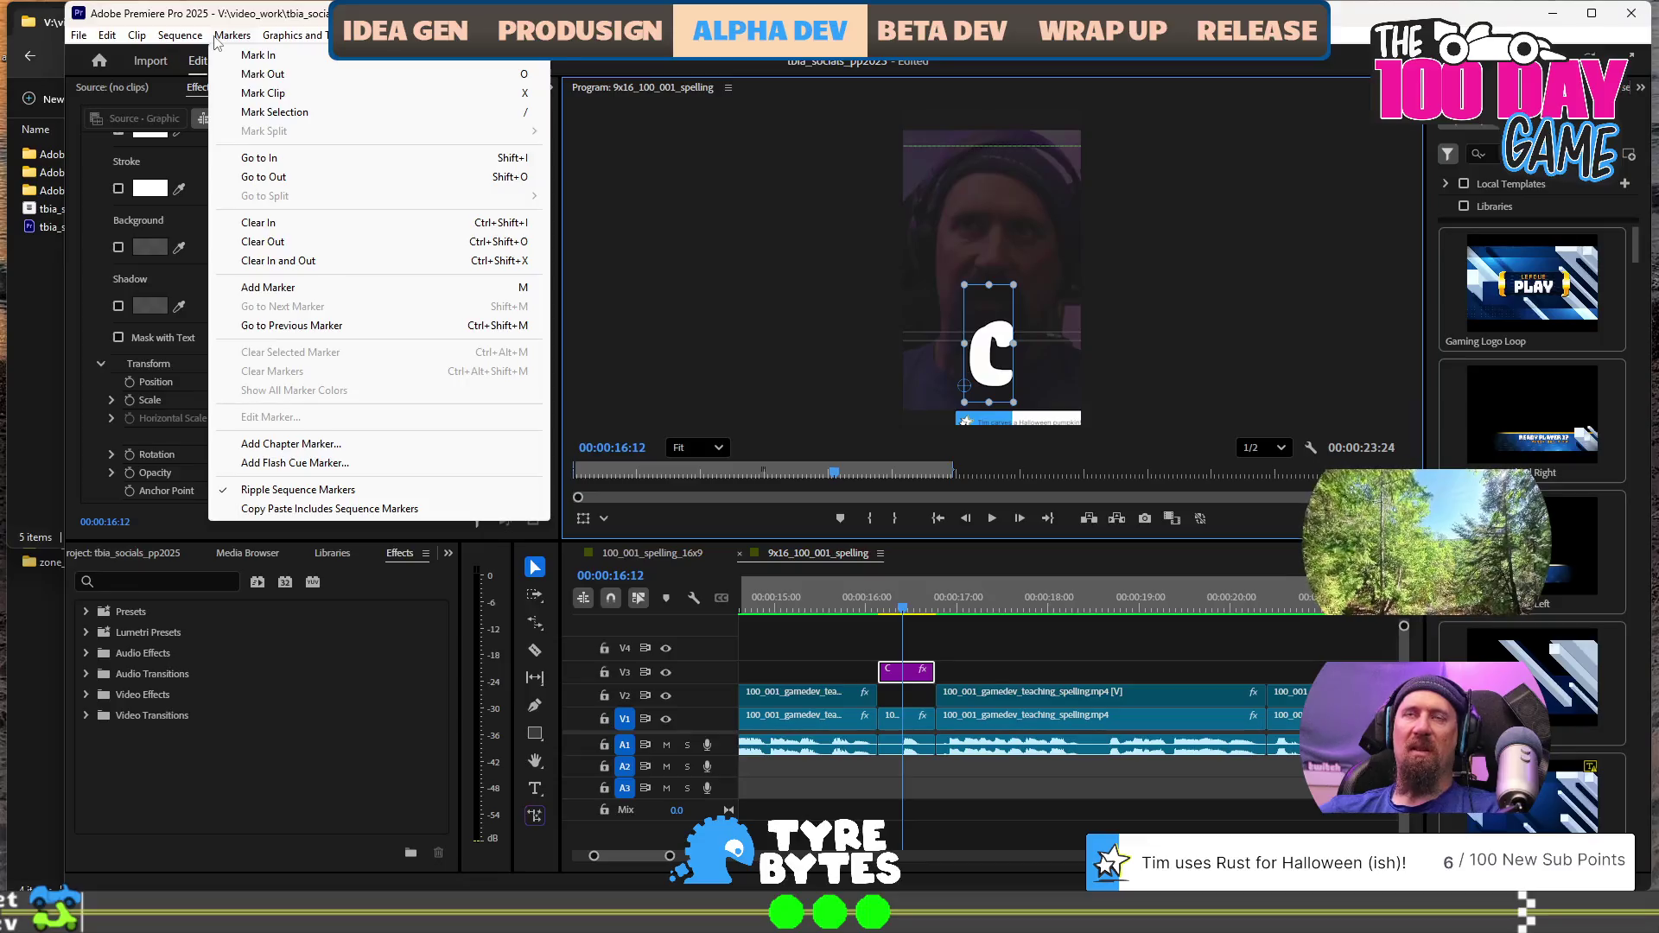
Center the C graphic horizontally in the frame, moving its X position from 744.0 to 781.6
mouse_move(370, 35)
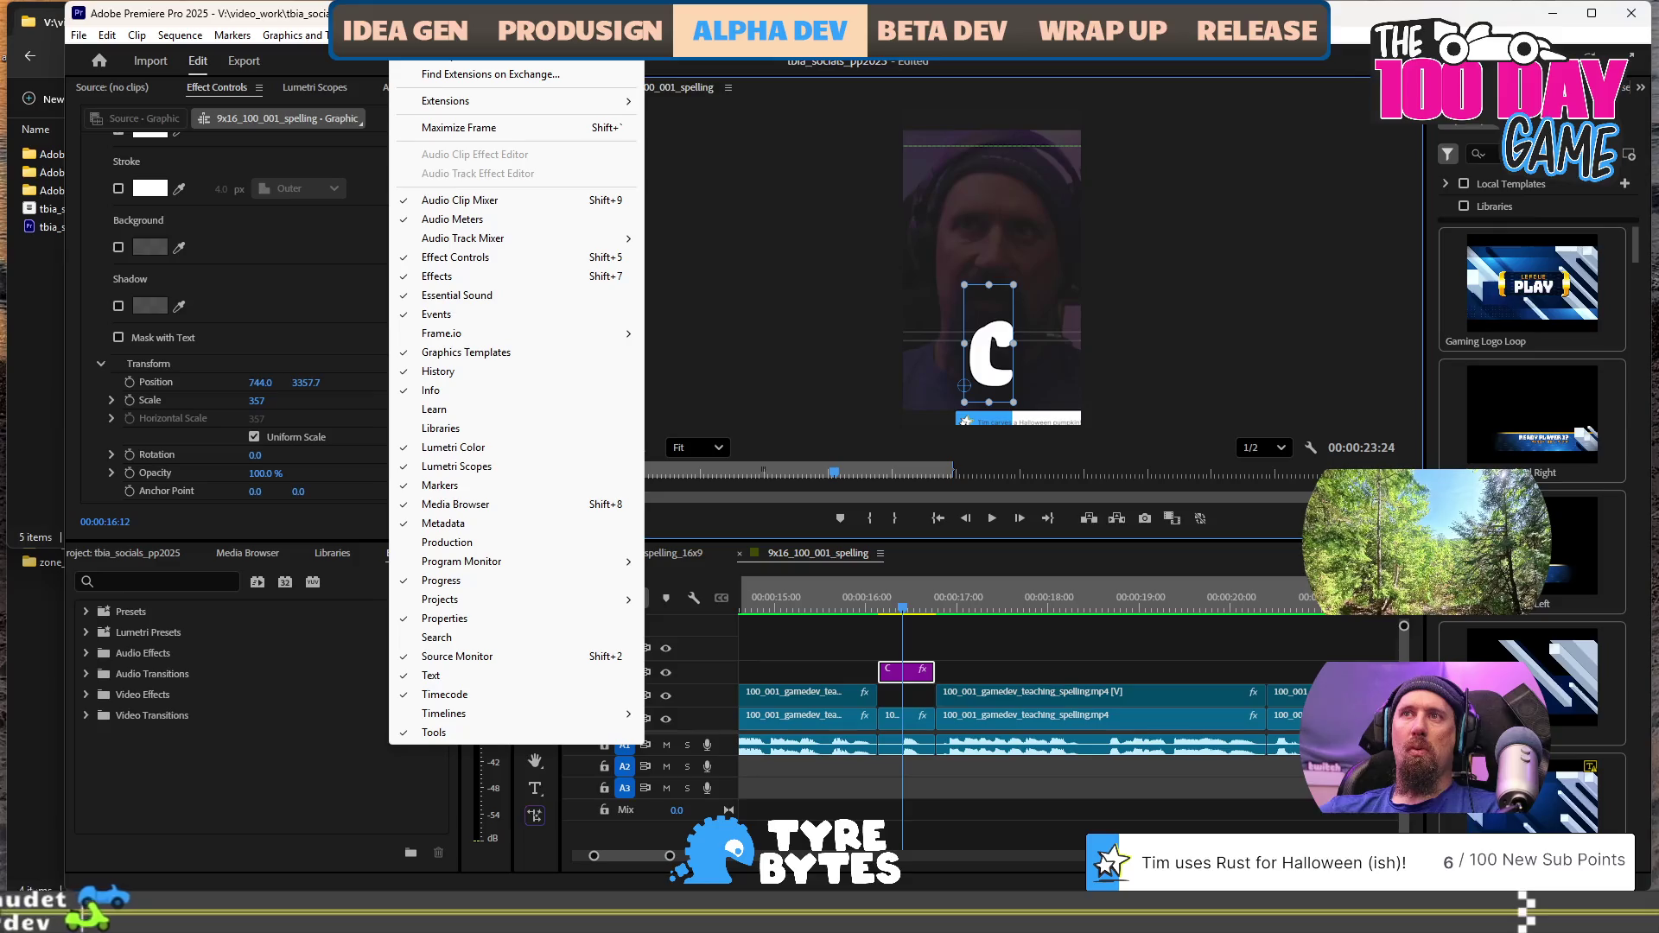
mouse_move(108, 35)
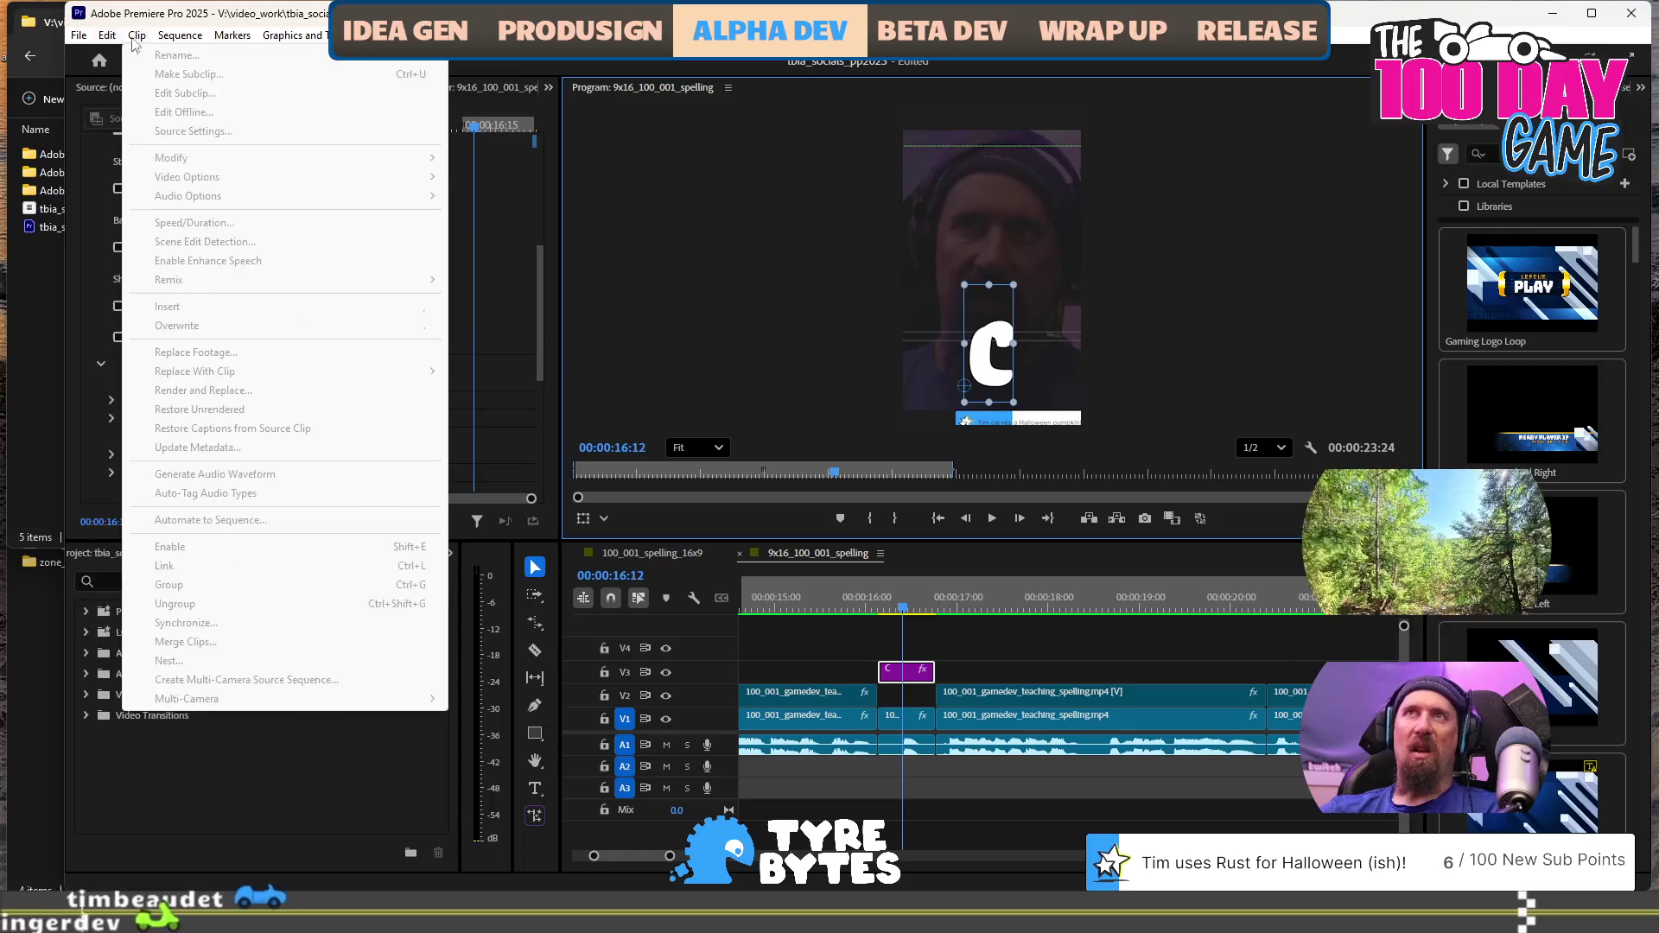
mouse_move(248, 36)
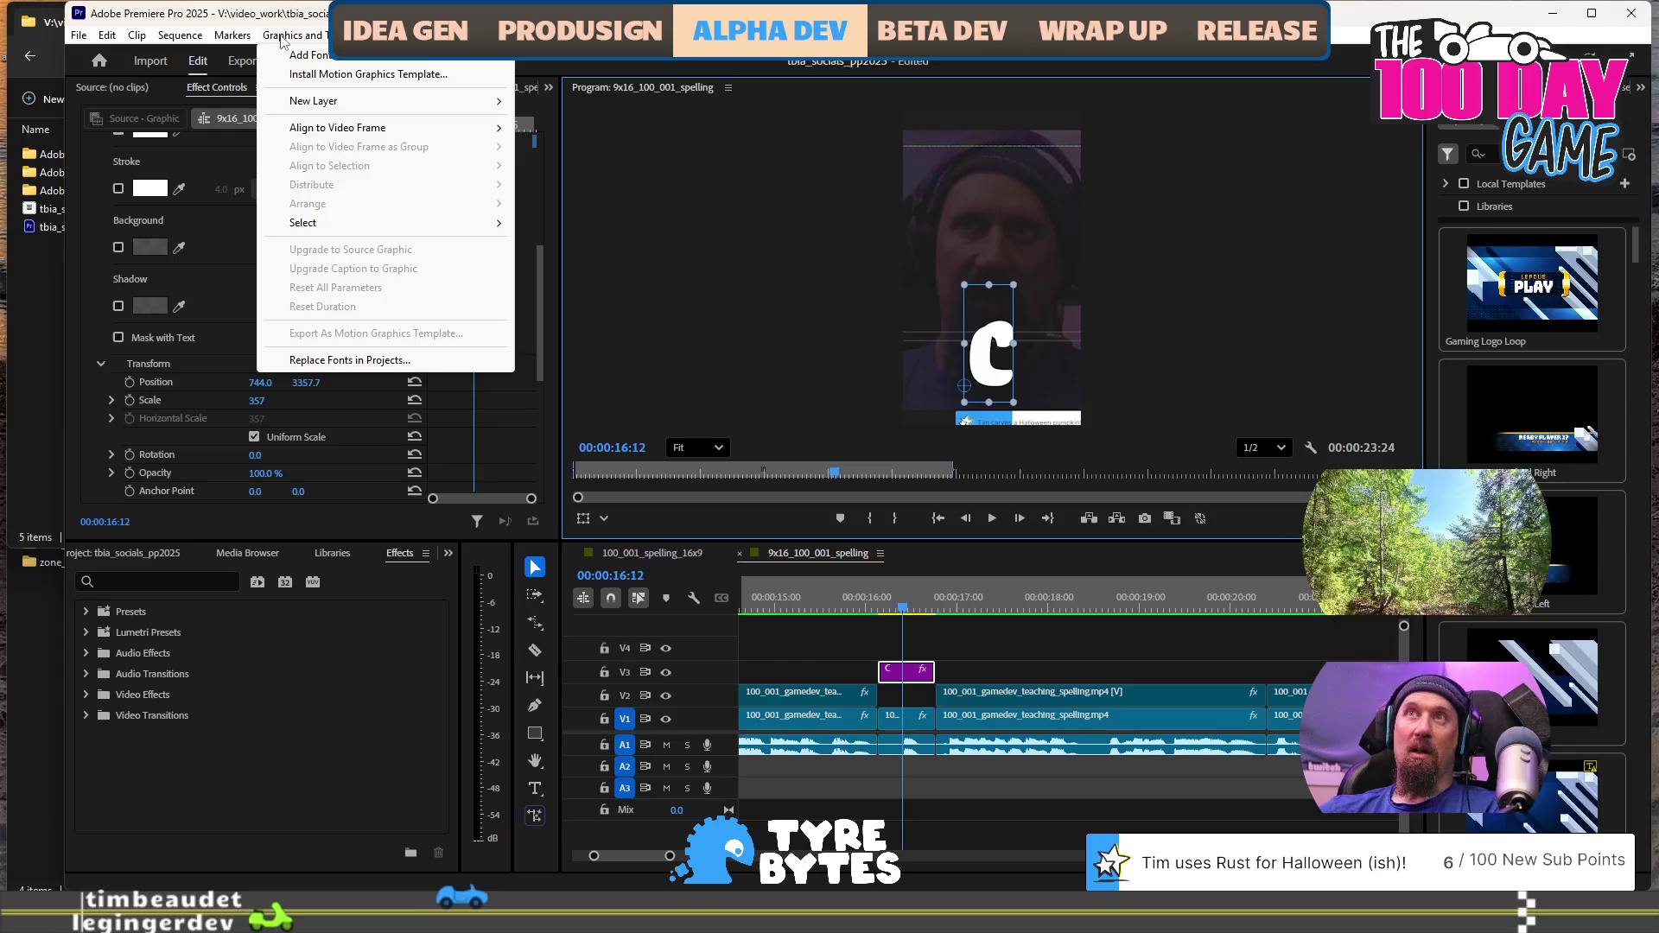
mouse_move(467, 128)
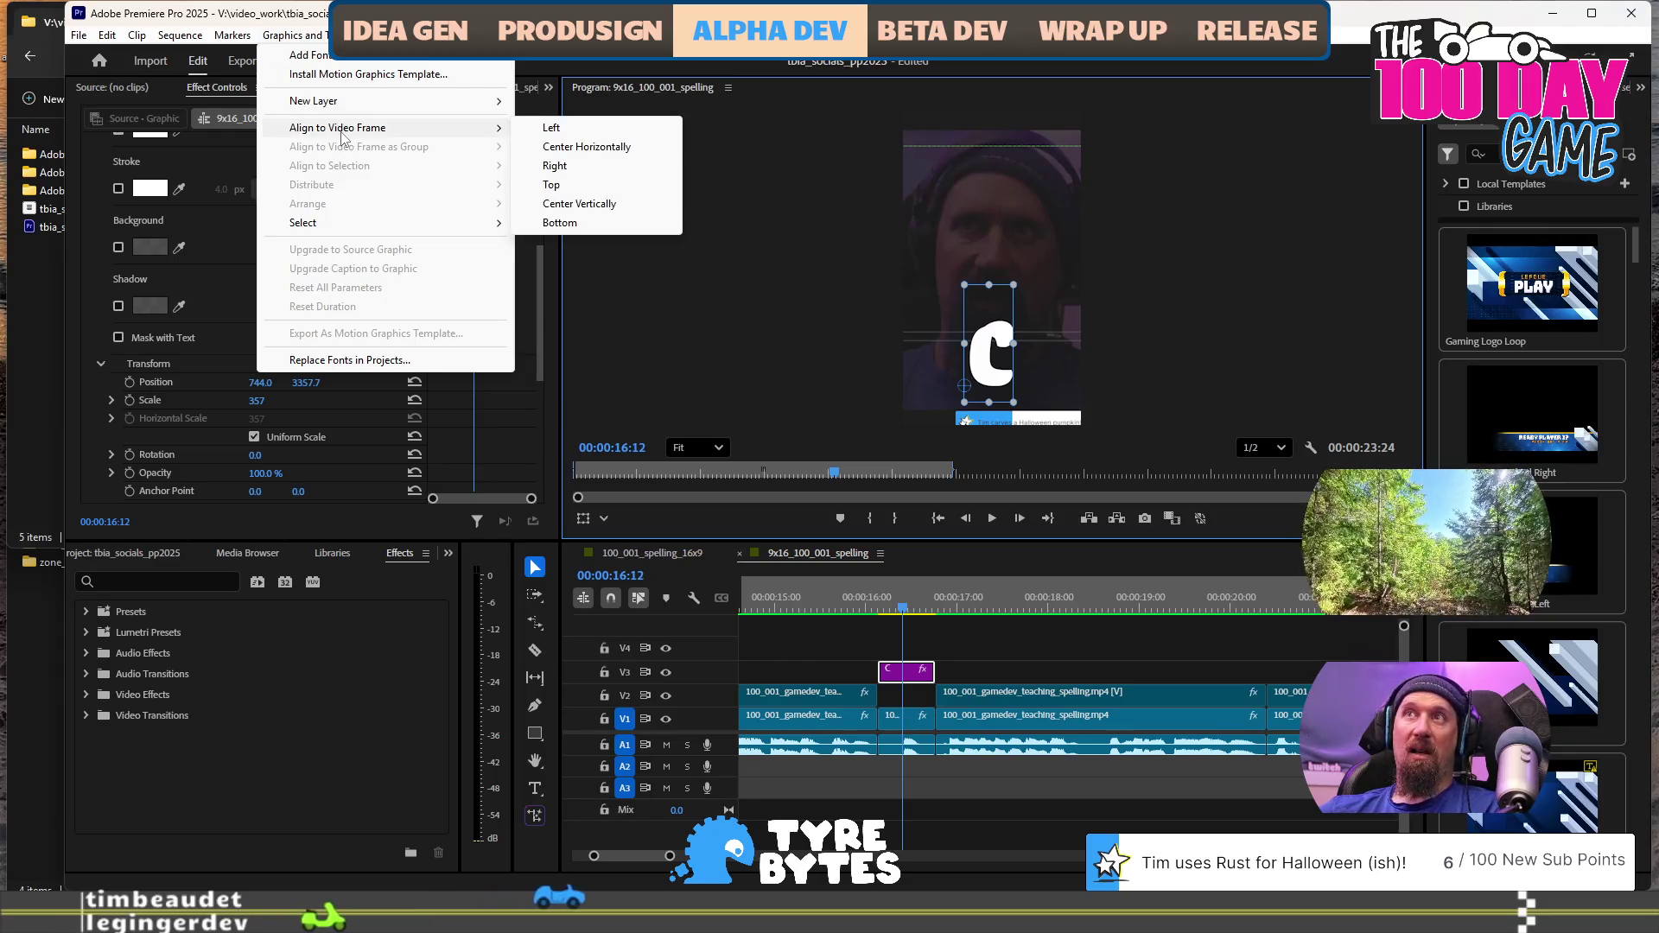
left_click(611, 149)
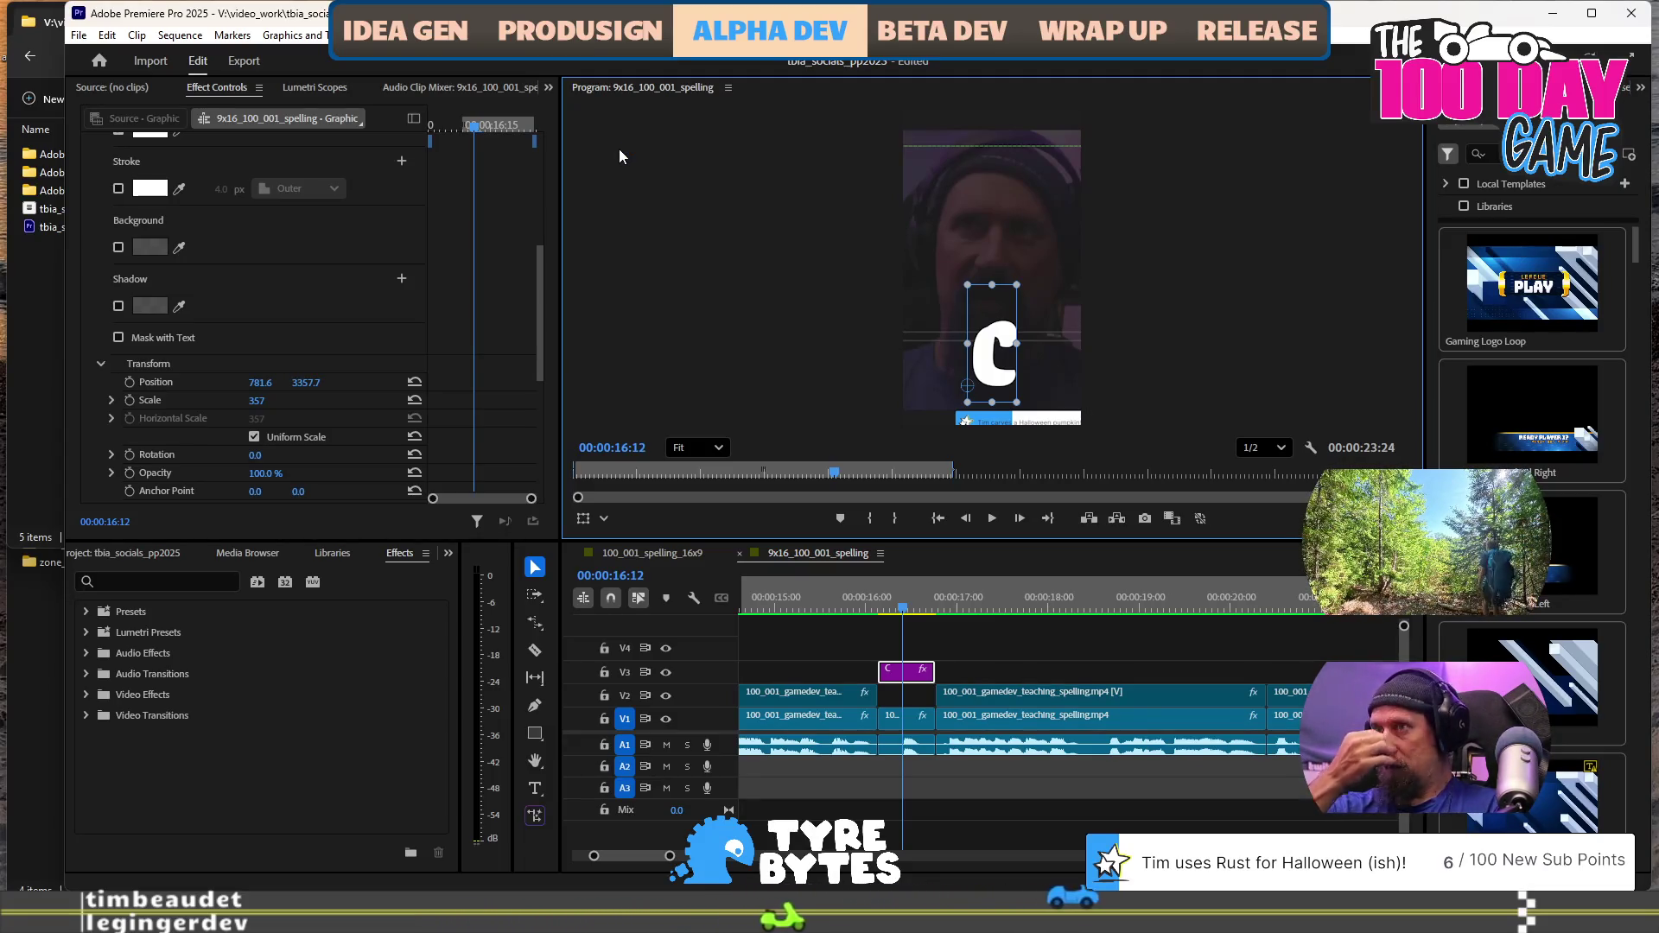
Play the sequence from 16:12 to review it
key("space")
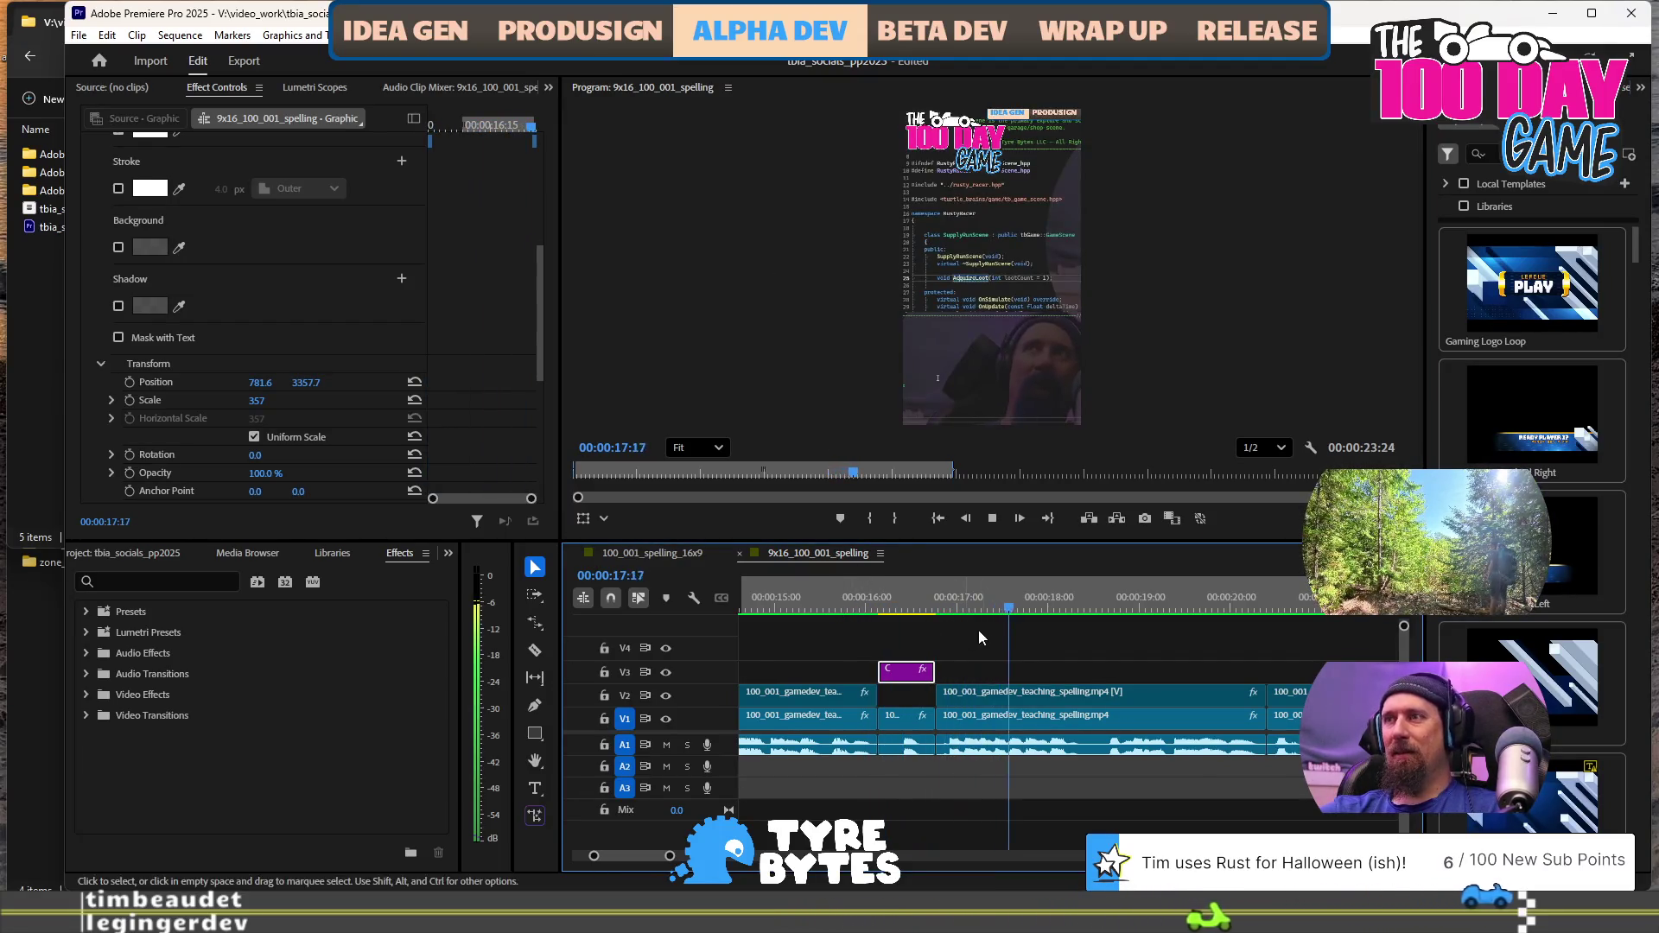
key("space")
scroll(1016, 651, "down", 3, "alt")
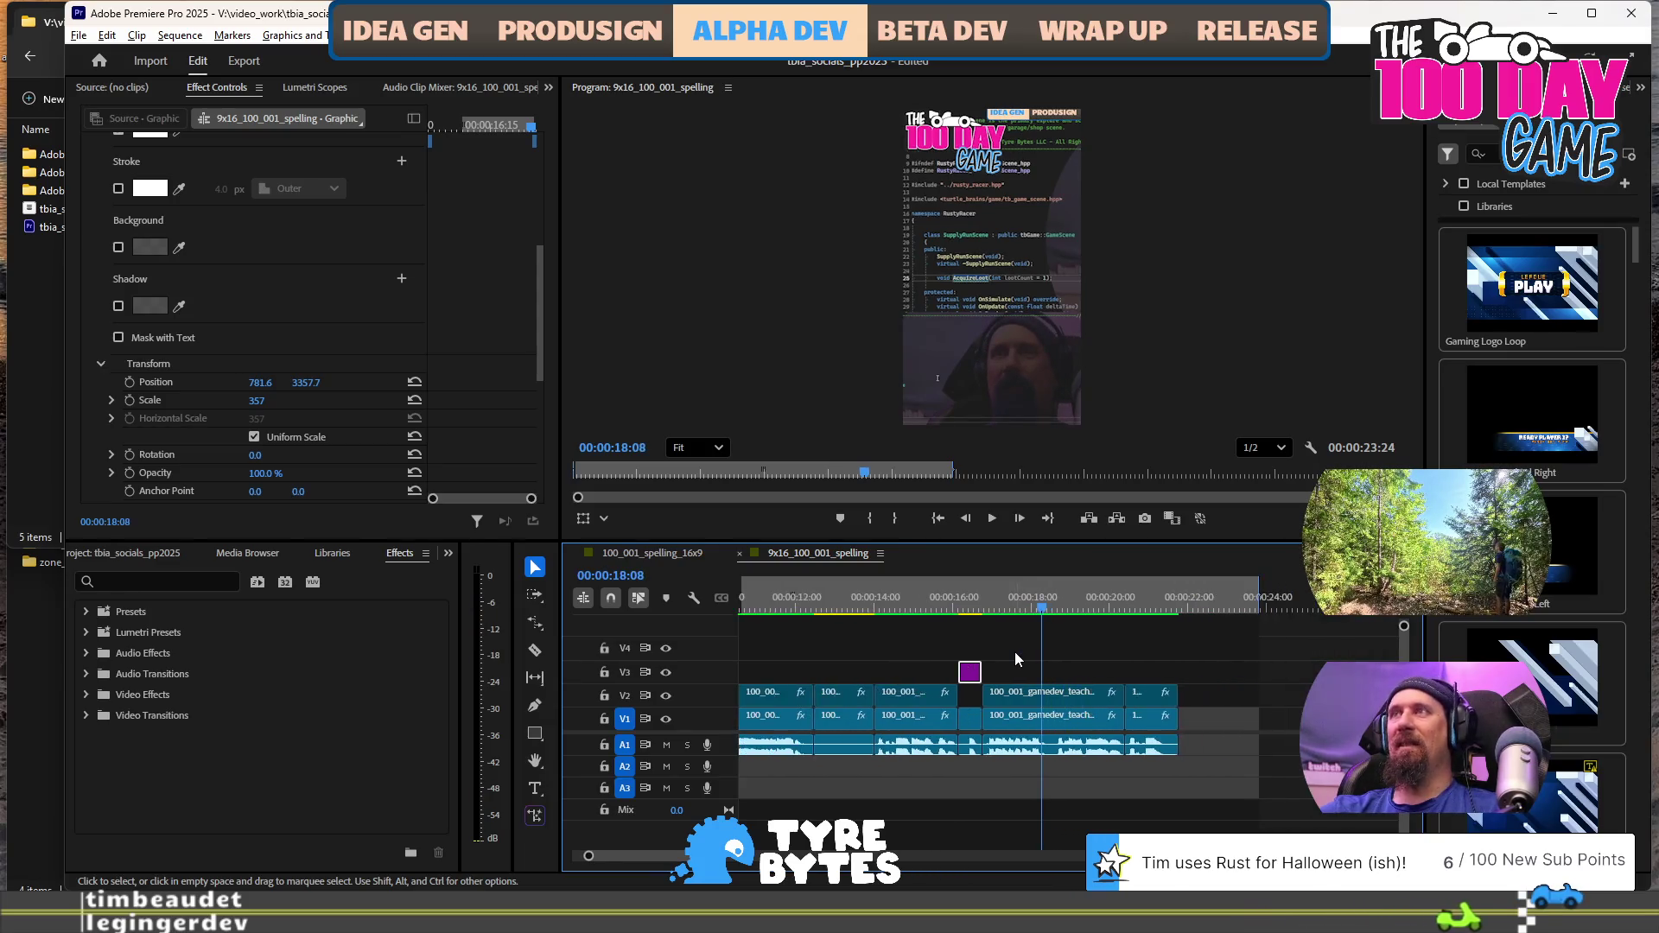
key("space")
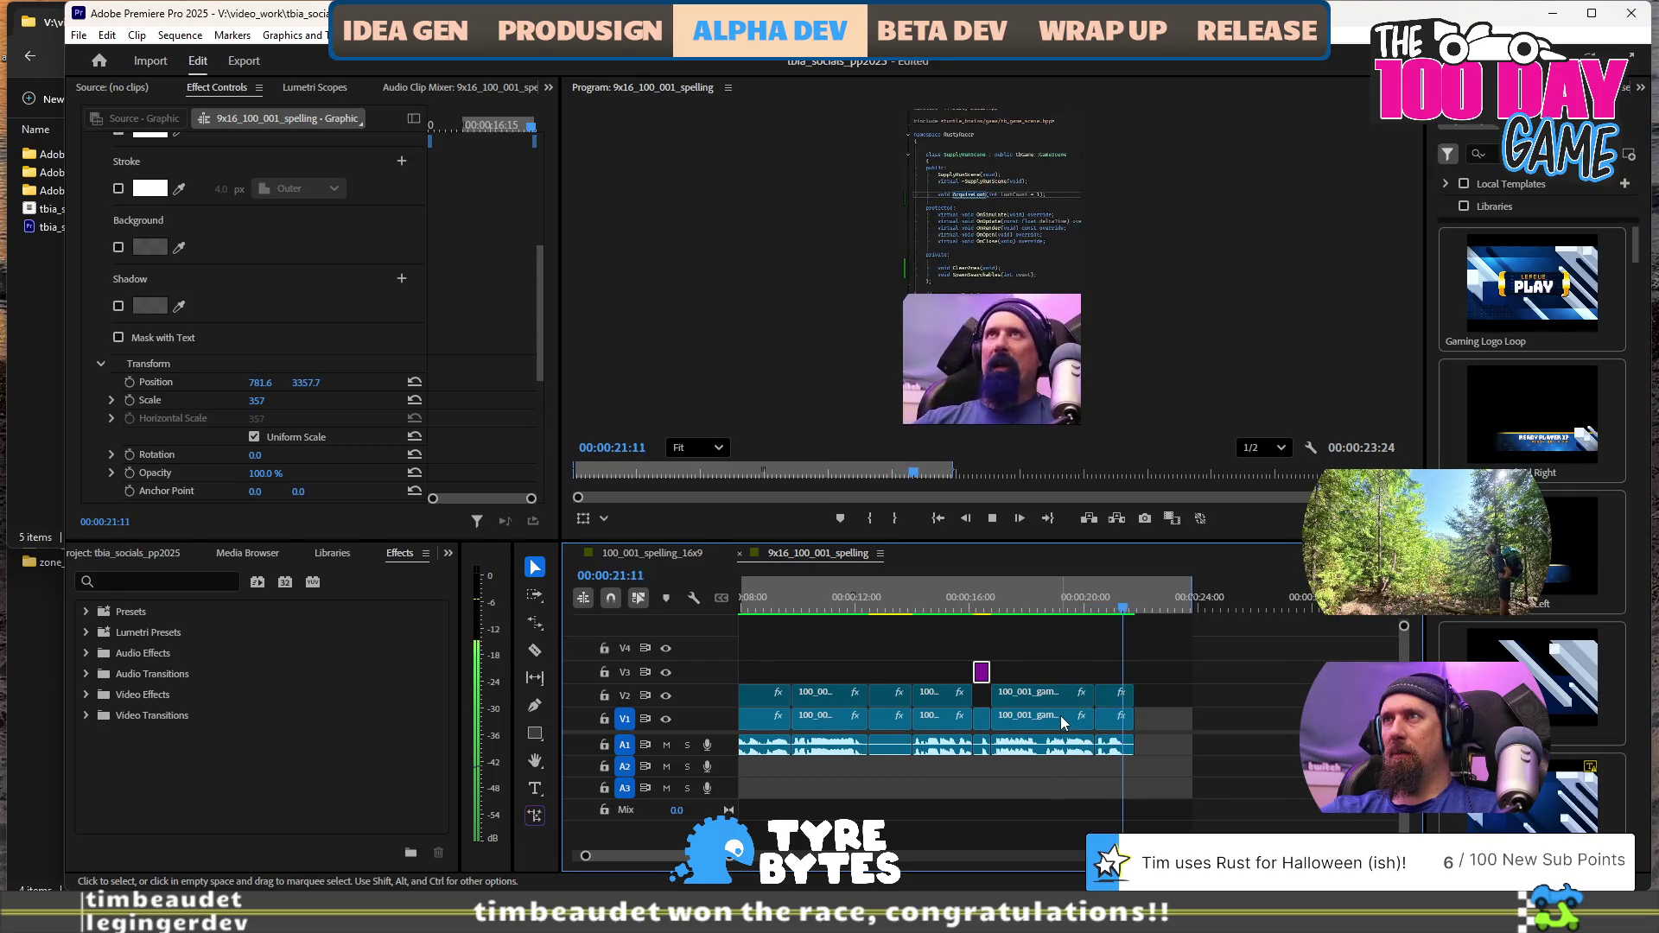
key("space")
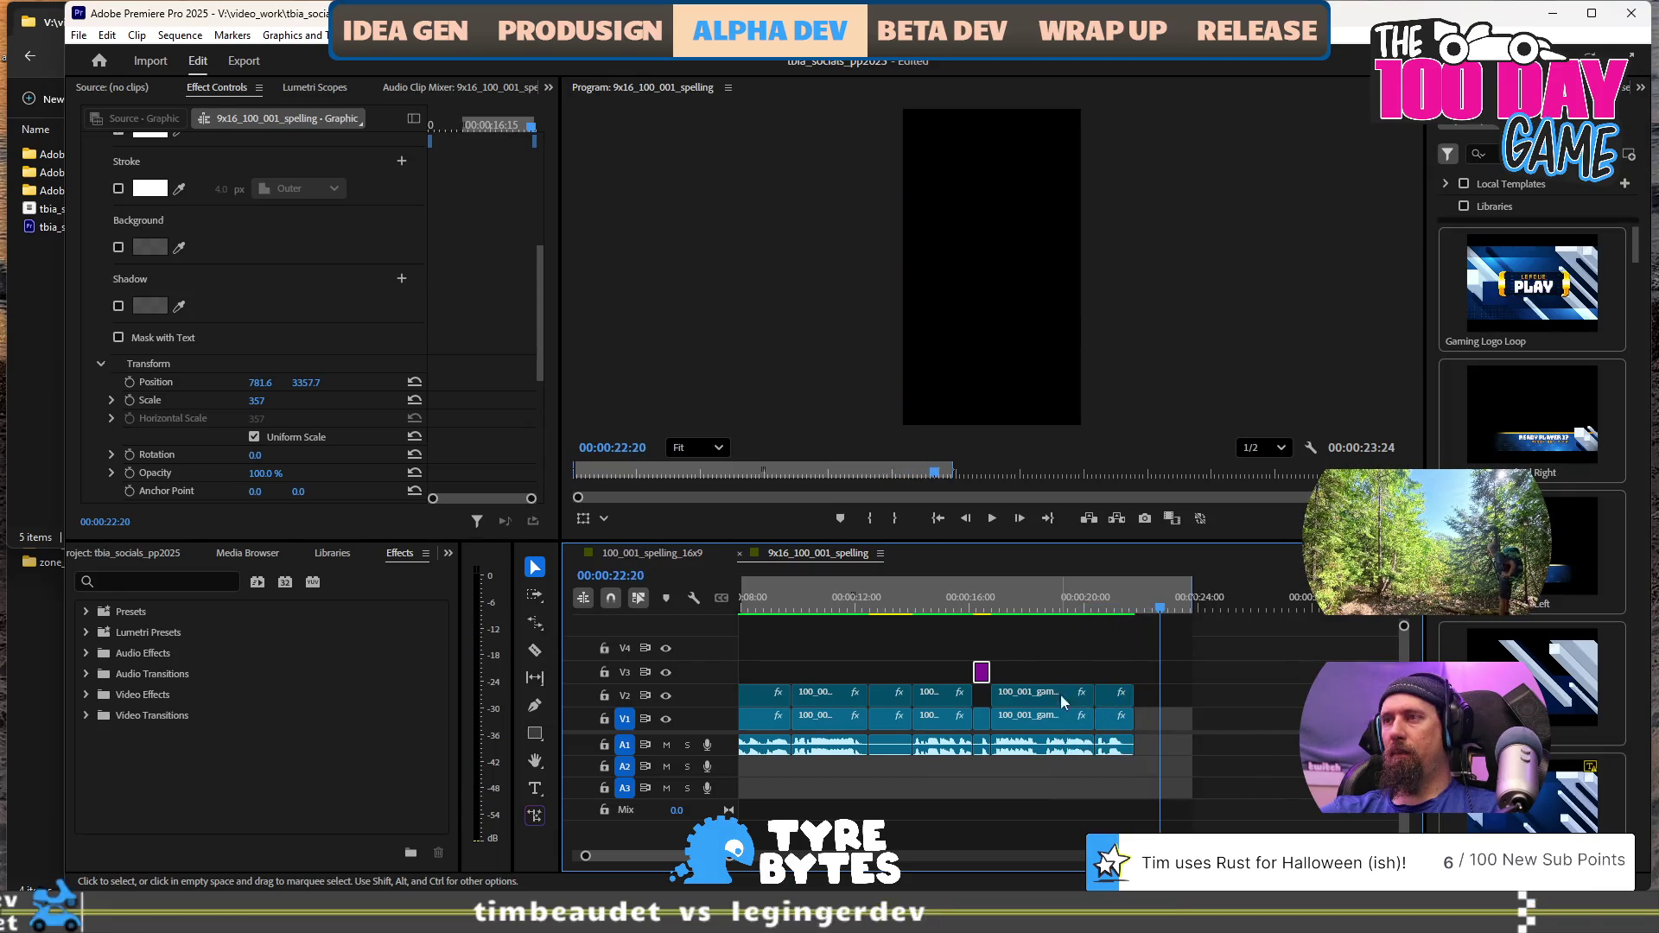
Park the playhead at 21:00, zoom the timeline in, and paste the C graphic there
left_click(1113, 607)
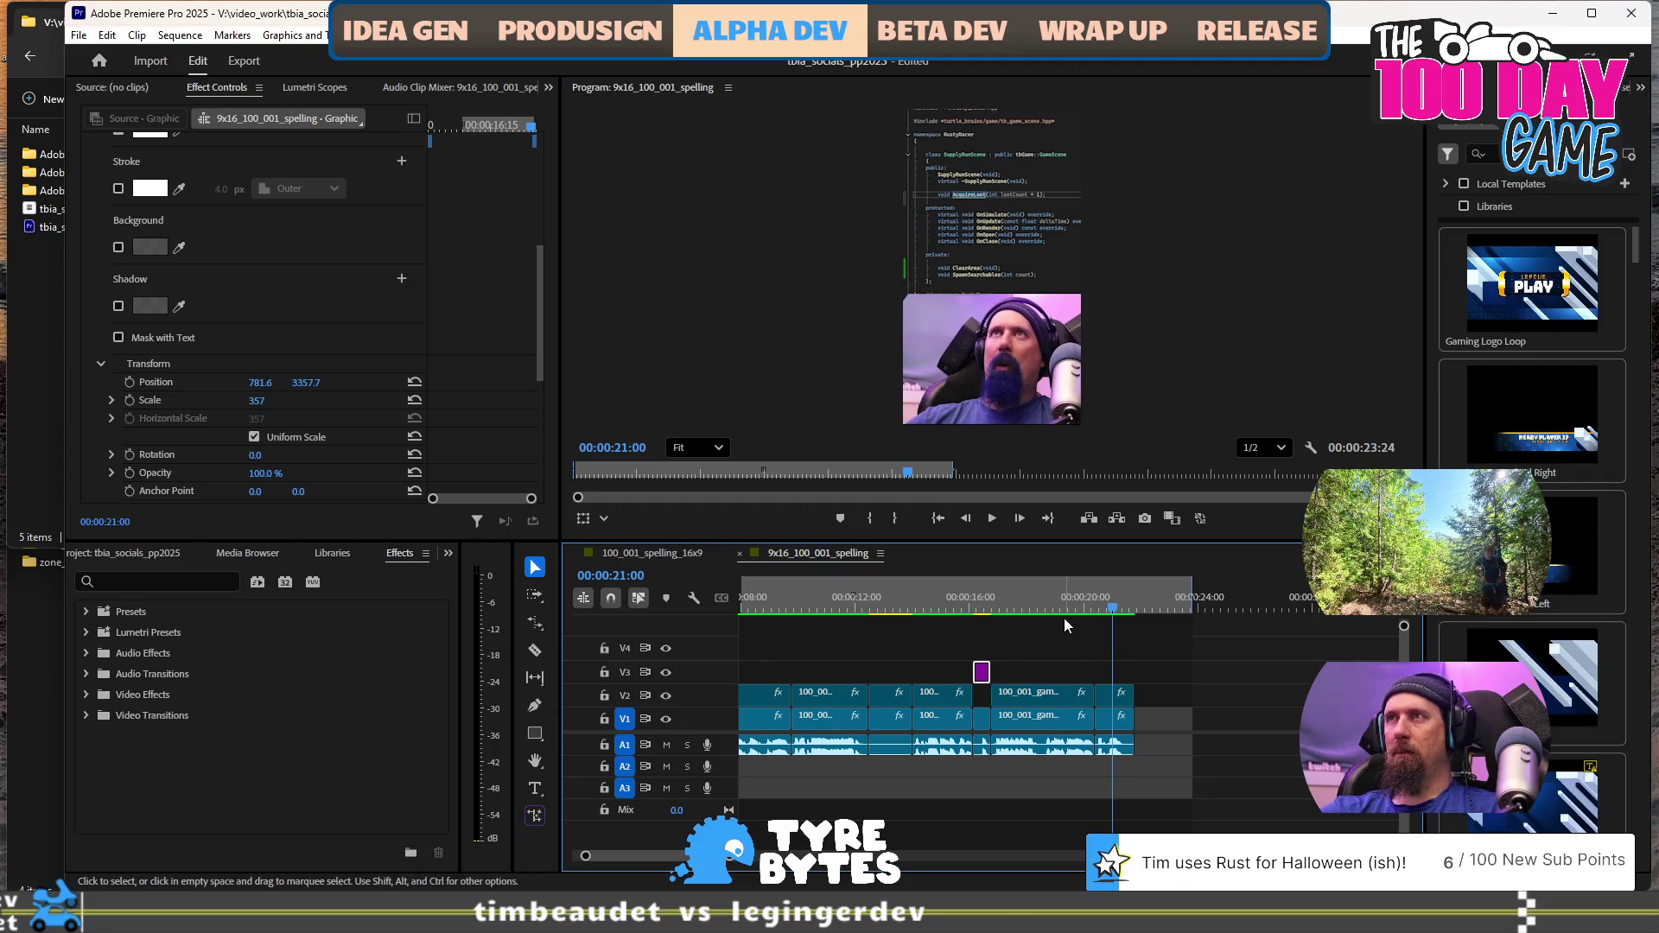
left_click(1090, 598)
key("space")
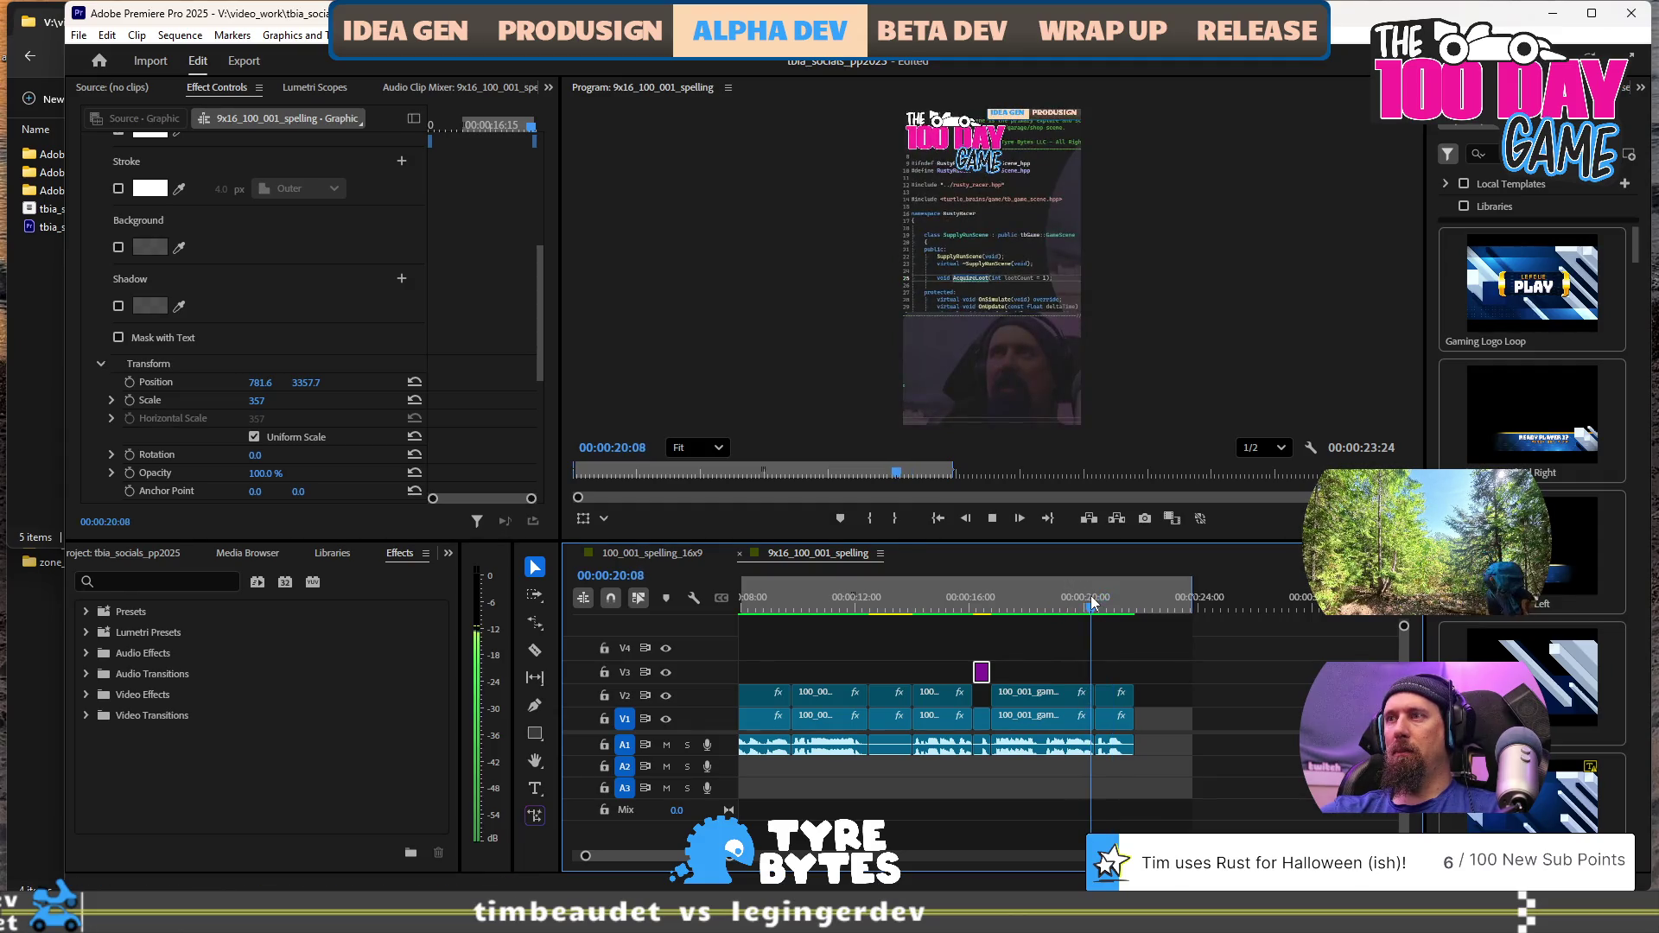
key("space")
key("equal")
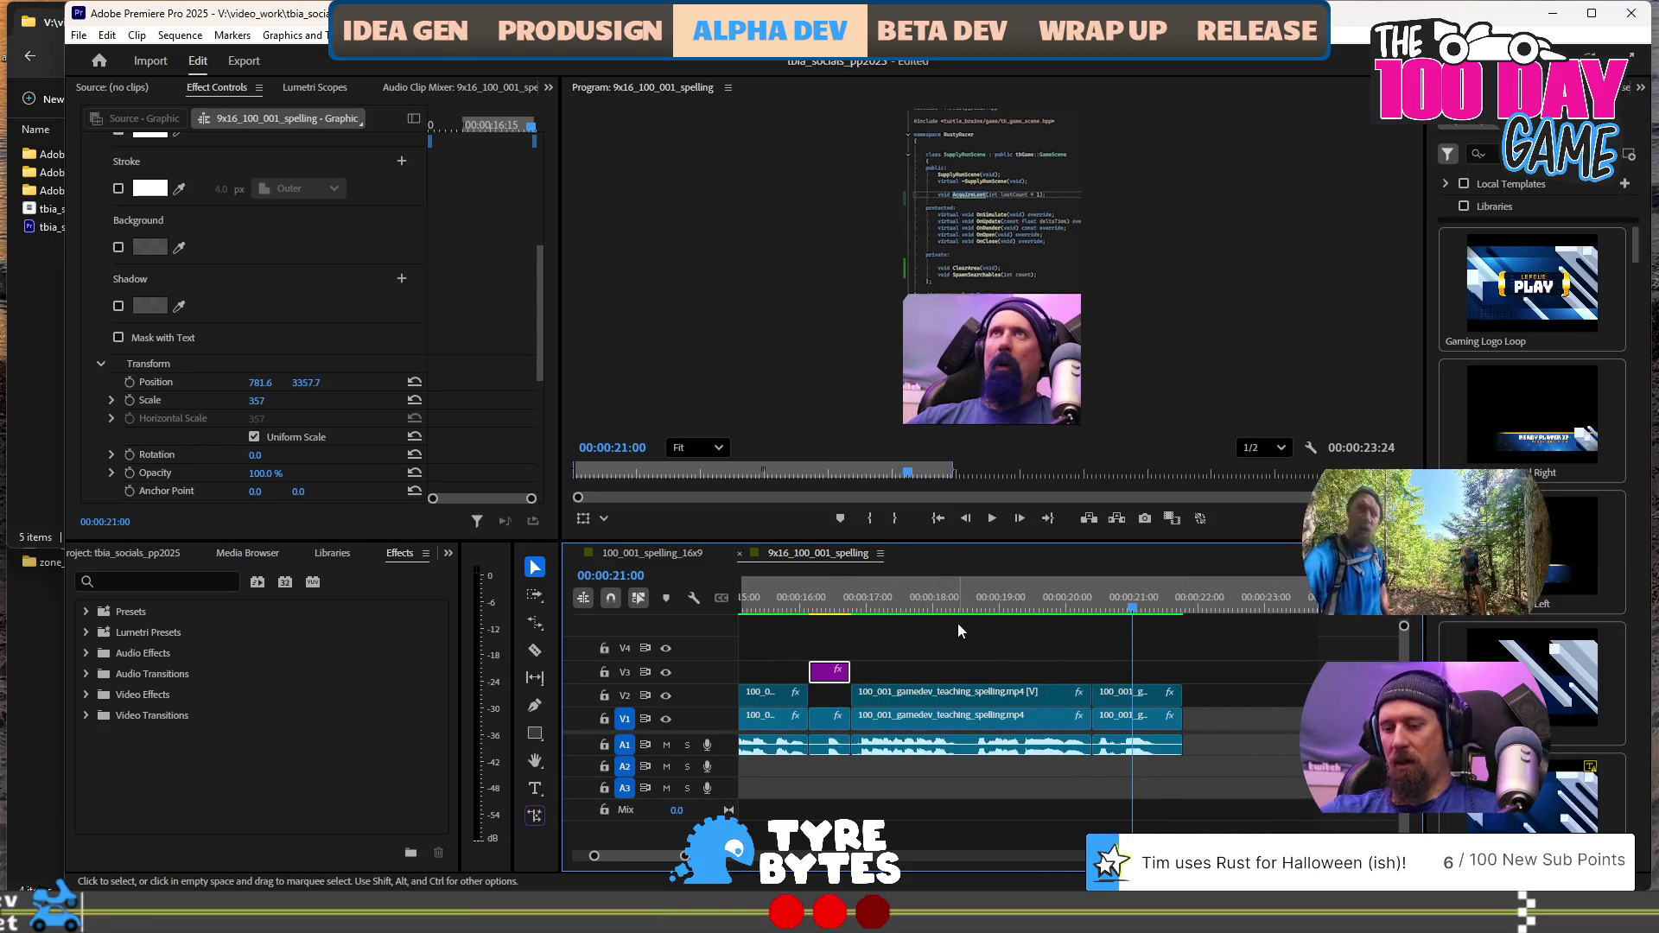
key("ctrl+v")
Trim the start and end of the pasted C graphic clip on V3 near 21 seconds
mouse_move(1133, 671)
left_mouse_down()
mouse_move(1093, 672)
mouse_move(1164, 672)
mouse_move(1149, 671)
left_mouse_up()
left_click(1108, 606)
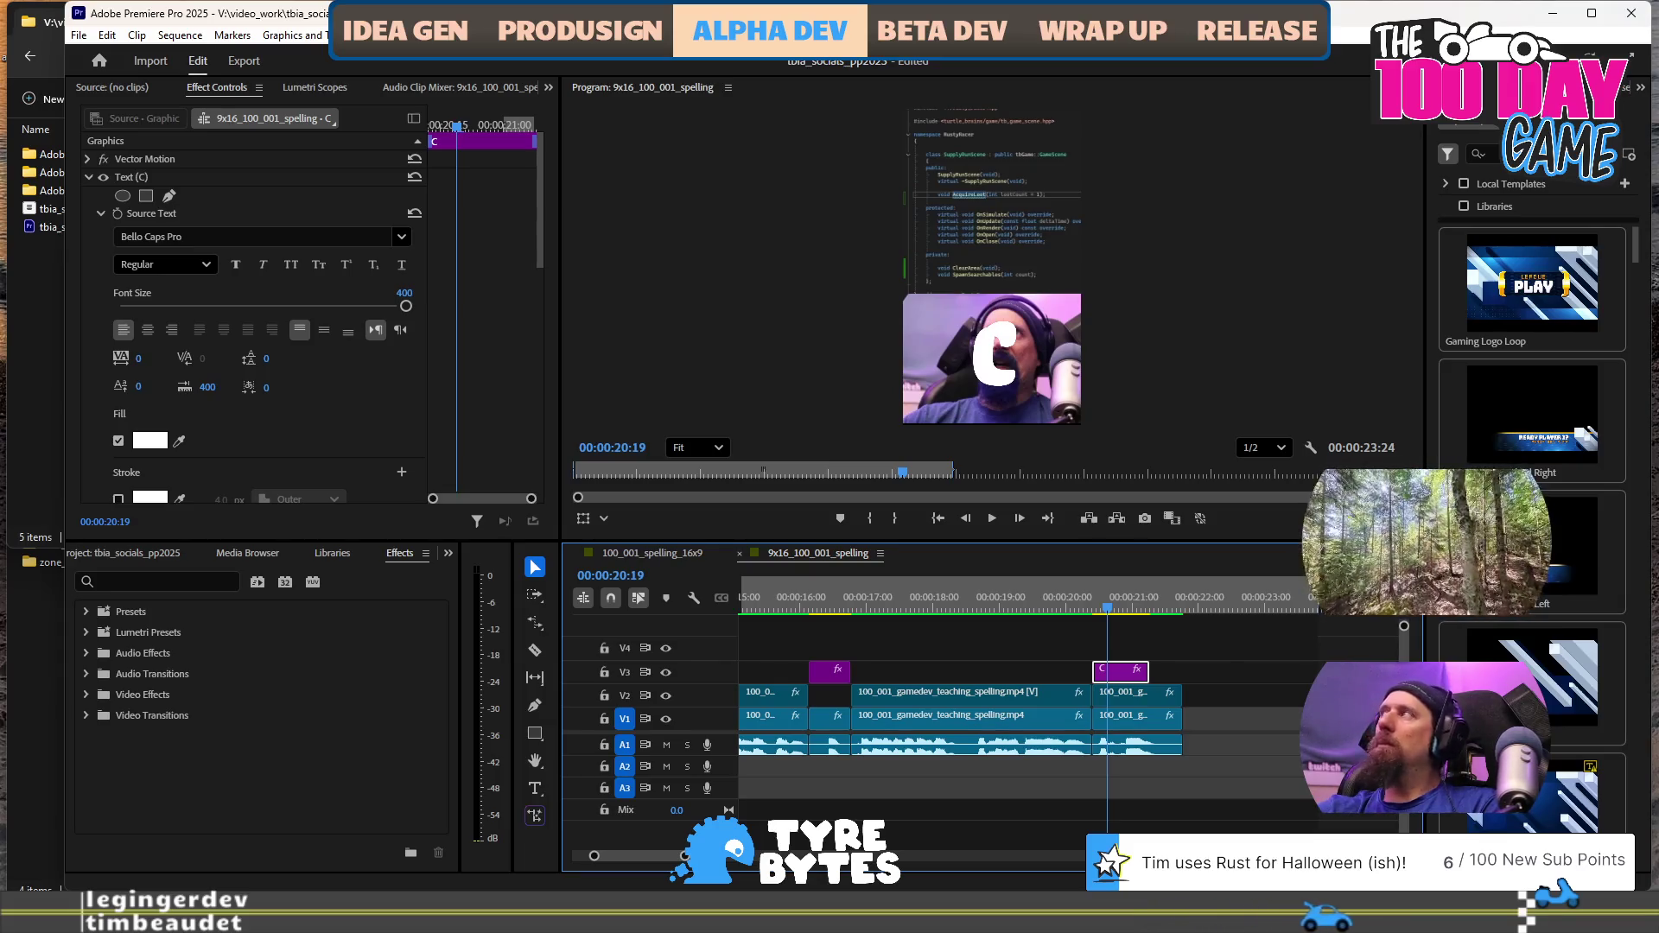
mouse_move(1487, 326)
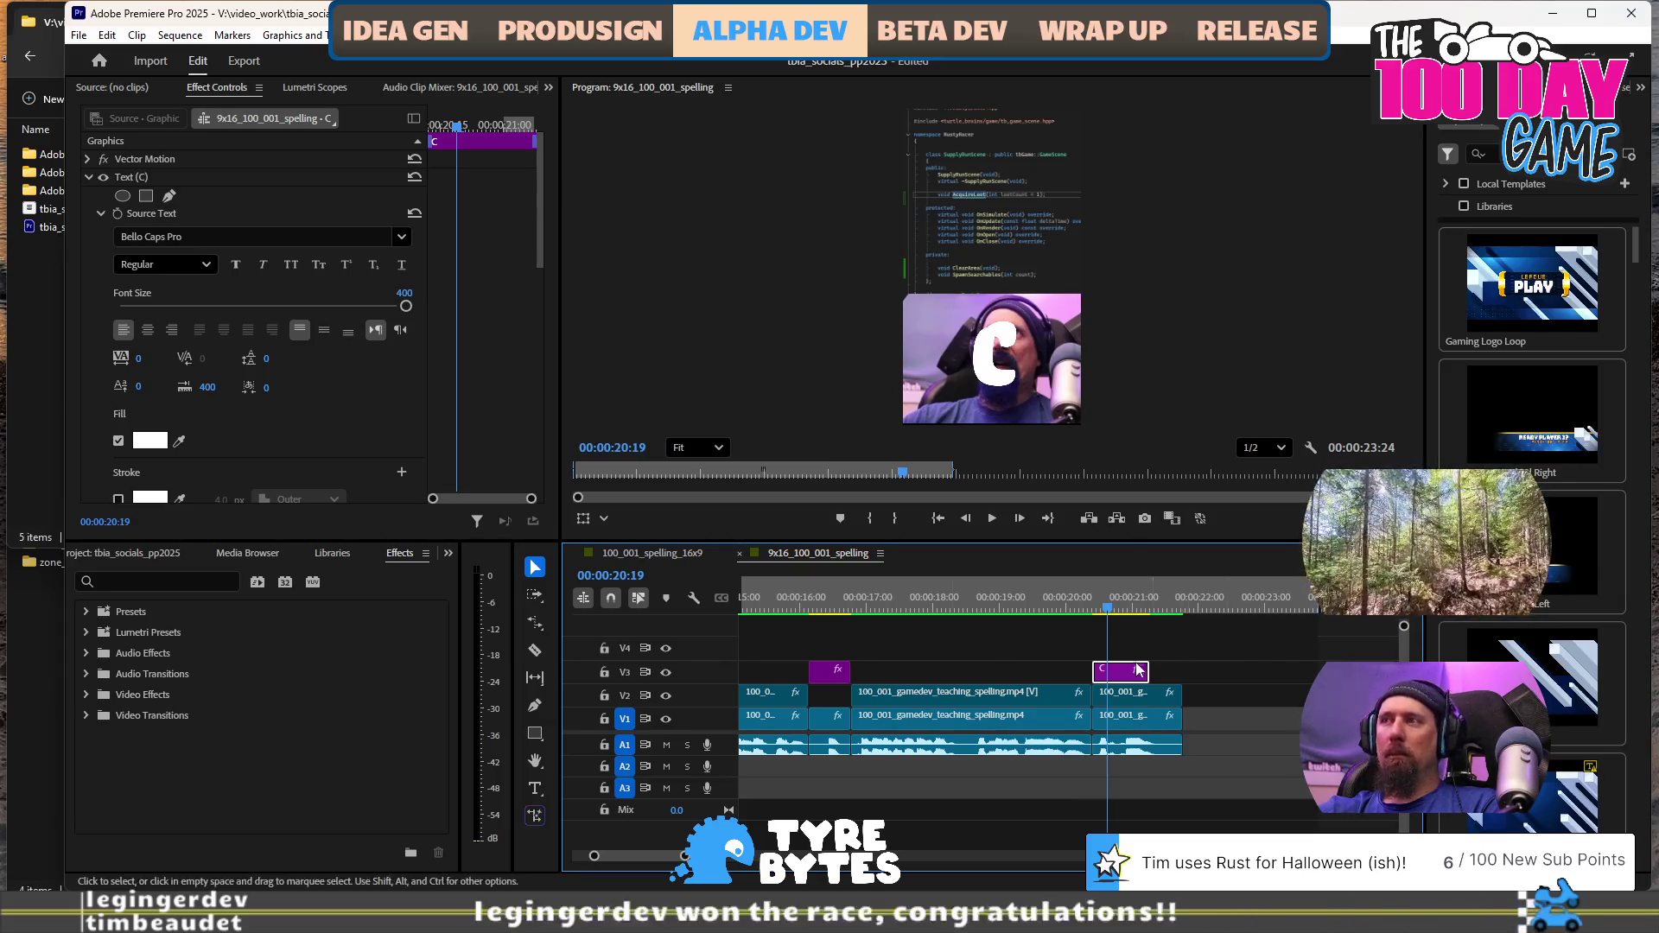
Set the copied C graphic's Transform Scale to 100 in Effect Controls
scroll(245, 259, "down", 5)
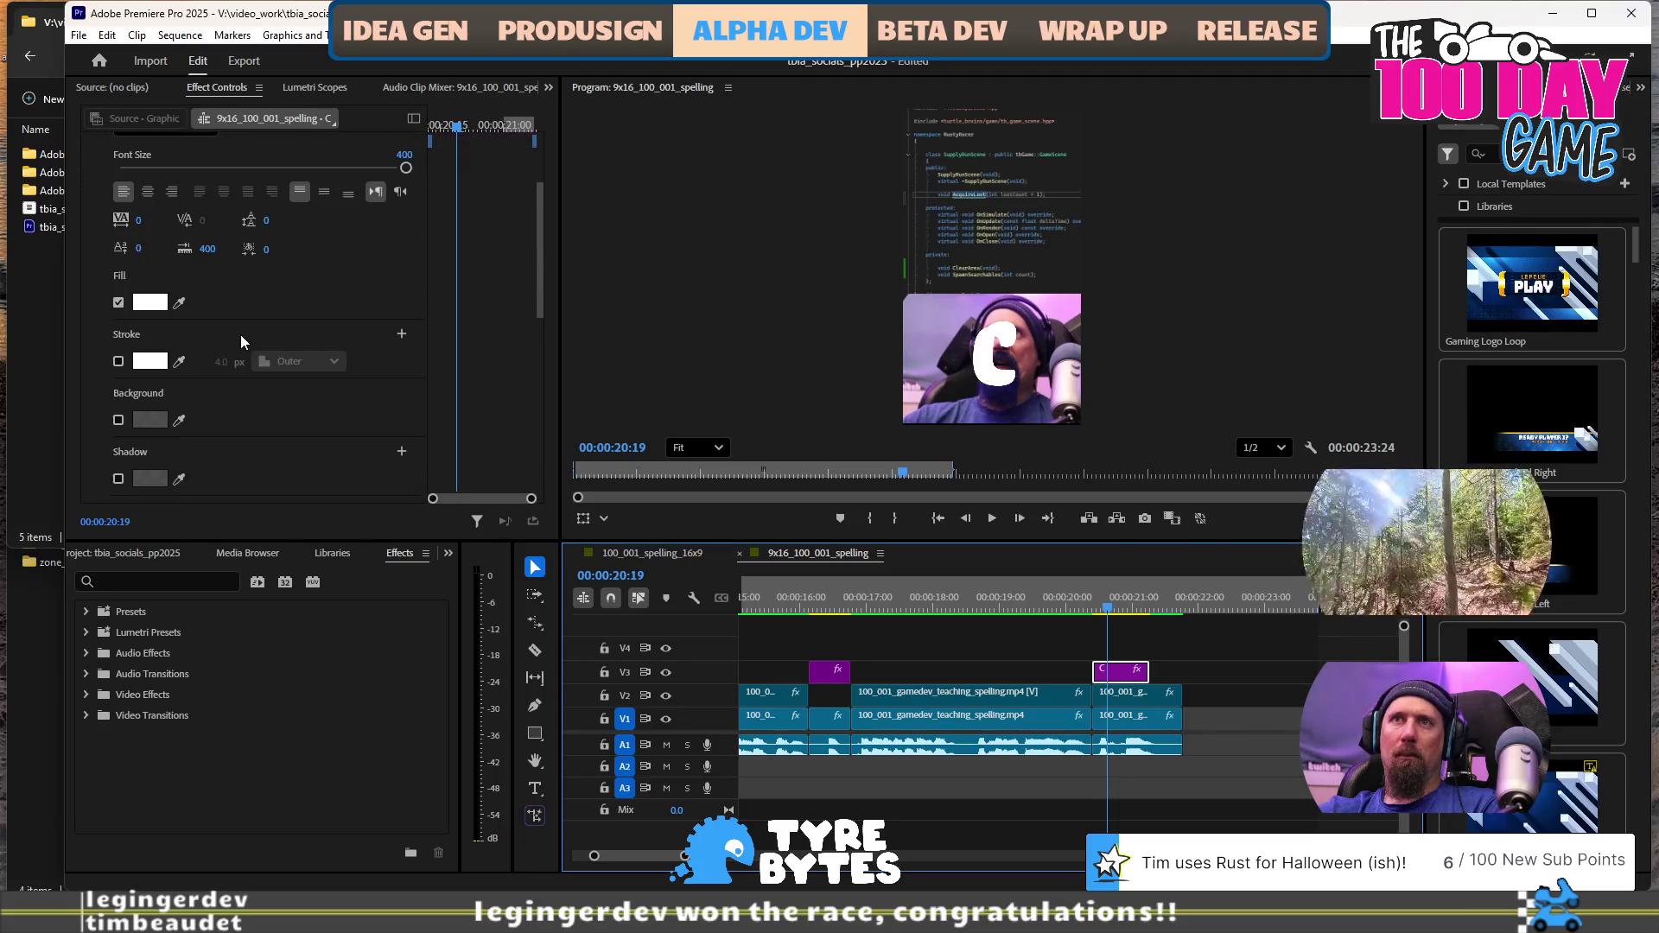
scroll(245, 355, "up", 3)
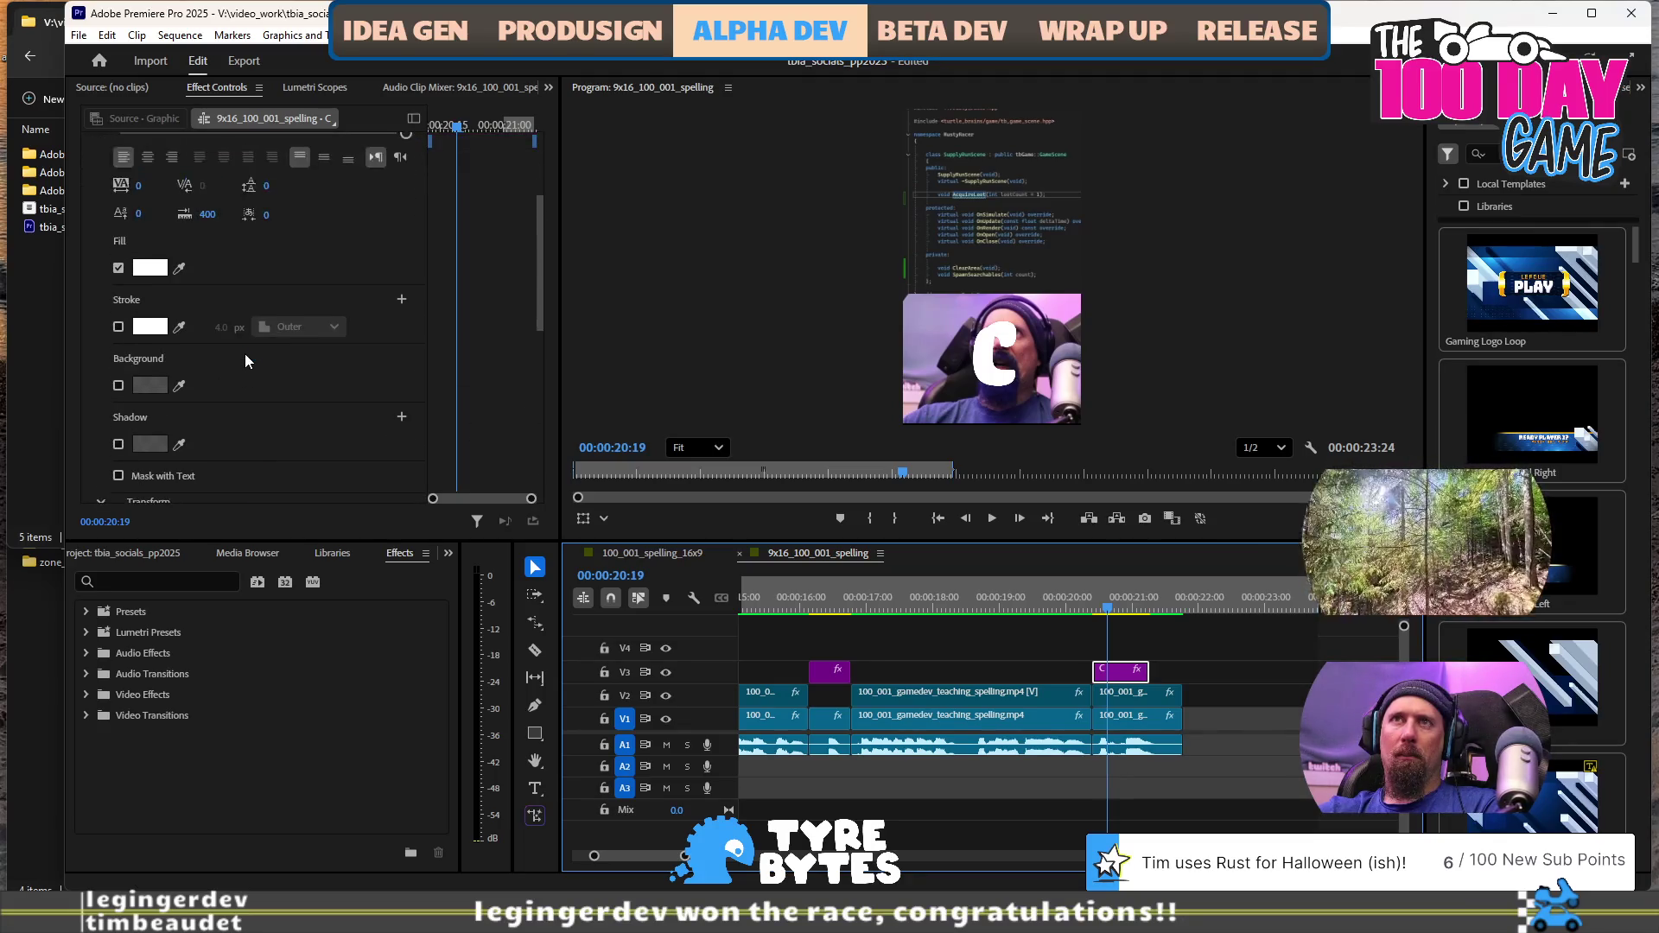
scroll(273, 344, "up", 1)
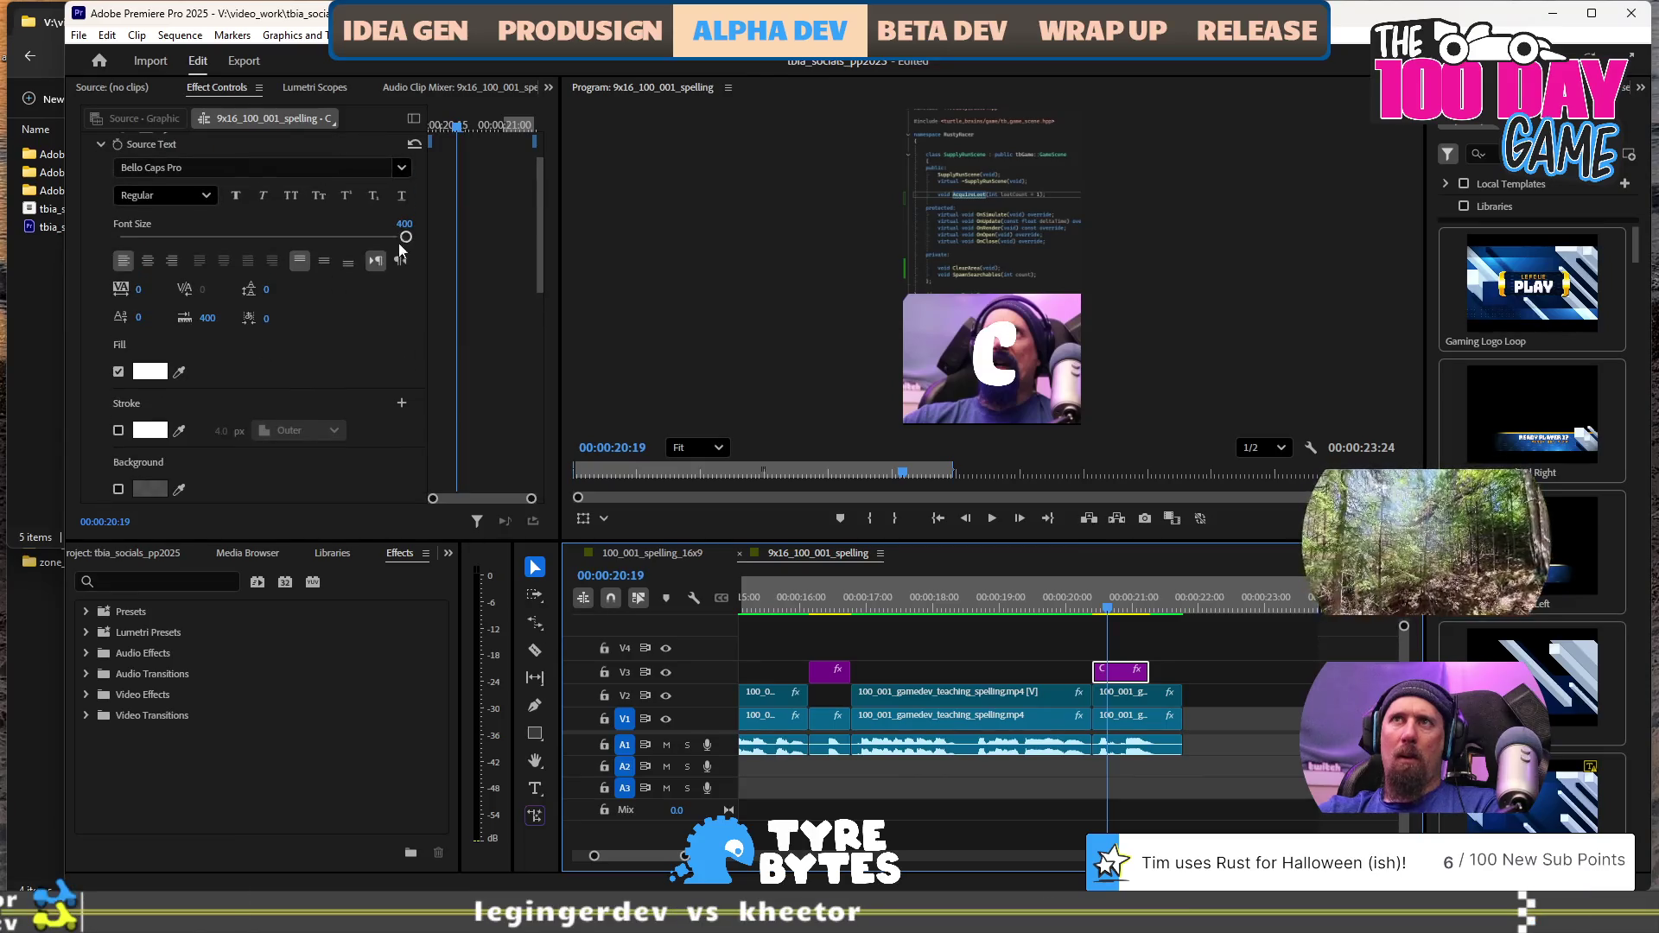
left_click_drag(406, 237, 379, 238)
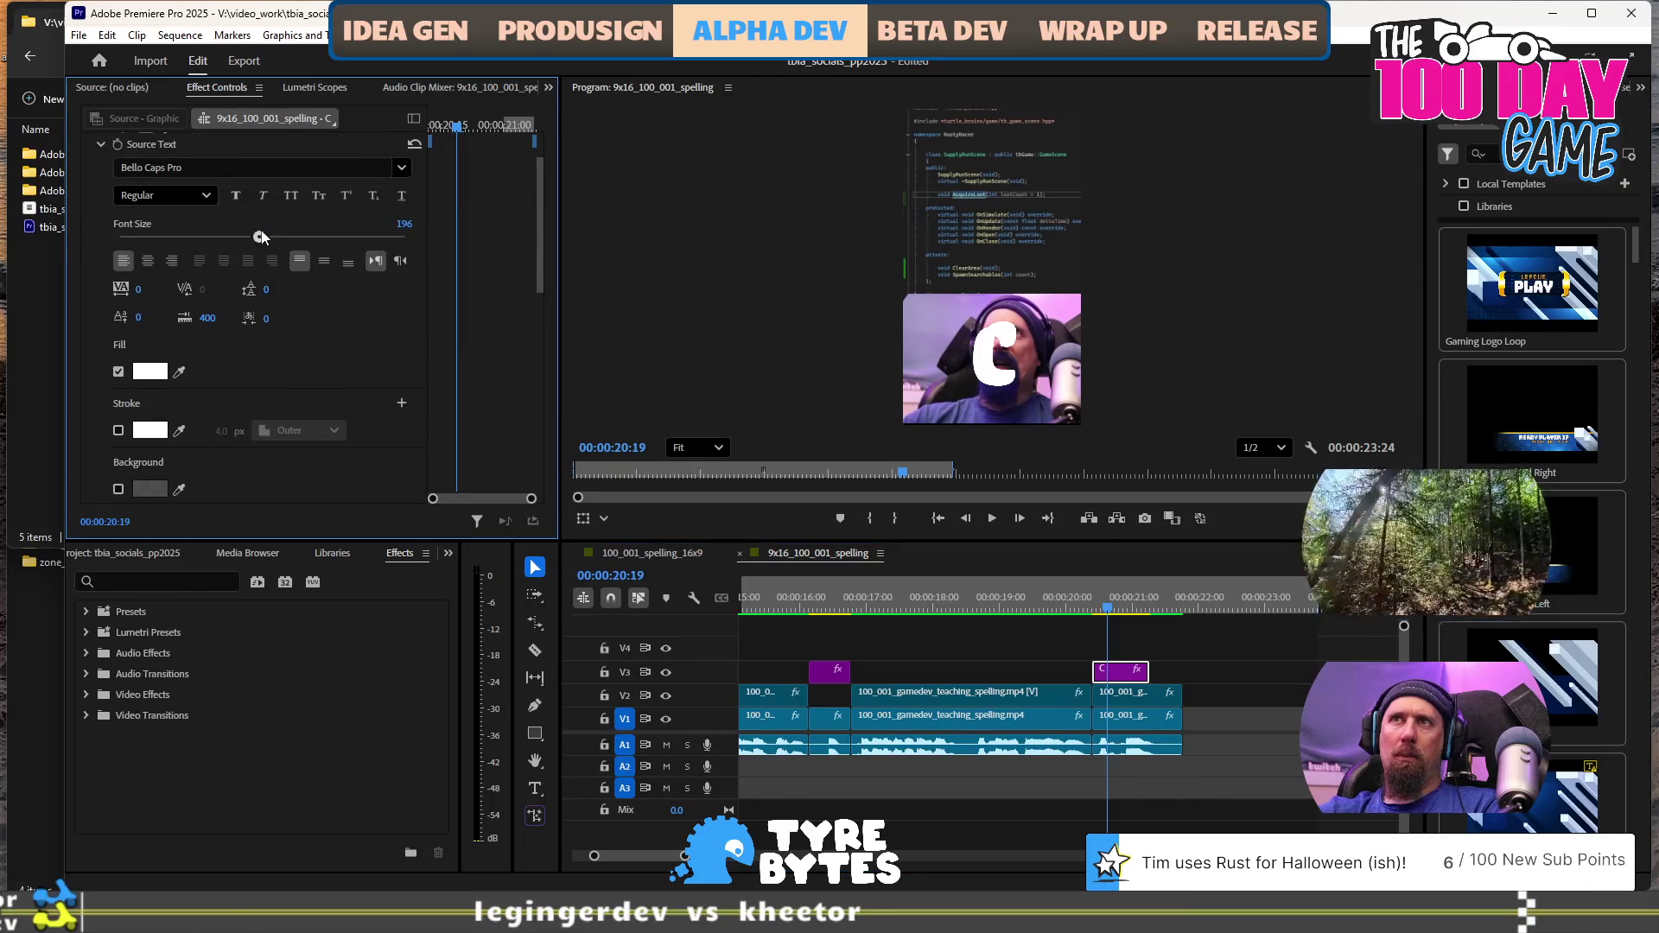
scroll(351, 318, "down", 5)
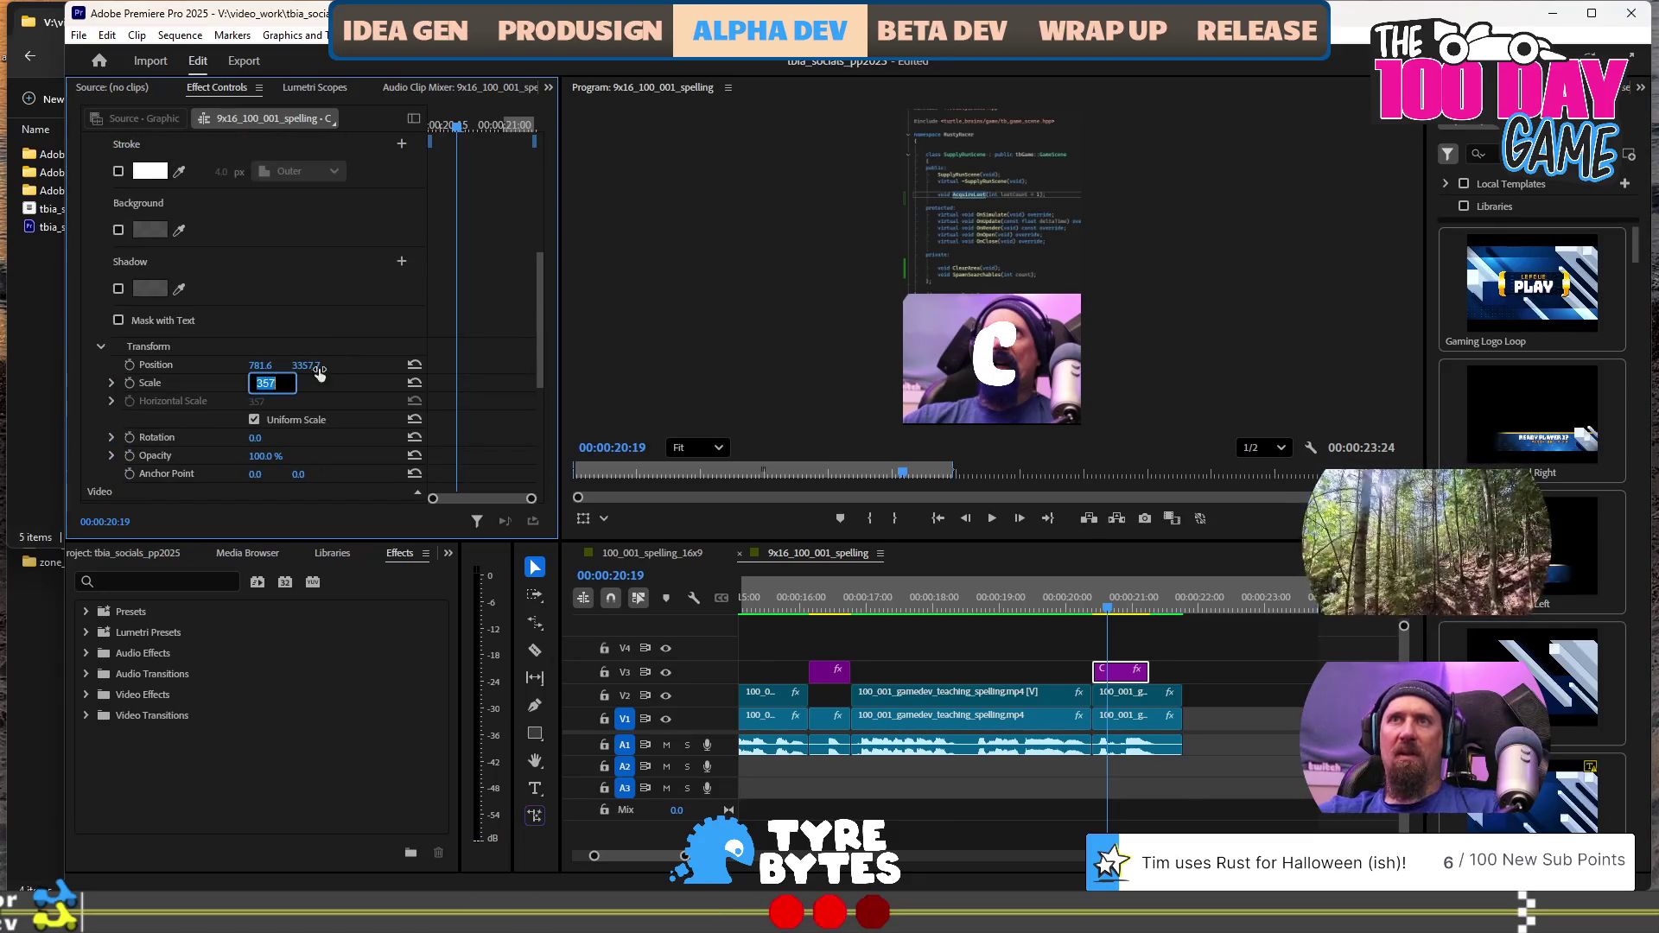
type("00")
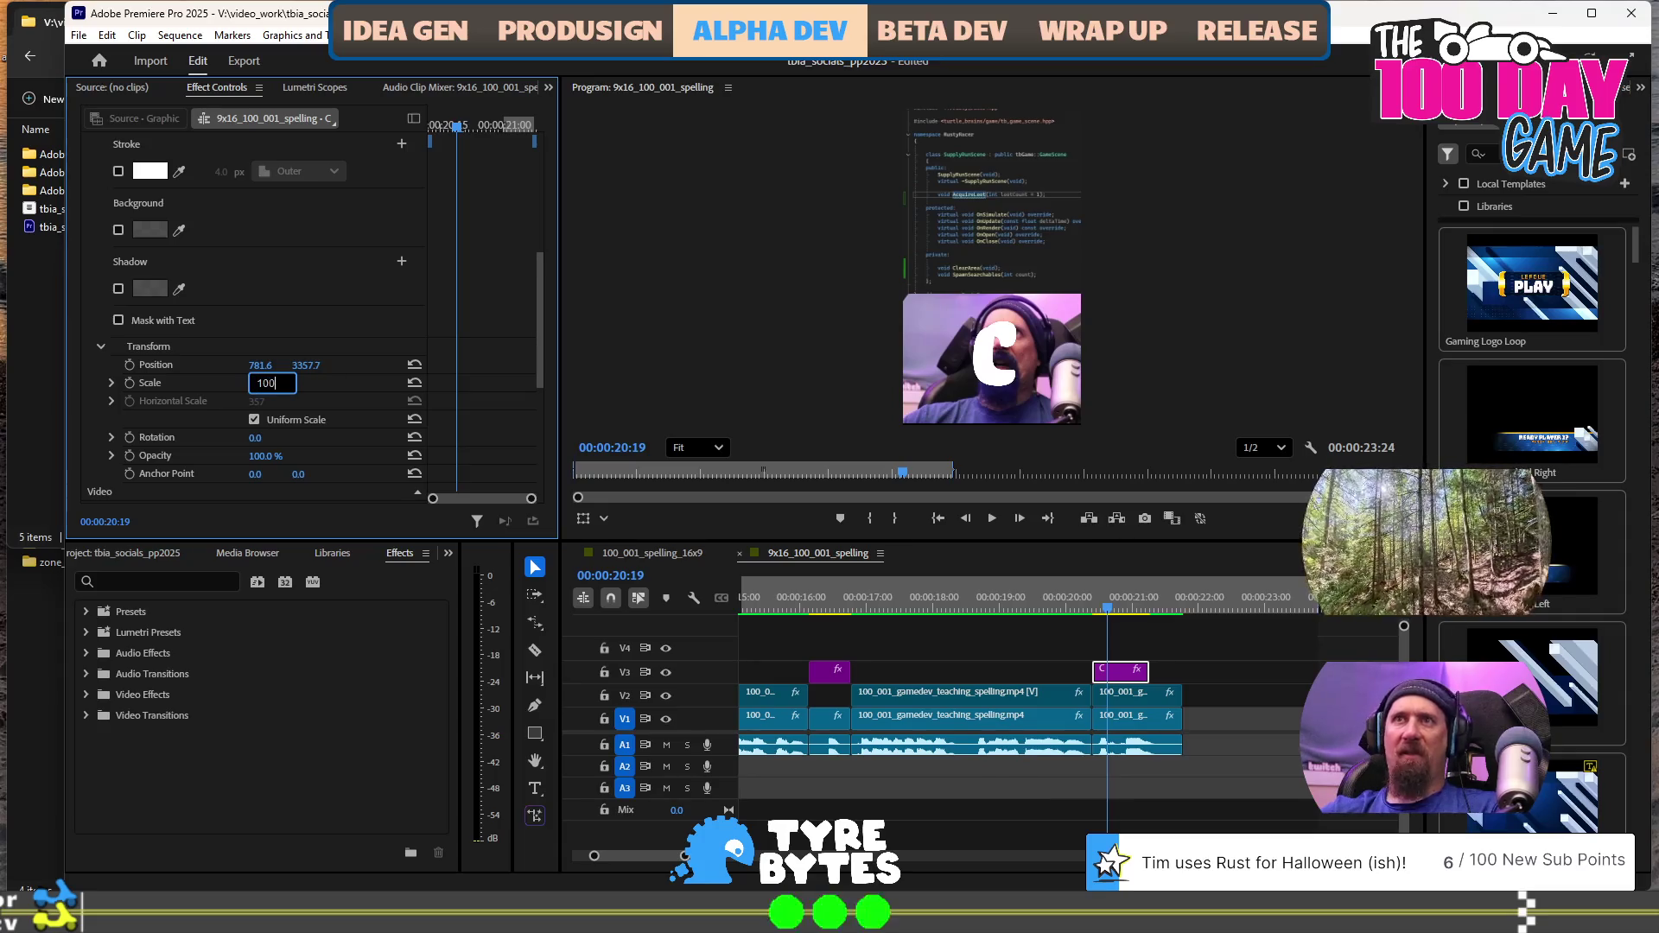
Compare the second C graphic's properties with the first one near 16 seconds, still at scale 357
left_click(1124, 607)
left_click(823, 608)
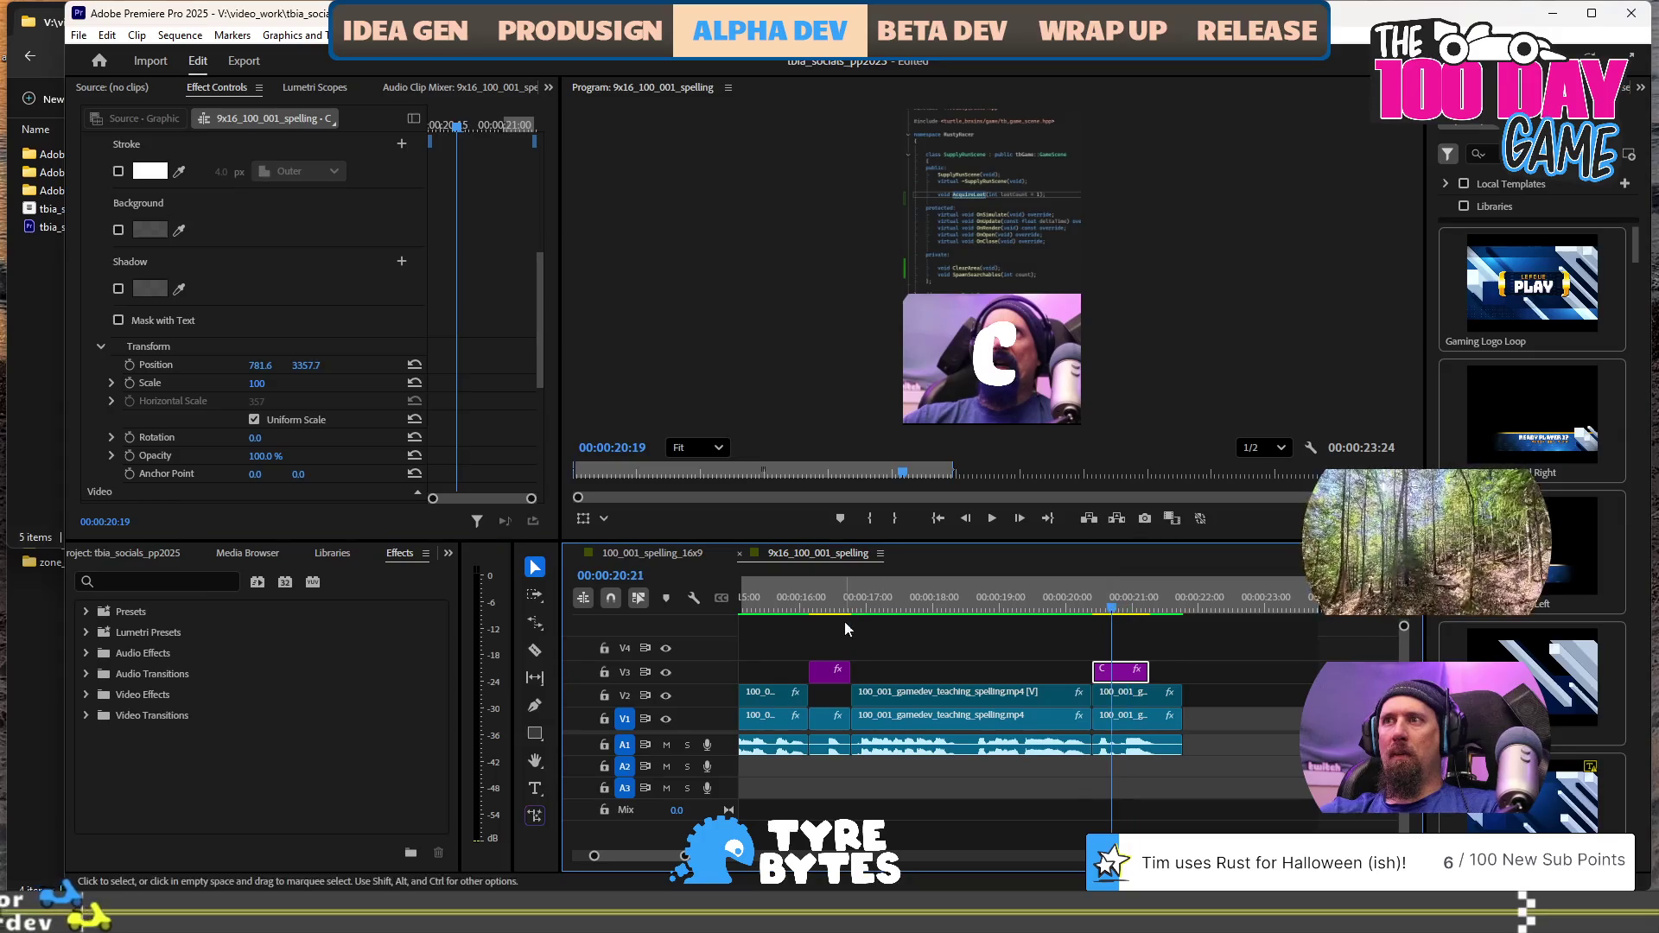
left_click(923, 664)
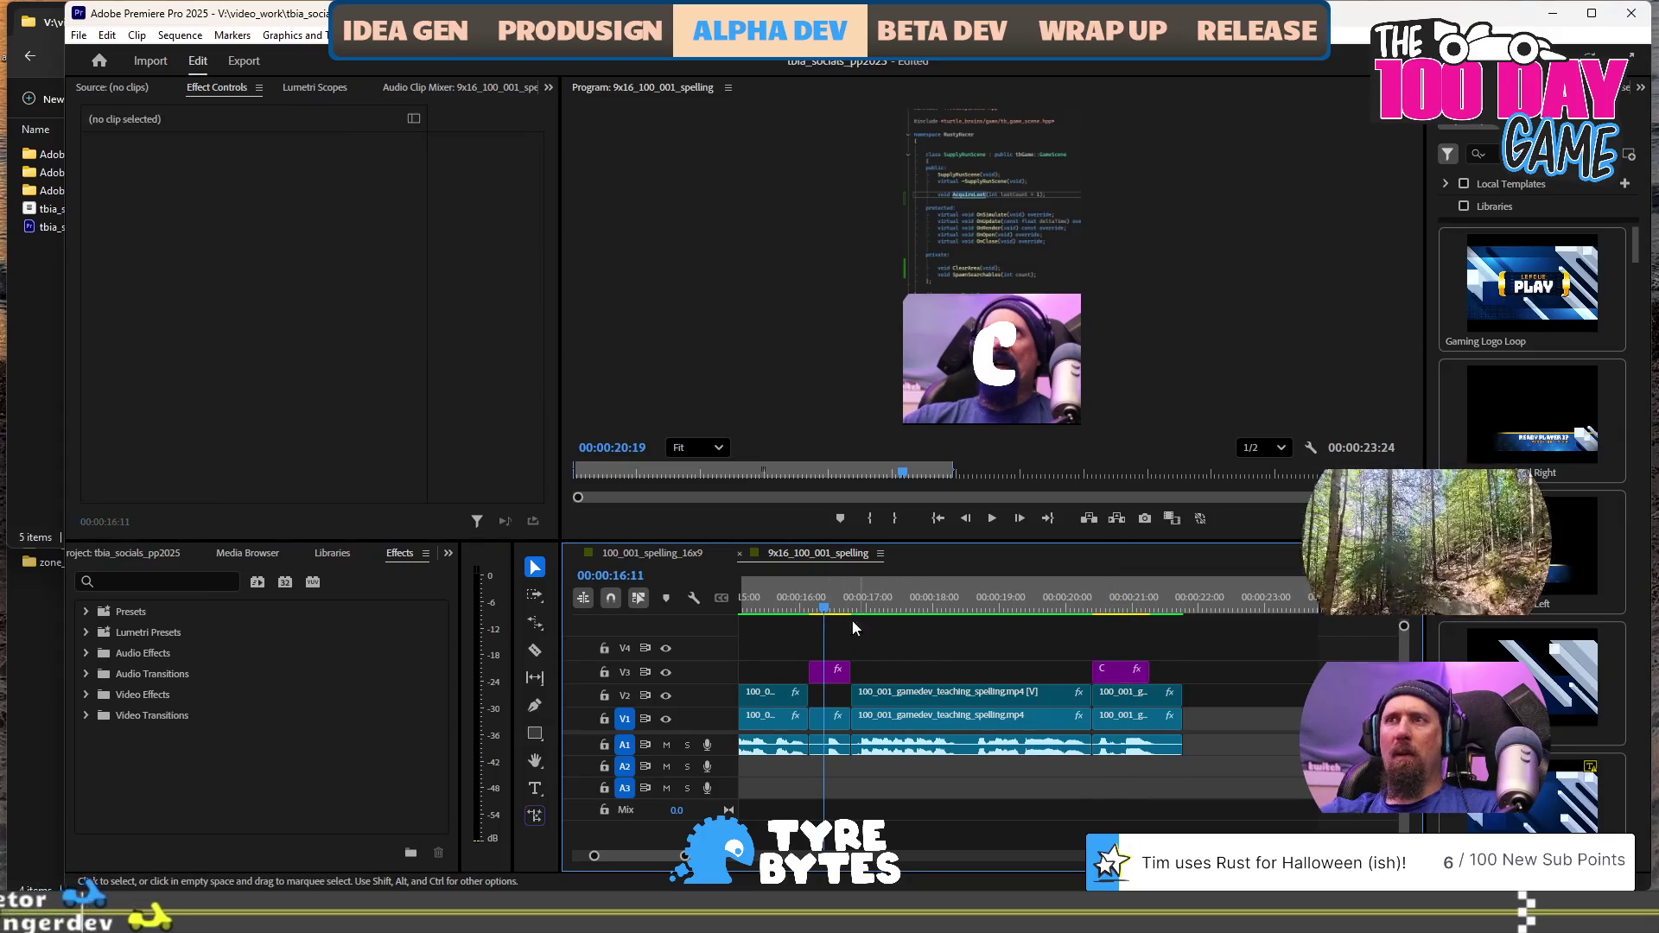
left_click(1117, 608)
left_click(828, 671)
left_click(833, 607)
left_click(1115, 608)
left_click(1130, 672)
scroll(316, 365, "down", 10)
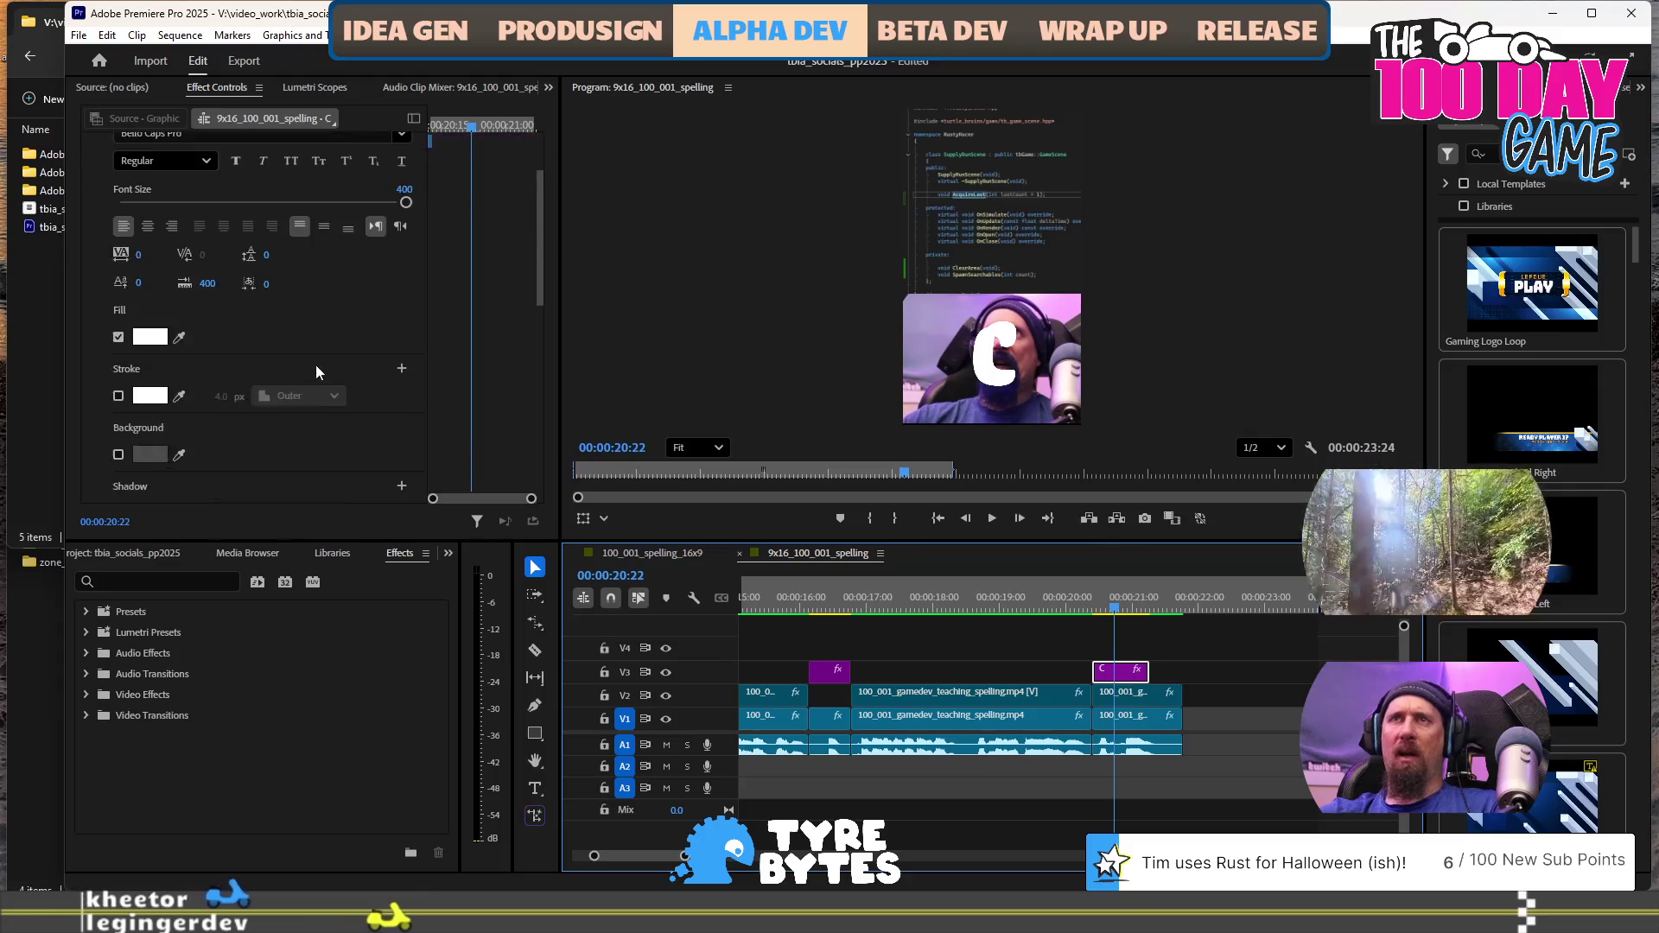
scroll(306, 372, "up", 2)
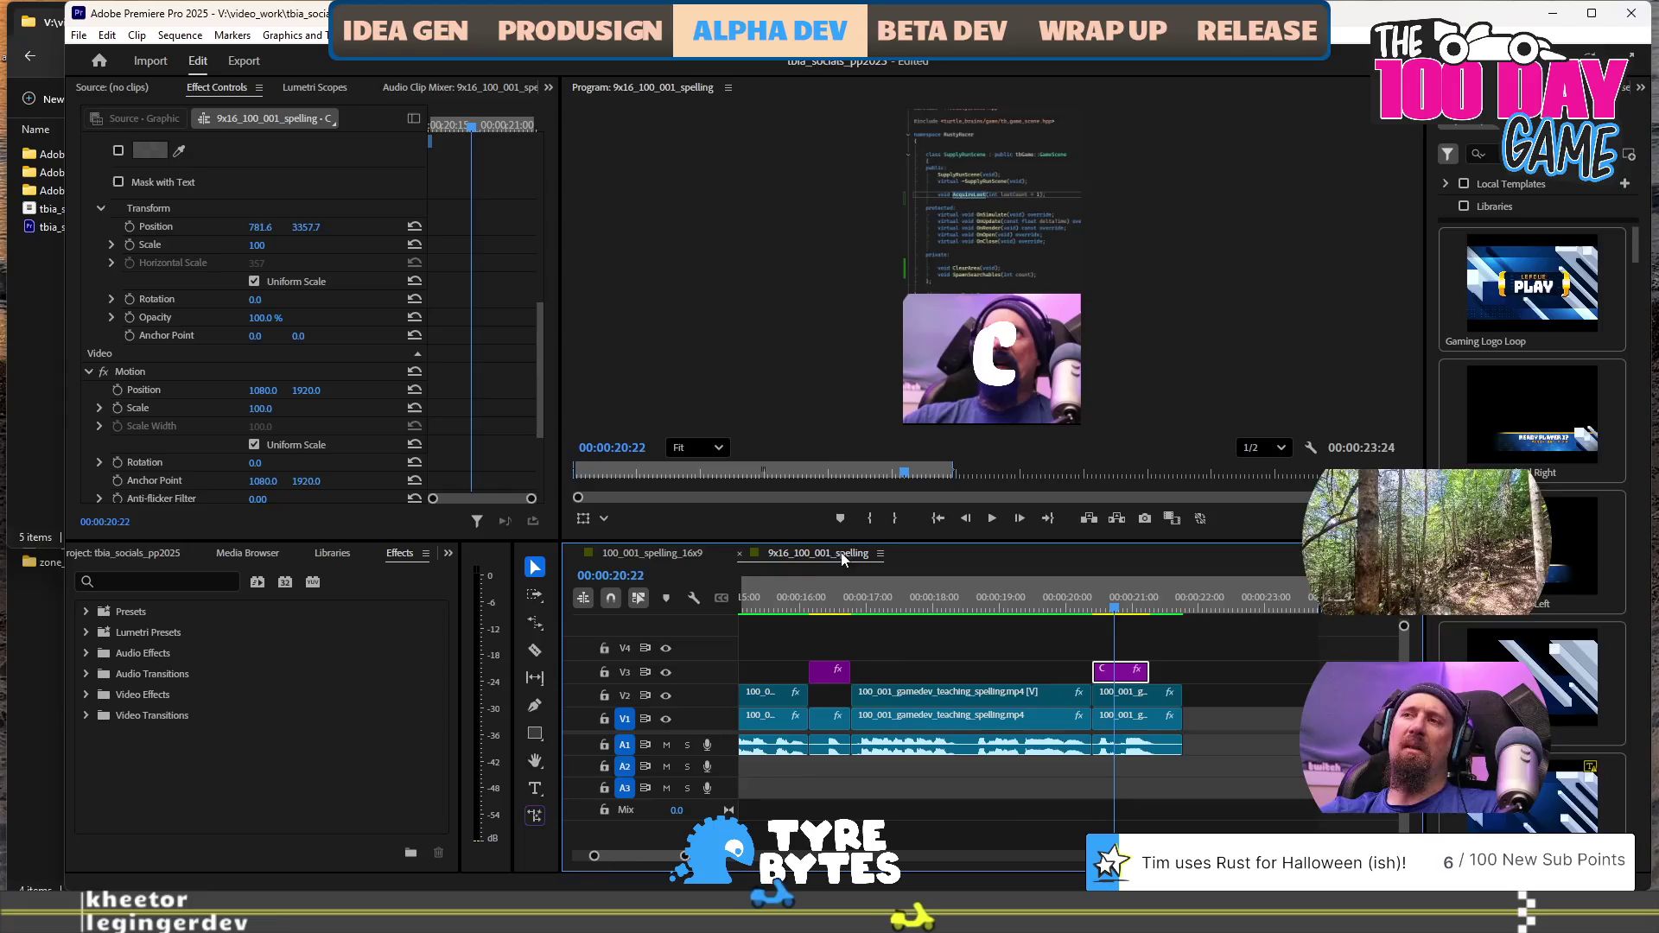
left_click(833, 677)
scroll(311, 345, "down", 10)
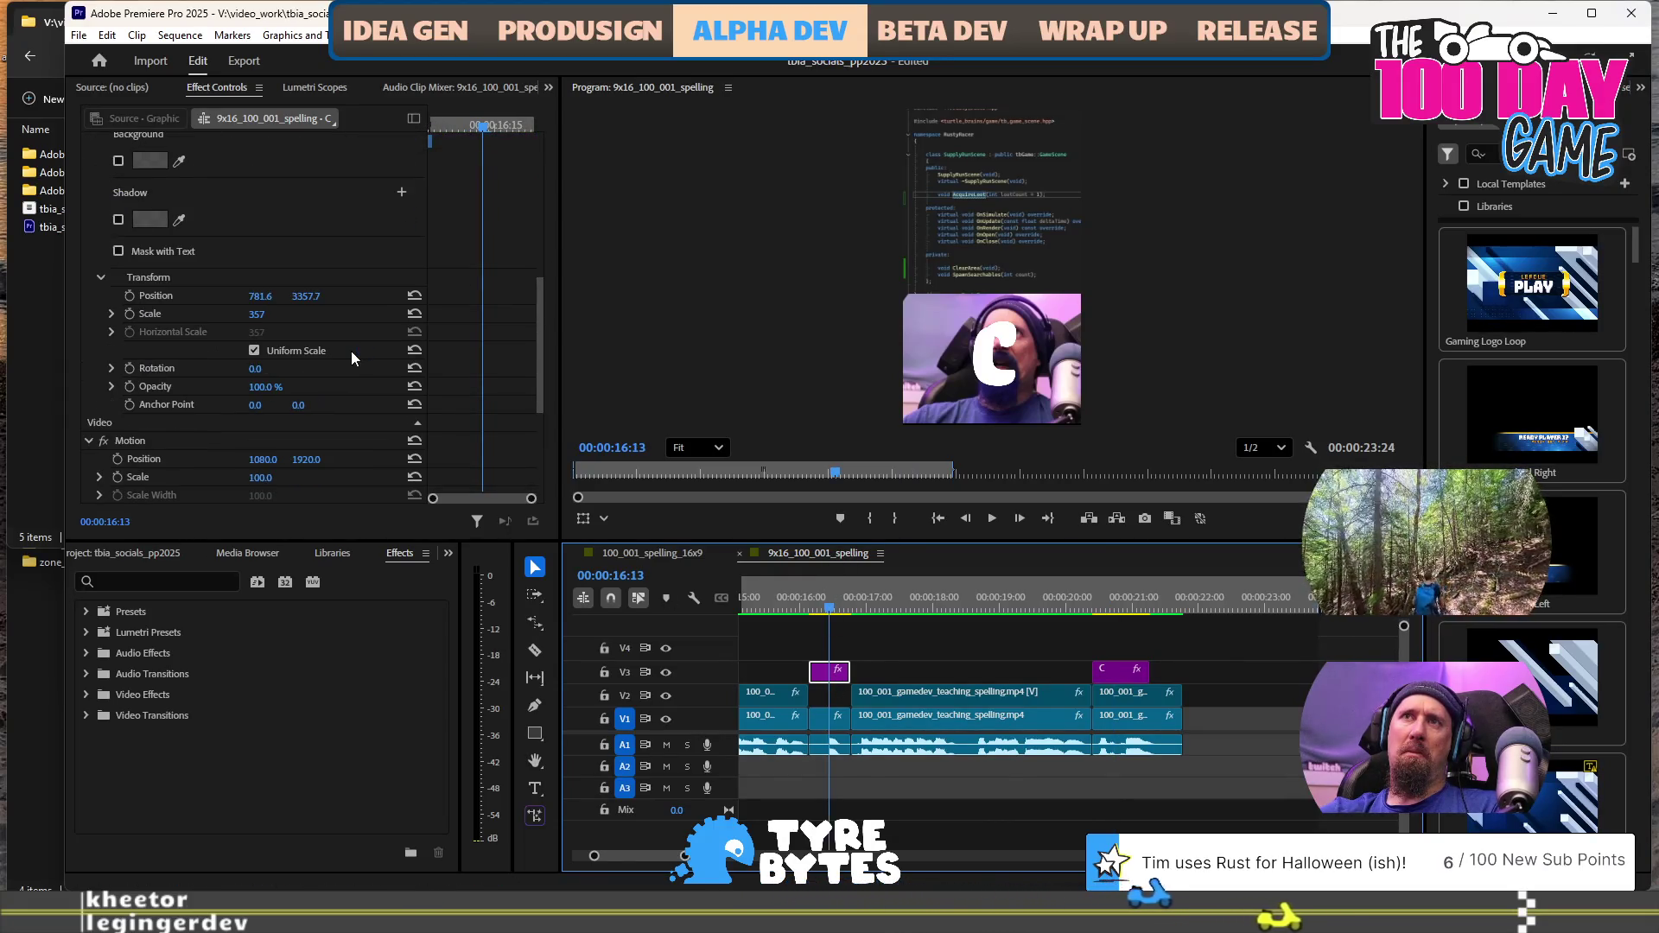
Select the second C graphic at 20:24 and reveal its scale sliders in Effect Controls
left_click(1119, 605)
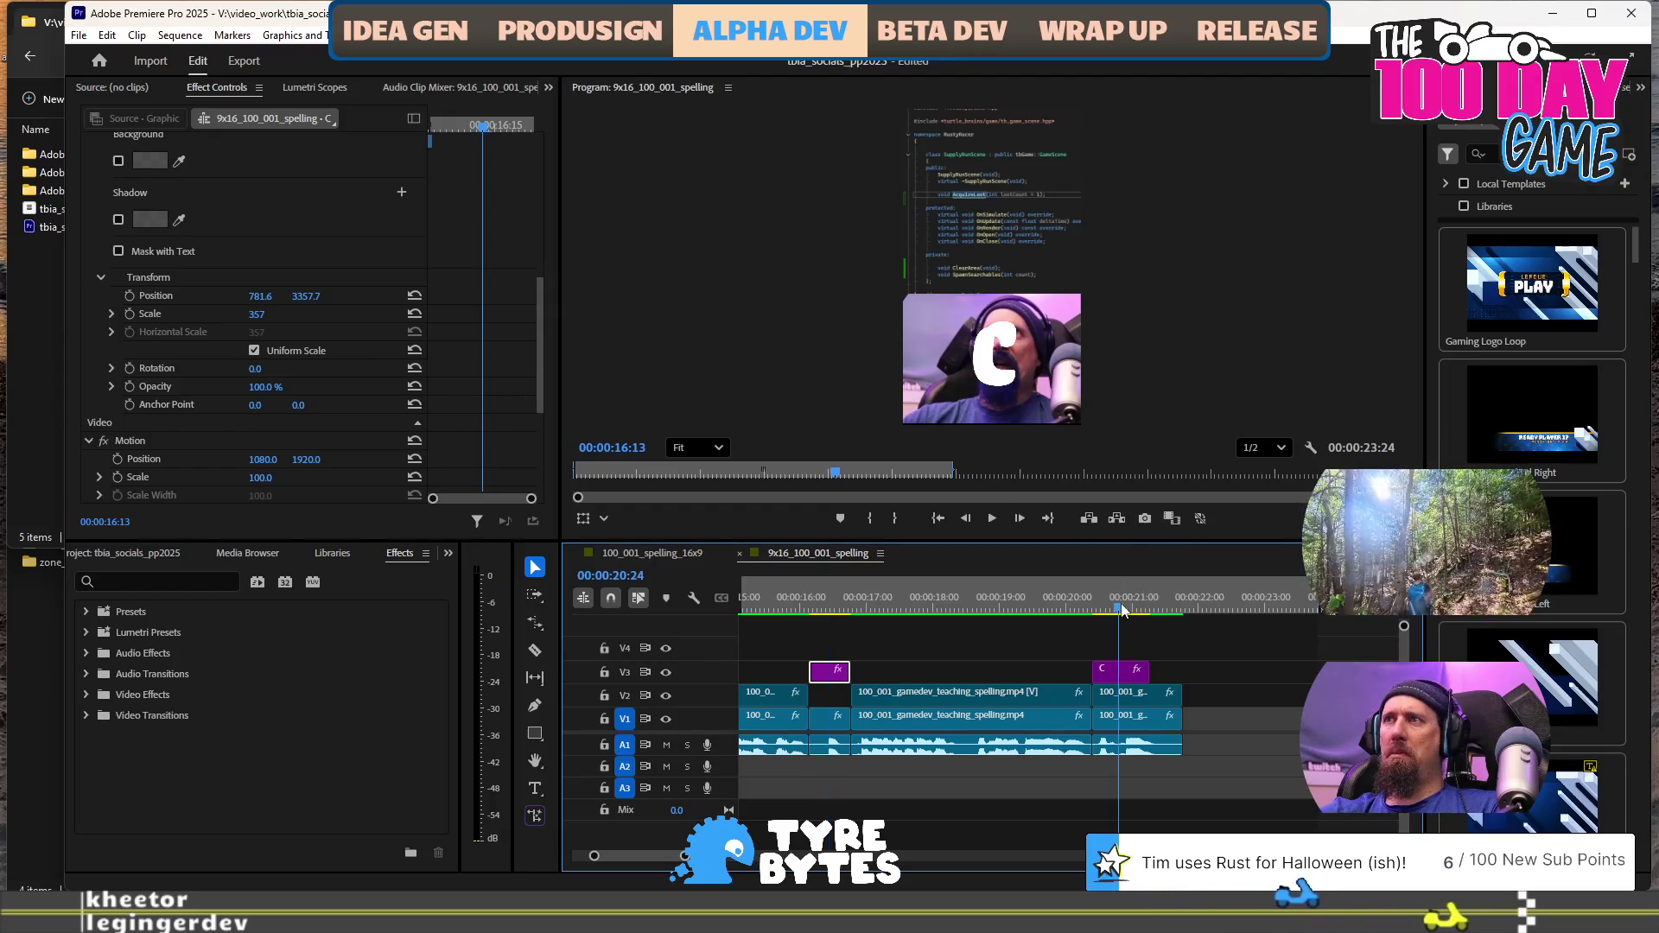
left_click(1123, 679)
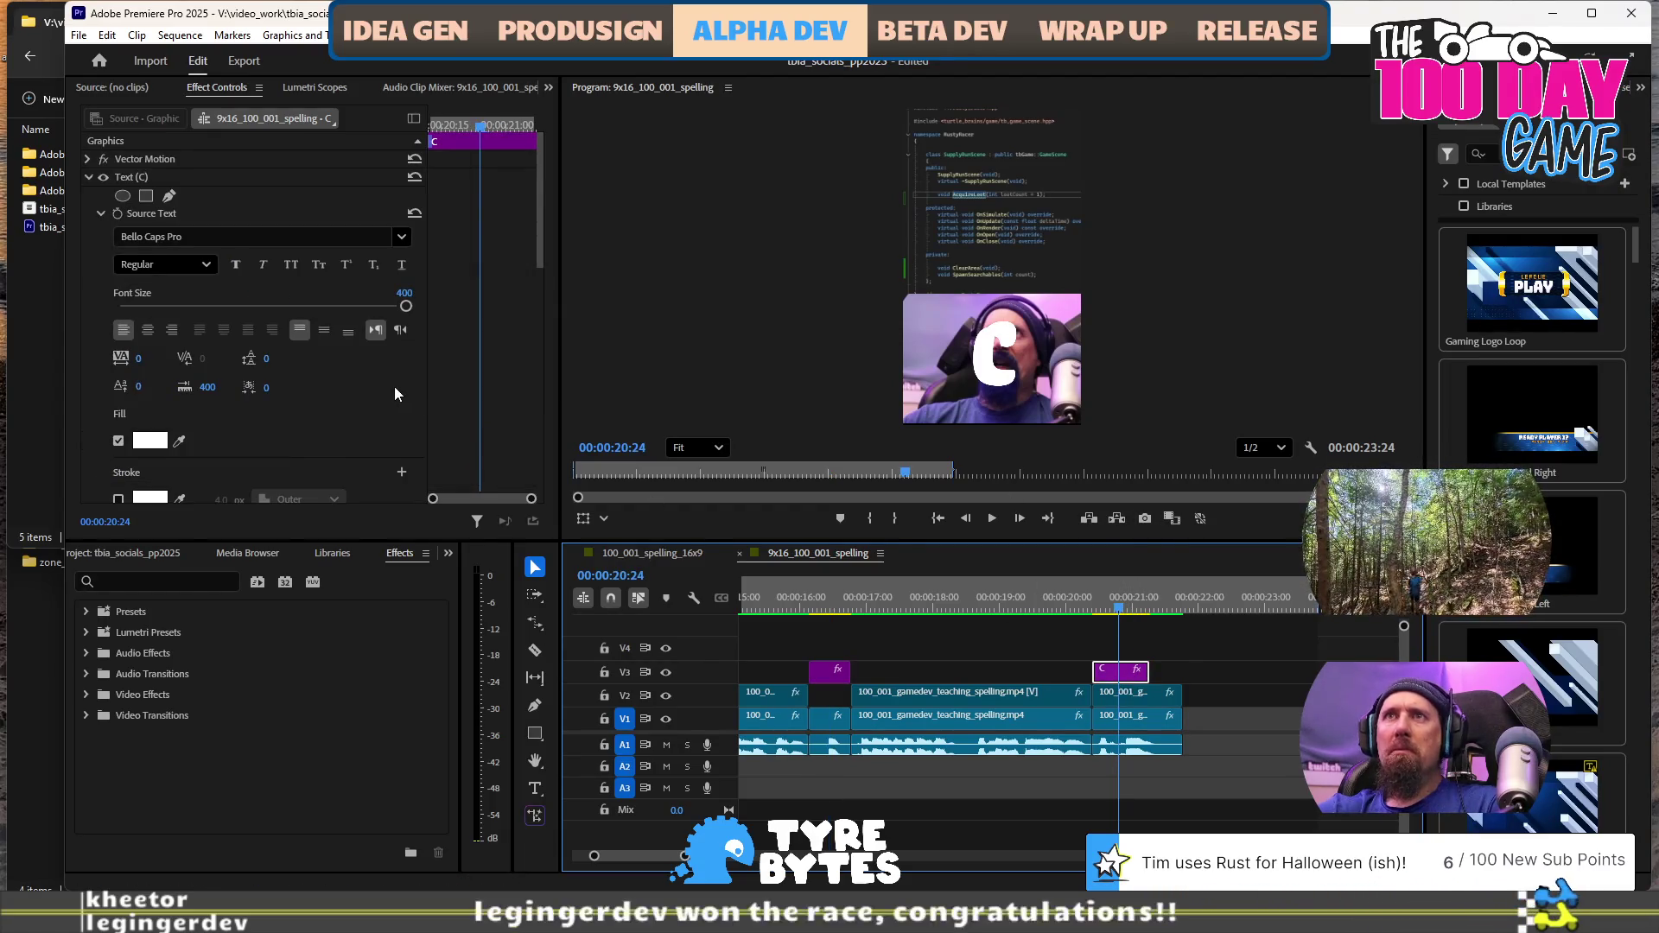
scroll(386, 393, "up", 4)
scroll(385, 386, "down", 4)
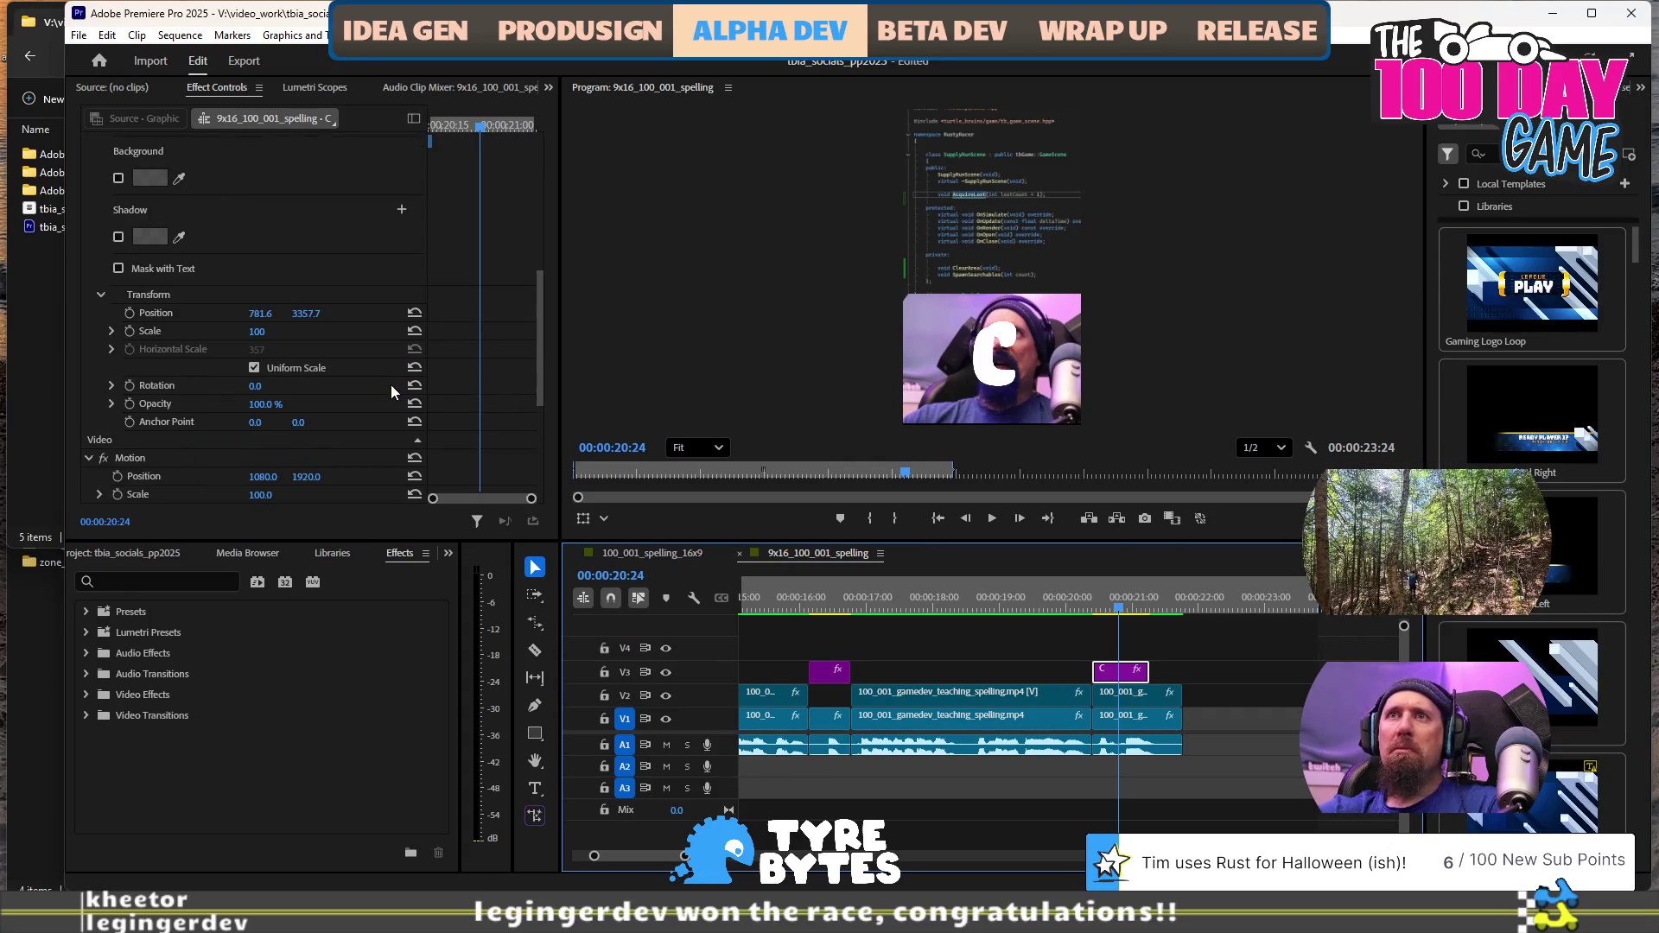
left_click(110, 331)
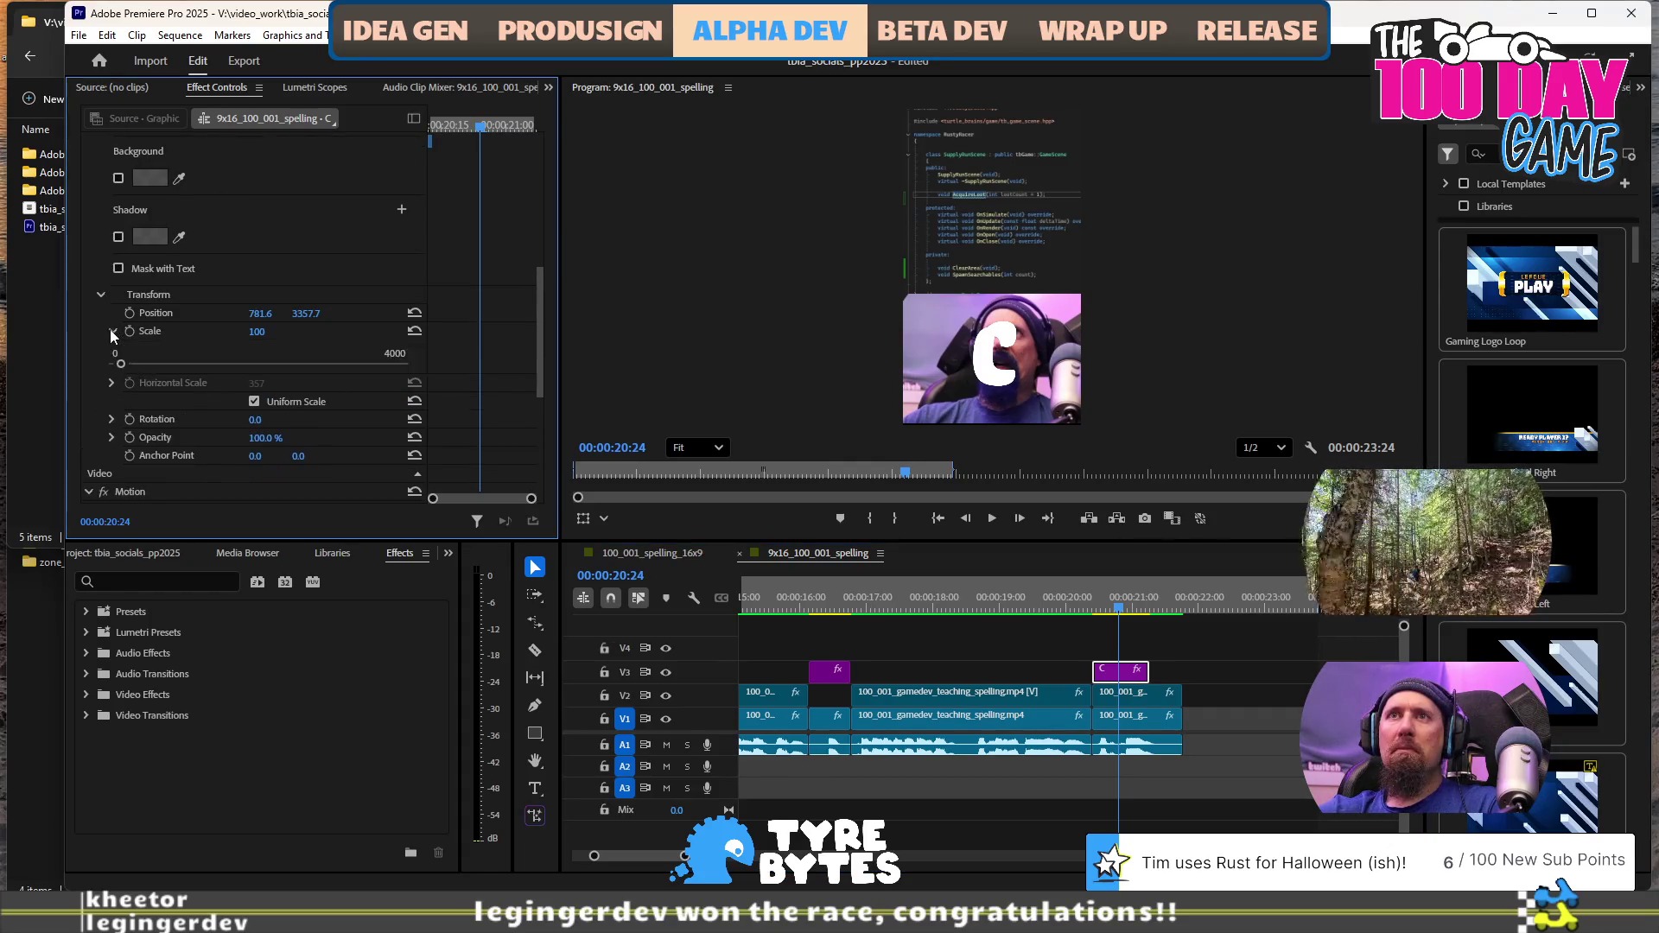
left_click(110, 331)
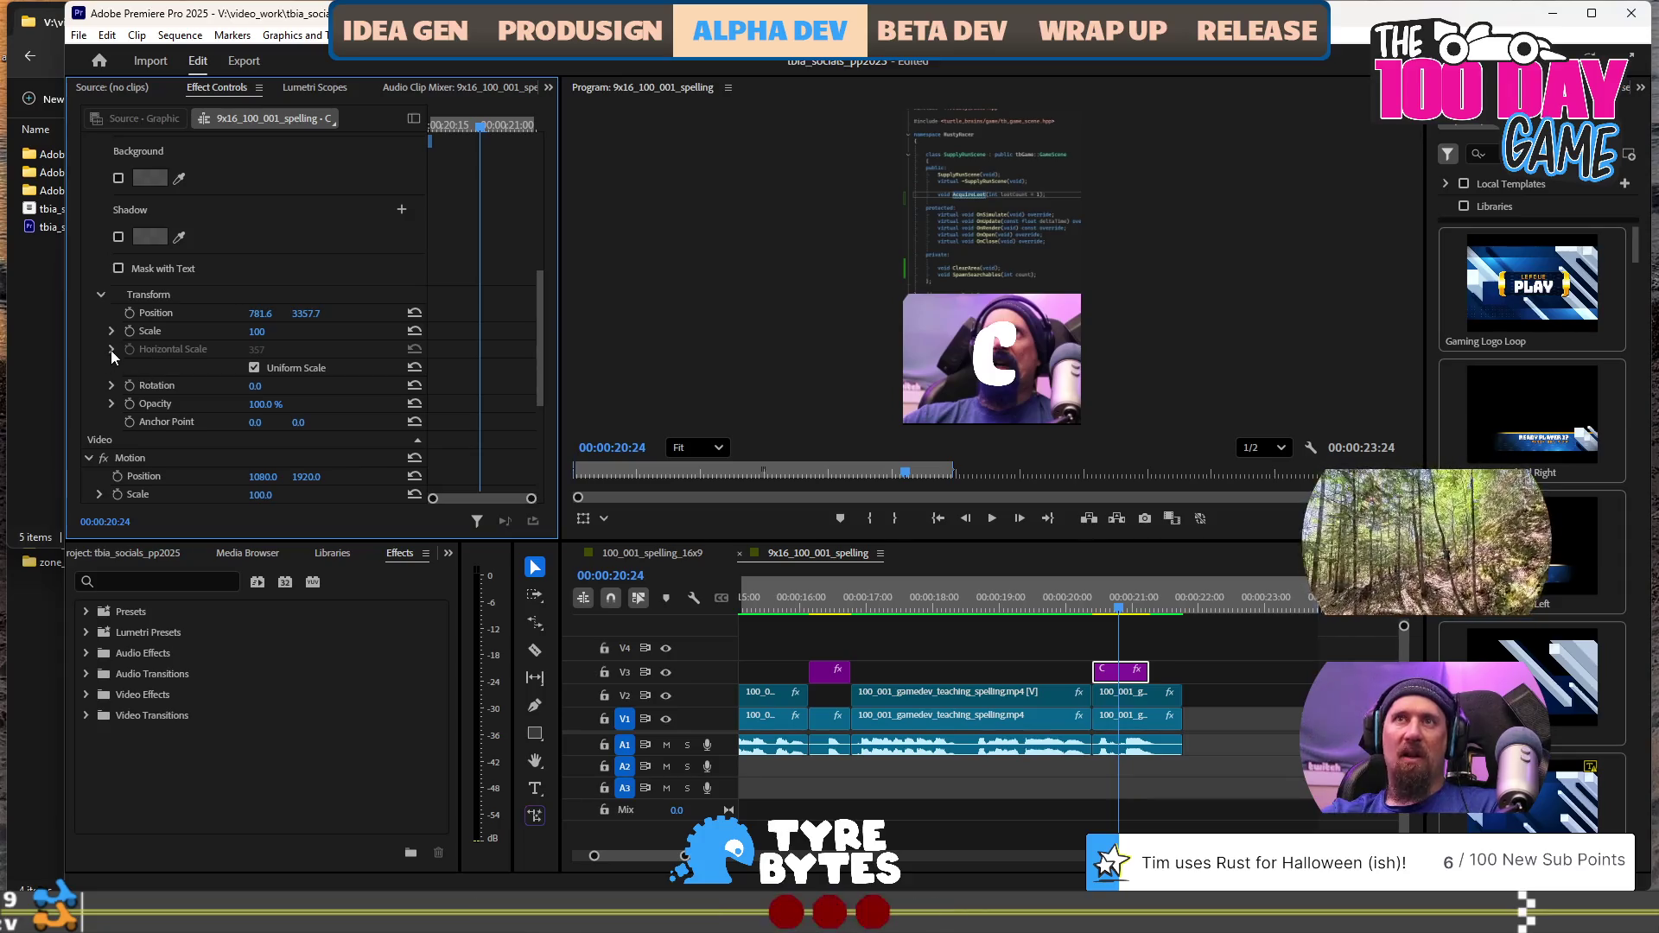
left_click(111, 349)
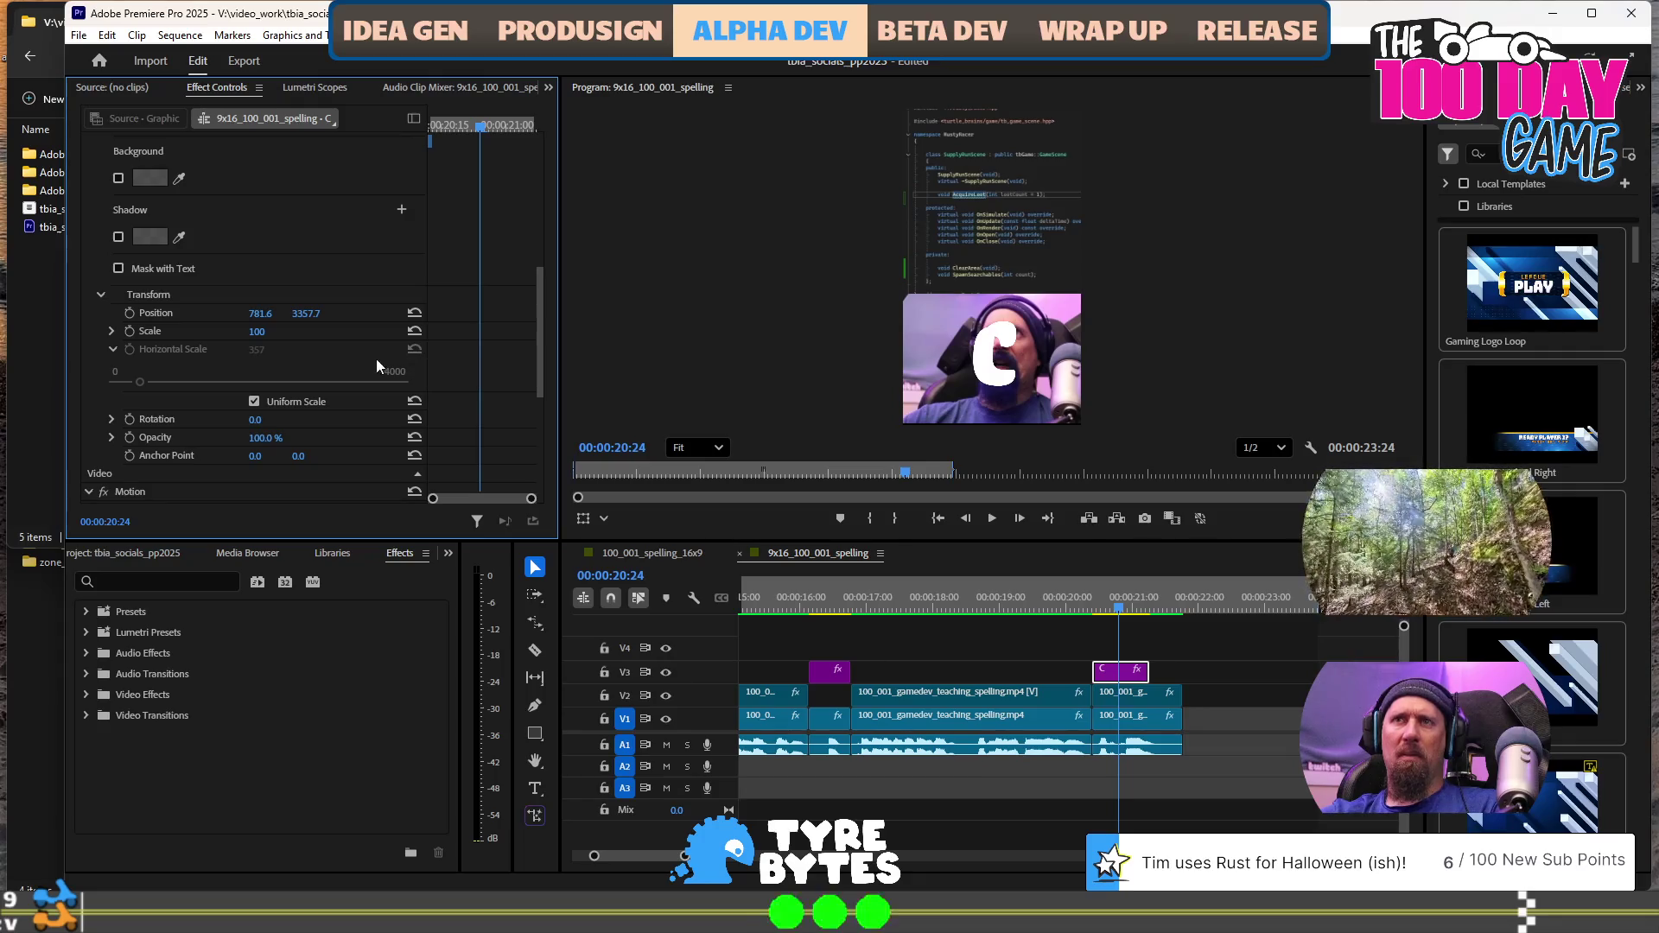
Drag the C title's Font Size up to 400 and switch to the Type tool
scroll(376, 360, "down", 1)
scroll(376, 361, "down", 2)
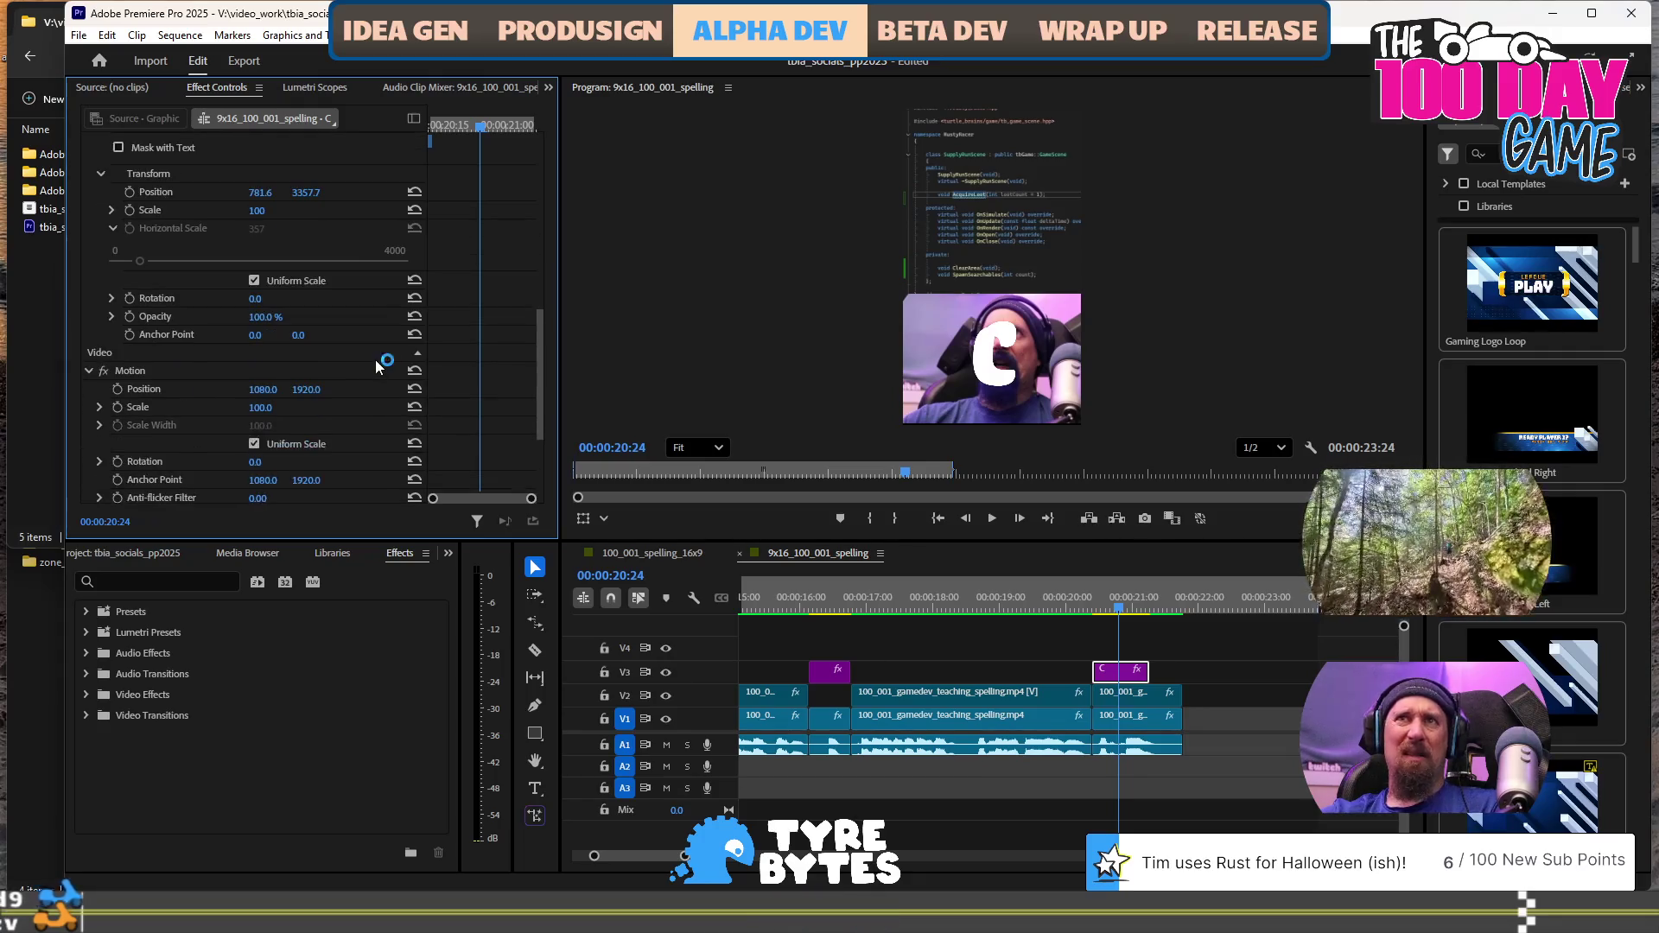
scroll(375, 359, "down", 2)
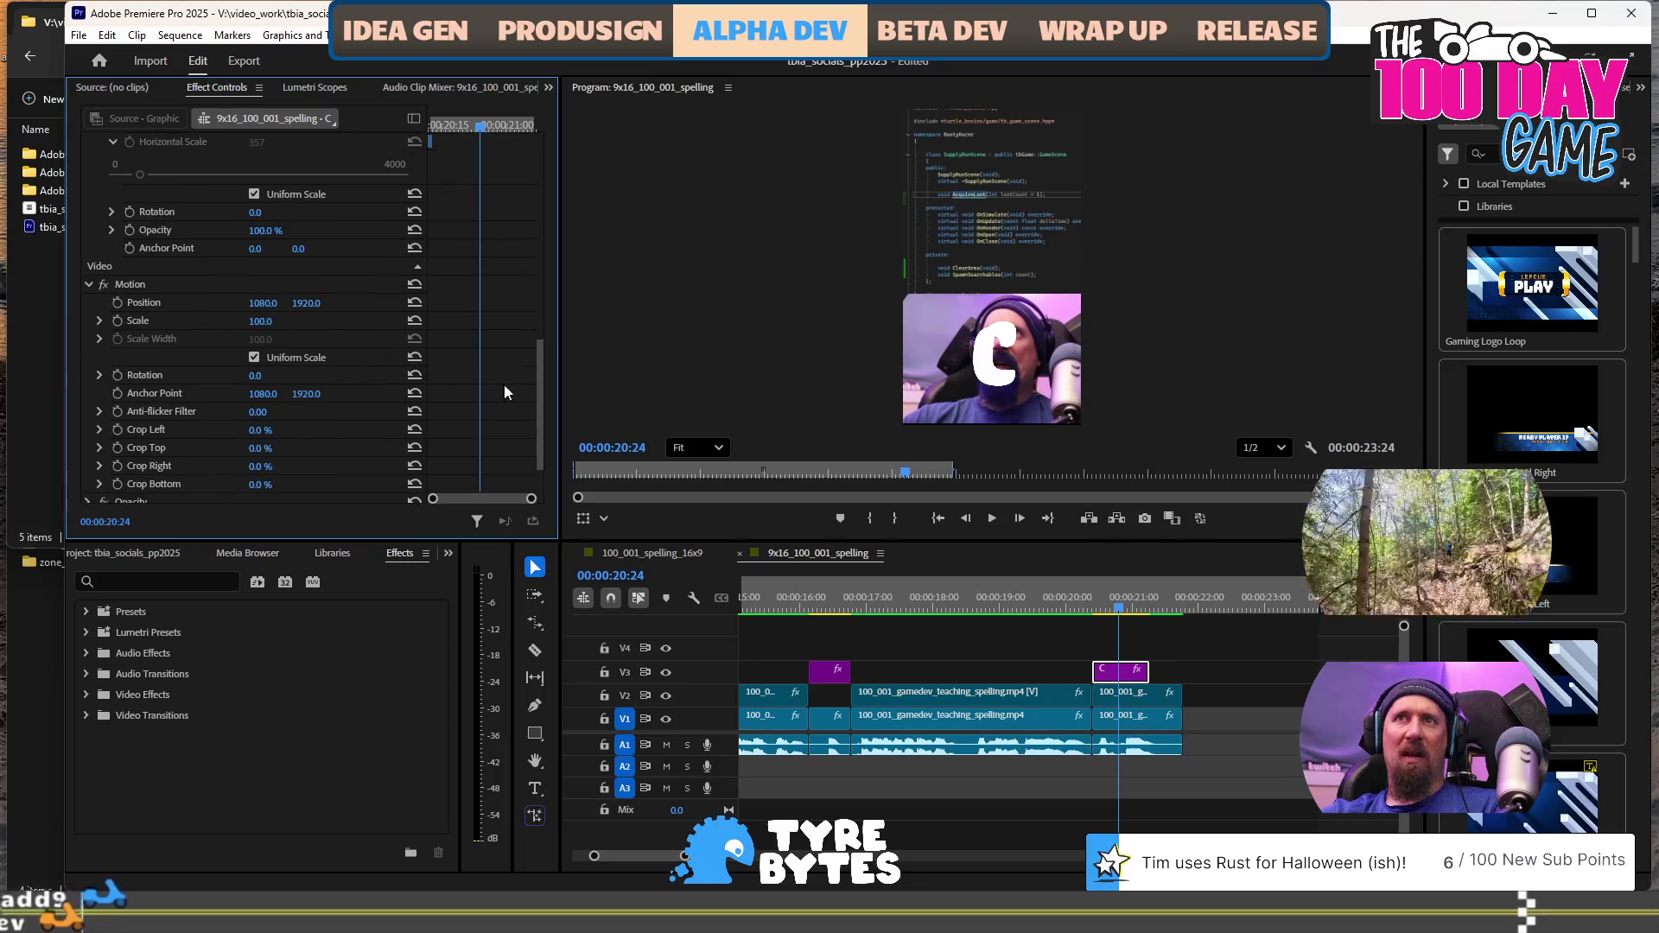
mouse_move(539, 401)
left_mouse_down()
mouse_move(534, 420)
mouse_move(532, 173)
mouse_move(569, 315)
mouse_move(574, 154)
left_mouse_up()
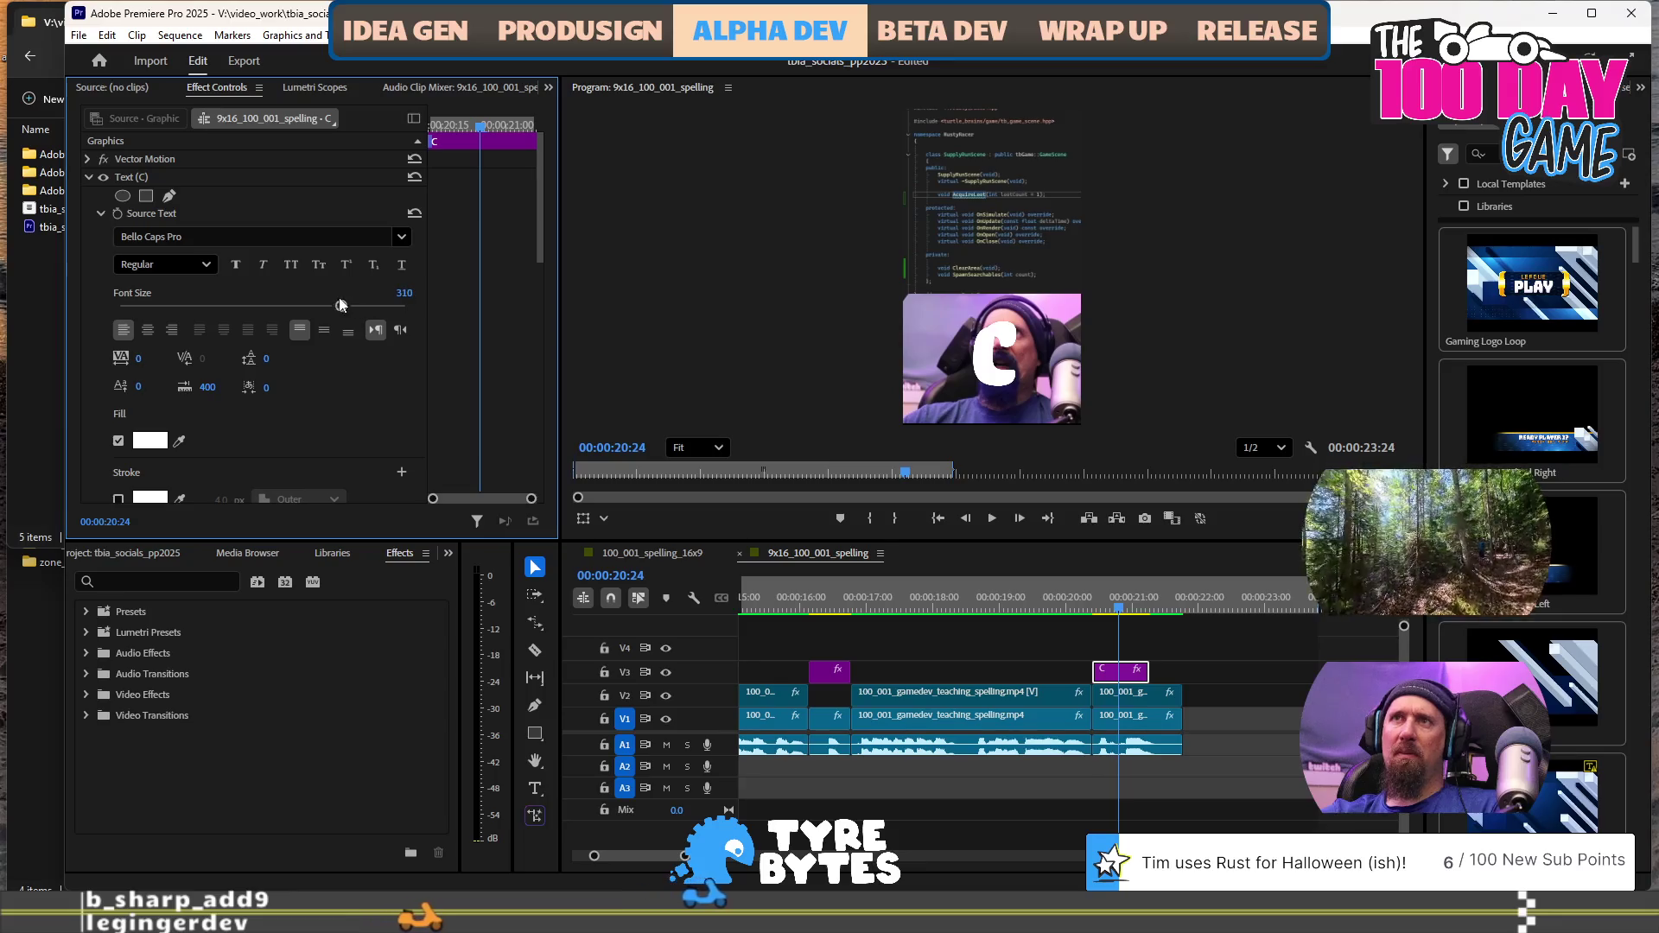
left_click_drag(342, 308, 407, 306)
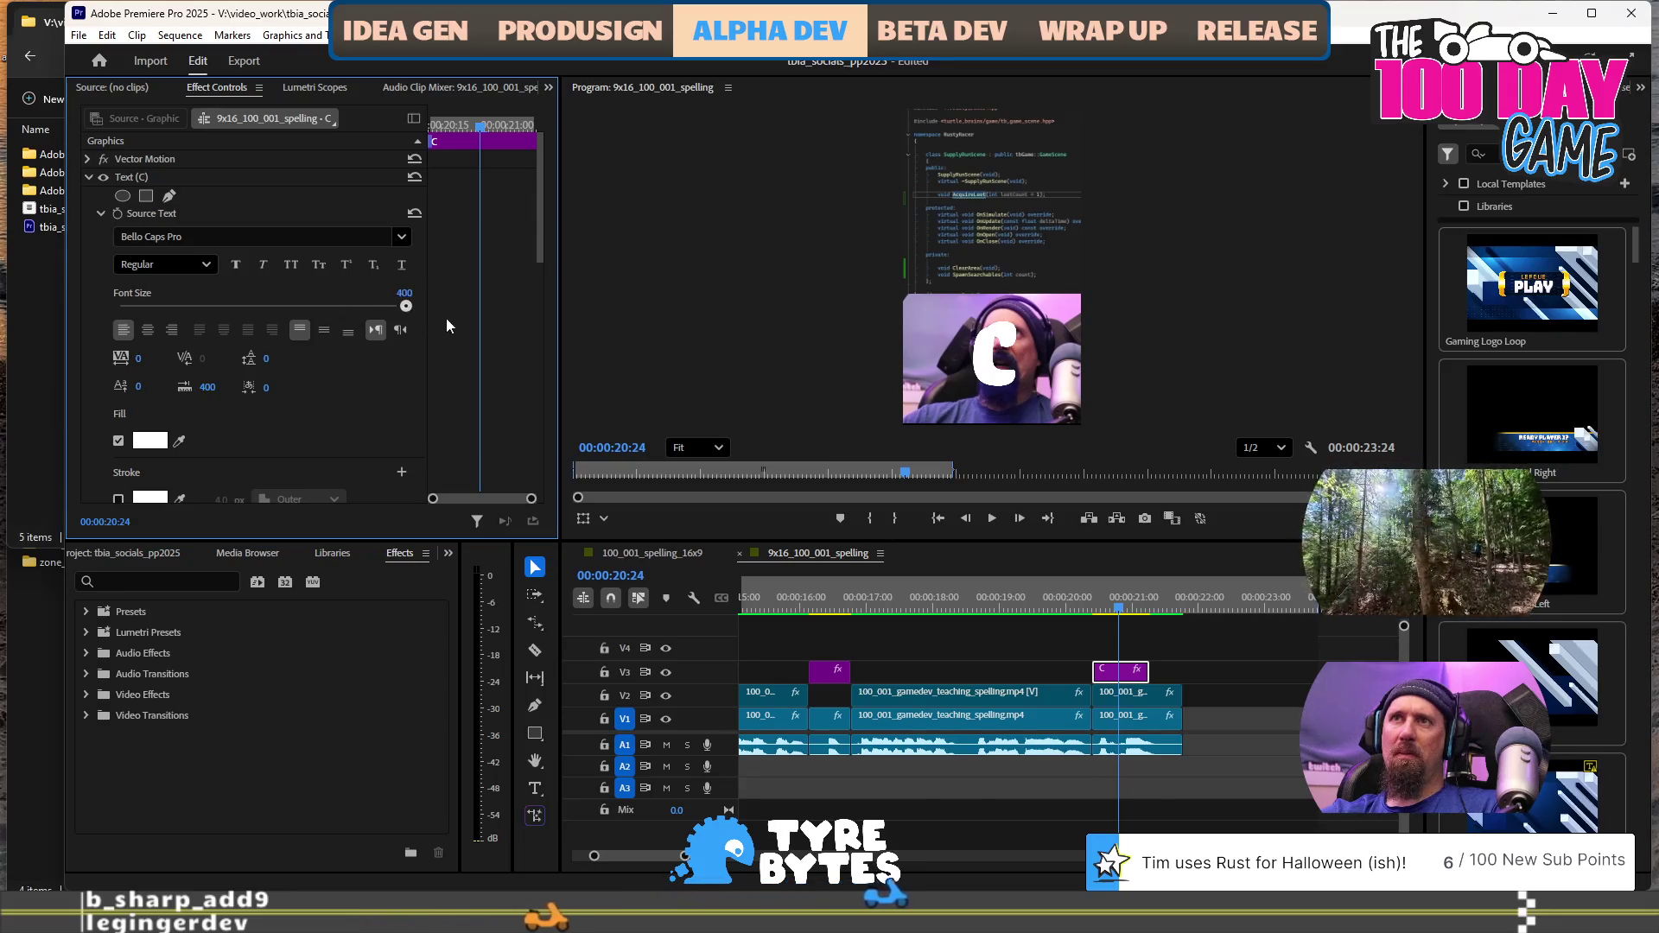
left_click(1138, 680)
key("t")
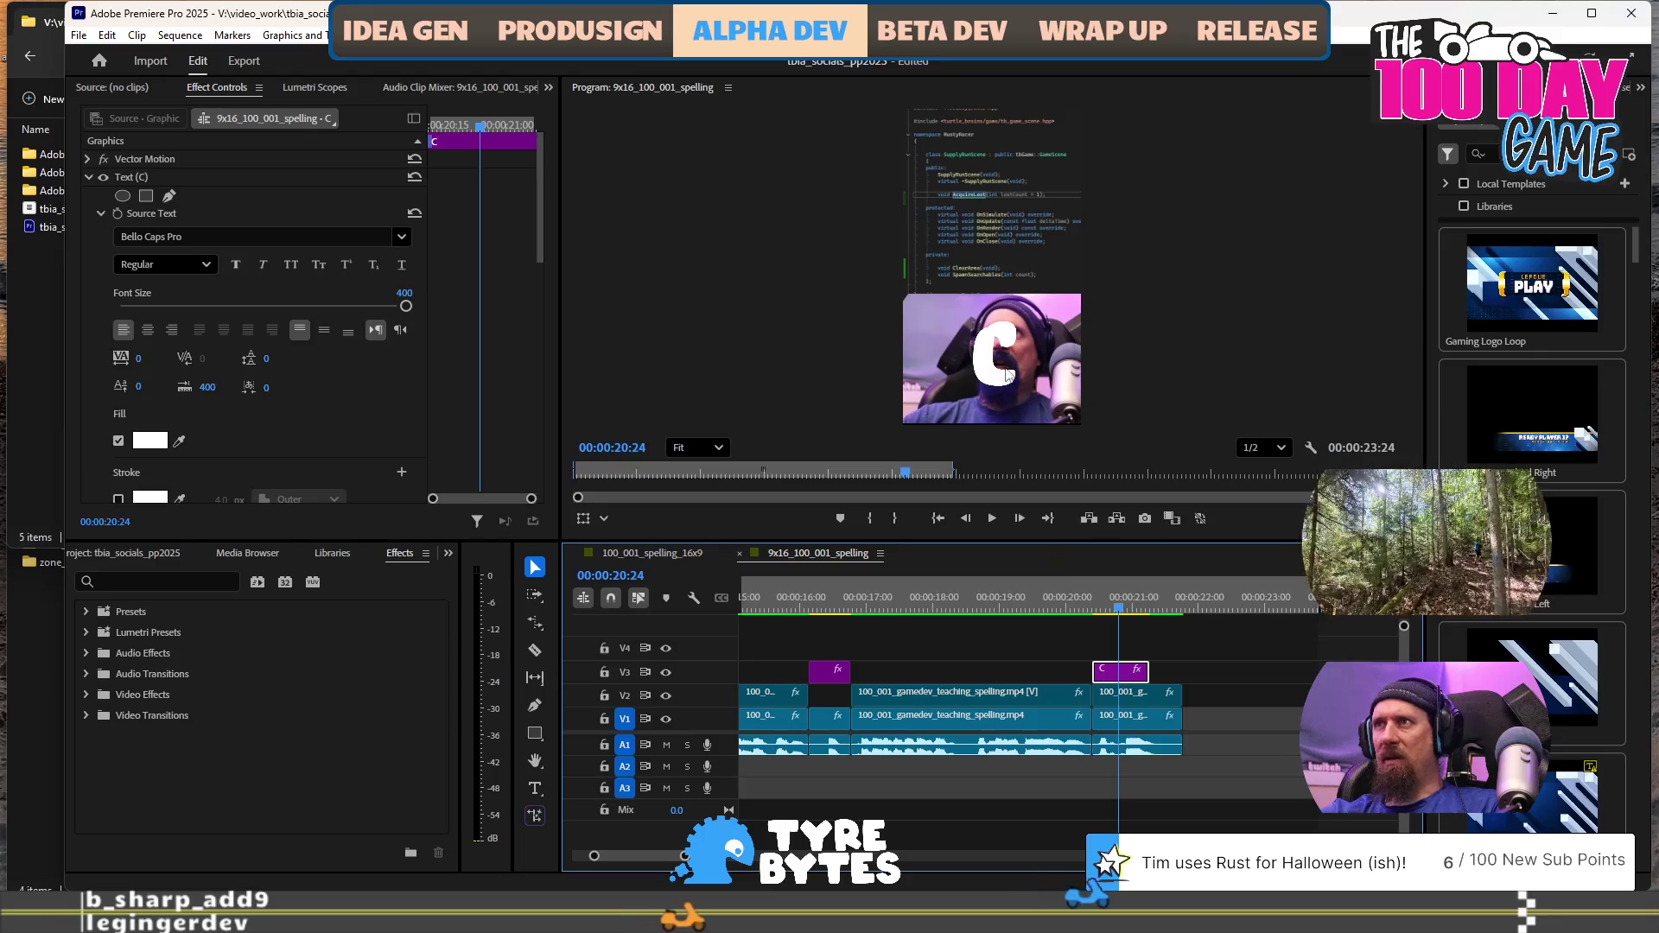
left_click(1105, 608)
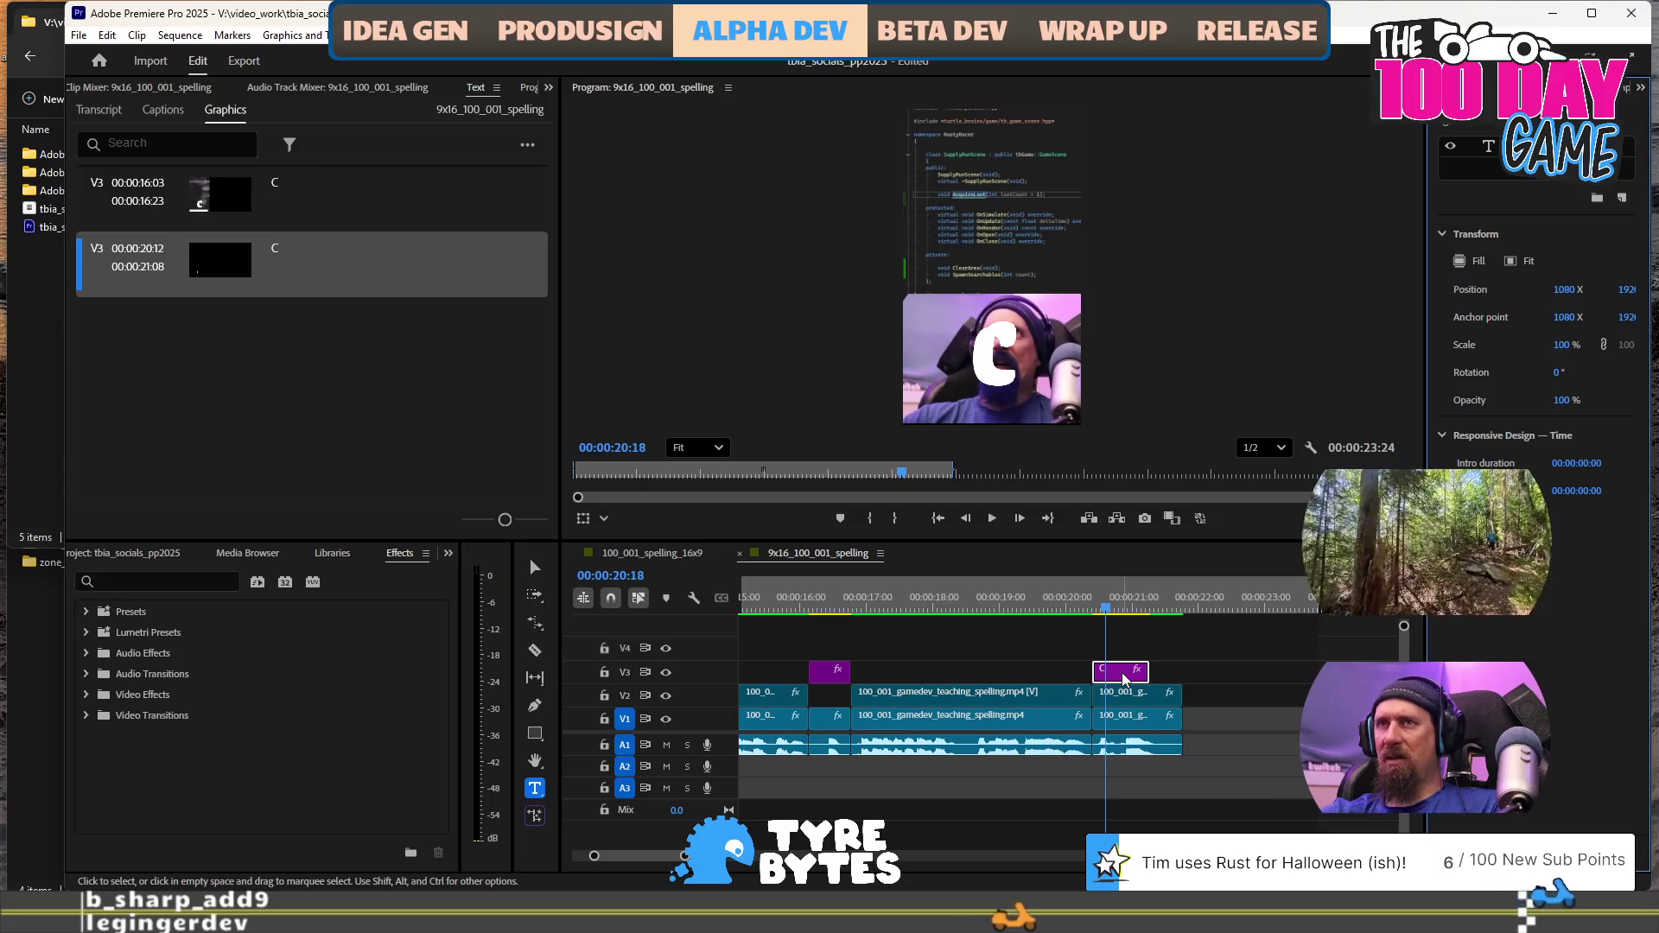
Add an empty text layer over the C title and select the first C graphic at 16:03
left_click(1012, 383)
left_click(1003, 373)
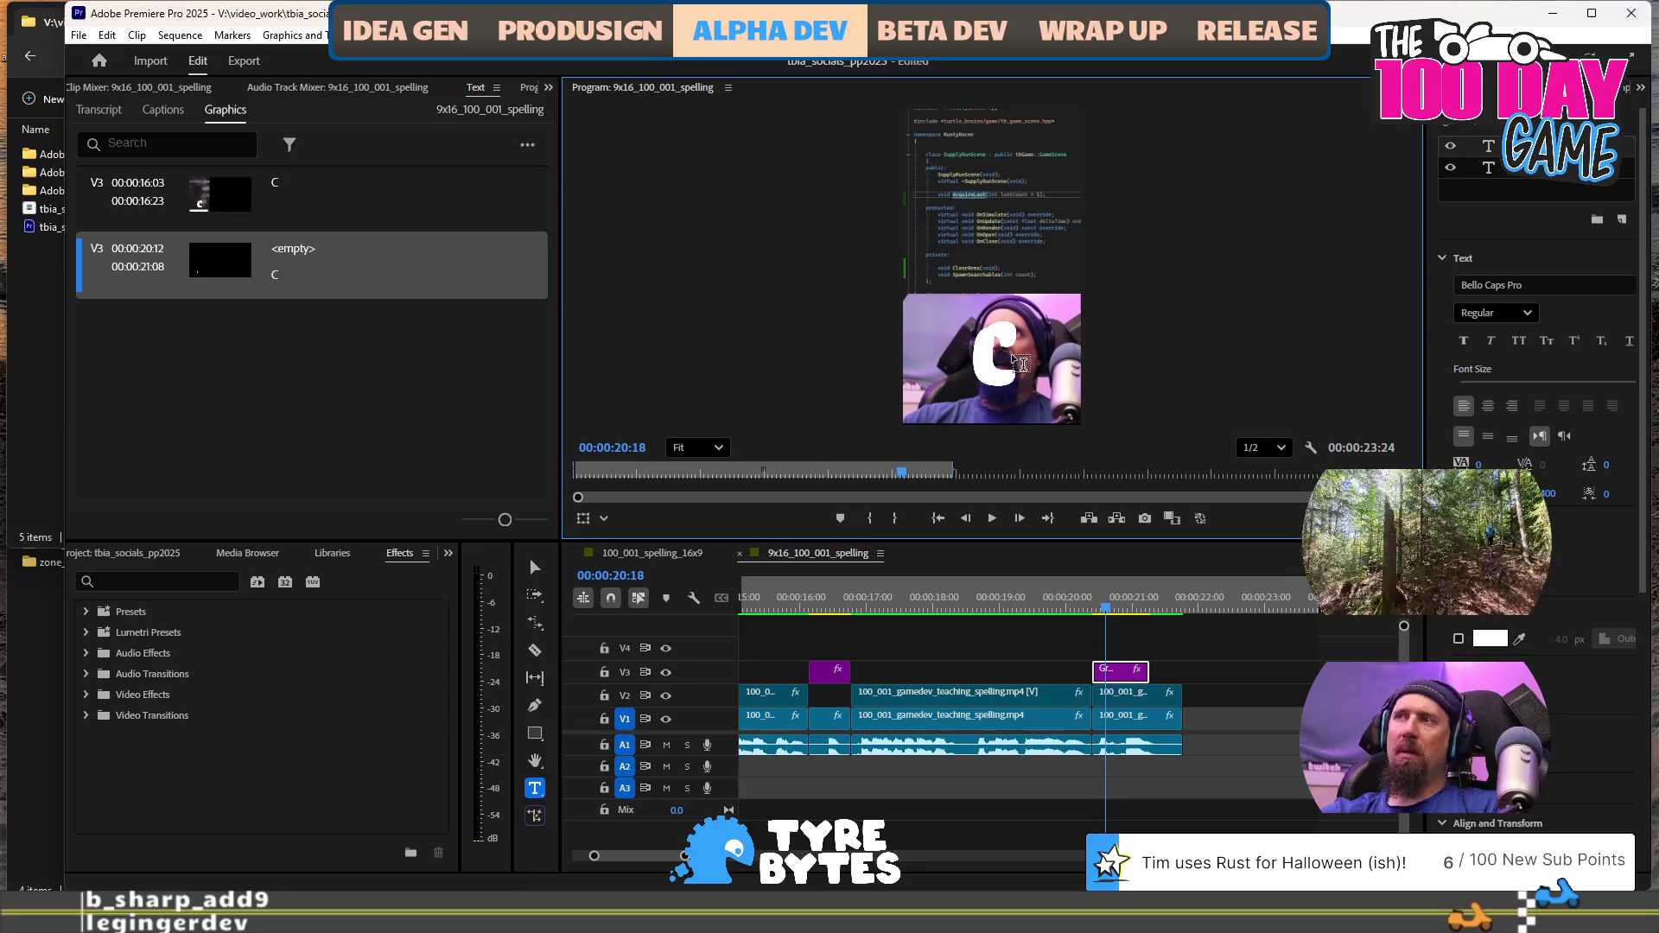
left_click(426, 285)
left_click(391, 212)
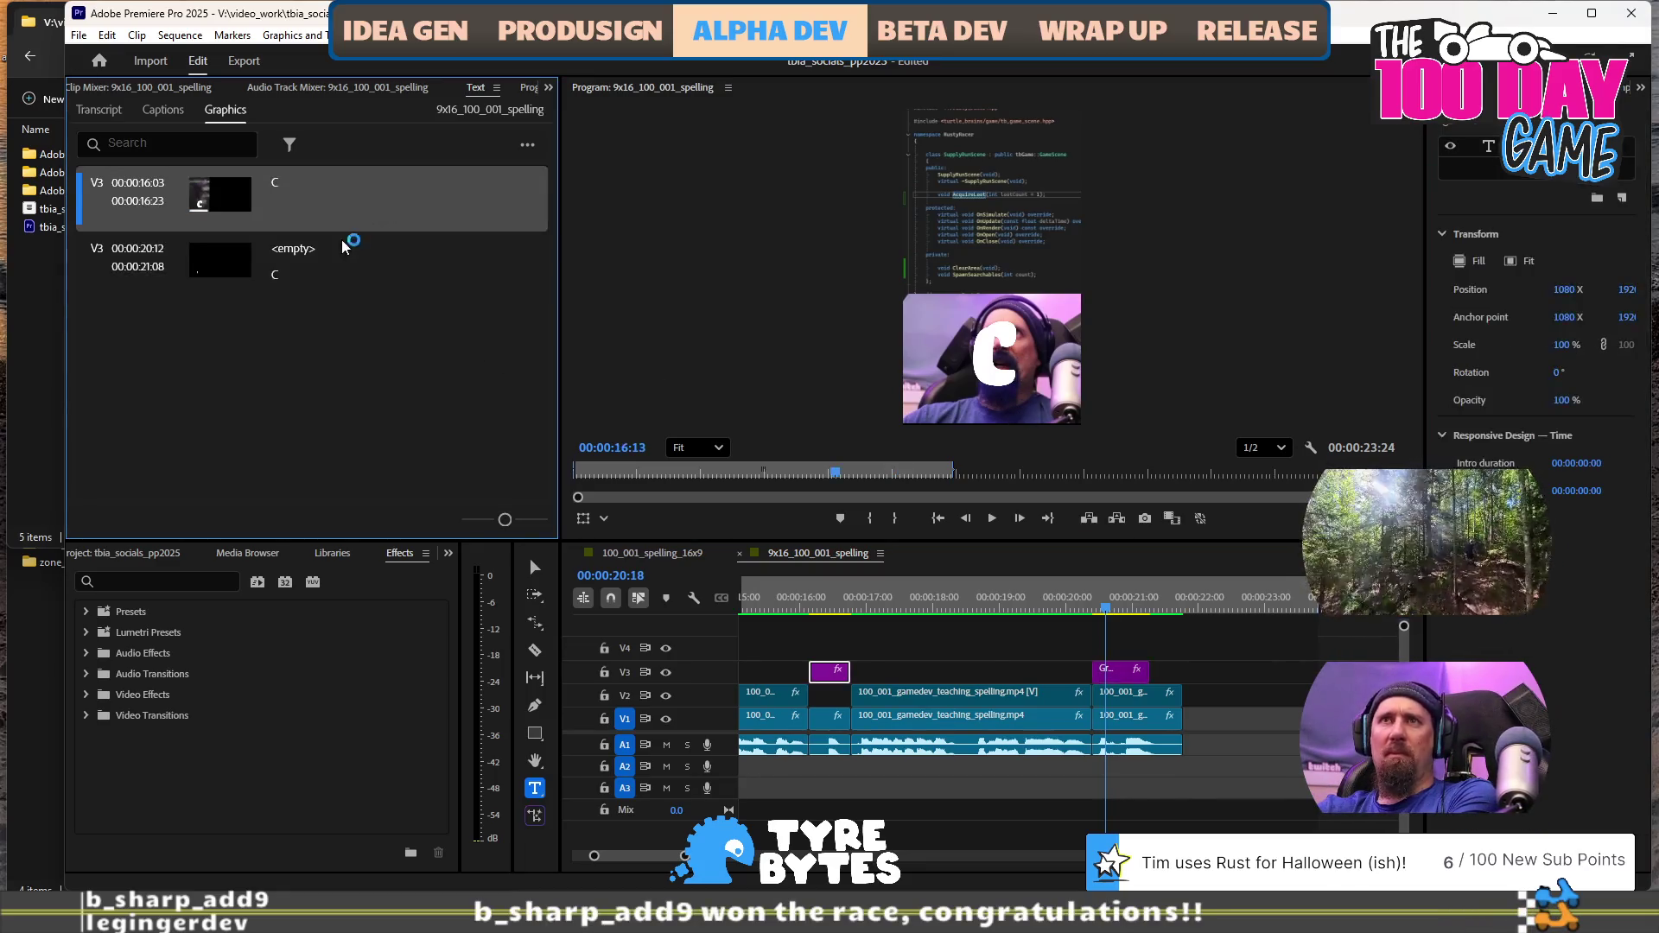
left_click(351, 271)
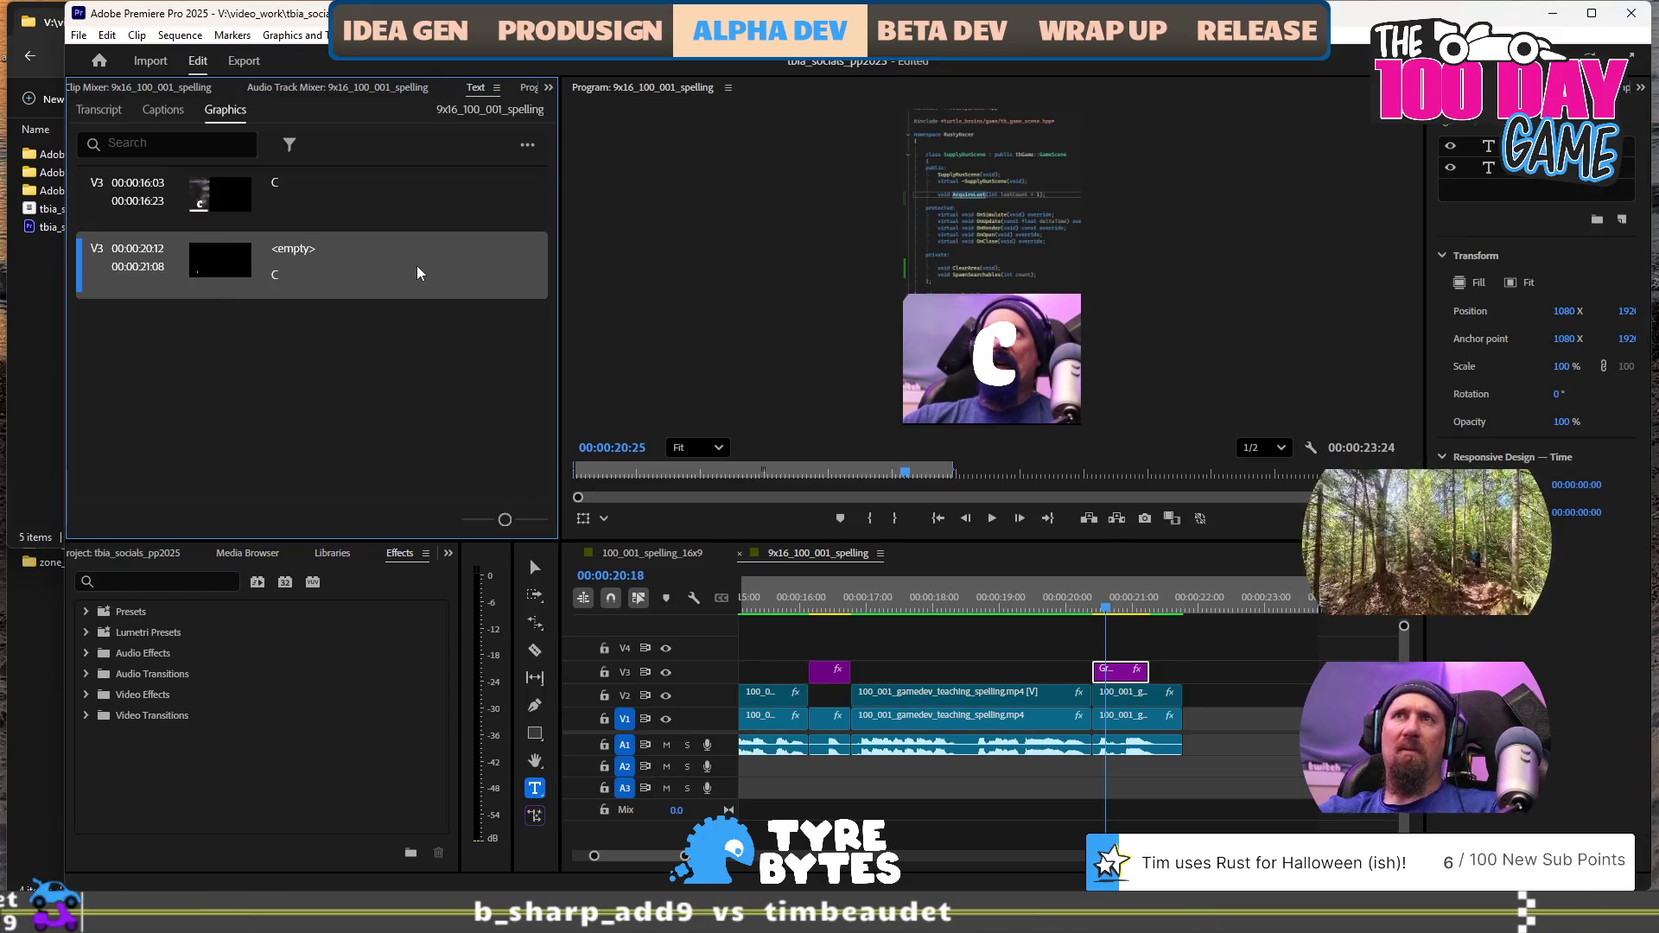
left_click(352, 191)
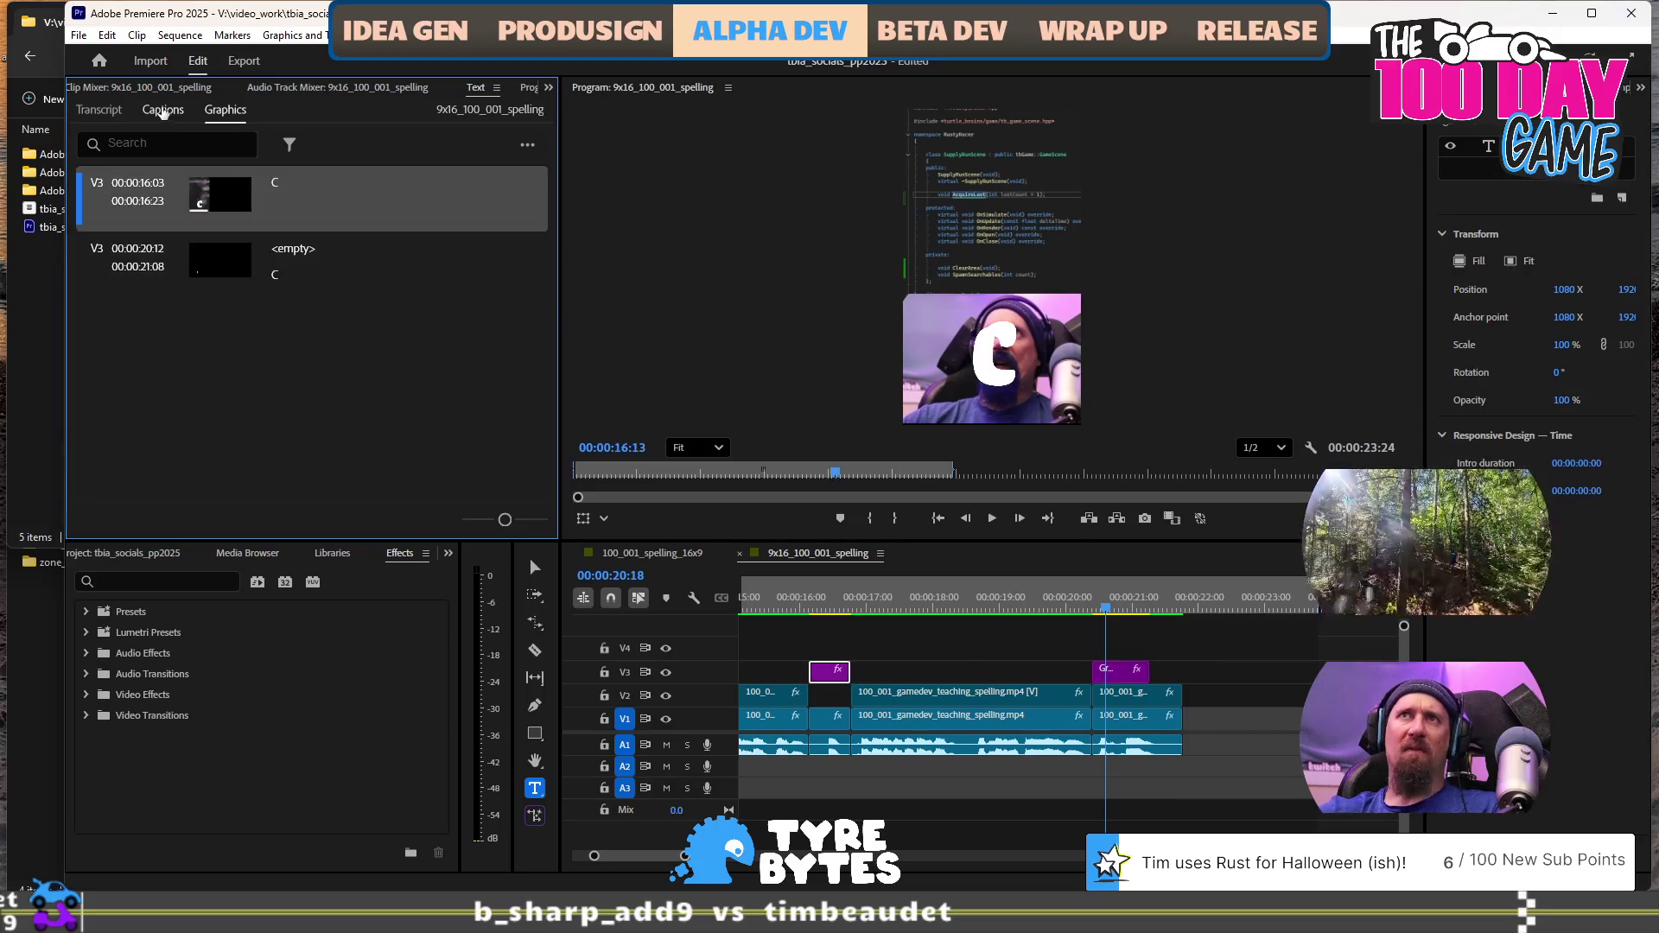
Check the Text panel's Graphics, Captions and Transcript tabs and background task progress
scroll(383, 95, "up", 4)
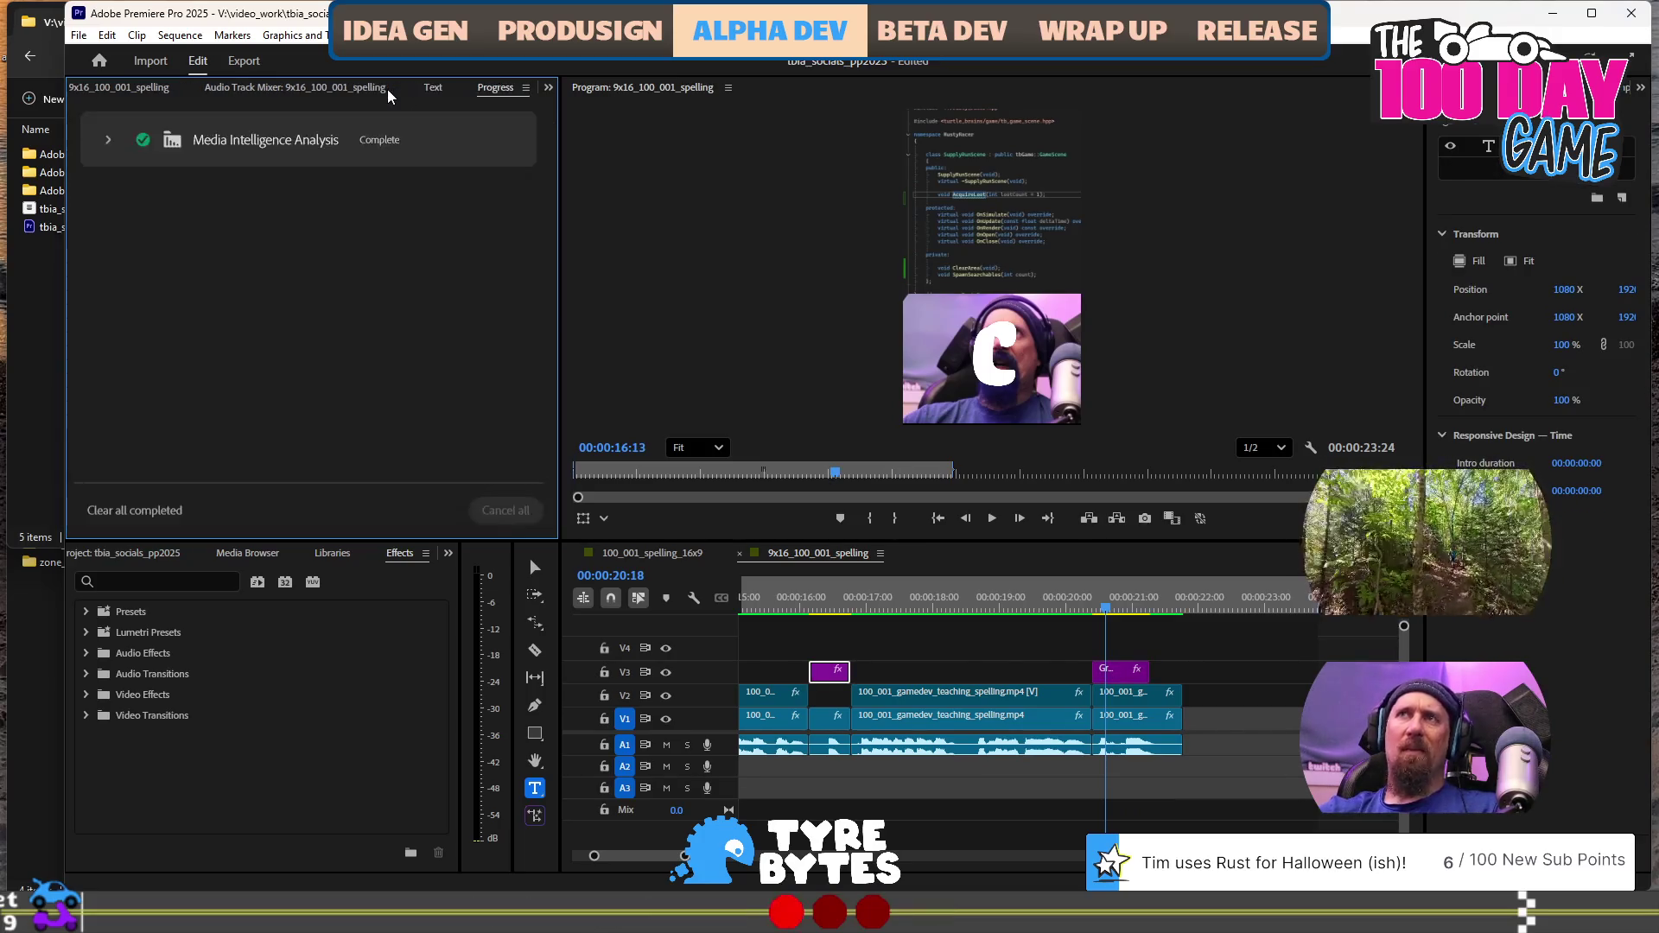
scroll(388, 95, "down", 2)
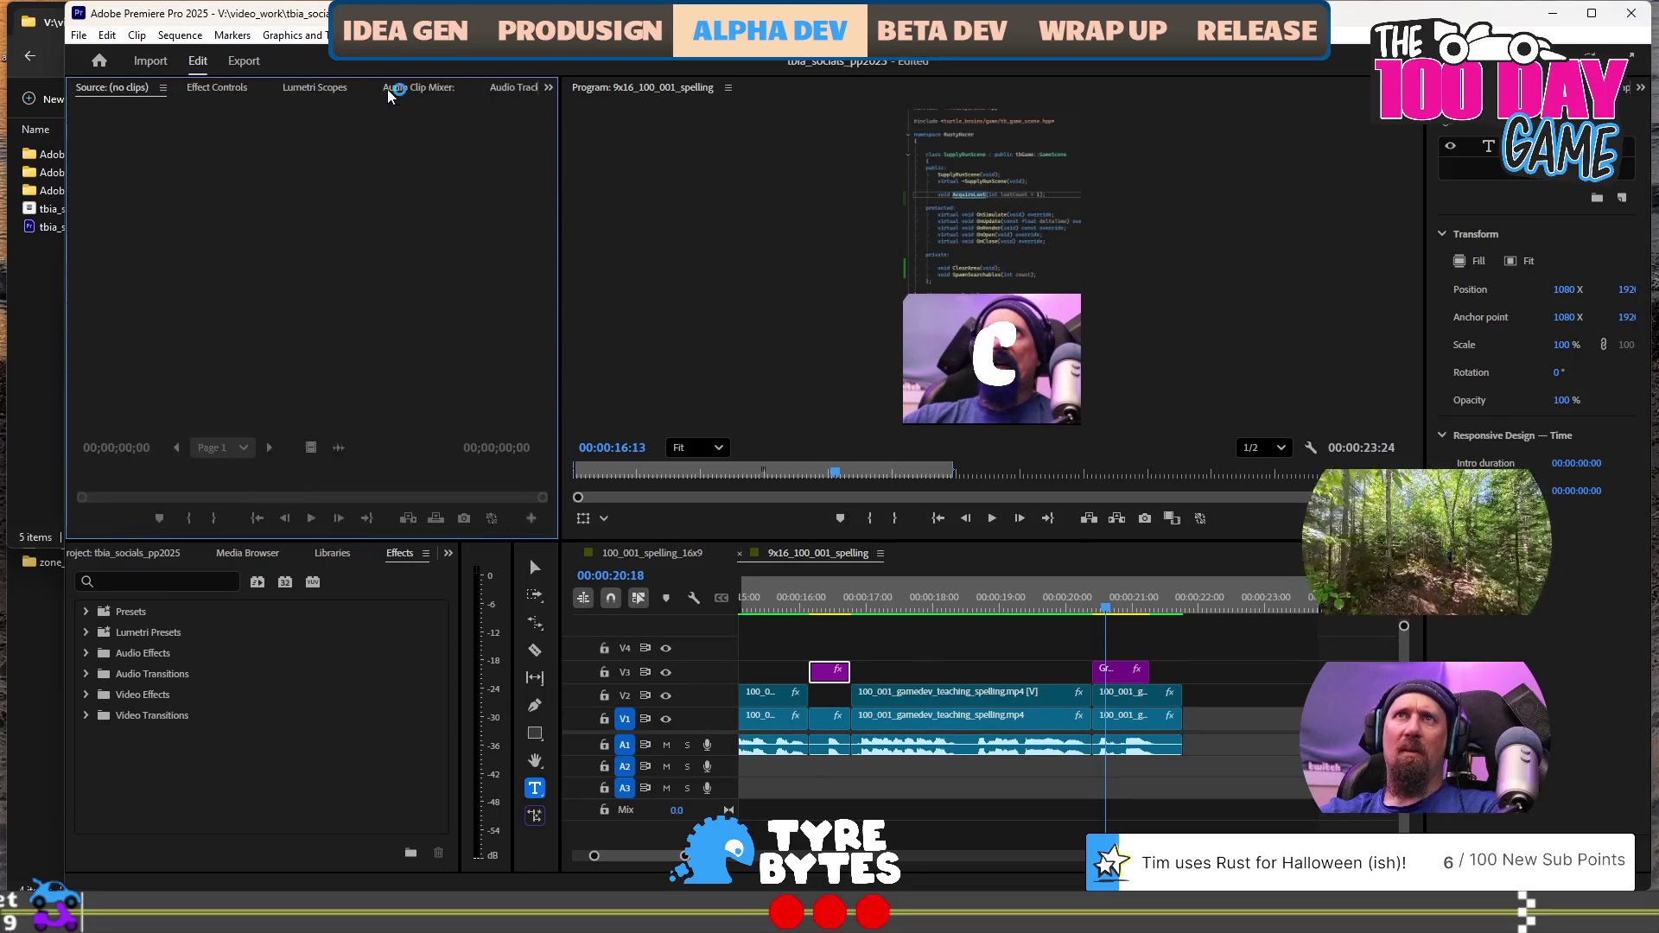
scroll(388, 95, "up", 2)
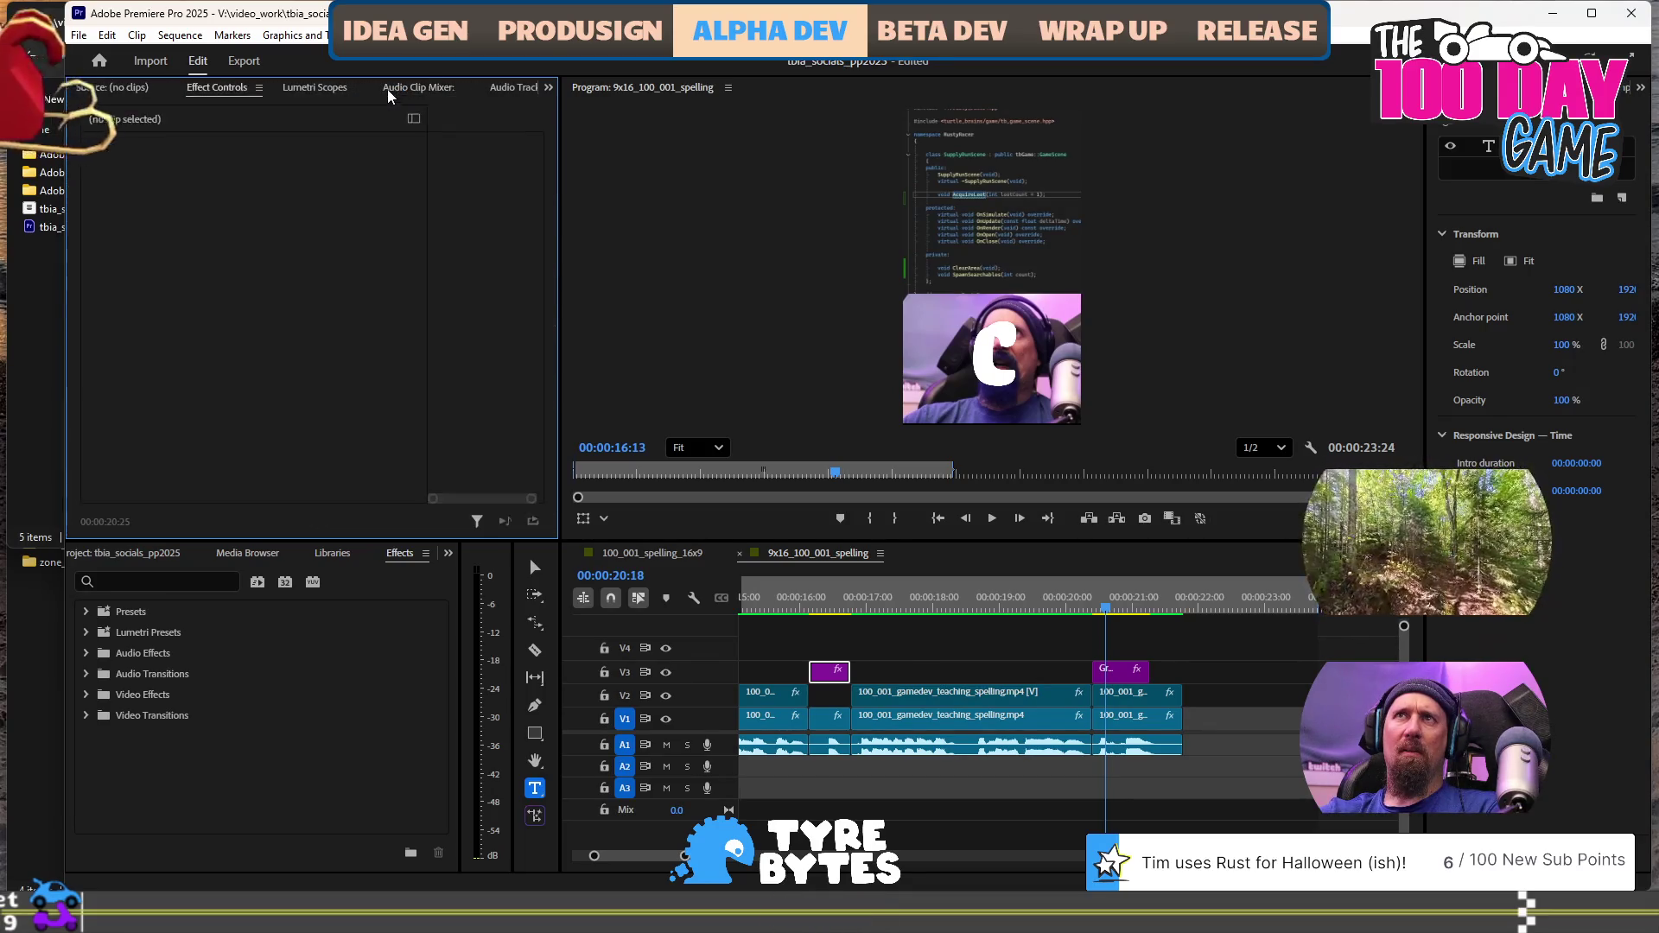
scroll(388, 95, "down", 1)
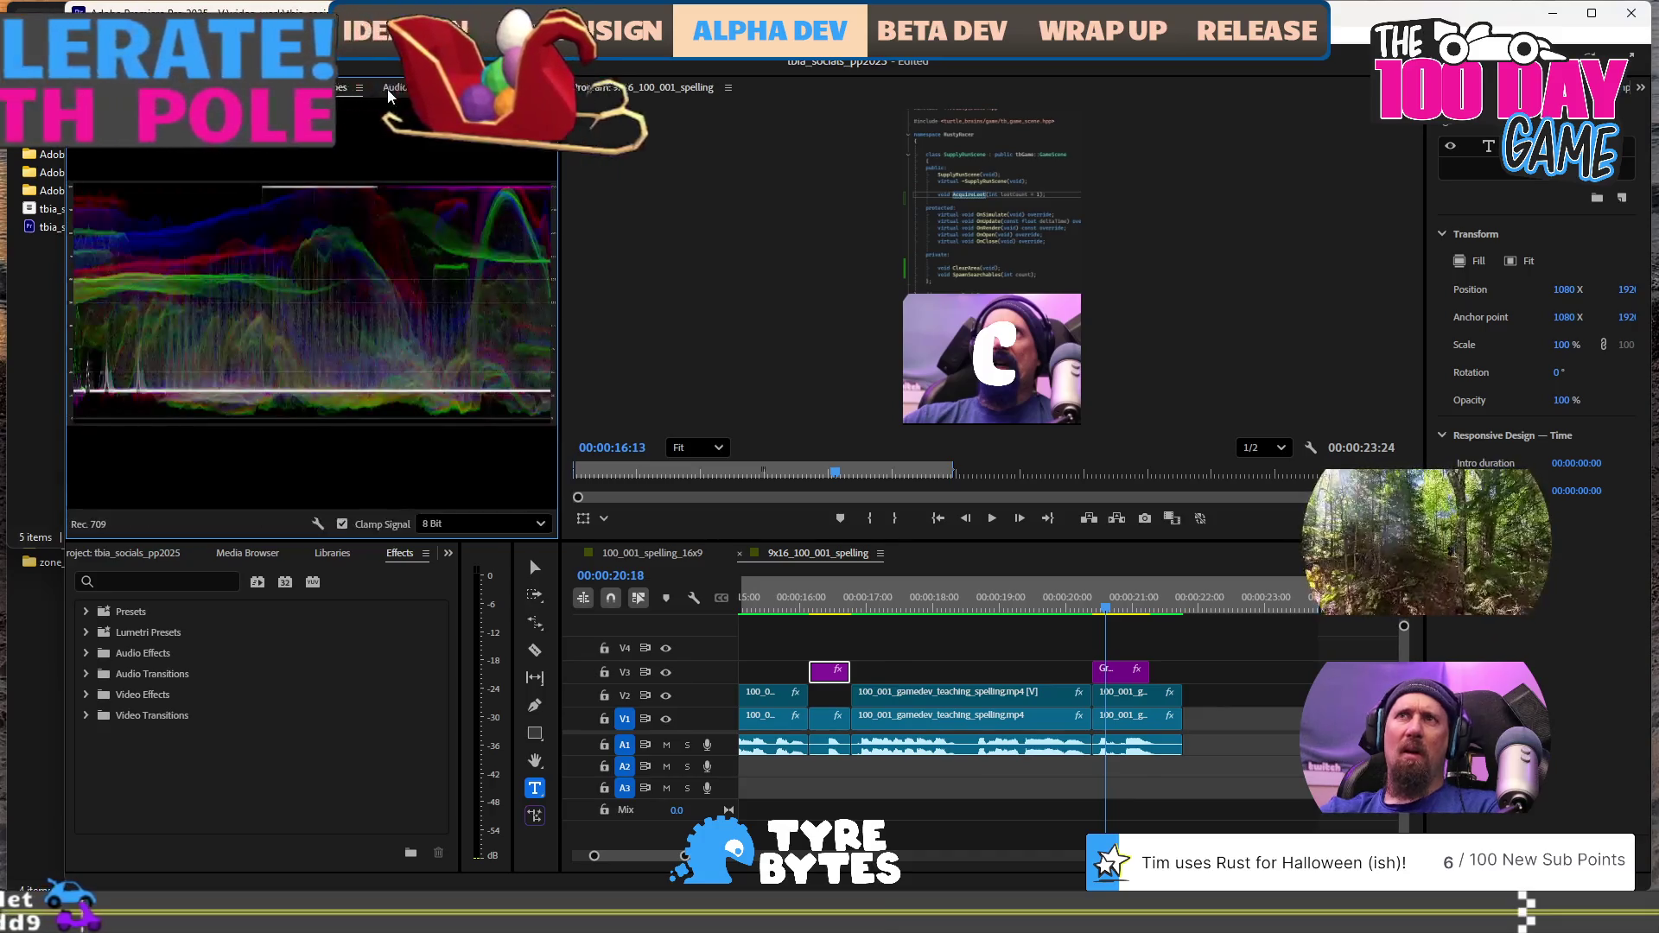
scroll(388, 95, "down", 3)
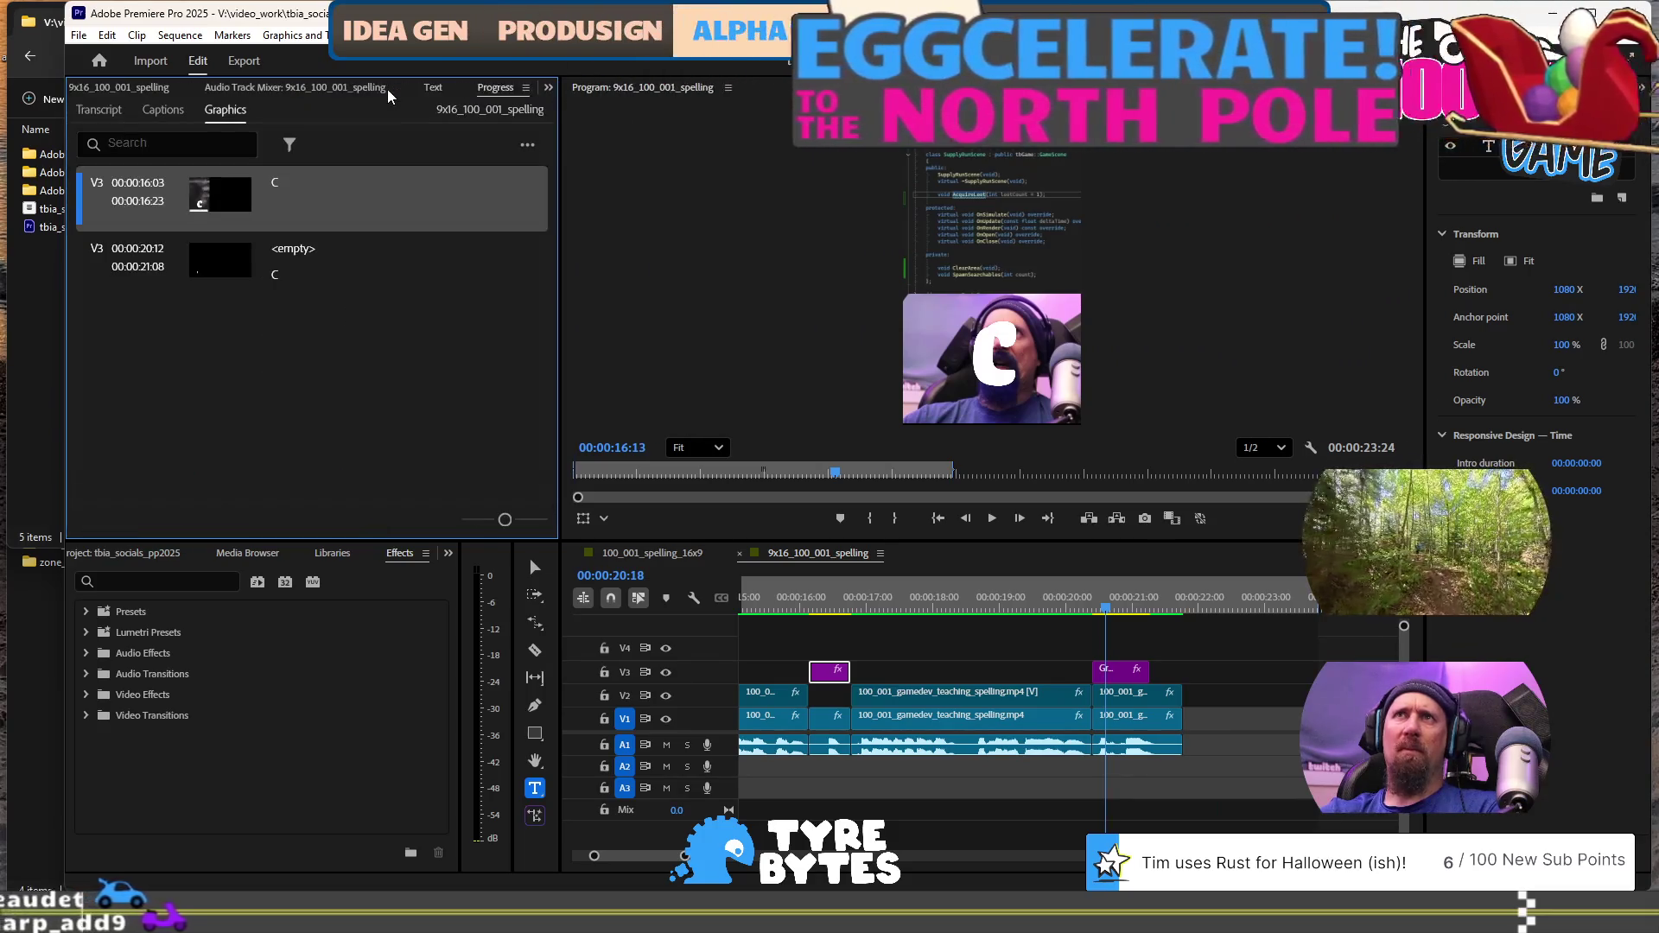
scroll(434, 91, "down", 1)
left_click(435, 91)
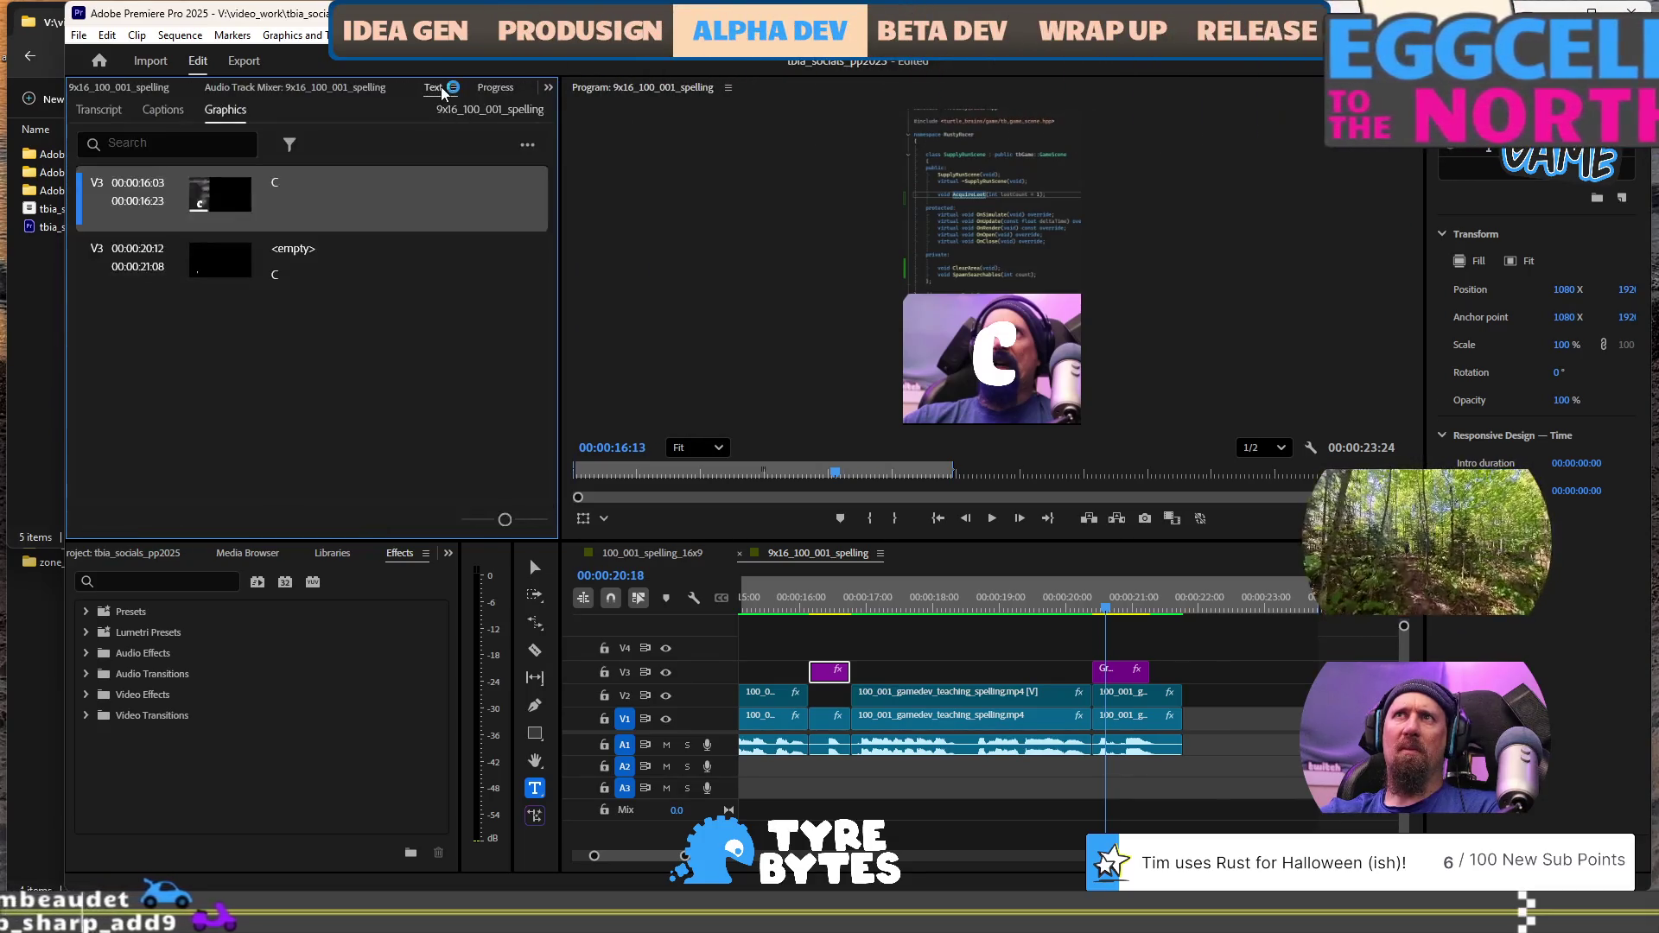
left_click(1121, 672)
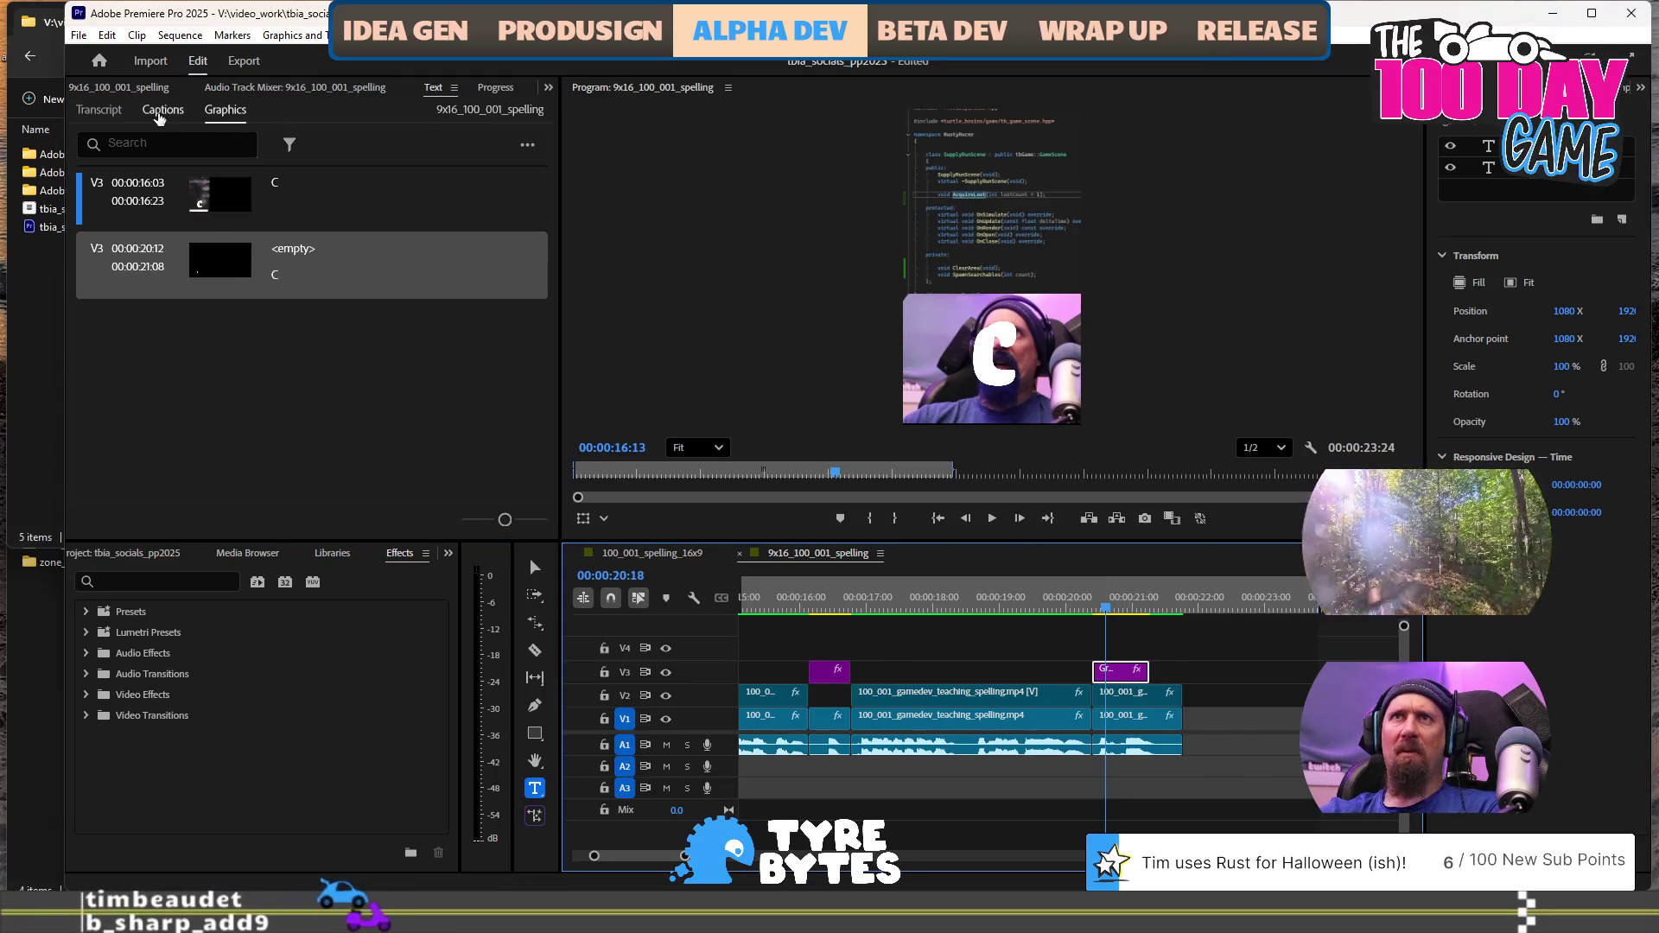
left_click(163, 110)
left_click(98, 109)
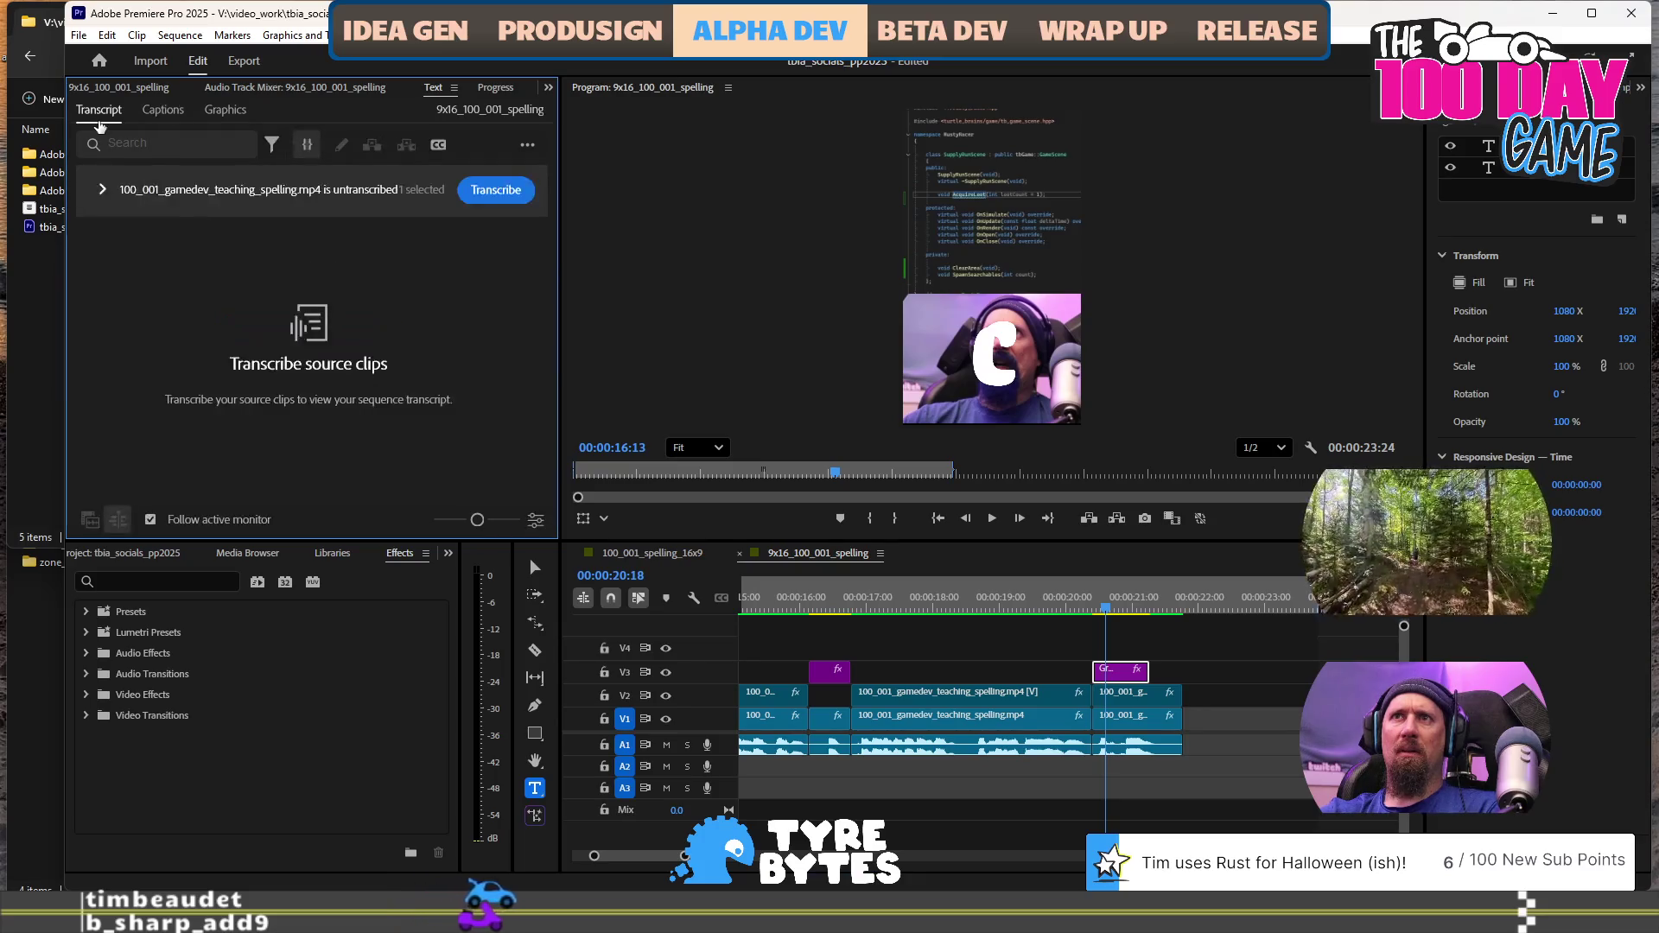
left_click(311, 90)
scroll(309, 93, "down", 2)
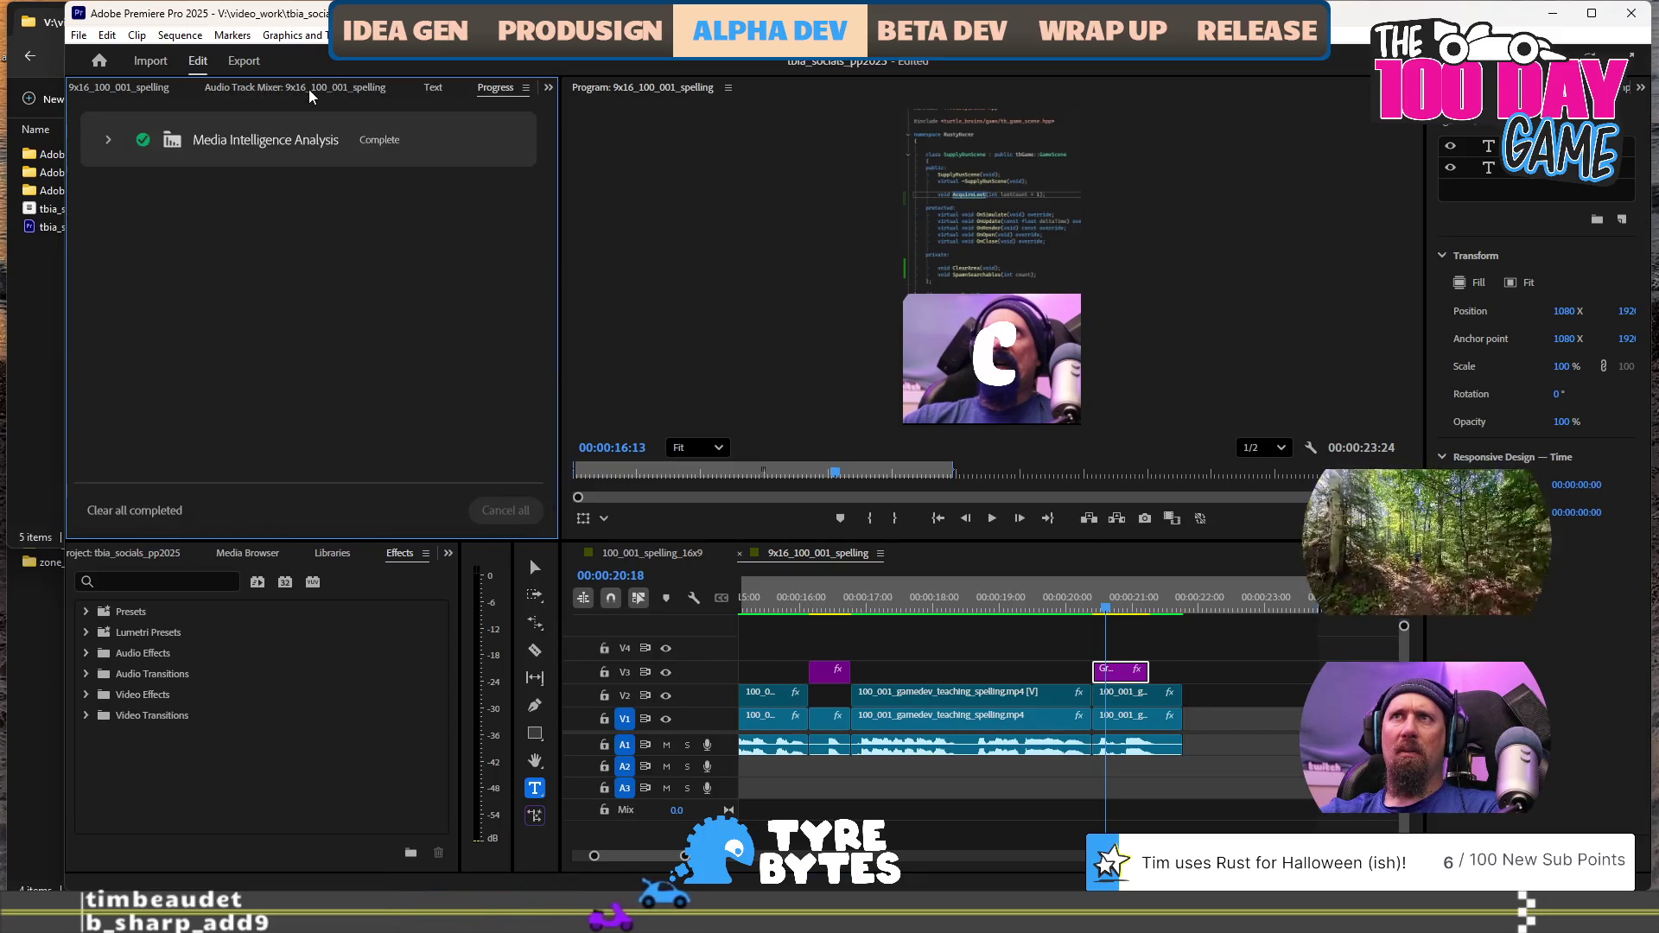
scroll(309, 94, "up", 6)
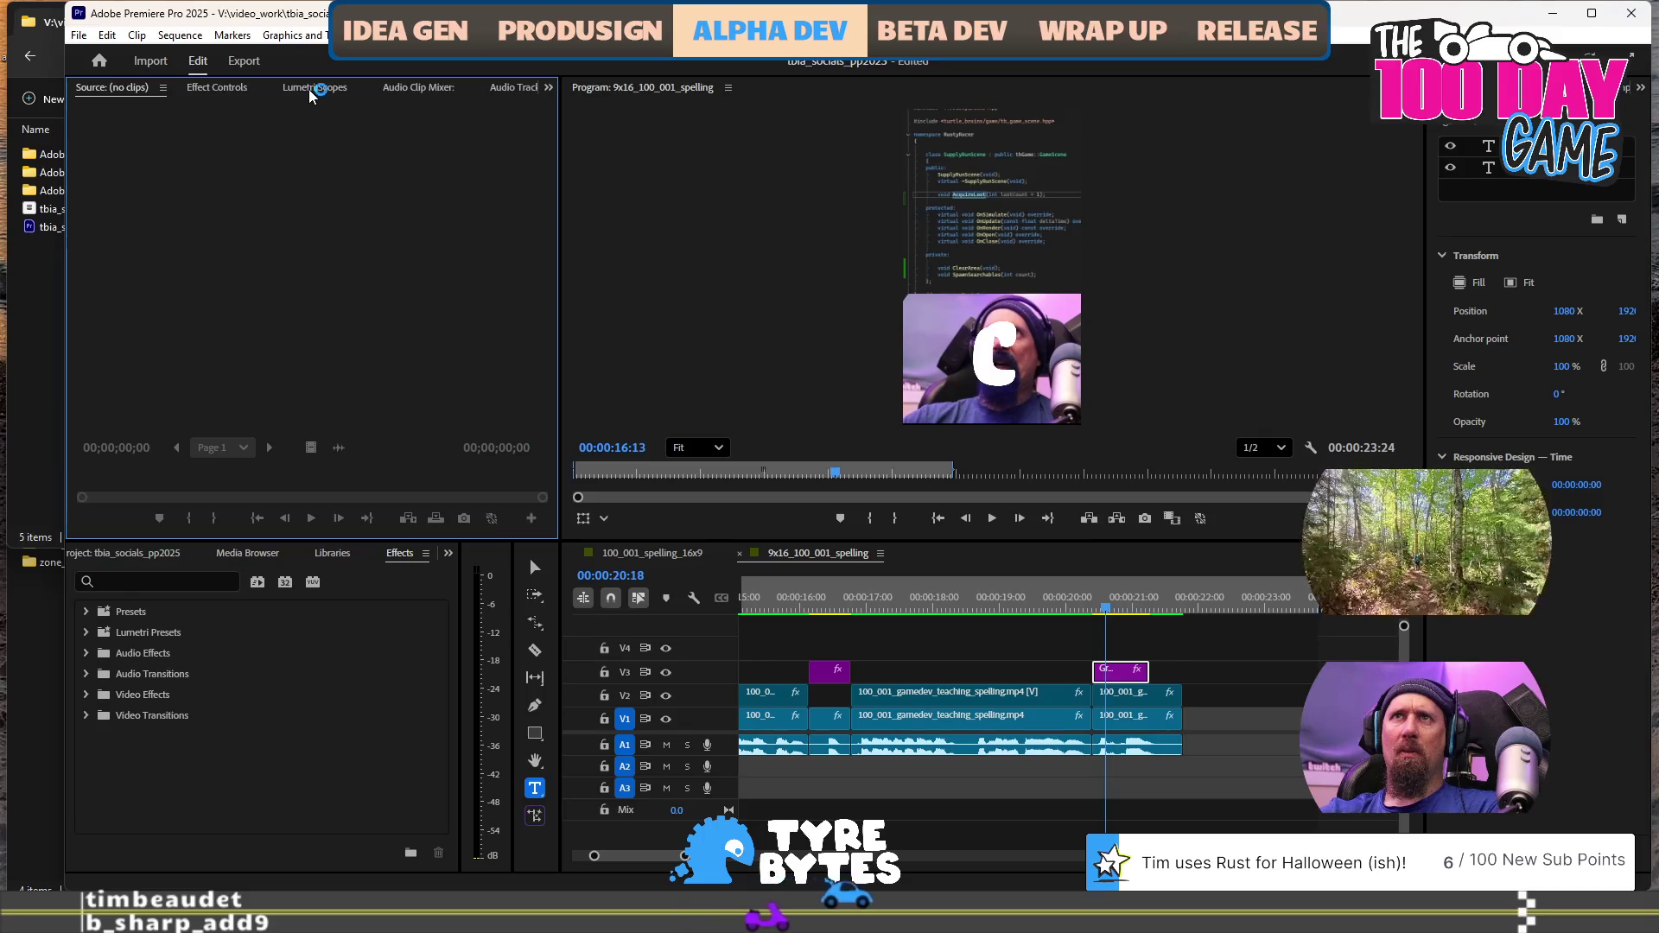
scroll(311, 94, "down", 1)
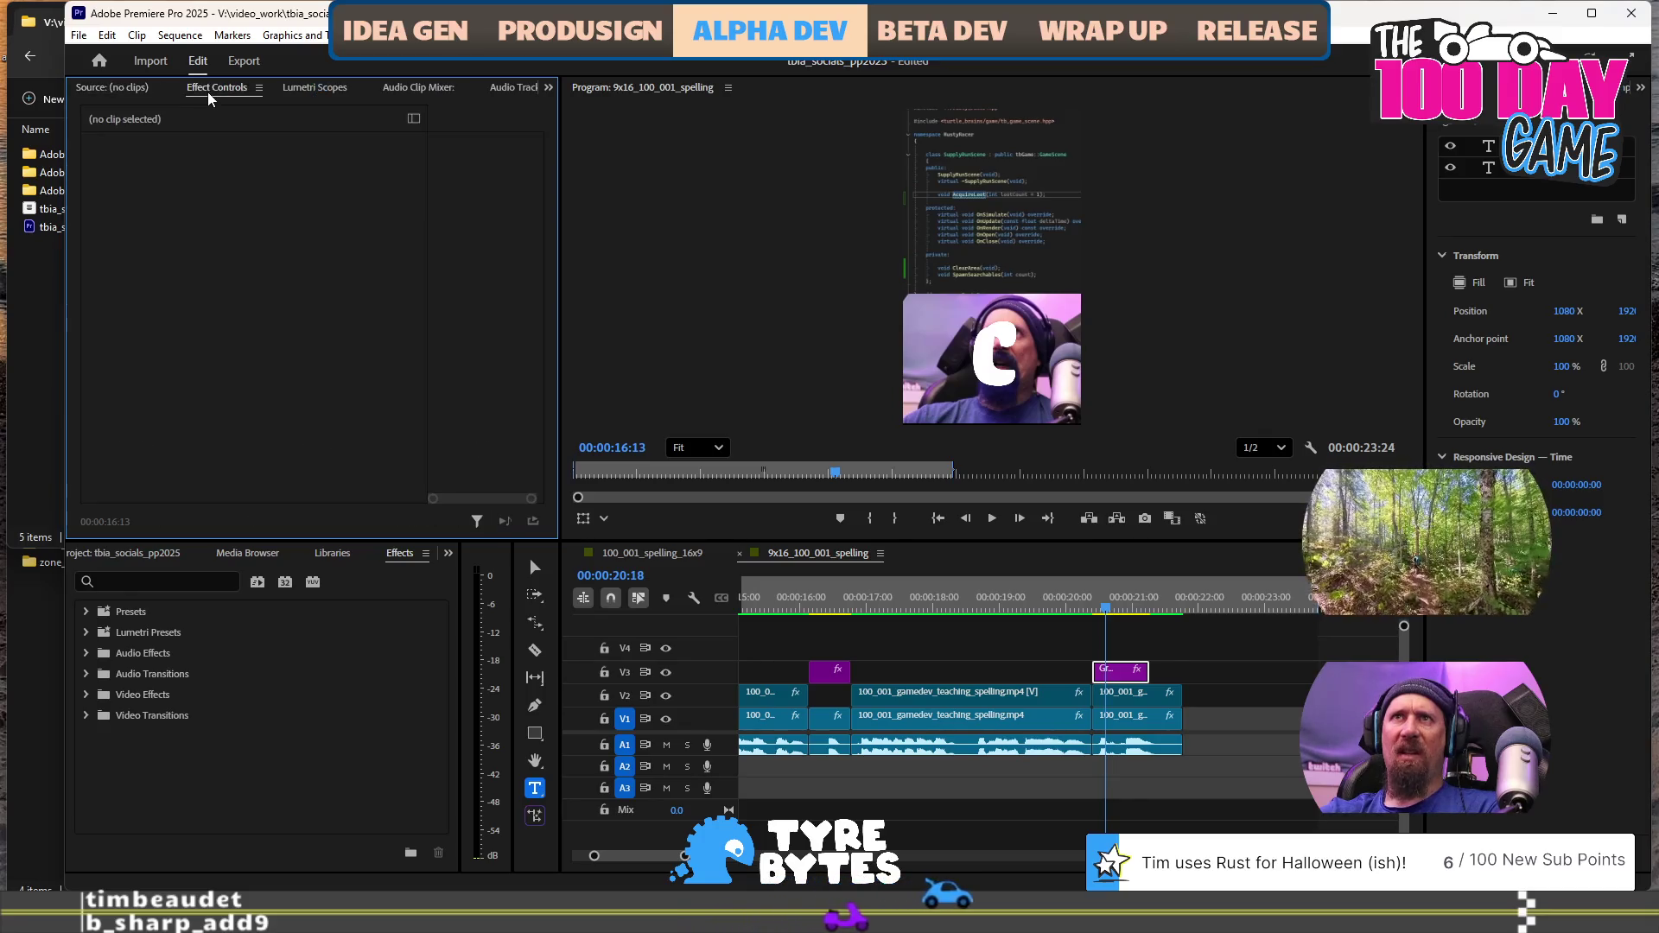
Select the C title graphics and expand the C text layer's properties
left_click(1131, 689)
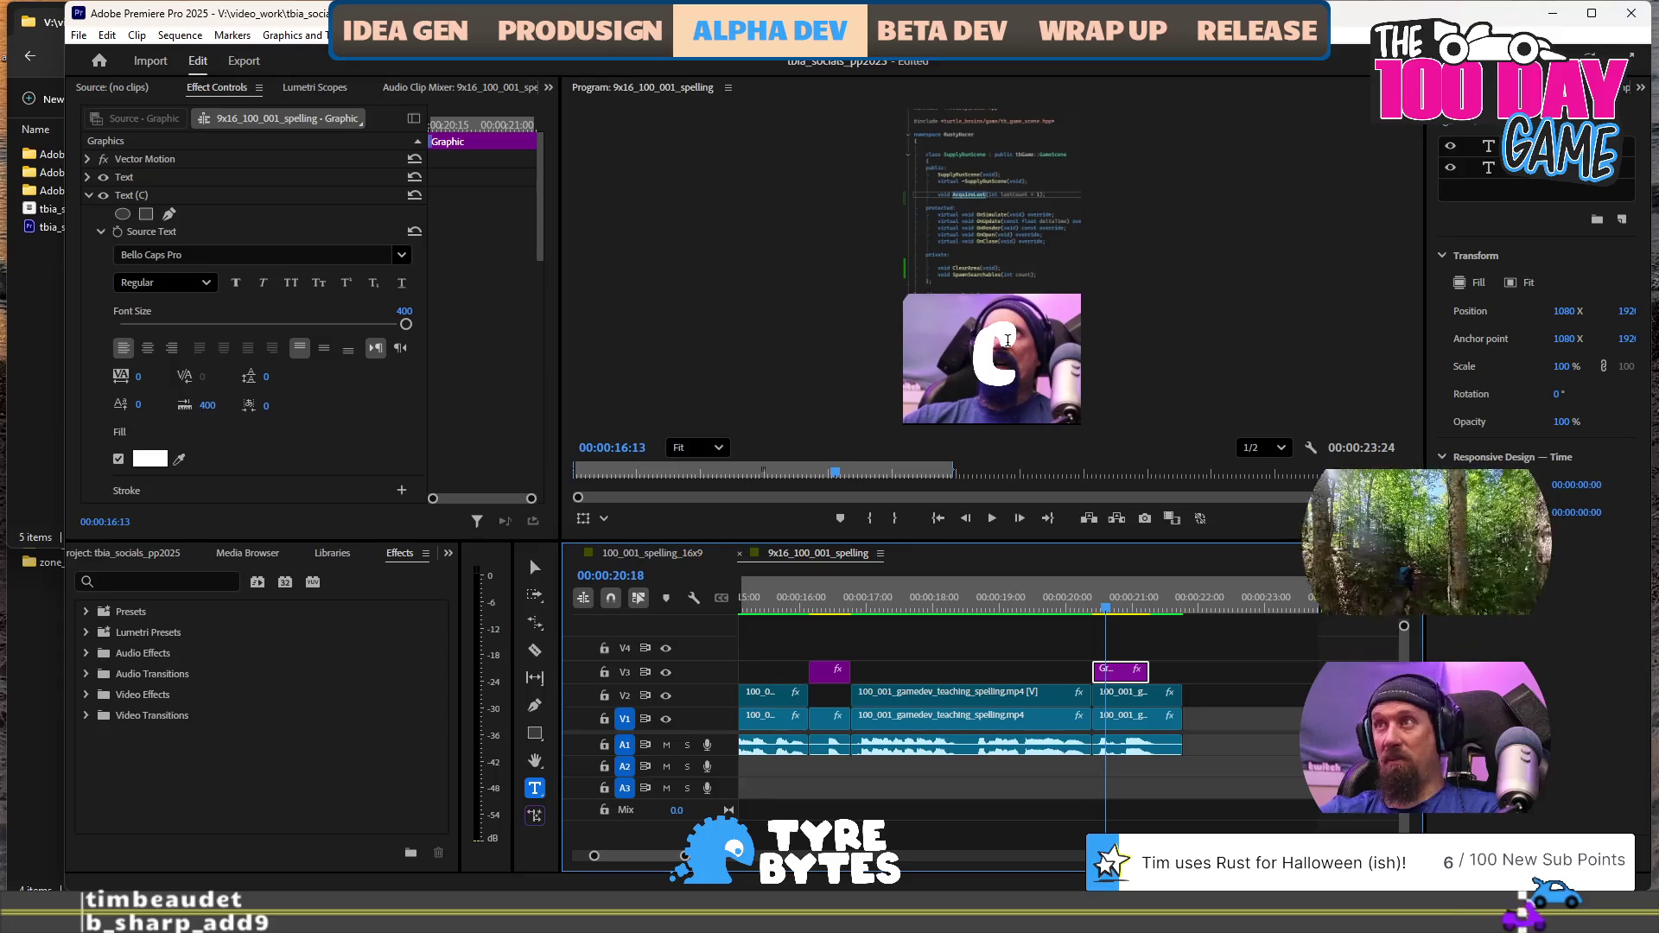
left_click(981, 361)
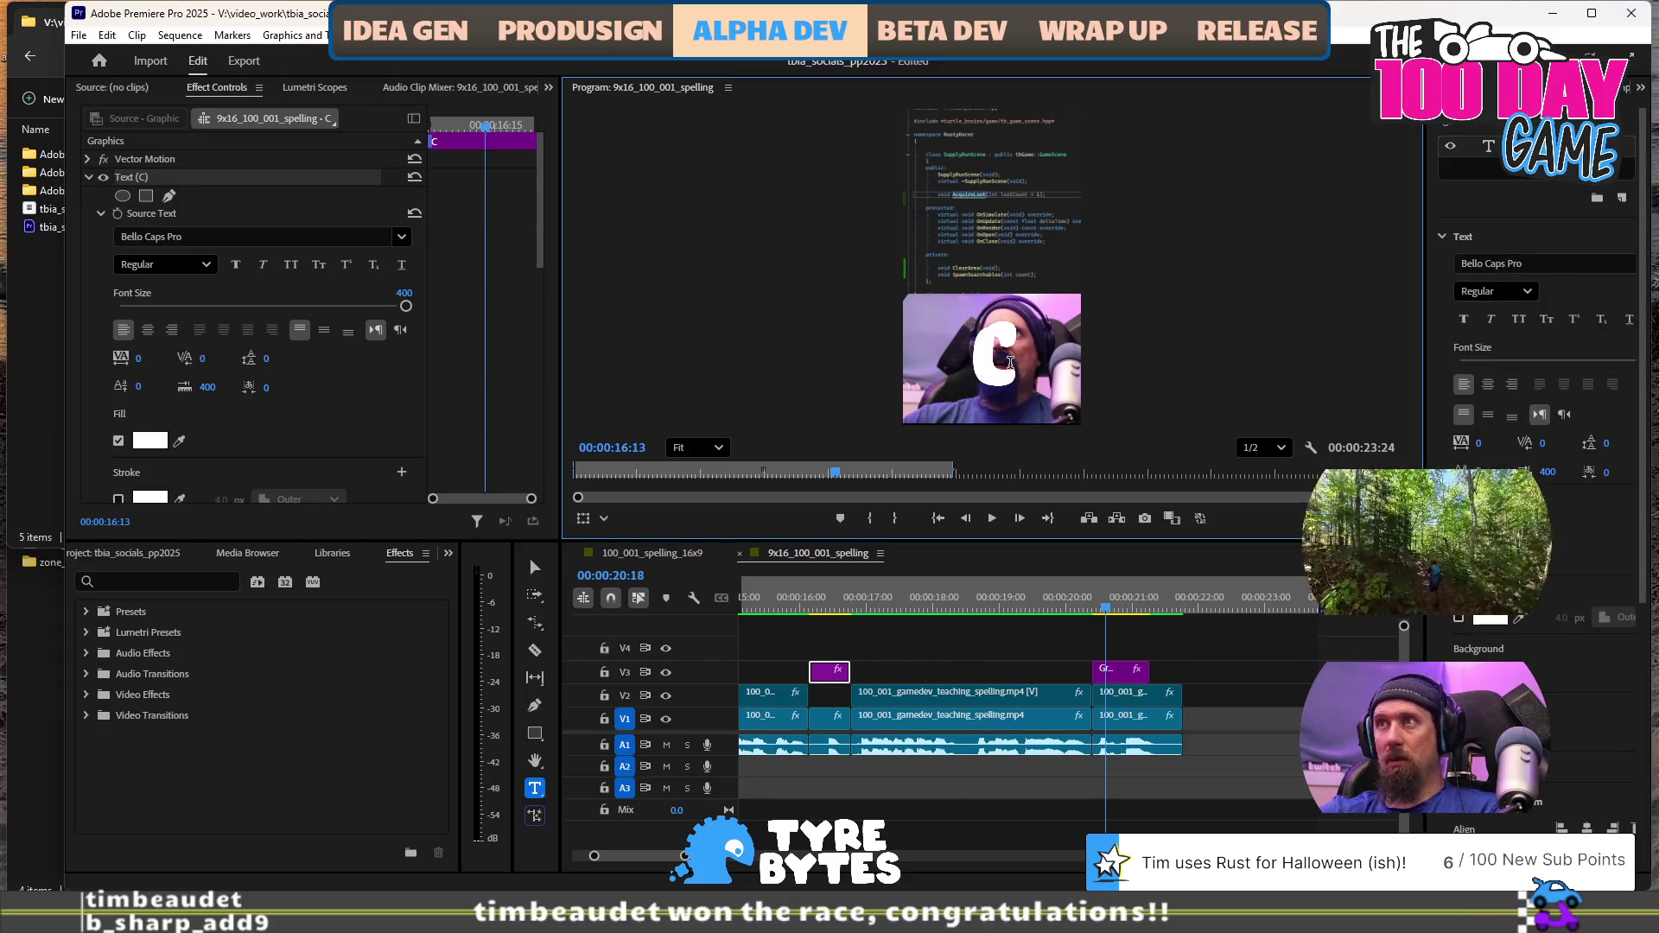
left_click(88, 177)
left_click(87, 177)
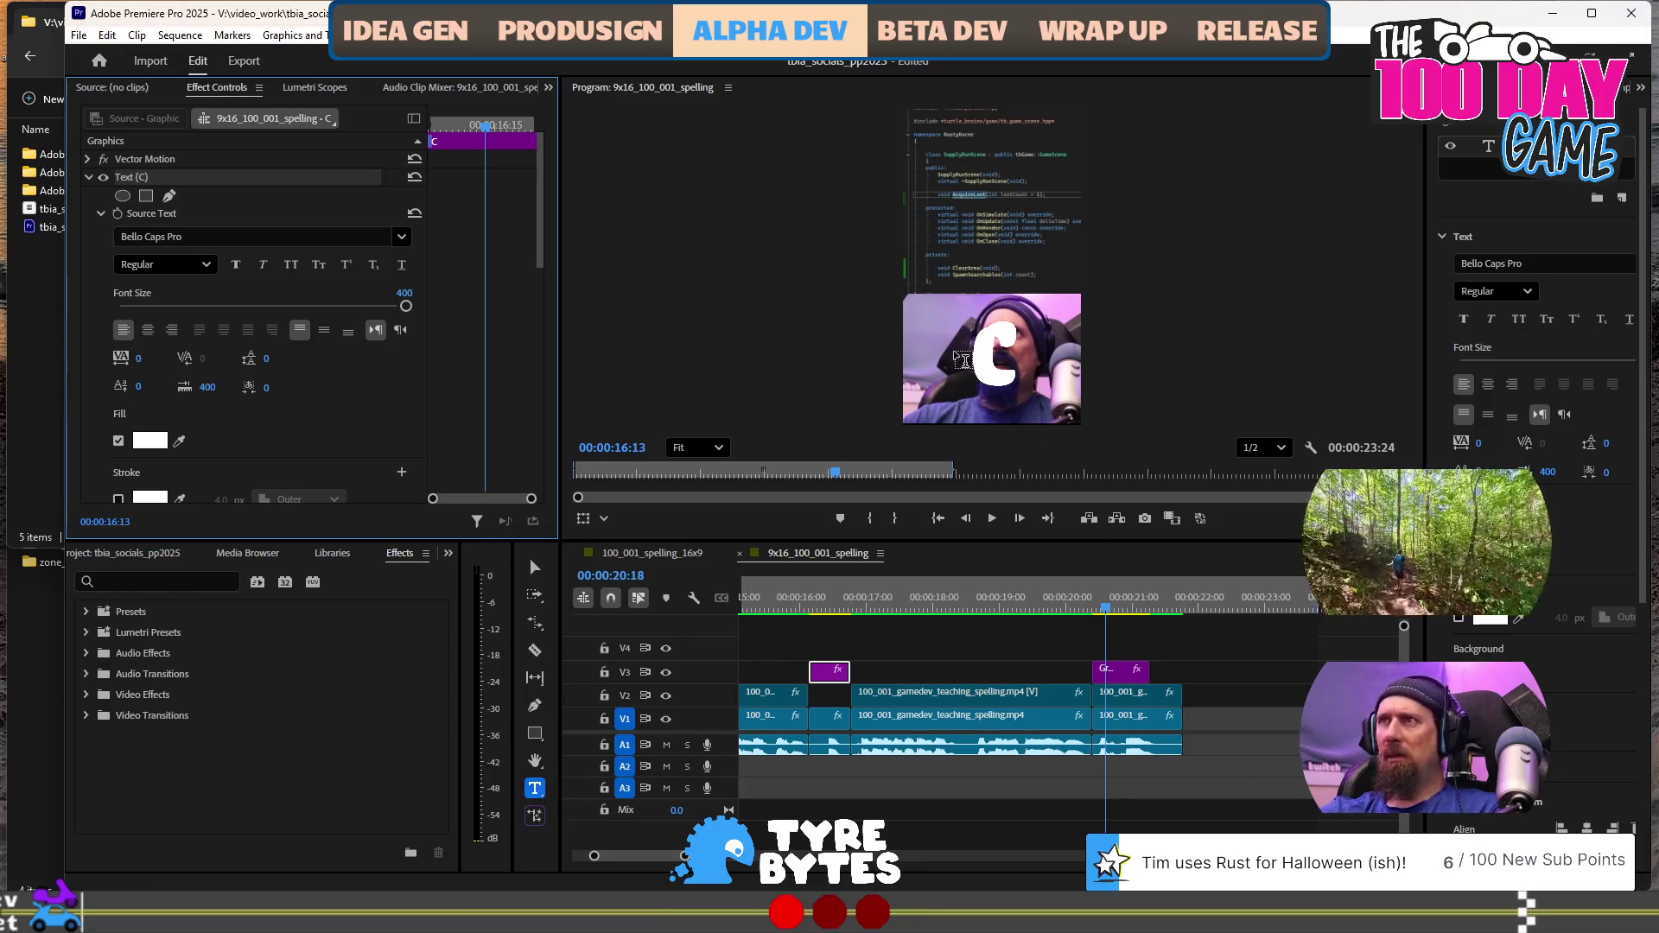
left_click(979, 348)
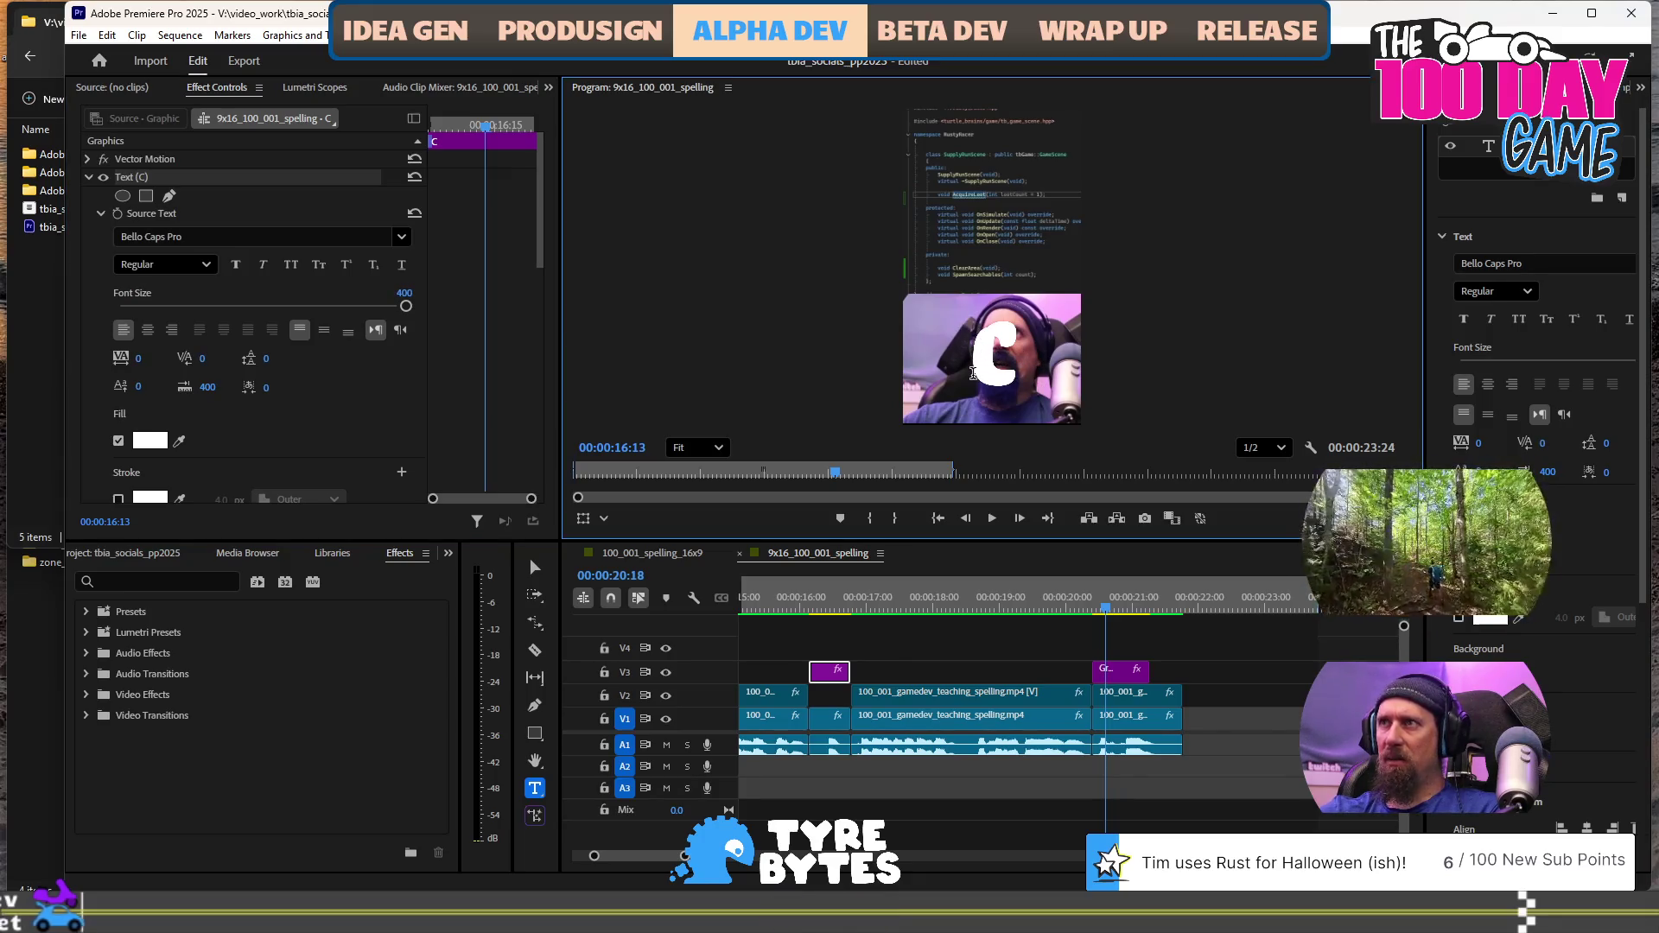
left_click(1114, 672)
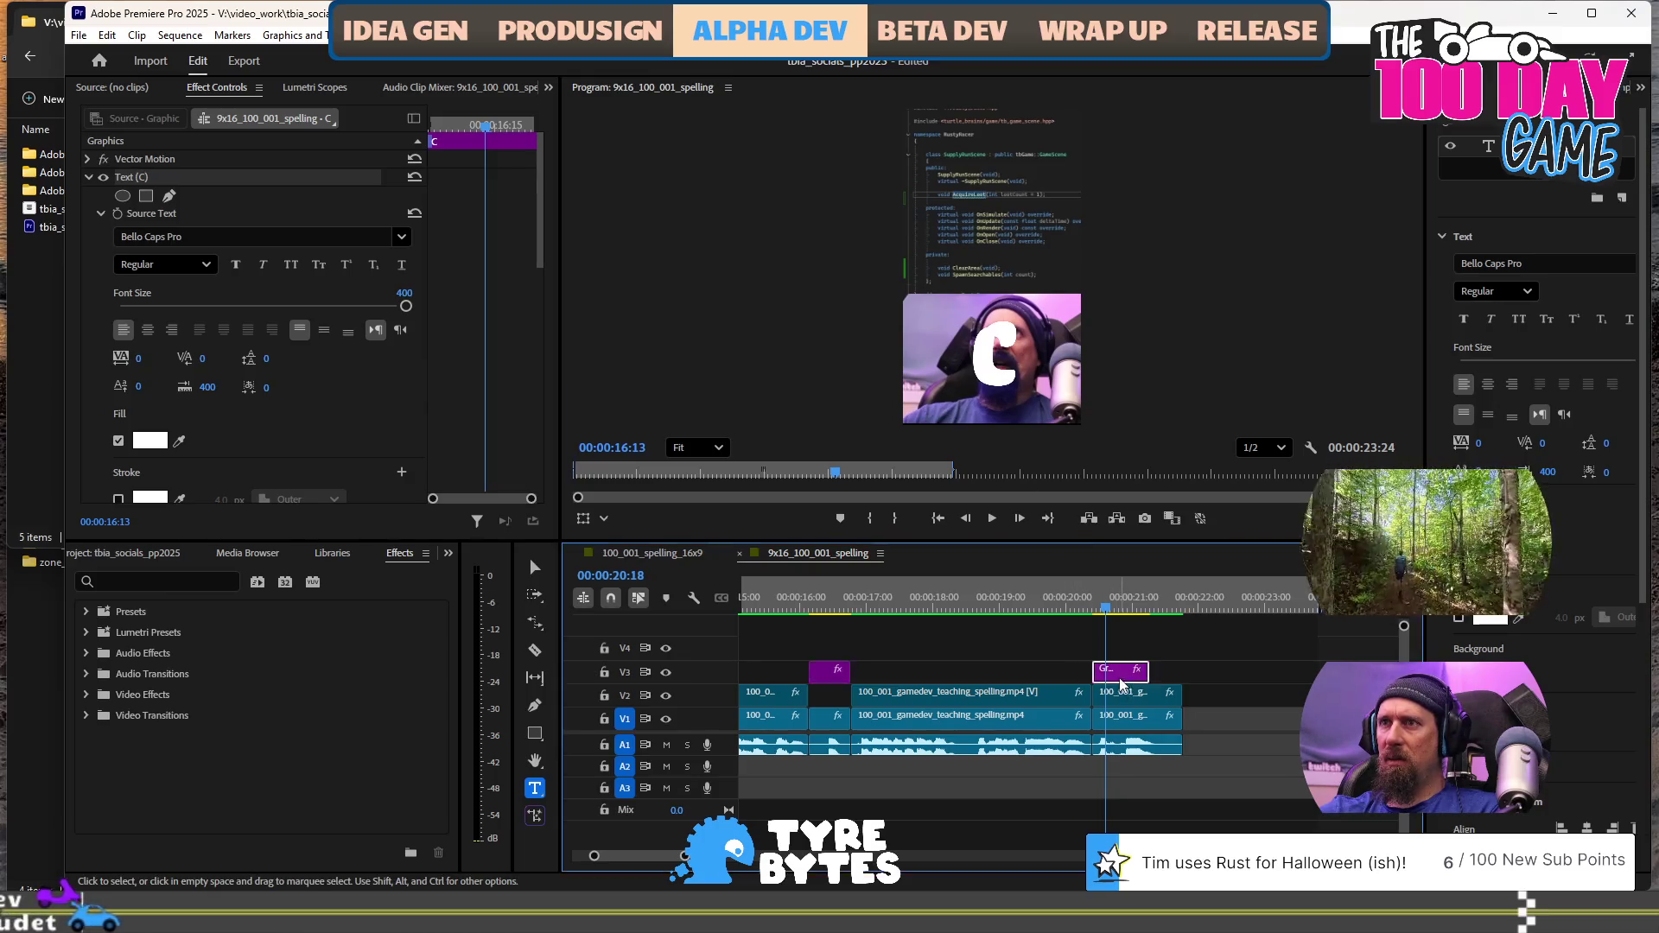
key("ctrl+shift+a")
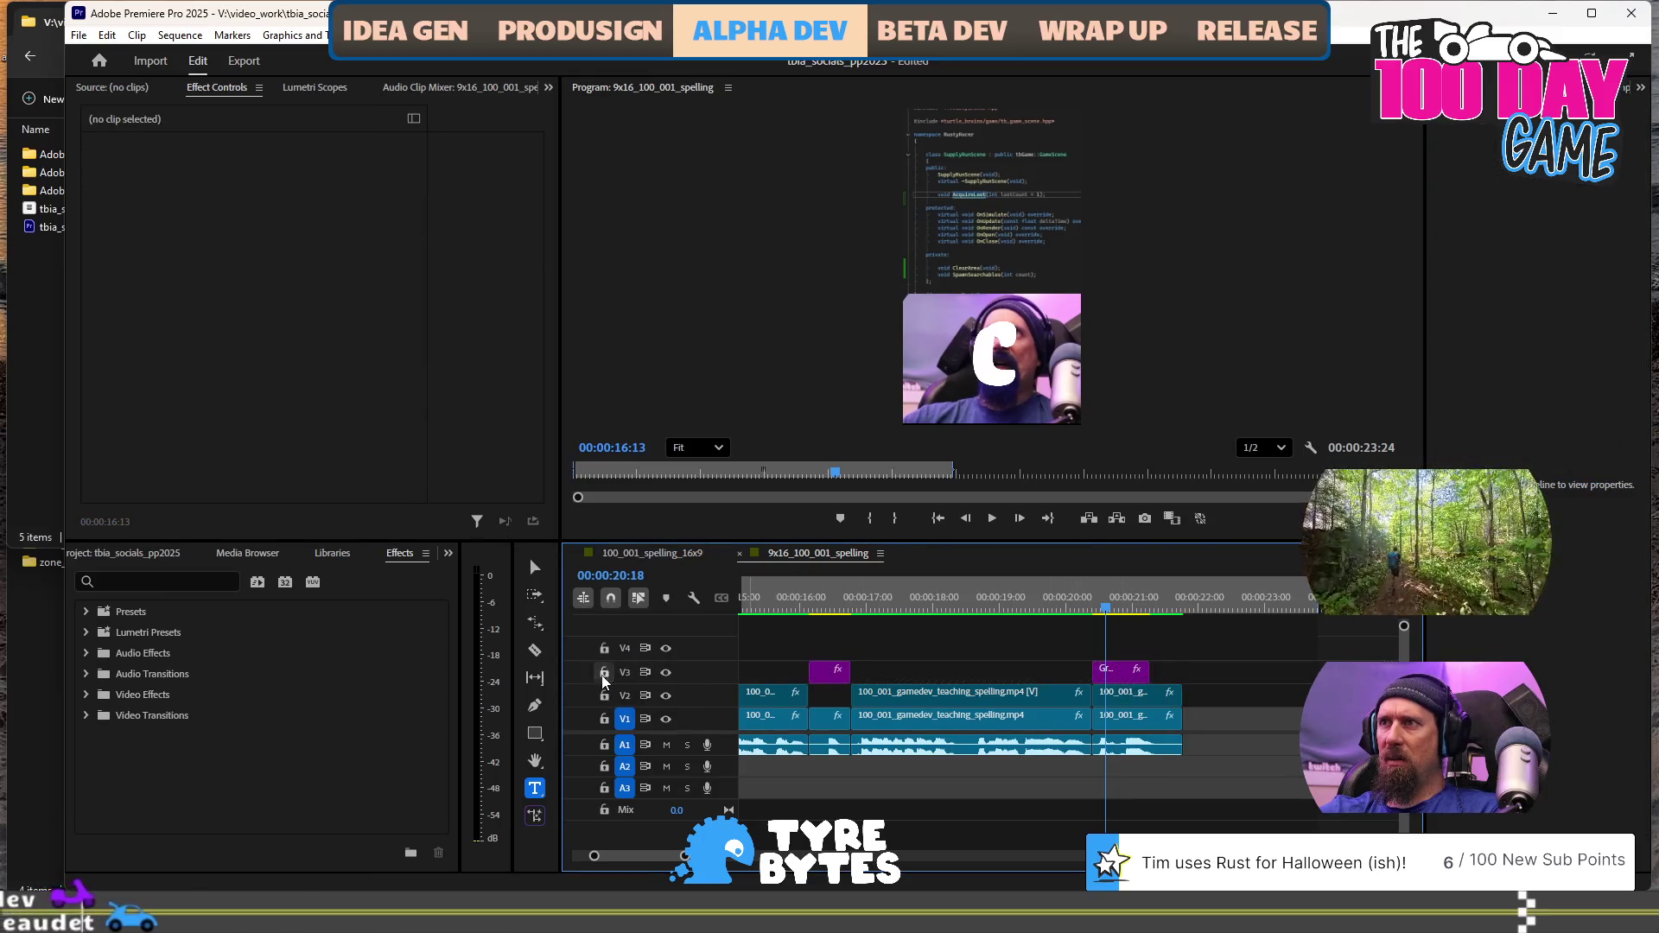
left_click(991, 367)
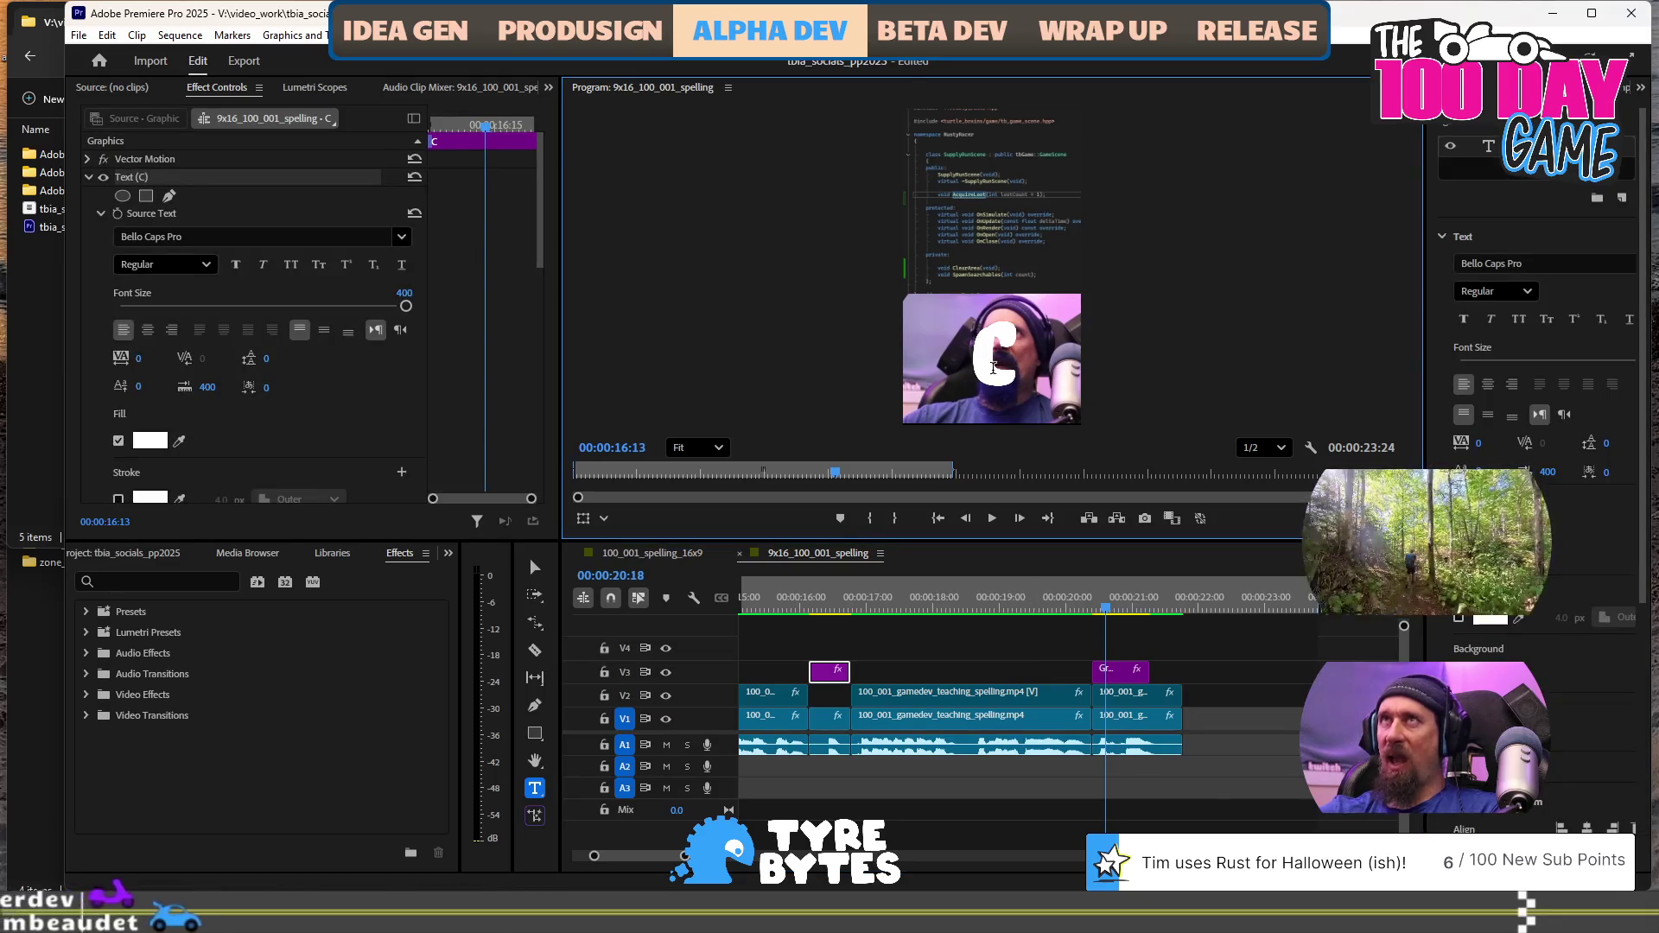
Select the V3 title graphic around 20:20 and the C text in the preview
left_click(1046, 608)
left_click(1112, 610)
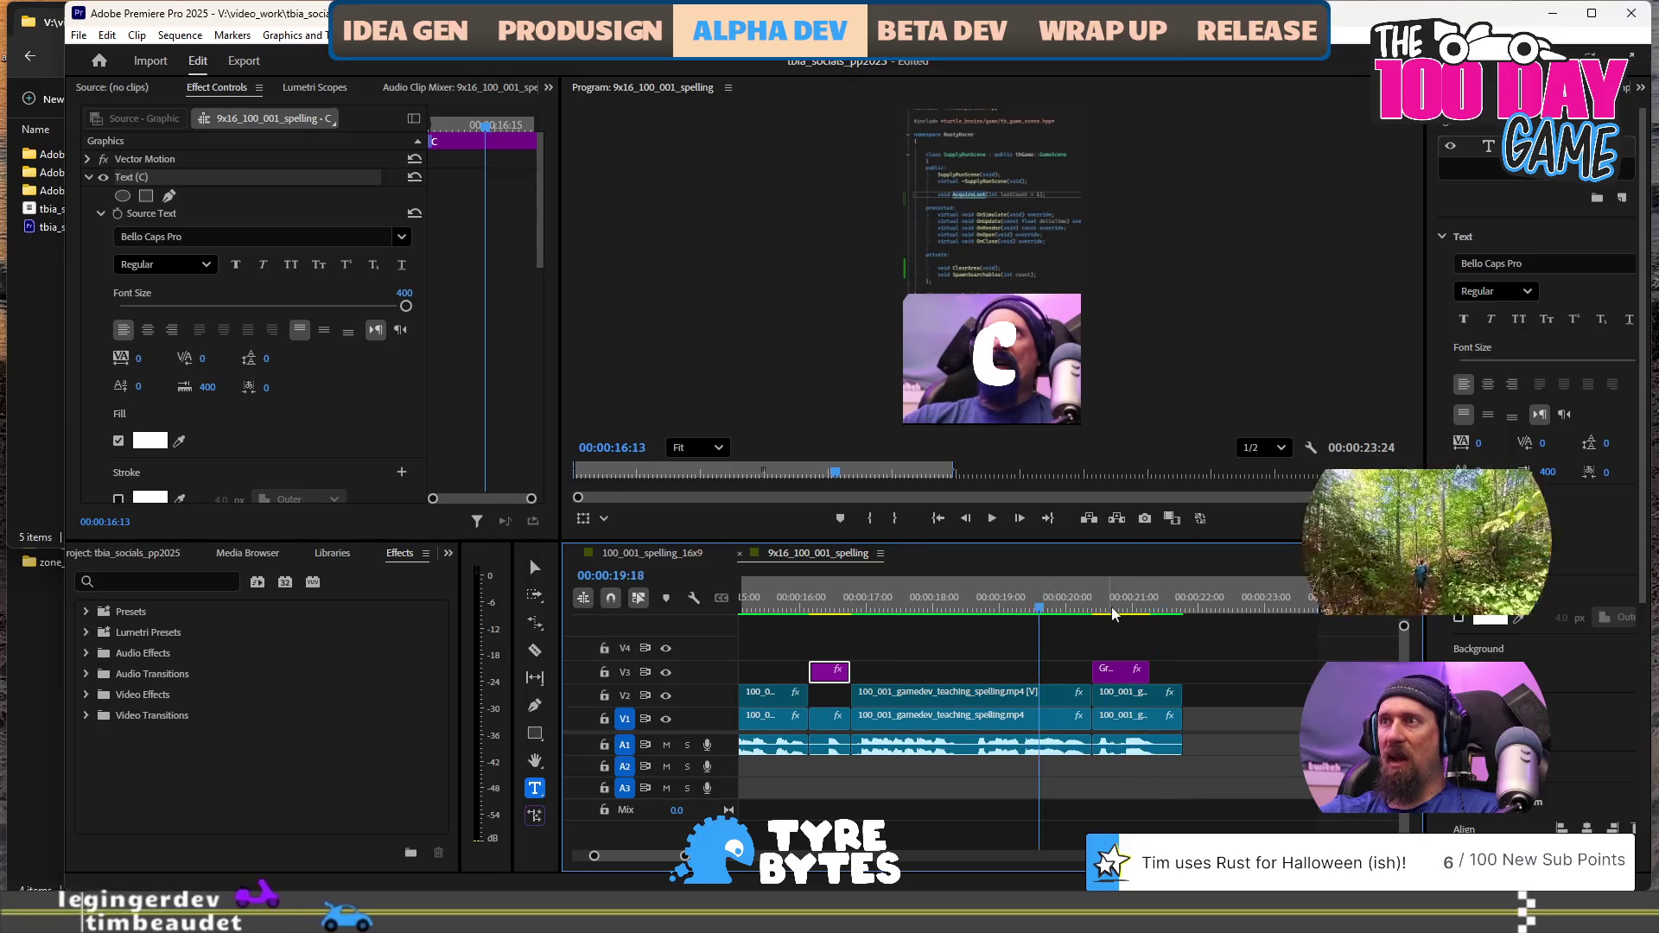
left_click(1122, 672)
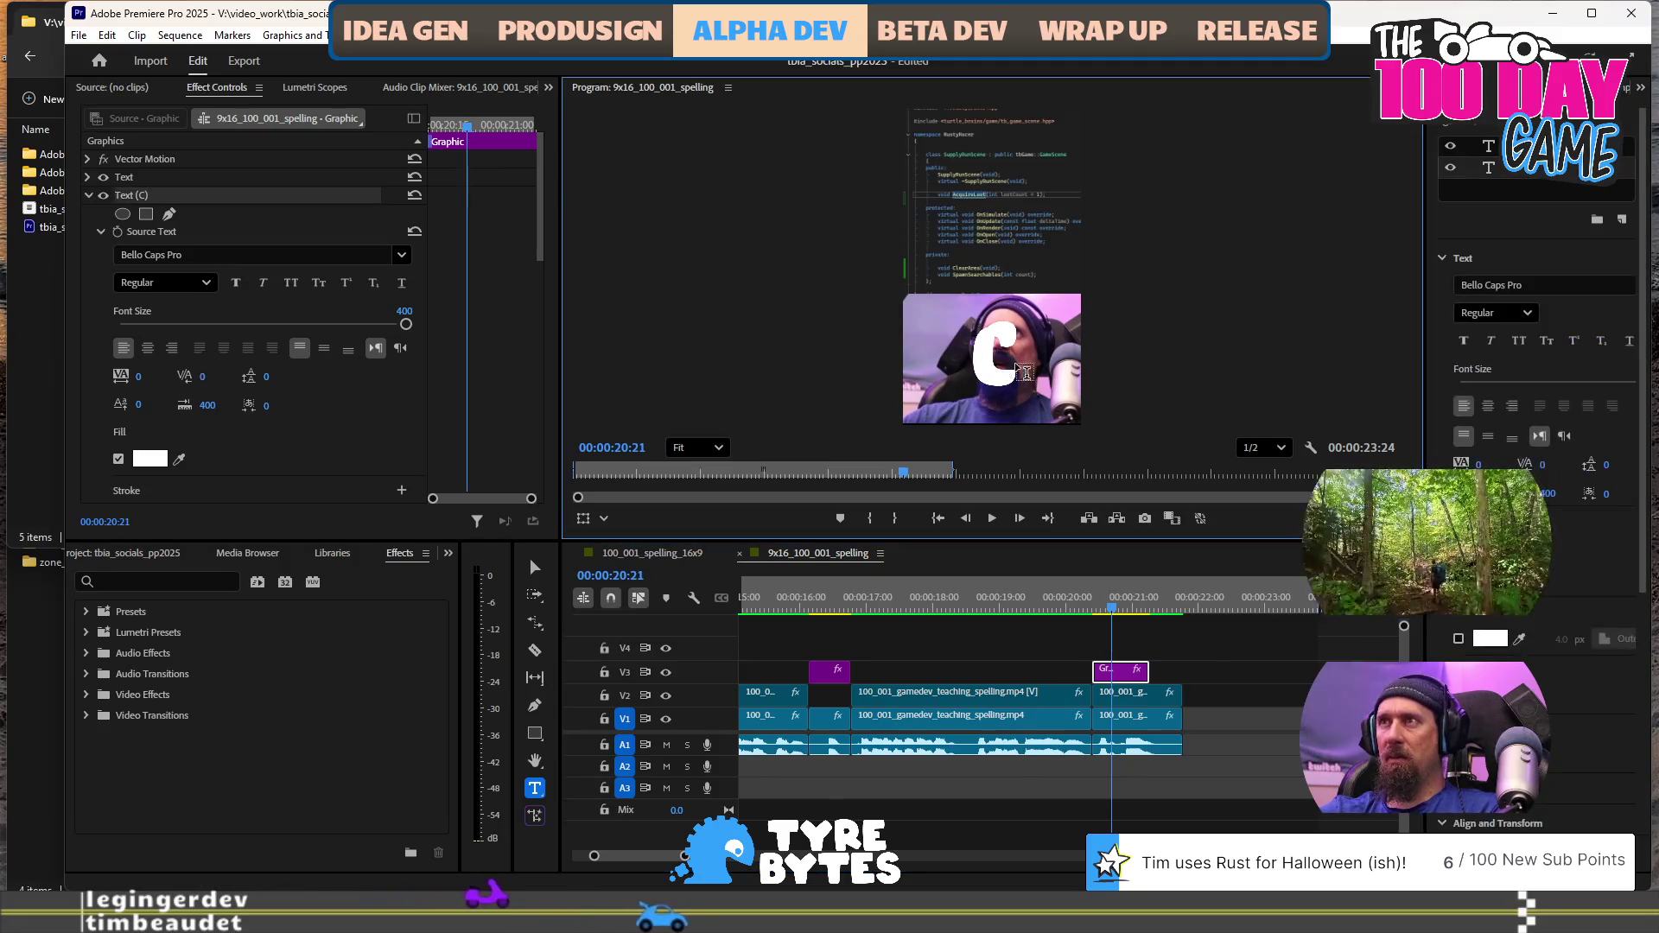
key("ctrl+t")
left_click(1108, 610)
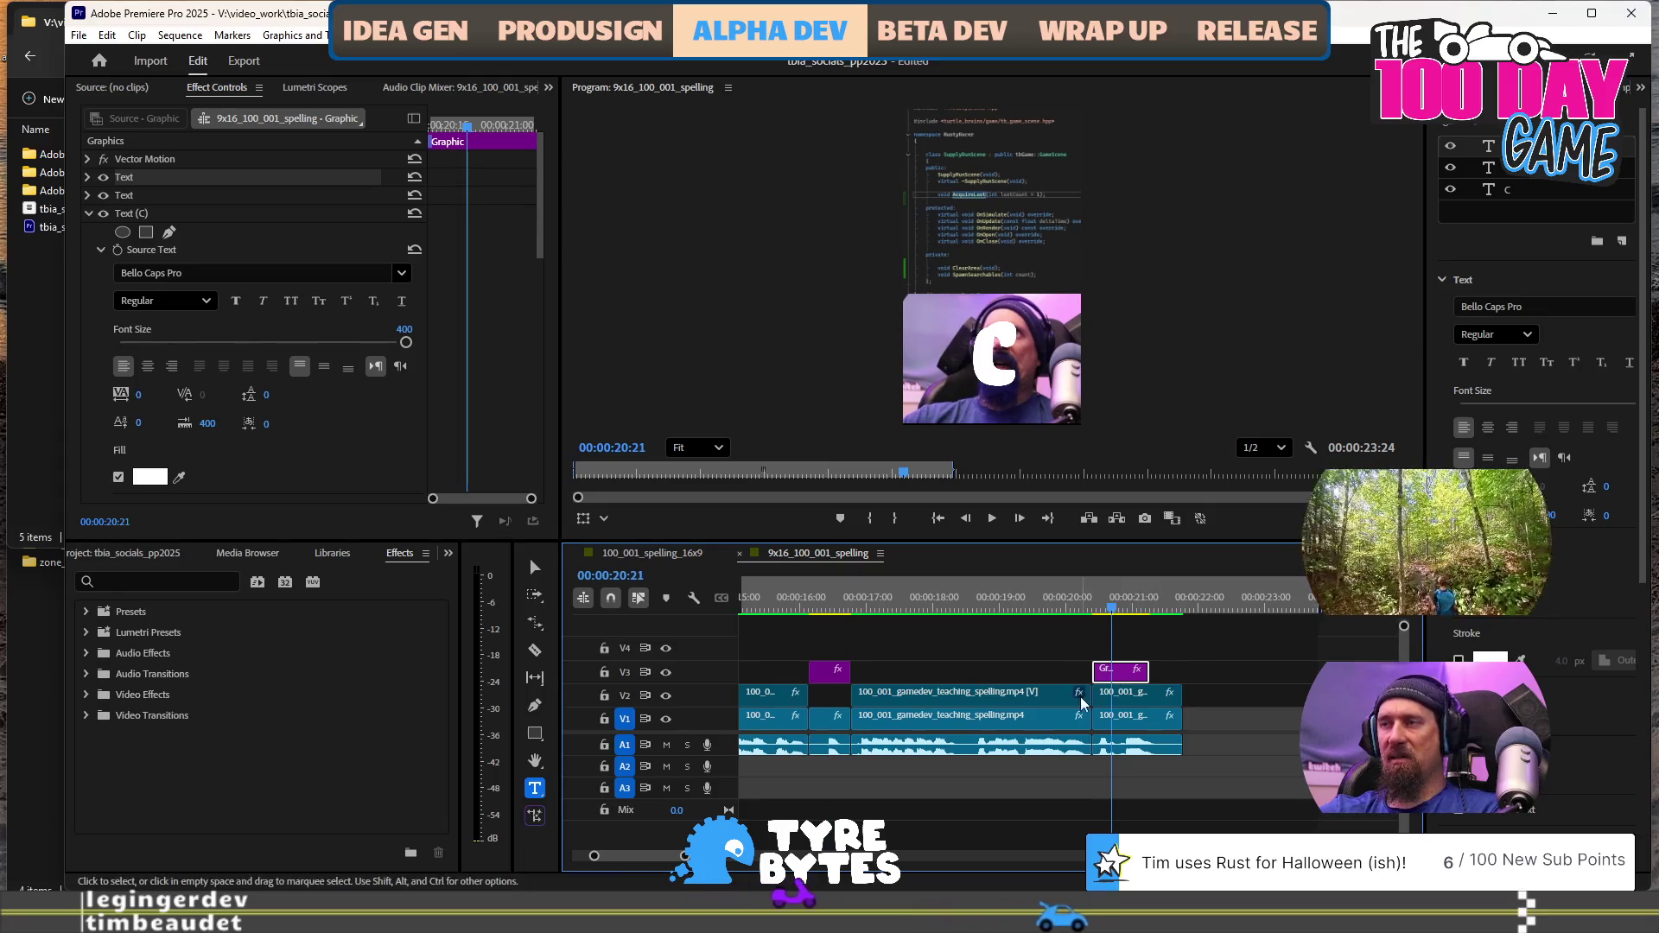
left_click(1112, 610)
left_click(1069, 707)
left_click(1120, 671)
left_click(1123, 610)
left_click(995, 374)
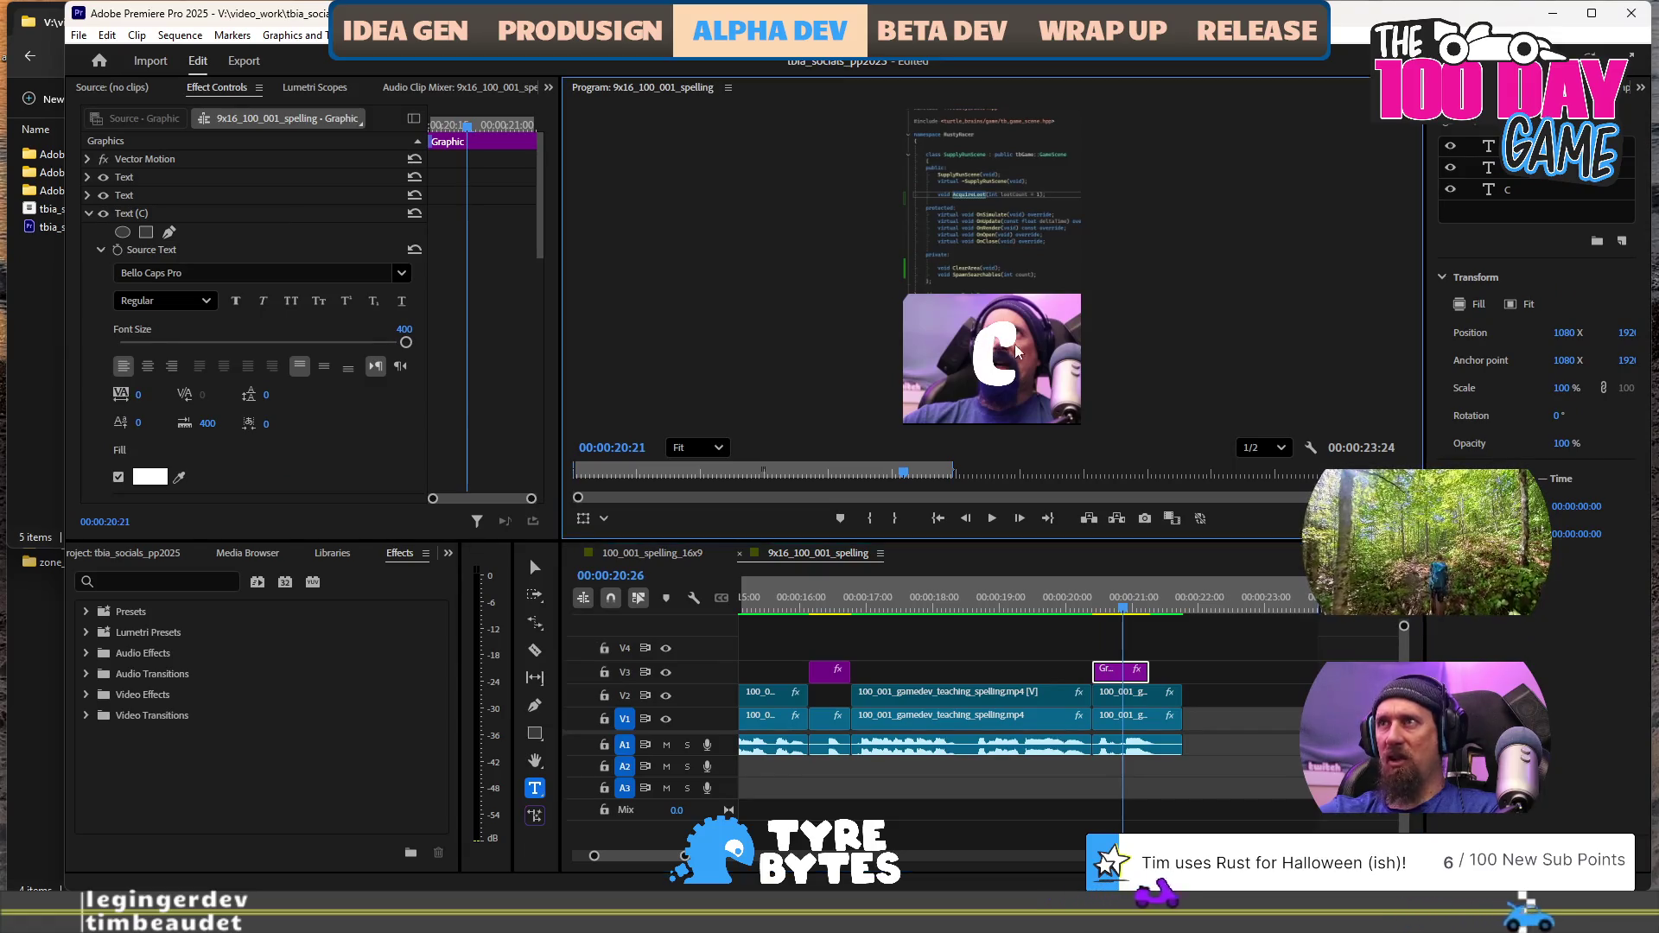
left_click(1000, 362)
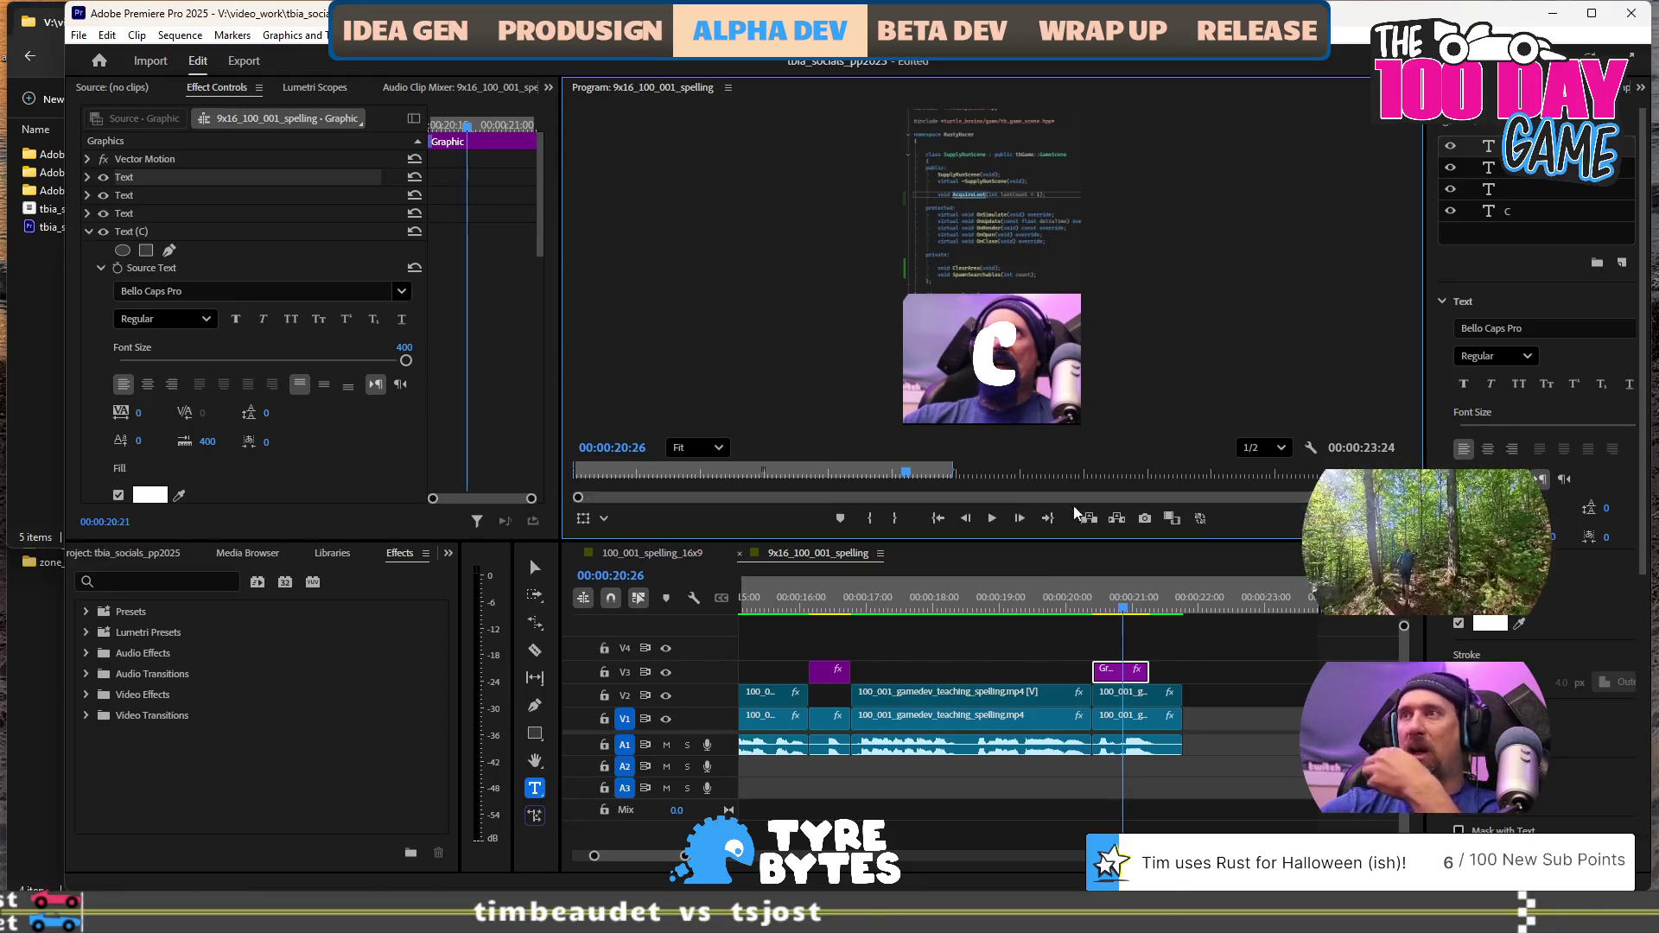
Confirm the C text layer's Scale at 100 and save the project
scroll(361, 331, "down", 4)
scroll(361, 331, "down", 6)
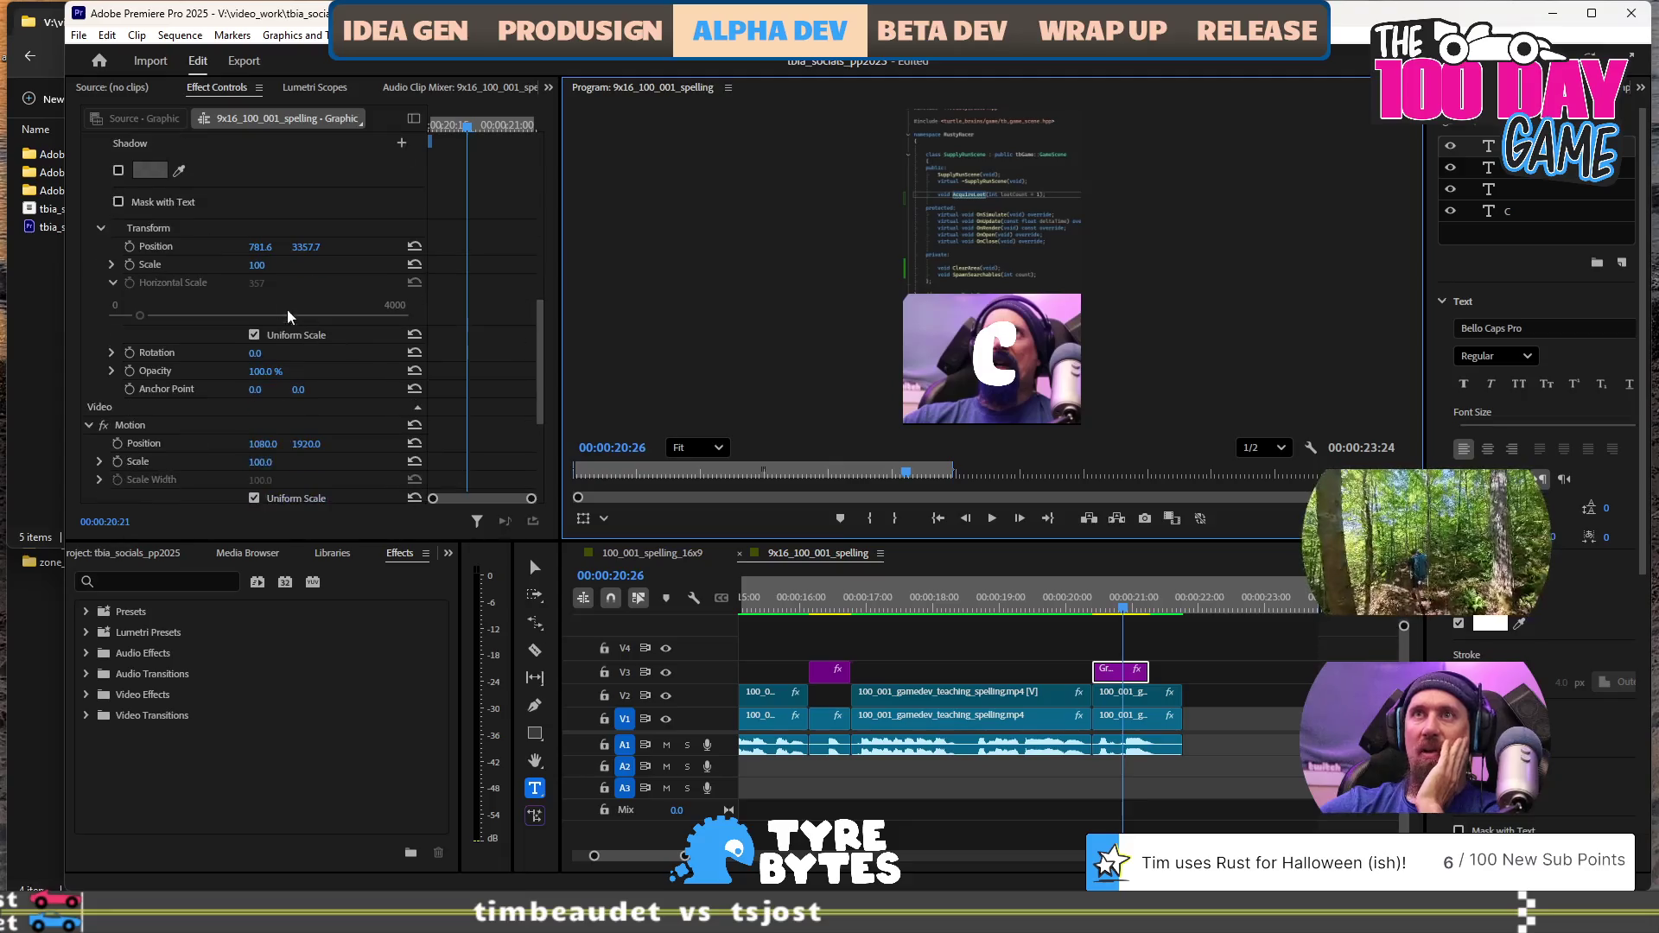
left_click(266, 267)
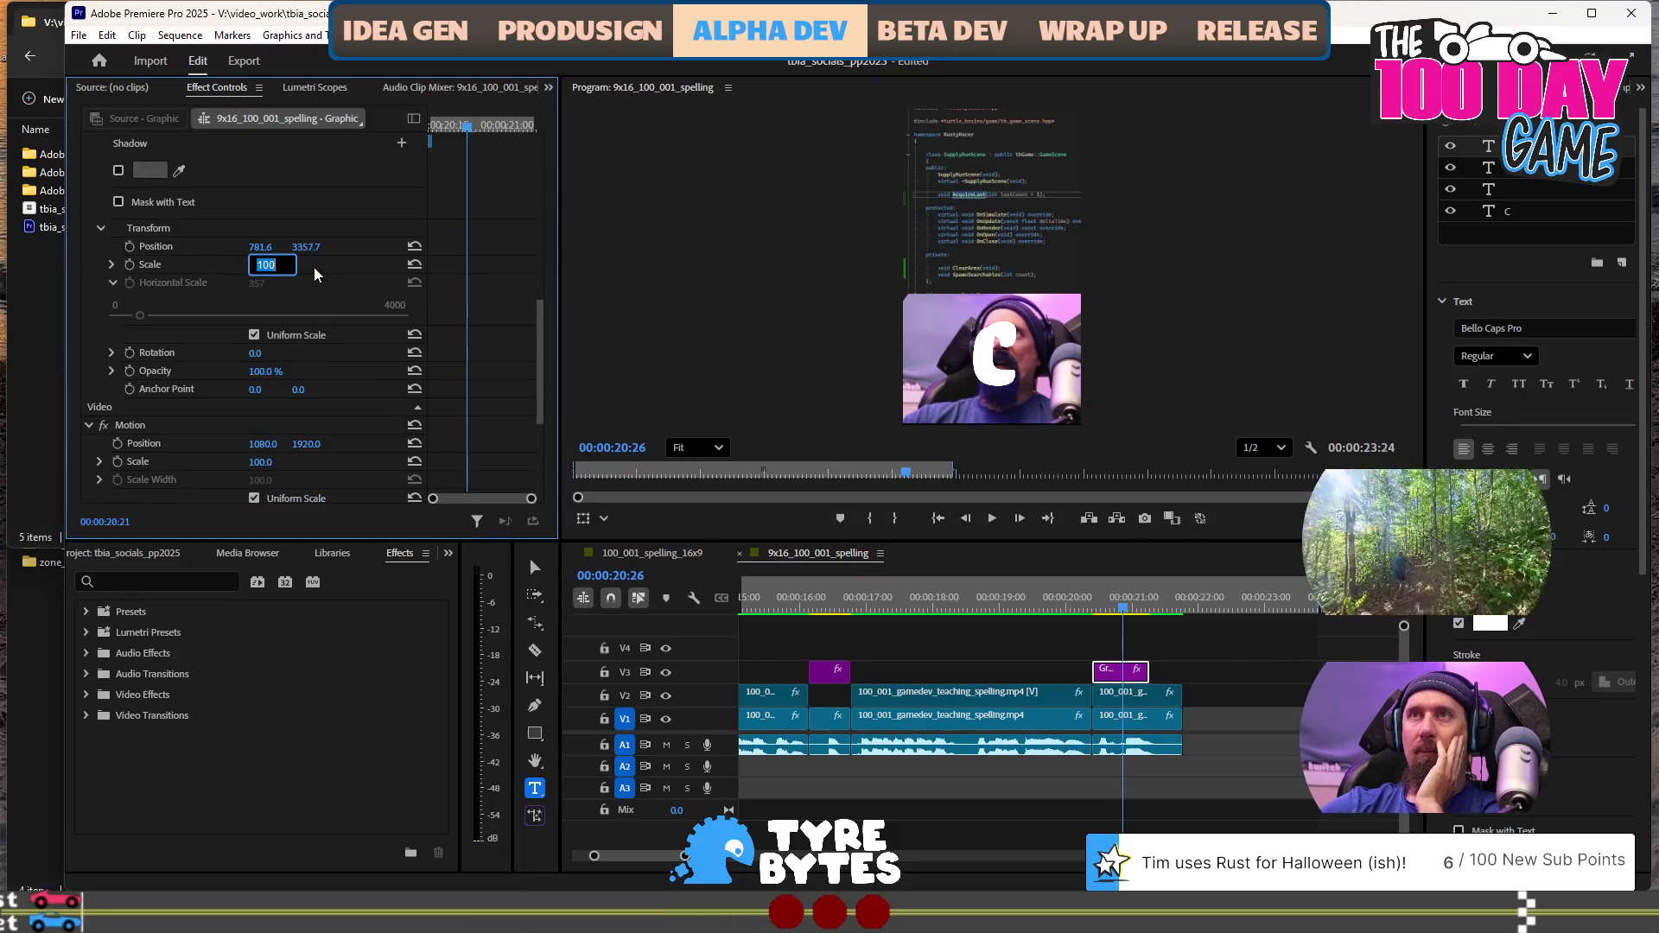
key("Return")
key("ctrl+s")
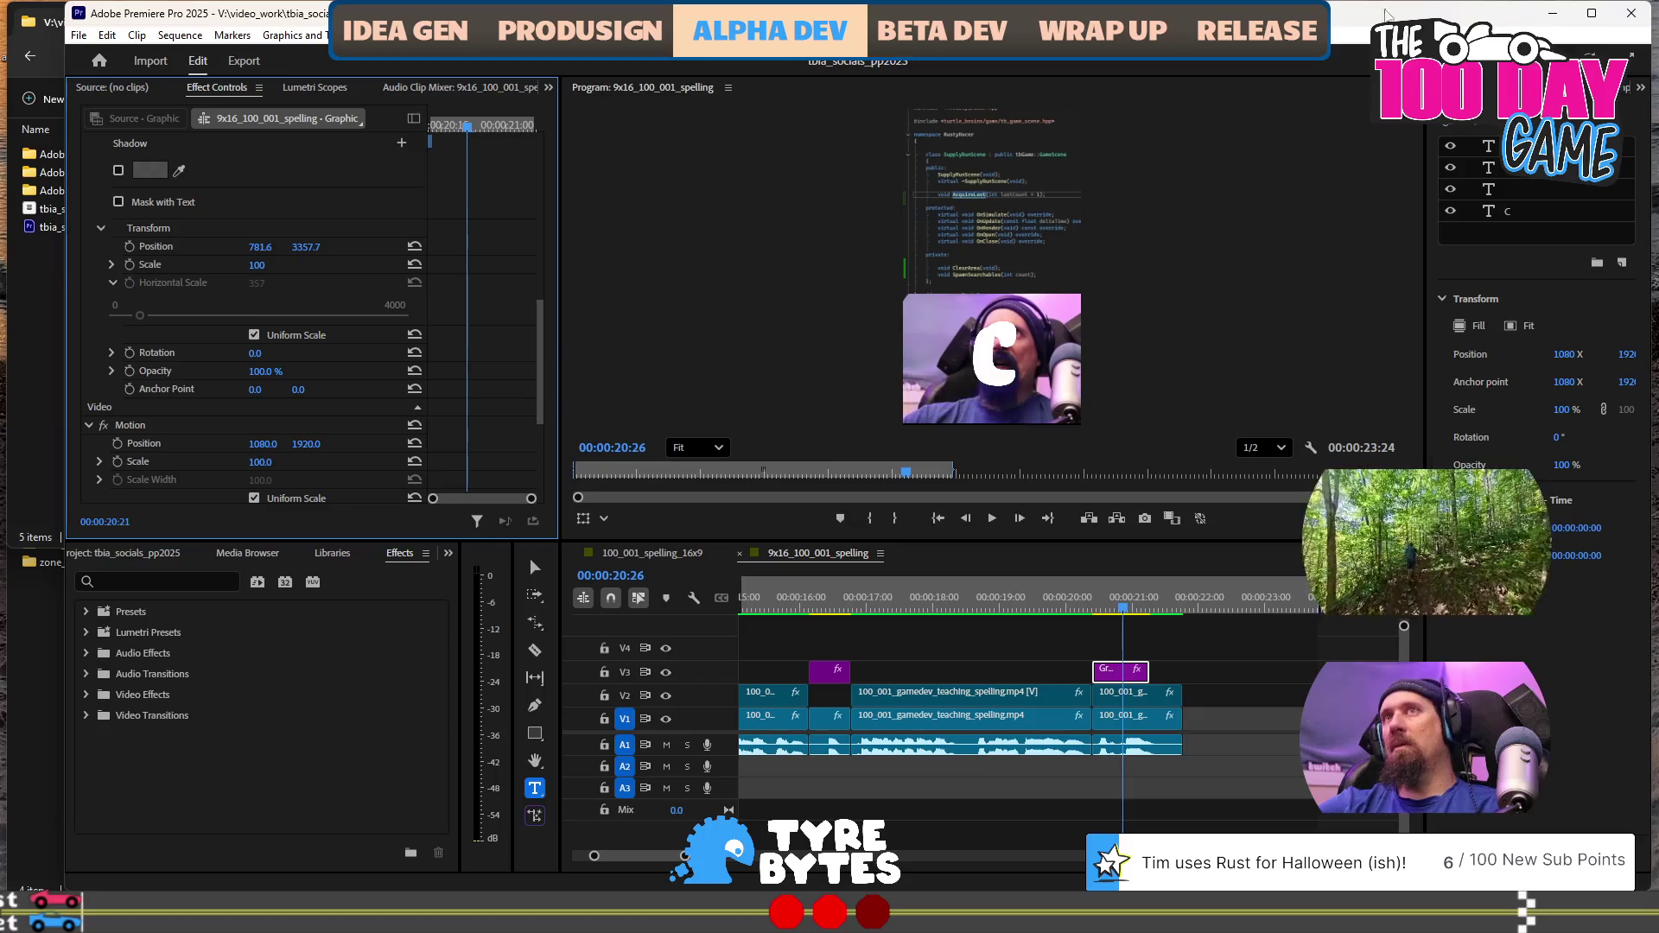
Restart Premiere Pro from the Start menu and reopen tbia_socials_pp2025.prproj
left_click(1628, 14)
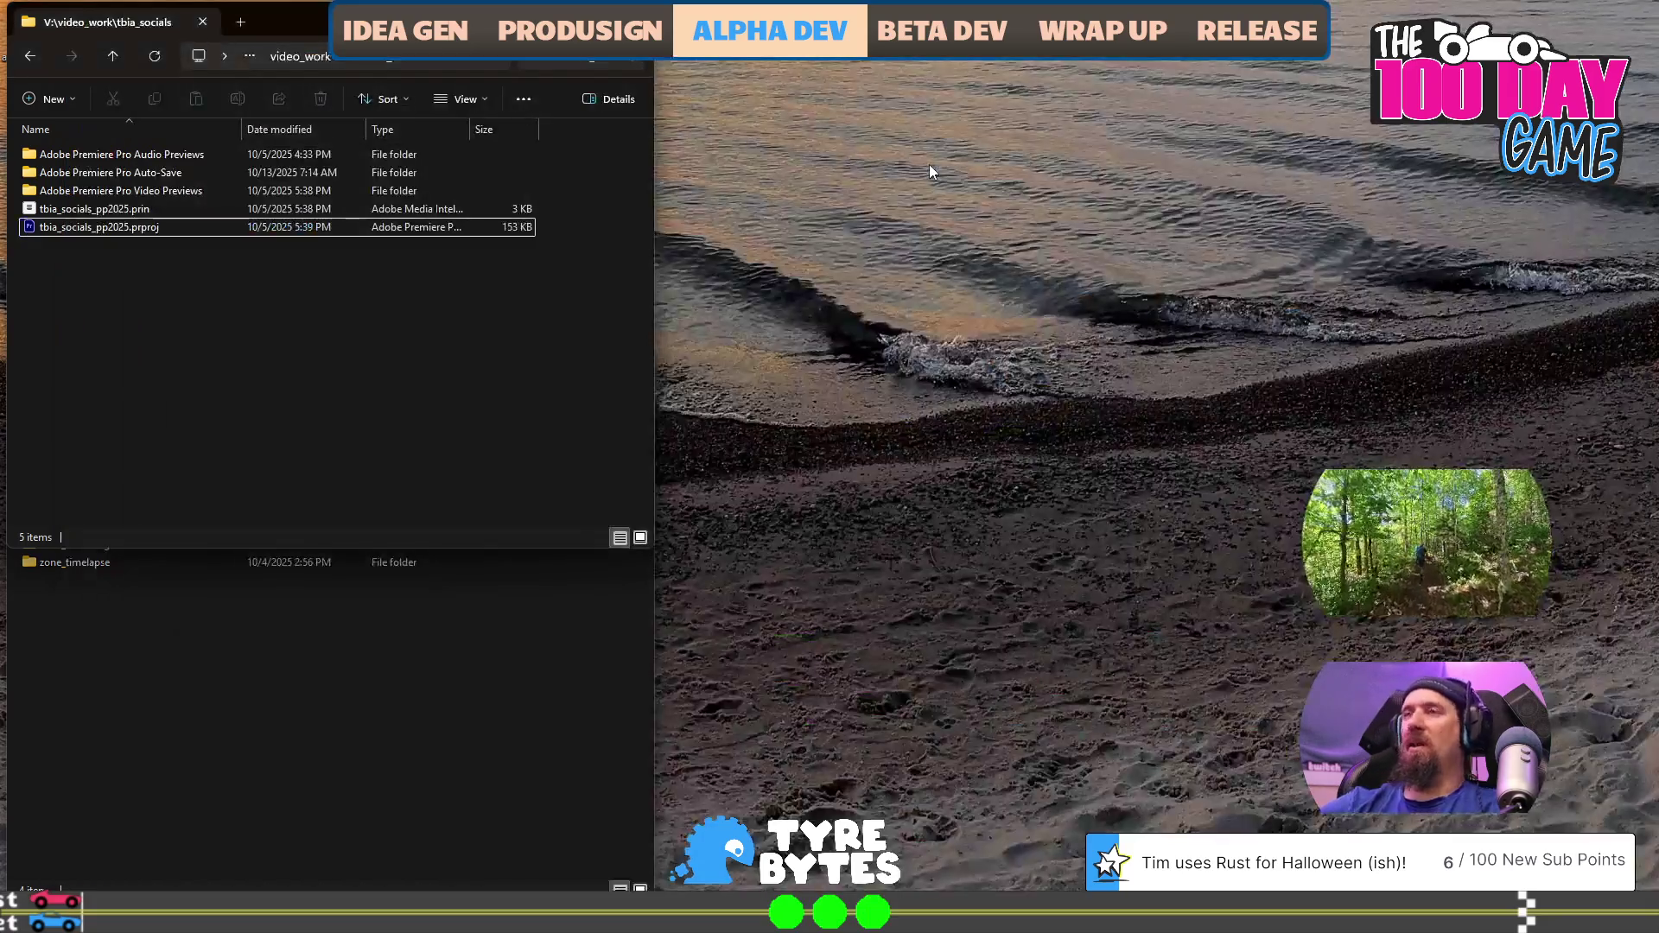
key("super")
type("pre")
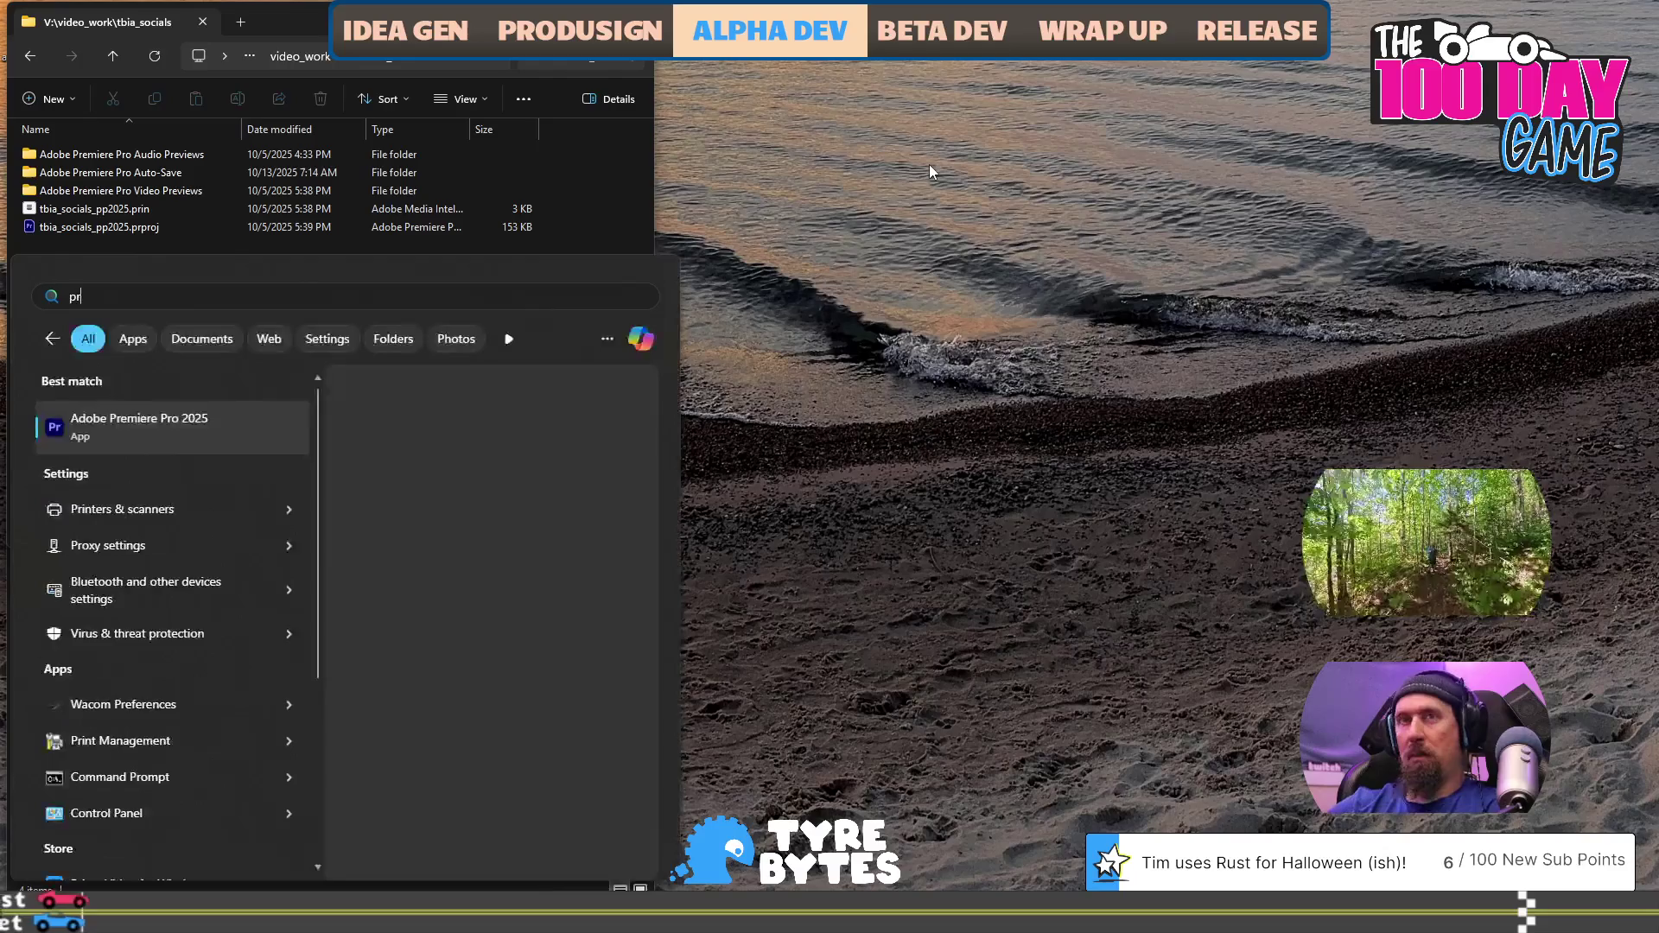
key("Return")
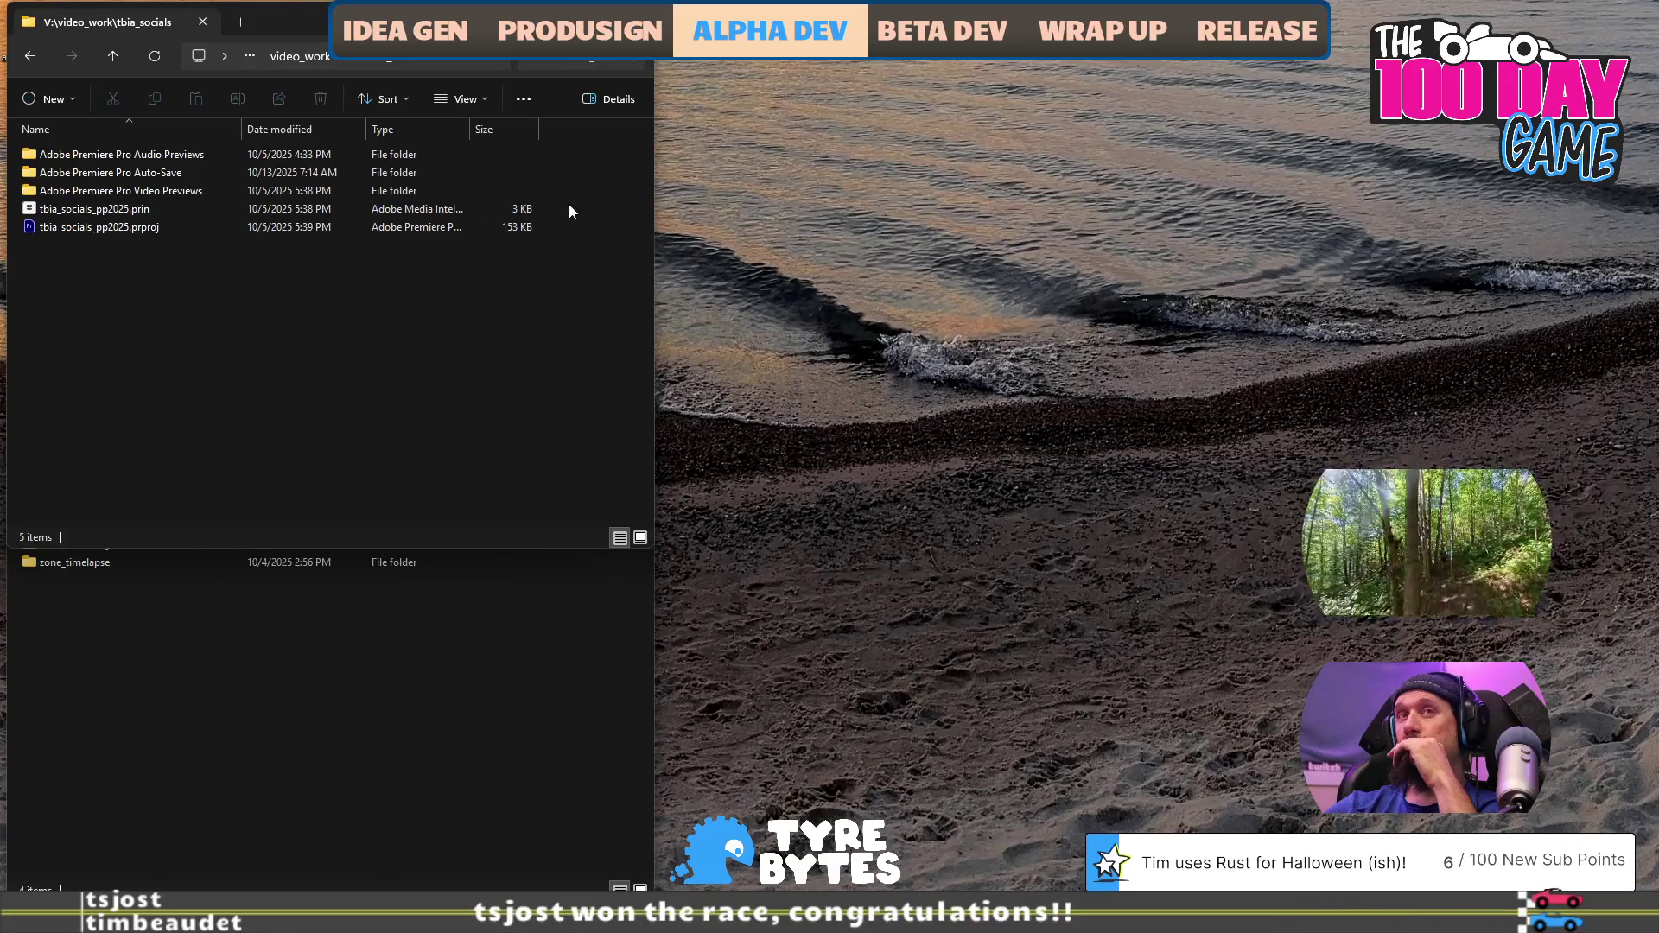
double_click(171, 229)
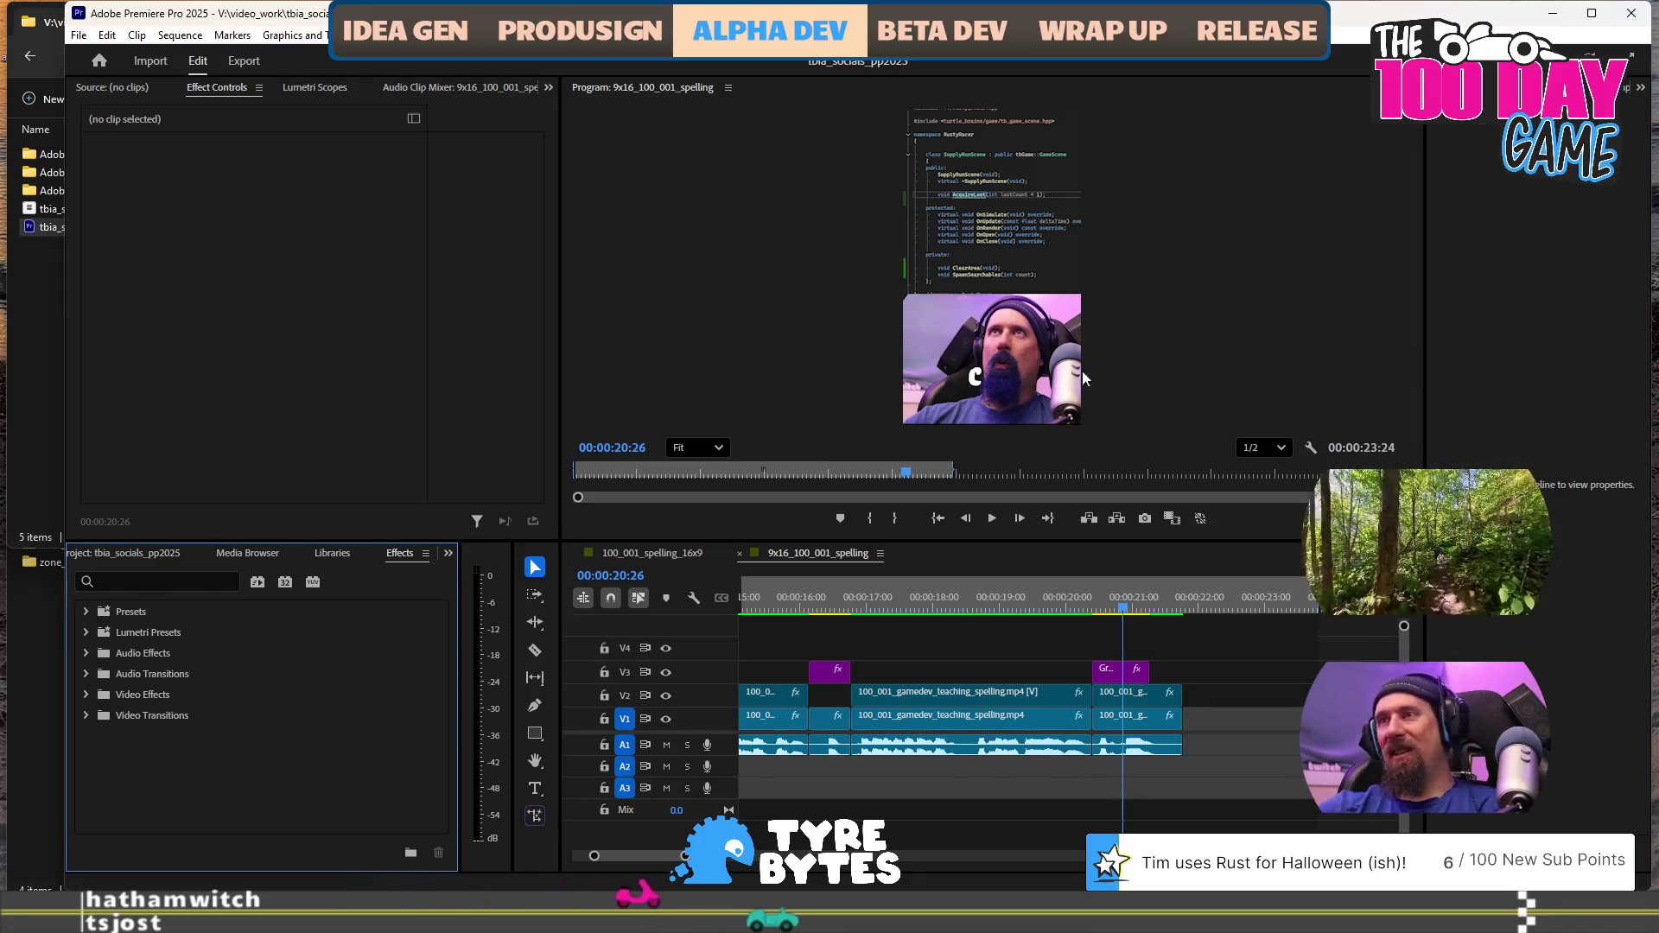
left_click(825, 606)
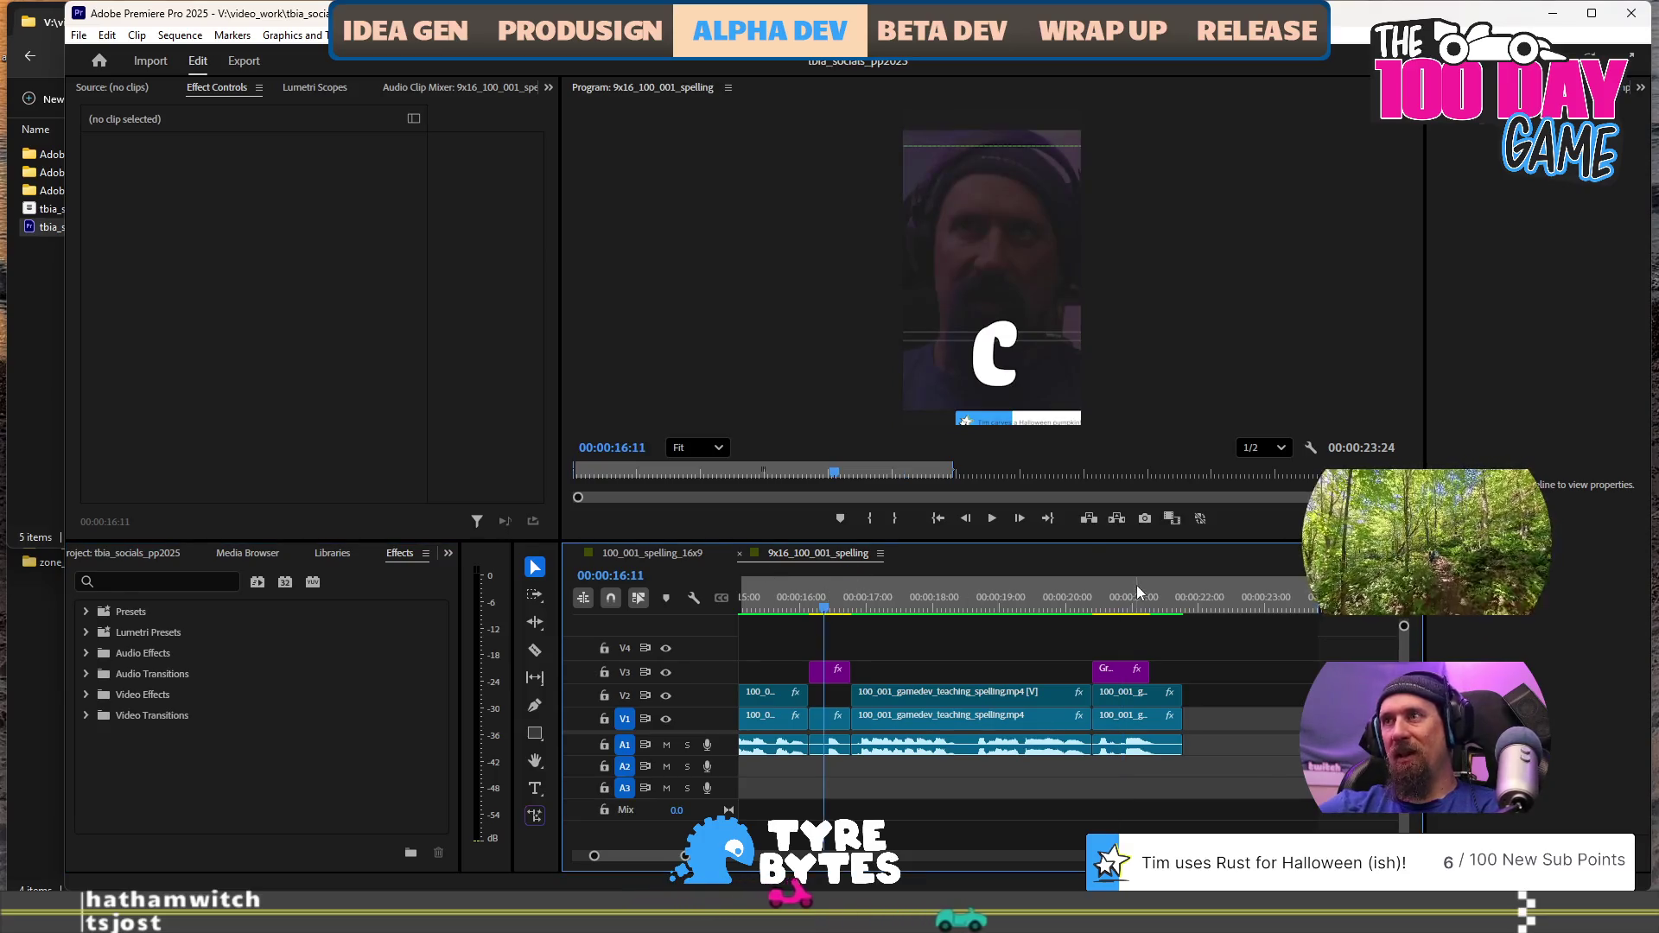
Retype the caption at 00:00:20:25 from C to ACK-WIRE in the Program monitor
left_click(1121, 607)
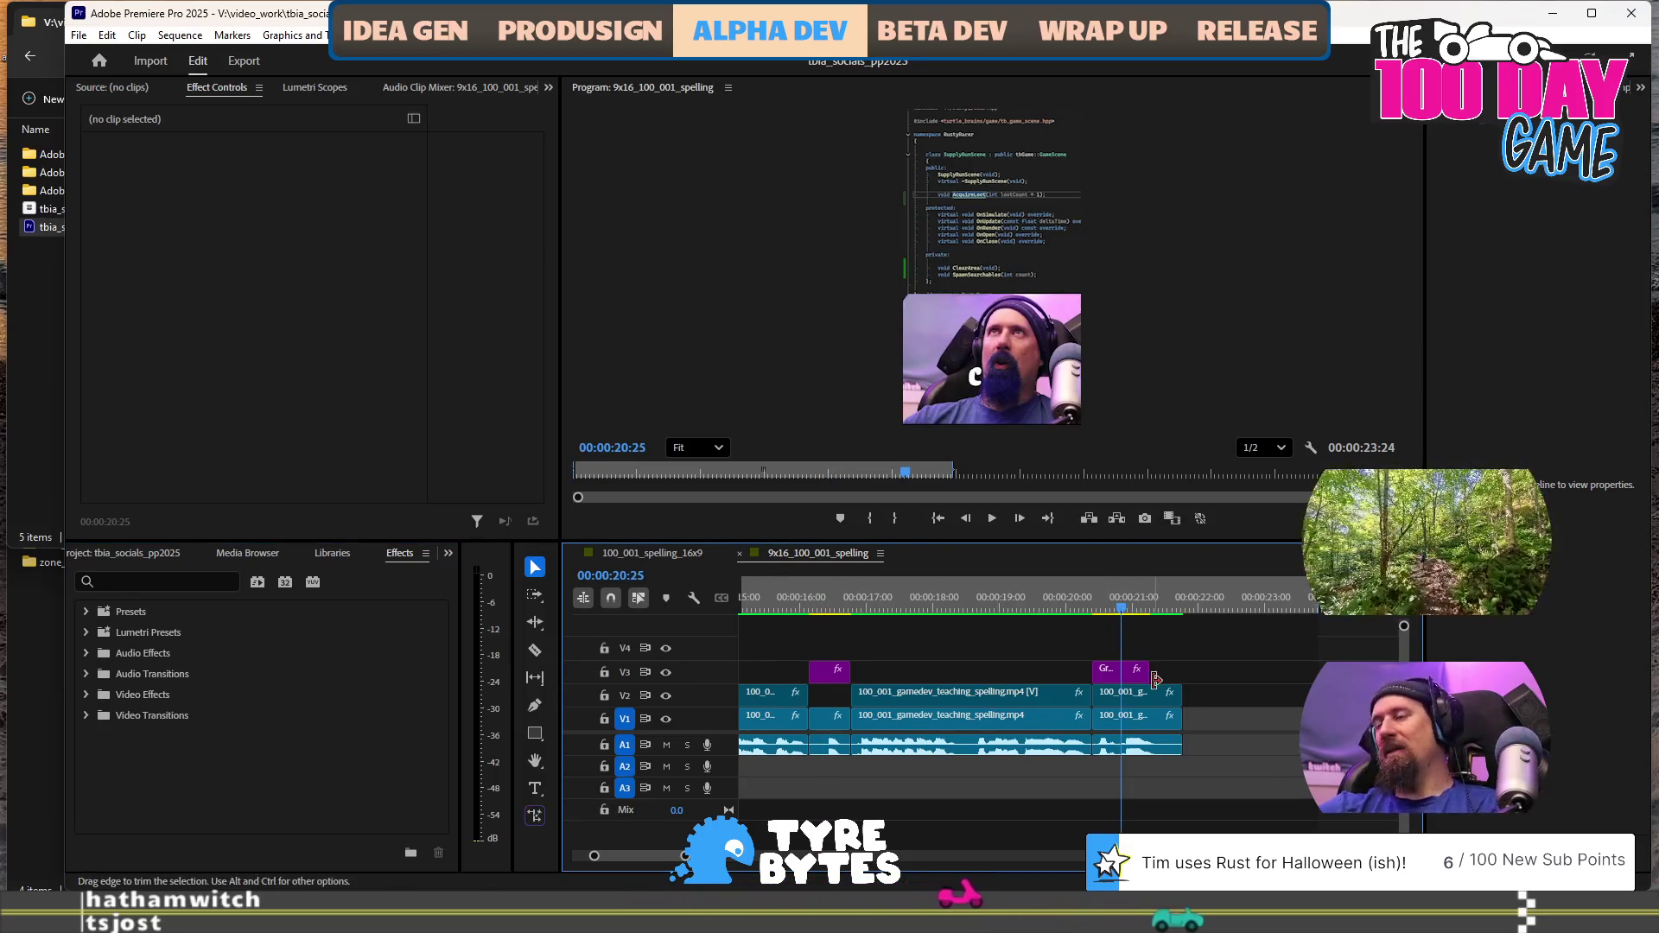
left_click(1125, 672)
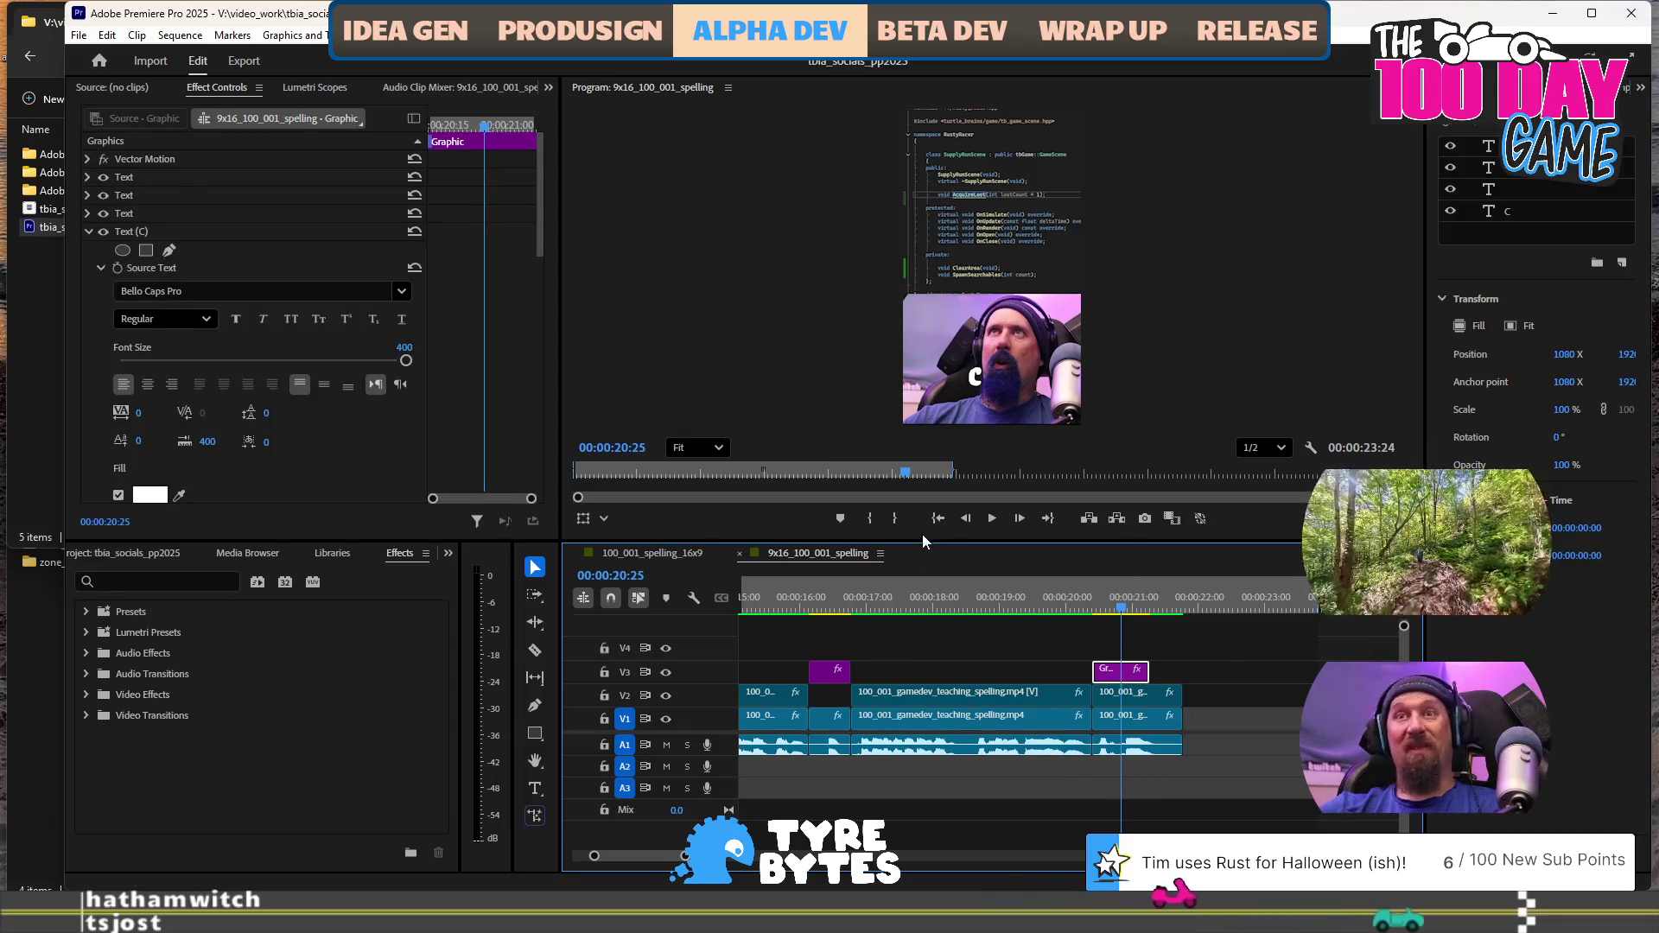
double_click(979, 380)
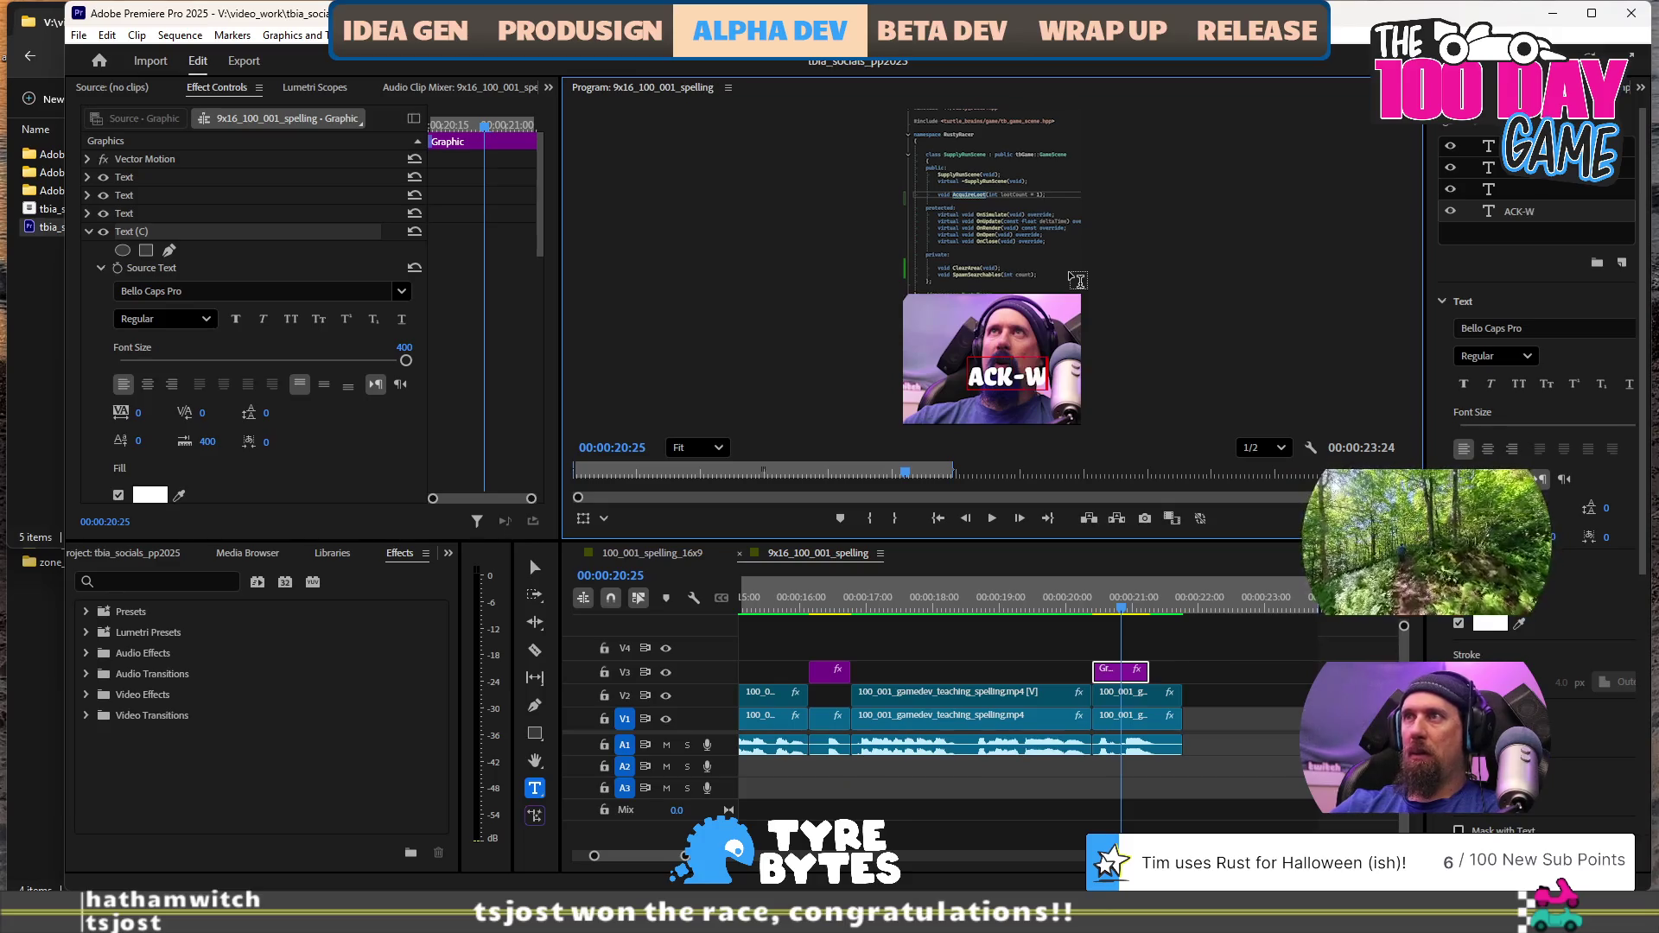
type("IRE")
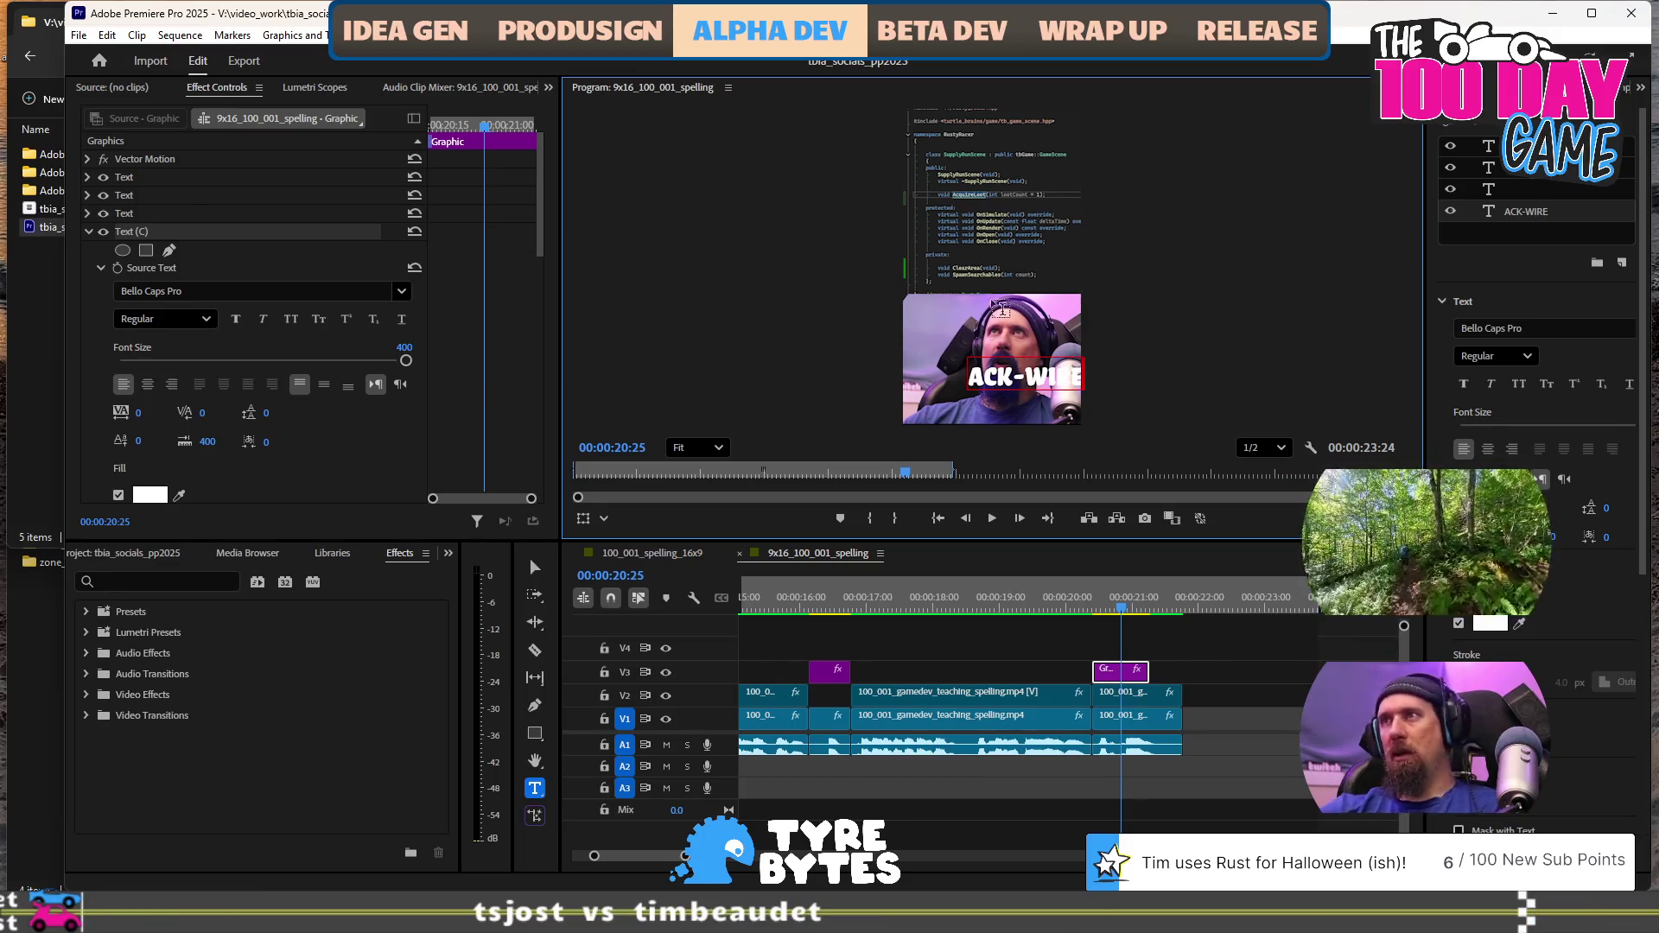
key("Escape")
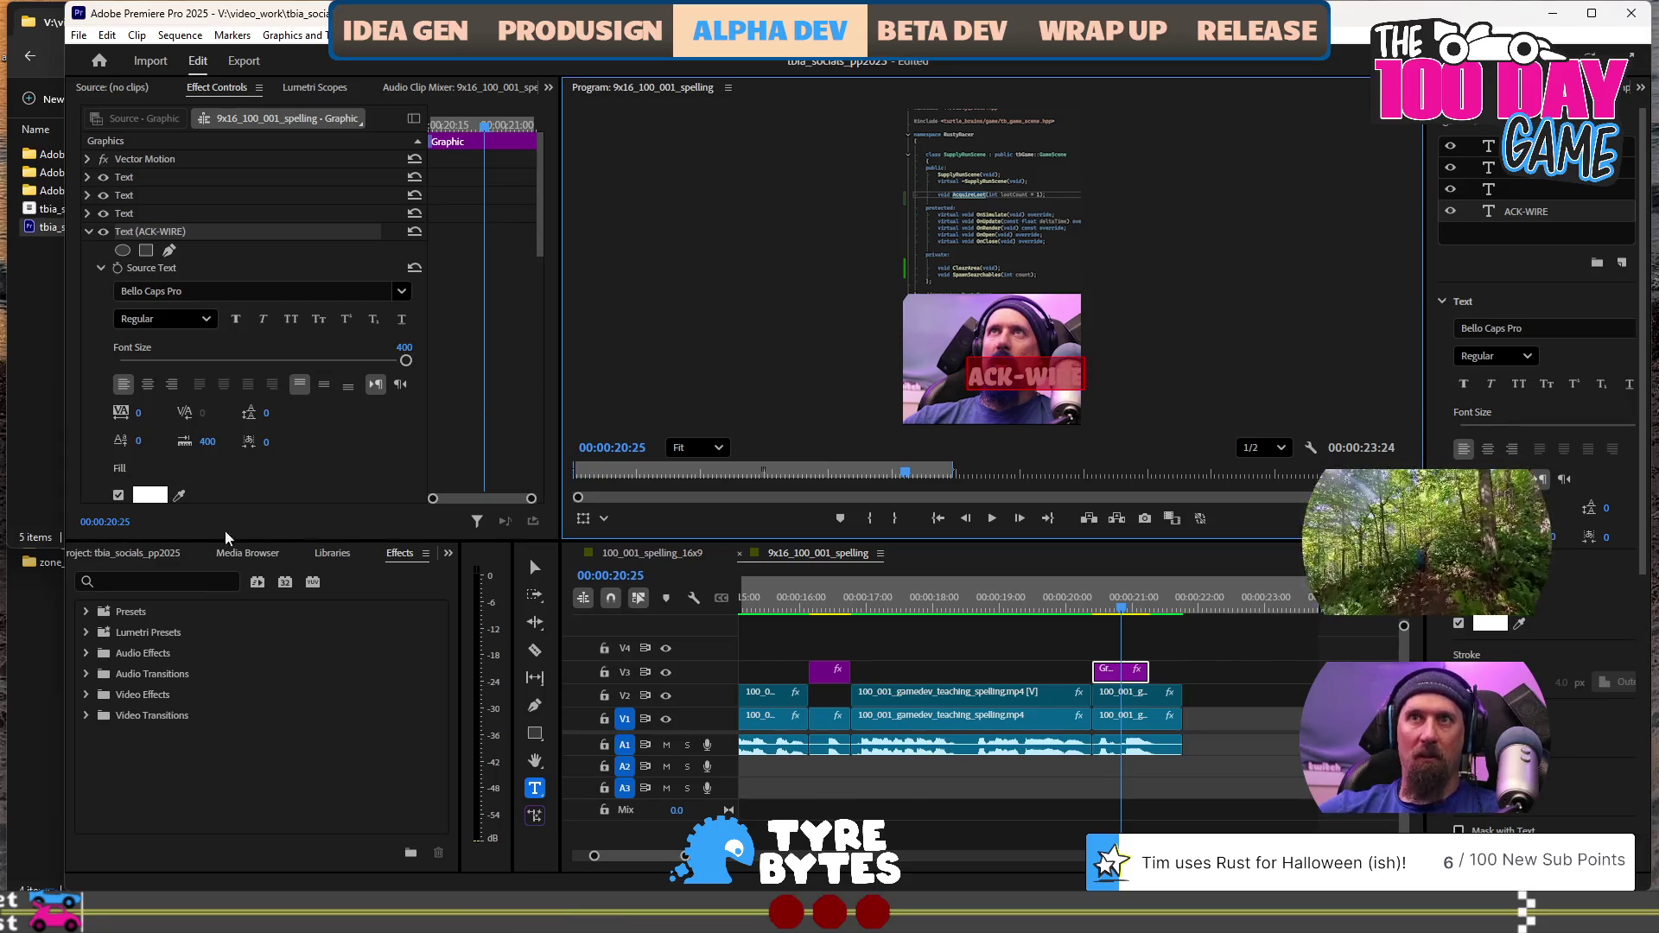
scroll(288, 471, "down", 5)
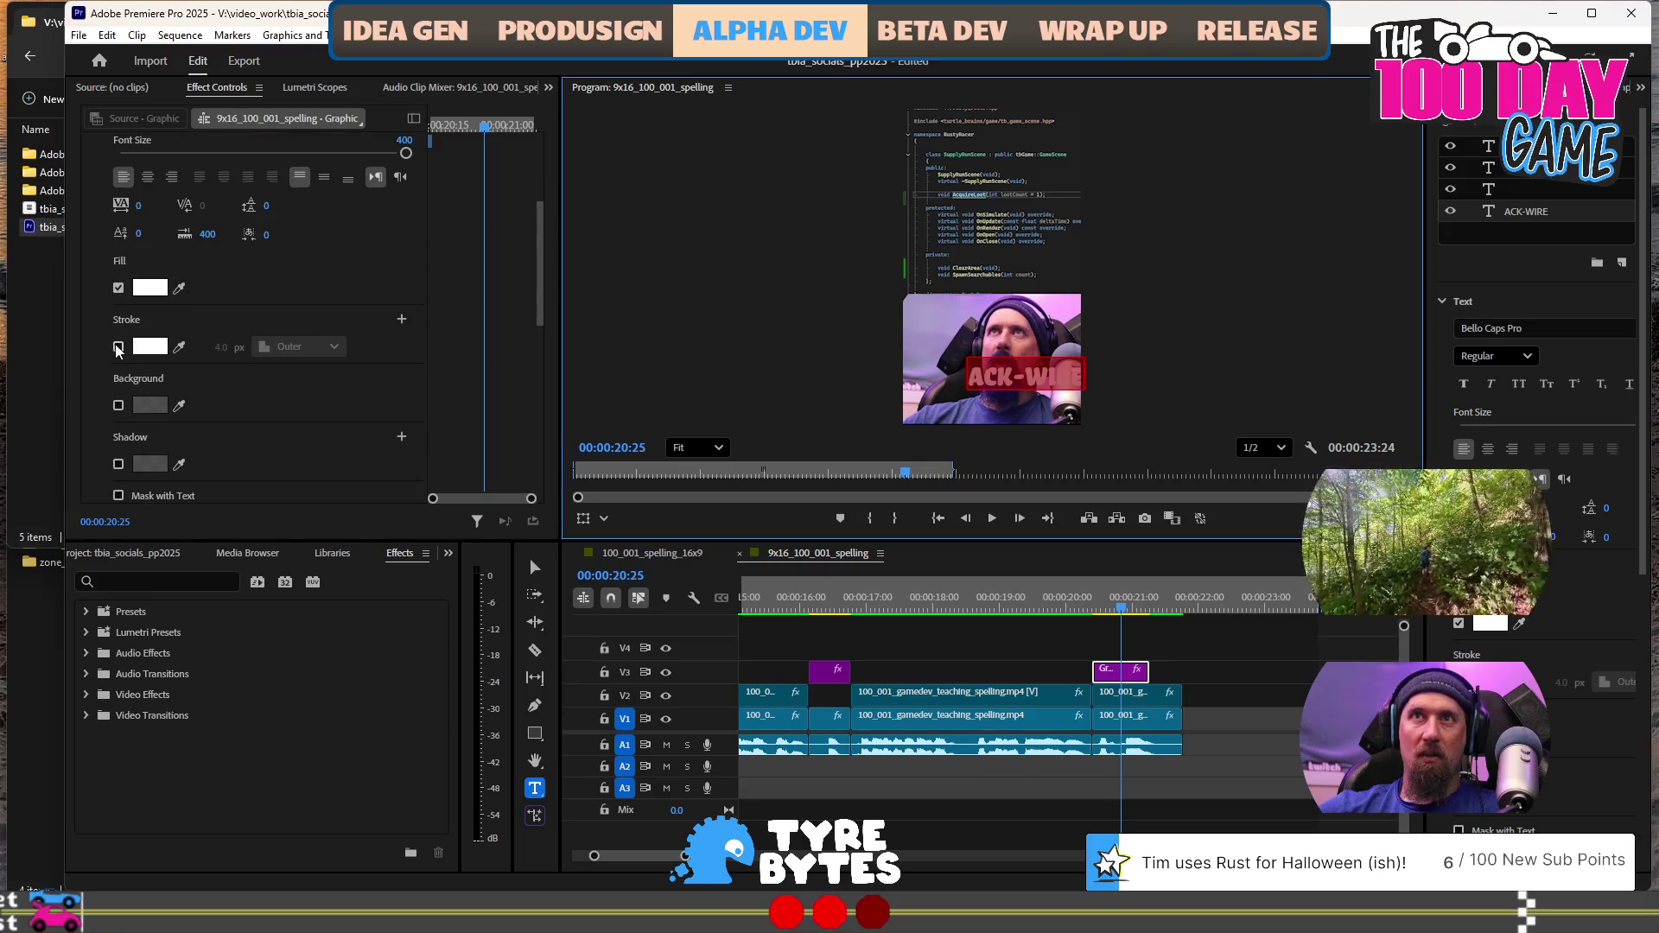
Give the ACK-WIRE text a black (000000) stroke 25 px wide
left_click(118, 349)
left_click(150, 347)
left_click(690, 331)
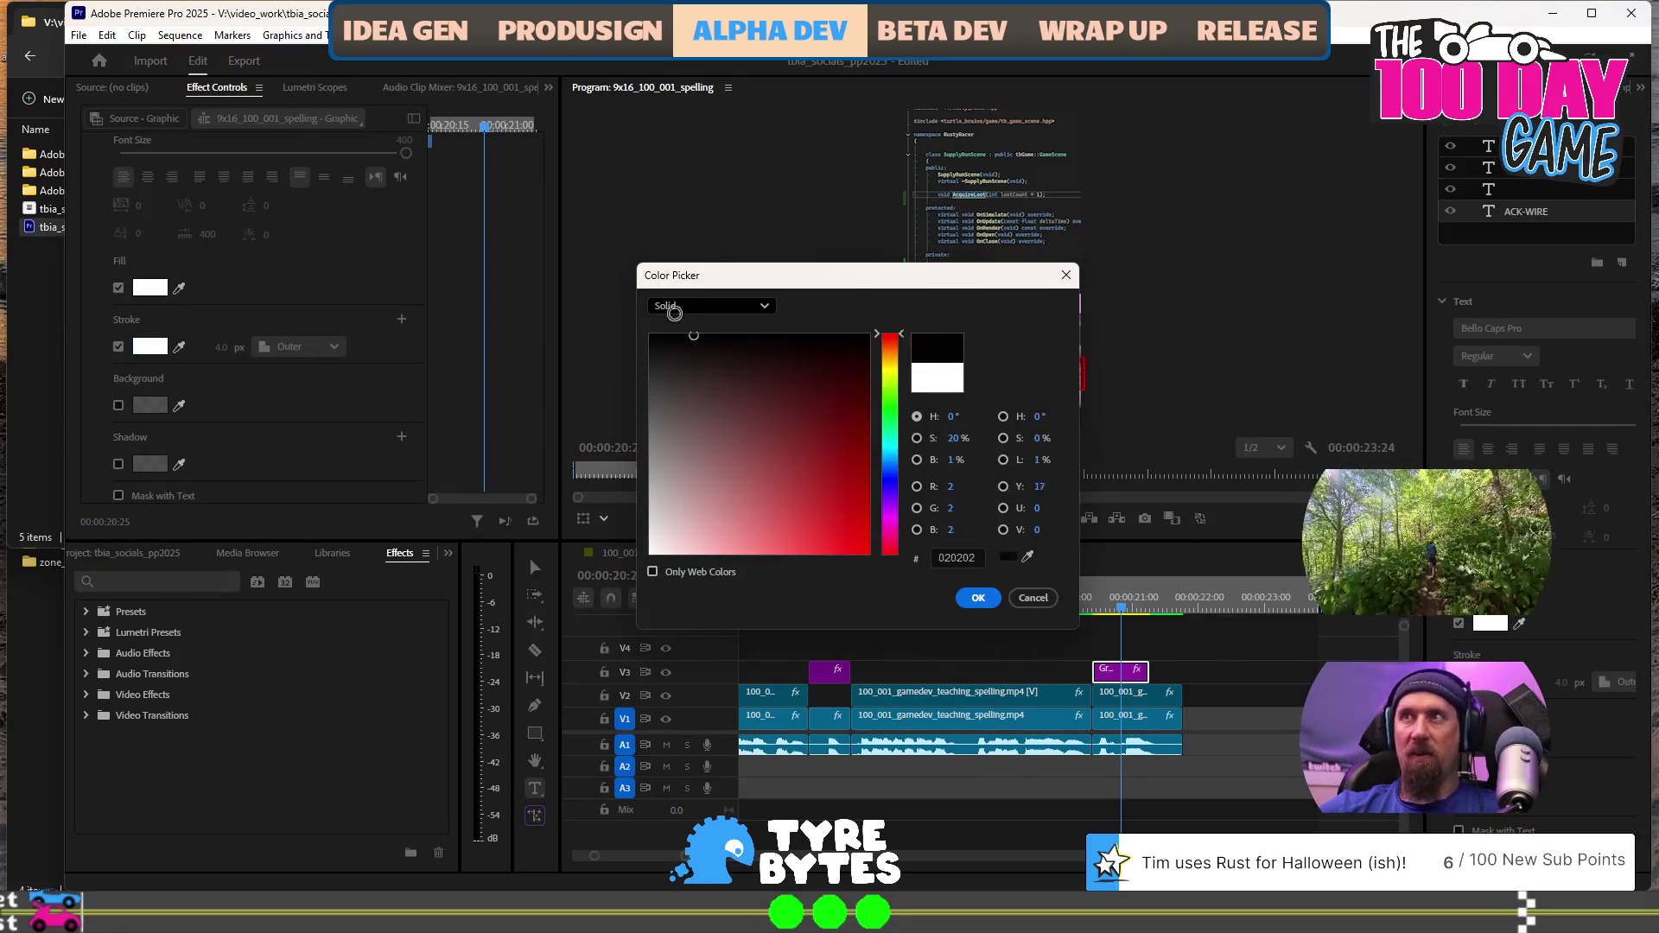
left_click_drag(690, 331, 648, 328)
left_click(973, 595)
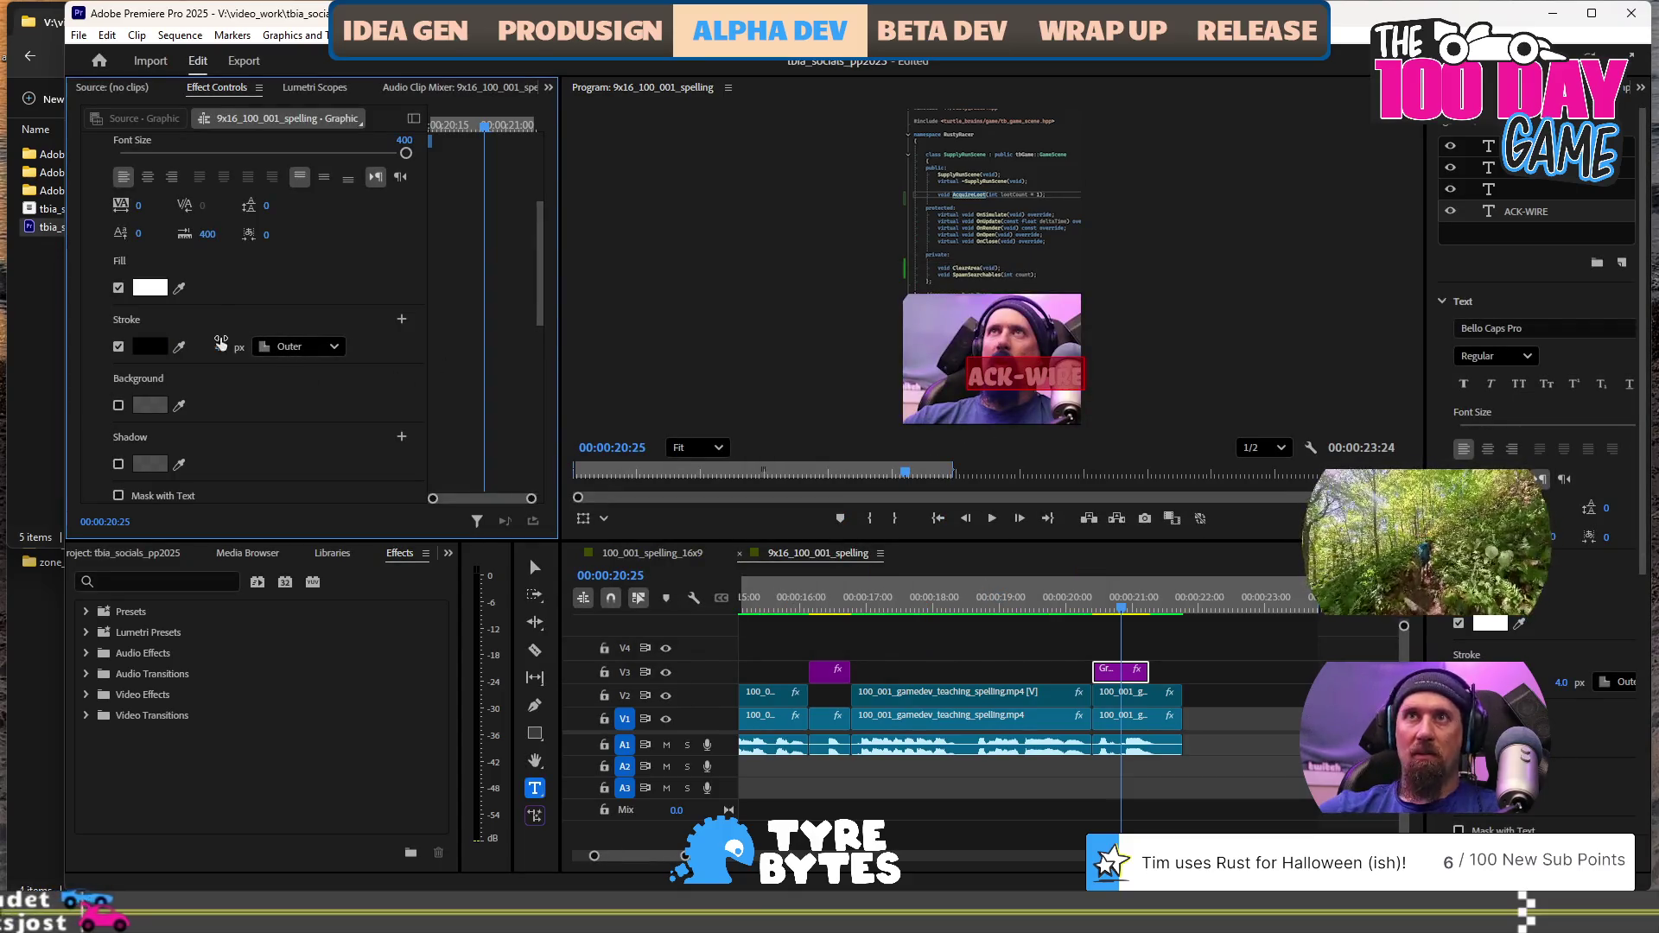
left_click_drag(222, 351, 209, 343)
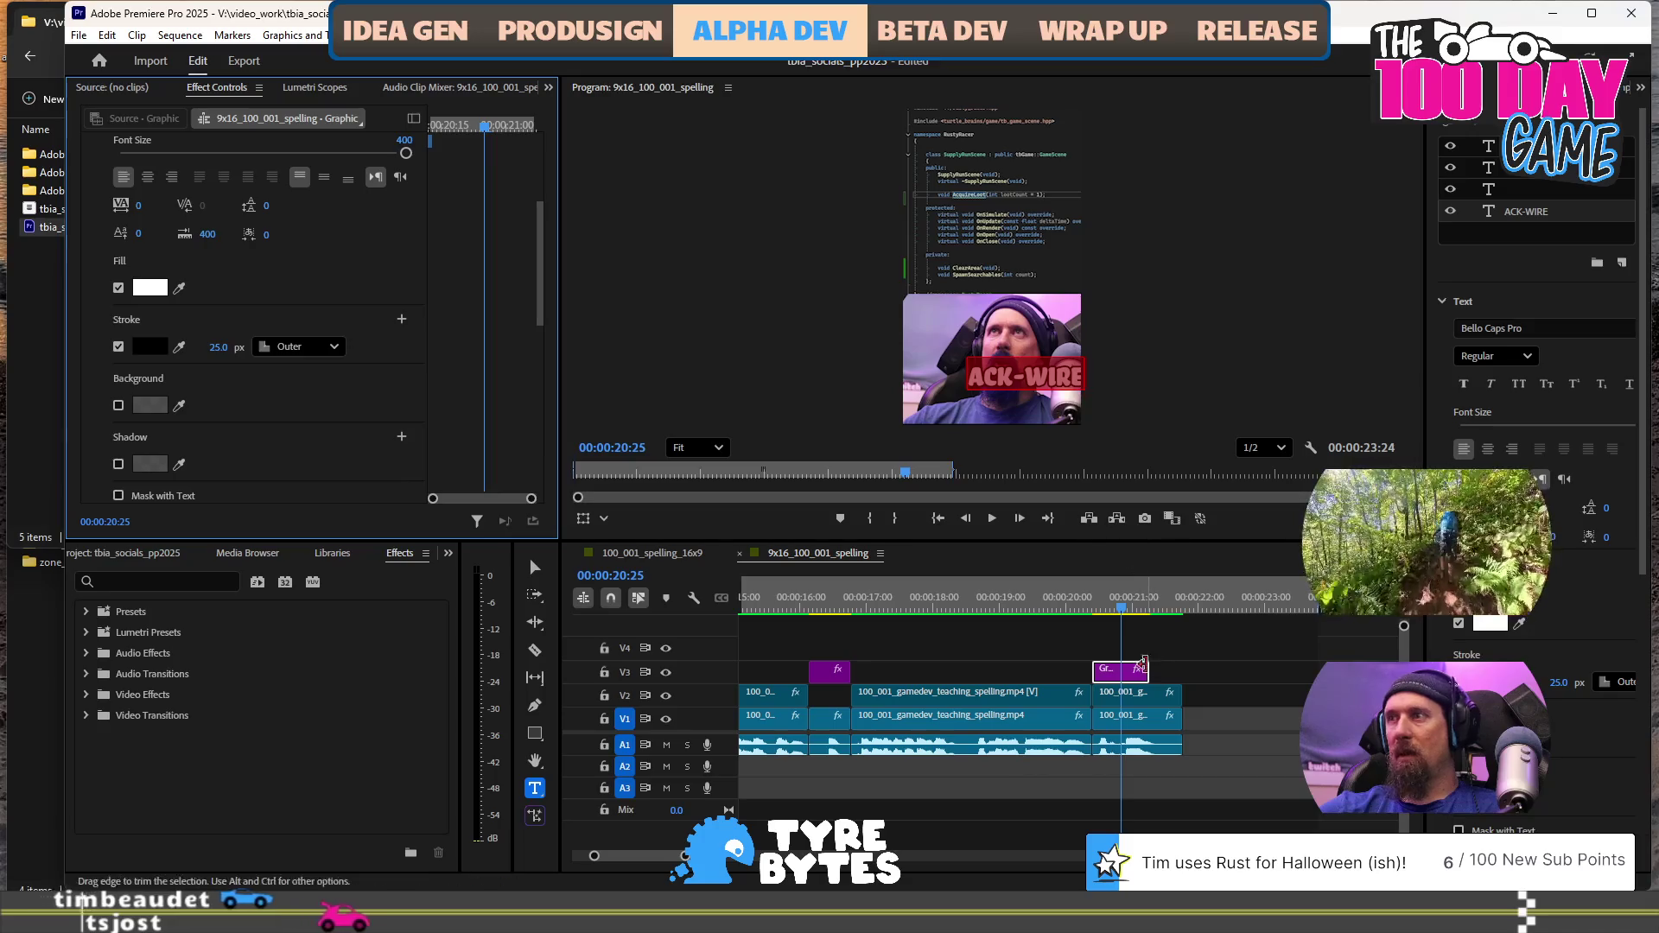
Move ACK-WIRE lower, centre it horizontally in the frame, and play back the ending
left_click(1125, 691)
left_click(1037, 378)
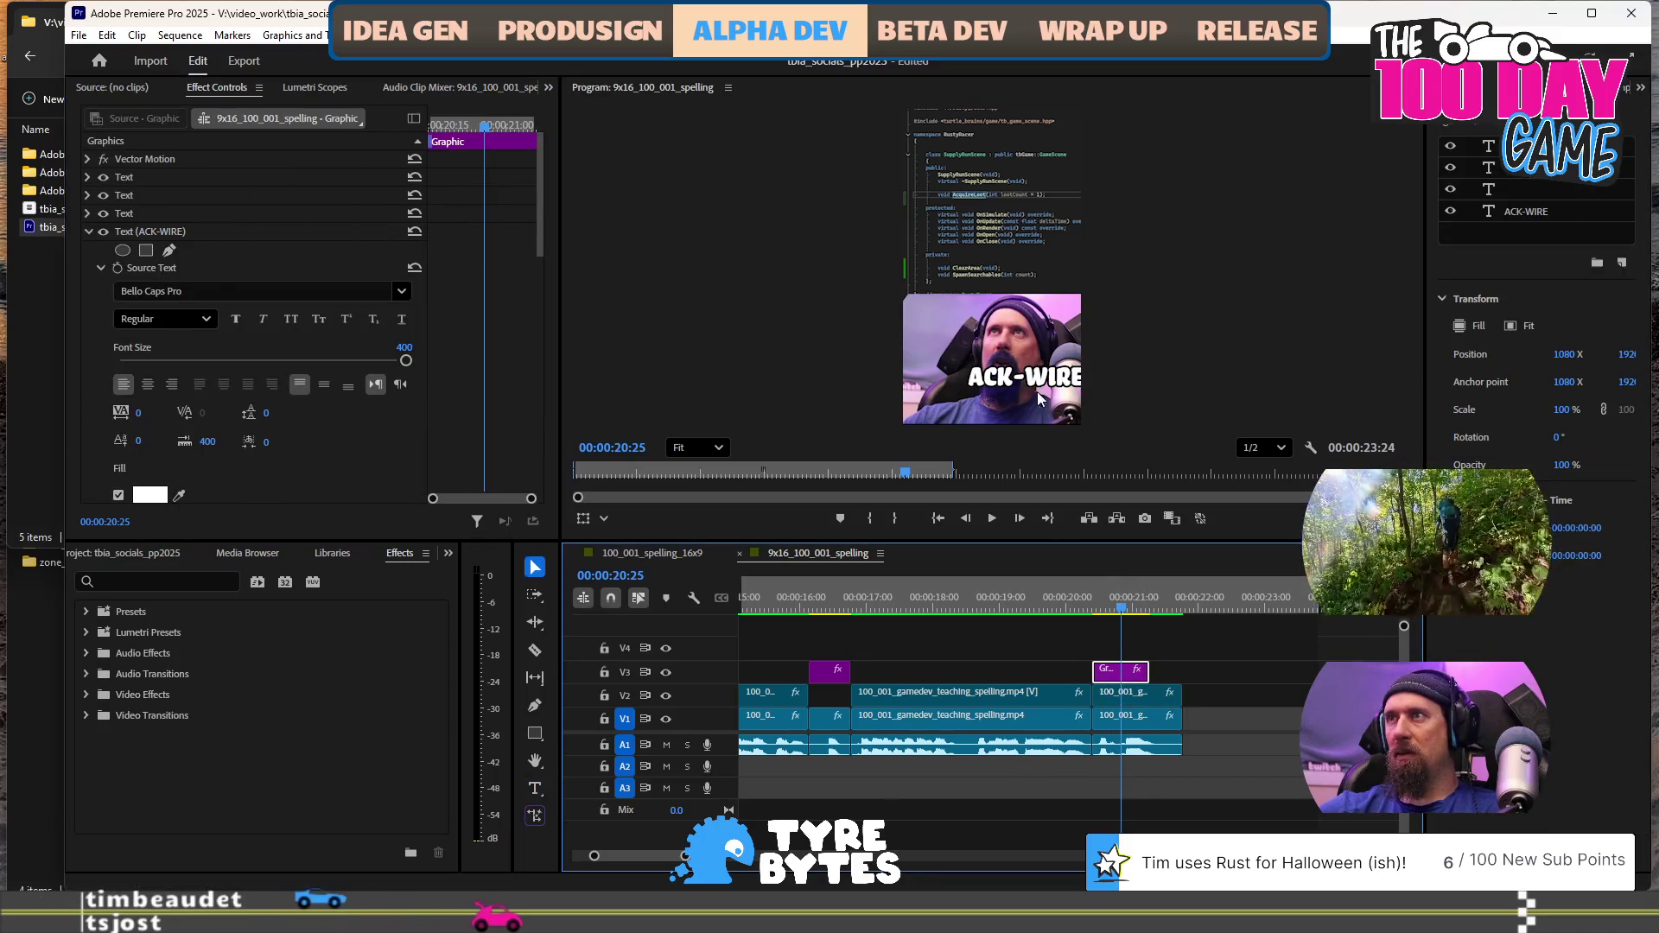
mouse_move(1017, 394)
left_mouse_down()
mouse_move(941, 380)
mouse_move(959, 415)
mouse_move(1020, 411)
left_mouse_up()
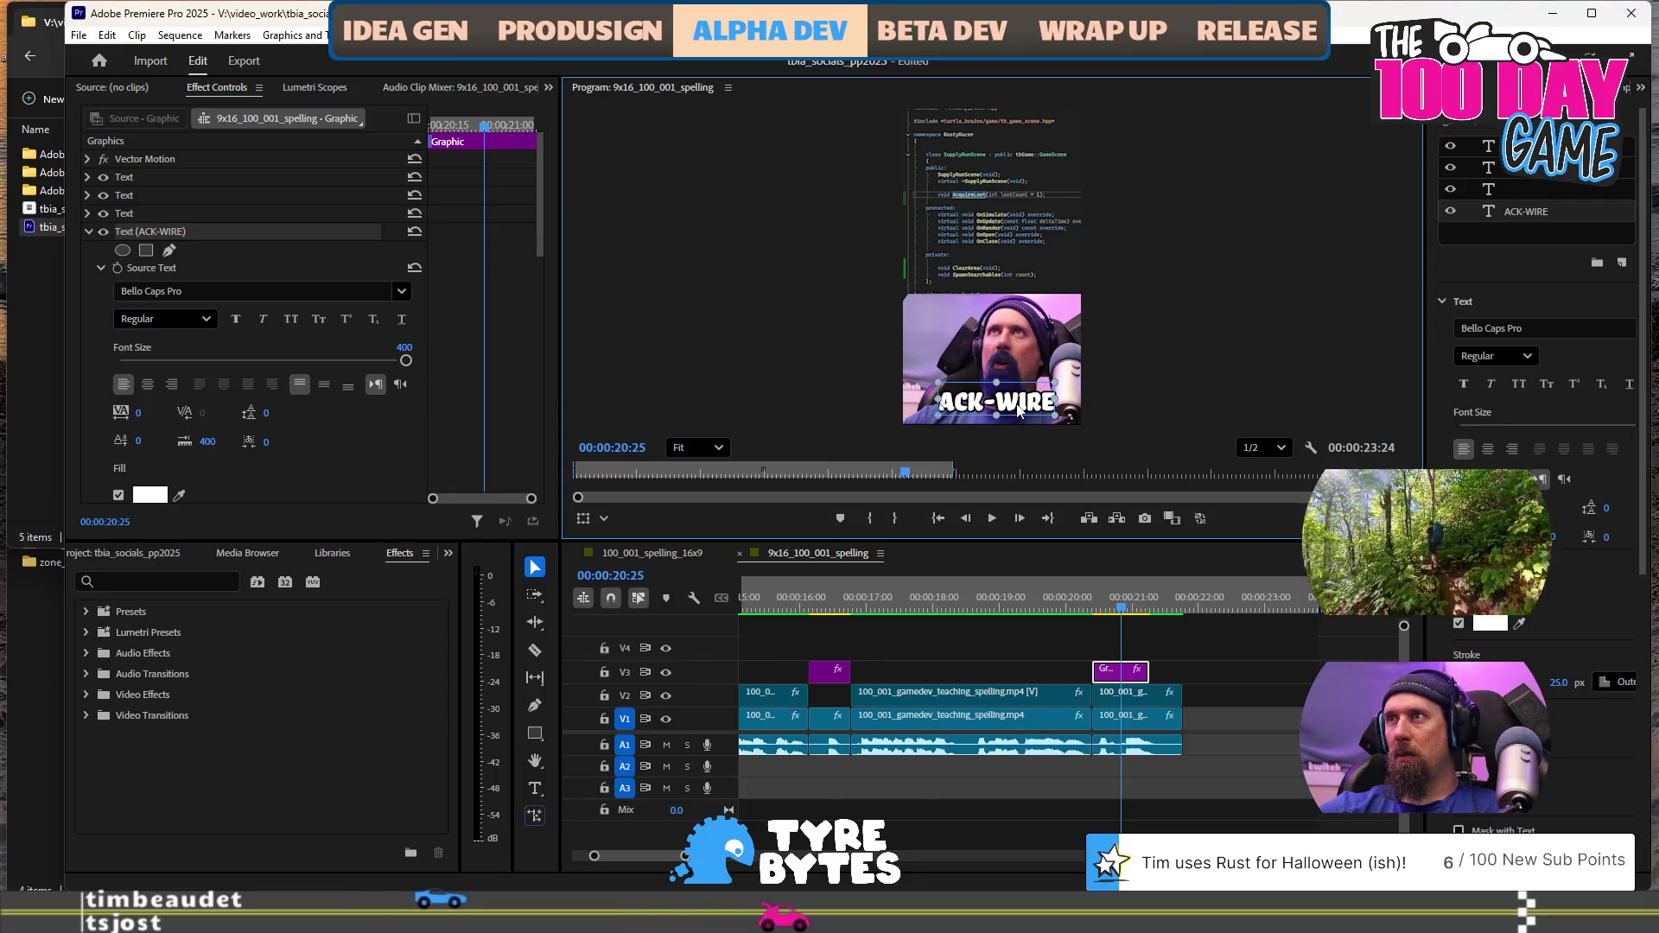
left_click(292, 35)
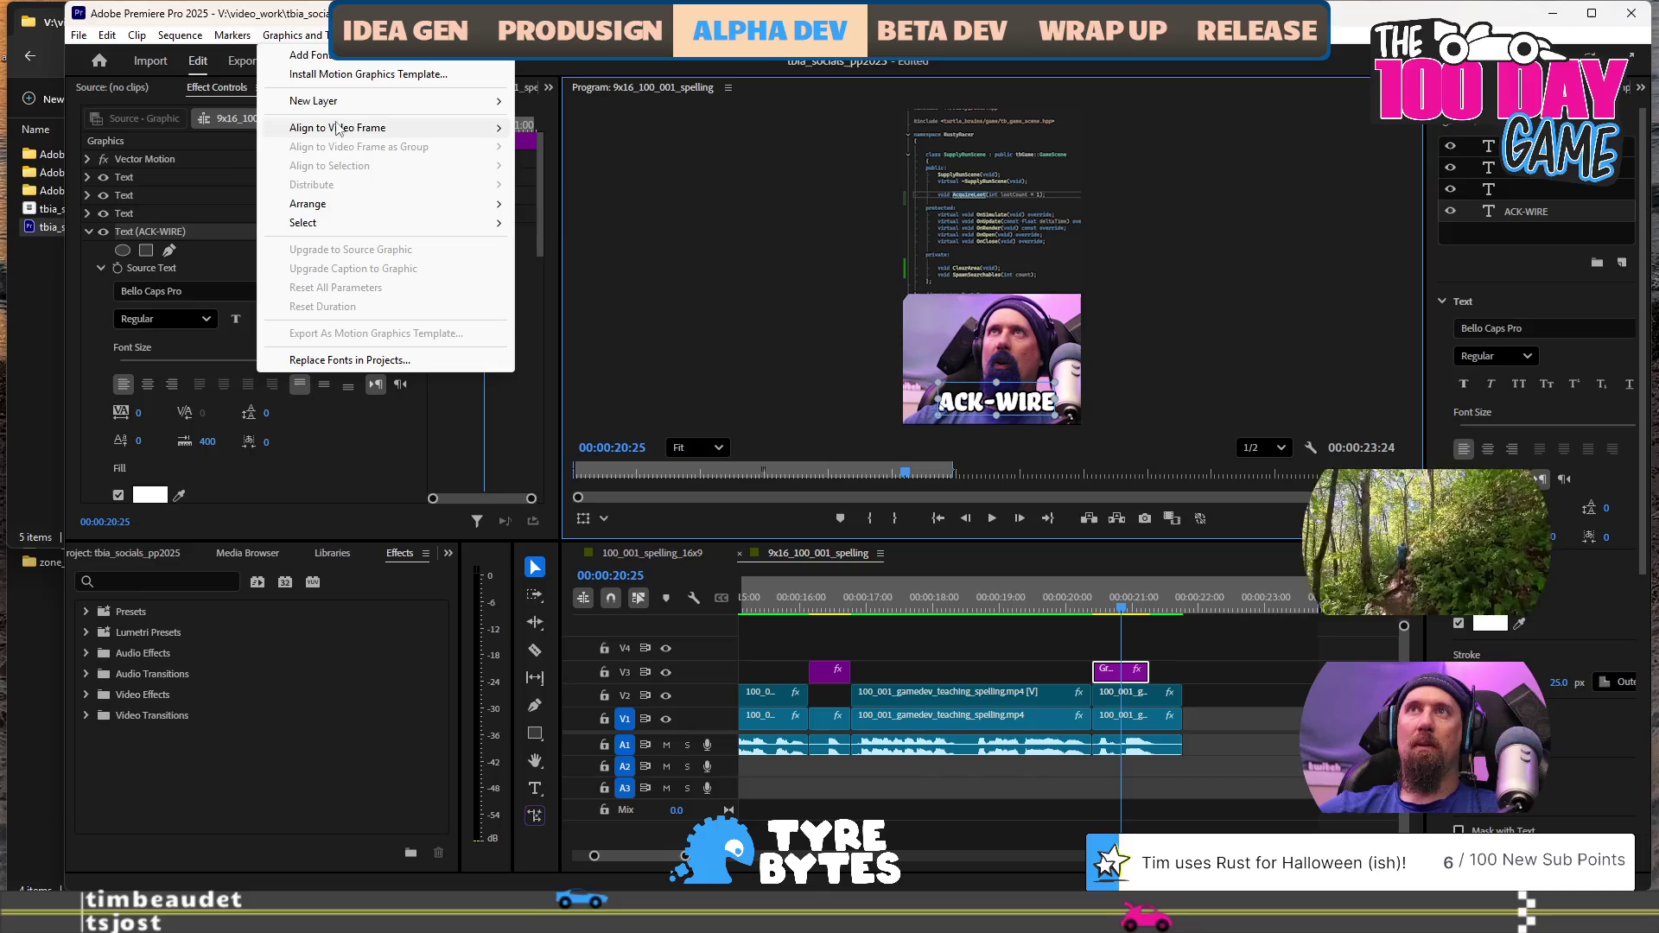
mouse_move(346, 127)
left_click(601, 148)
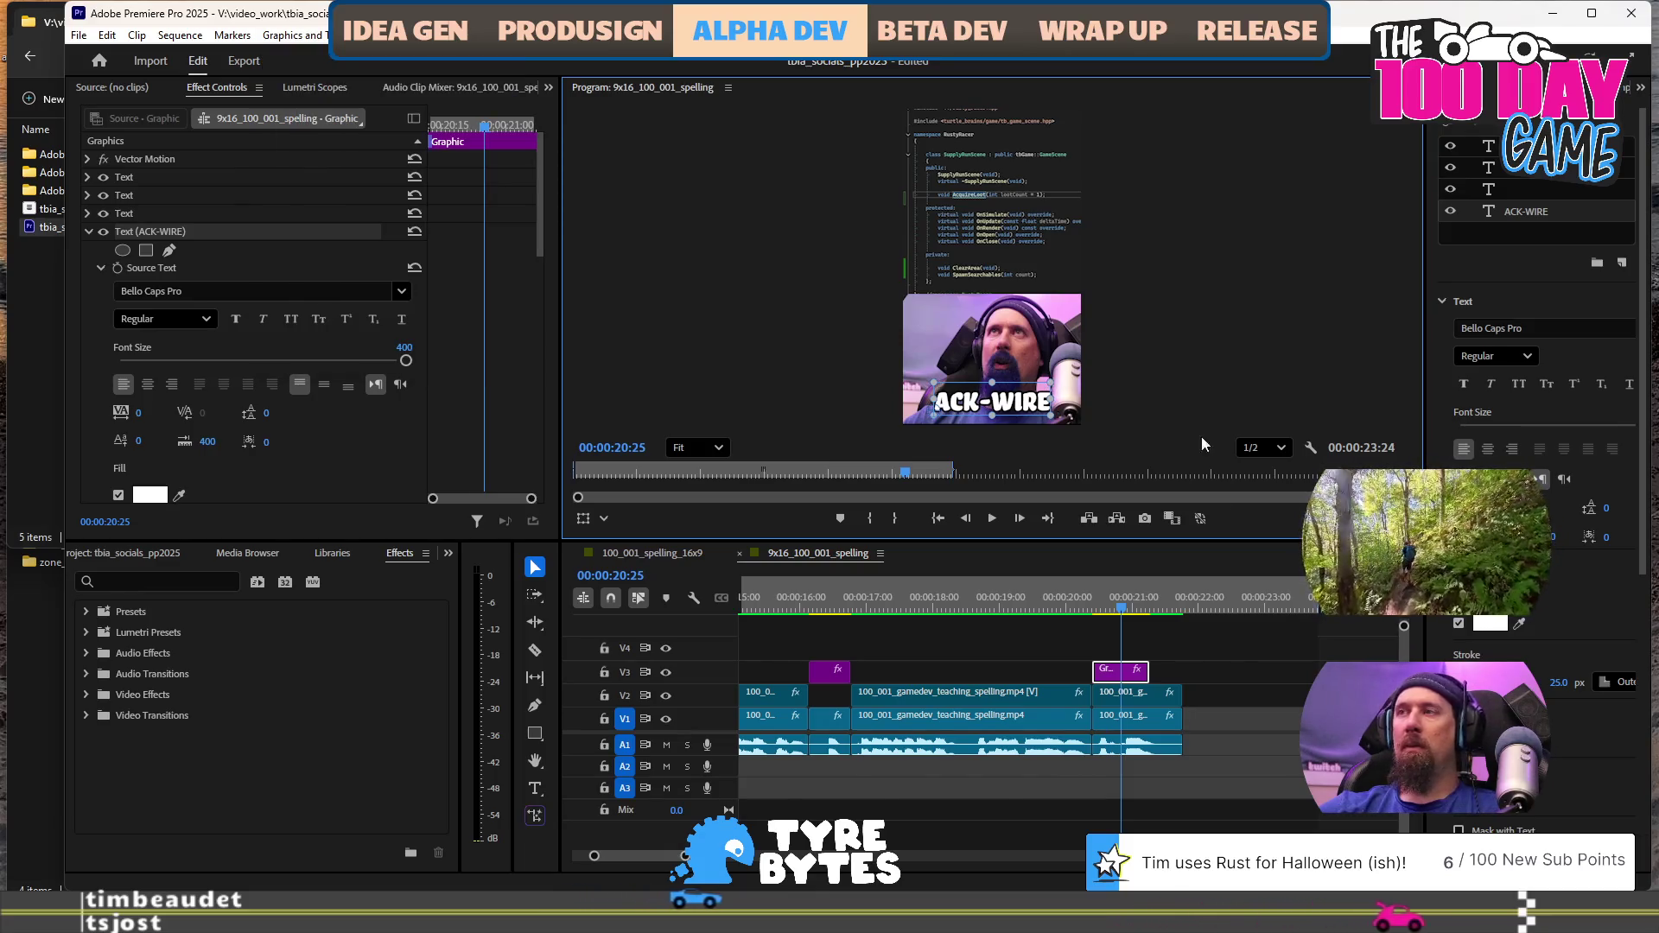
left_click(1225, 656)
left_click(1083, 605)
key("space")
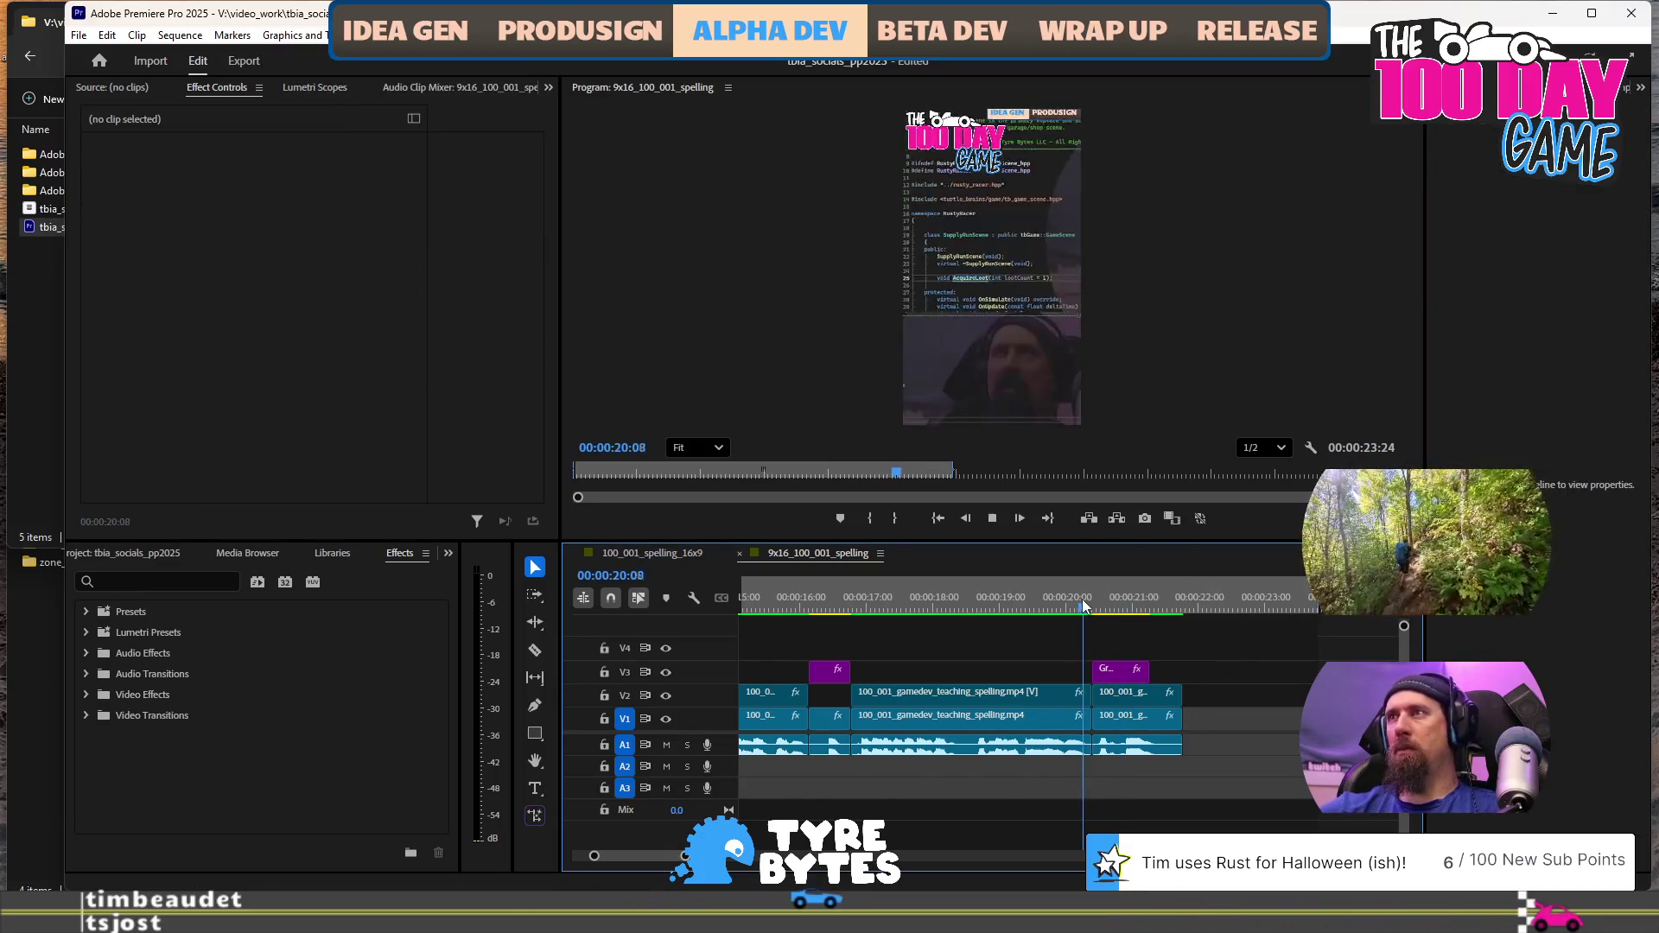
Play the sequence from the start and check its last frame, then return to the beginning
key("space")
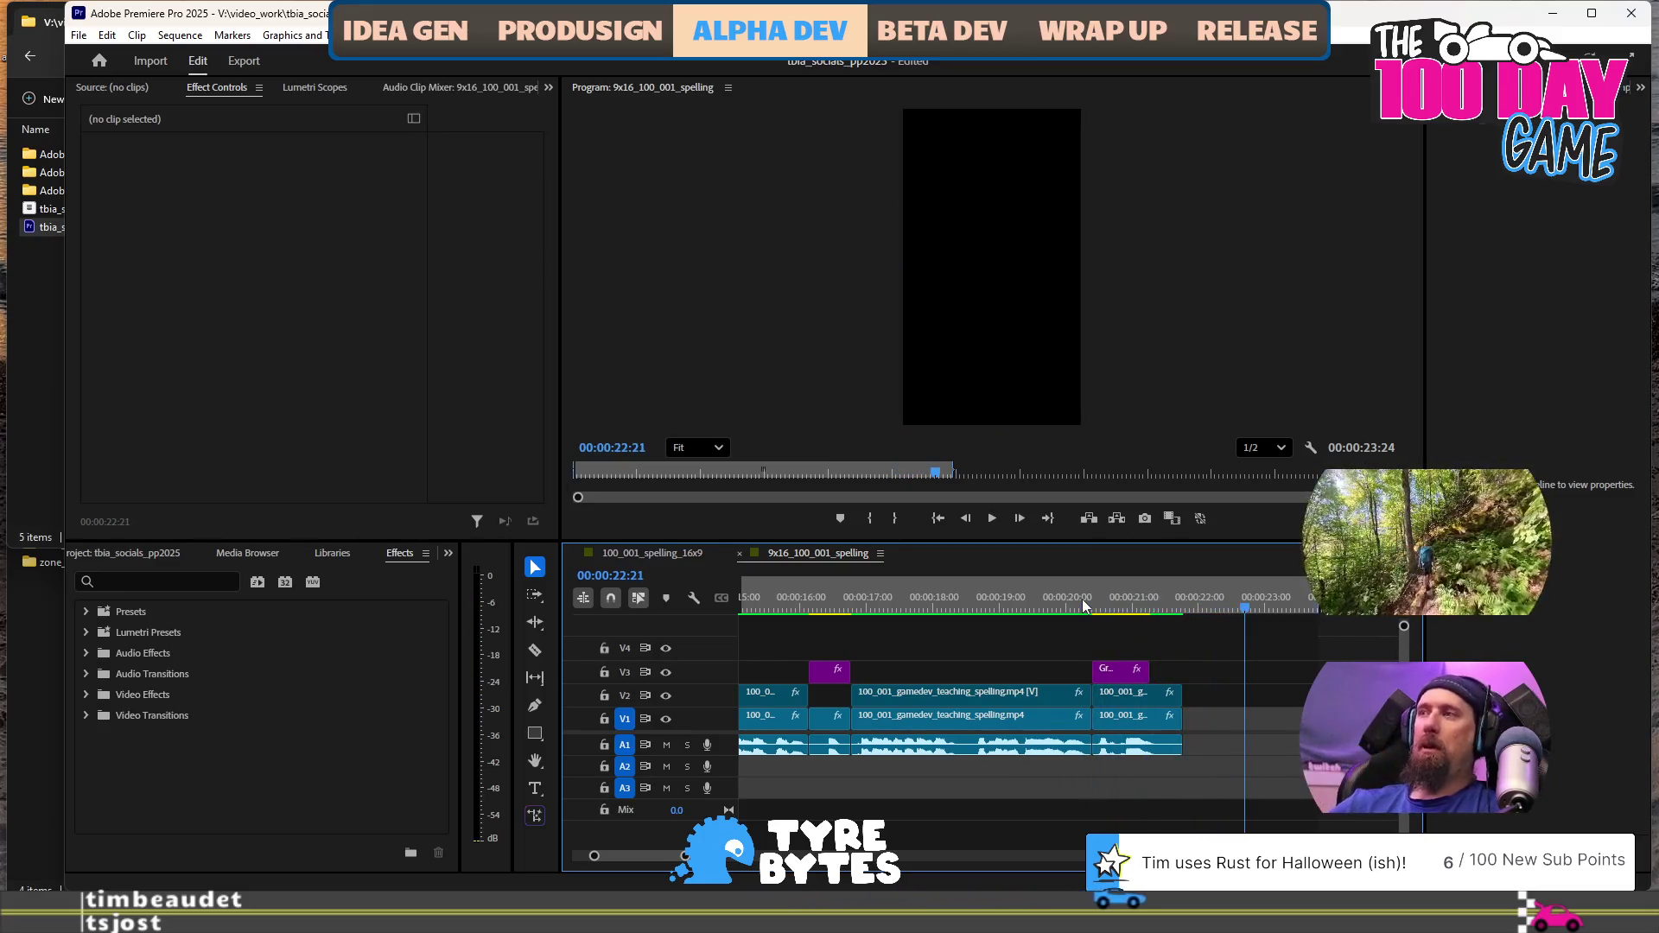
key("Home")
key("space")
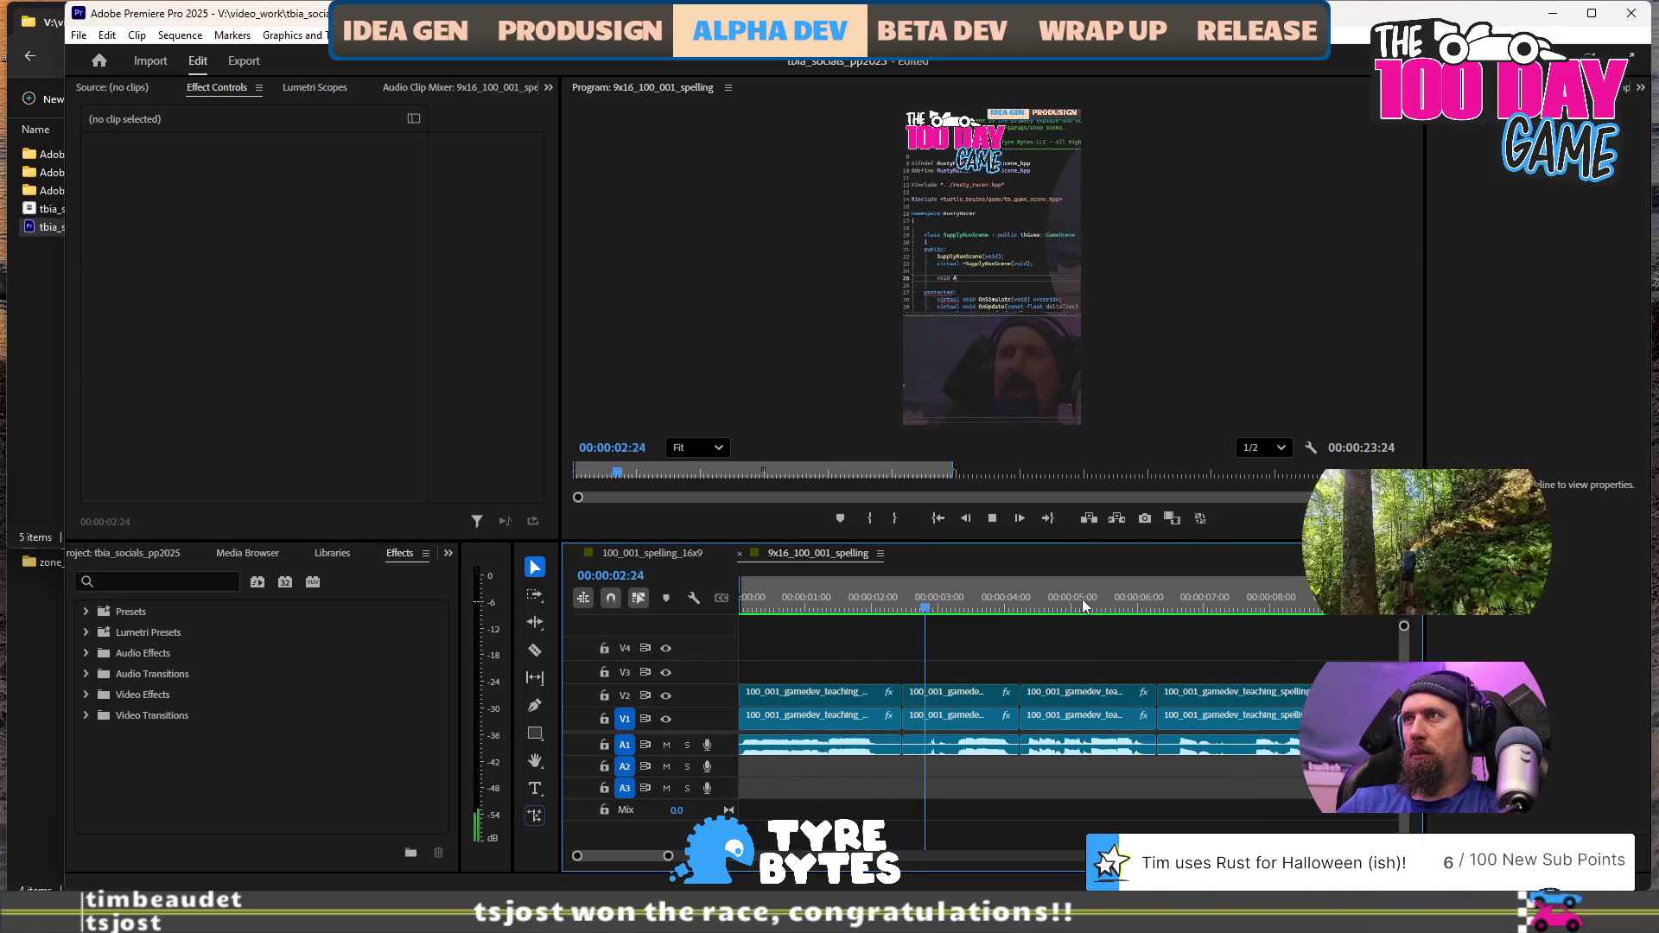
key("space")
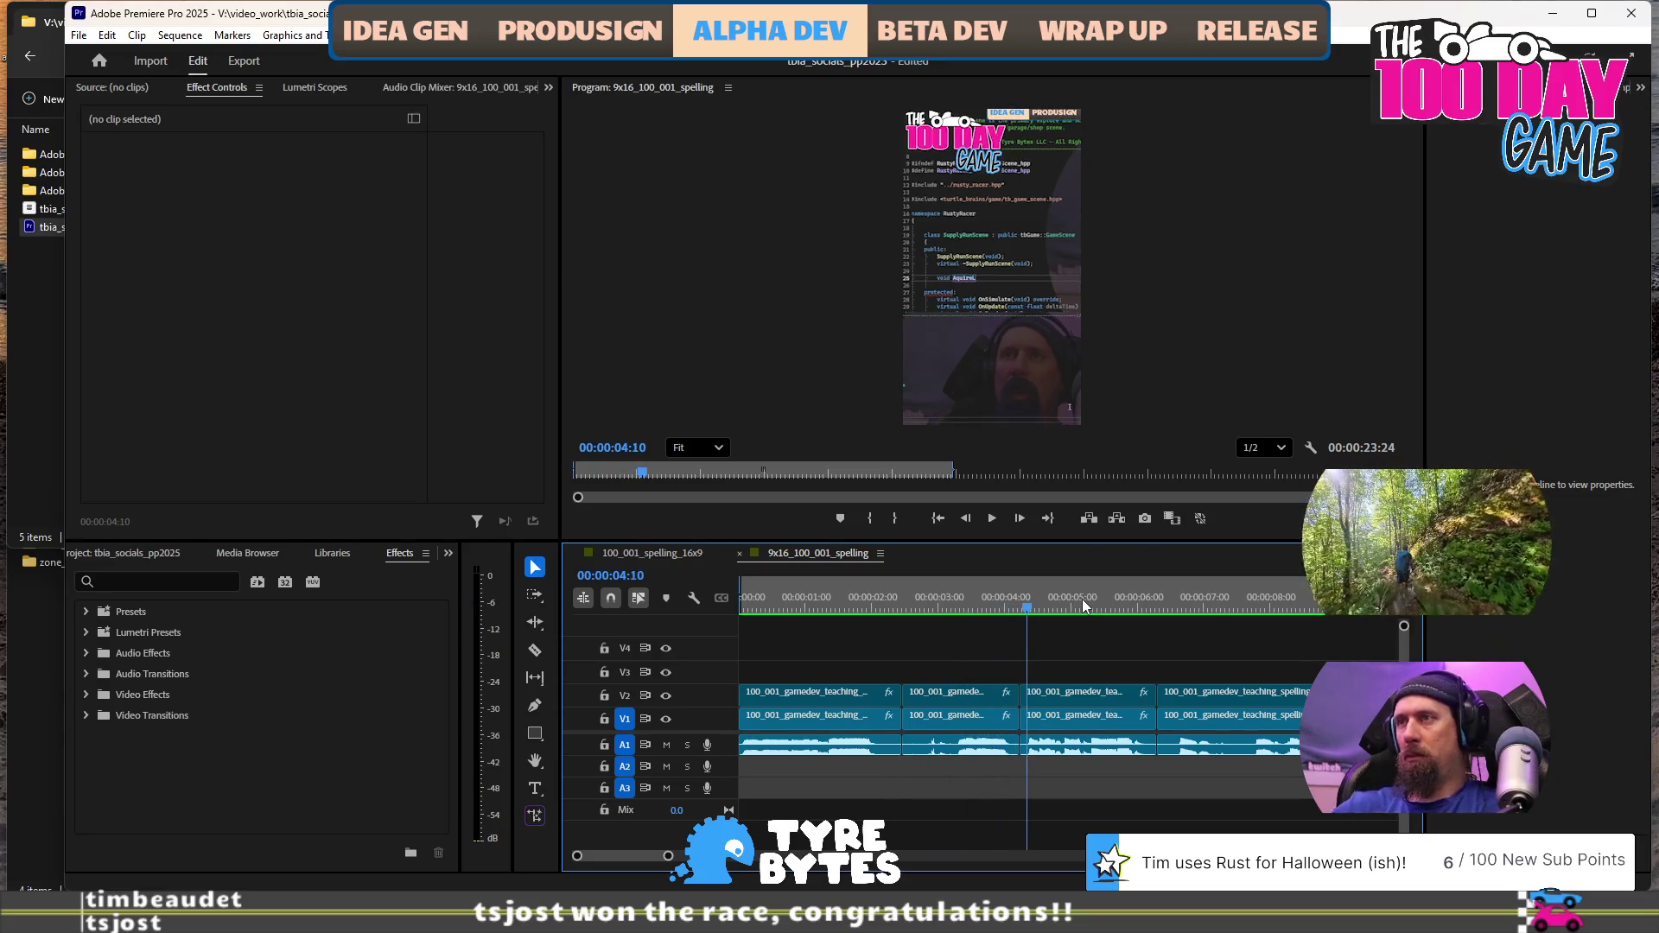
key("minus")
key("minus")
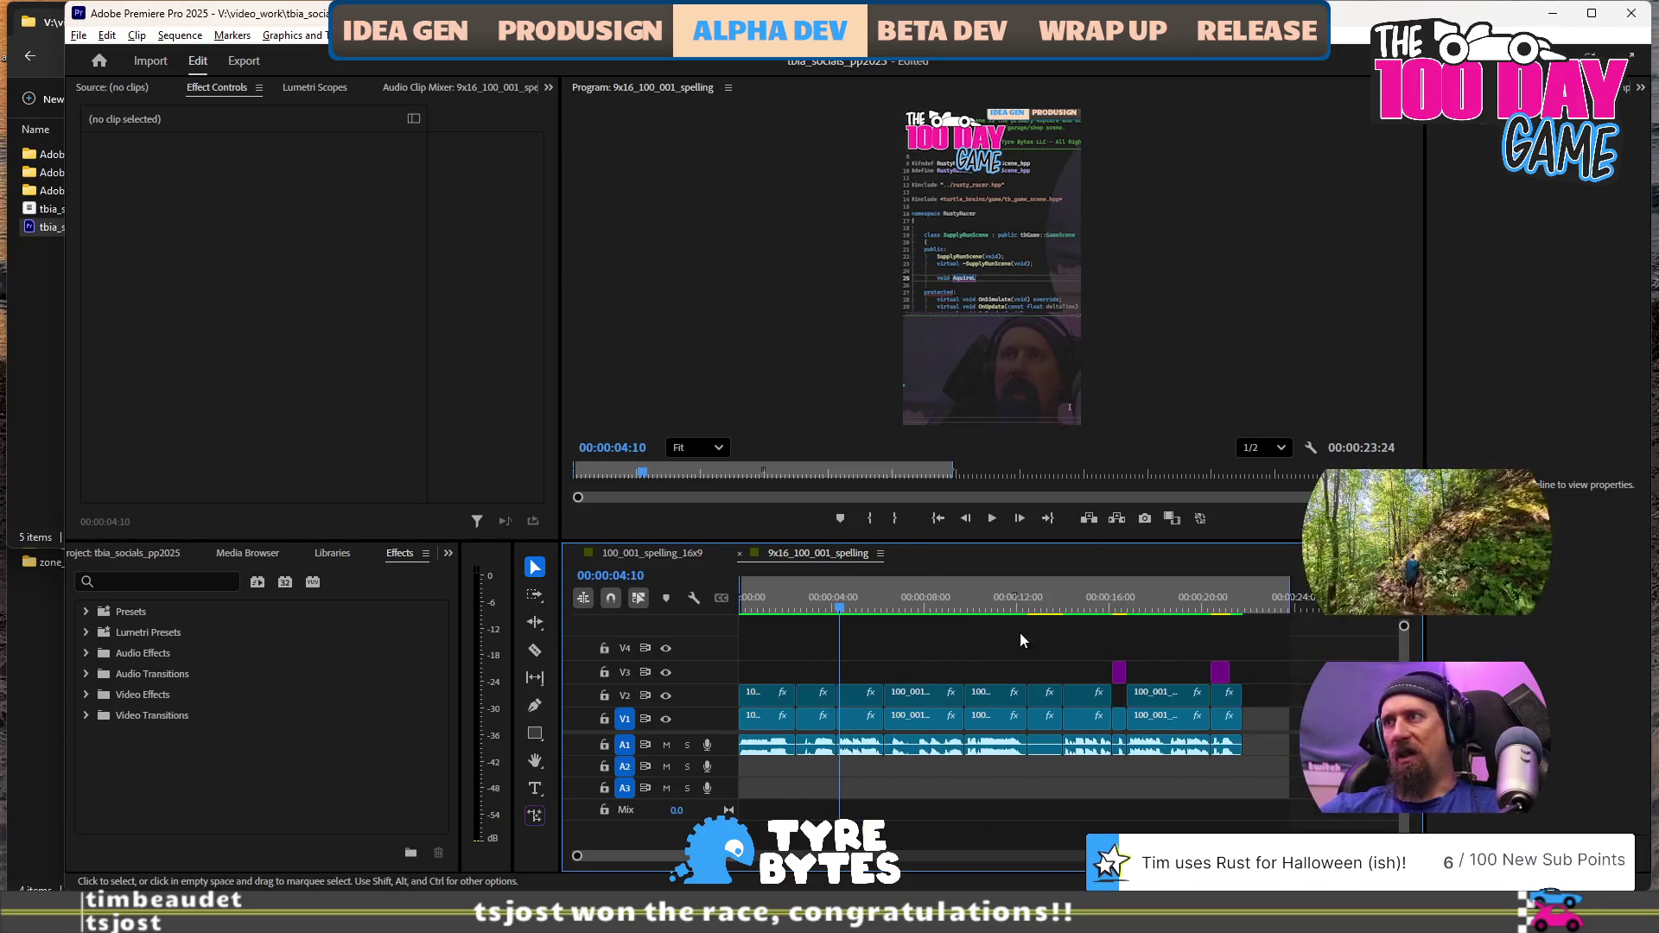
left_click(1244, 607)
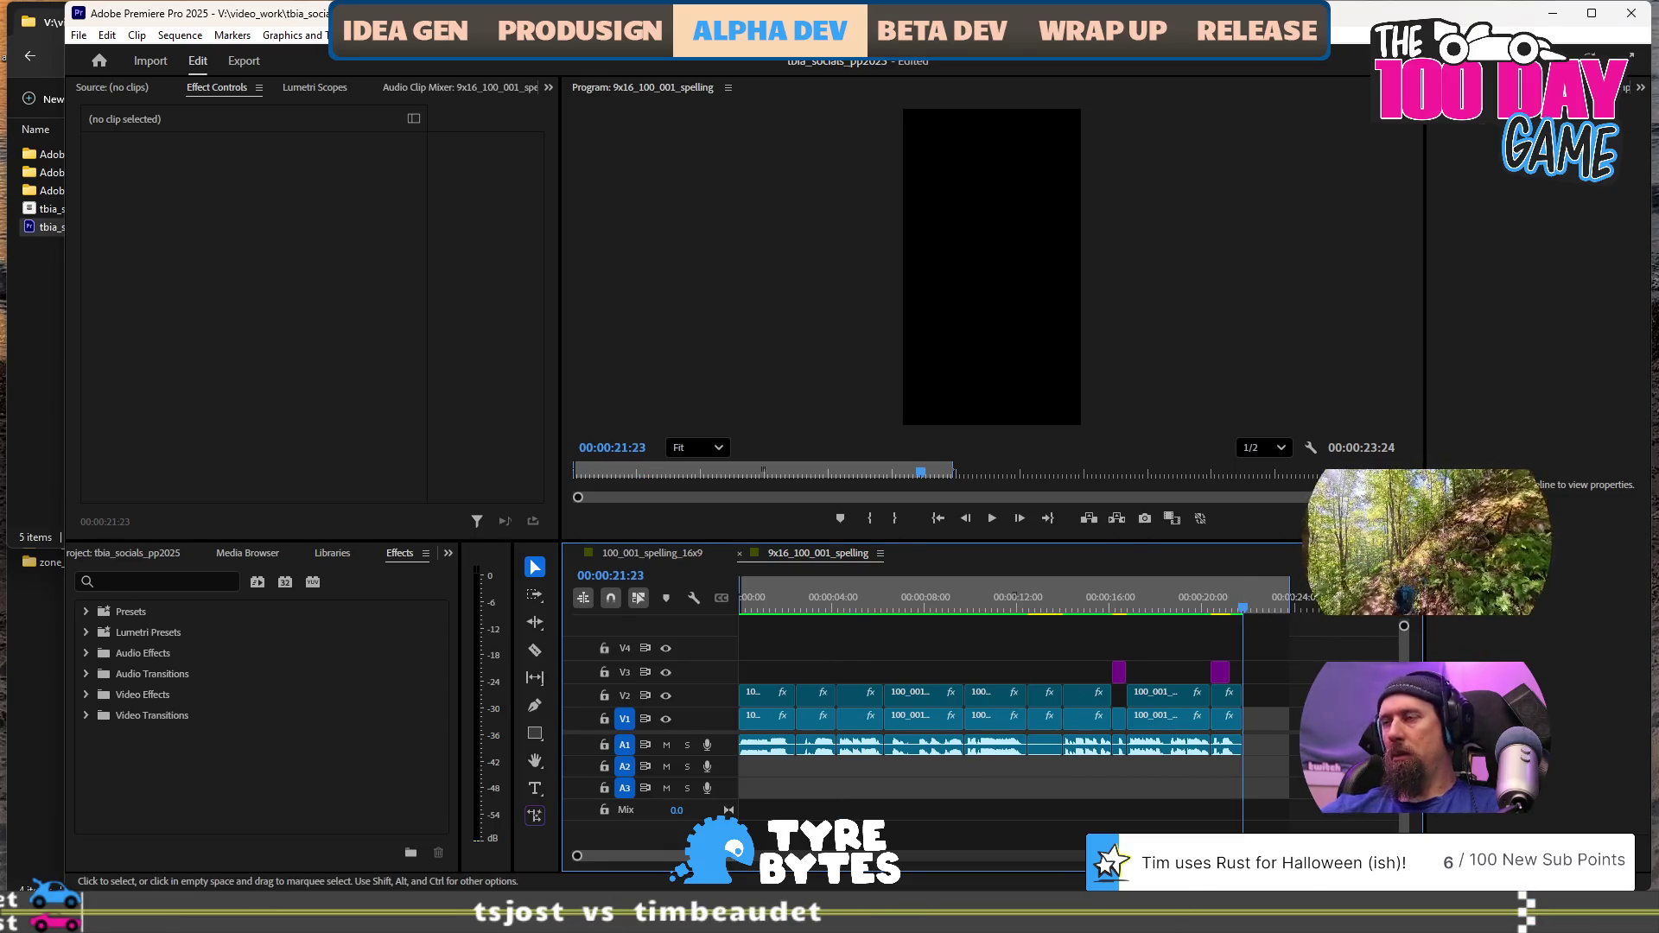
key("Left")
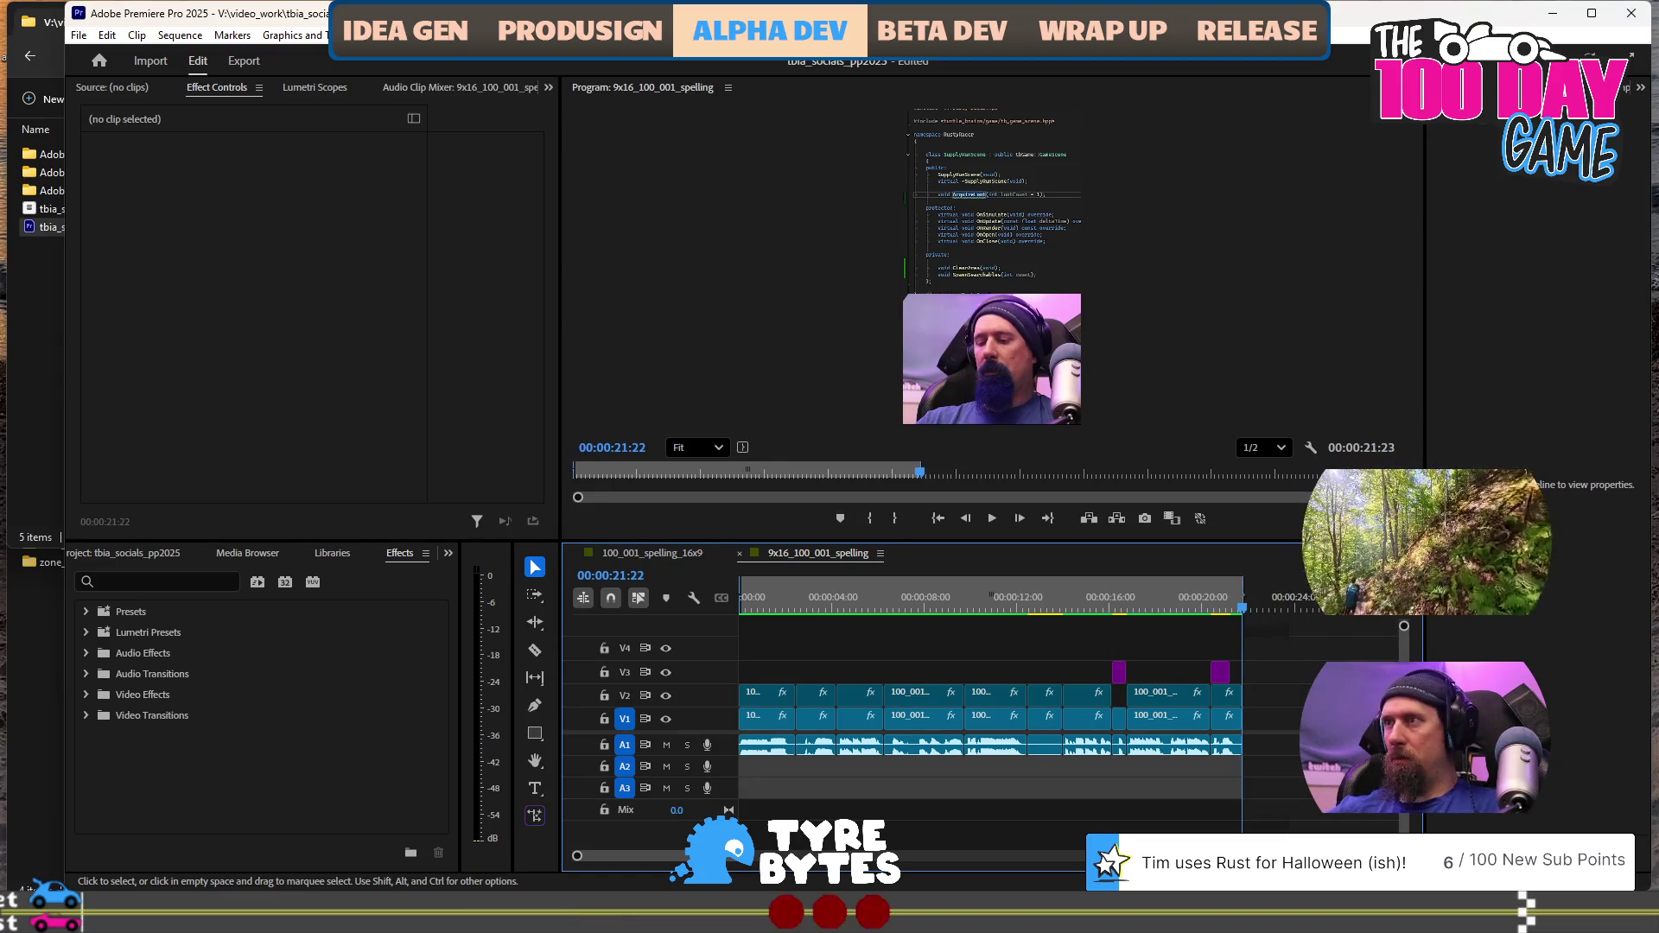
key("Home")
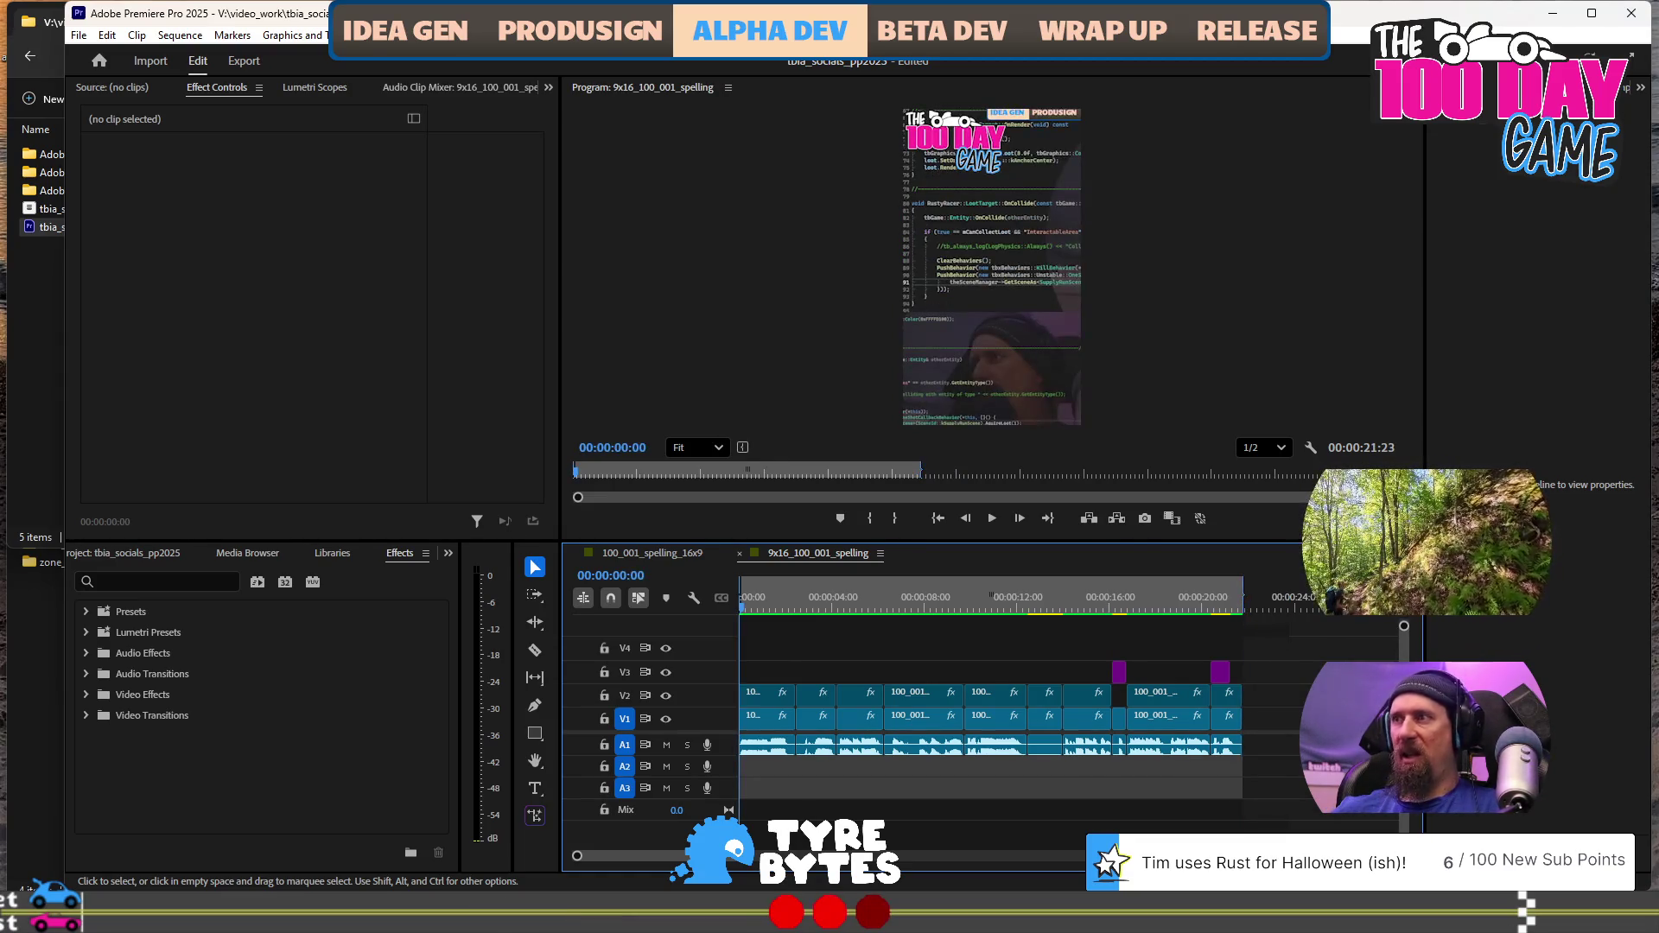
Save the project and bring up the File menu's Export submenu
key("ctrl+s")
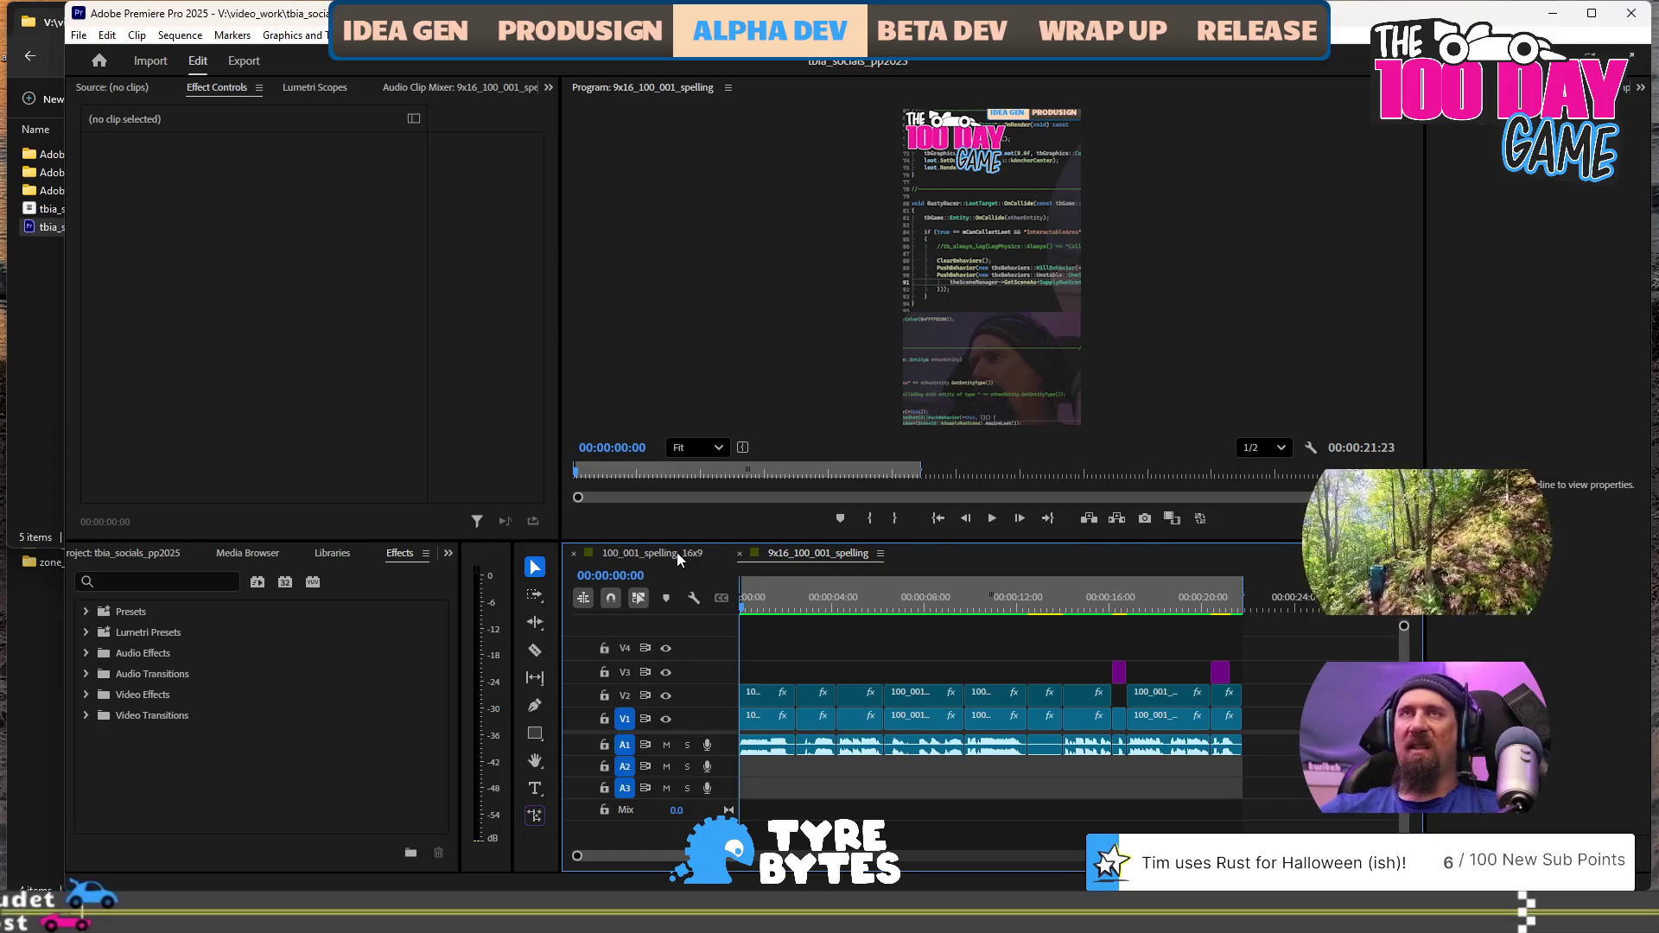
left_click(78, 35)
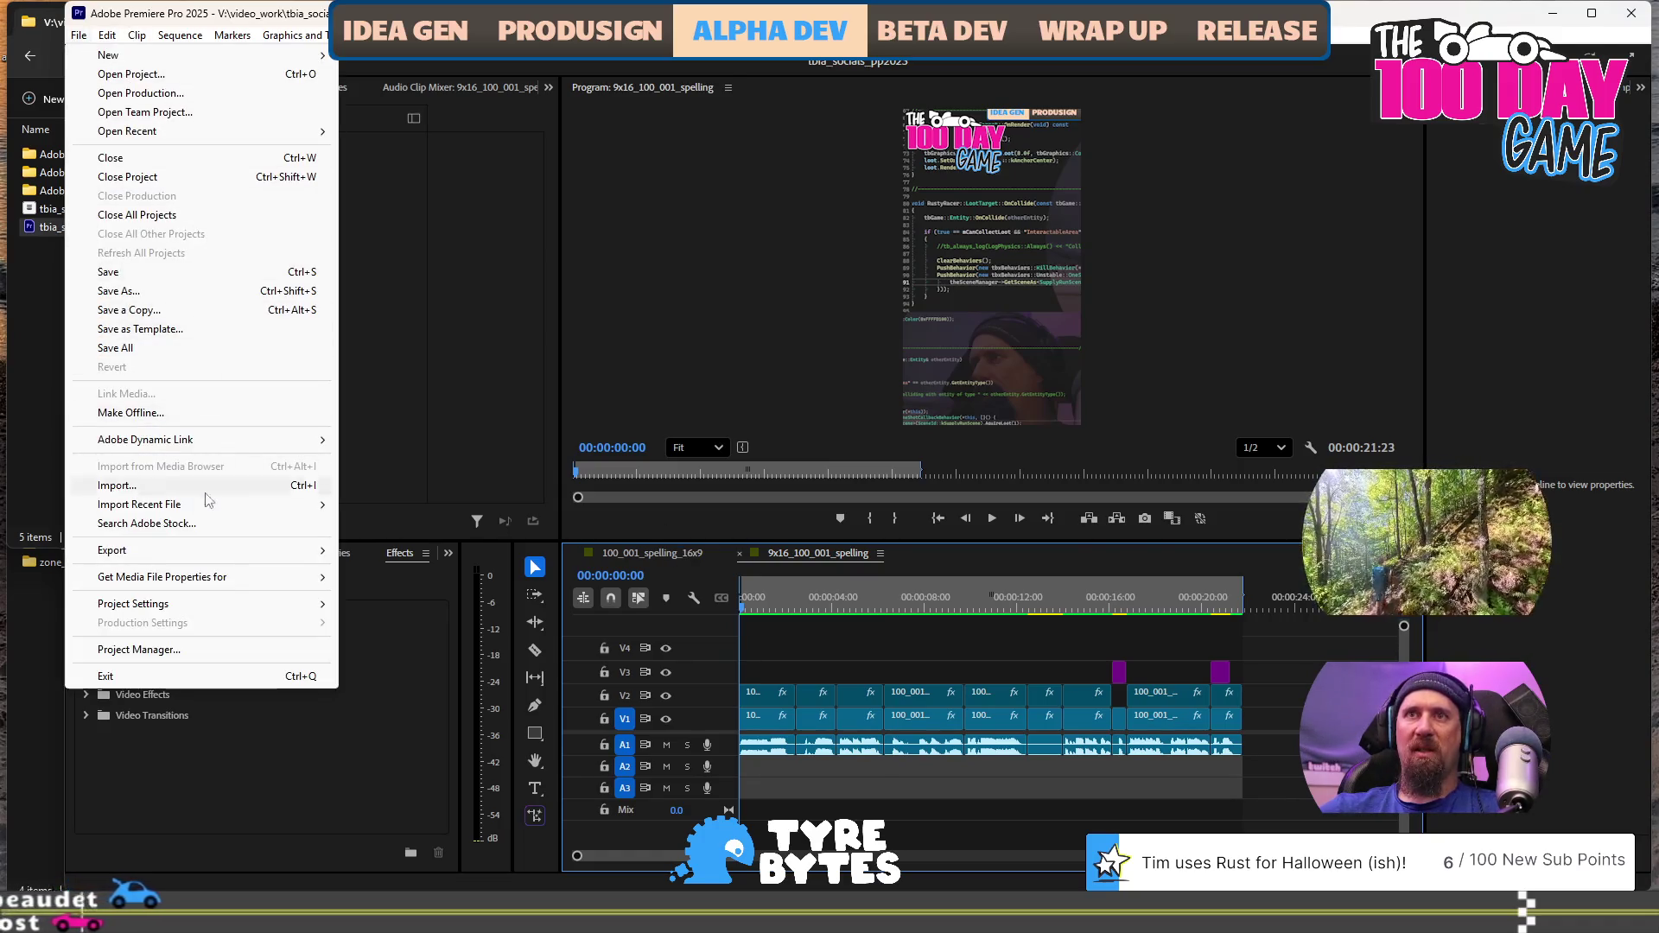
mouse_move(216, 550)
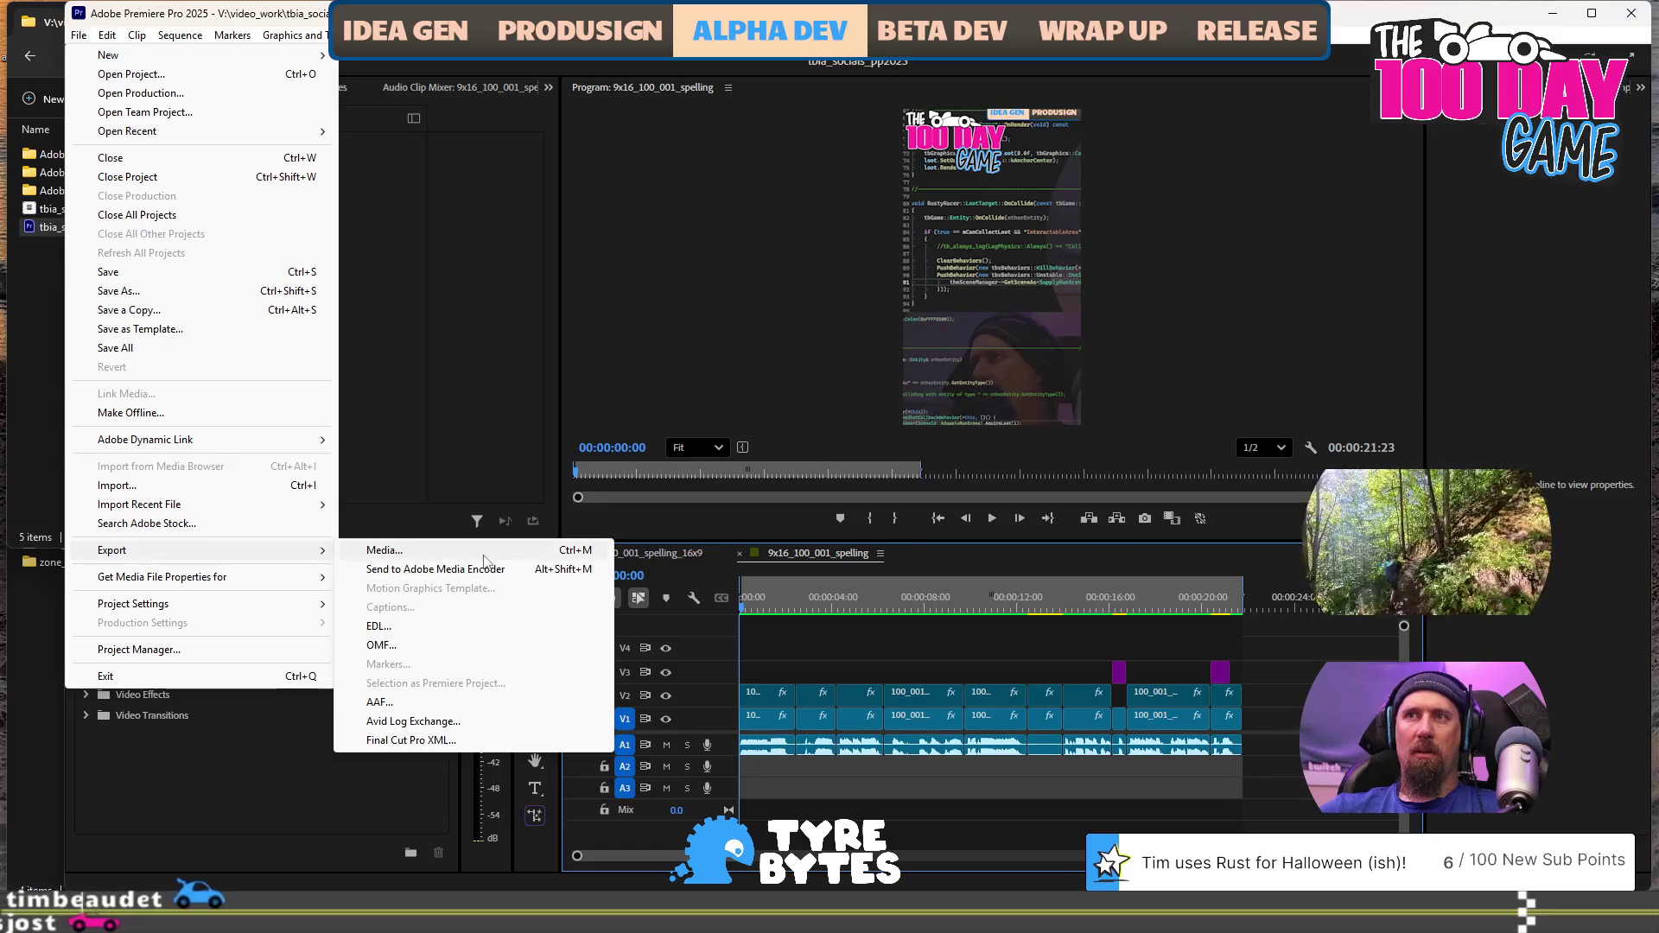
Queue 9x16_100_001_spelling in Media Encoder as an H.264 job and select it
left_click(901, 250)
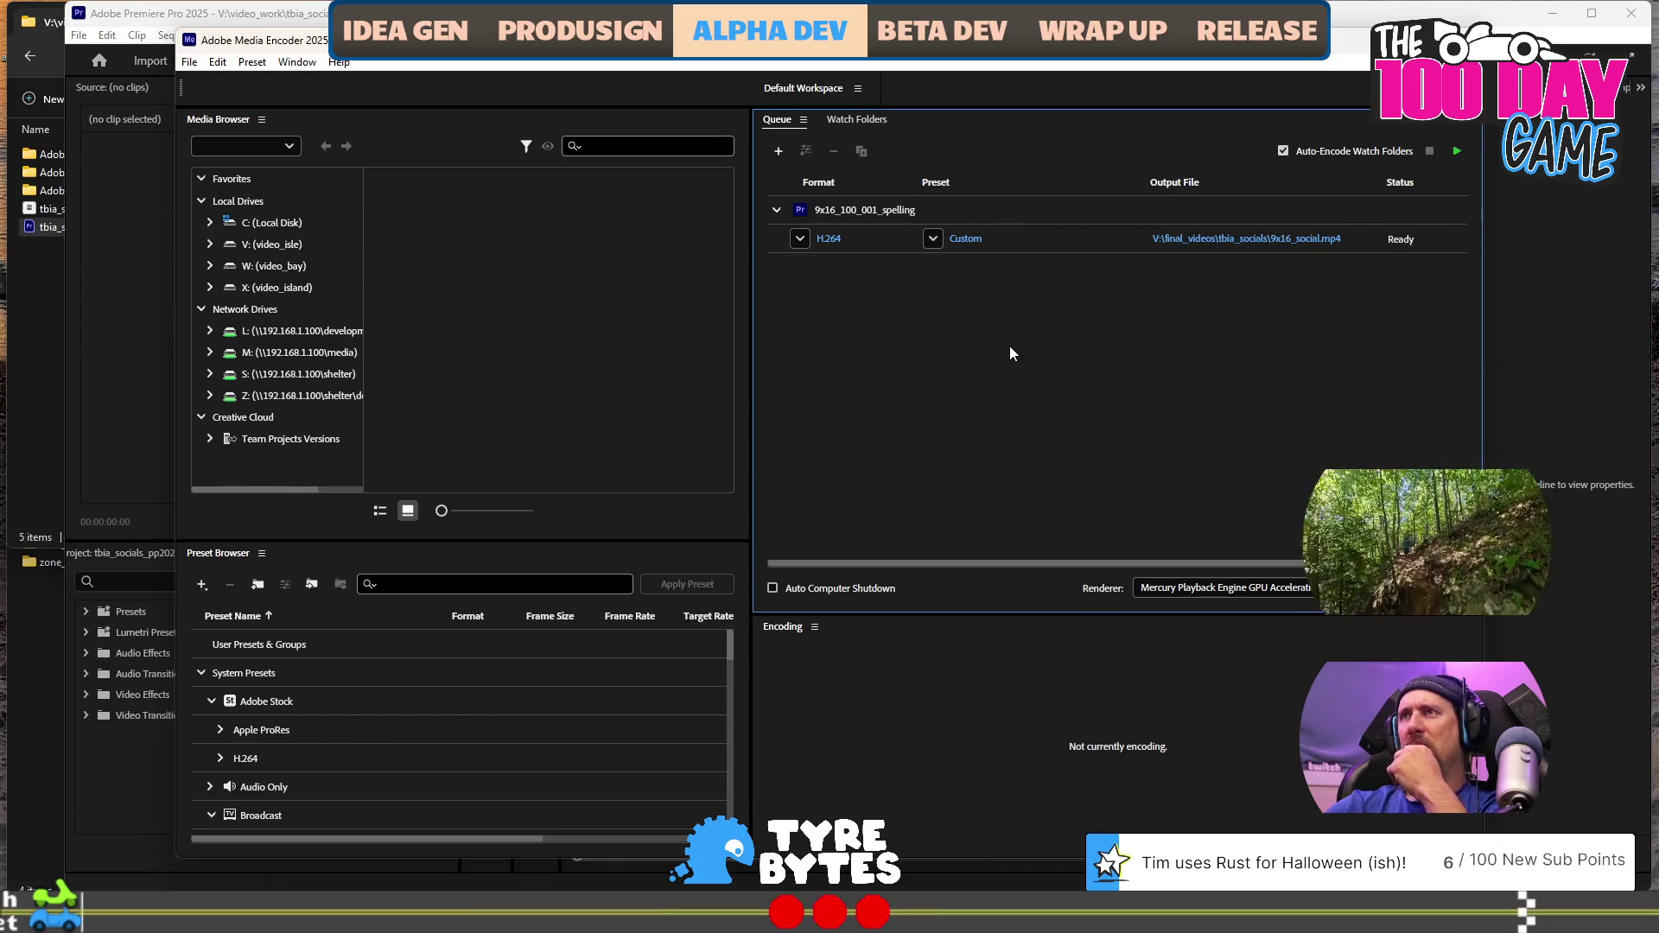
left_click(1167, 238)
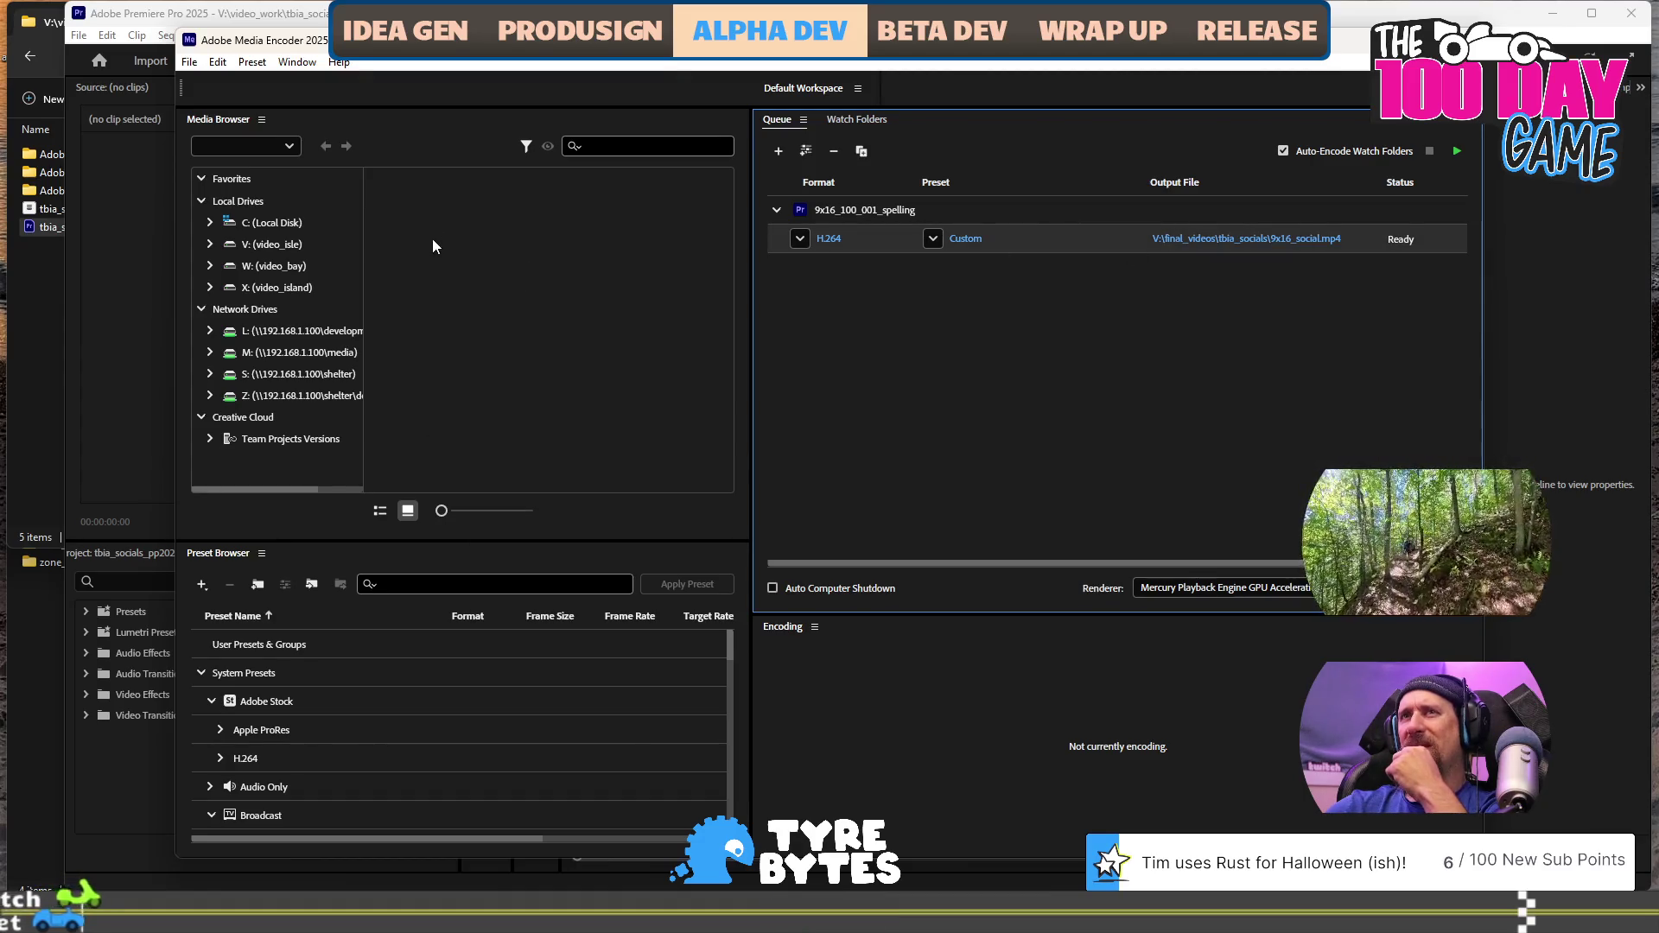
Restore the encoder window and set the job's video size to Match Source (2160×3840)
mouse_move(579, 41)
left_mouse_down()
mouse_move(579, 300)
mouse_move(650, 70)
mouse_move(640, 46)
left_mouse_up()
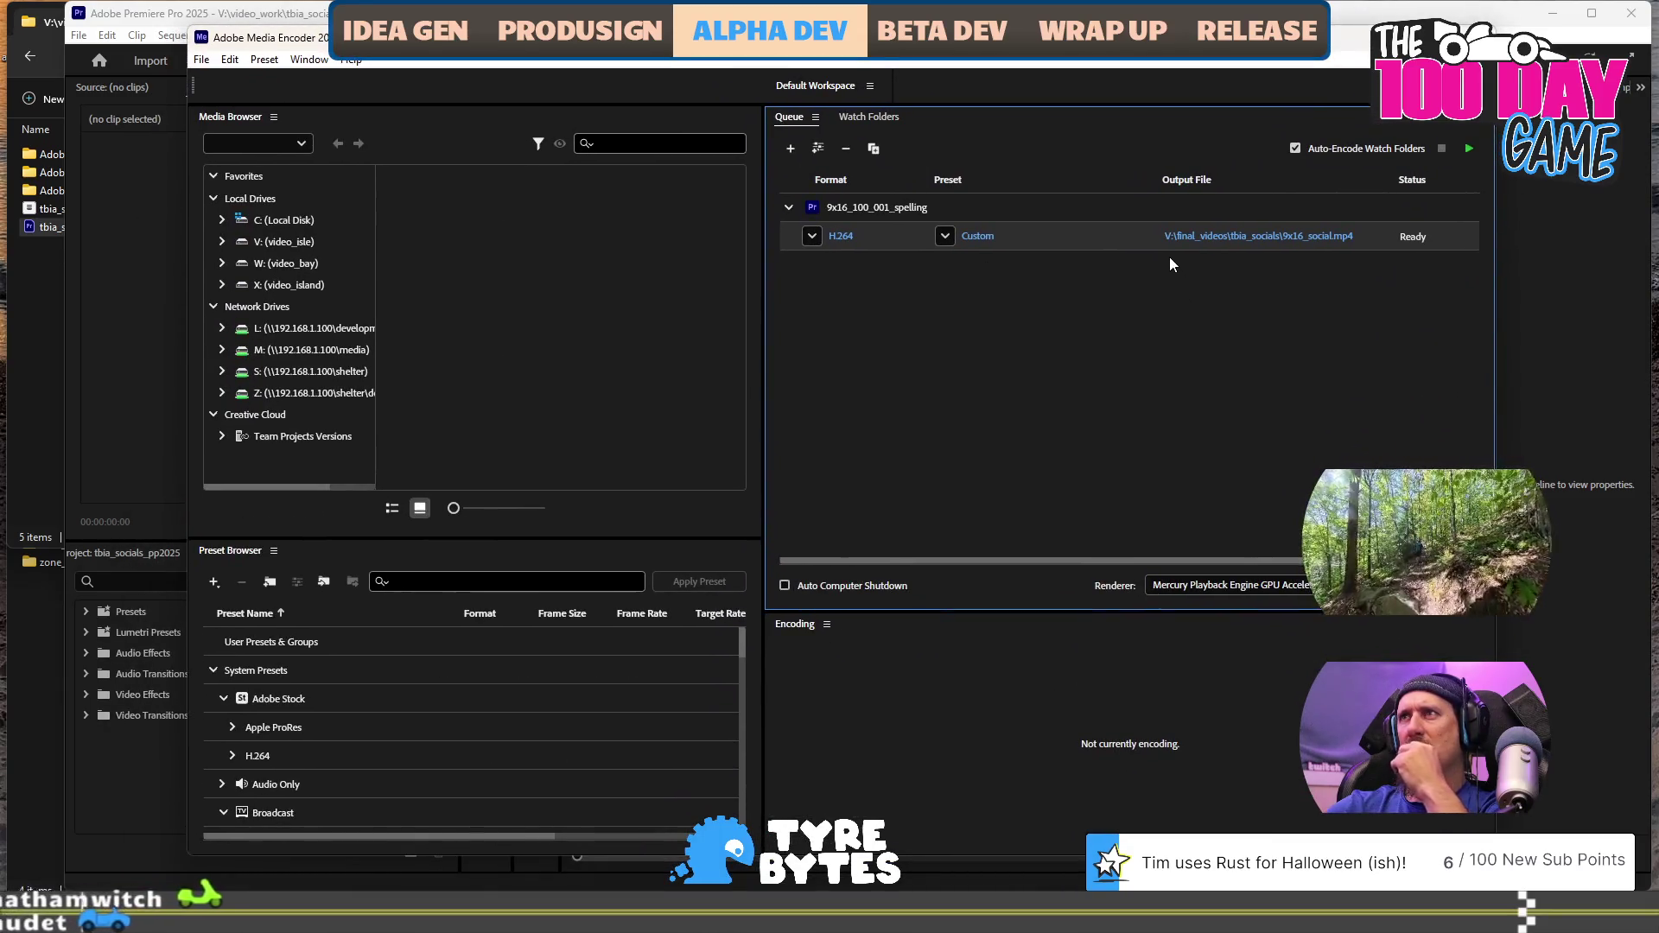
left_click(978, 237)
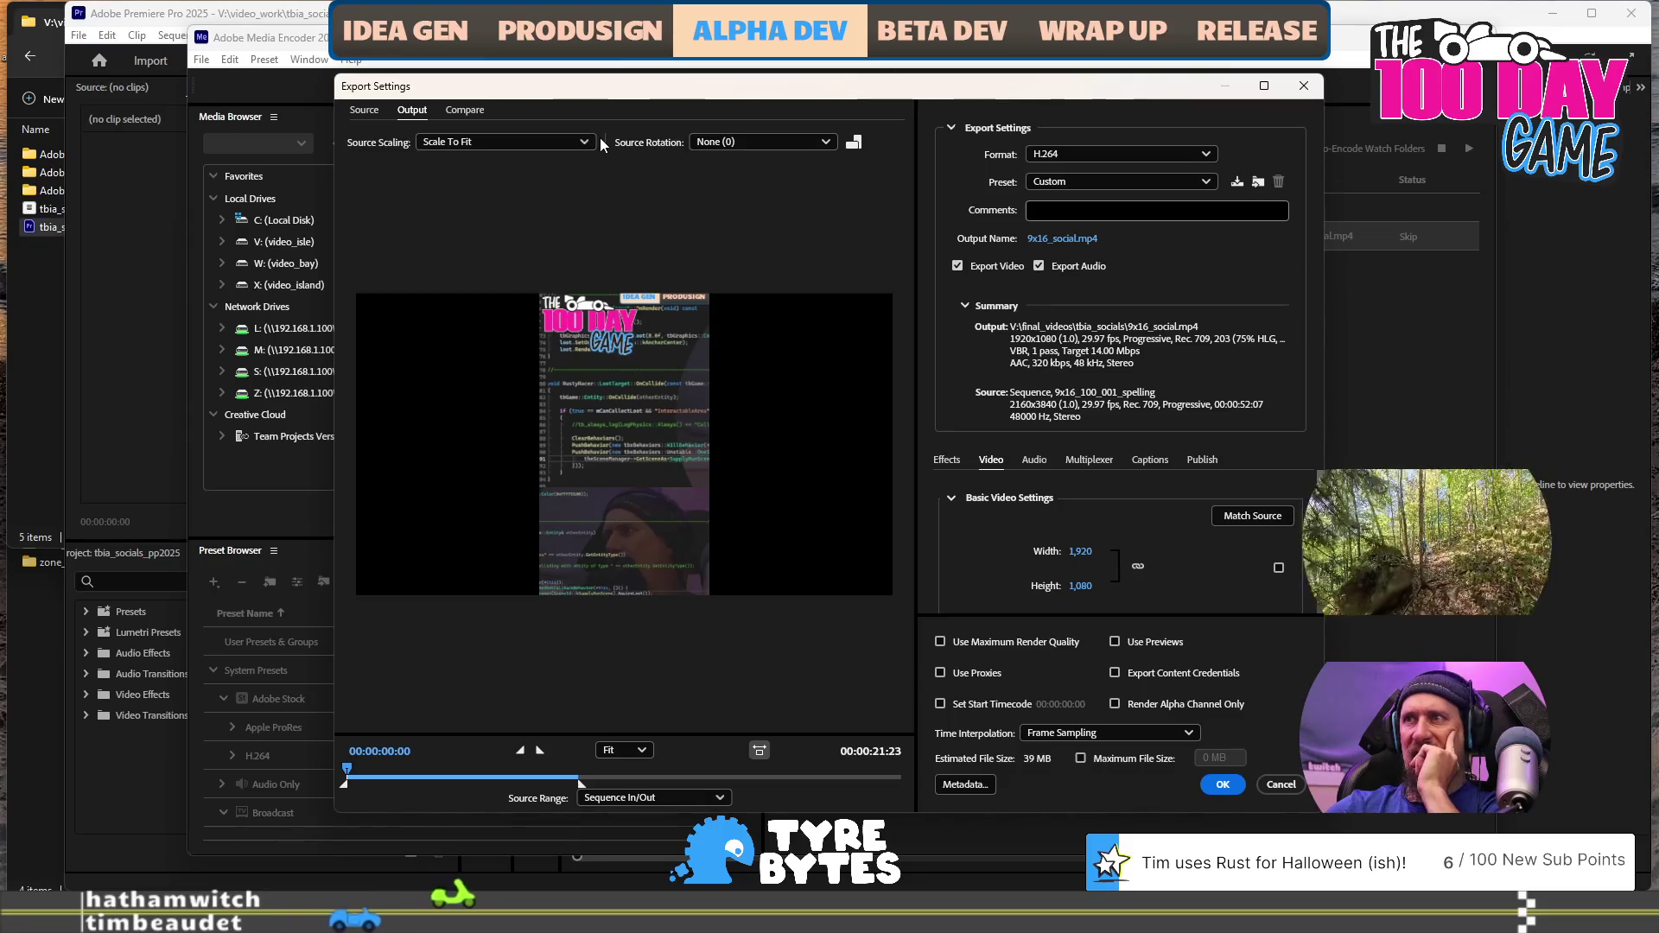
scroll(1116, 567, "down", 1)
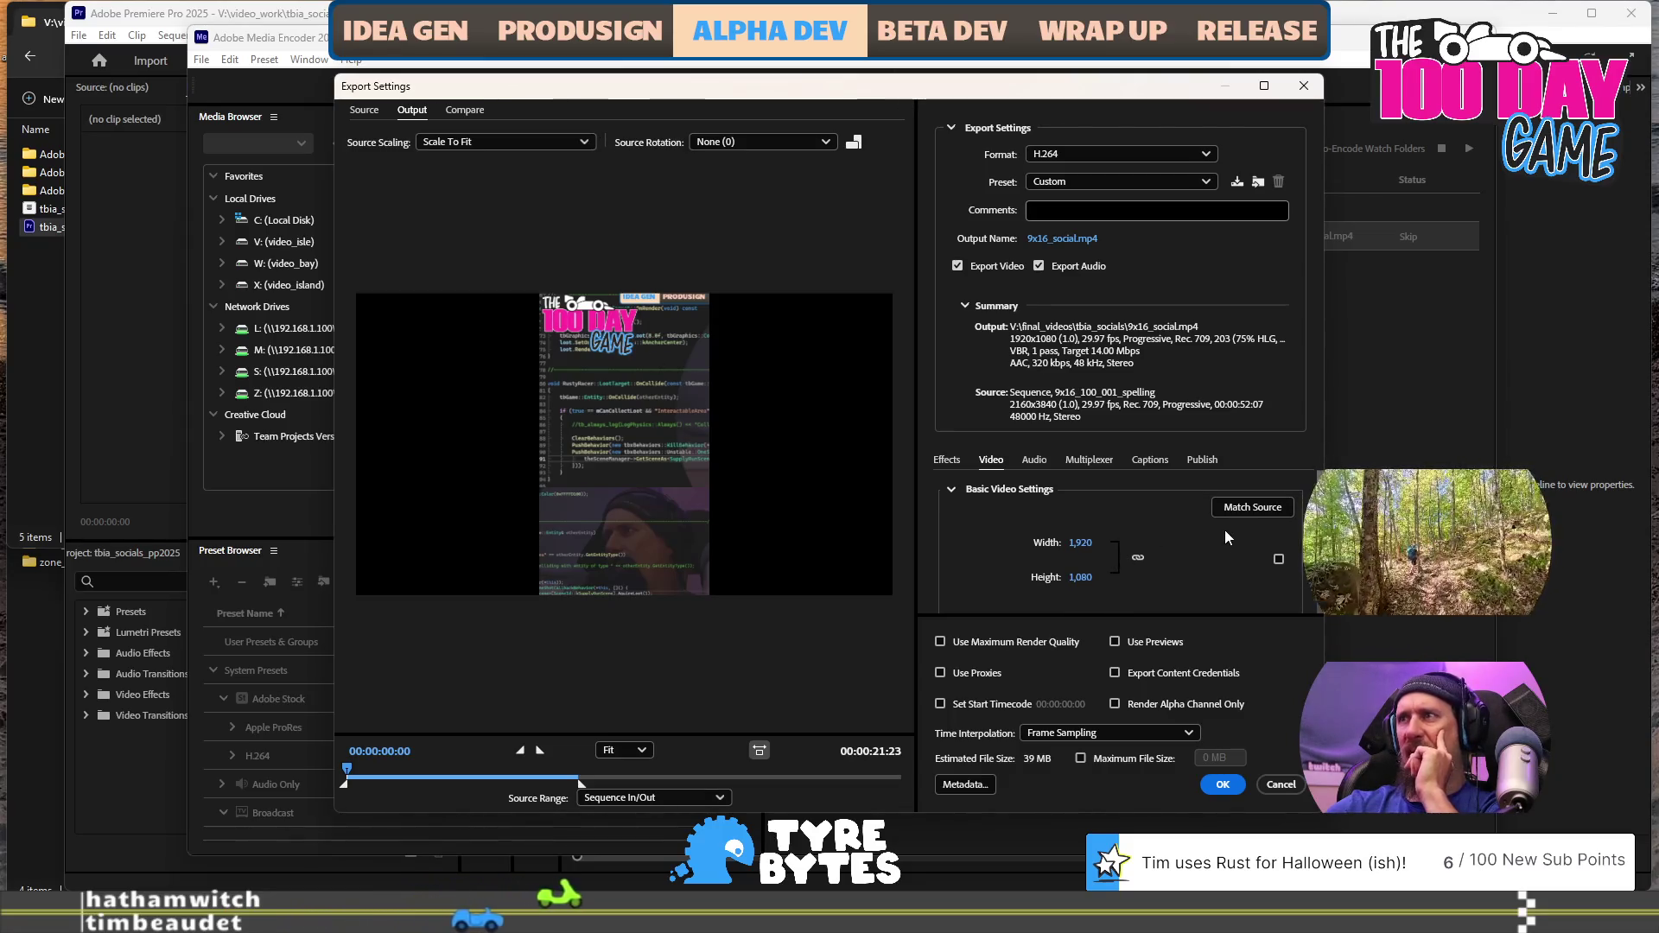
left_click(1236, 512)
Turn on Use Maximum Render Quality for the export
scroll(1216, 544, "down", 1)
scroll(951, 551, "down", 5)
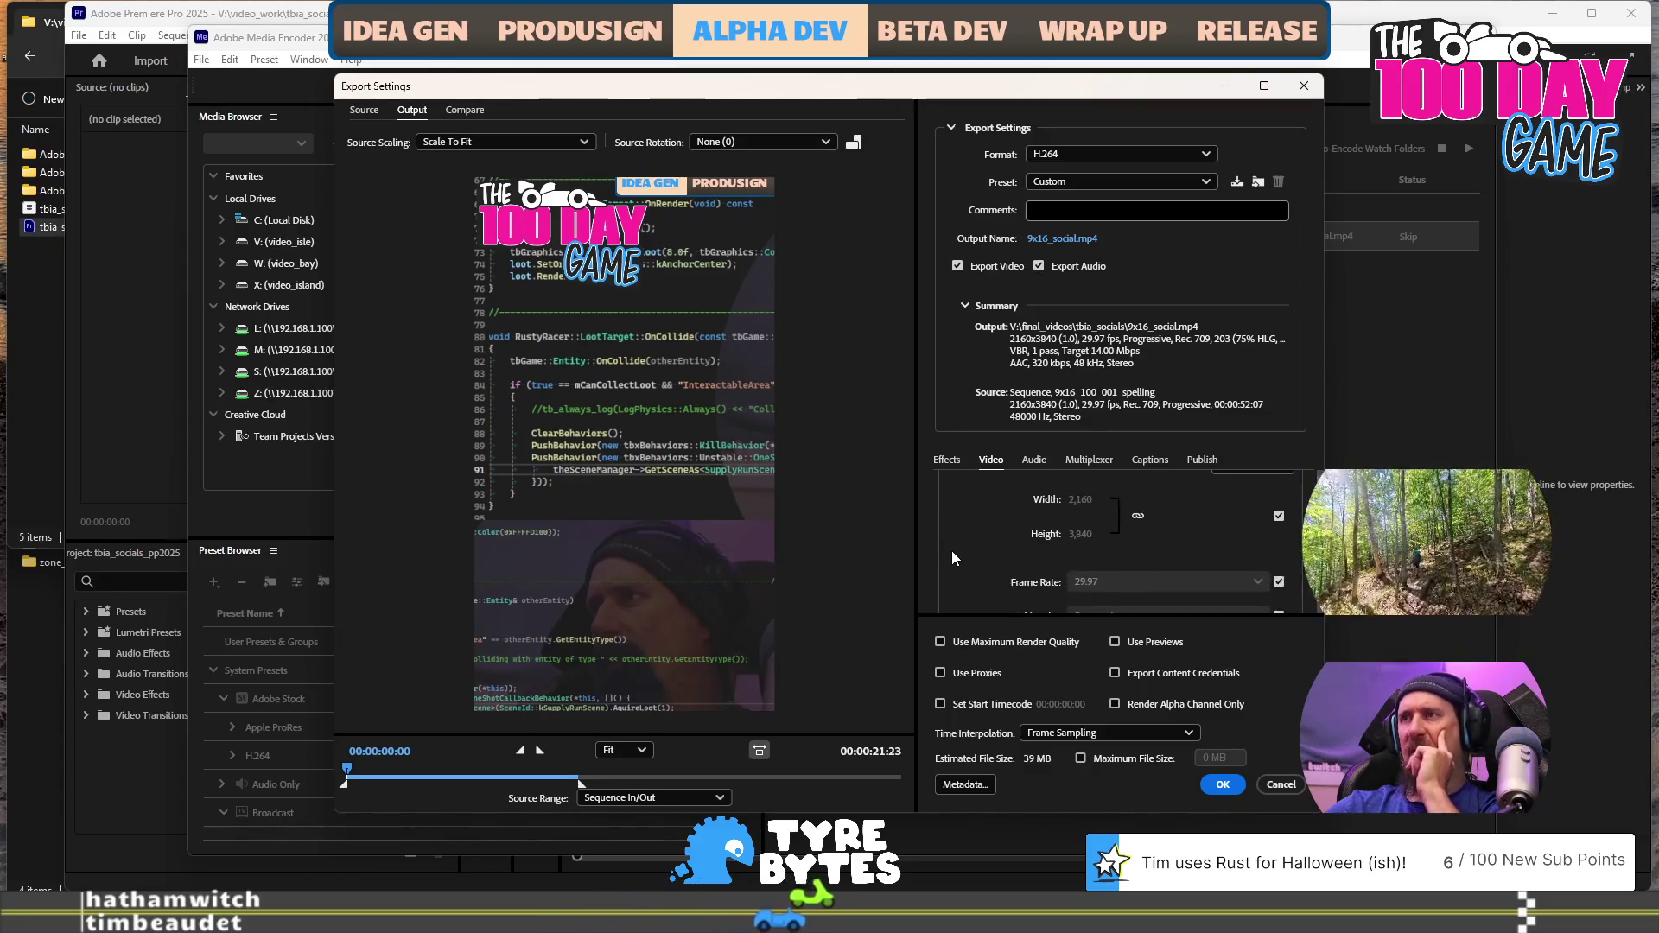
scroll(952, 549, "down", 2)
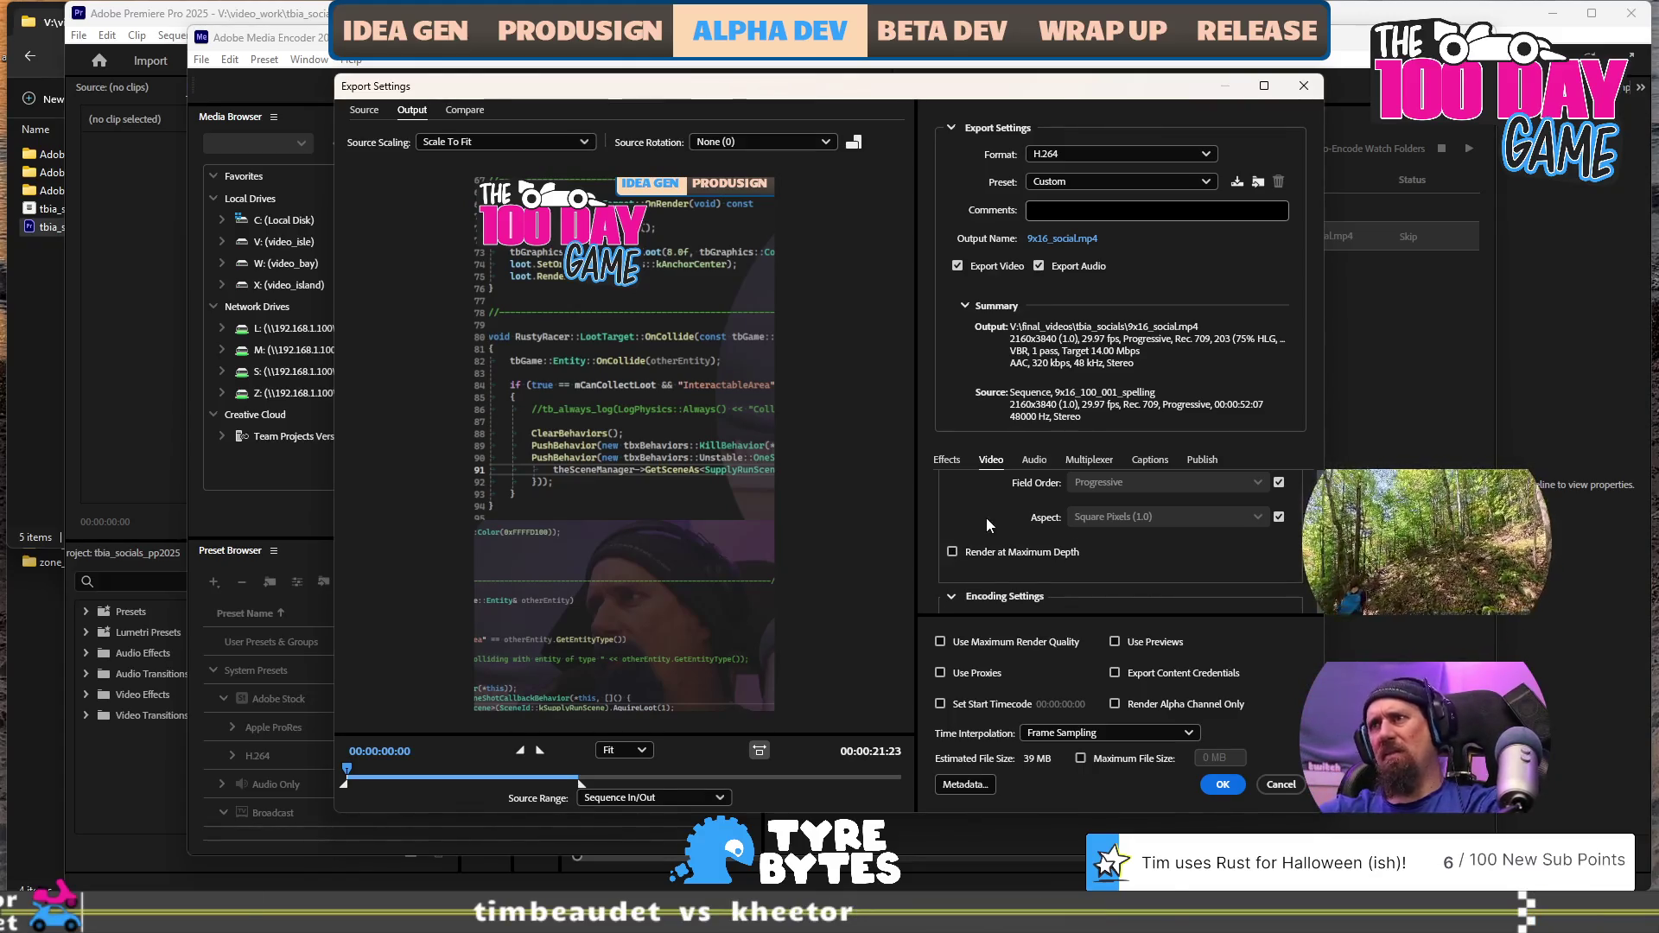
scroll(994, 545, "down", 2)
scroll(993, 541, "down", 1)
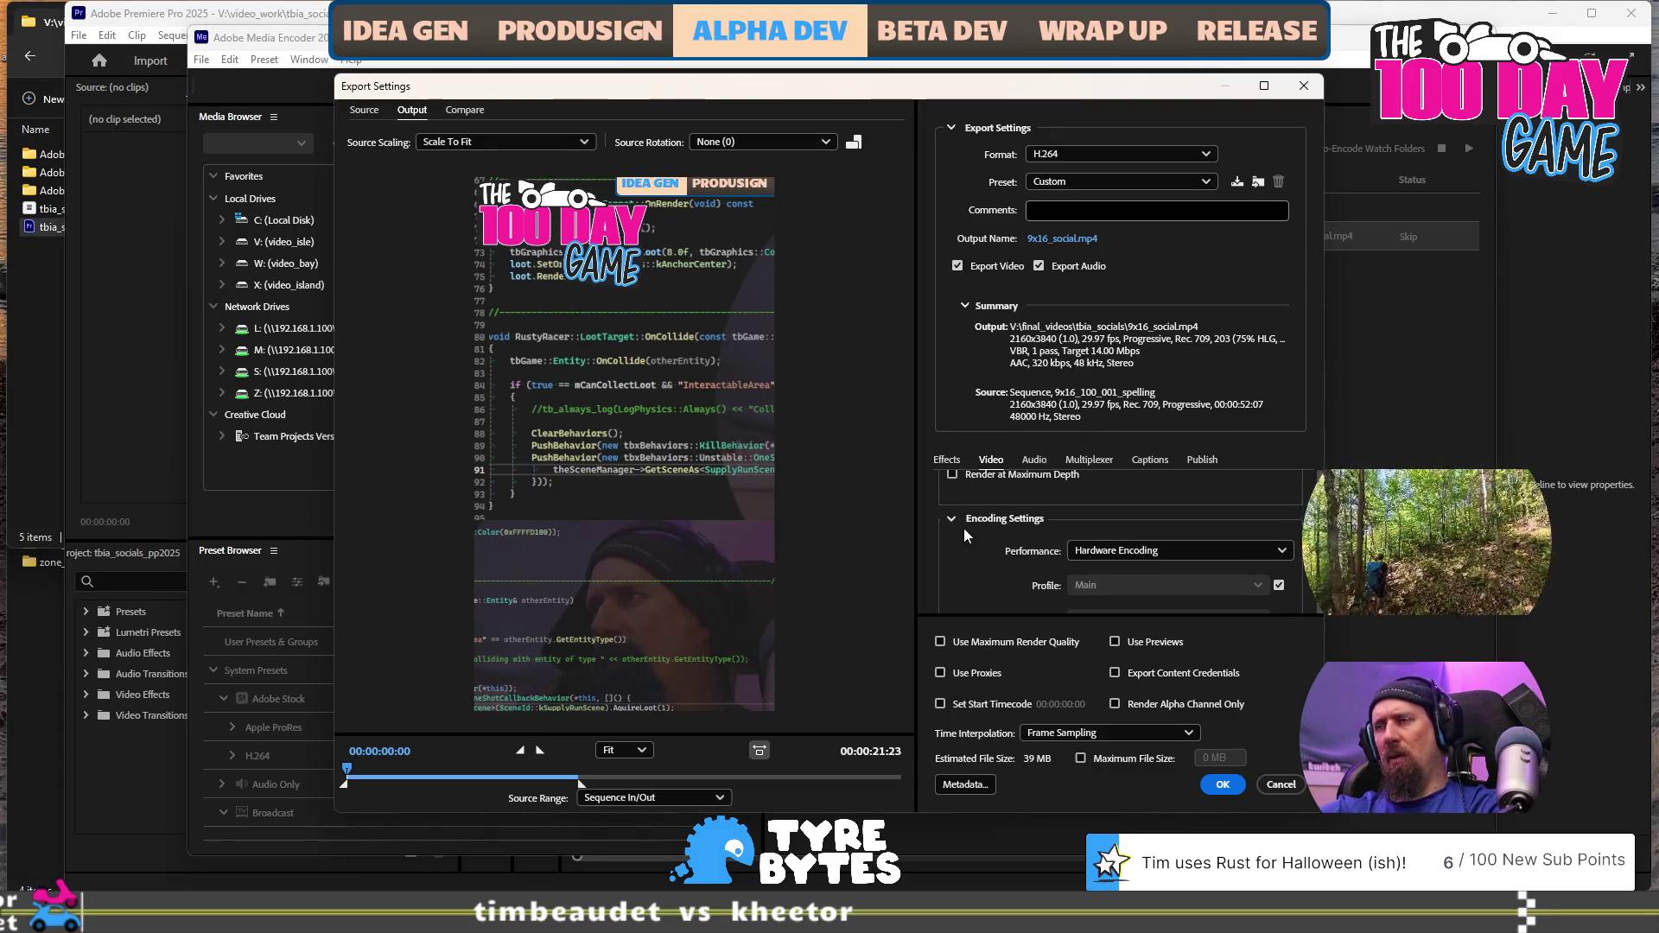
scroll(966, 535, "down", 1)
scroll(962, 527, "down", 3)
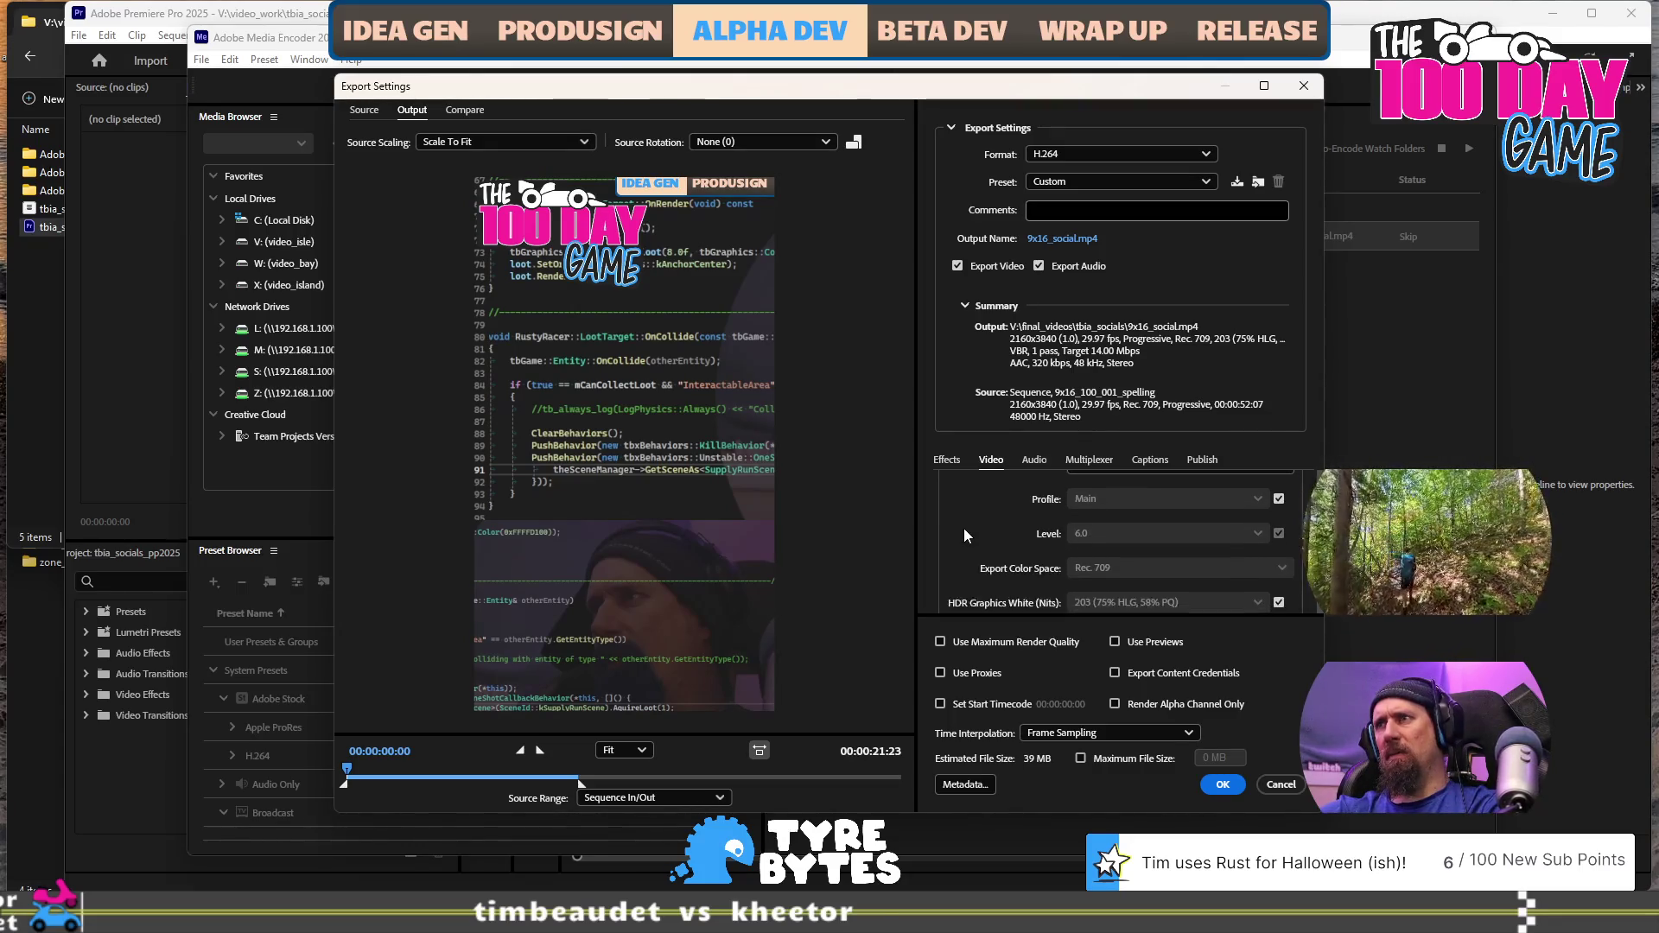
left_click(1021, 643)
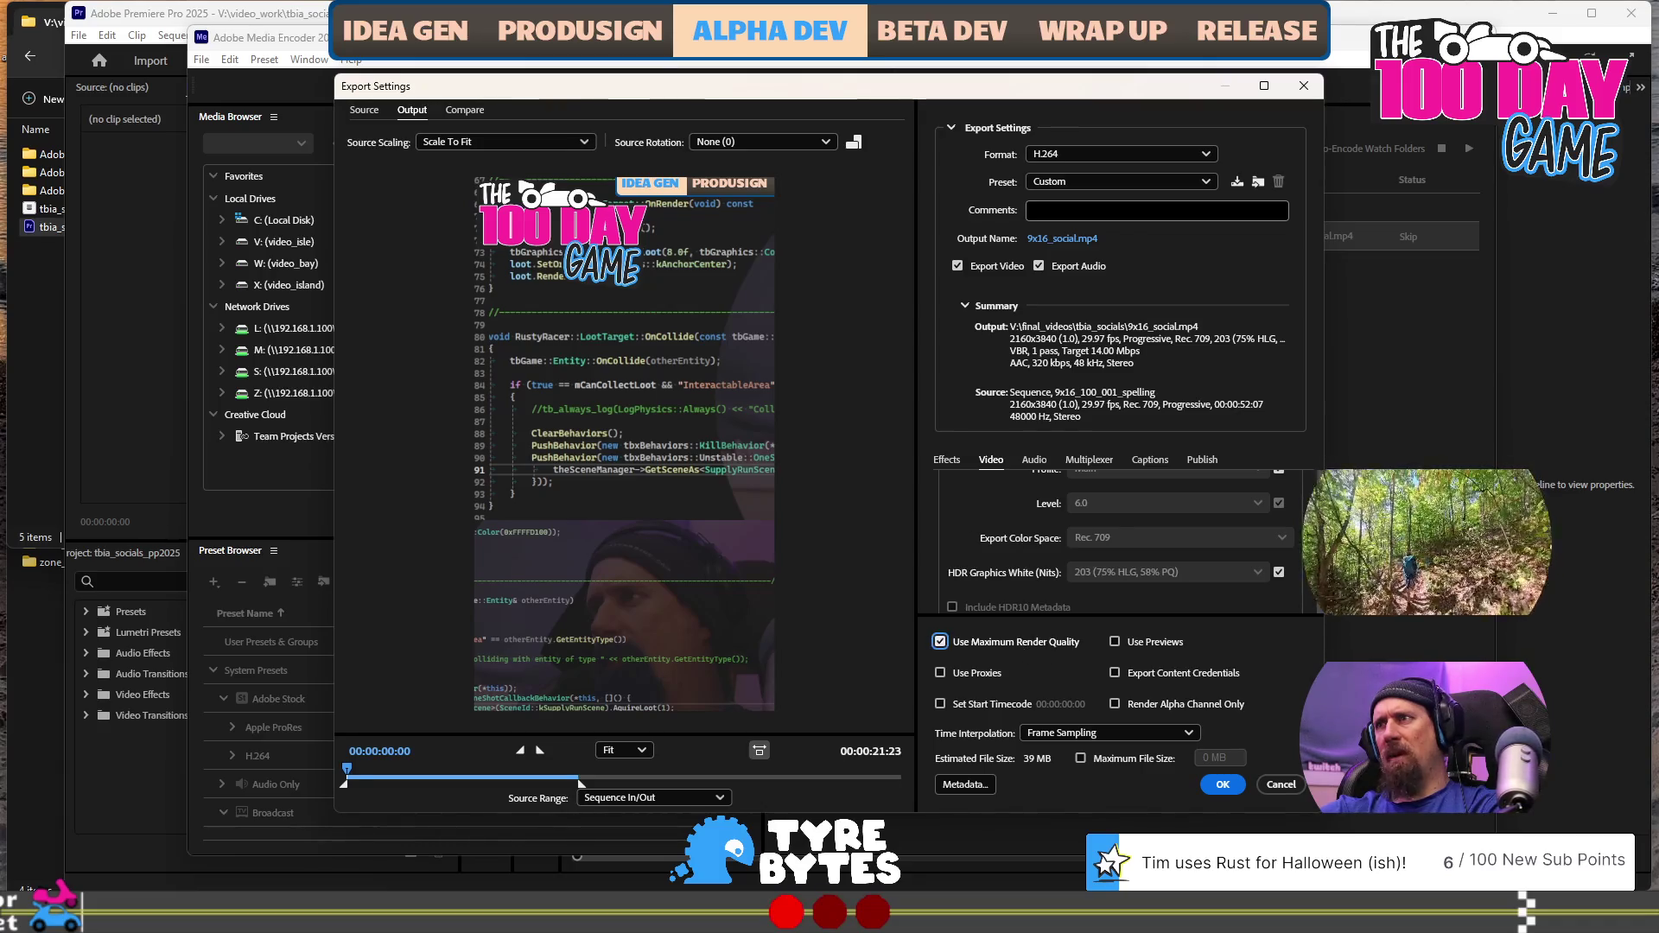
scroll(1114, 540, "down", 5)
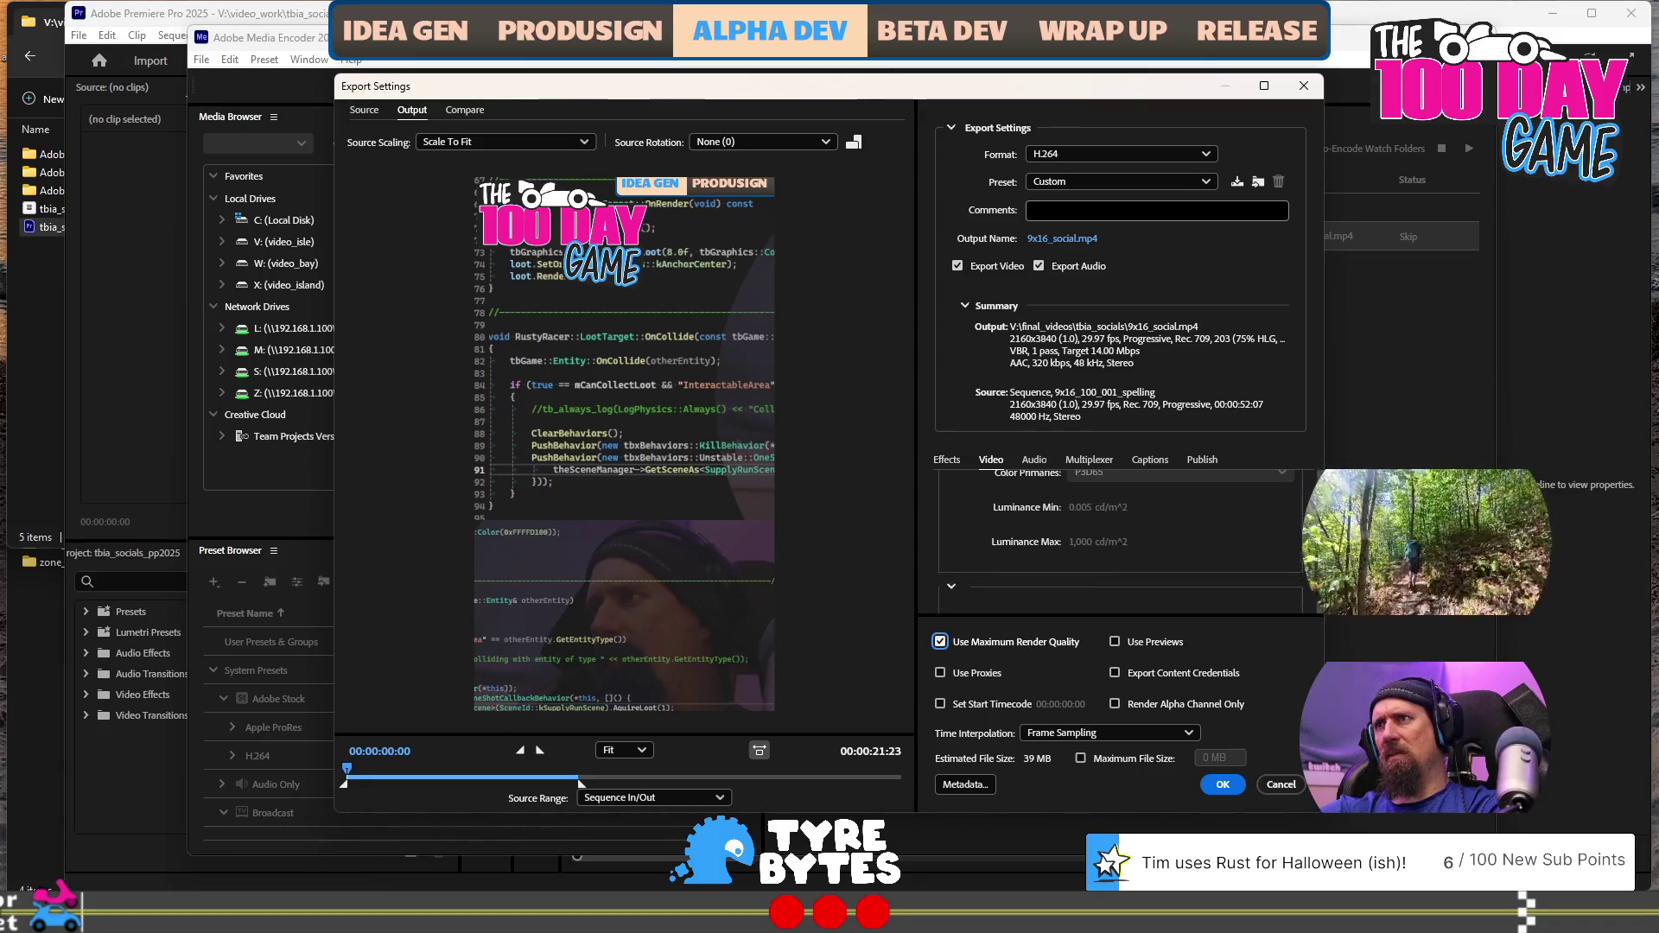
scroll(1115, 540, "up", 10)
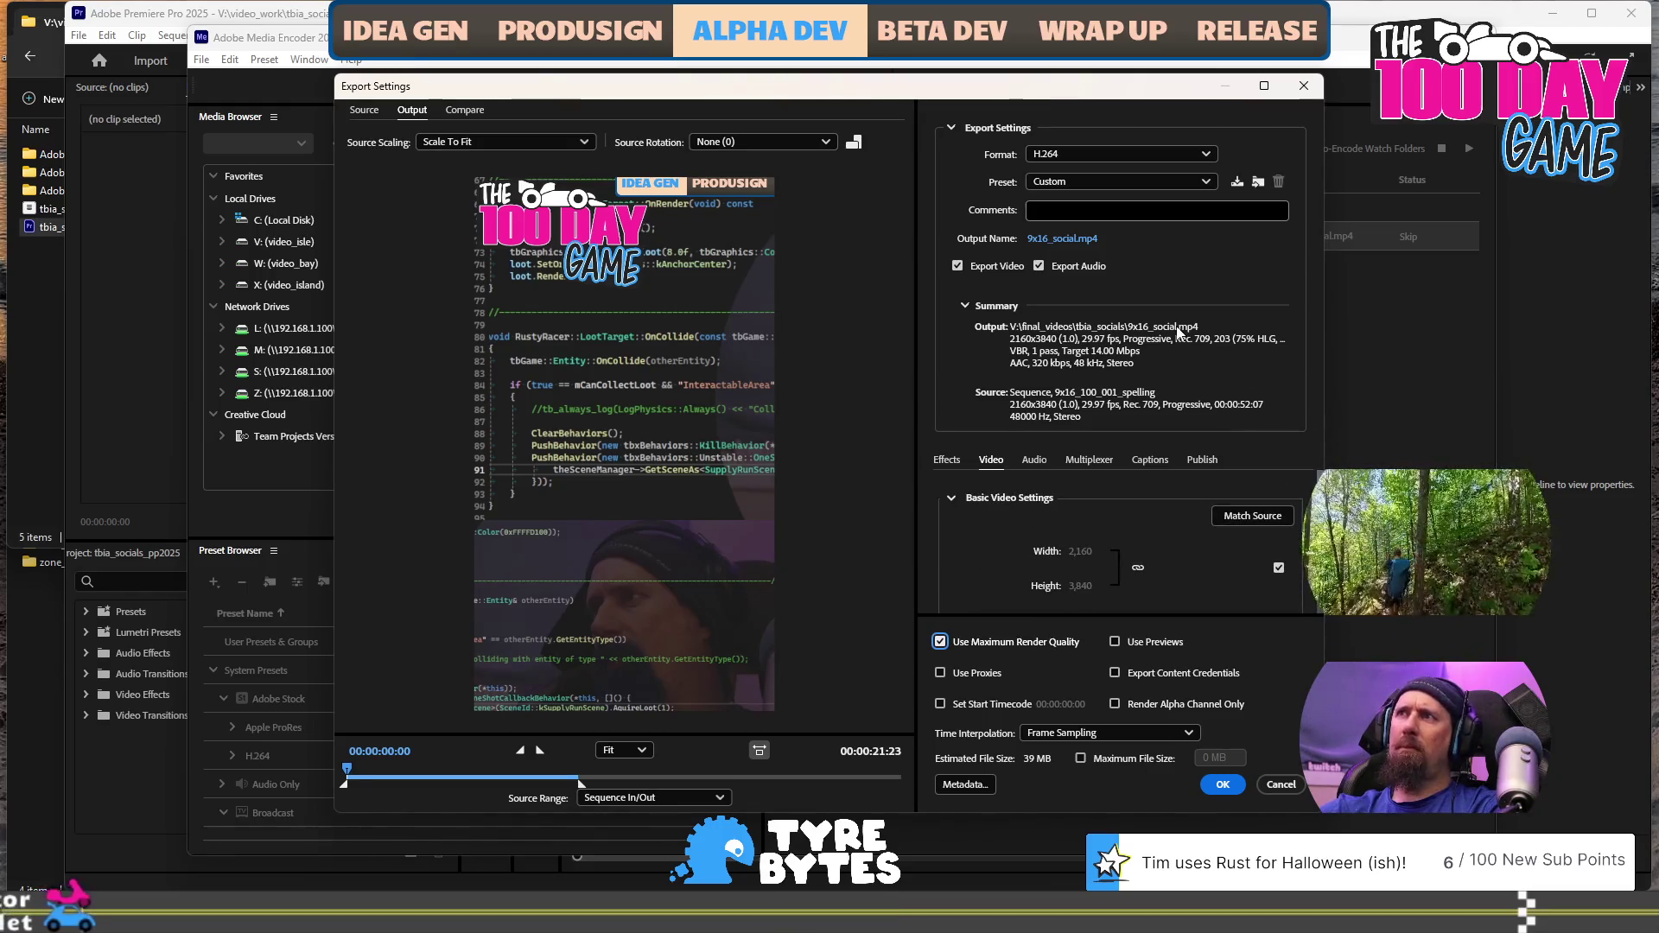
left_click(1062, 239)
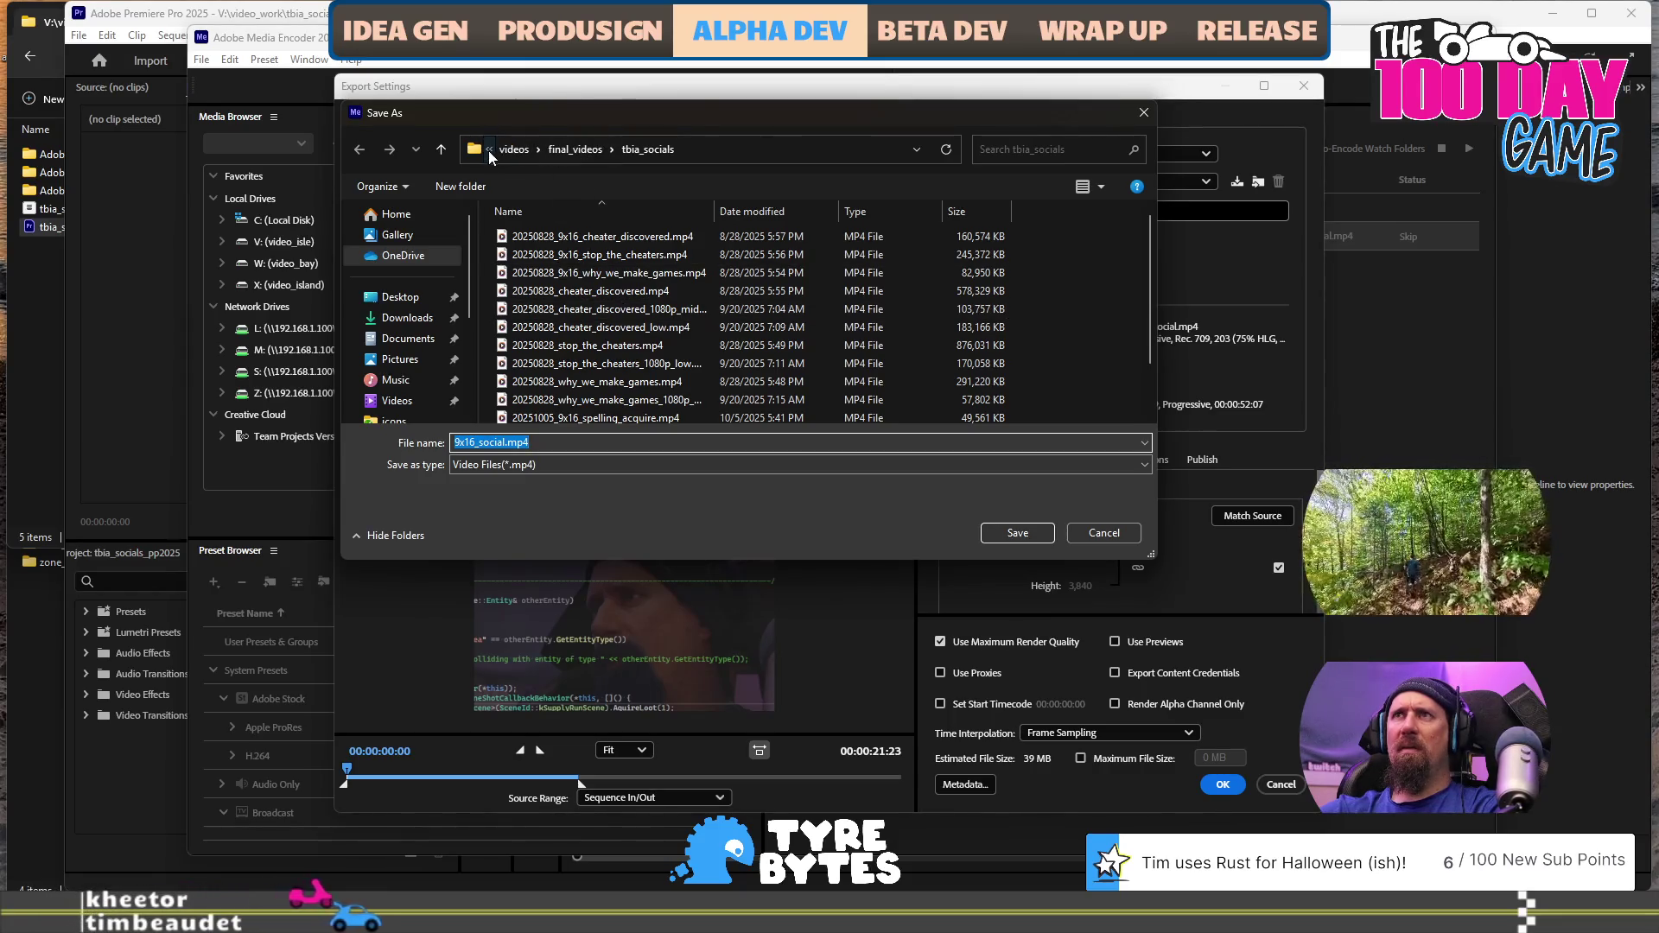
Browse the Save As folder list to the tbia_socials folder
left_click(490, 150)
left_click(490, 150)
left_click(490, 150)
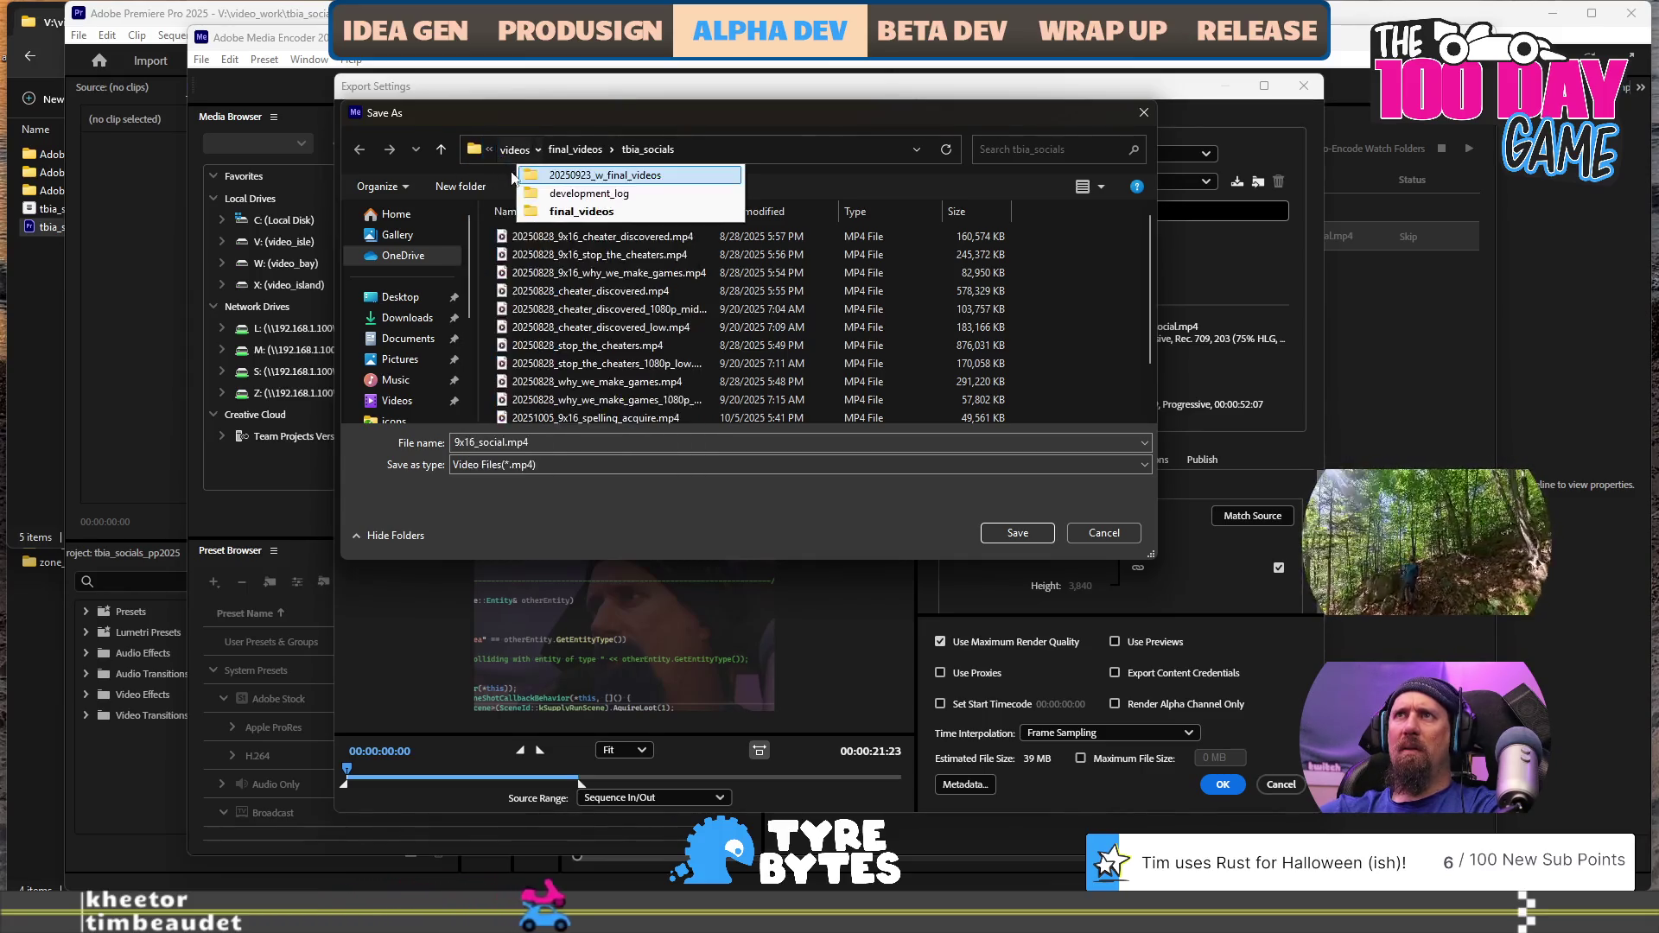
left_click(536, 150)
left_click(483, 152)
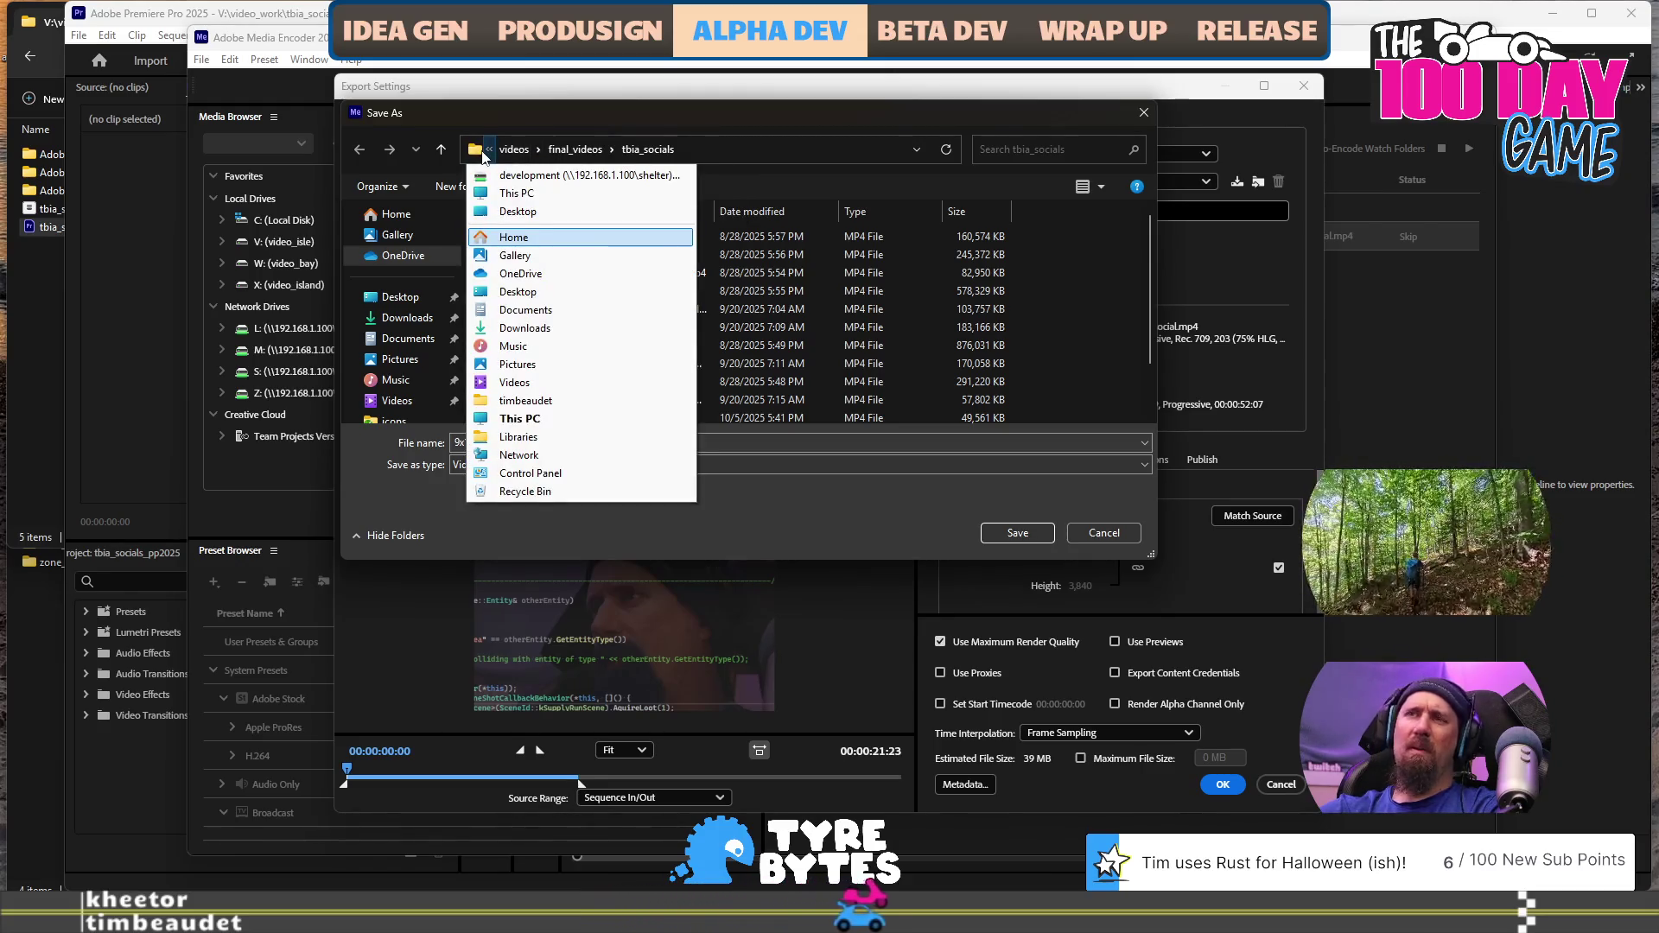
mouse_move(506, 155)
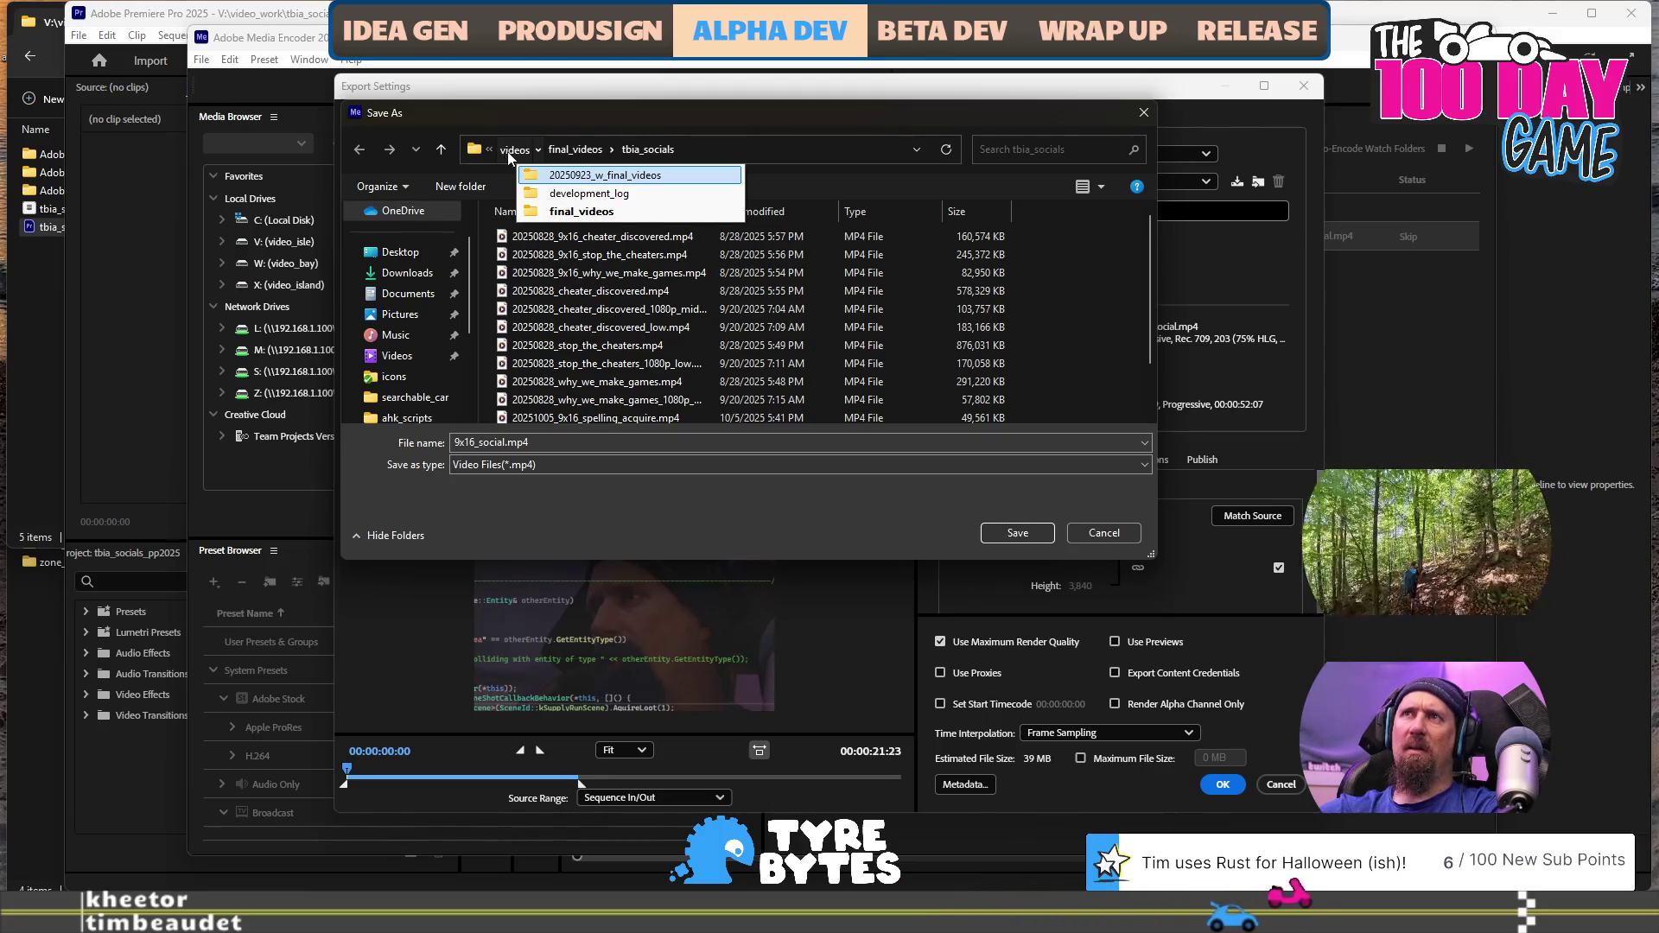
mouse_move(611, 150)
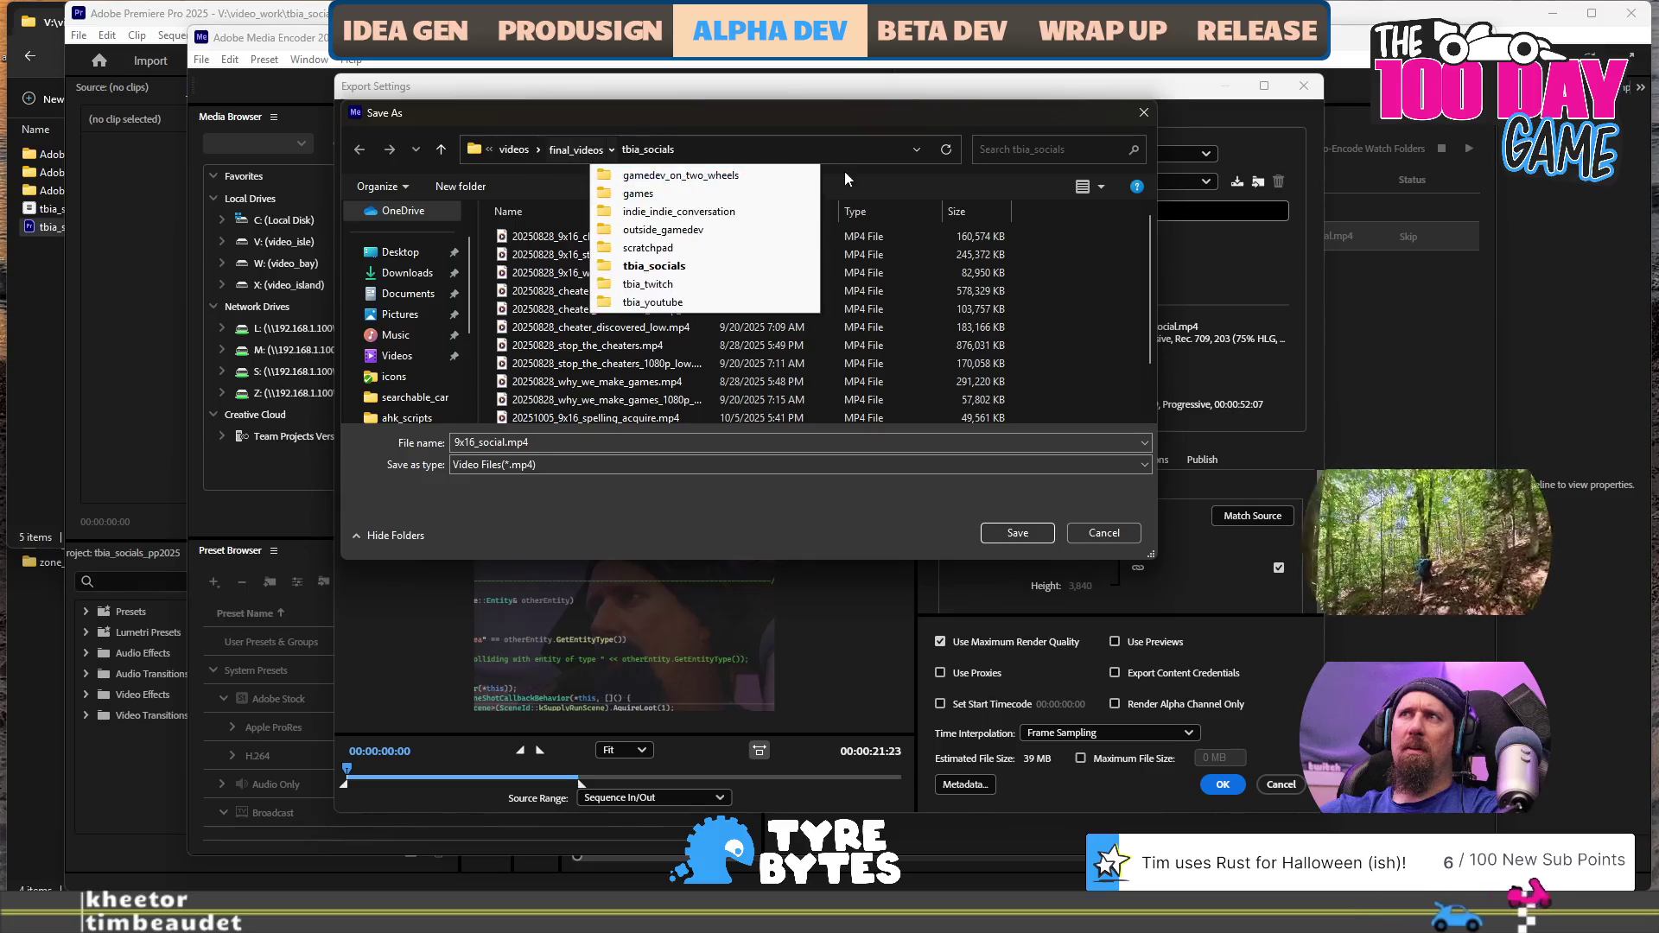
left_click(791, 541)
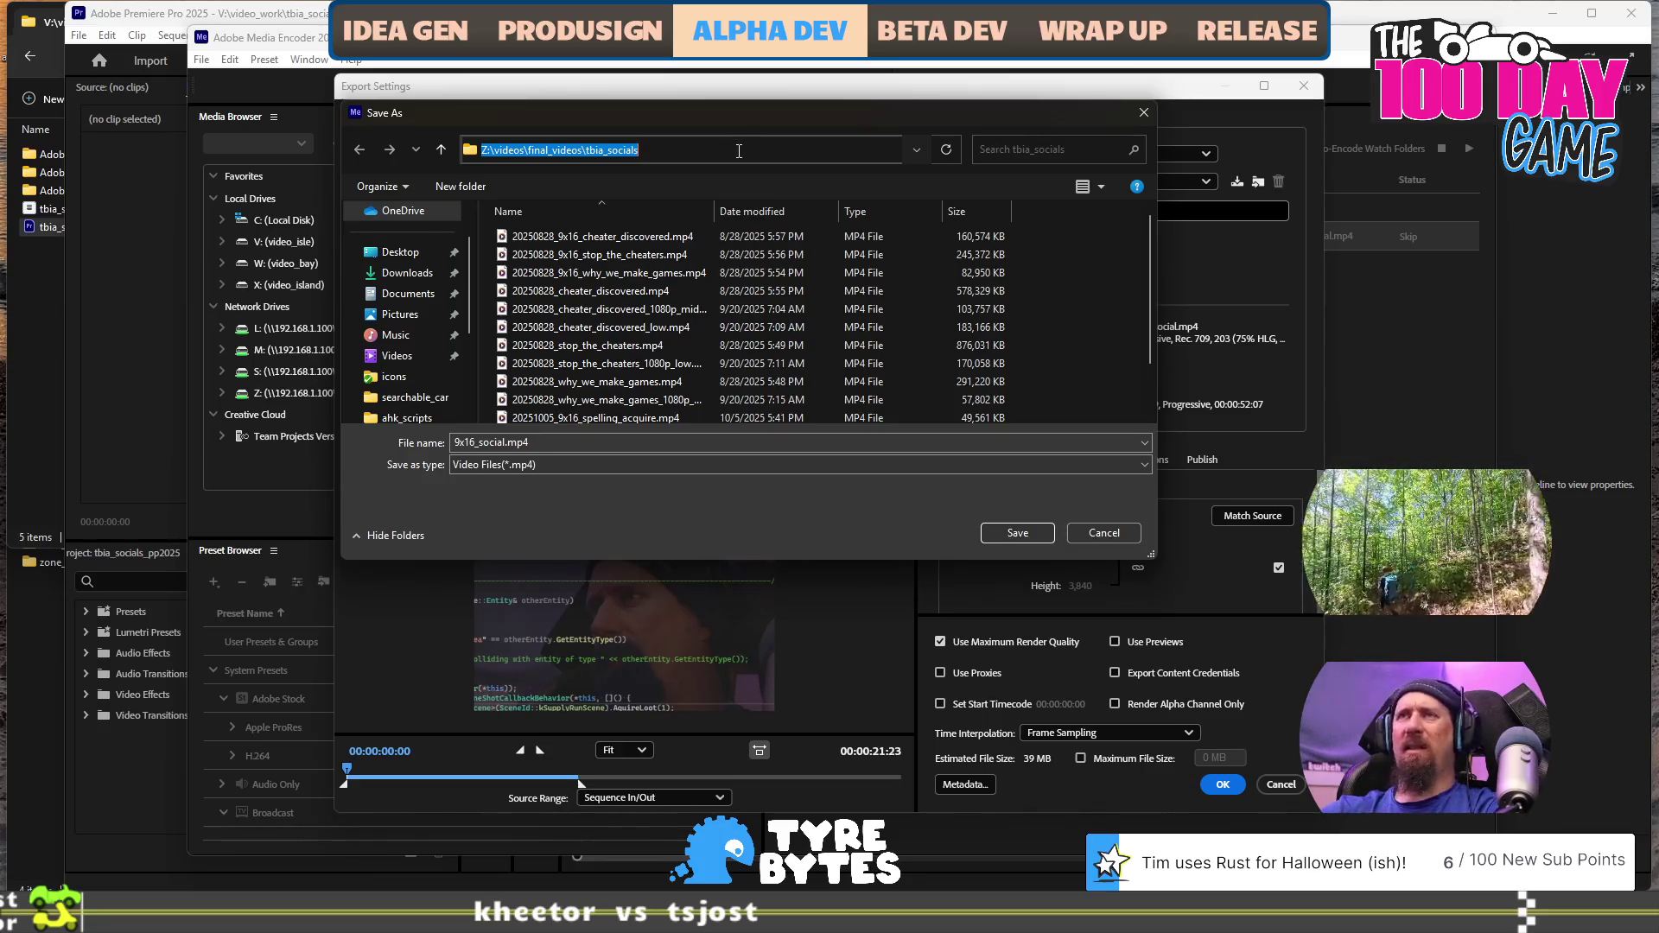
scroll(782, 251, "down", 1)
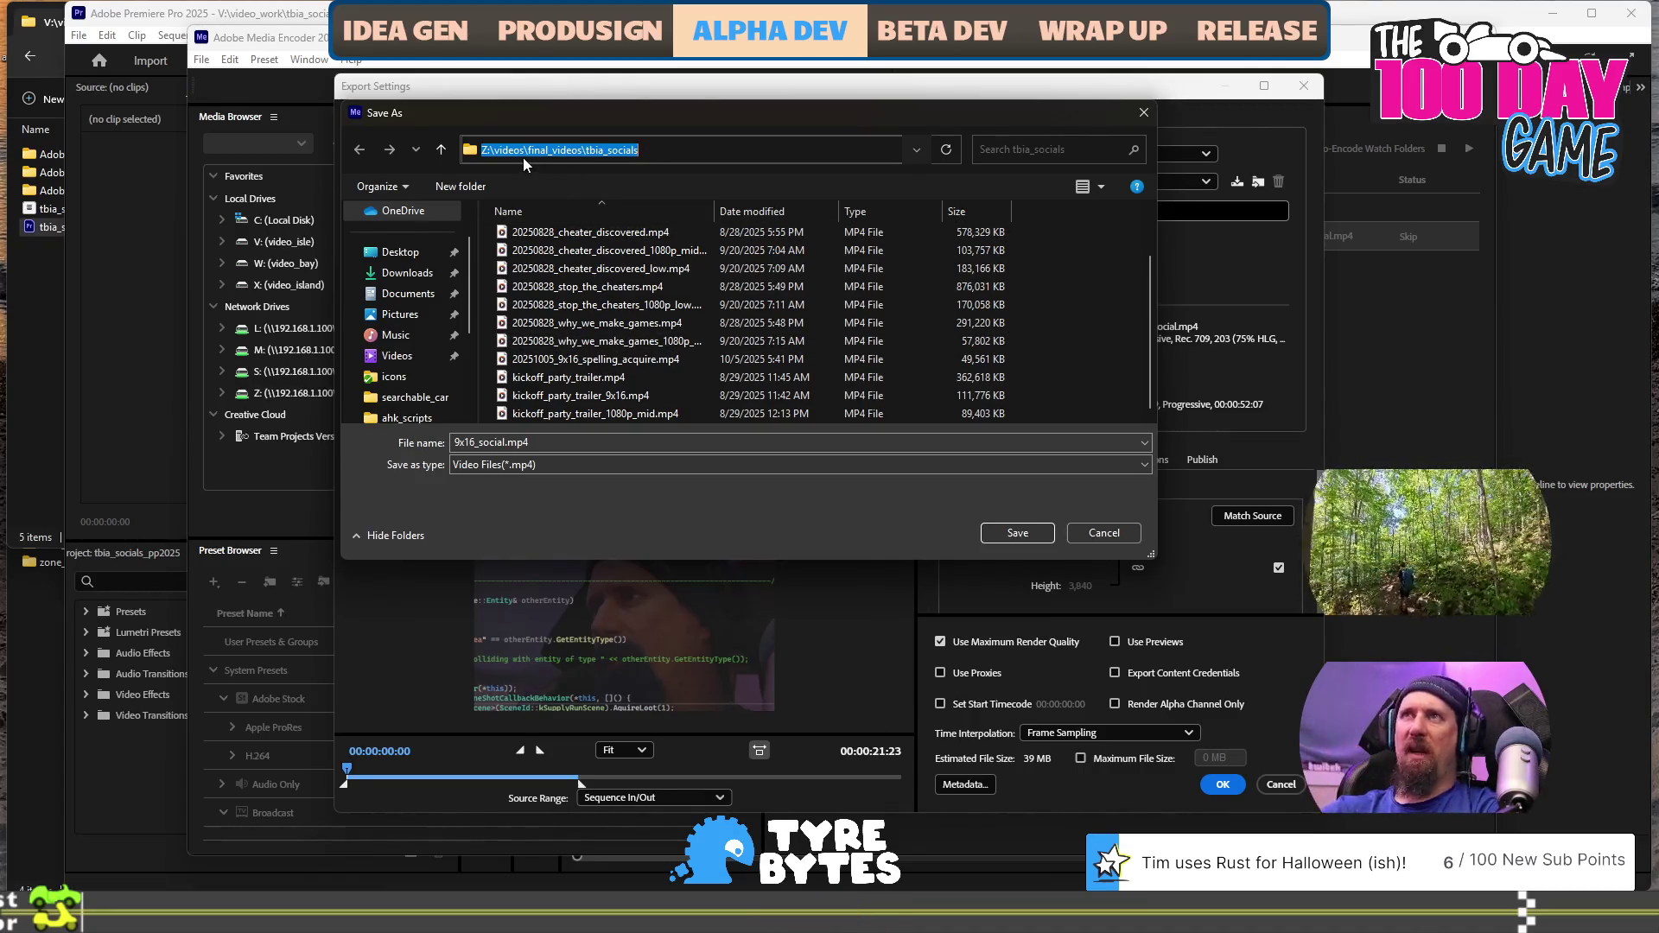
scroll(665, 282, "up", 1)
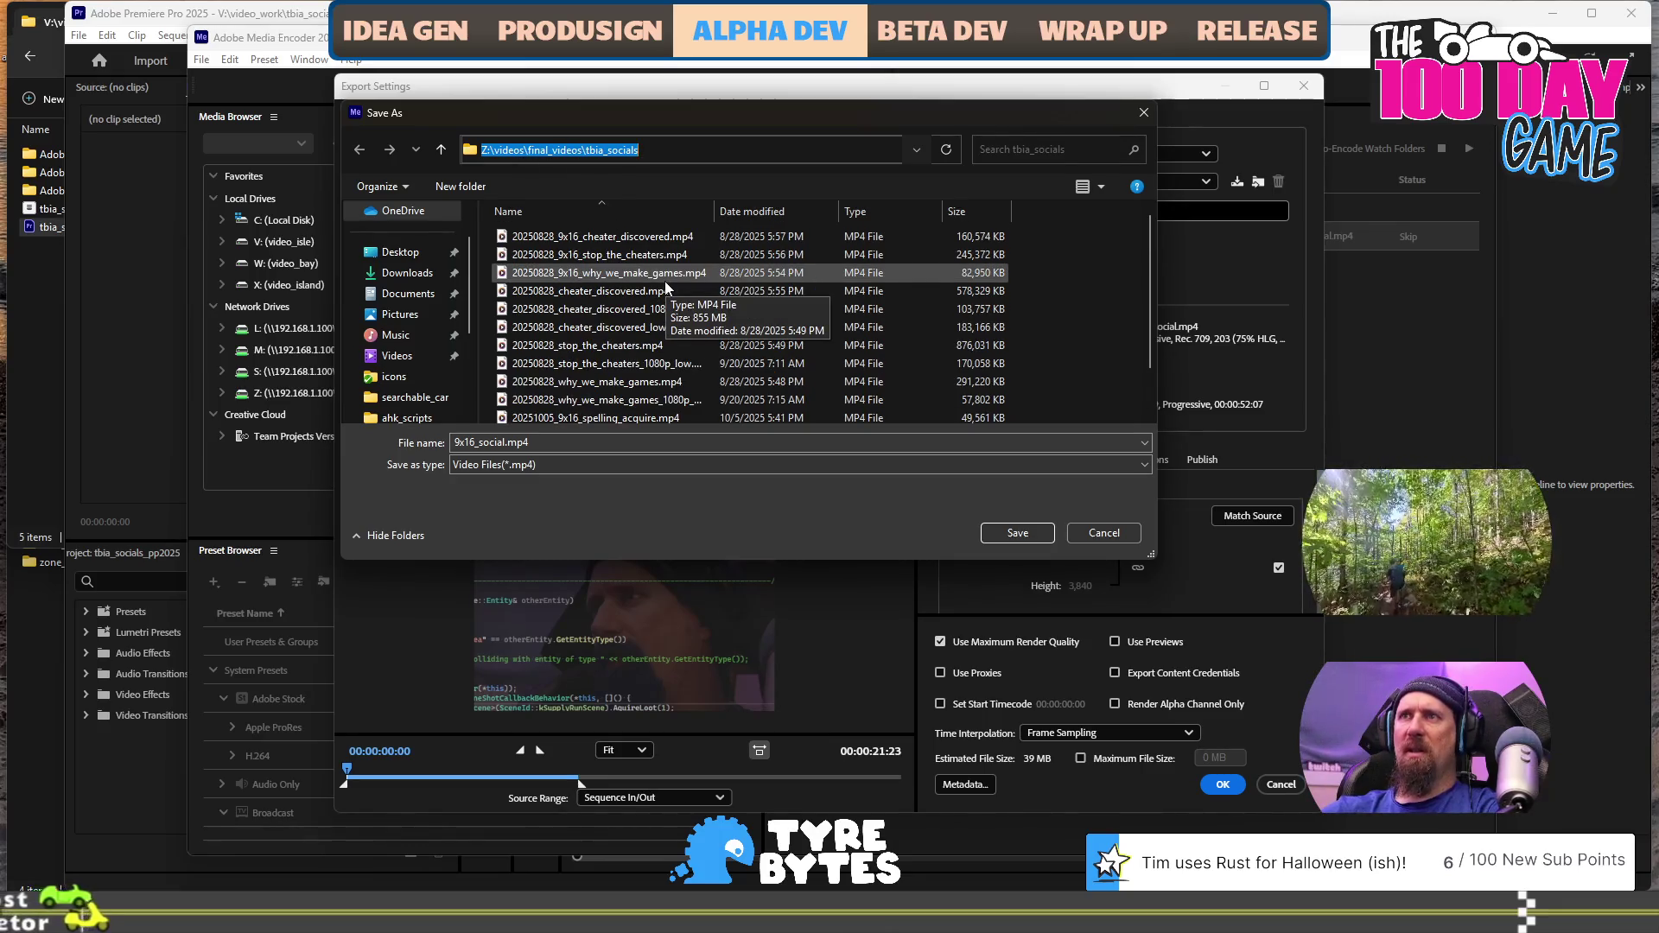
Save the output as 20251005_9x16_spelling_acquire.mp4, replacing the existing file
left_click(660, 422)
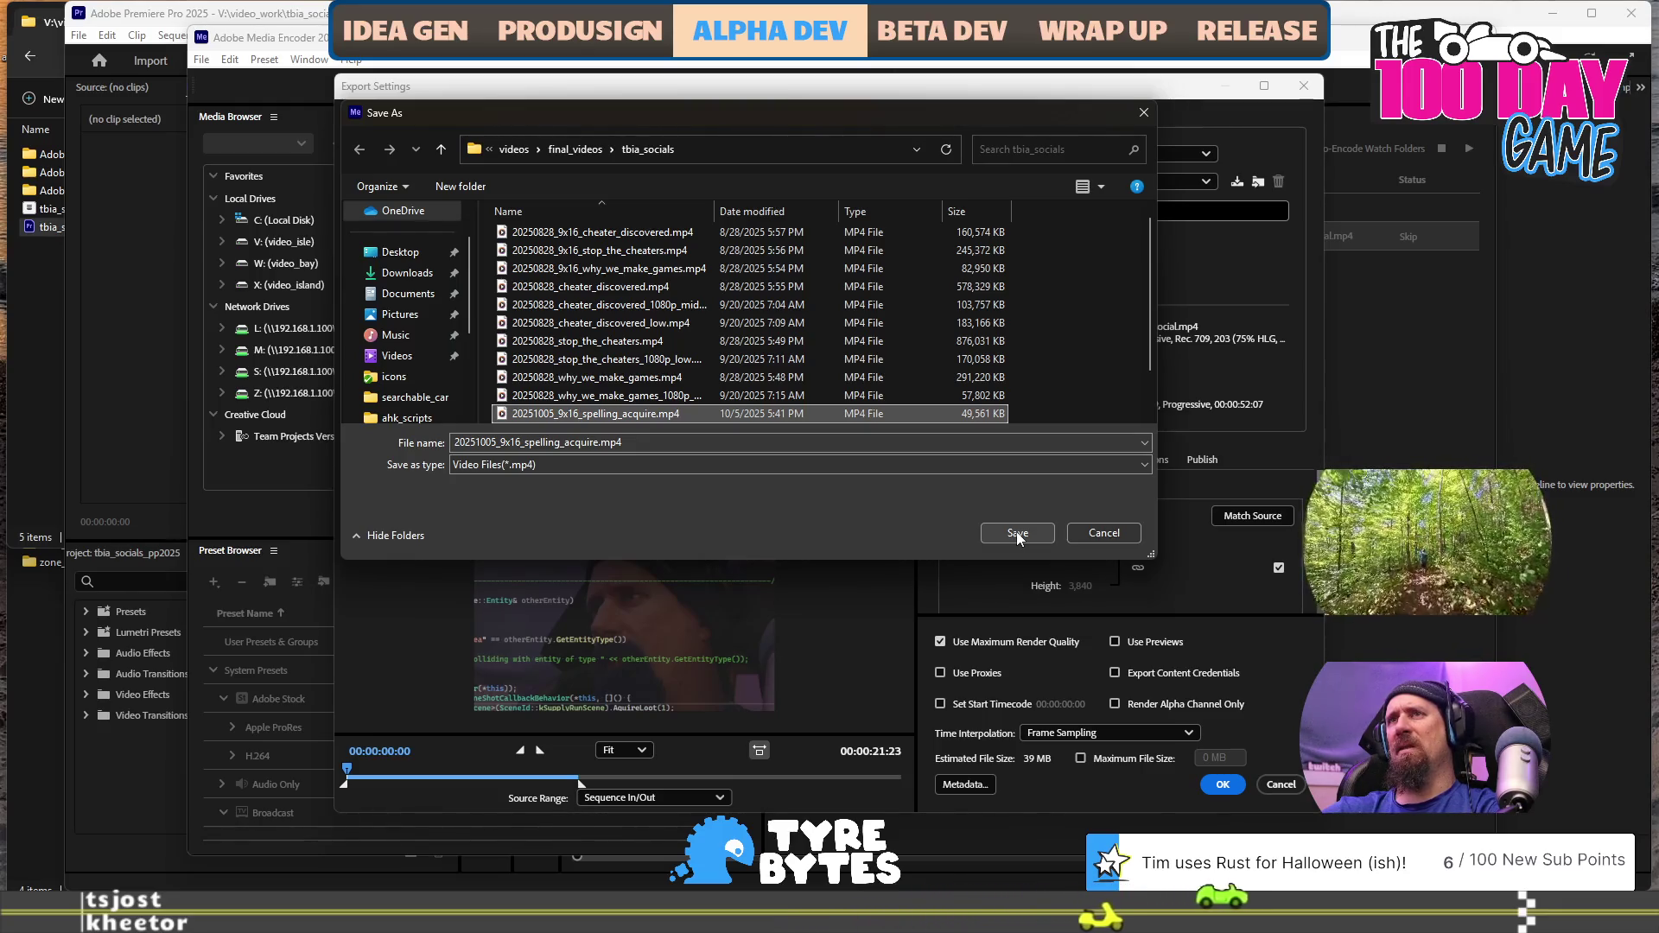
scroll(878, 334, "down", 1)
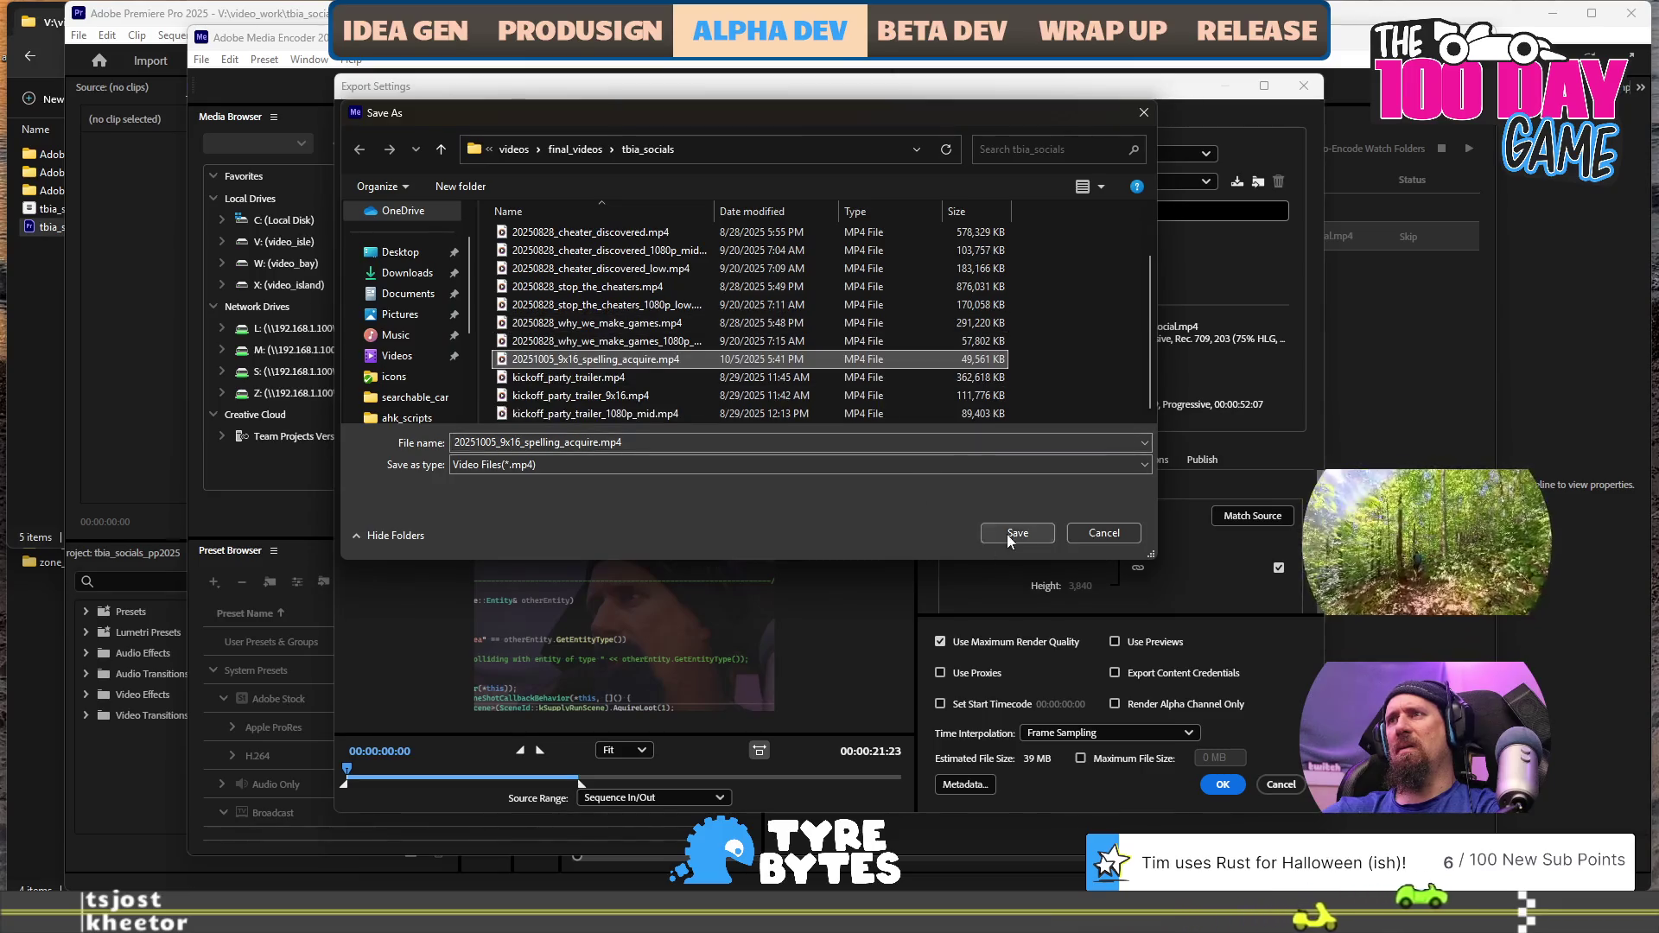
left_click(1007, 534)
left_click(851, 407)
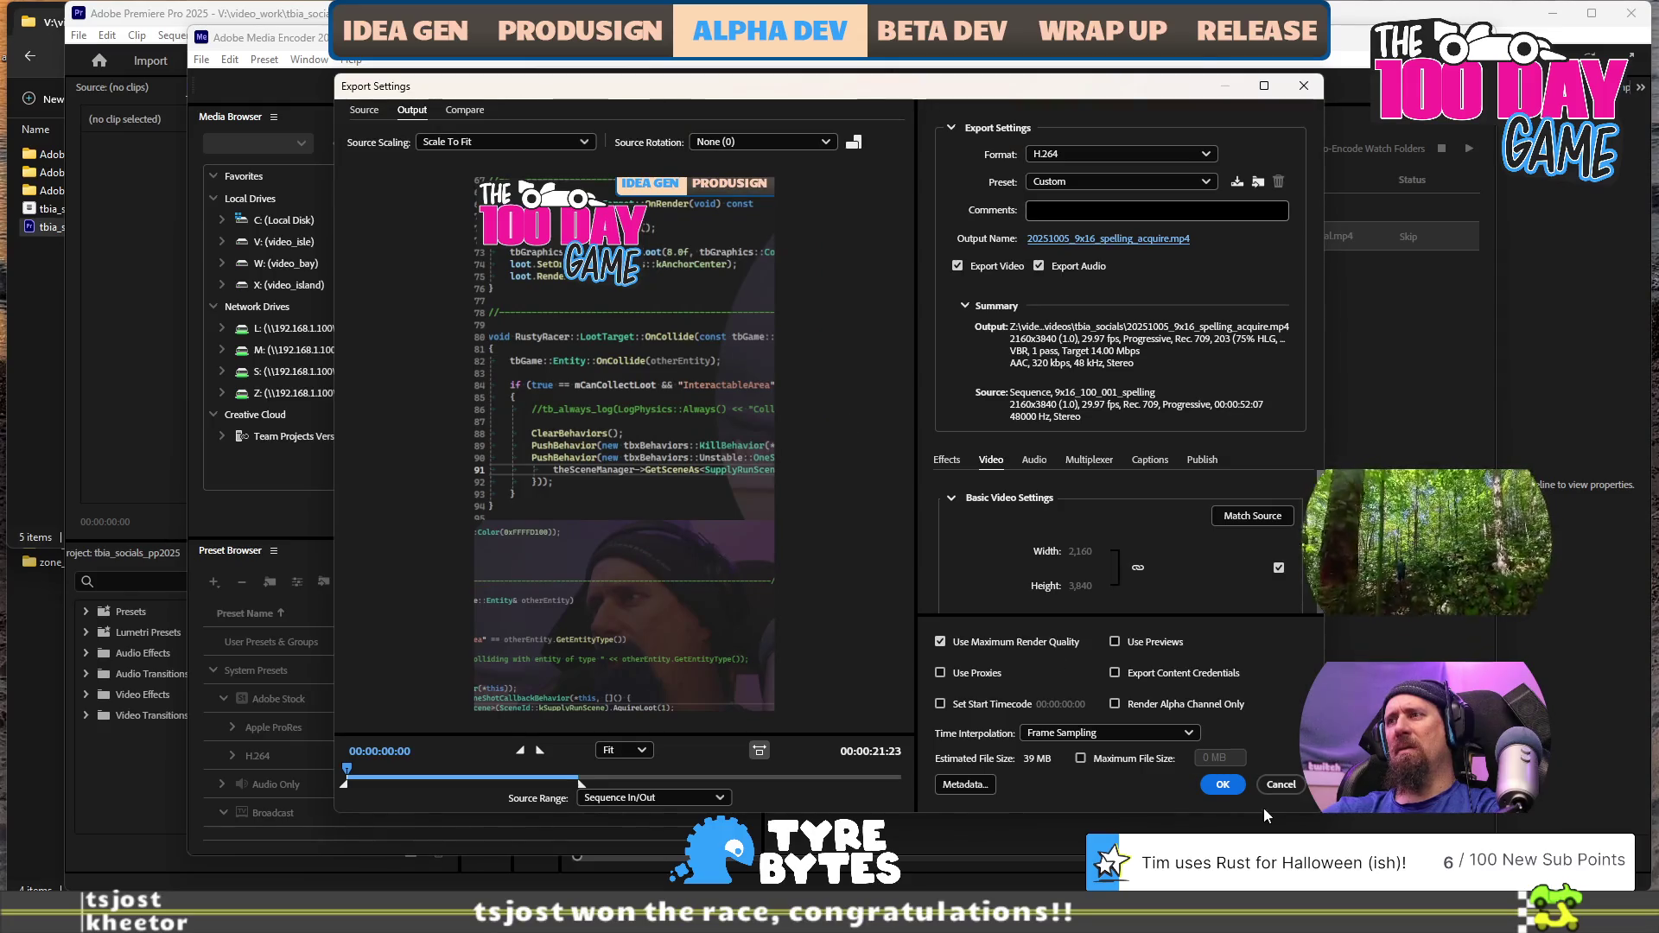
Accept Export Settings and run the queue until 20251005_9x16_spelling_acquire.mp4 finishes encoding
left_click(1223, 787)
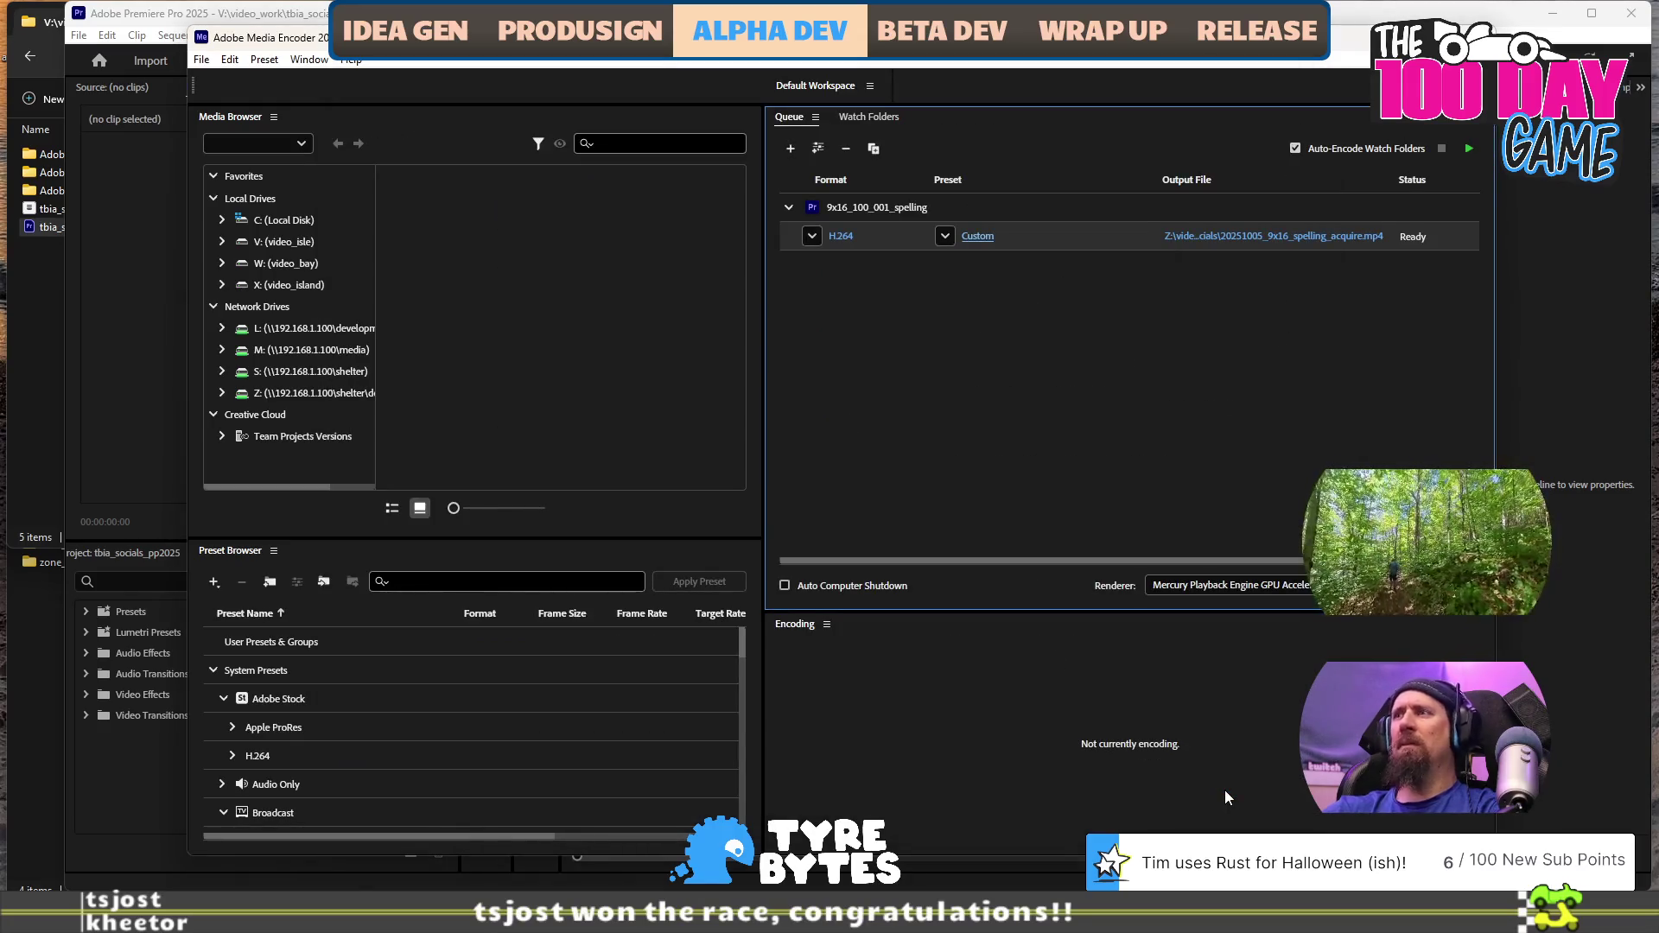
left_click(1469, 148)
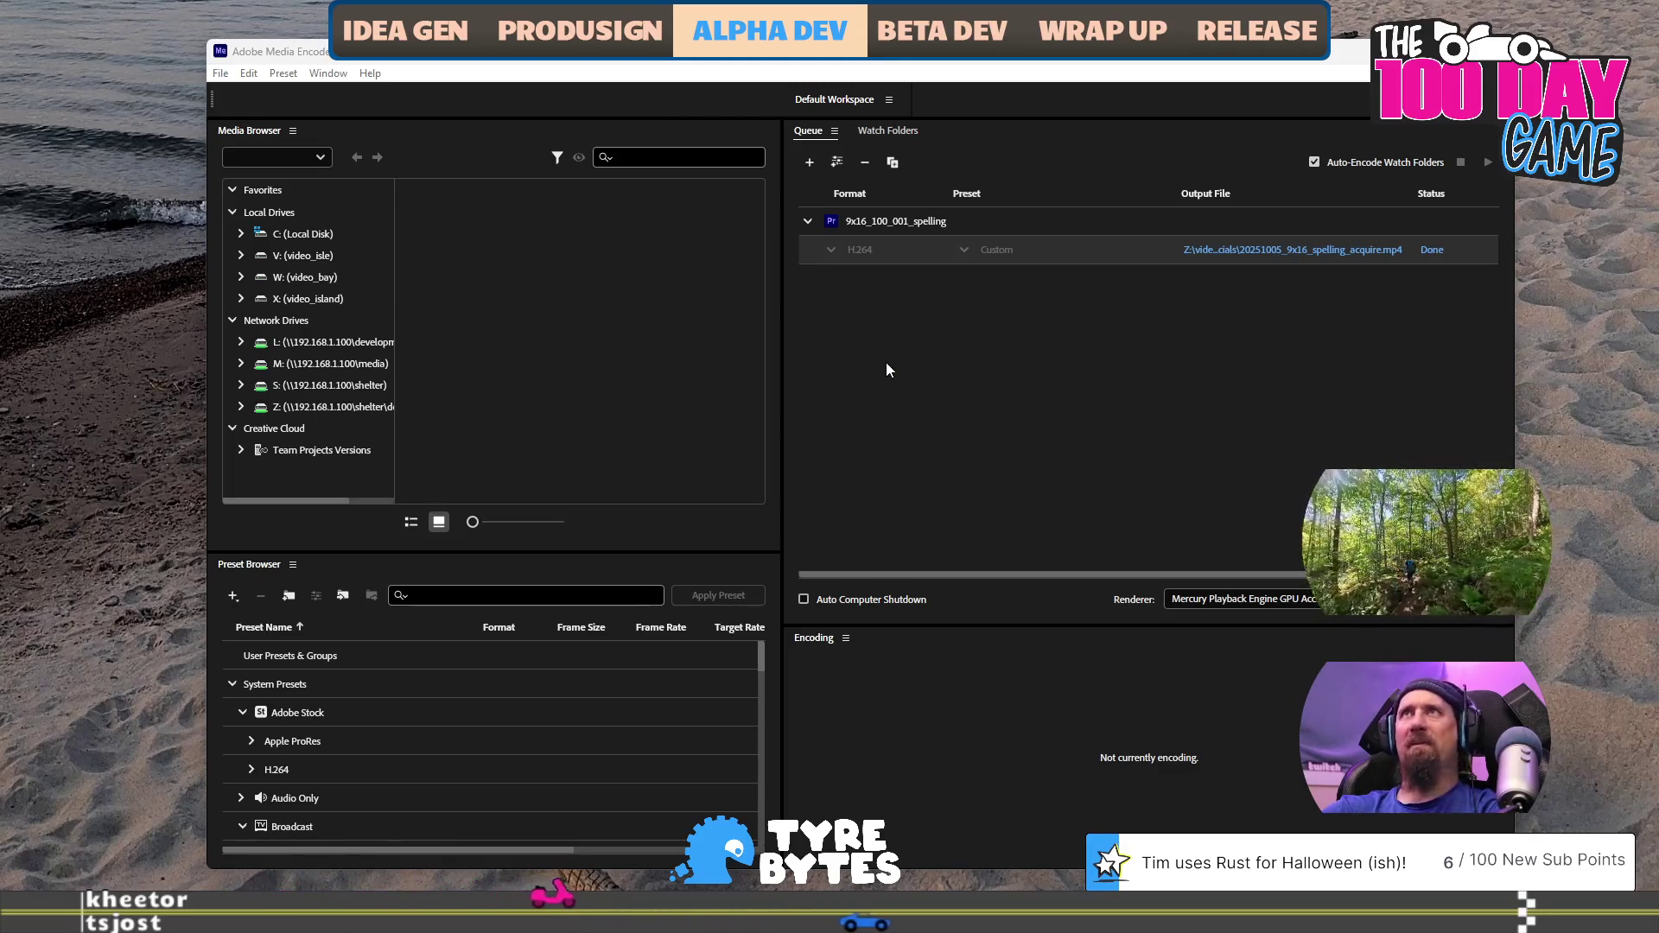
key("alt+Tab")
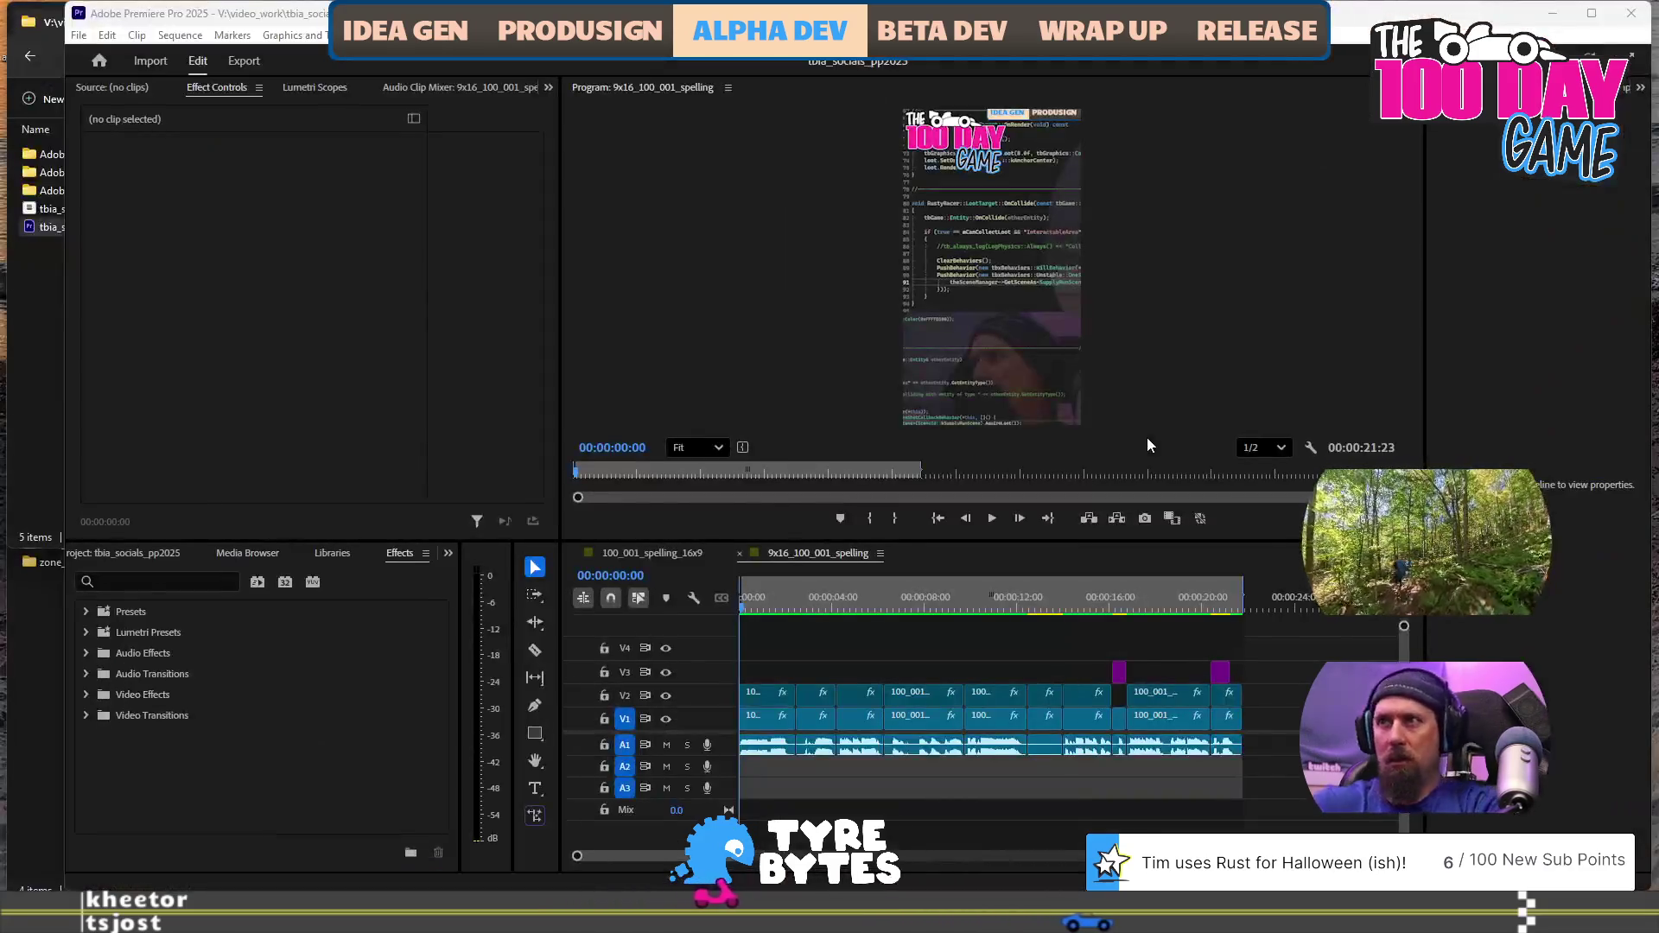
Set an out point at the end of 100_001_spelling_16x9 and open its Export page
left_click(648, 553)
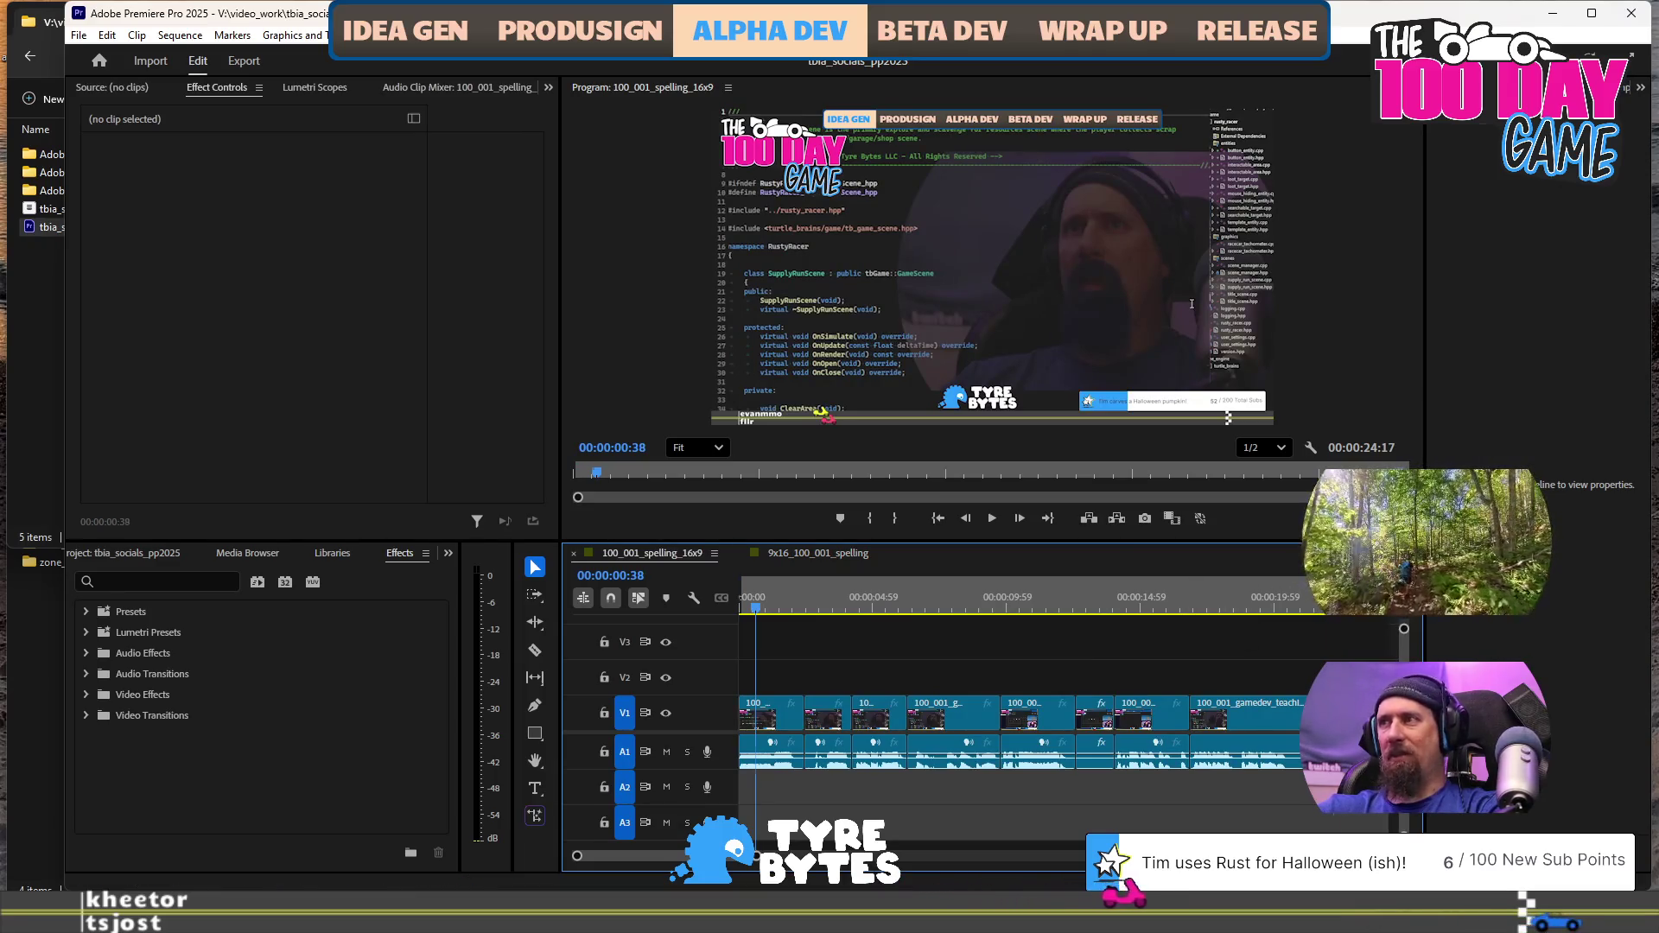
left_click(1338, 605)
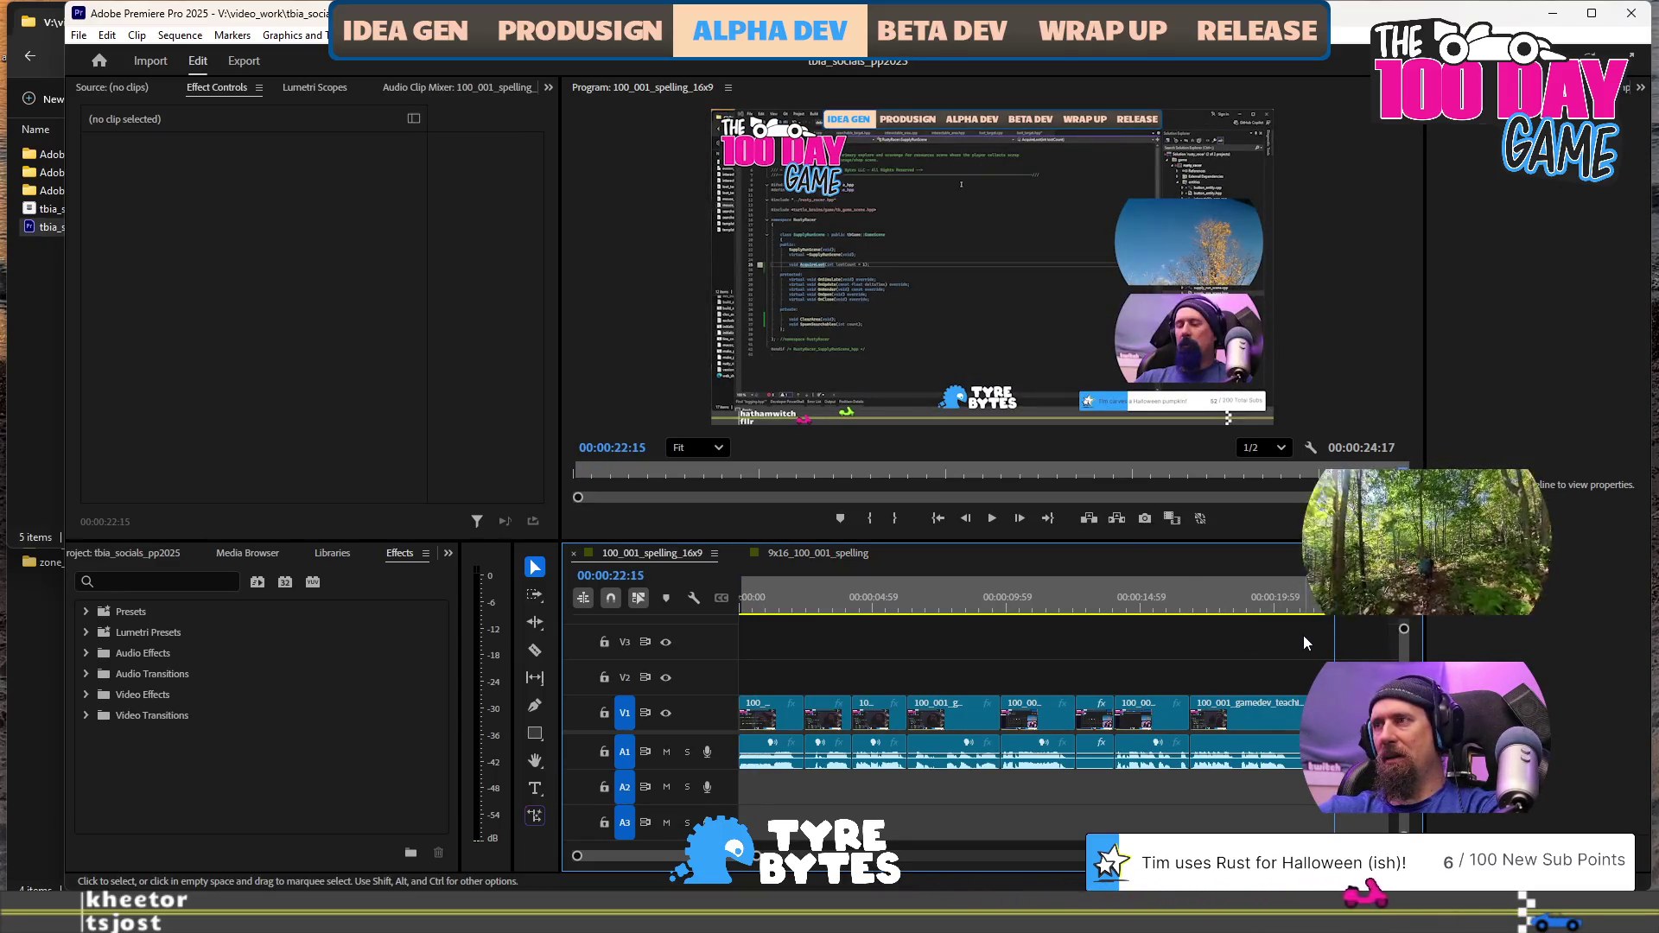
scroll(1228, 674, "down", 3)
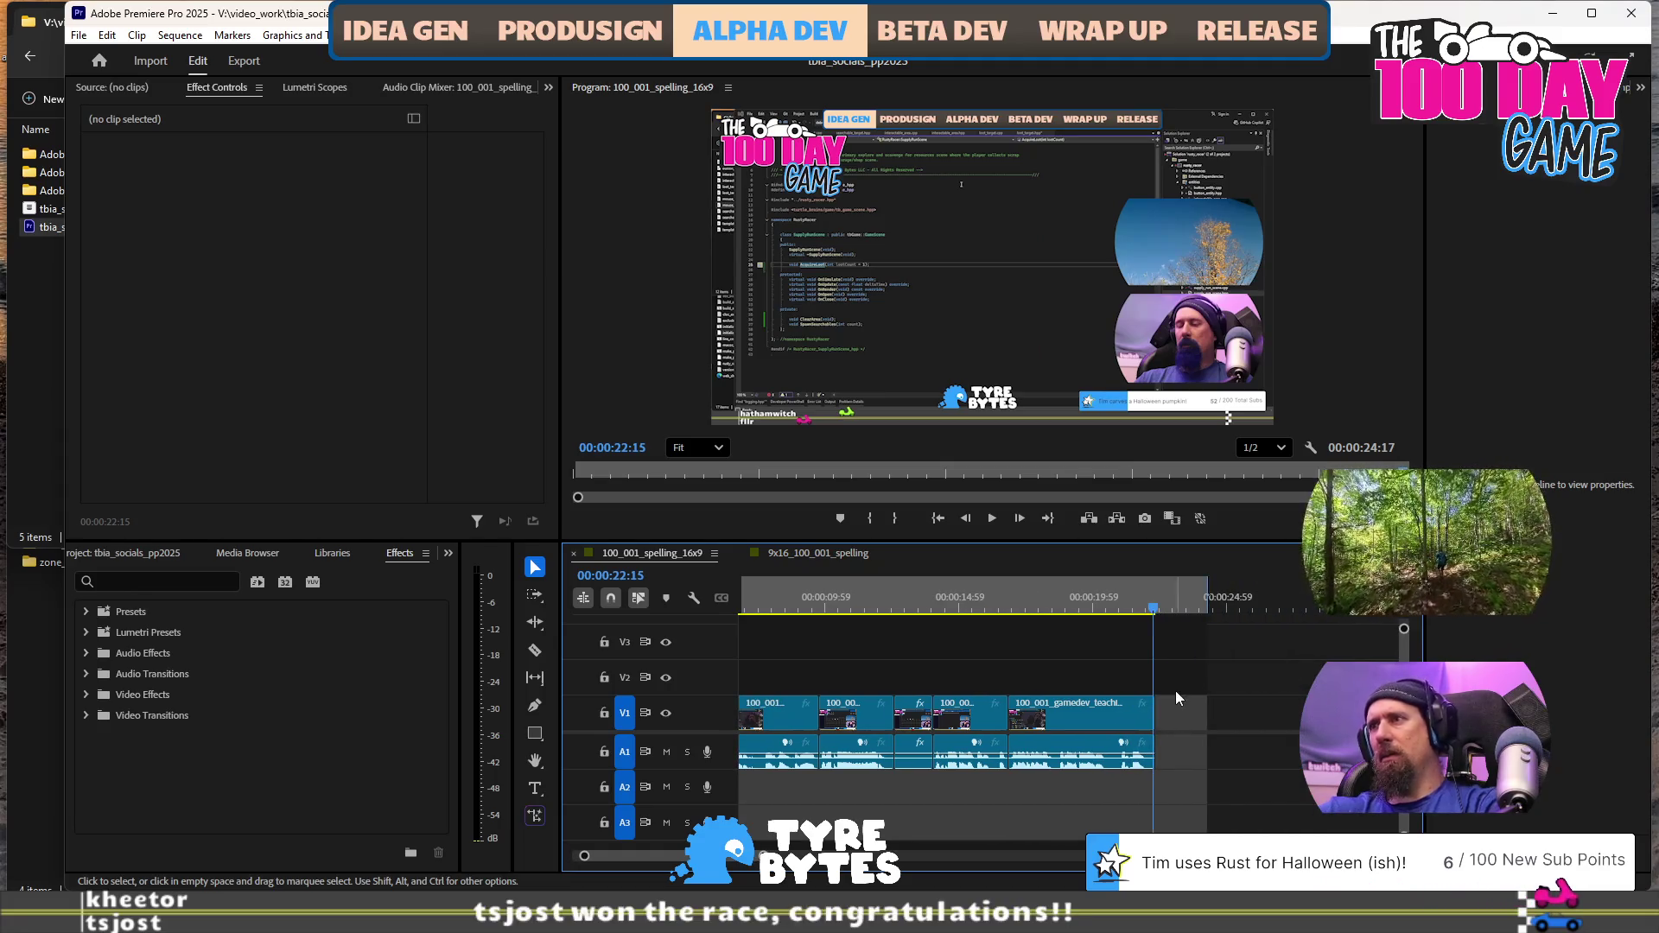
key("Right")
key("Right")
key("Right")
key("Right")
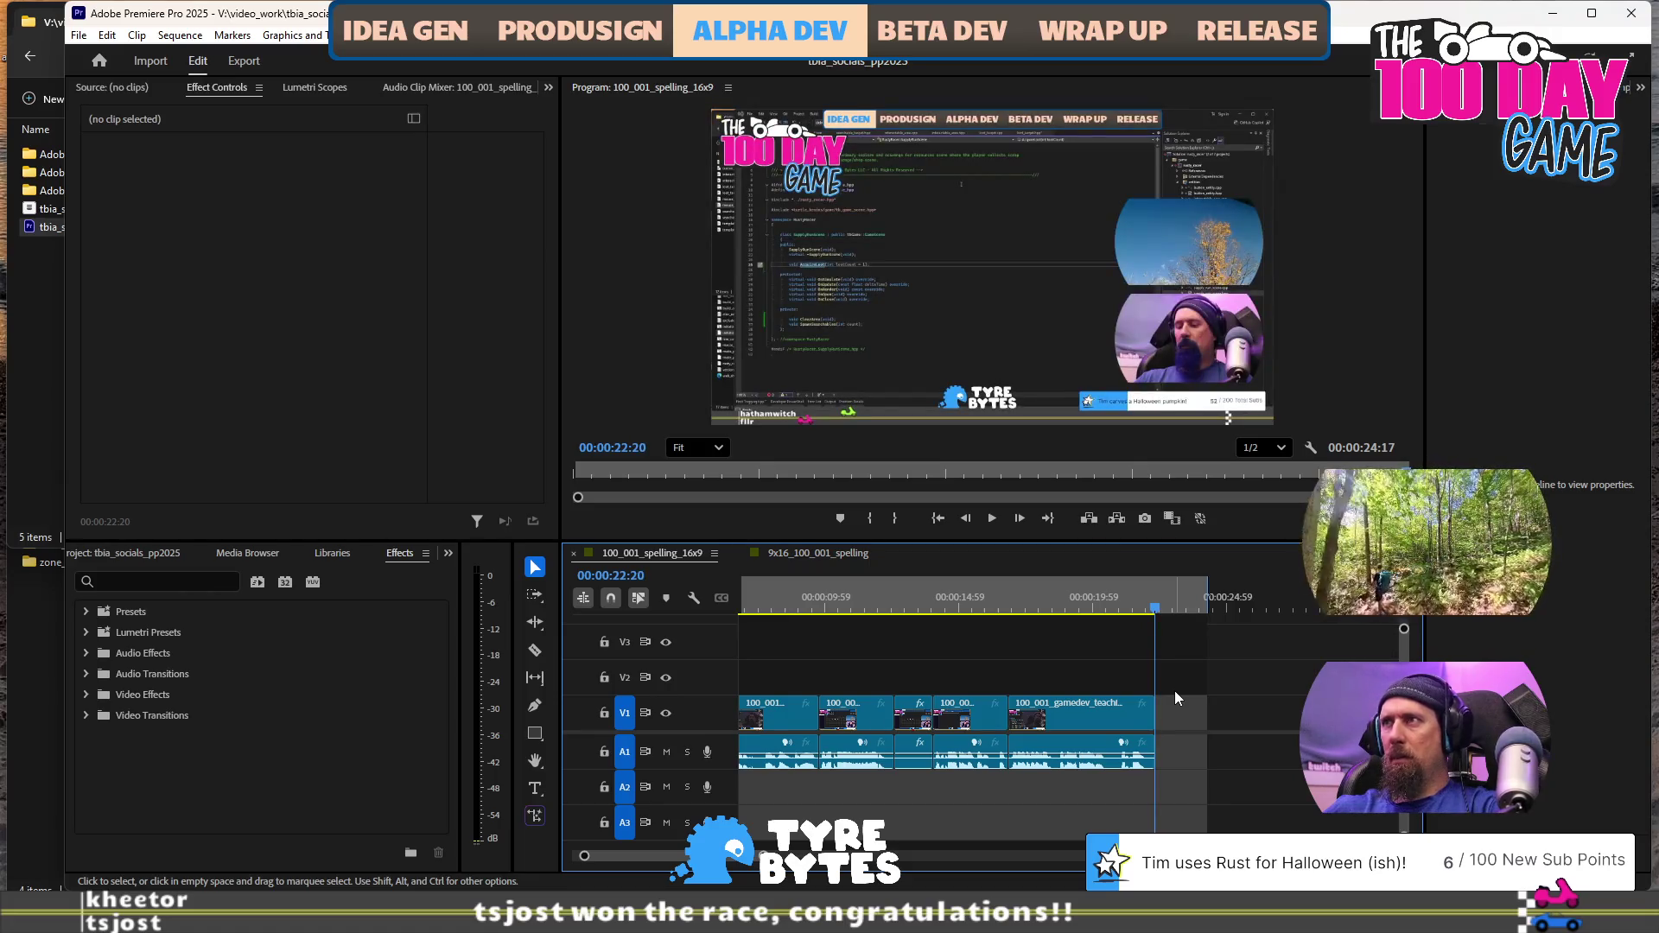
key("o")
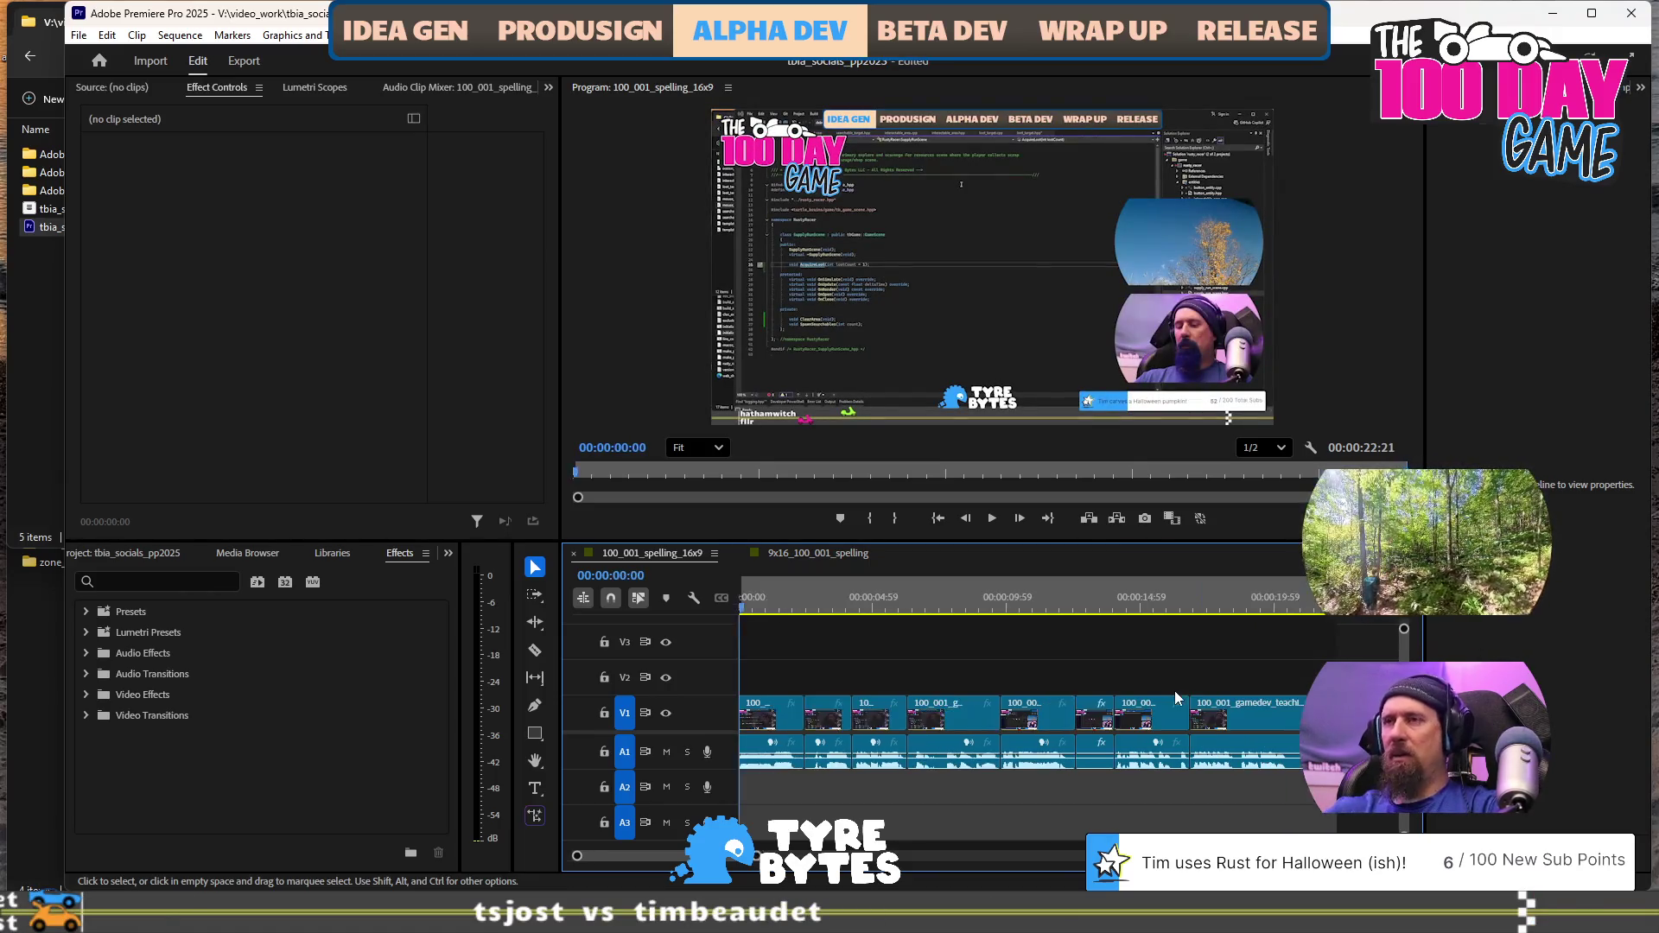
key("Home")
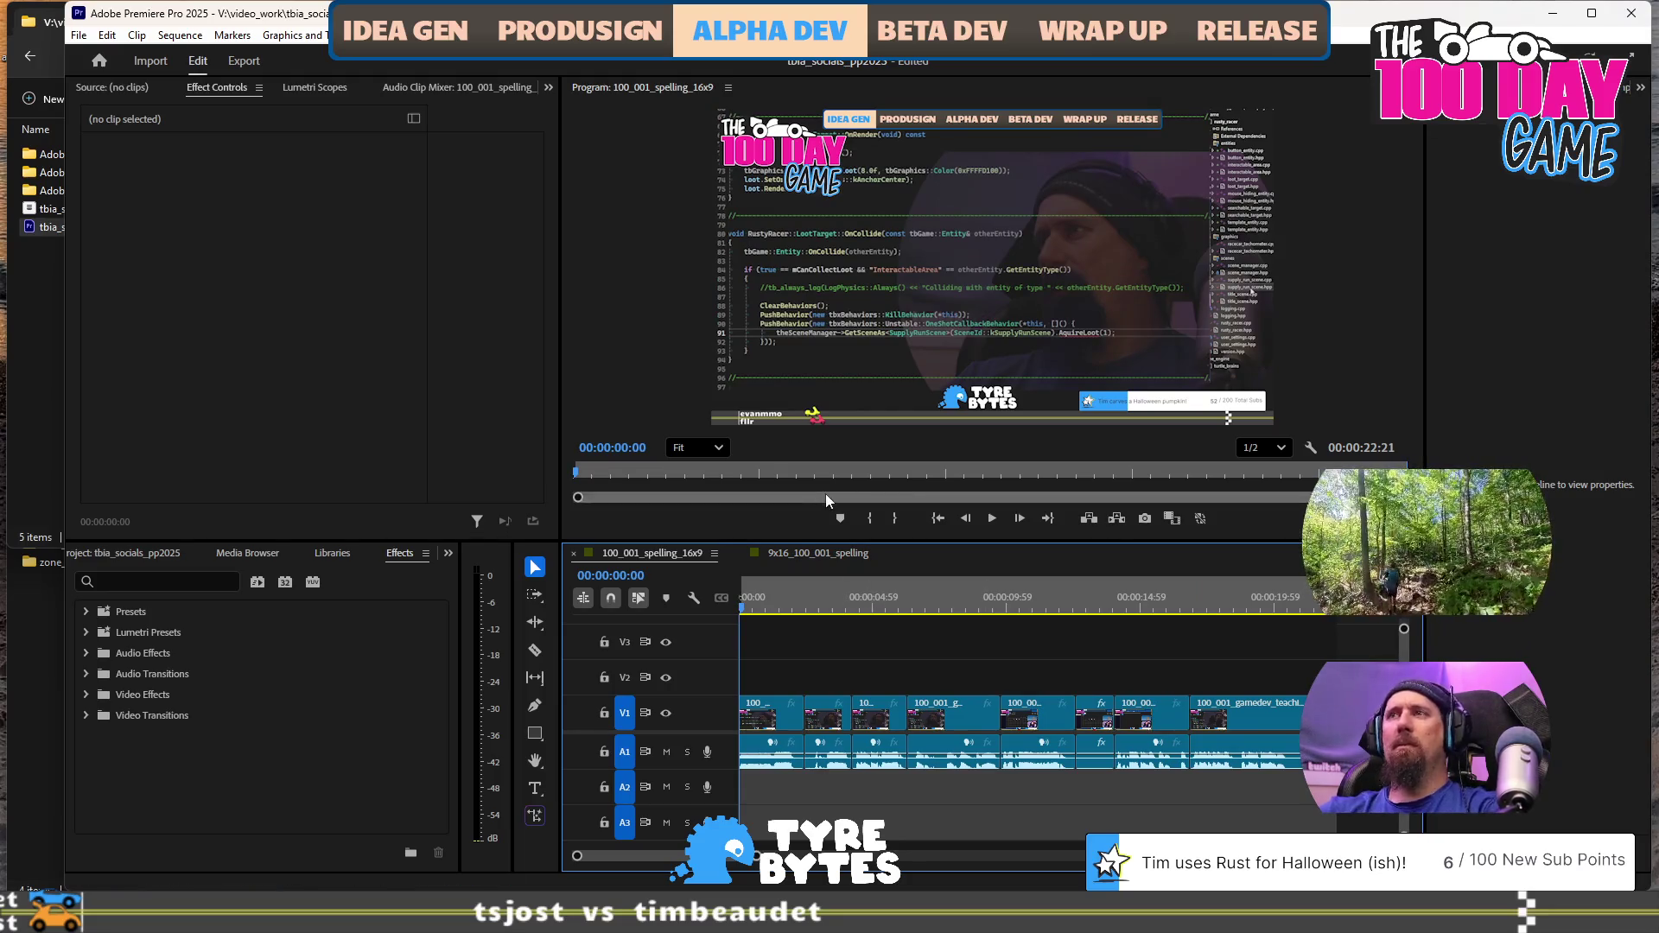
left_click(232, 63)
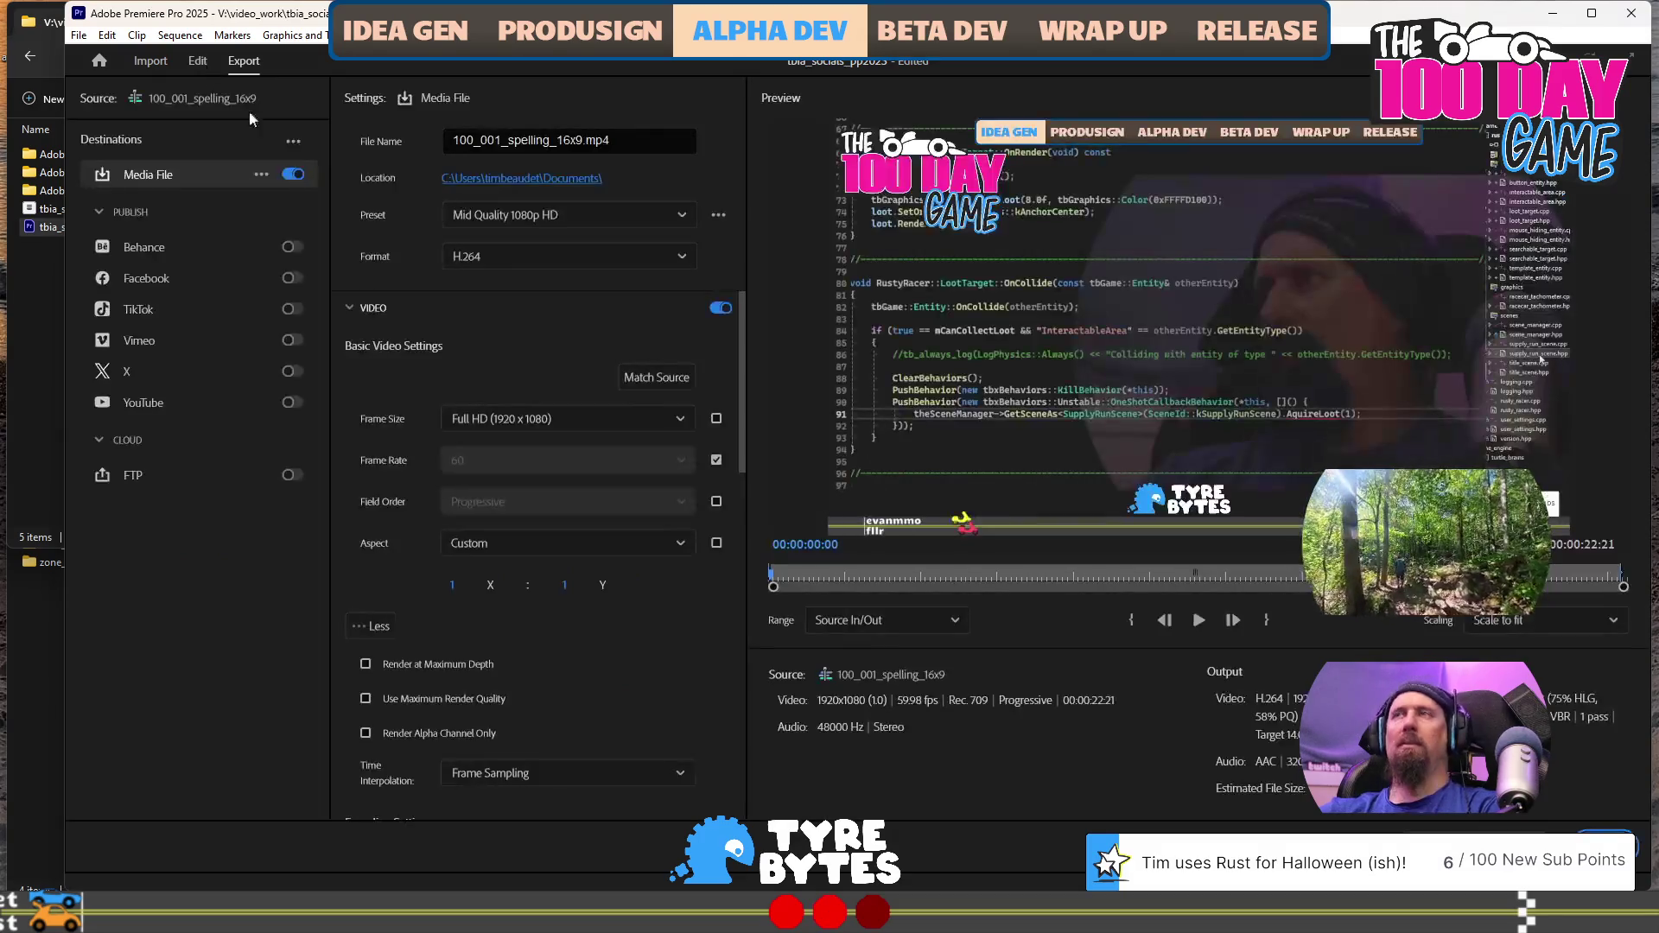
Review the export presets and video settings, keeping Mid Quality 1080p HD
left_click(681, 220)
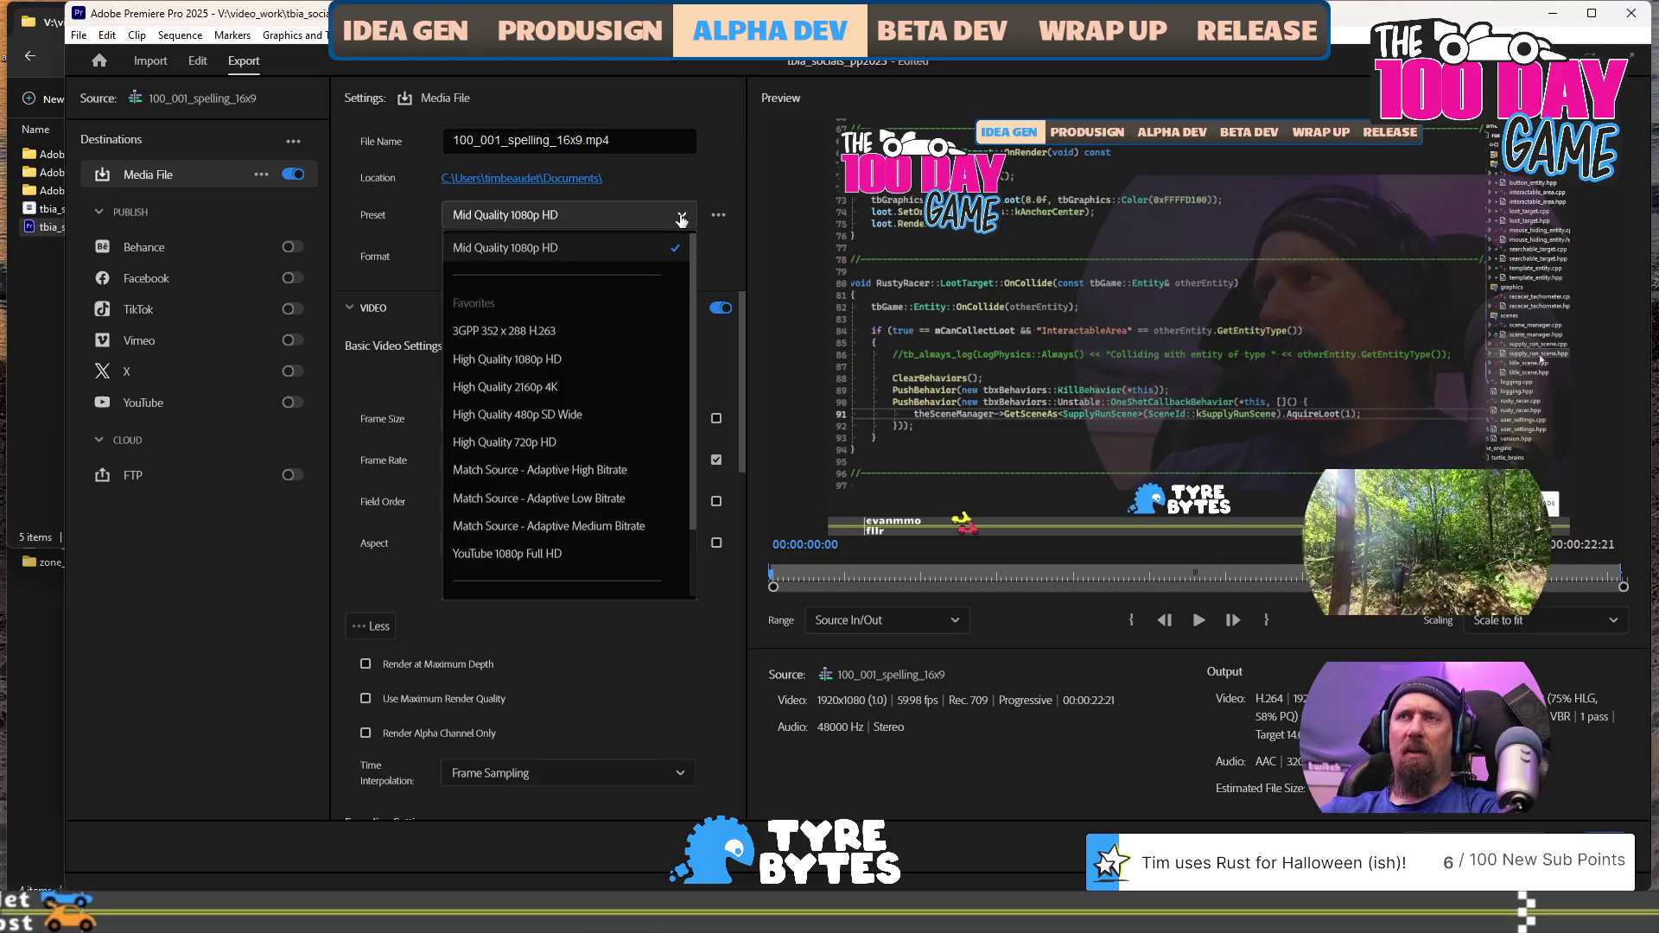
left_click(590, 258)
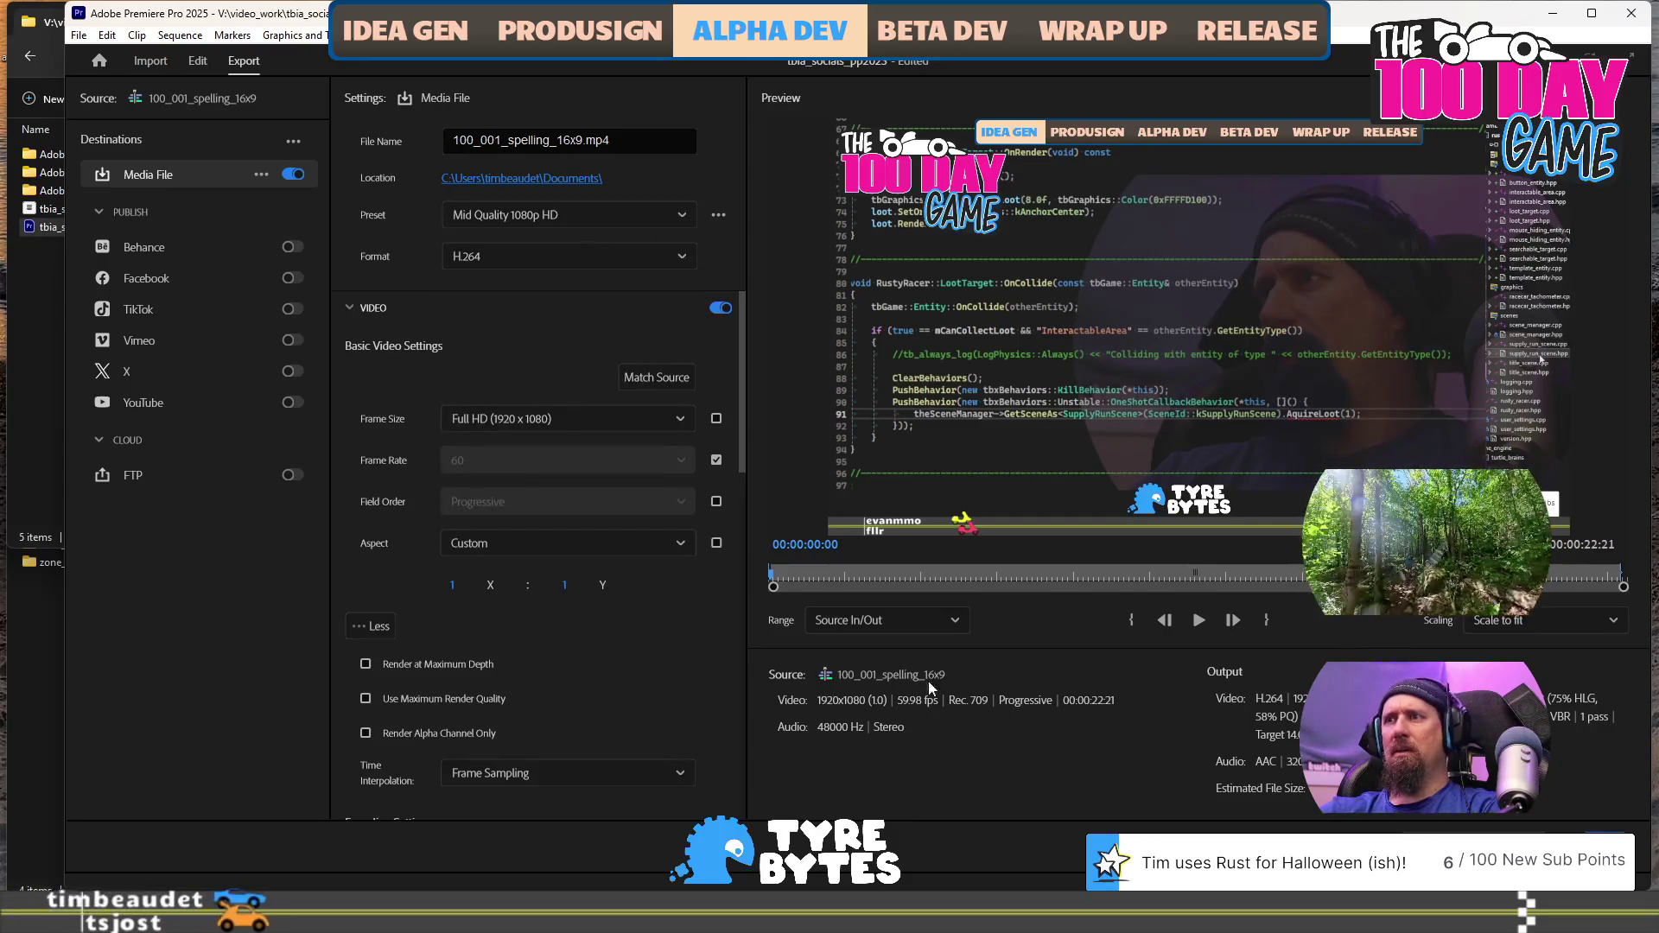
left_click(681, 216)
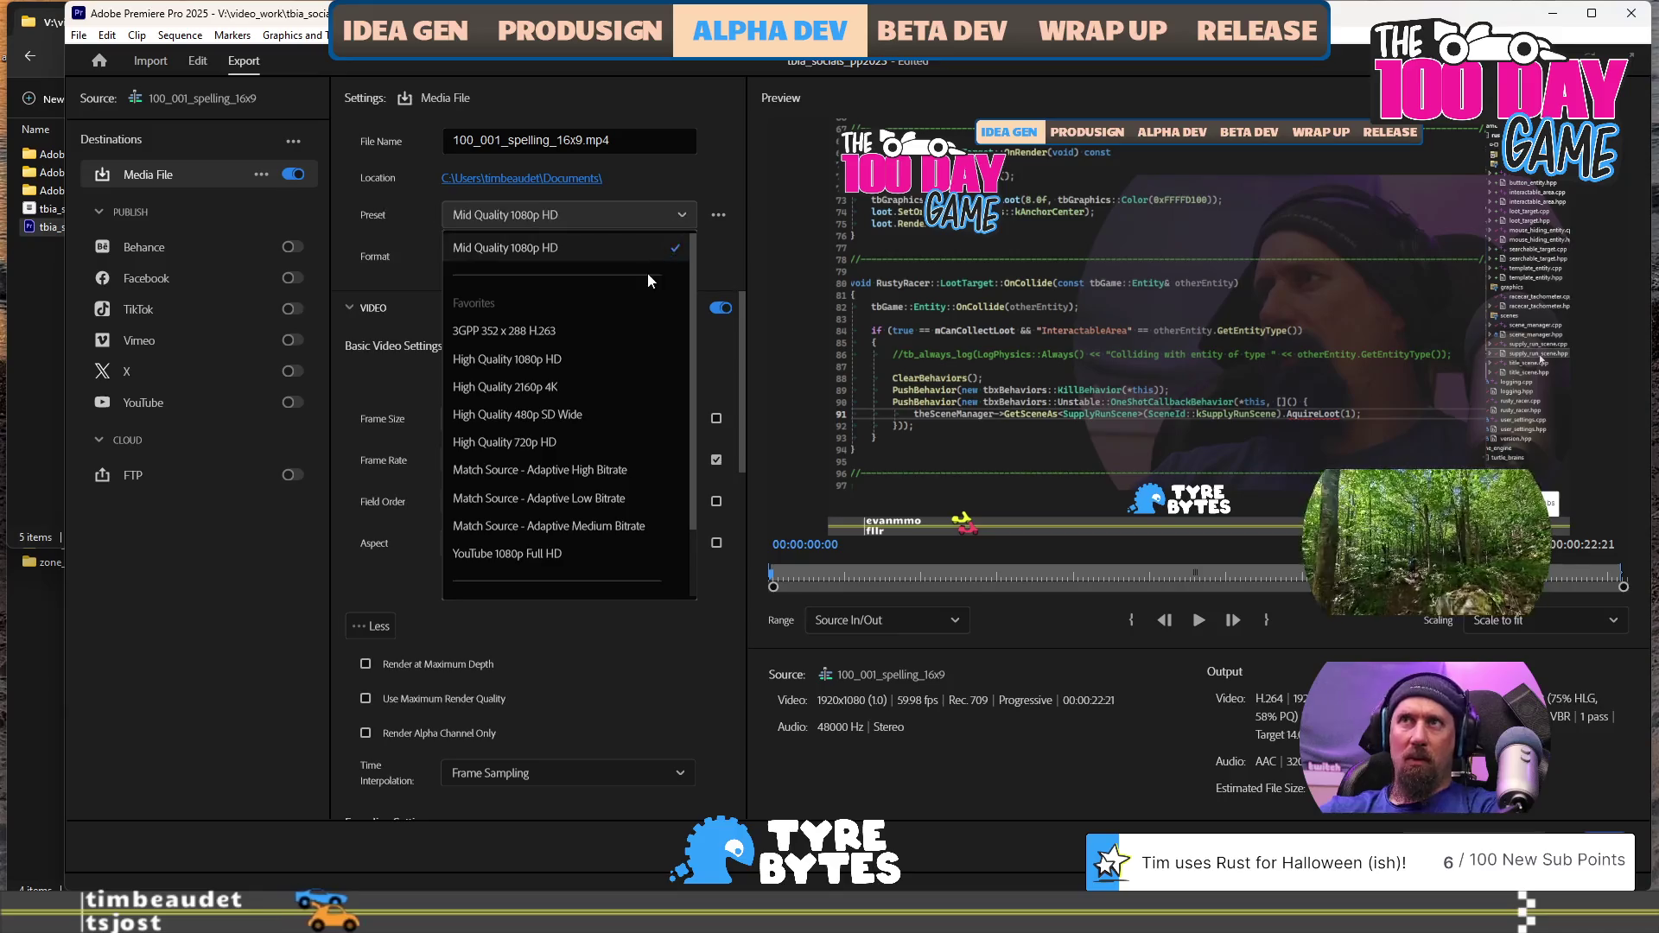
scroll(634, 346, "down", 1)
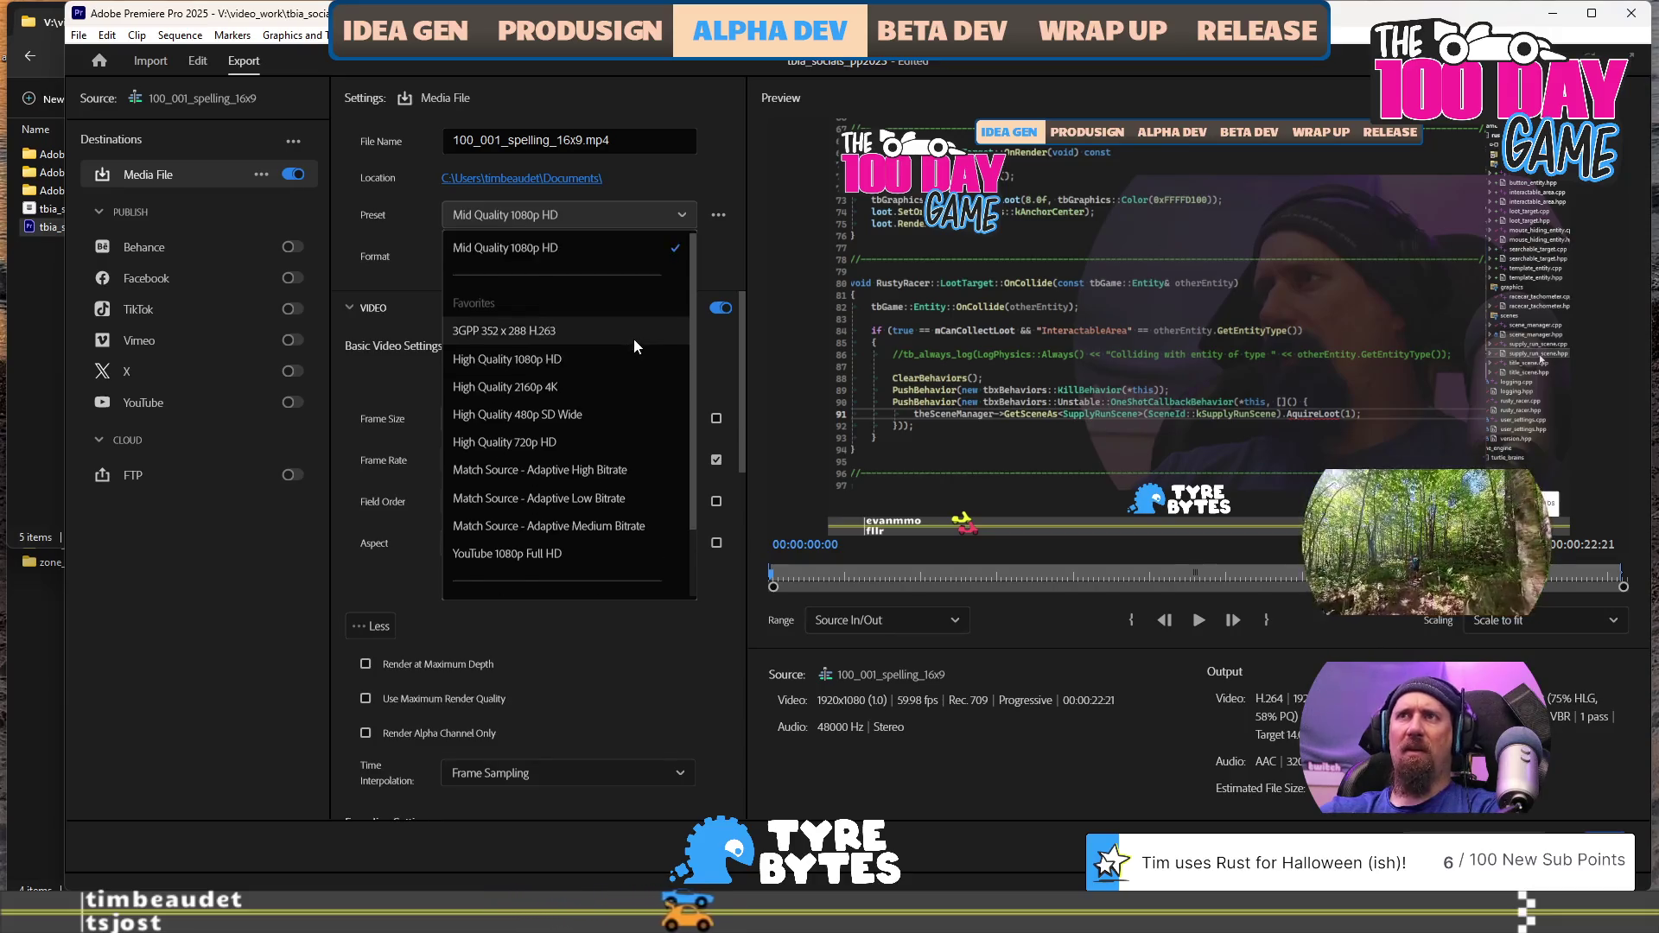
scroll(630, 365, "up", 1)
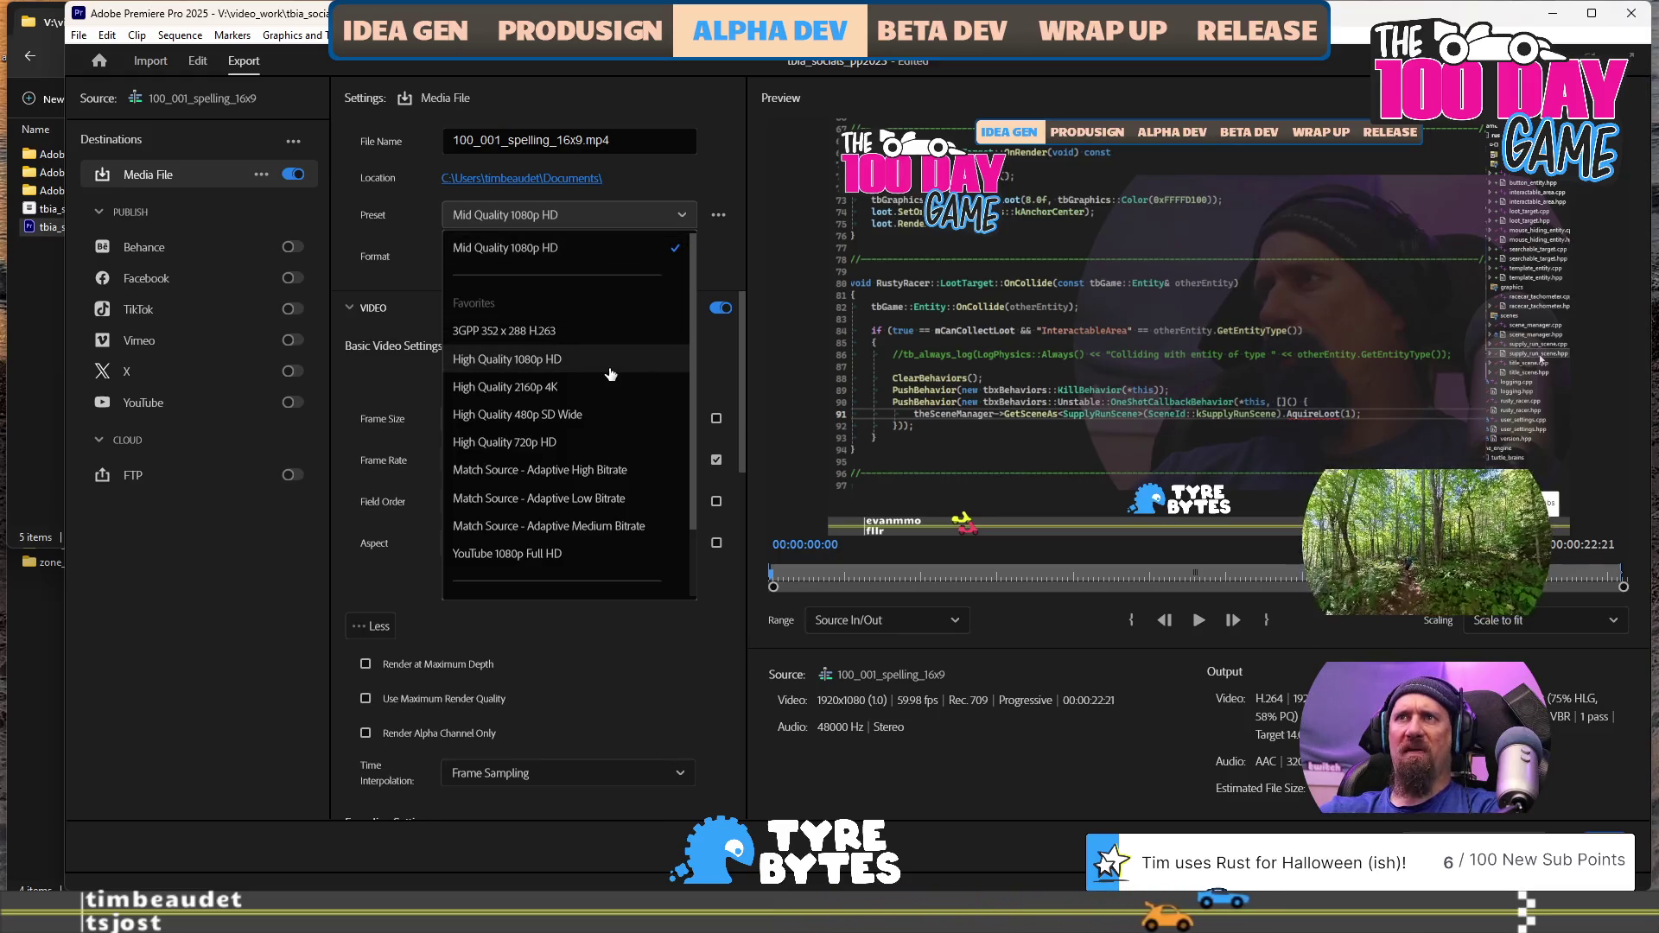
left_click(607, 249)
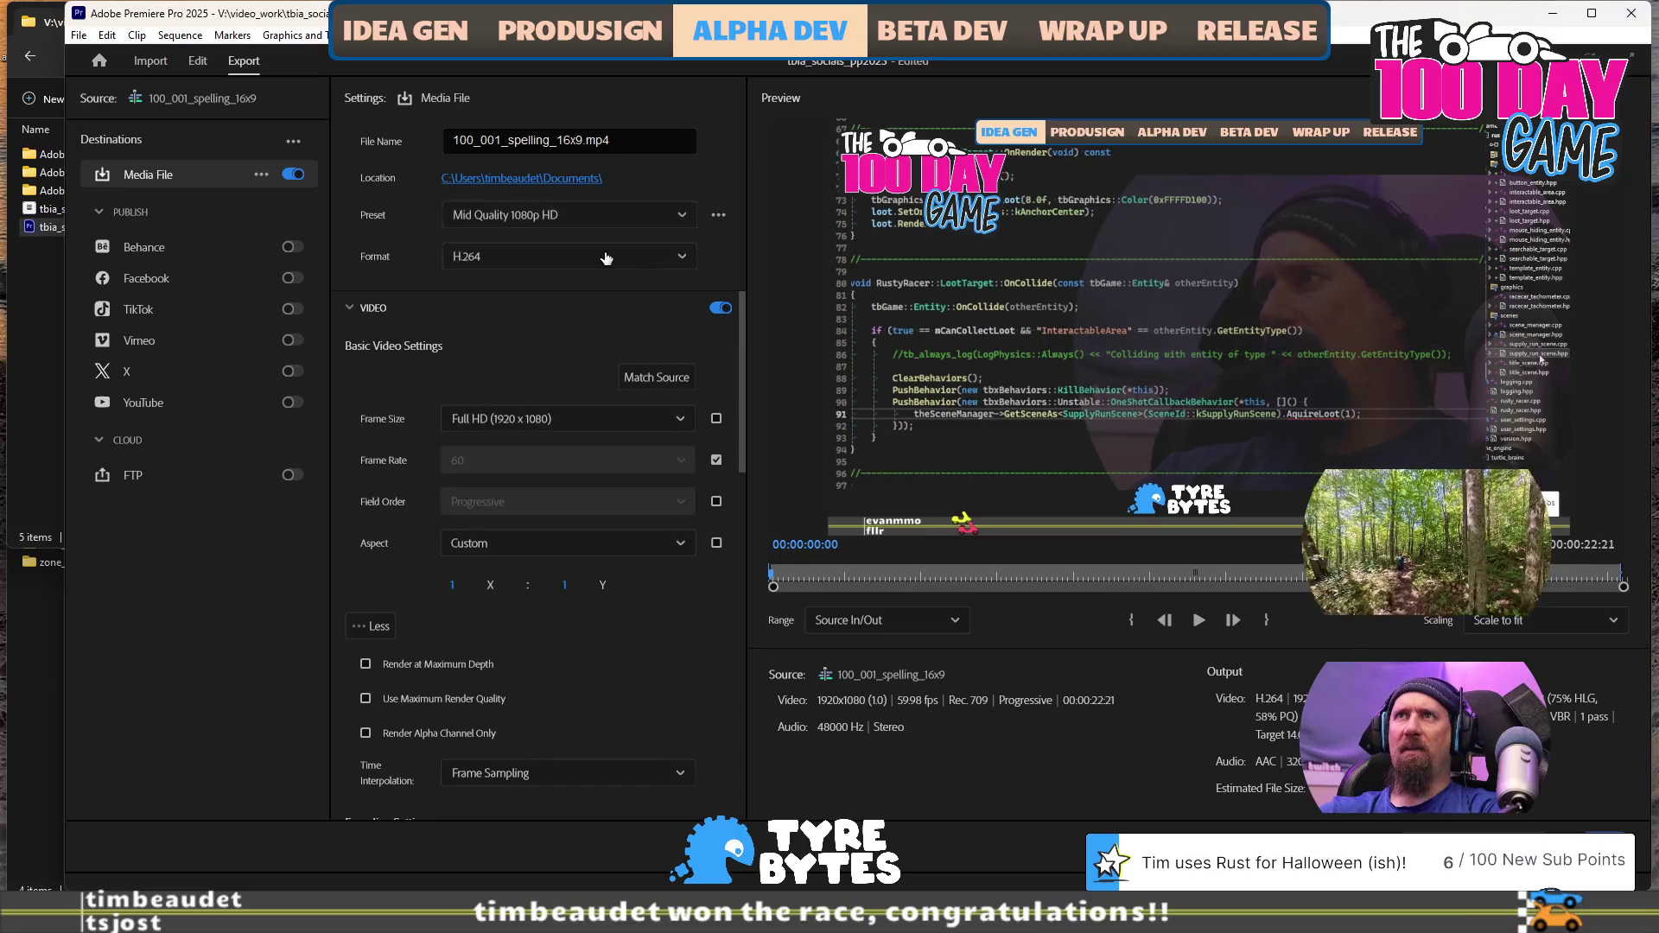
left_click(718, 217)
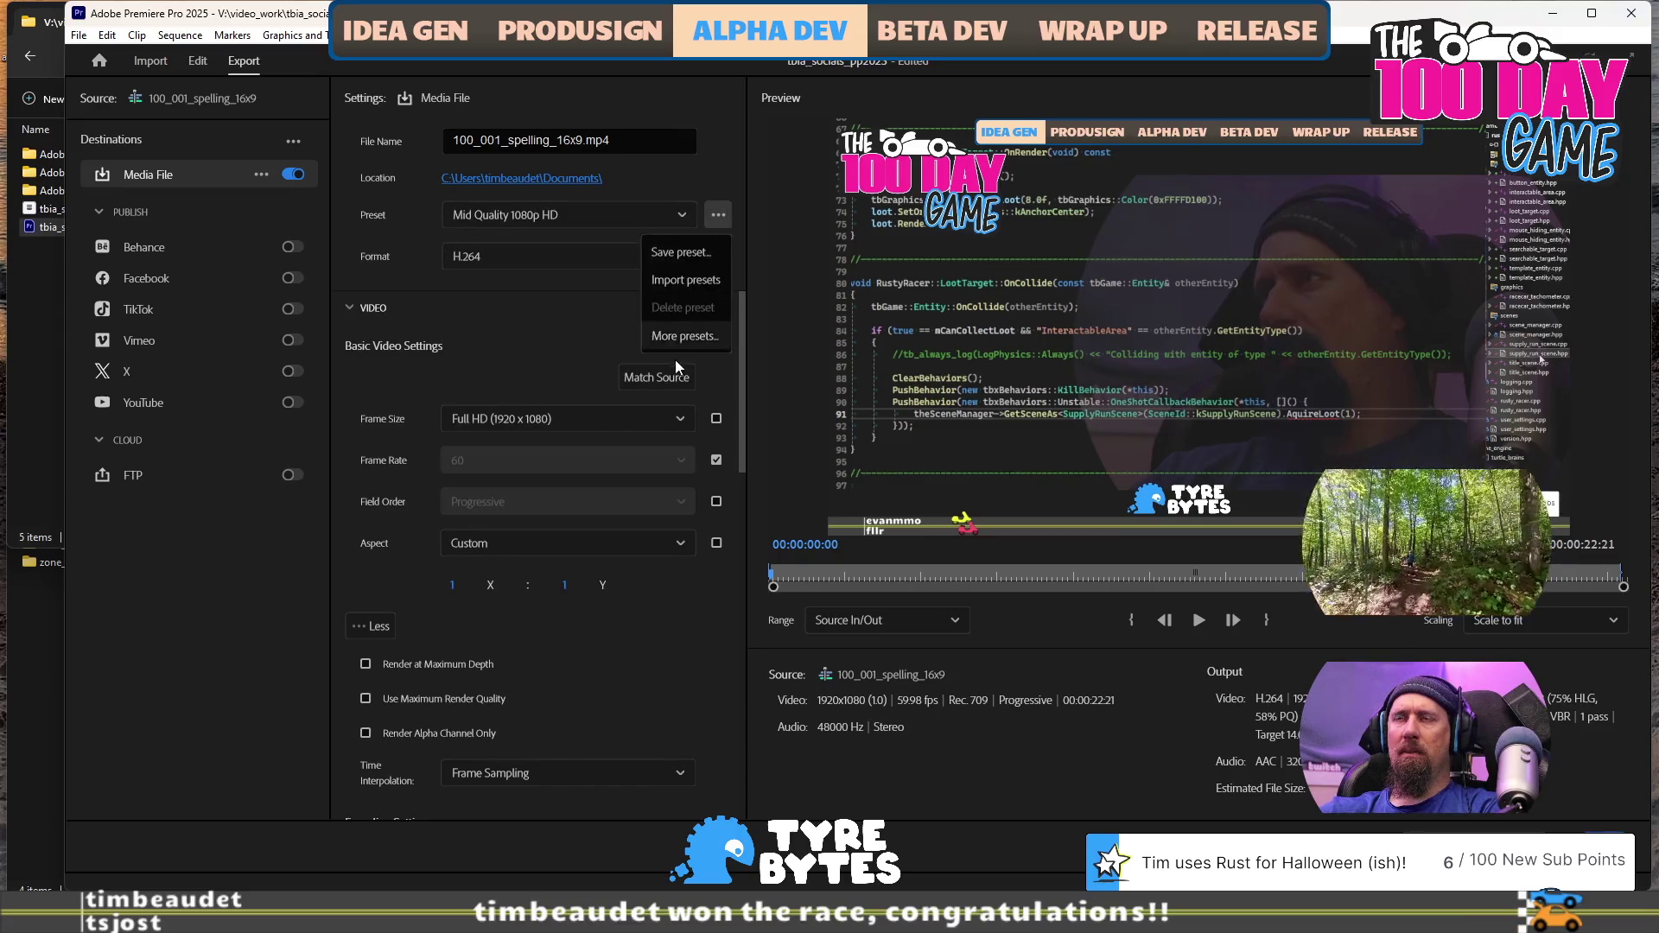
left_click(551, 326)
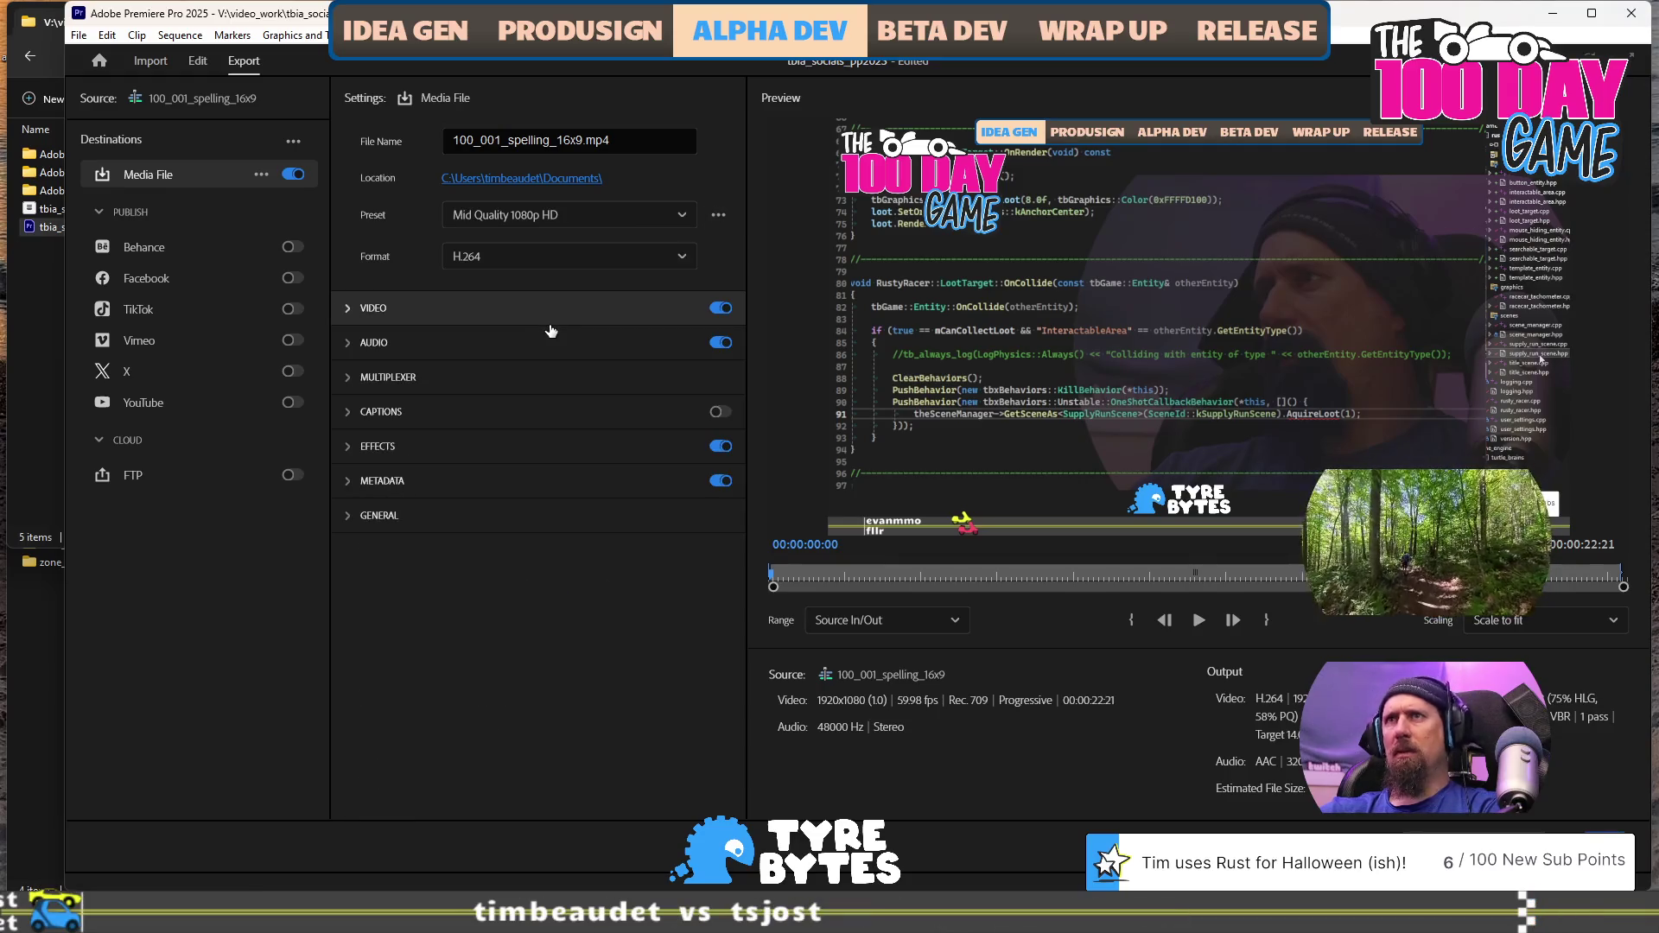
left_click(557, 309)
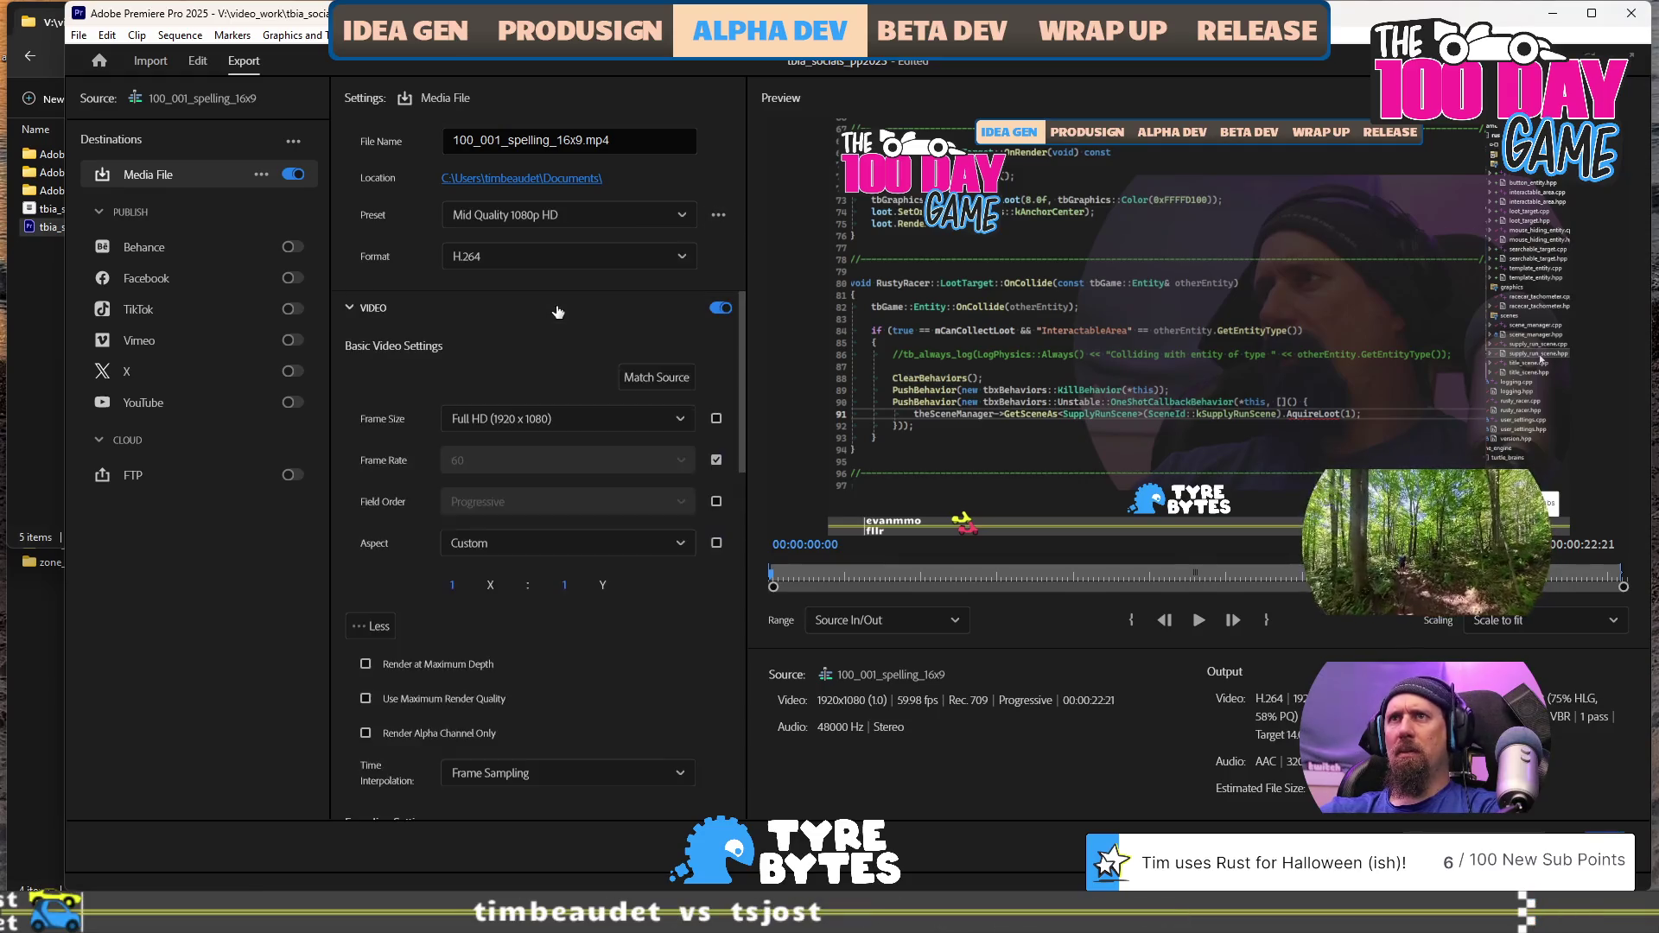
Confirm Mid Quality 1080p HD and send 100_001_spelling_16x9 to Media Encoder
left_click(657, 223)
scroll(610, 490, "down", 2)
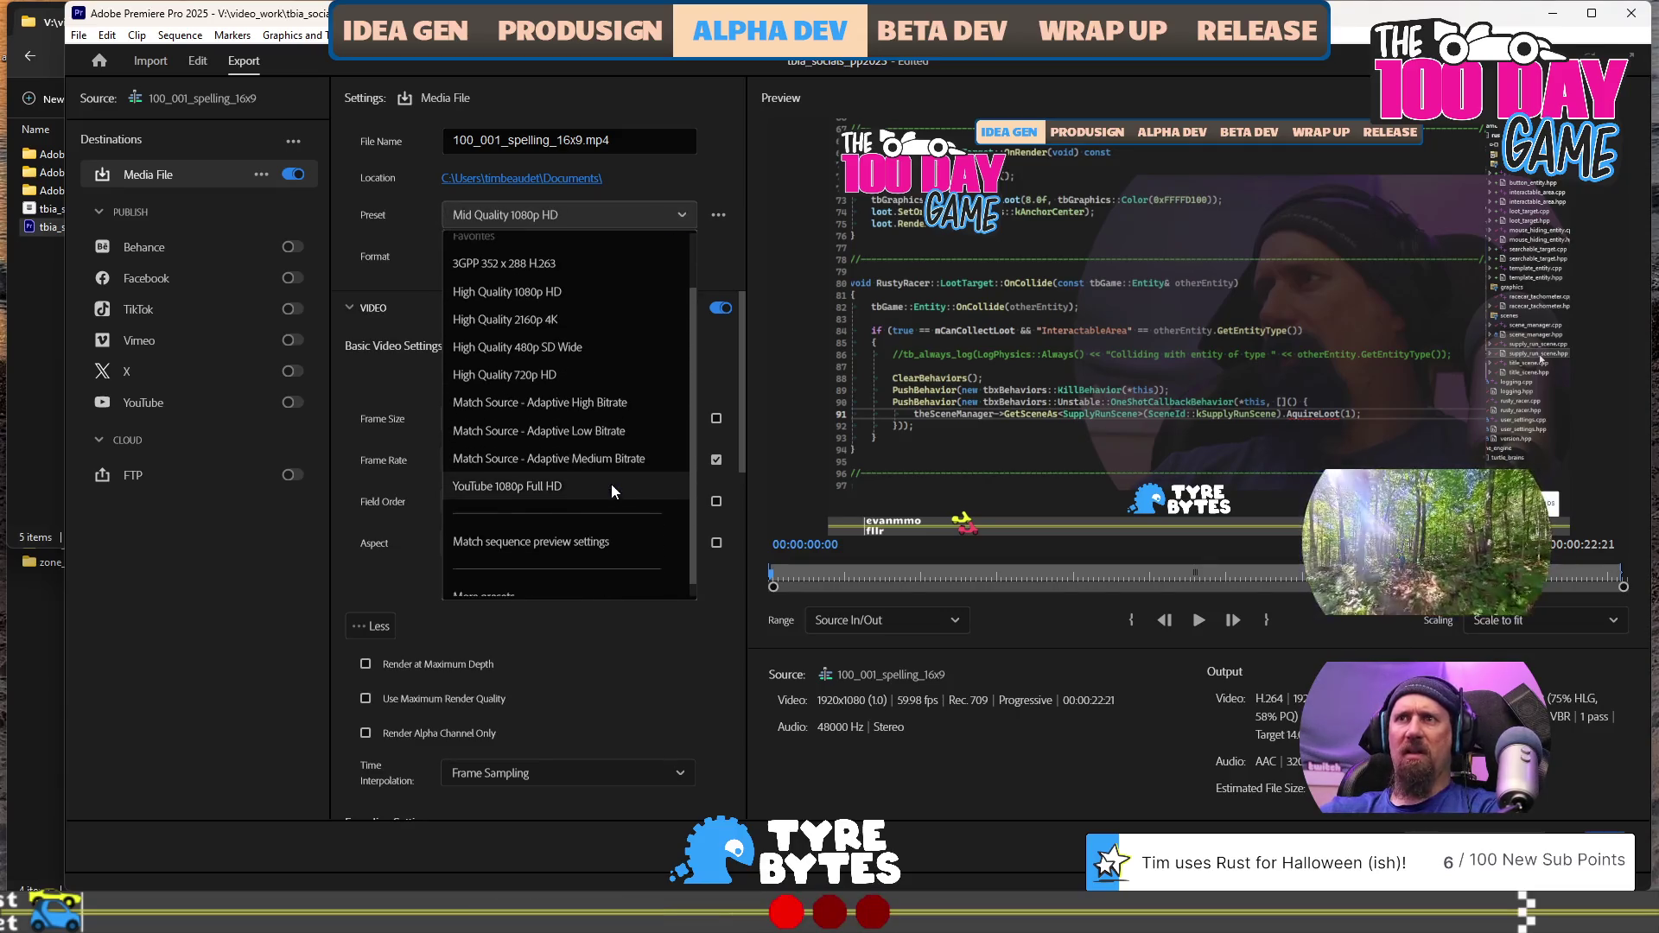
scroll(611, 491, "down", 1)
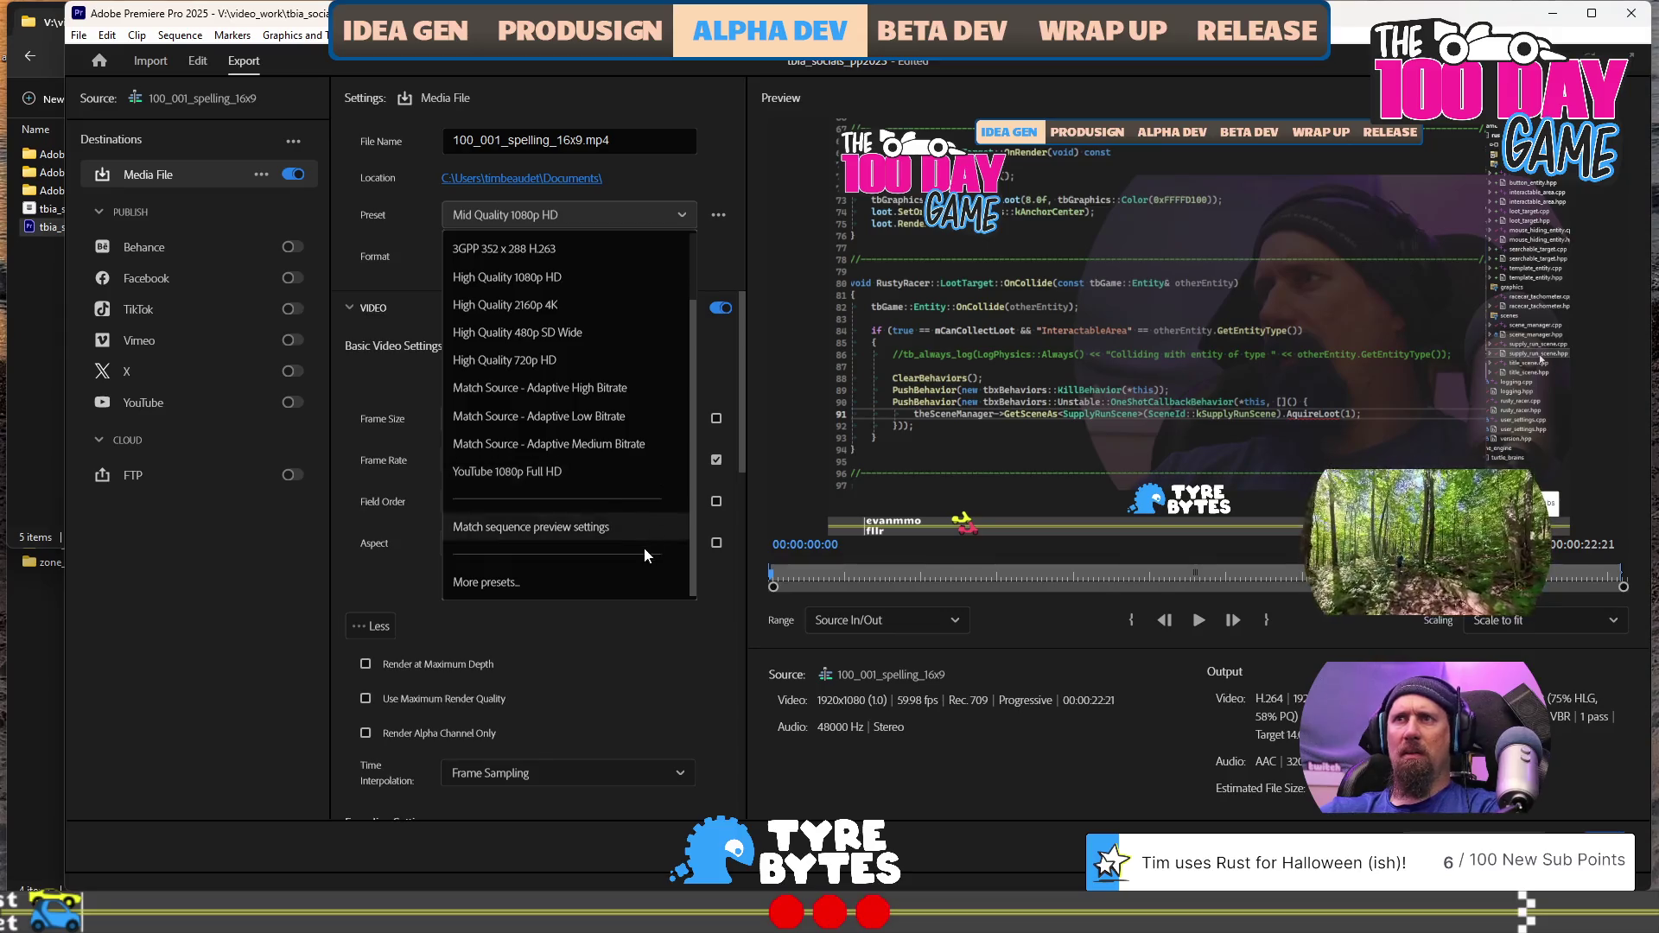
scroll(645, 542, "up", 3)
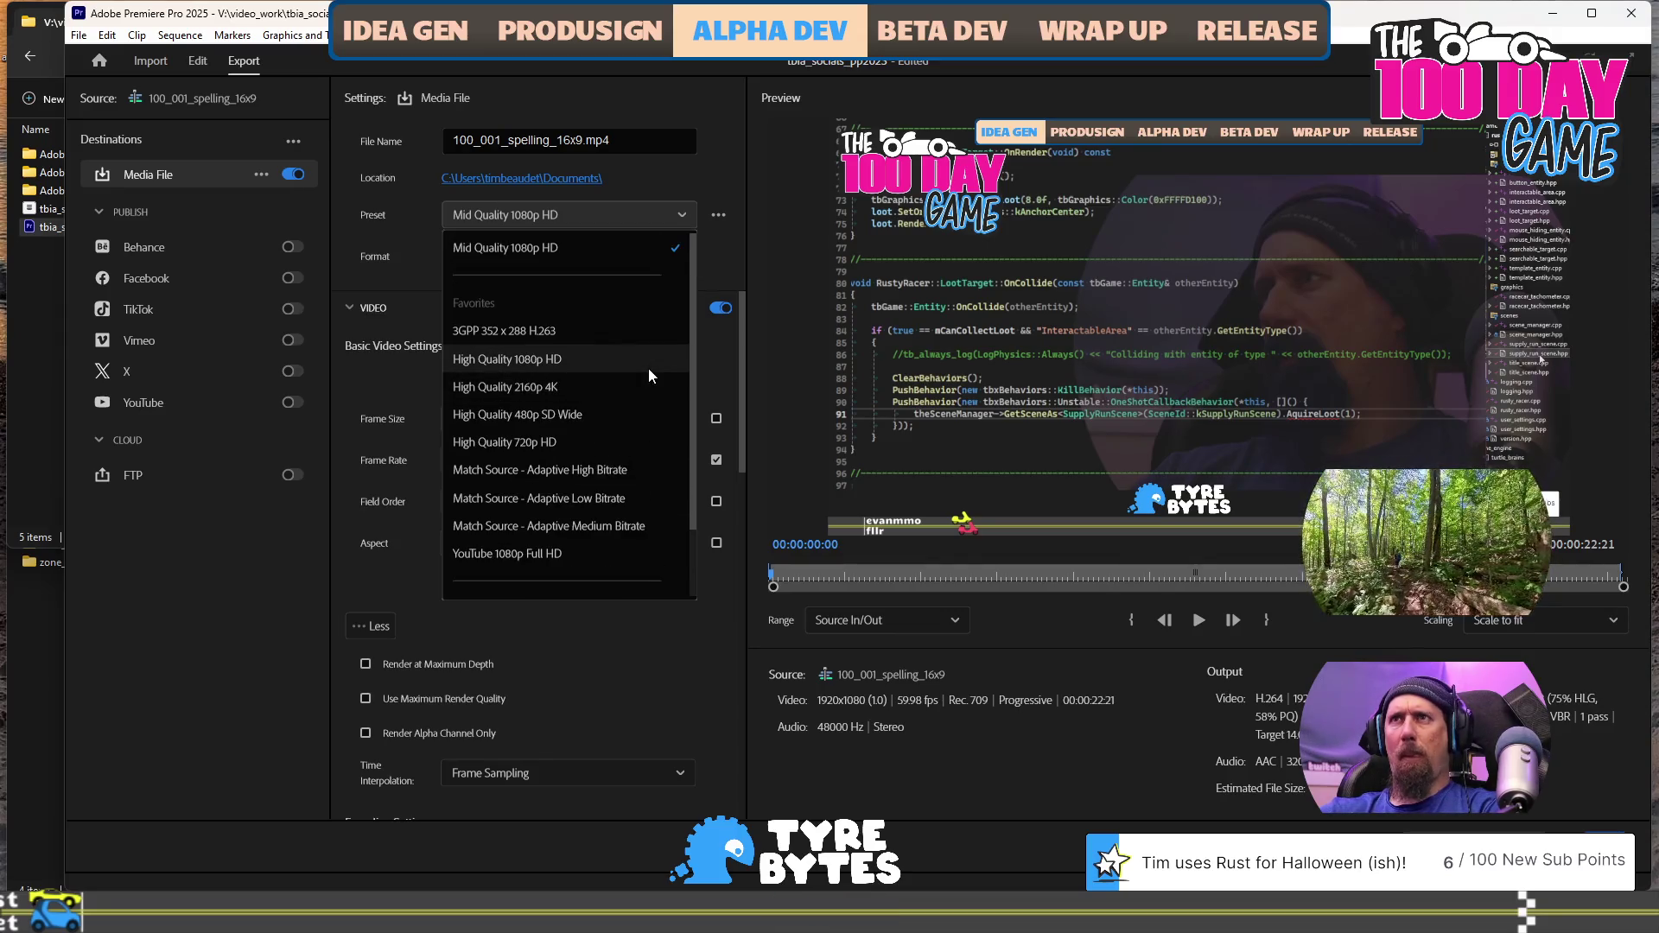
left_click(608, 250)
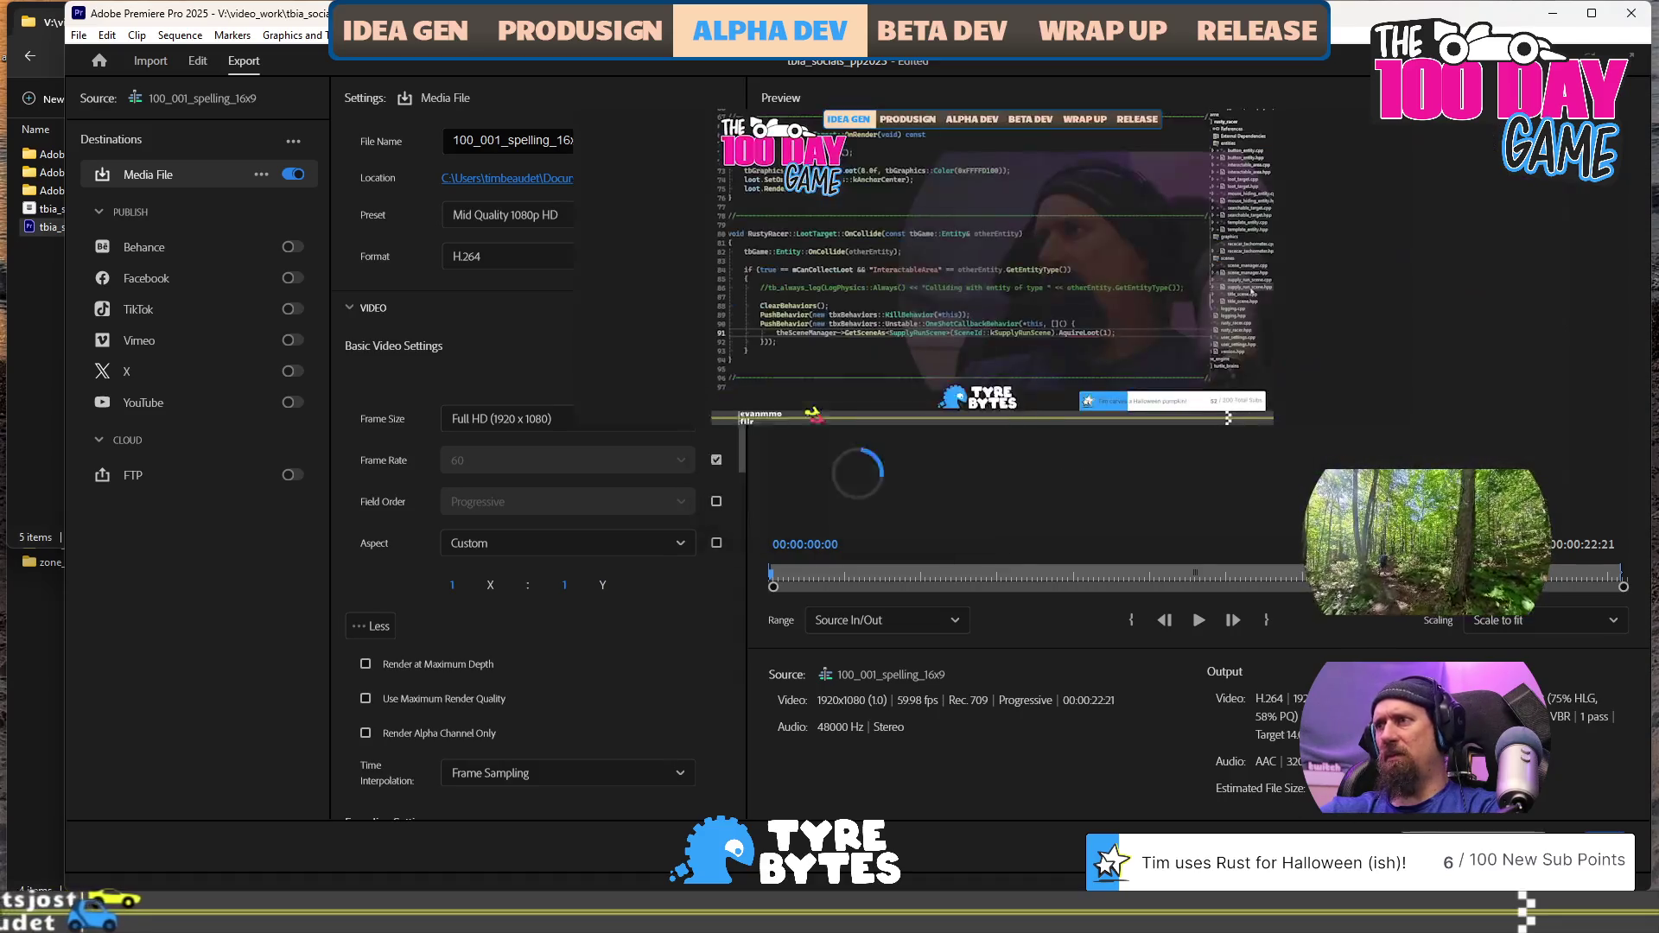
left_click(1512, 845)
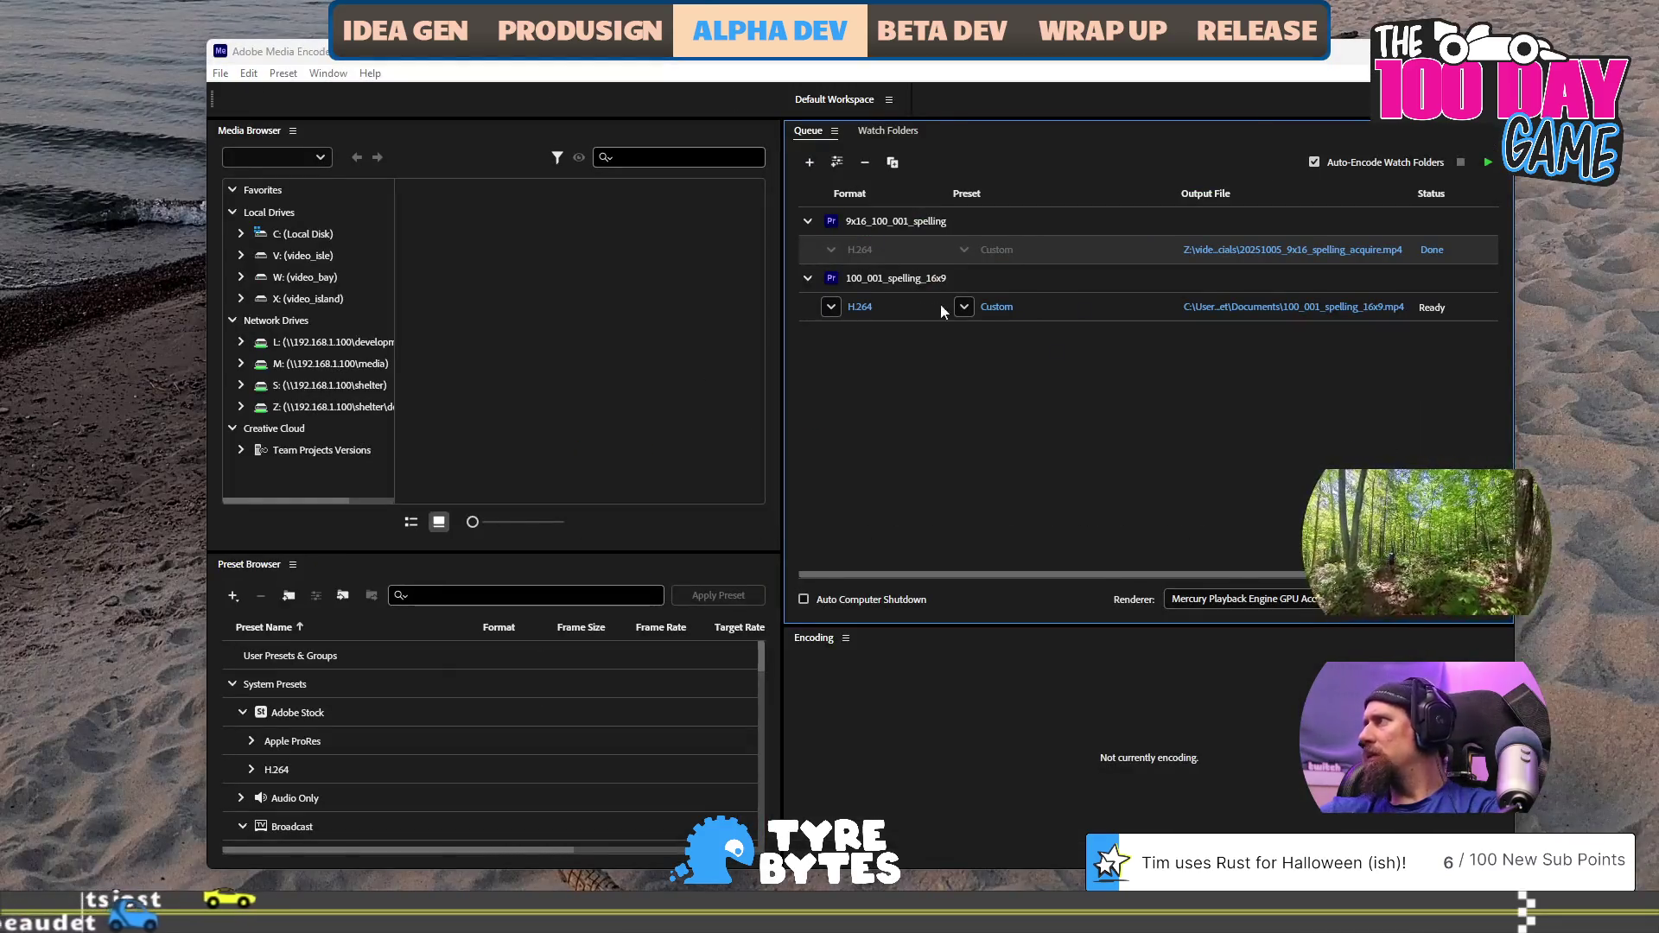
Point the 16x9 job's output folder to Z:\videos\final_videos\tbia_socials
left_click(1287, 308)
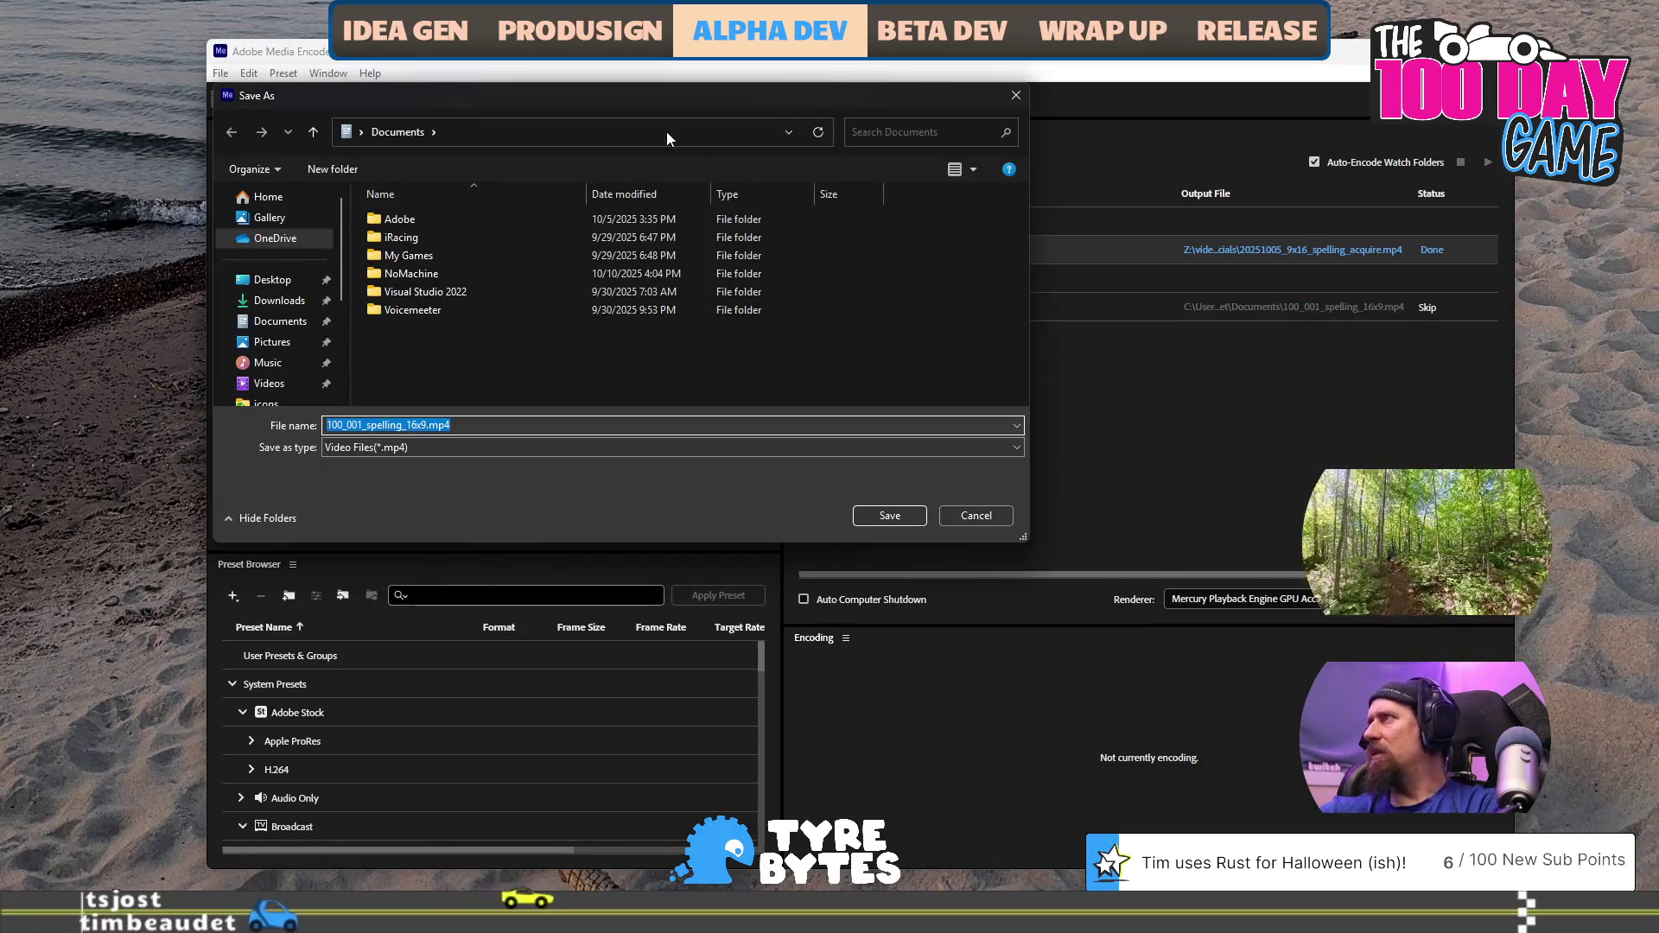
left_click(668, 132)
type("Z:\\")
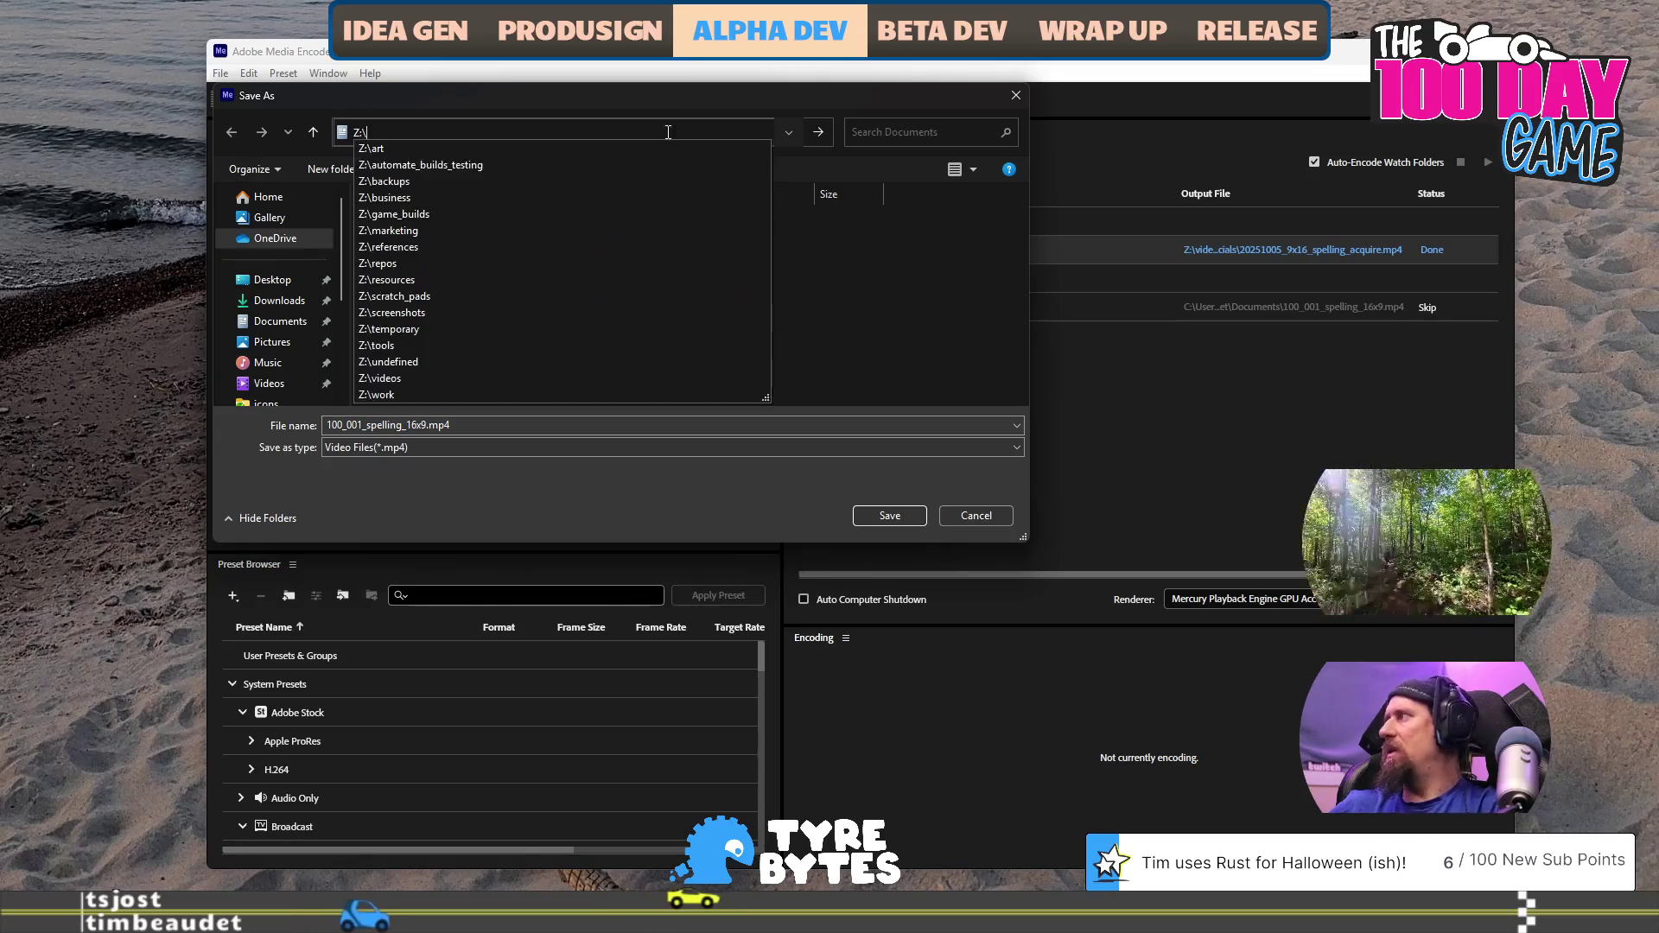
type("videos")
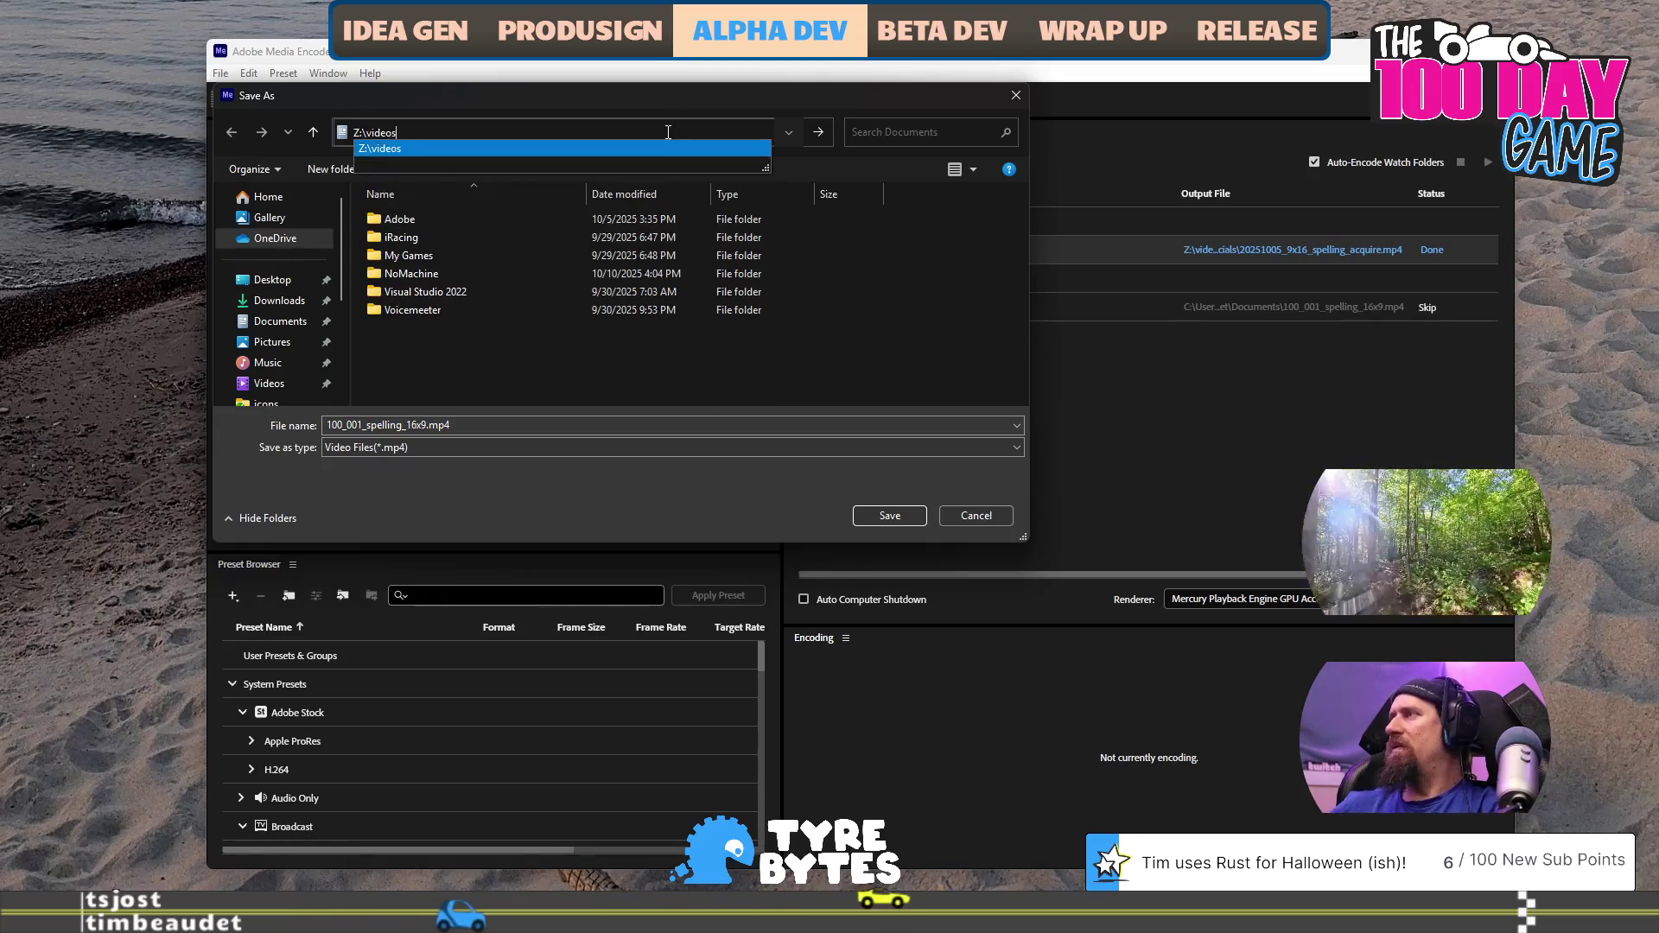
type("\final_videos\\final_videos\\")
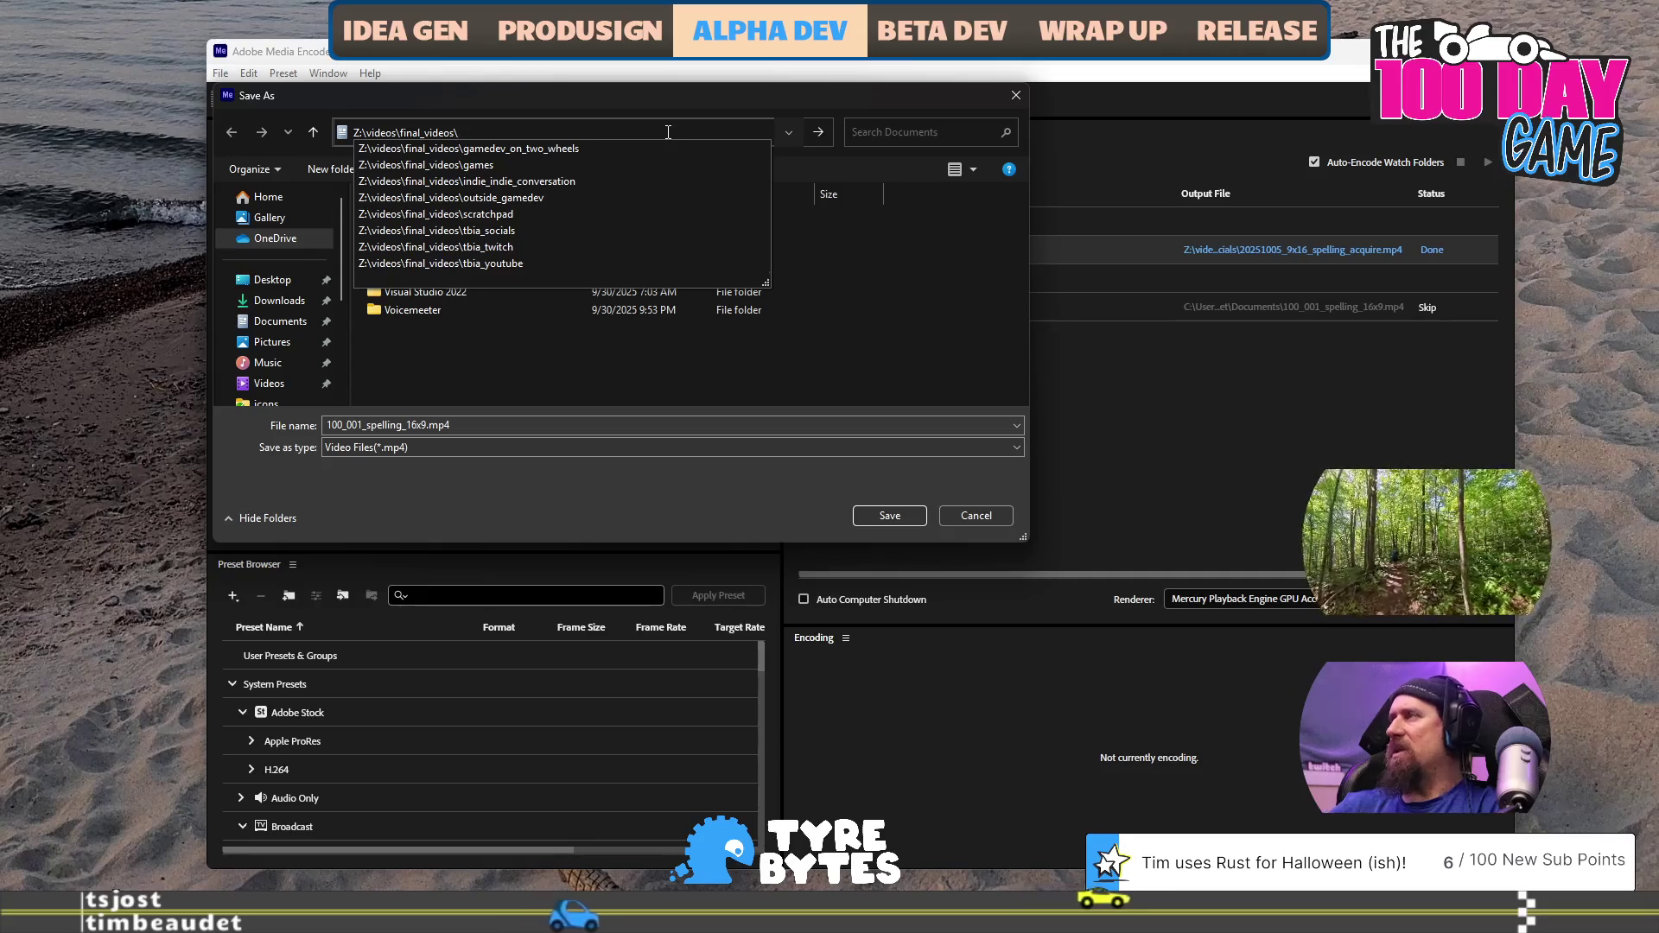
key("Down")
key("Down")
key("Down")
key("Return")
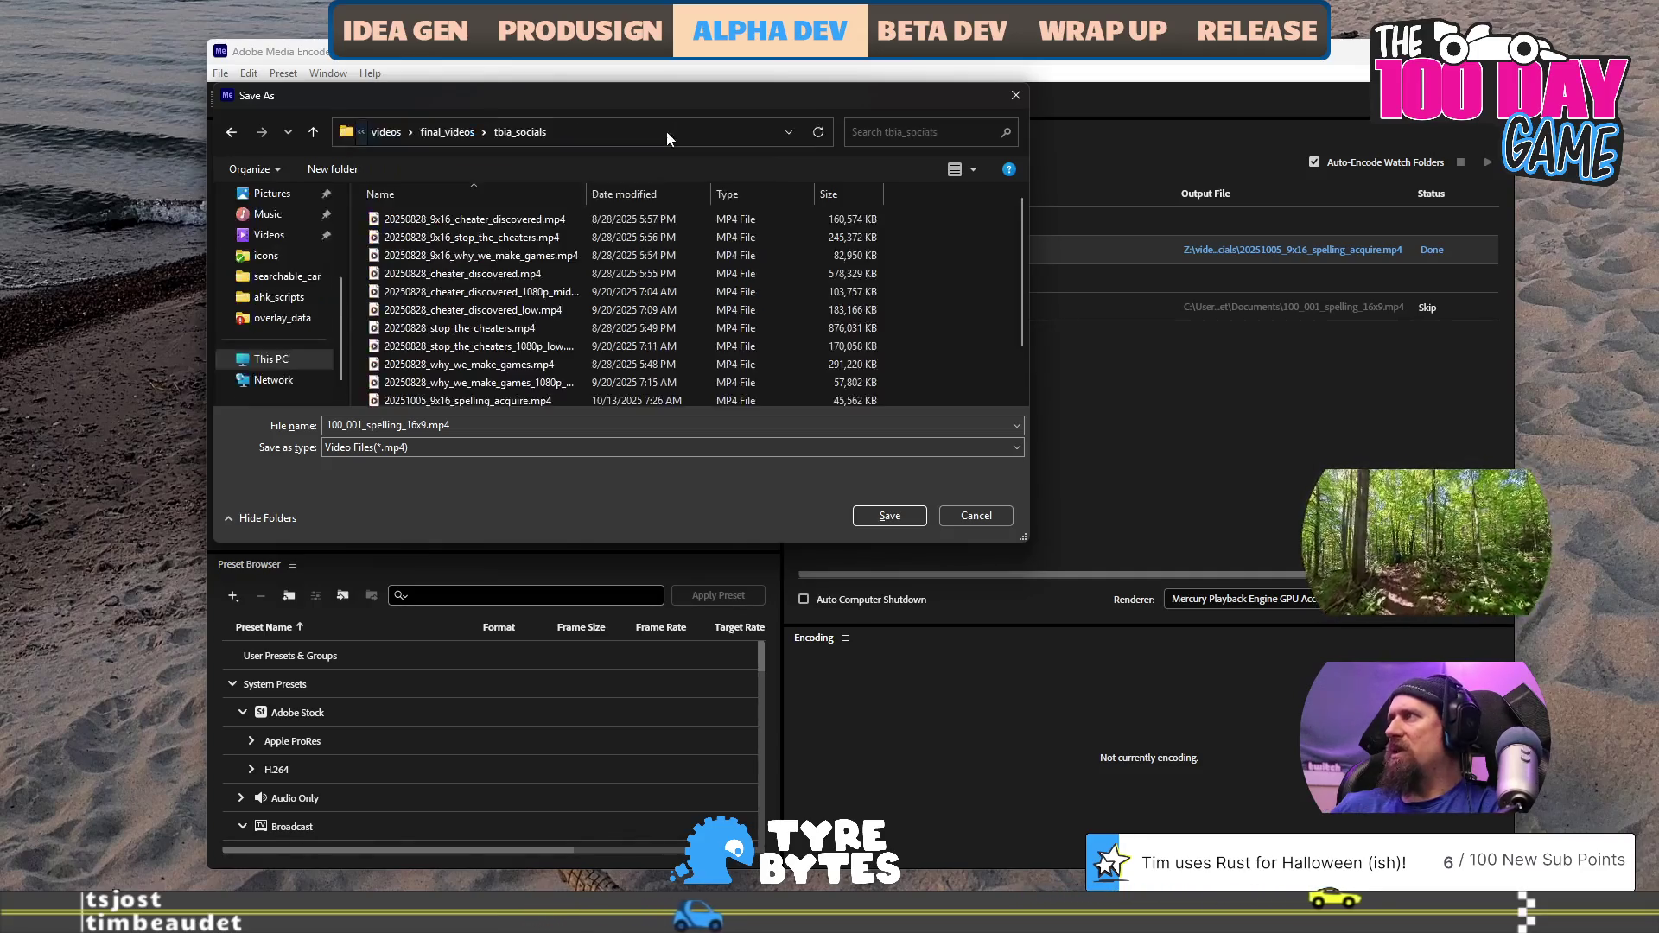
scroll(650, 324, "down", 3)
Rename the output file to 20251005_spelling_acquire.mp4 and save it
left_click(587, 424)
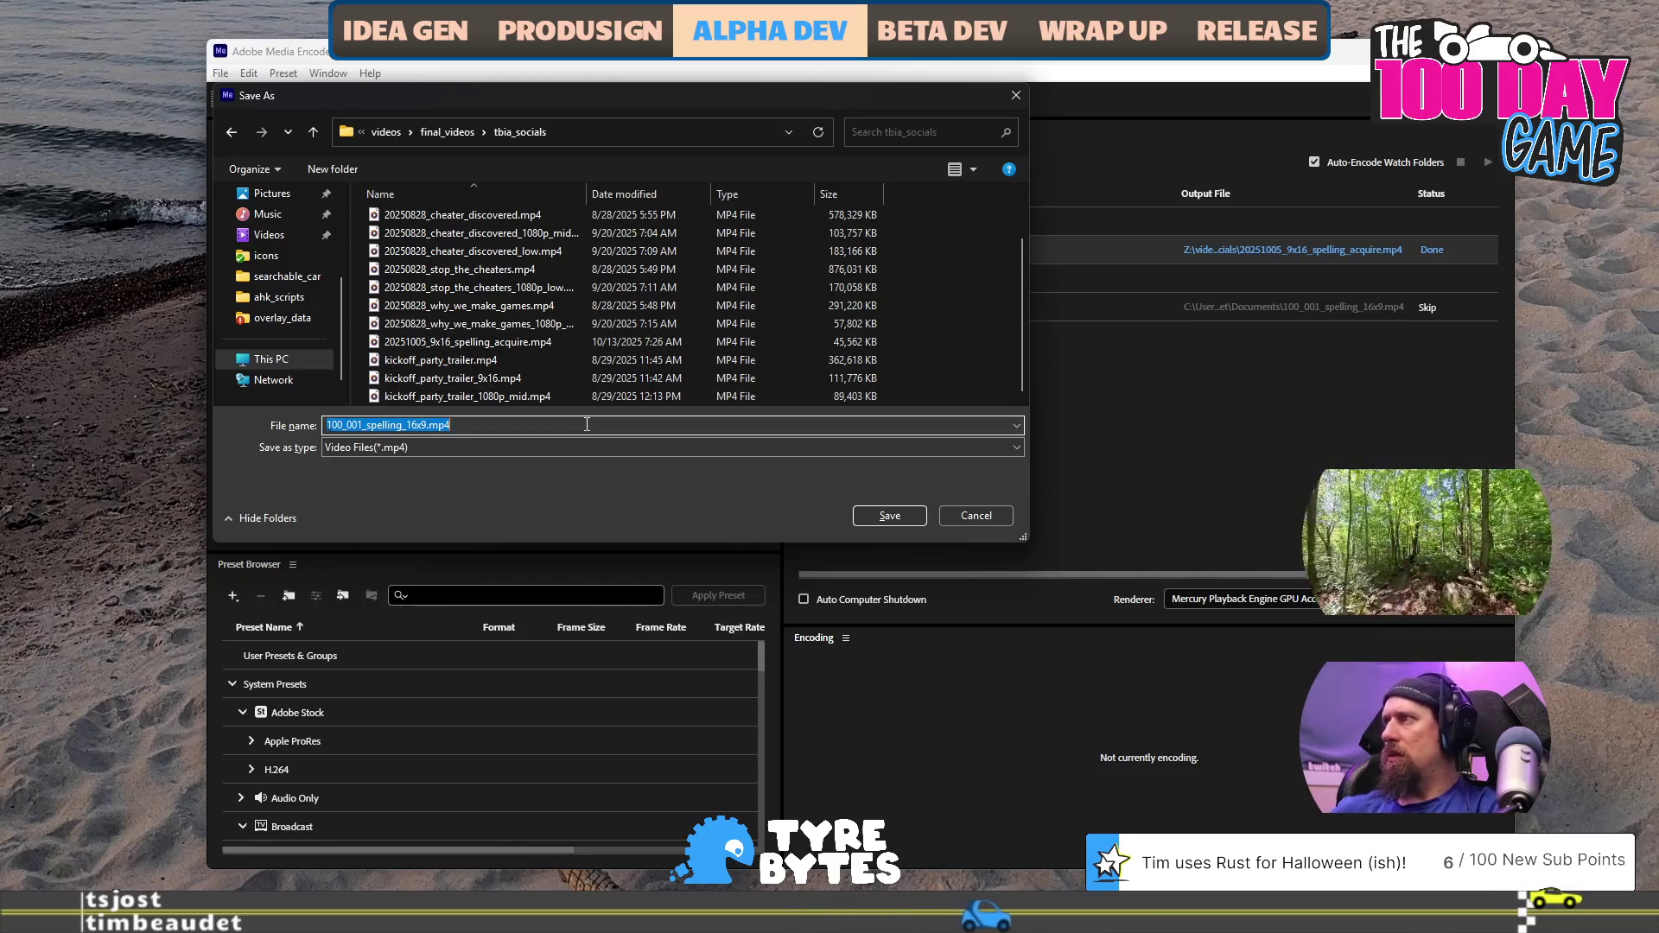
key("End")
key("Left")
key("Left")
key("Left")
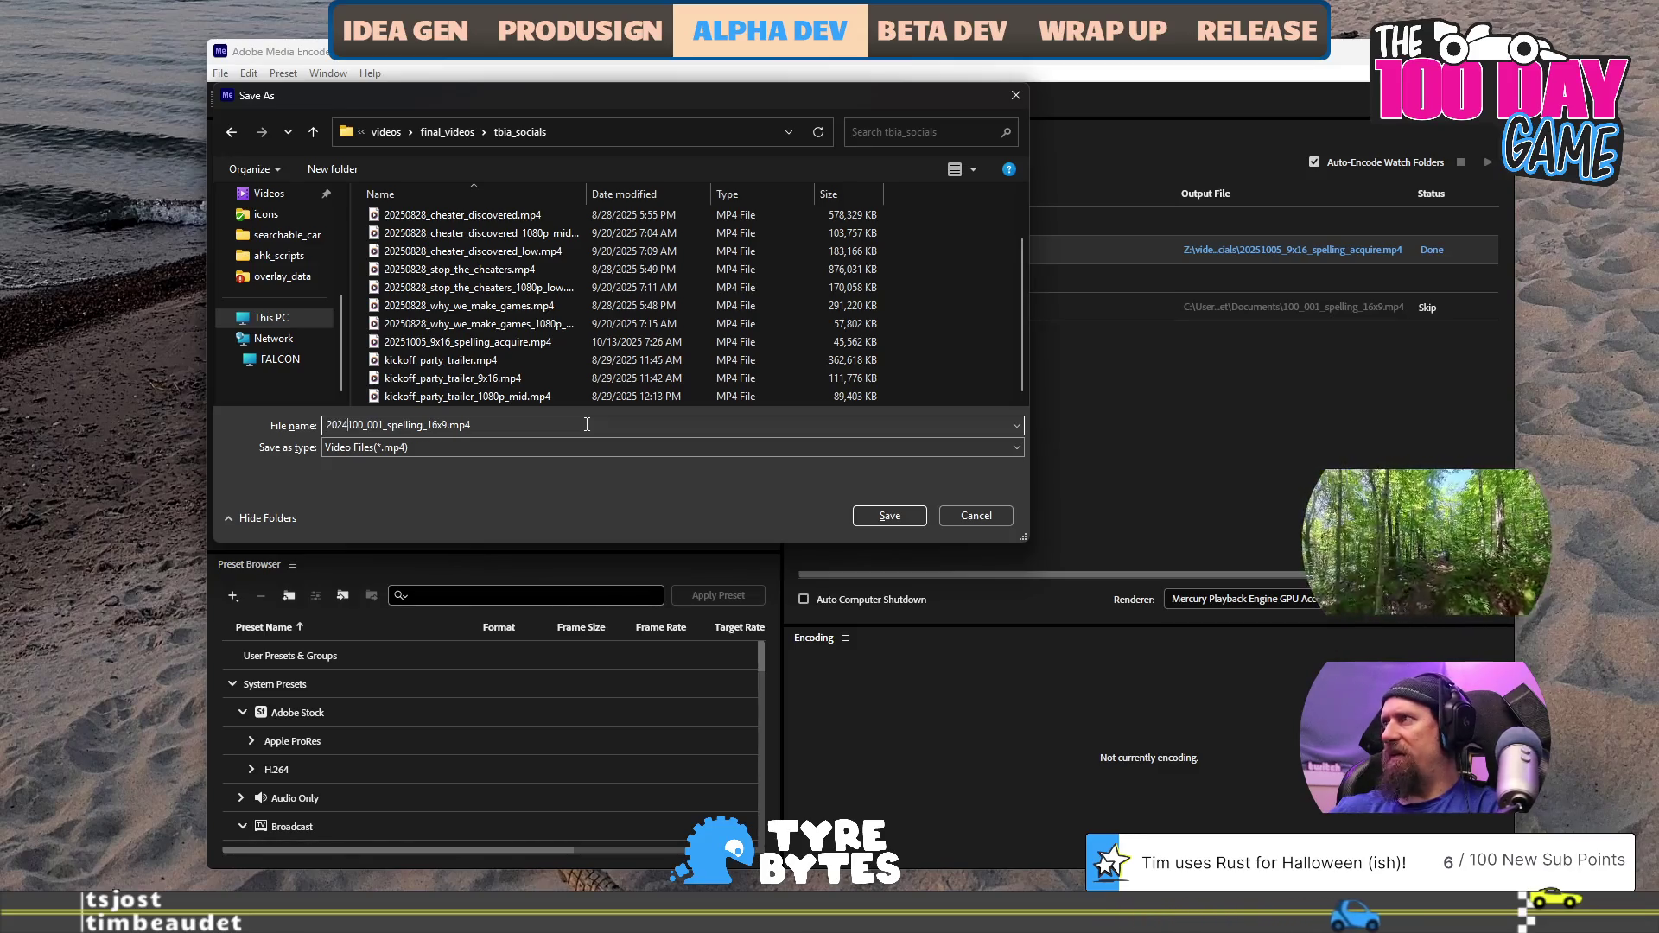
type("1005_16x9_spelling")
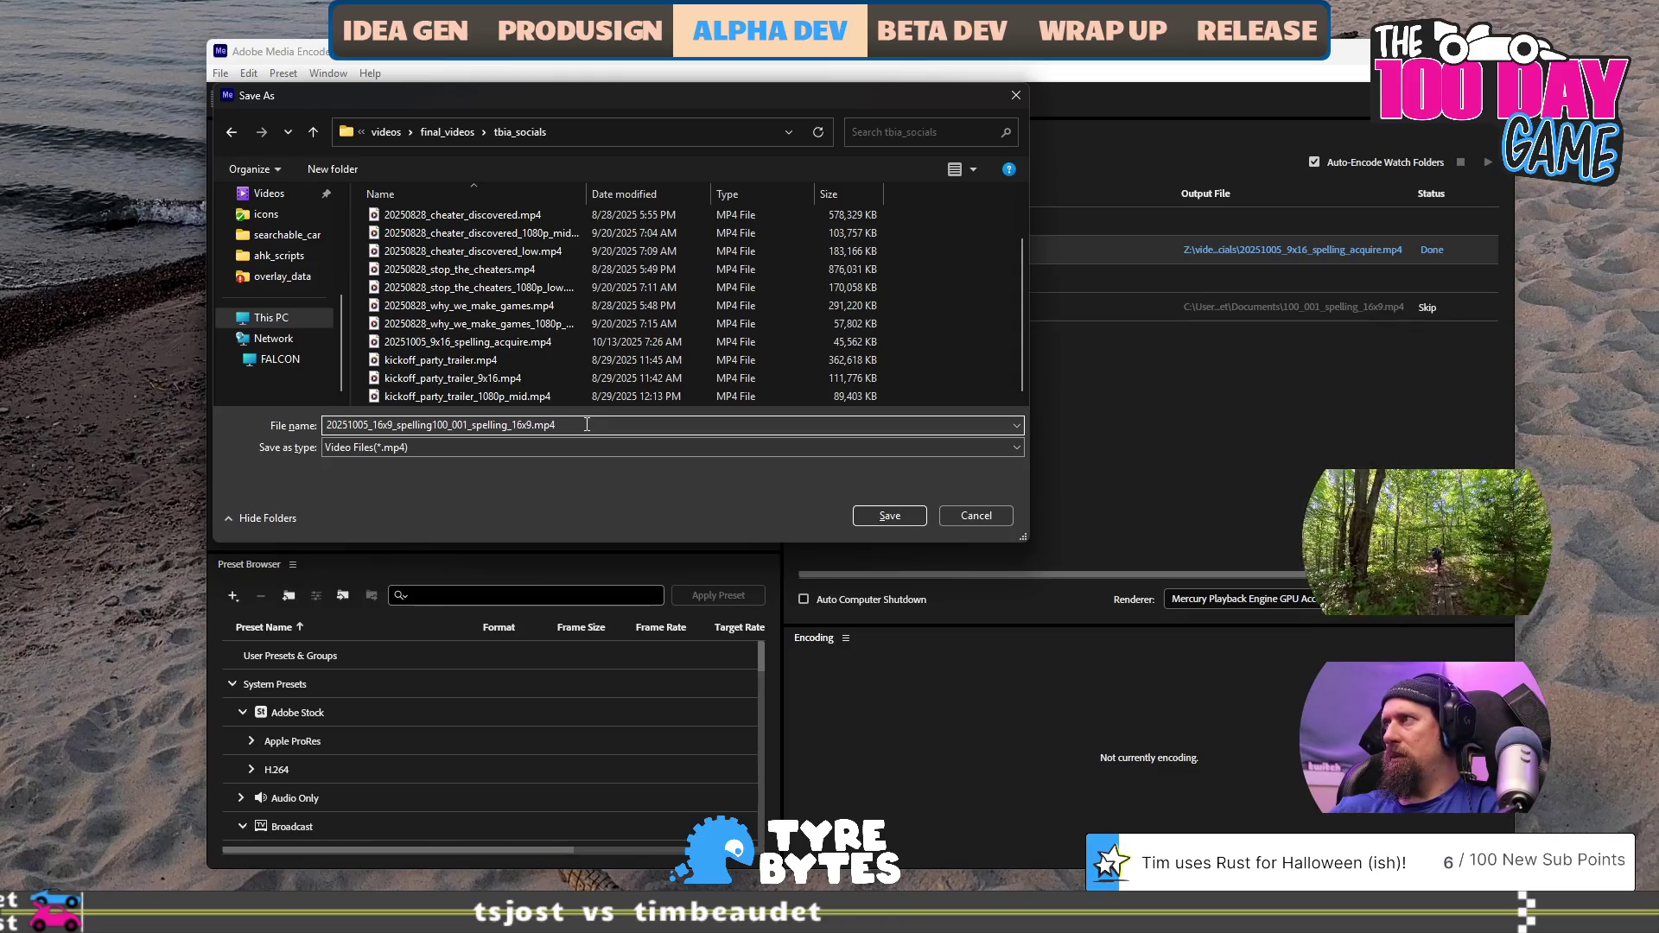
key("BackSpace")
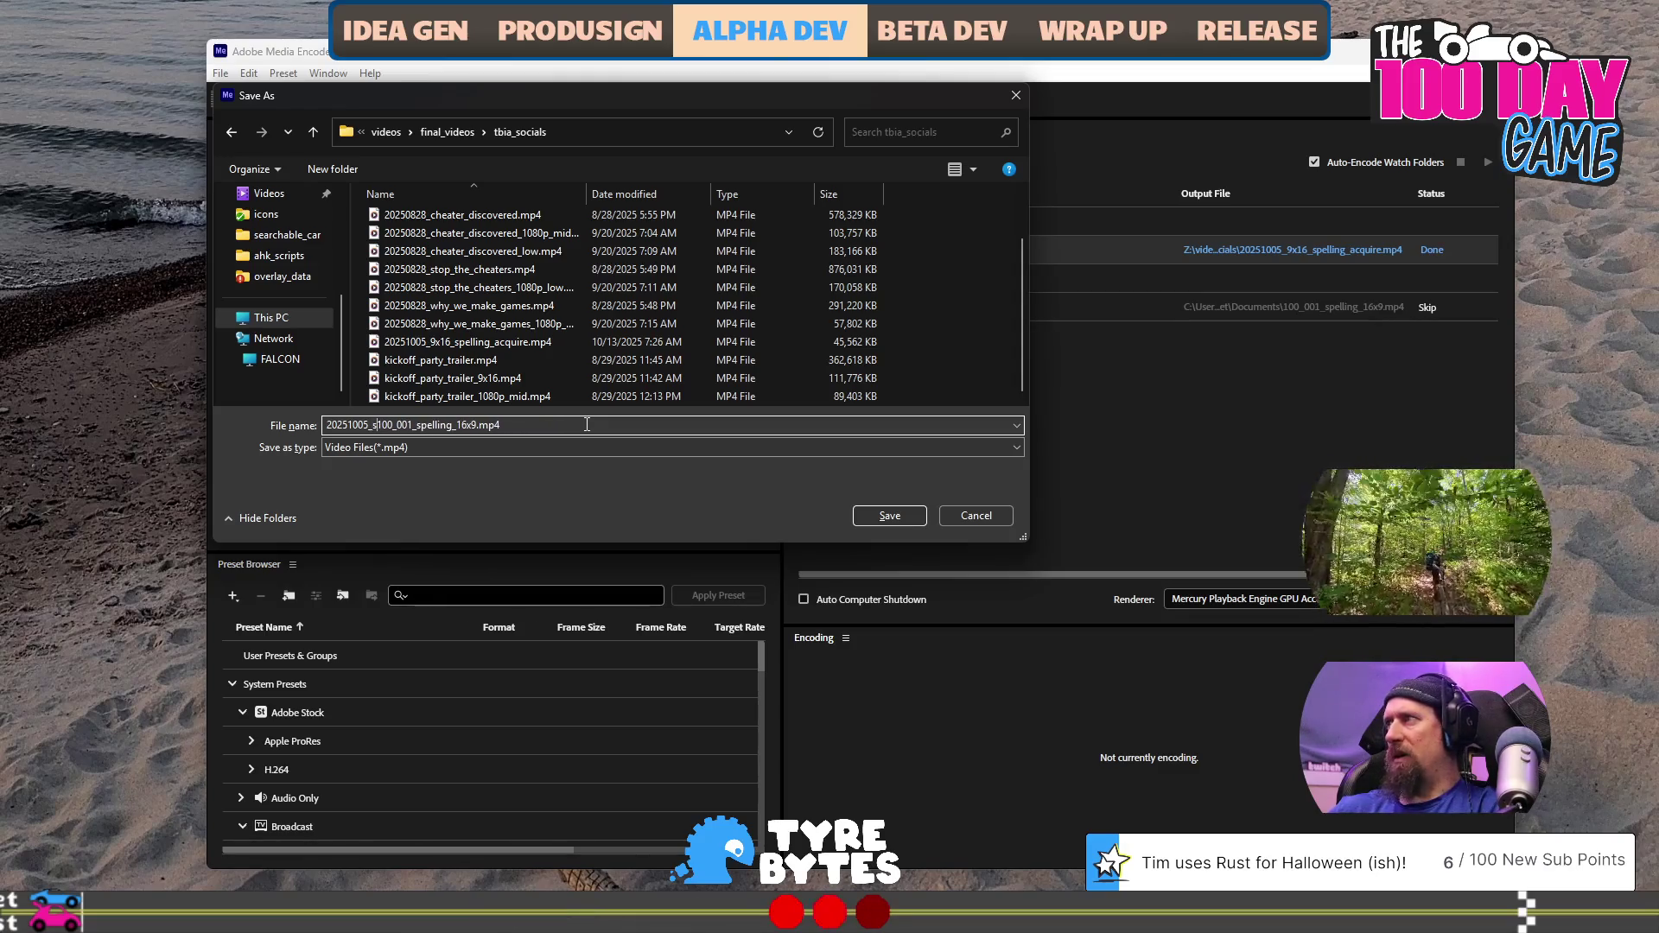
type("pelling")
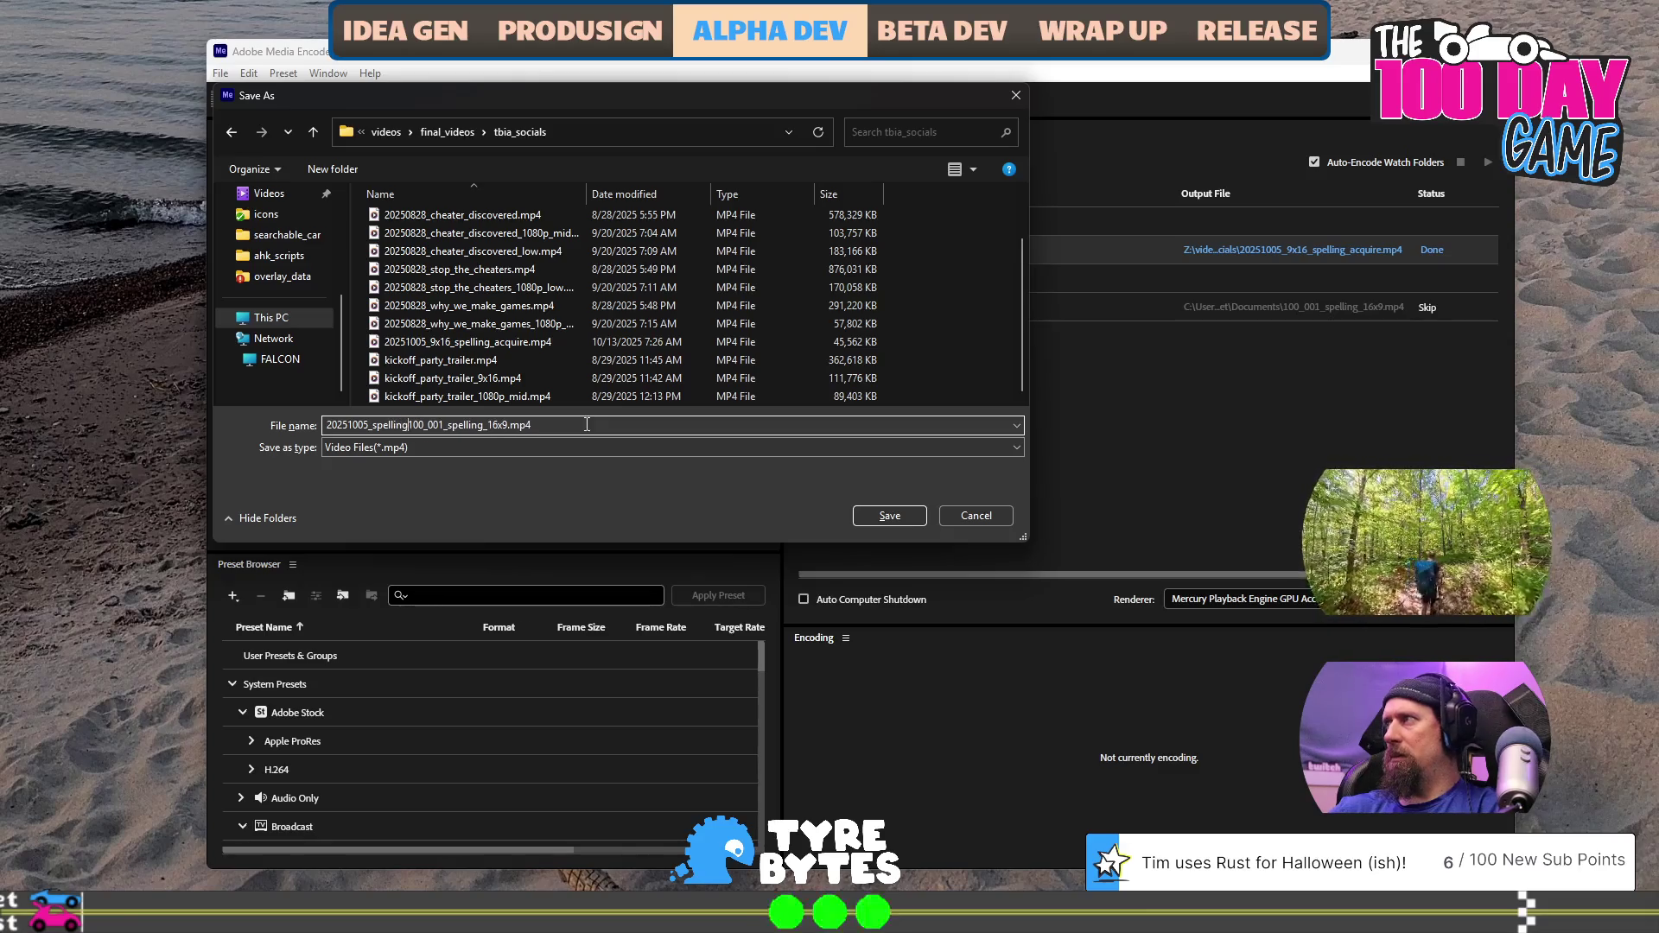
type(" re")
key("shift+Right")
key("shift+Right")
key("shift+Right")
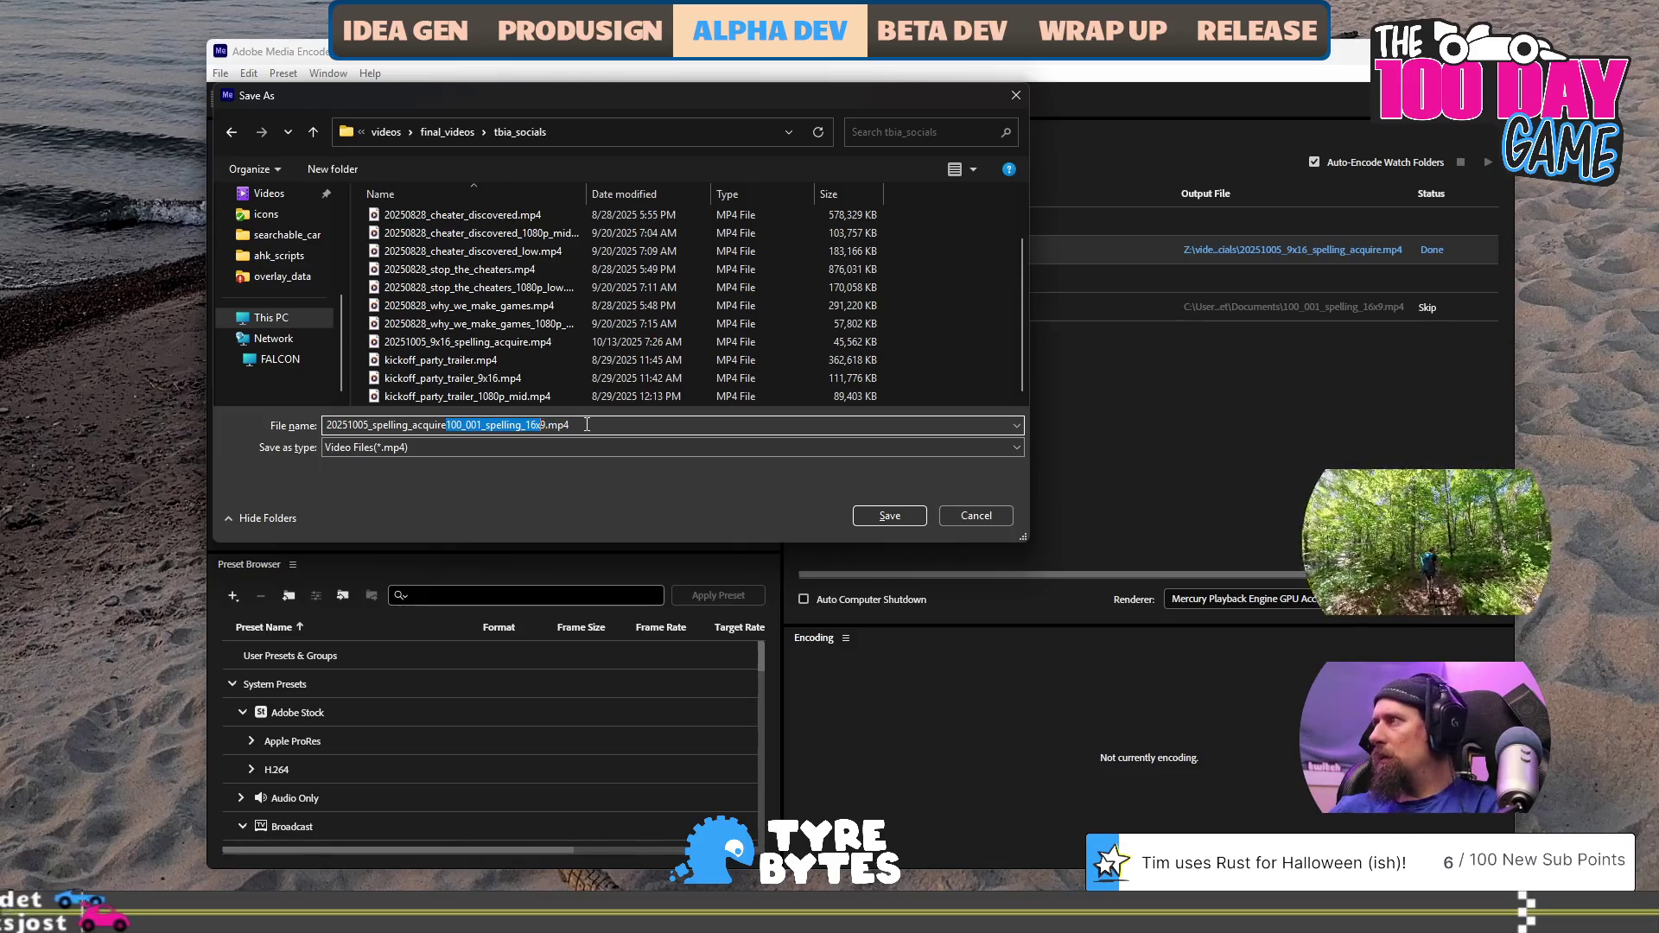
key("Delete")
key("Delete")
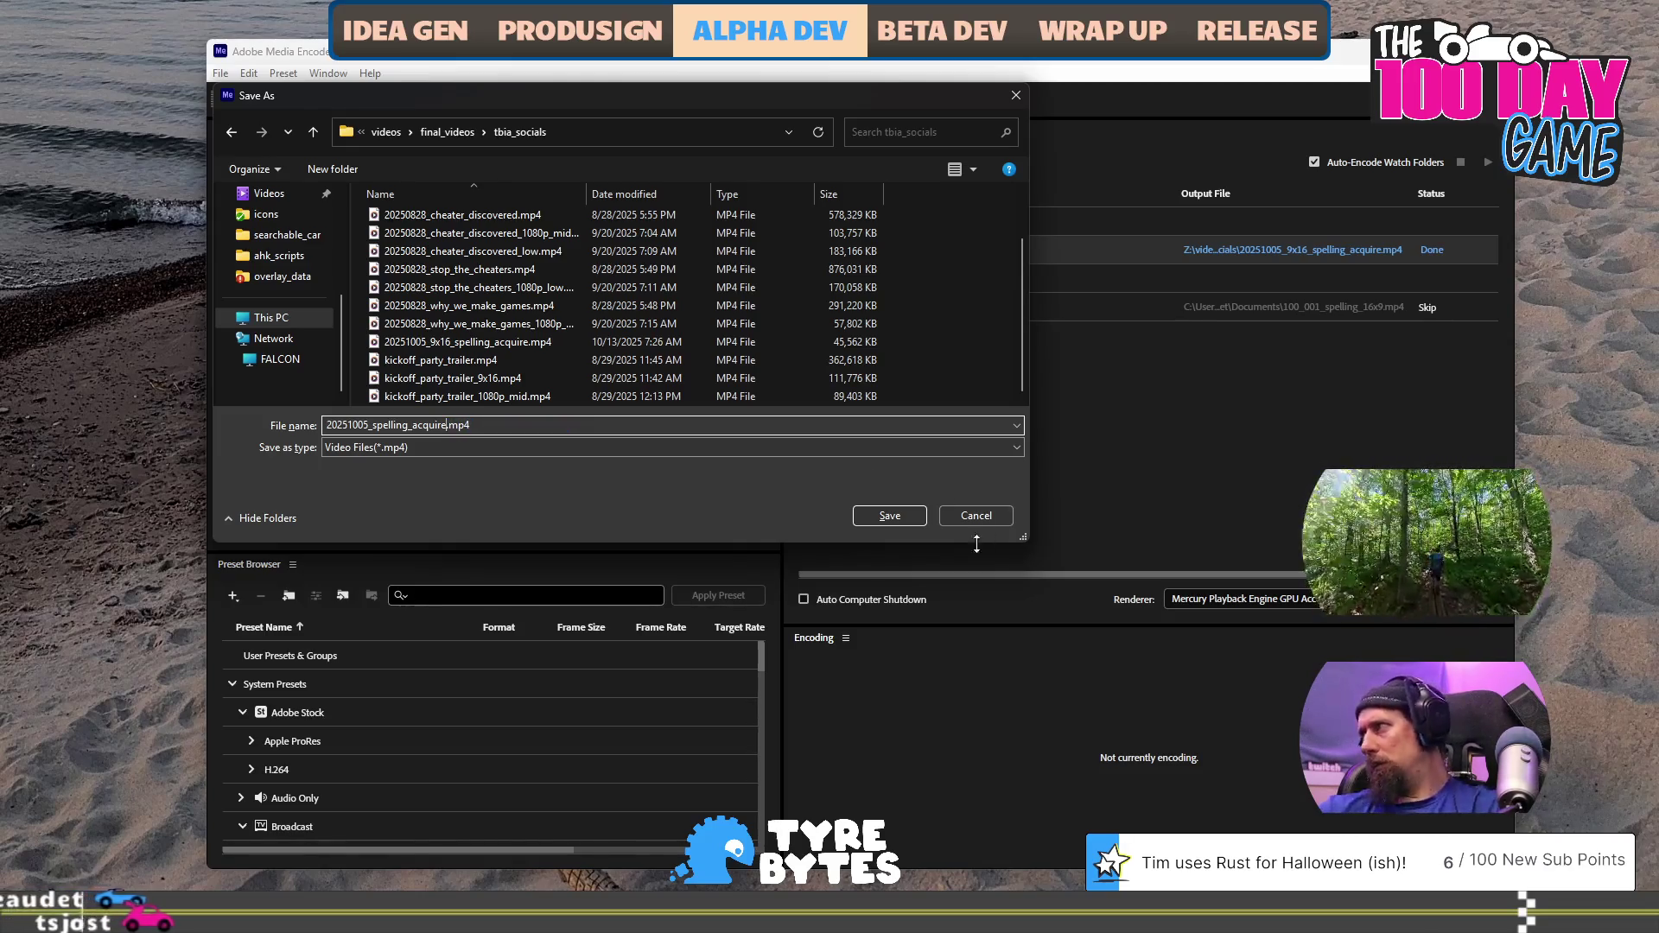
left_click(905, 515)
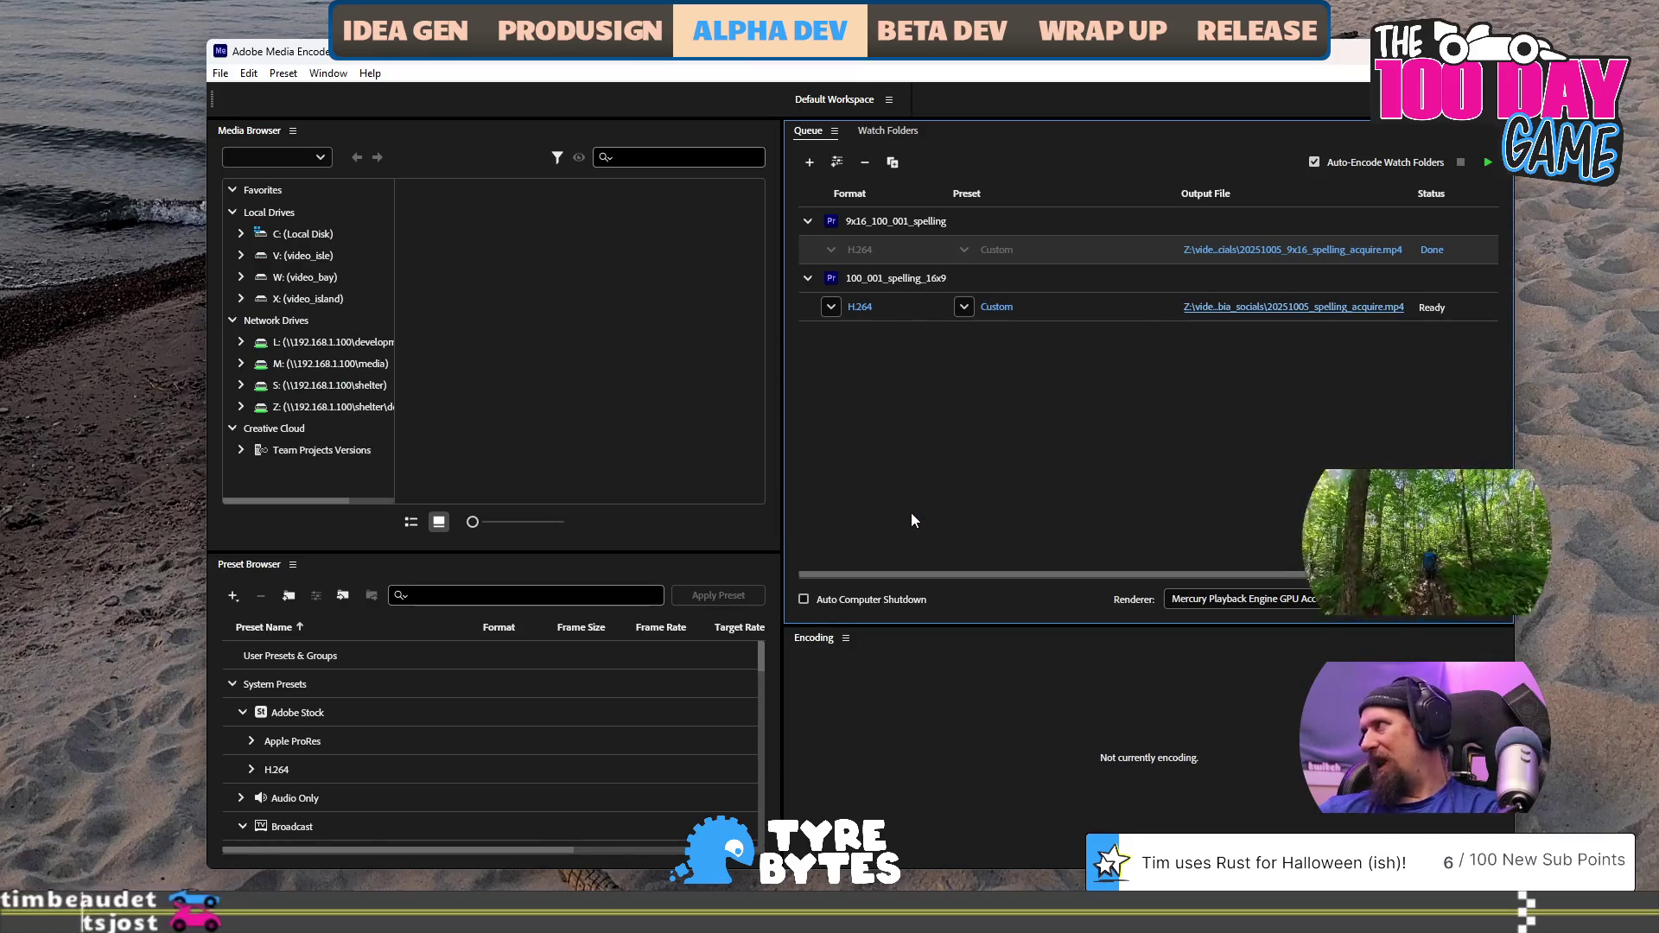
Encode the 16x9 job until 20251005_spelling_acquire.mp4 is done, then switch to Premiere Pro
left_click(1475, 314)
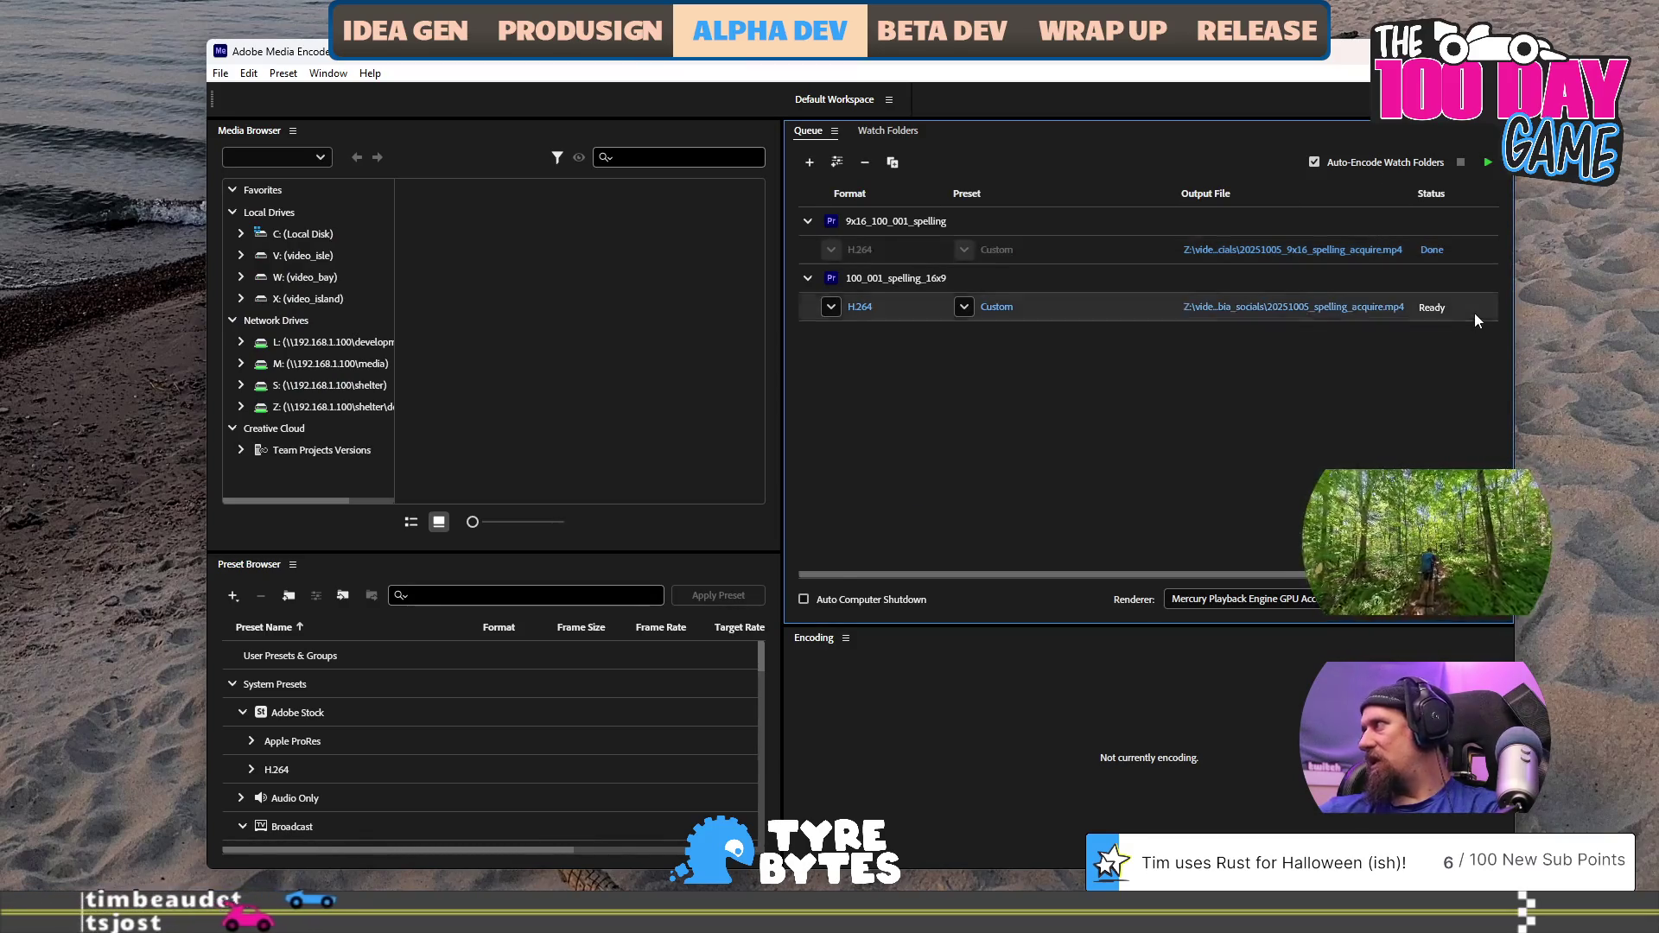
left_click(1488, 162)
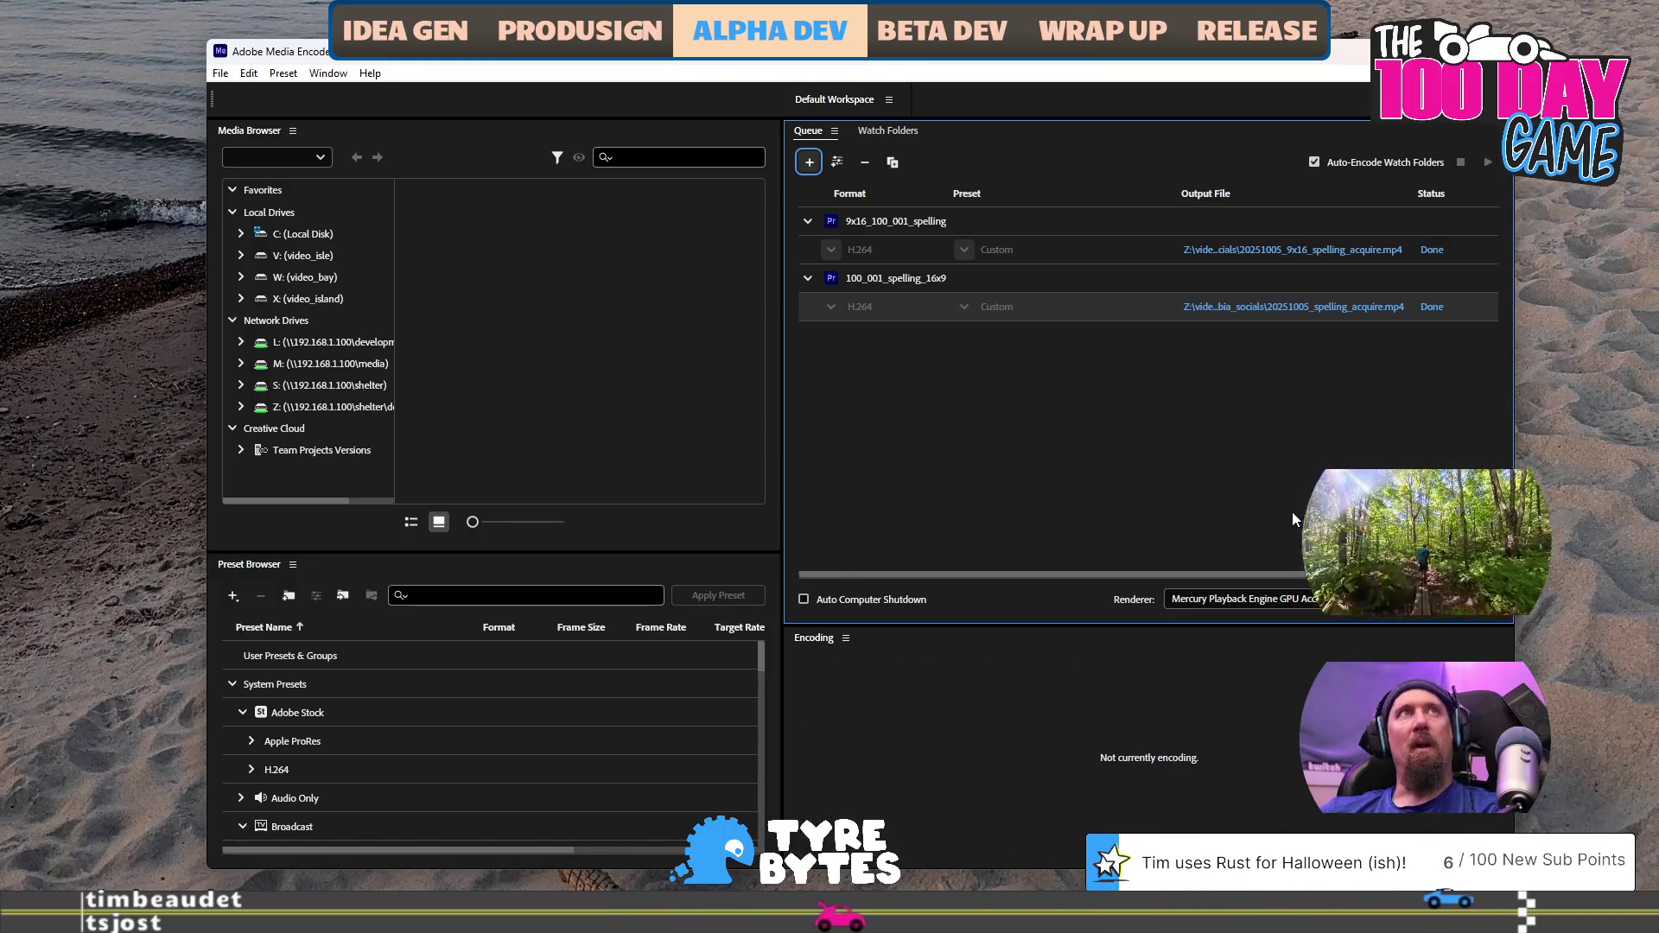
key("alt+Tab")
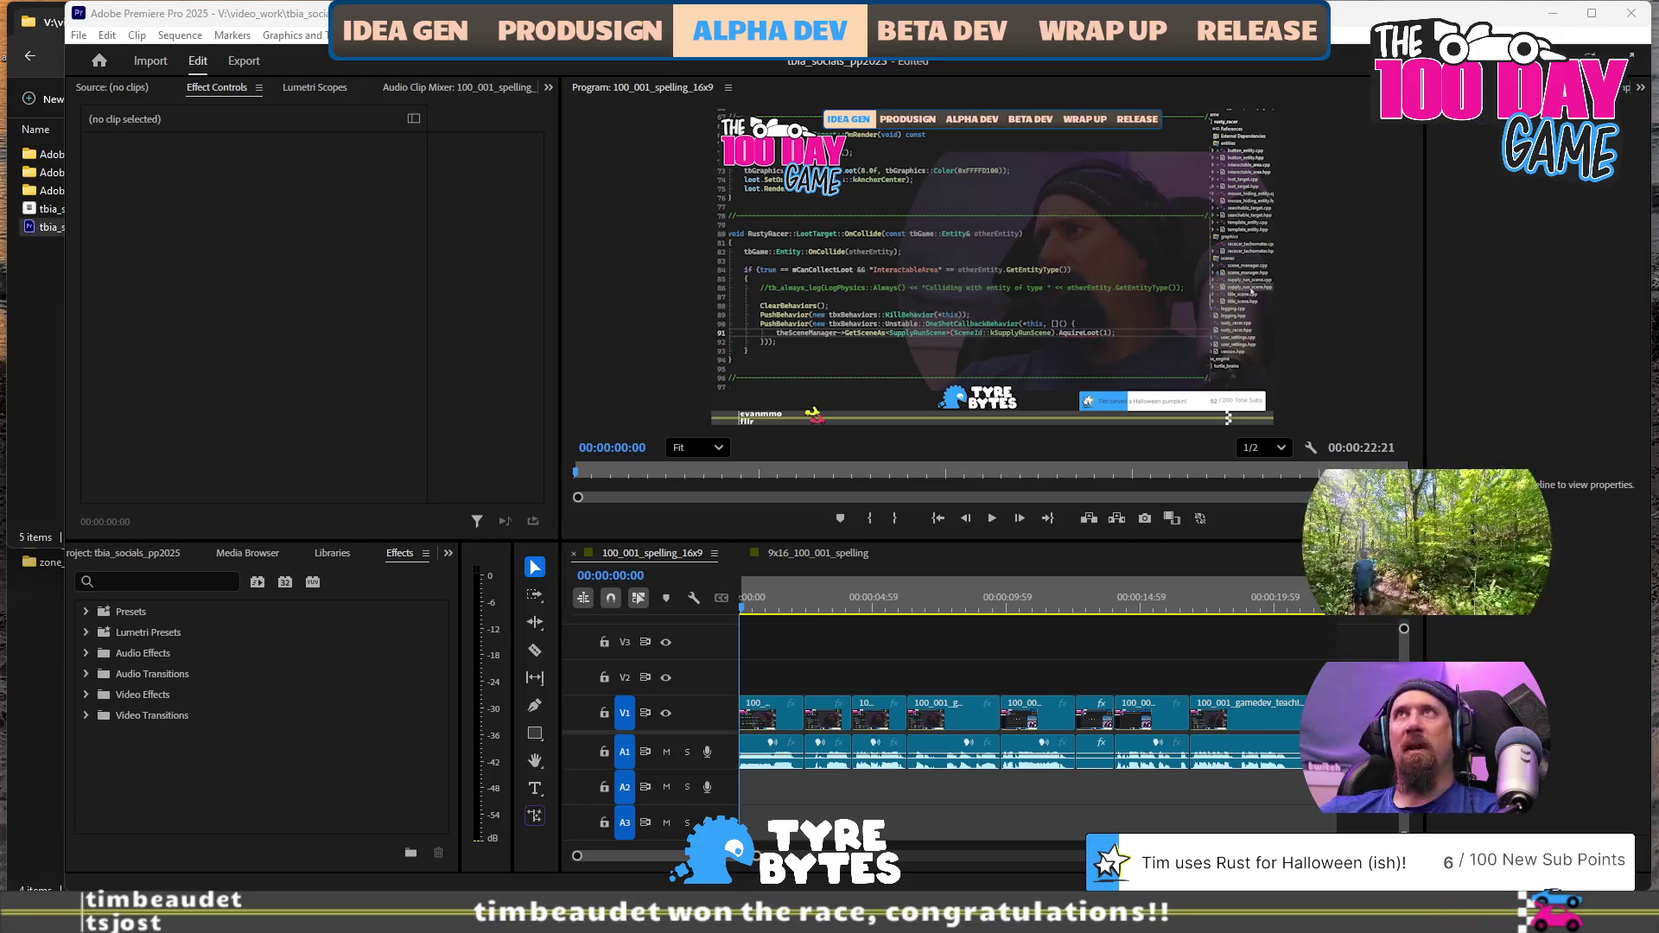
Show the project bin in Premiere Pro, select 9x16_social, then open File Explorer
key("alt+Tab")
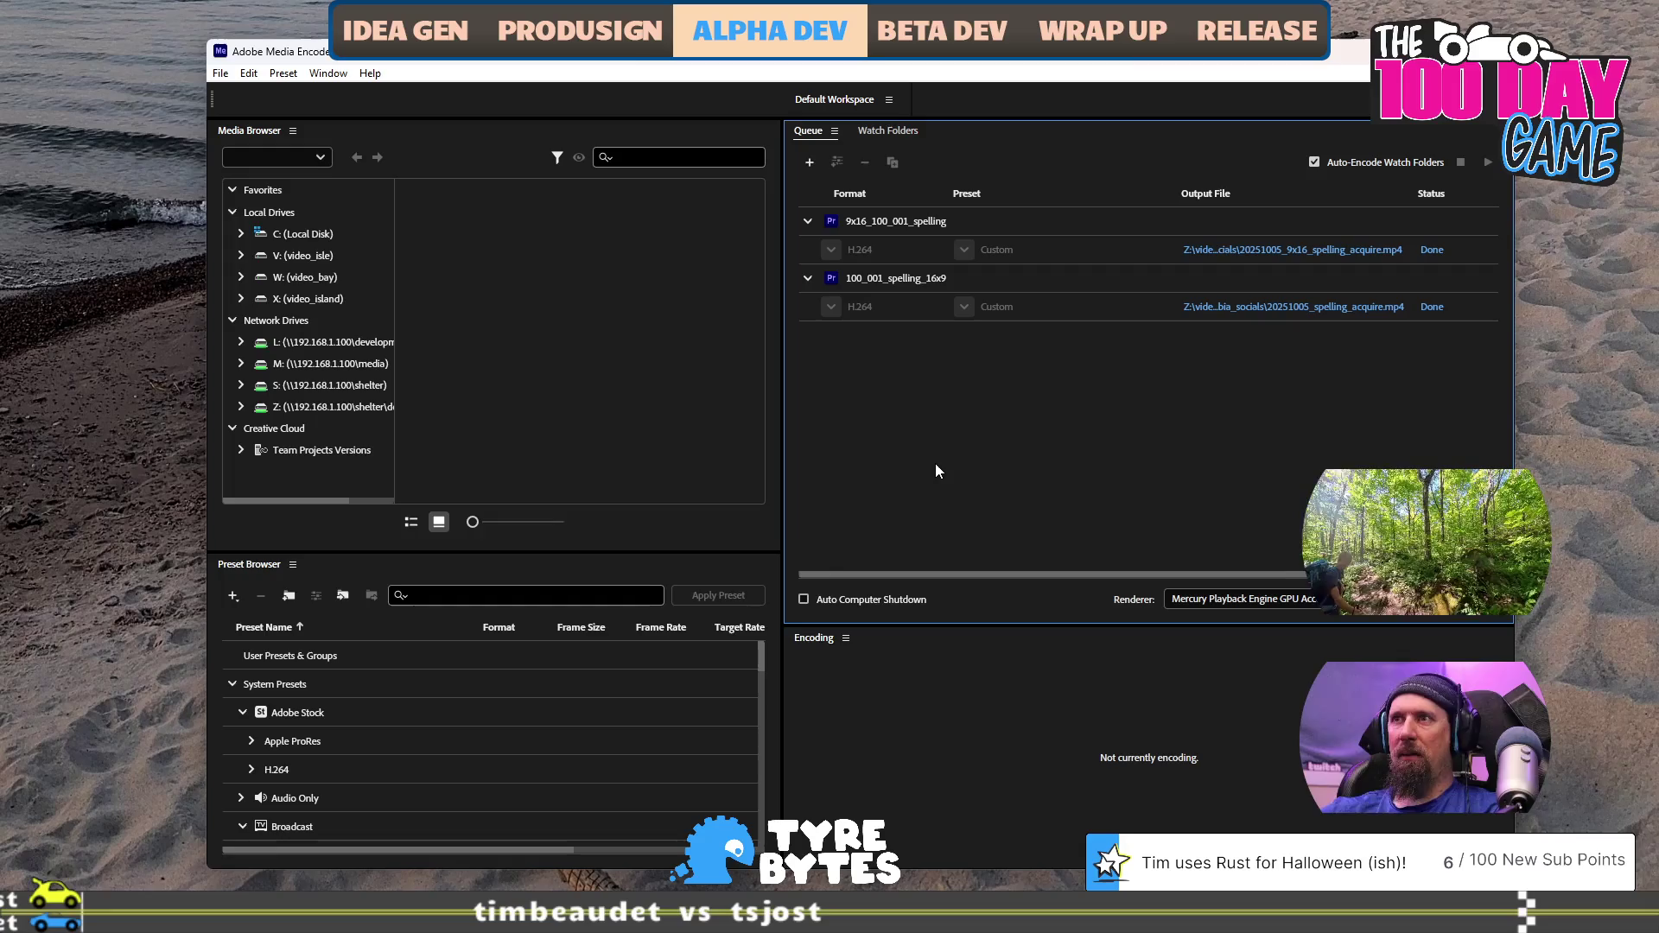
key("alt+Tab")
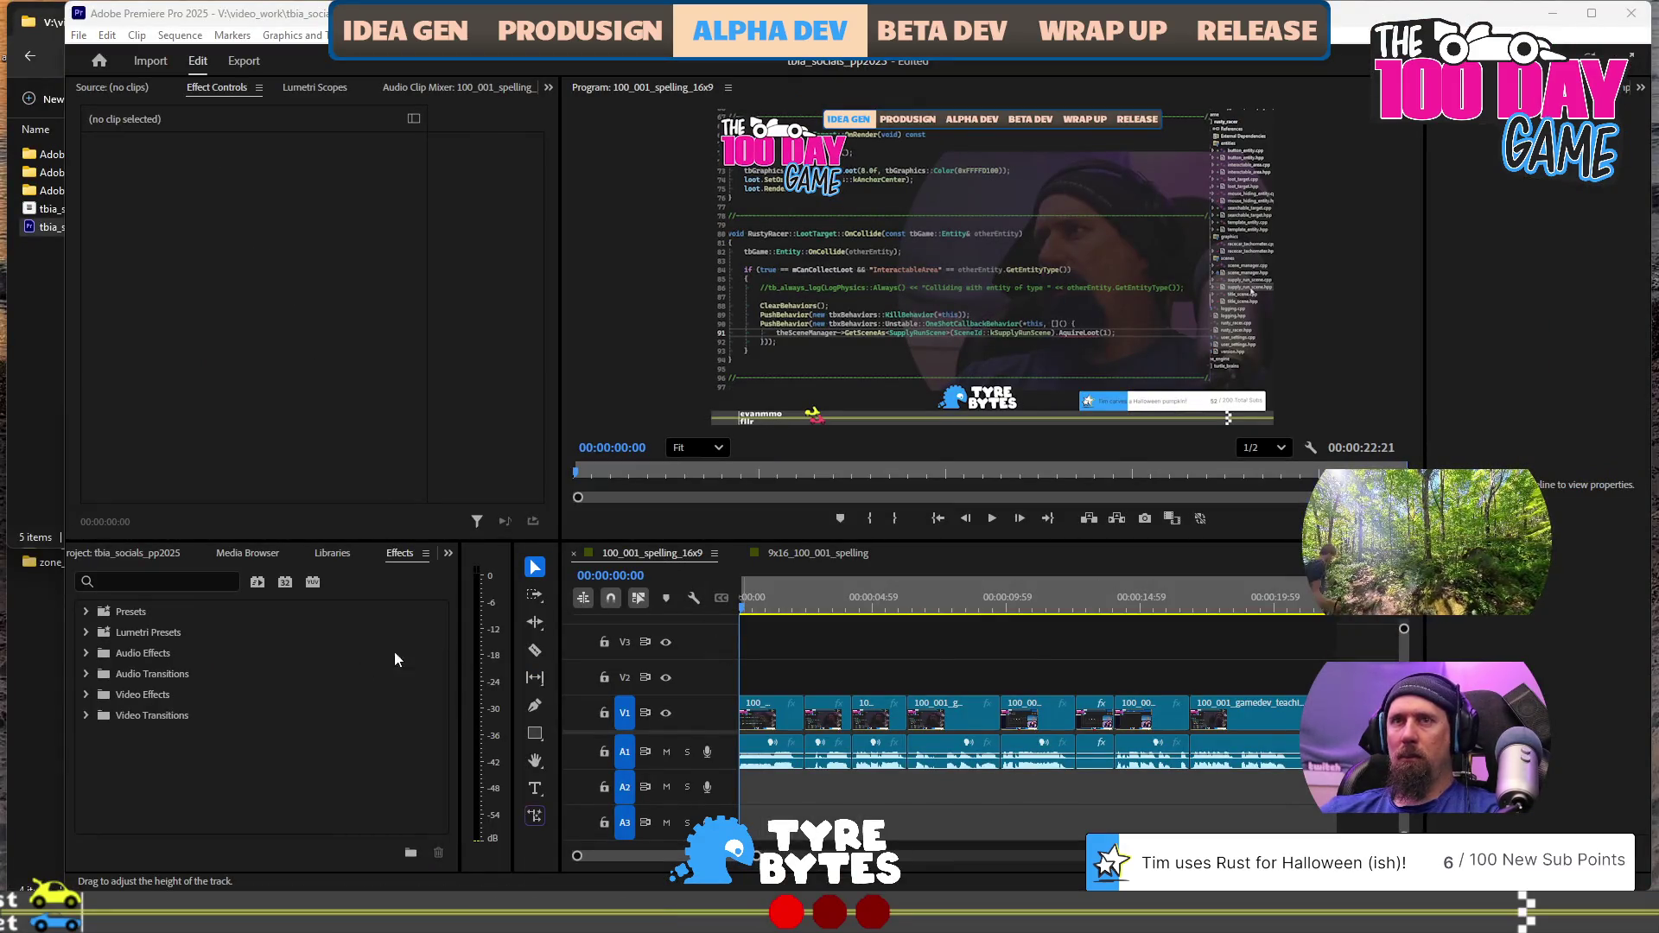
left_click(137, 558)
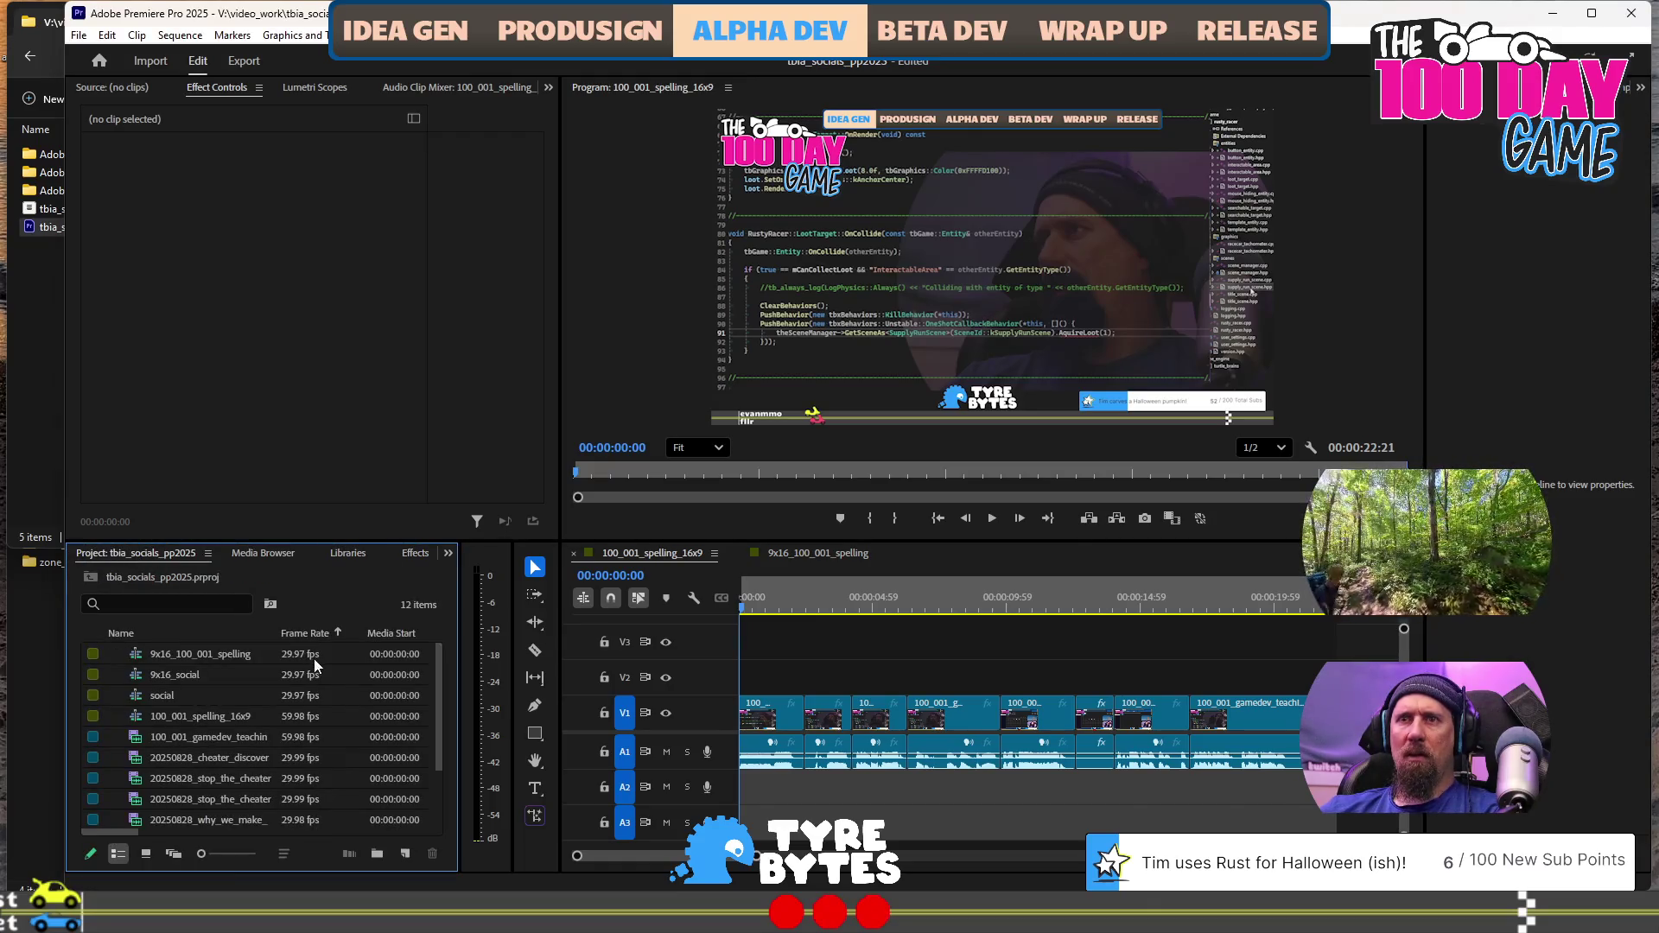
scroll(313, 696, "down", 1)
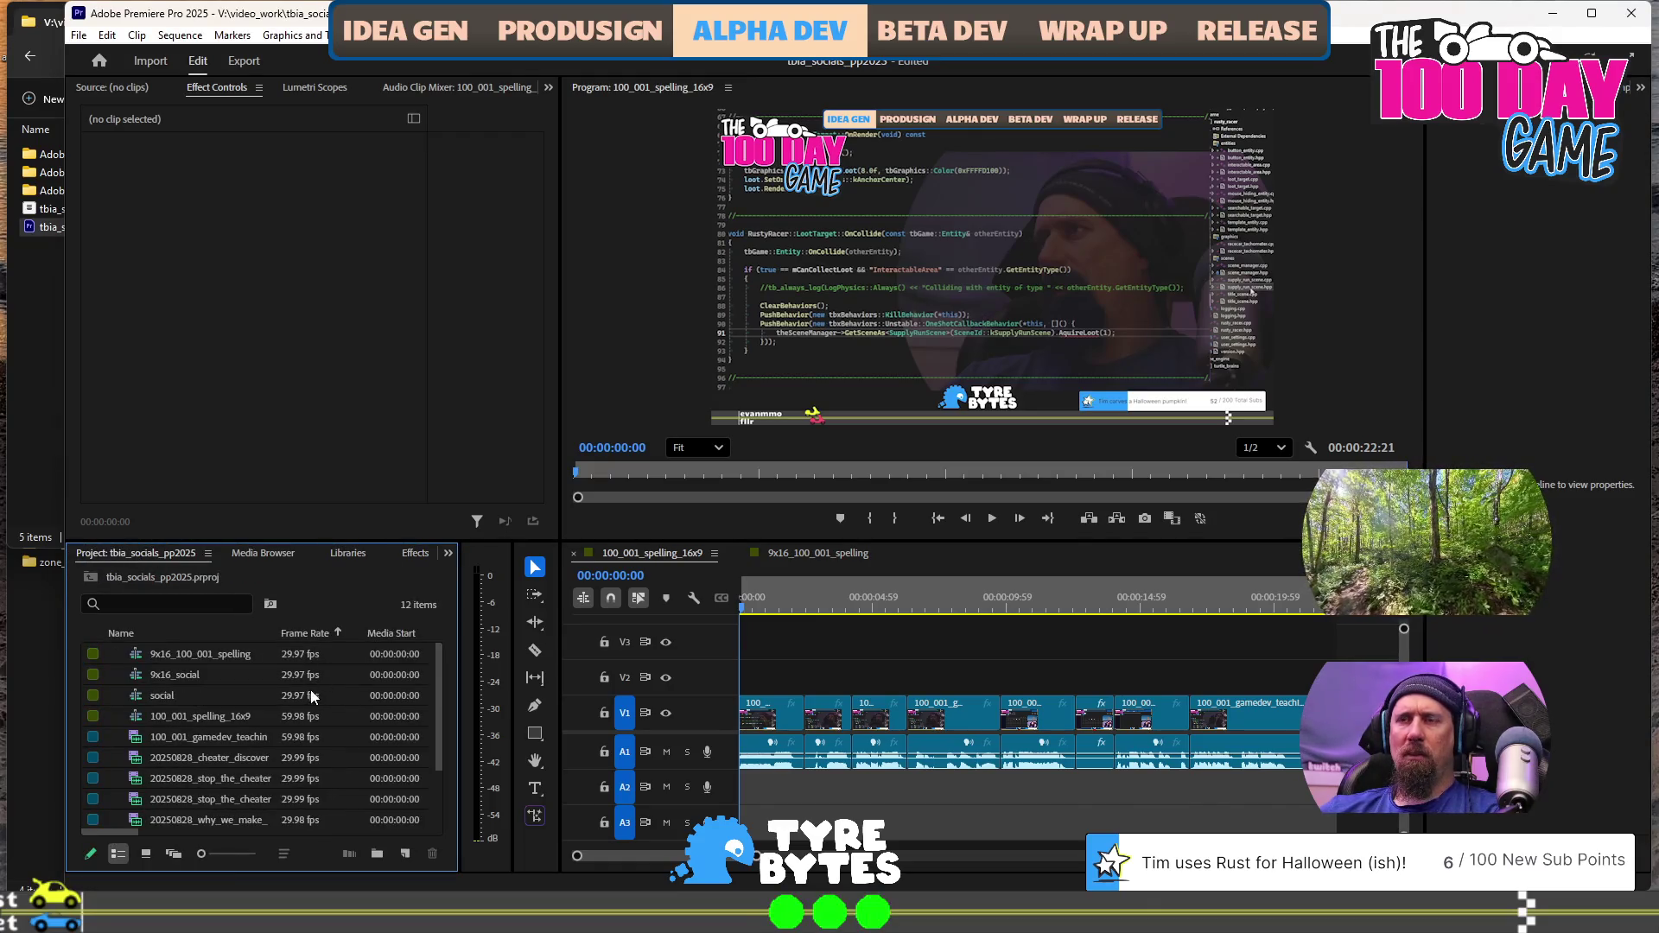
left_click(214, 673)
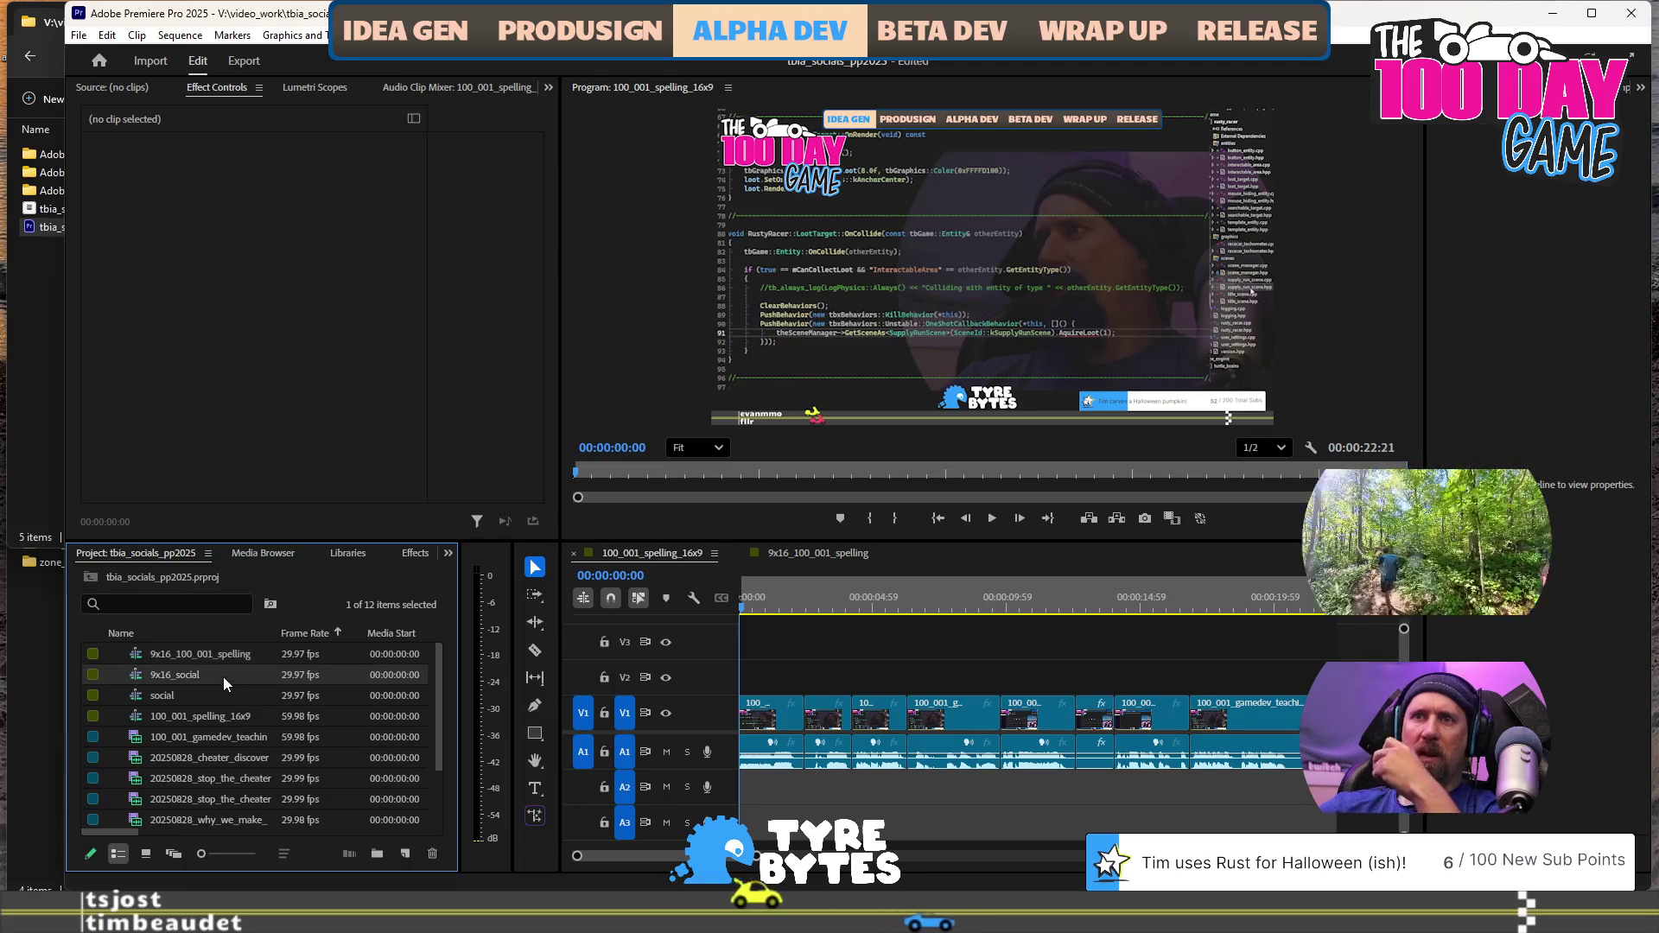
scroll(223, 674, "down", 2)
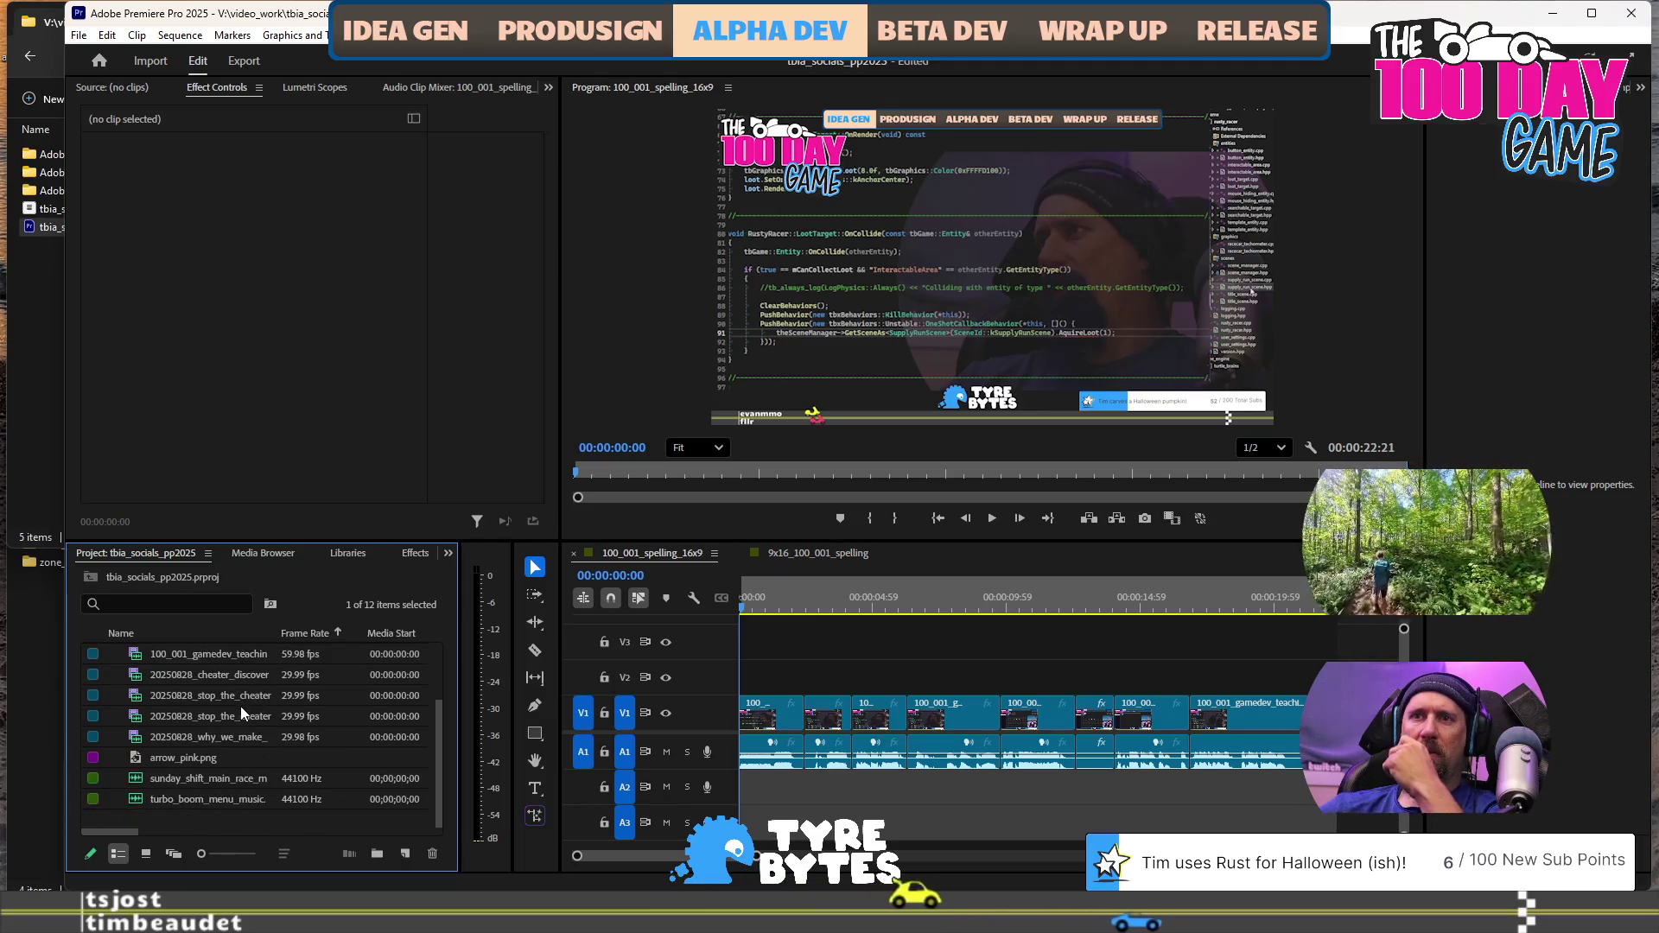
scroll(240, 711, "up", 2)
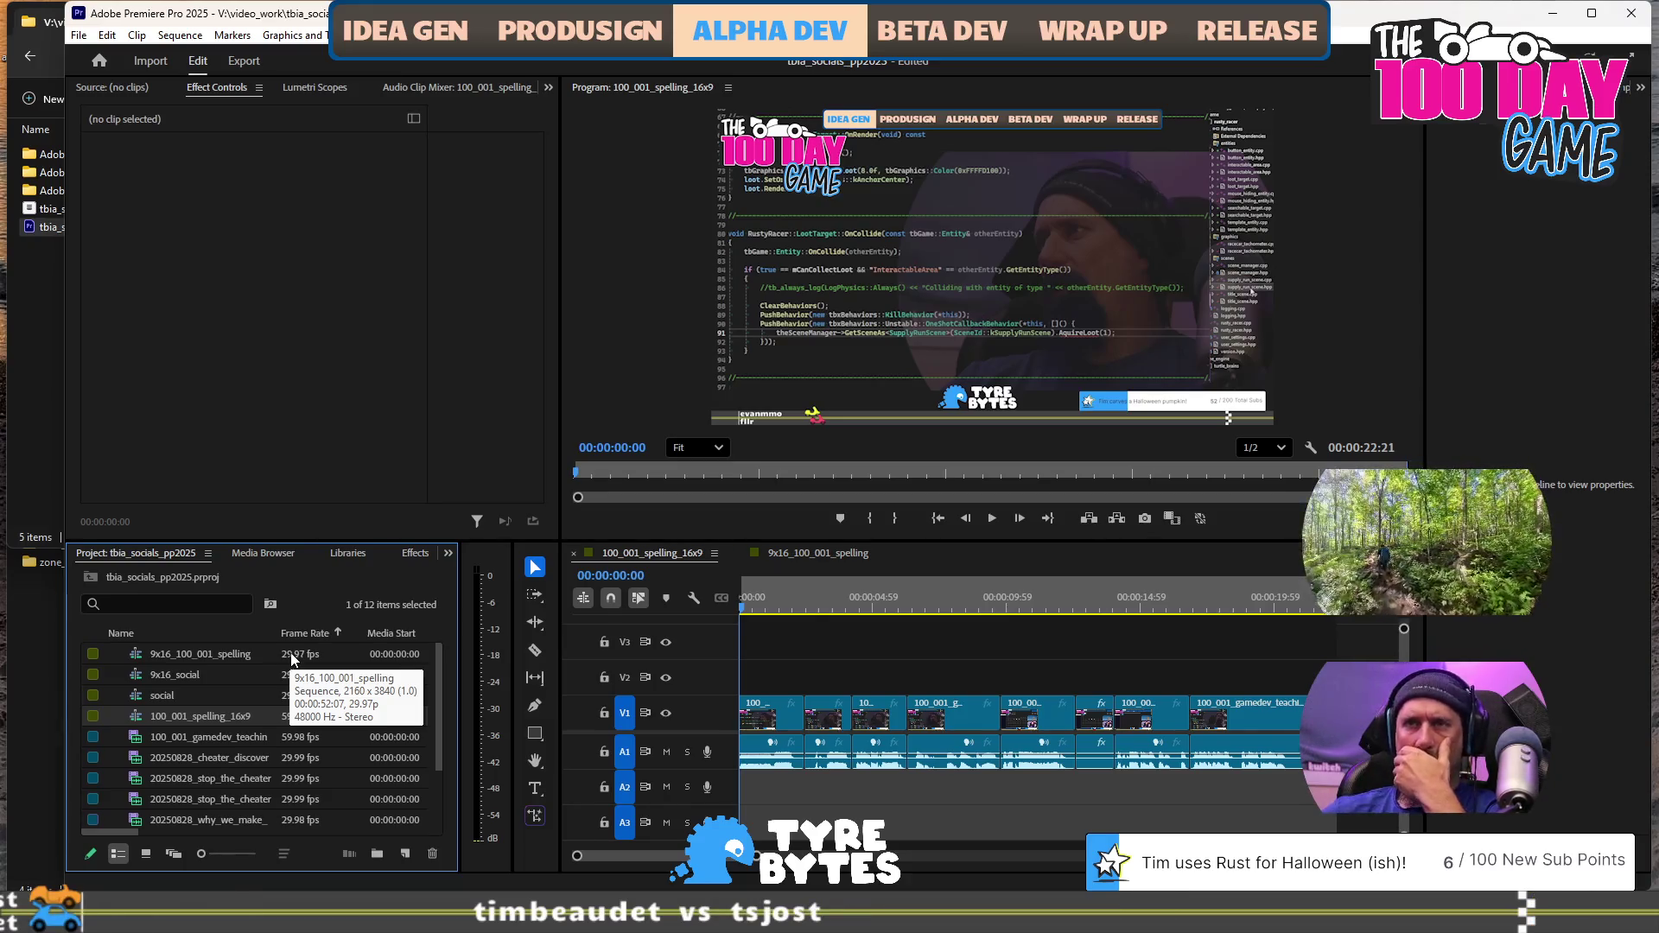
scroll(294, 661, "down", 1)
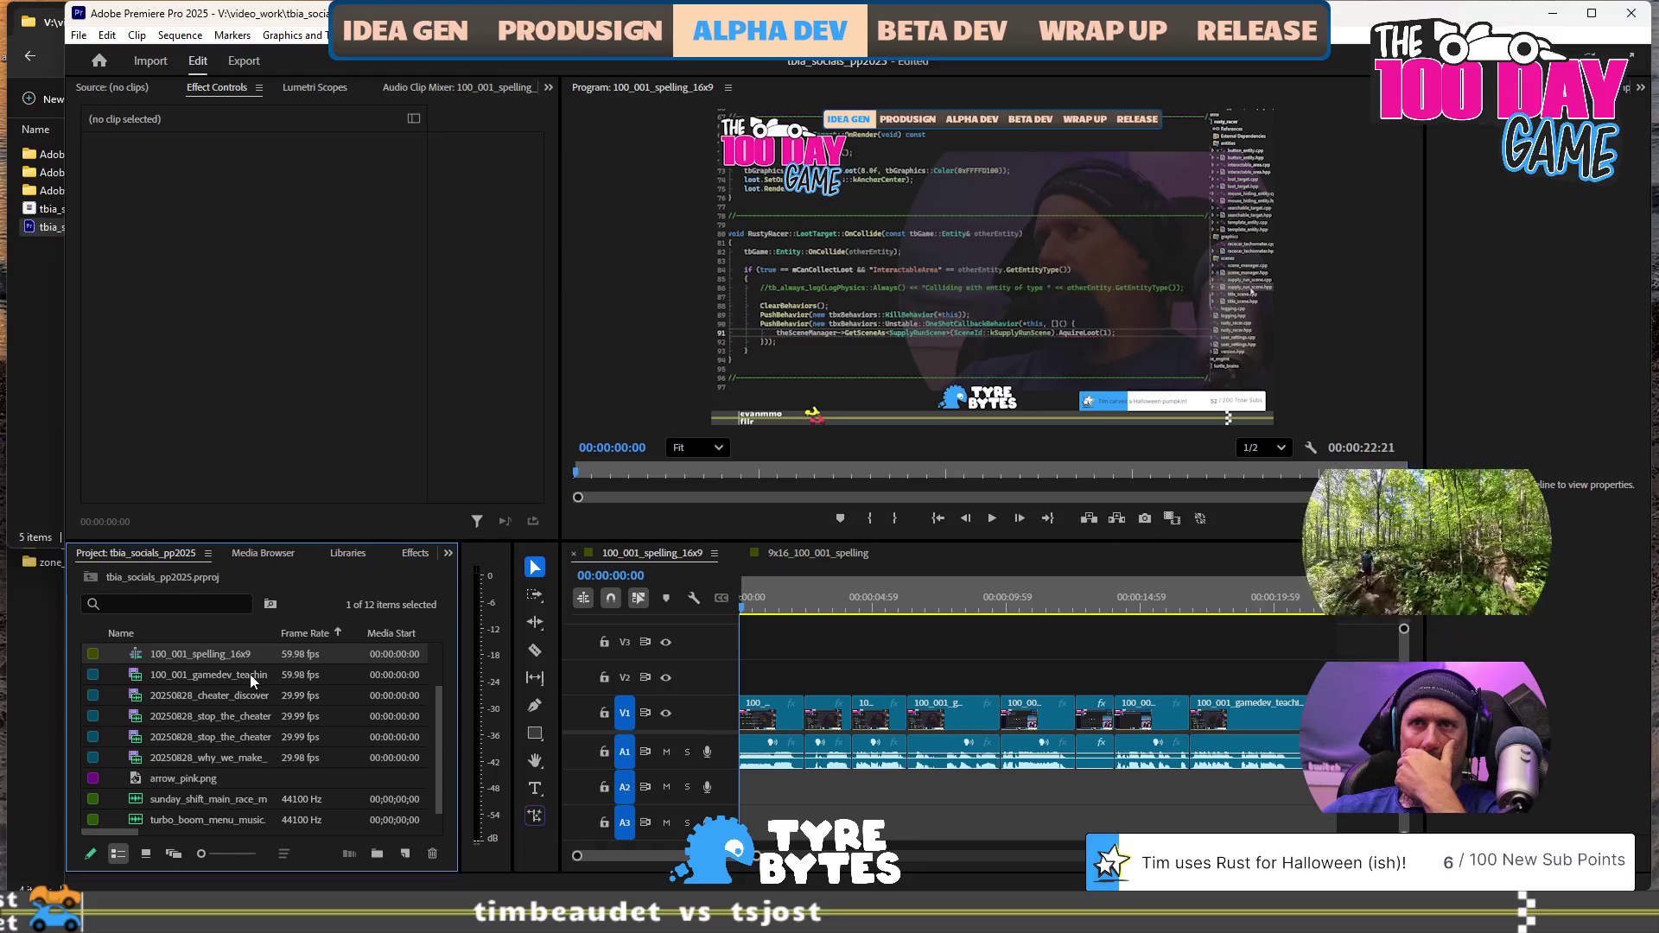
key("super+e")
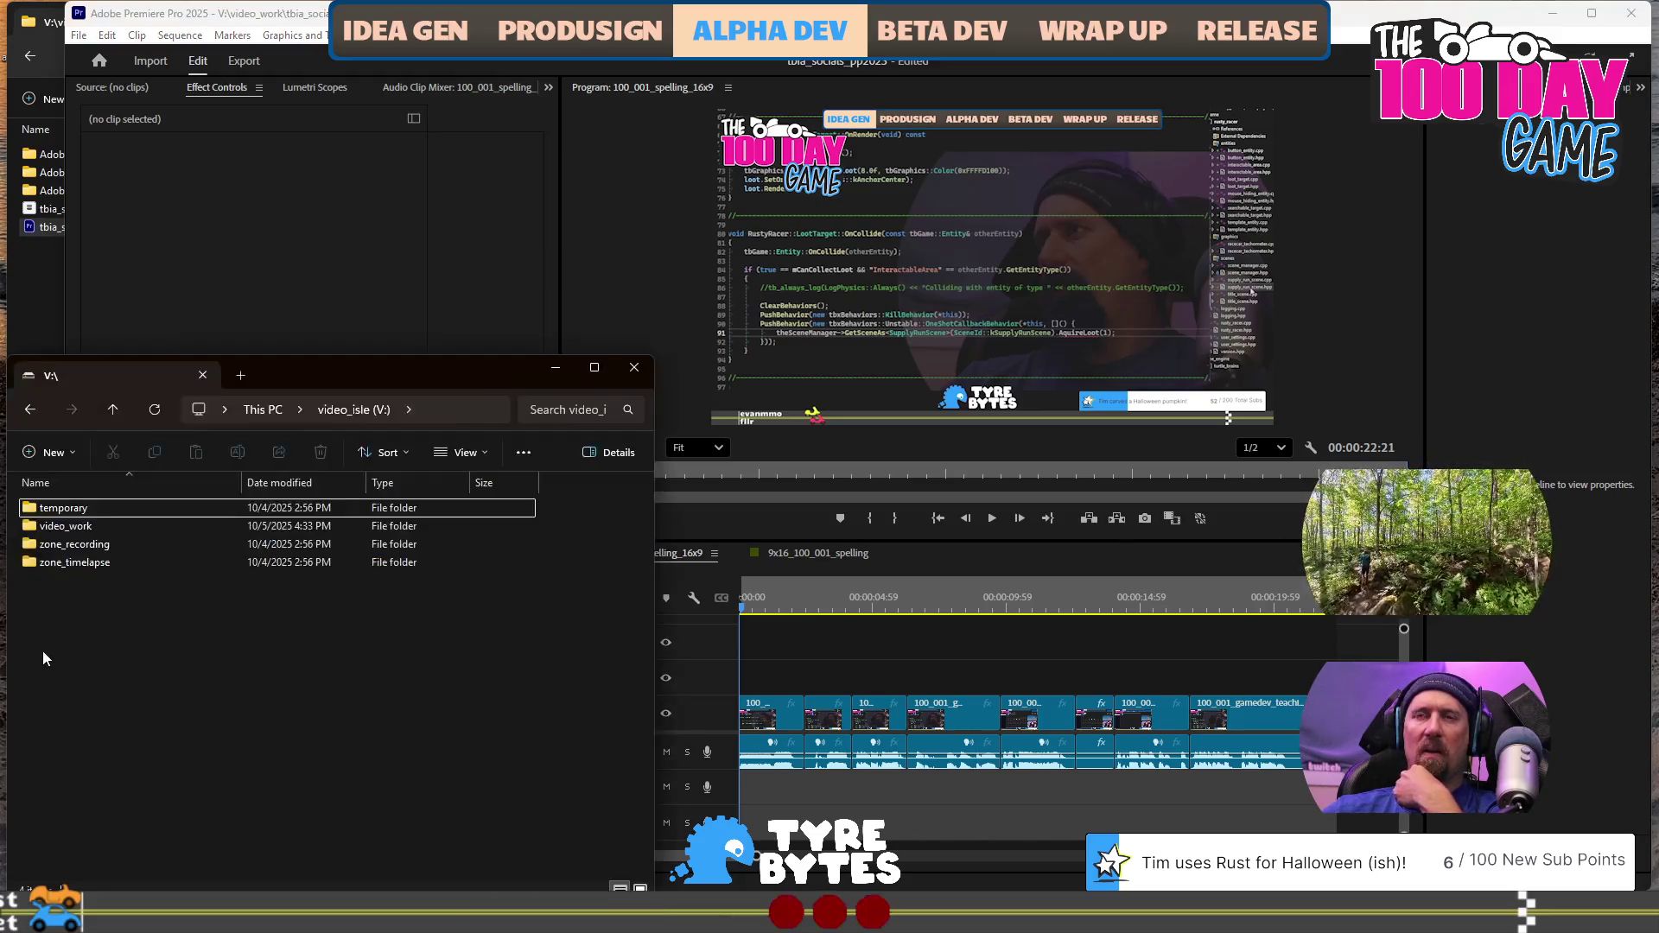
Browse from video_work into shared_resources, backing out of tbia_socials and shared_game_clips
left_click(93, 522)
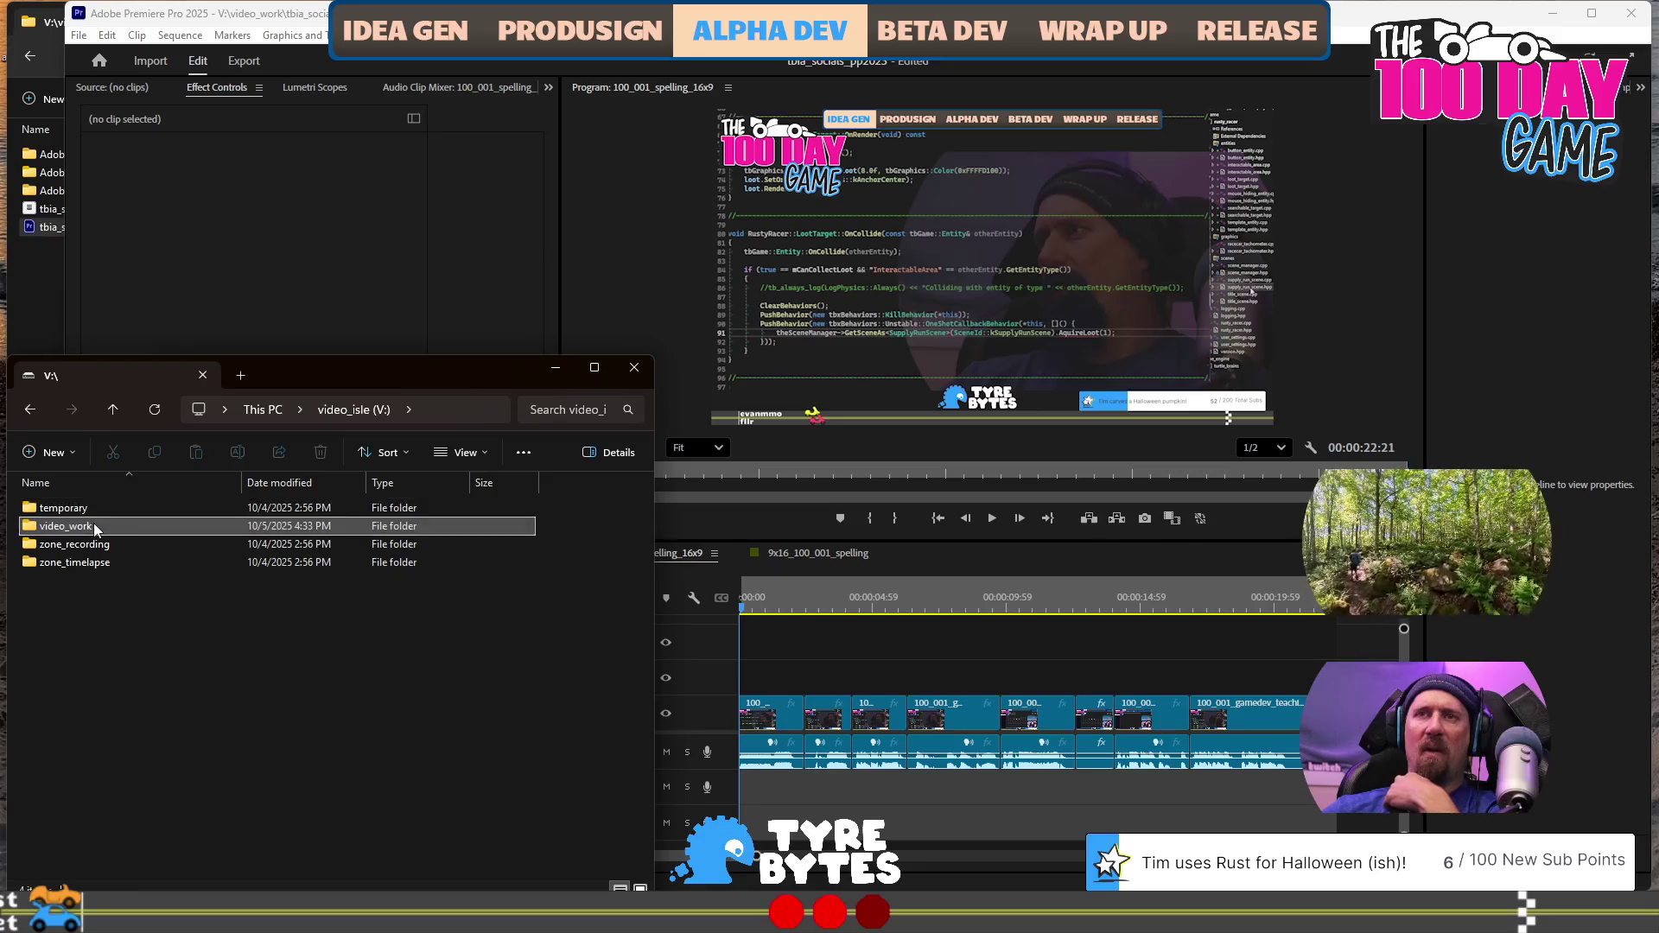
double_click(93, 522)
double_click(97, 528)
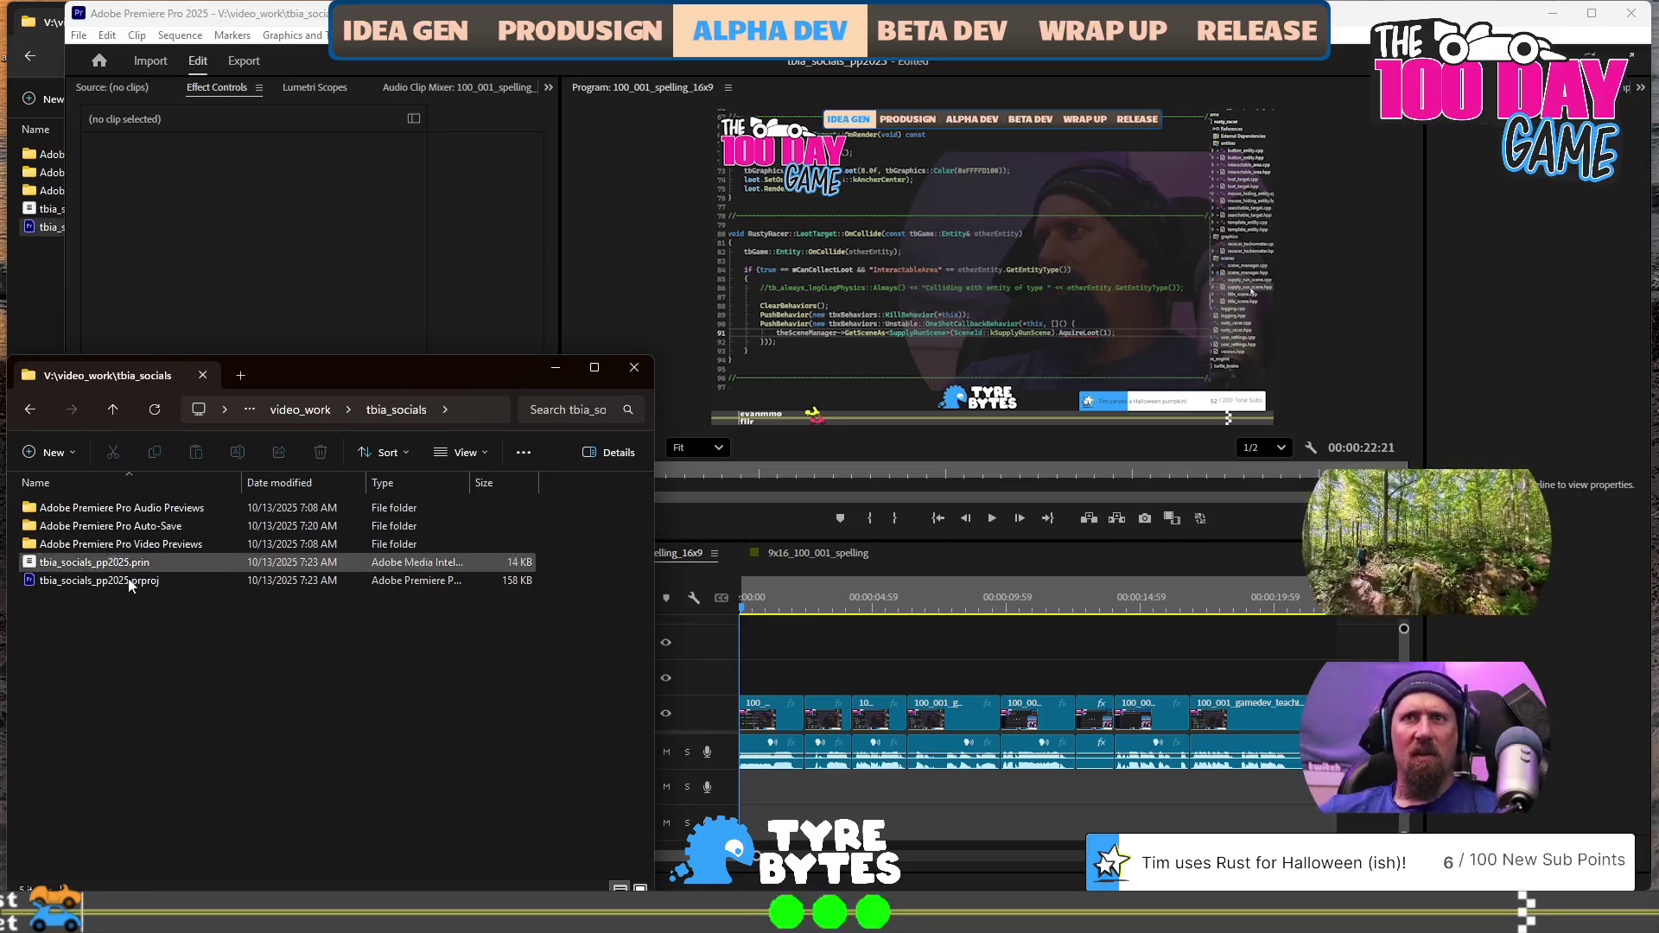
left_click(295, 415)
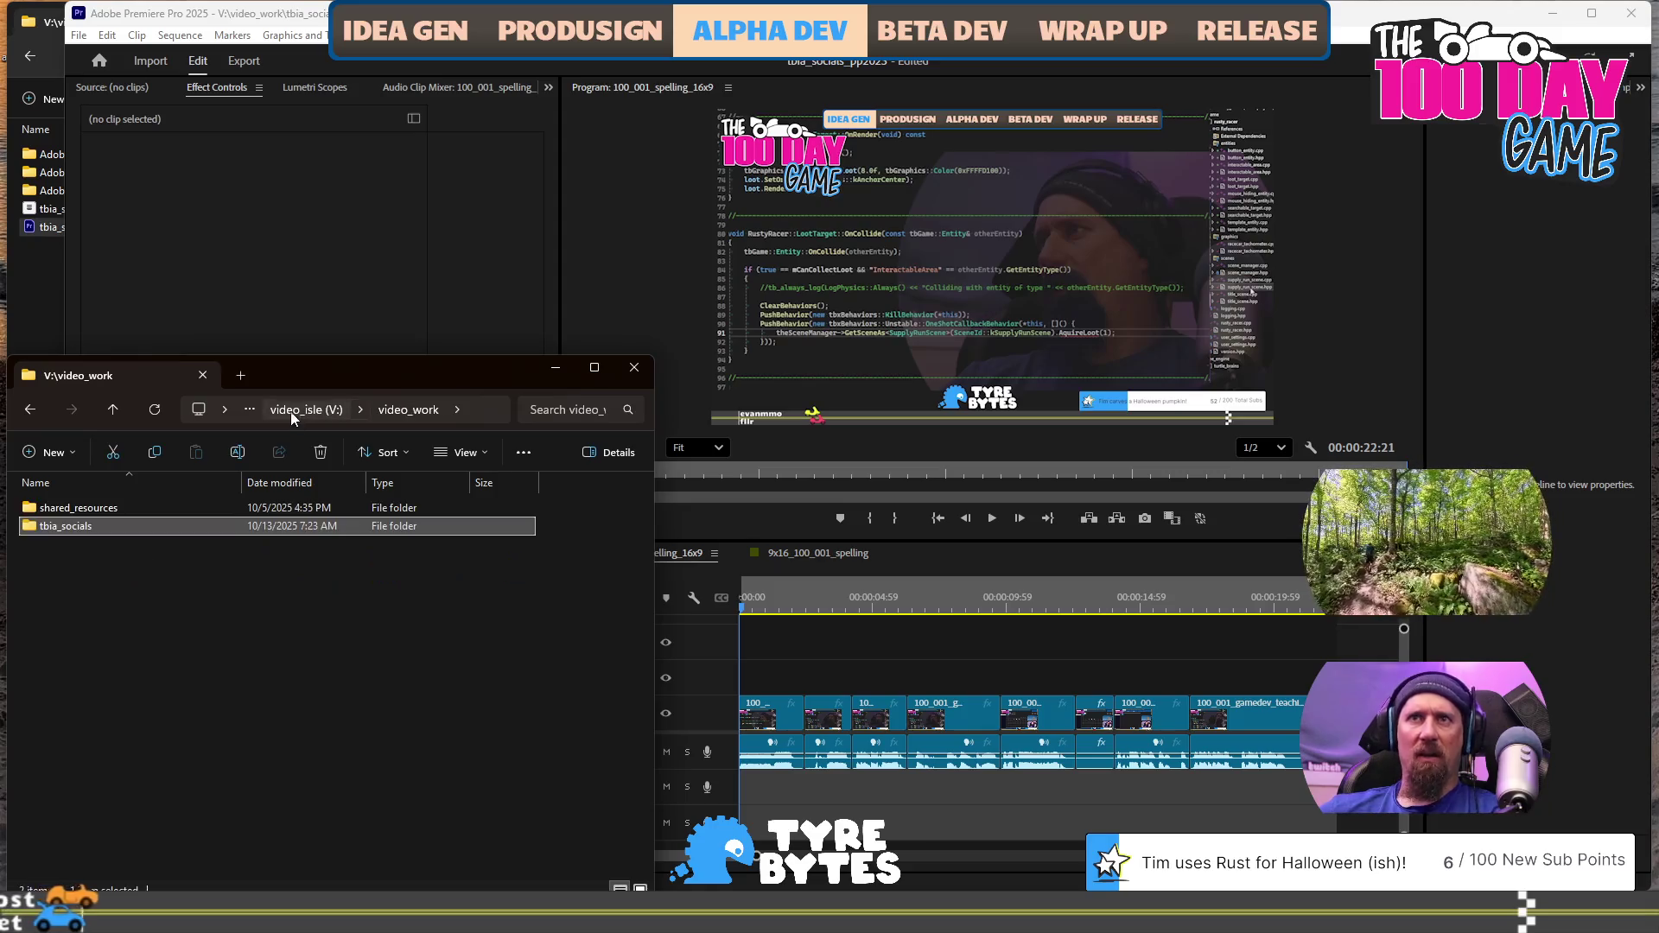
double_click(131, 508)
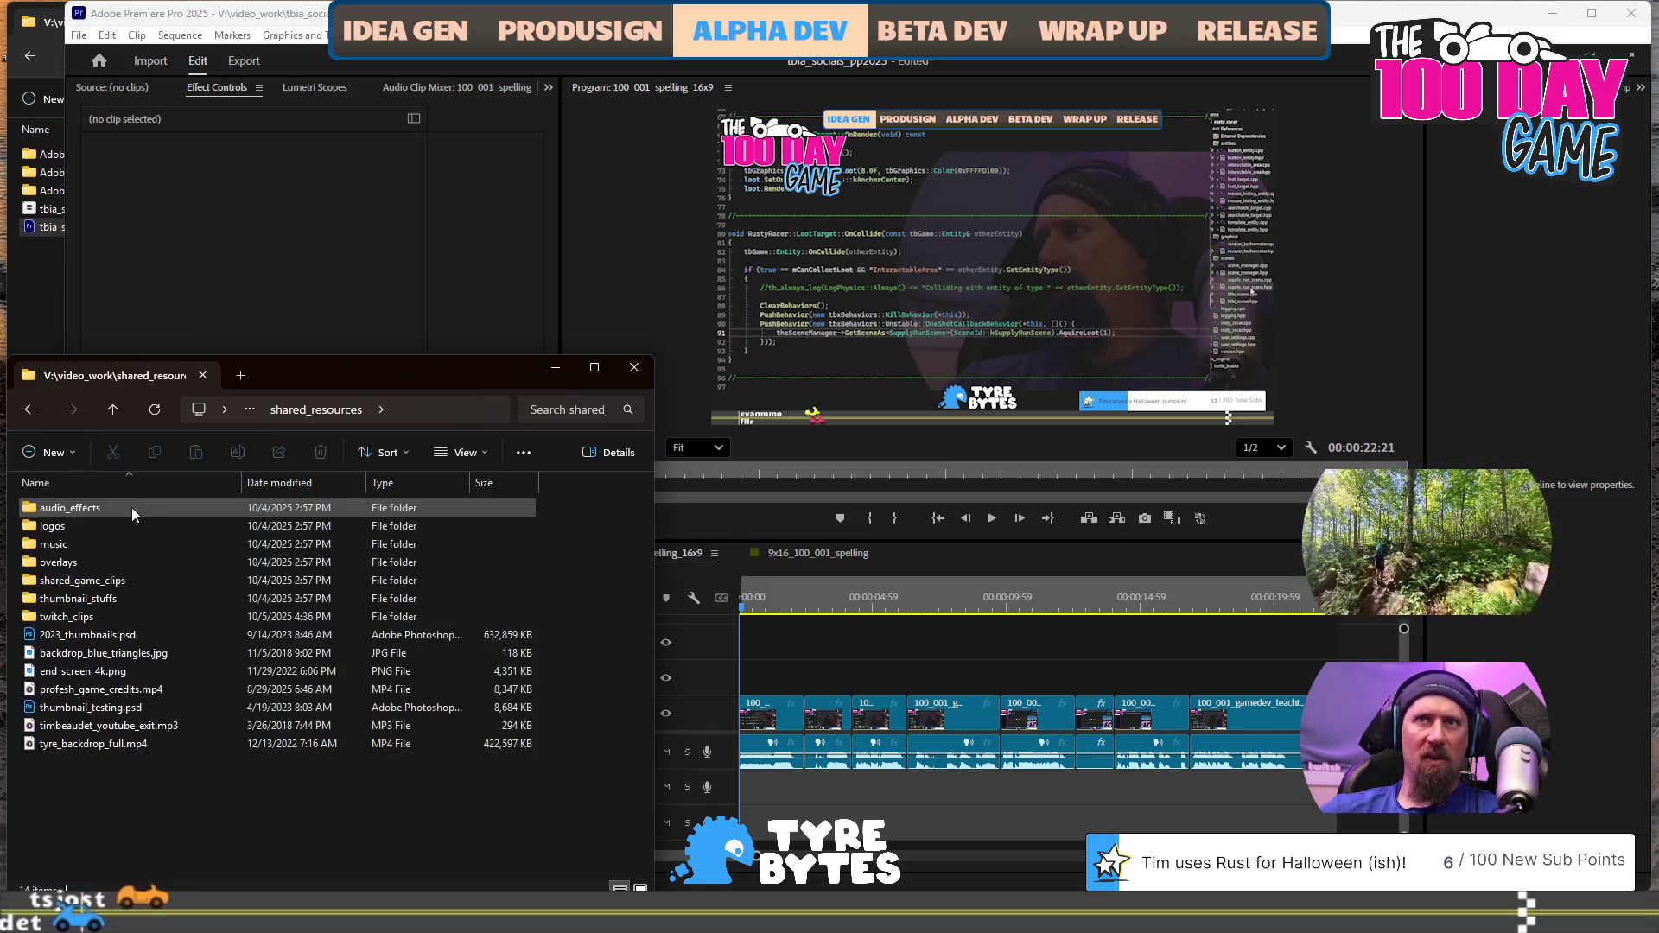
double_click(138, 581)
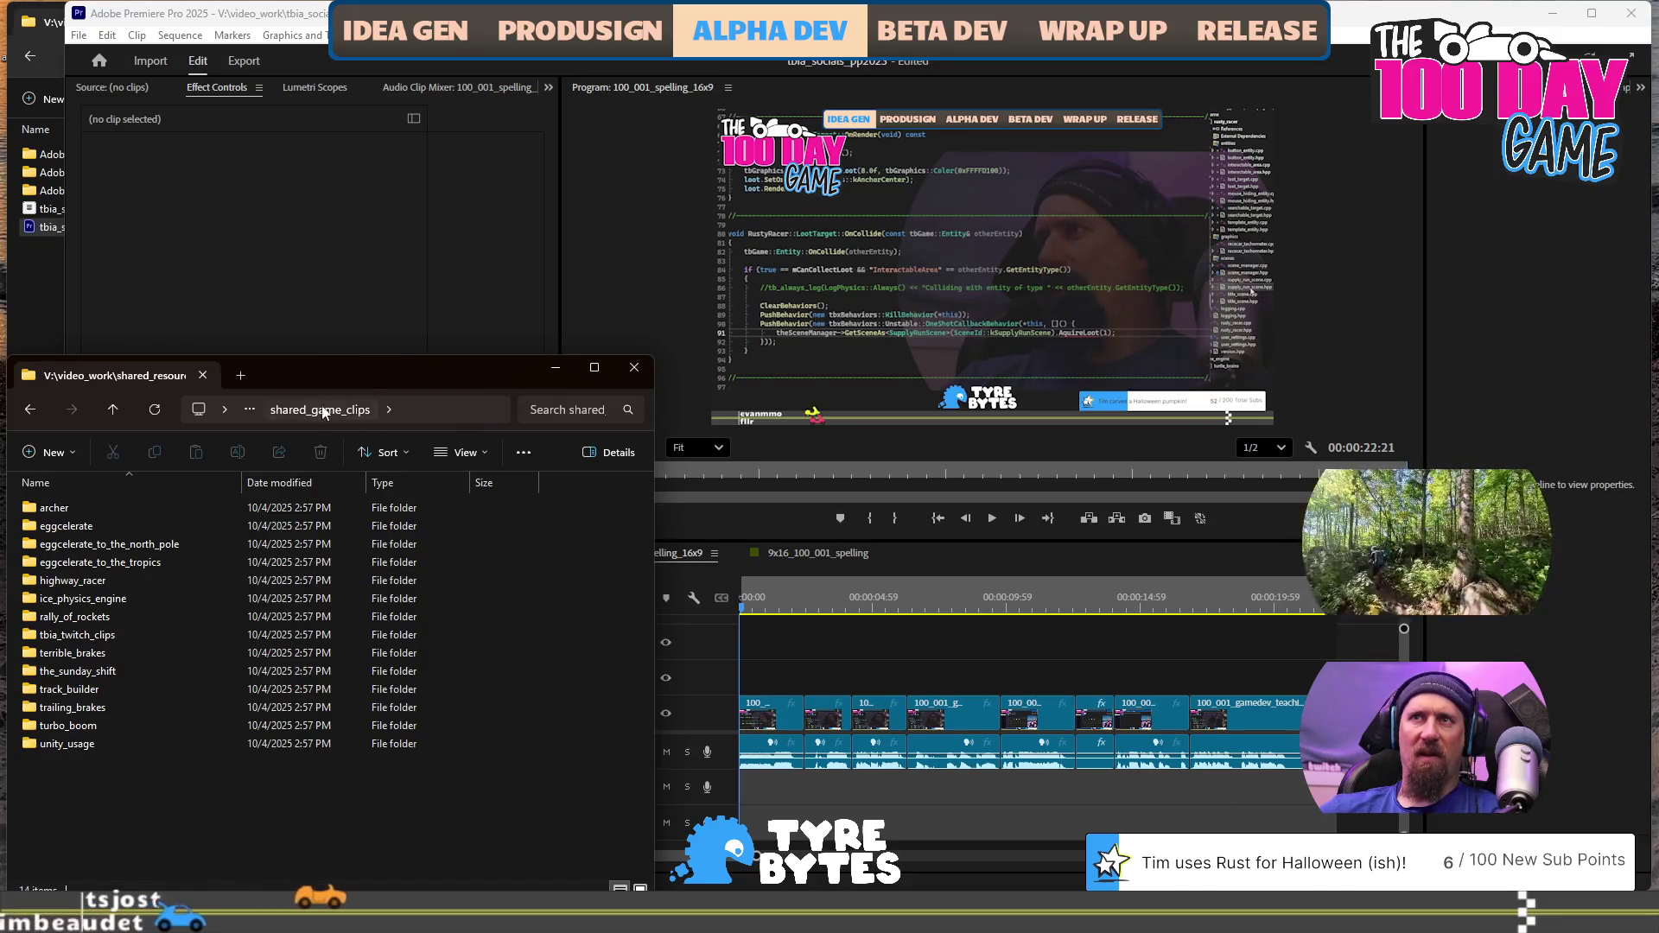
left_click(252, 417)
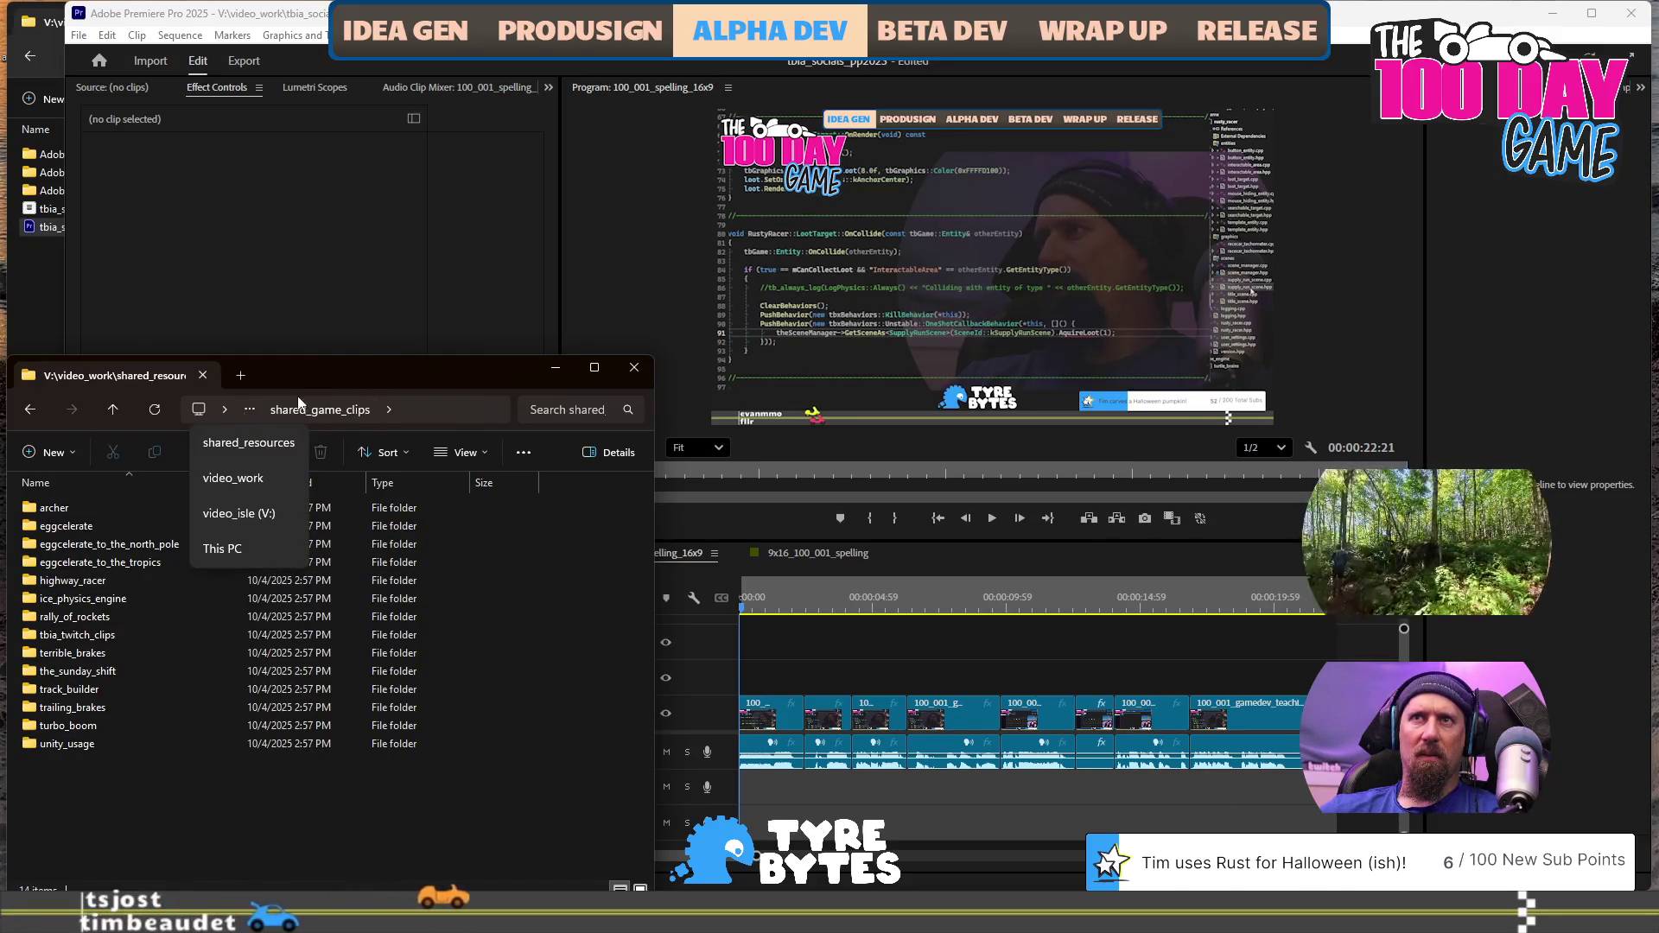
left_click(450, 410)
left_click(28, 409)
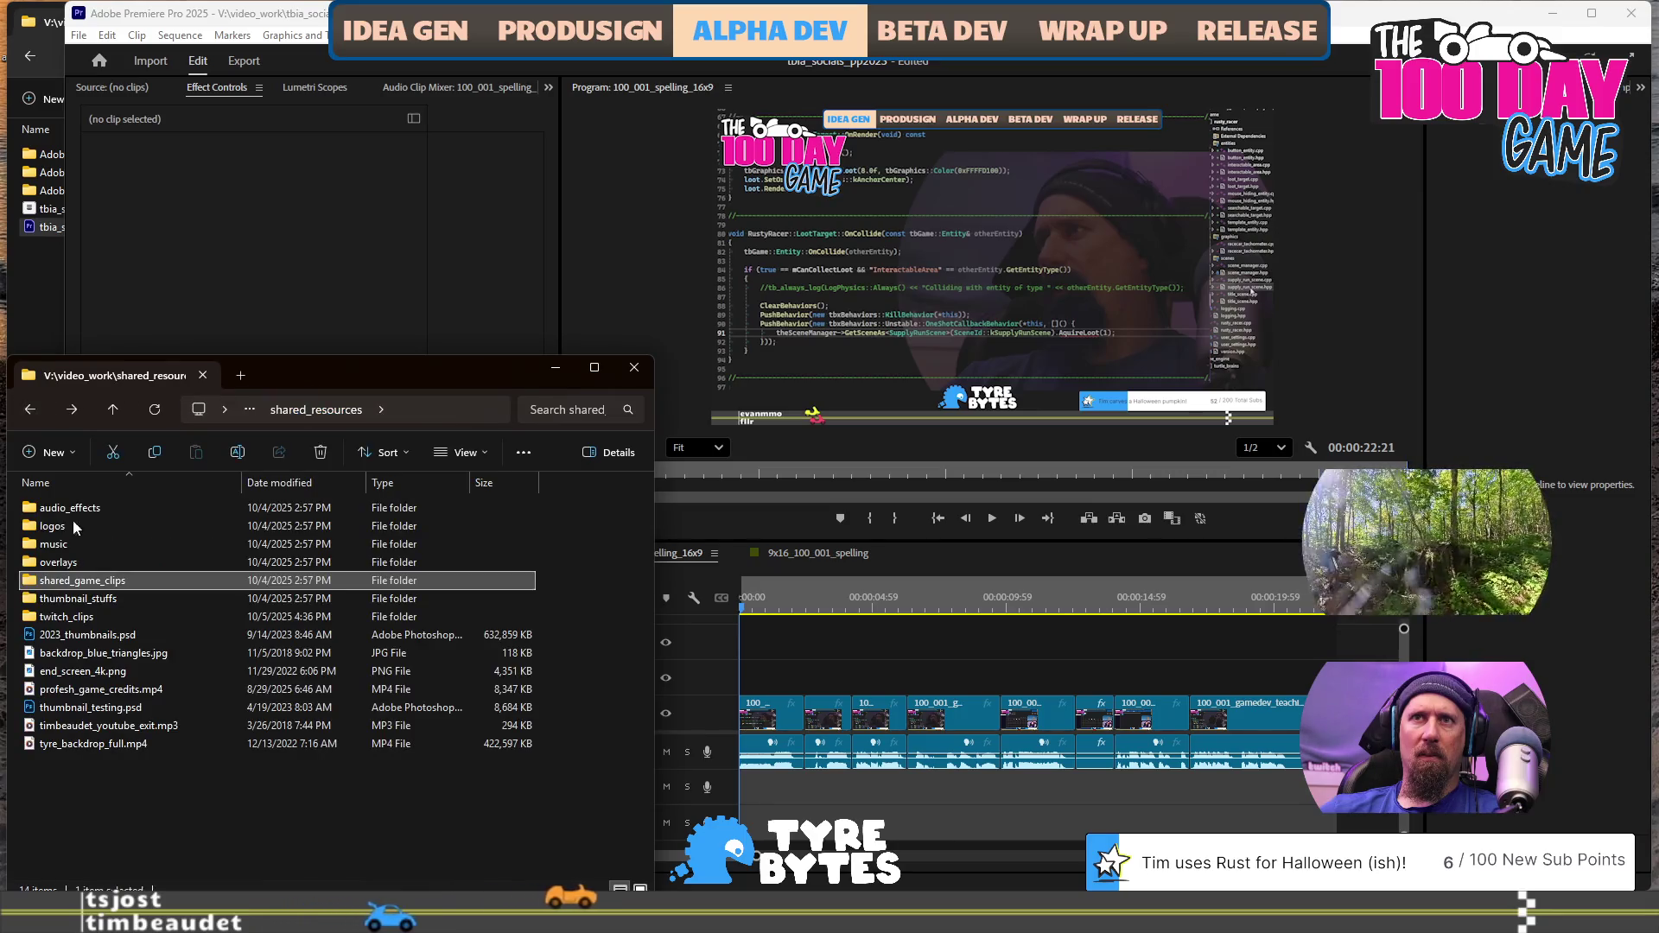
Open twitch_clips > 100_day_game and select 100_001_gamedev_teaching_spelling.mp4
double_click(89, 618)
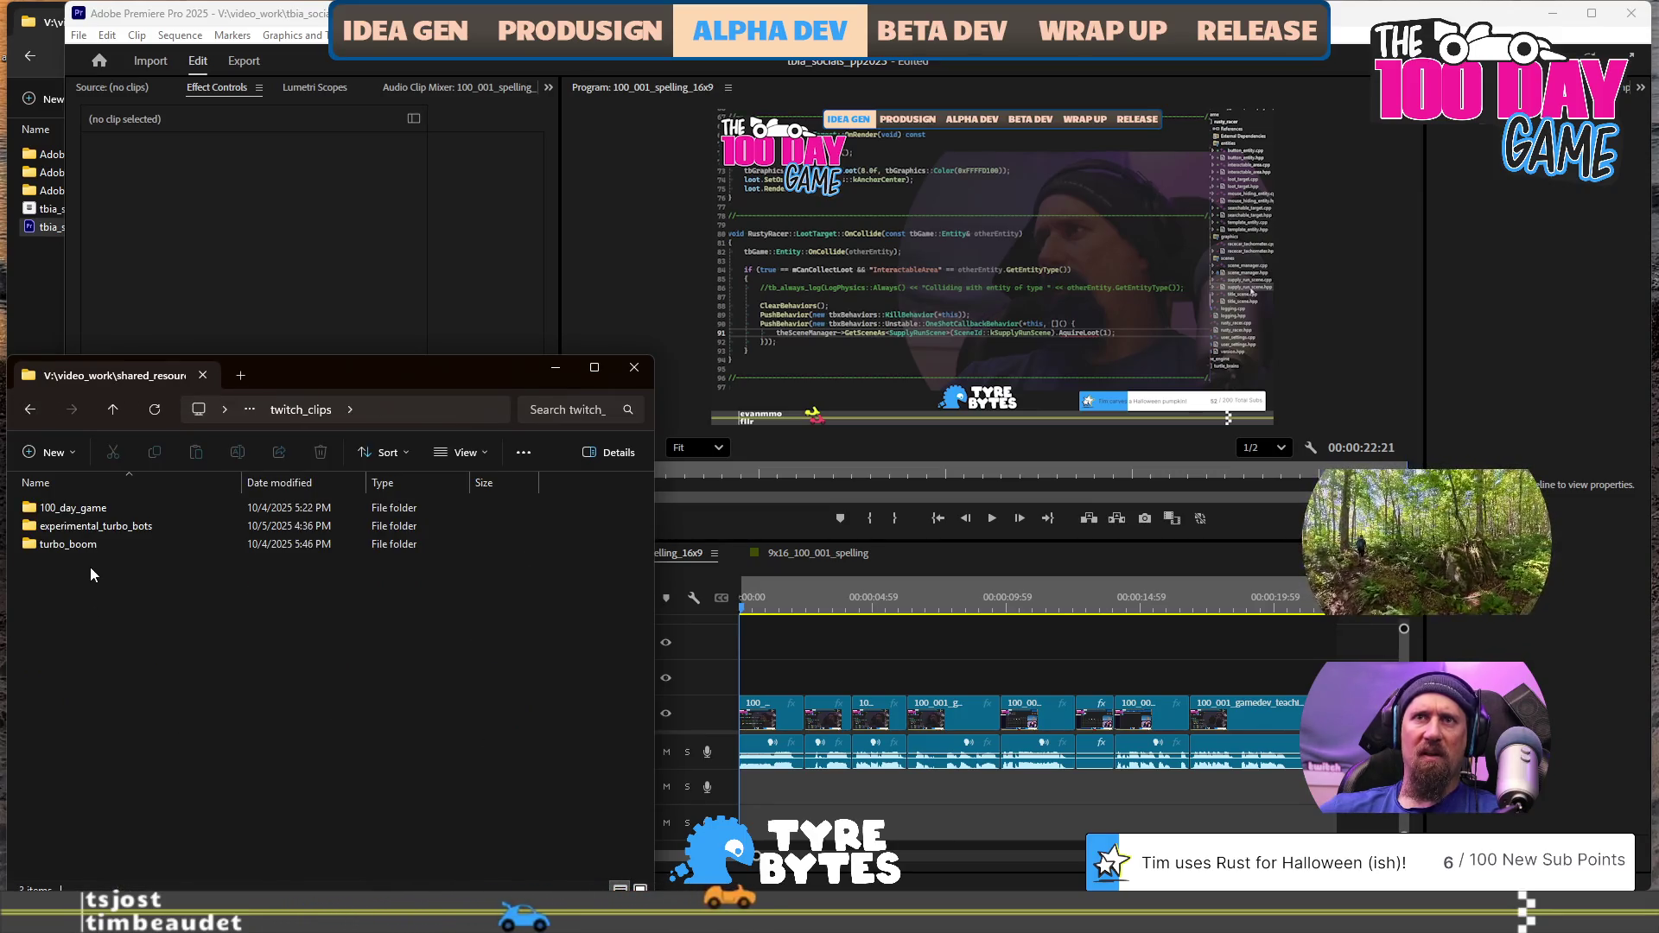
double_click(91, 512)
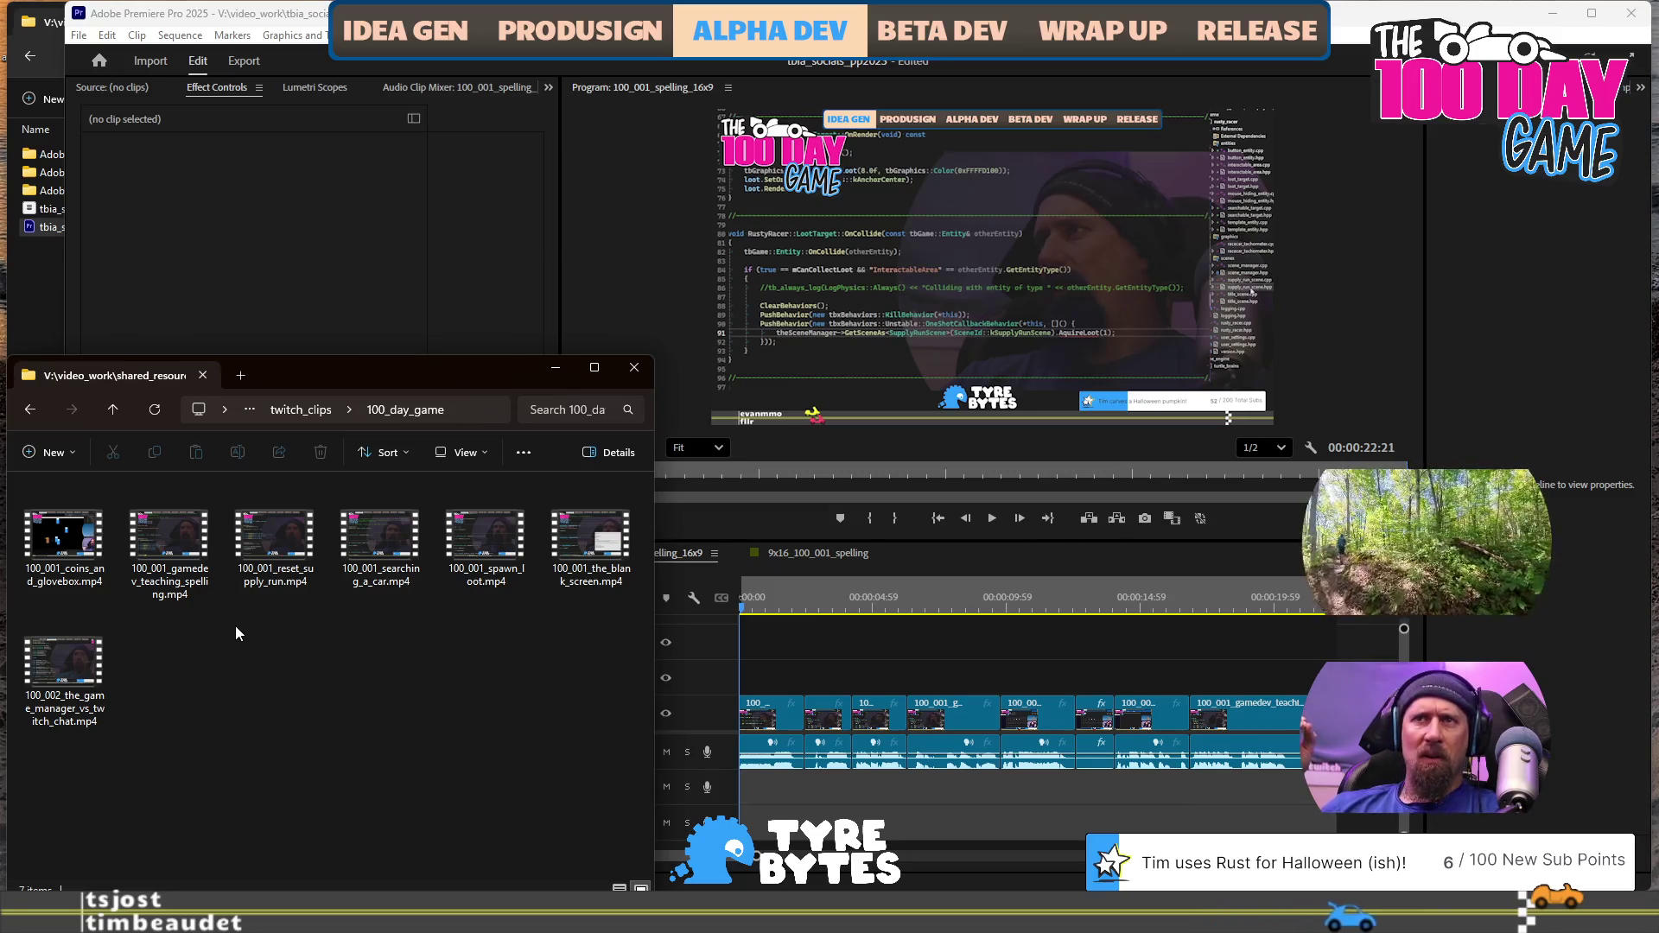
left_click(171, 553)
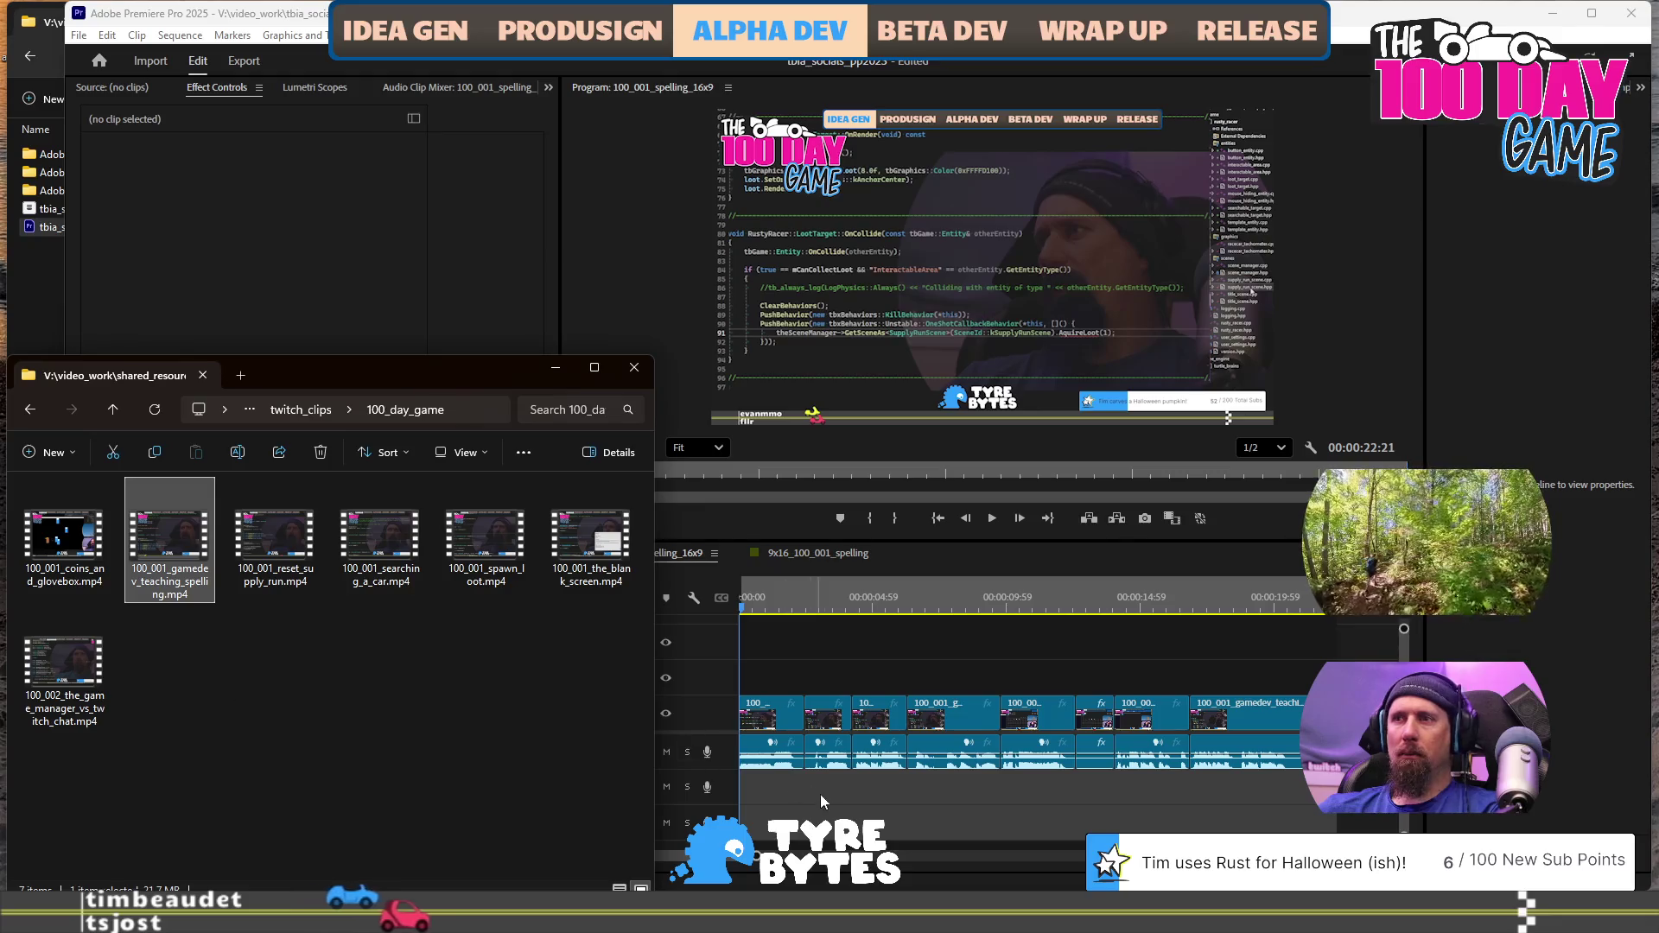
left_click(730, 862)
Delete the trailing A1 audio clips past the video in 9x16_100_001_spelling, saving before and after
left_click(735, 863)
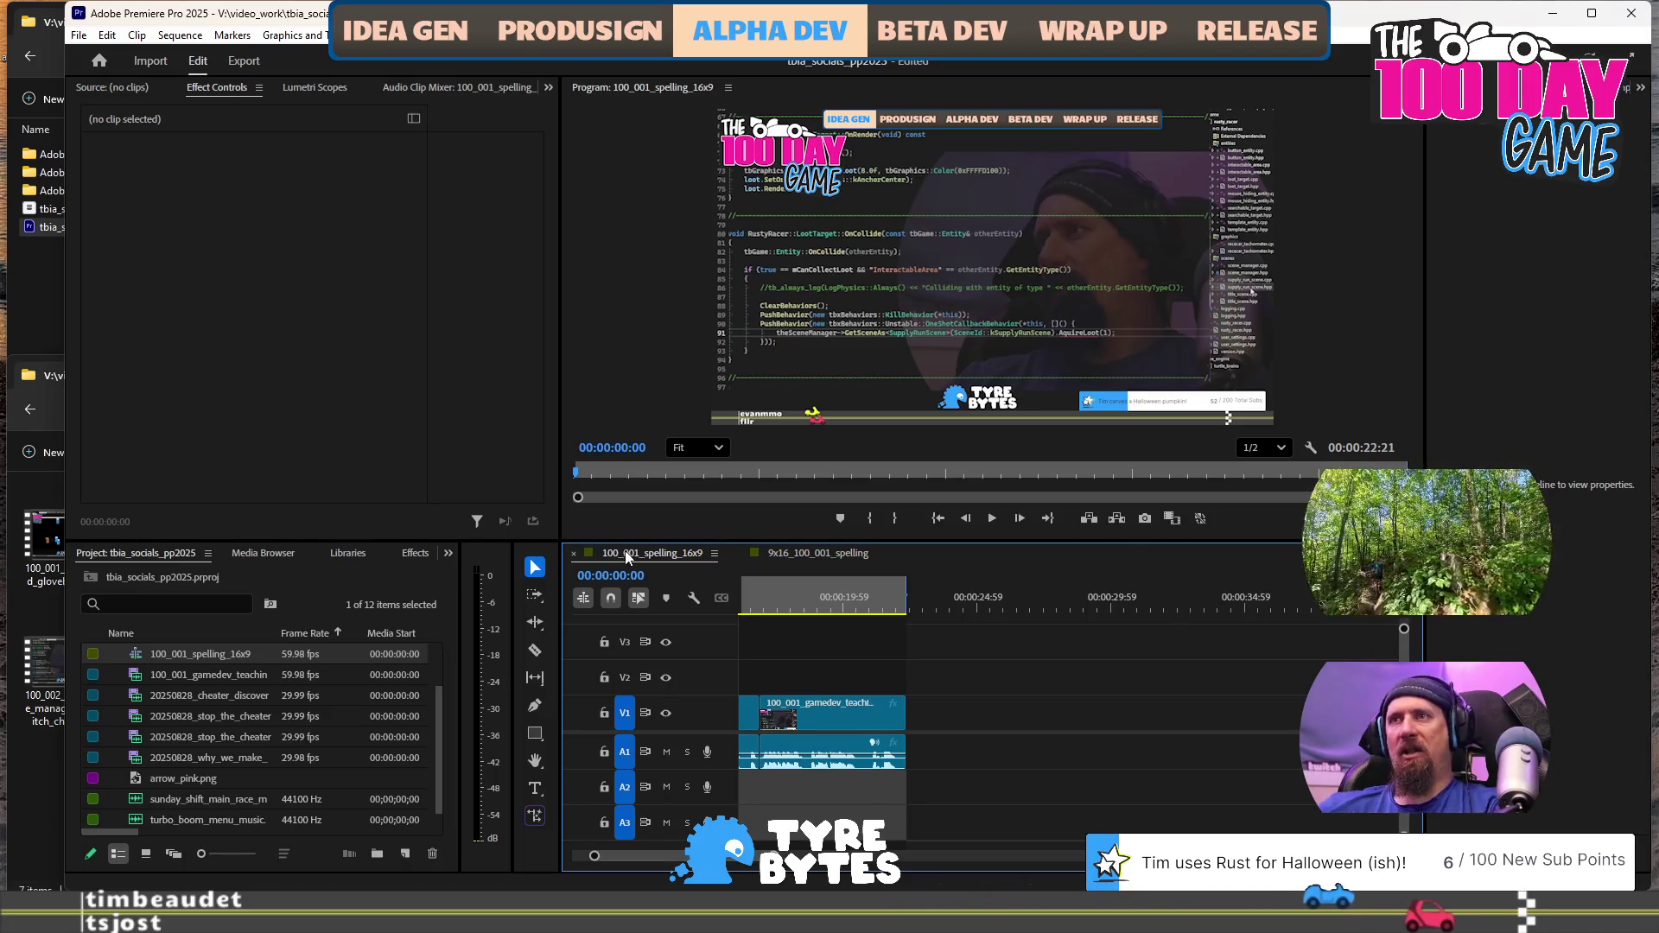
key("ctrl+s")
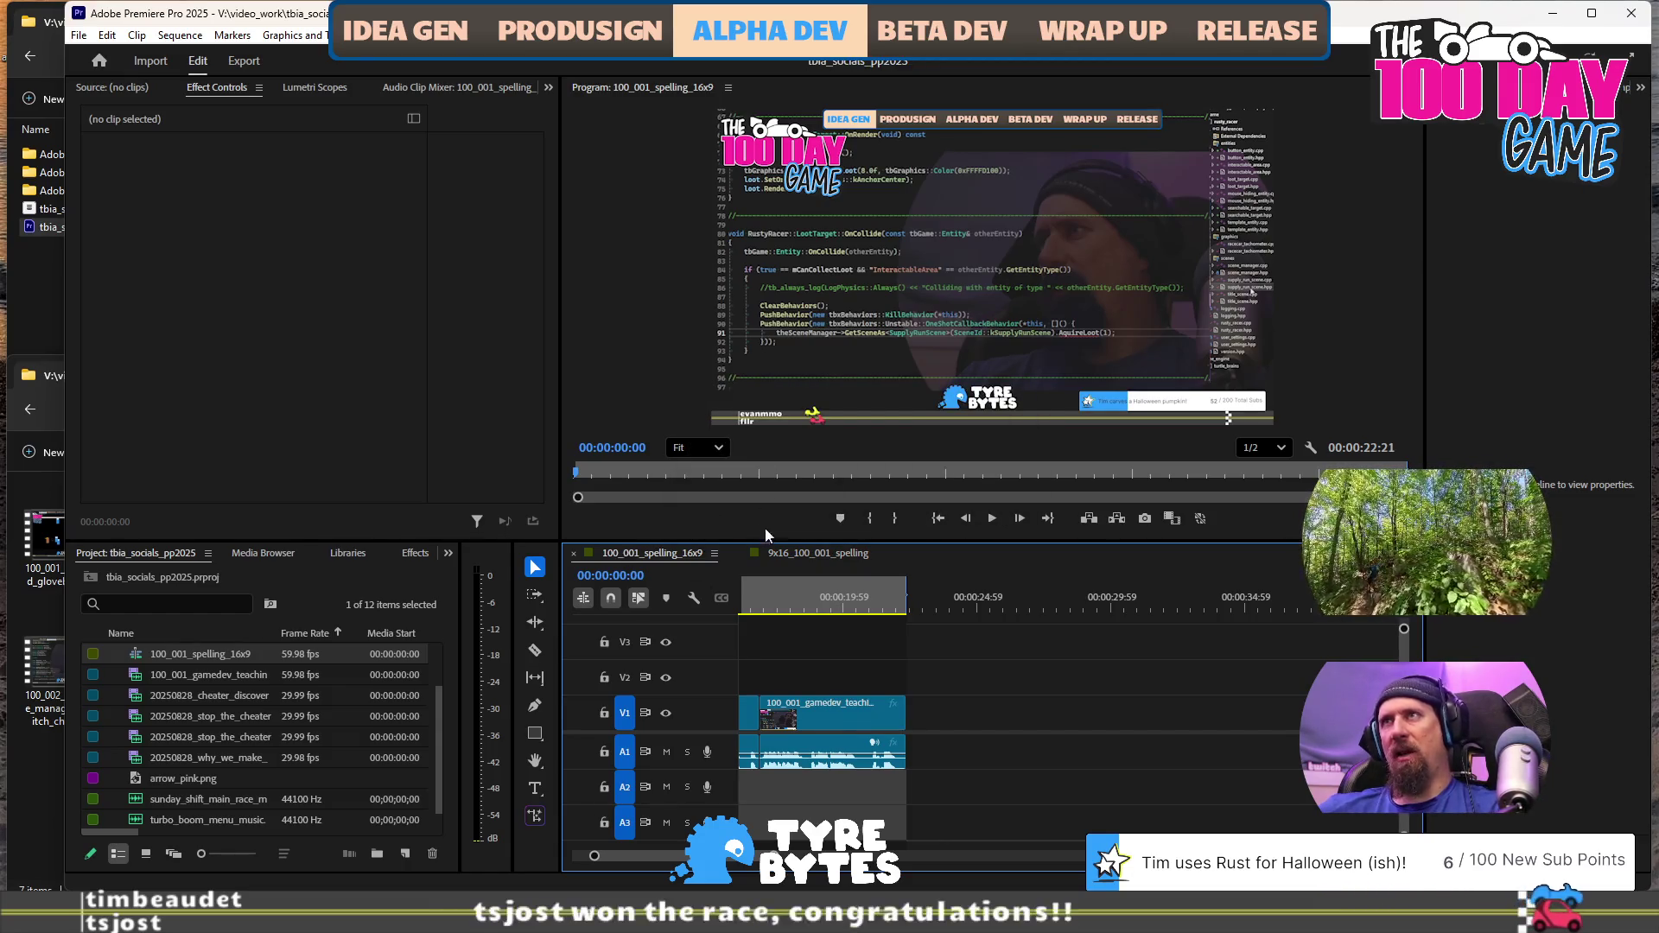
left_click(797, 553)
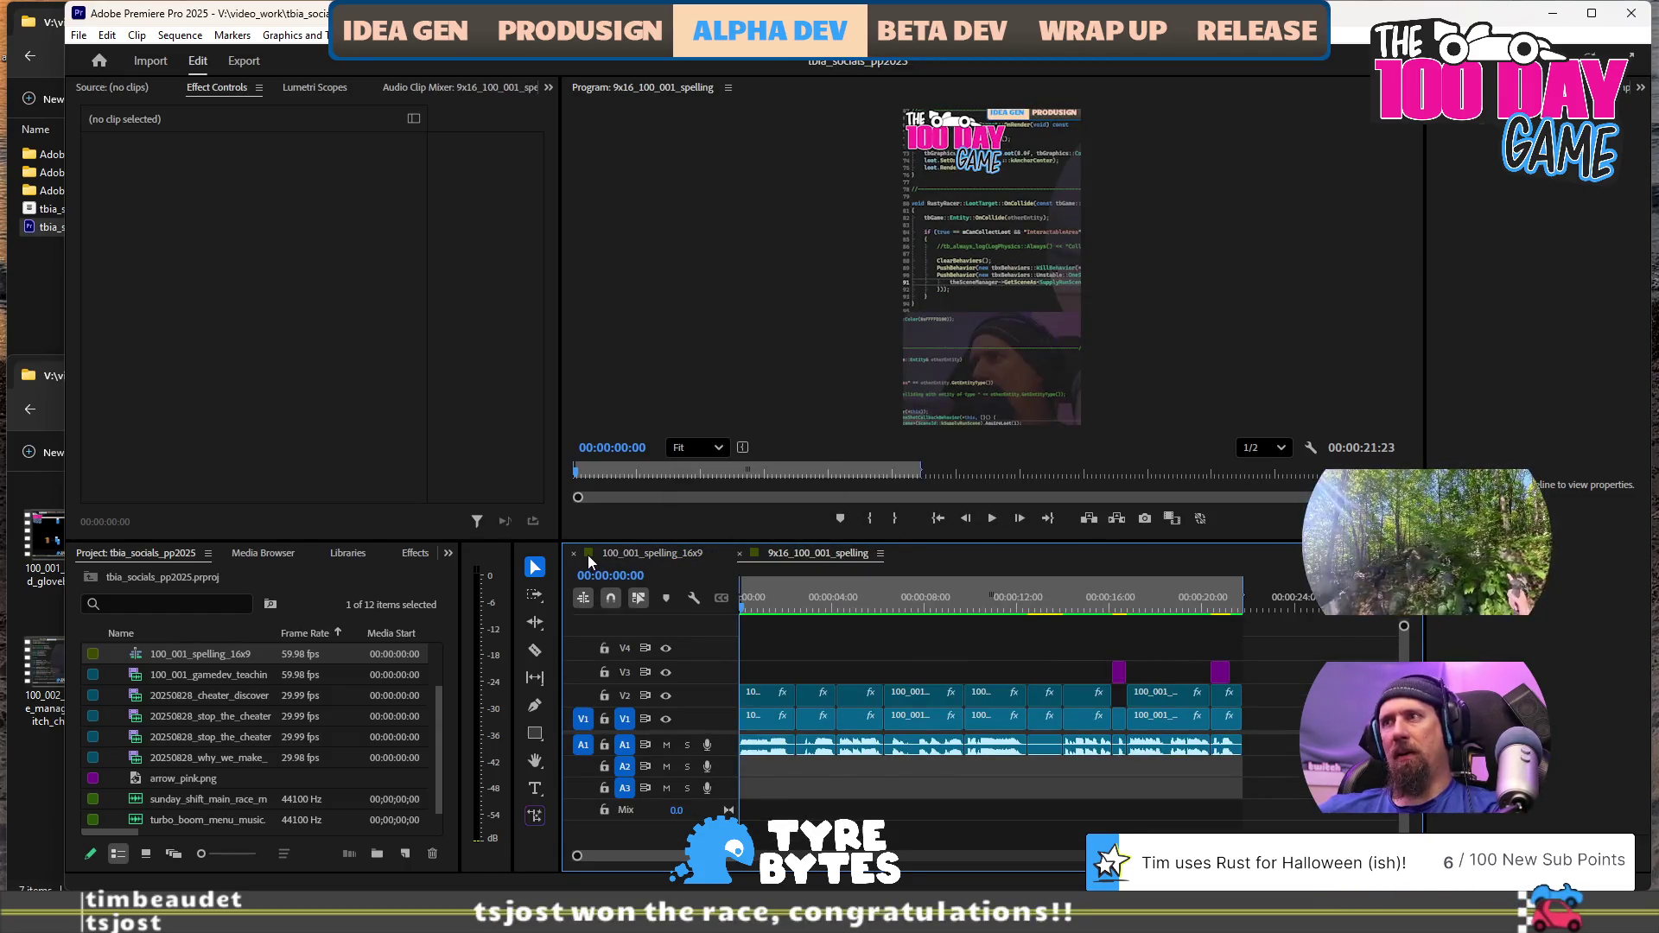
scroll(1201, 678, "right", 5)
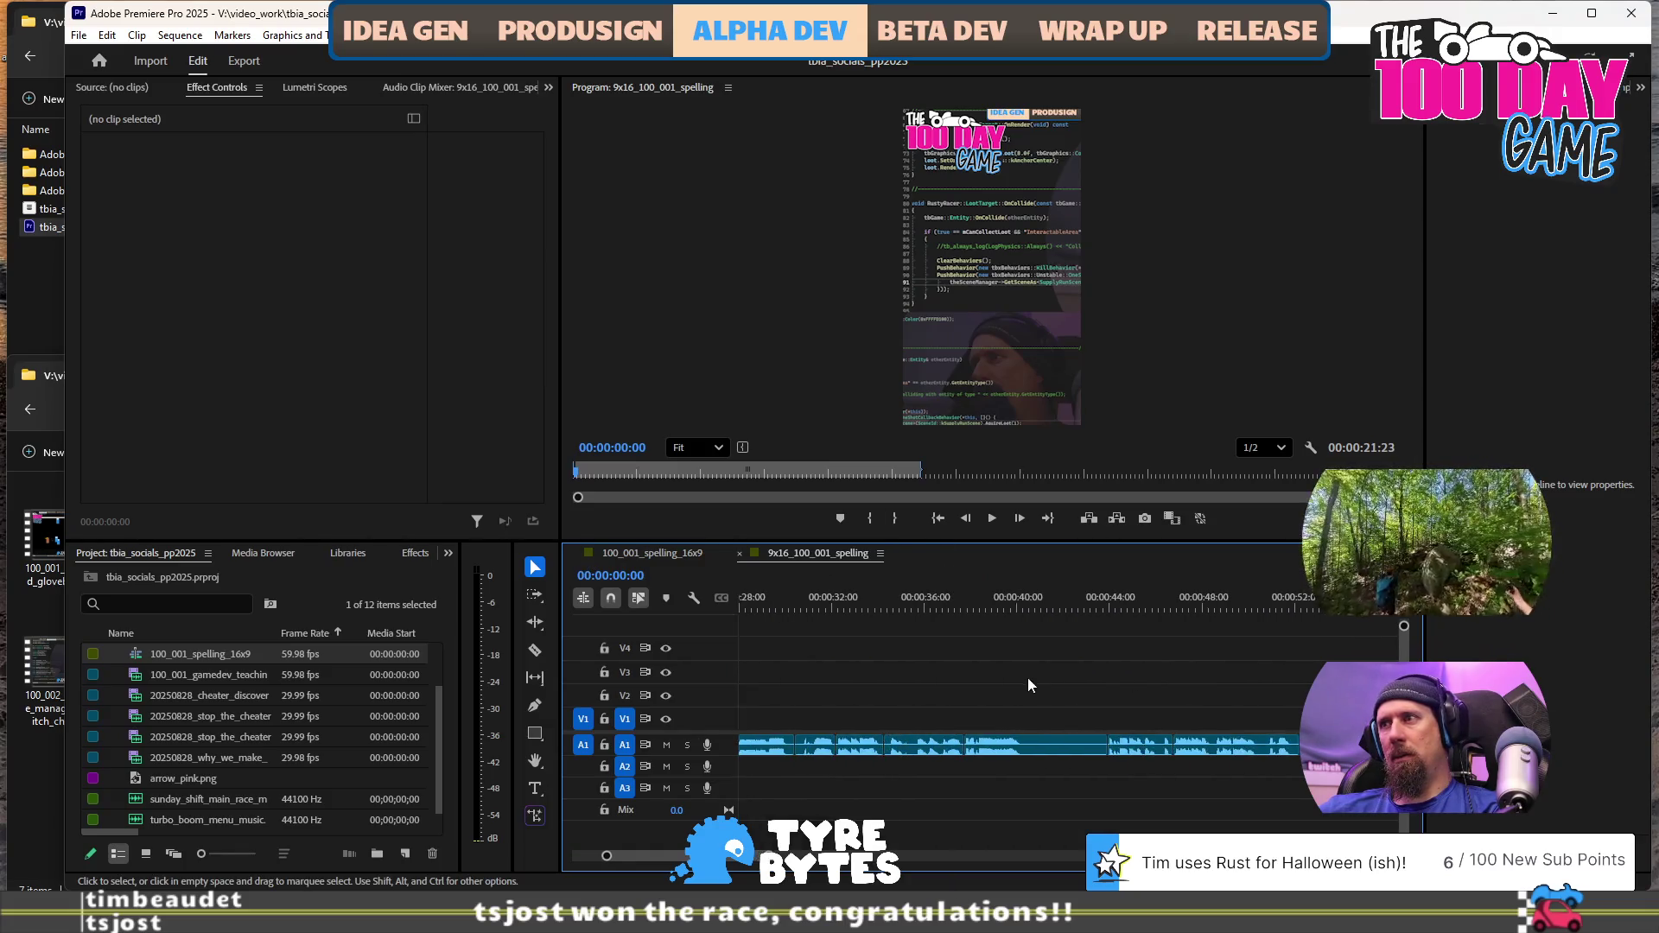
scroll(1018, 674, "down", 2)
left_click_drag(956, 695, 1231, 787)
key("Delete")
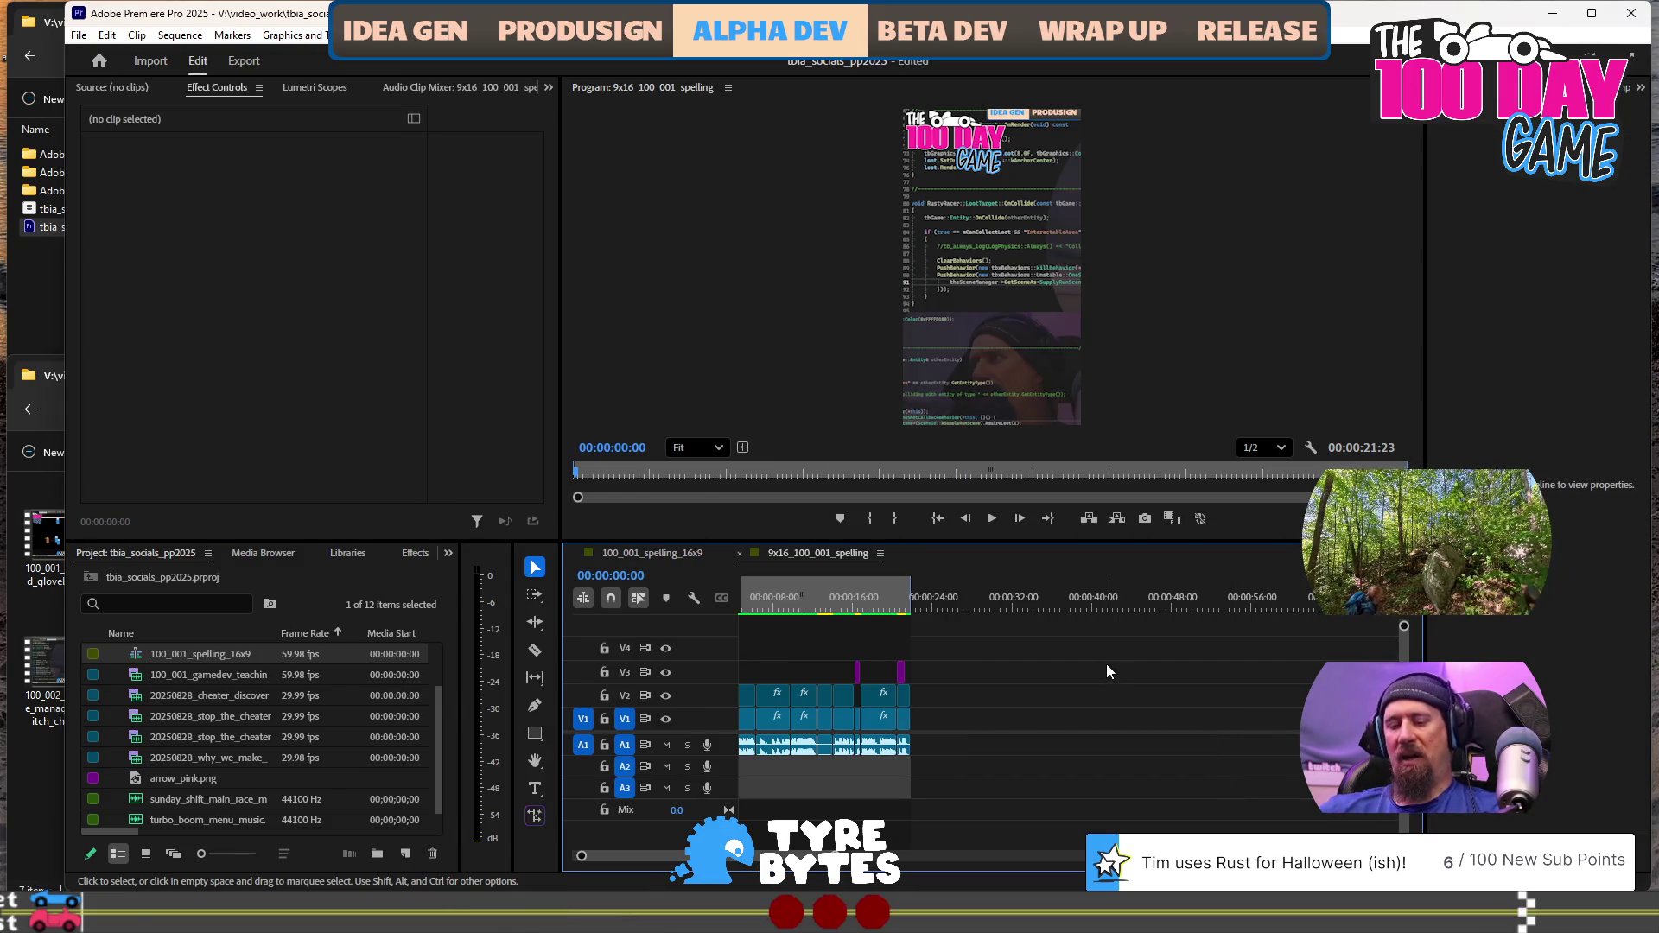
key("ctrl+s")
Copy and paste the 100_001_spelling_16x9 sequence in the bin to make a duplicate
scroll(951, 661, "up", 1)
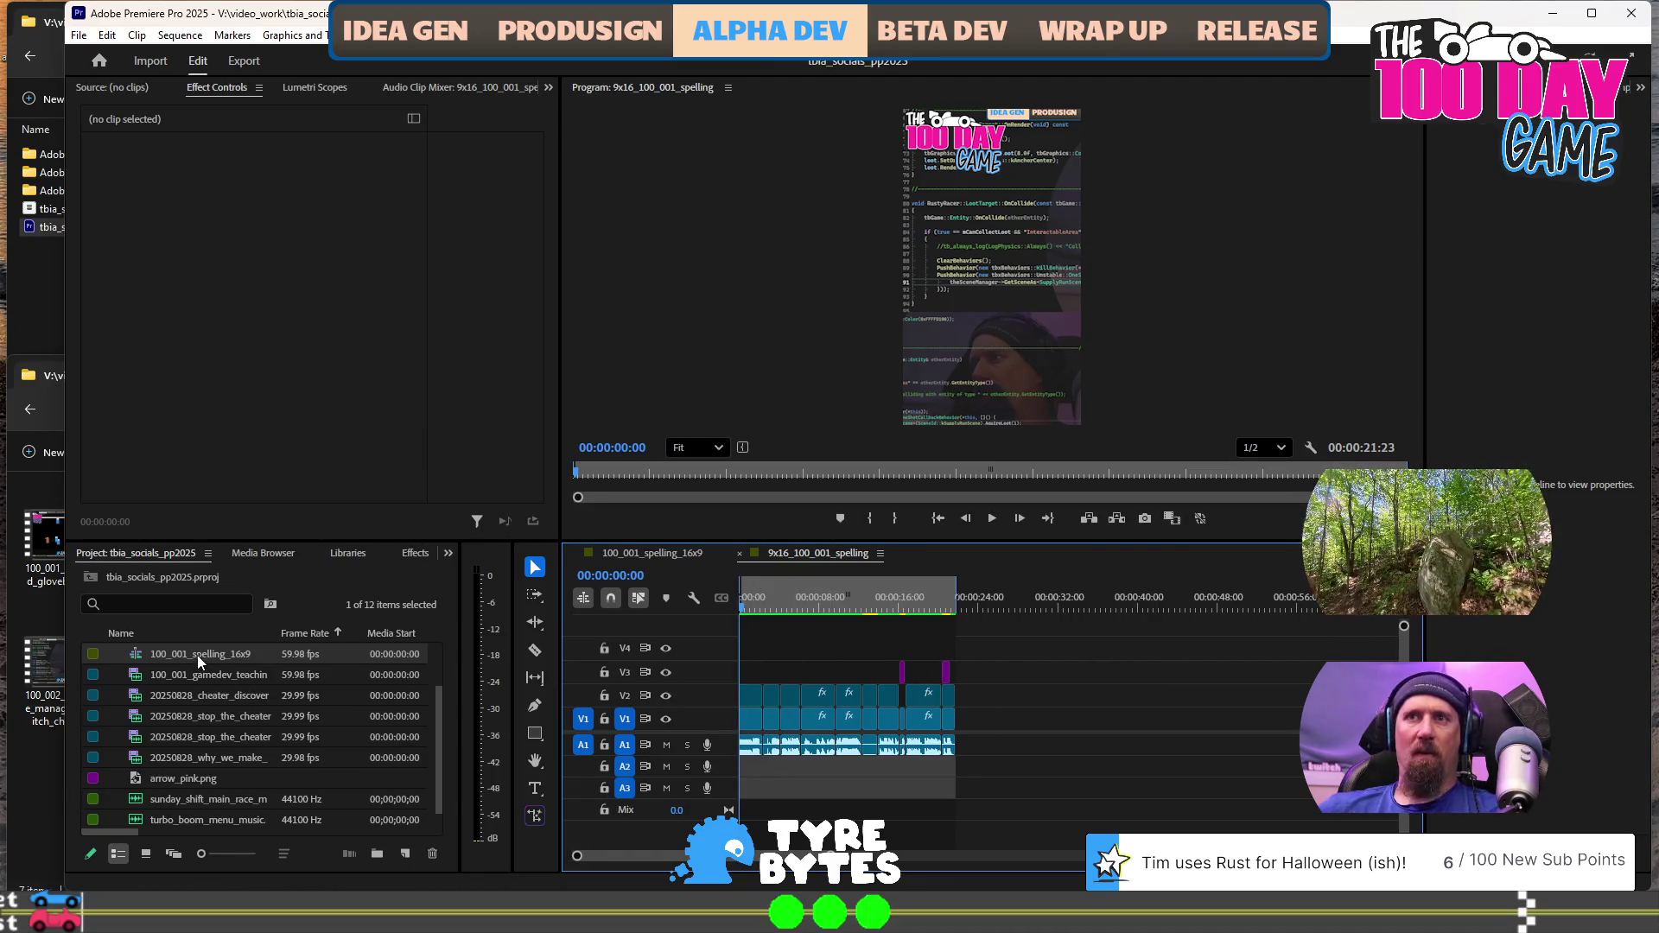
scroll(197, 655, "up", 1)
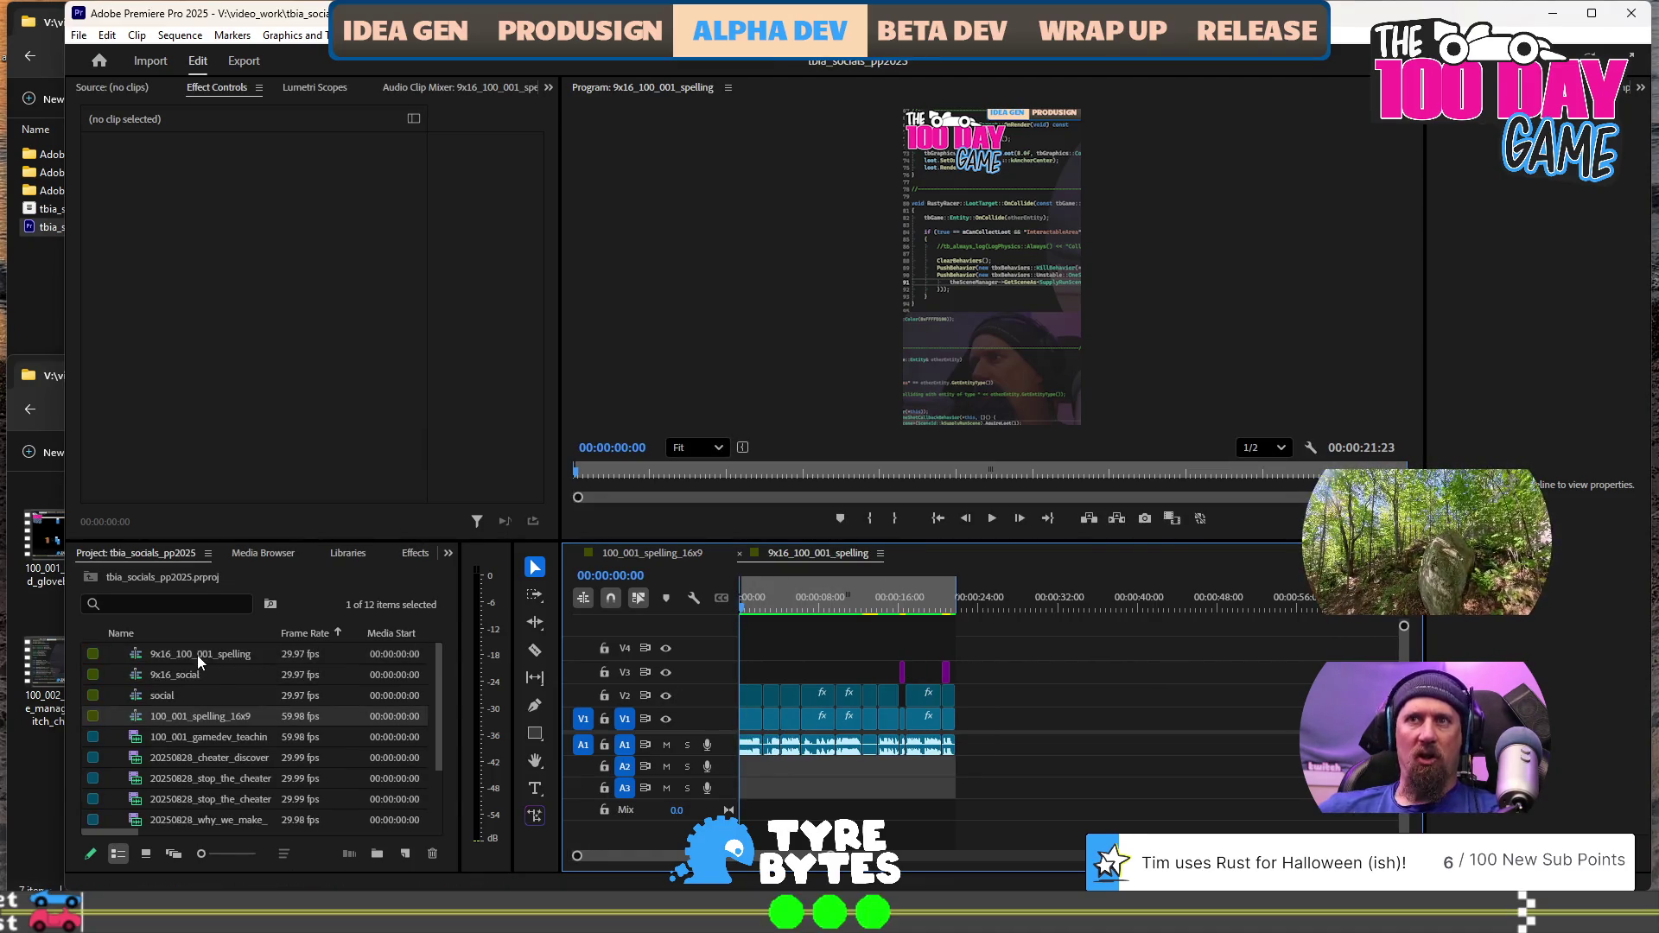
left_click(193, 717)
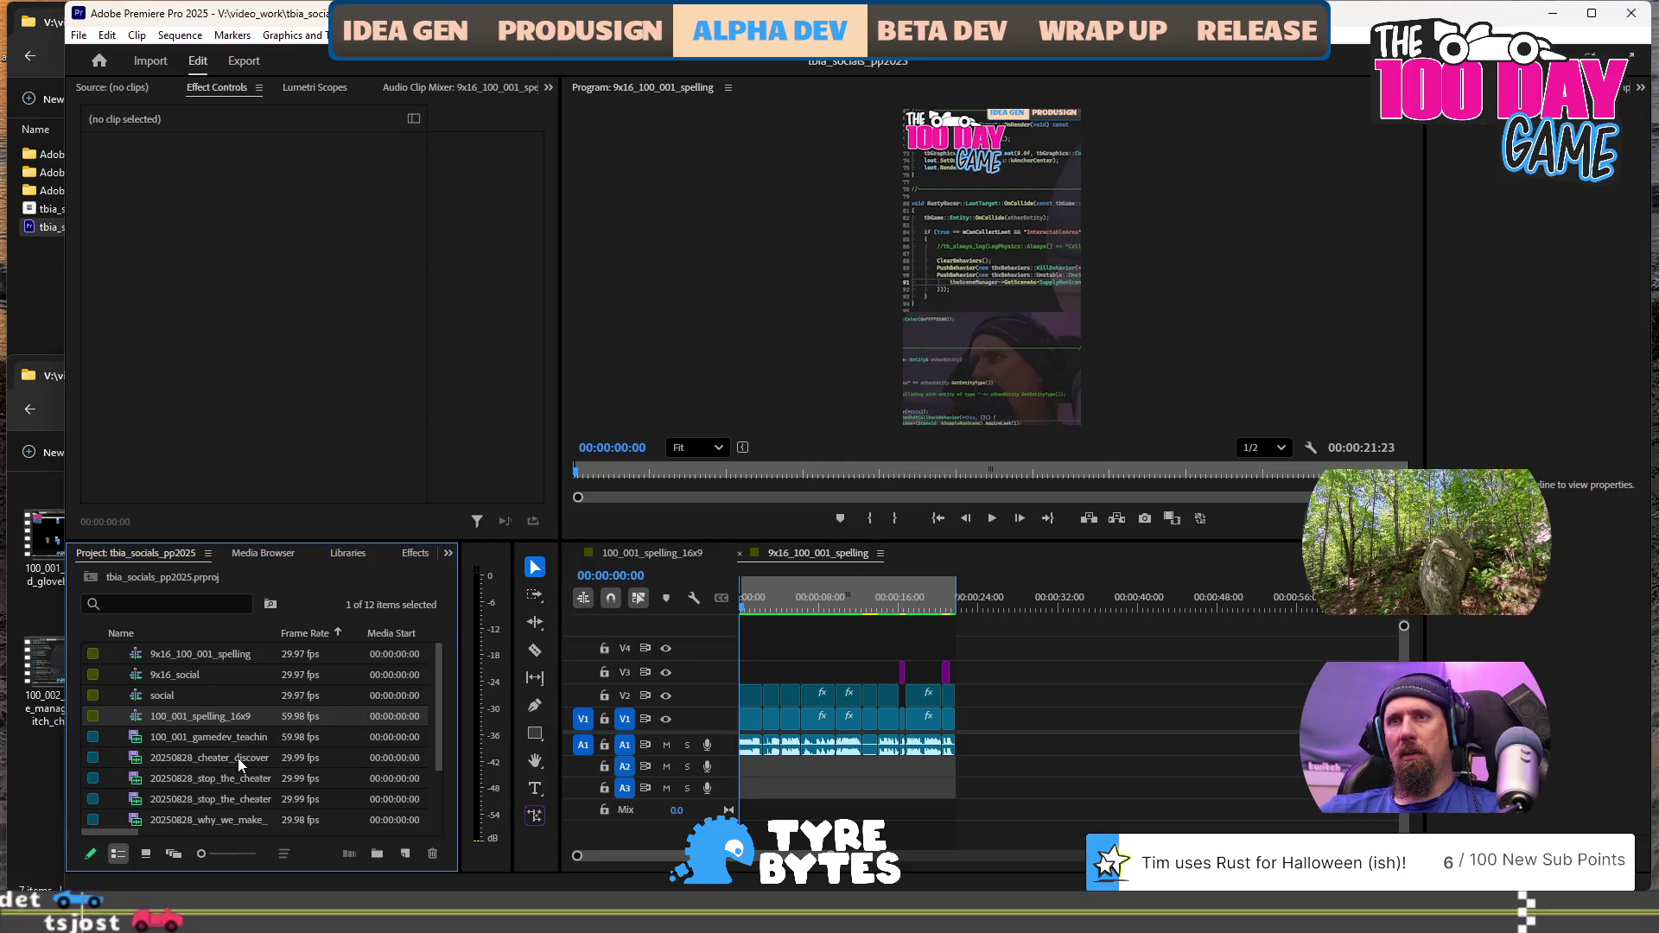
key("ctrl+c")
key("ctrl+v")
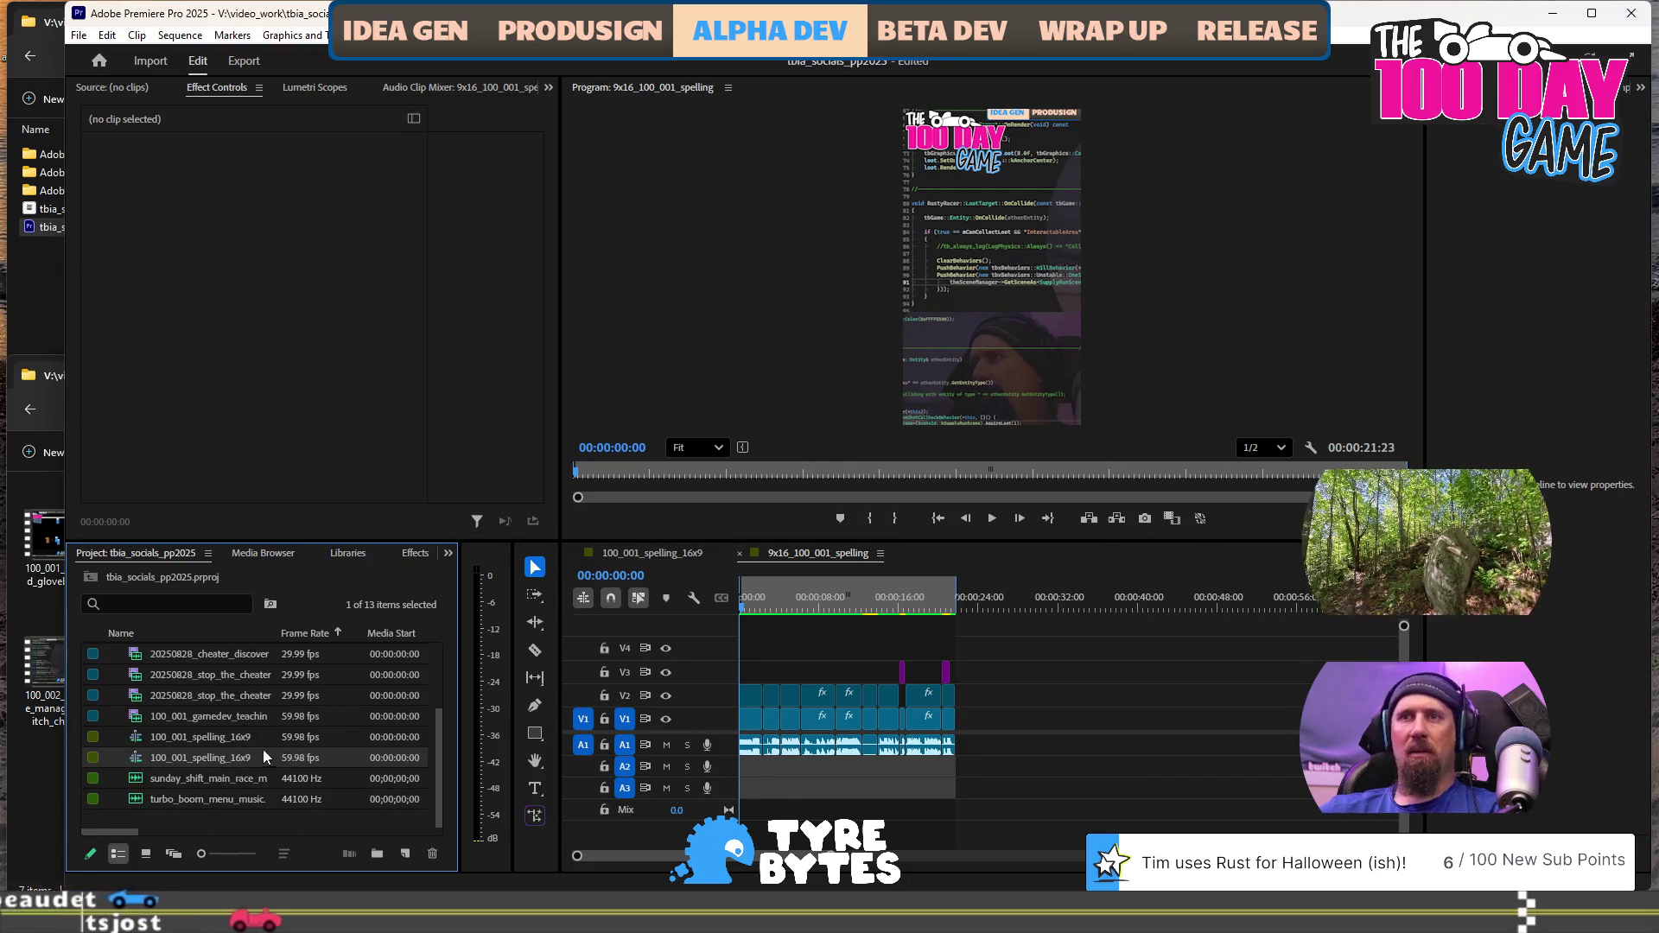
Rename the pasted sequence copy to 100_001_glove_box and open it in the timeline
left_click(202, 758)
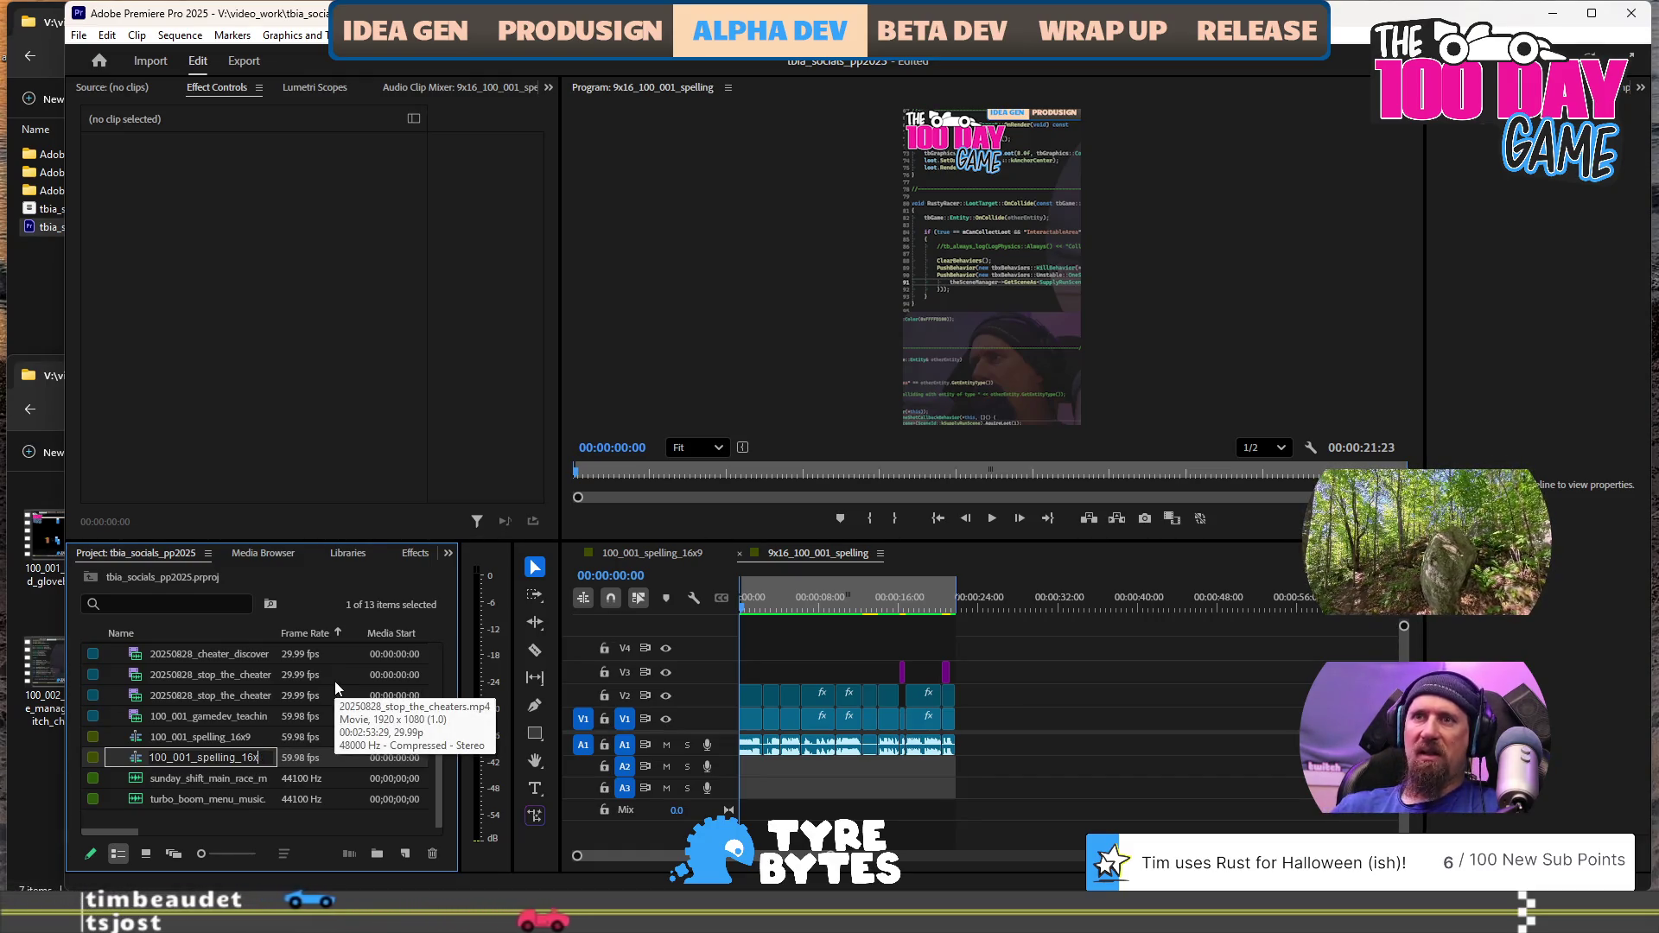
key("BackSpace")
key("BackSpace")
key("BackSpace")
type("glov")
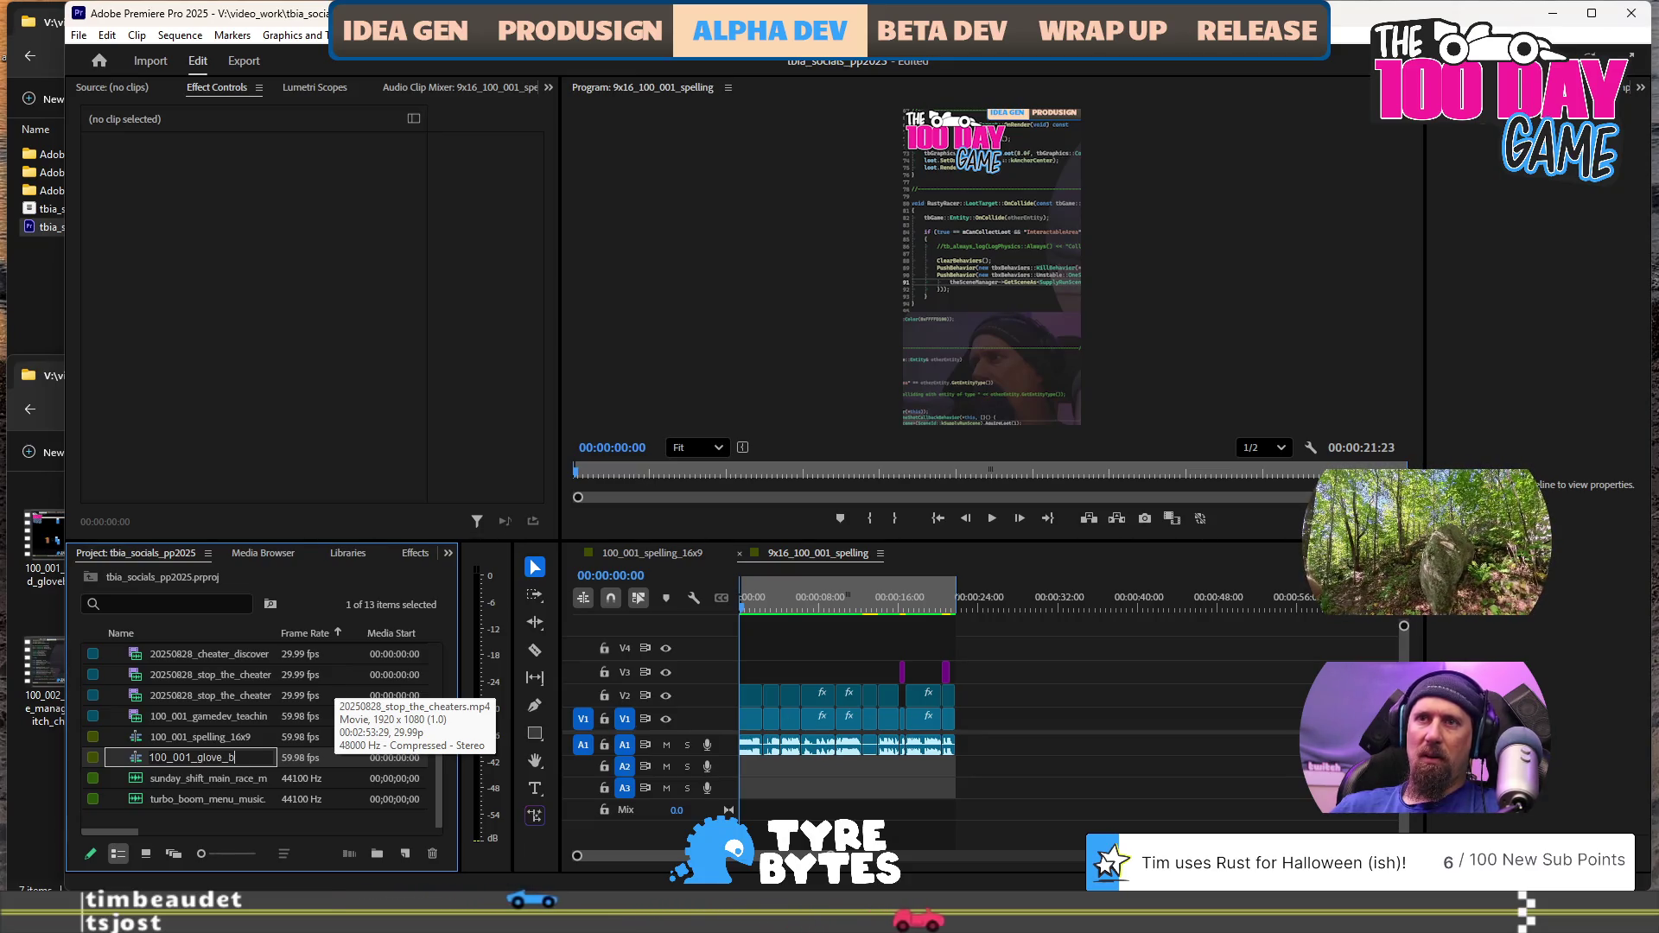
key("Tab")
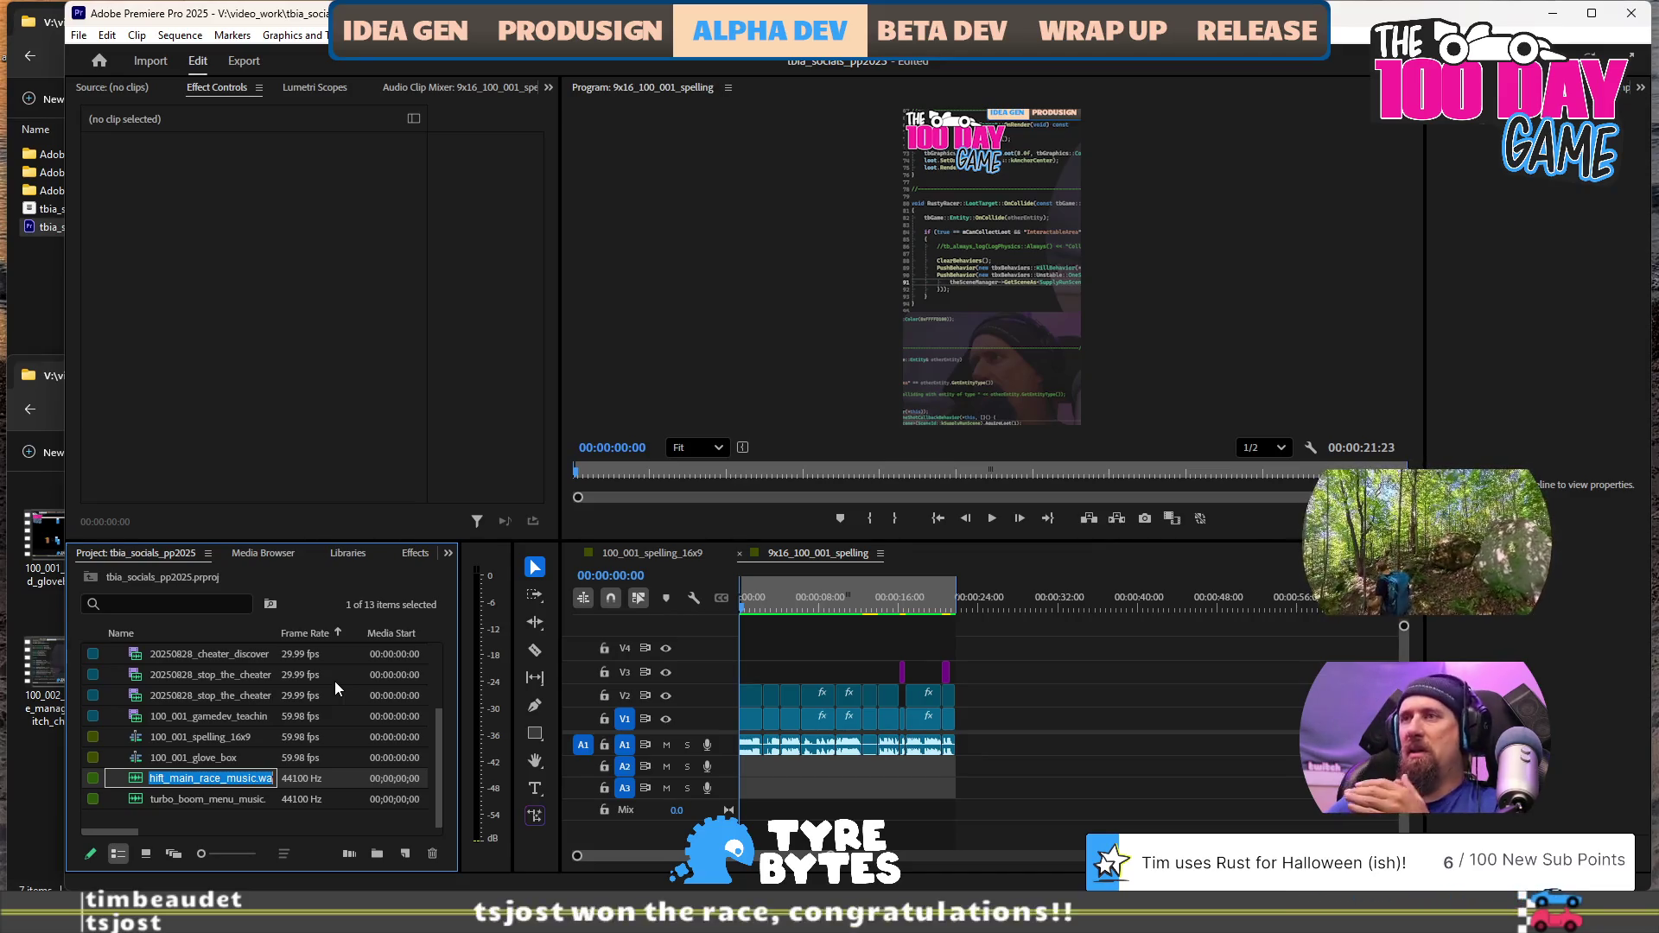
double_click(202, 760)
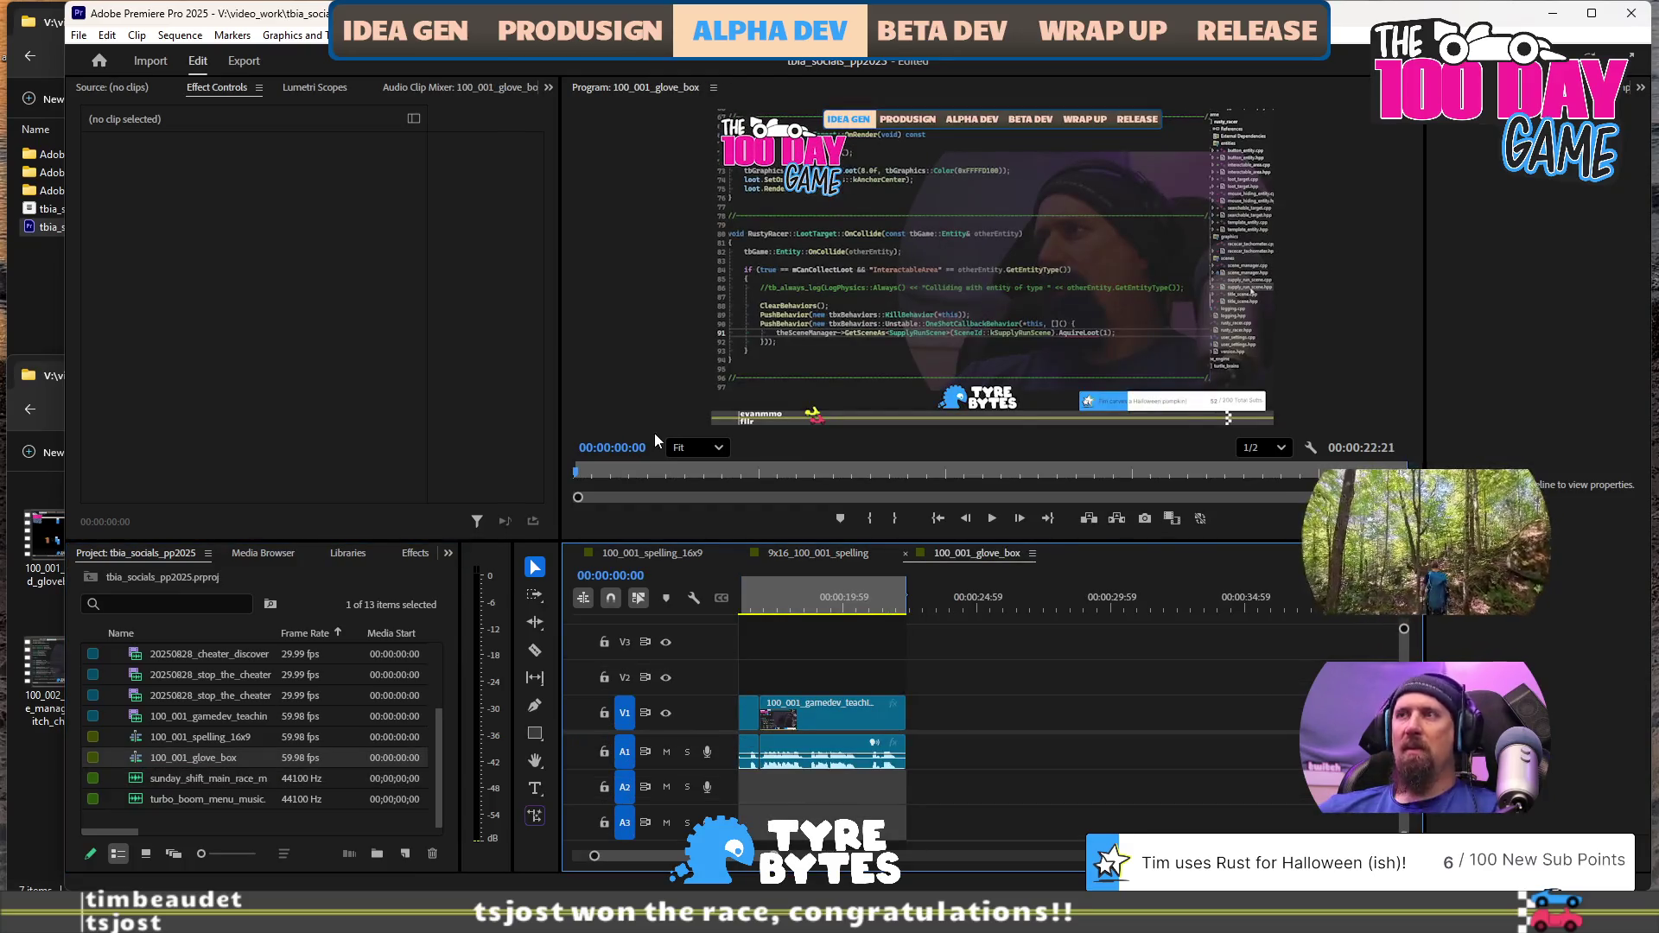
Close the 9x16_100_001_spelling and 100_001_glove_box timeline tabs
left_click(738, 552)
left_click(738, 552)
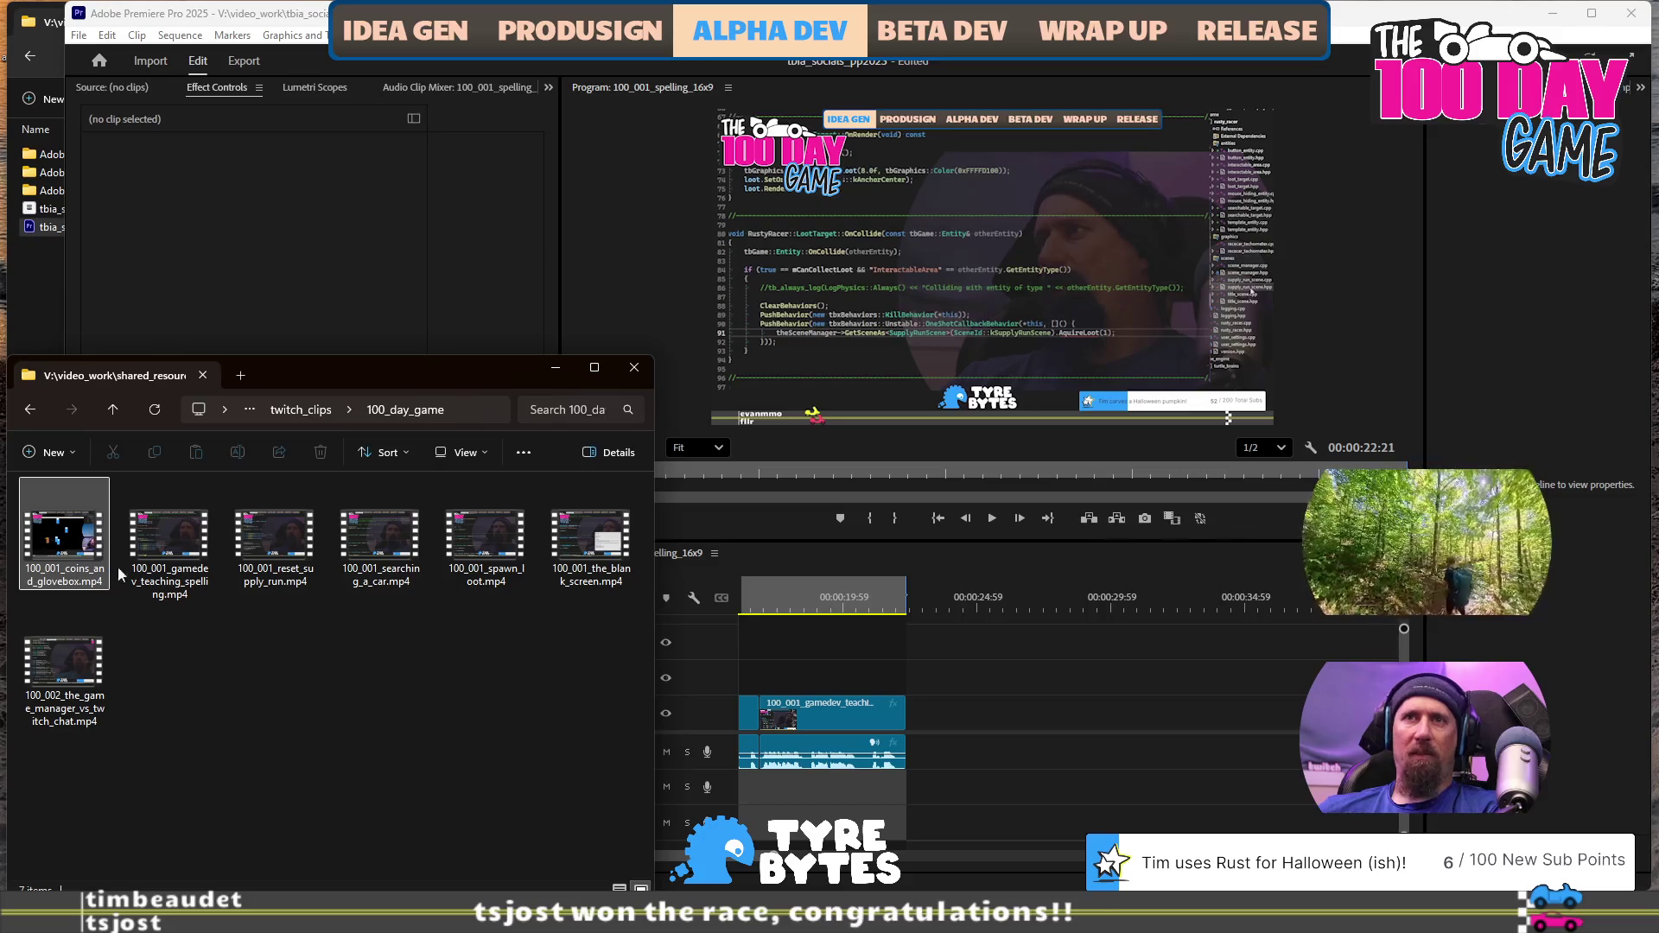
Check 100_001_coins_and_glovebox.mp4's details: MP4, 32.0 MB, 00:01:13 long
mouse_move(84, 542)
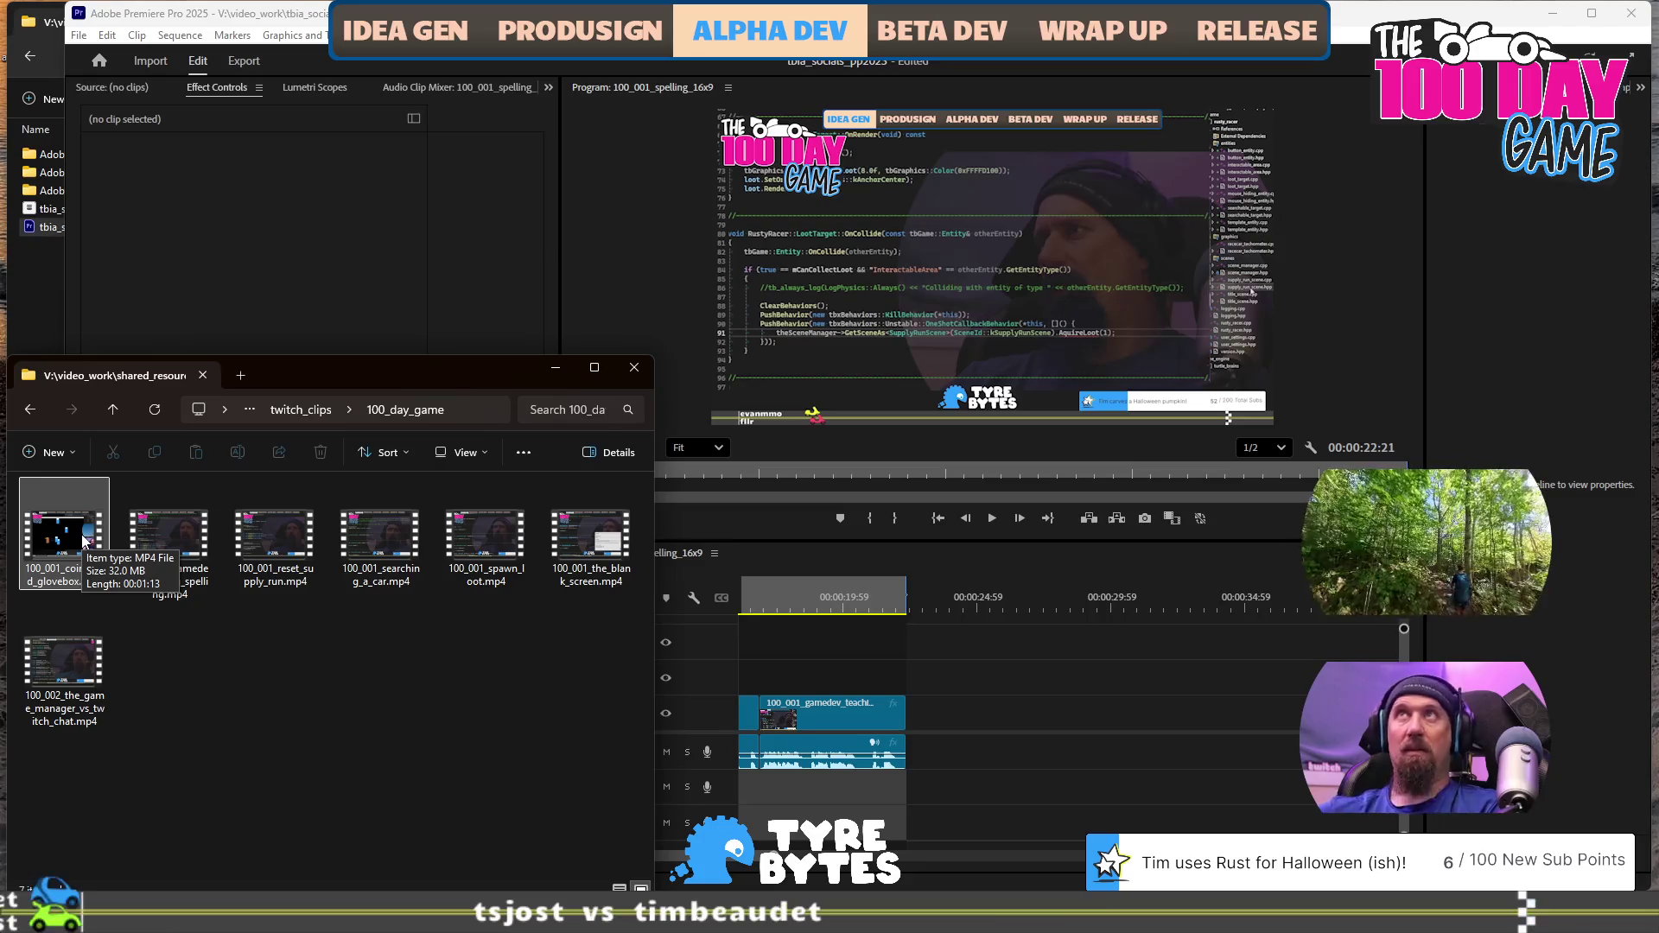
Add 100_001_coins_and_glovebox.mp4 from the bin to the sequence's V1 track
mouse_move(95, 563)
left_mouse_down()
mouse_move(1033, 567)
mouse_move(969, 533)
mouse_move(961, 673)
mouse_move(939, 710)
left_mouse_up()
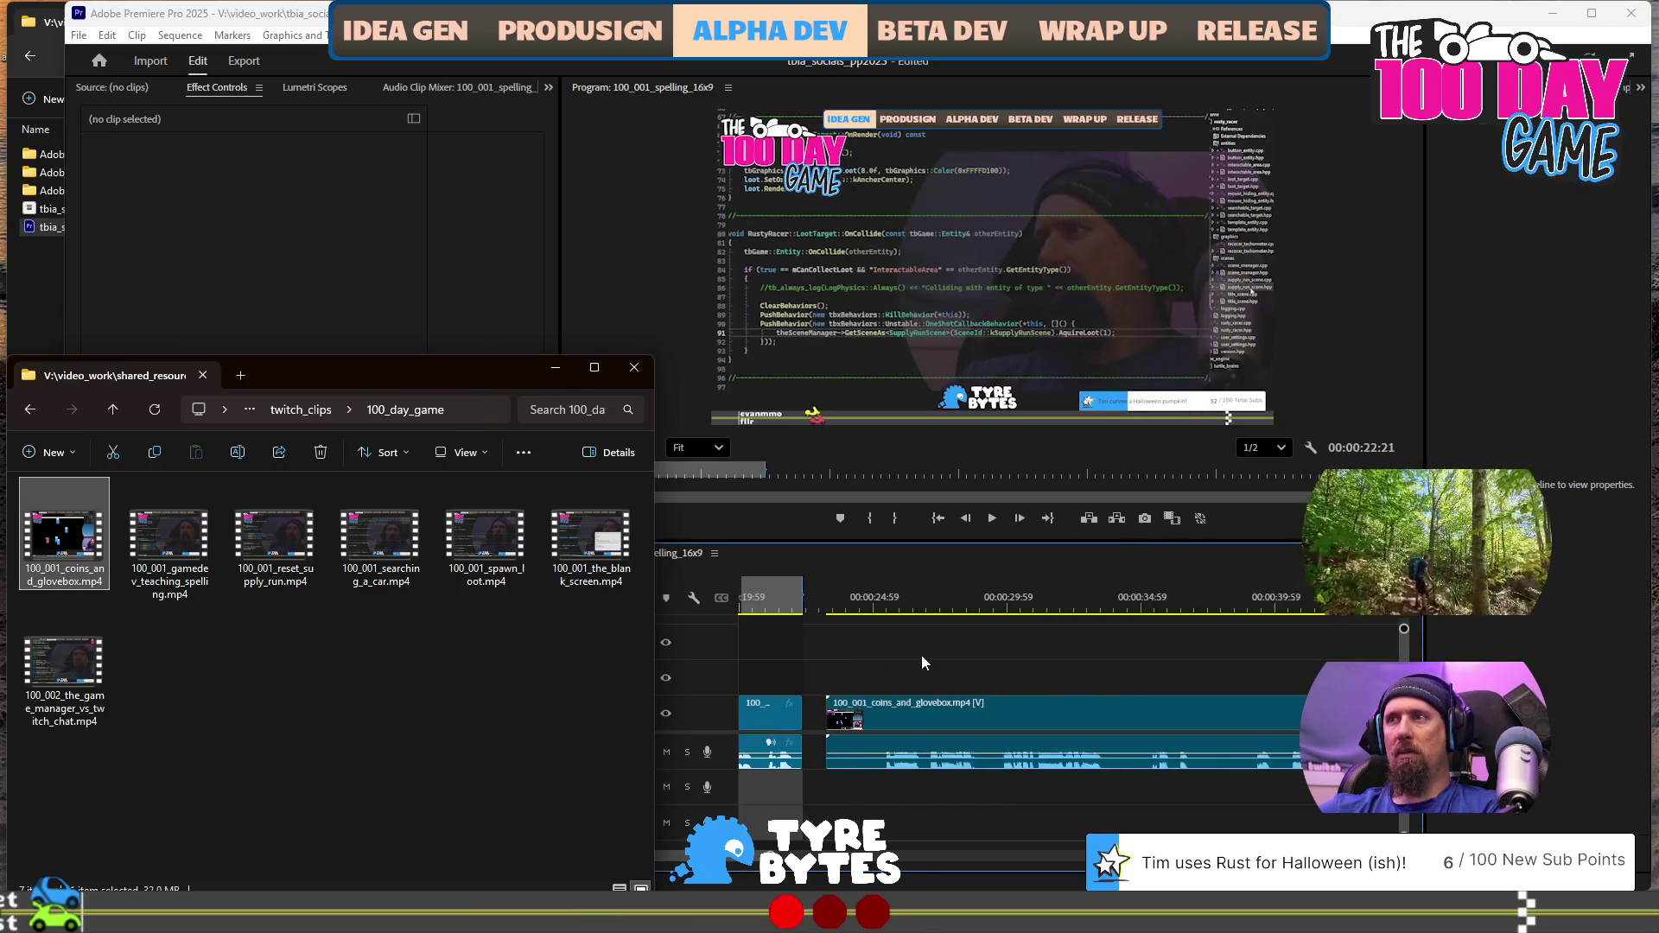
scroll(921, 655, "up", 4)
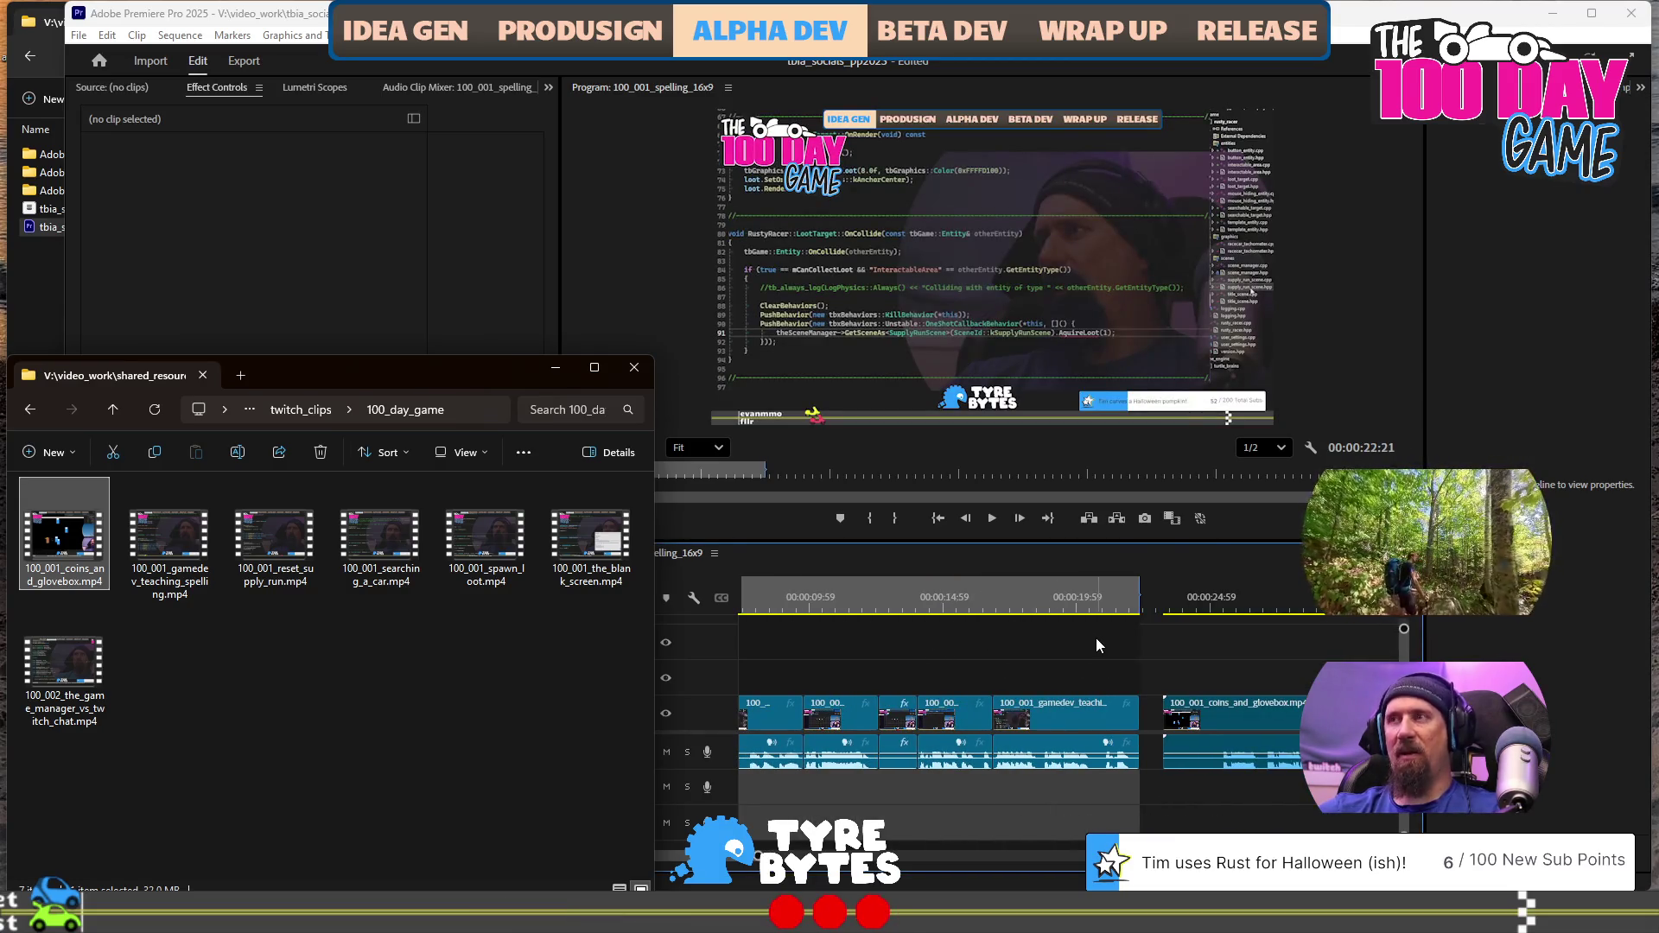
scroll(1095, 639, "down", 3)
left_click(1050, 669)
Delete the earlier clips and the leftover gap so coins_and_glovebox starts at 0:00
left_click_drag(1050, 669, 741, 789)
key("Delete")
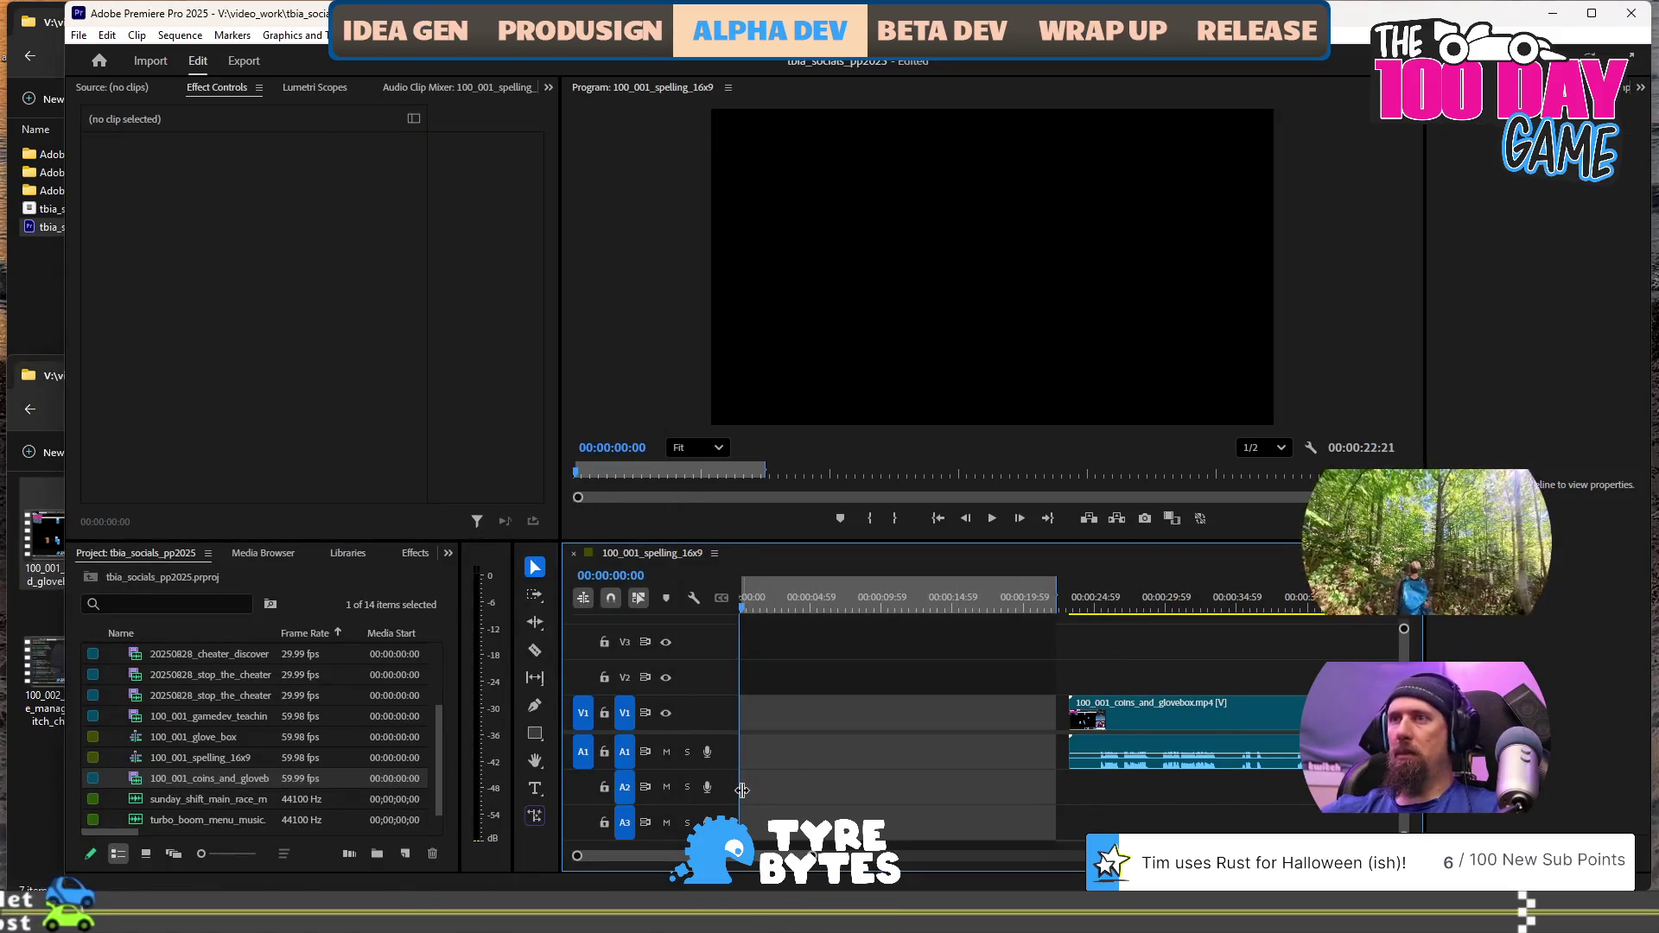
left_click(838, 710)
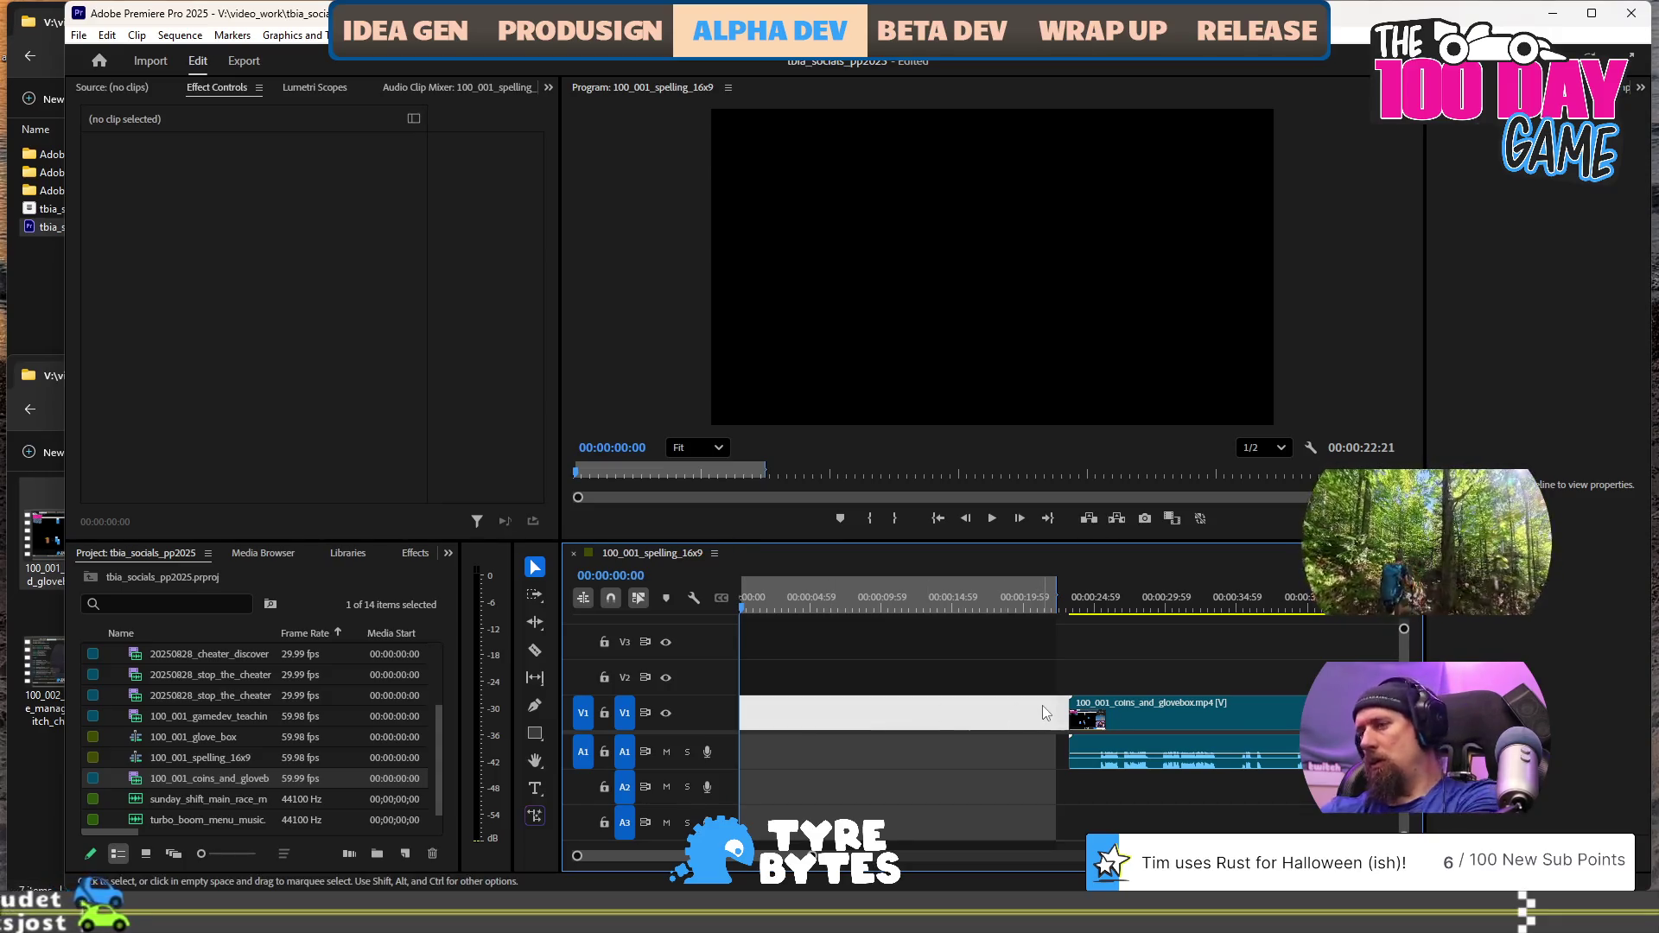
key("Delete")
key("backslash")
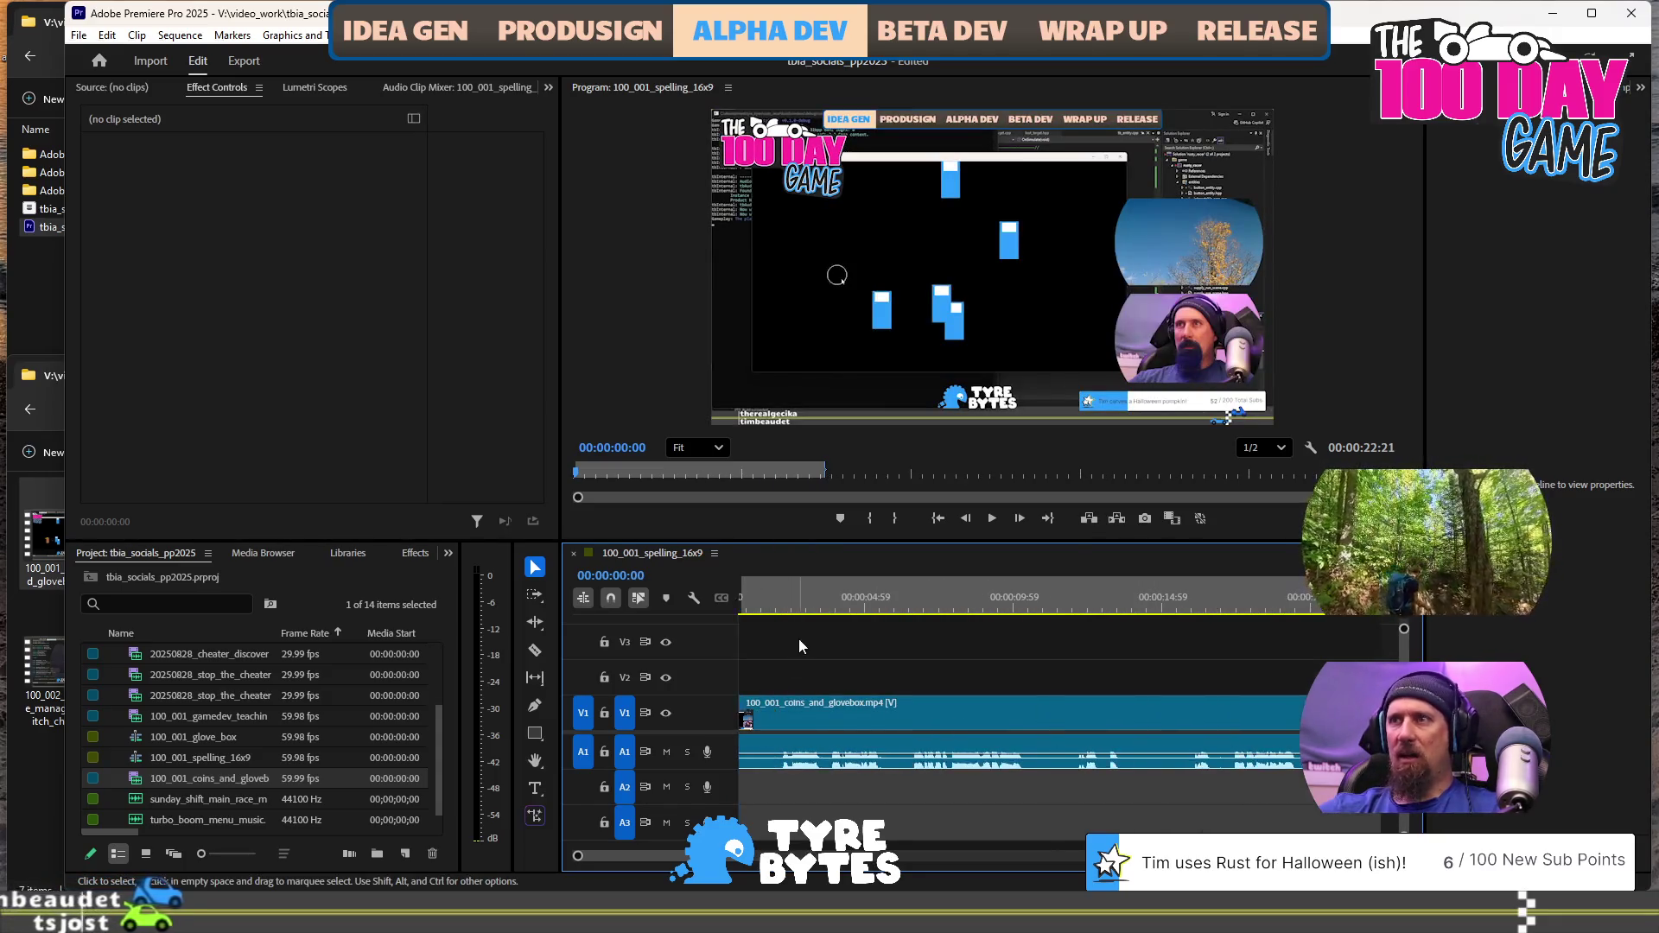
key("minus")
key("minus")
key("minus")
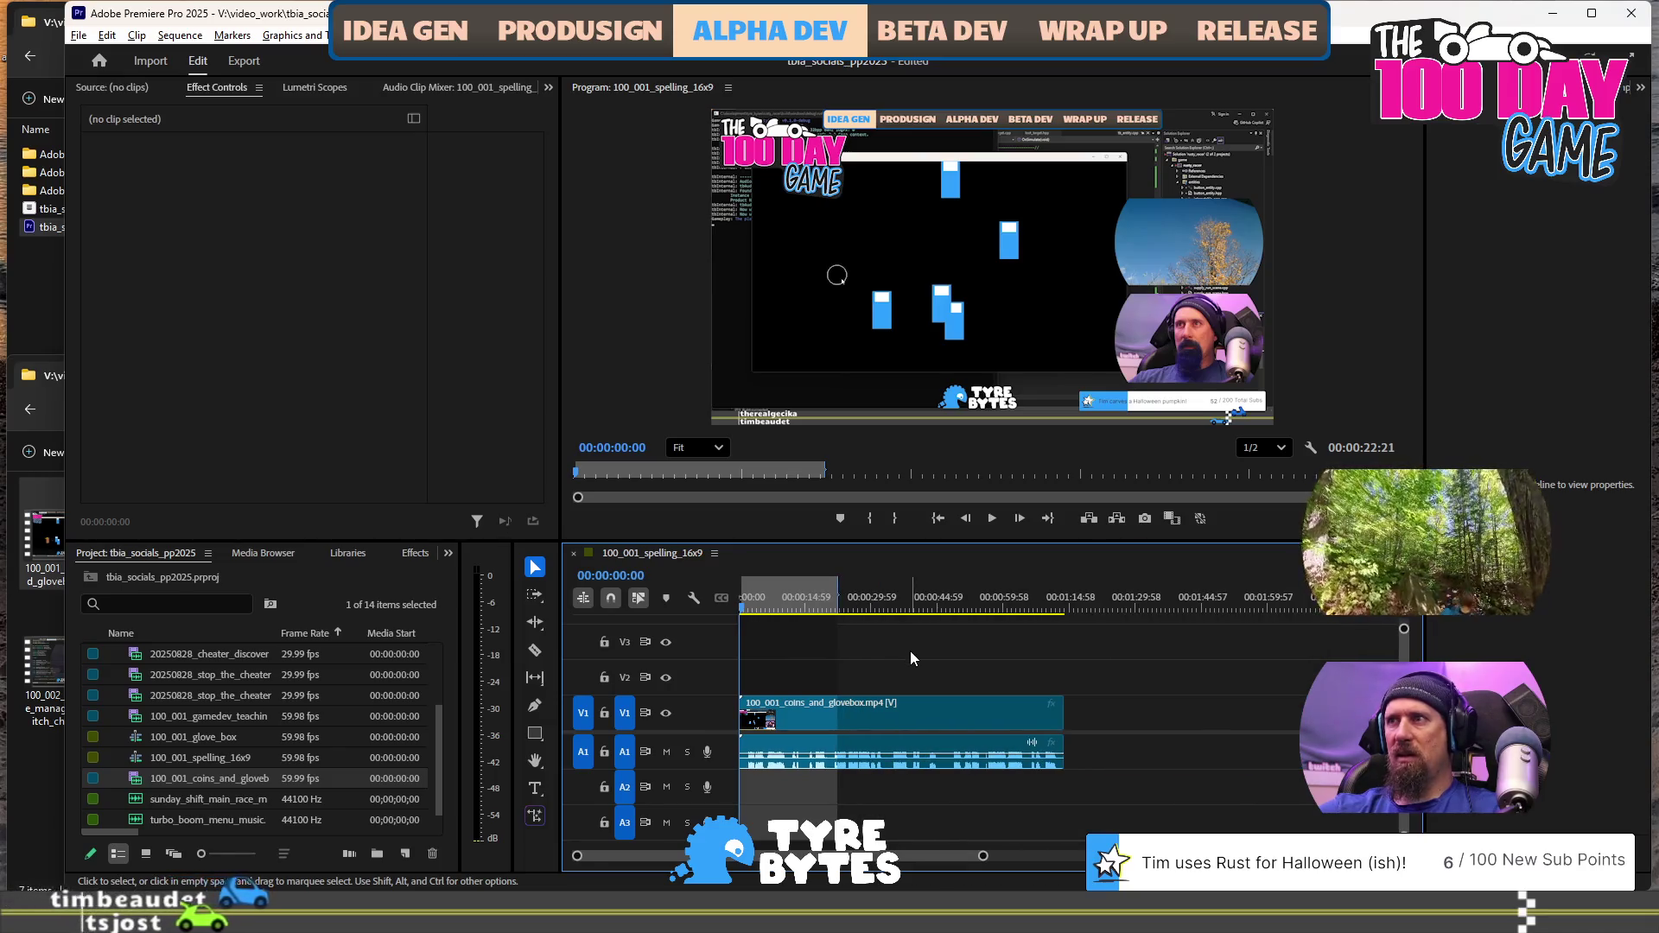
Split the clip near its opening and at 00:00:08:13, redoing the 8-second cut
key("equal")
key("equal")
key("equal")
left_click(765, 605)
key("j")
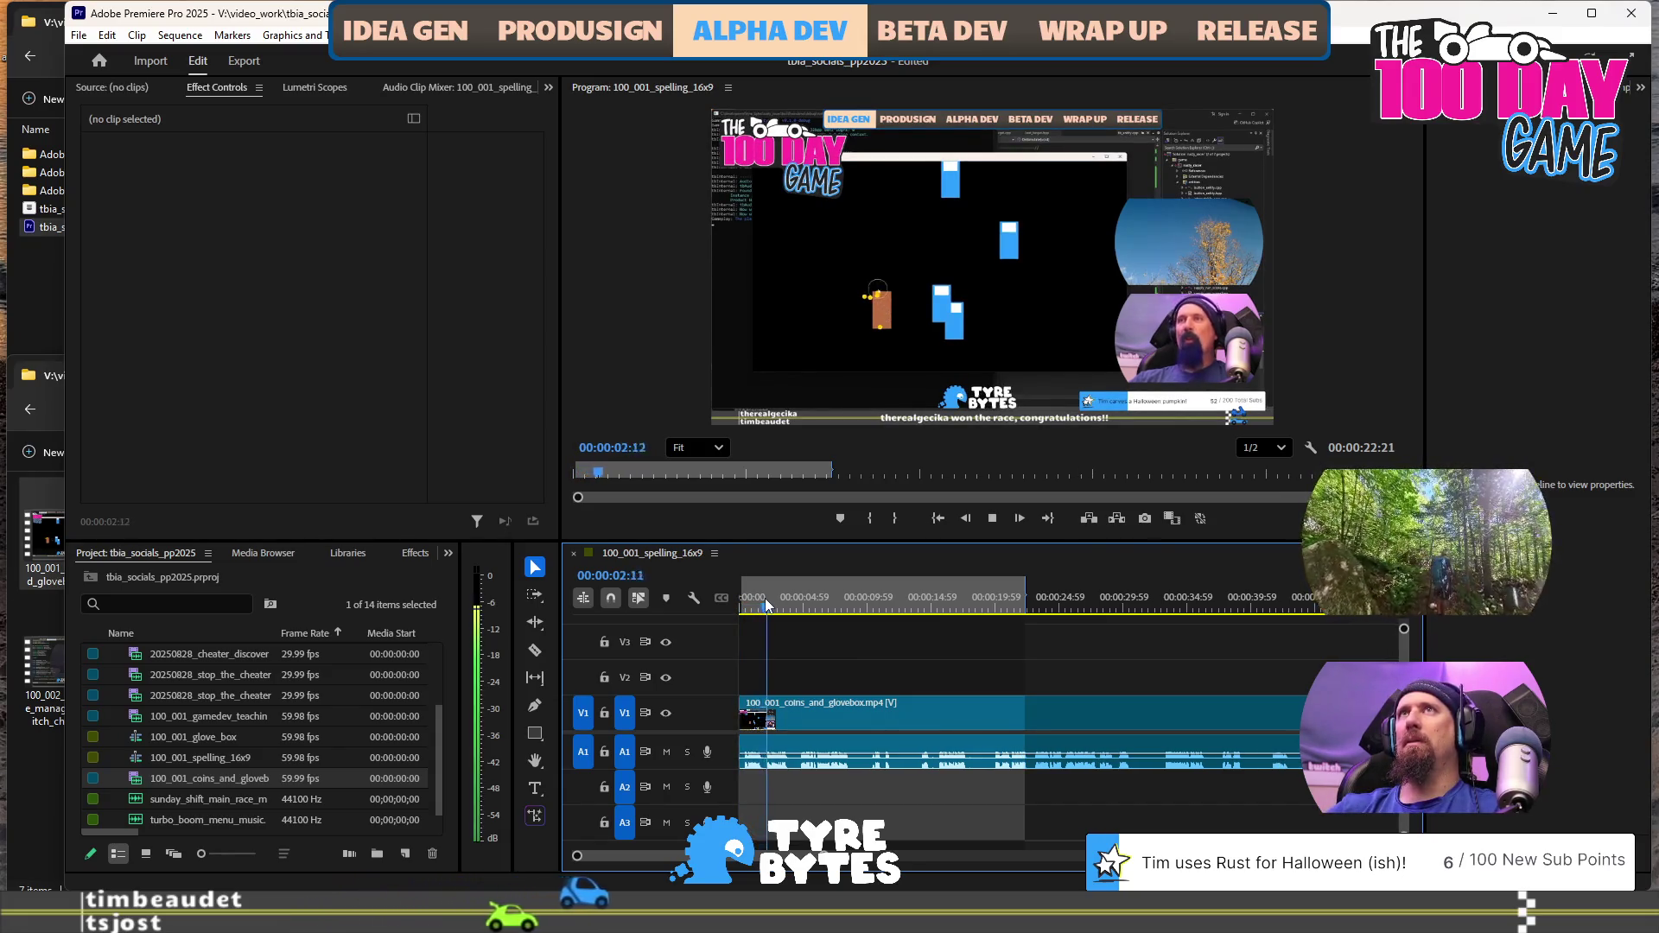
key("ctrl+k")
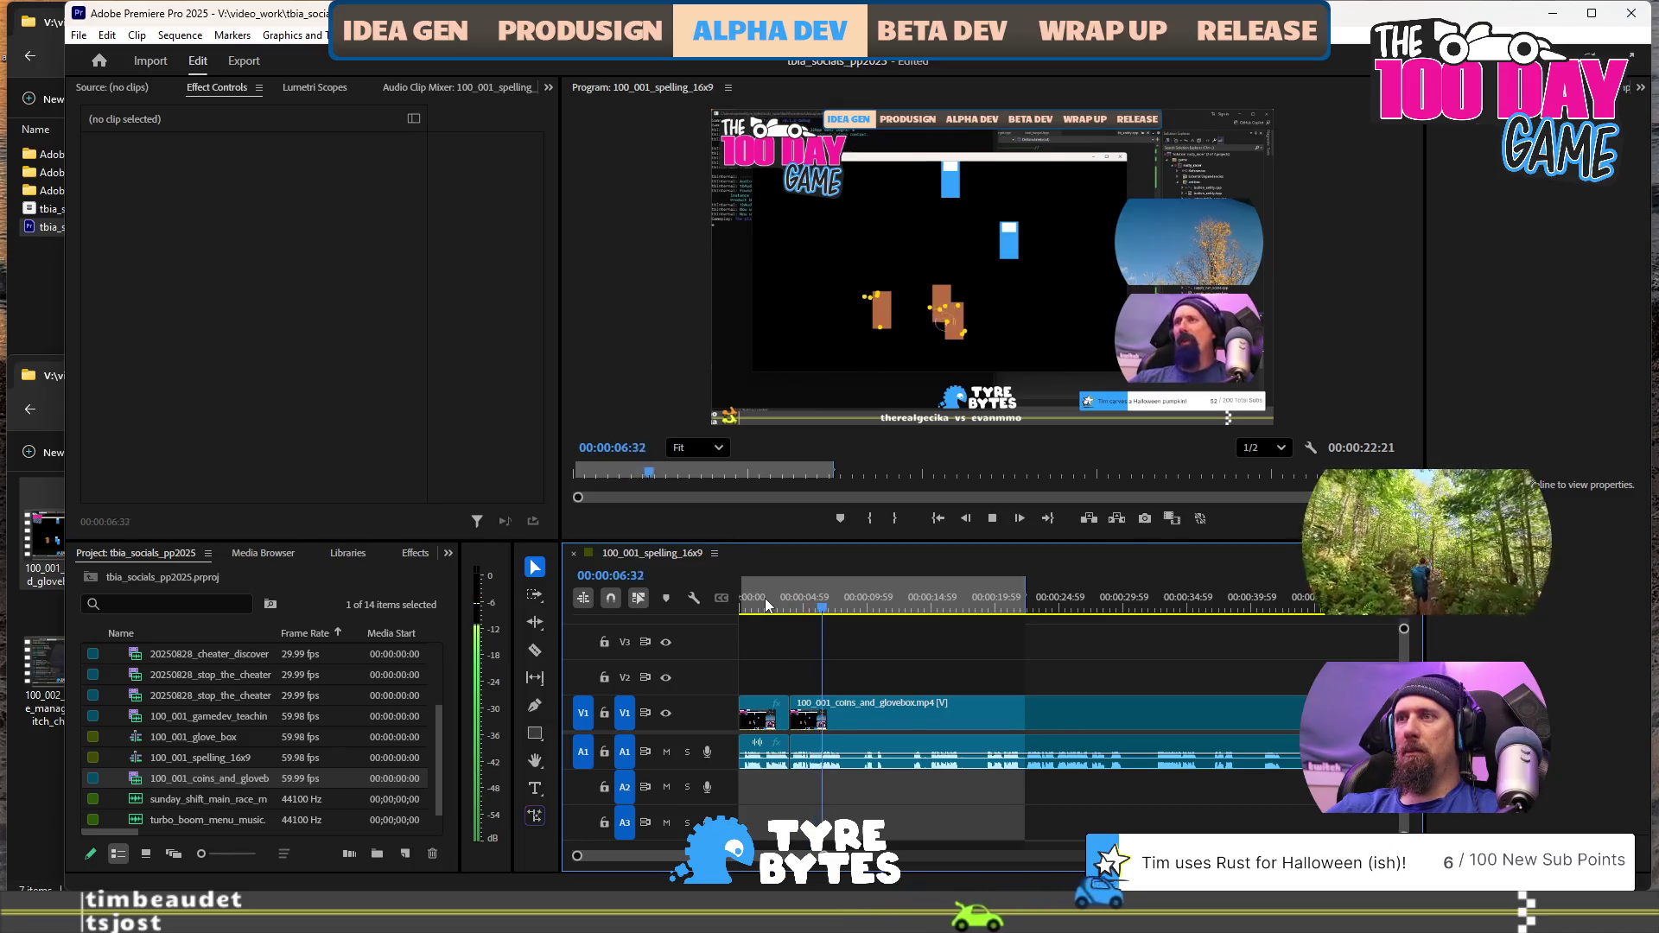
key("space")
key("ctrl+k")
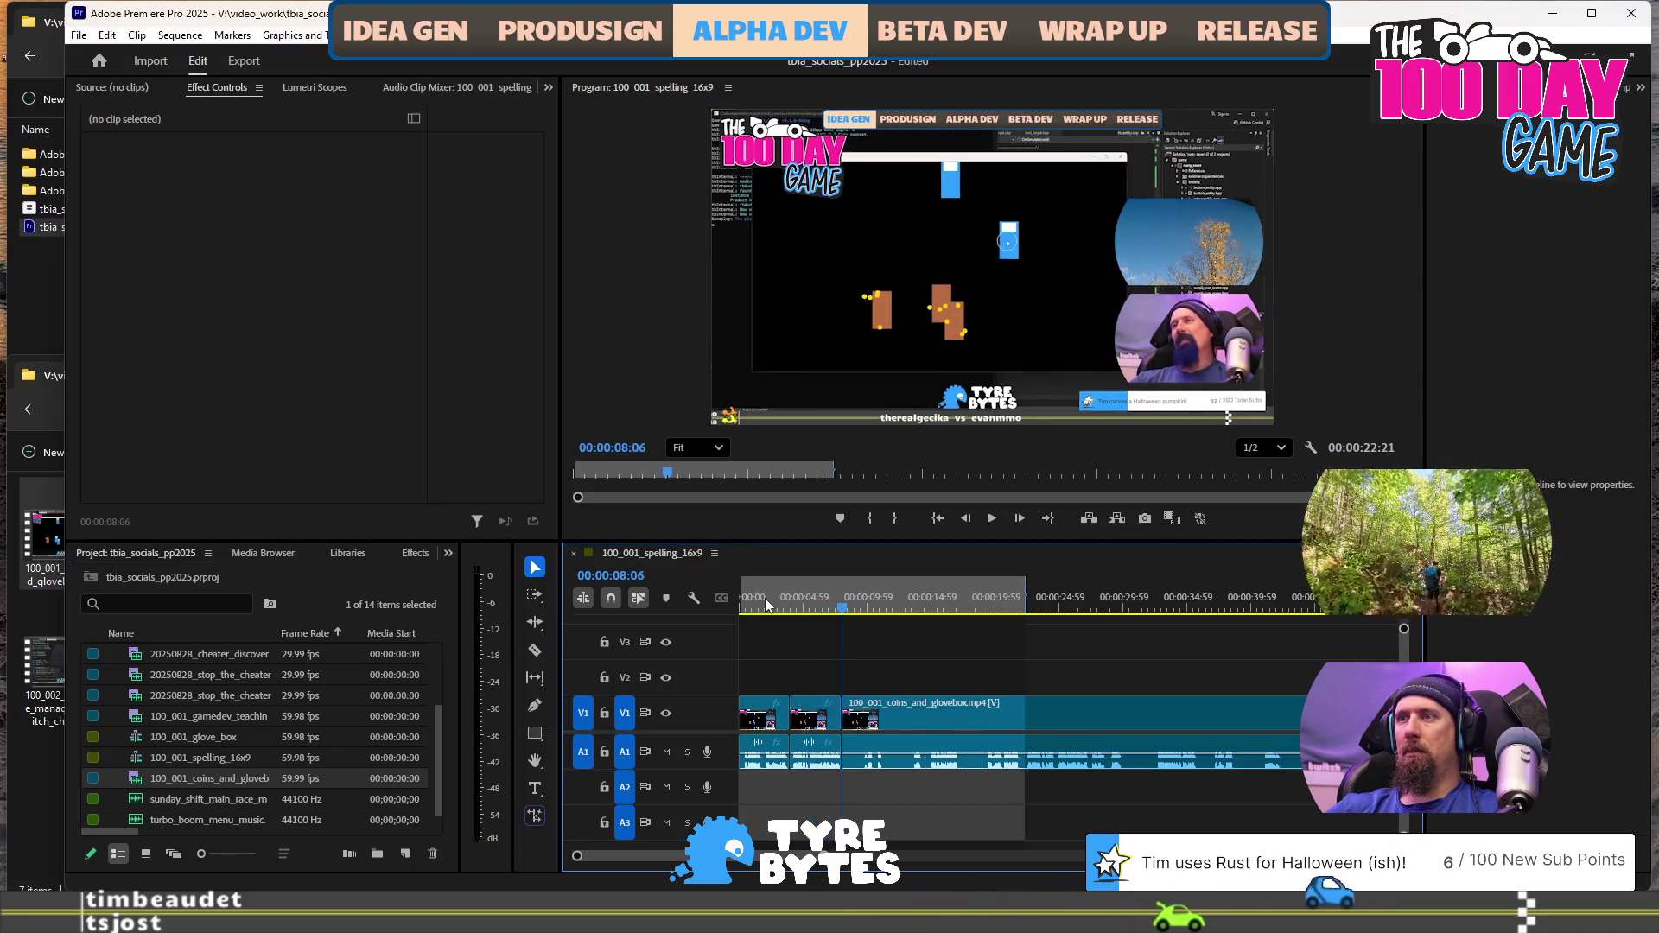
key("ctrl+z")
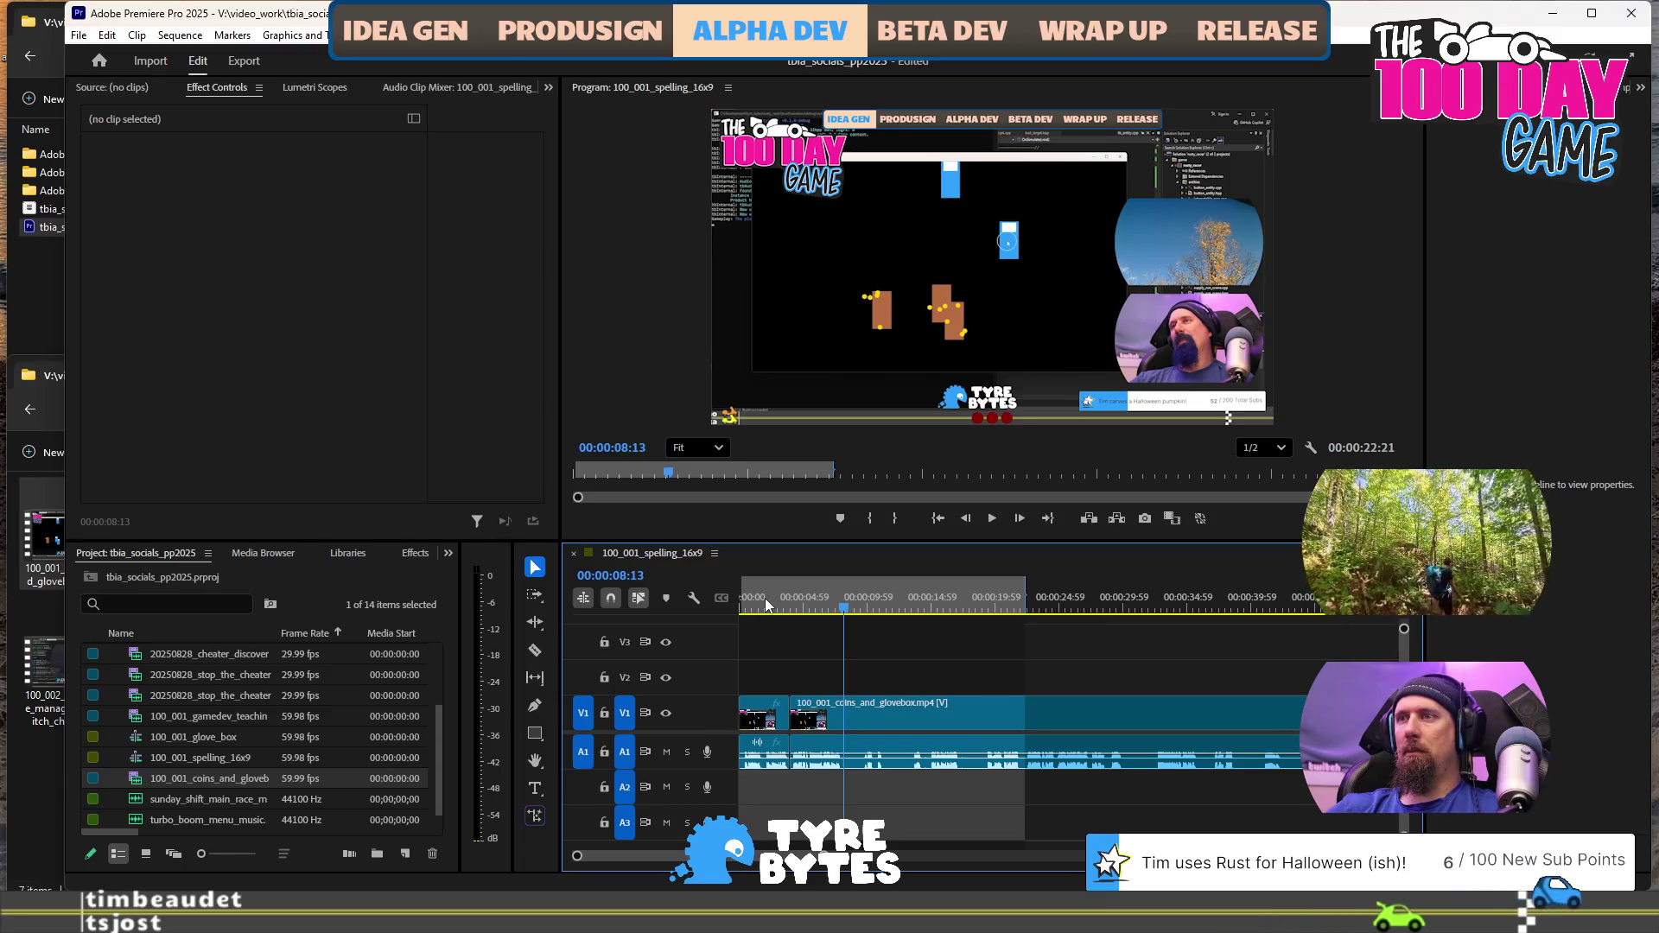
key("ctrl+k")
Add further splits after the 8-second edit and at about 18.5 seconds
key("space")
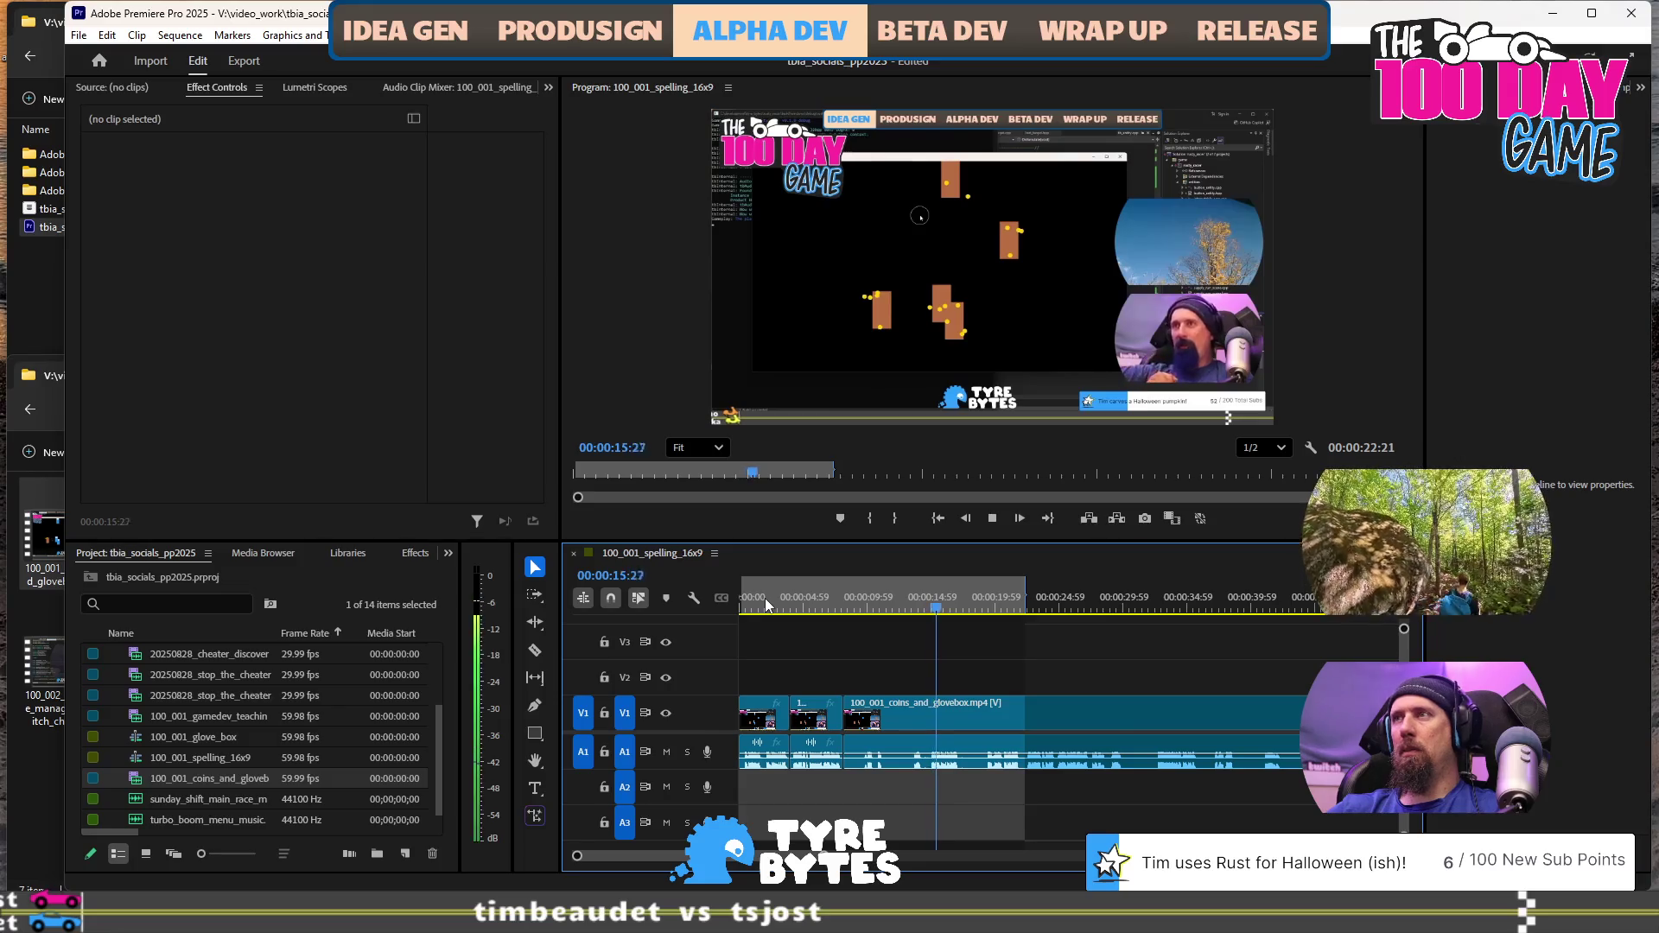
key("space")
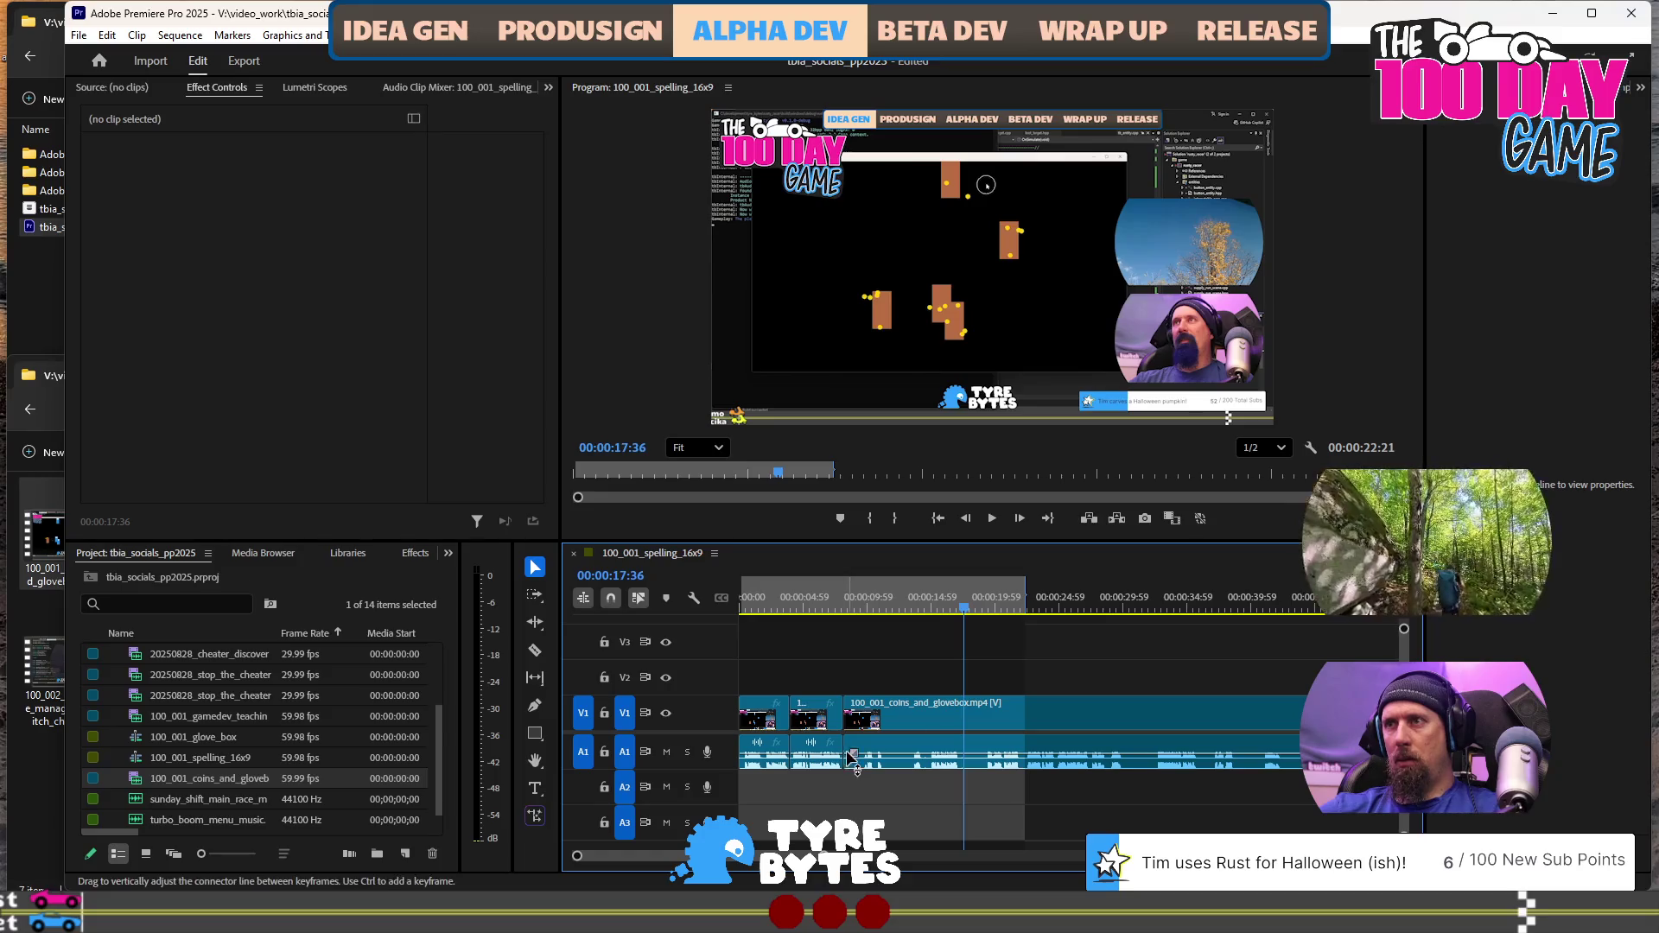
left_click(912, 609)
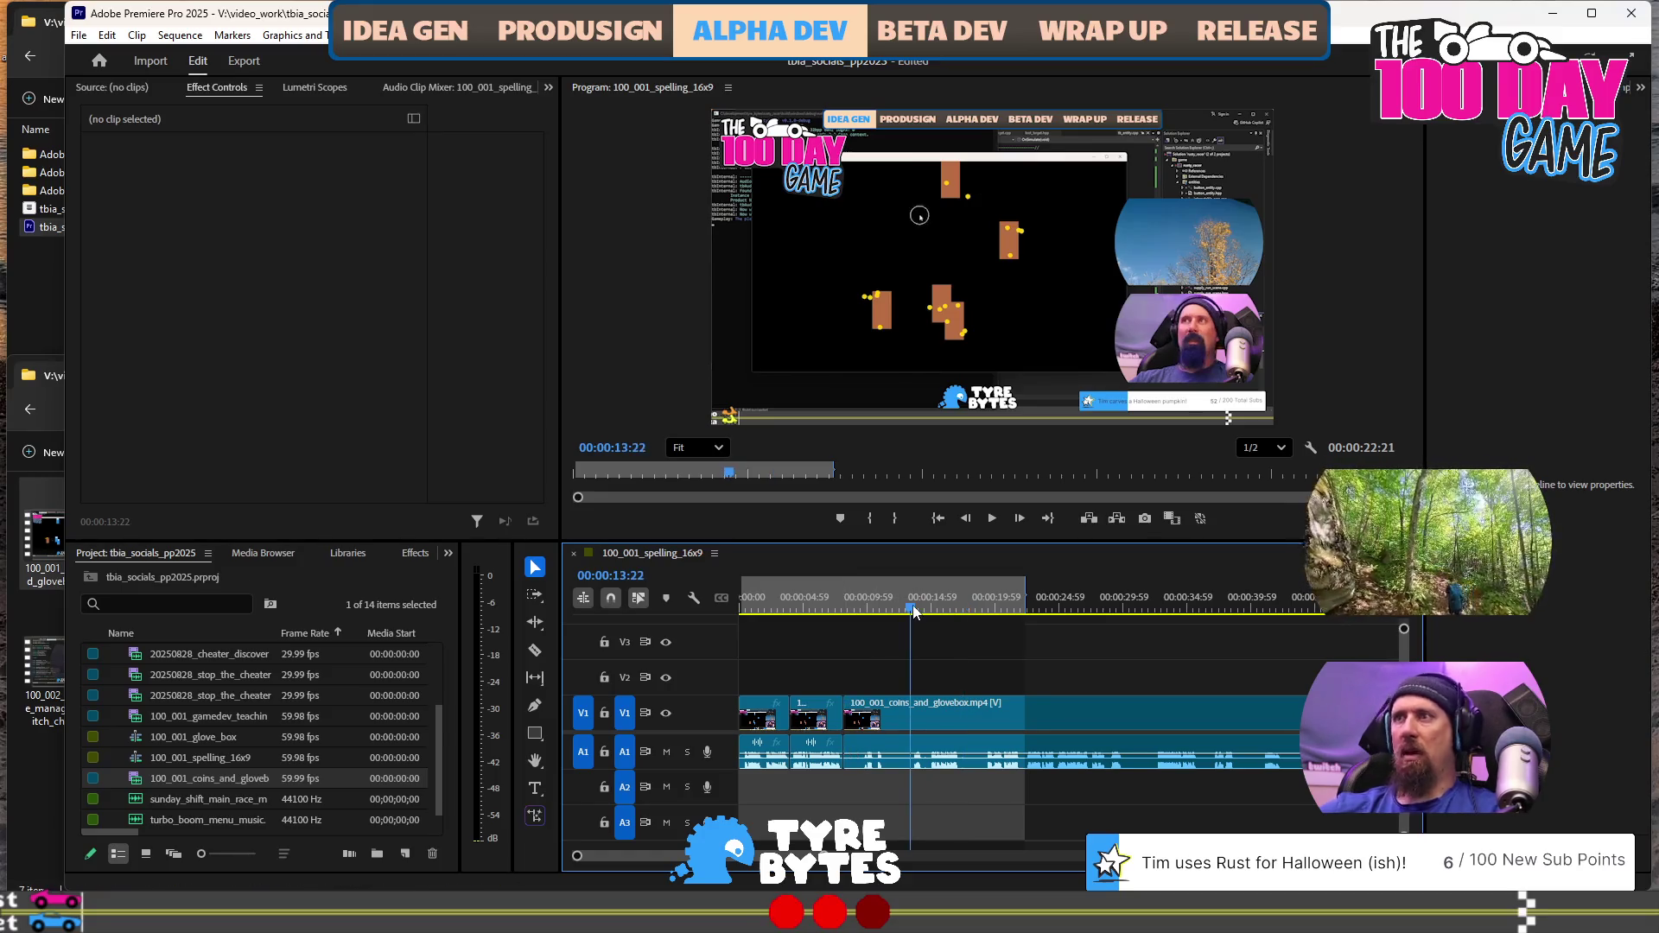
key("Up")
key("space")
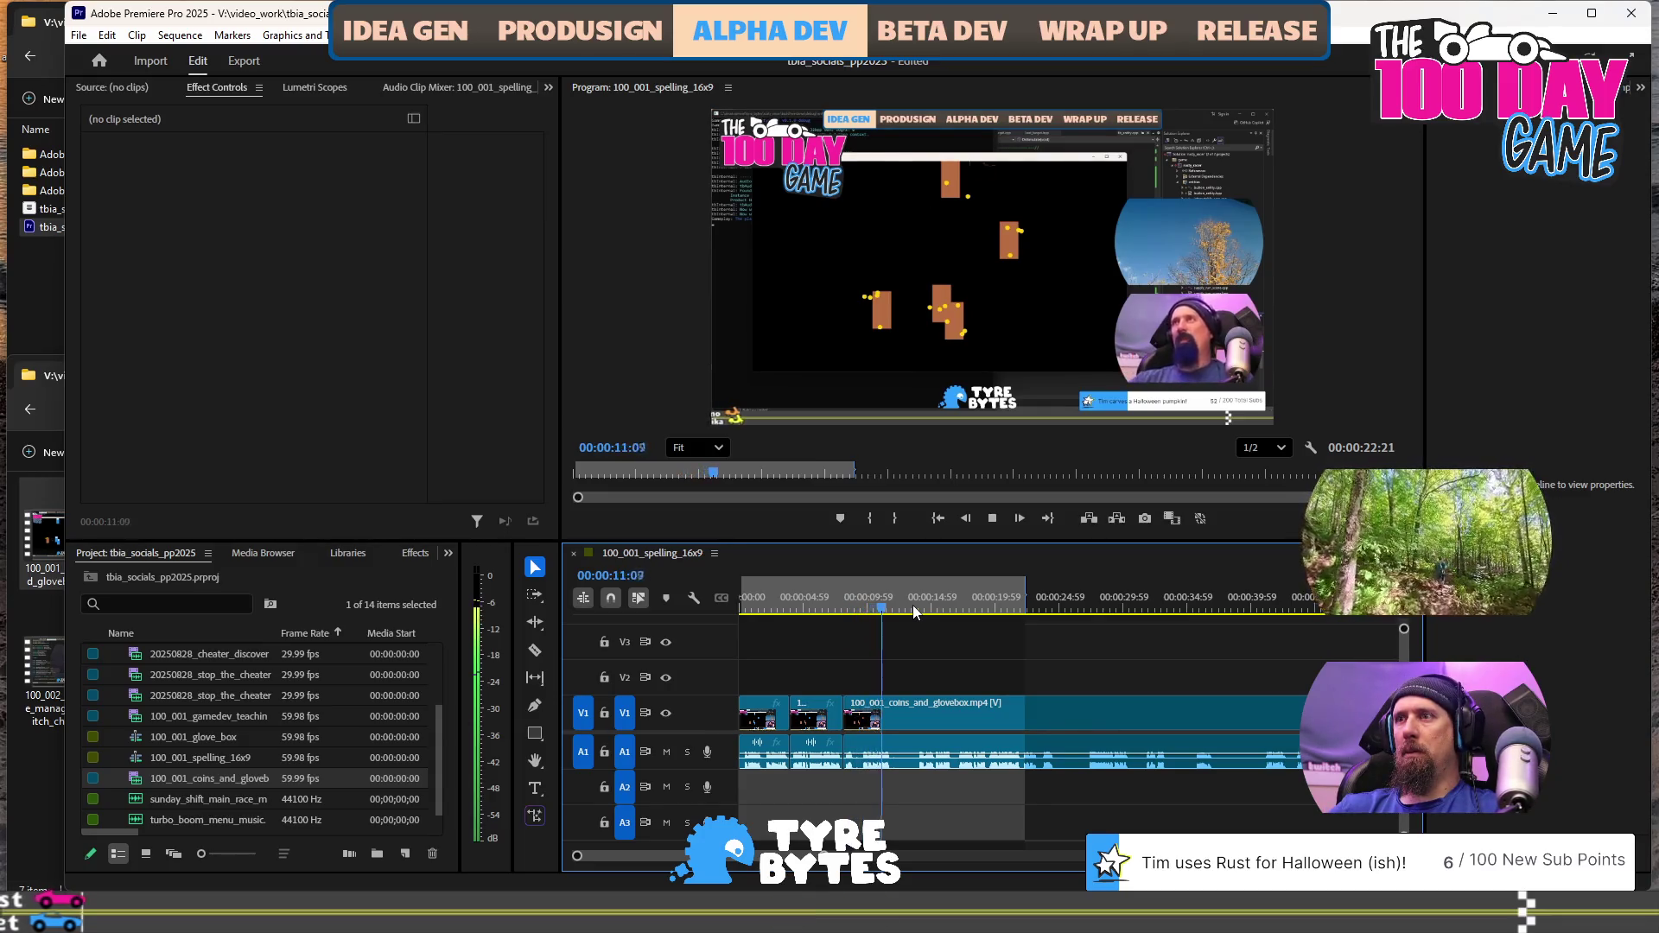
key("ctrl+k")
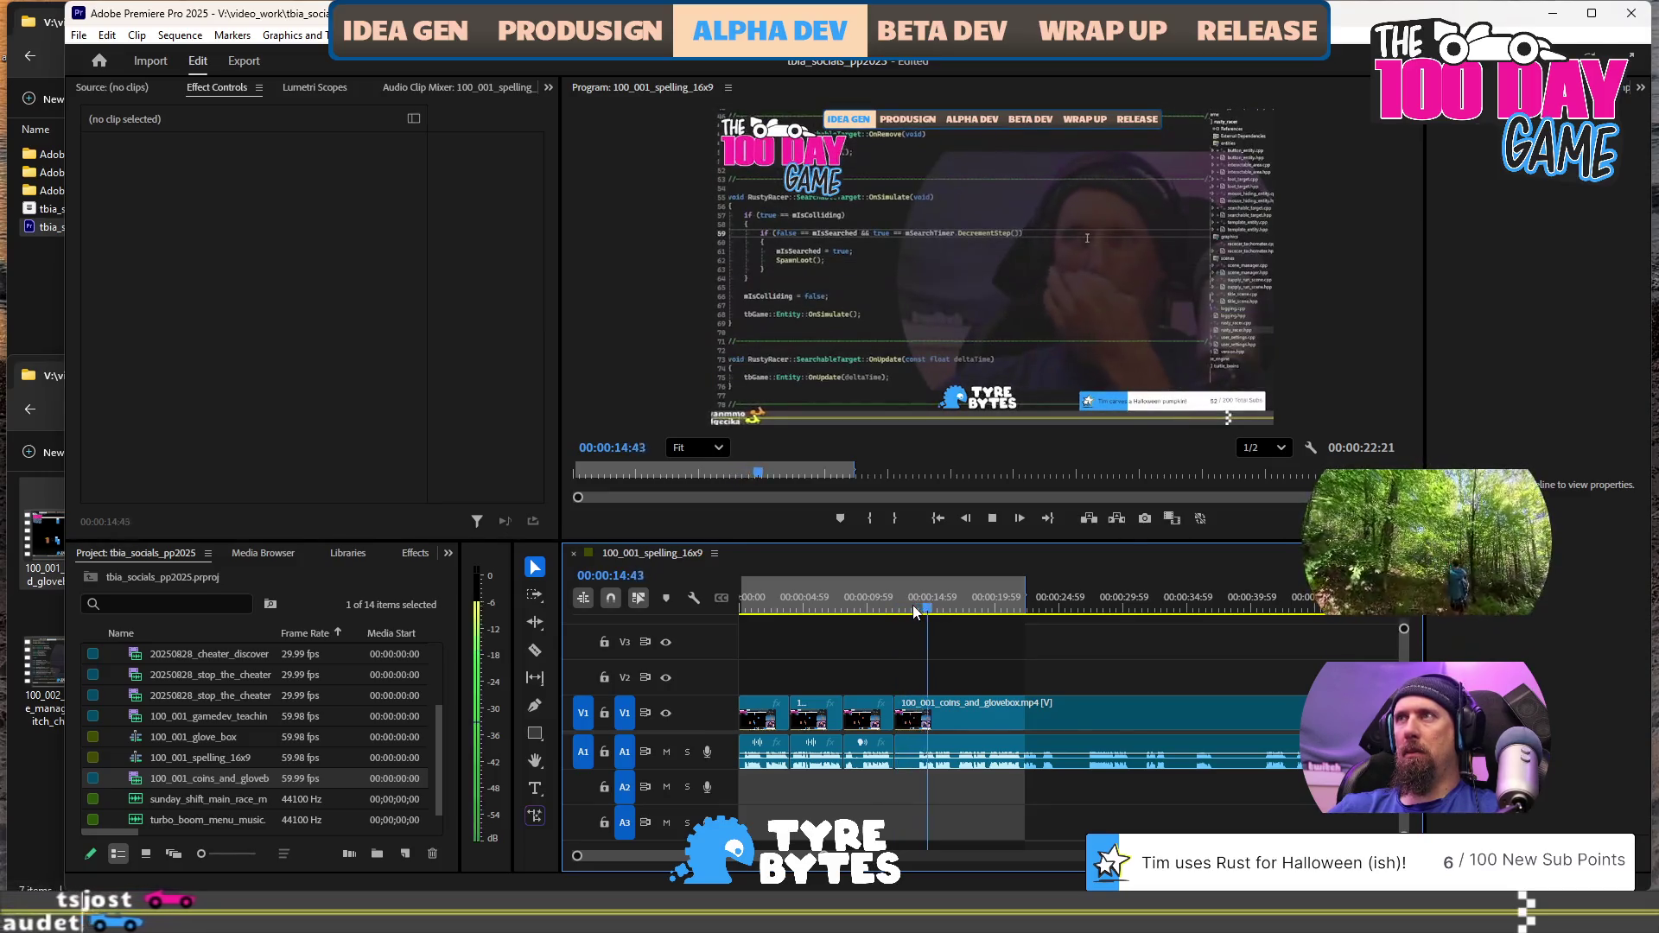
left_click(917, 609)
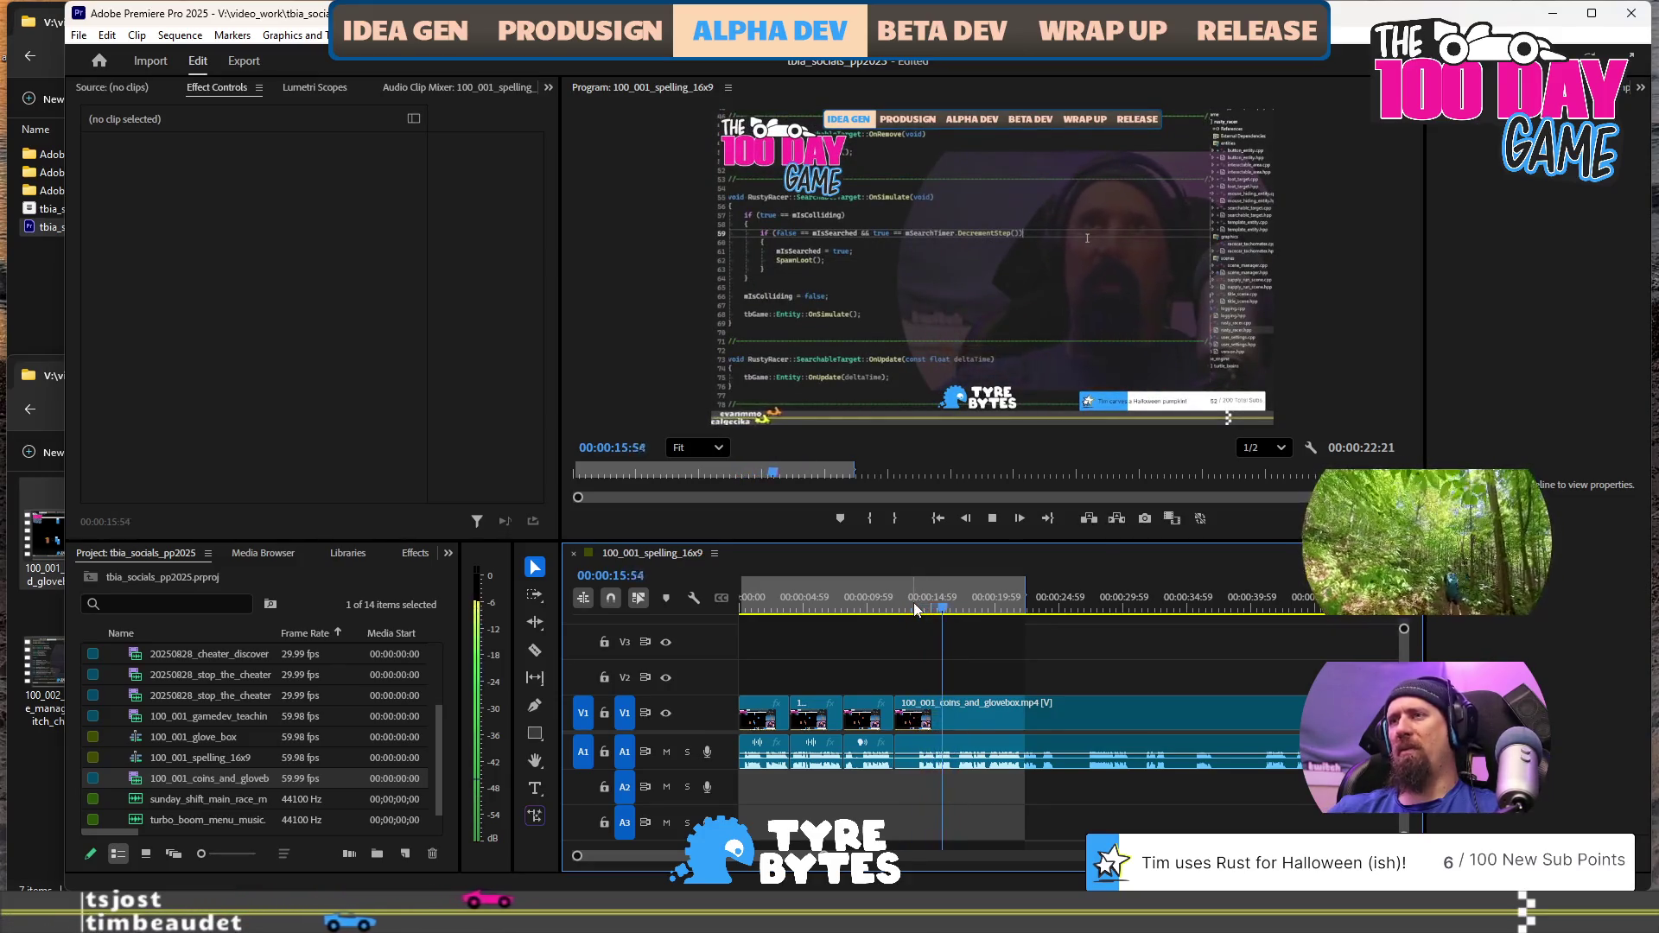
key("Up")
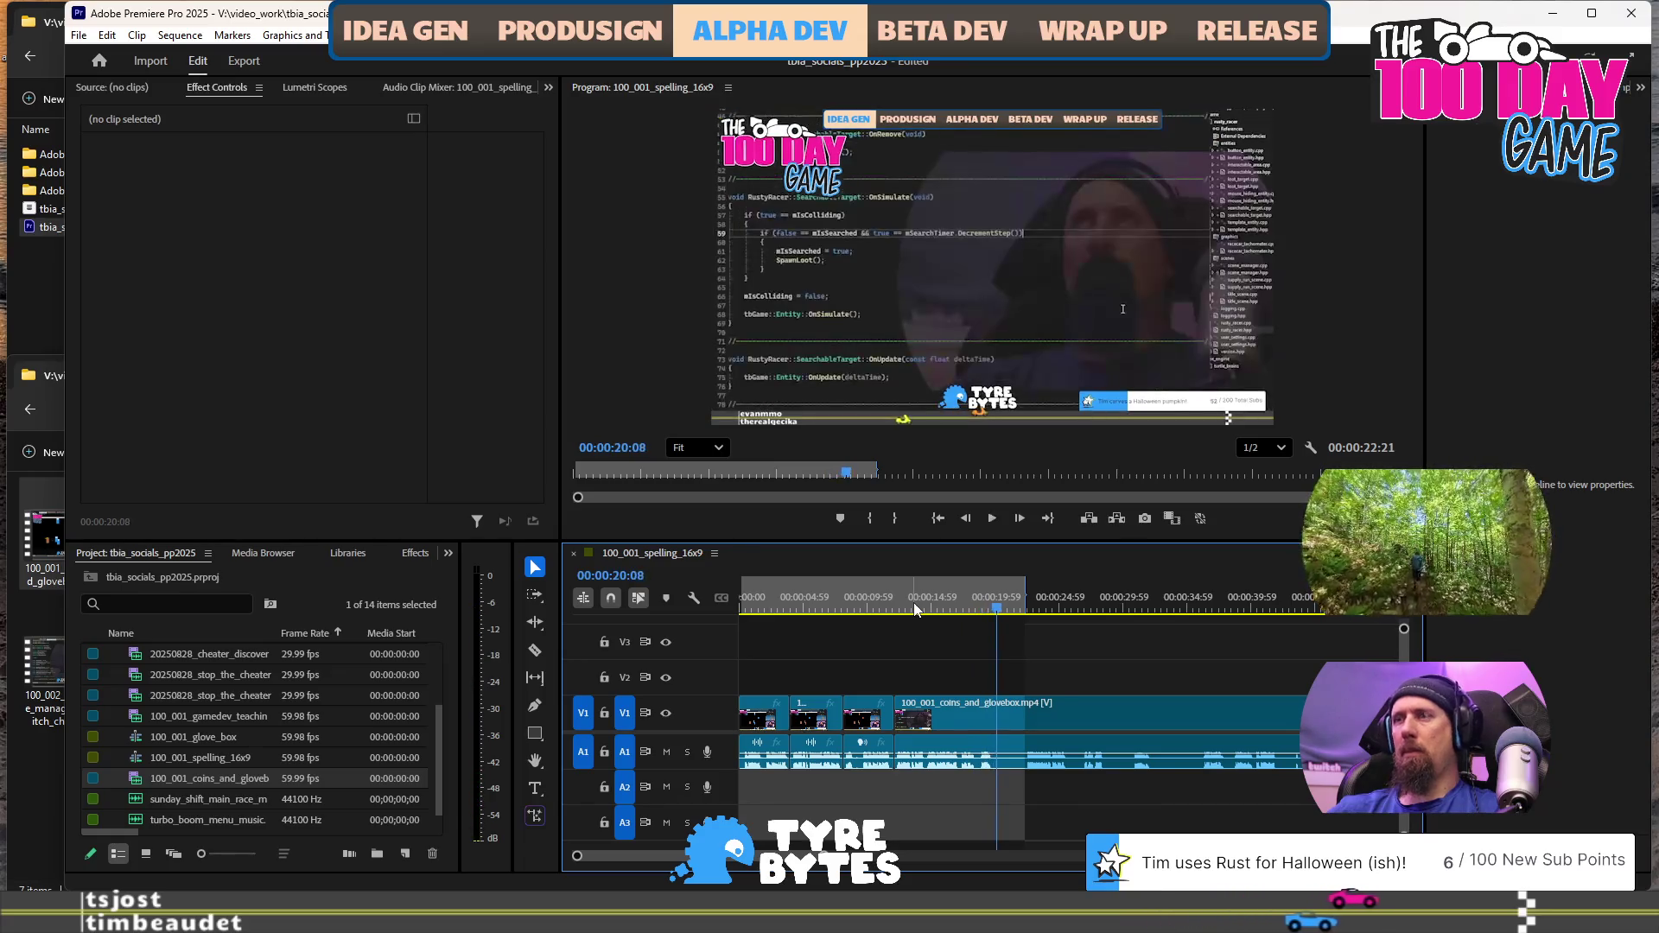
left_click(963, 608)
key("space")
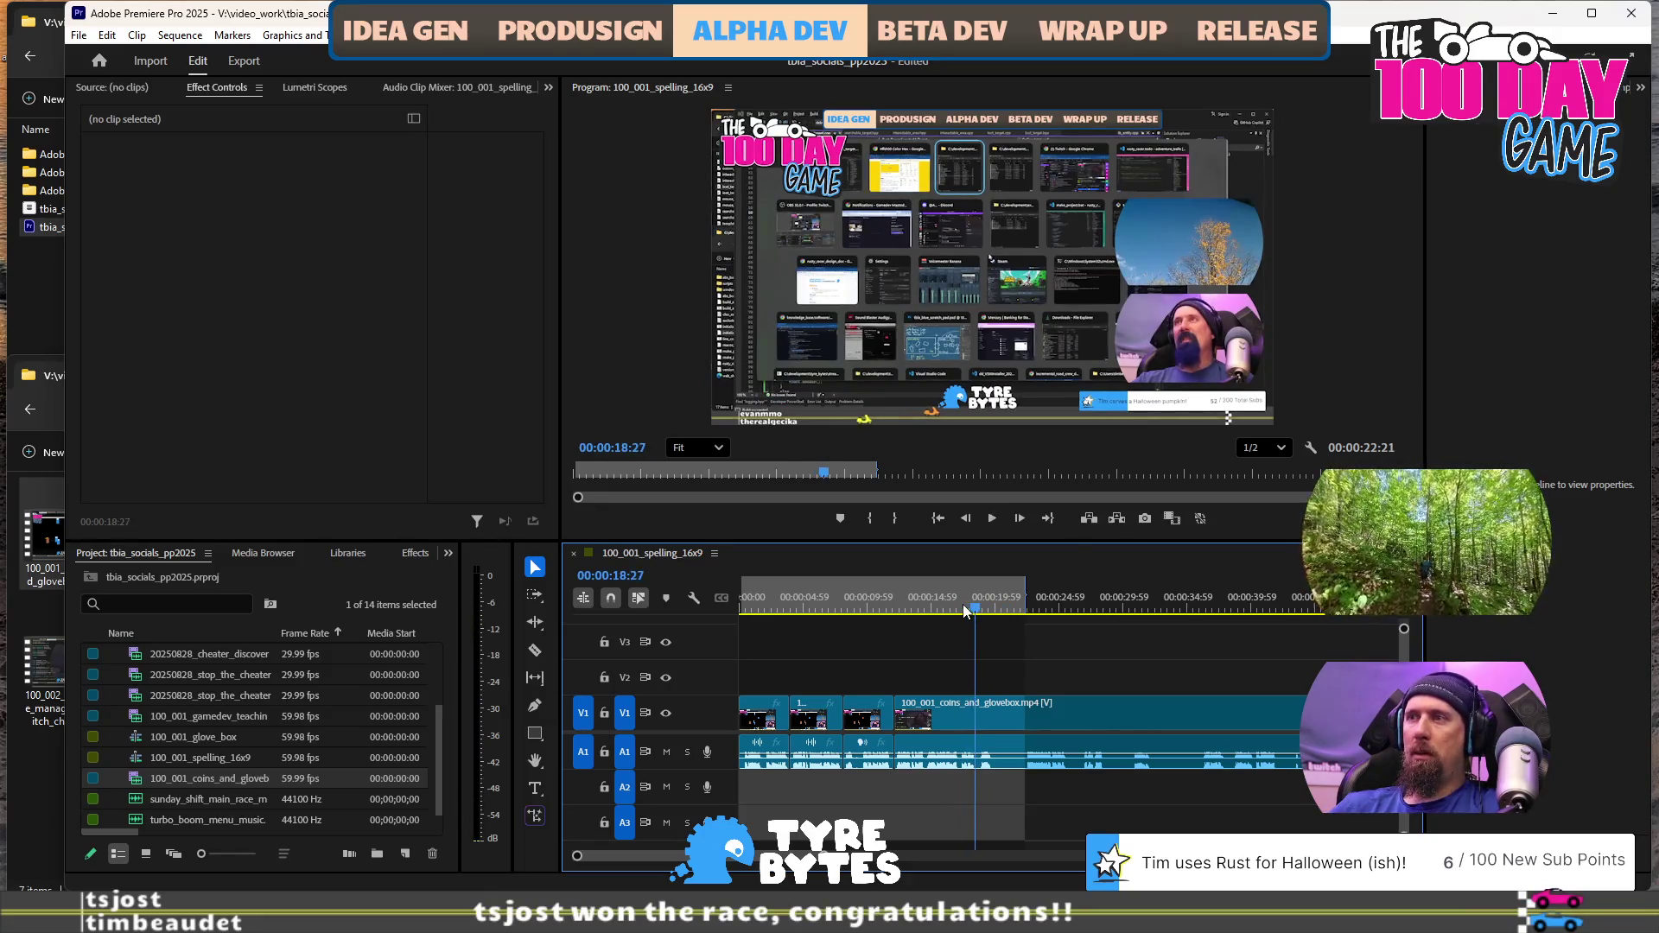
key("ctrl+k")
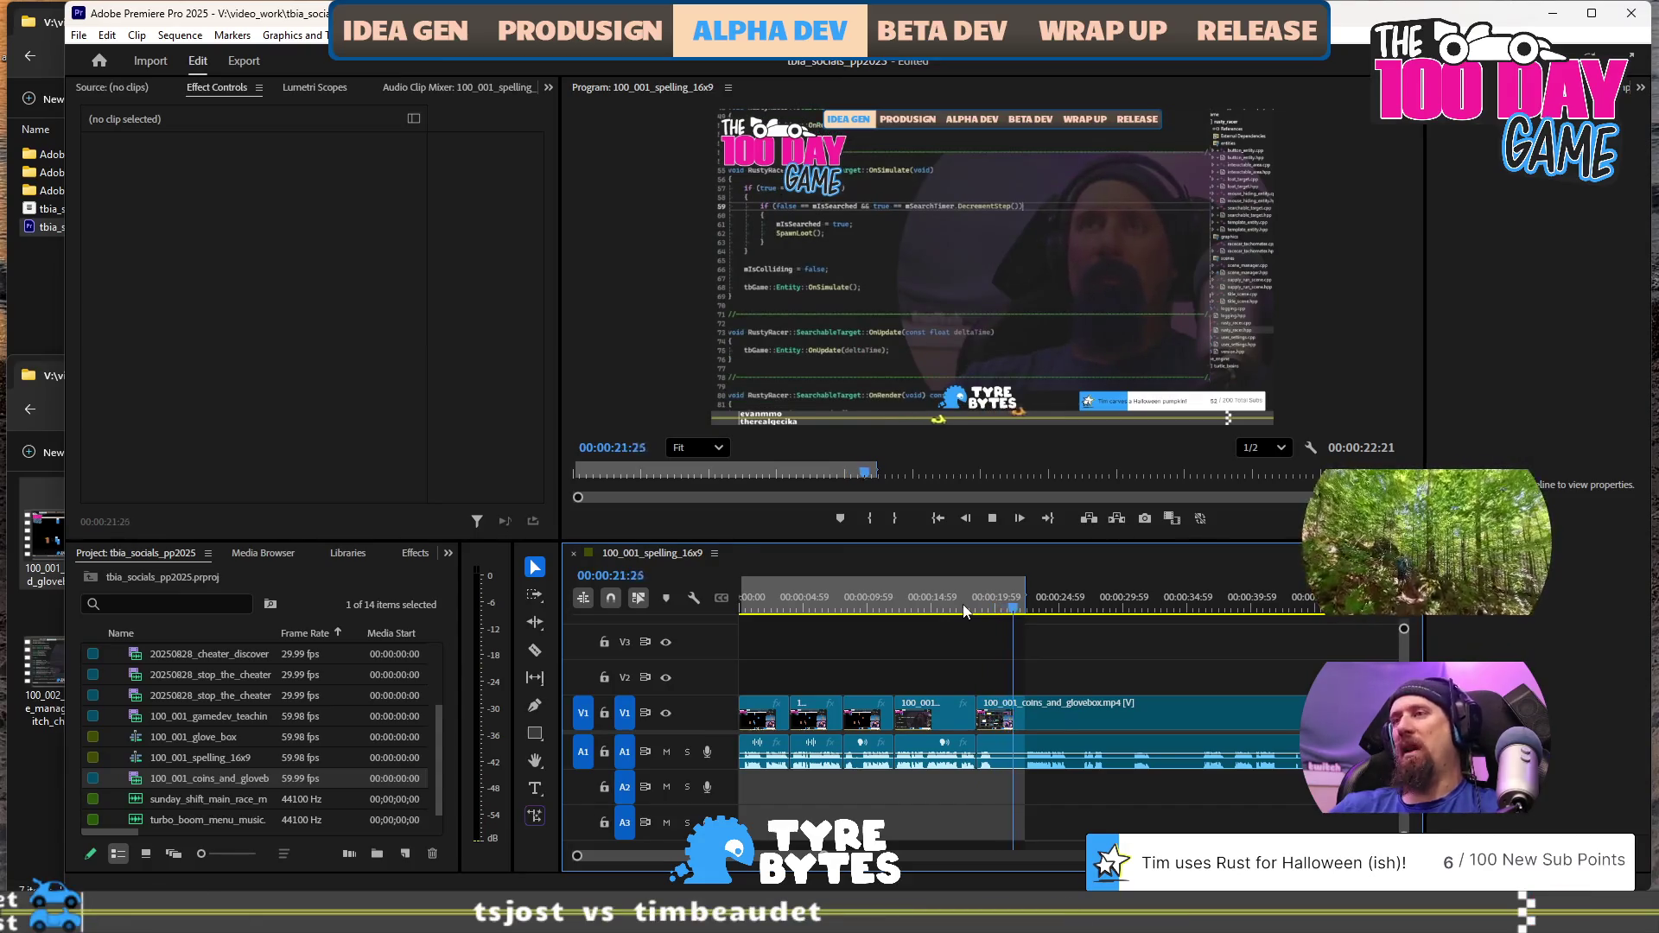
Cut the clip at about 25 seconds and ripple-trim the footage just before it
key("Up")
key("space")
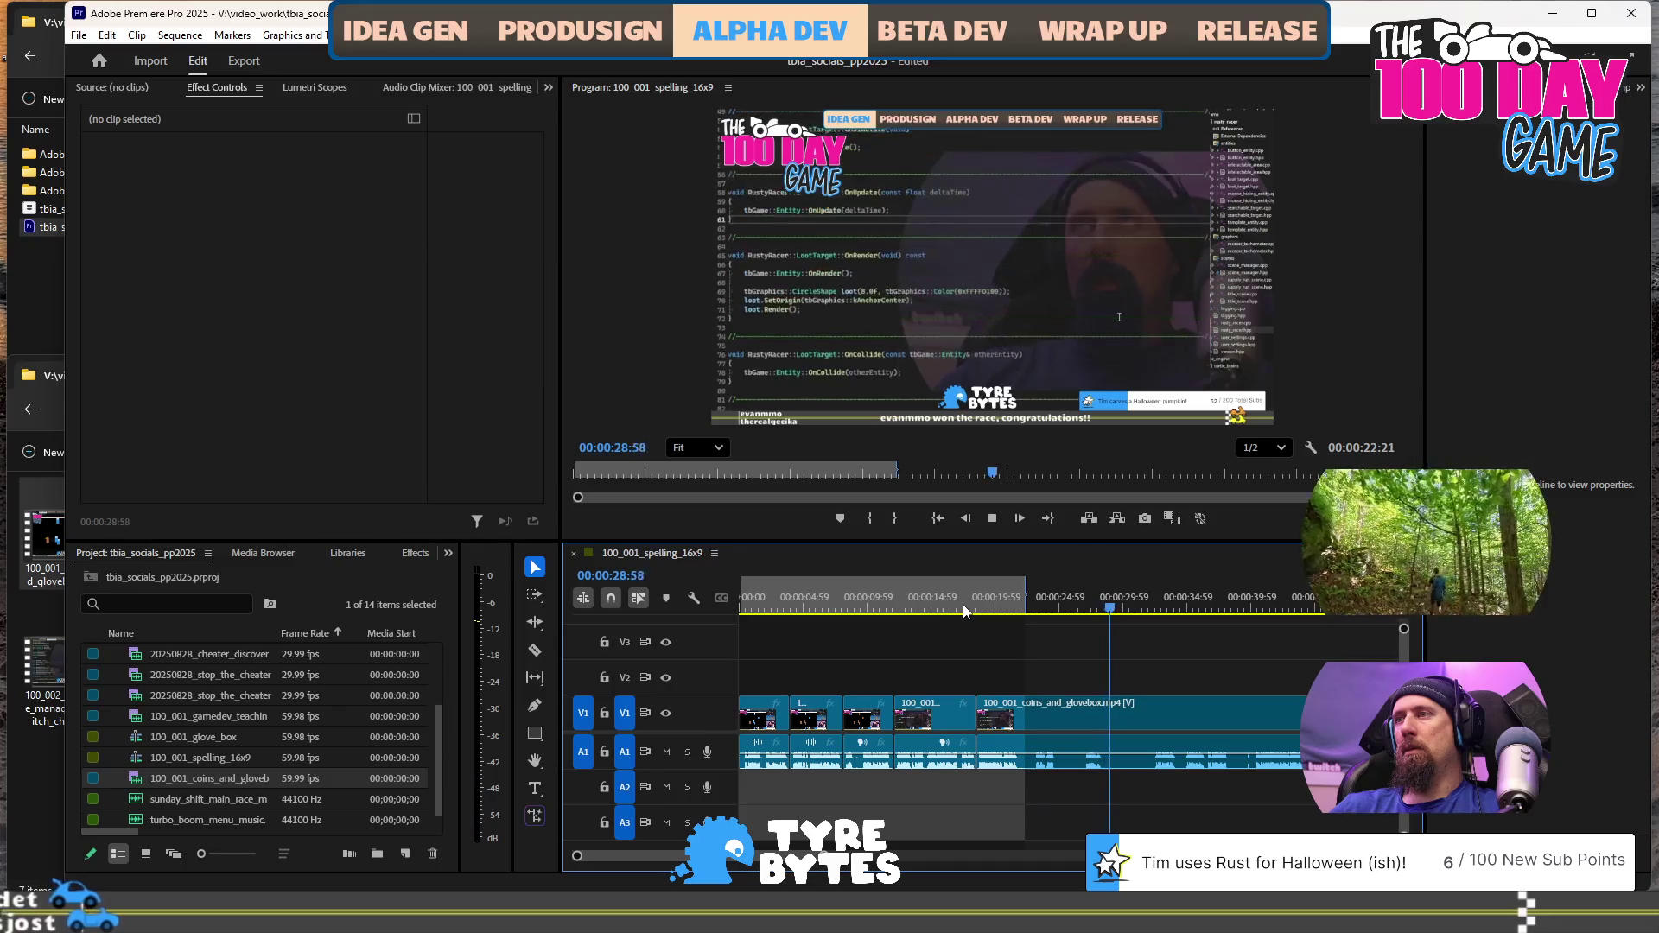
left_click(964, 605)
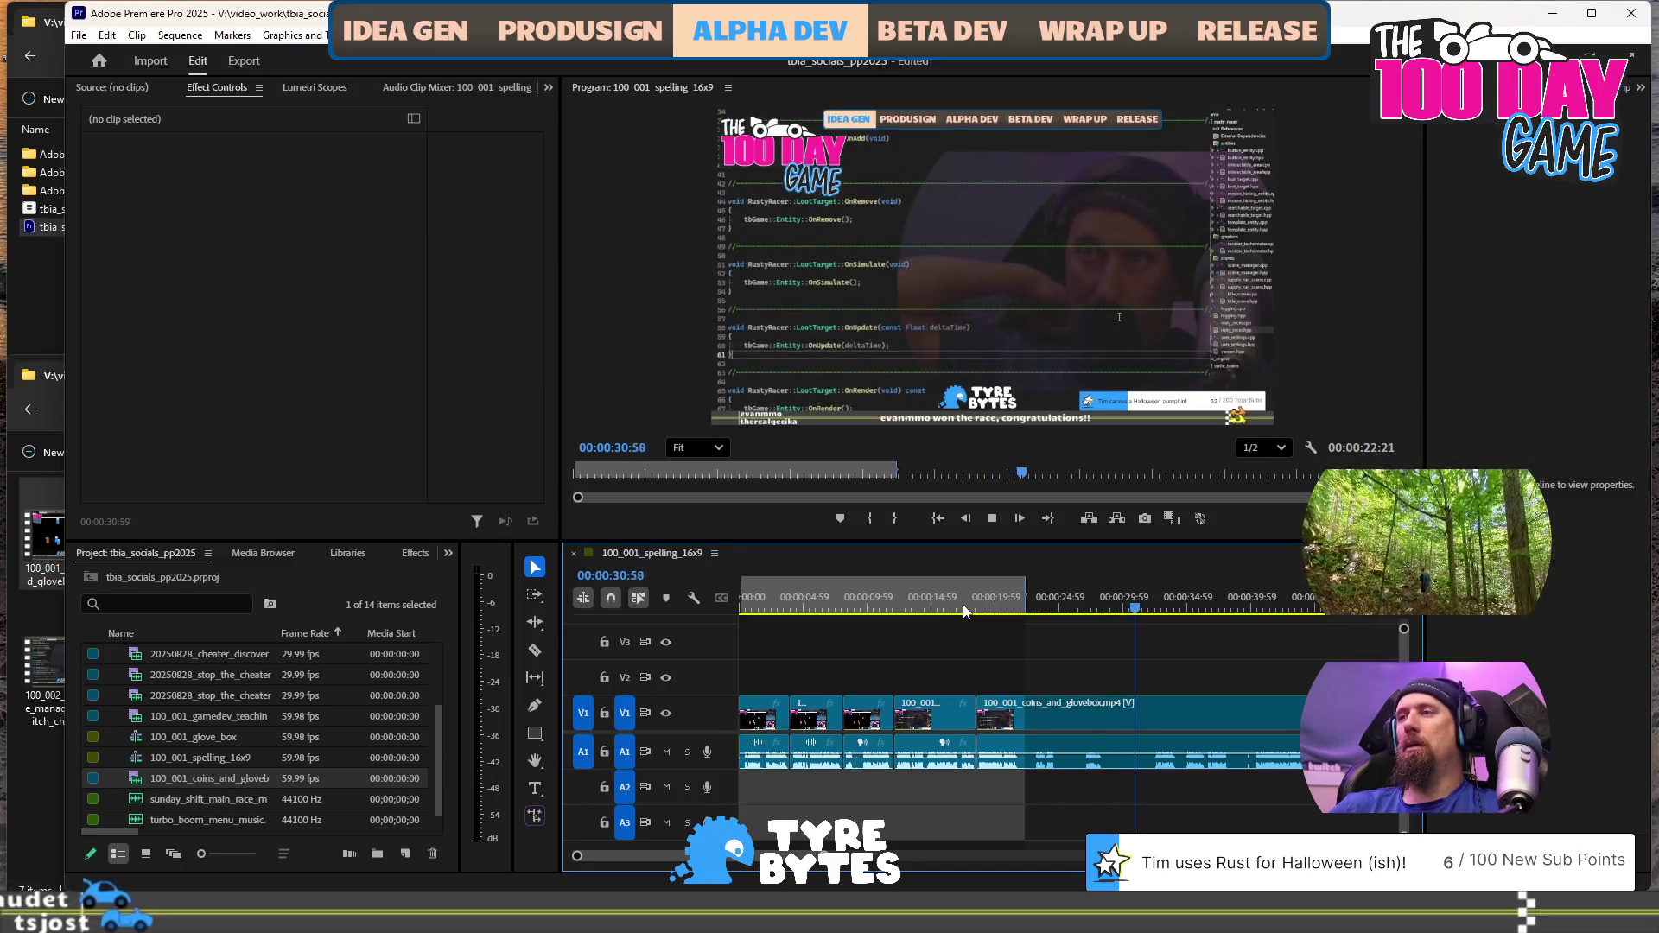
key("space")
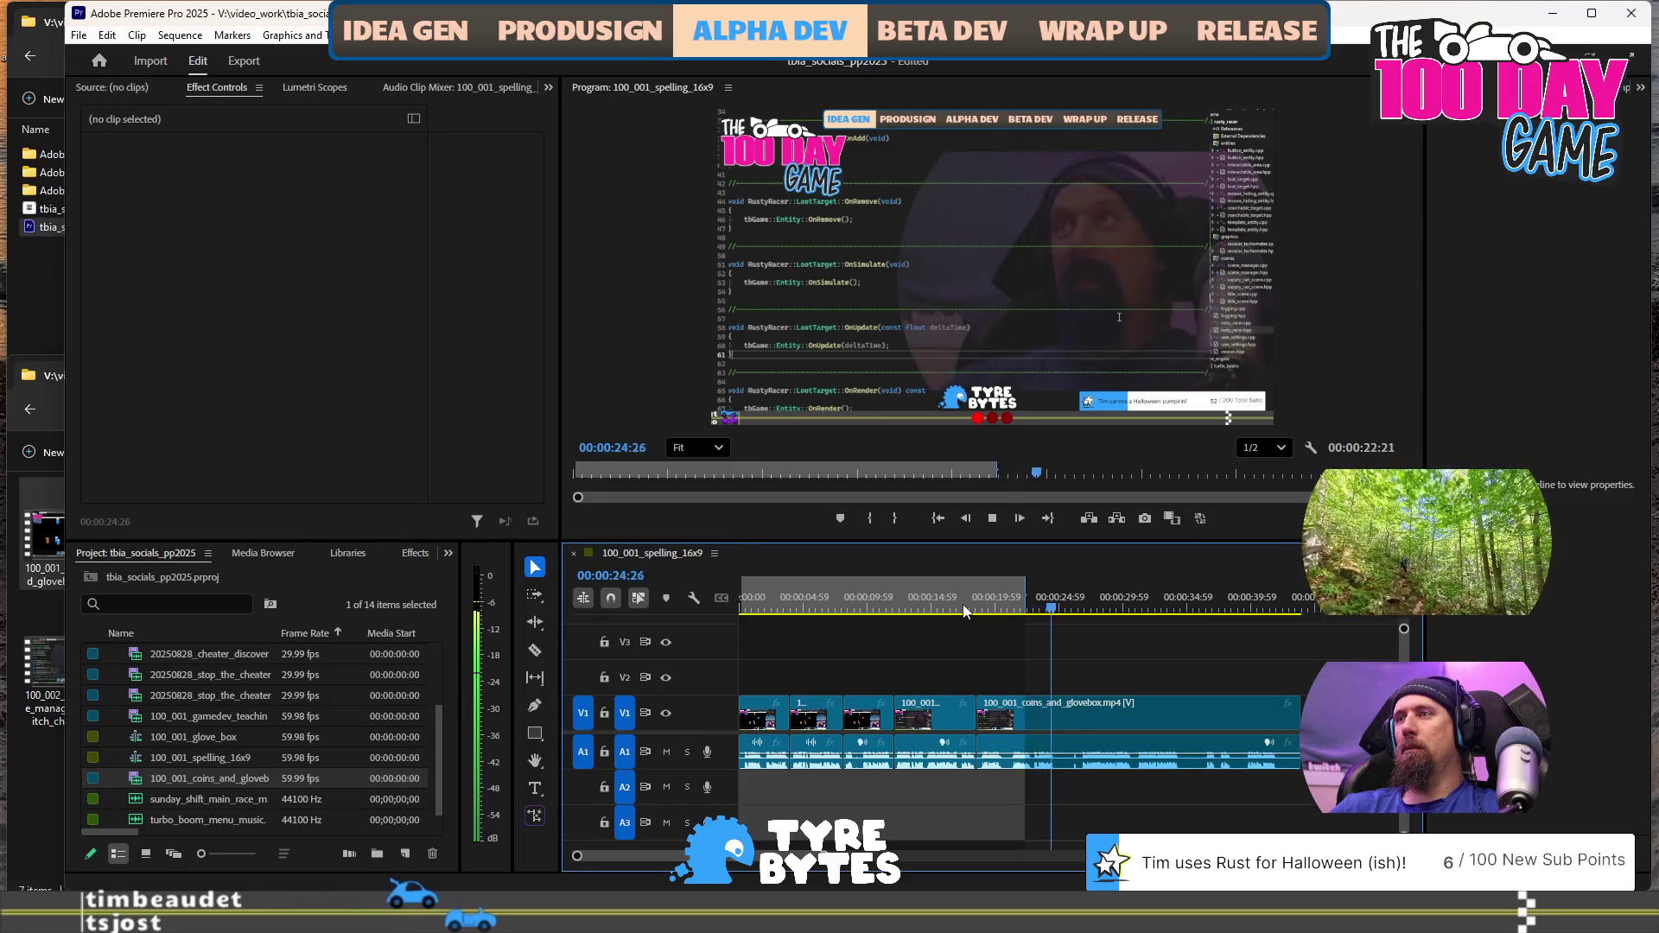
key("ctrl+k")
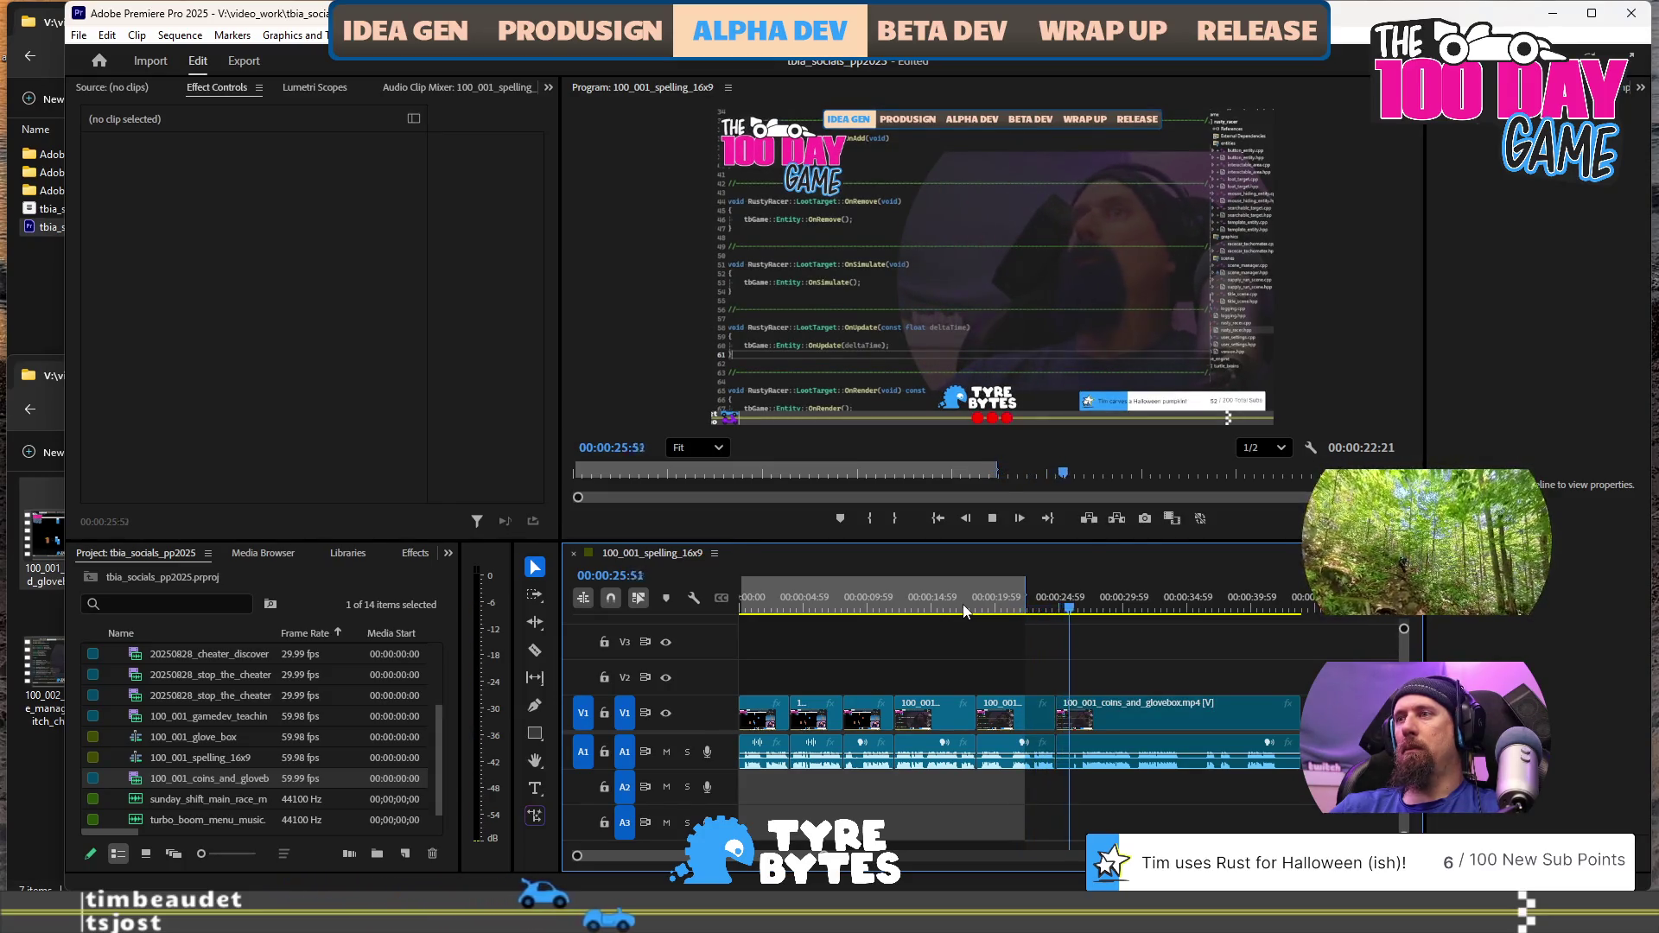
key("q")
key("space")
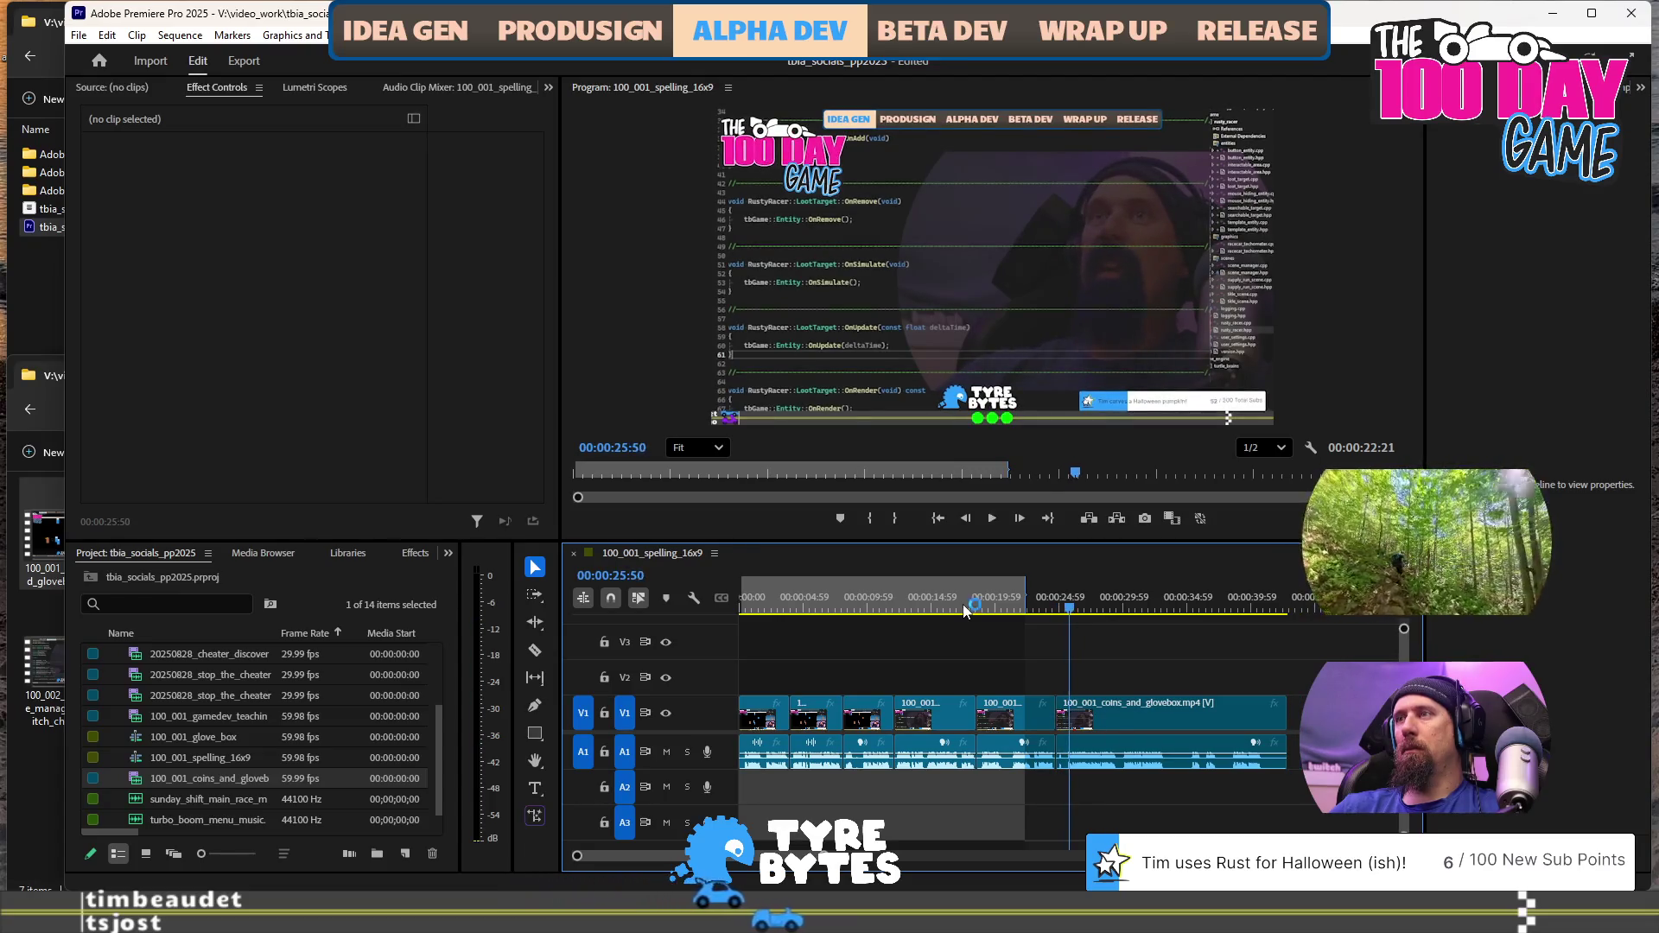
key("q")
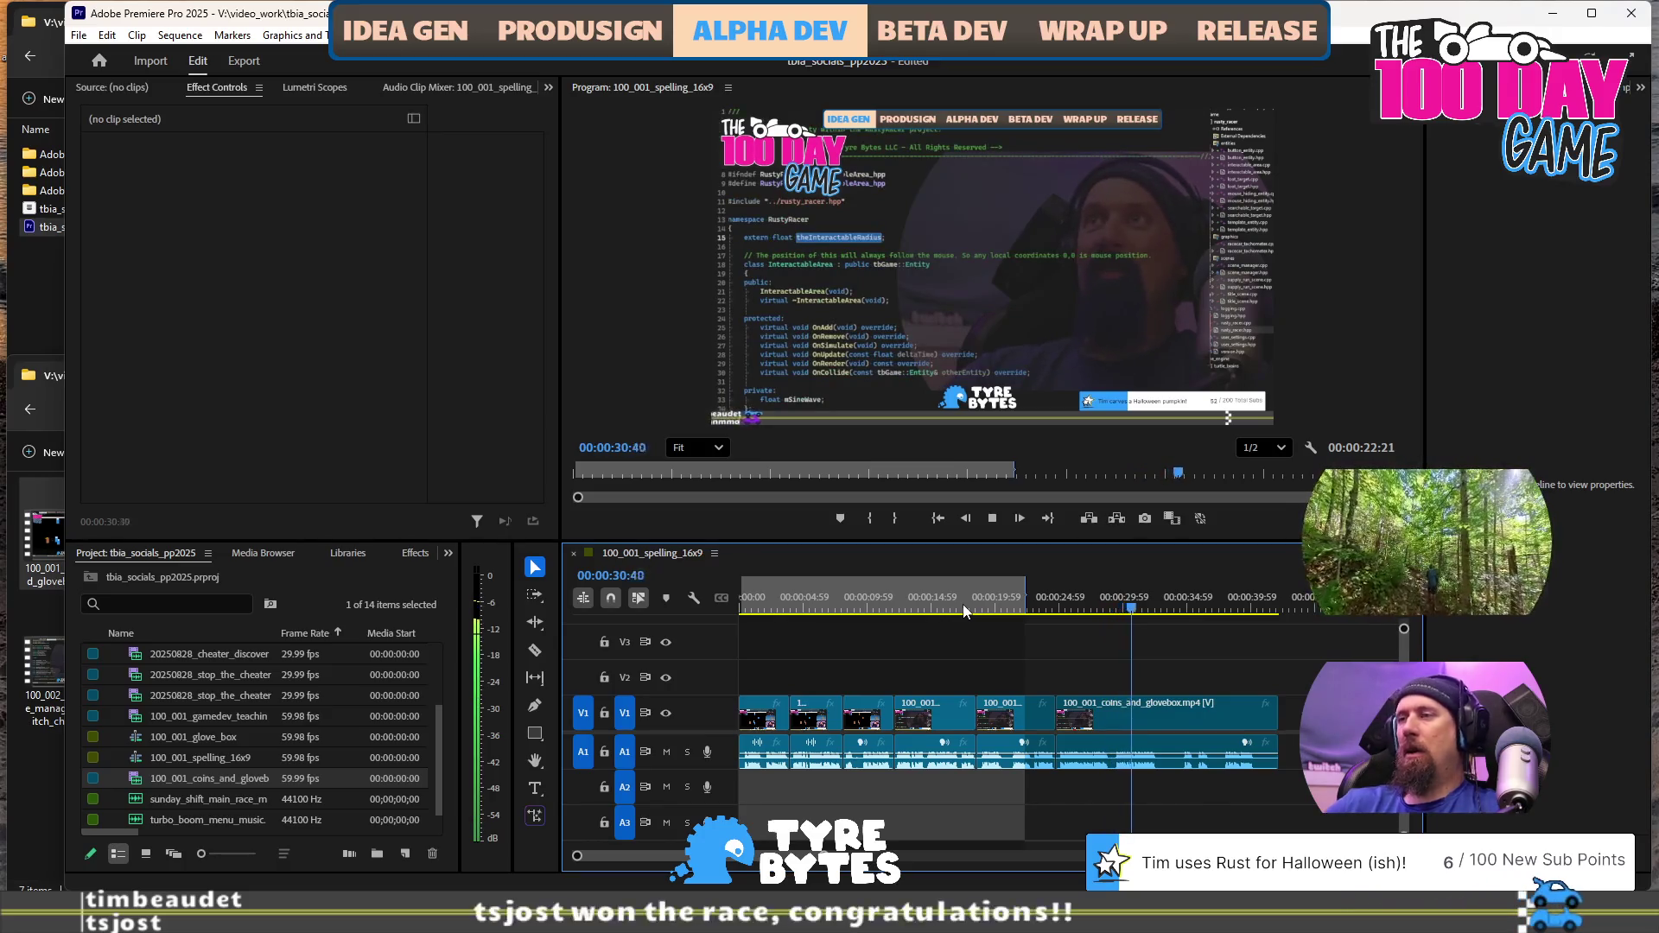
Split at 00:00:32:51 and trim the final clip to end at 00:00:37:28
key("space")
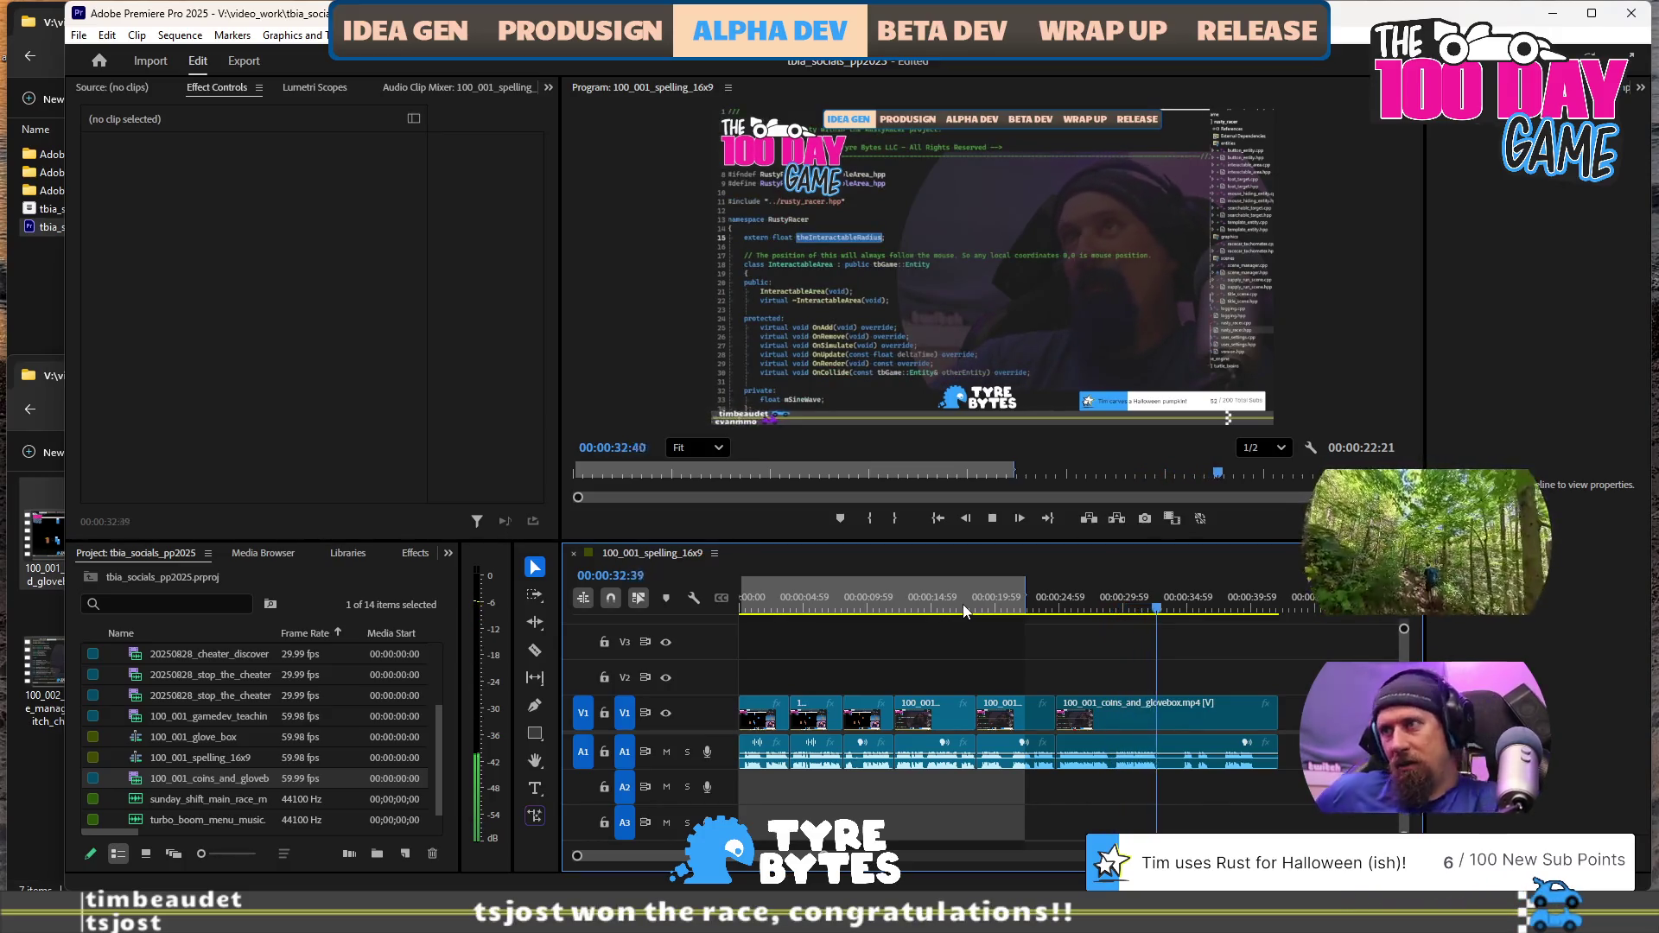
key("ctrl+k")
key("space")
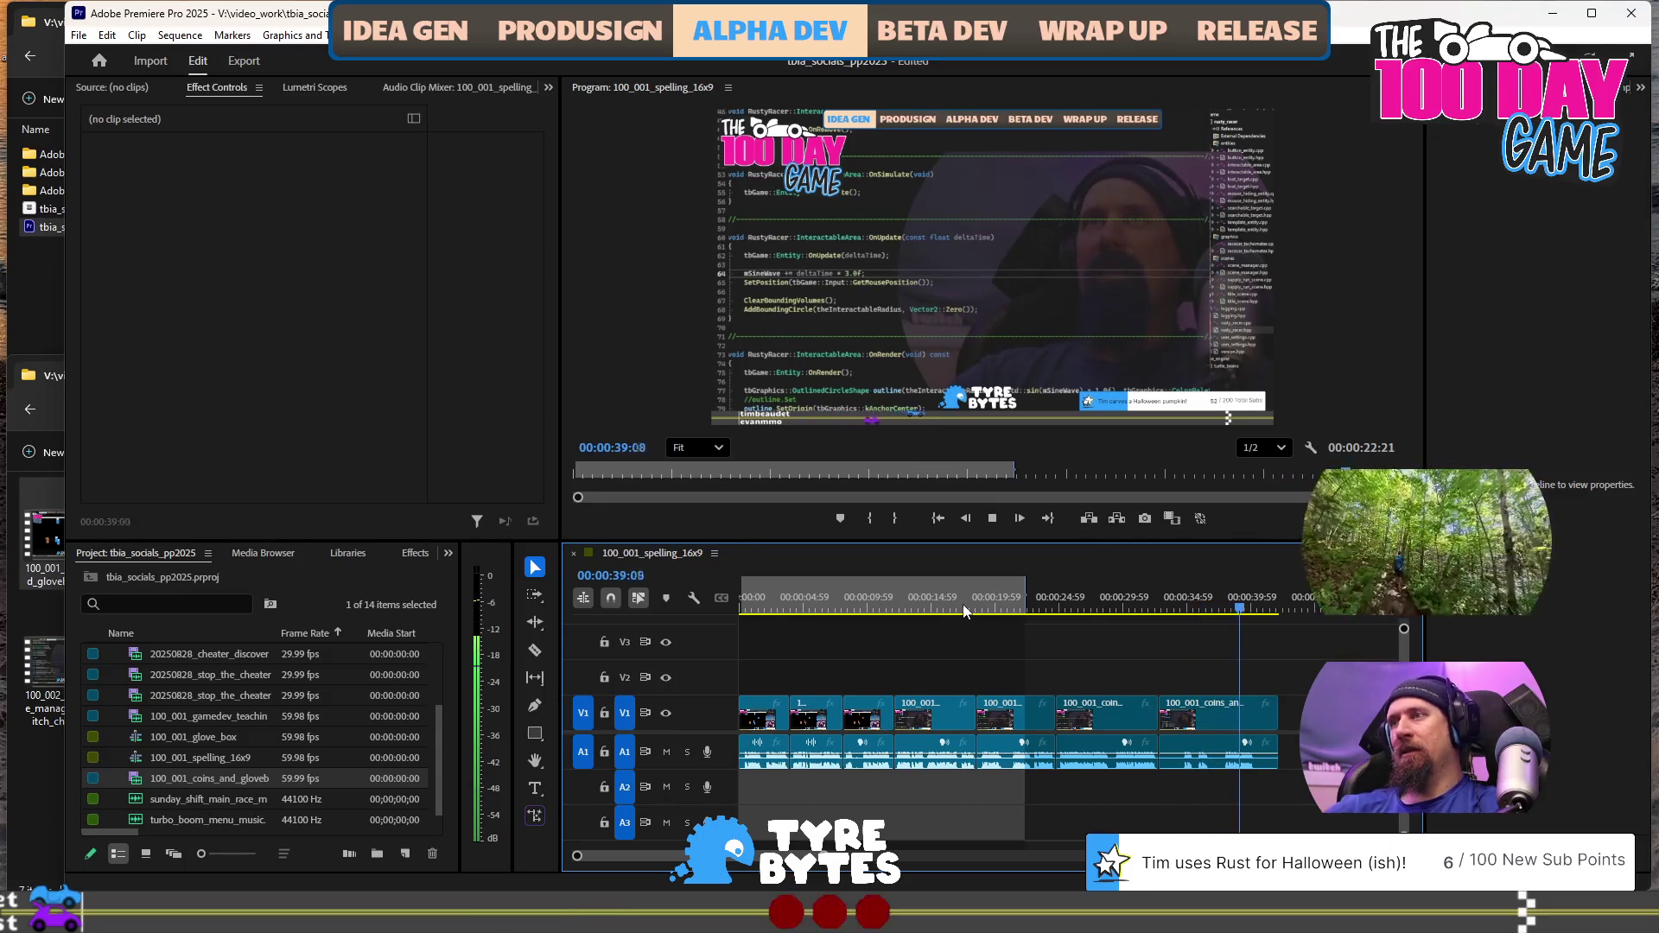
key("space")
left_click(1220, 604)
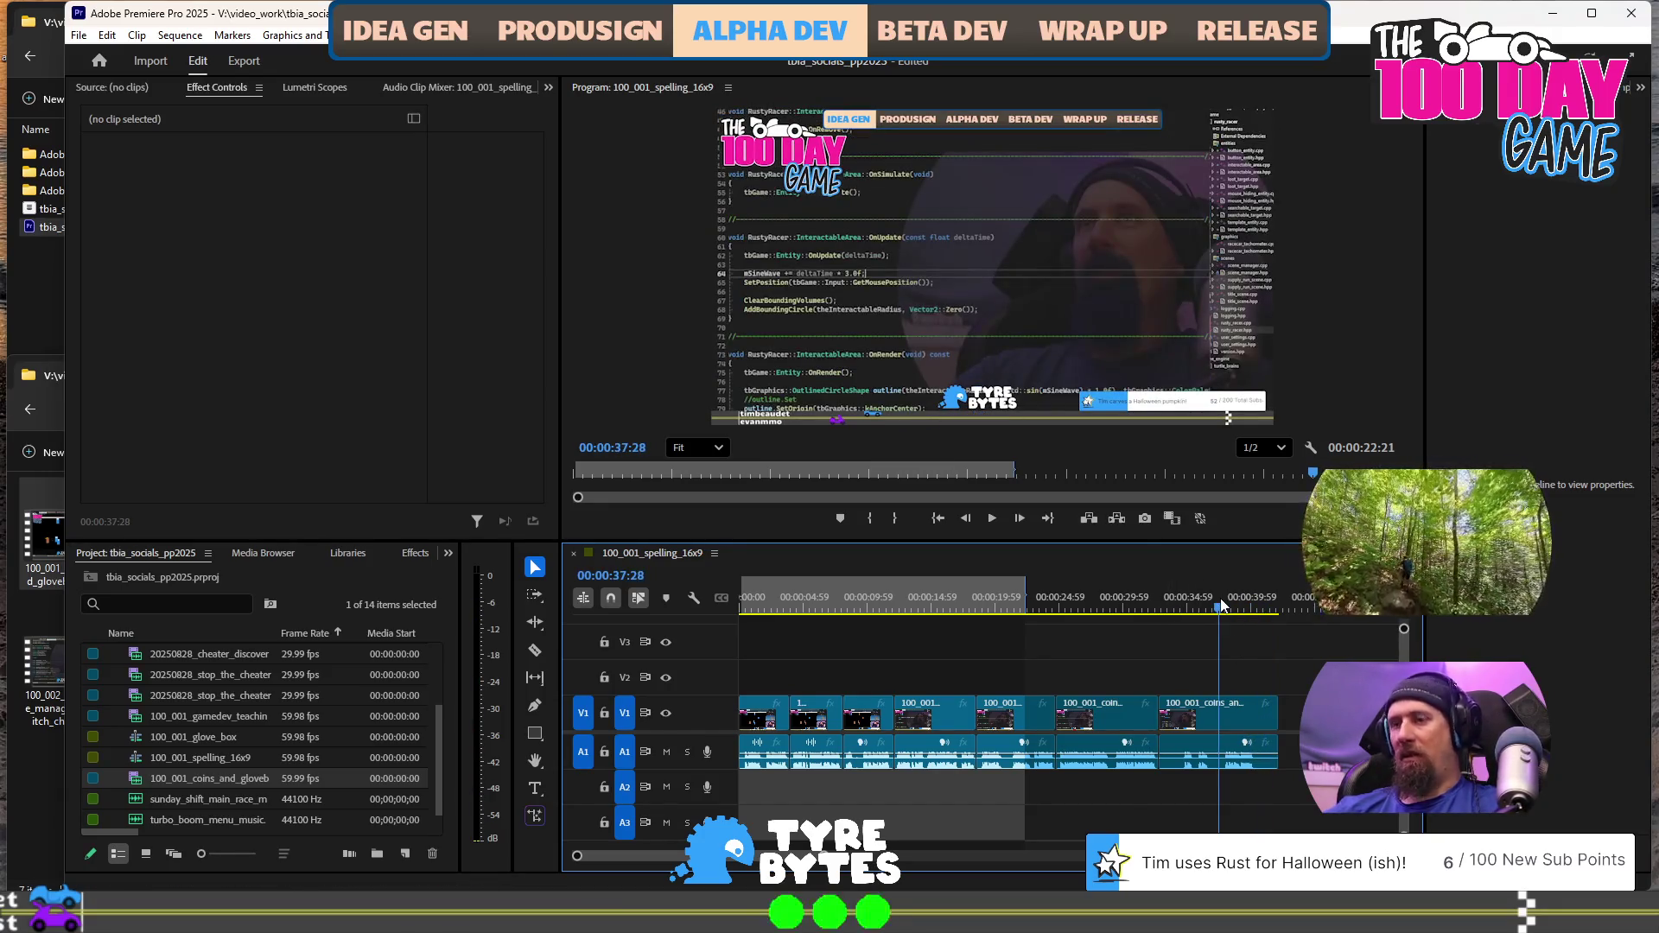
key("w")
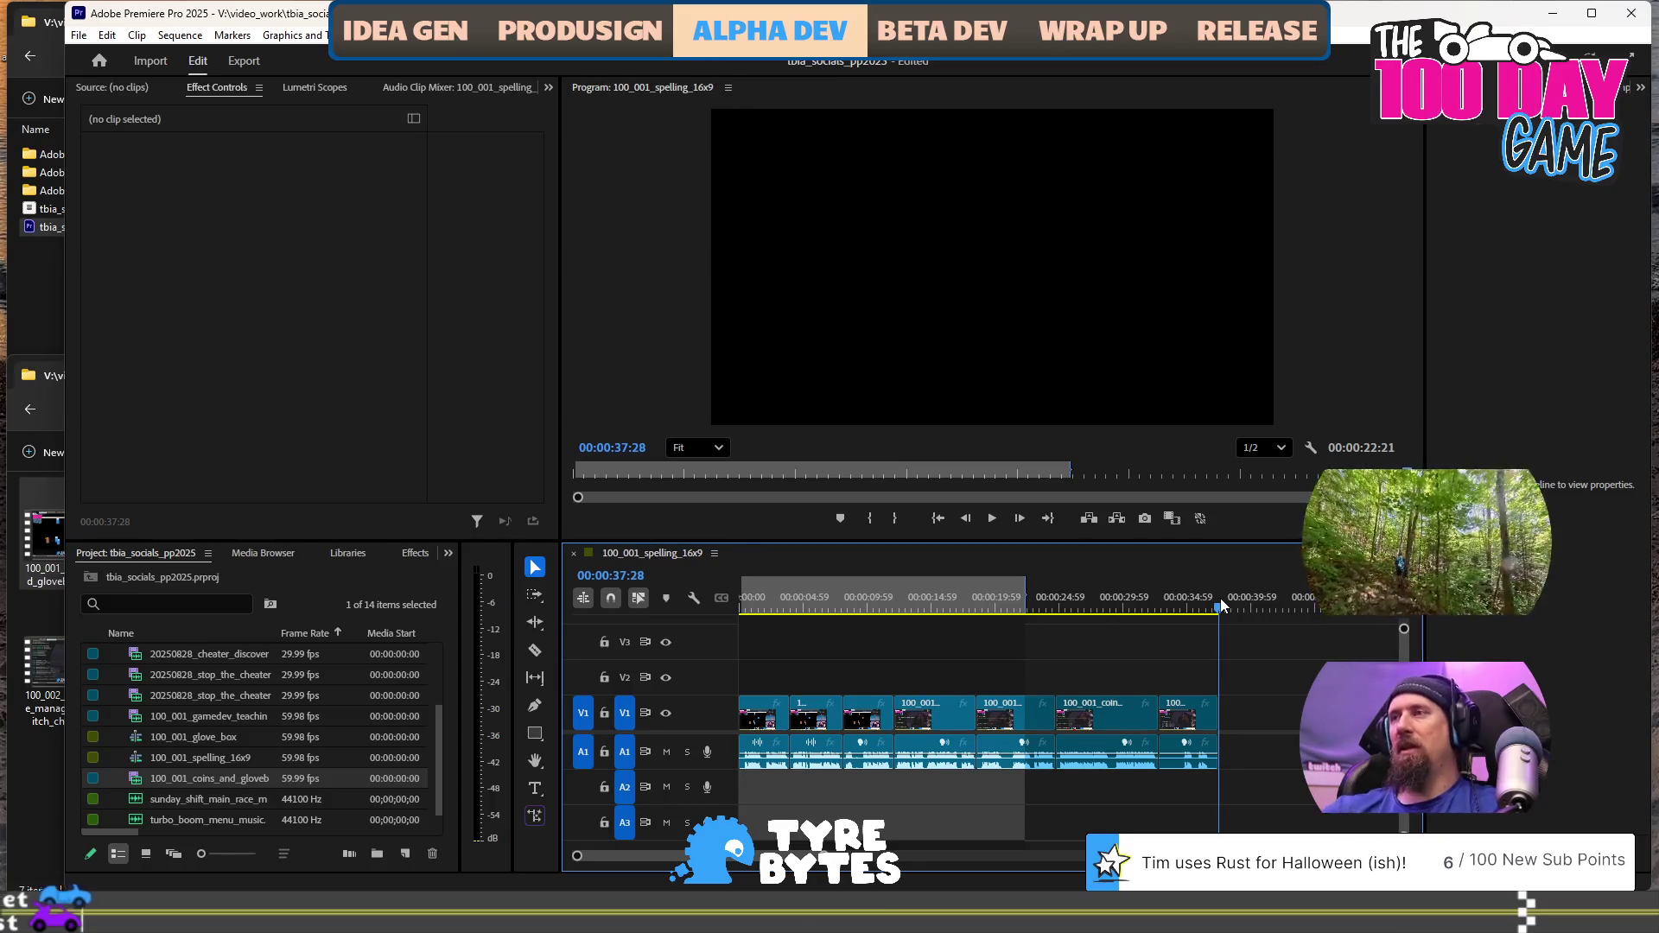
Ripple-trim the last clip's ending a little shorter
left_click(1164, 603)
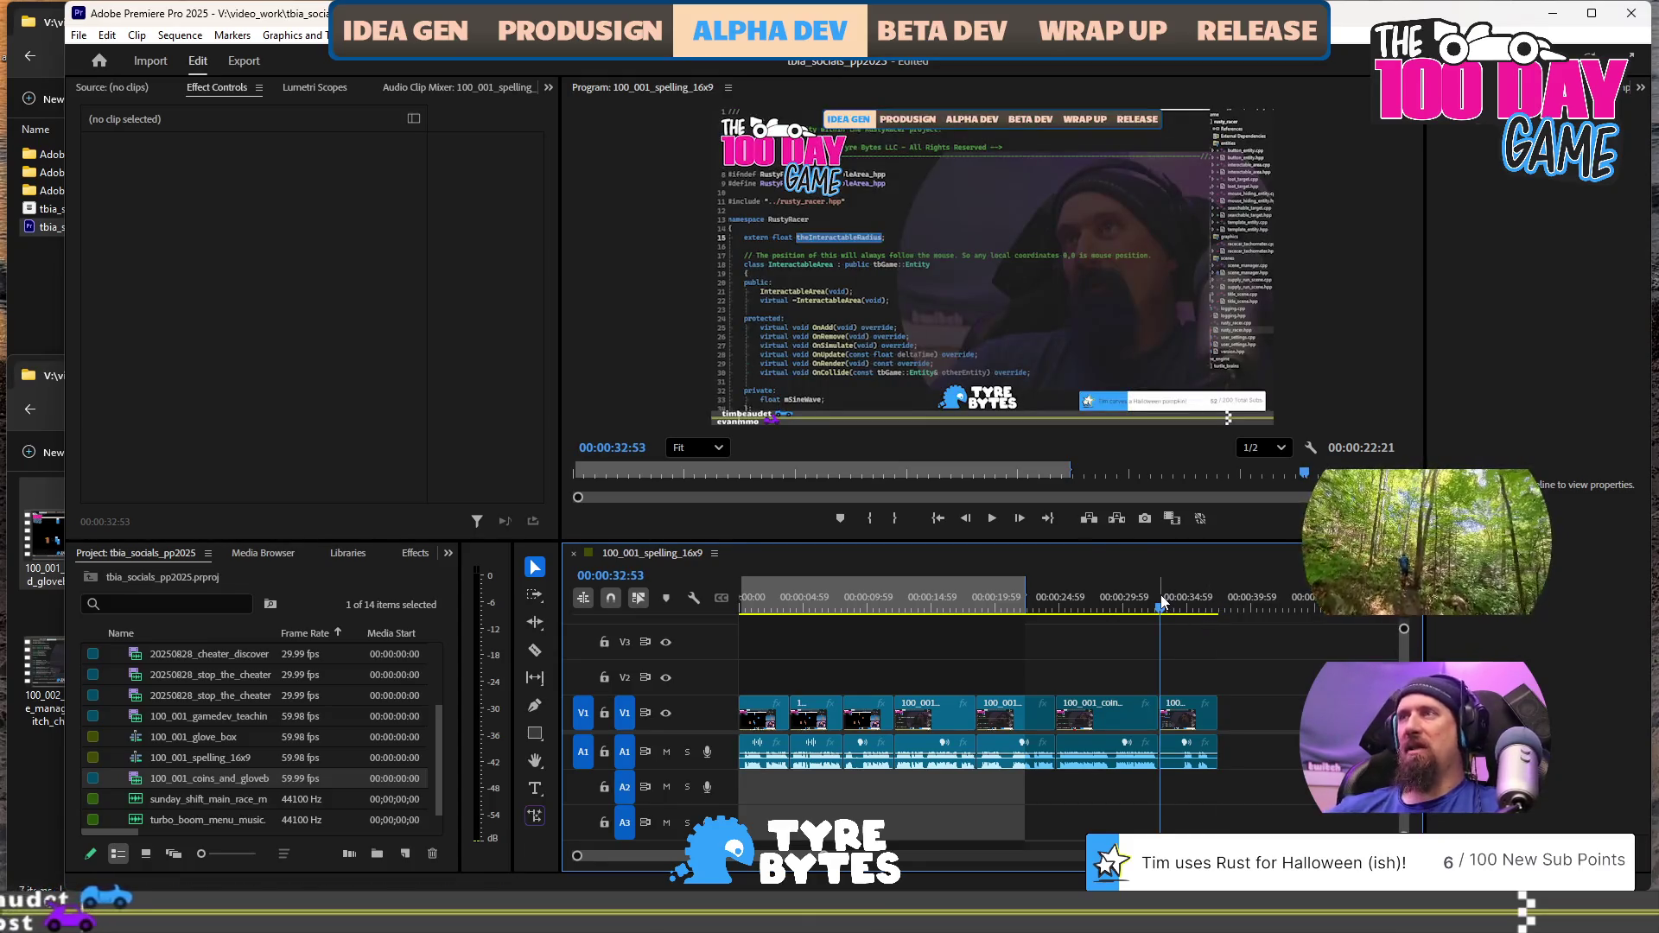
key("space")
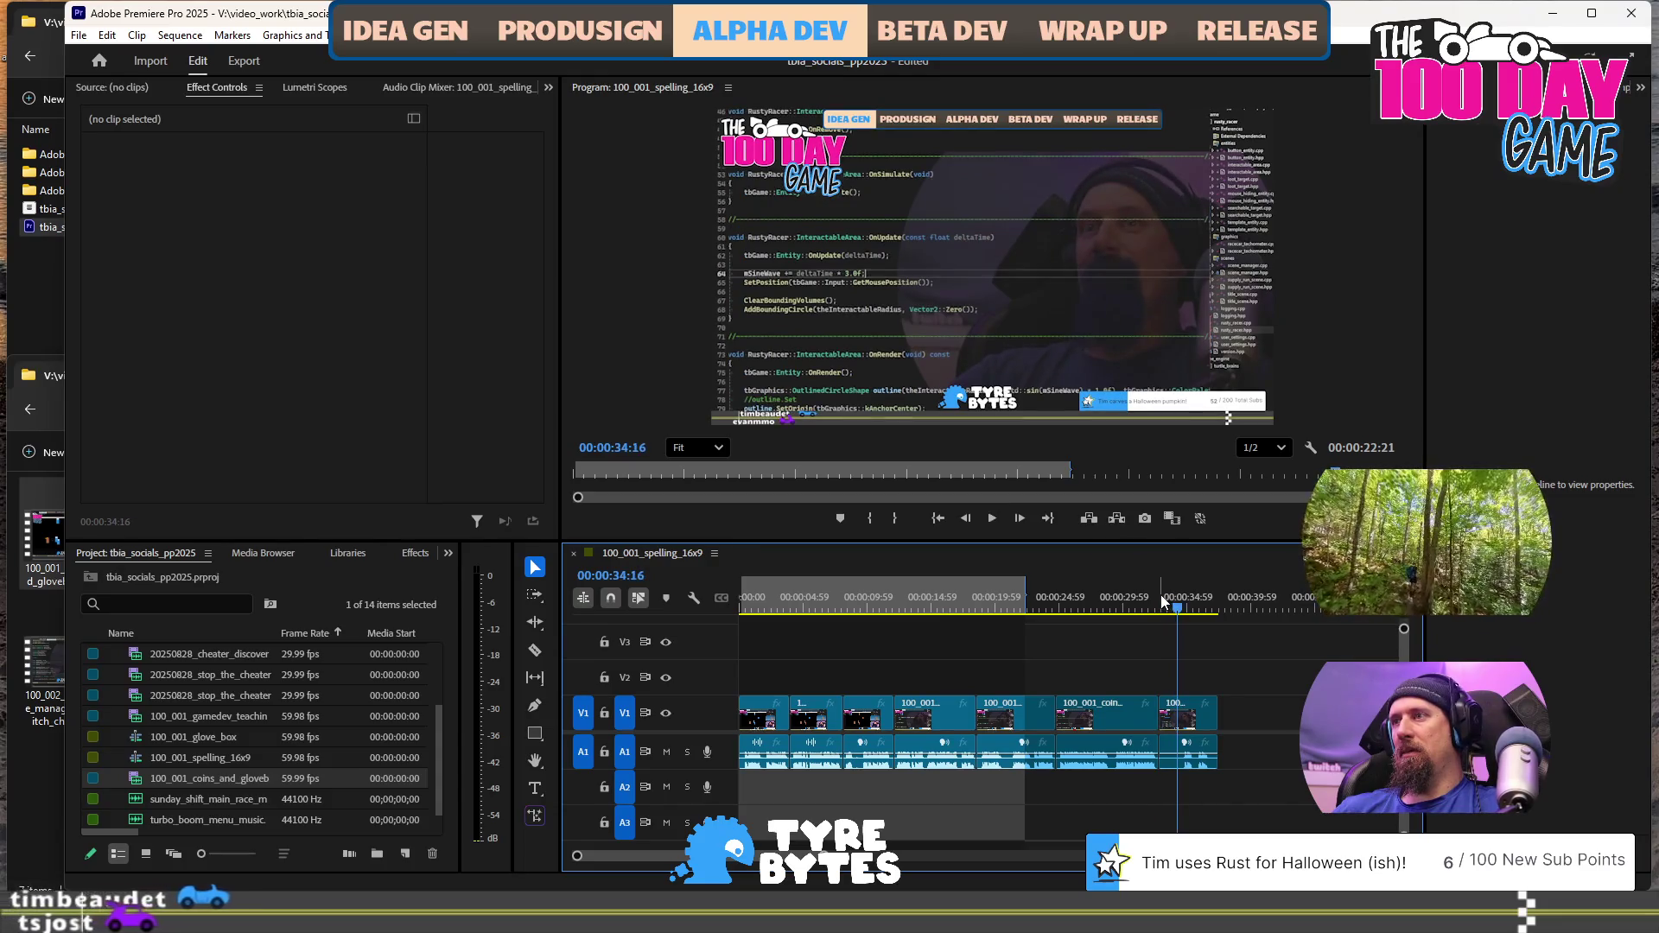
key("w")
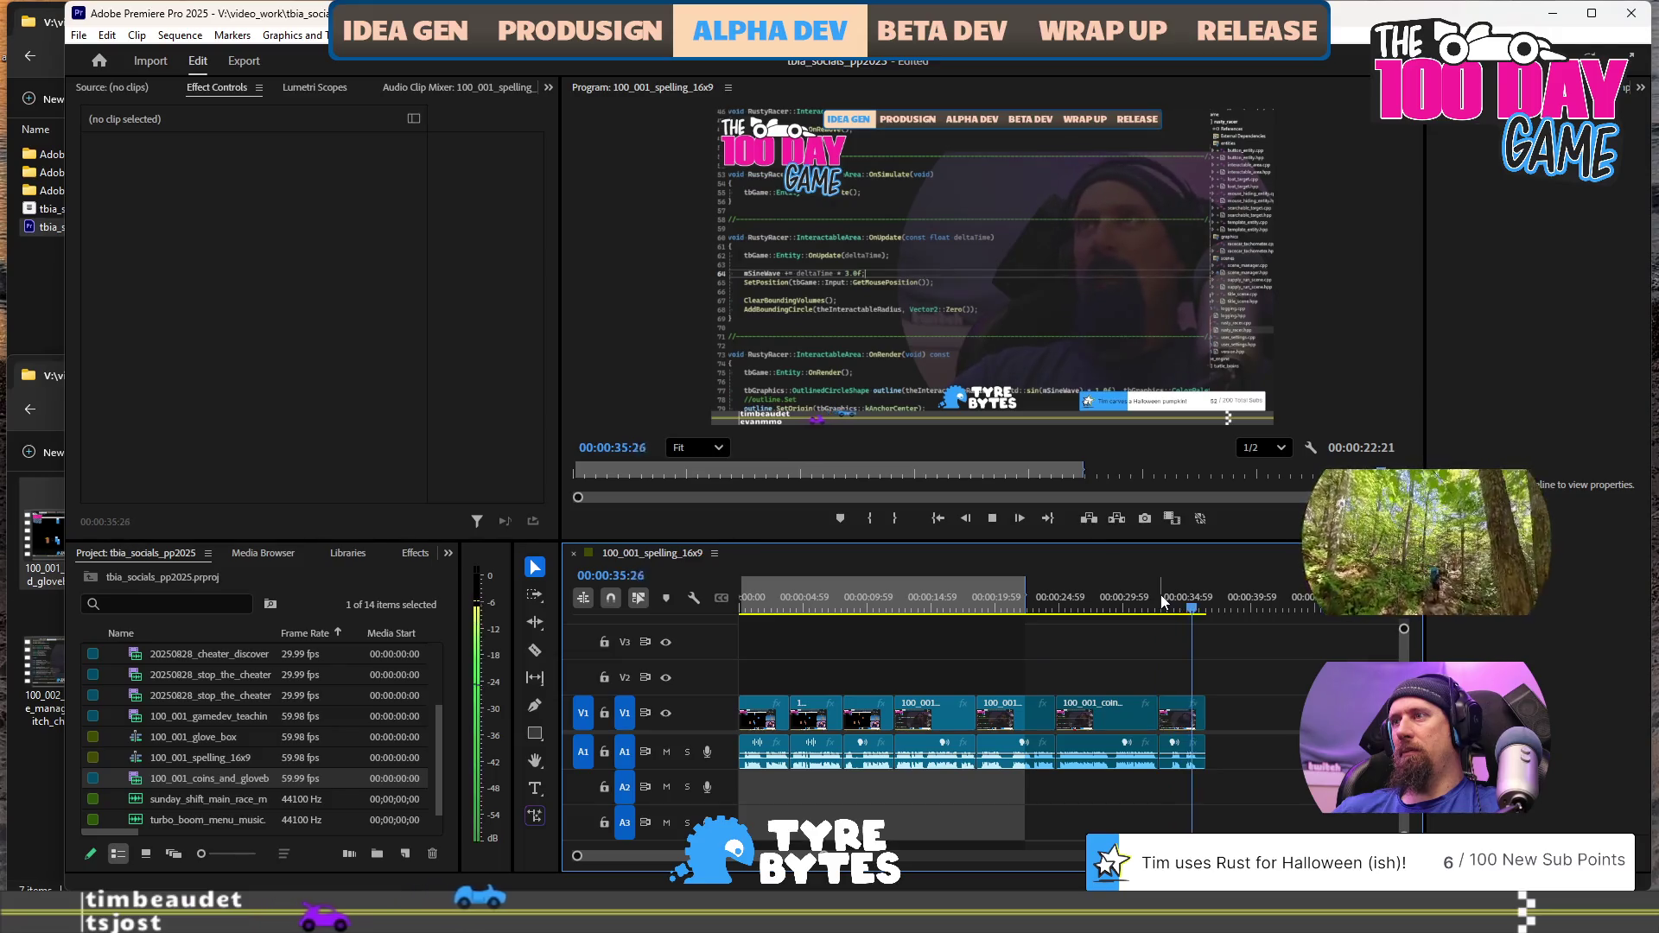
Move the 100_001 clip to the start of the sequence and replay from the beginning
key("space")
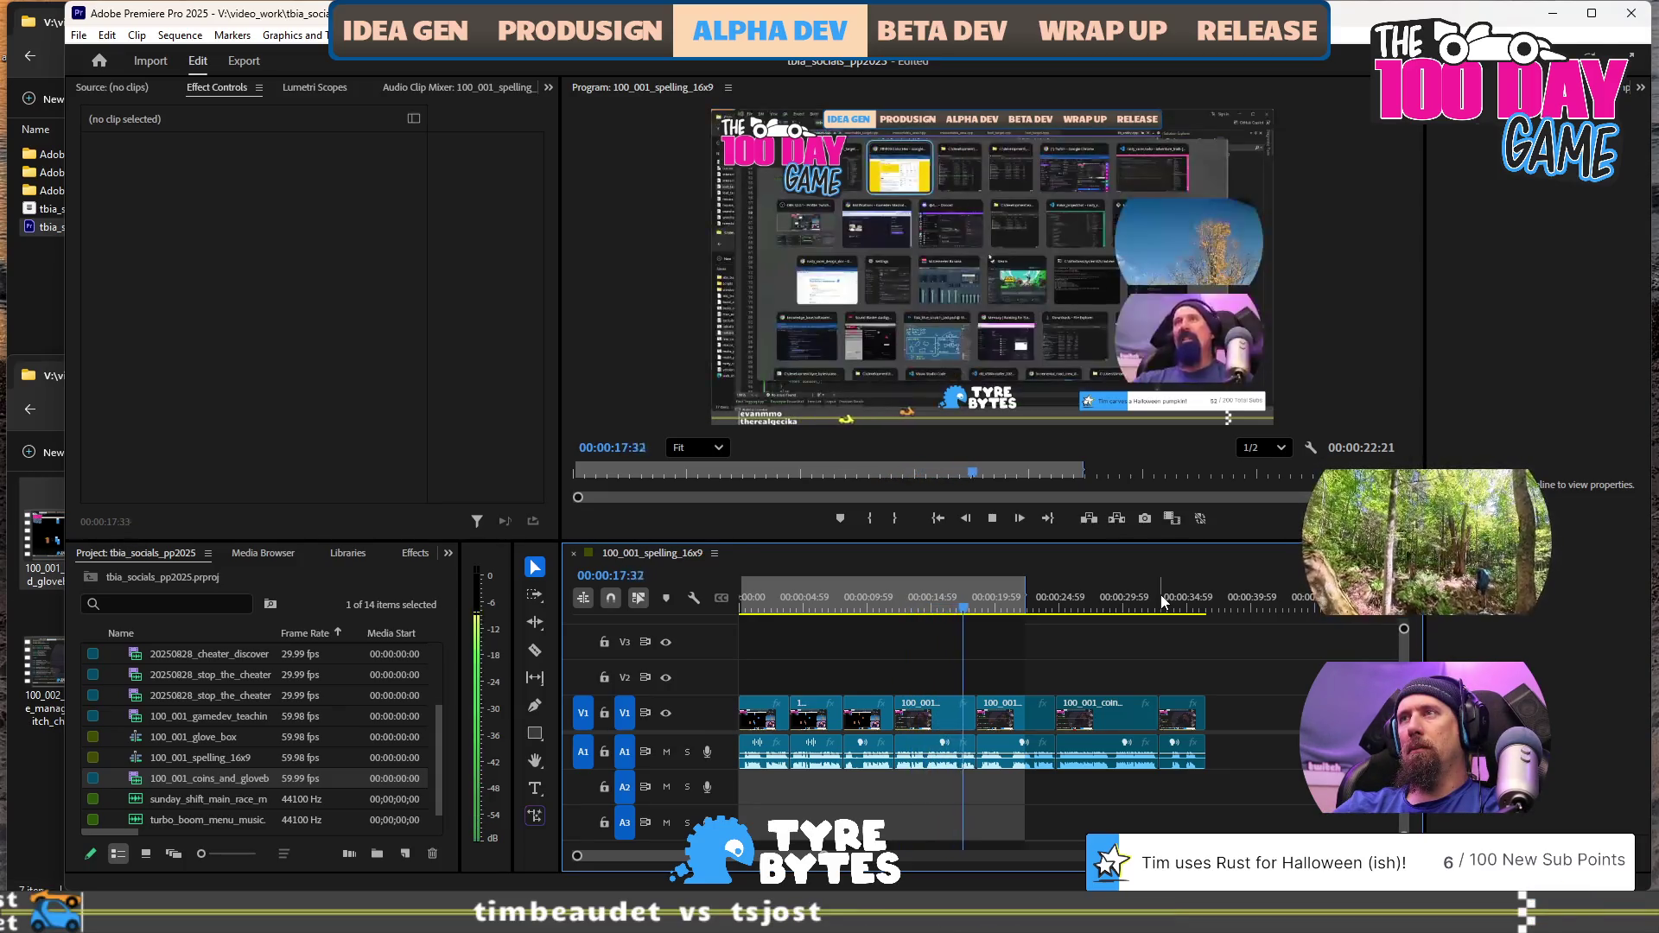
key("space")
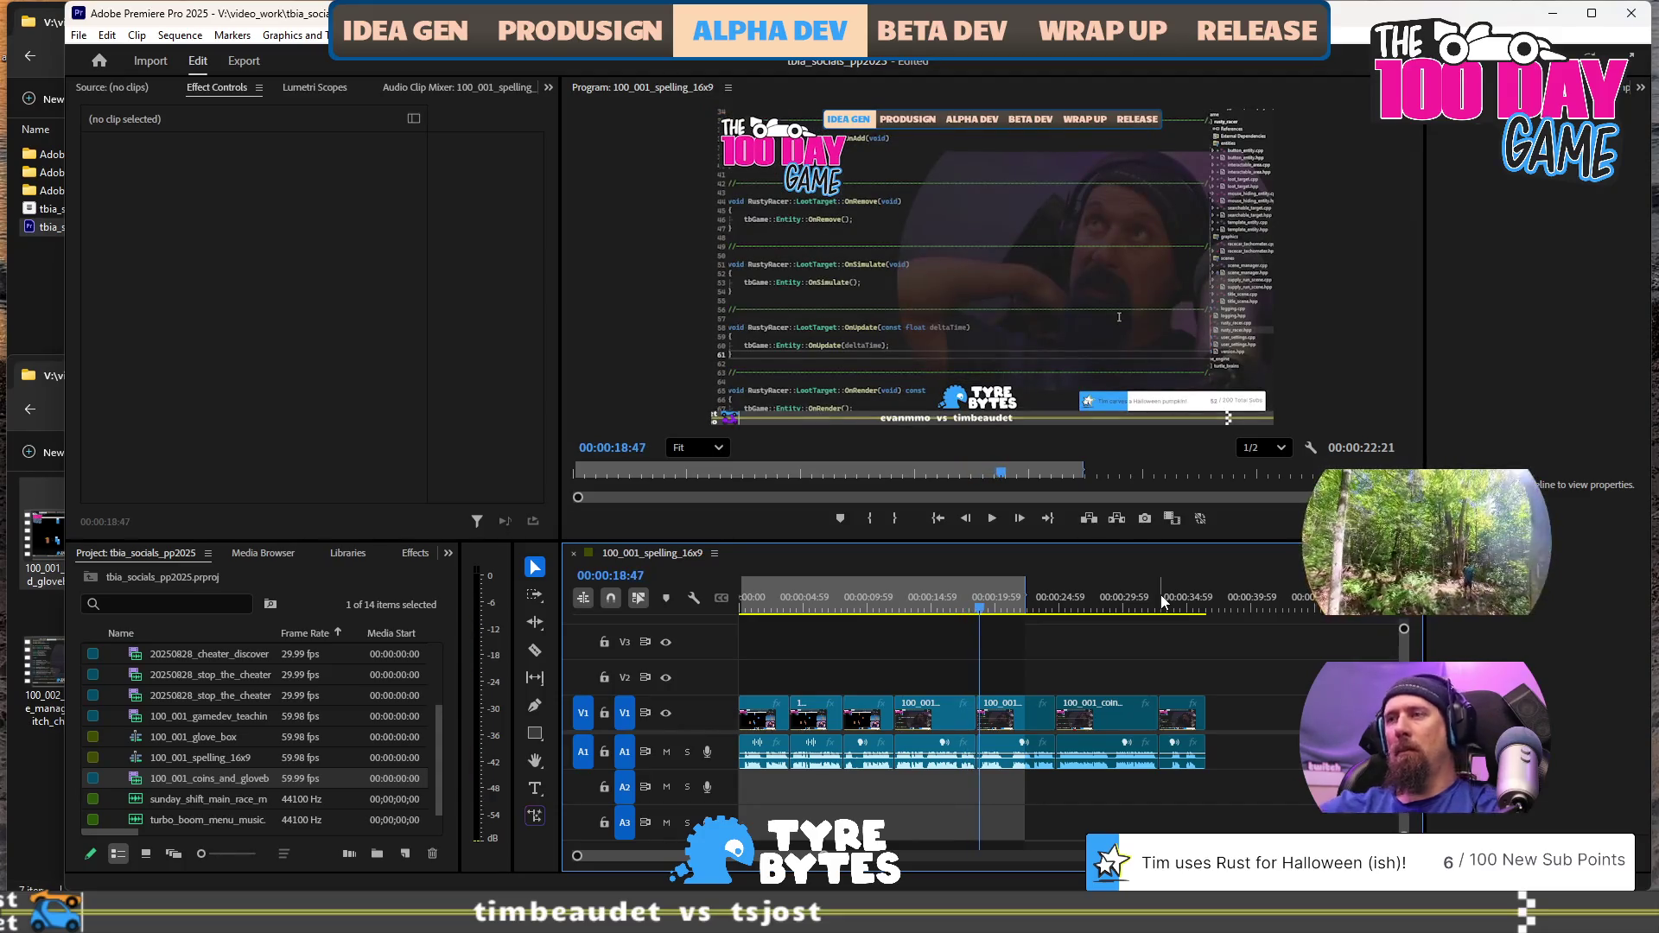
mouse_move(940, 710)
left_mouse_down()
mouse_move(934, 725)
mouse_move(1167, 692)
mouse_move(1287, 722)
left_mouse_up()
mouse_move(898, 794)
left_mouse_down()
mouse_move(760, 691)
mouse_move(864, 717)
mouse_move(1045, 713)
left_mouse_up()
left_click_drag(1296, 721, 770, 717)
left_click(784, 600)
key("Home")
key("space")
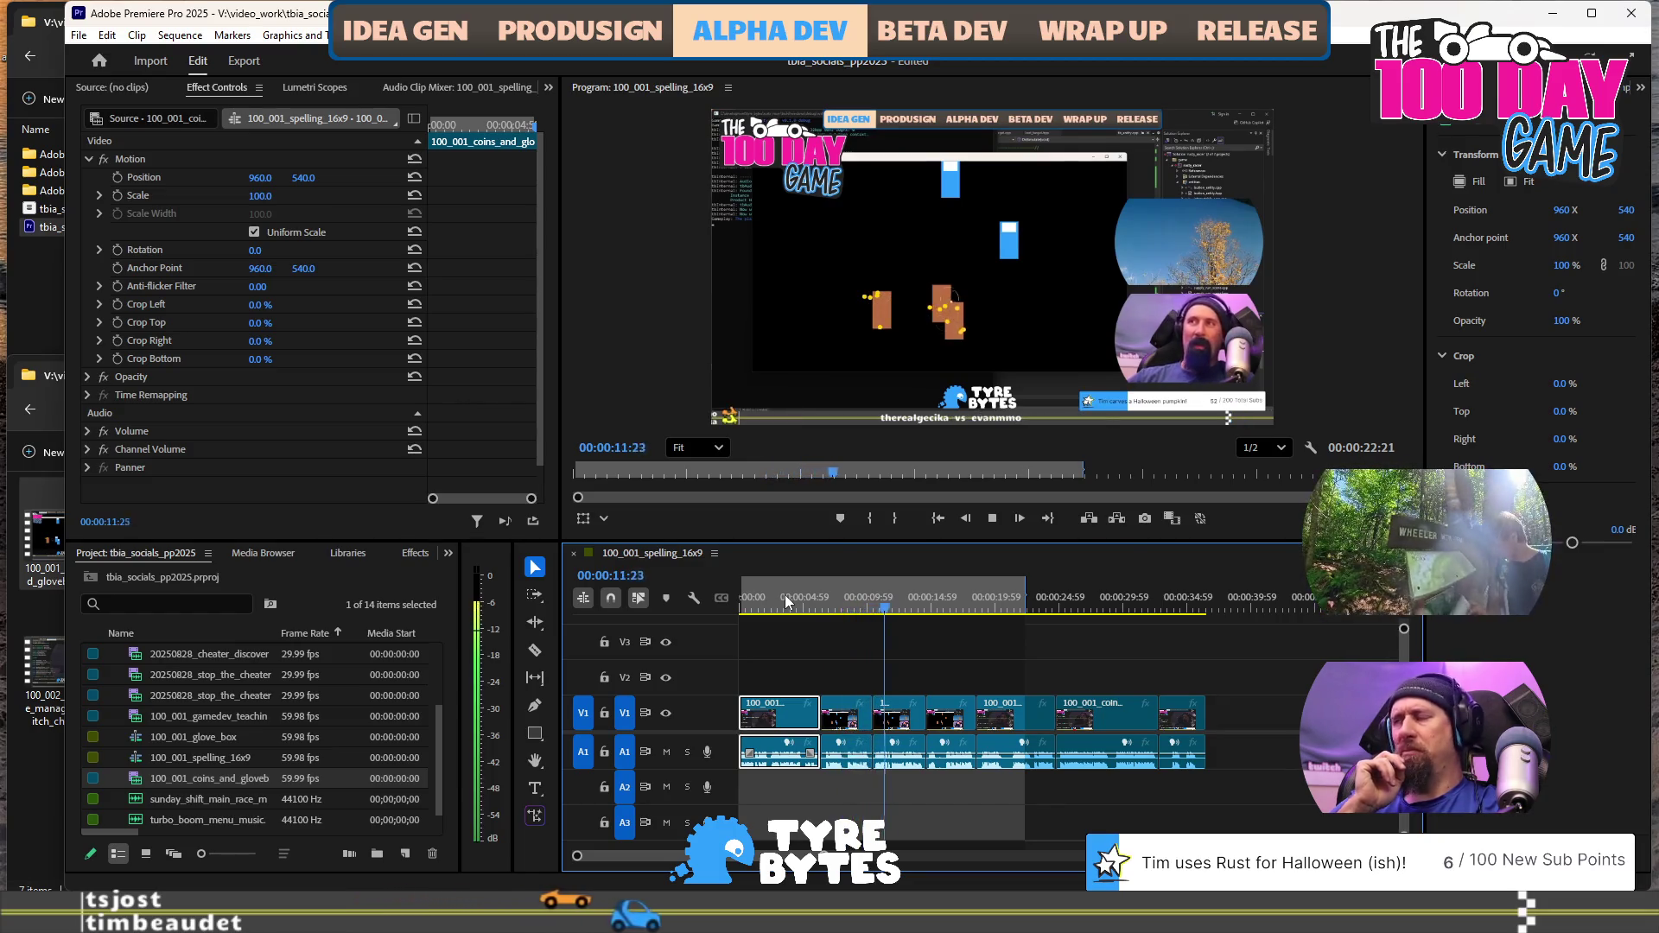
Ripple delete the first V1 clip so the rest shift to the sequence start
key("space")
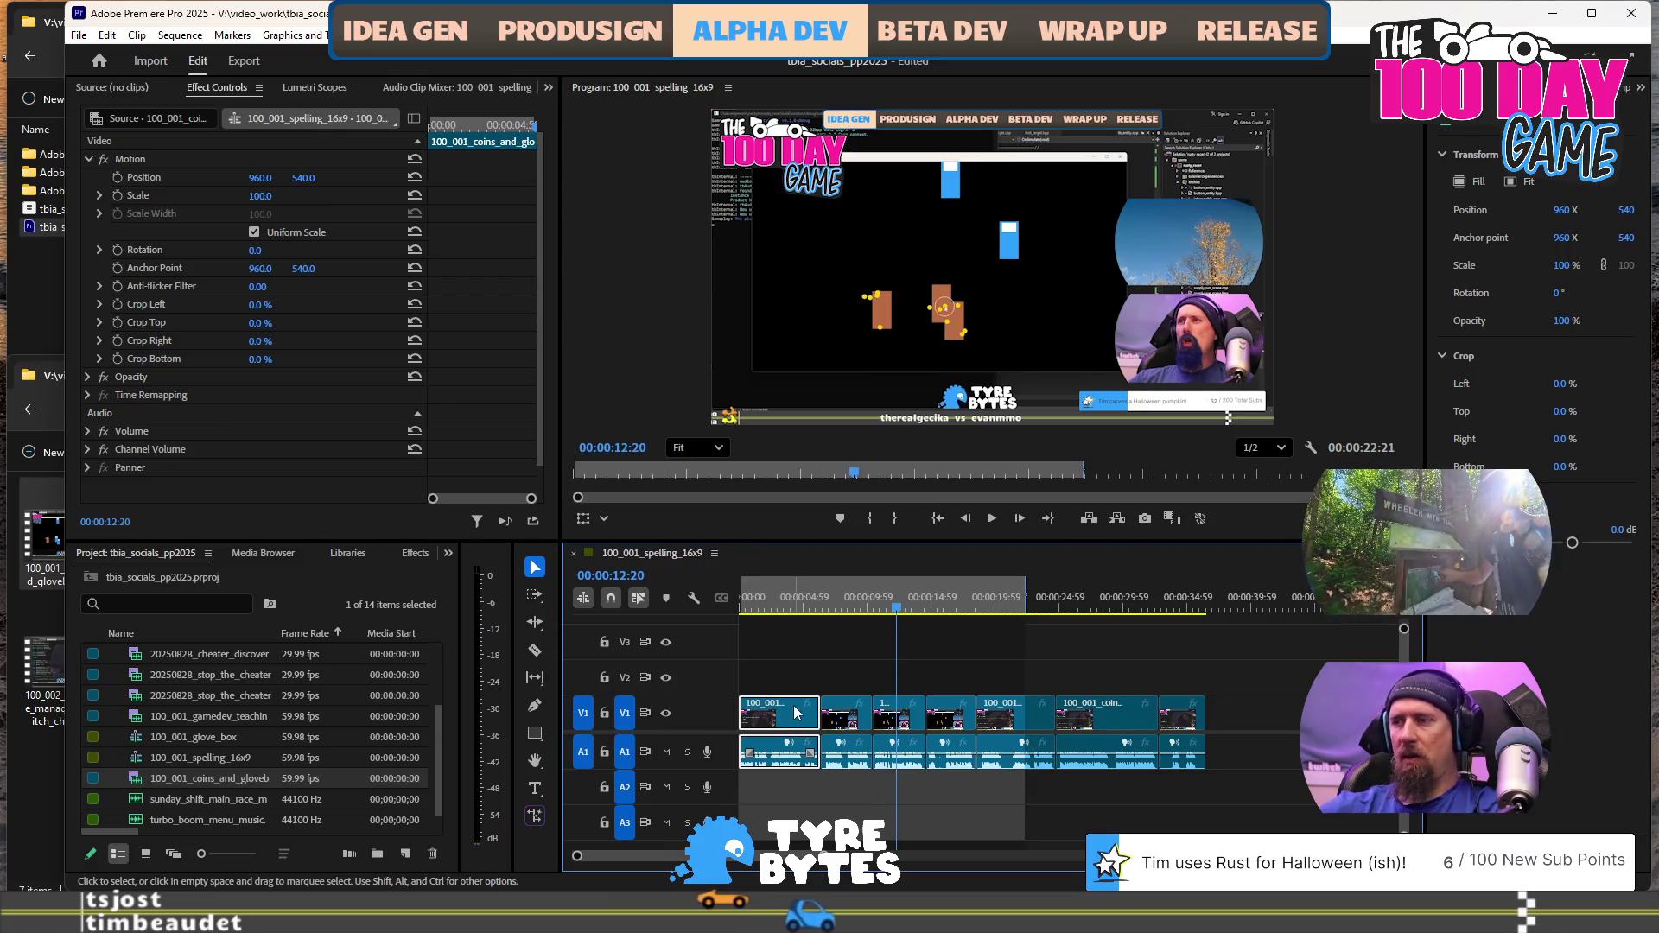
key("shift+Delete")
key("Home")
Play the edited sequence from the start, pausing to check cuts near the end
key("space")
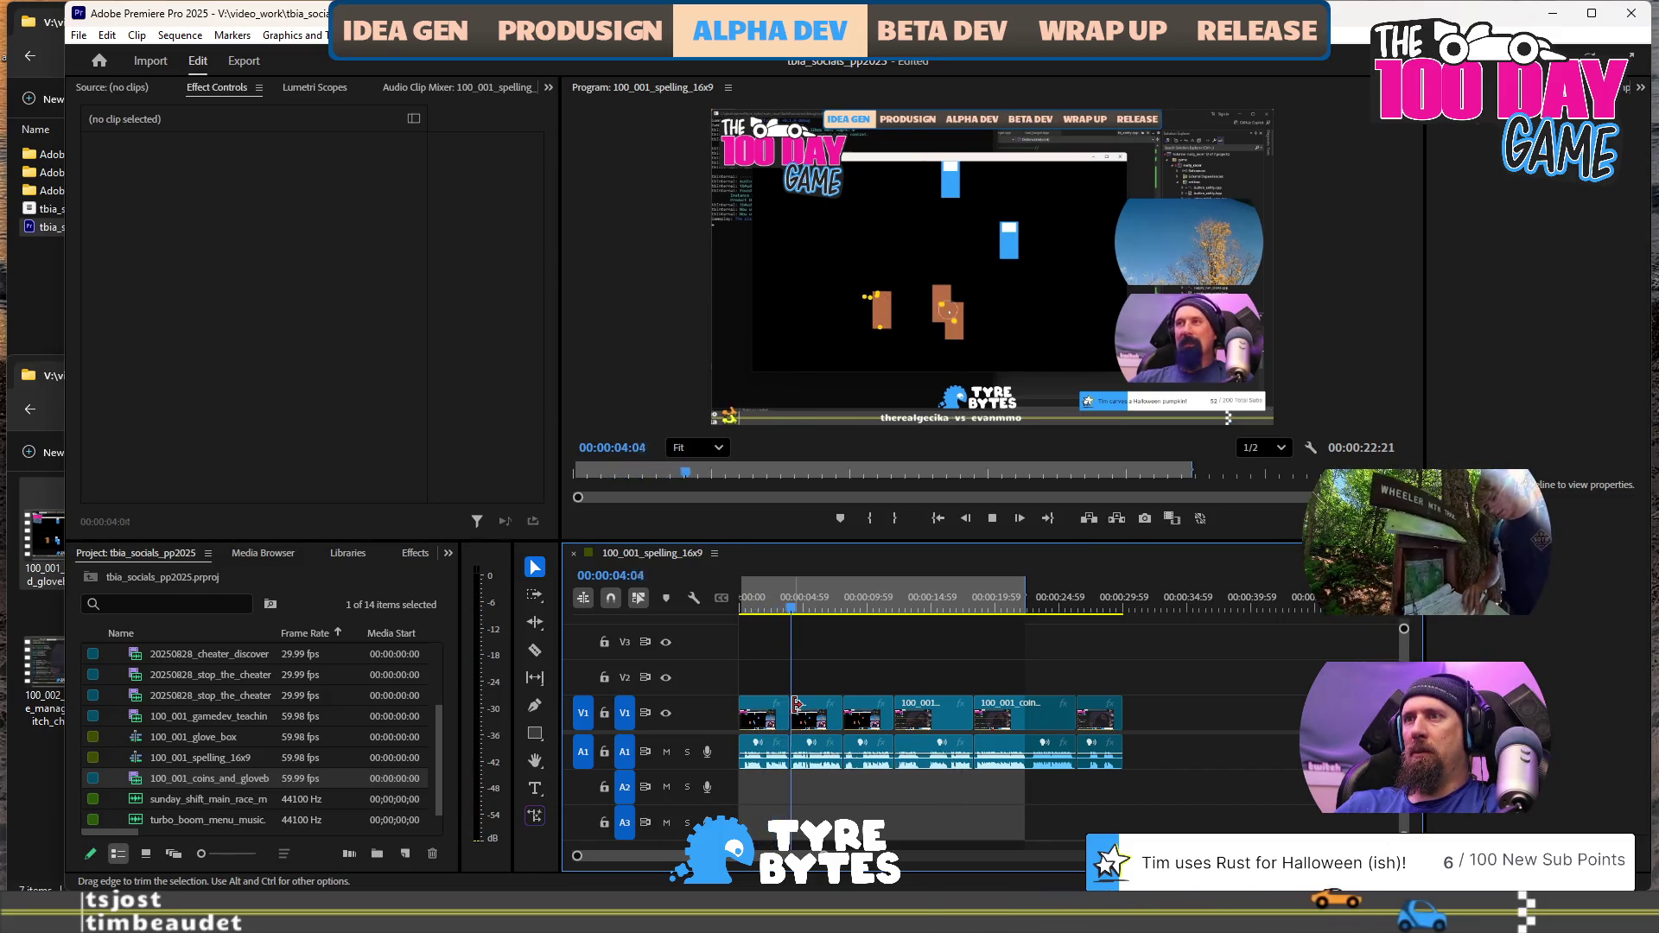
key("space")
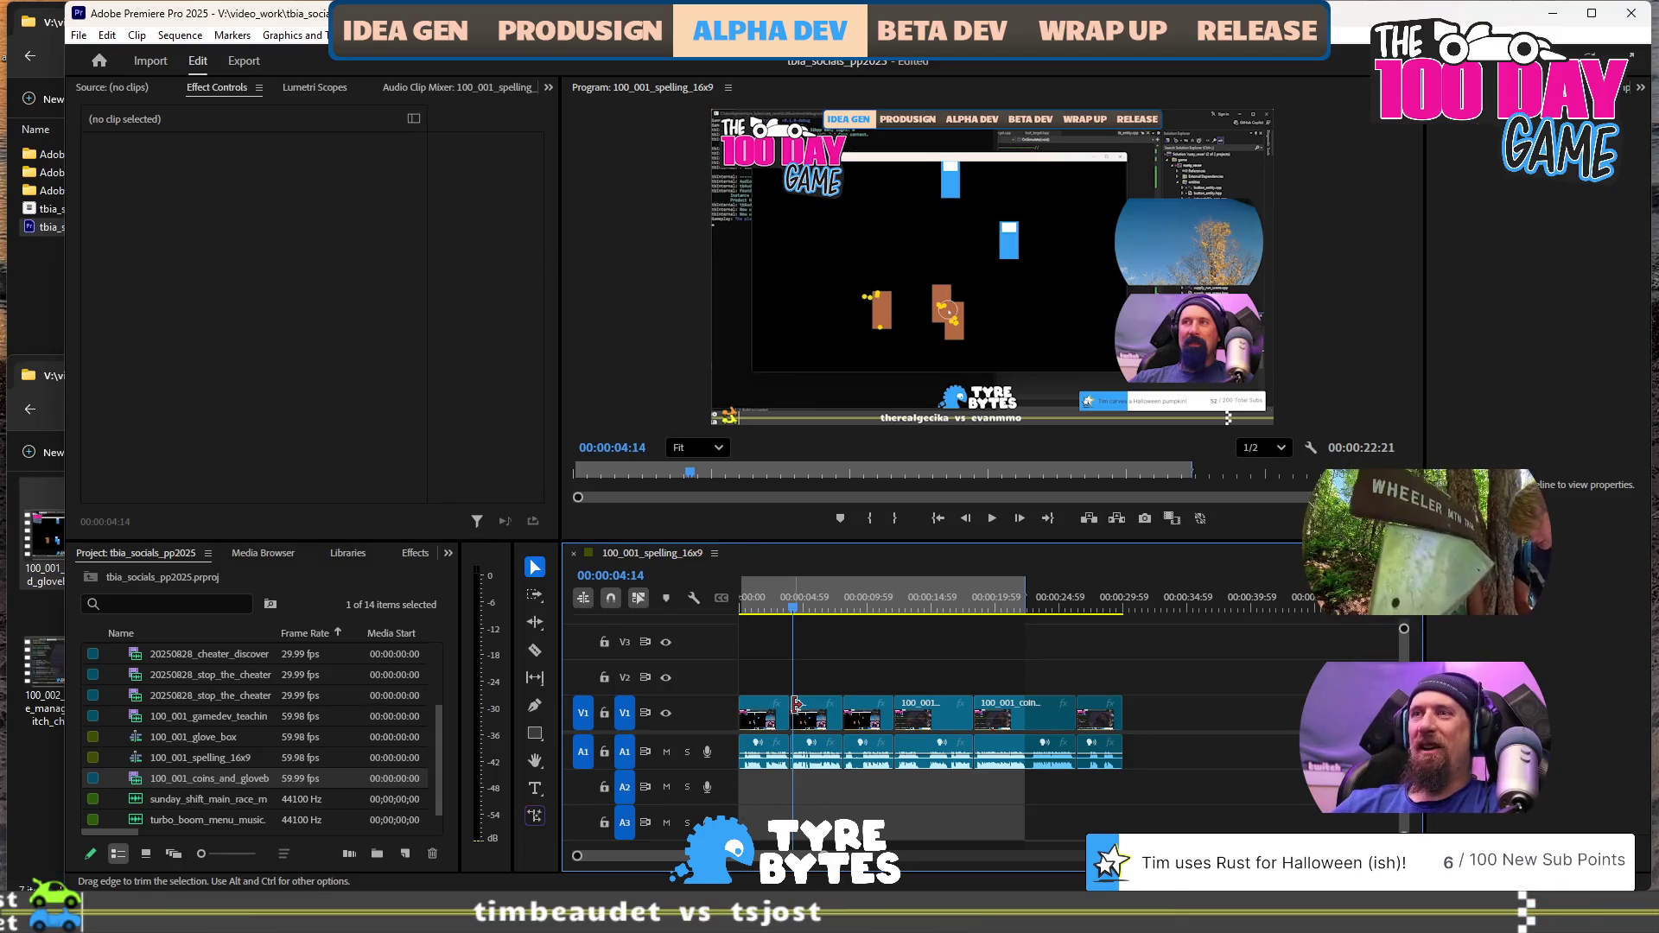
key("space")
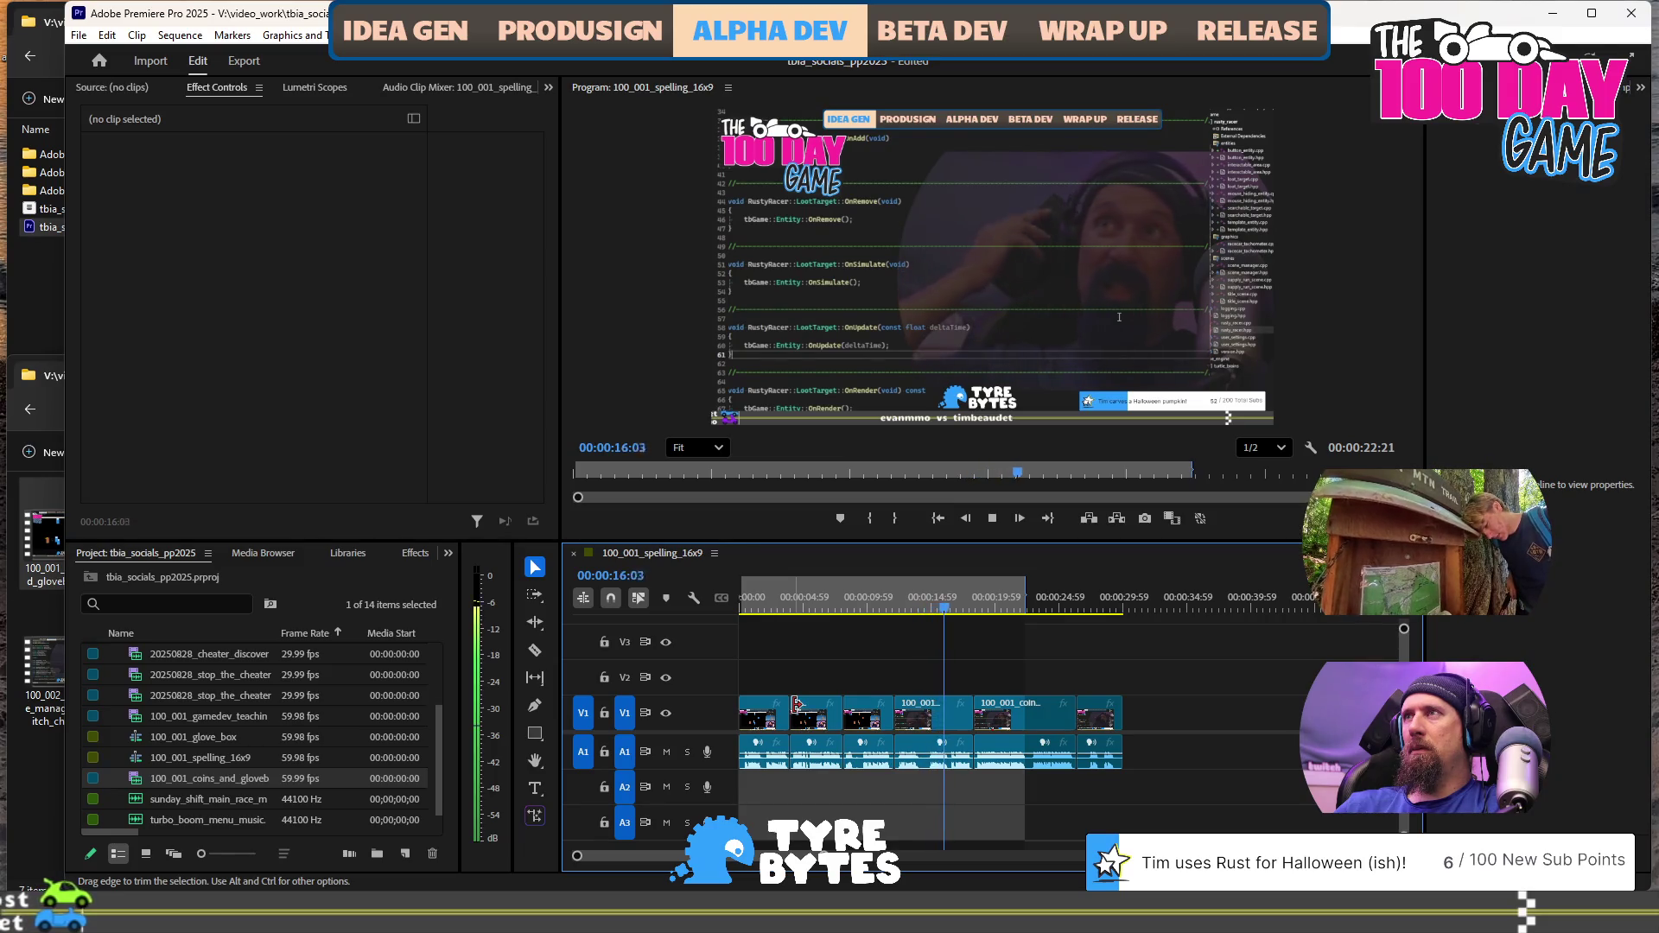
key("space")
key("space")
key("space")
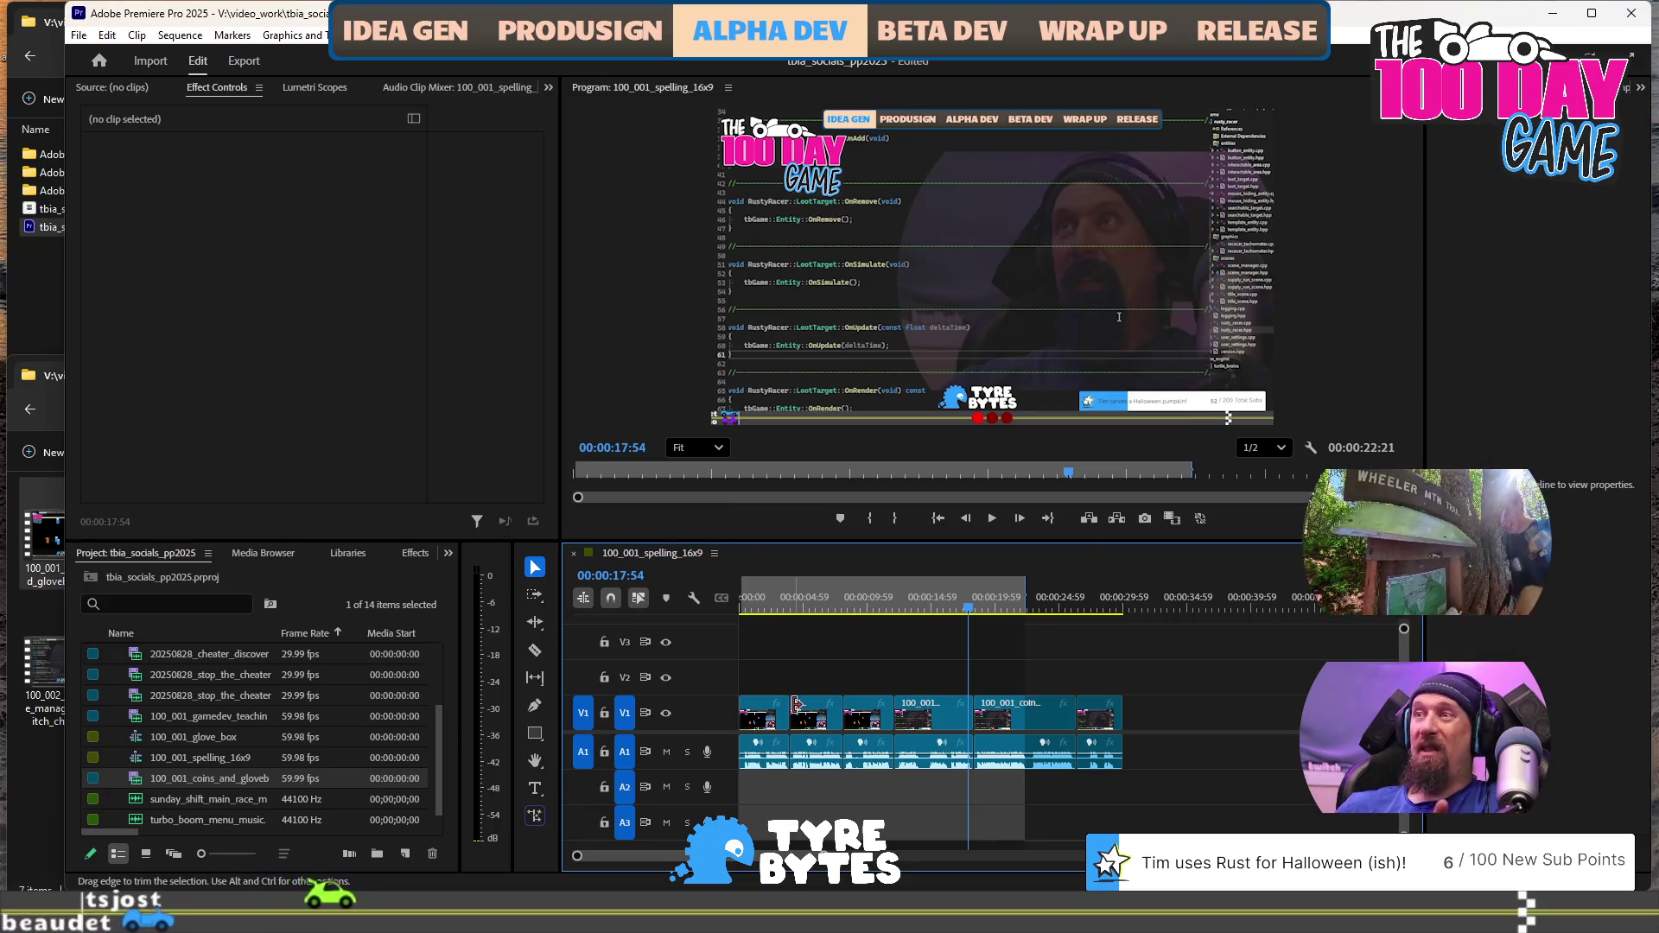
key("space")
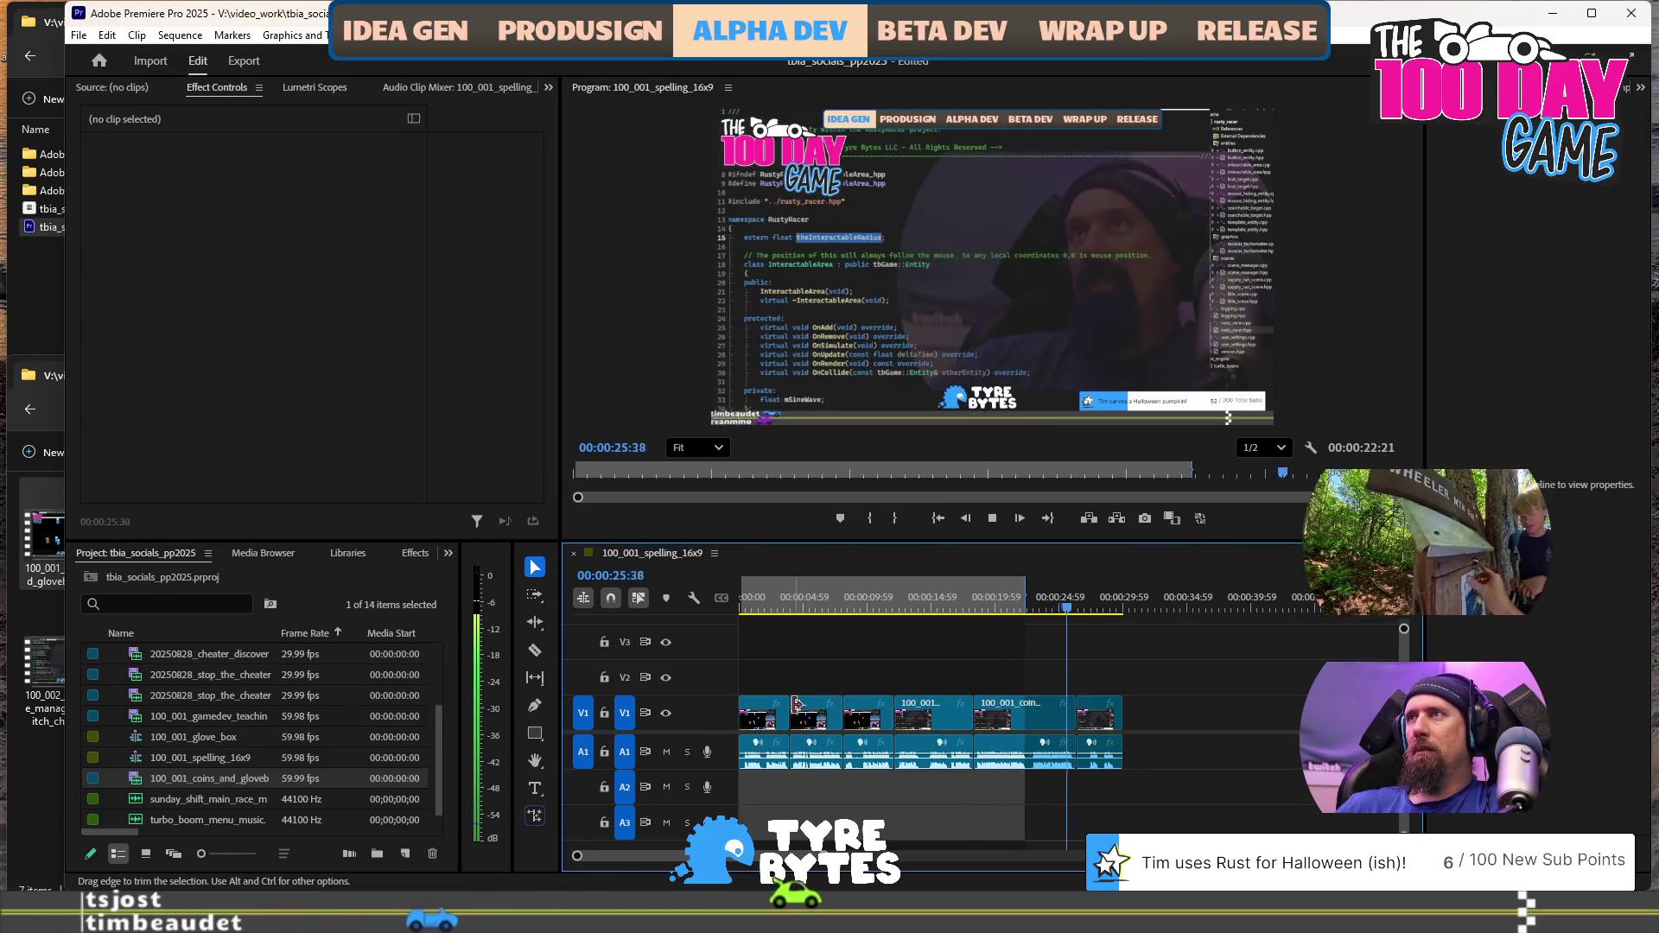
key("space")
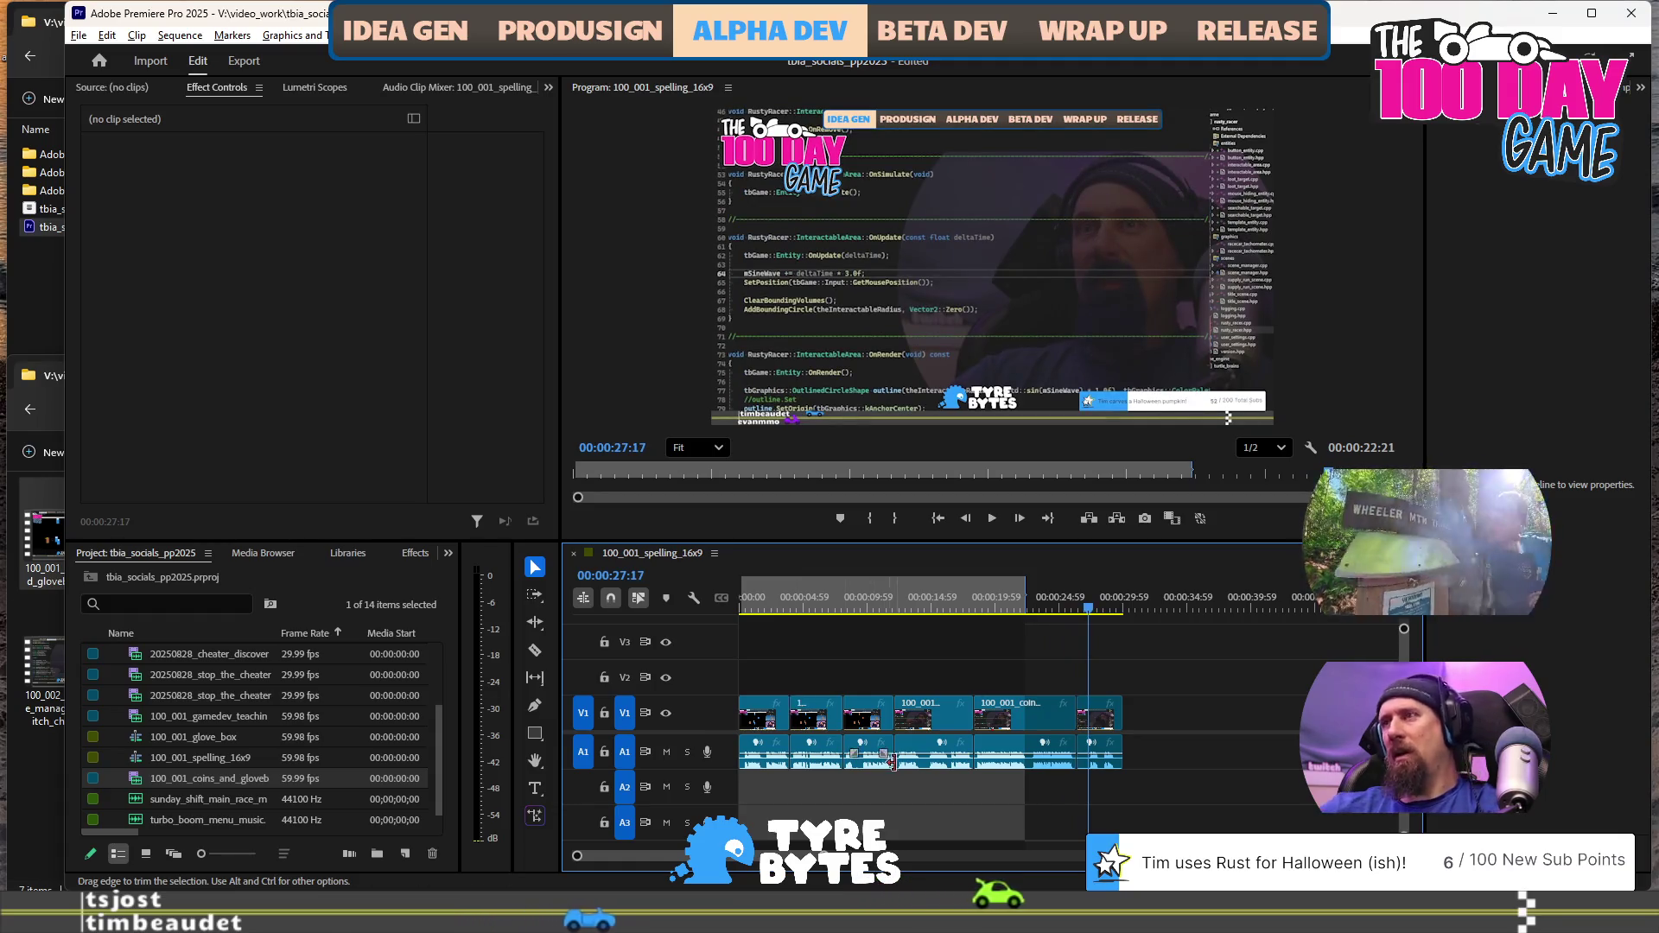
scroll(1080, 724, "up", 3)
scroll(1042, 684, "up", 3)
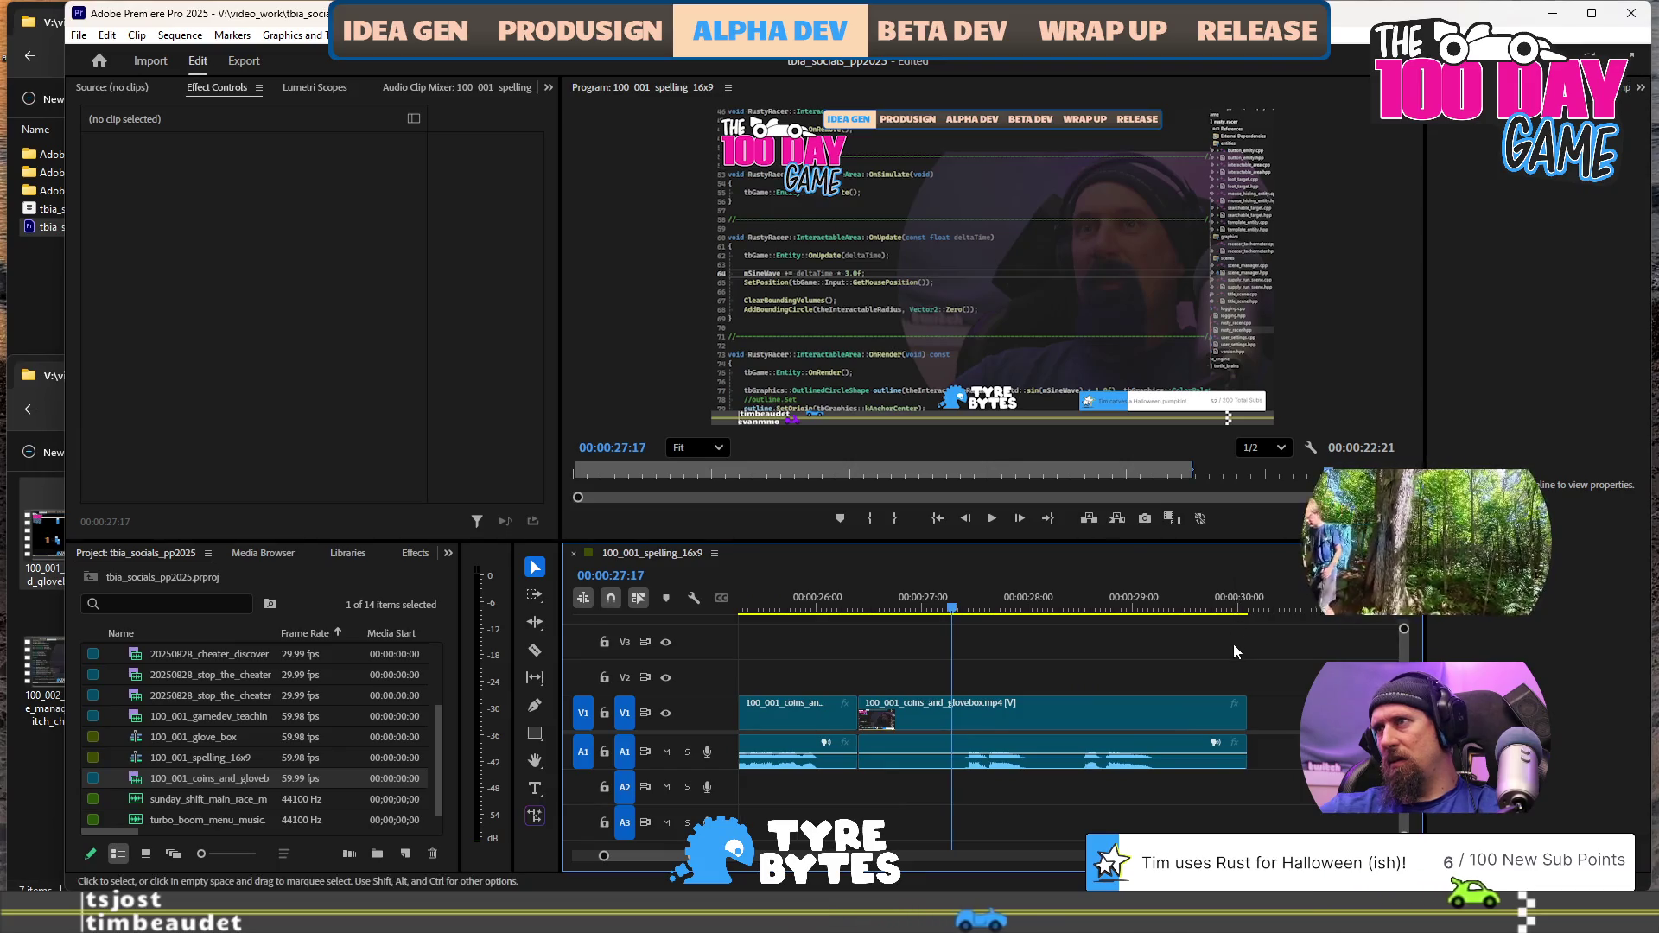
left_click(1195, 610)
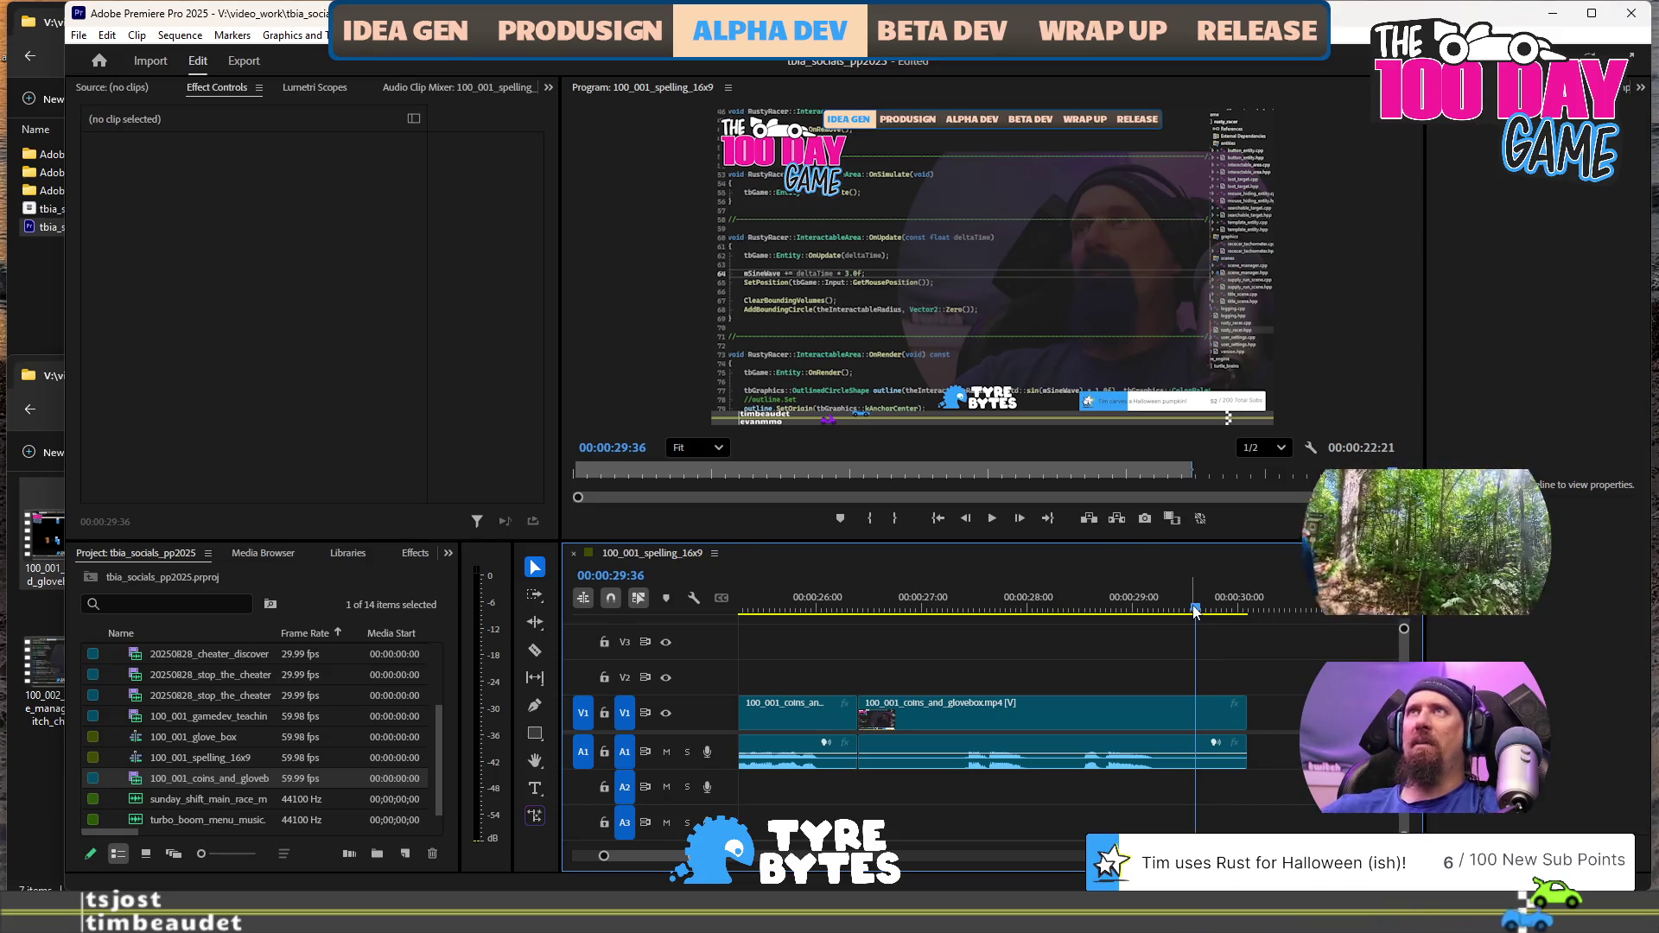
scroll(1176, 733, "down", 5)
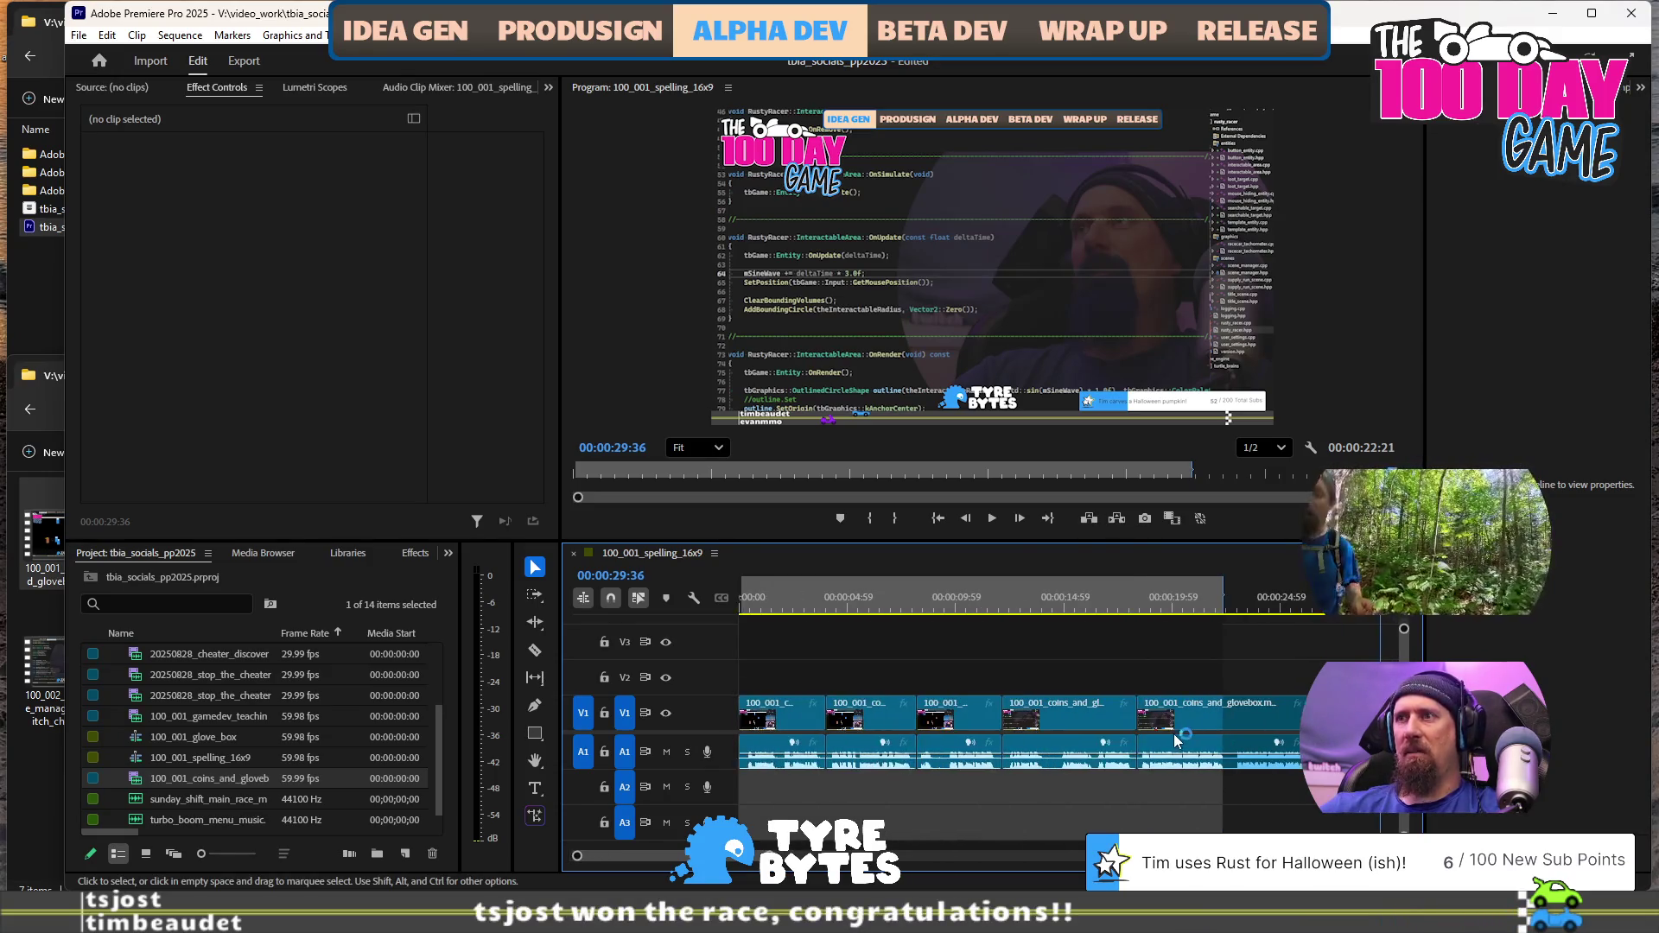
scroll(1174, 733, "up", 3)
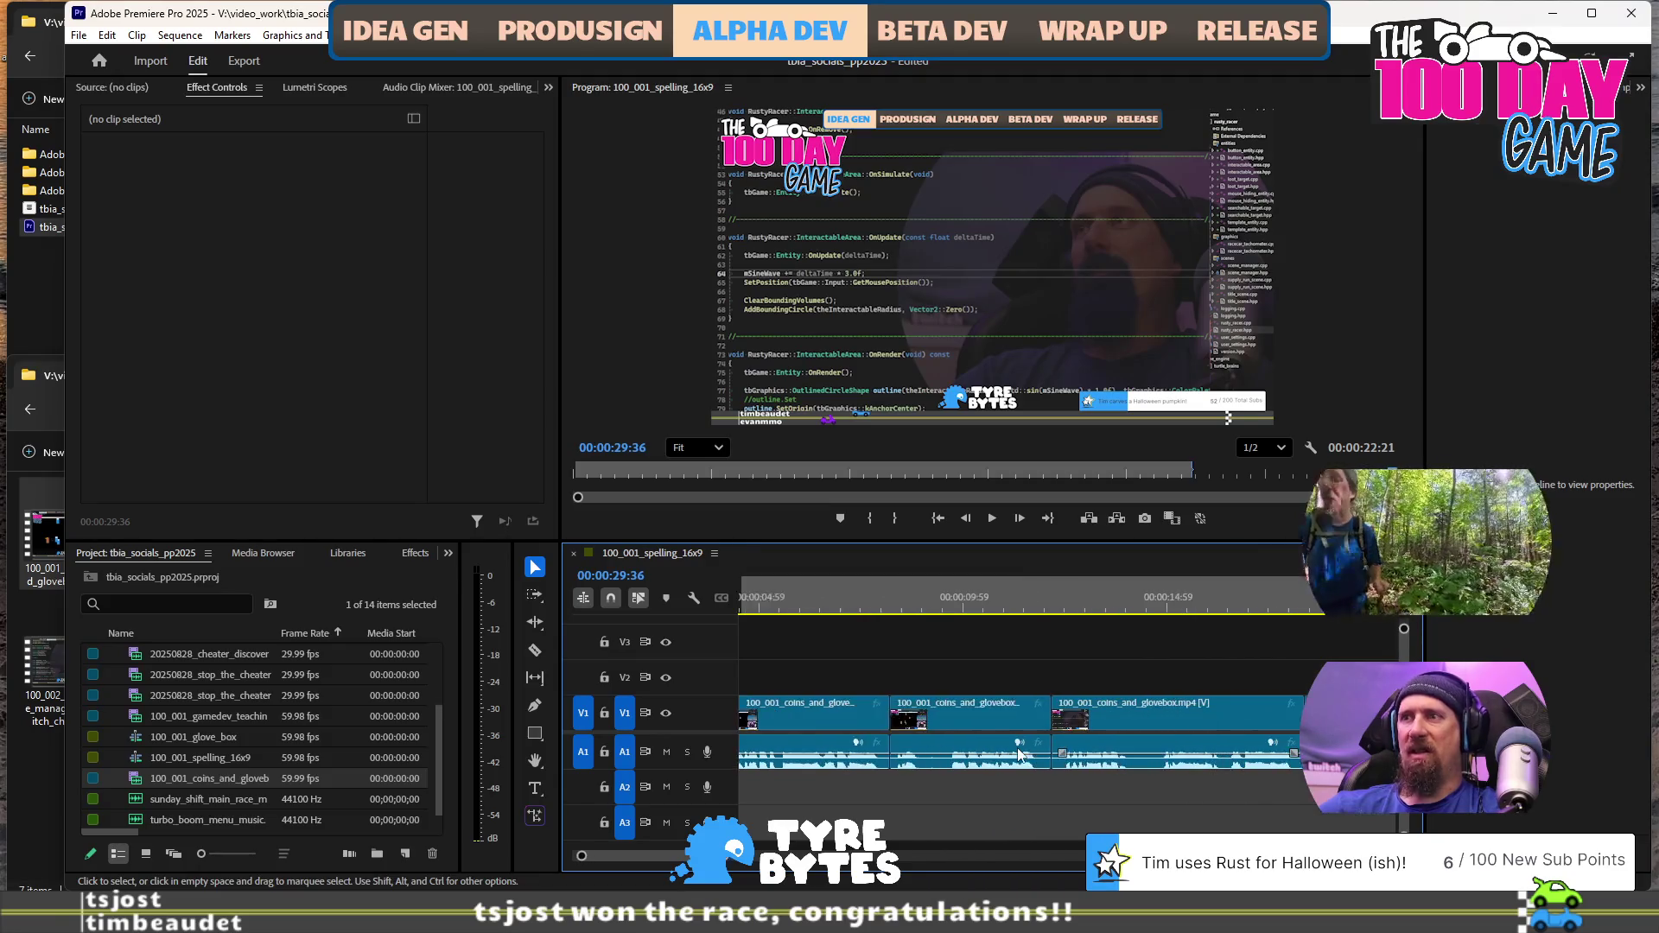
scroll(1018, 753, "up", 2)
scroll(797, 732, "up", 2)
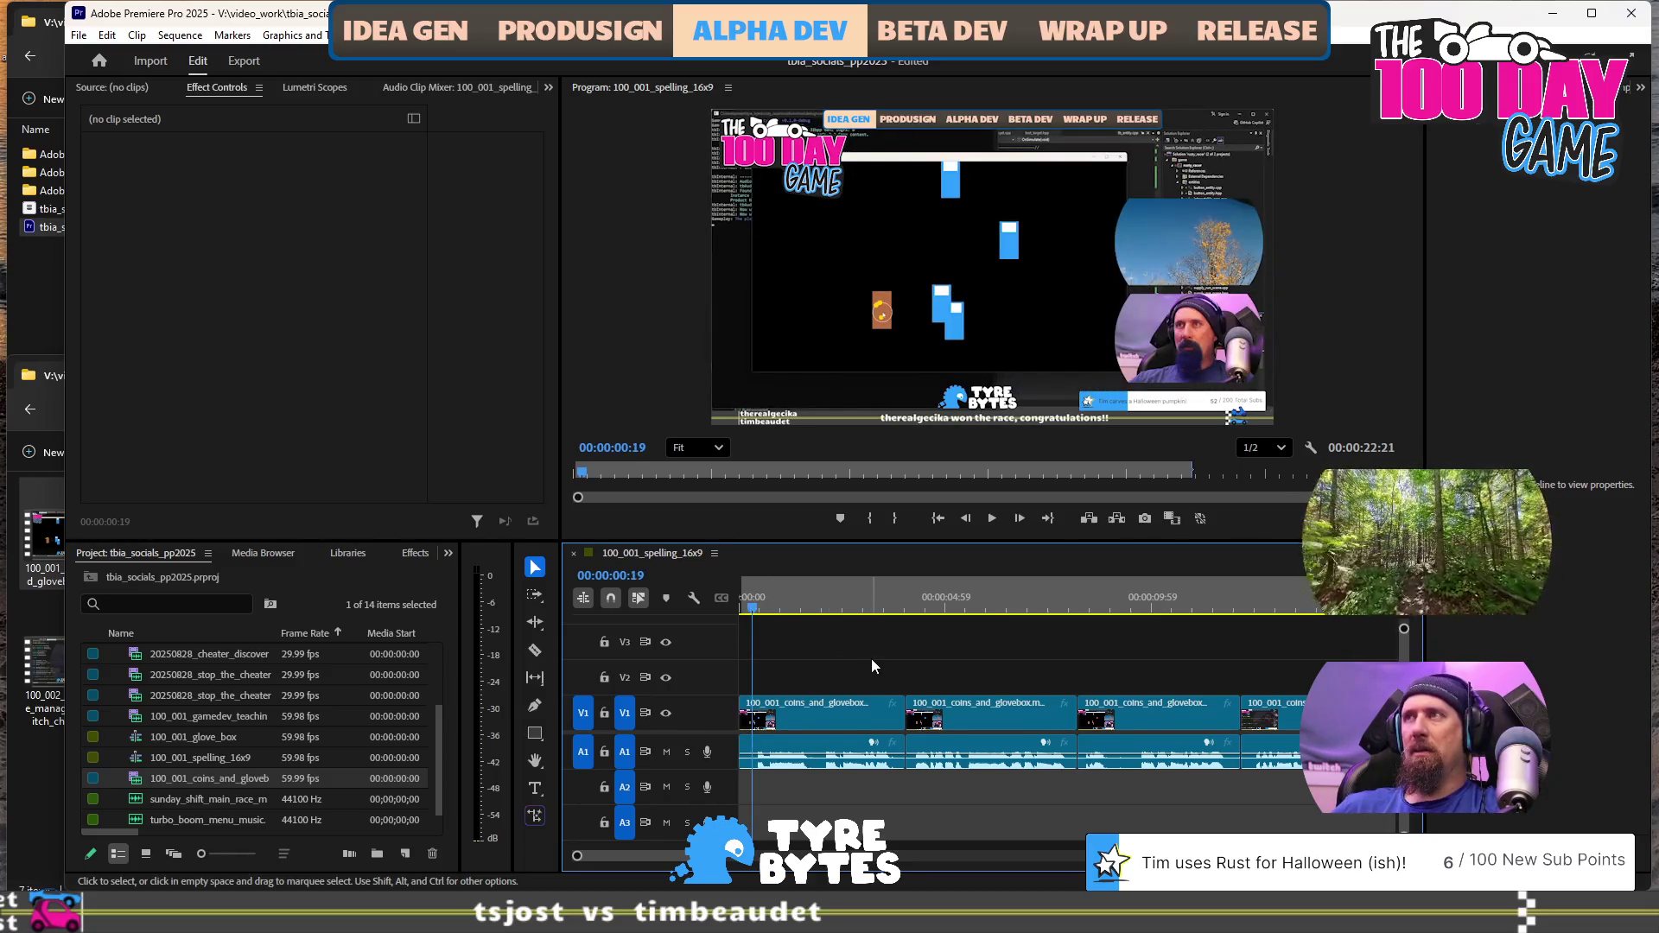
Ripple trim the second clip back to the playhead at 00:00:03:44
key("space")
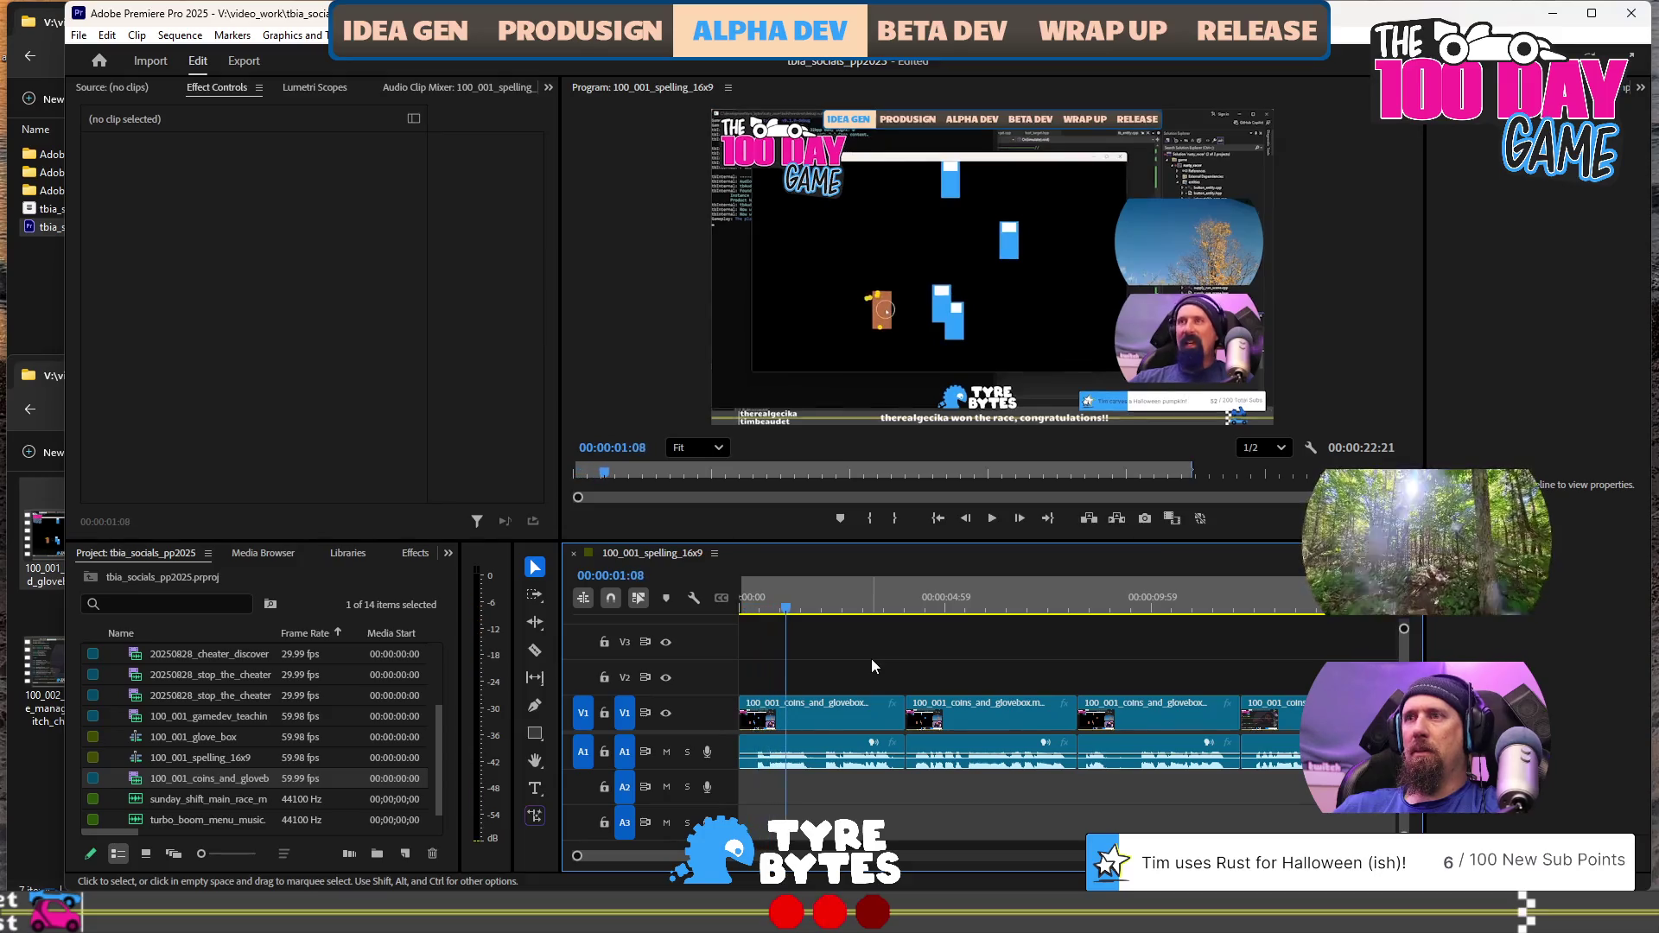
key("Home")
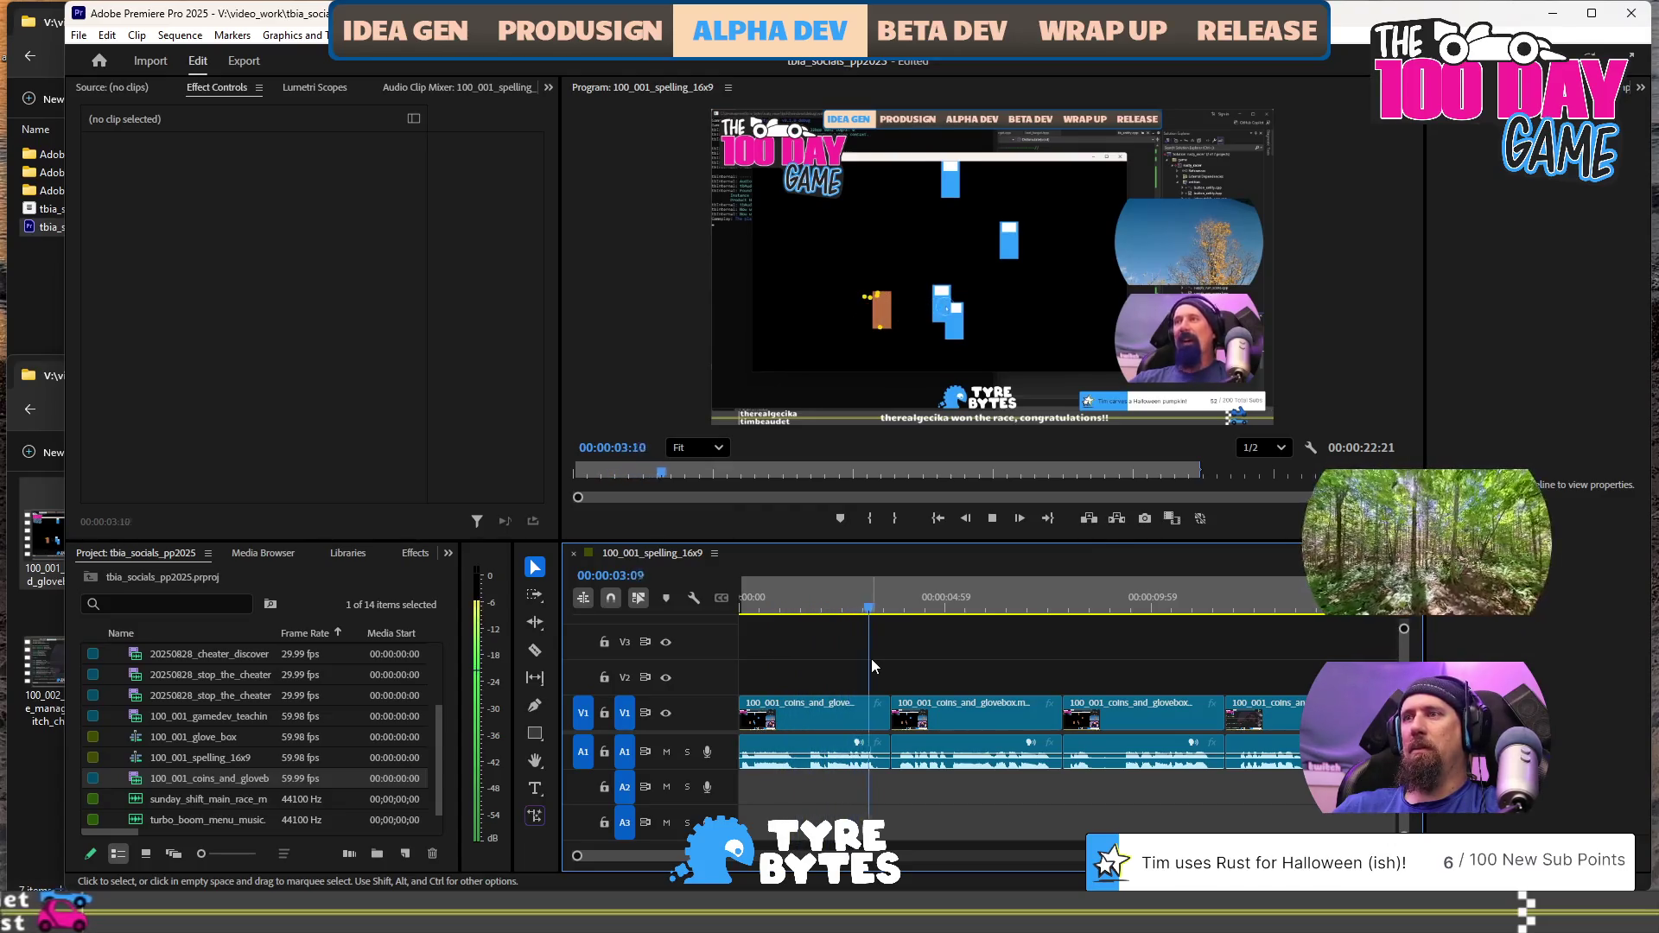
key("space")
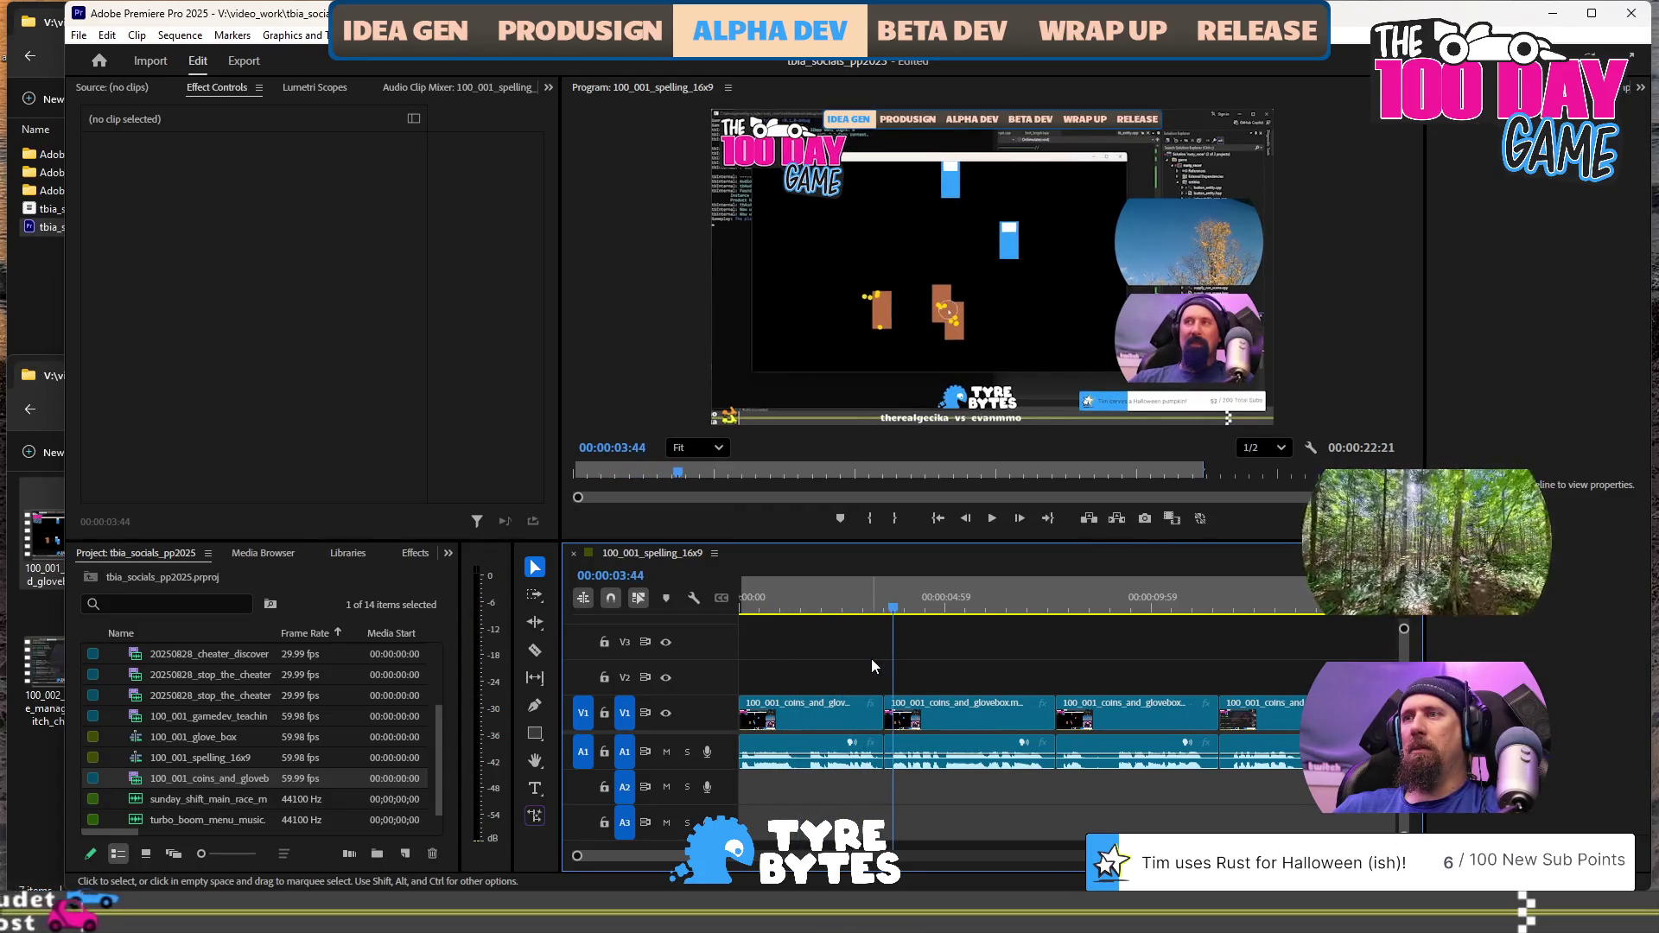
key("q")
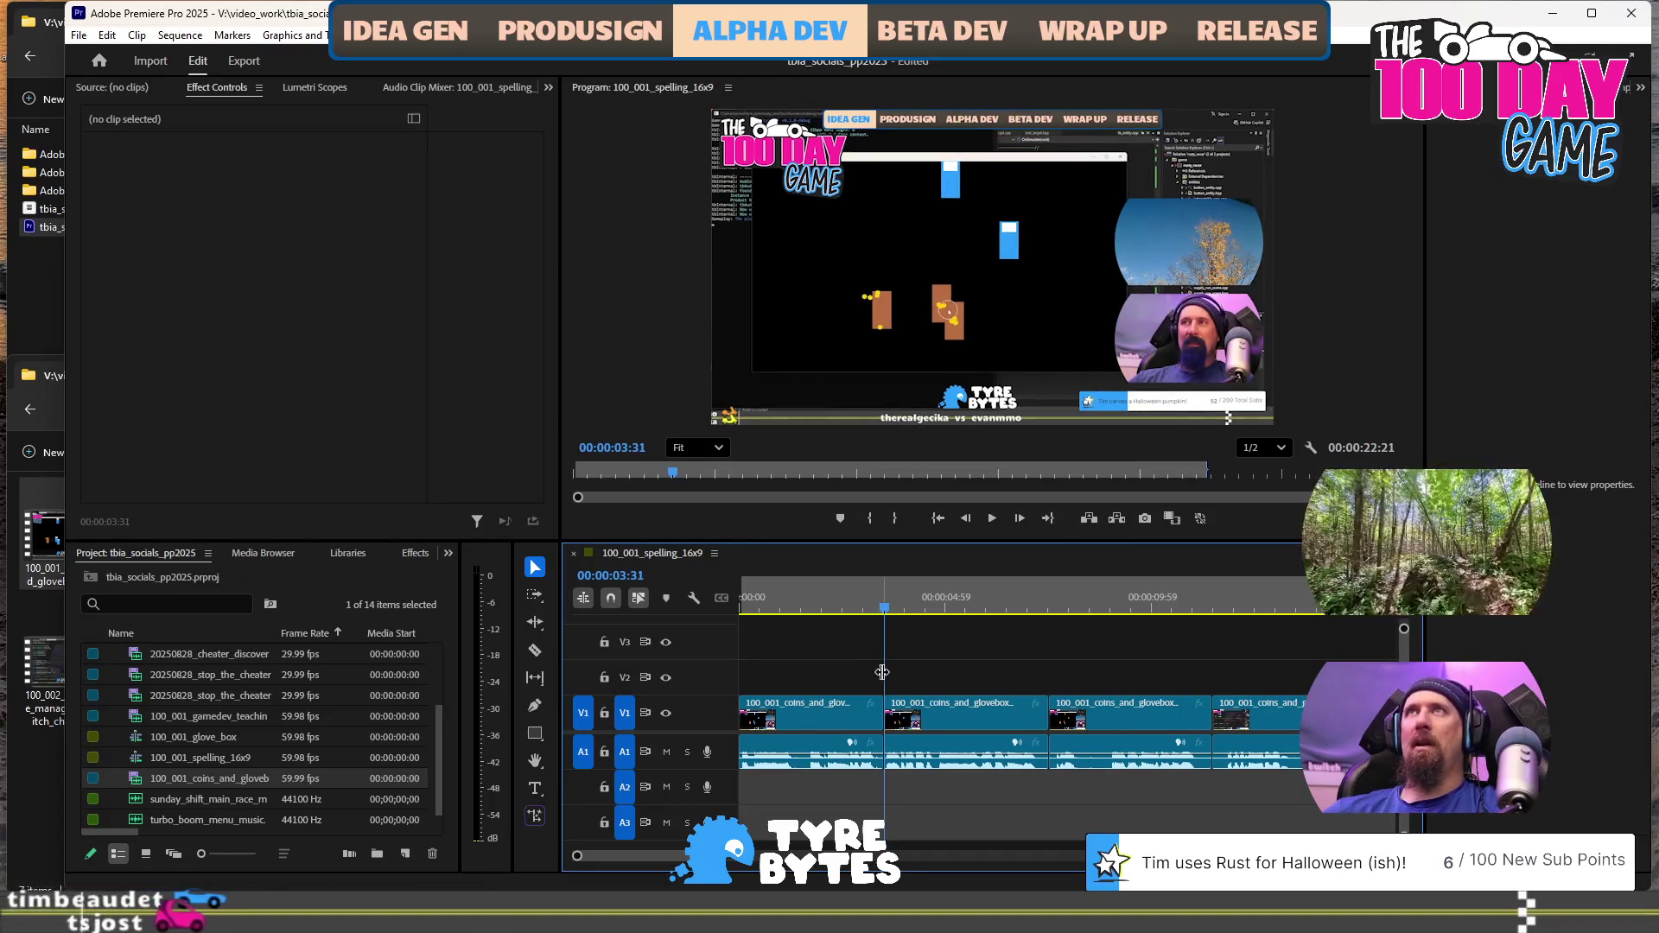
Play through the sequence to review the cut, checking 00:00:11:00 and 00:00:24:18
key("space")
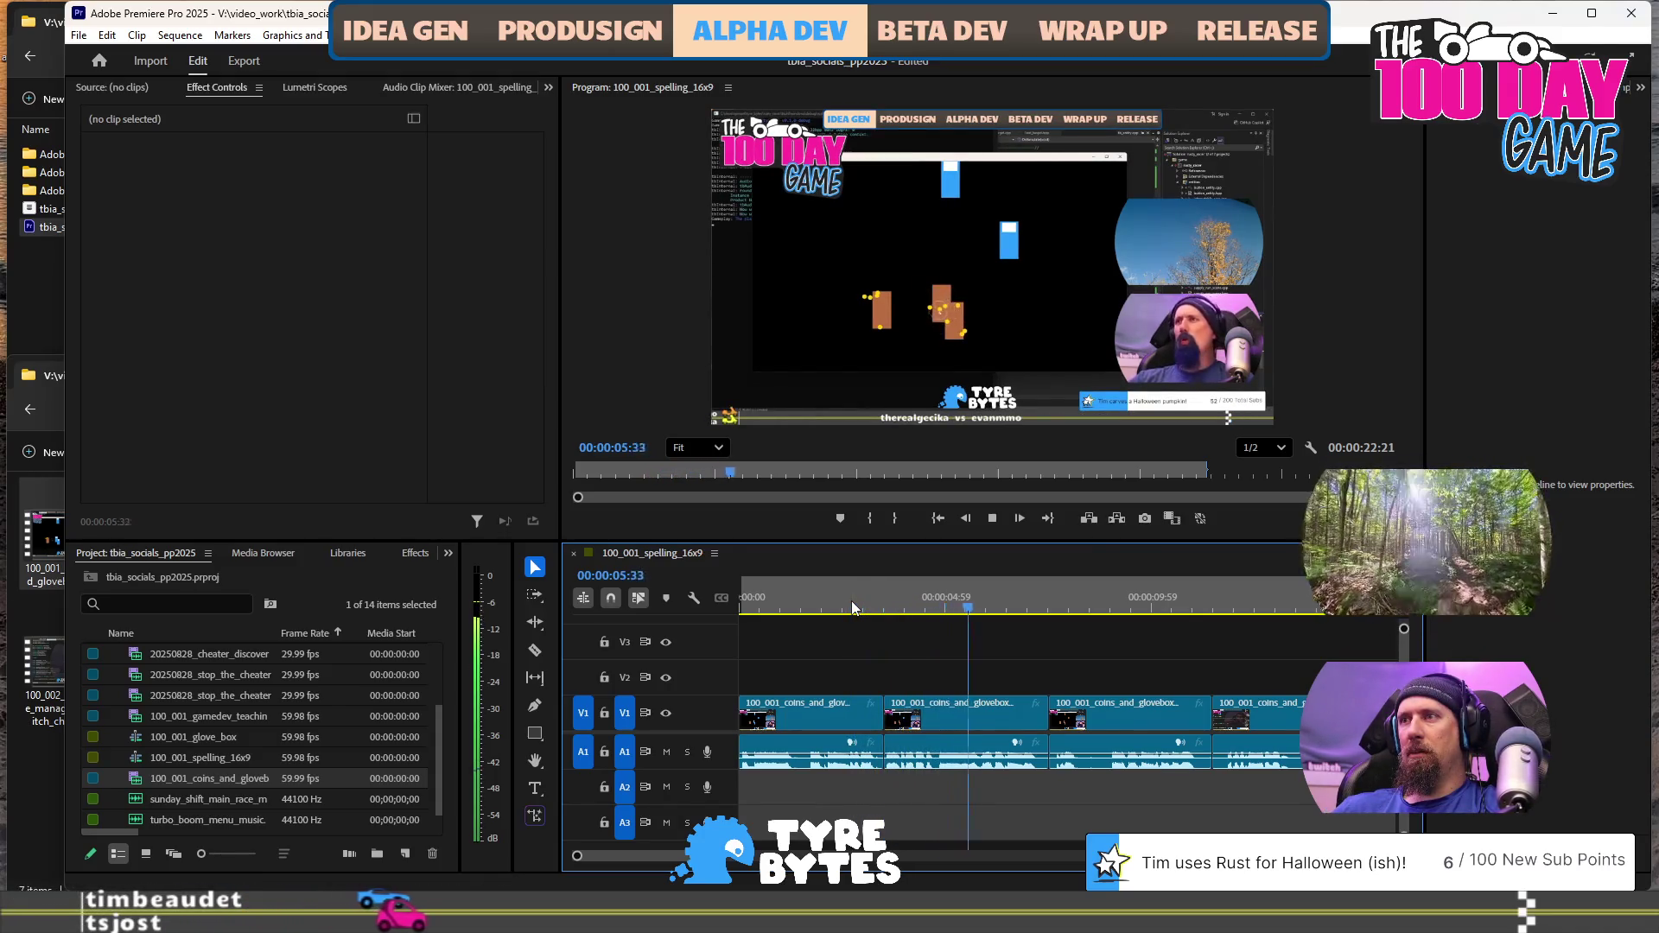
key("space")
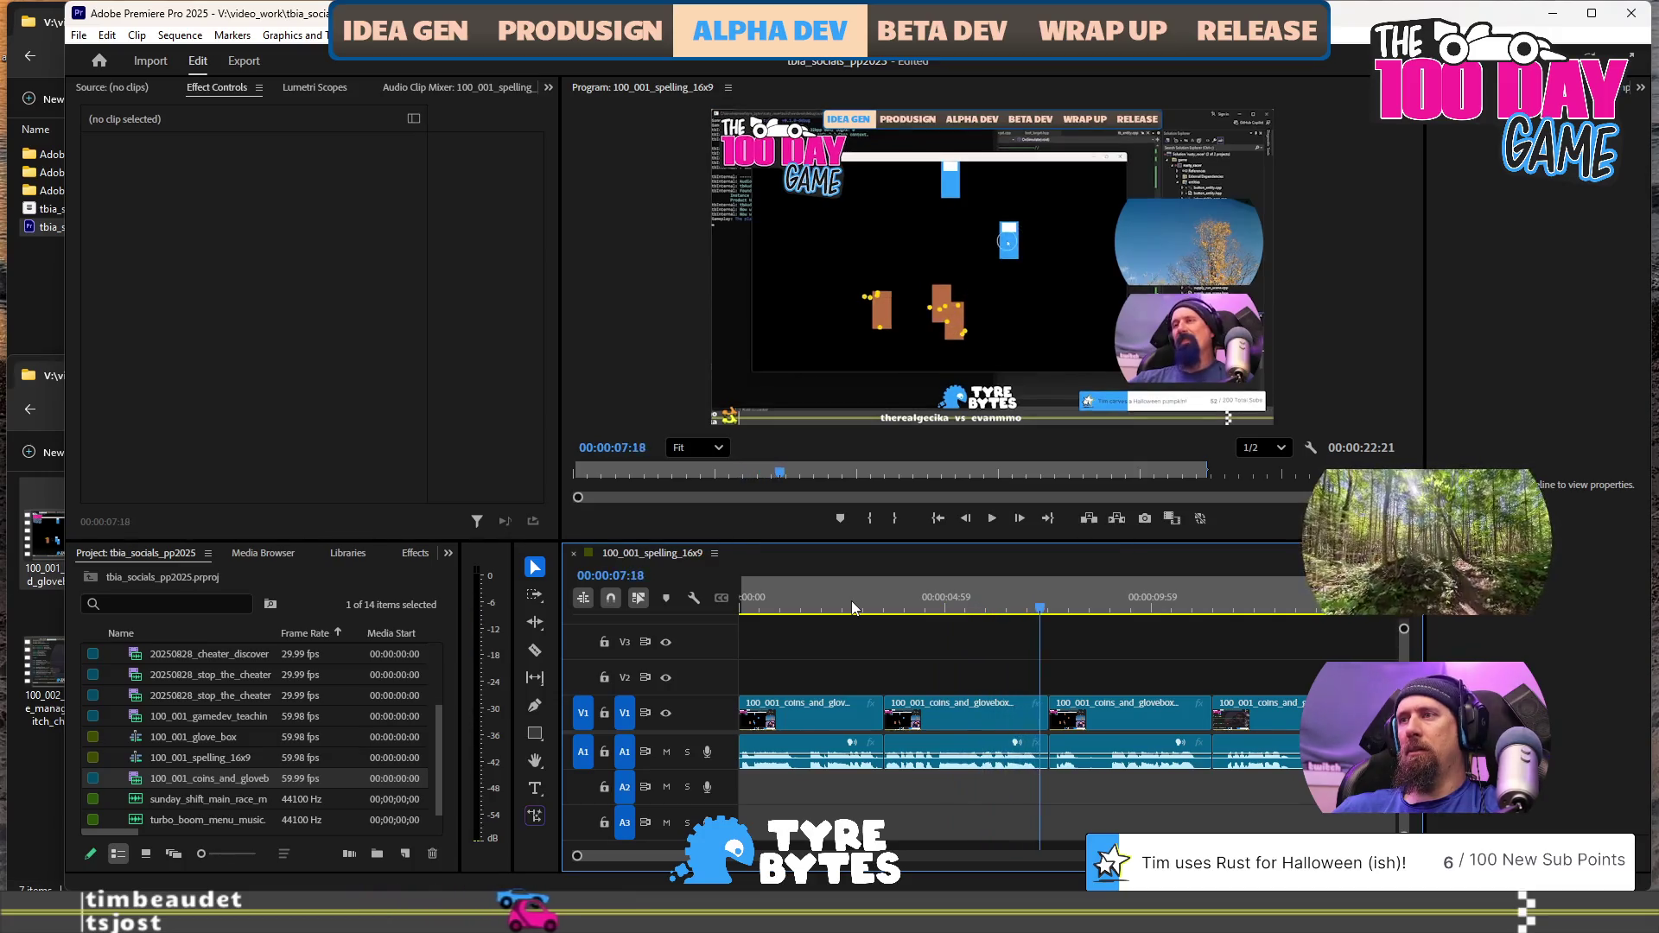
key("space")
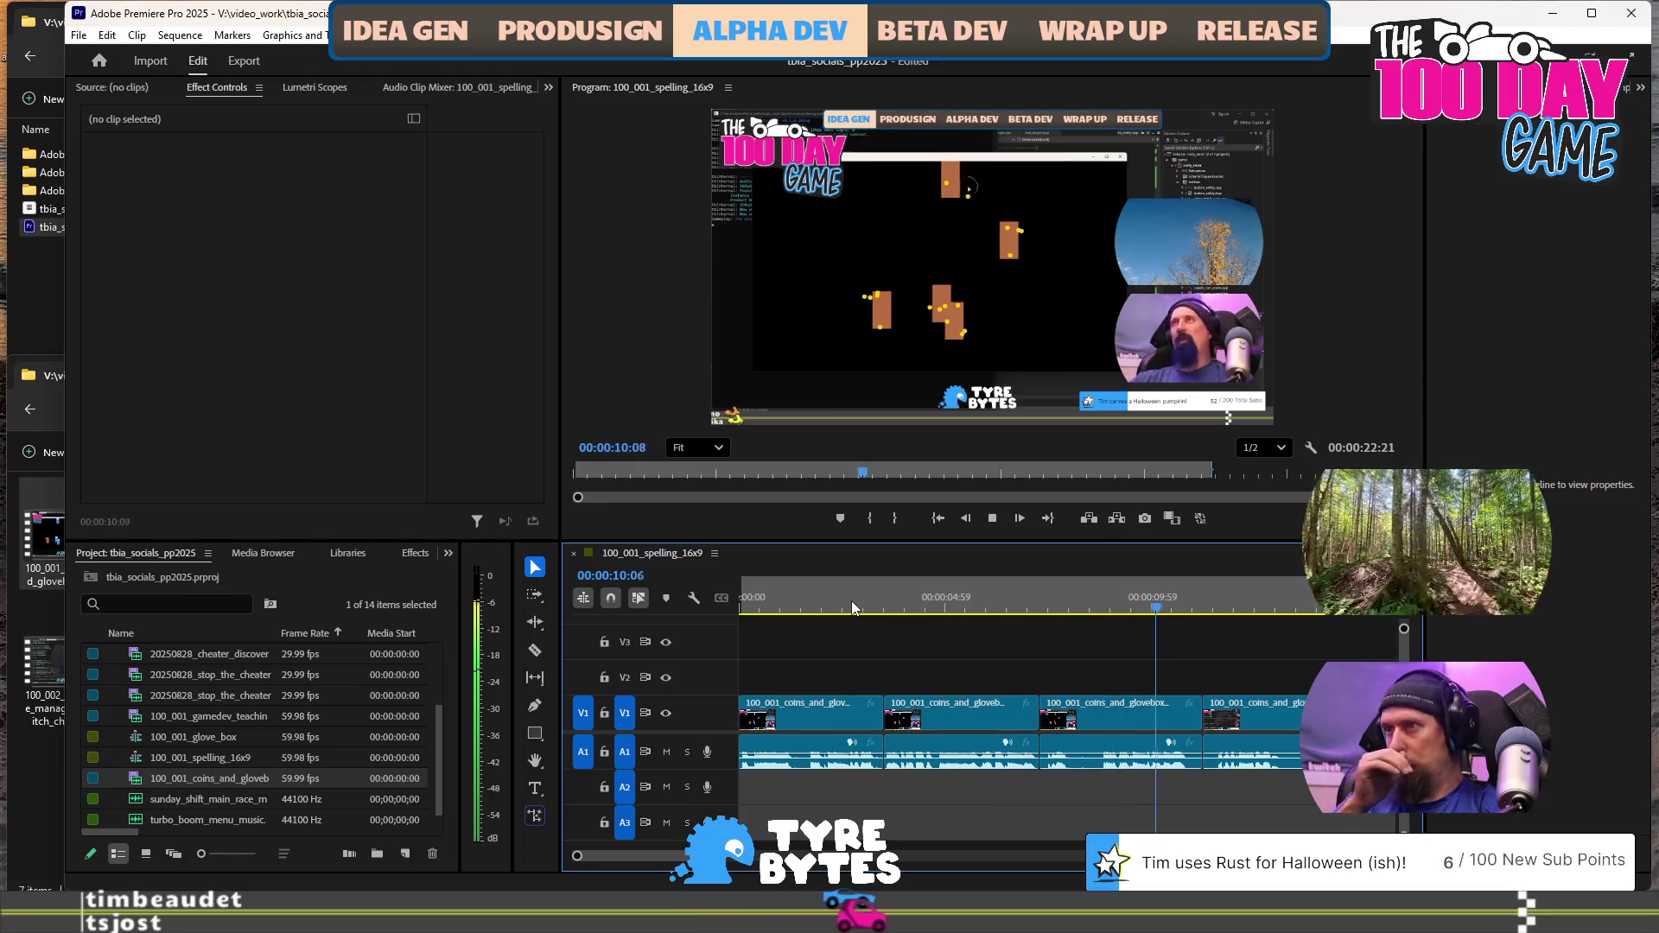
key("space")
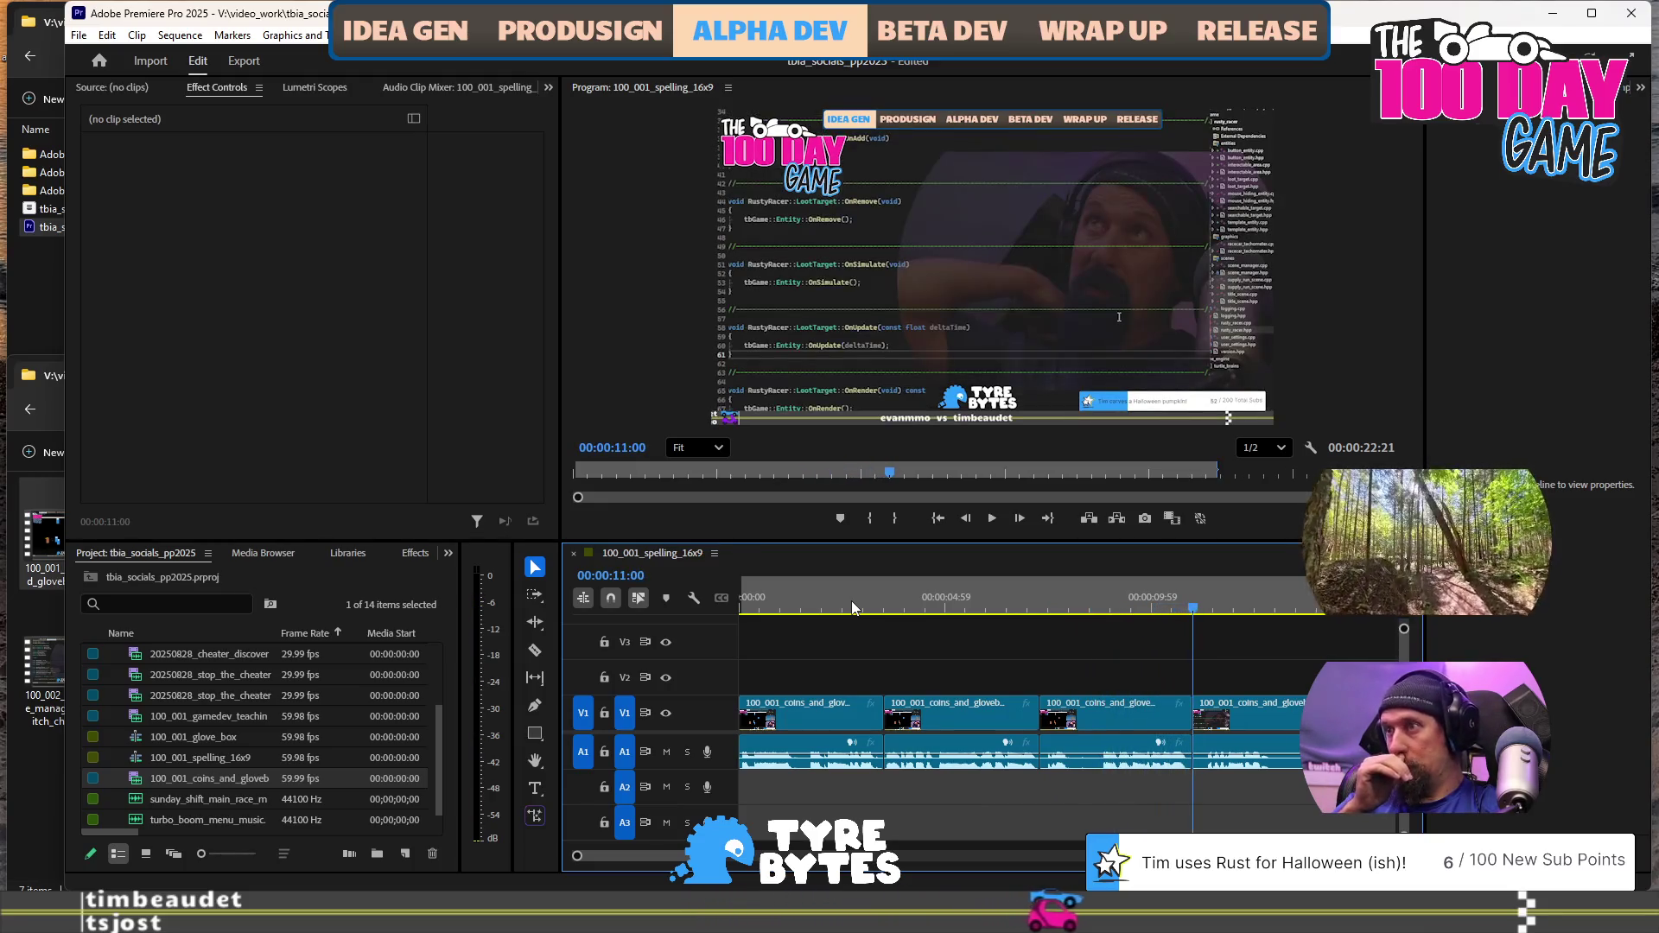
key("Right")
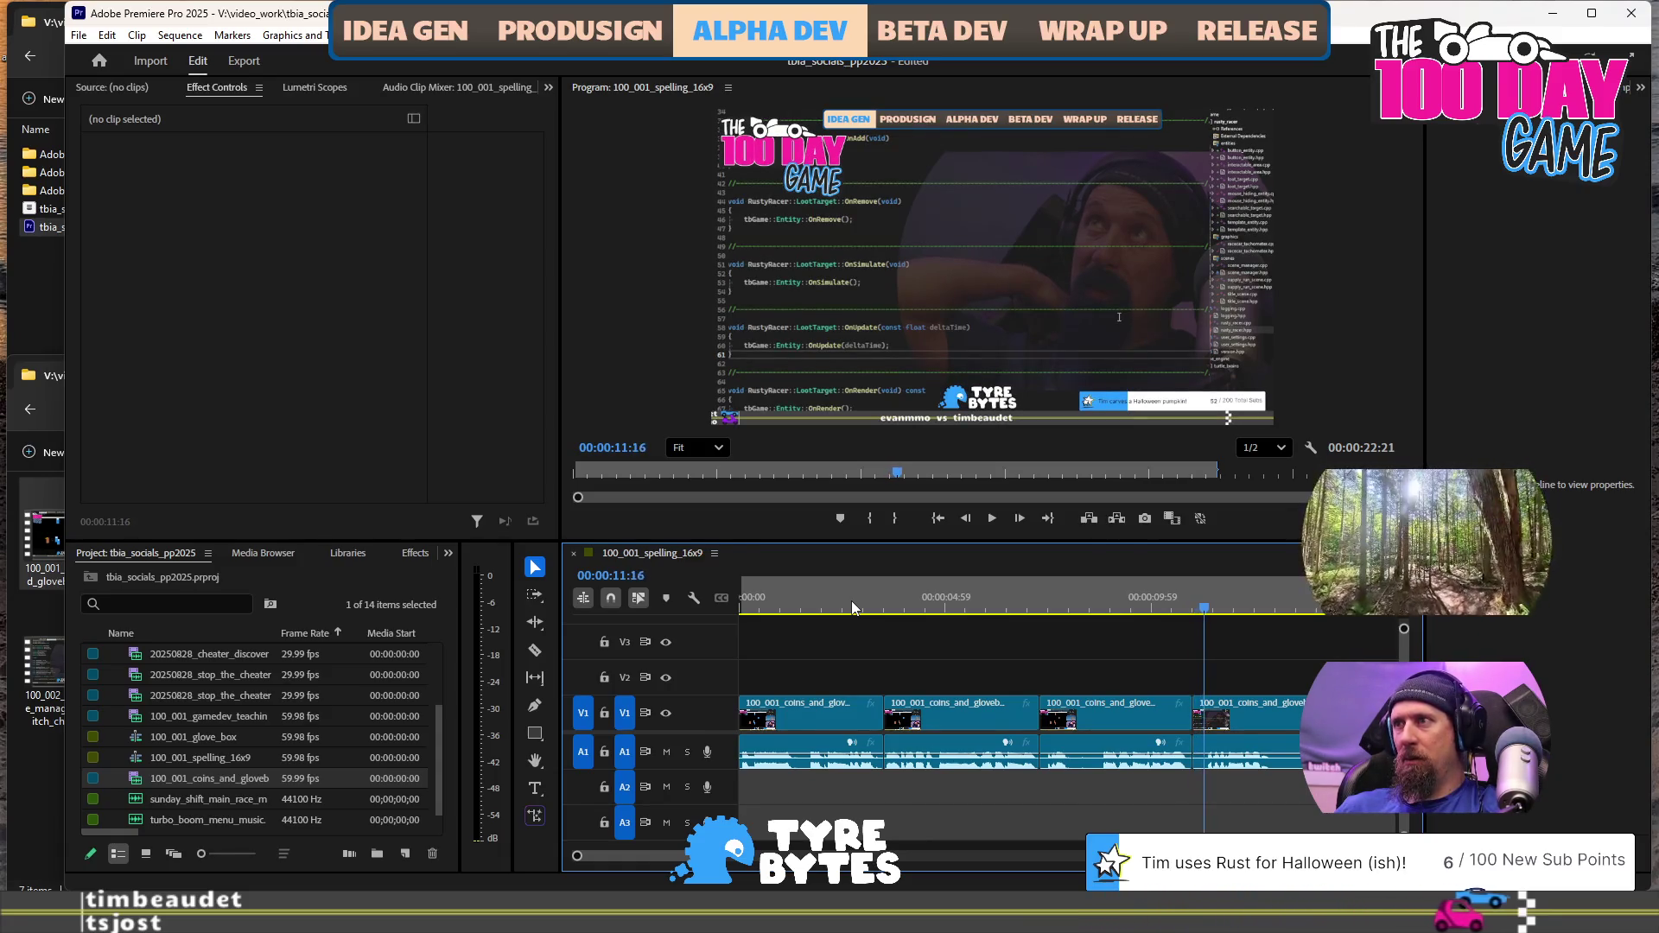
key("space")
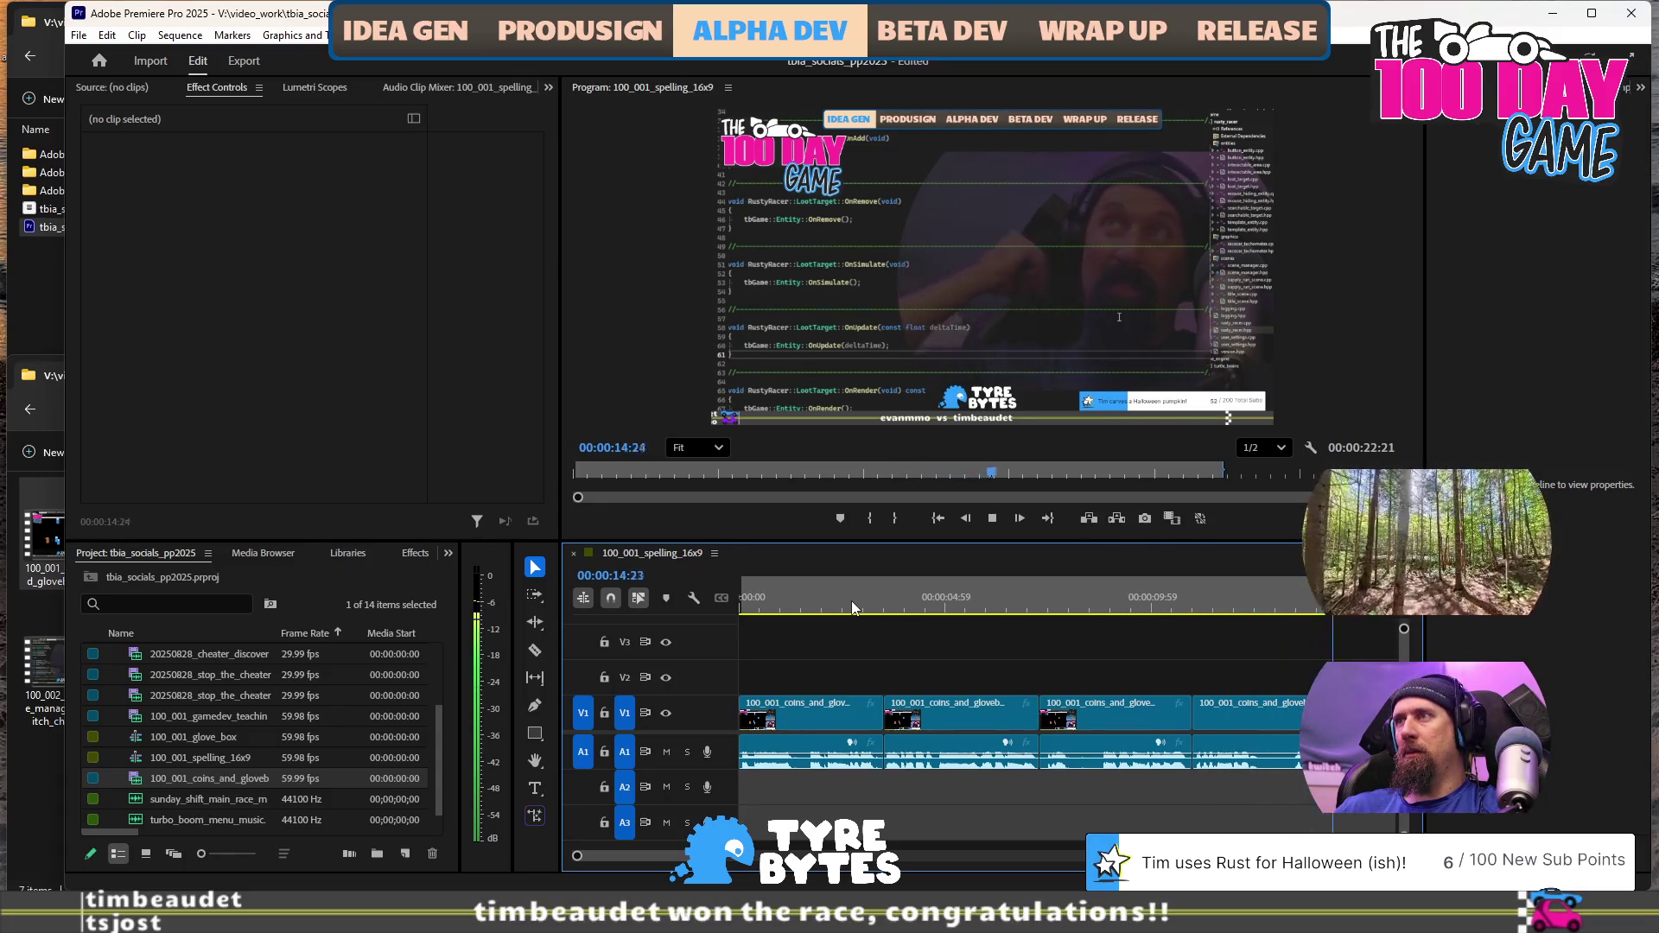
key("space")
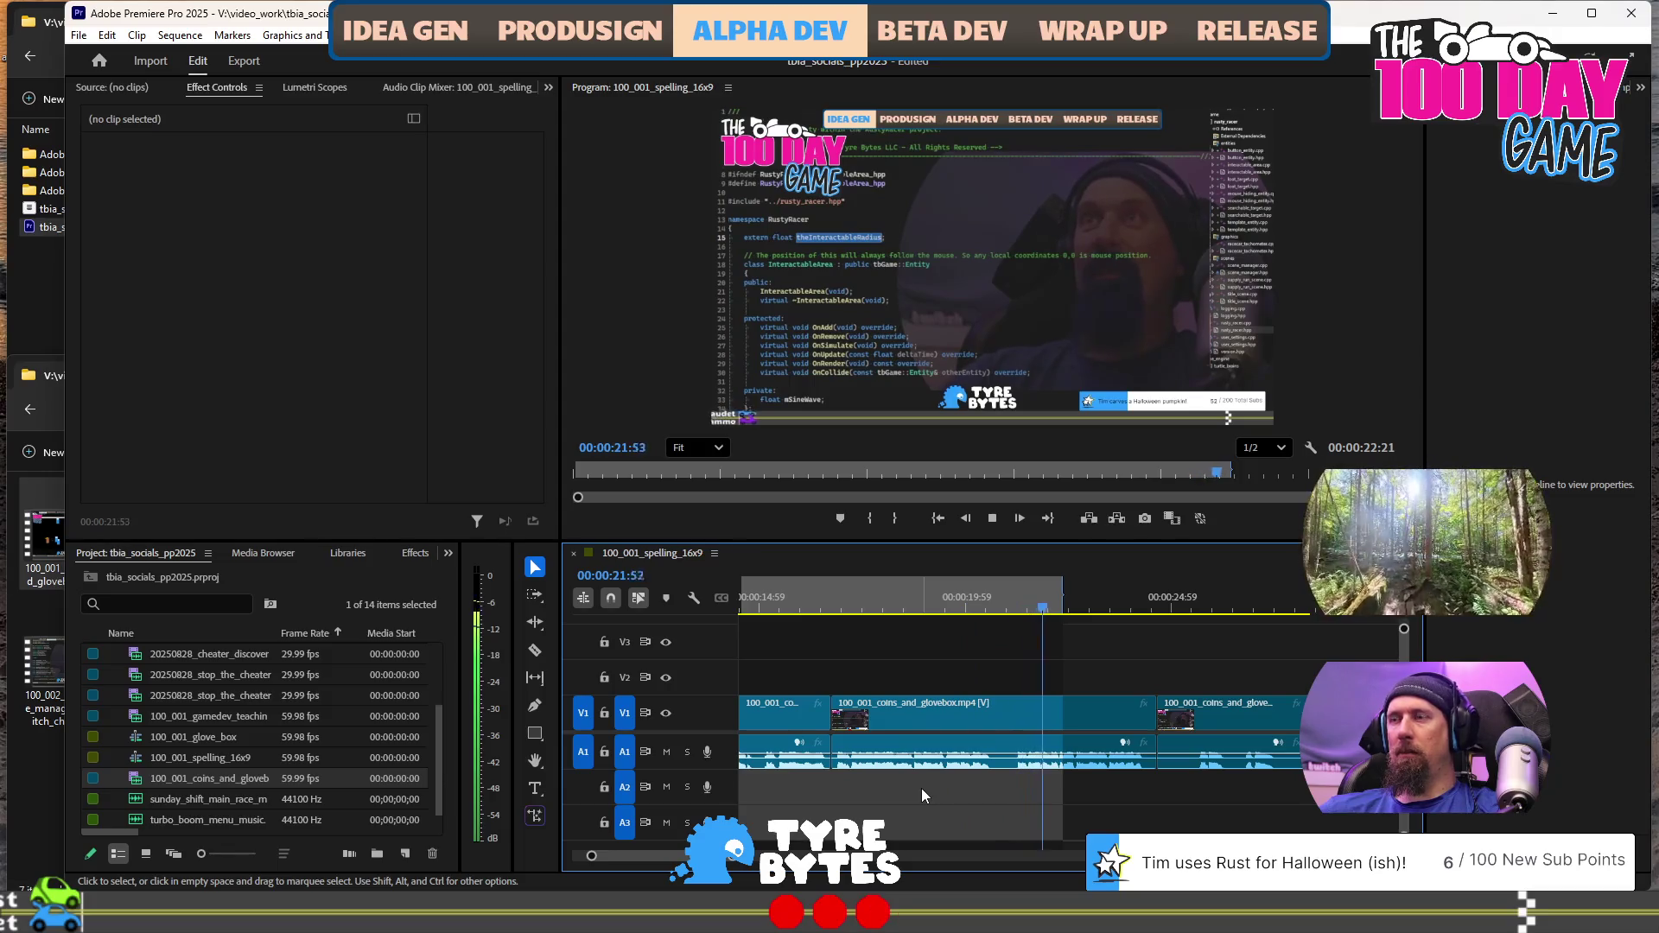
key("space")
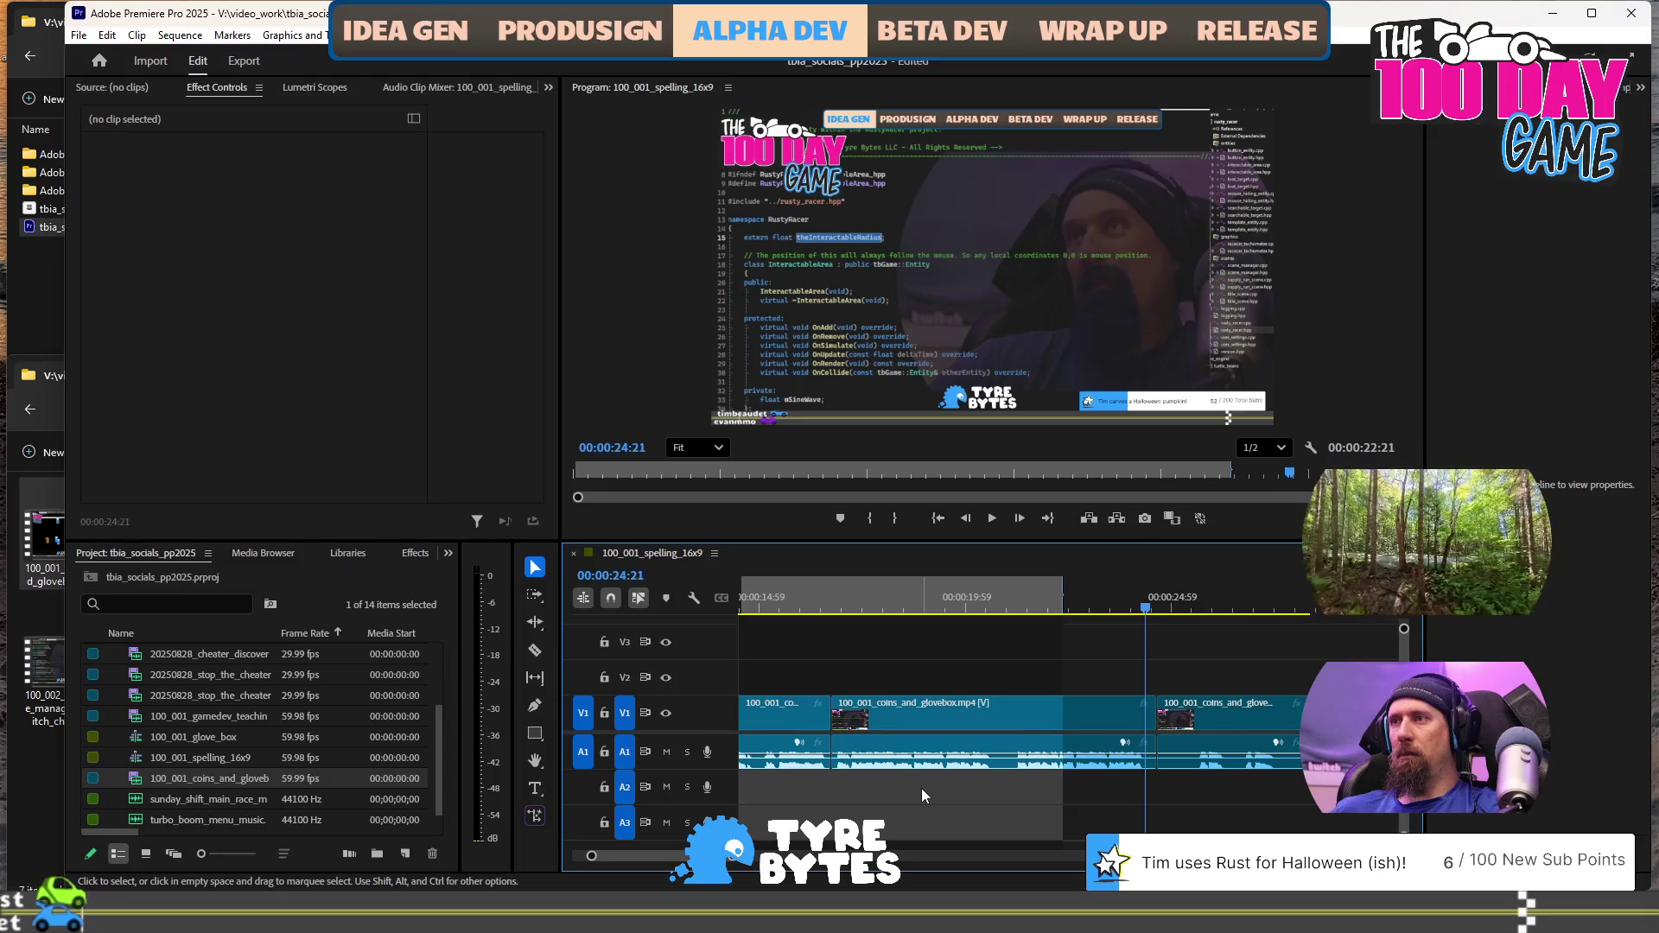
key("space")
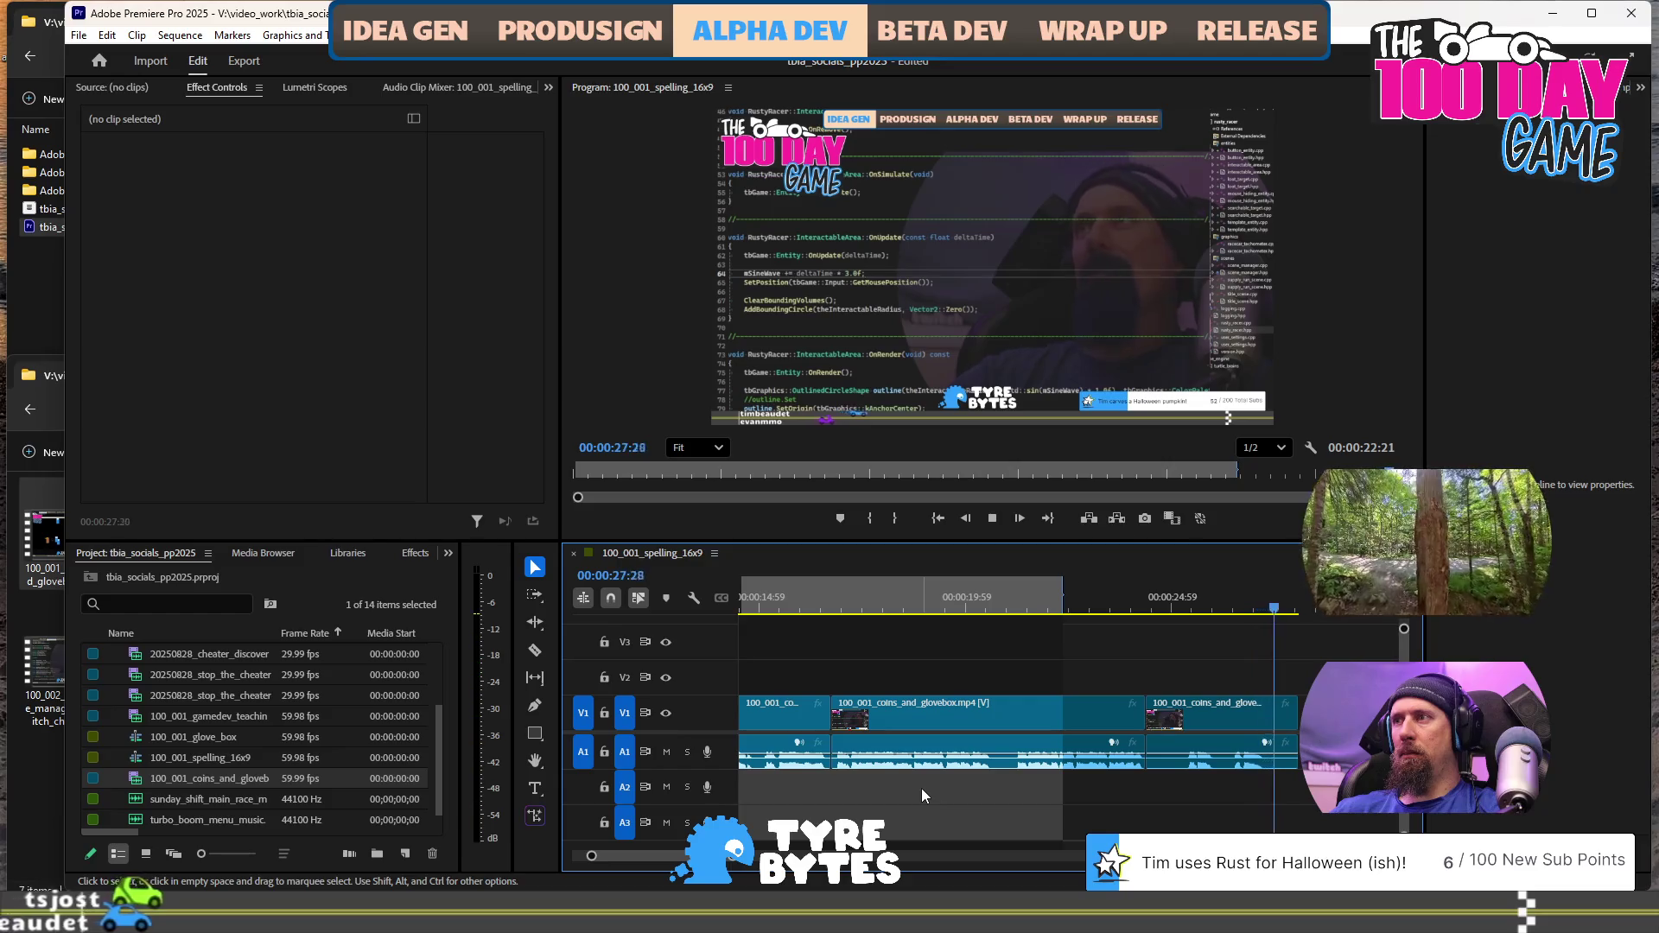
key("space")
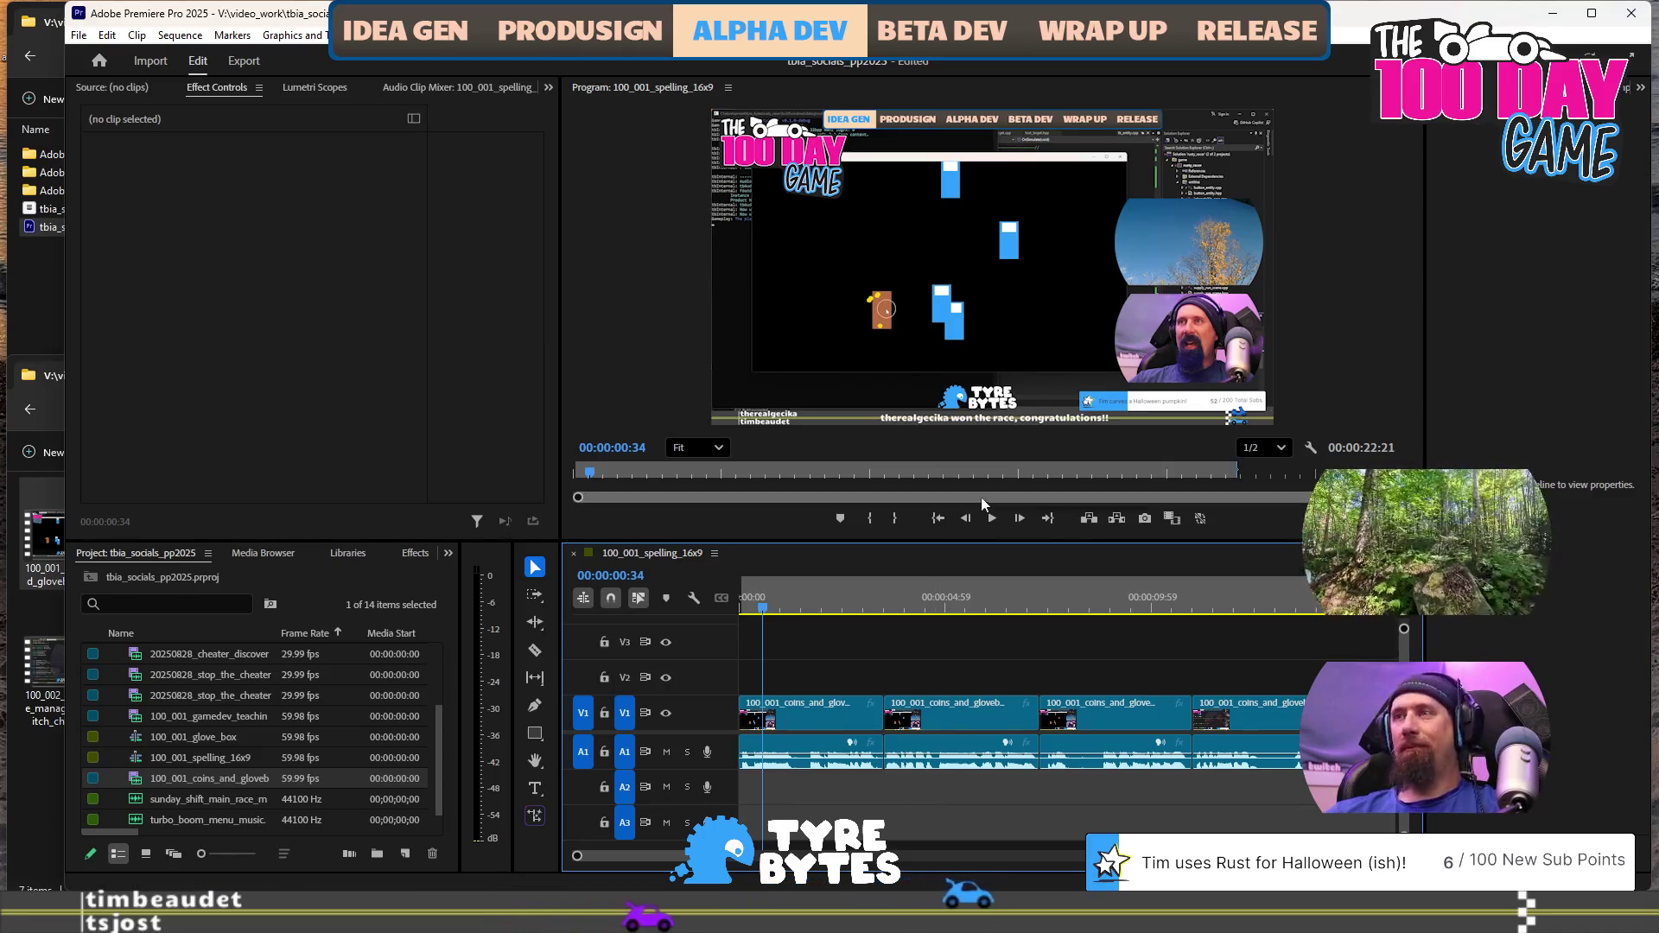
left_click(1028, 599)
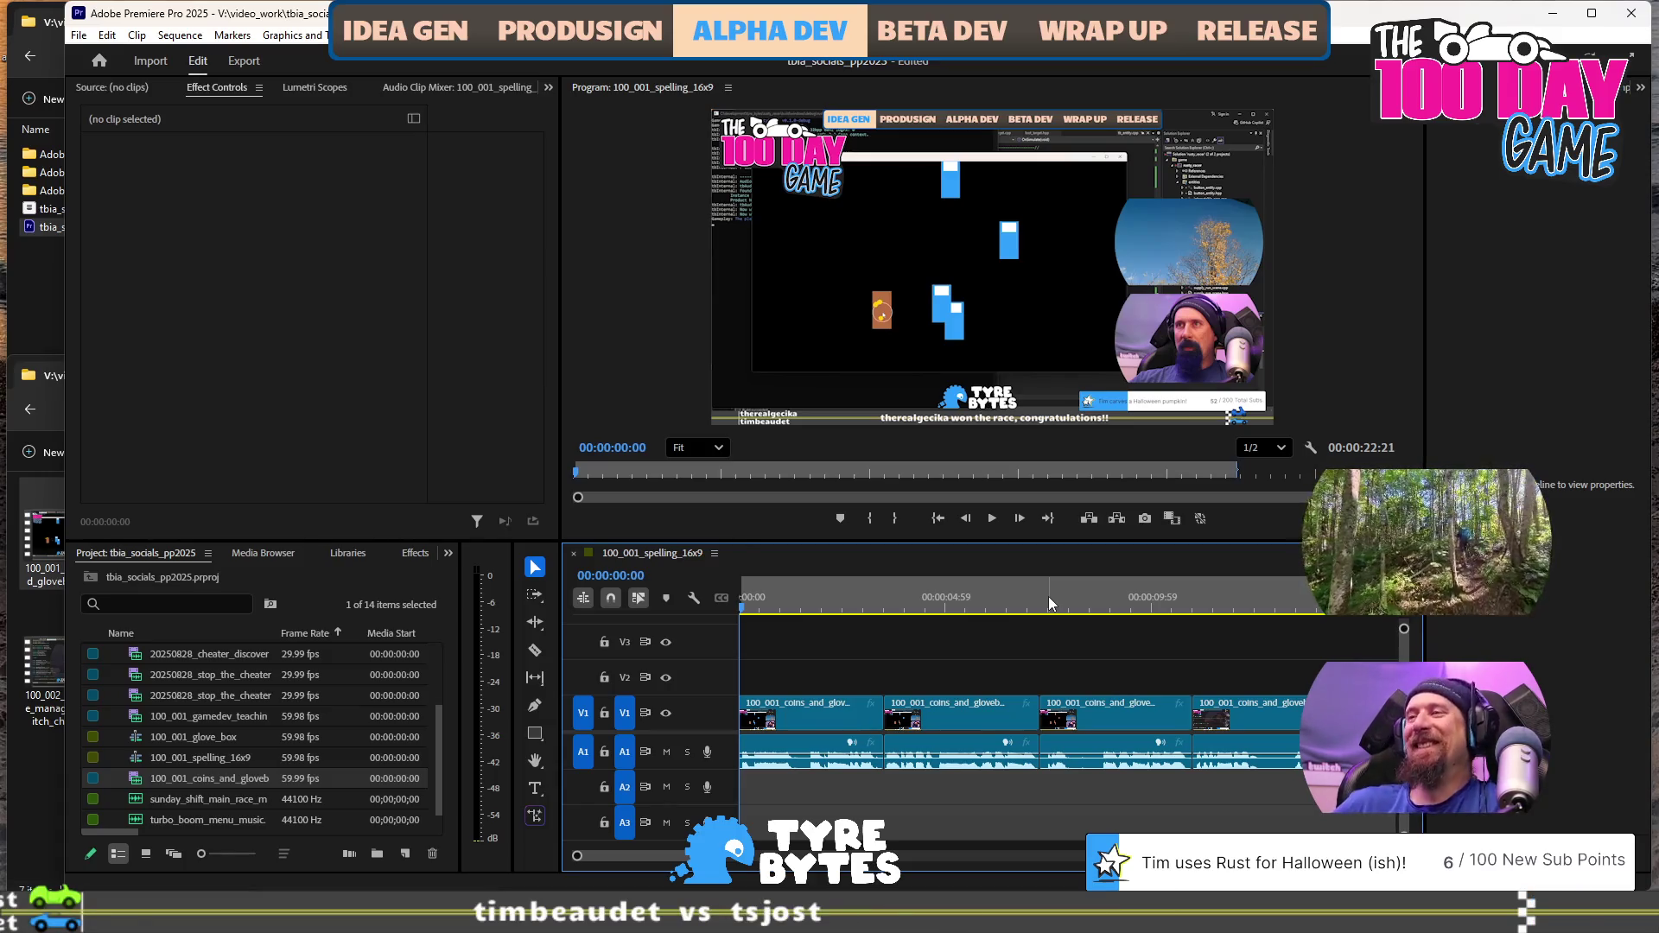
scroll(1097, 618, "down", 5)
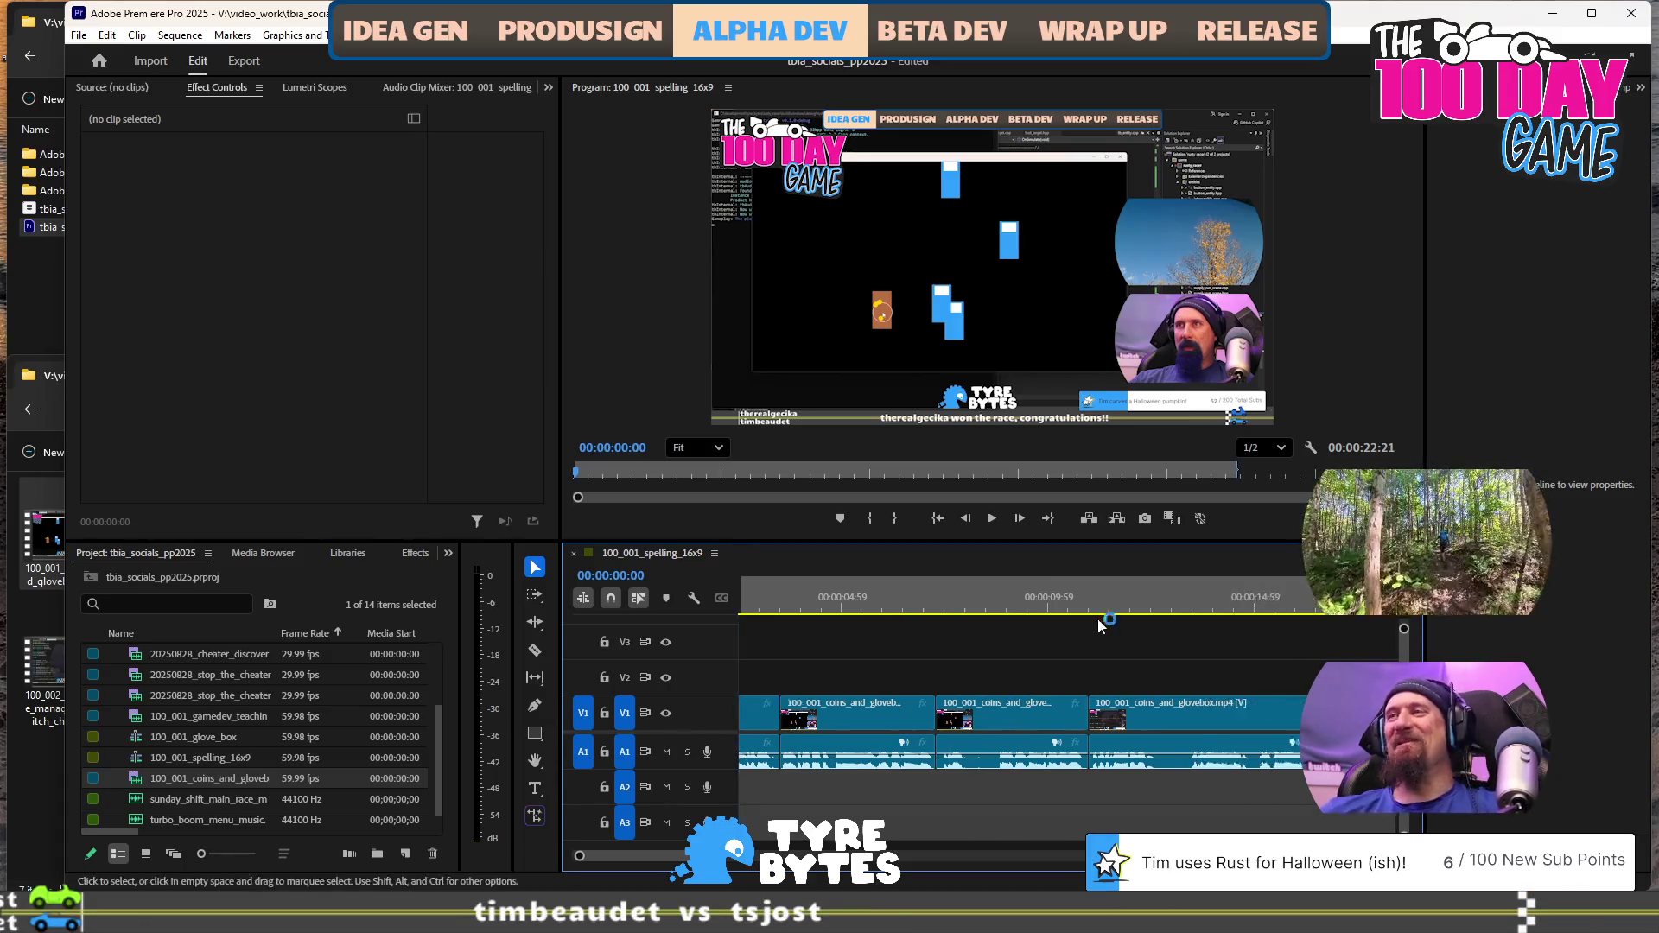
Zoom the timeline to the ending and park the playhead at 00:00:27:26
scroll(1068, 622, "down", 2)
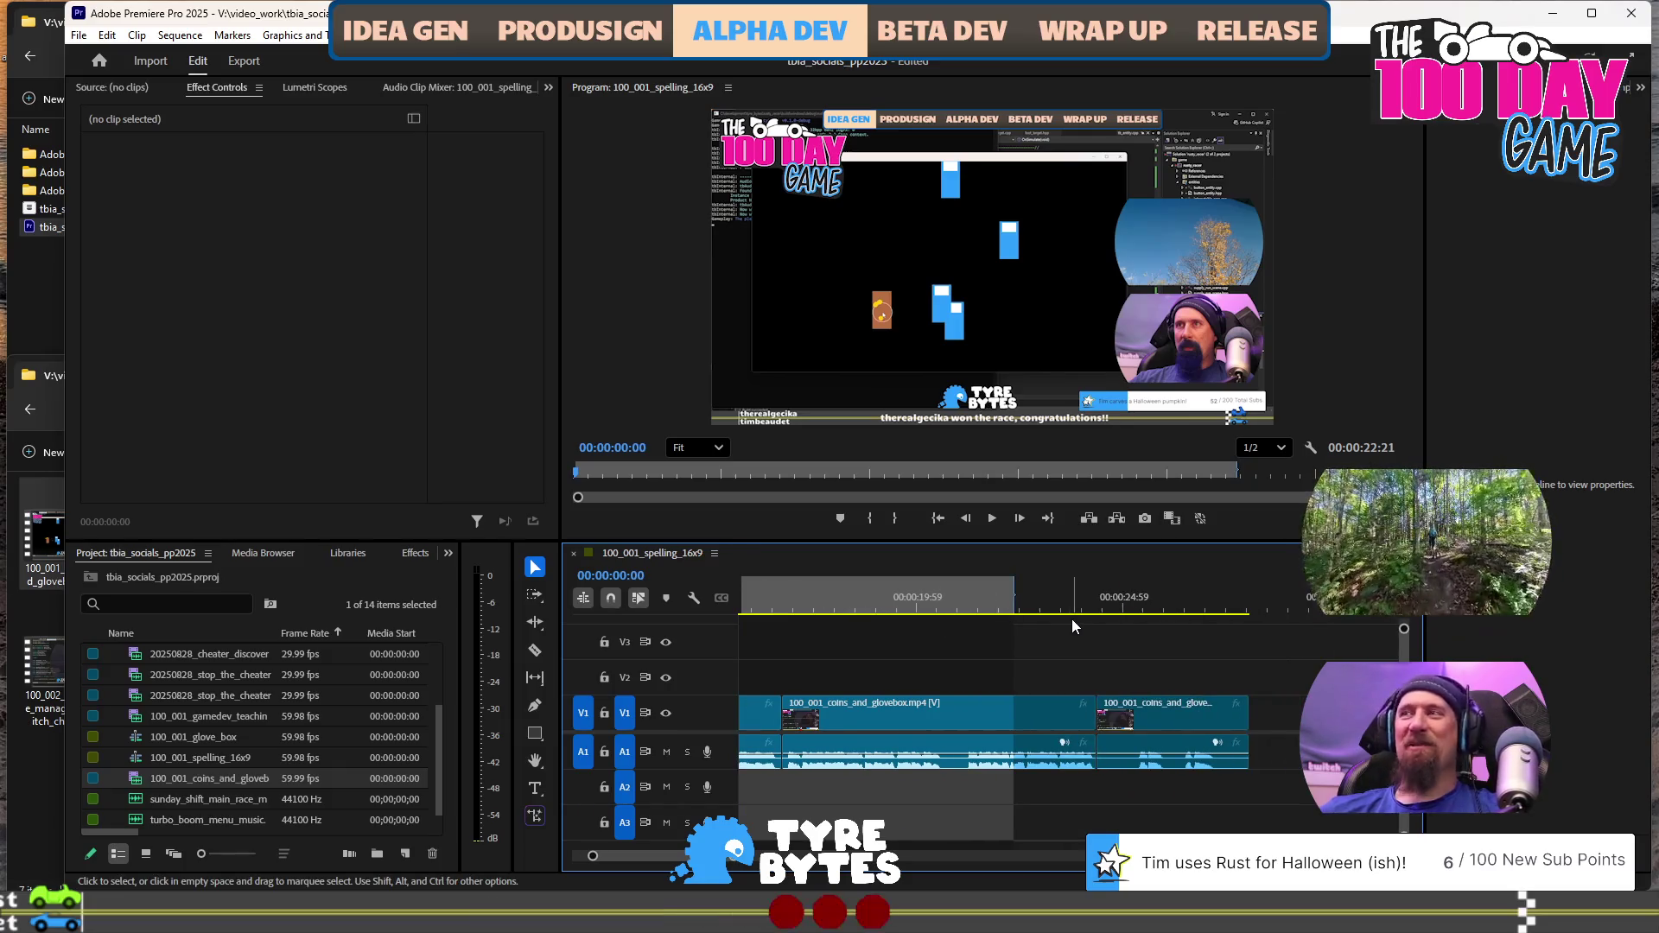
left_click(1230, 607)
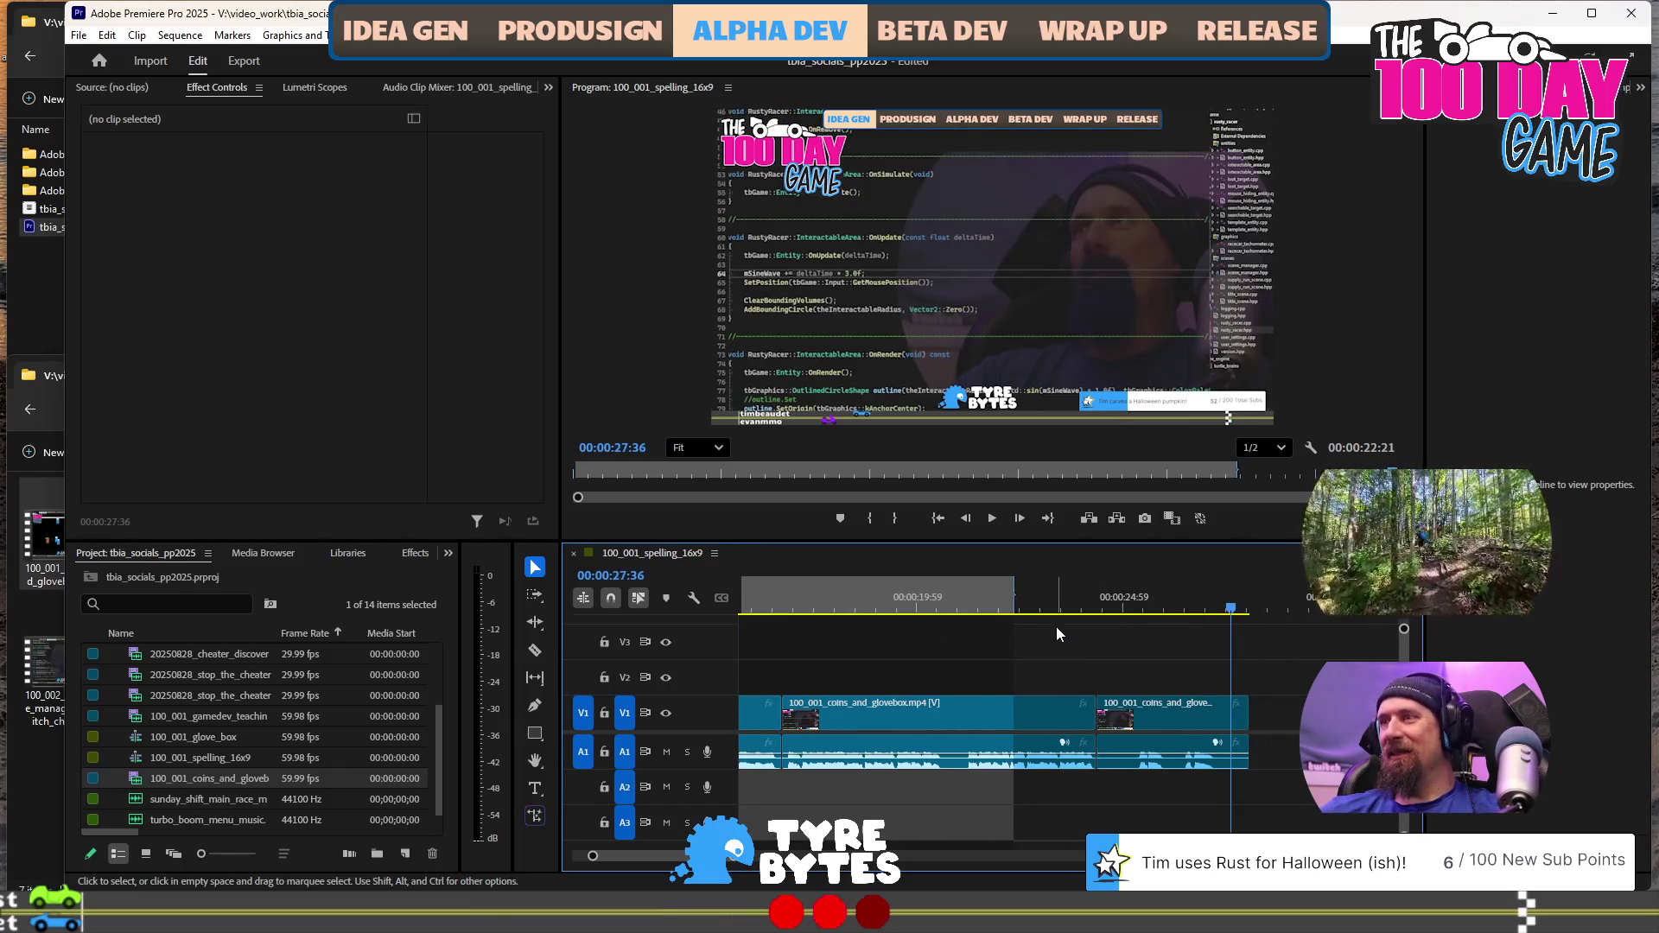
key("shift+Right")
key("shift+Right")
key("shift+Right")
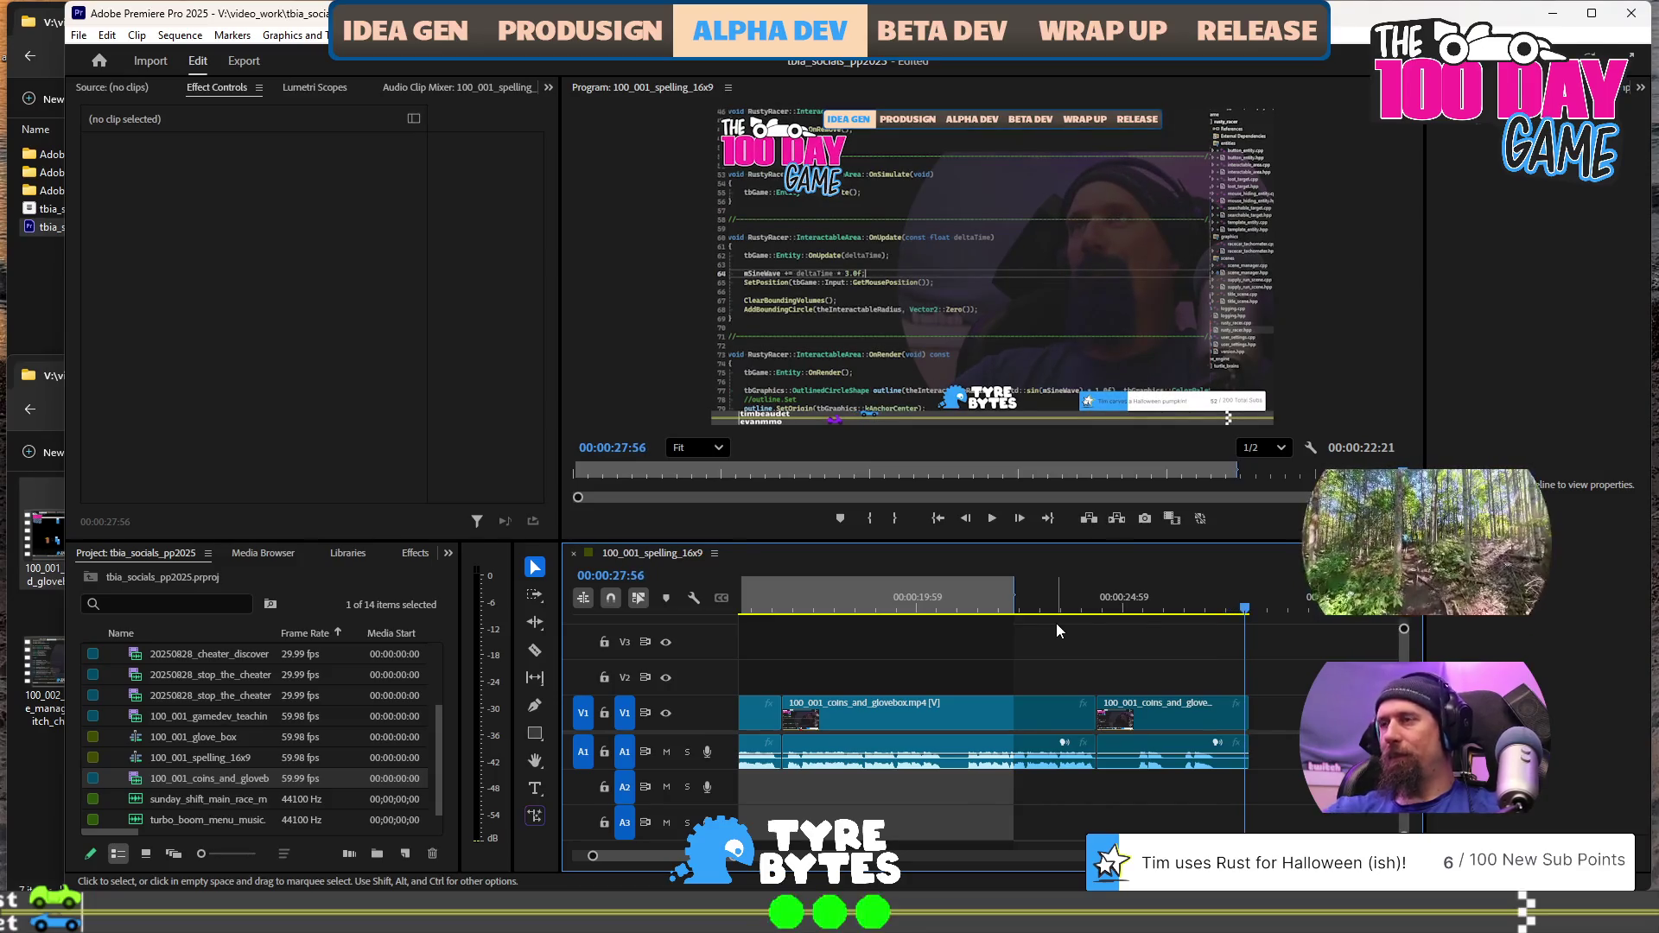
key("equal")
key("equal")
key("equal")
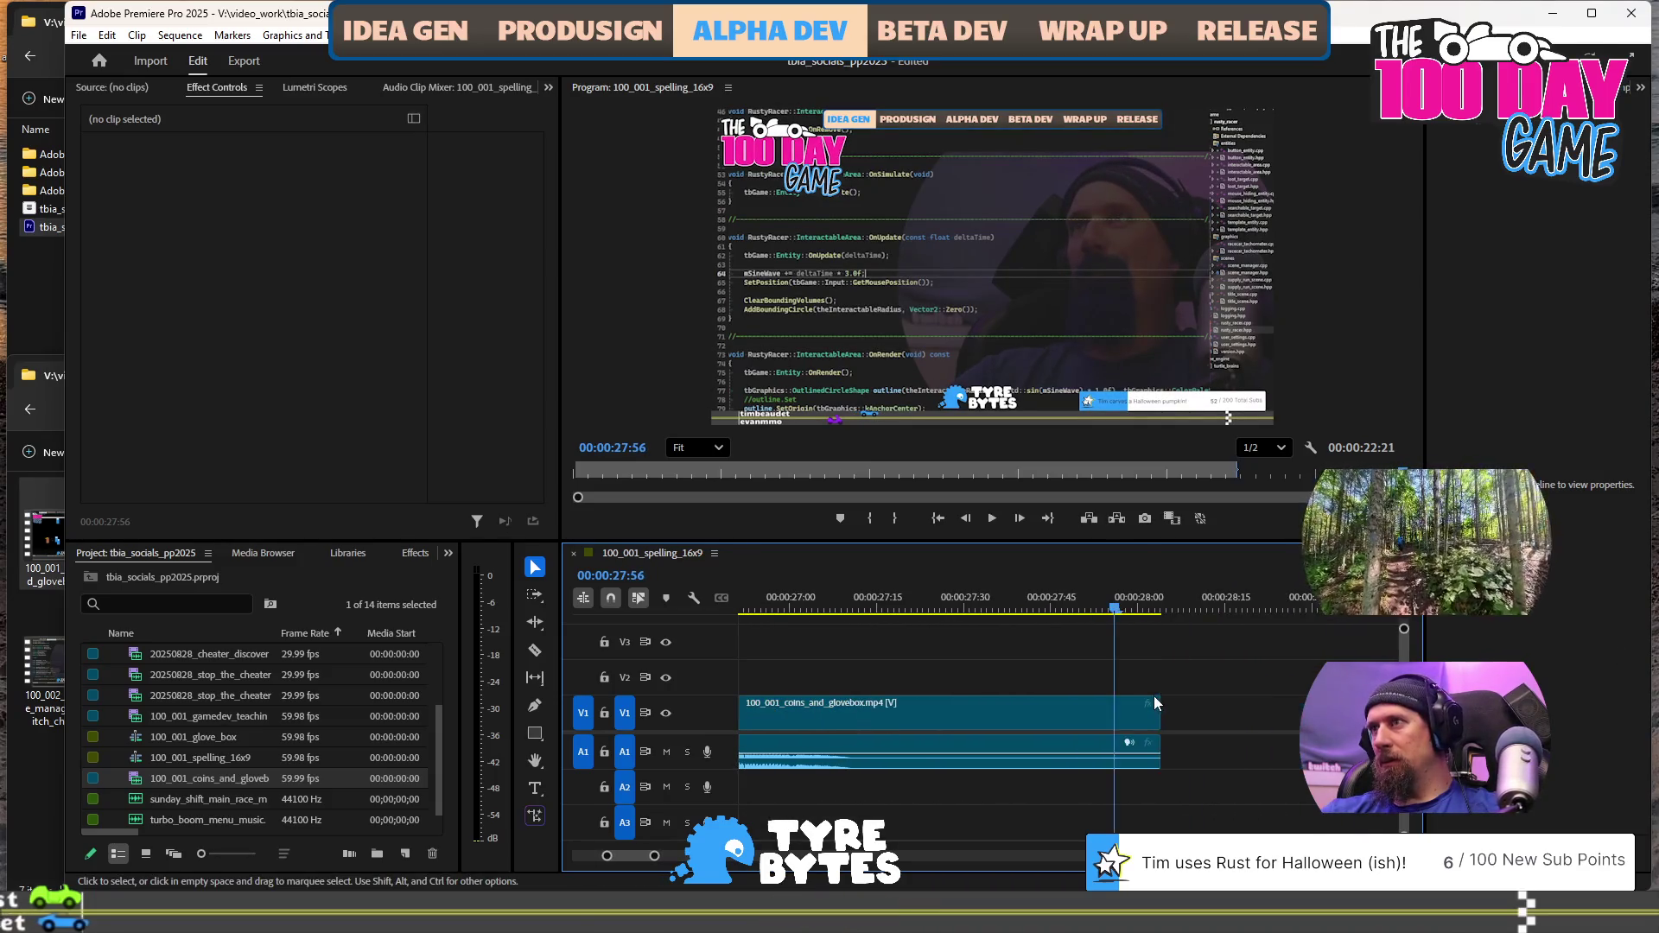
key("minus")
key("minus")
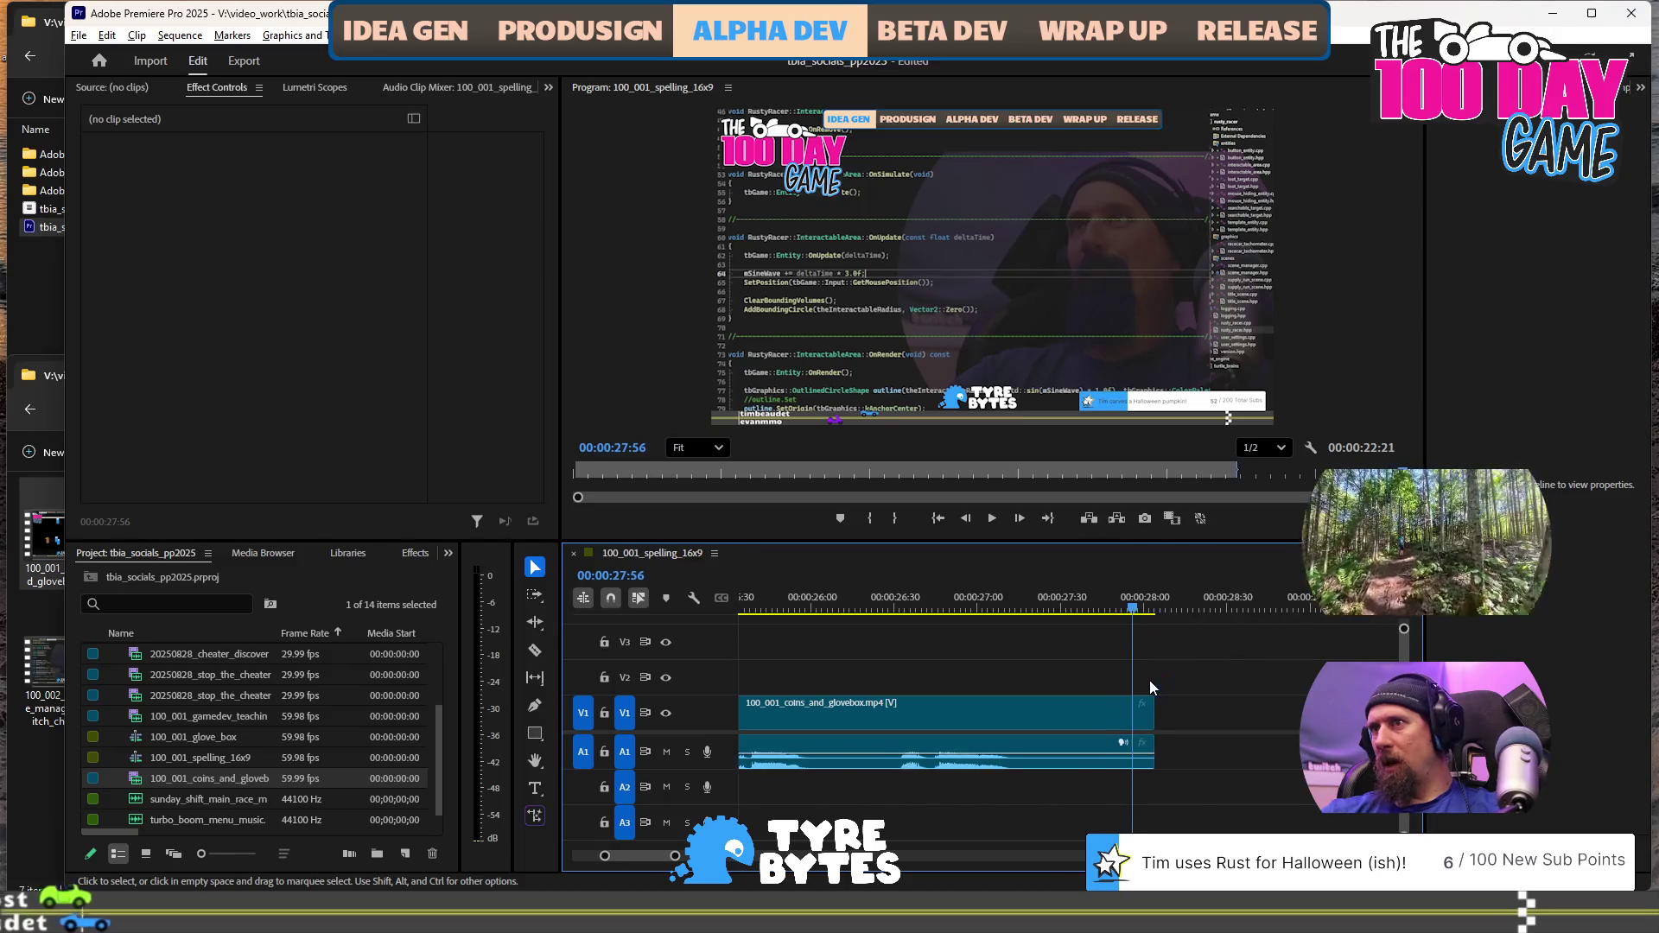
key("minus")
key("minus")
key("equal")
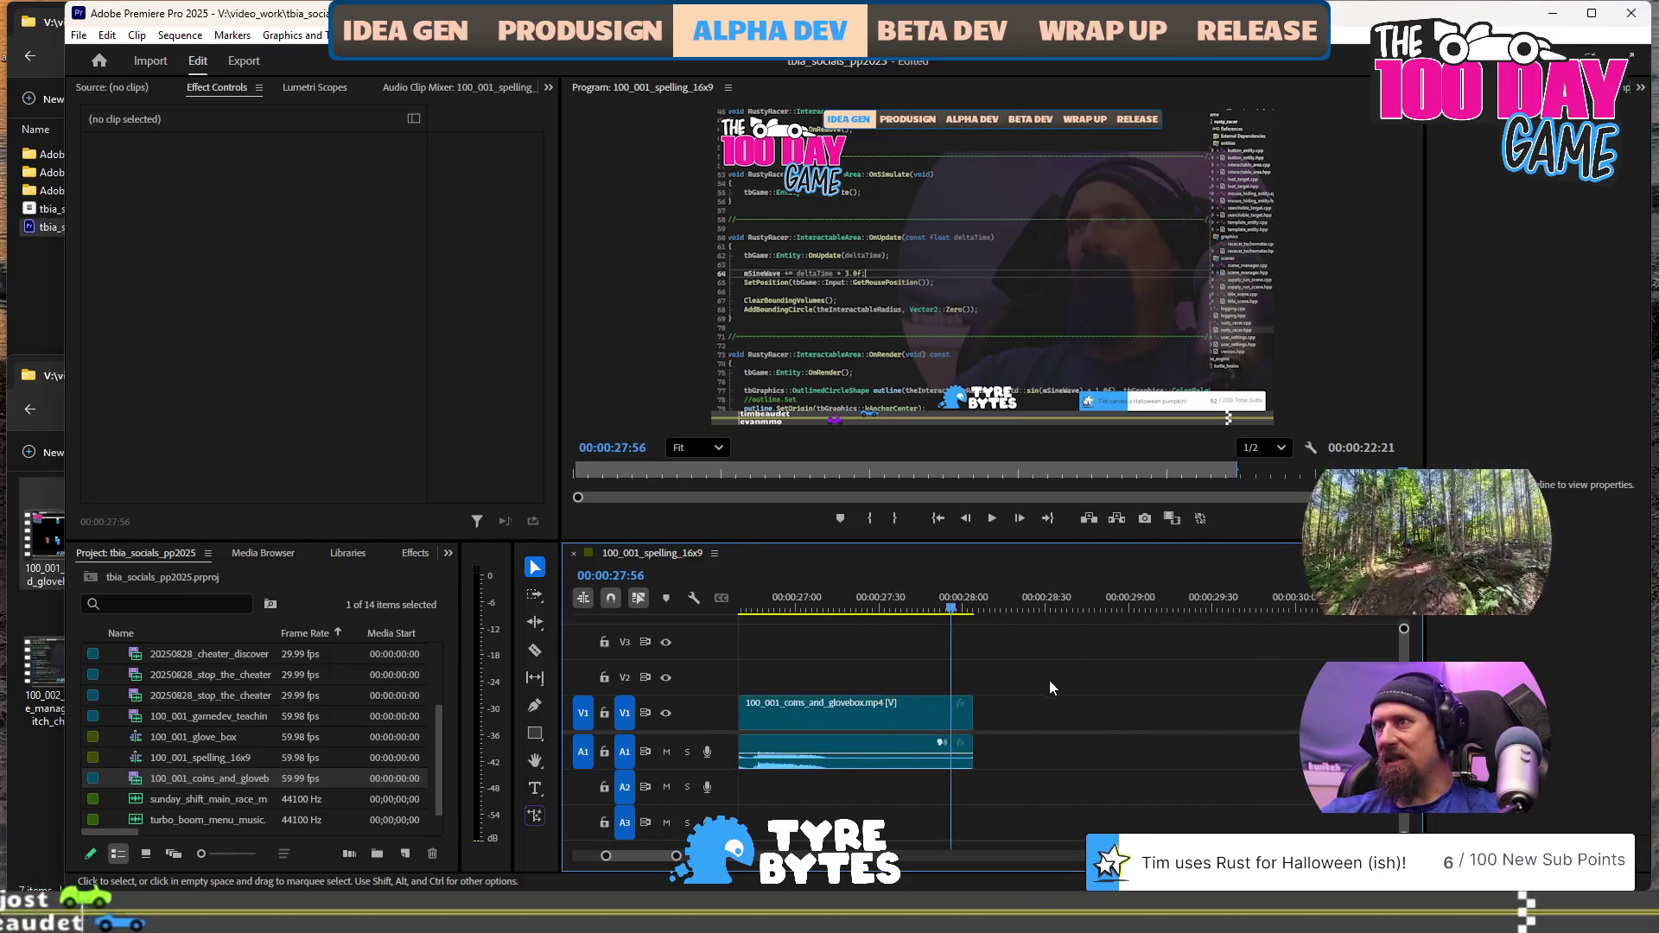
key("minus")
key("minus")
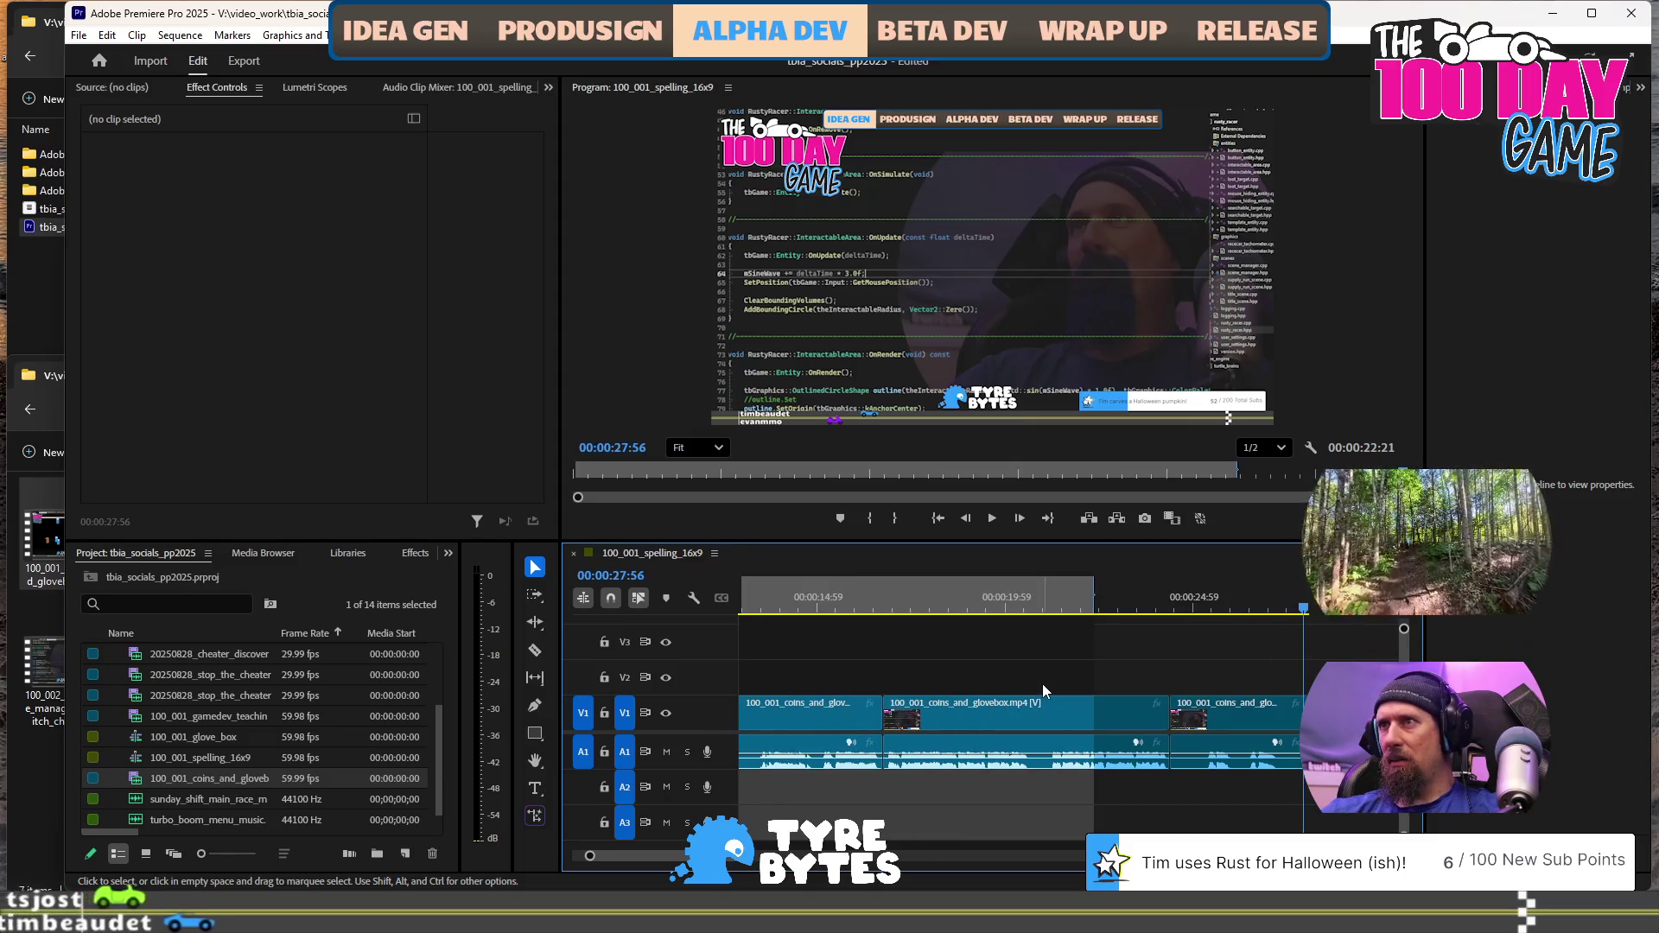
key("minus")
left_click(1168, 604)
key("space")
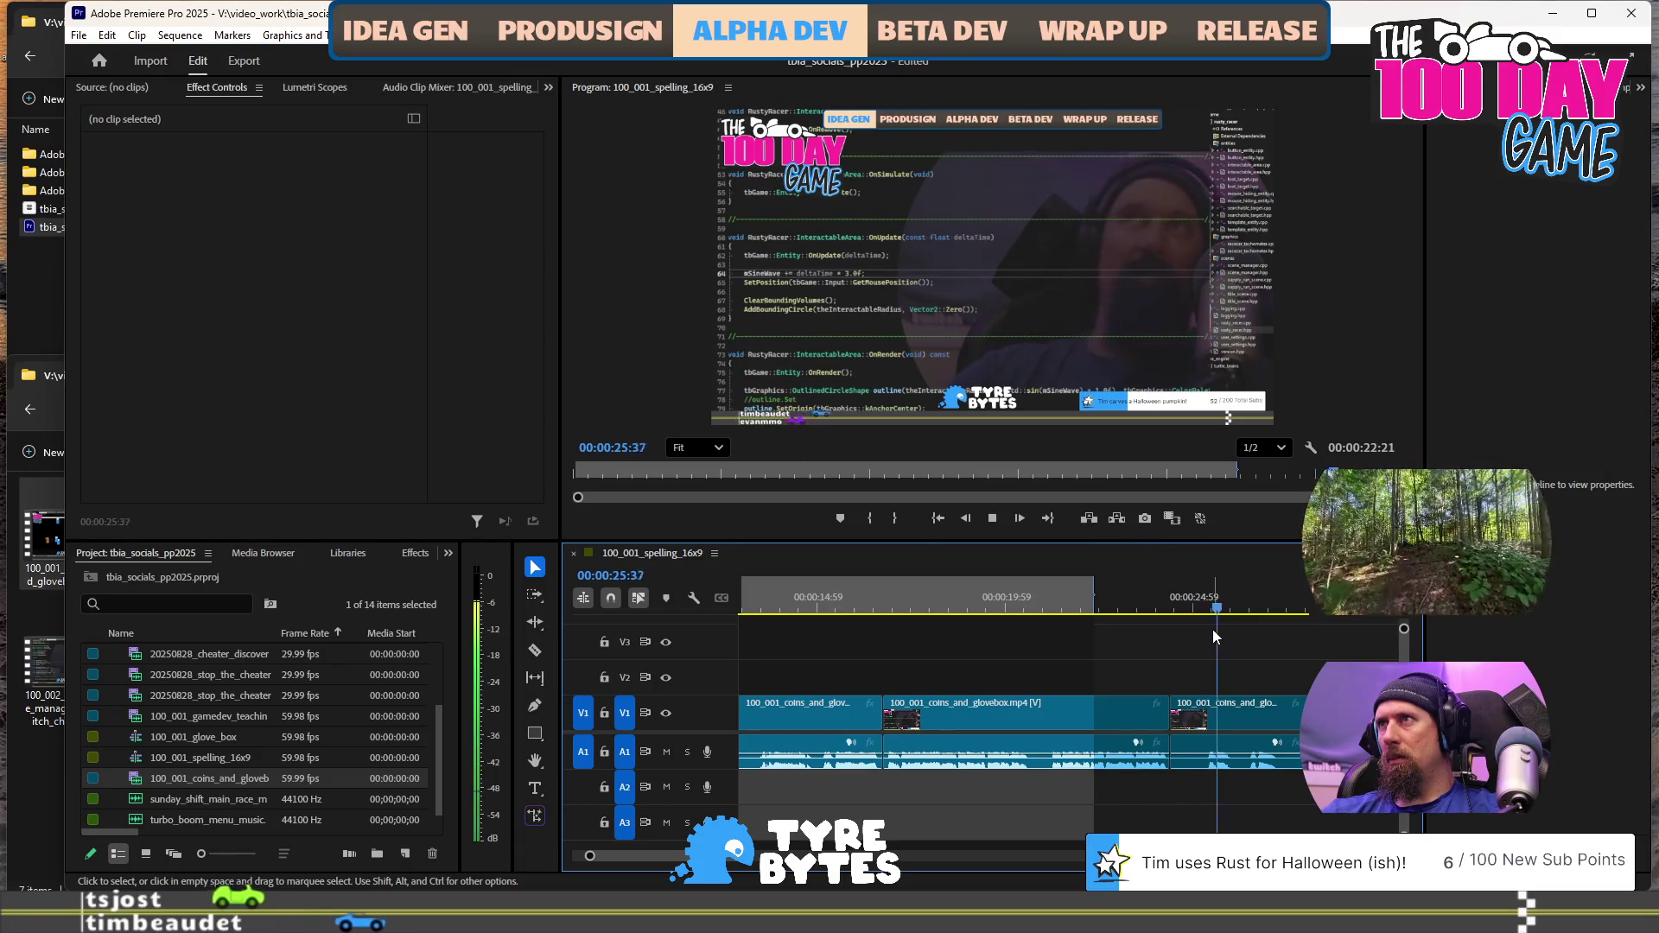
key("space")
Split the footage at 00:00:27:26, delete the tail piece, and replay from the start
key("ctrl+k")
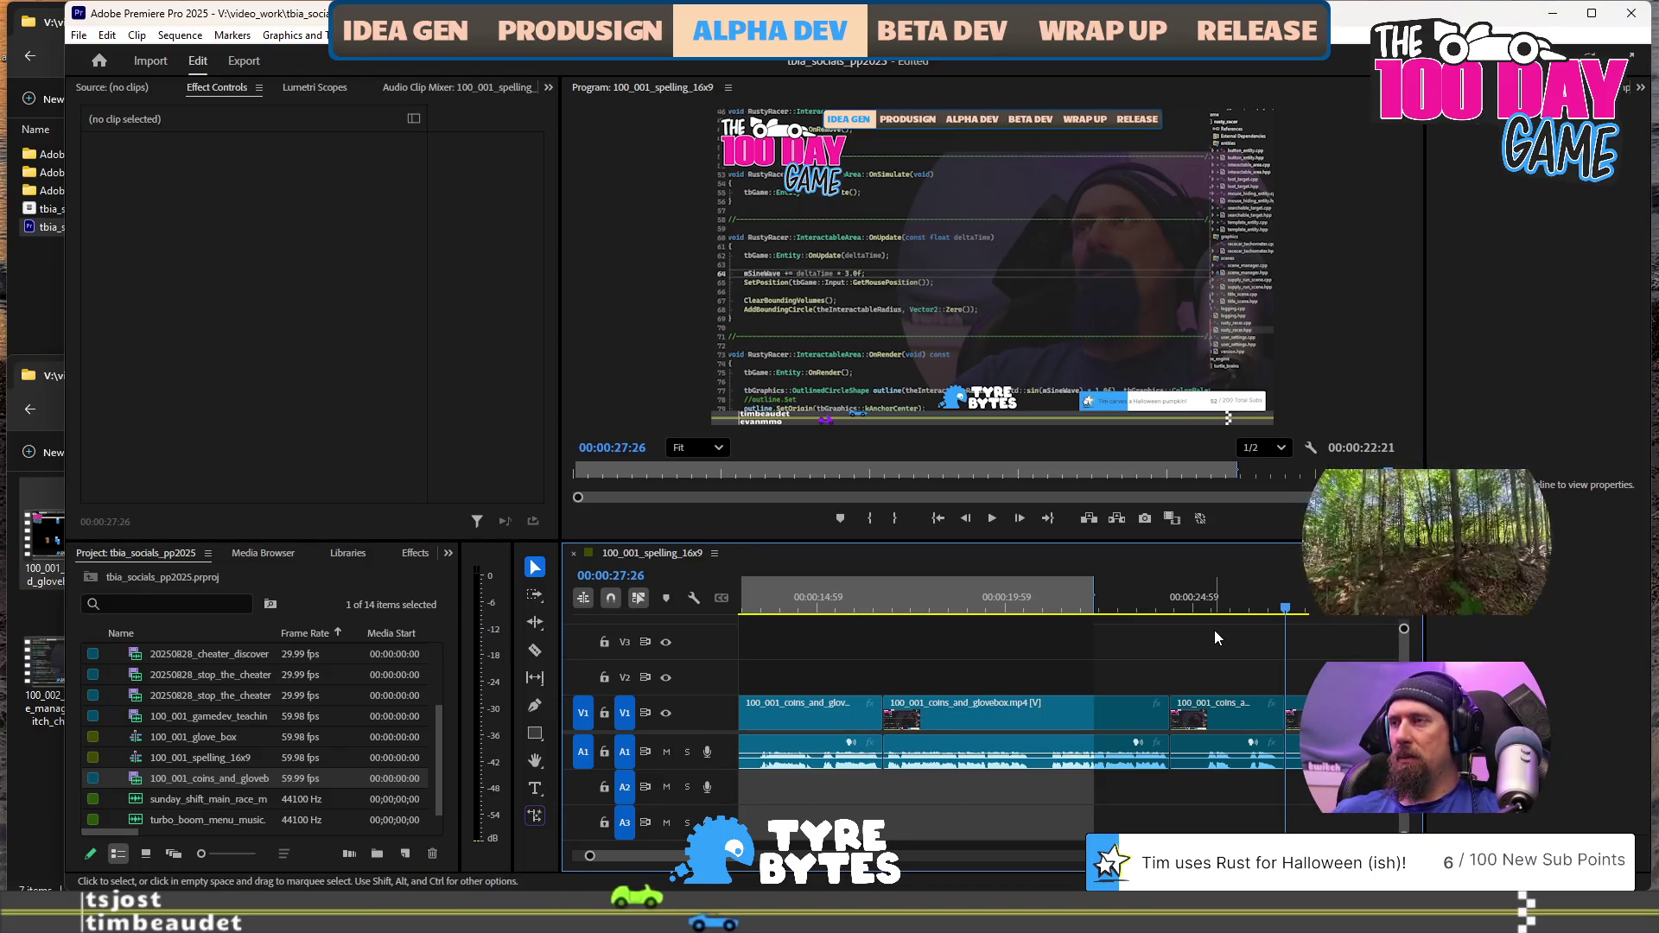
left_click(1294, 708)
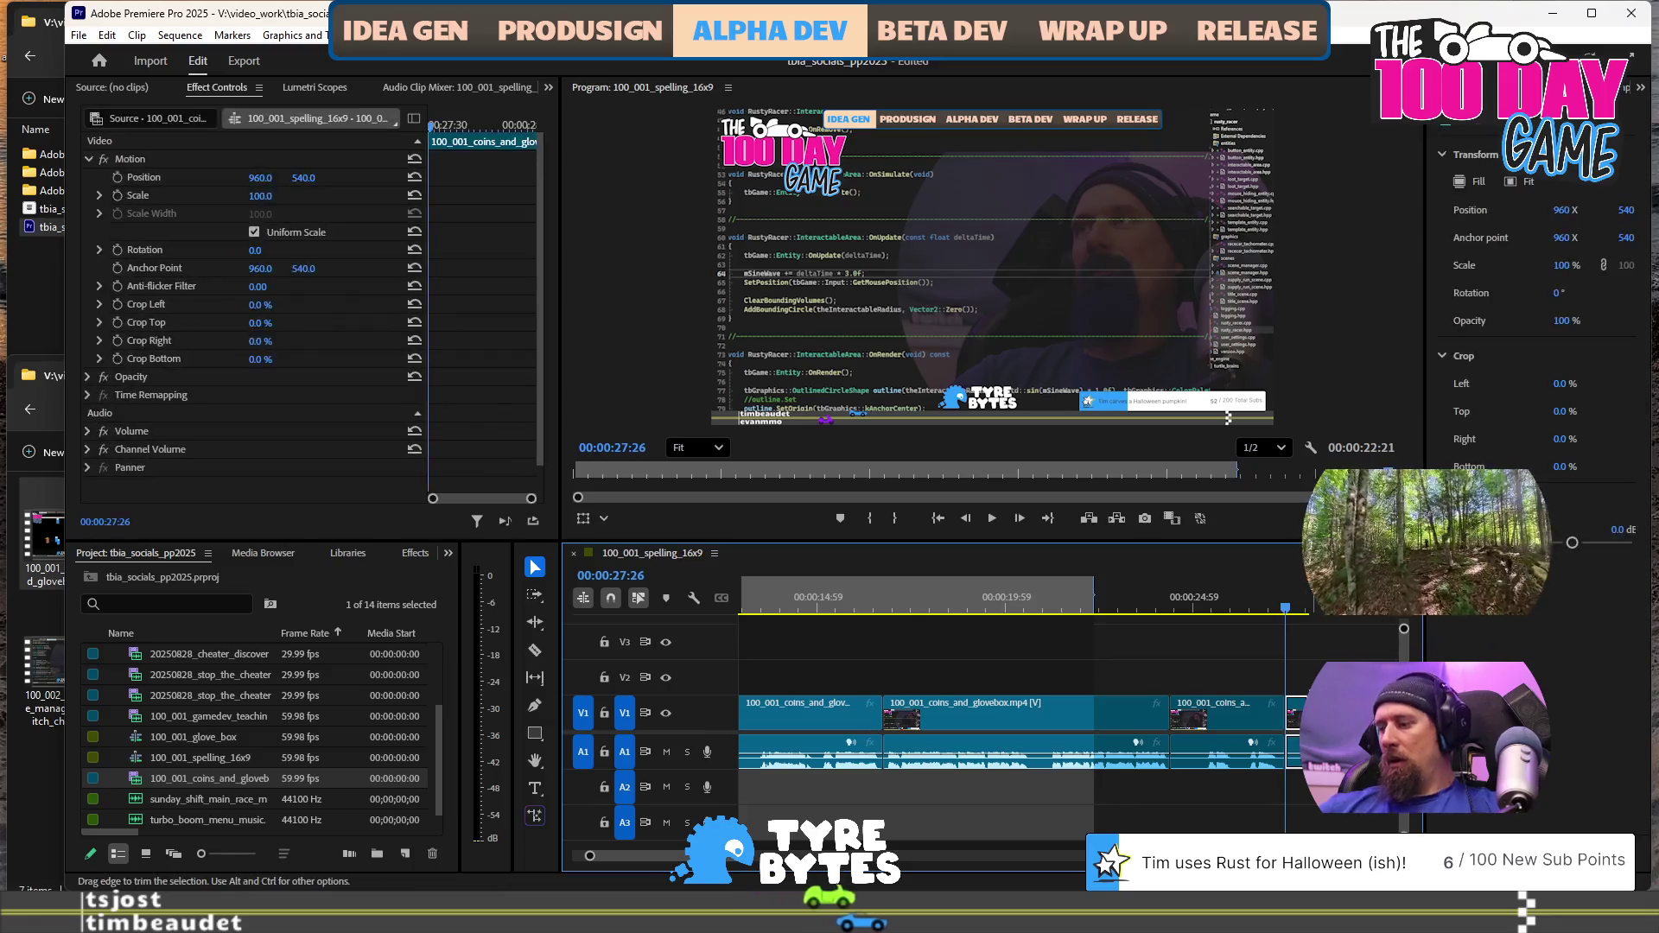
key("Delete")
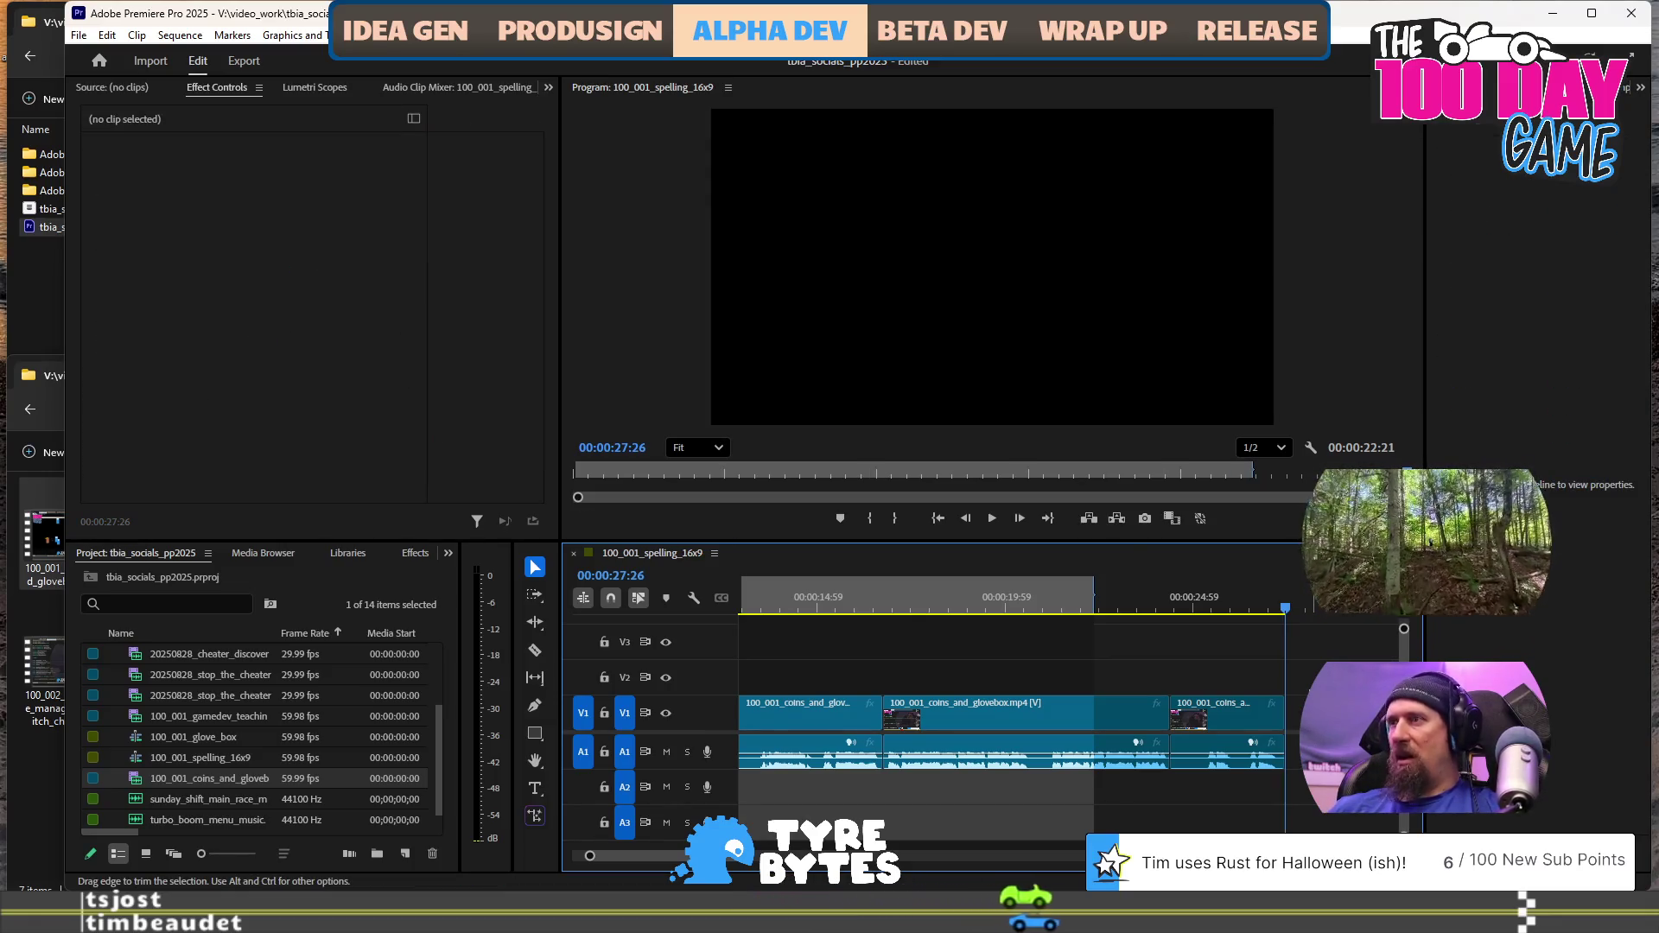
key("Home")
key("space")
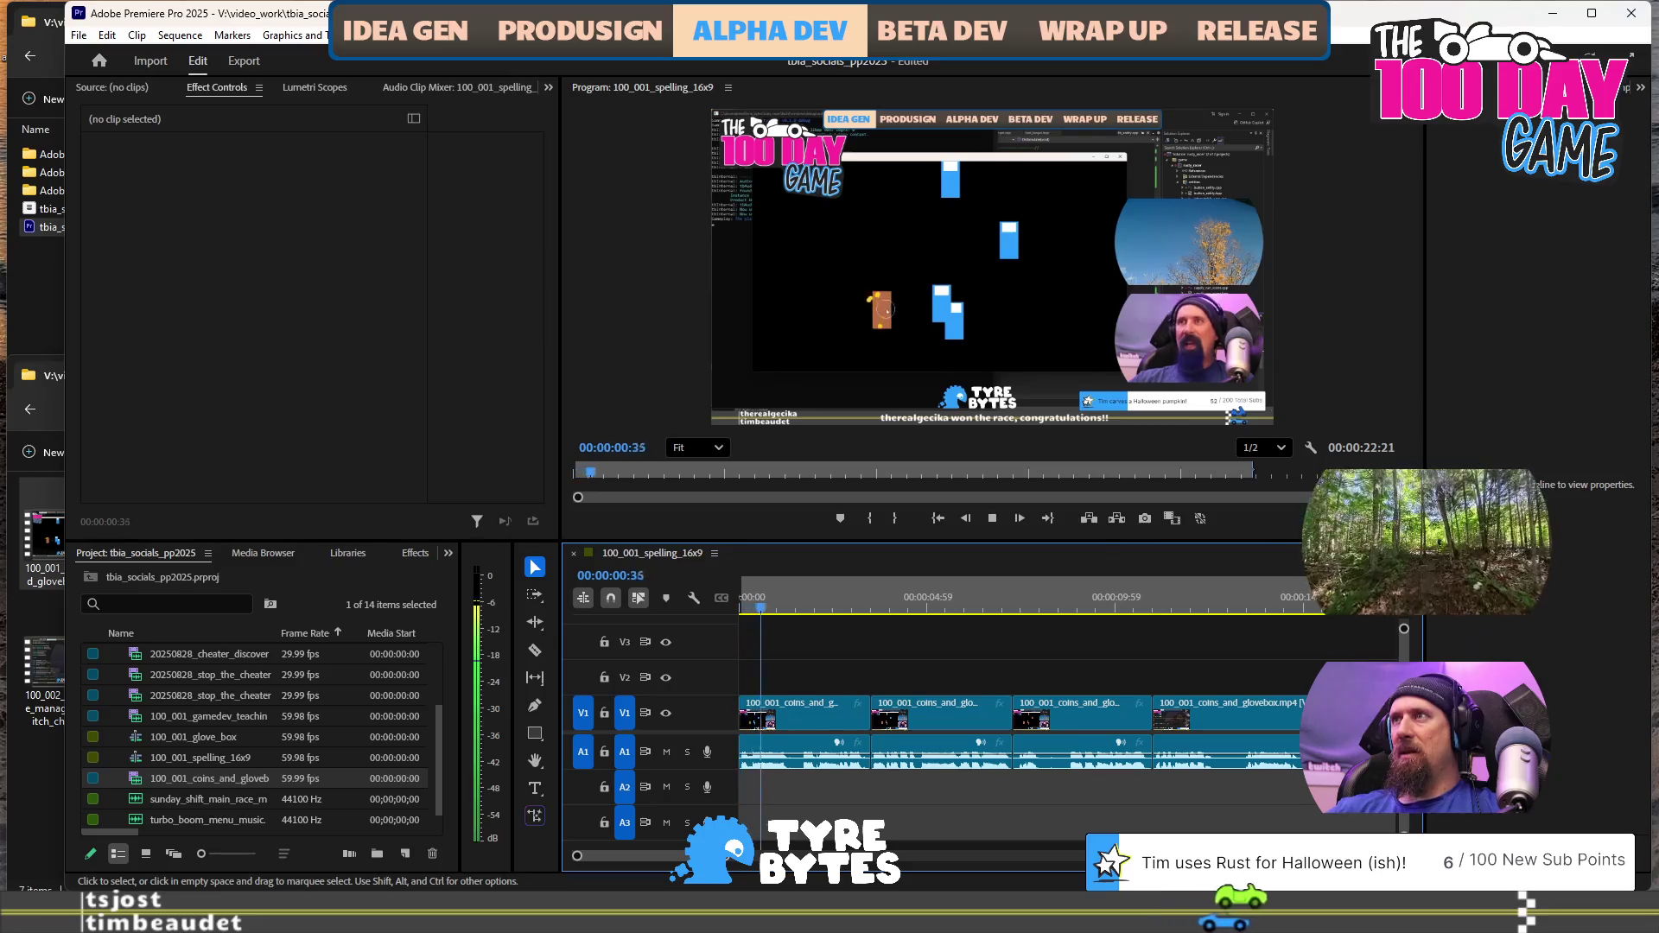
key("space")
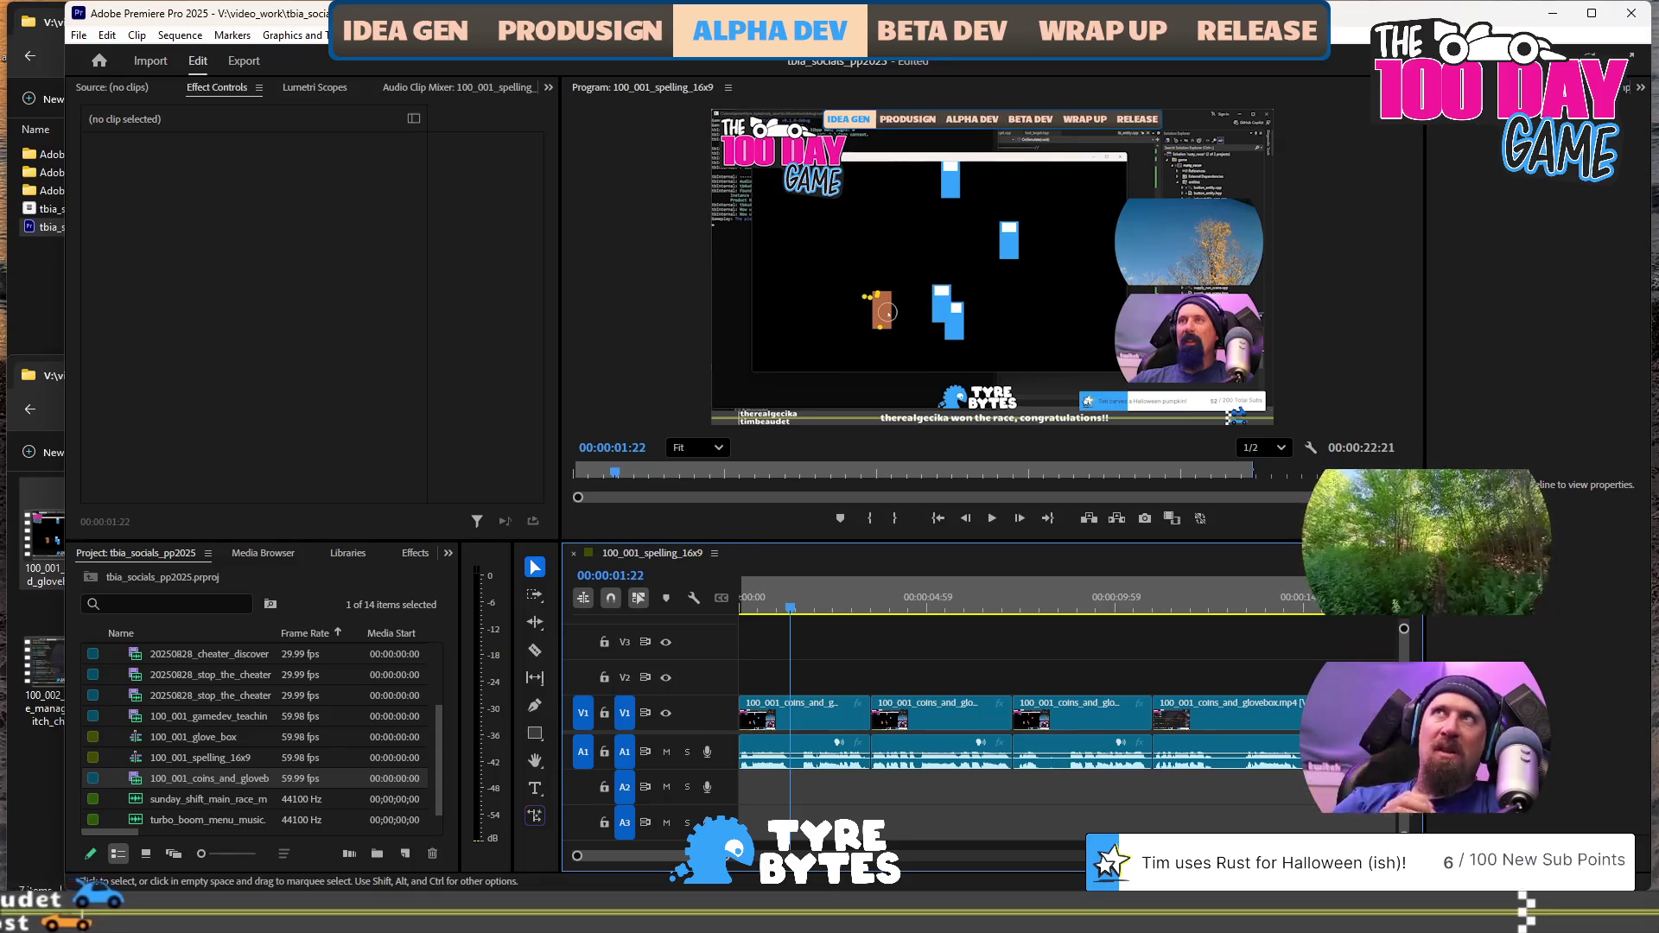
key("End")
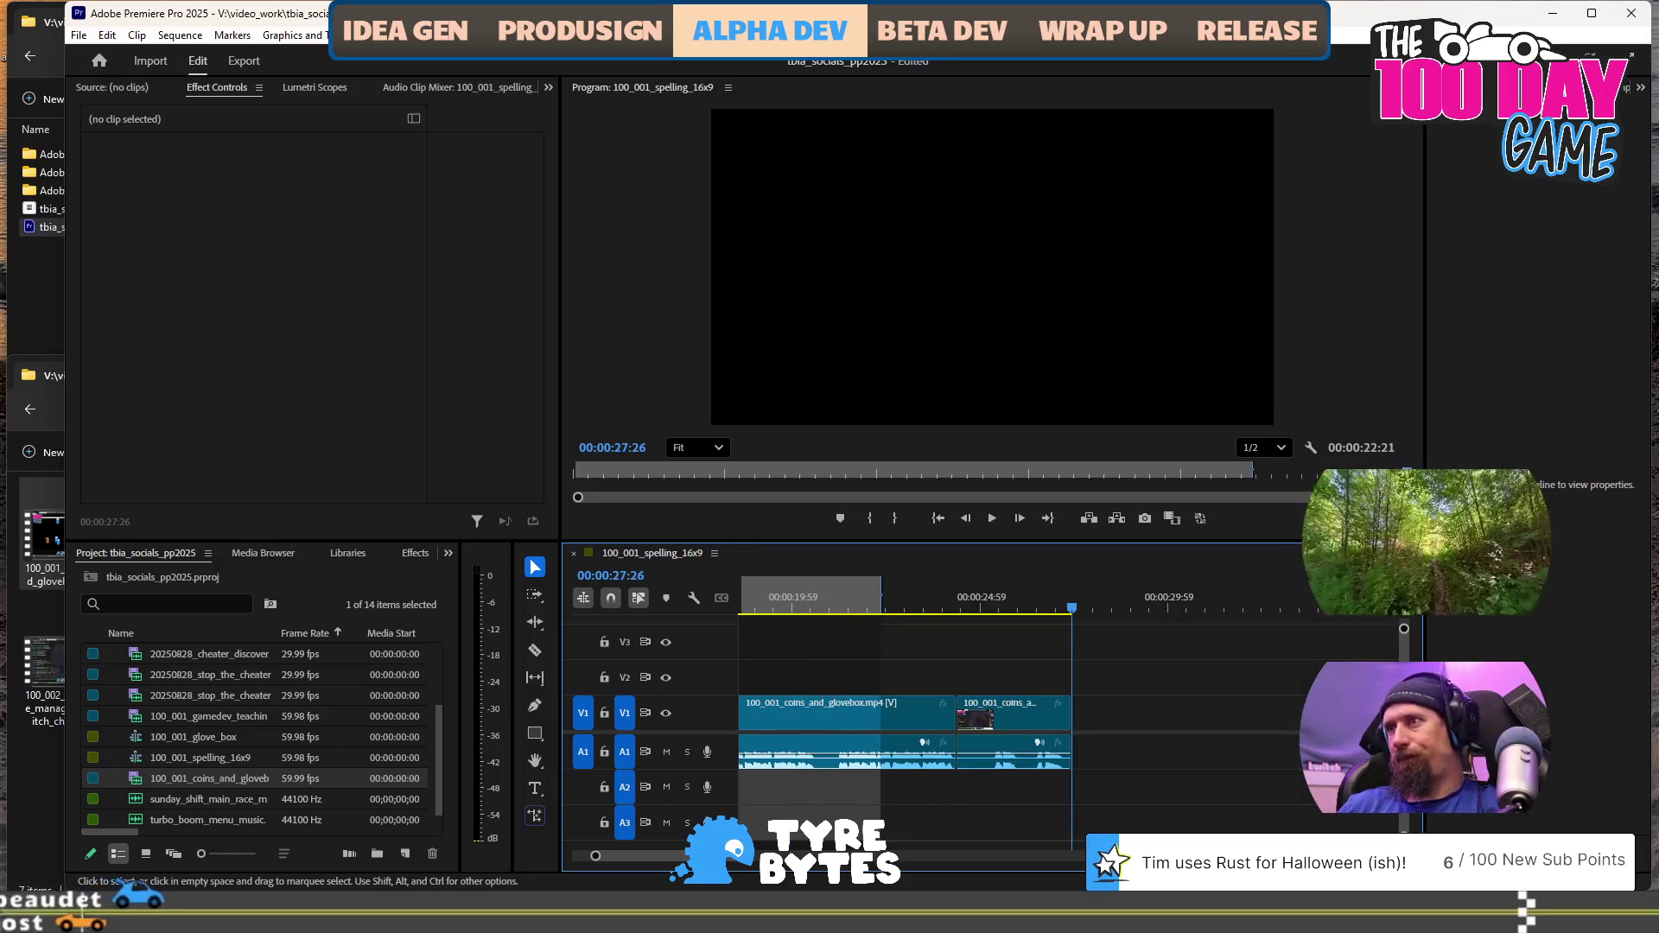
key("Left")
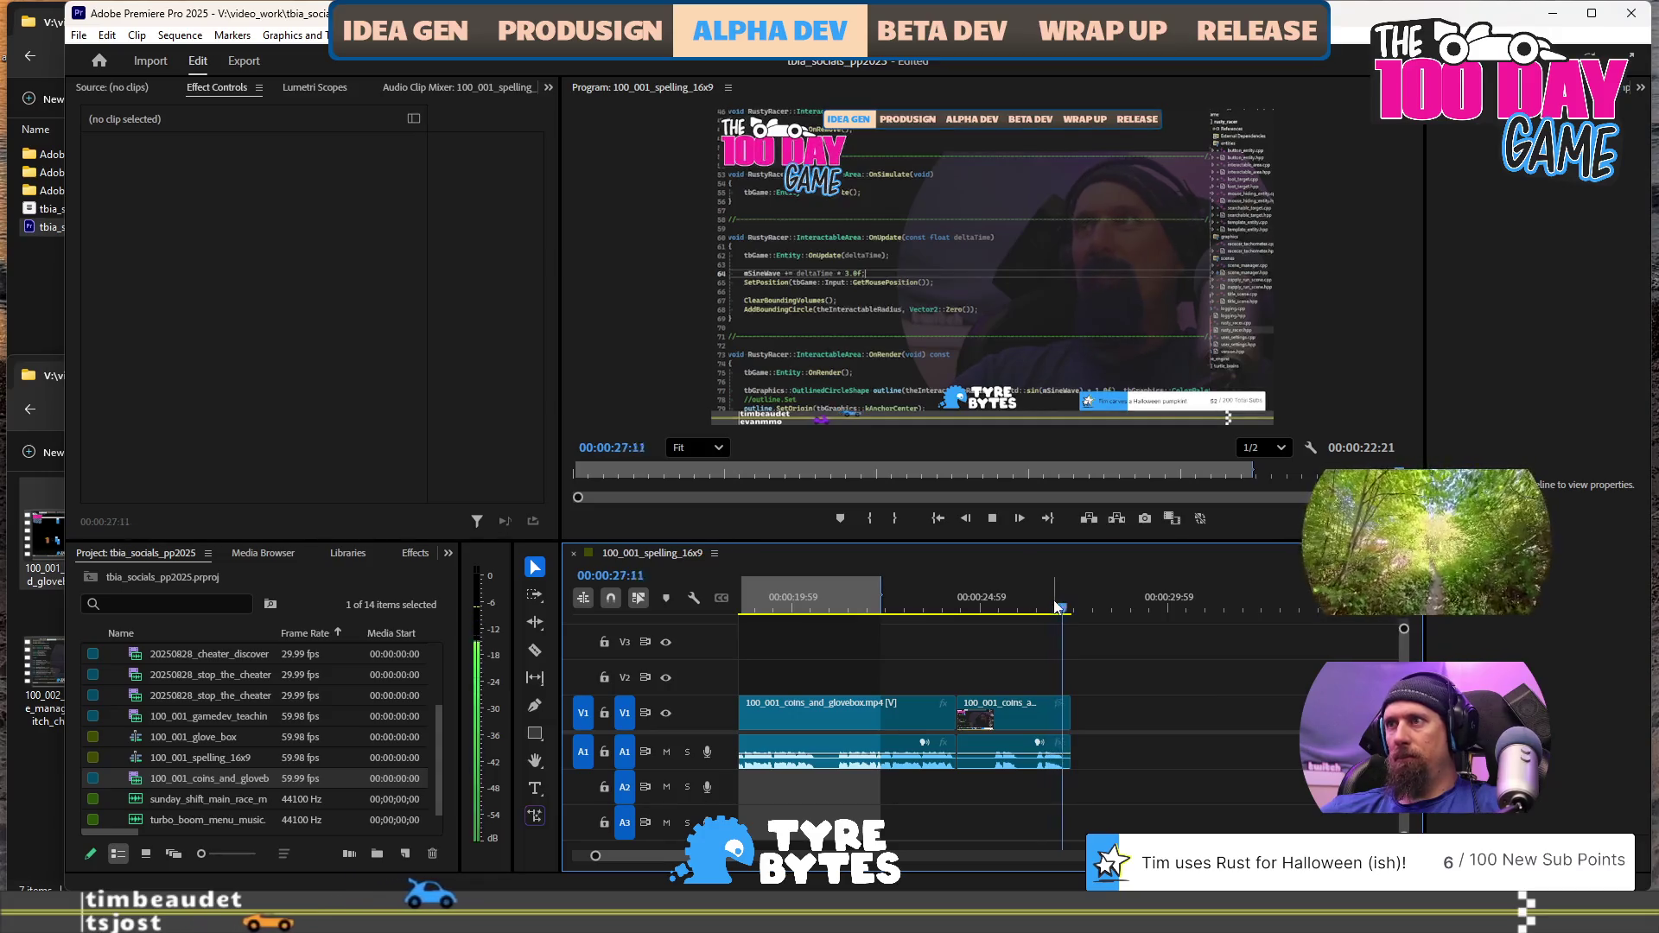
key("Right")
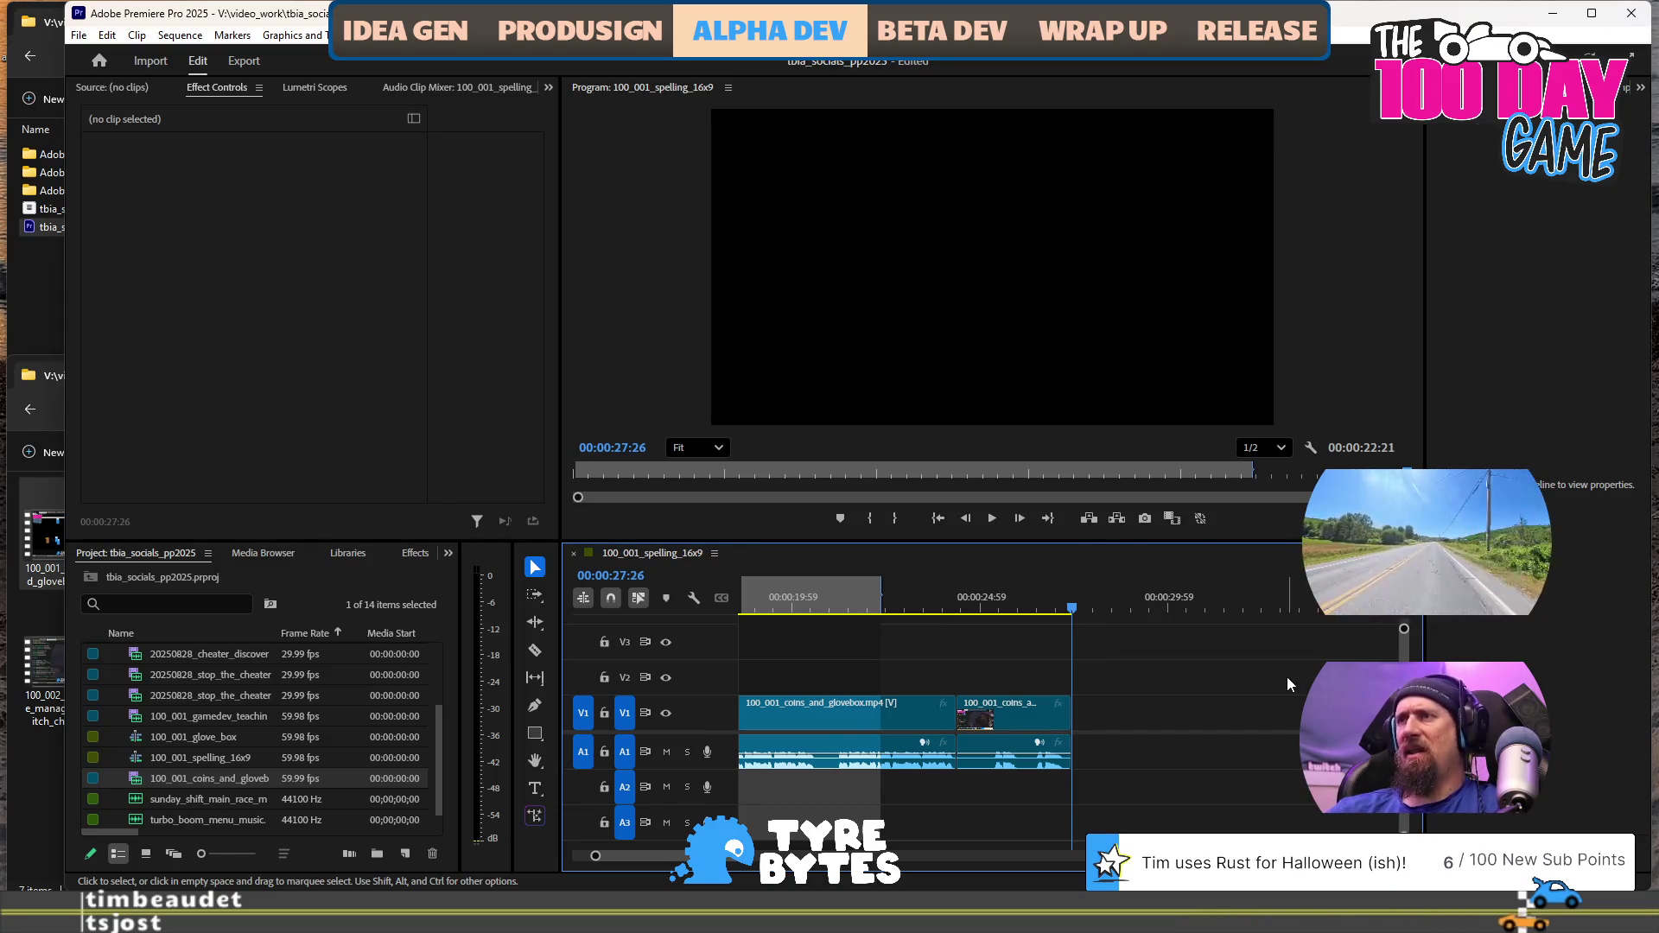
left_click(1030, 612)
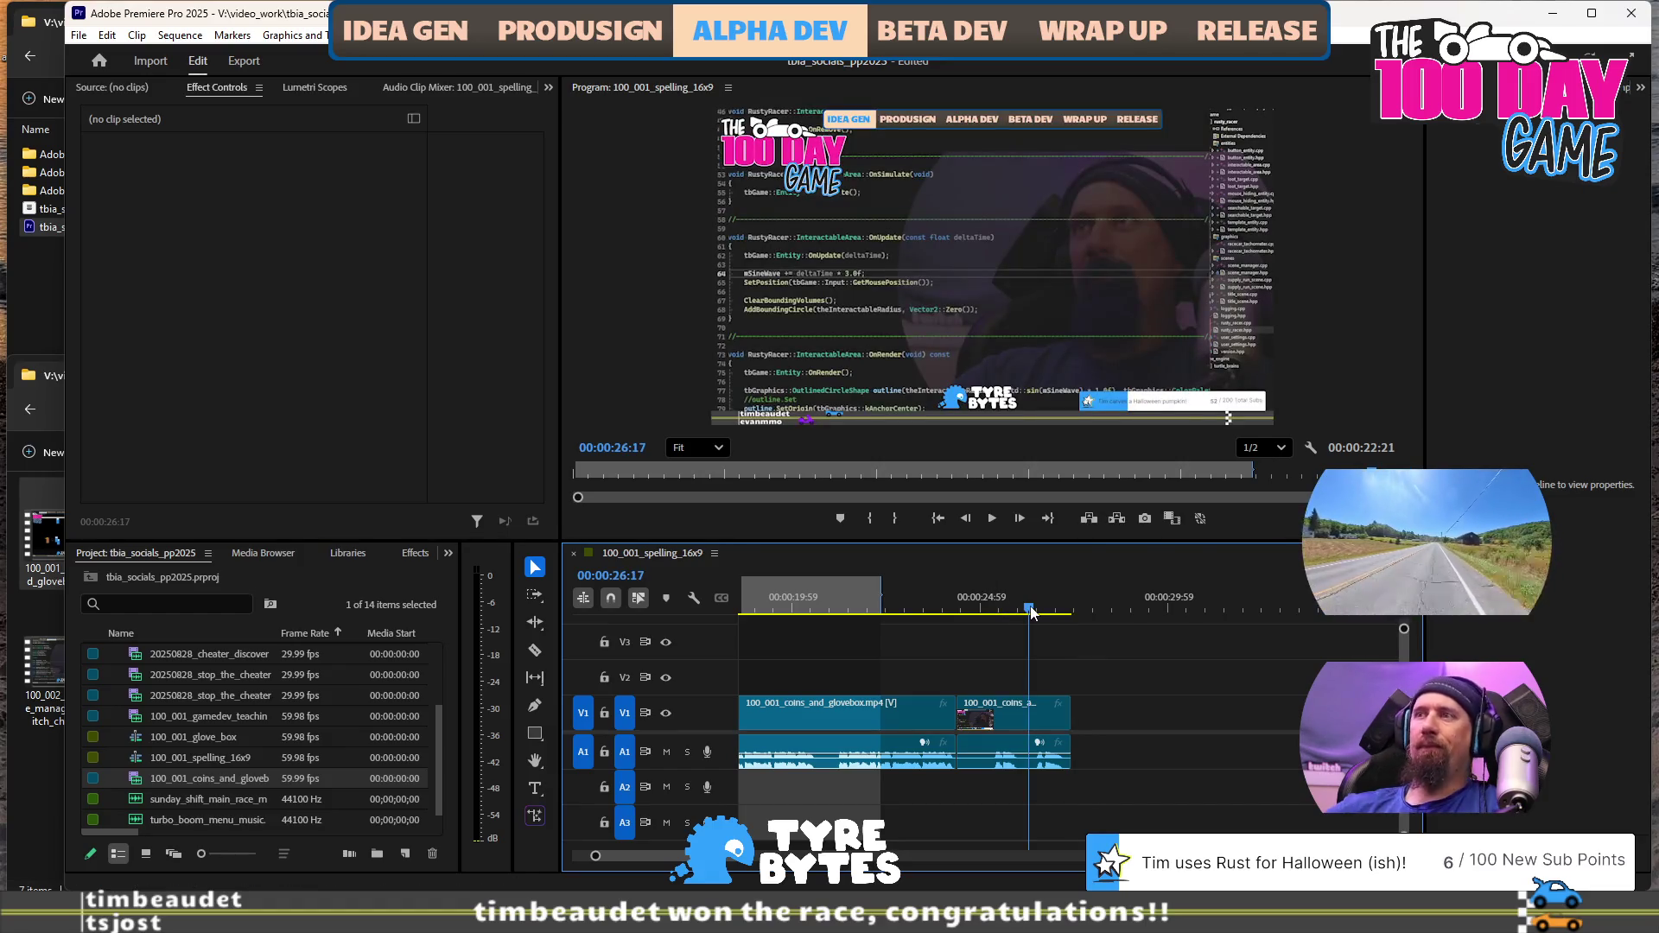
scroll(1070, 630, "up", 5)
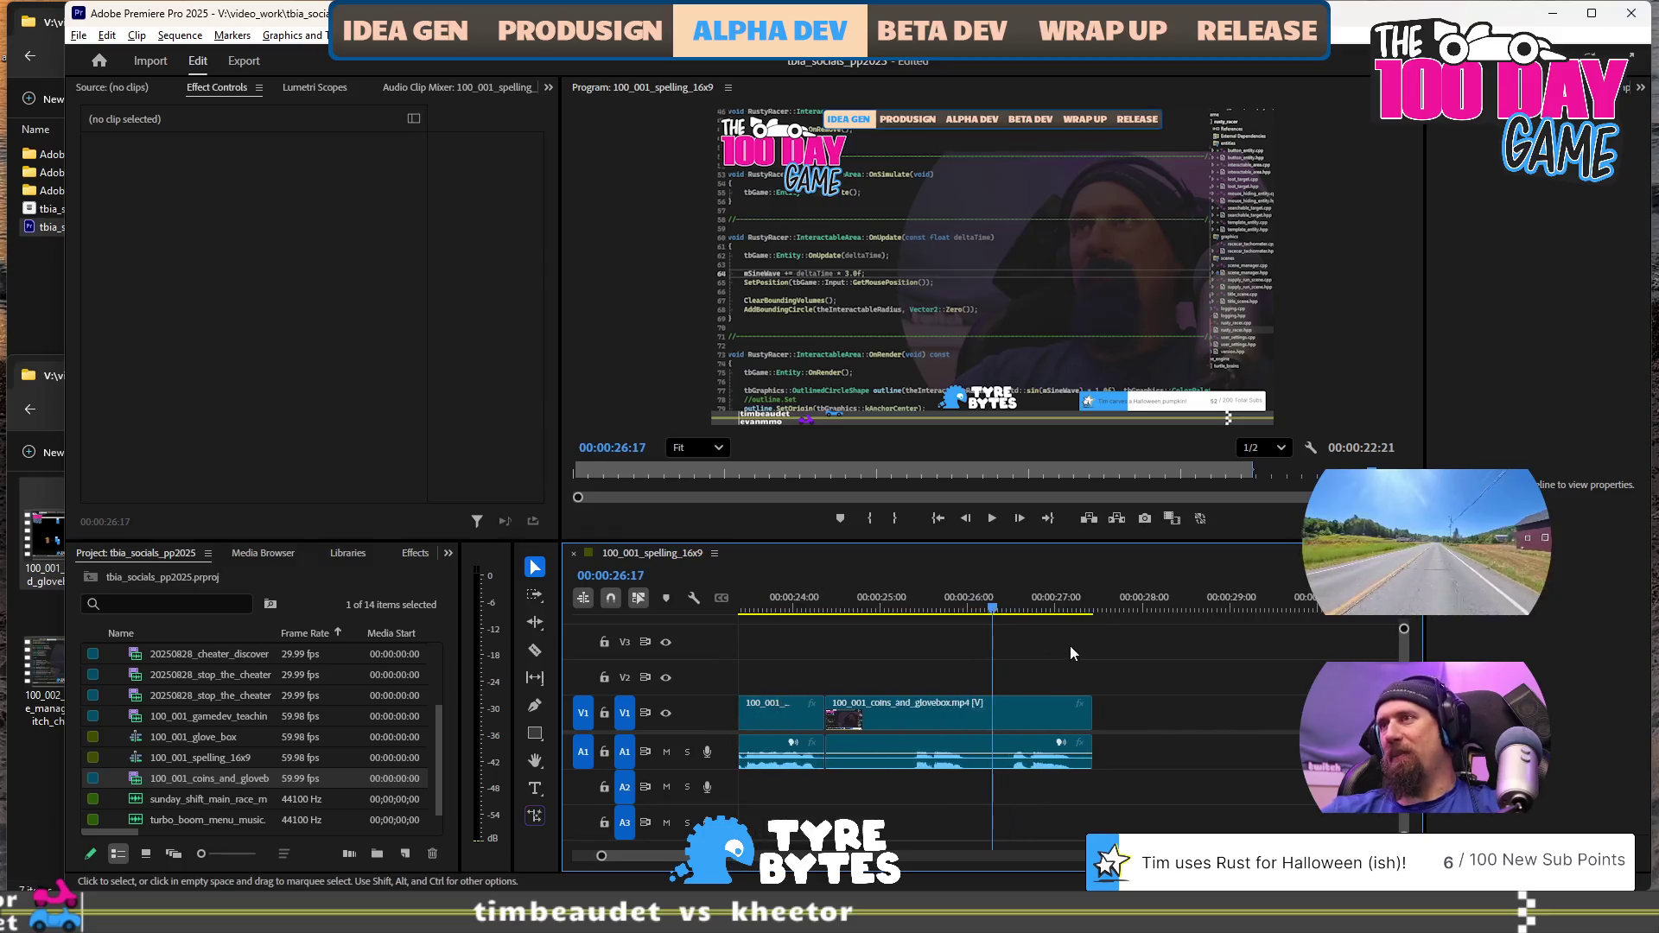
key("space")
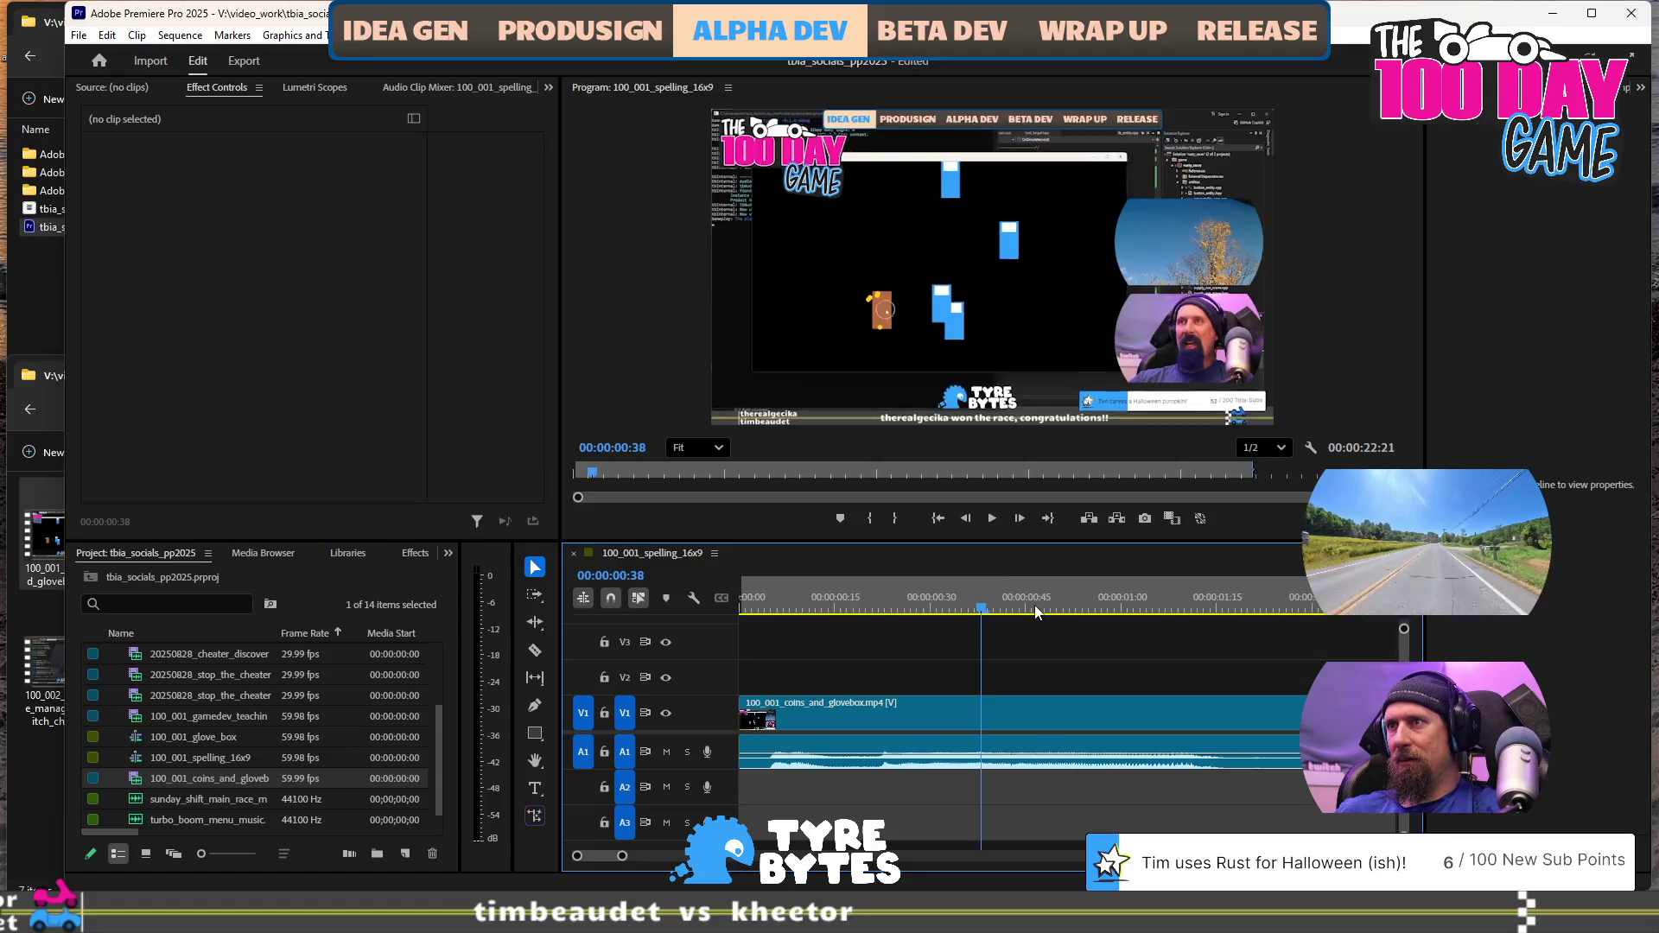
key("space")
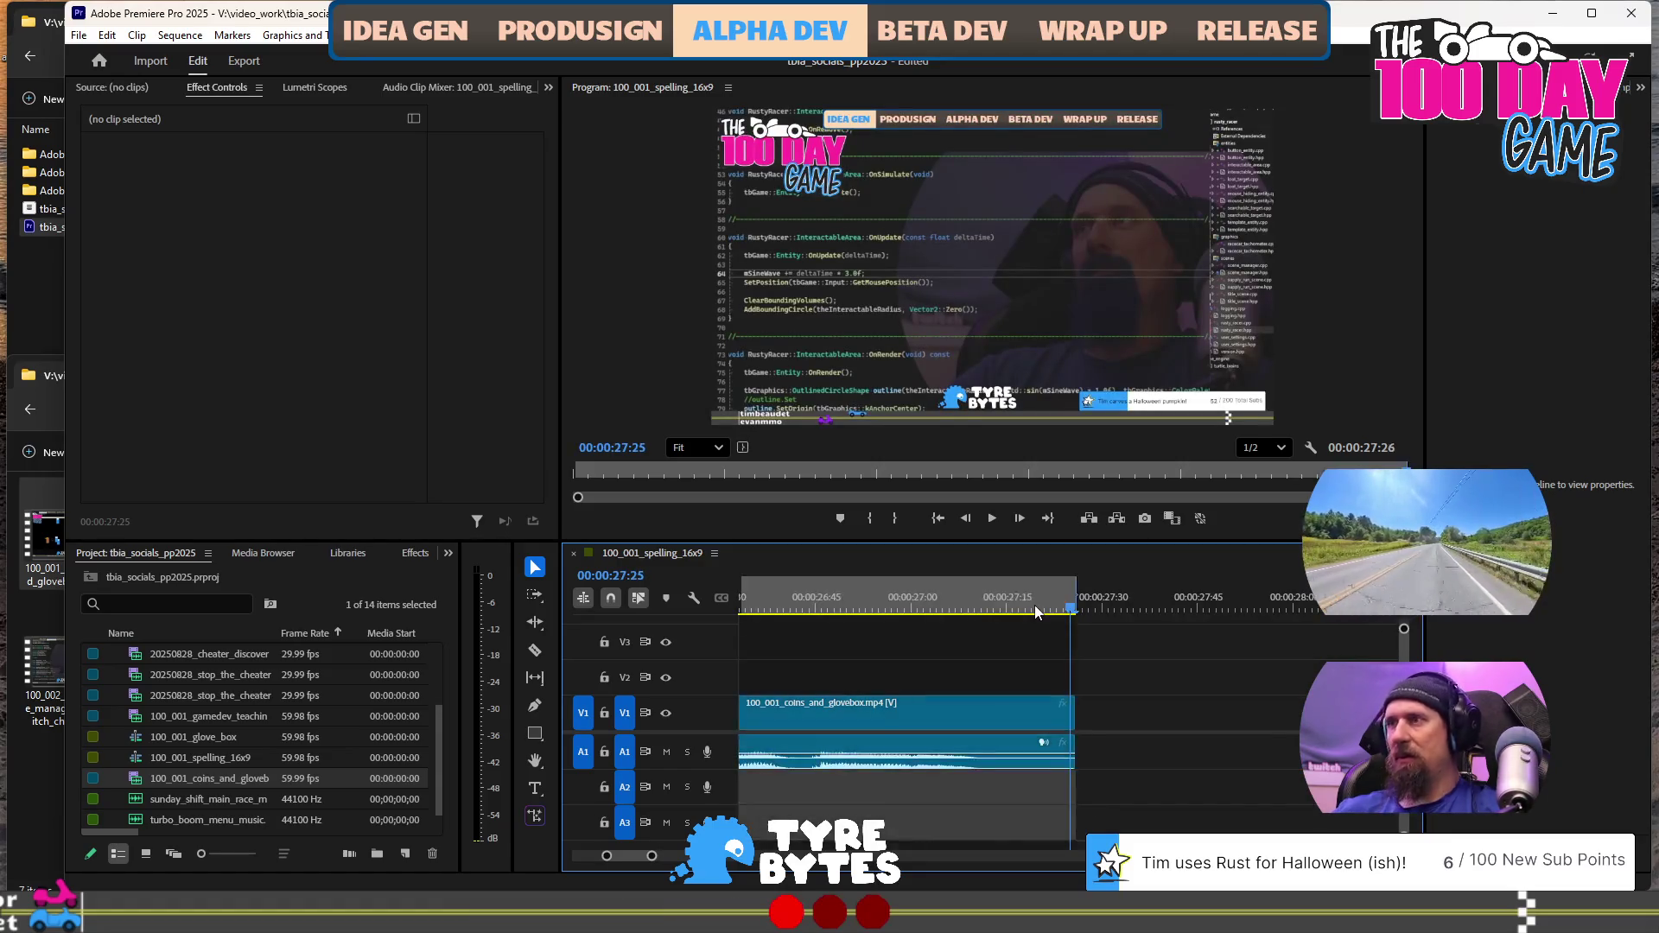
key("Home")
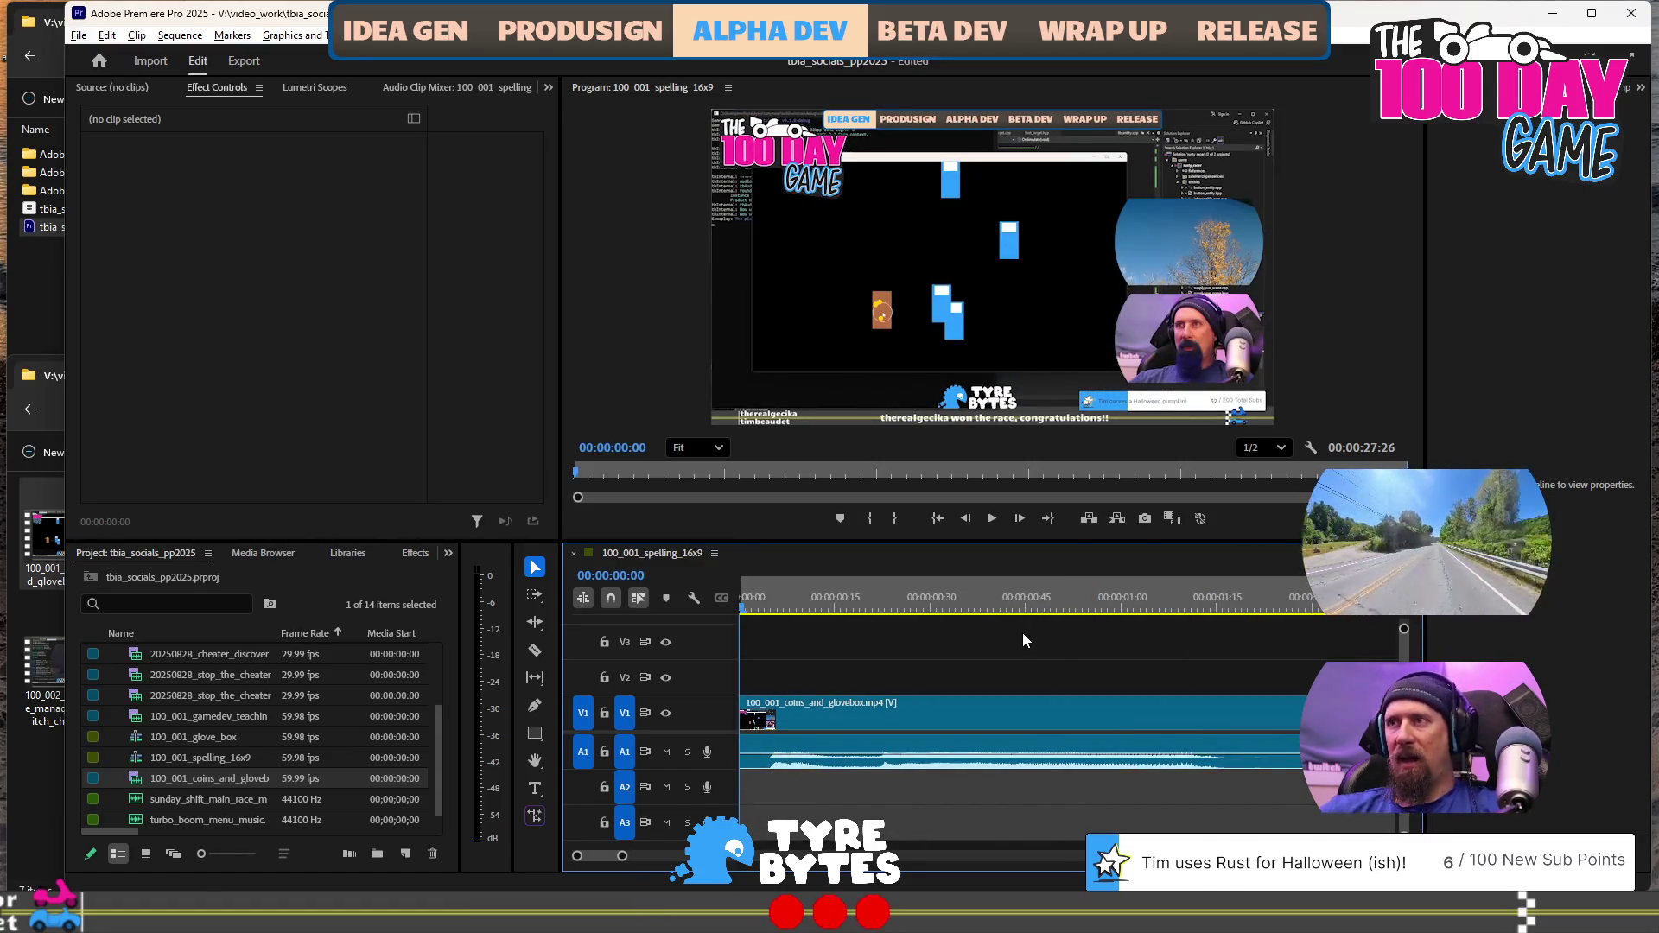
key("minus")
key("minus")
key("minus")
key("minus")
key("minus")
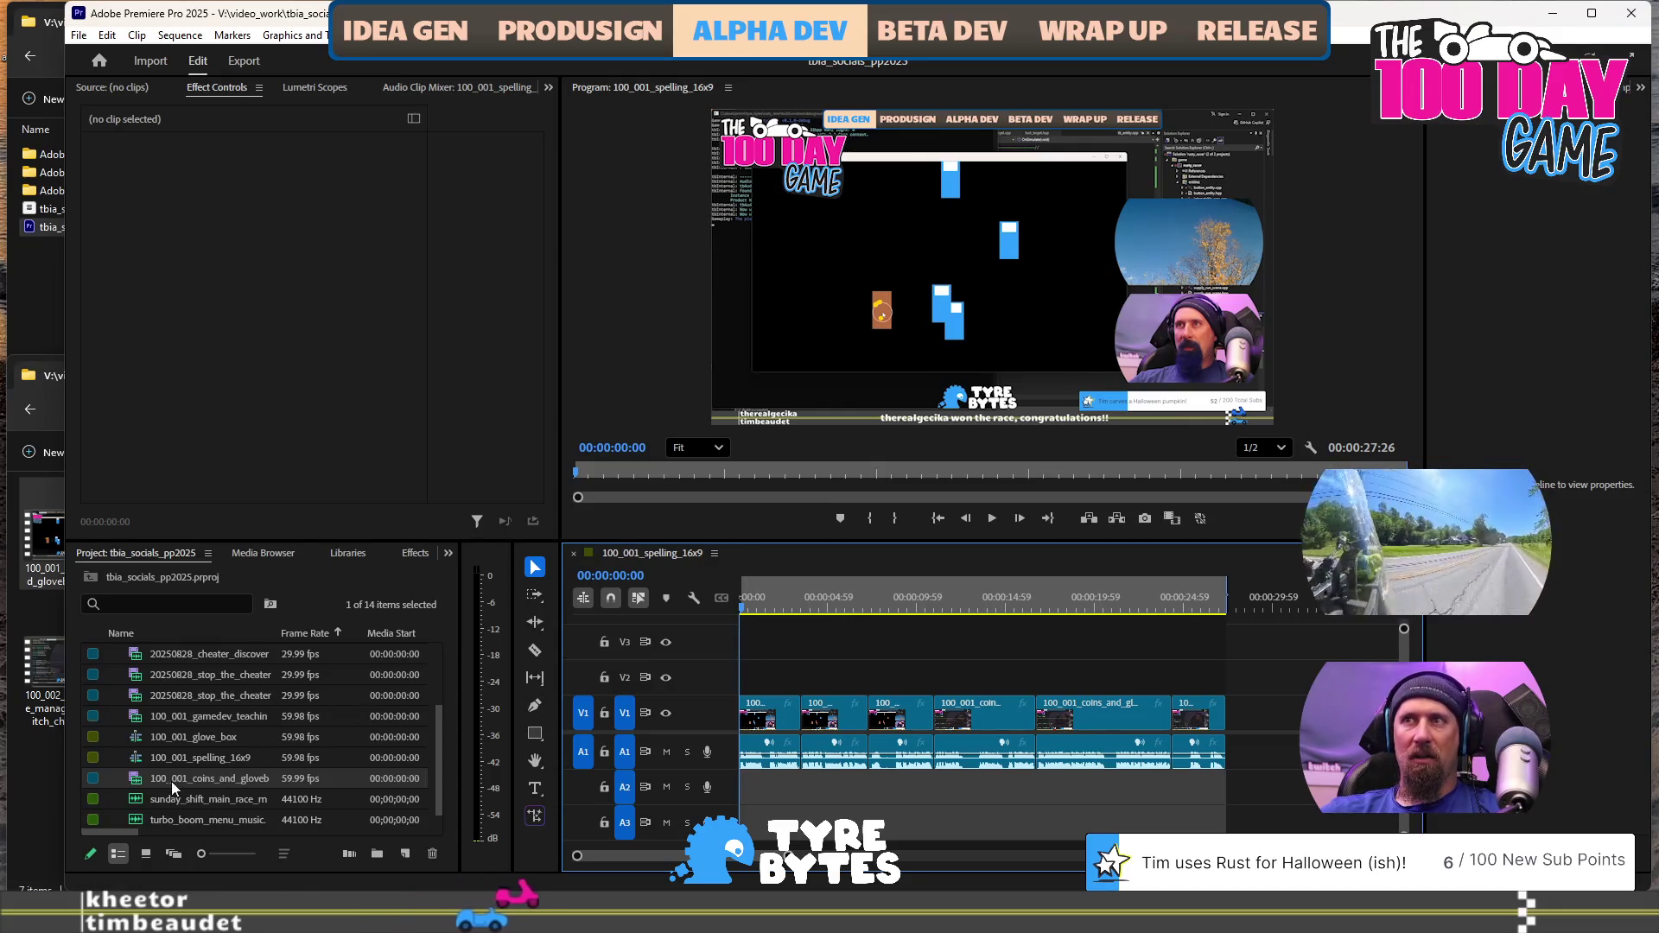
left_click(157, 760)
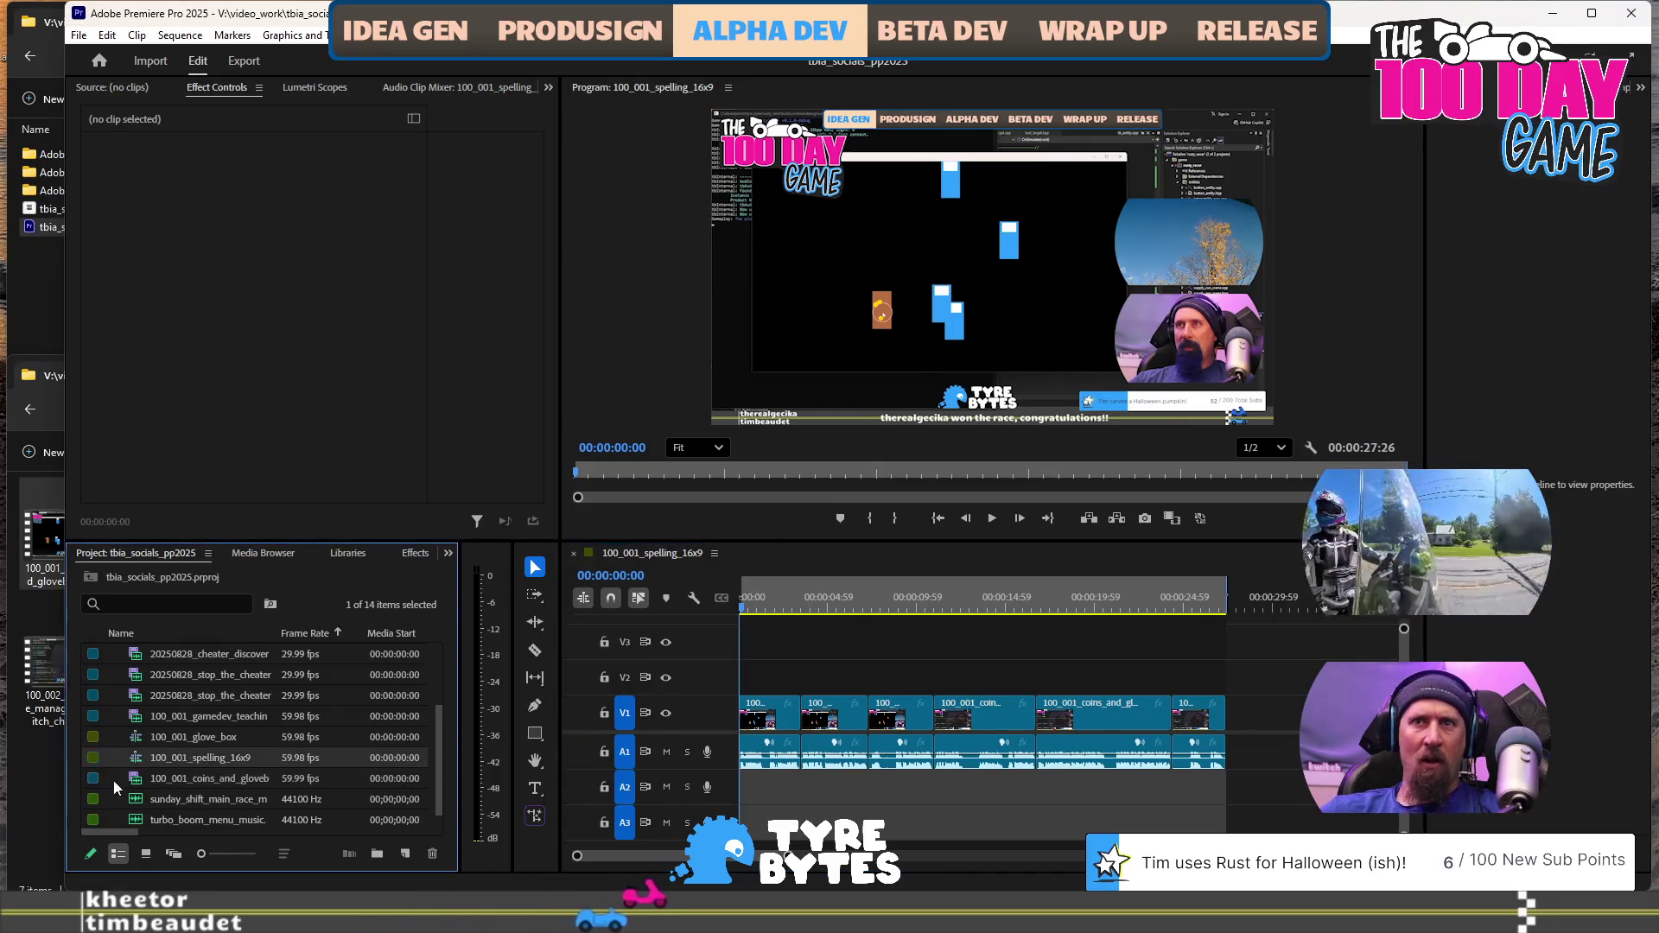
left_click(97, 780)
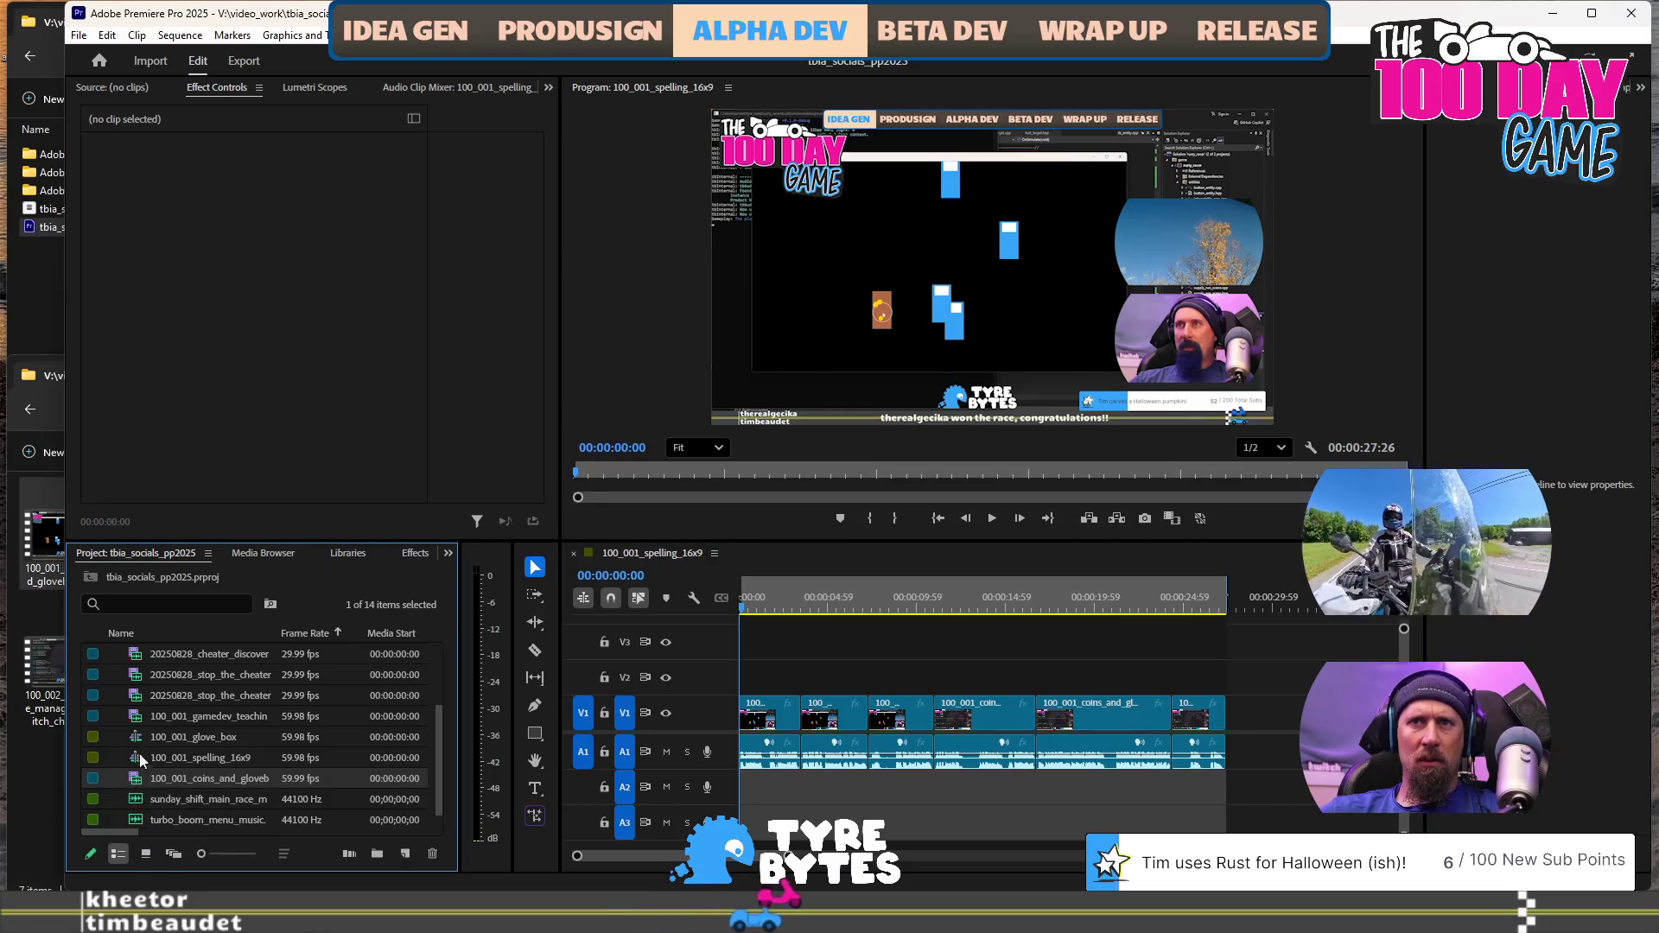
scroll(161, 734, "down", 1)
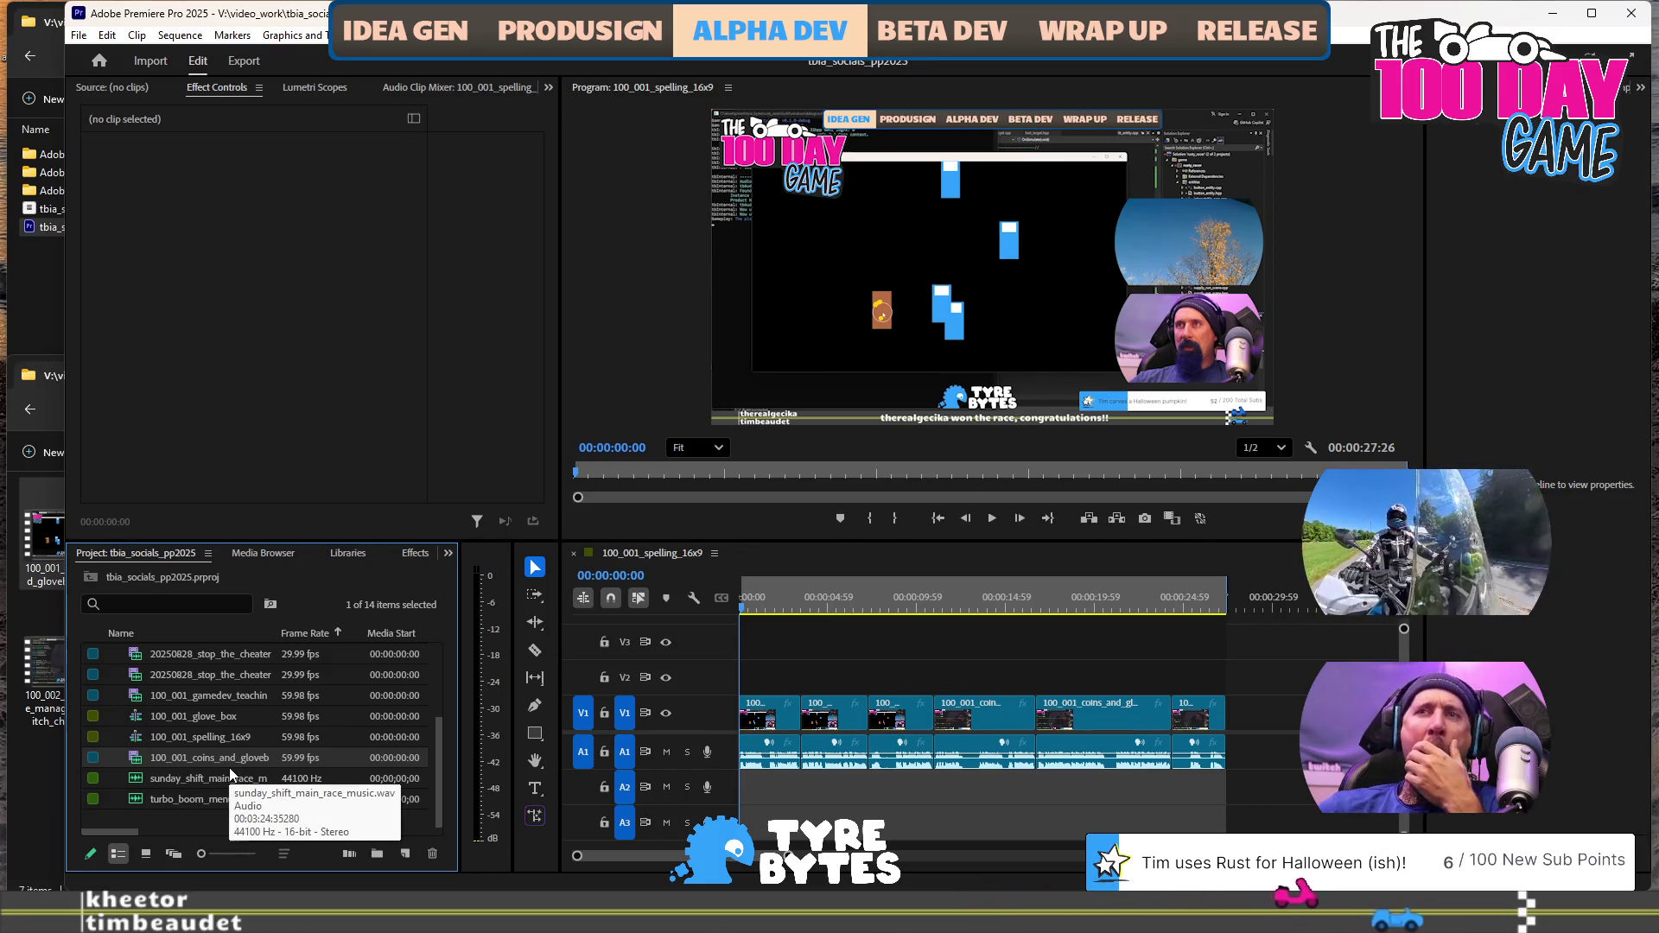
scroll(230, 767, "up", 3)
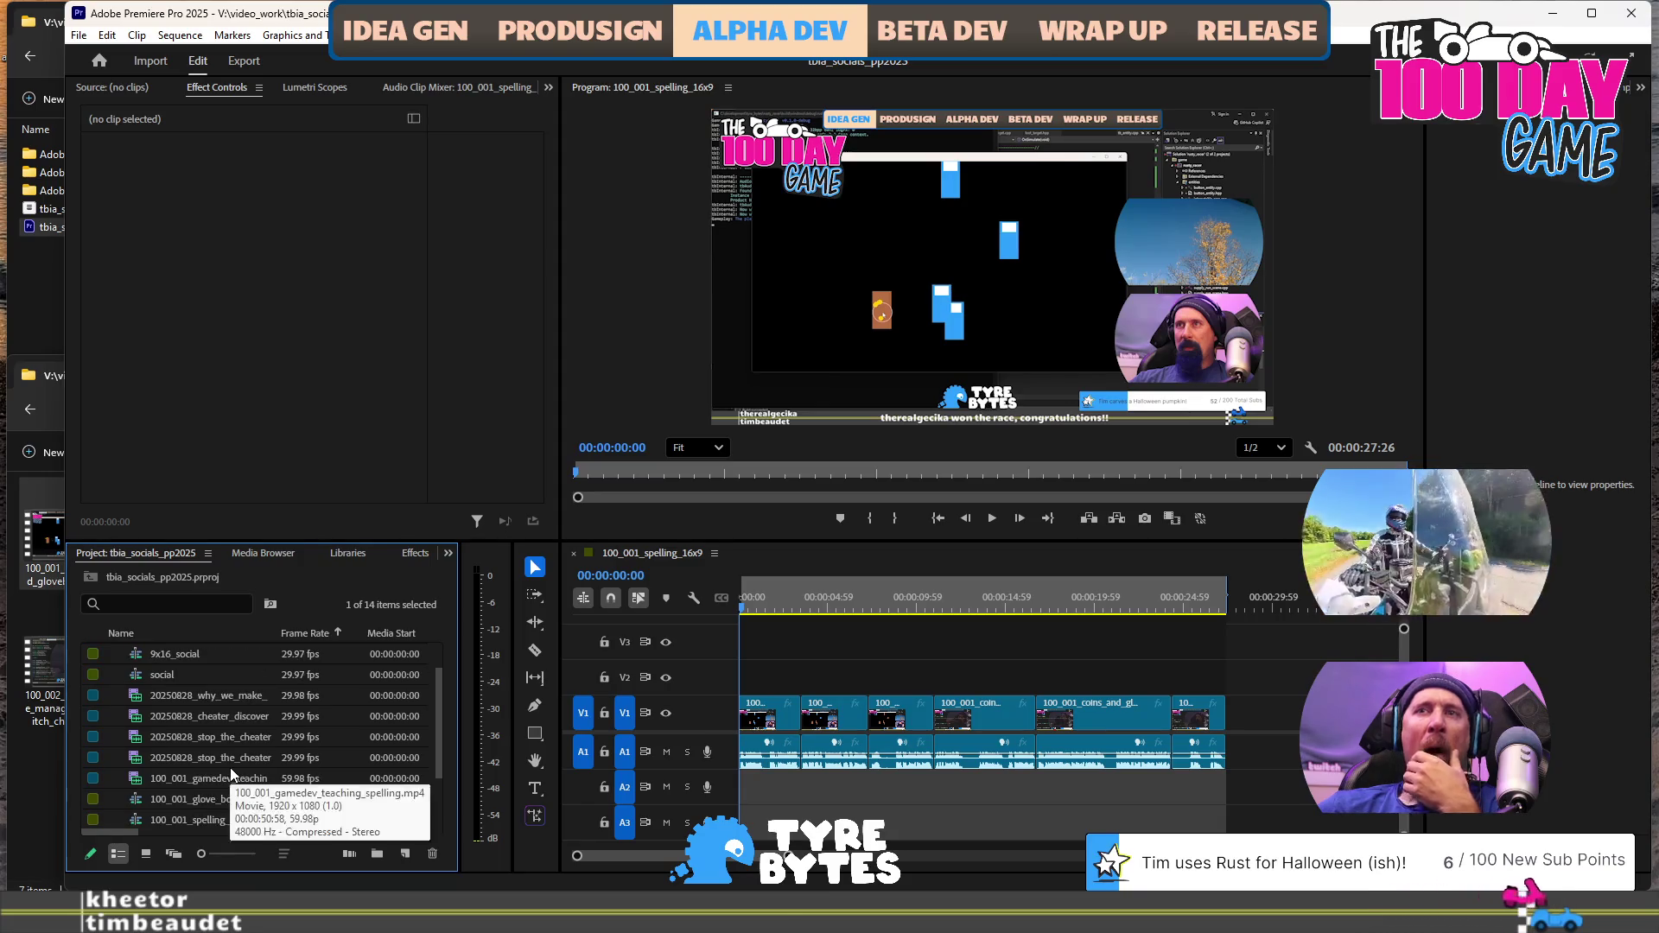
scroll(230, 767, "up", 2)
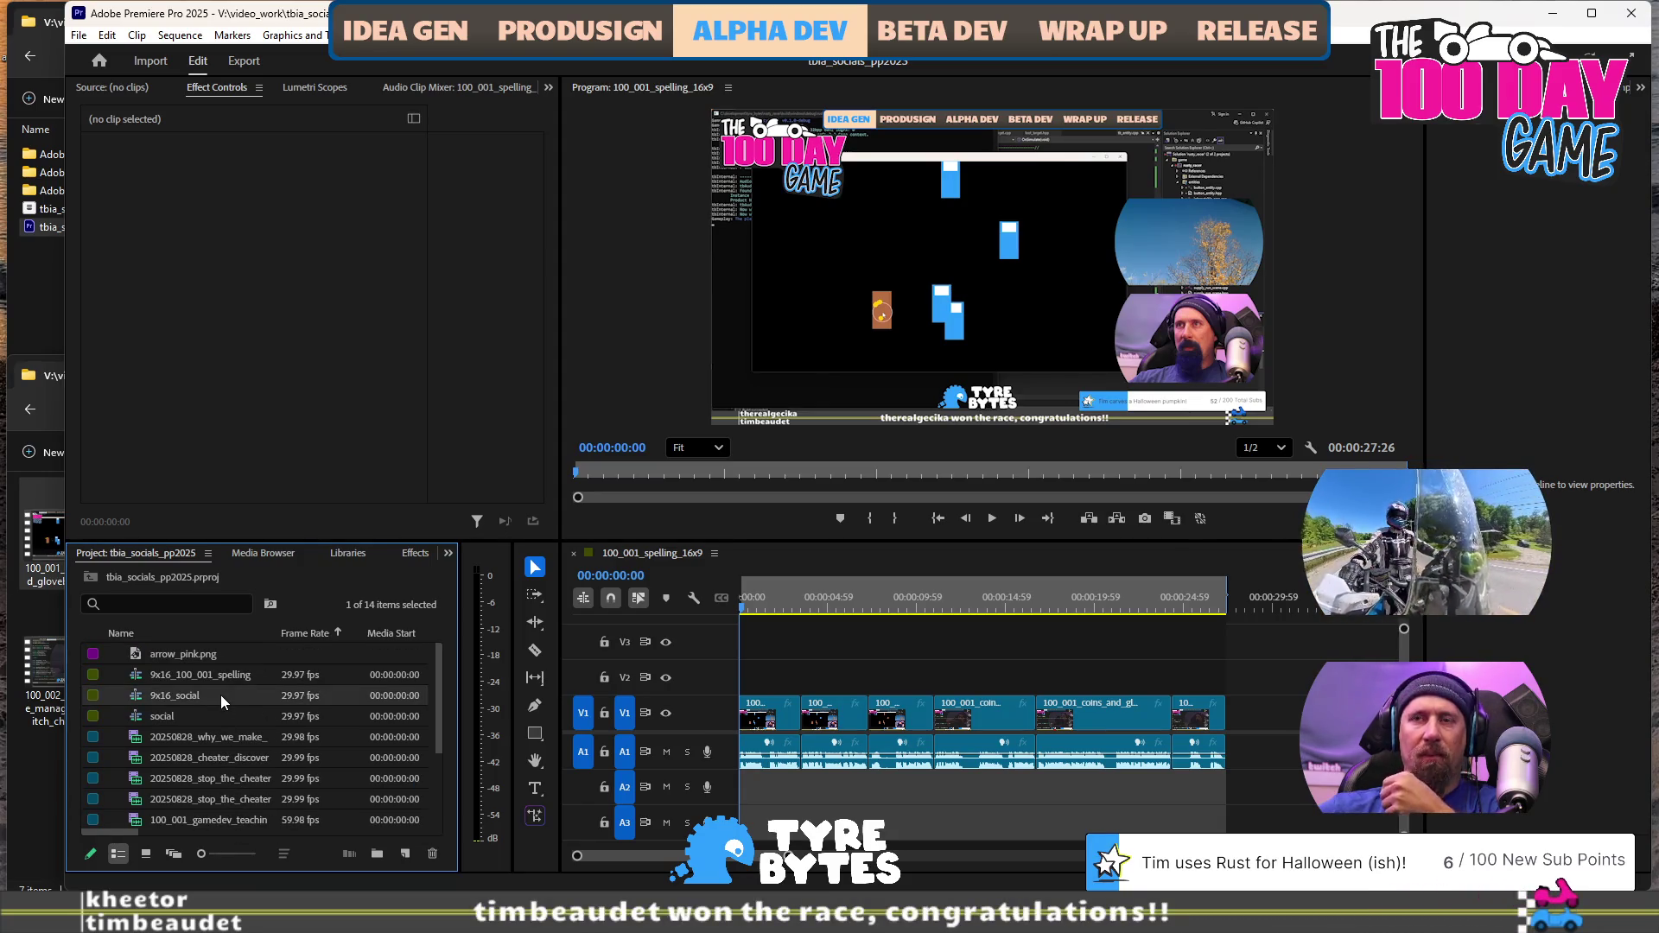
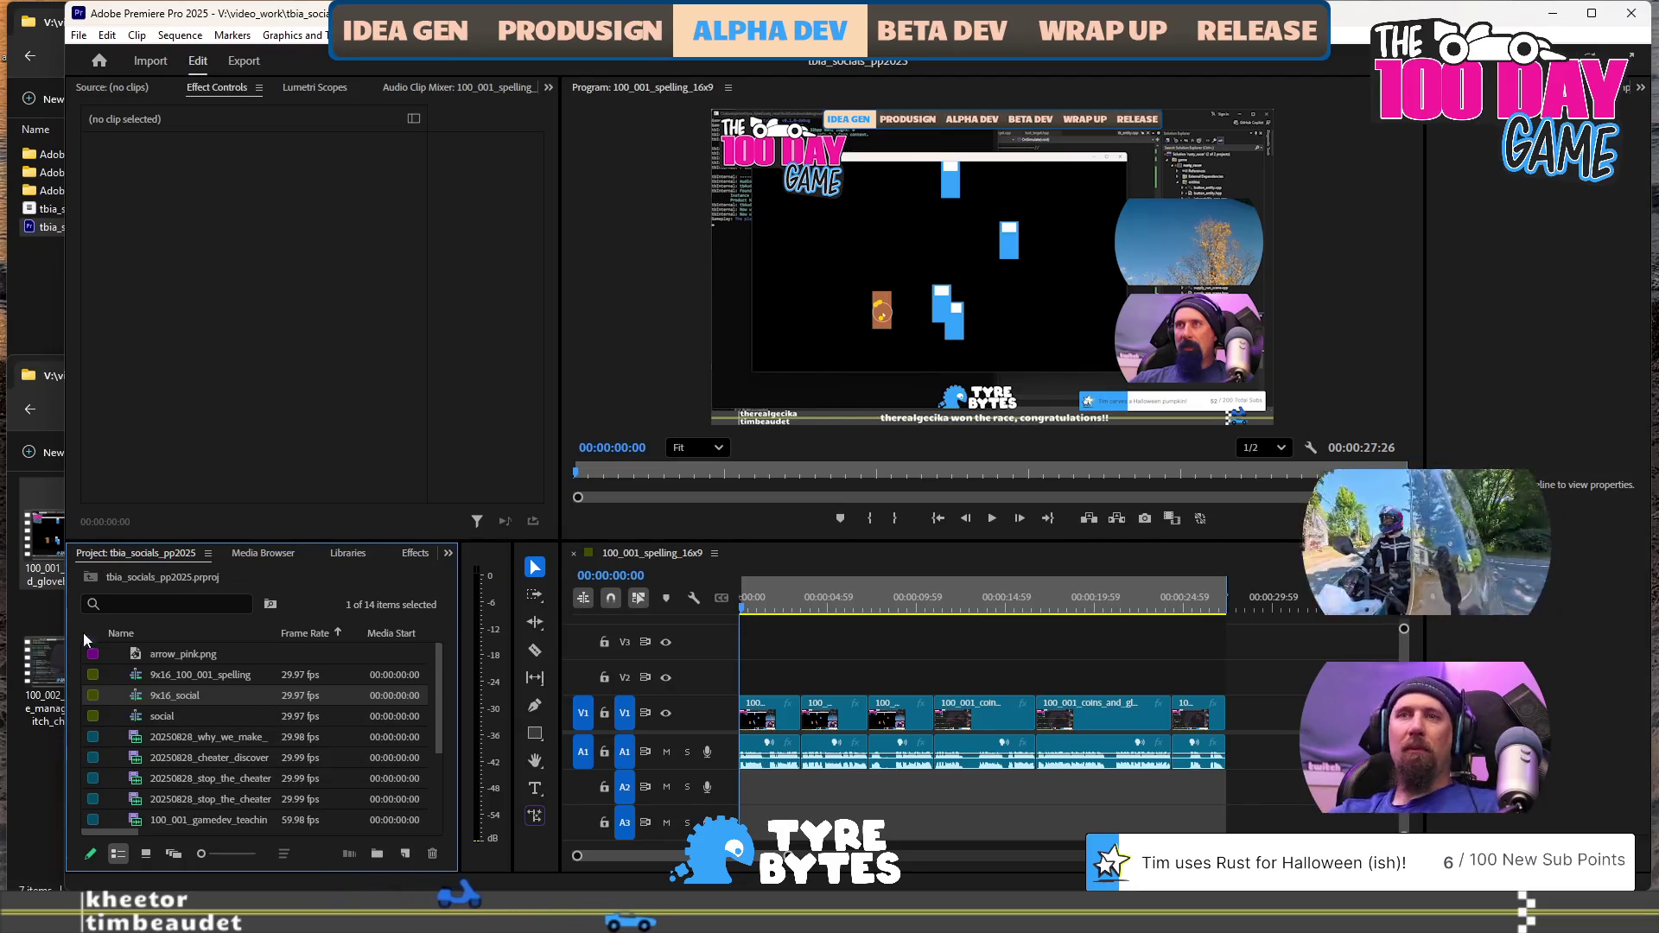
Copy the 9x16_social sequence in the Project panel and paste a duplicate
left_click(220, 716)
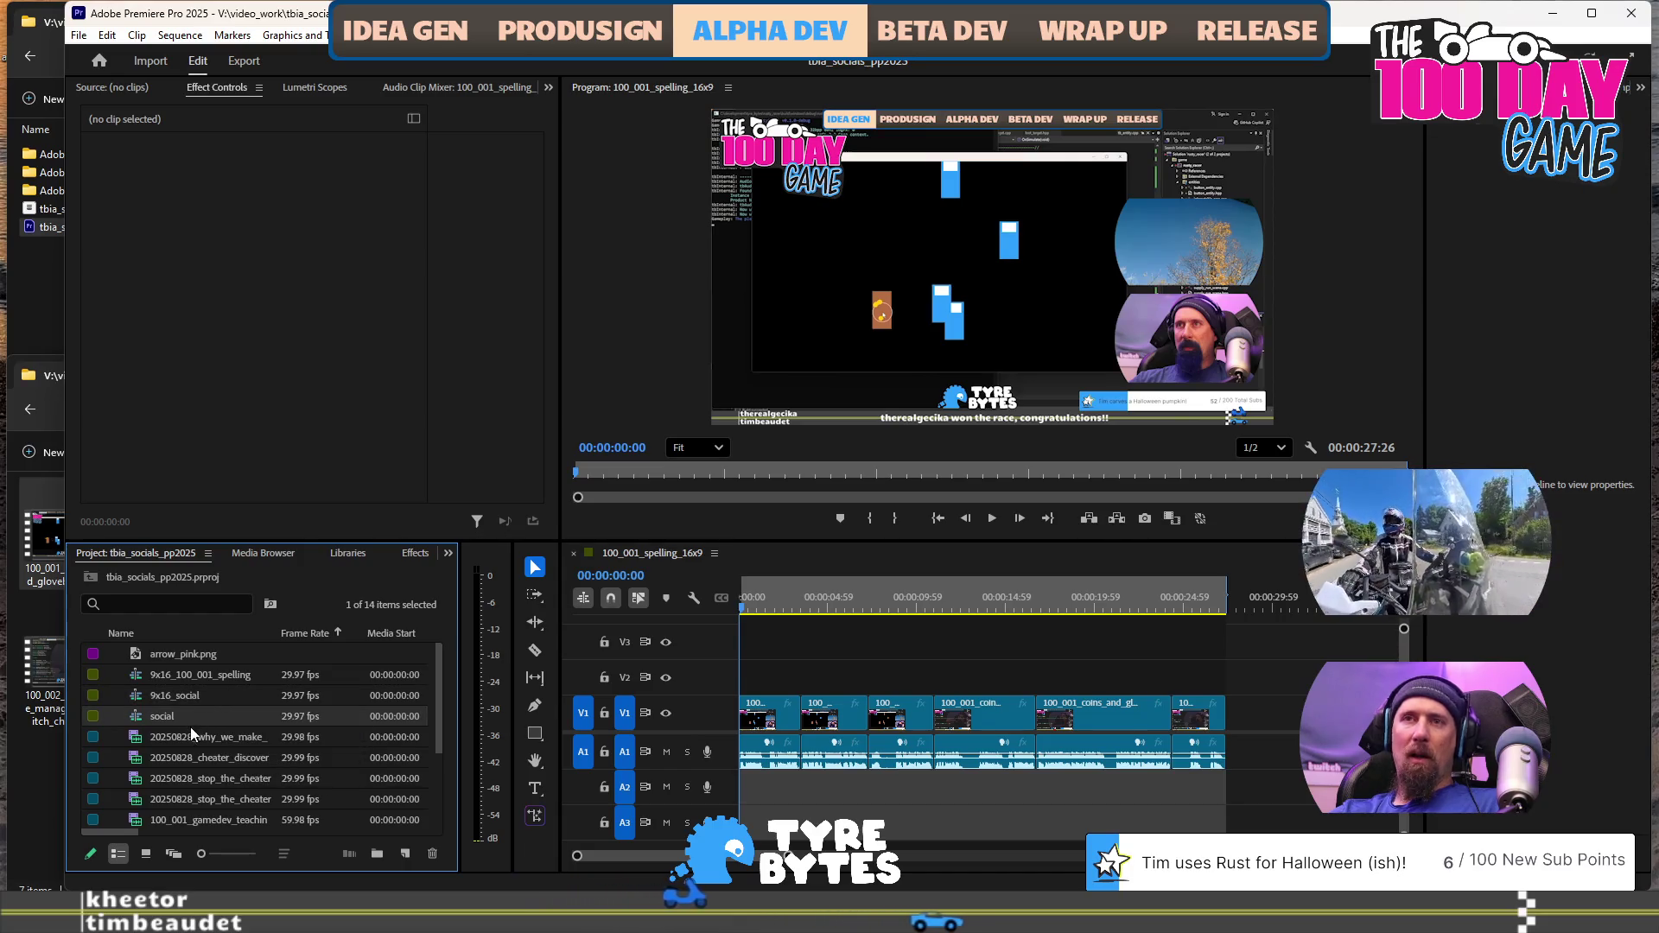
scroll(197, 722, "down", 3)
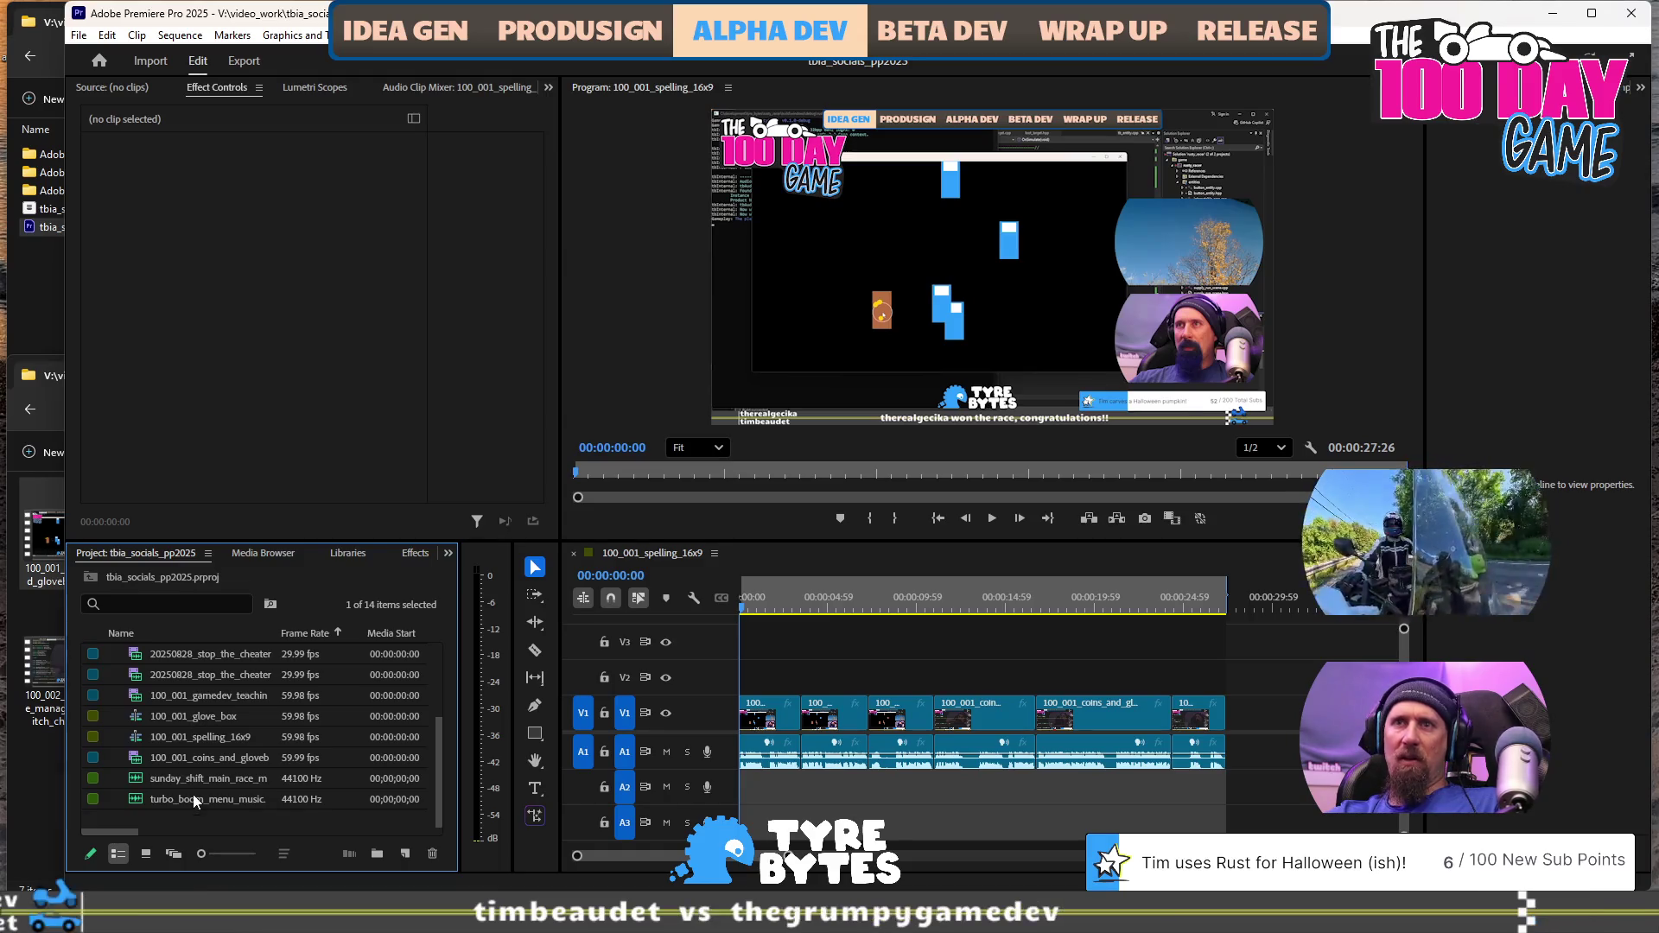
scroll(195, 722, "up", 3)
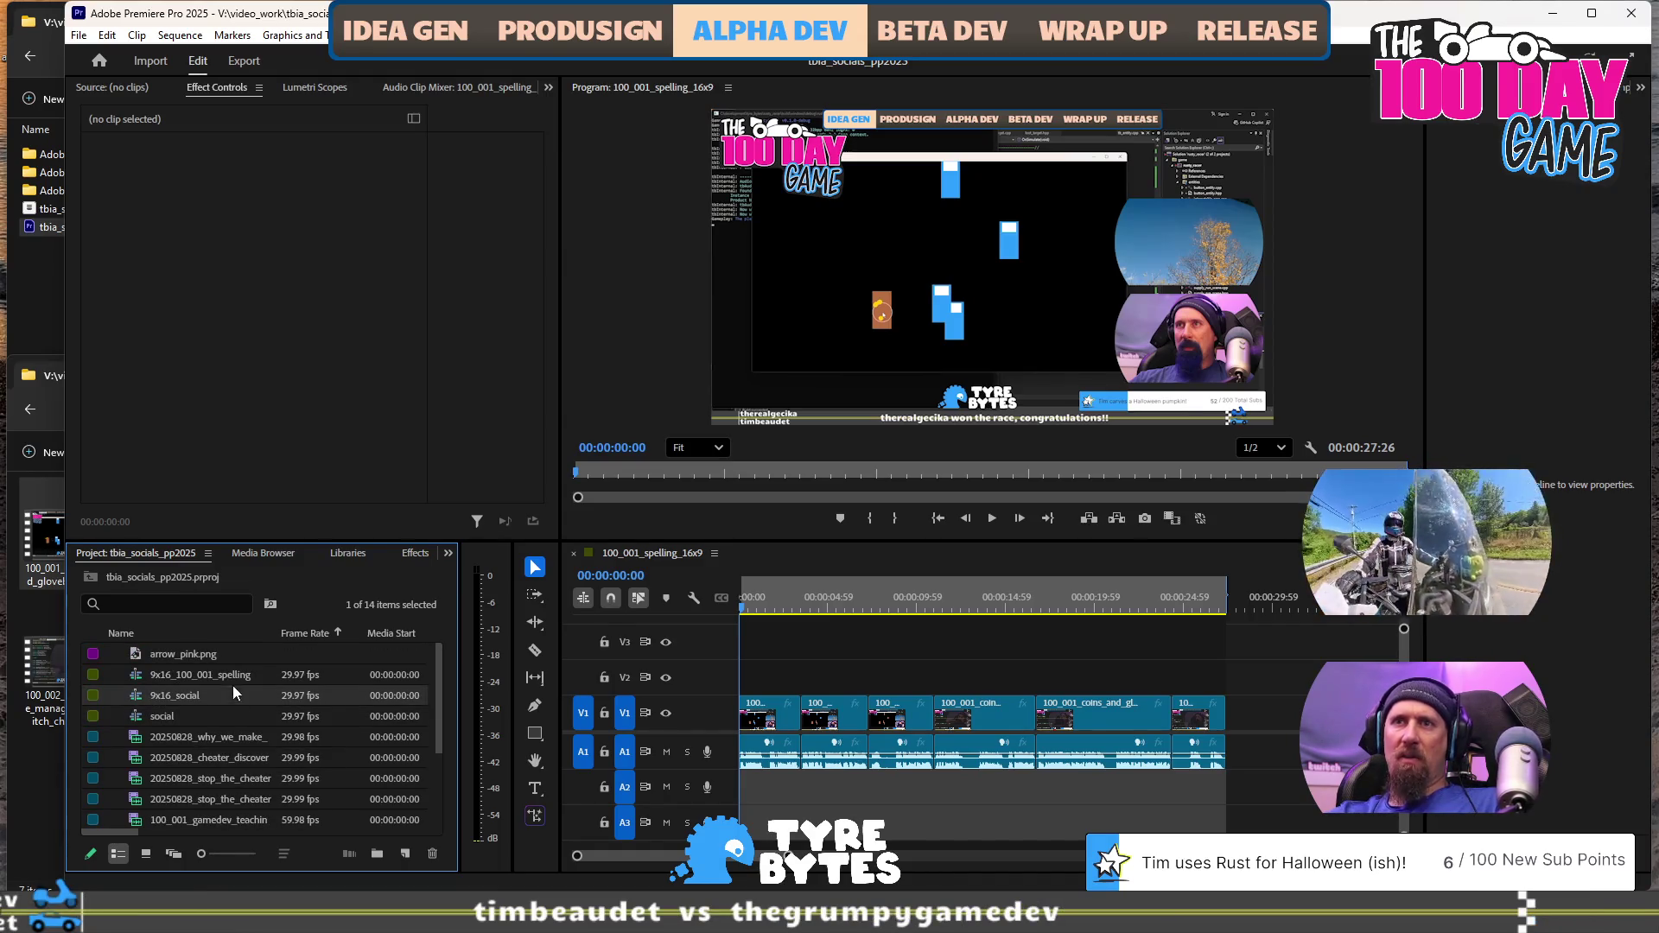
mouse_move(227, 693)
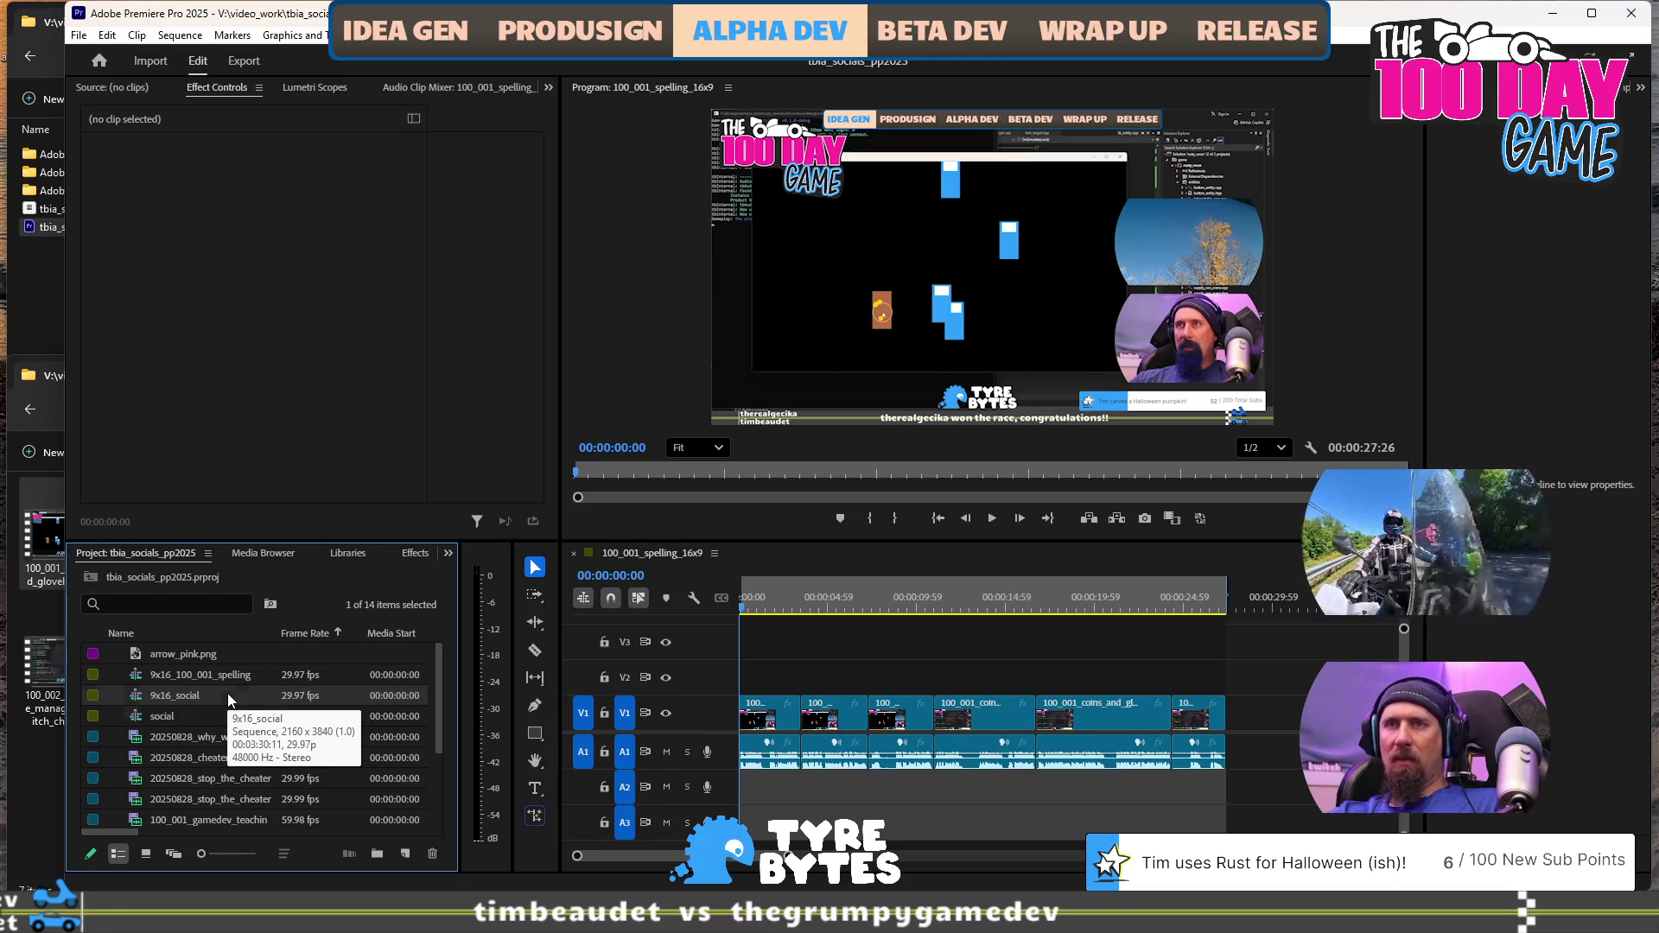
key("ctrl+c")
key("ctrl+v")
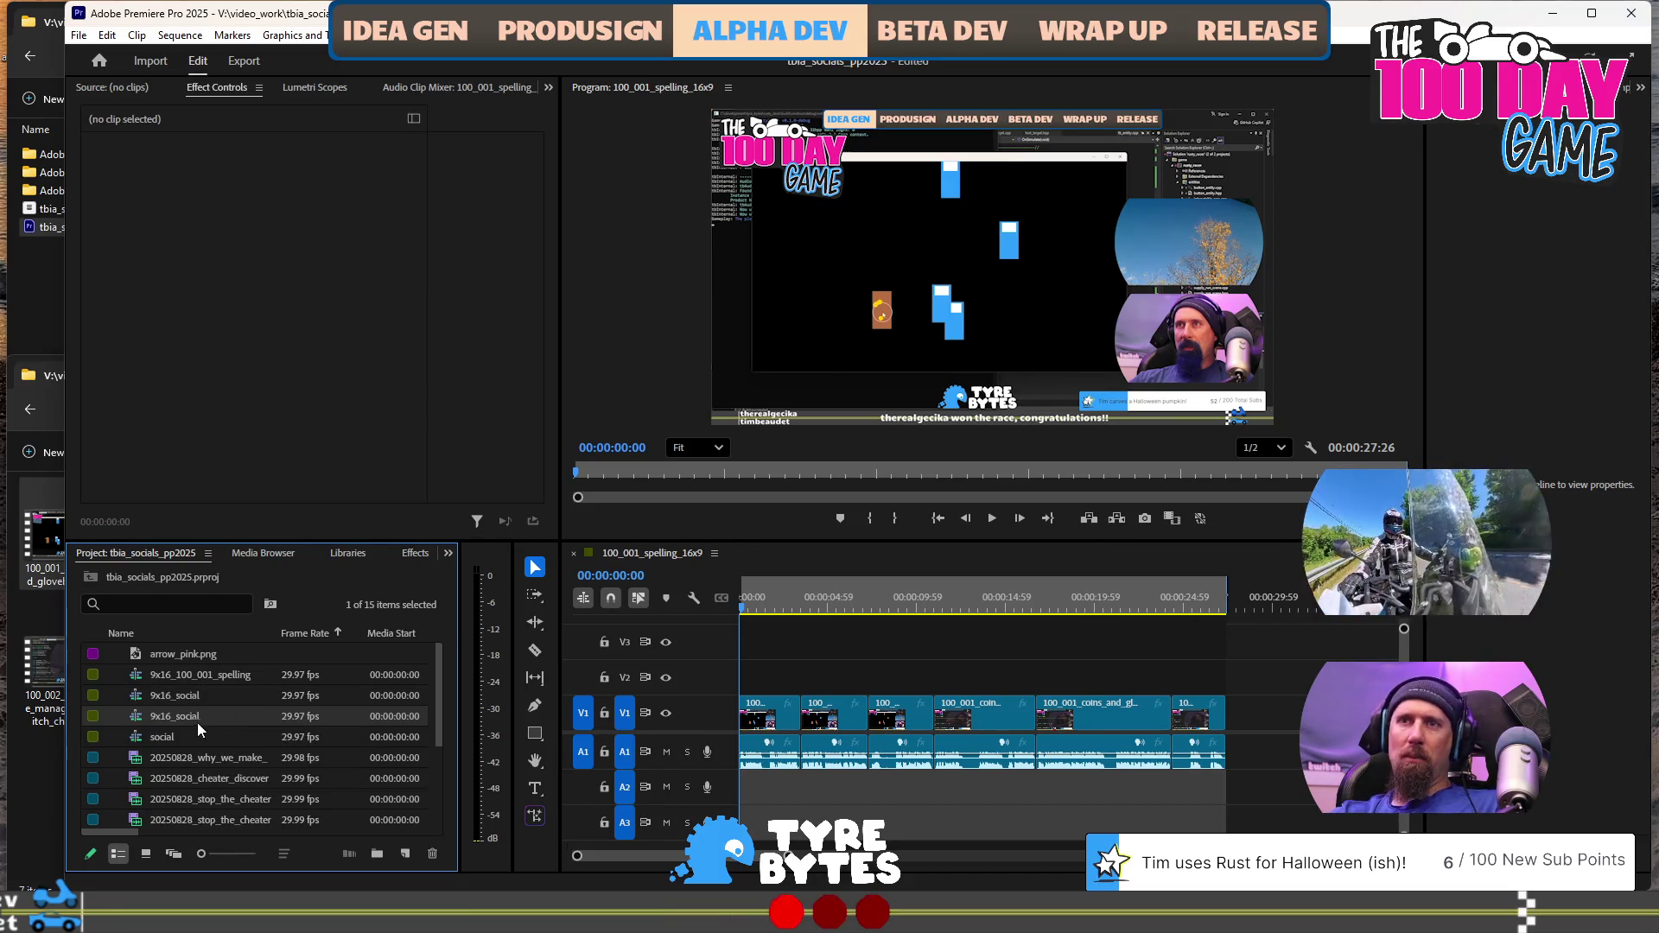
Rename the duplicate to 100_001_9x16
left_click(199, 725)
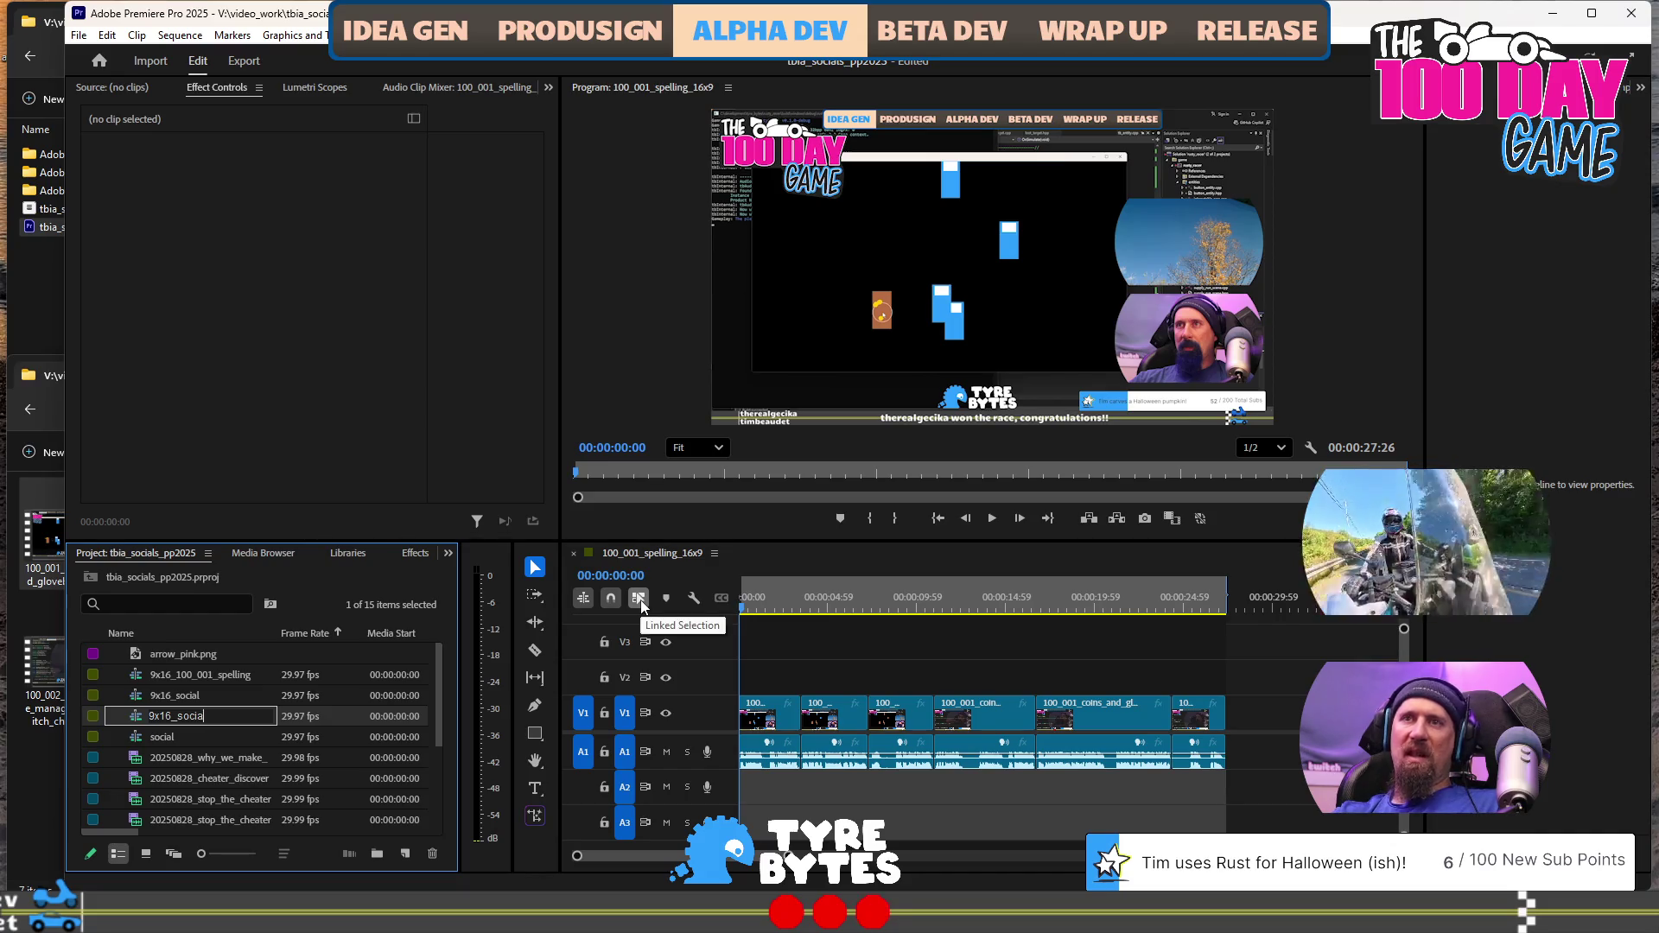
key("BackSpace")
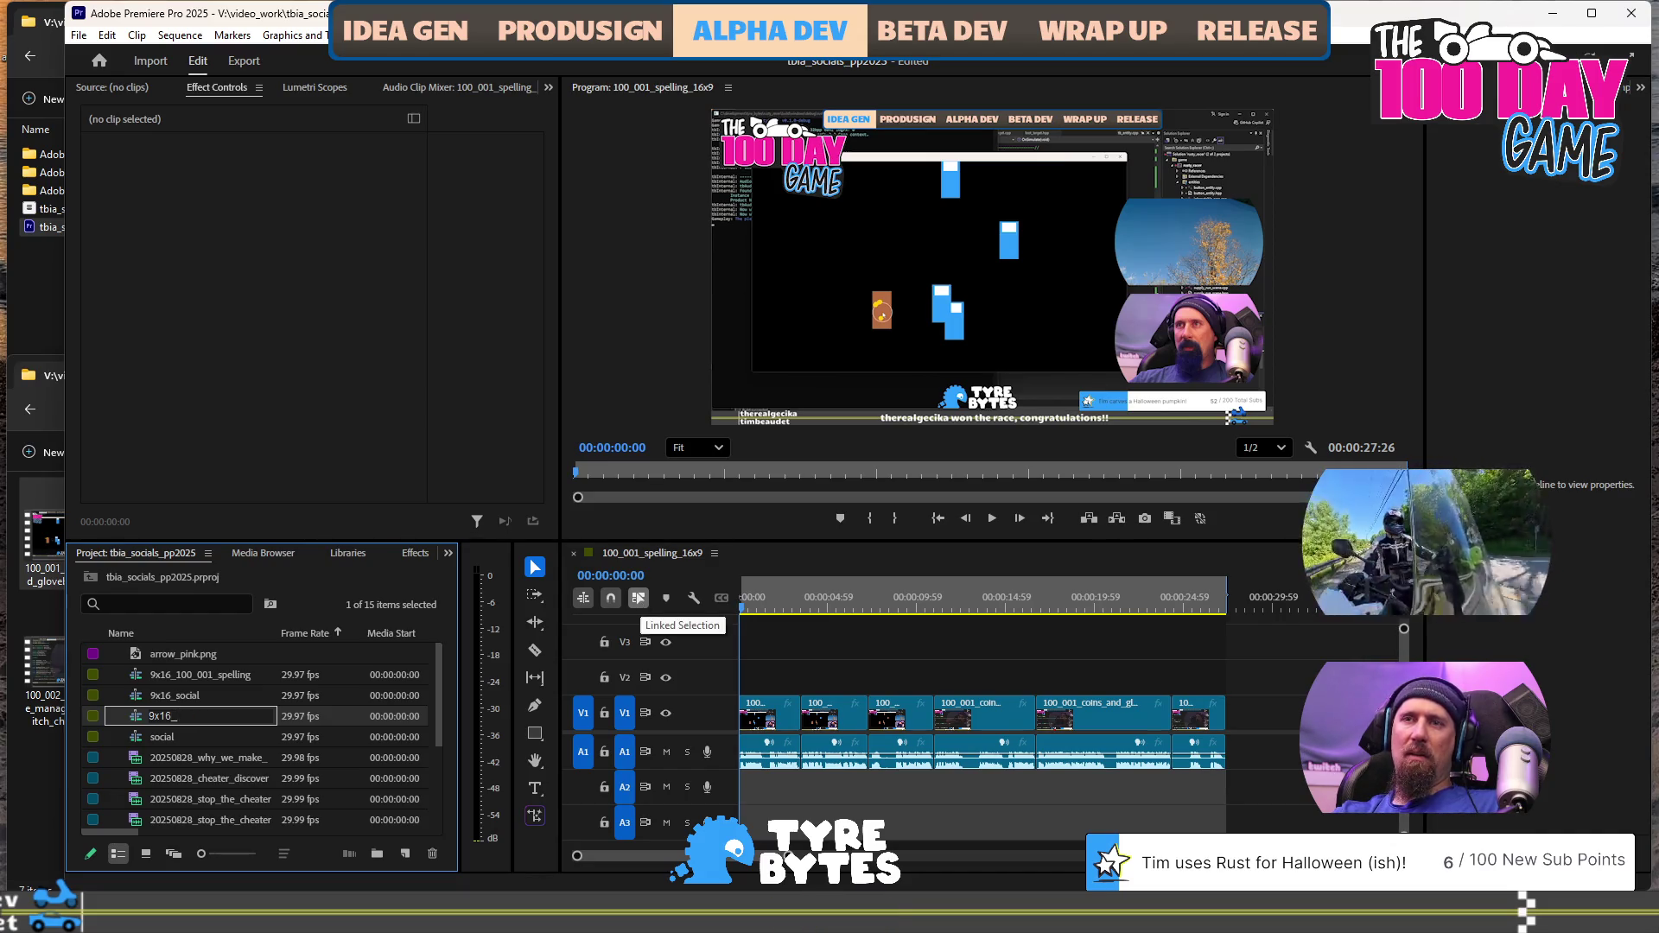
type("100_001_")
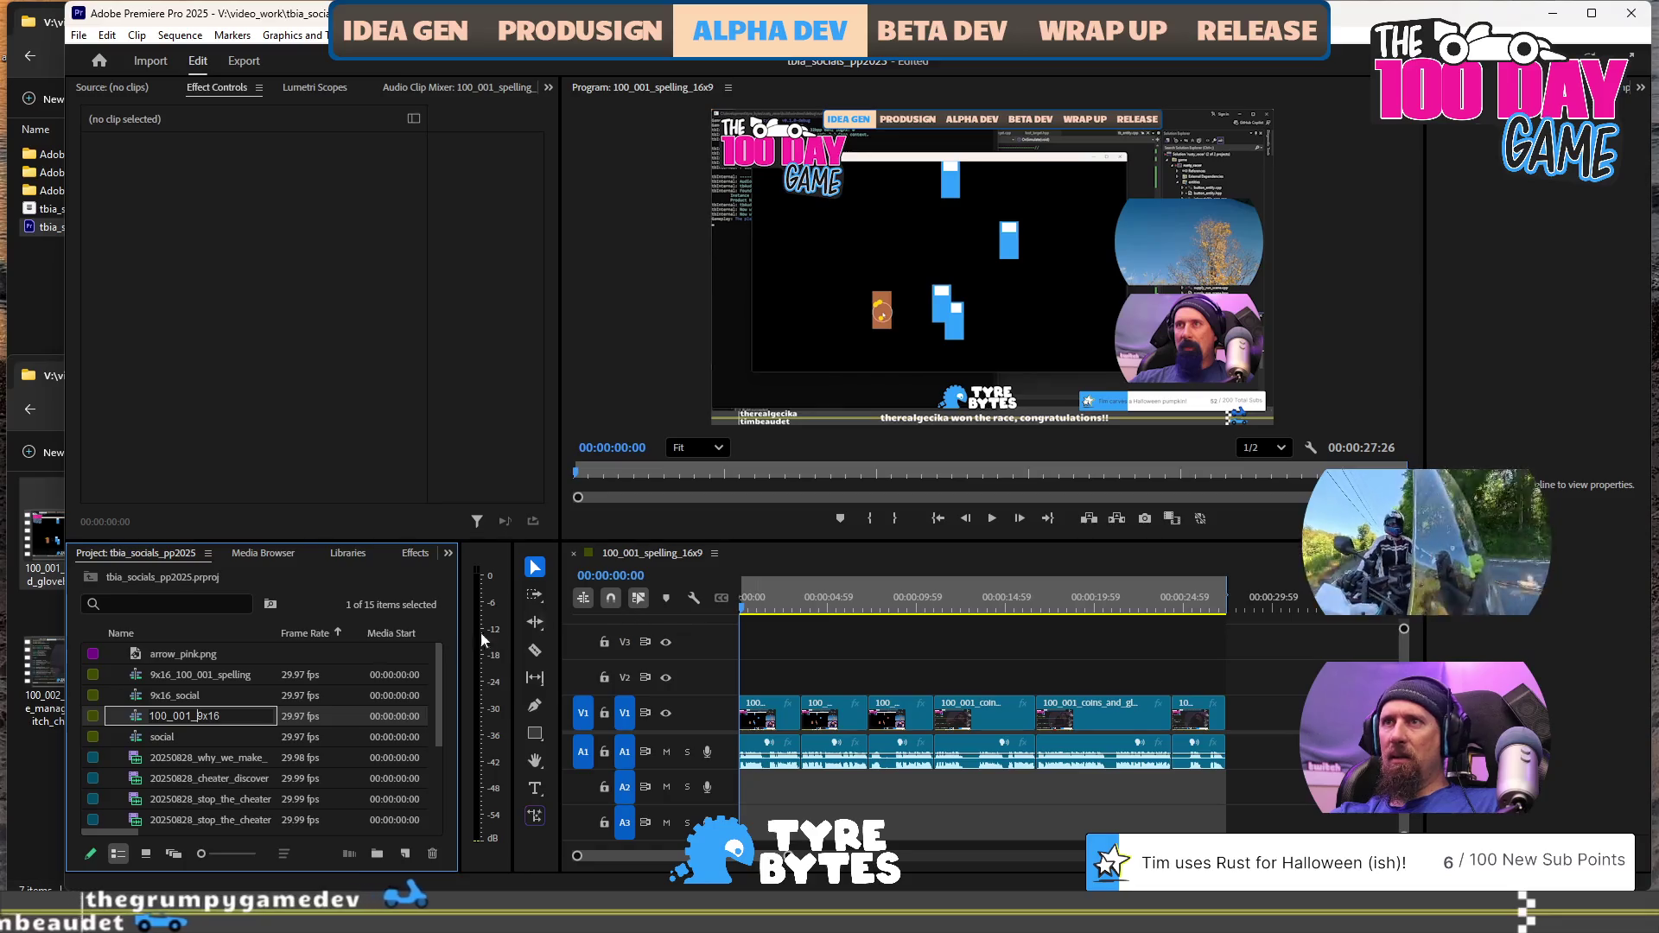
scroll(223, 656, "down", 3)
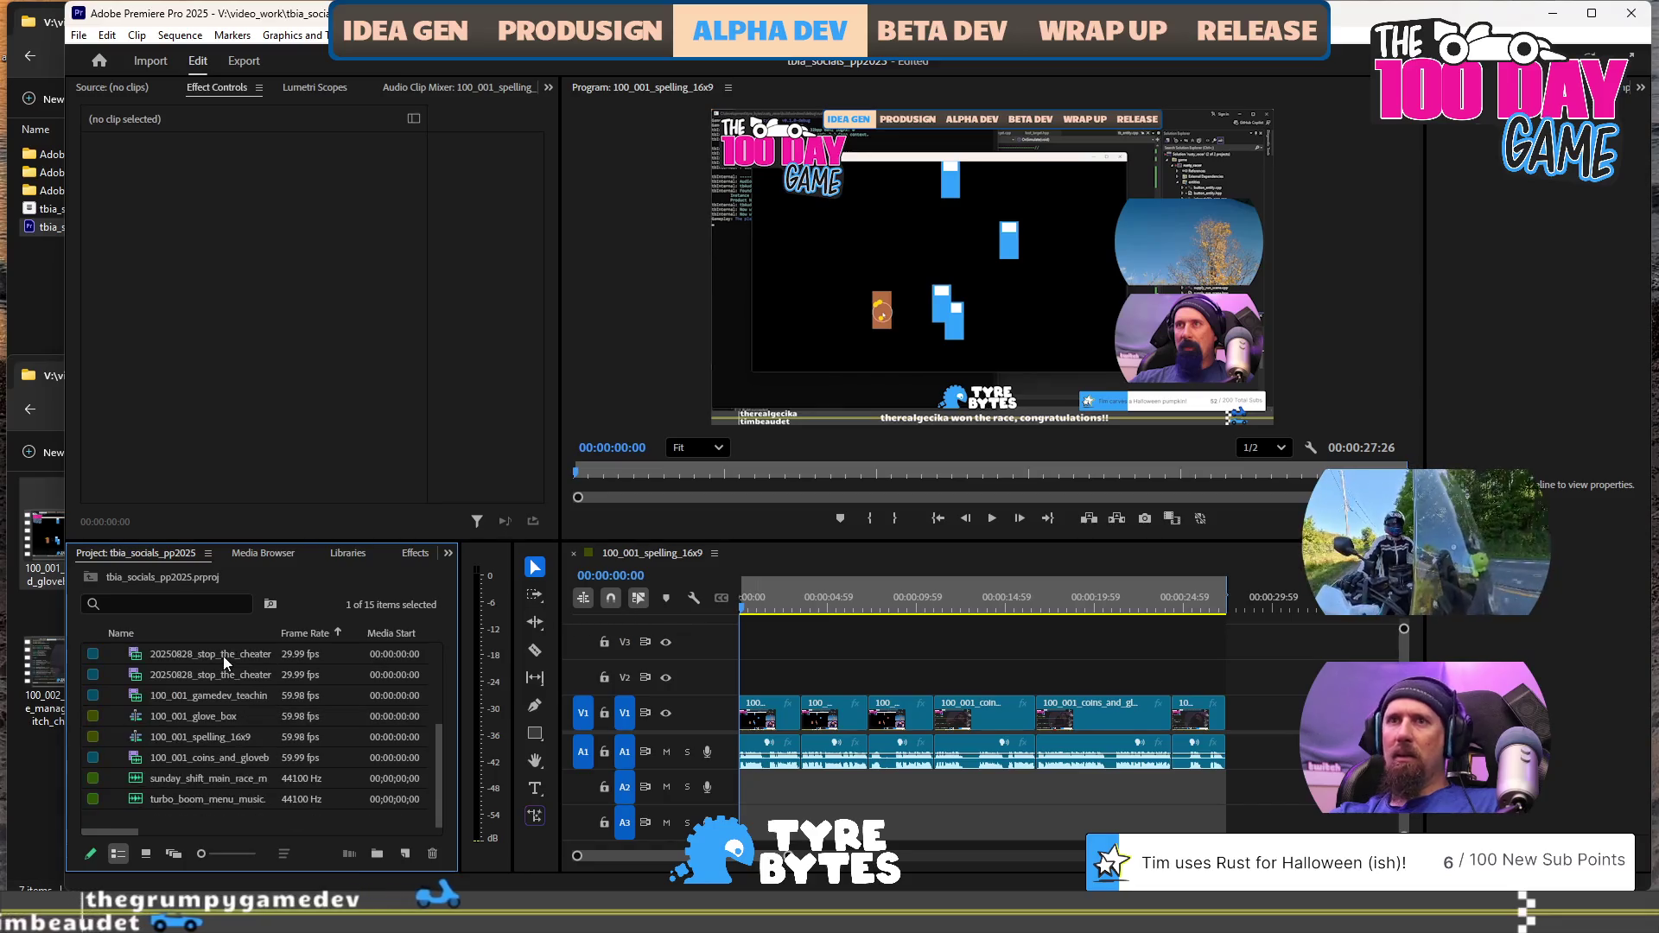
Preview coins_and_glovebox in the Source monitor, then open 100_001_glove_box and play from about 19 s
double_click(228, 761)
left_click(228, 761)
key("Return")
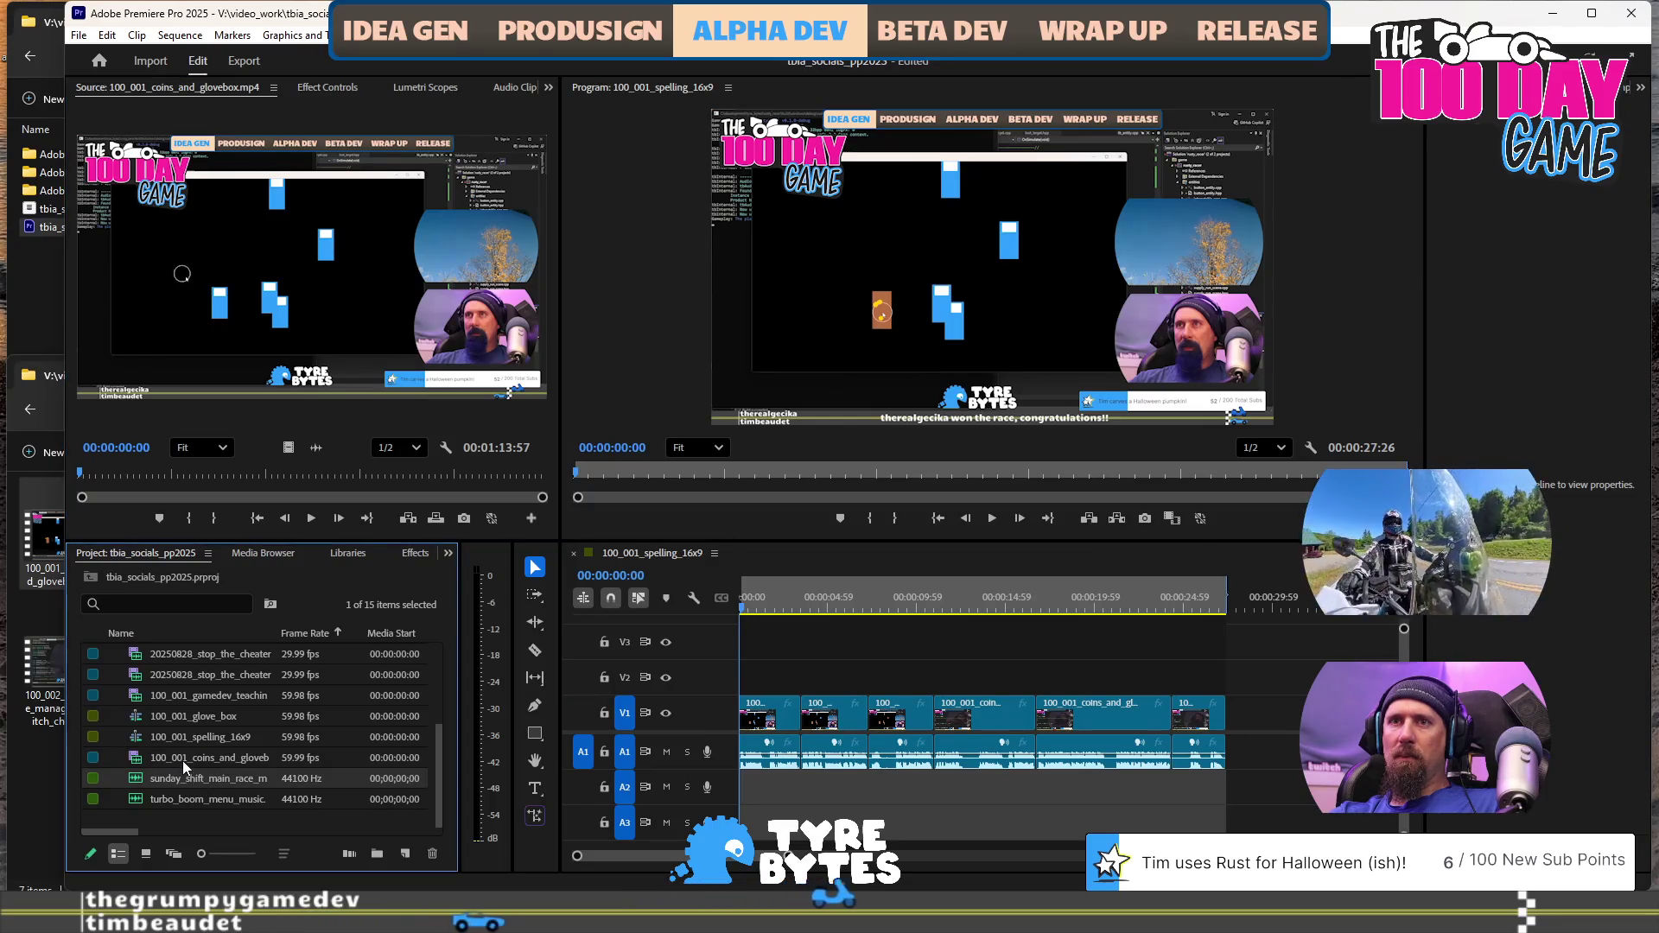
double_click(179, 718)
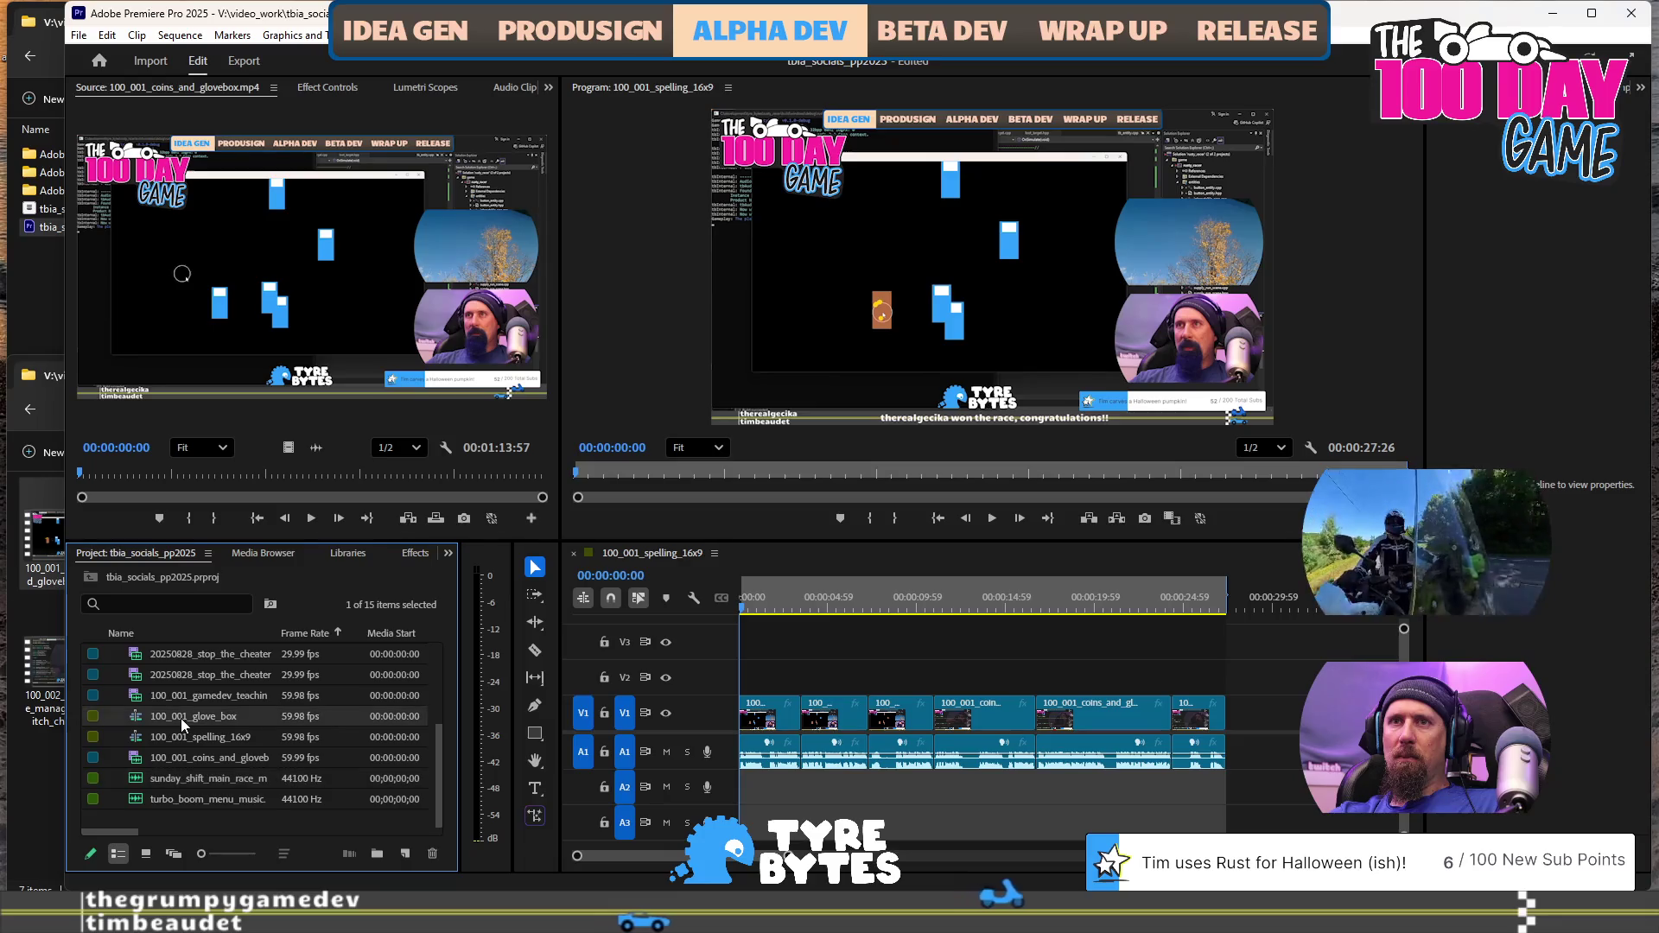
left_click(805, 605)
key("space")
key("space")
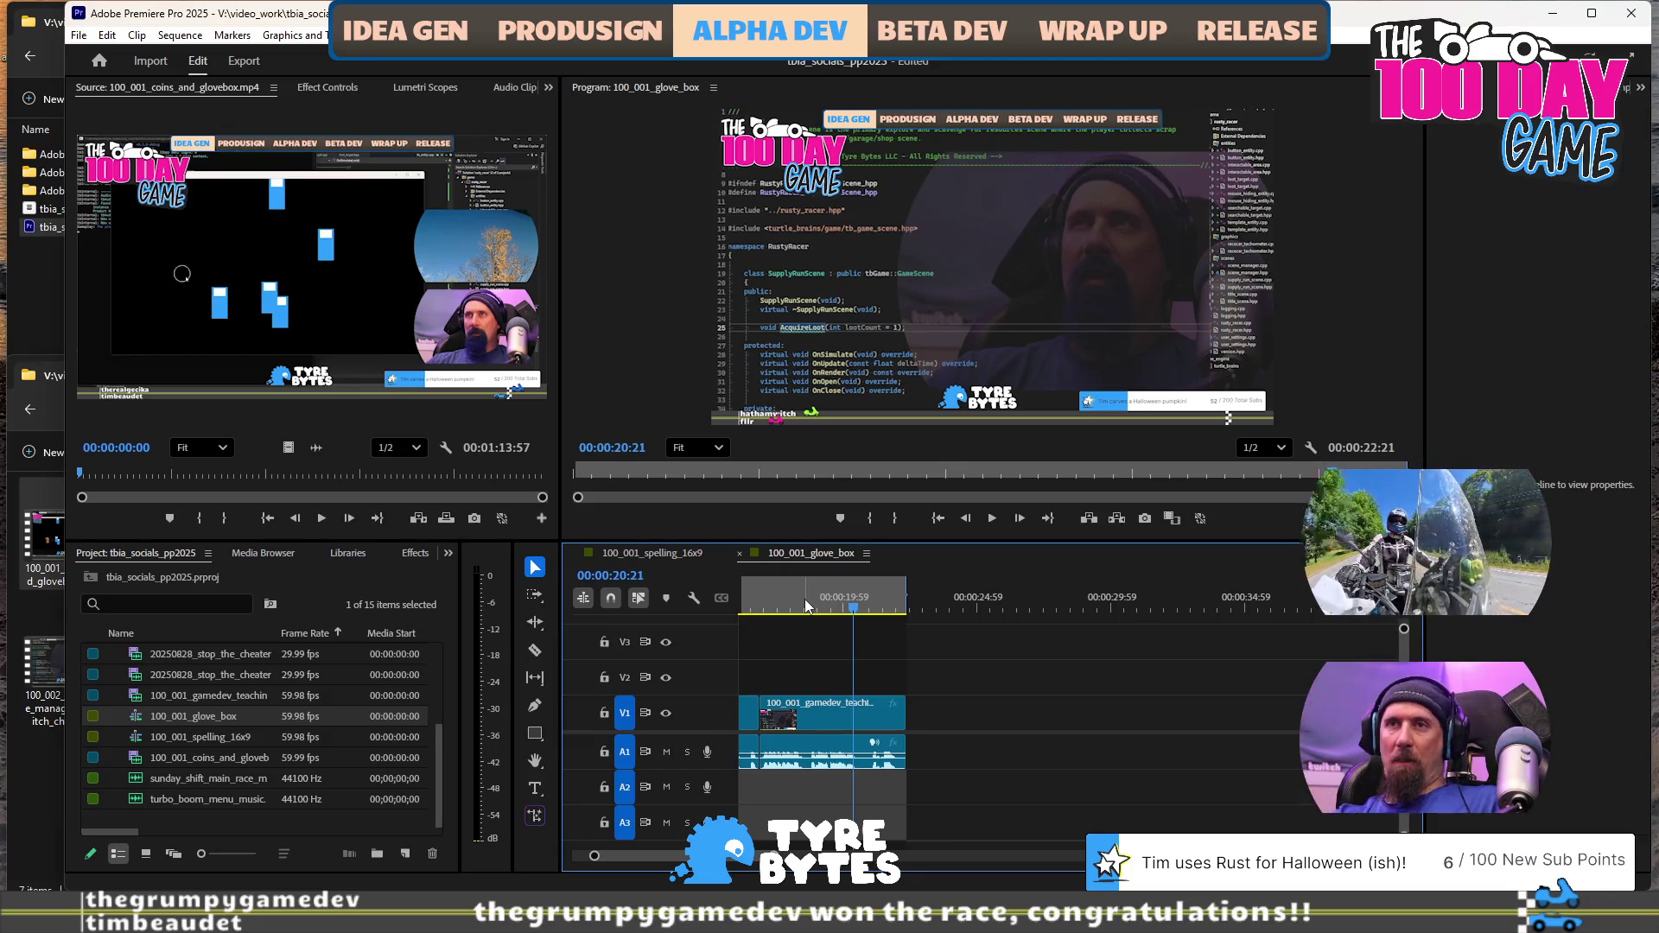
Play 100_001_spelling_16x9 from about the 9-second mark, then begin renaming 100_001_glove_box
left_click(676, 555)
left_click(913, 609)
key("space")
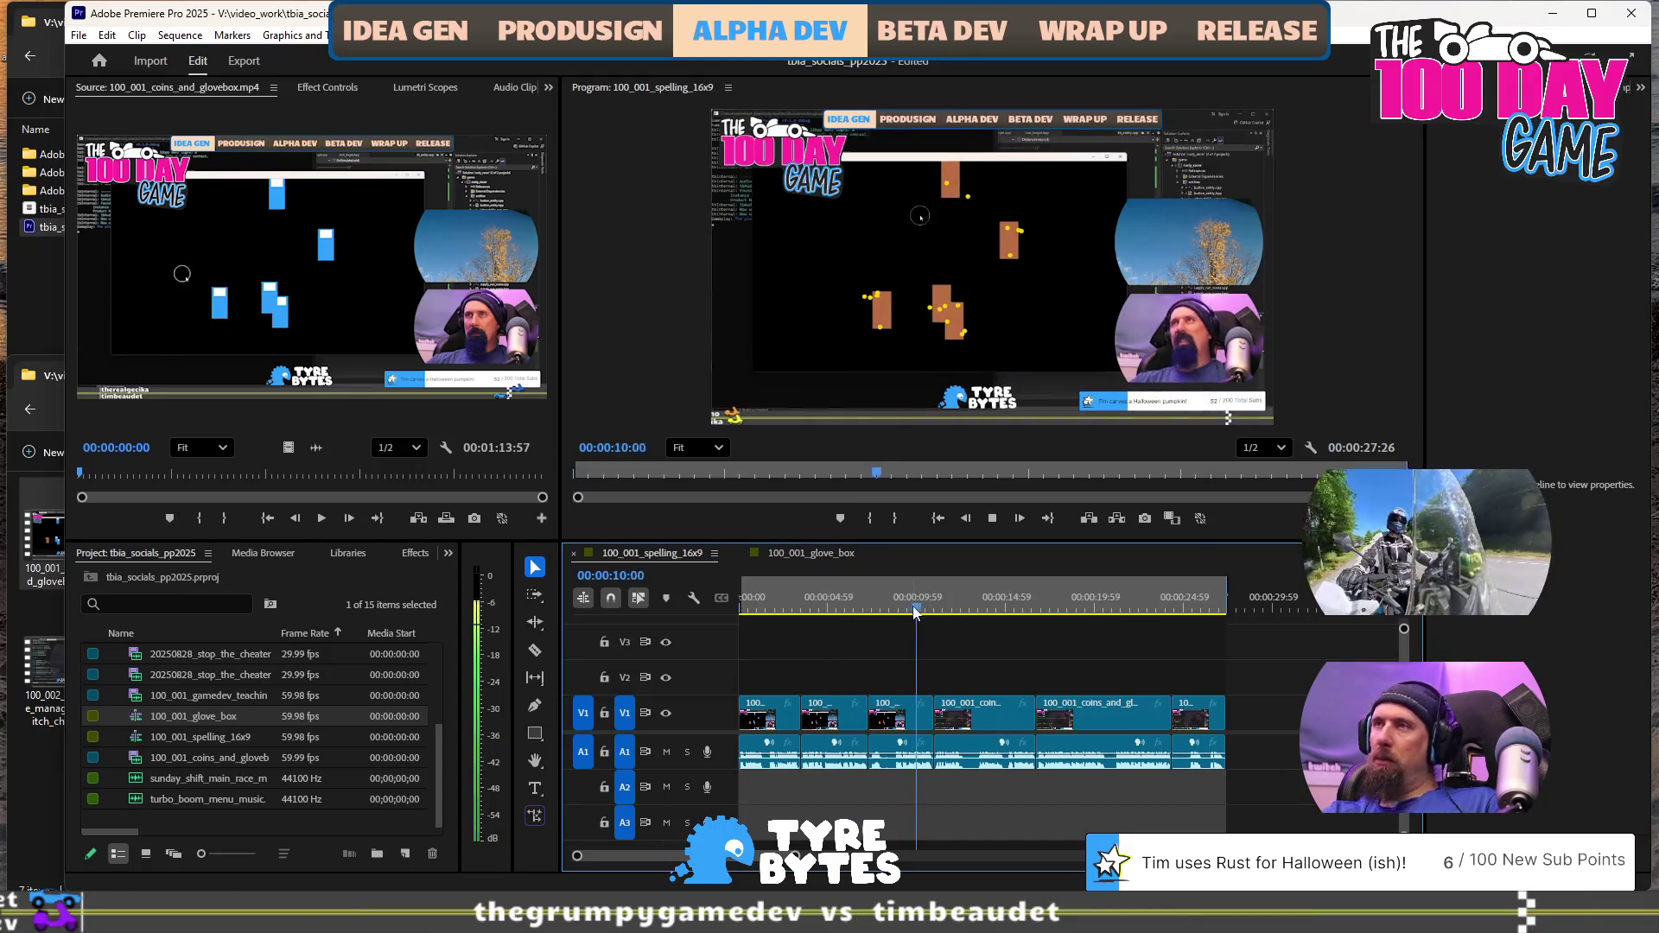
key("space")
left_click(193, 722)
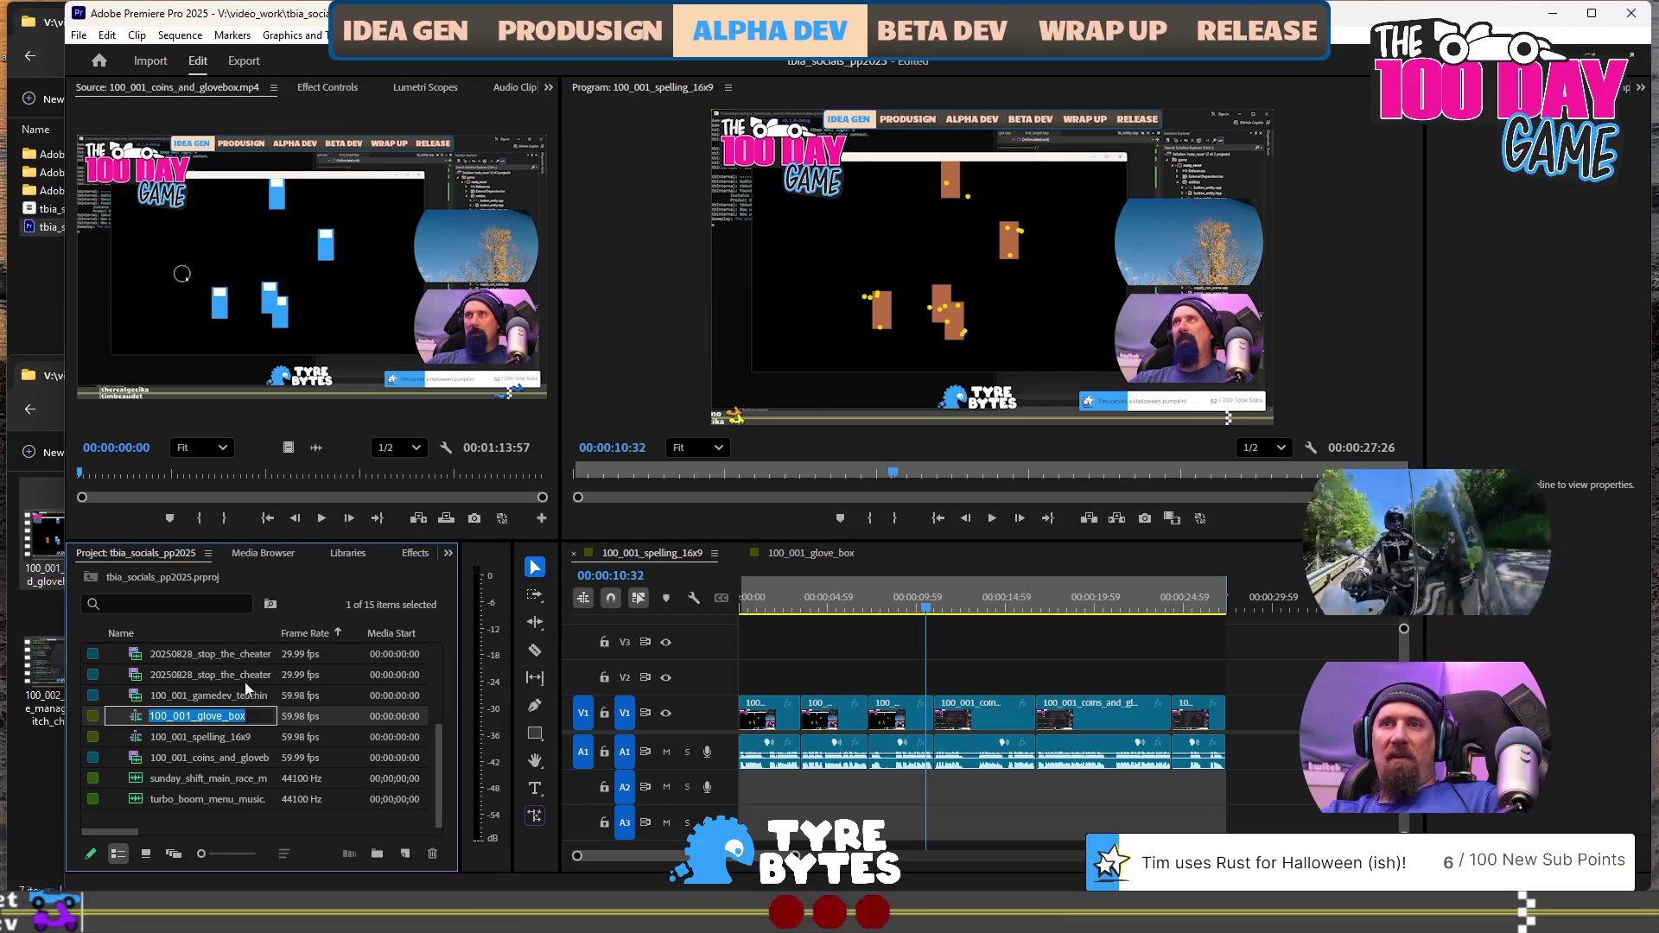
Rename the sequences to 100_001_spelling_aqcuire and 100_001_glove_box
key("End")
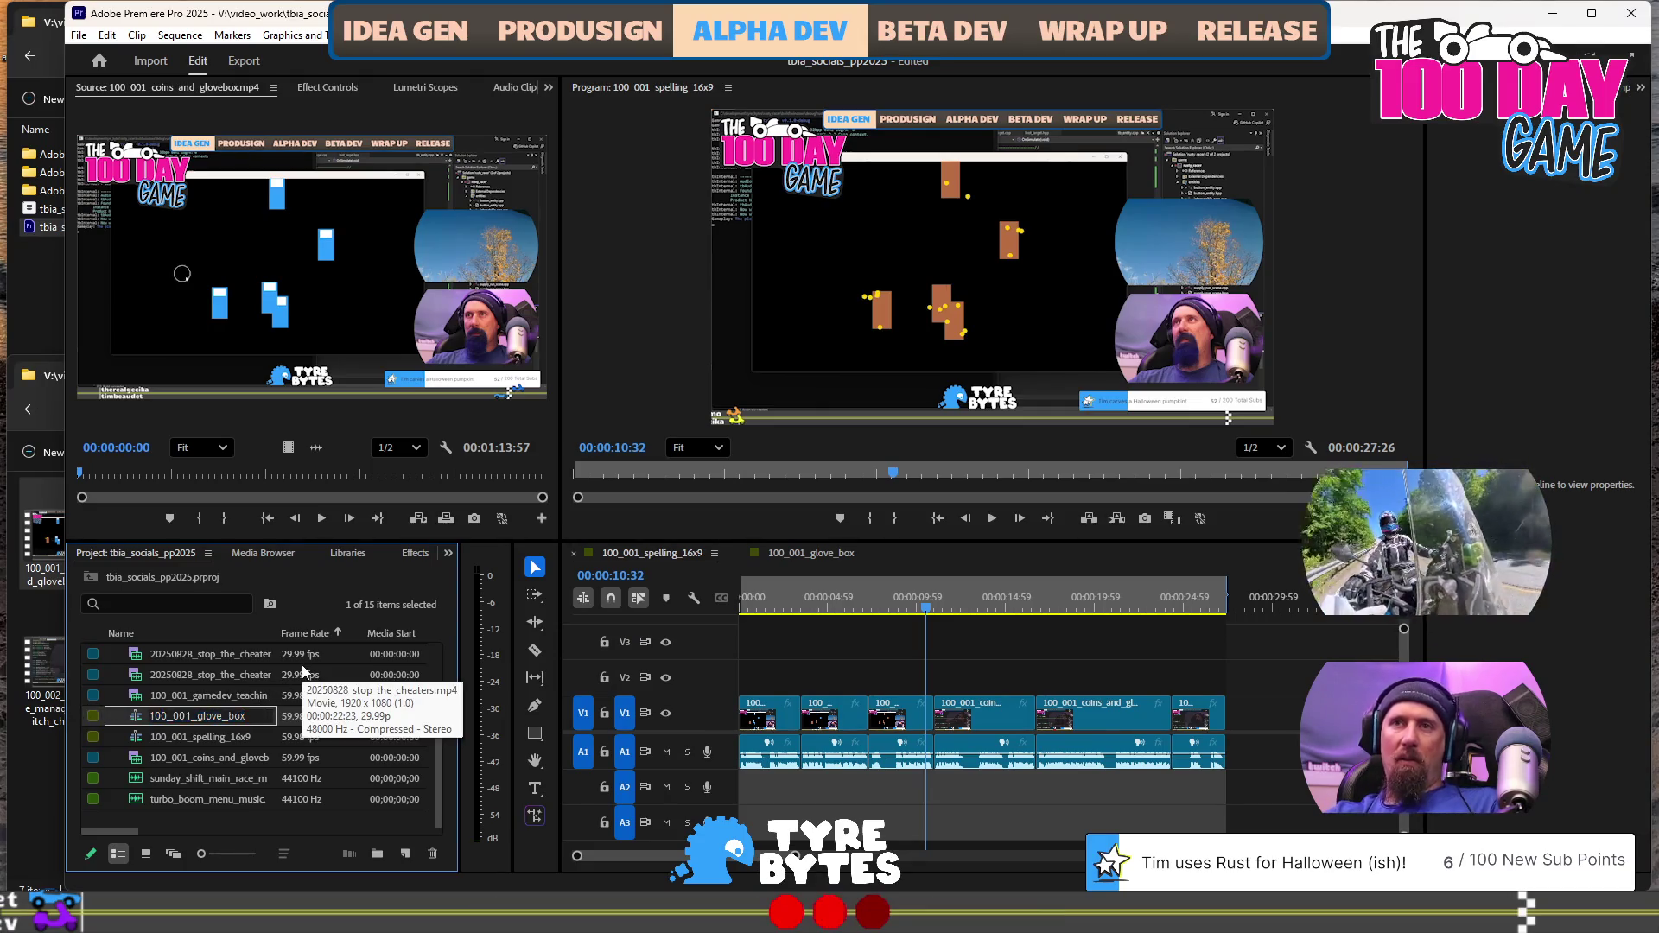
type("spellin")
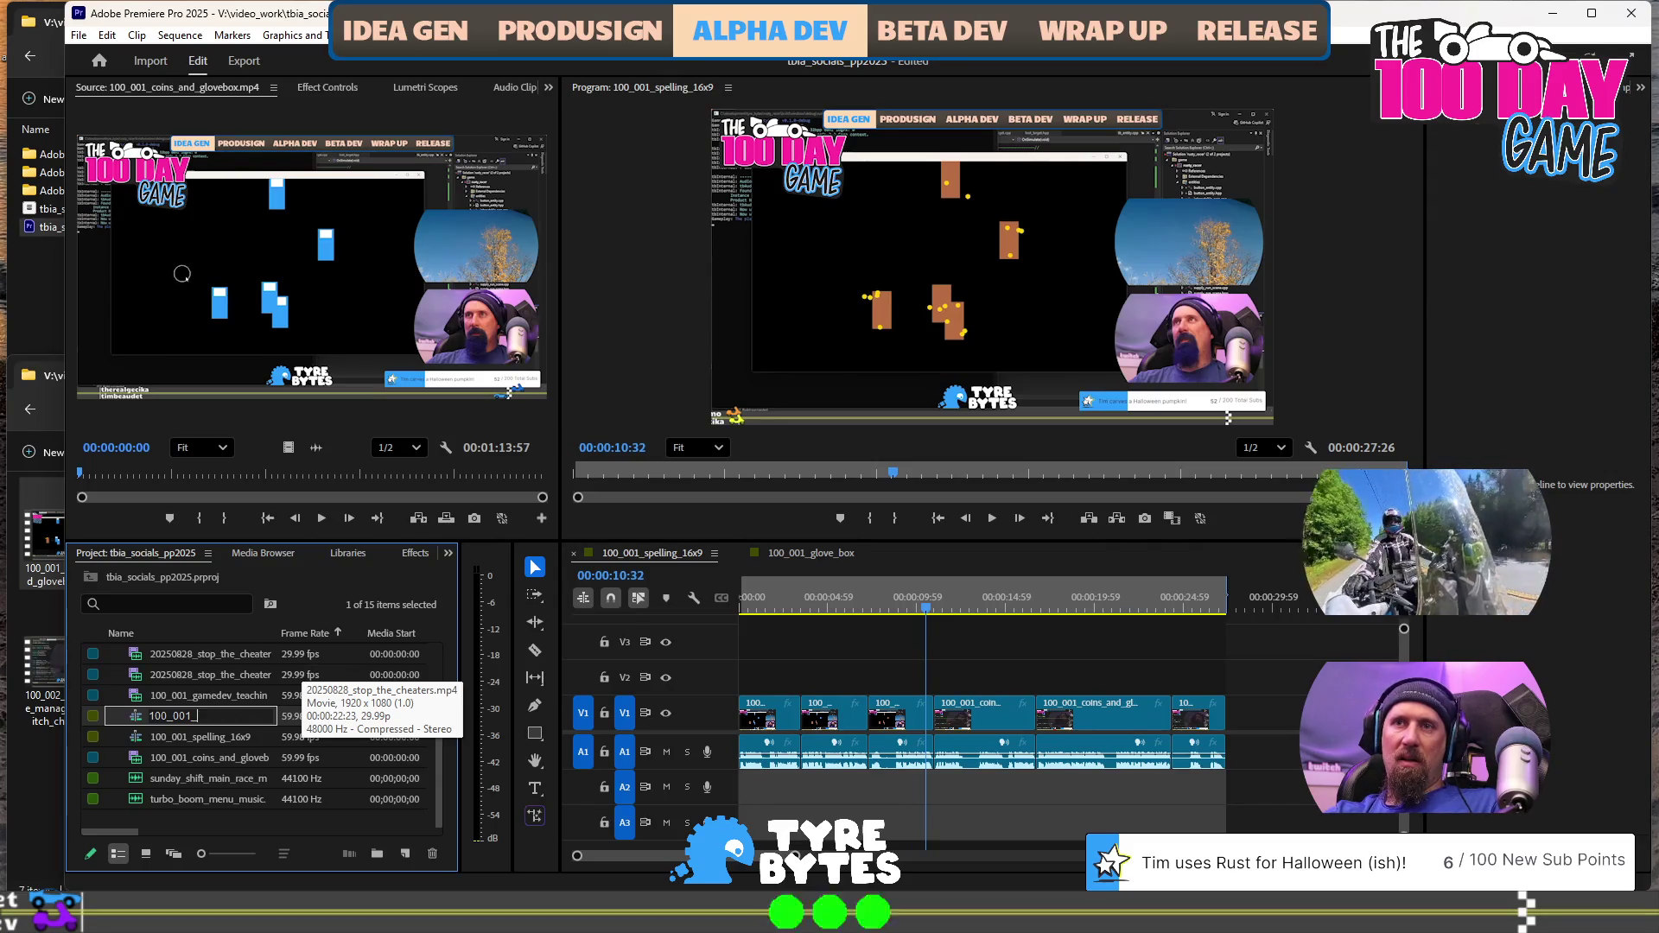
type("g")
key("Tab")
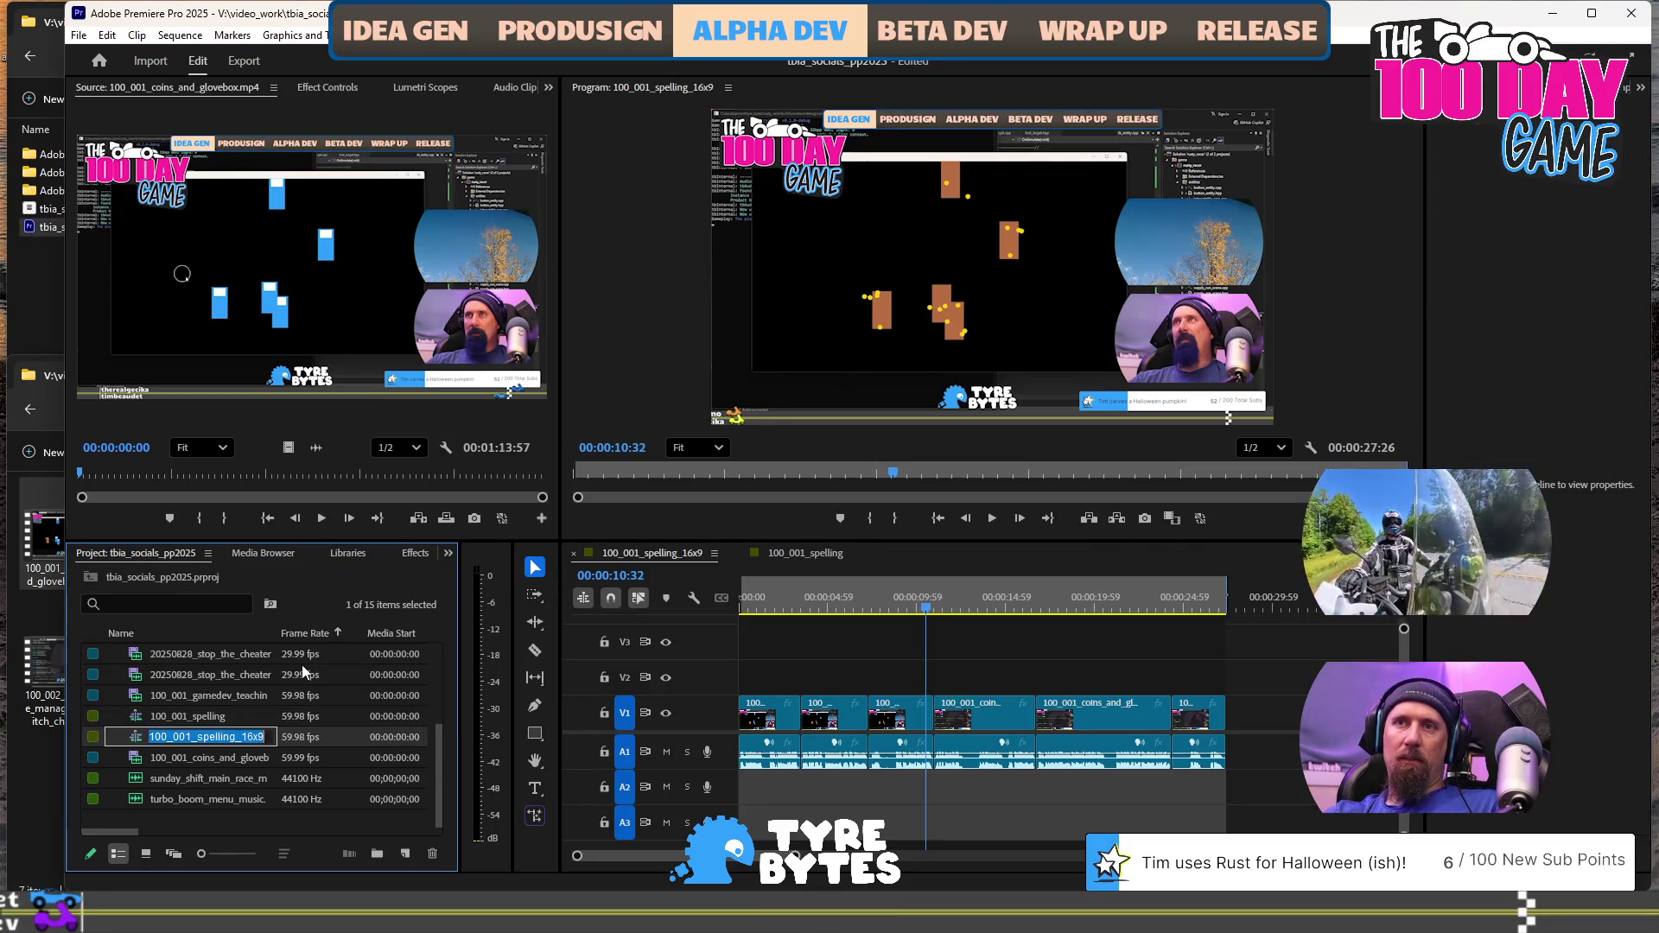
type("glove_box")
key("Tab")
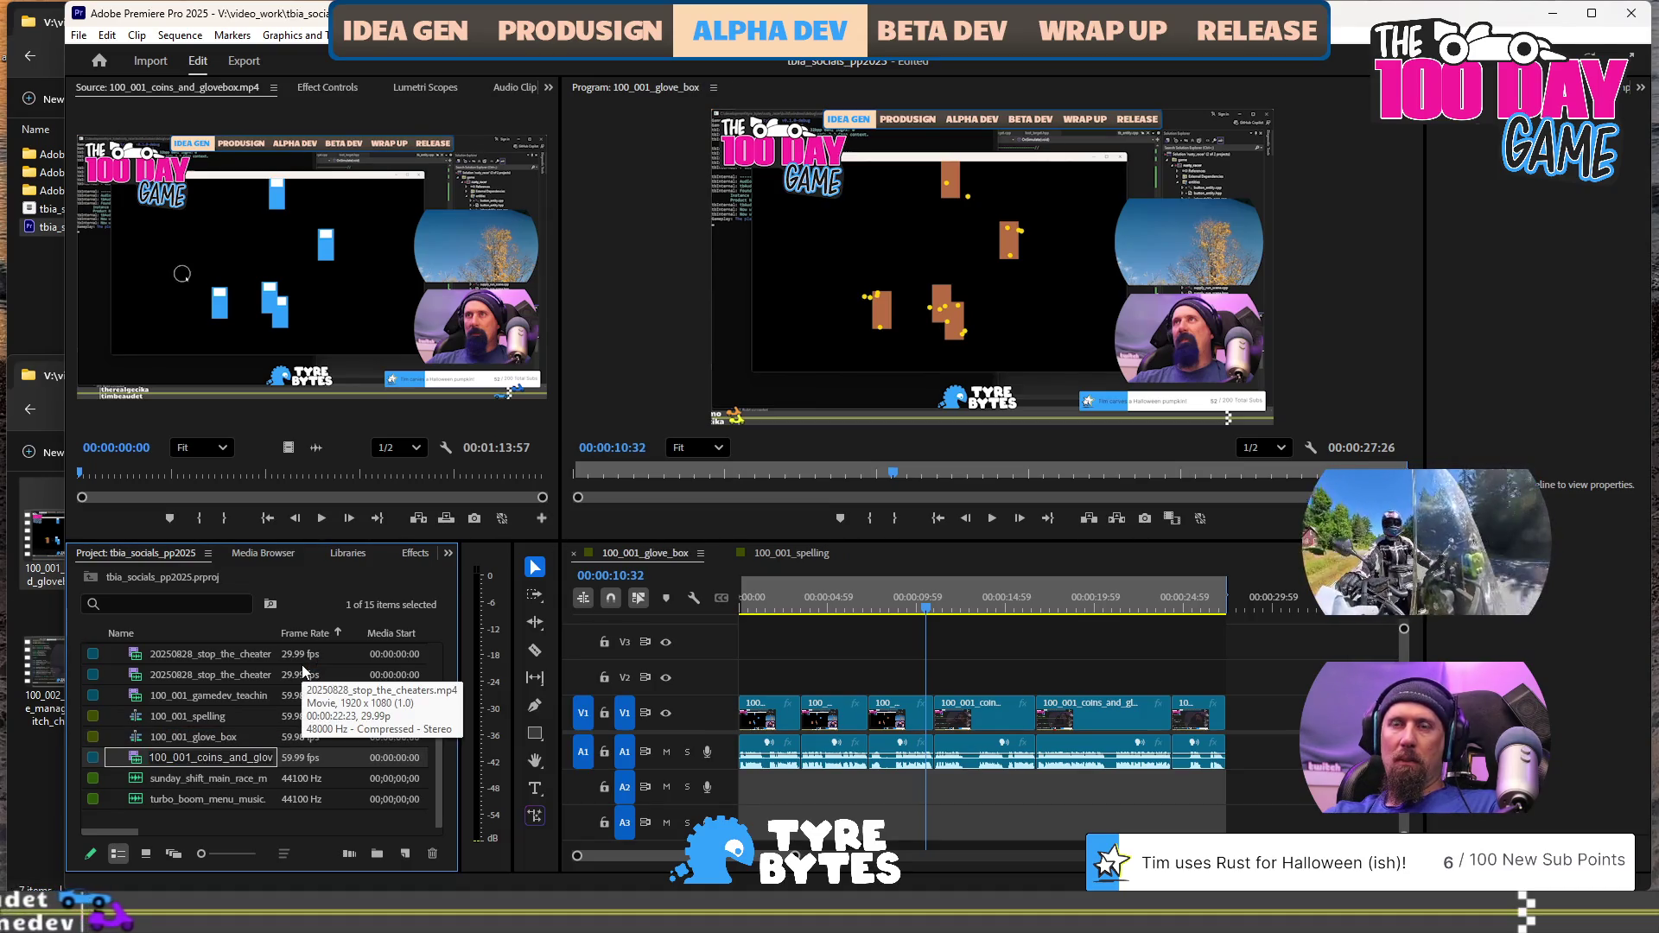
key("shift+Tab")
key("shift+Tab")
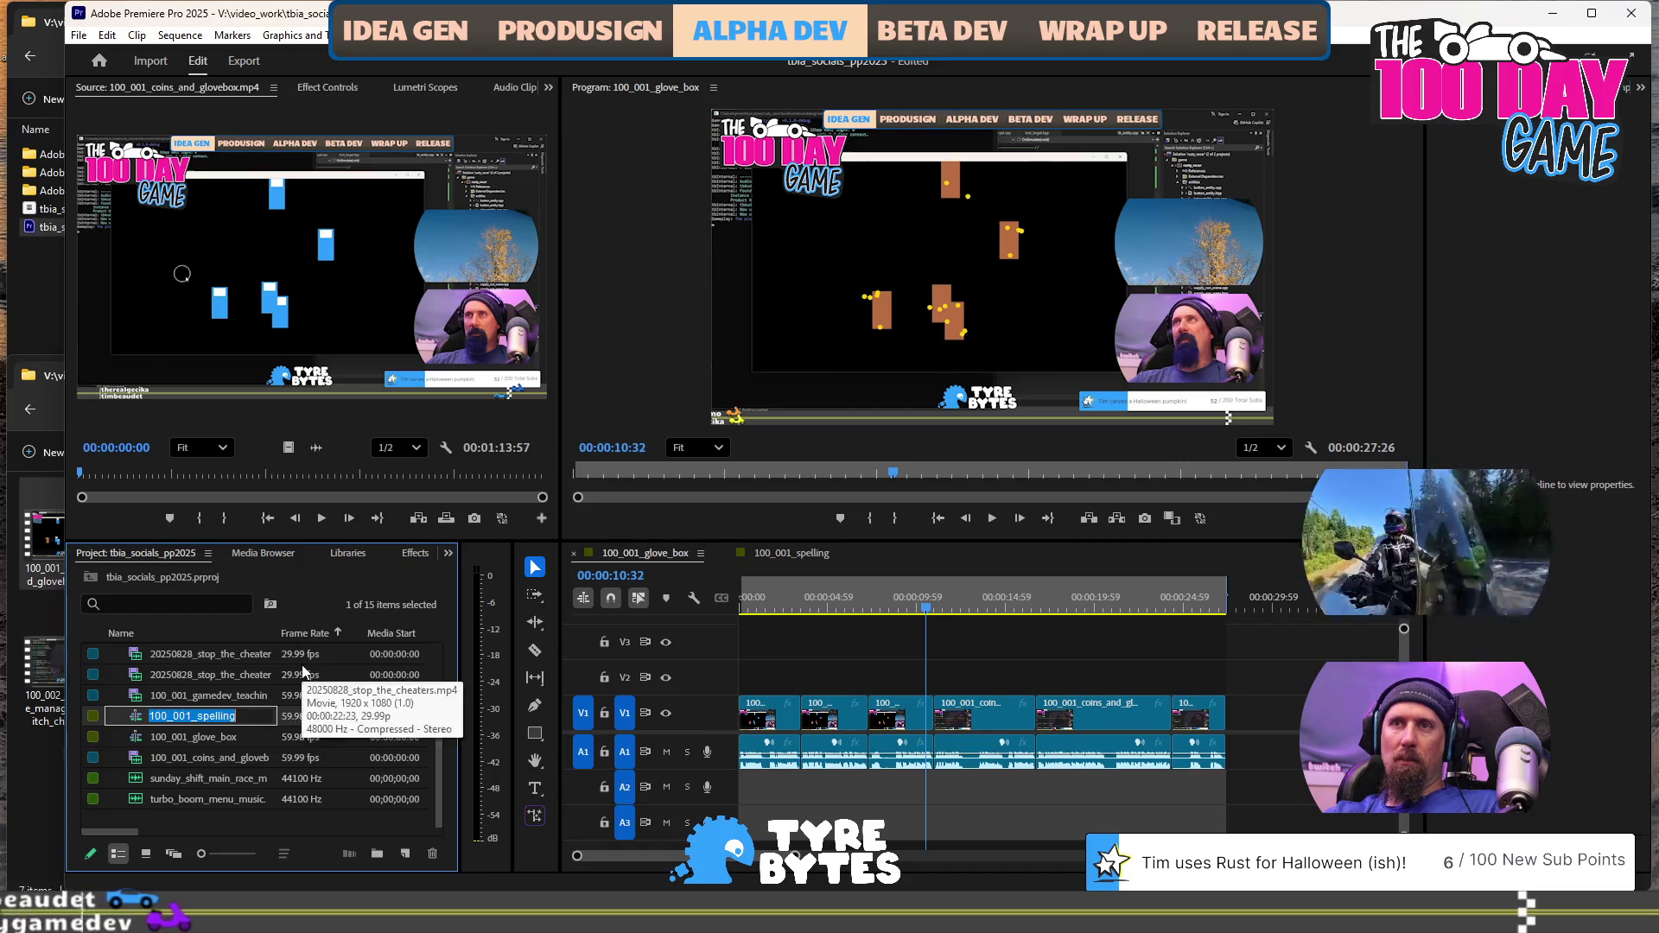
key("End")
type("_aqcuire")
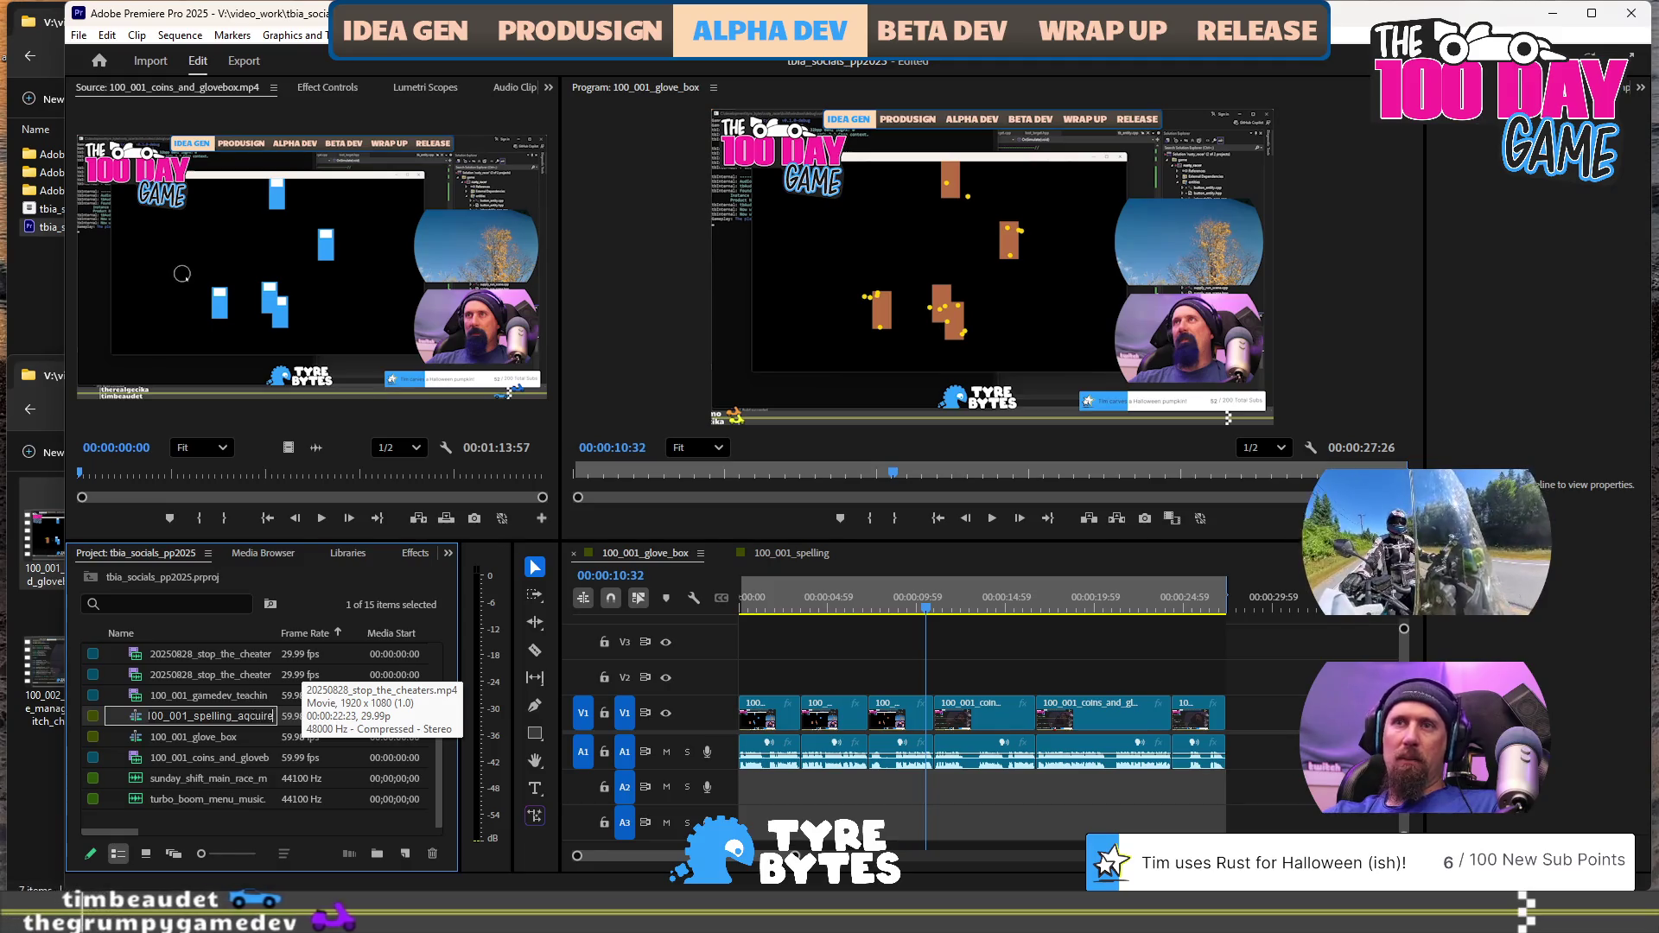
key("Return")
Open 100_001_glove_box, close the spelling-acquire timeline, and open 9x16_100_001_spelling
double_click(221, 739)
left_click(725, 553)
scroll(273, 713, "up", 3)
scroll(261, 724, "up", 1)
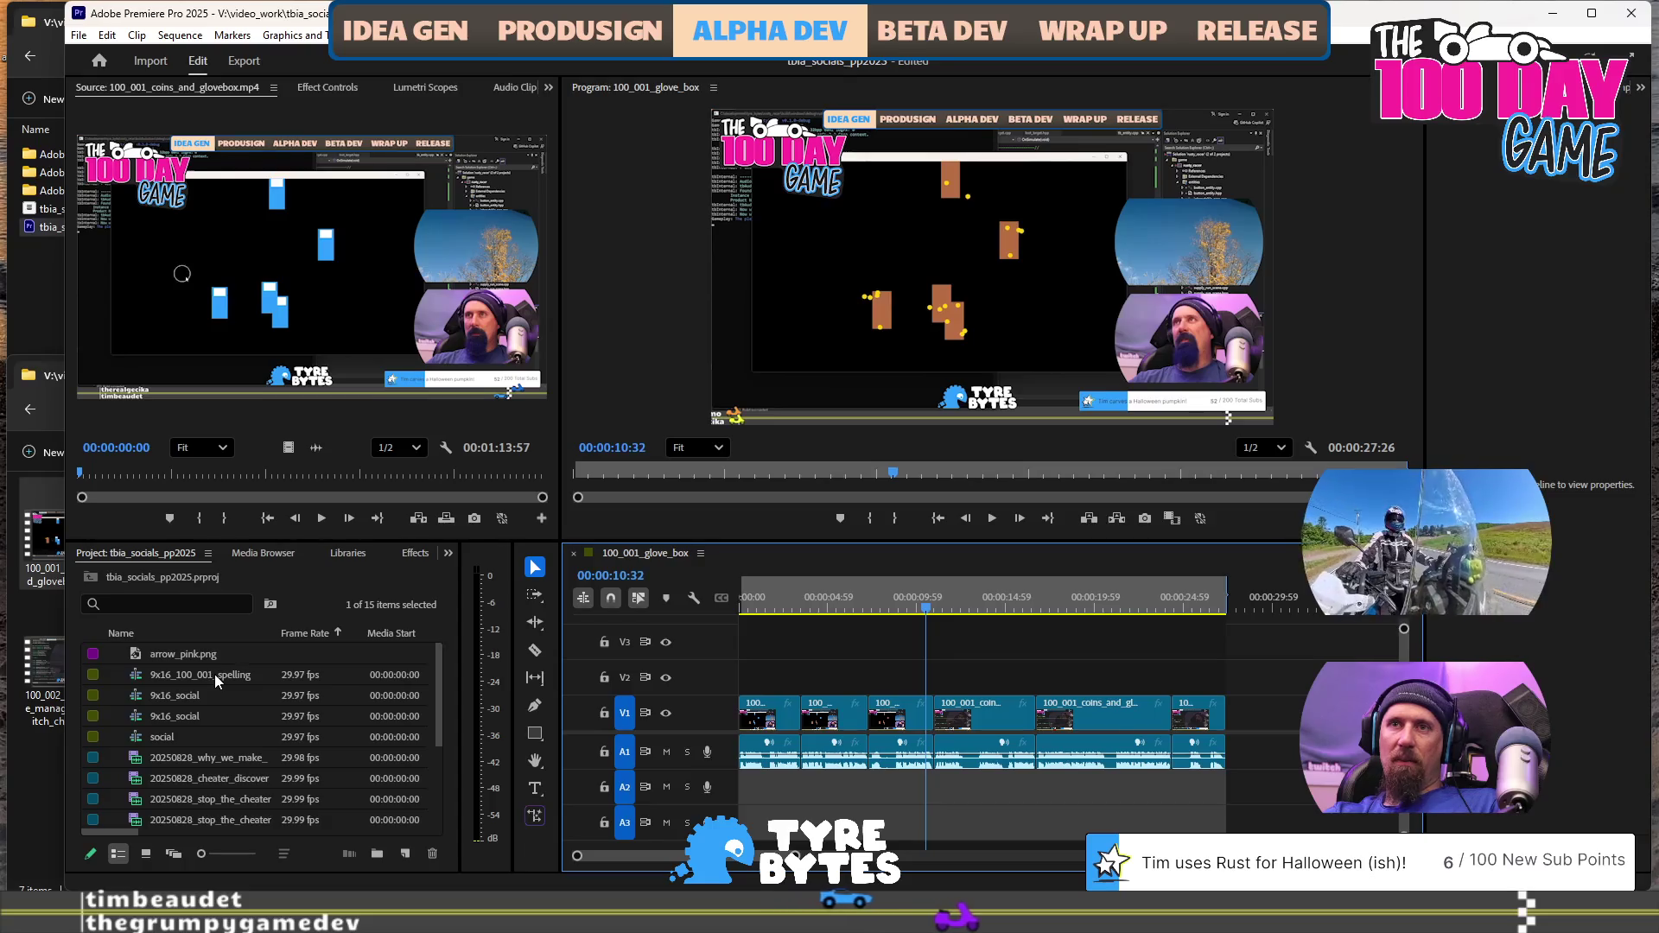
double_click(215, 674)
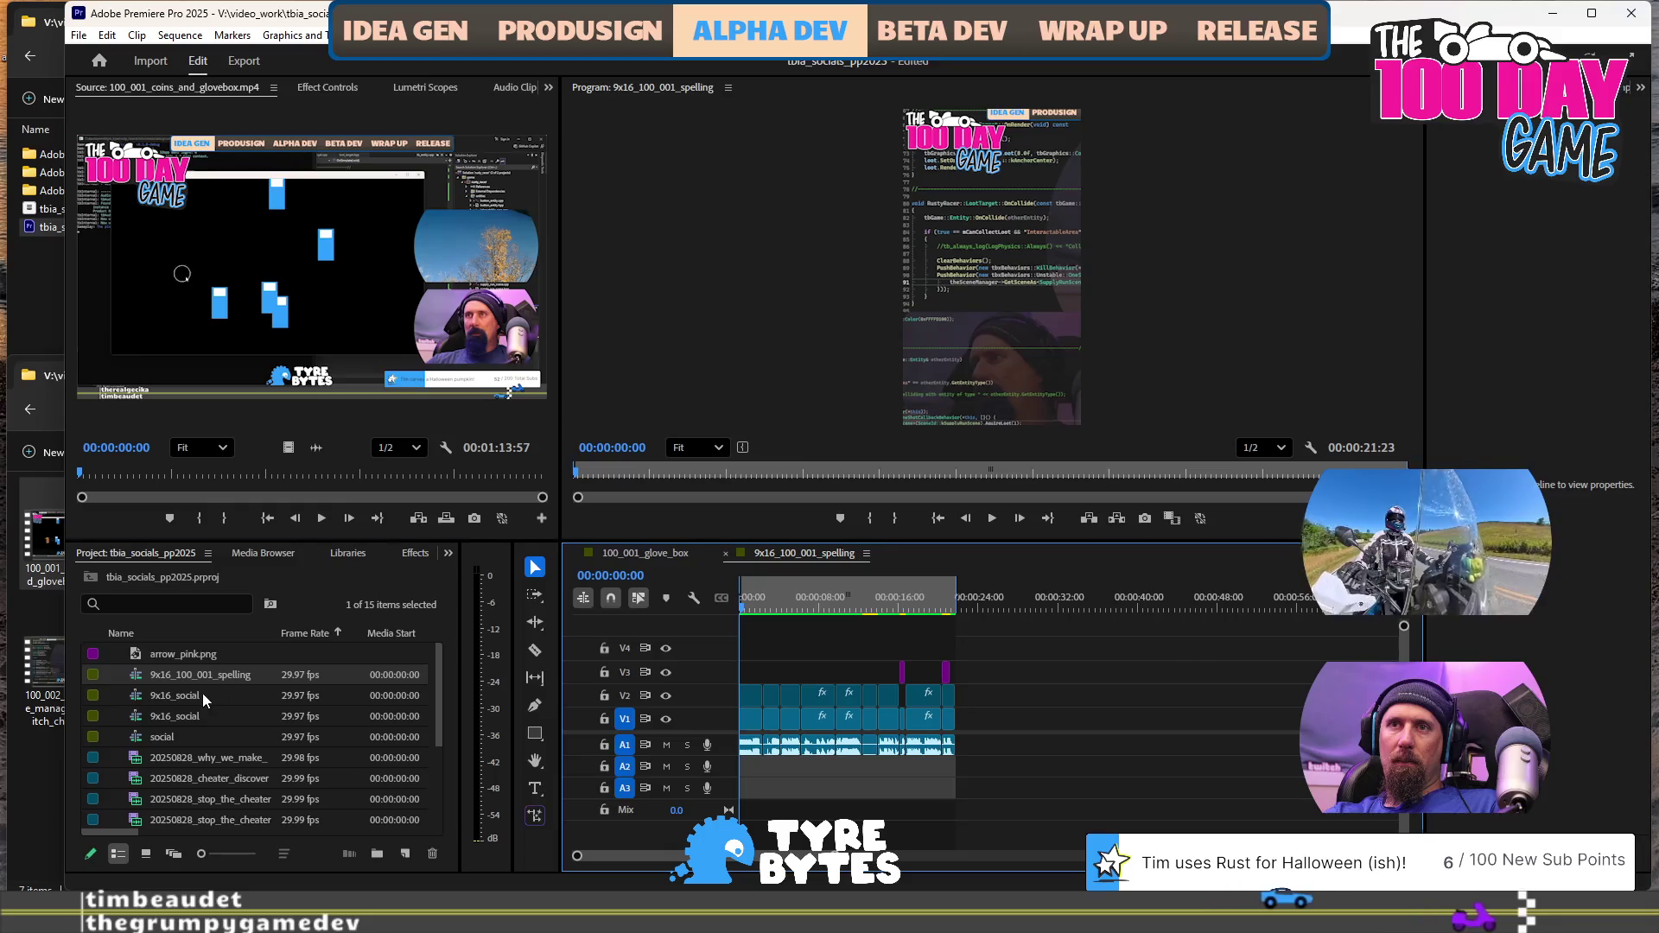
Open both 9x16_social copies and delete the extra one
double_click(202, 693)
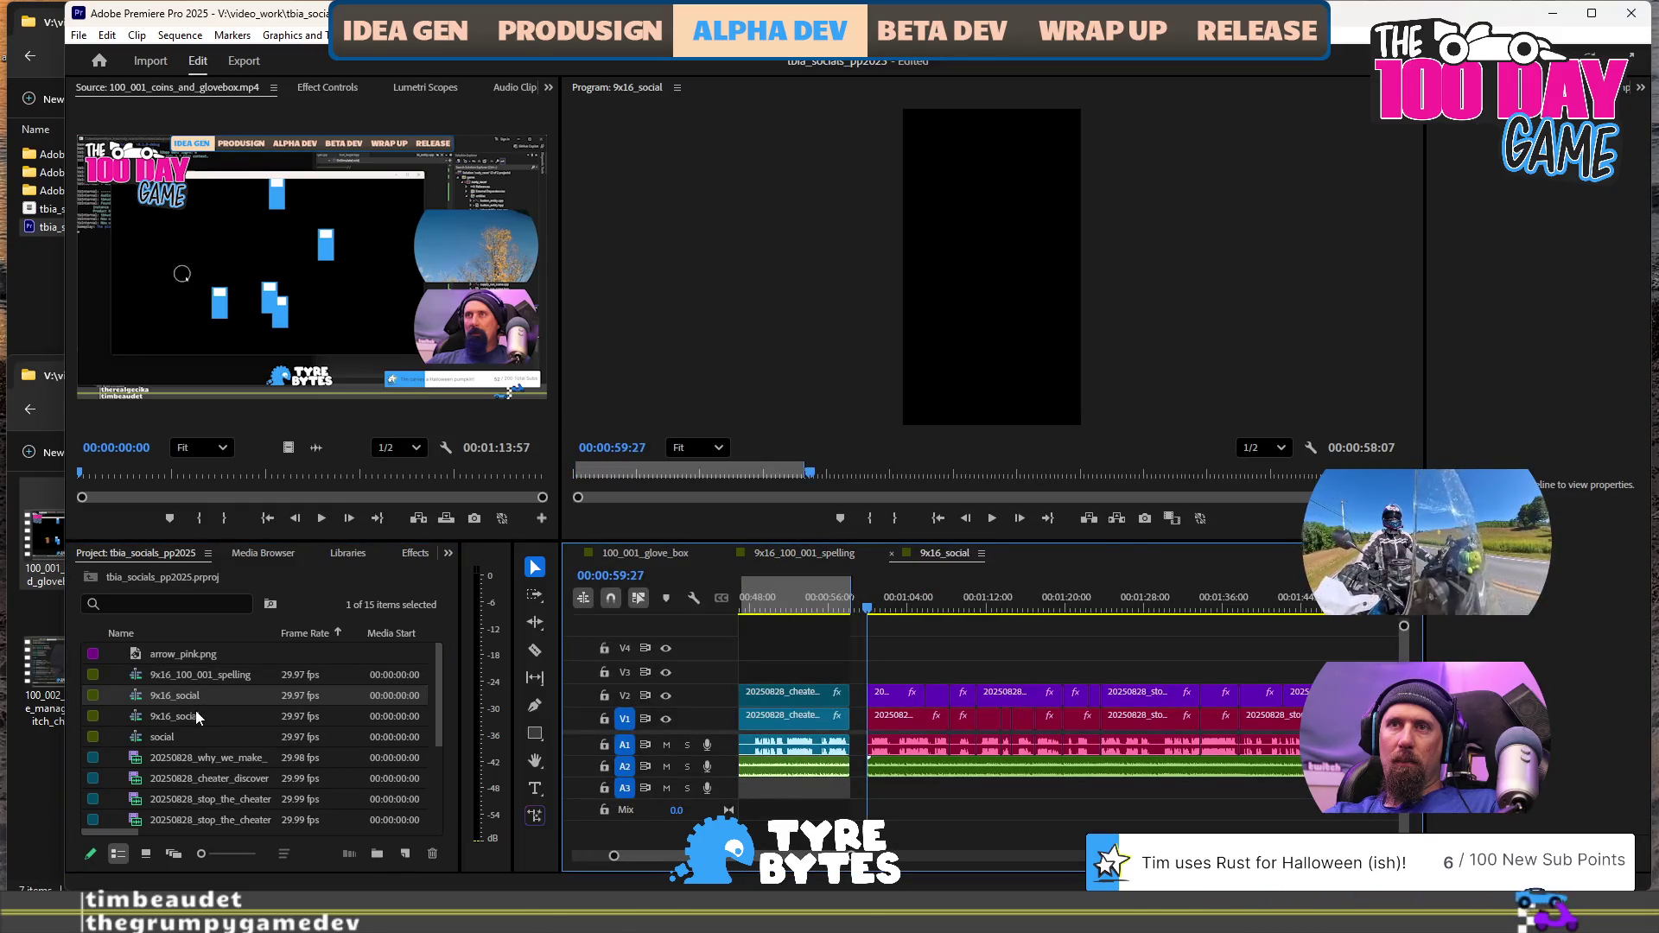
double_click(191, 723)
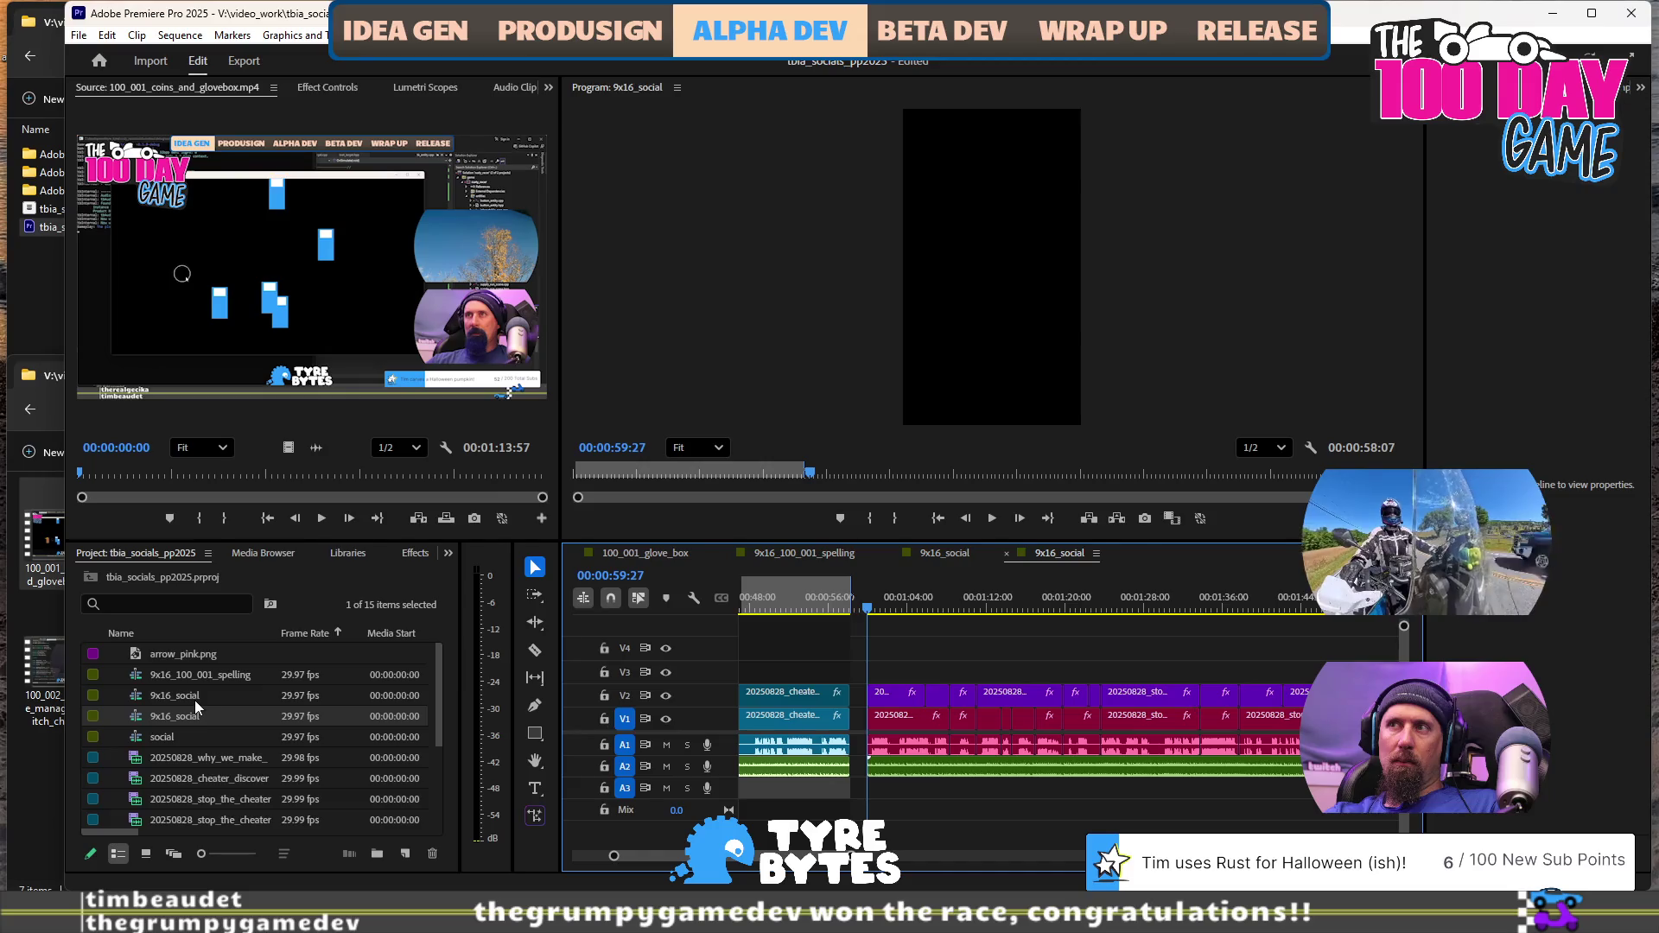
left_click(211, 700)
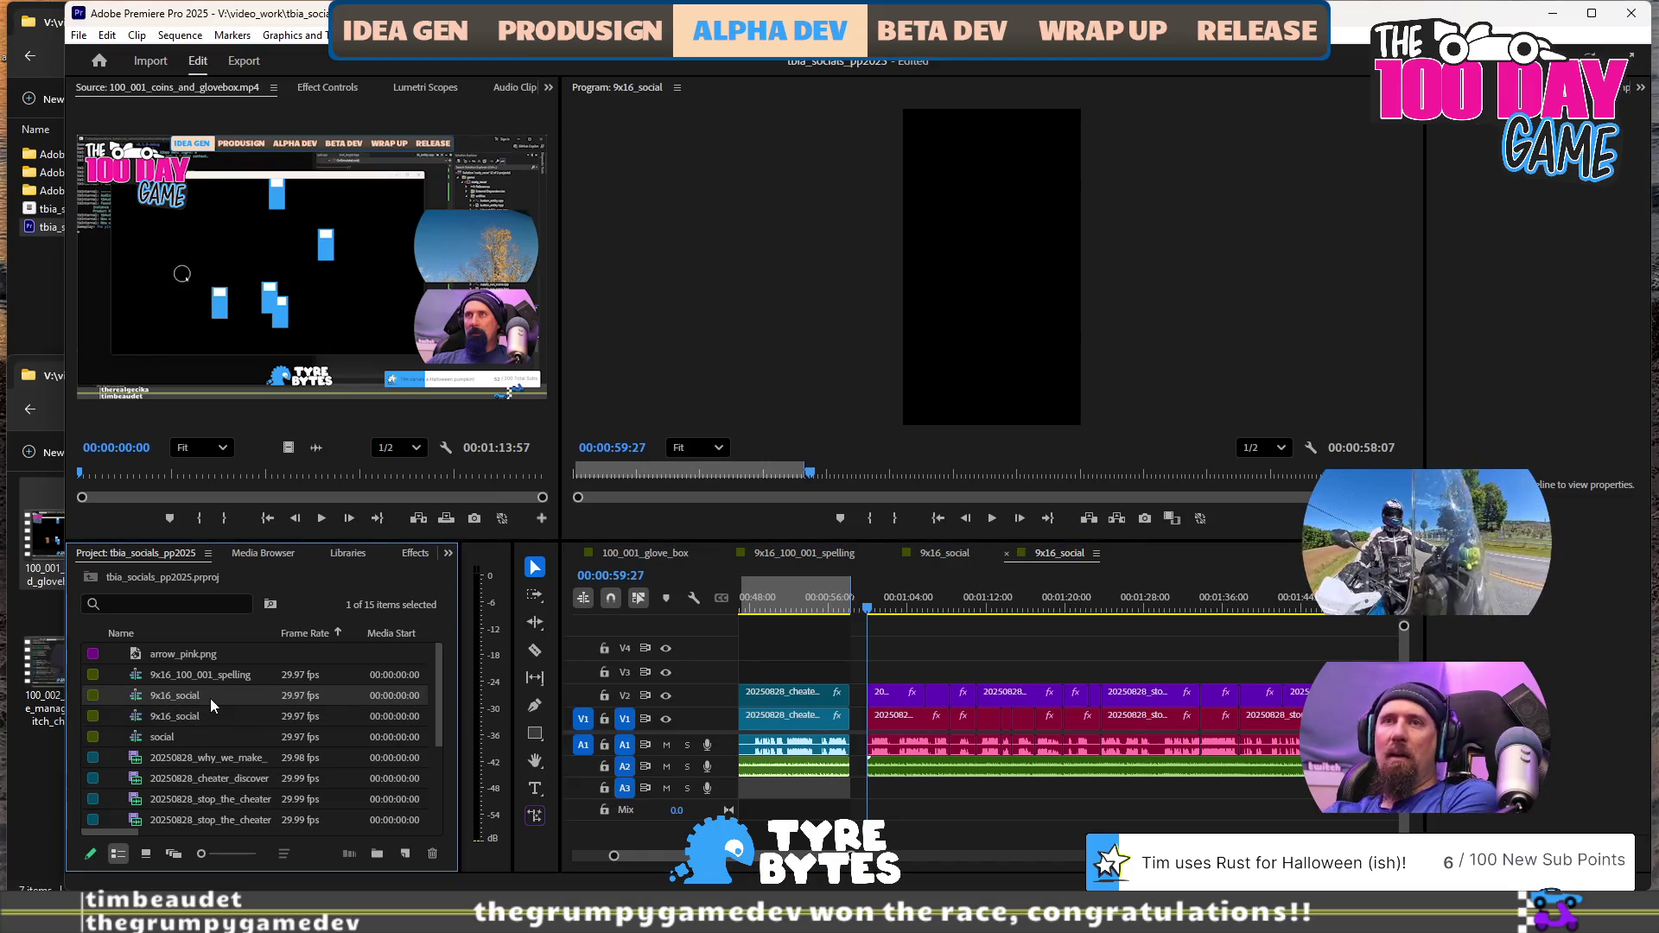
key("Delete")
Duplicate the 9x16_100_001_spelling sequence
left_click(208, 672)
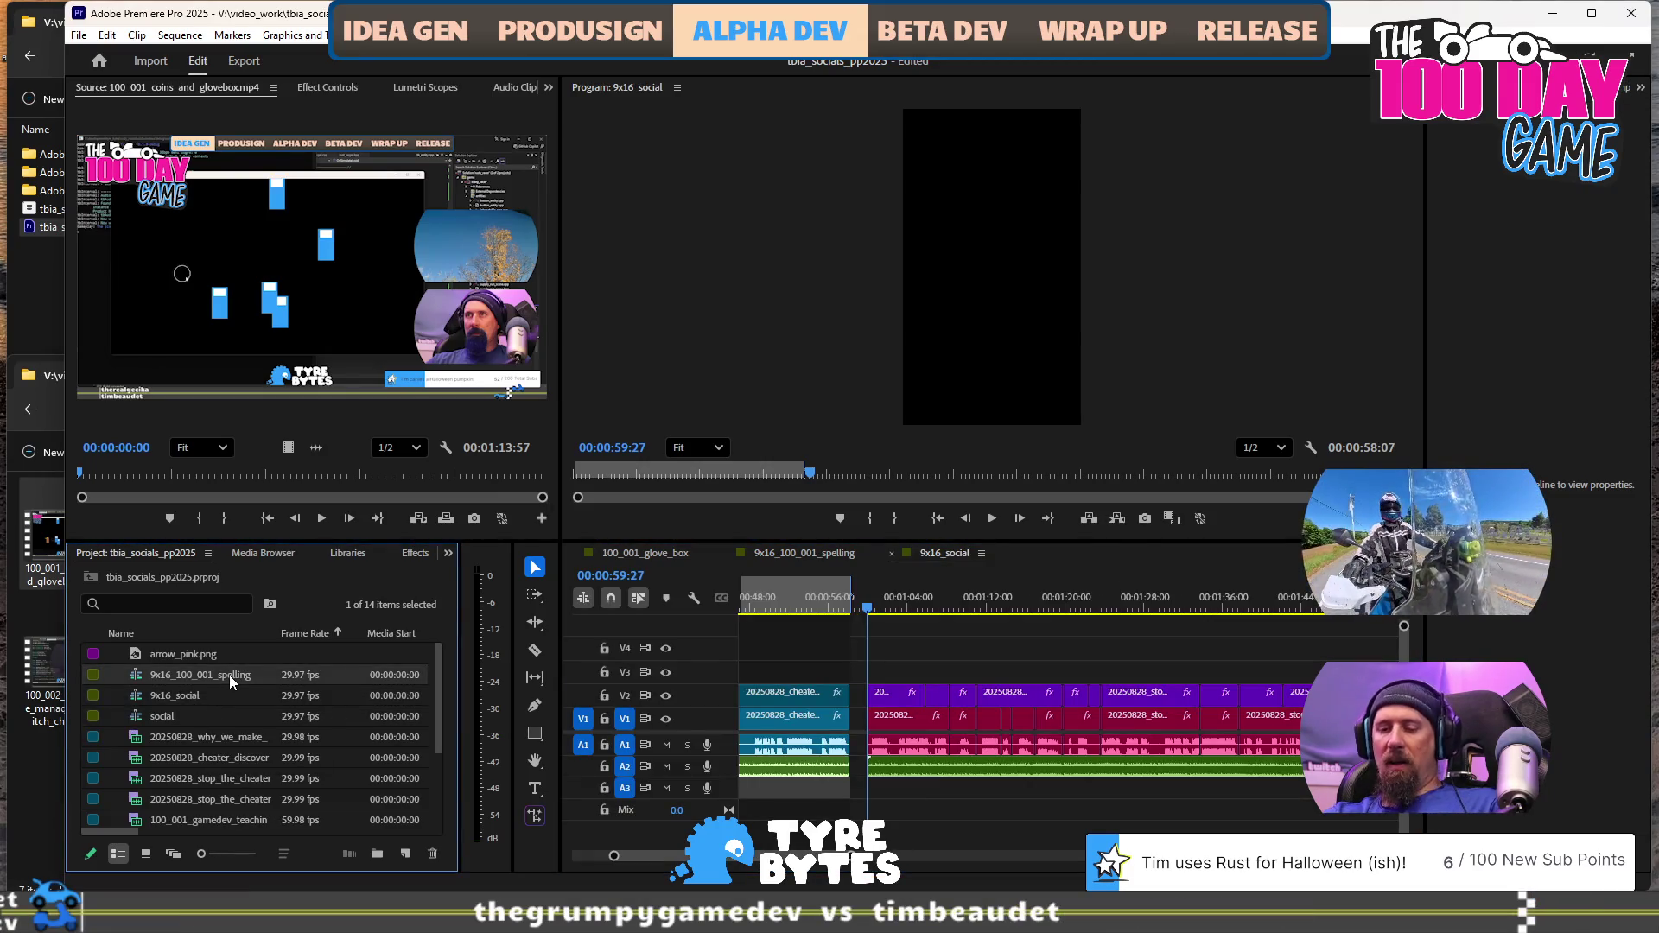
key("ctrl+c")
key("ctrl+v")
Rename the duplicate to 100_001_glove_box_9x16
left_click(243, 693)
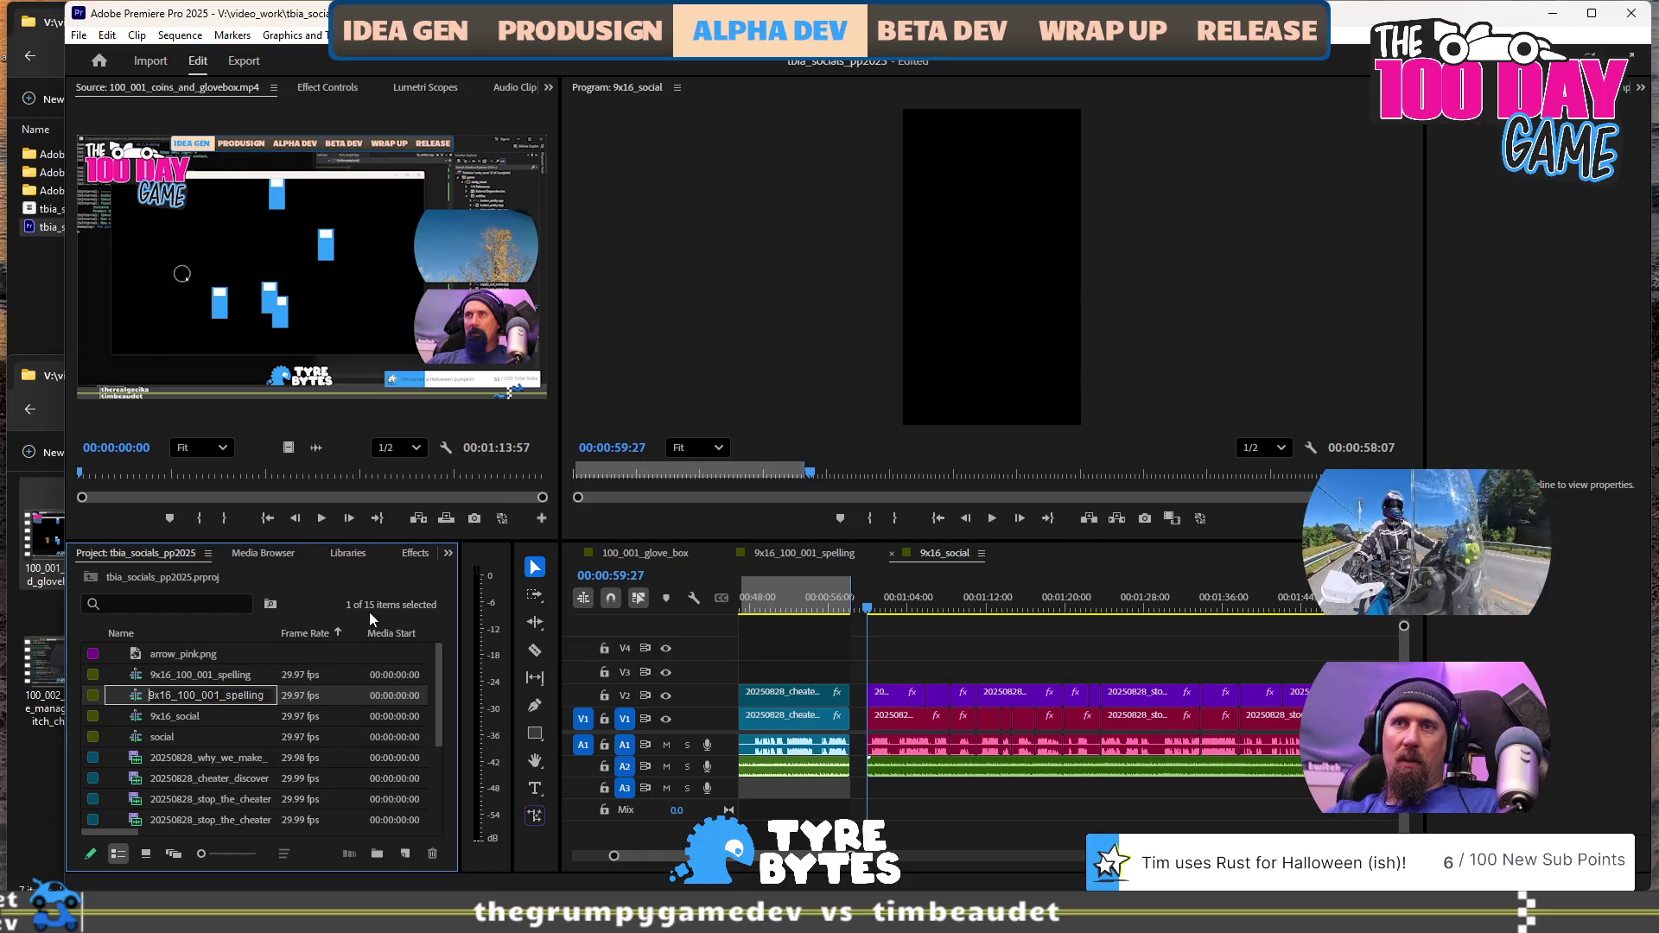
key("Home")
key("Delete")
key("Delete")
key("Delete")
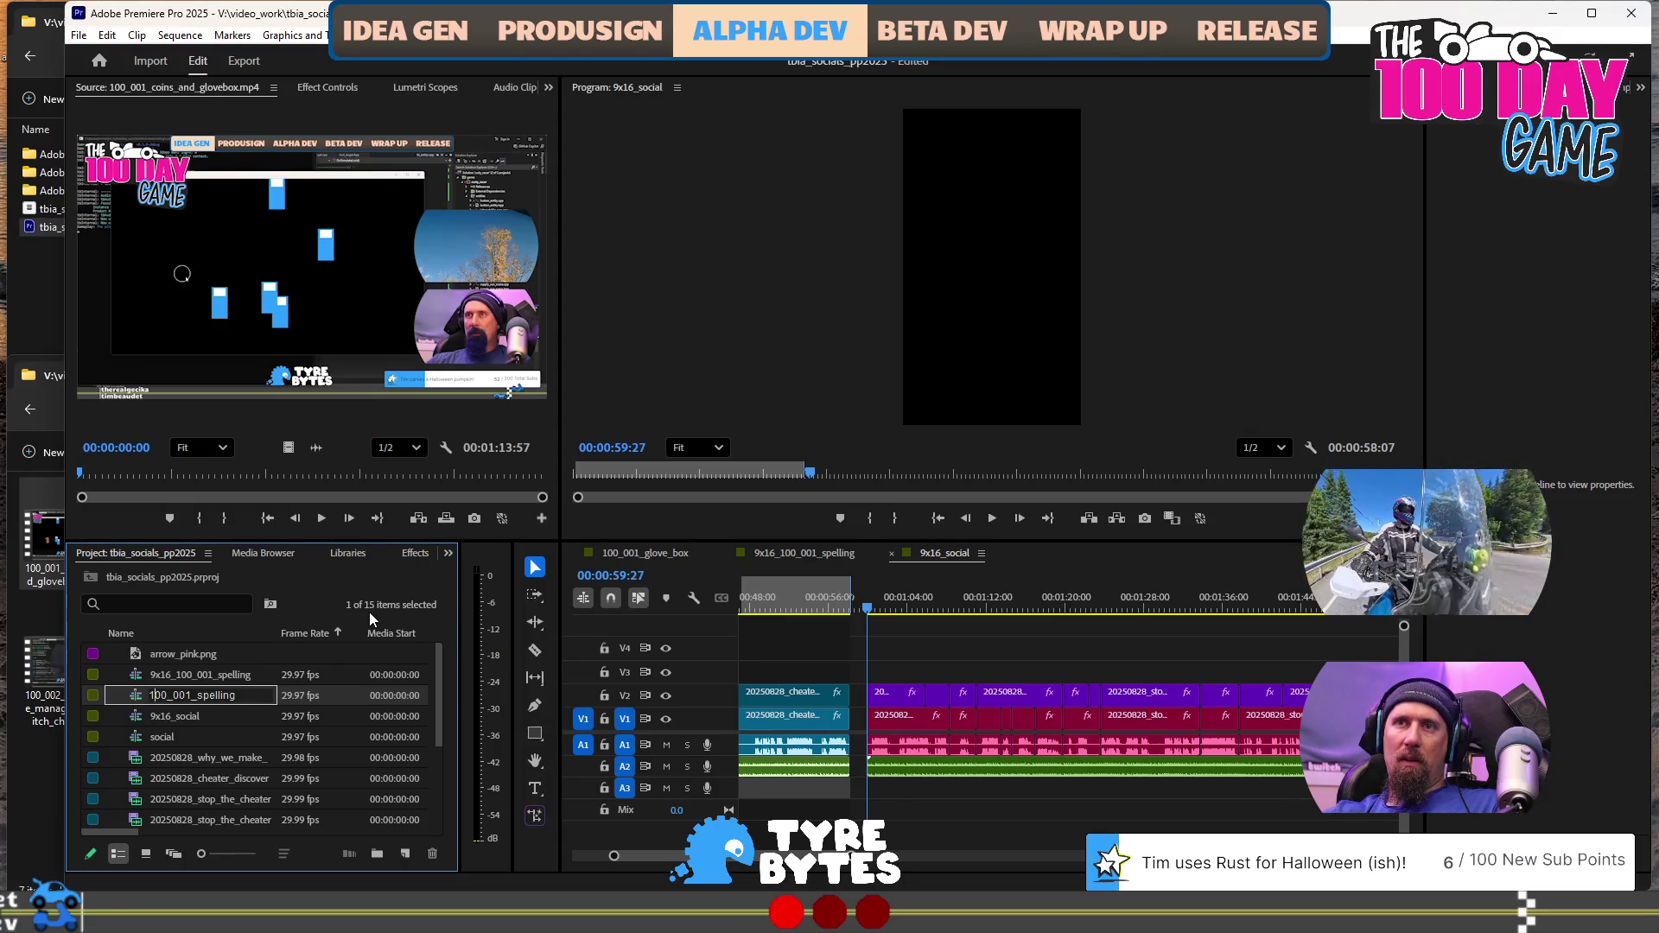
key("ctrl+shift+Left")
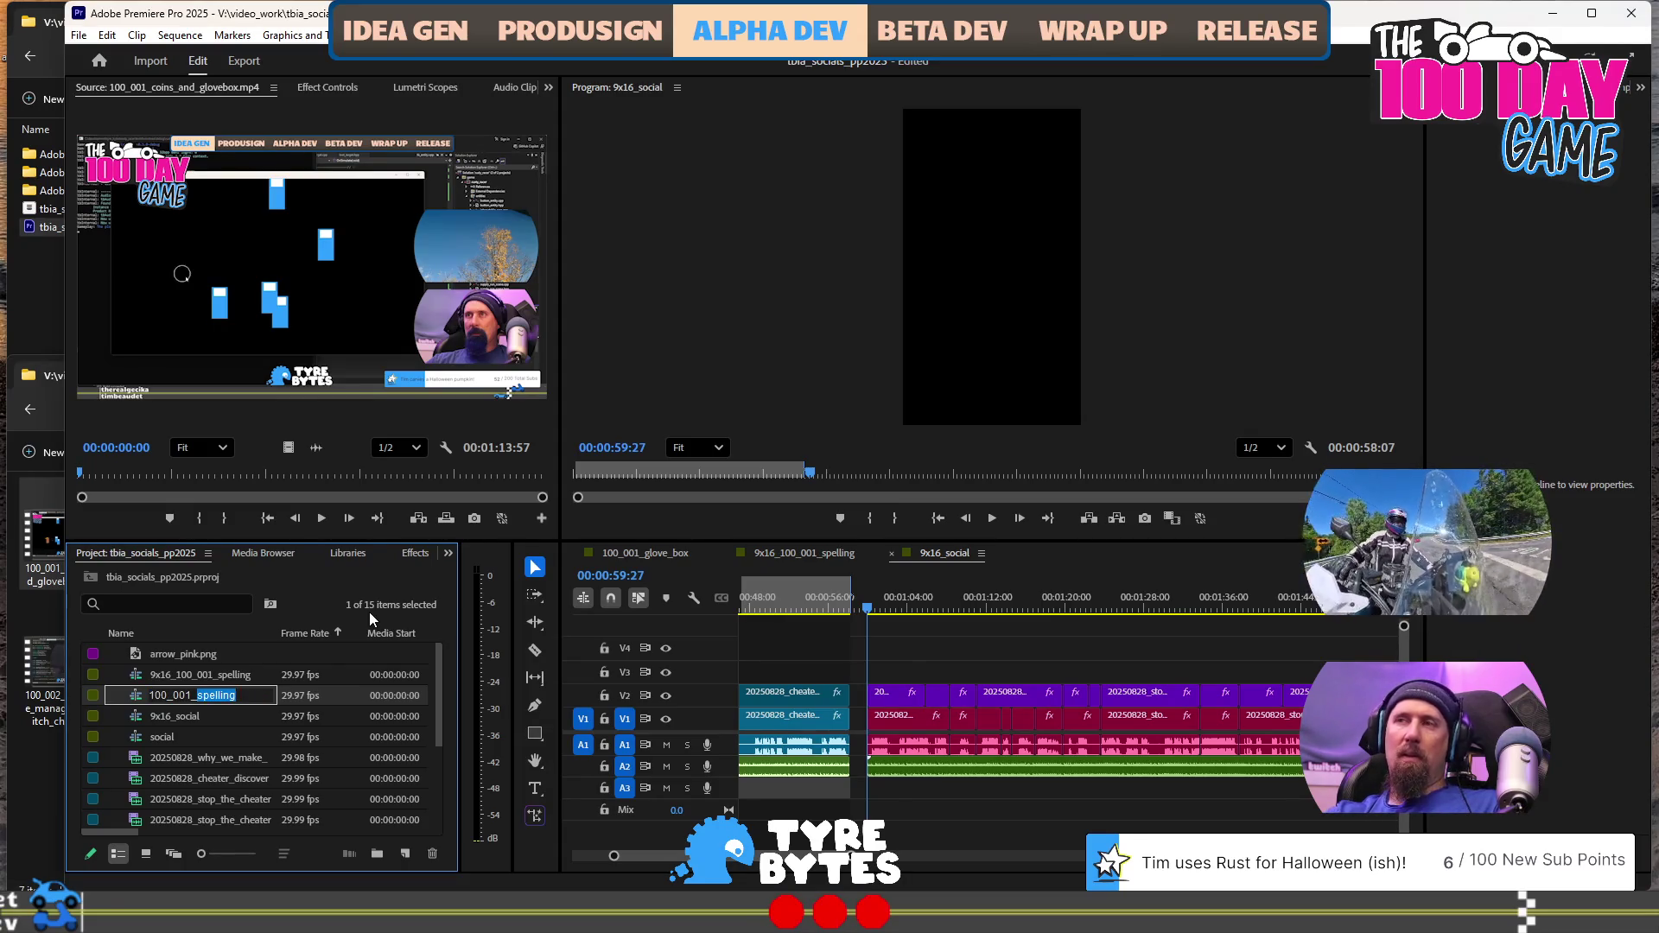
type("glove_box_")
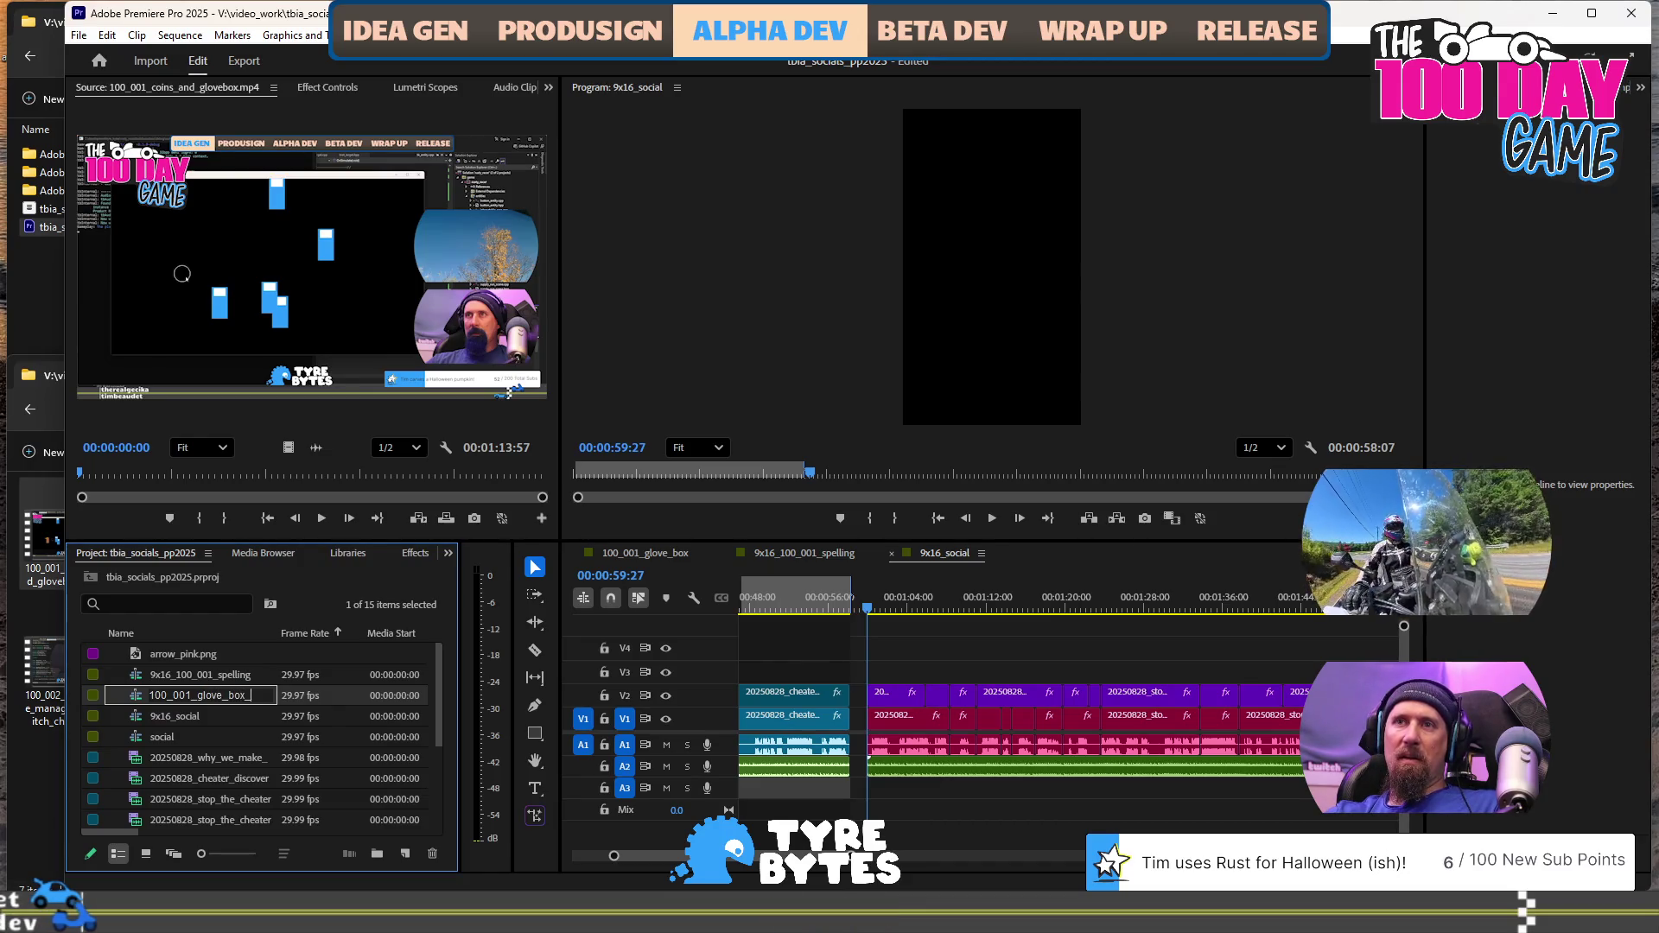
type("16")
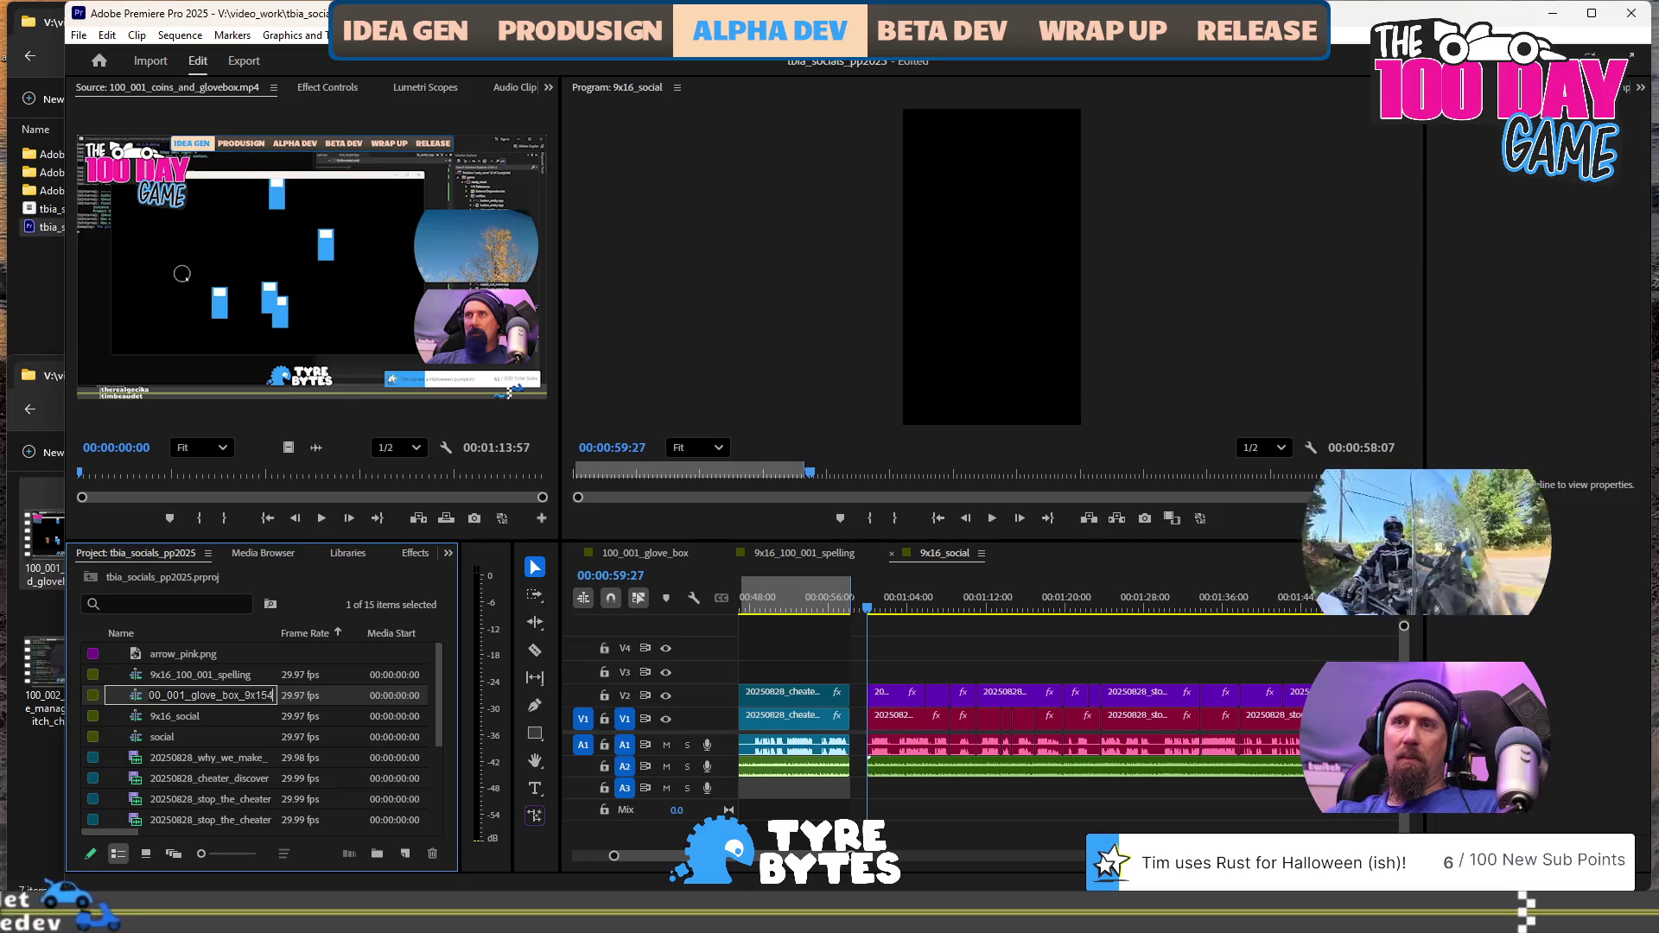
key("BackSpace")
key("BackSpace")
key("BackSpace")
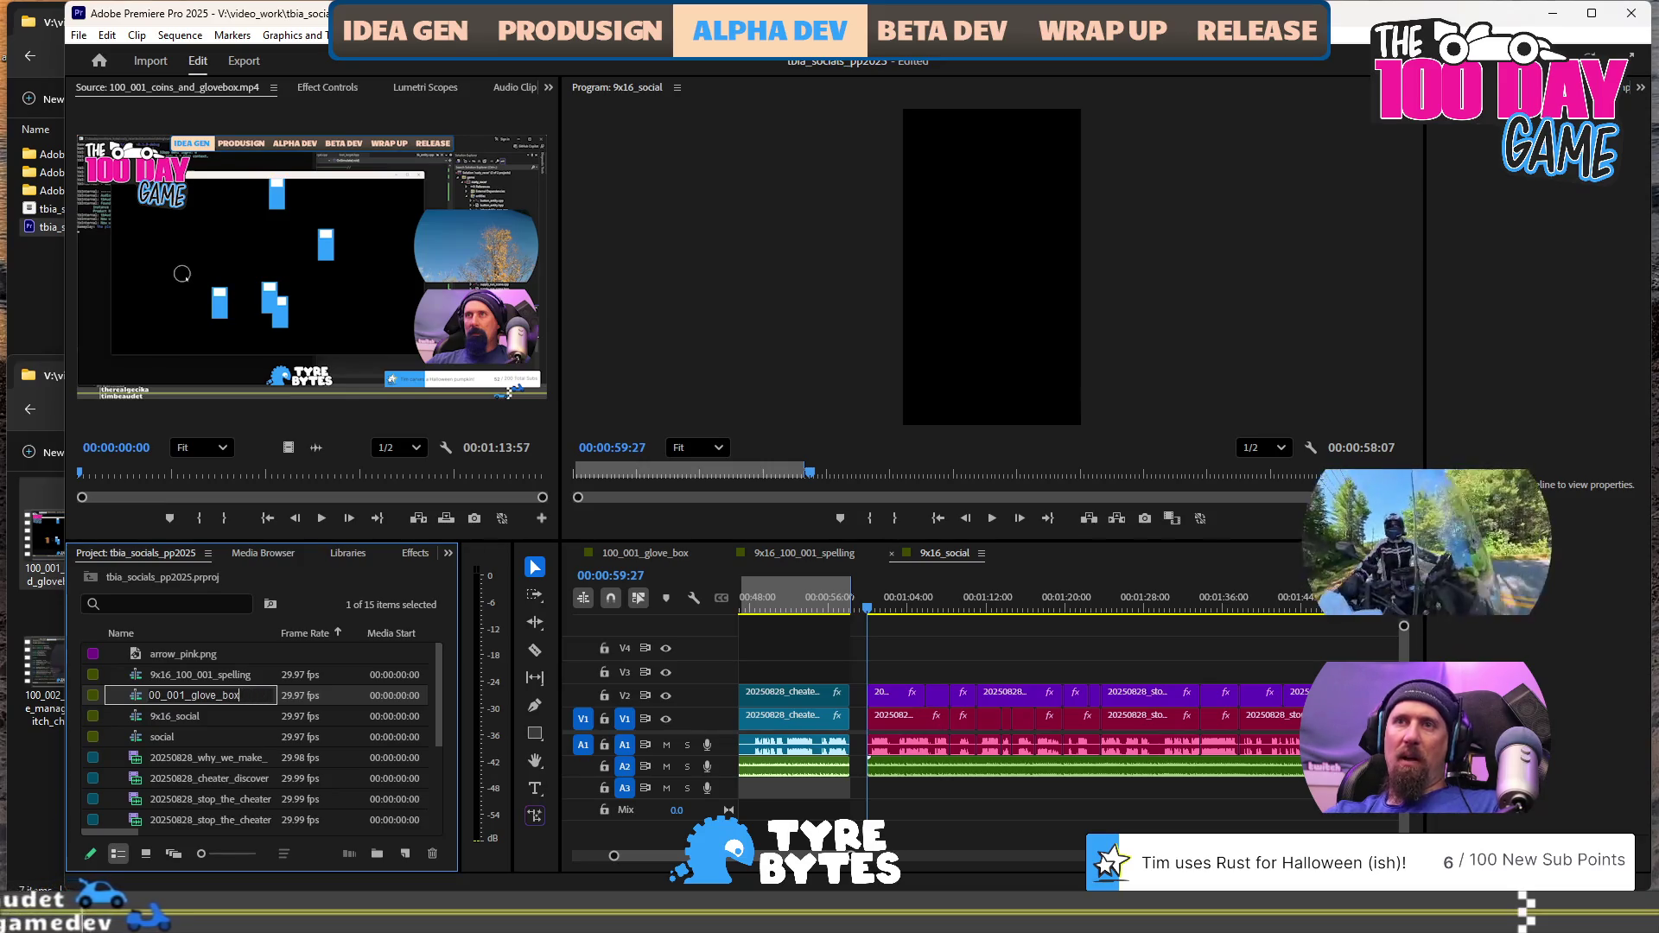
type("9")
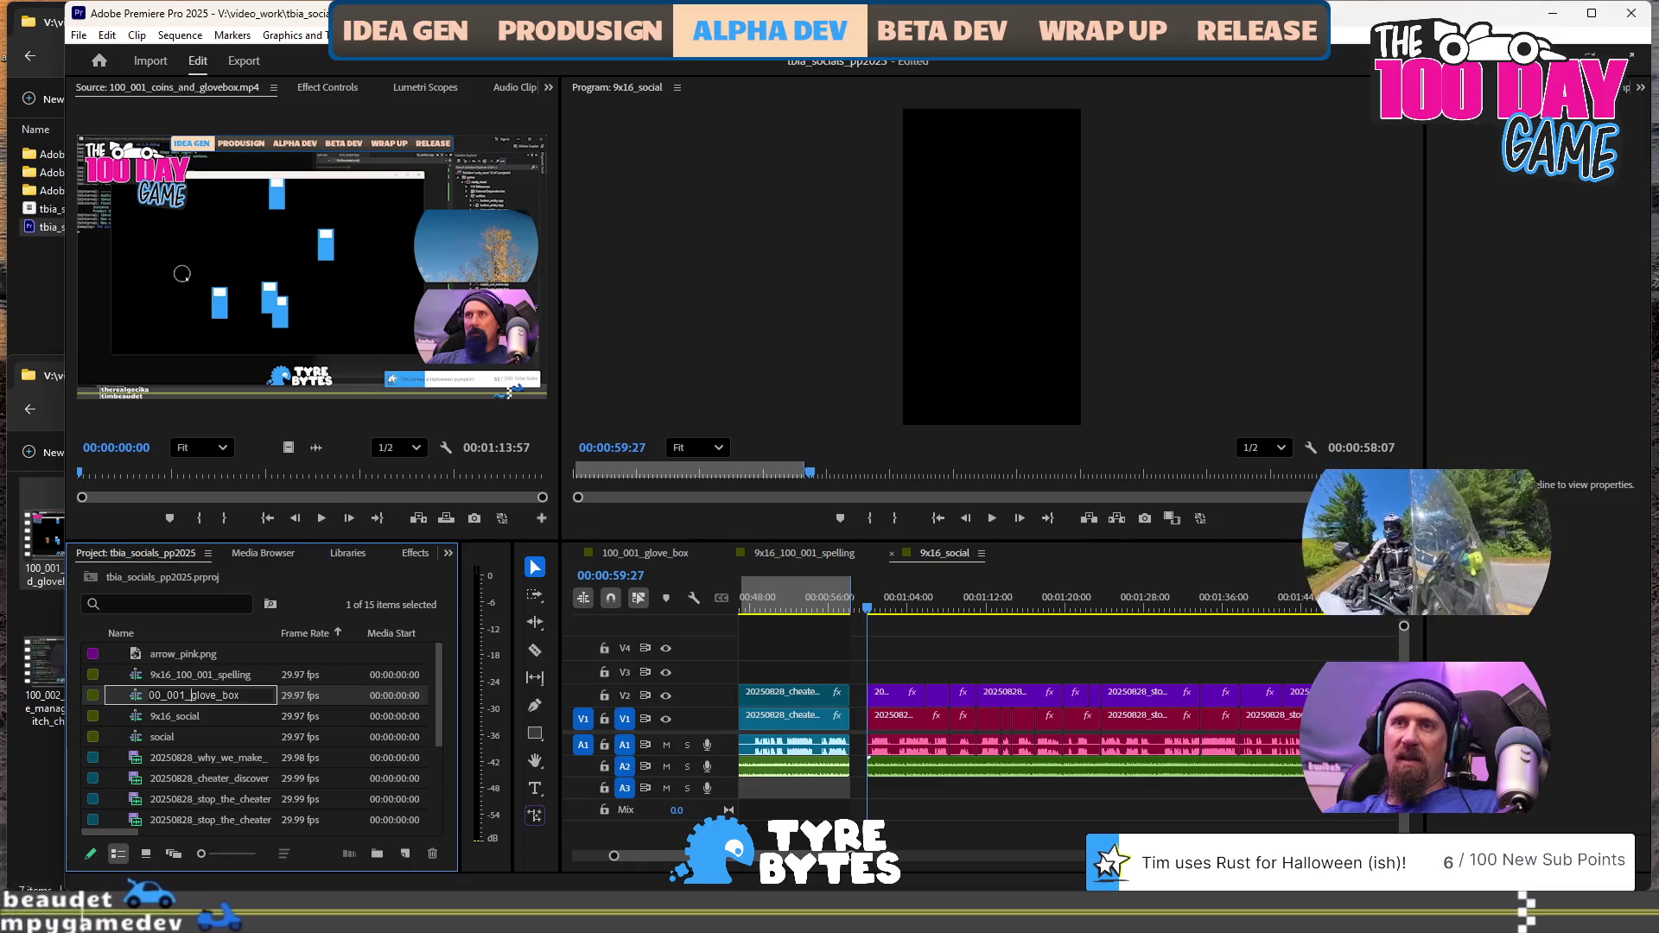
key("BackSpace")
key("End")
type("_")
type("9x16")
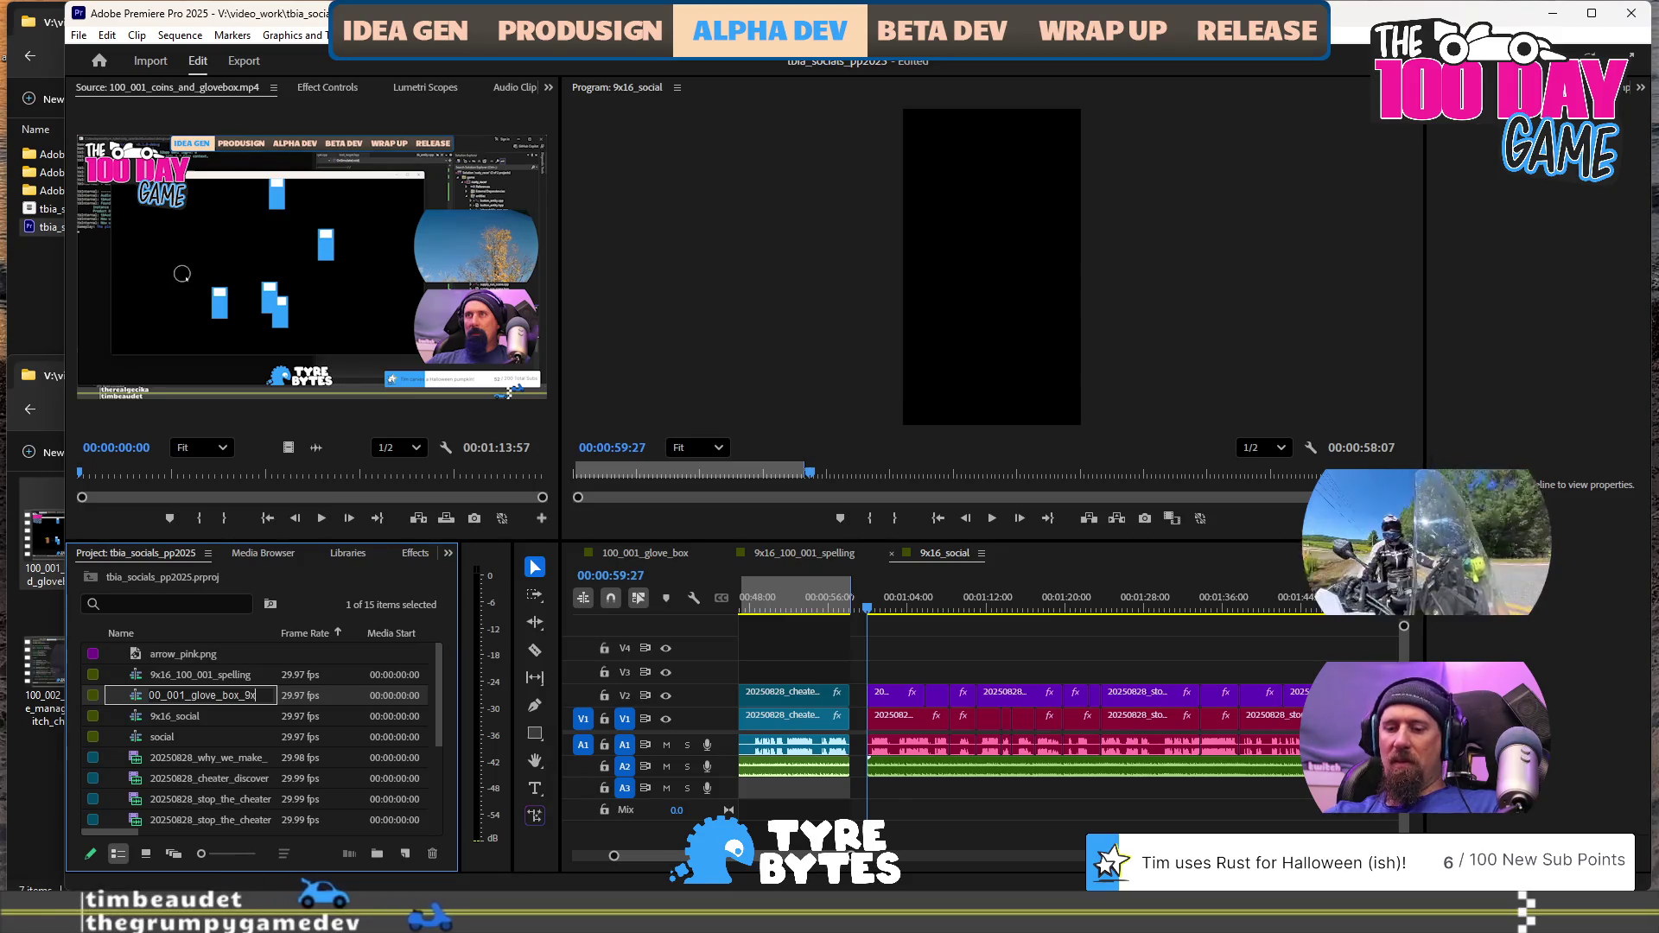
key("Tab")
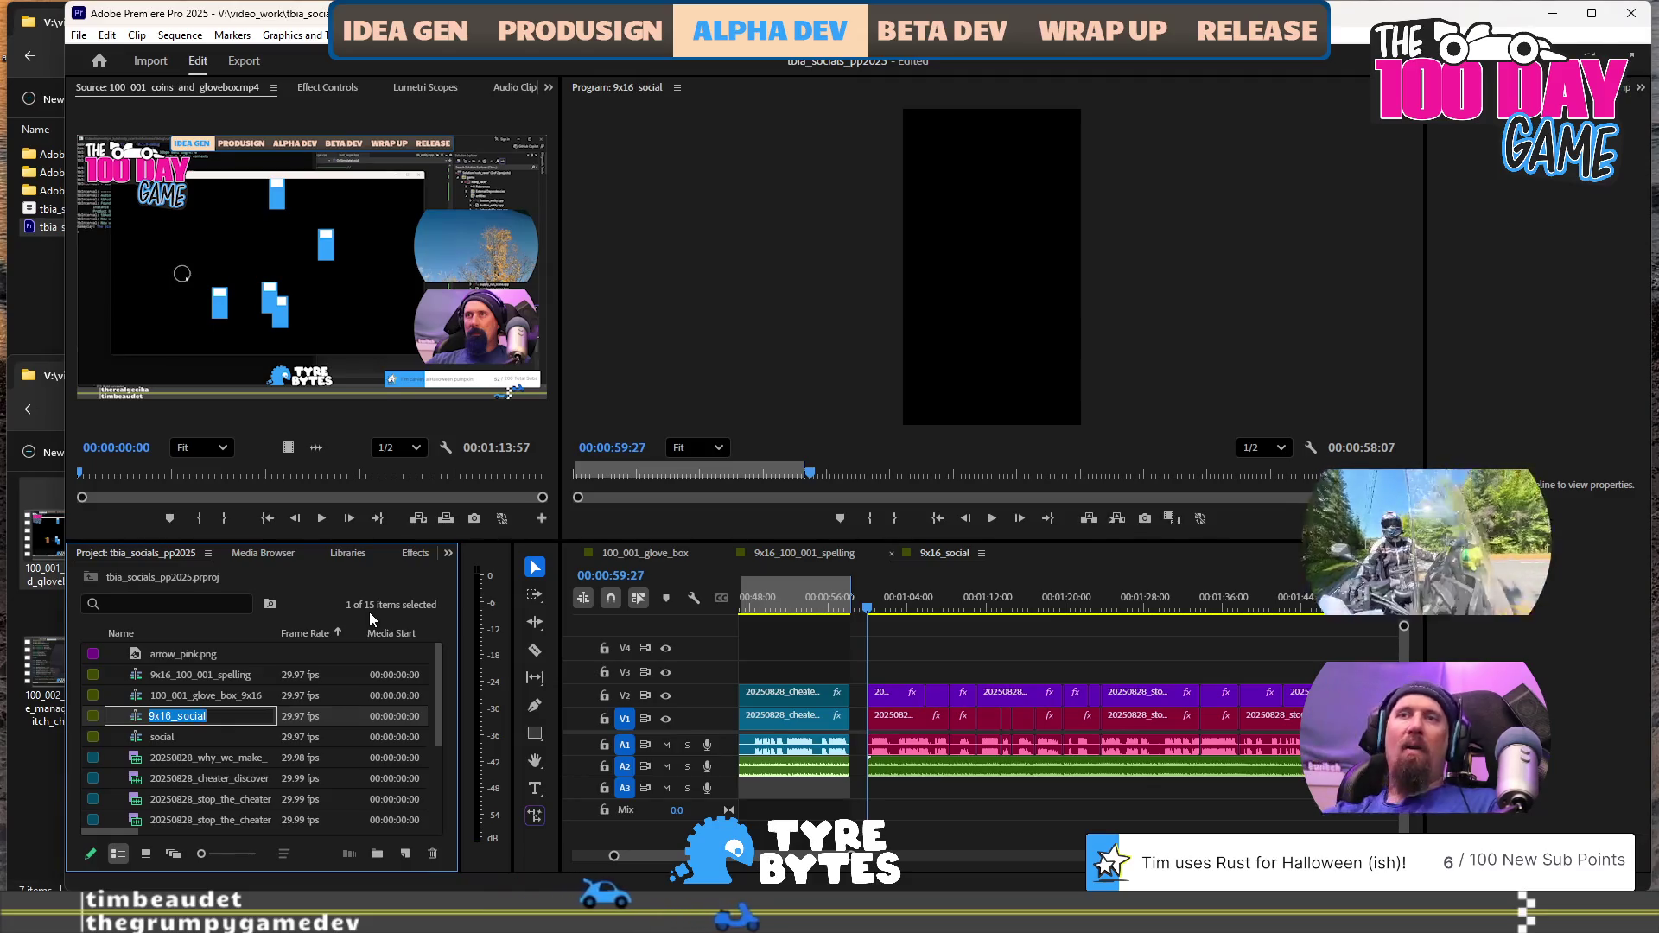
left_click(223, 758)
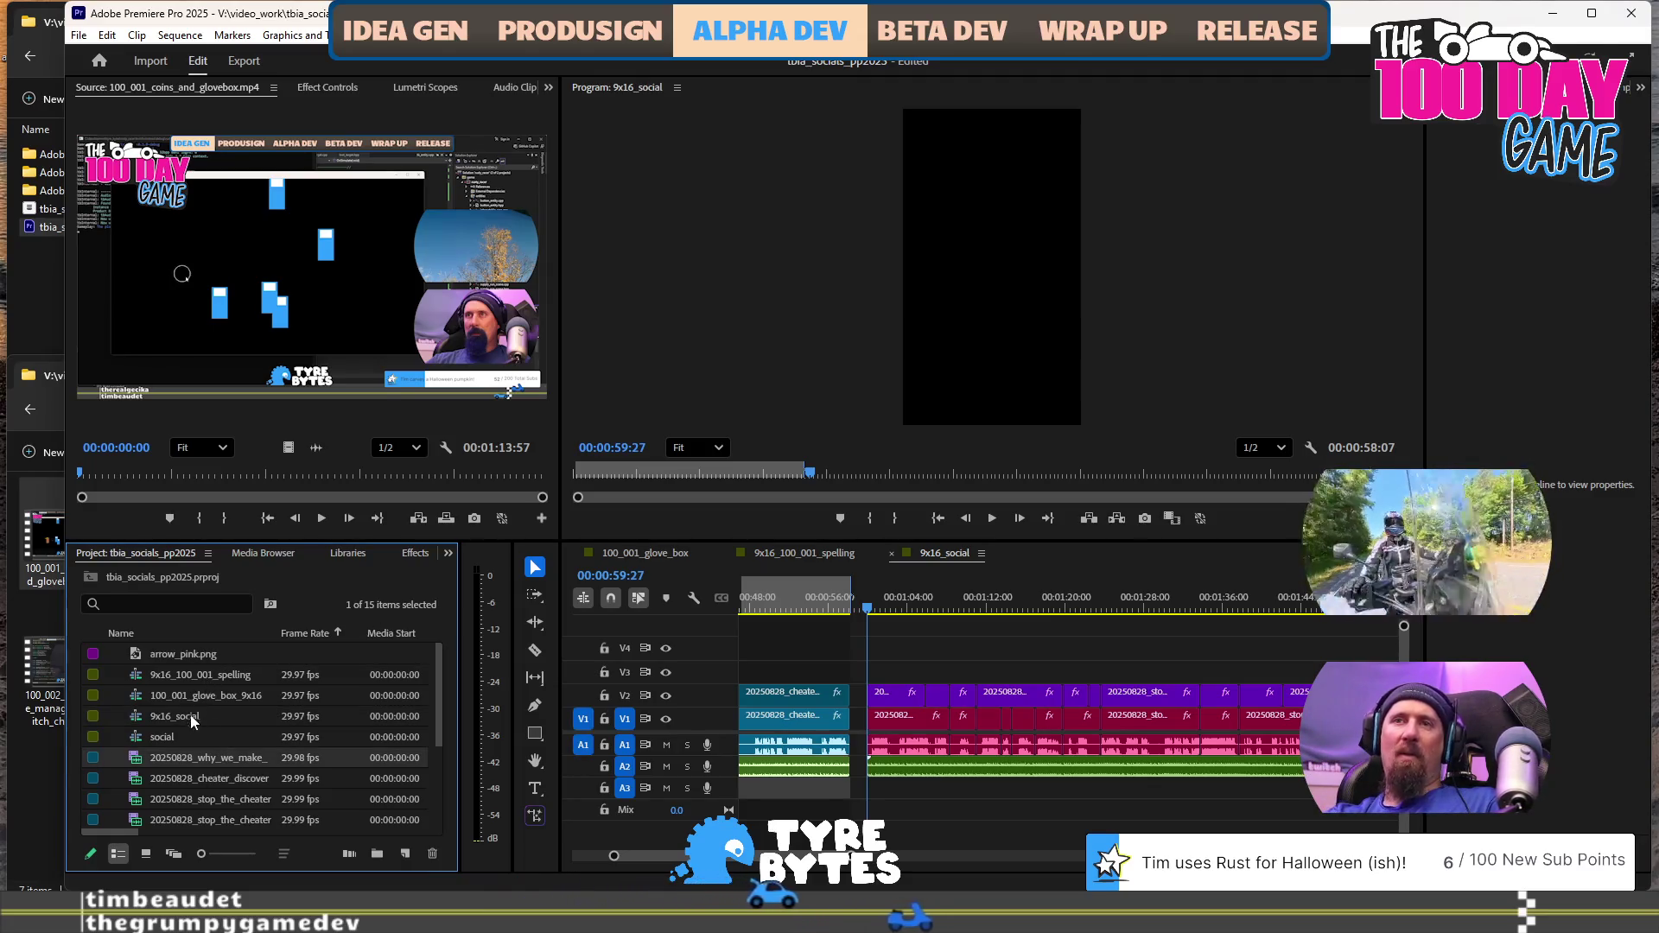
Sort the Project panel items by name in descending order
left_click(184, 633)
left_click(183, 633)
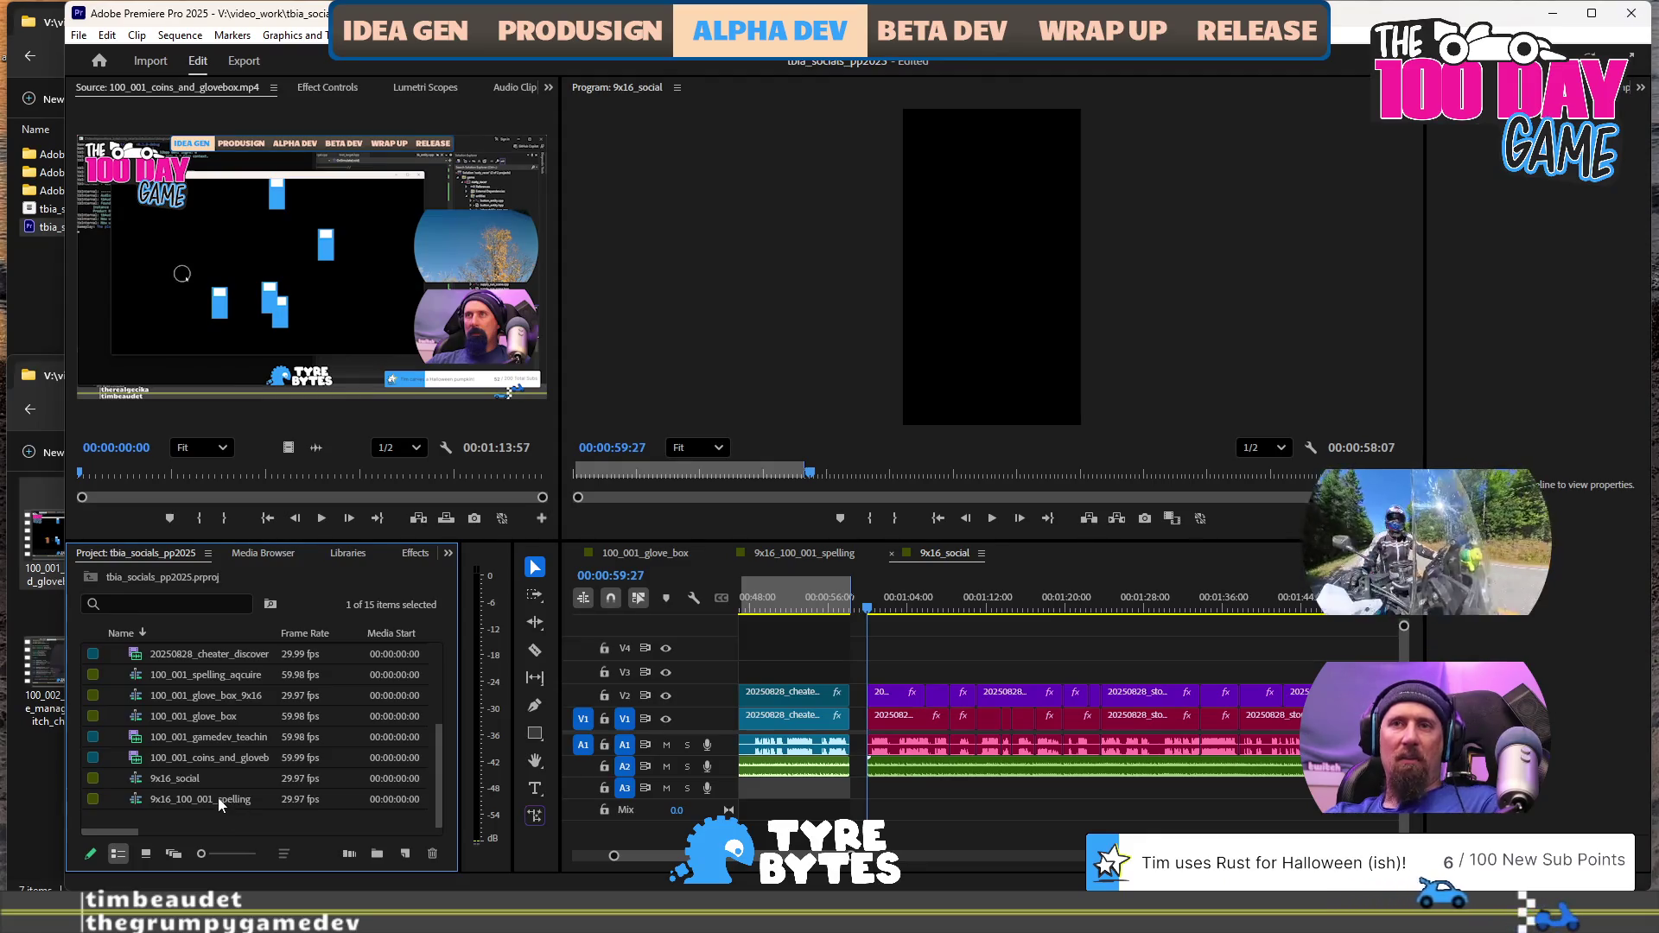
scroll(221, 764, "up", 4)
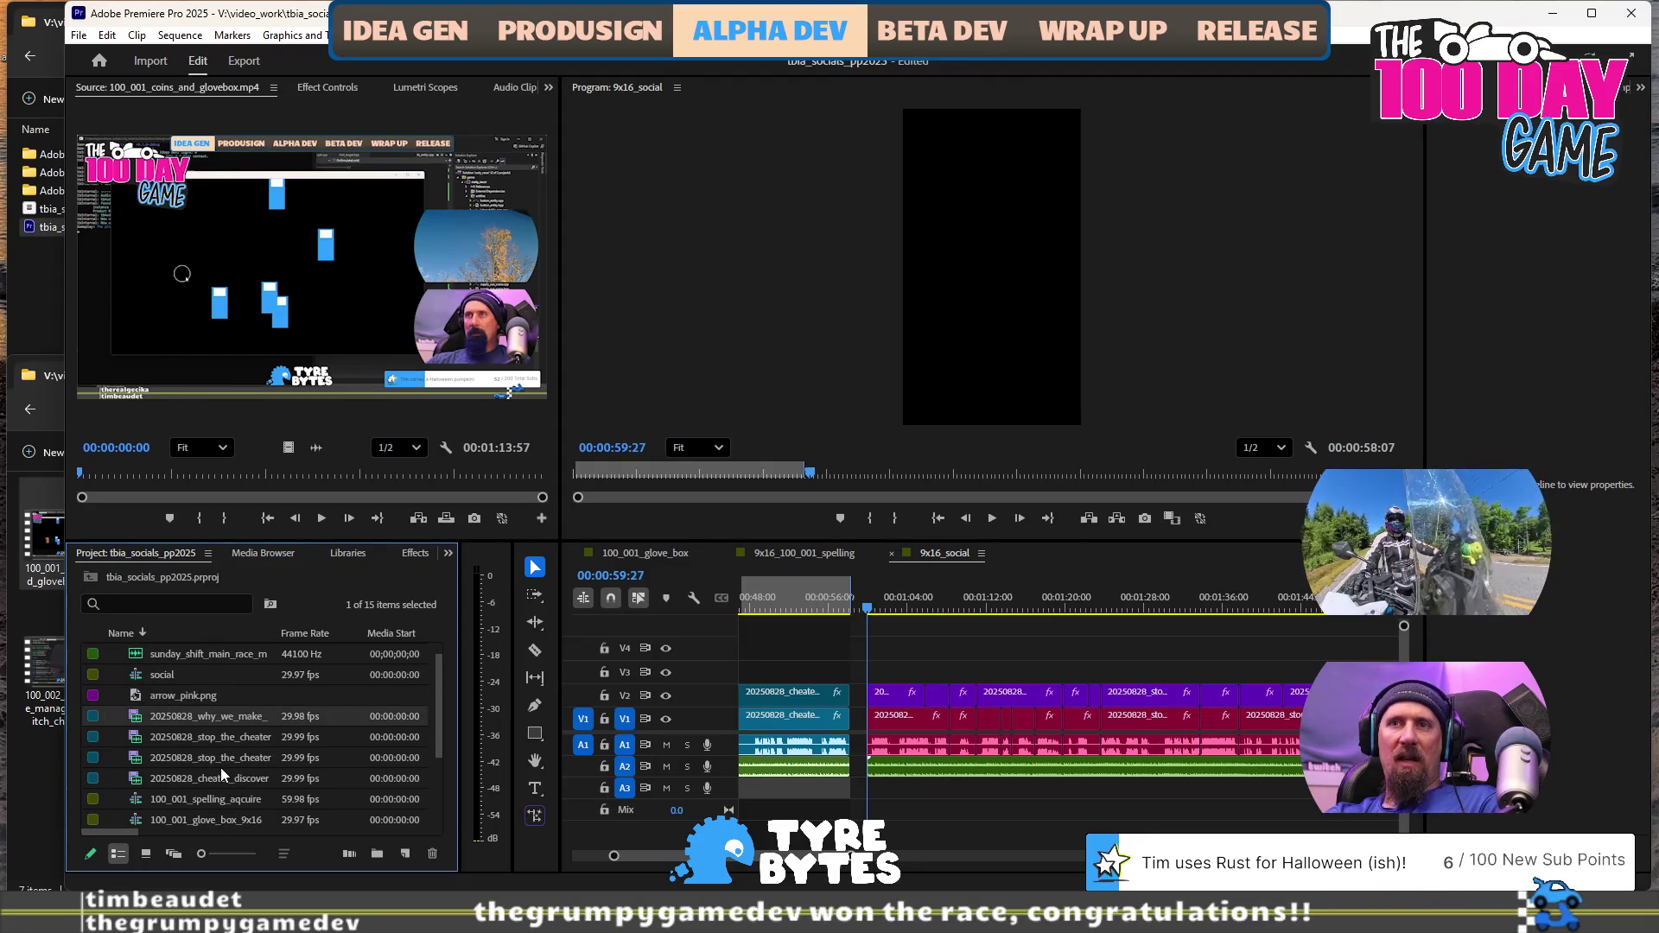
scroll(232, 760, "down", 3)
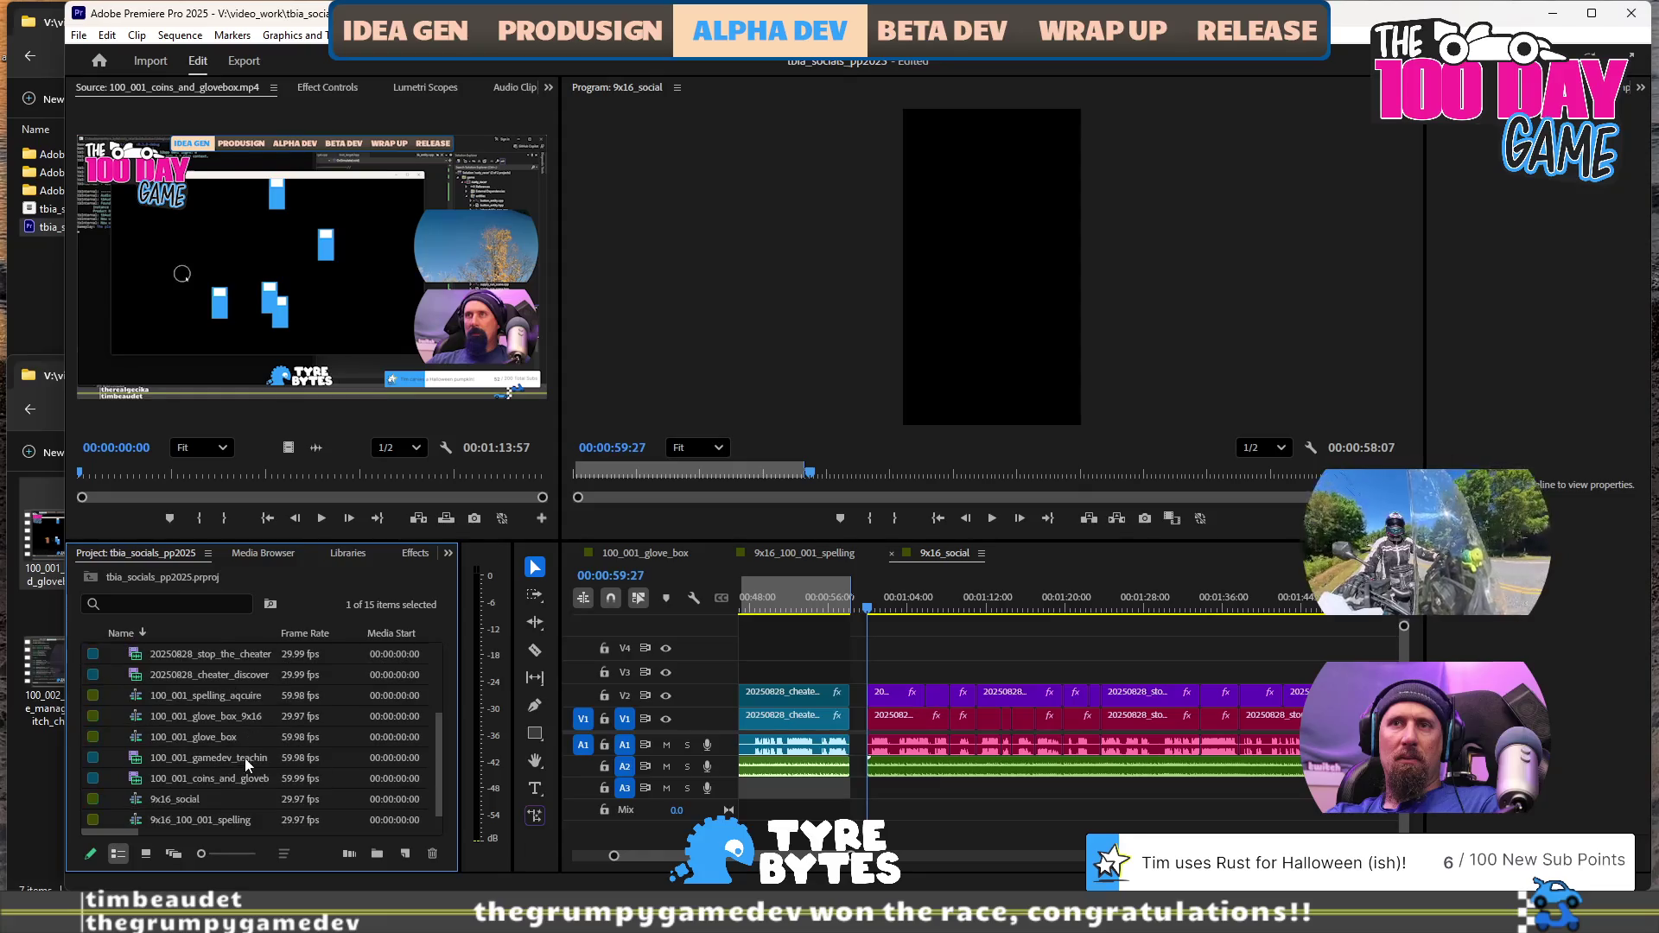
Copy the clips from 100_001_glove_box and paste them into 100_001_glove_box_9x16
double_click(220, 719)
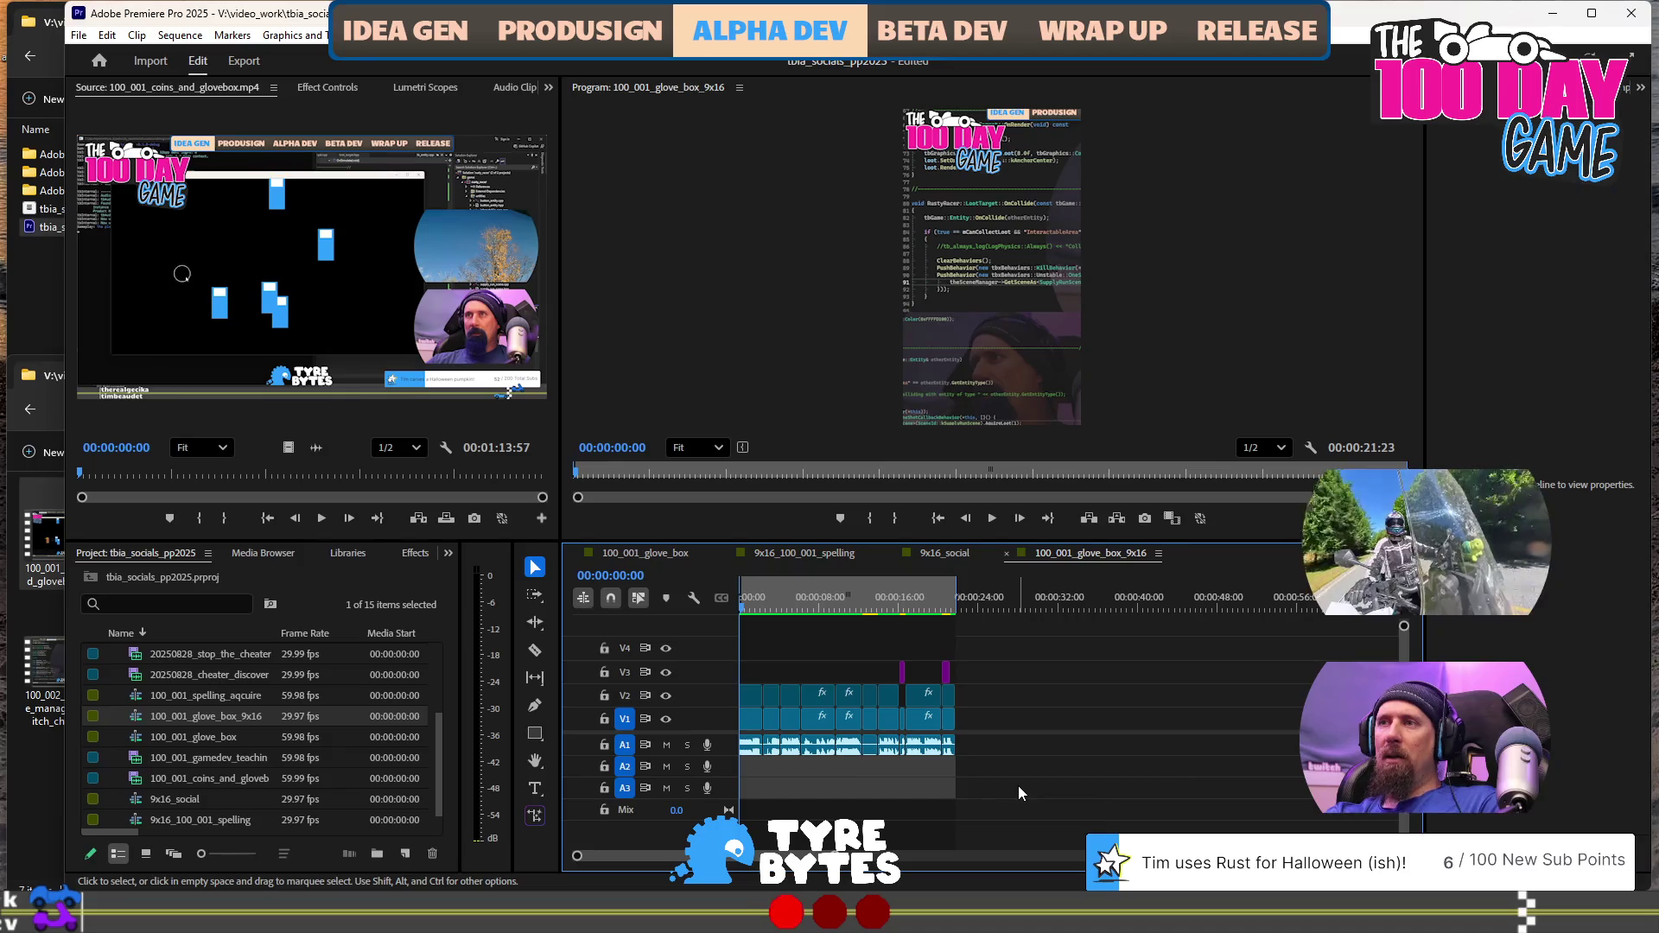
left_click_drag(1018, 785, 667, 650)
left_click(818, 557)
left_click(644, 553)
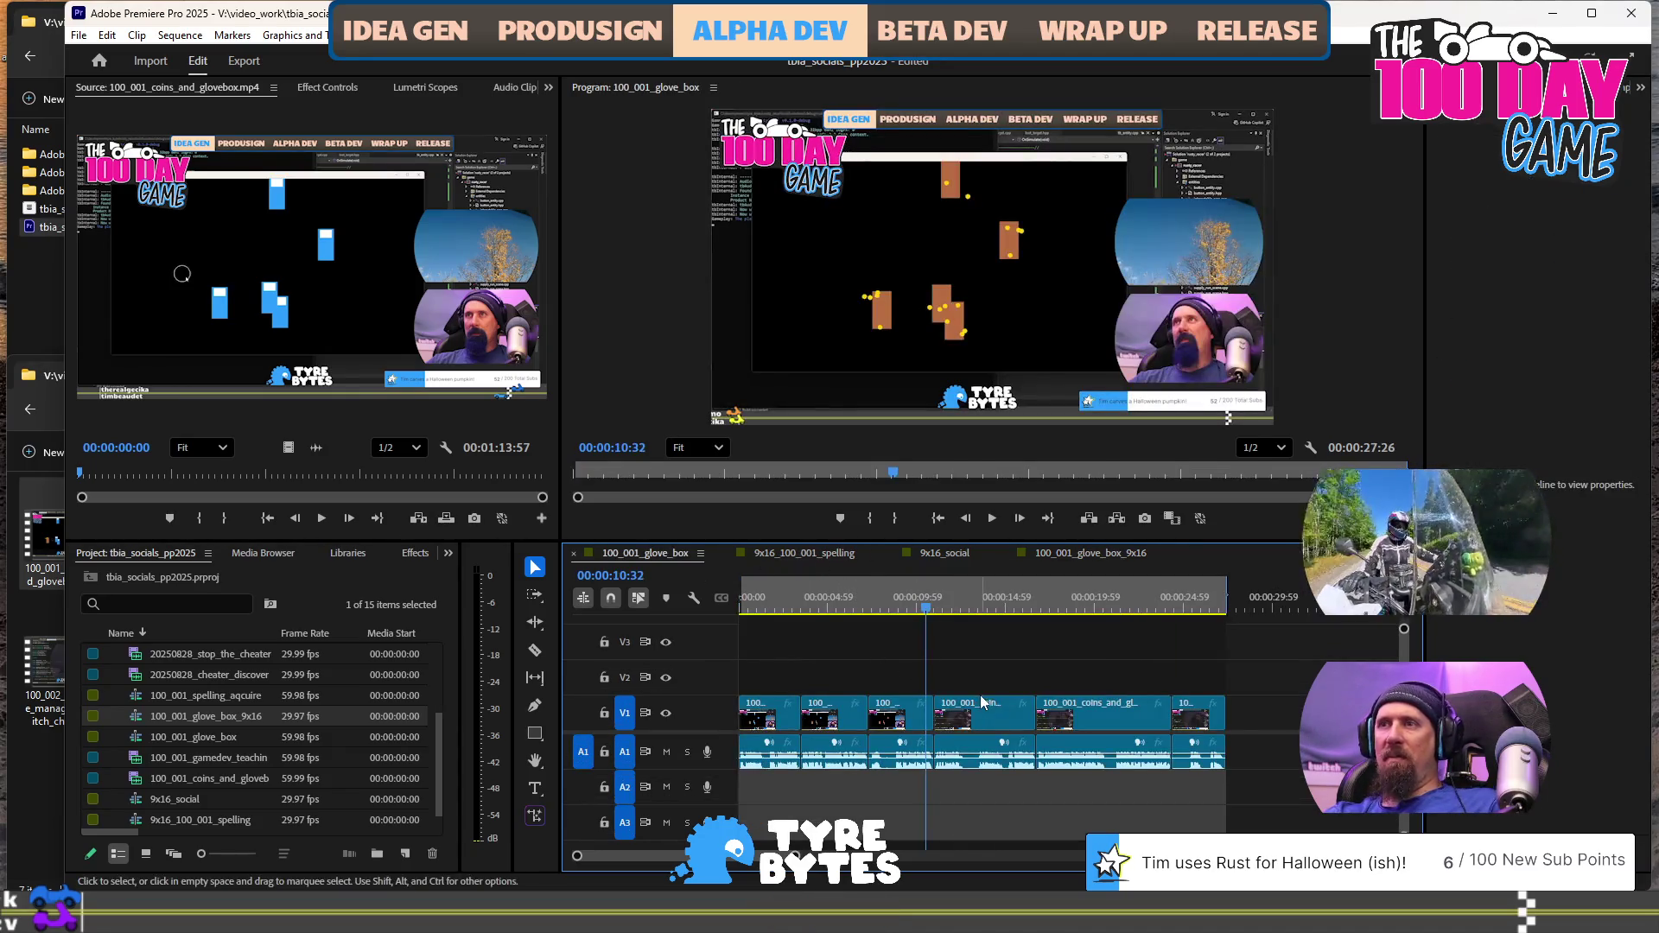
left_click(1134, 553)
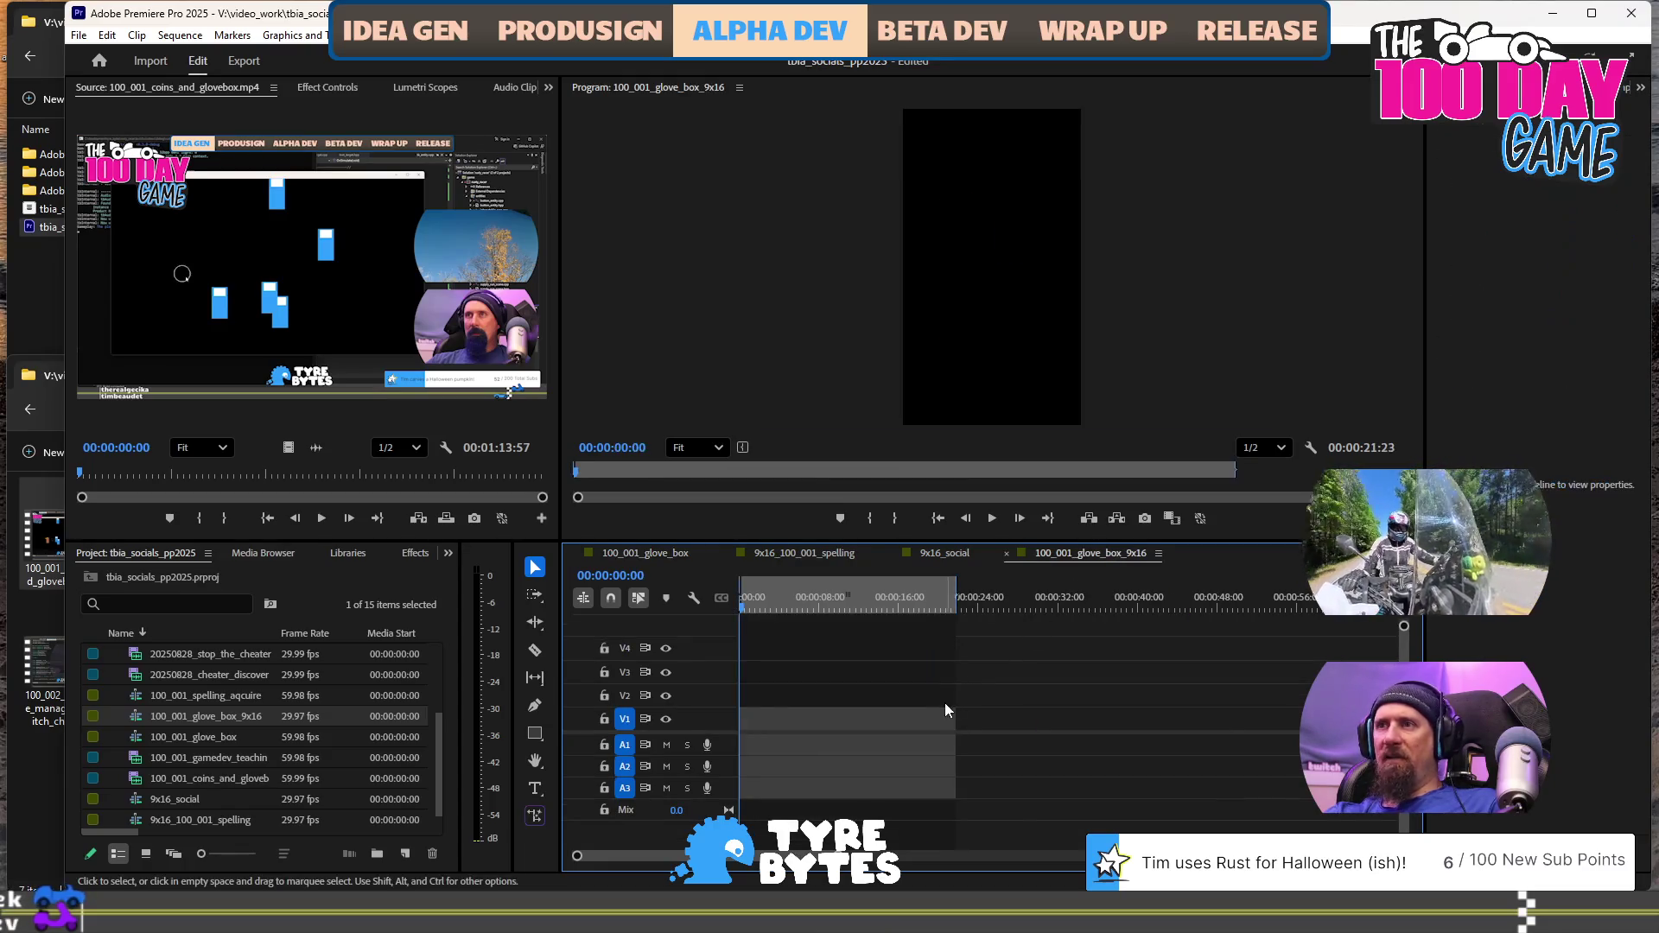
key("space")
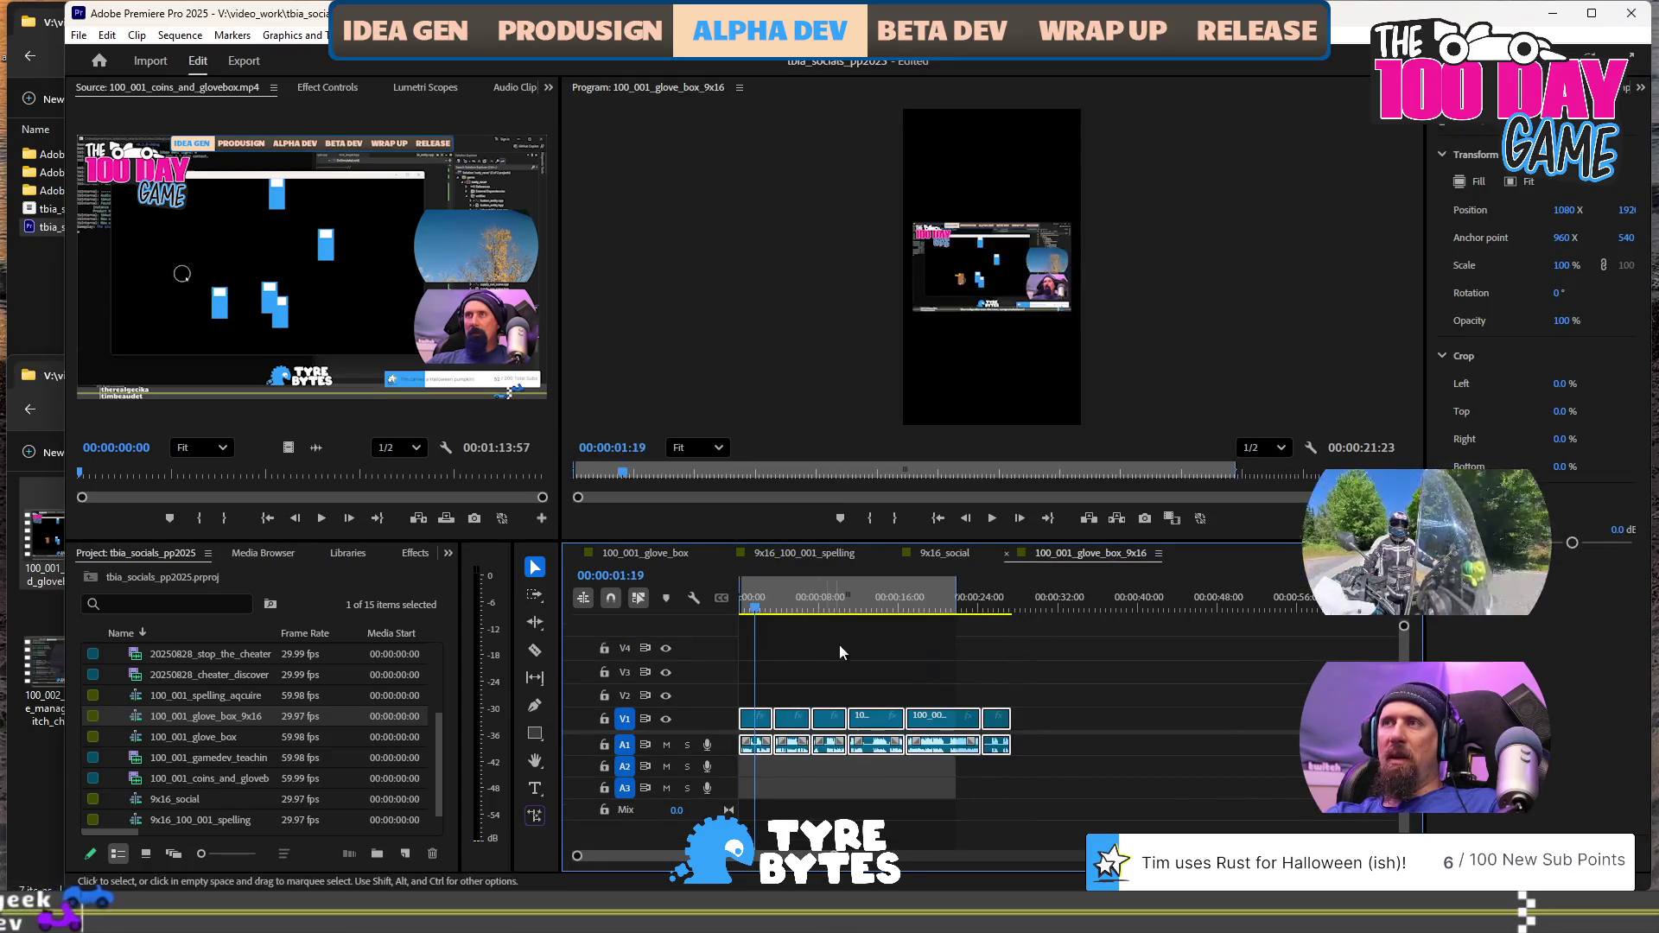
Move the pasted clips up to V2 and unlink their video from the audio
key("=")
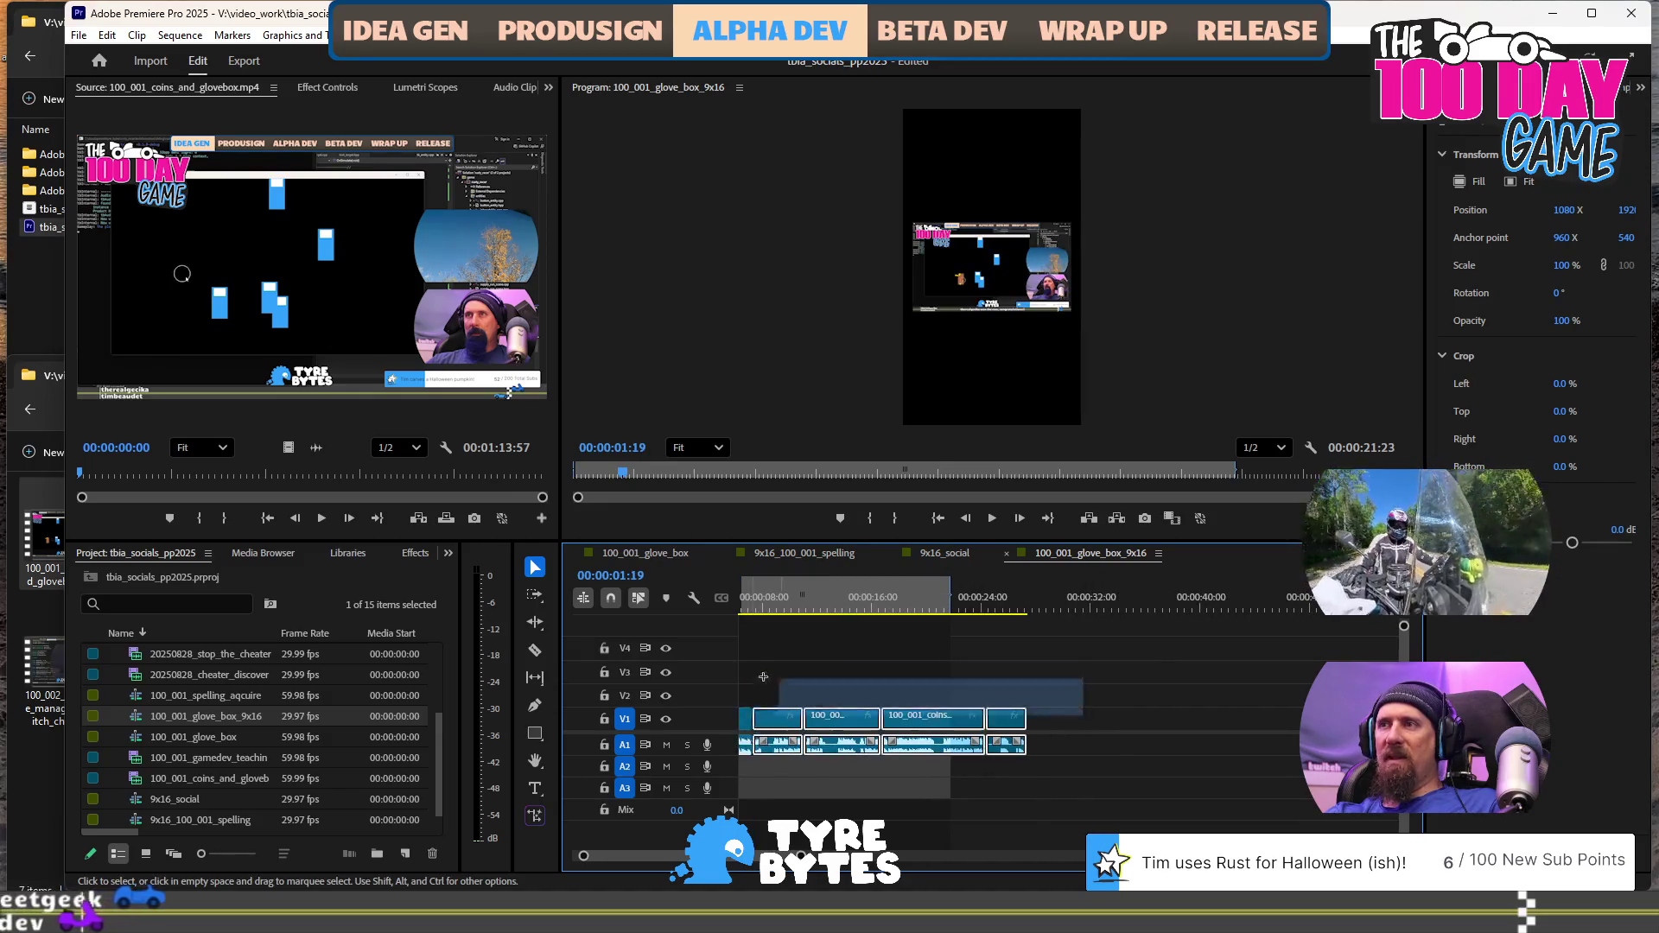
left_click_drag(1169, 715, 617, 664)
left_click_drag(812, 719, 811, 698)
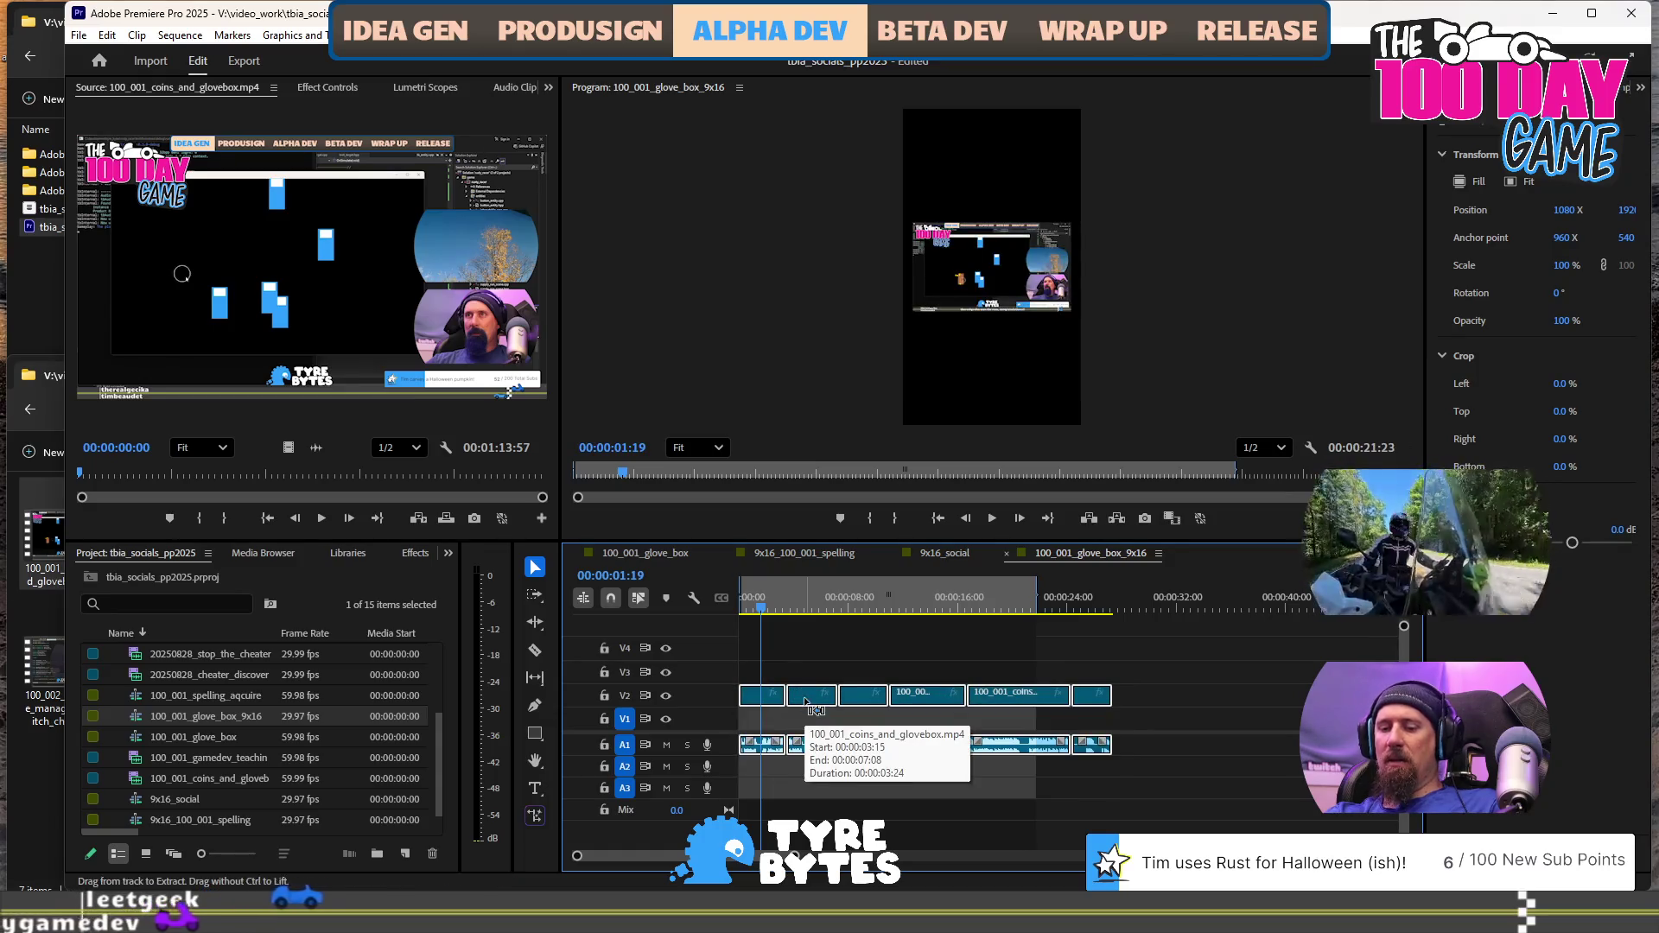
key("End")
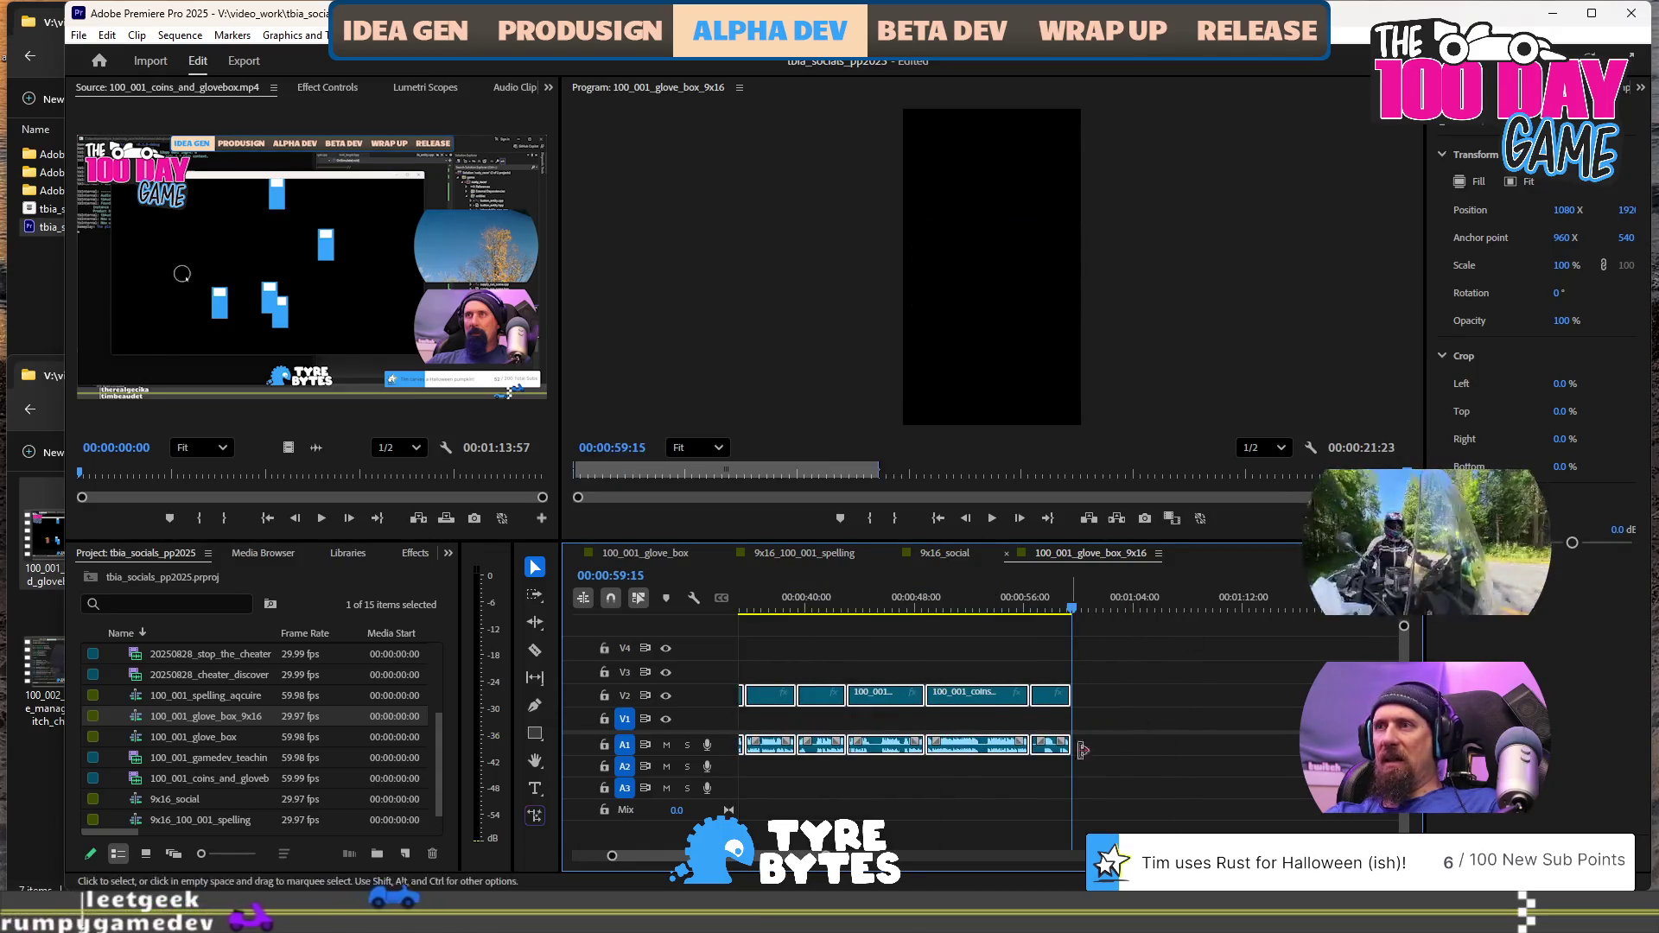
mouse_move(1149, 788)
left_mouse_down()
mouse_move(761, 666)
mouse_move(864, 700)
left_mouse_up()
right_click(832, 696)
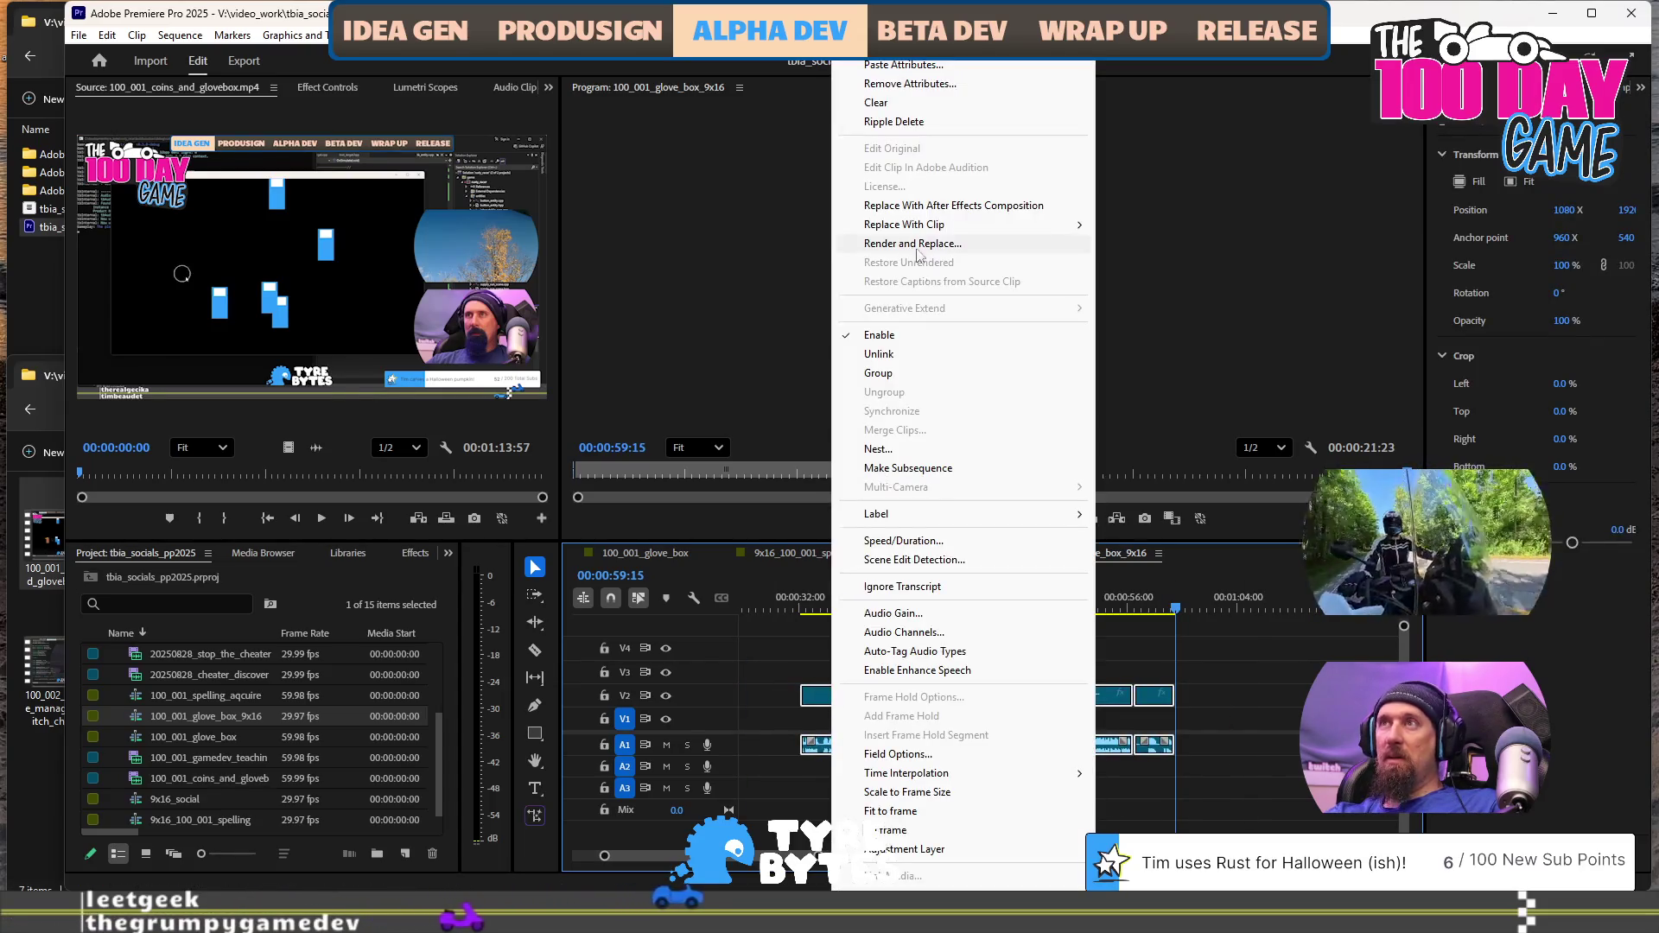
left_click(879, 354)
Alt-drag a copy of the V2 clips onto V1 at the sequence start
mouse_move(1239, 786)
left_mouse_down()
mouse_move(790, 710)
mouse_move(1223, 722)
mouse_move(1218, 674)
left_mouse_up()
scroll(919, 707, "up", 5)
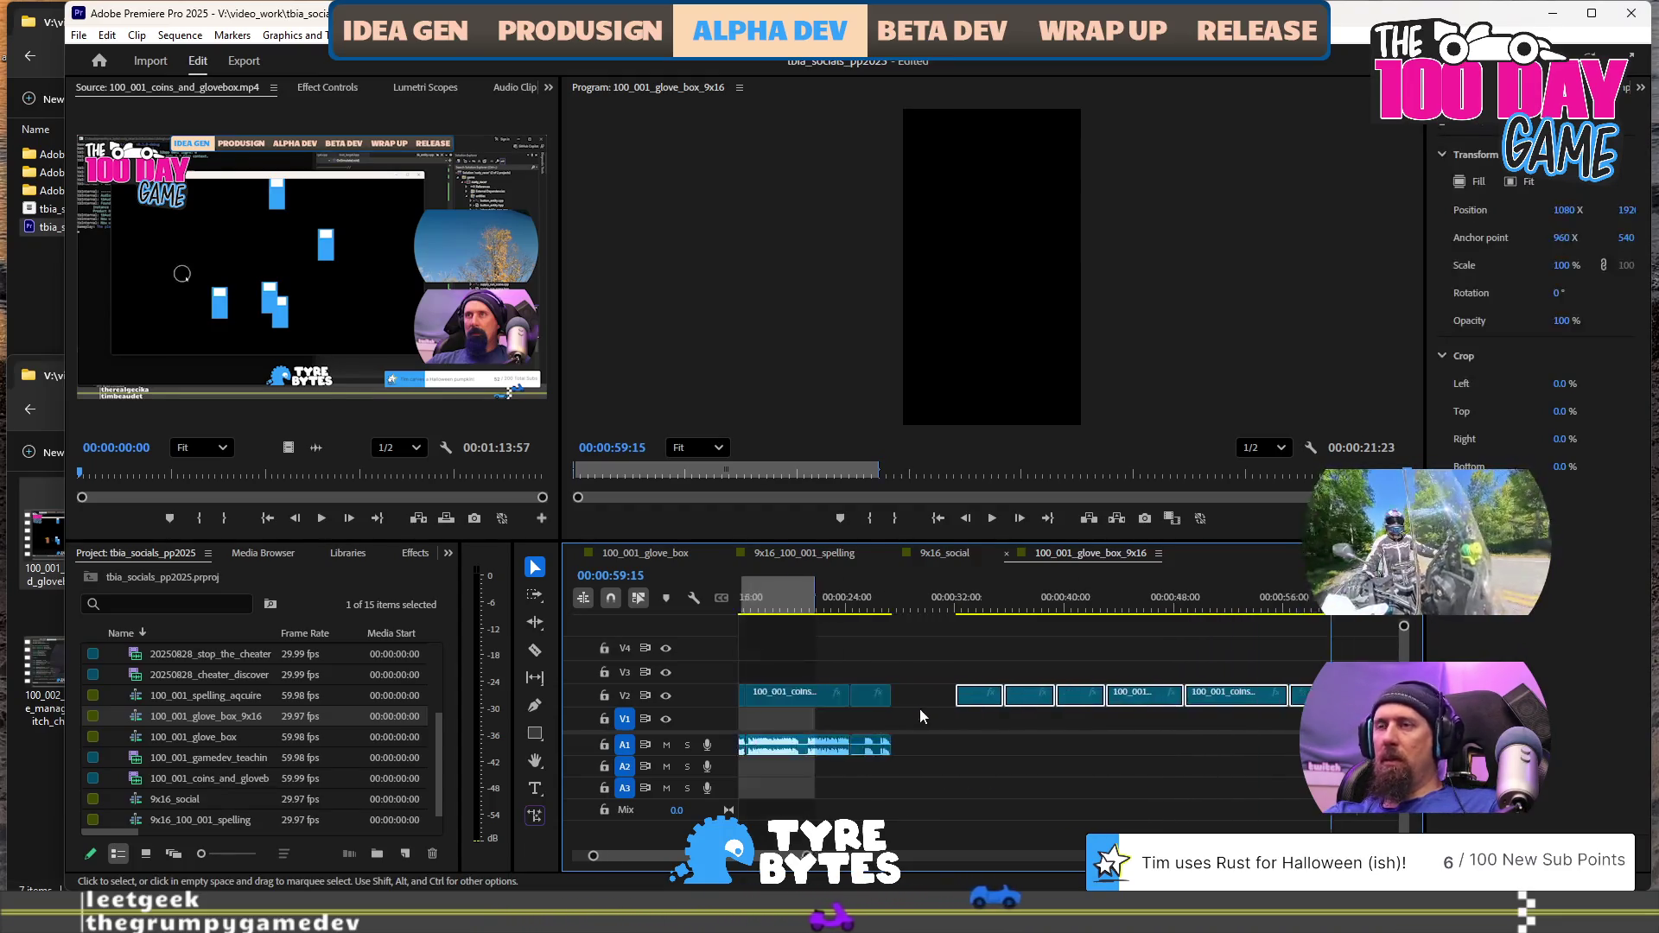
scroll(950, 701, "up", 1)
left_click_drag(1251, 719, 774, 718)
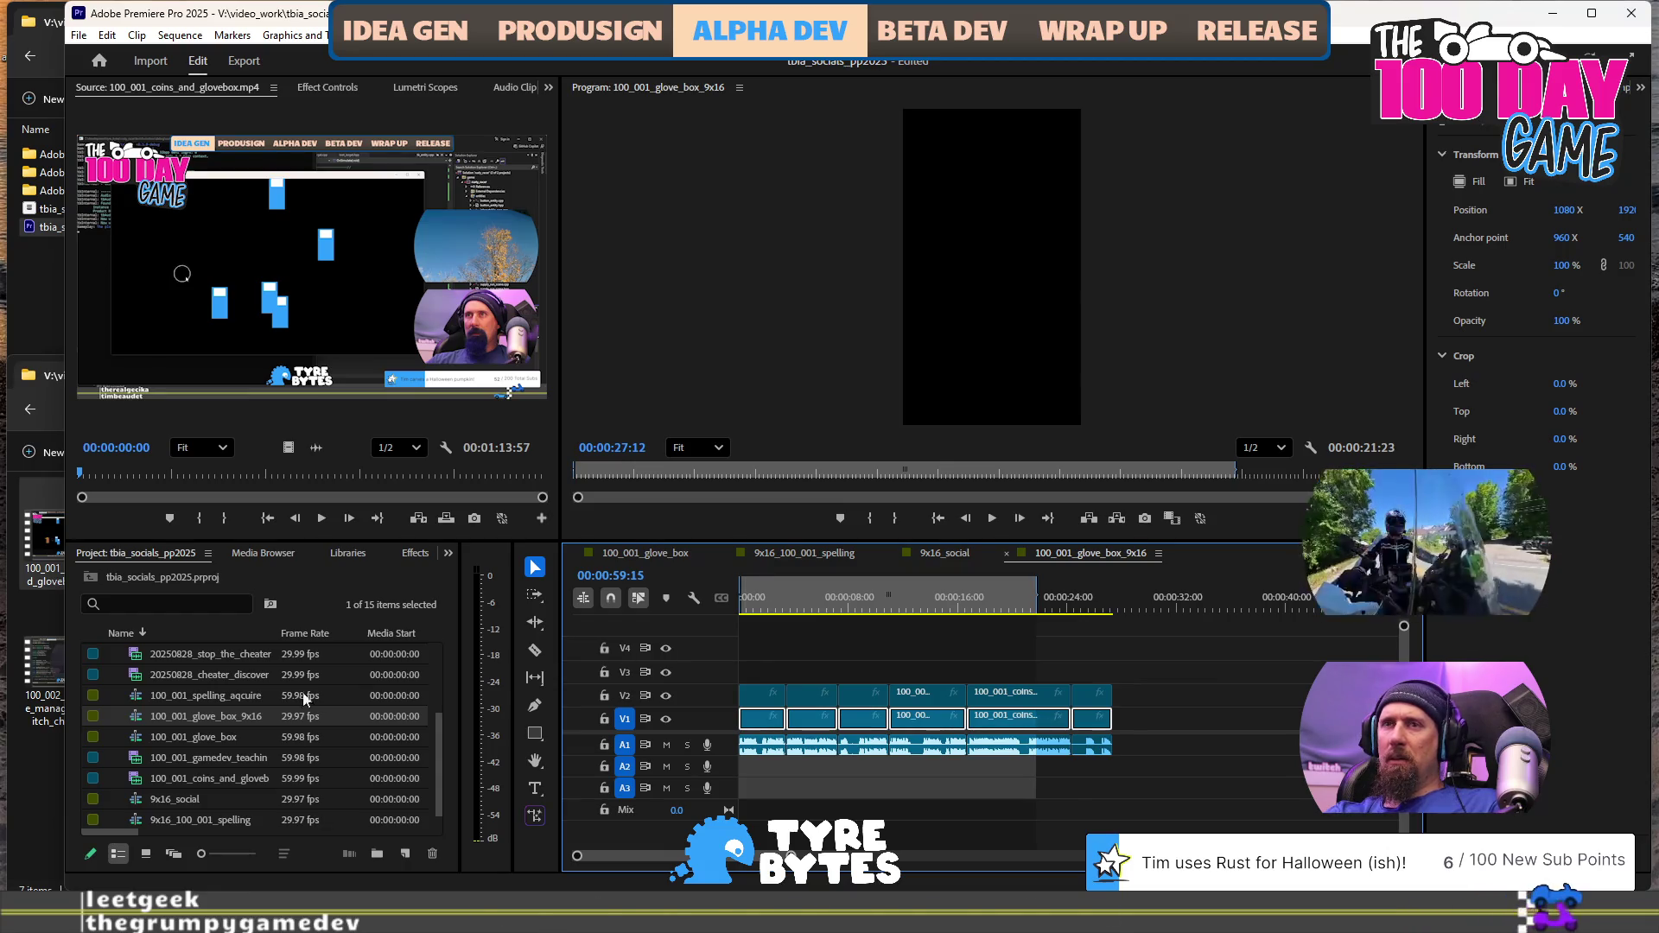
scroll(196, 703, "up", 3)
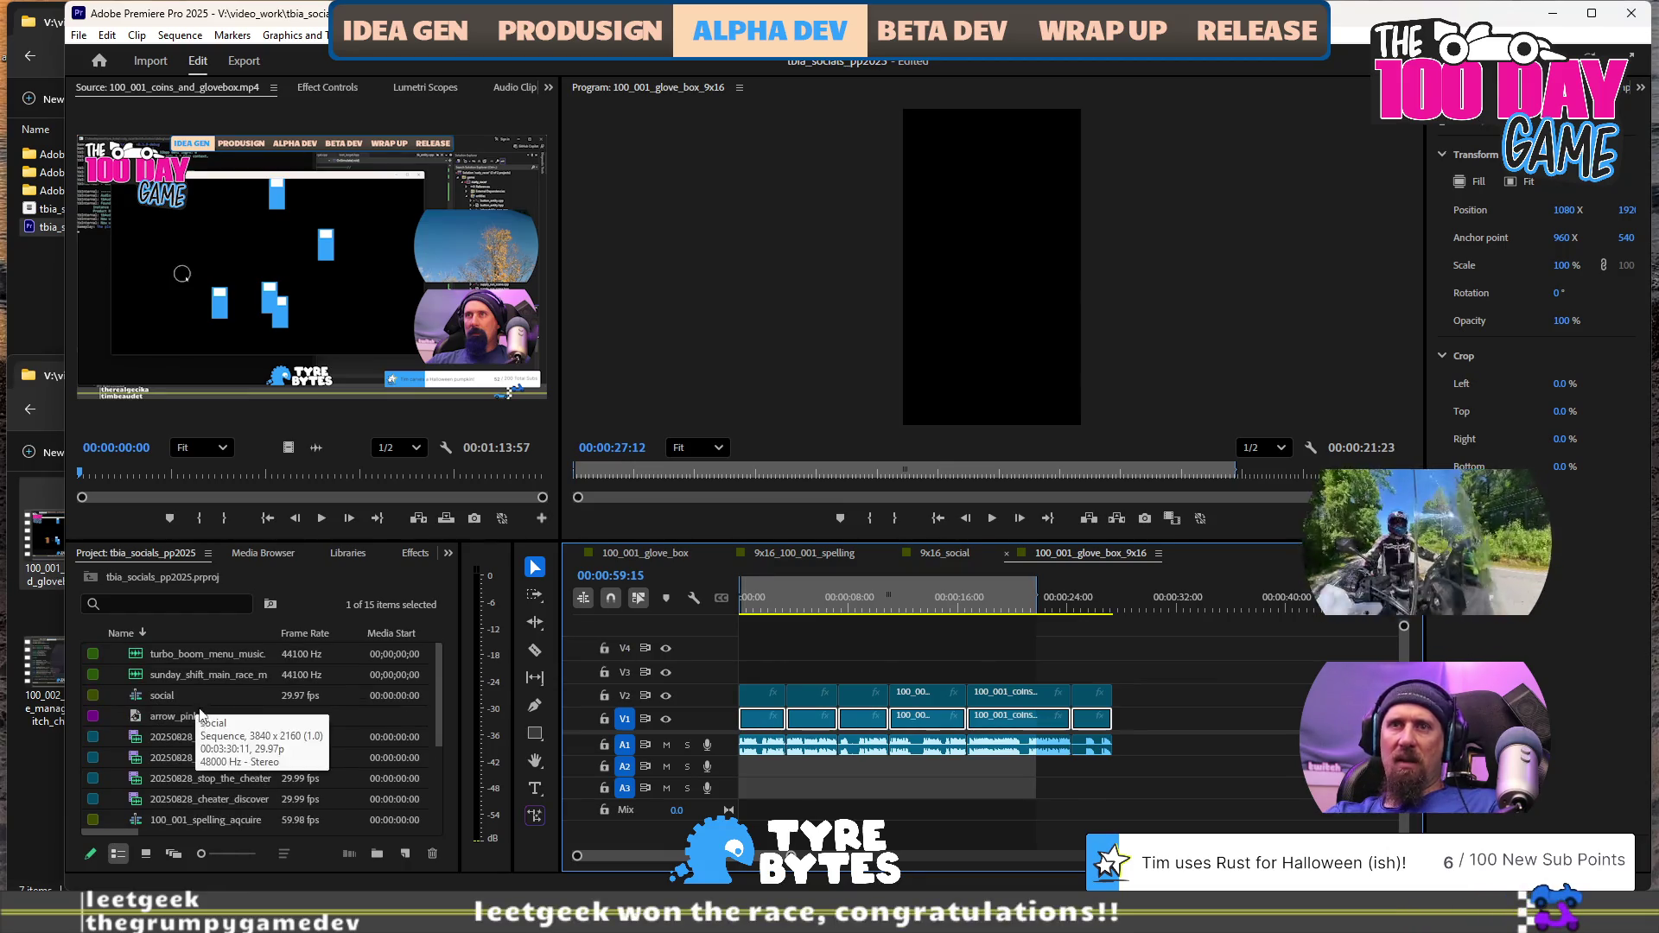
scroll(261, 724, "down", 4)
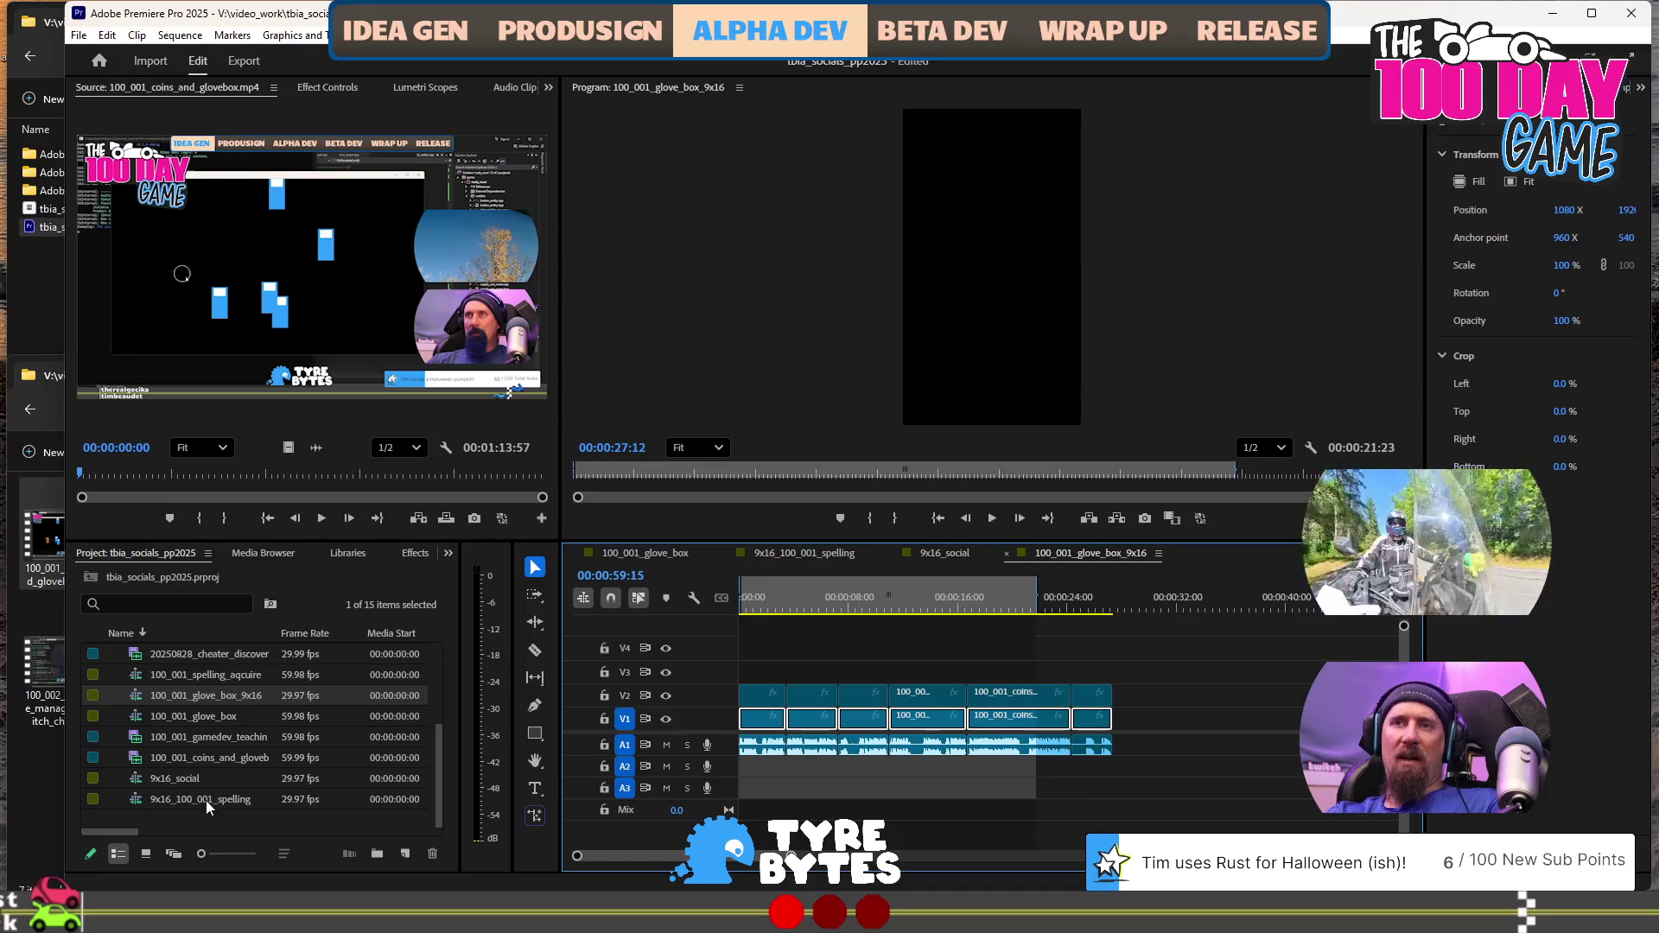
left_click(194, 797)
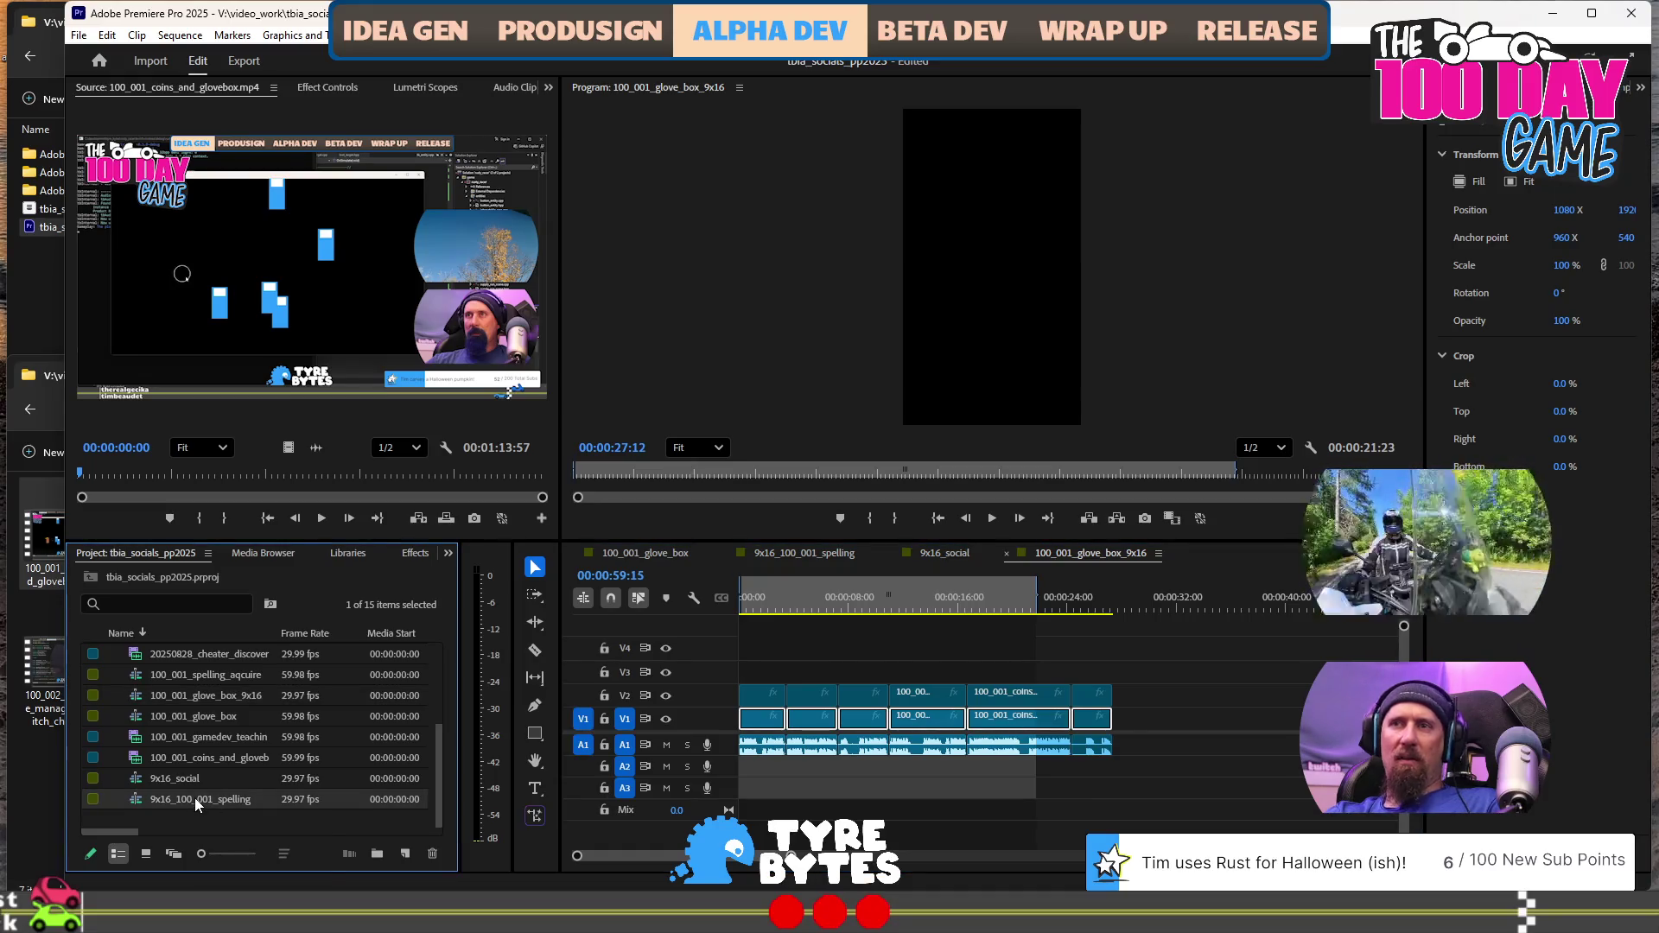
left_click(194, 797)
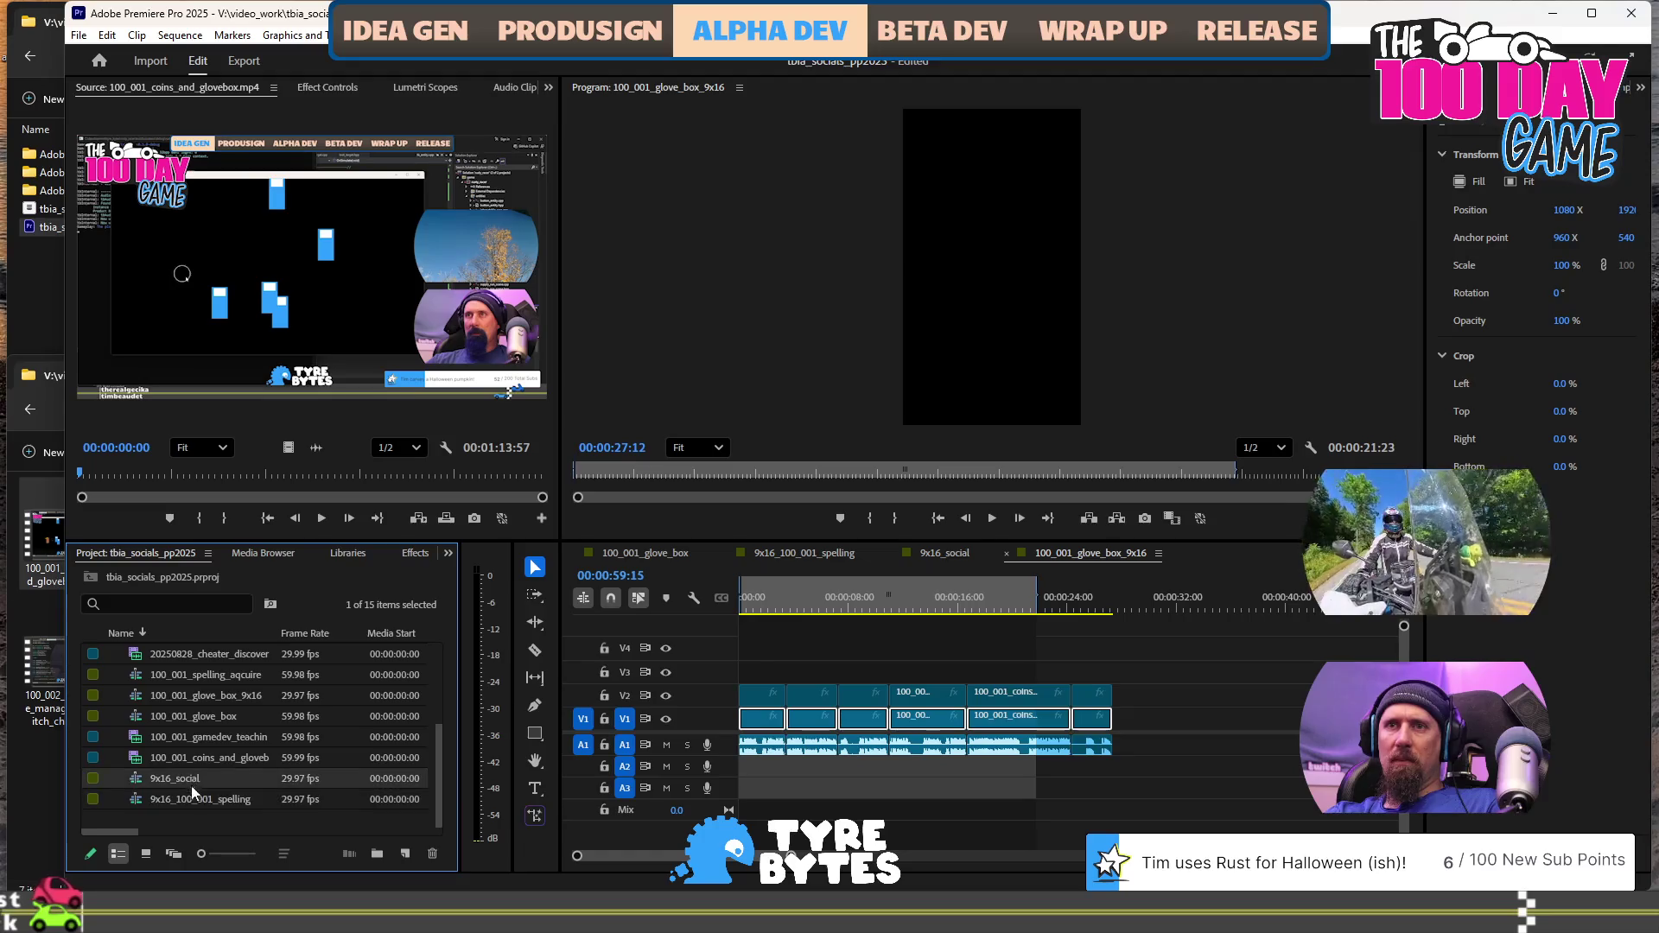
double_click(192, 796)
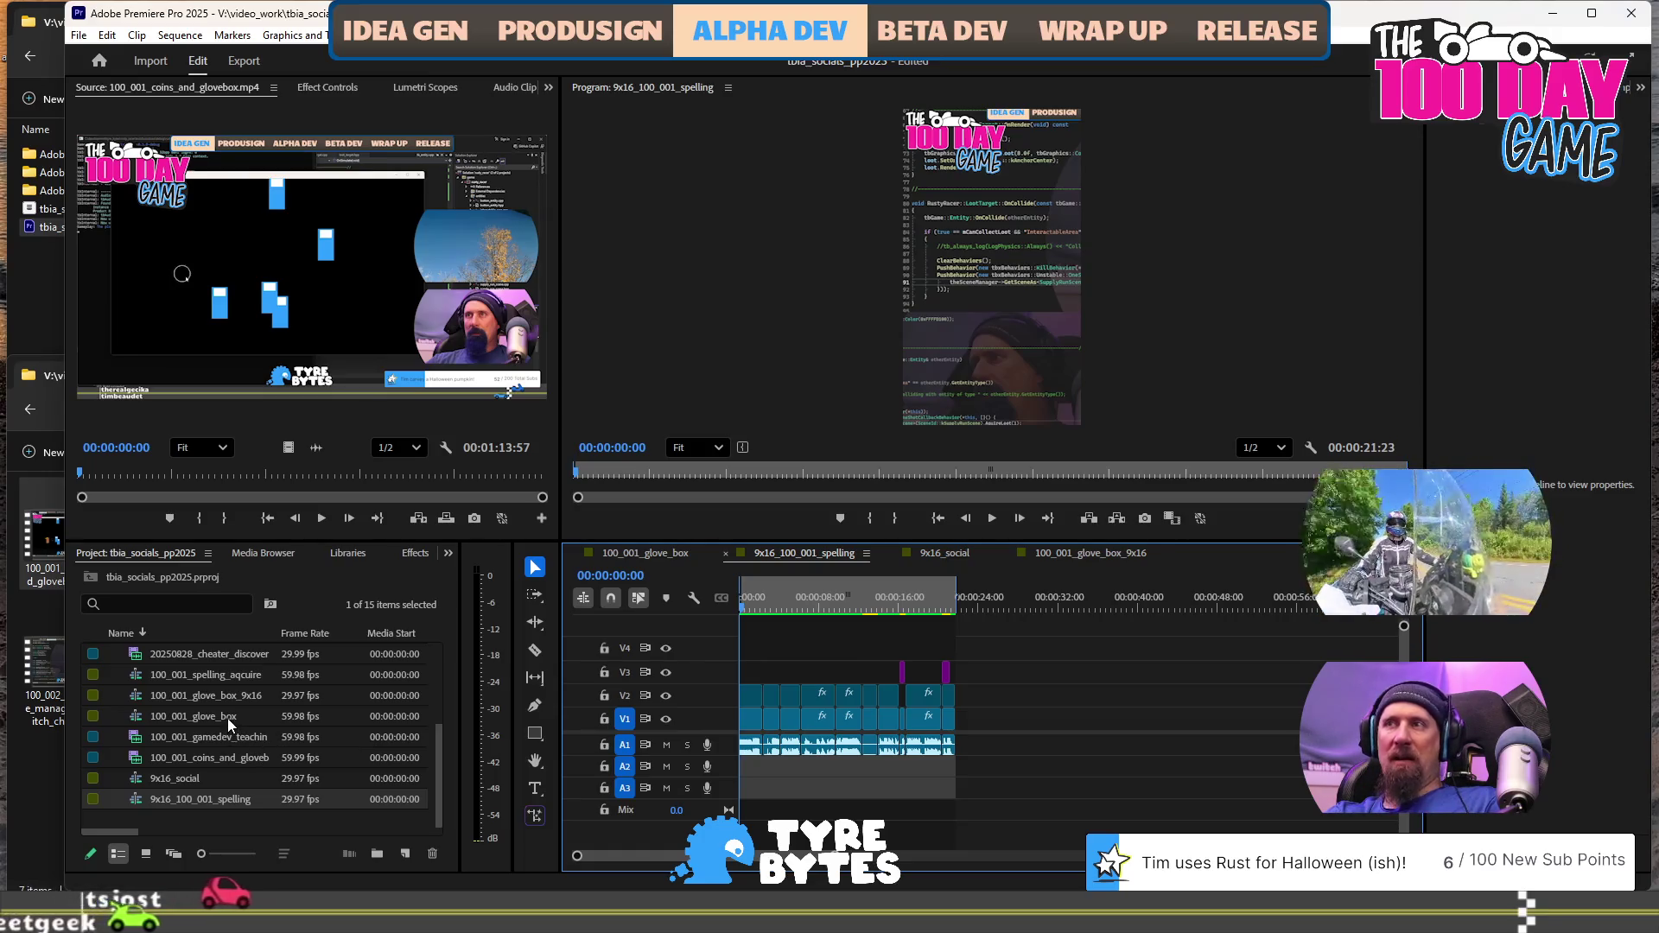
left_click(1092, 553)
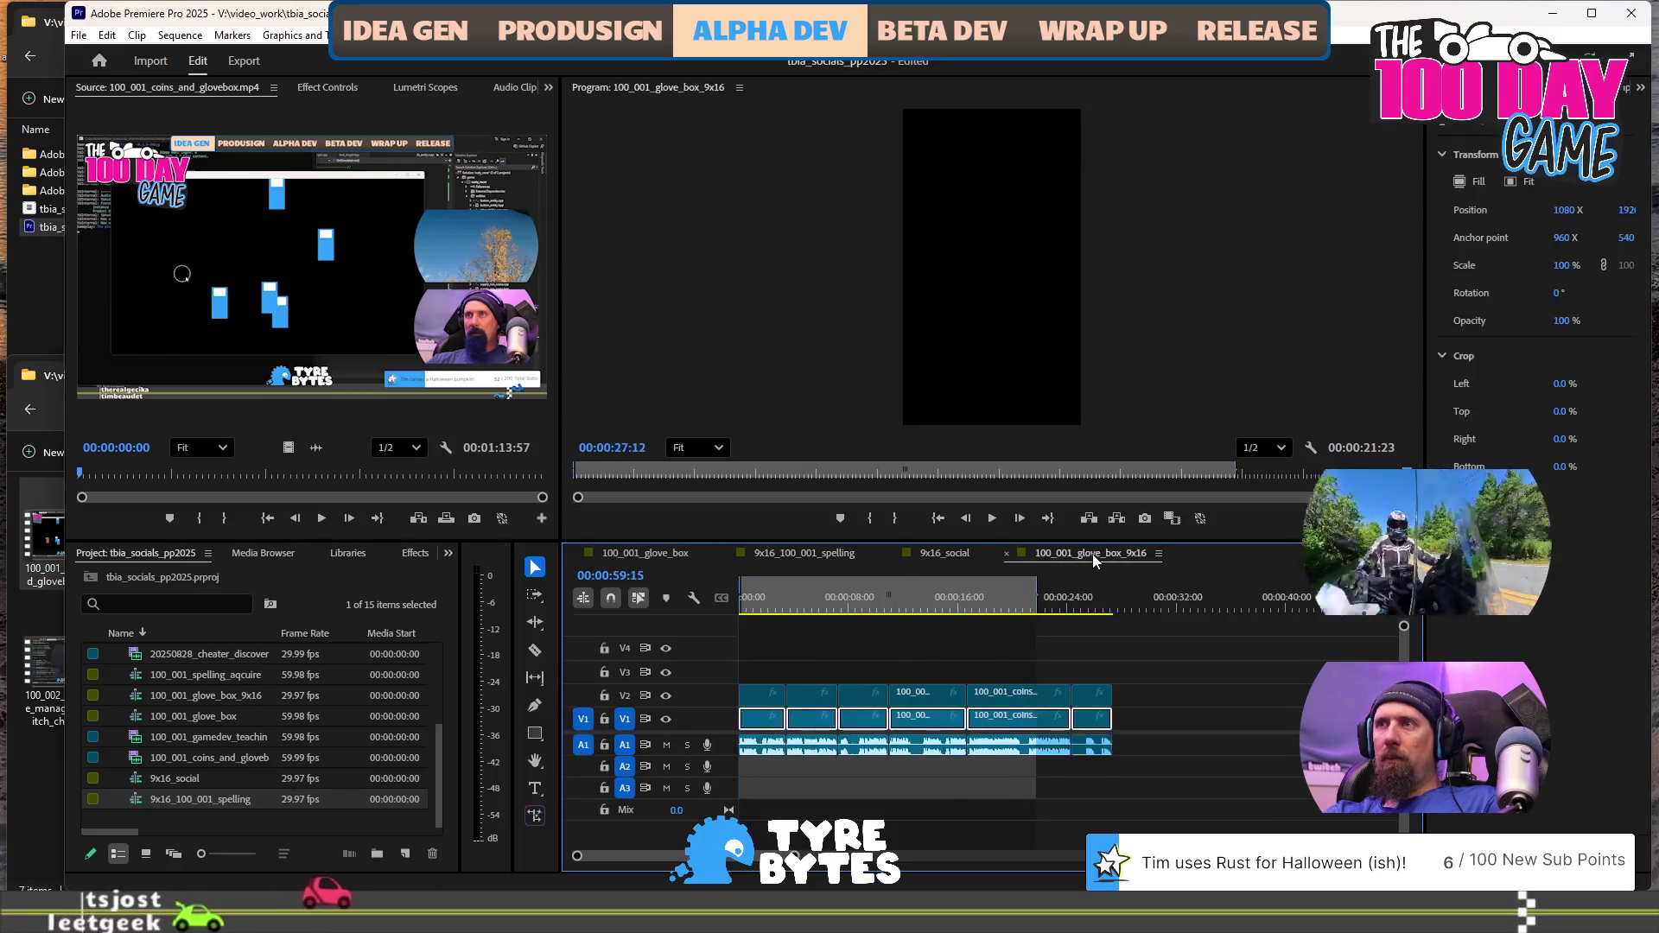
left_click(1146, 711)
left_click(1072, 718)
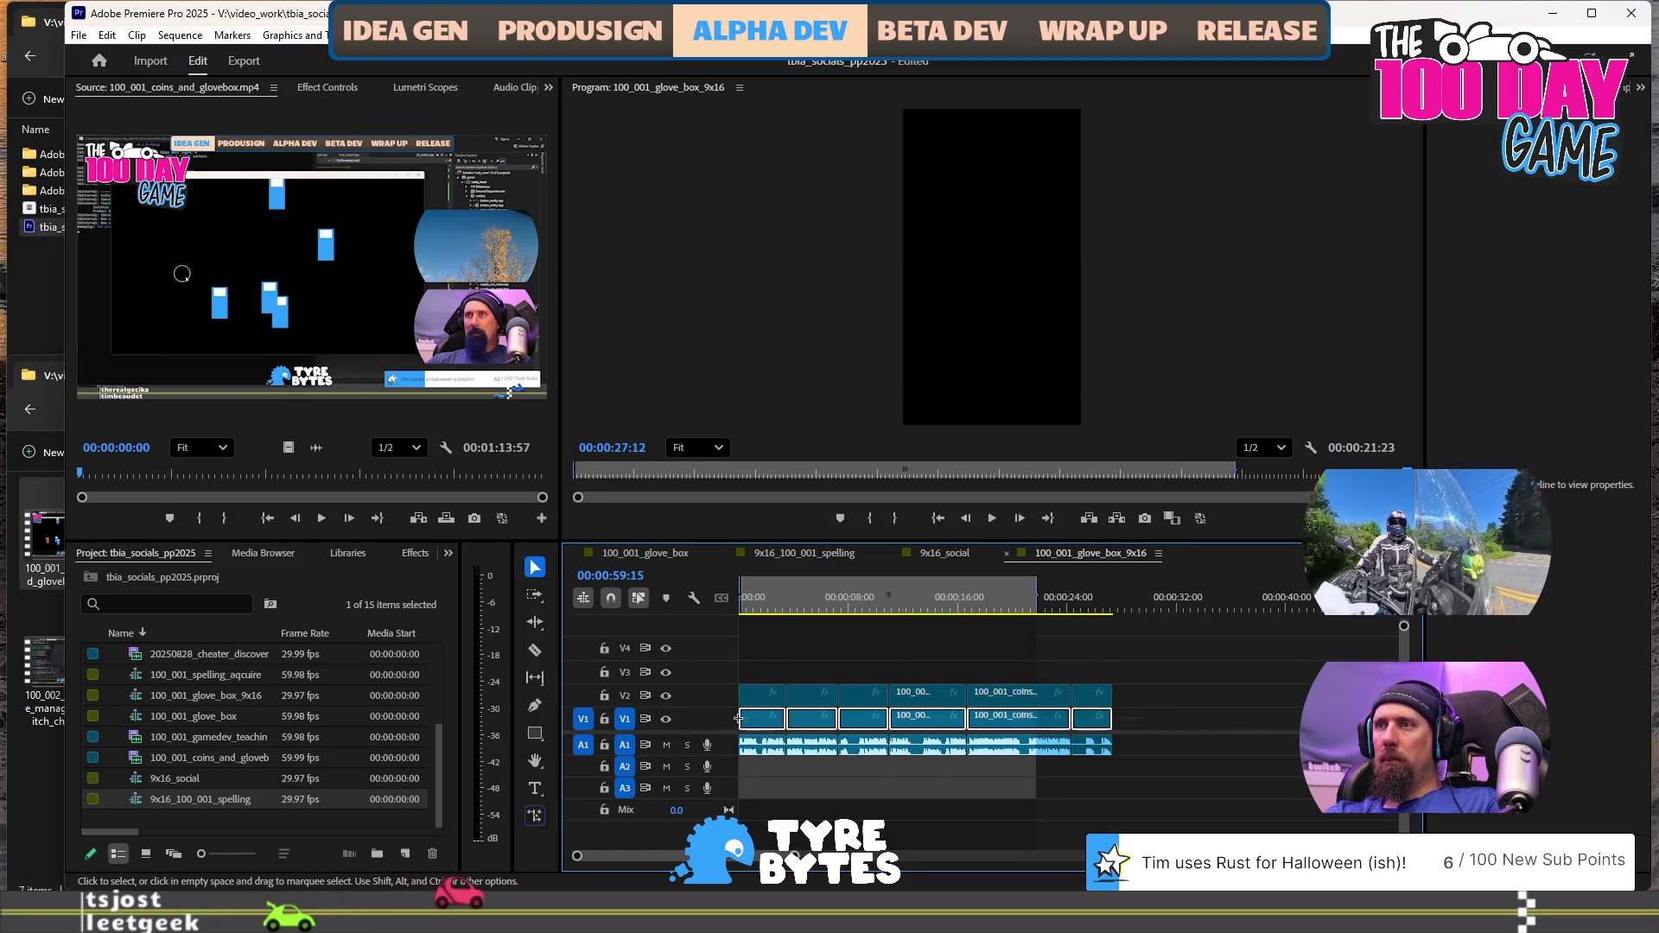
Colour the V1 clips Lavender
right_click(1089, 728)
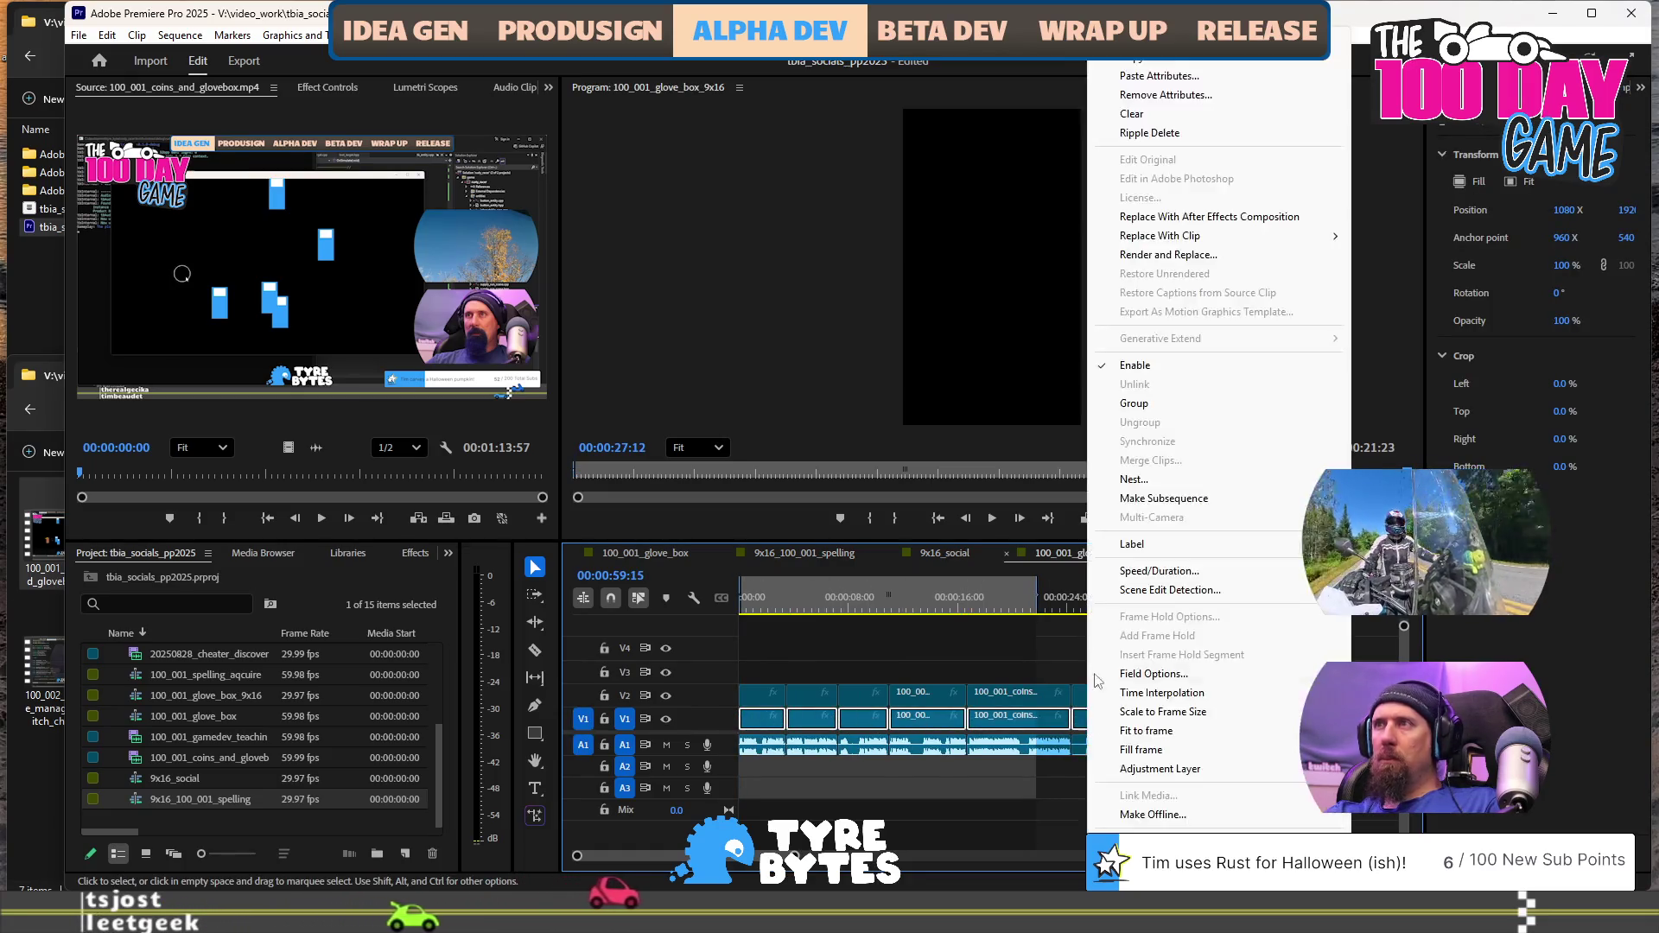
mouse_move(1218, 549)
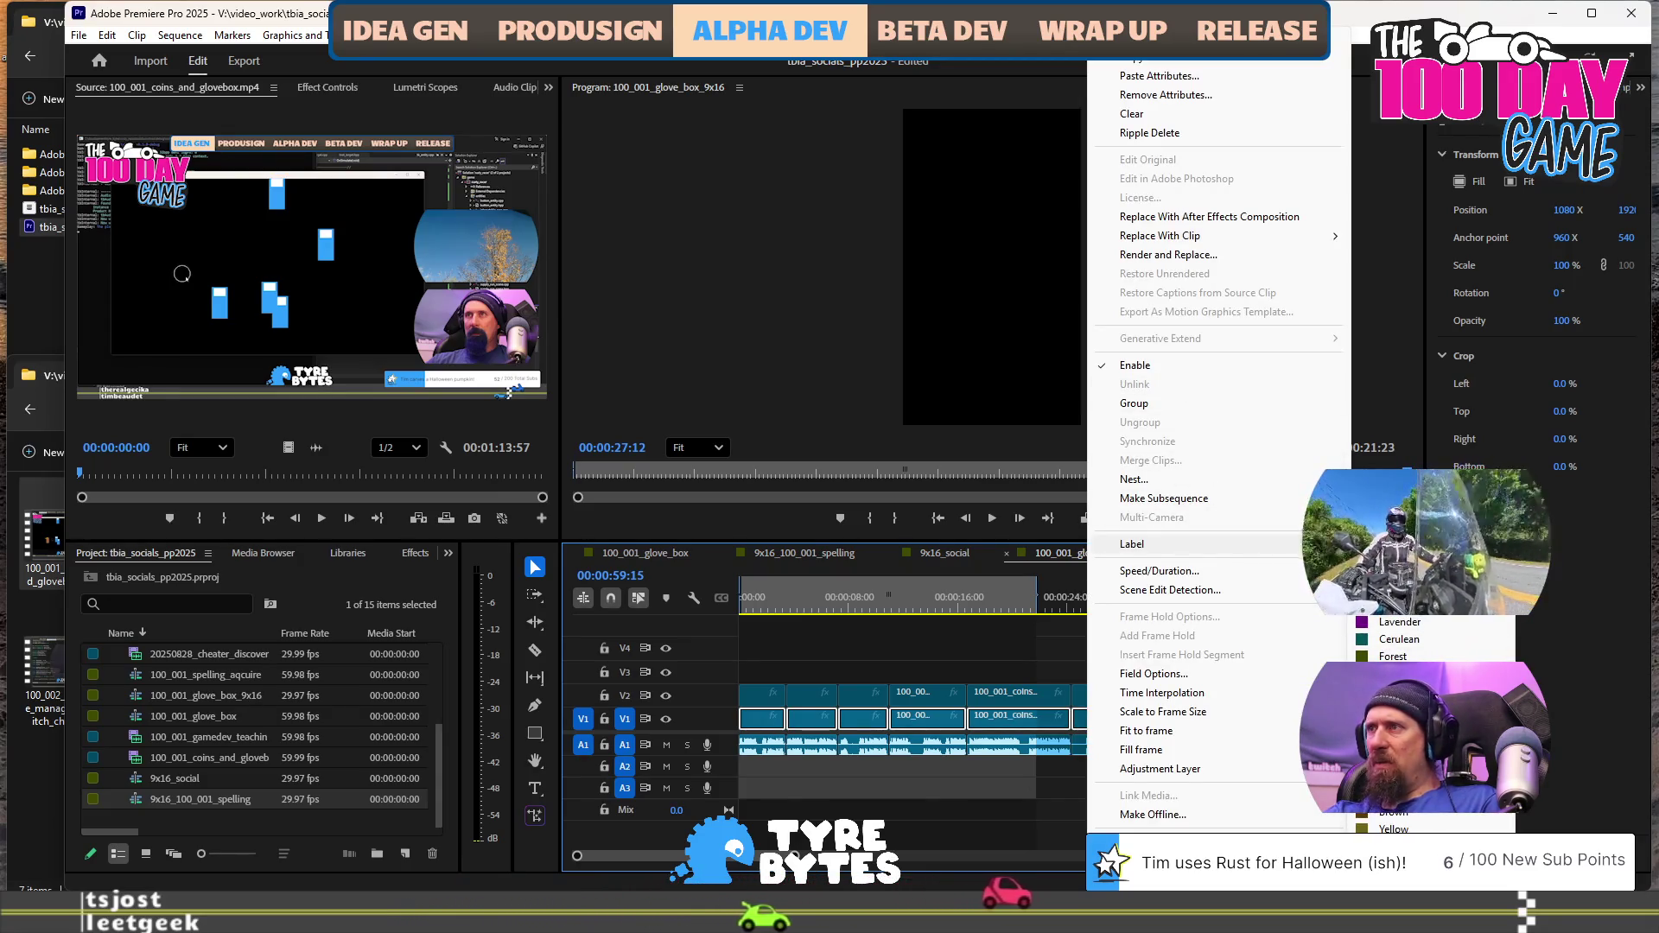
left_click(1399, 622)
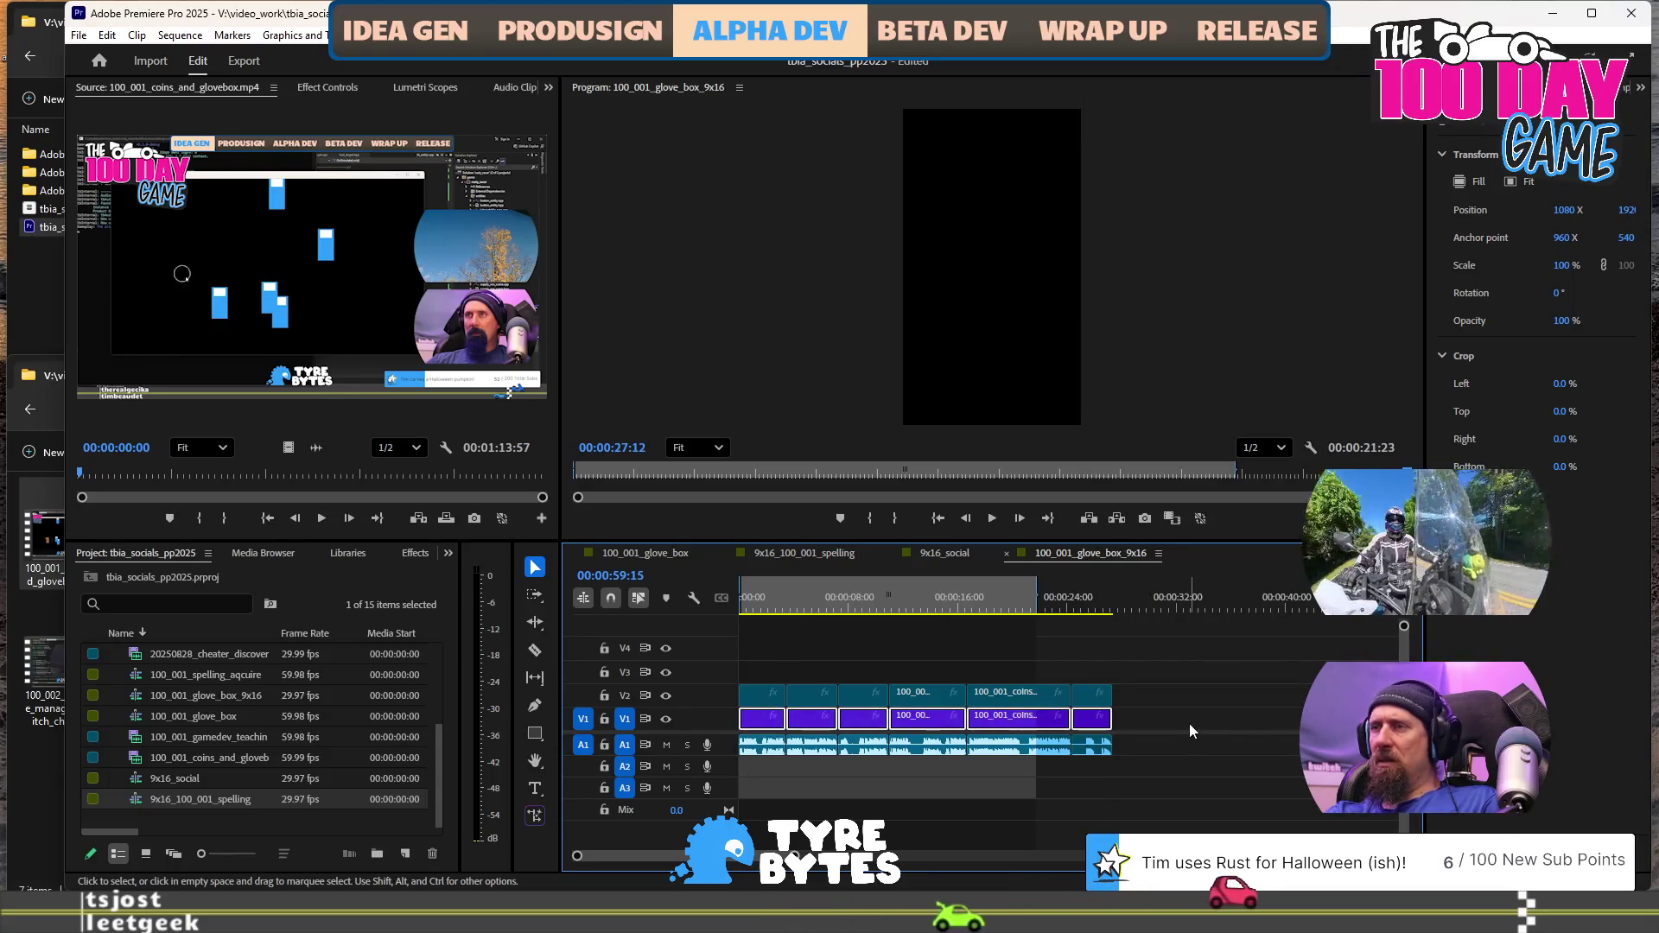
left_click(952, 662)
Return the playhead to the sequence start and select the first V2 clip
left_click(751, 600)
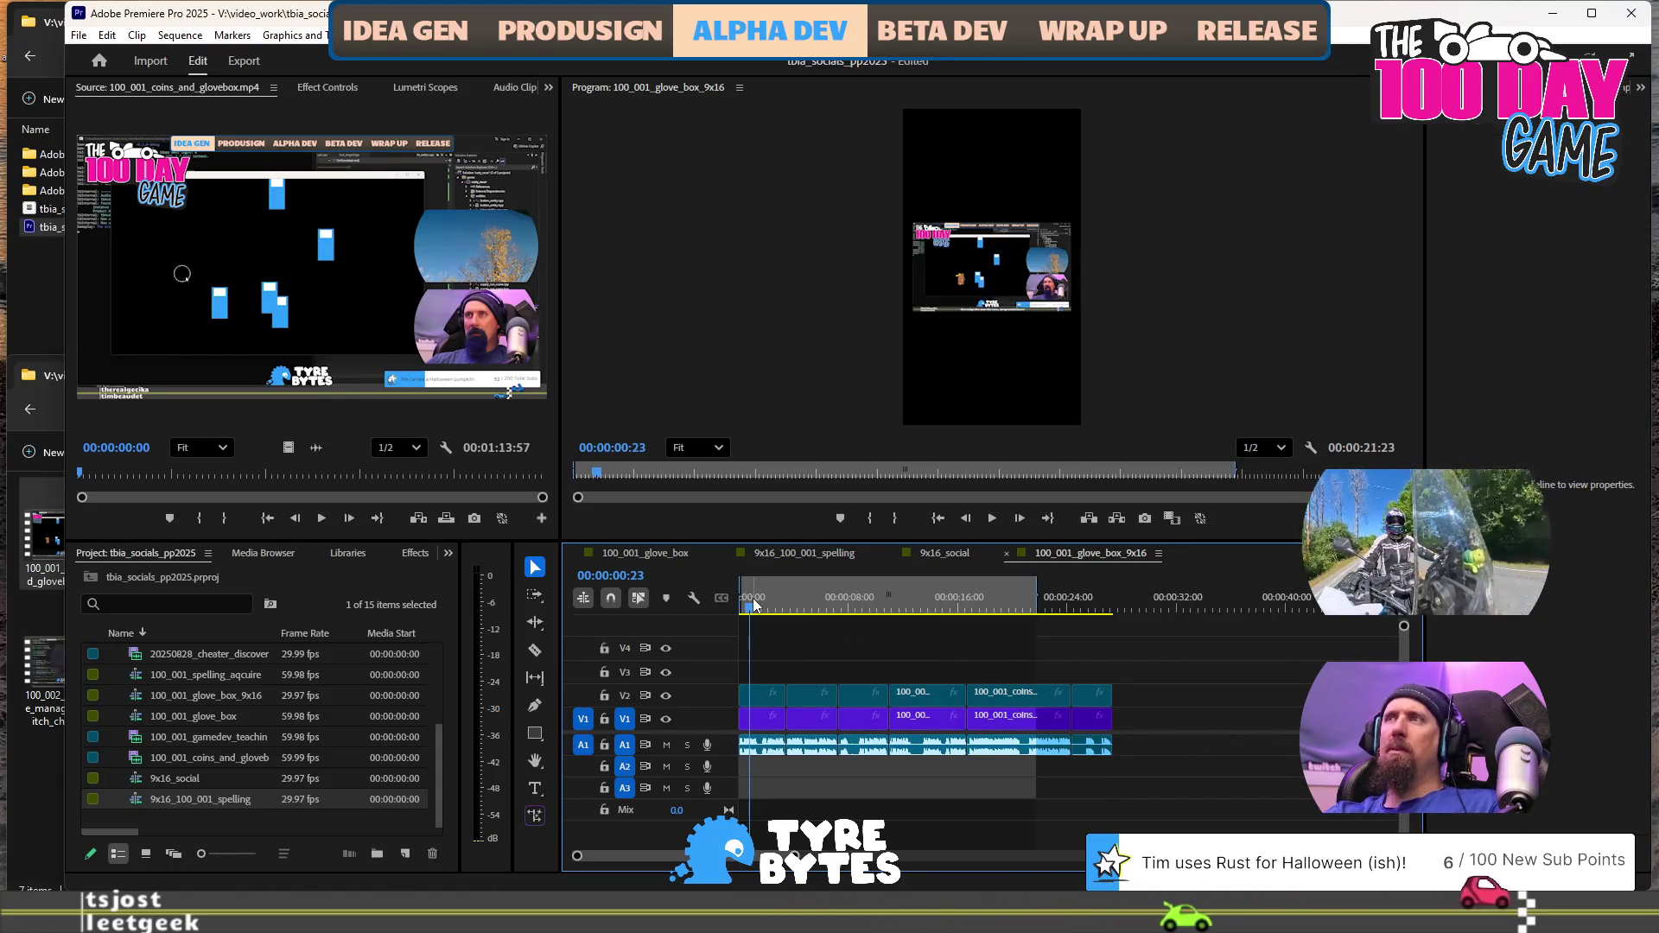
key("equal")
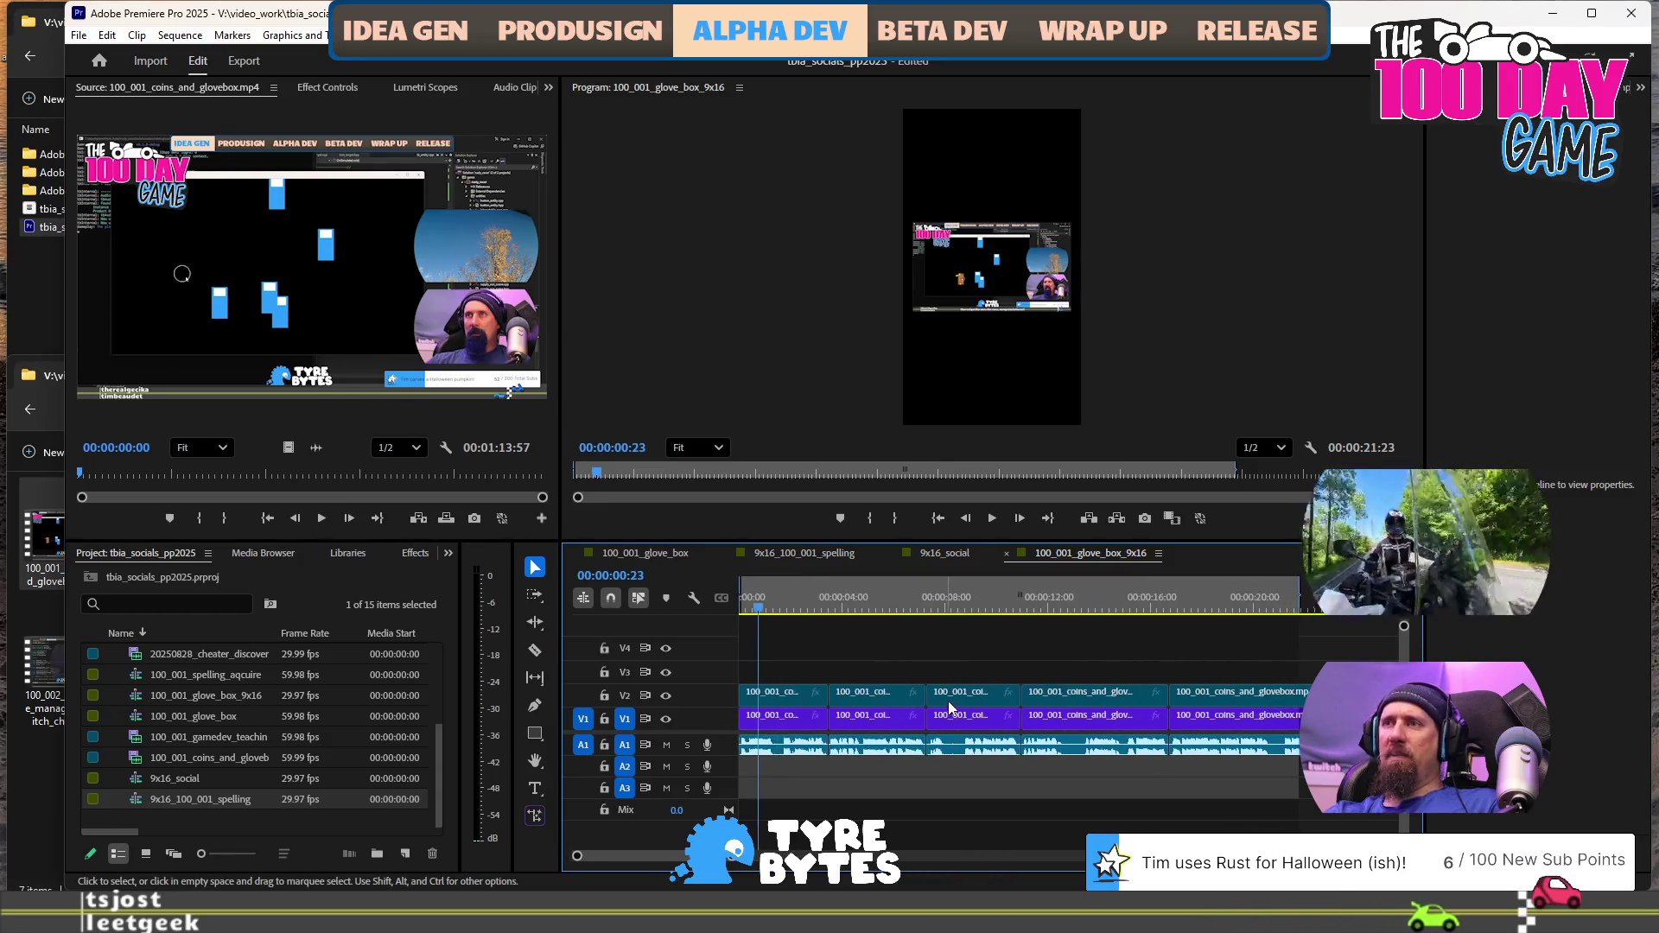
left_click_drag(818, 588, 1197, 606)
scroll(1196, 610, "down", 3)
left_click(1251, 610)
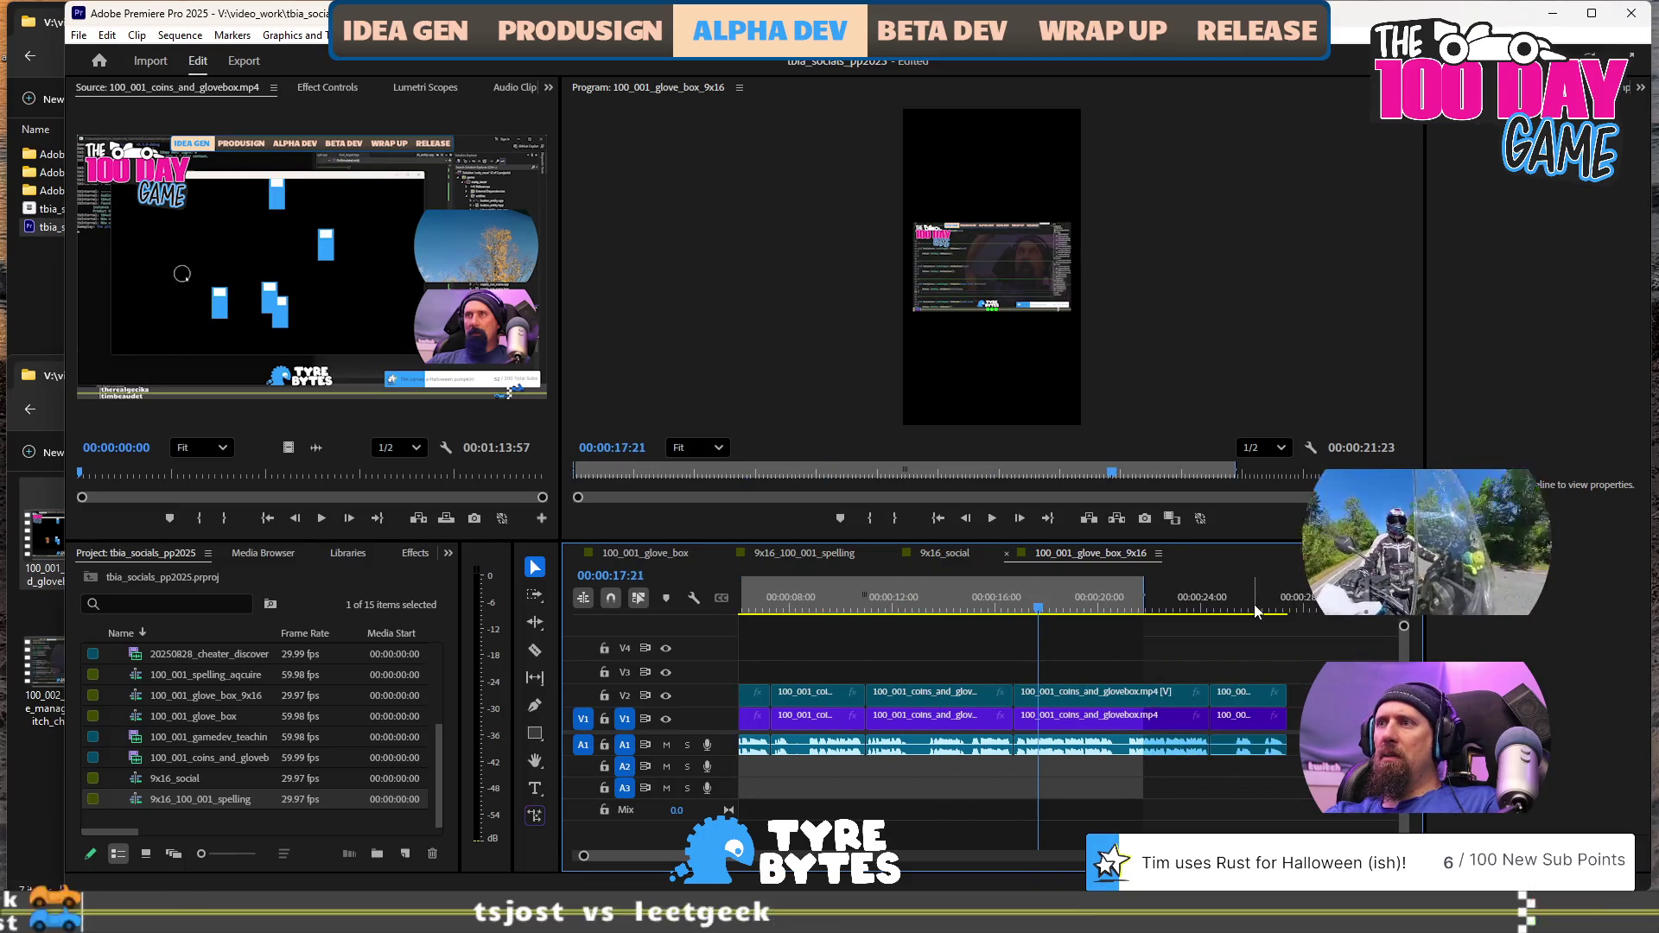
left_click(955, 599)
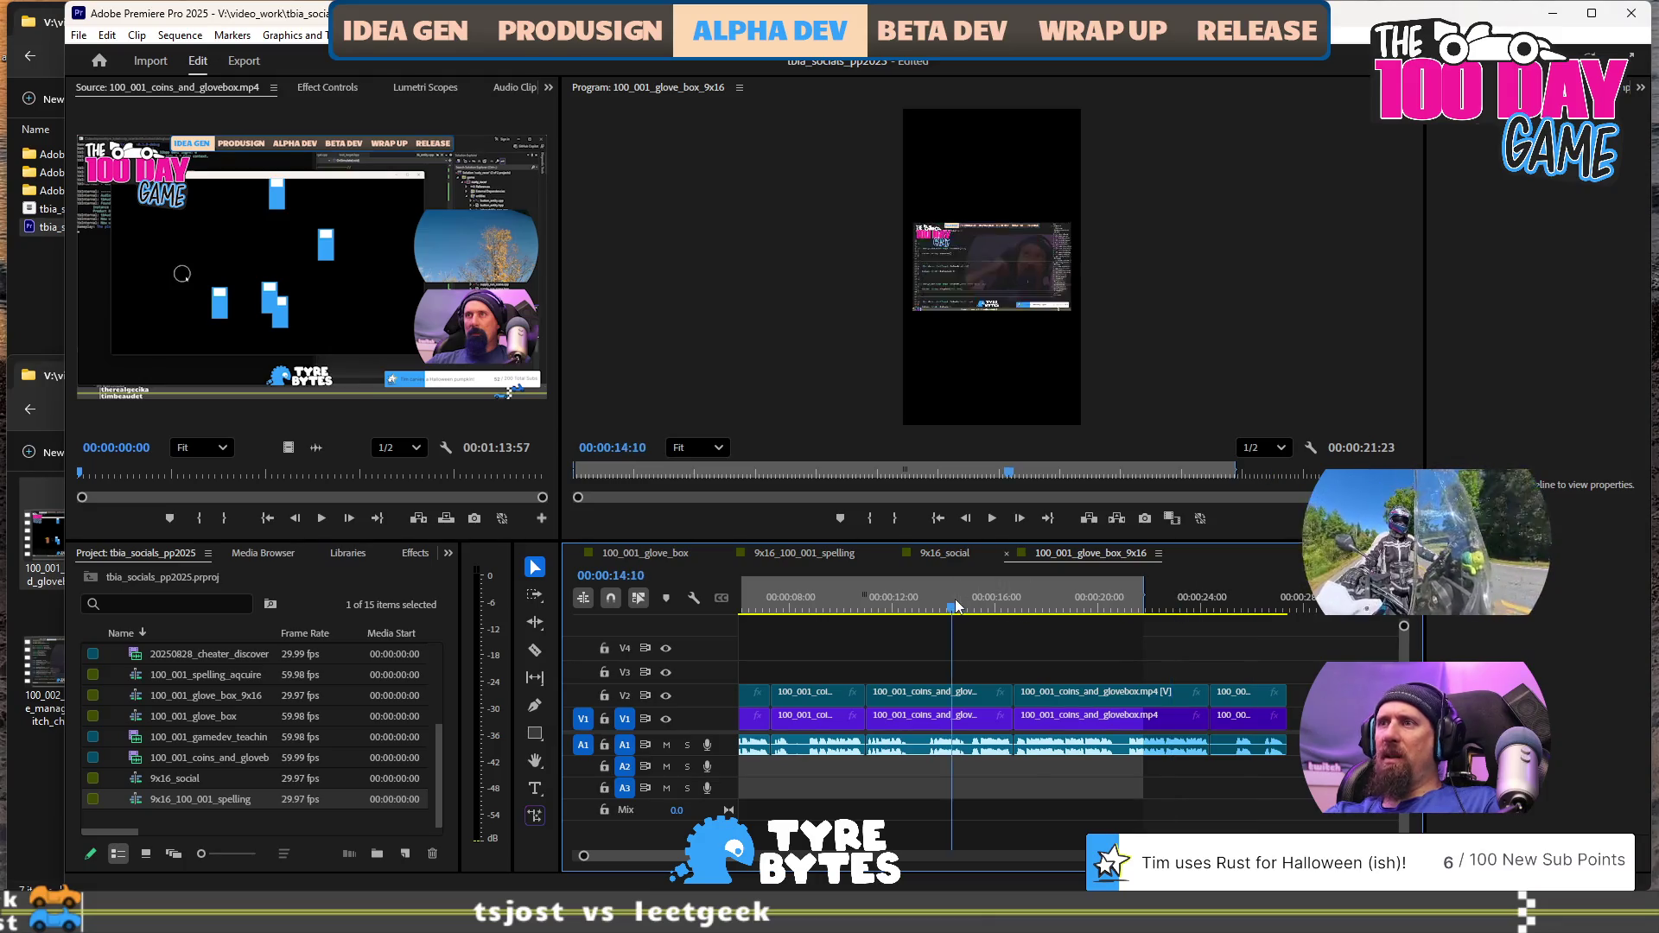
scroll(959, 609, "up", 3)
left_click_drag(961, 599, 769, 594)
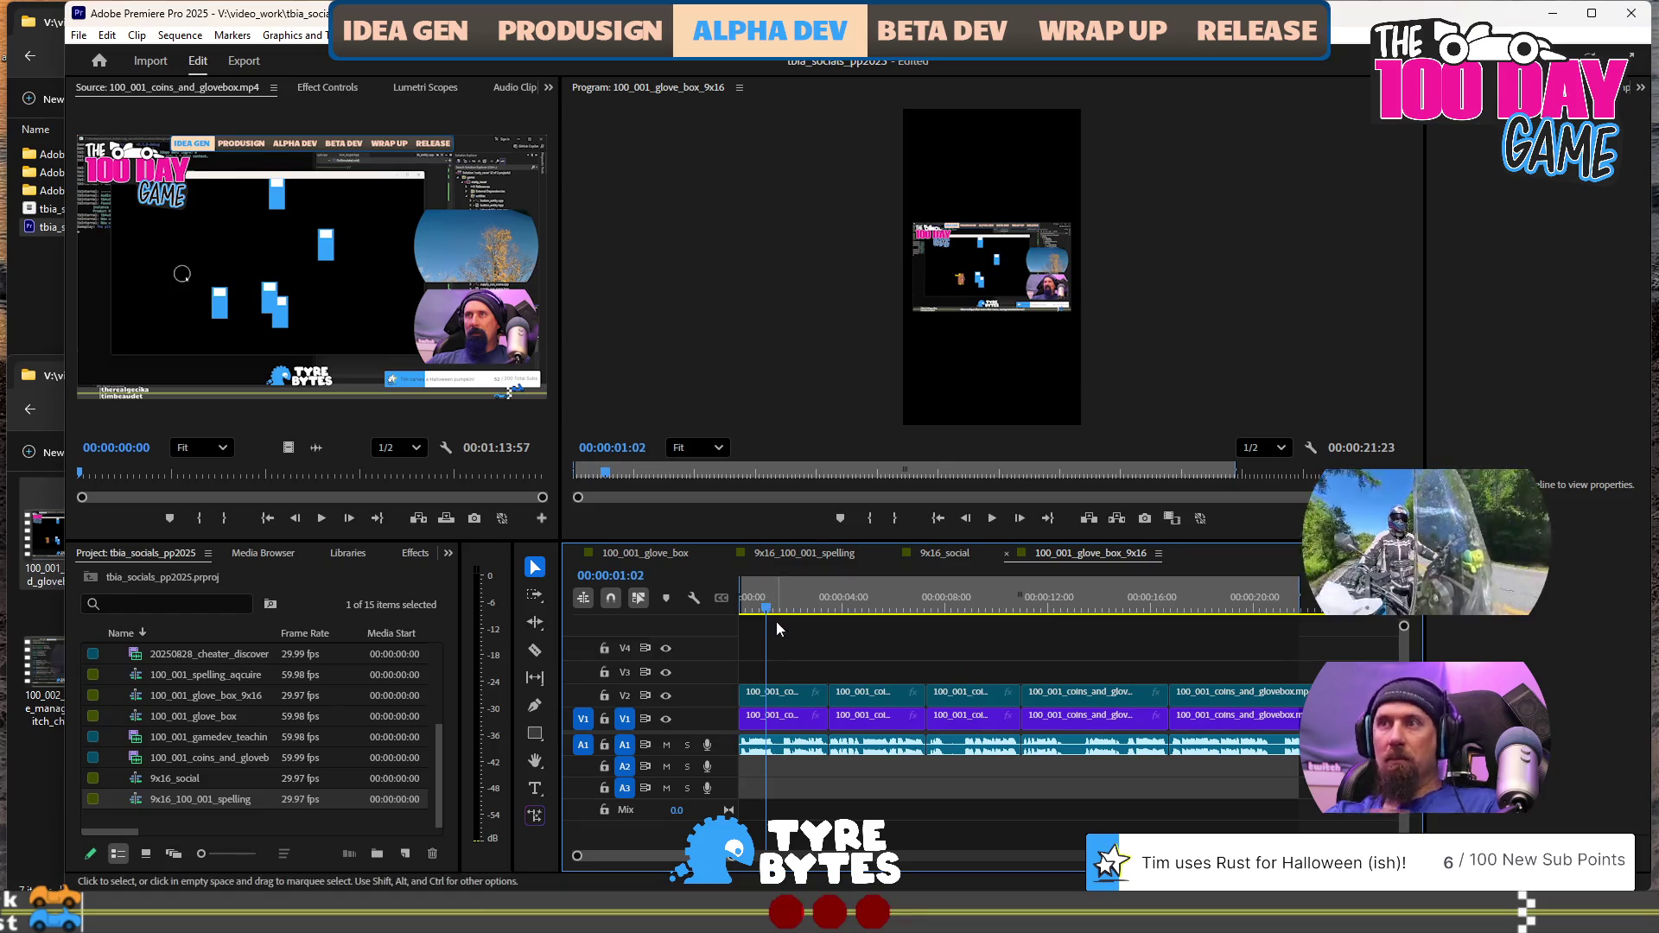
left_click(797, 696)
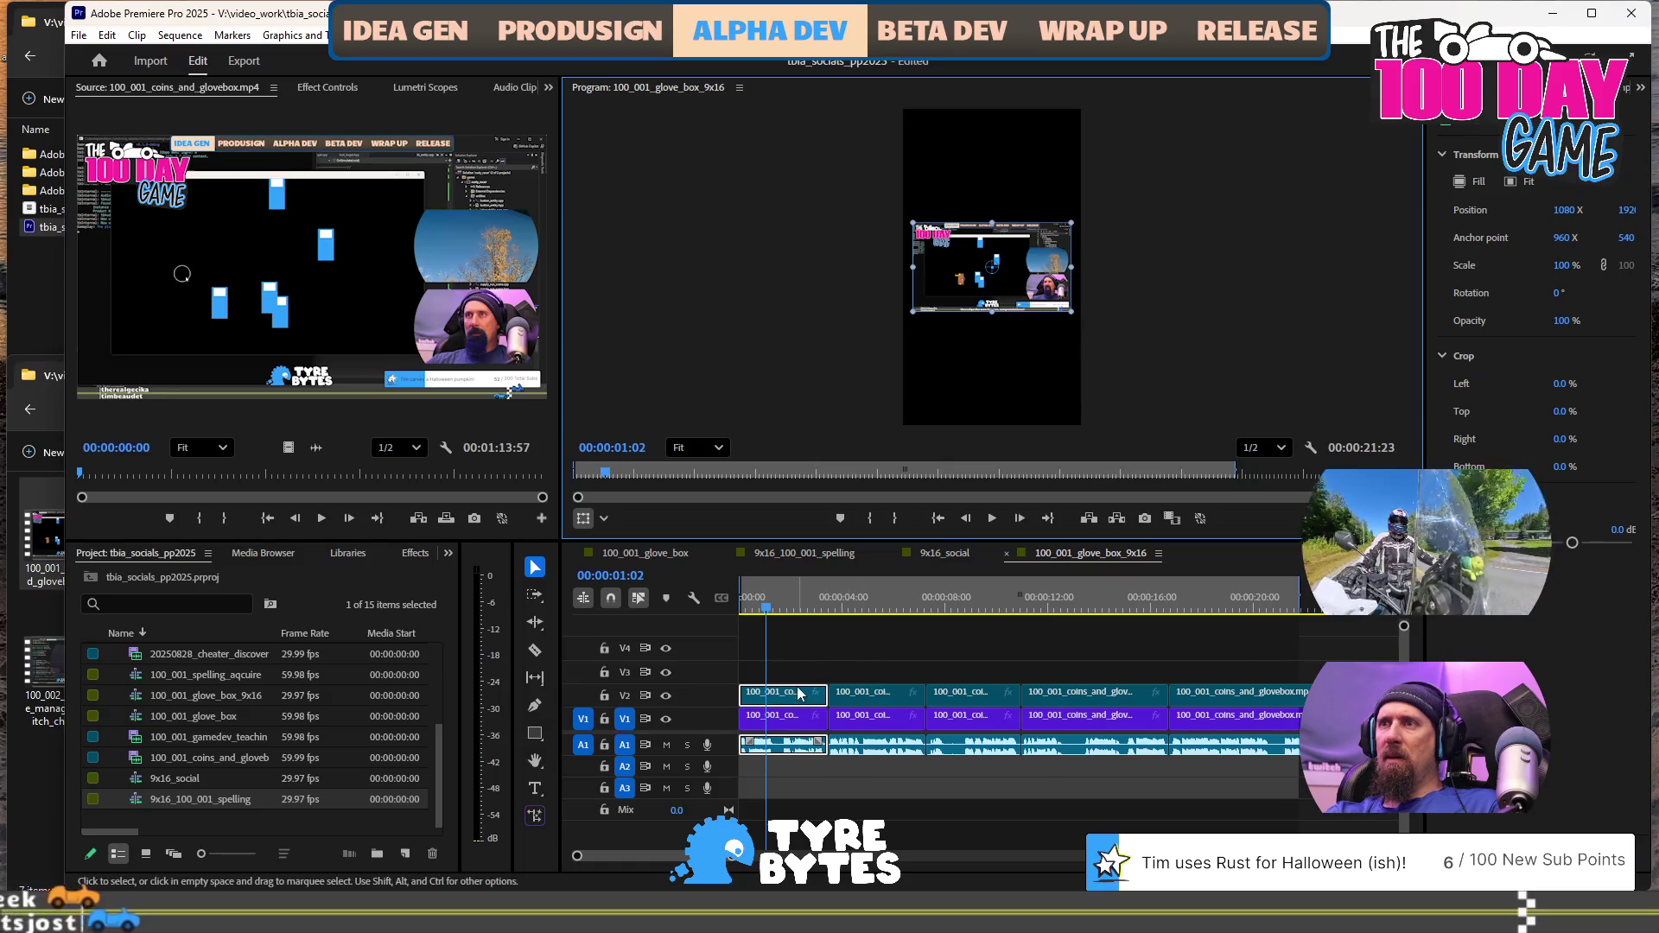
Hide V2 and scale the first V1 clip to 376% at position 1740.6, 130, then preview
left_click(666, 697)
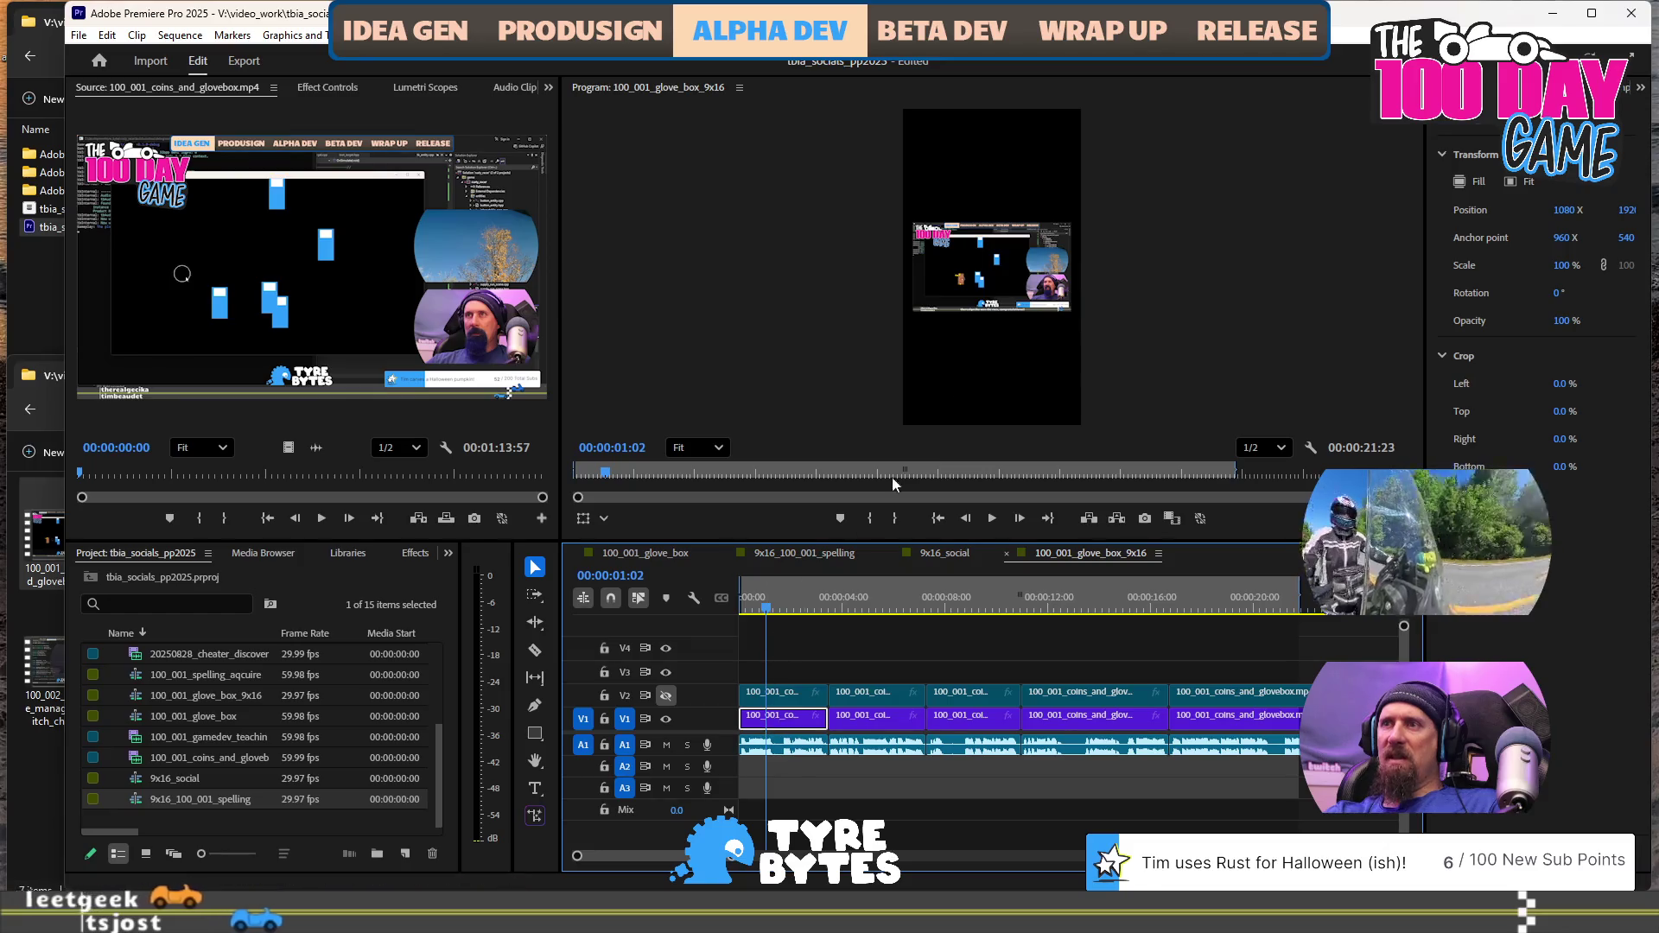
left_click(986, 299)
left_click(782, 716)
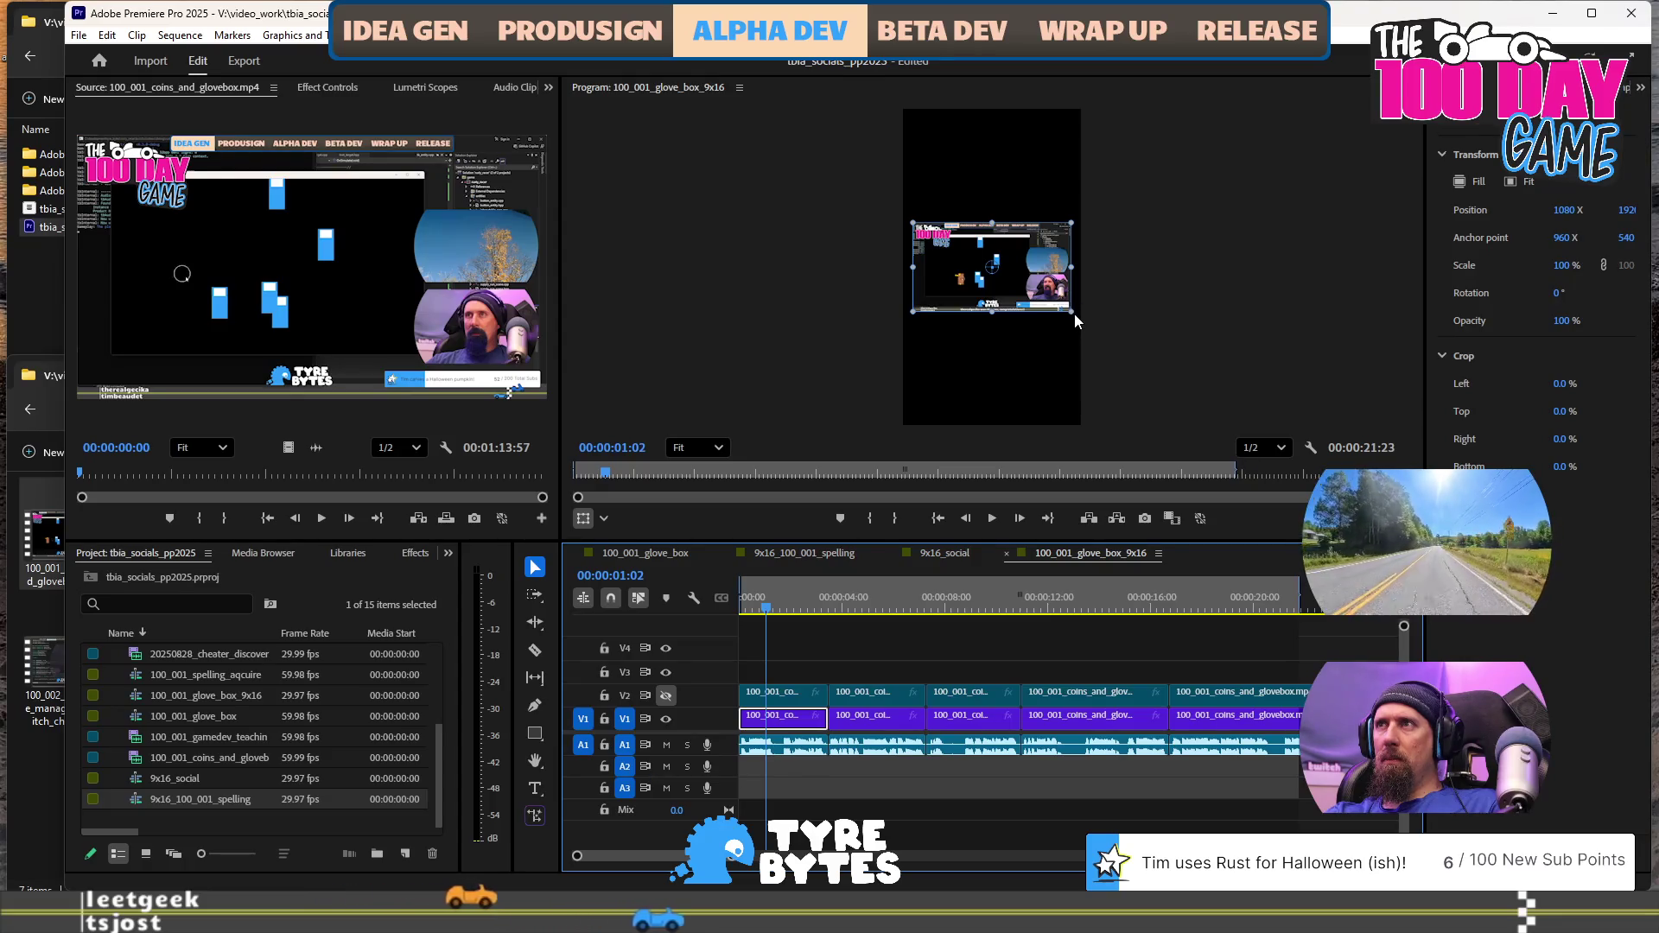
left_click_drag(1072, 311, 1258, 460)
mouse_move(1046, 345)
left_mouse_down()
mouse_move(1111, 344)
mouse_move(1054, 347)
mouse_move(1080, 325)
mouse_move(1061, 363)
mouse_move(1067, 298)
left_mouse_up()
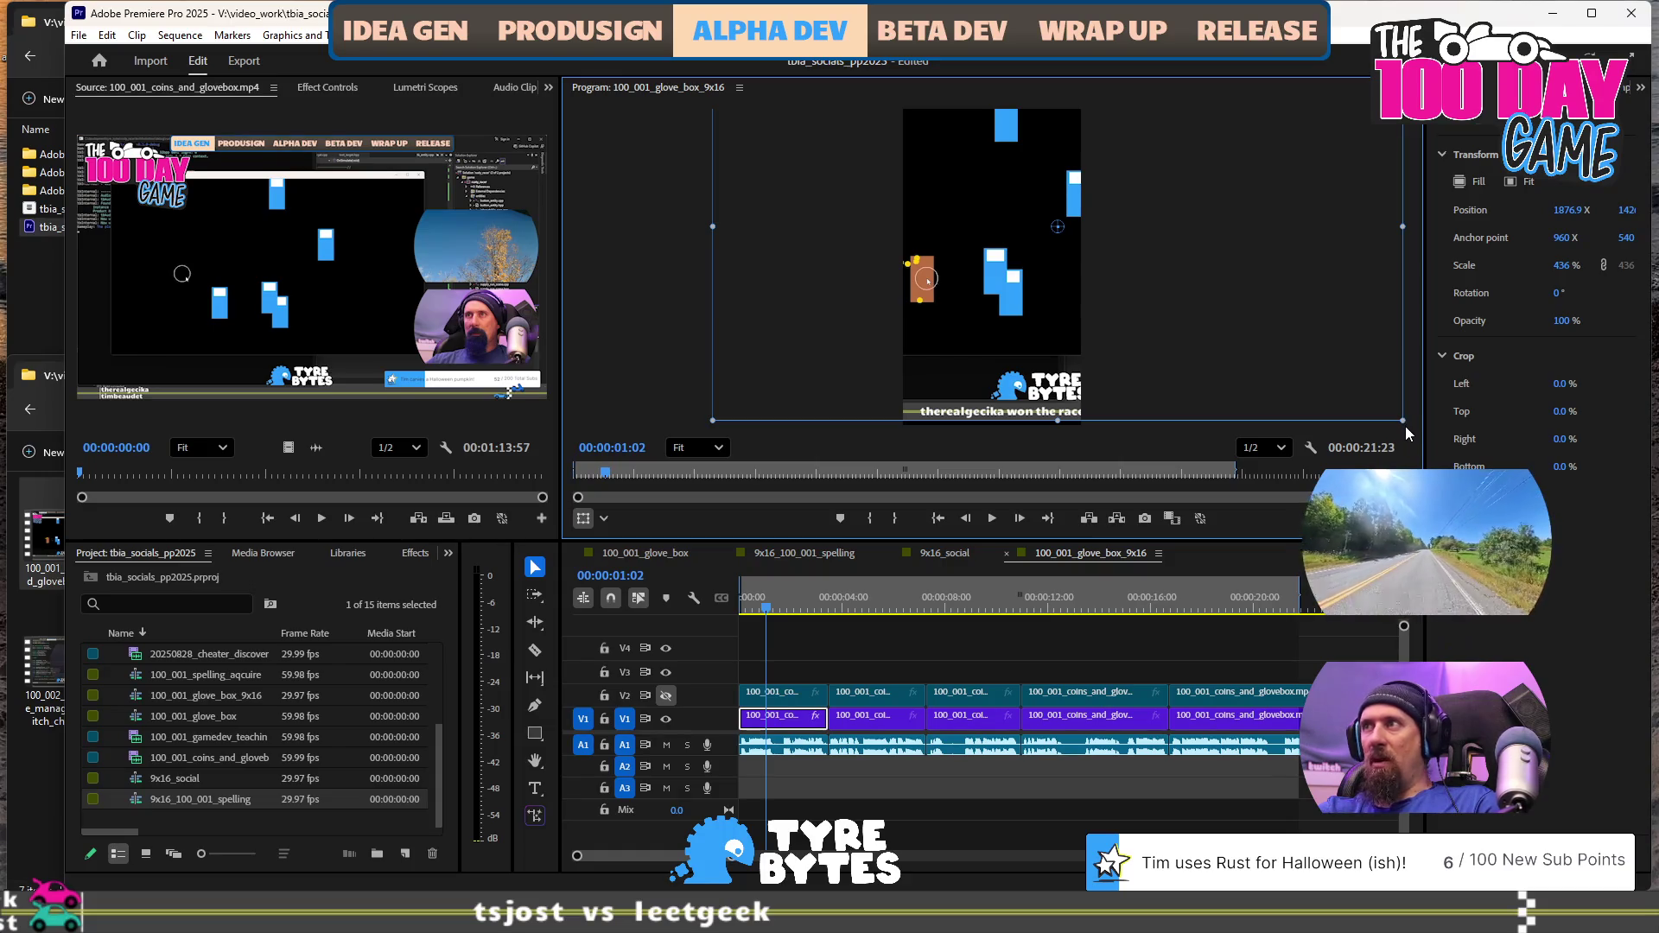
left_click_drag(1401, 422, 1363, 393)
mouse_move(1025, 316)
left_mouse_down()
mouse_move(972, 307)
mouse_move(1014, 306)
left_mouse_up()
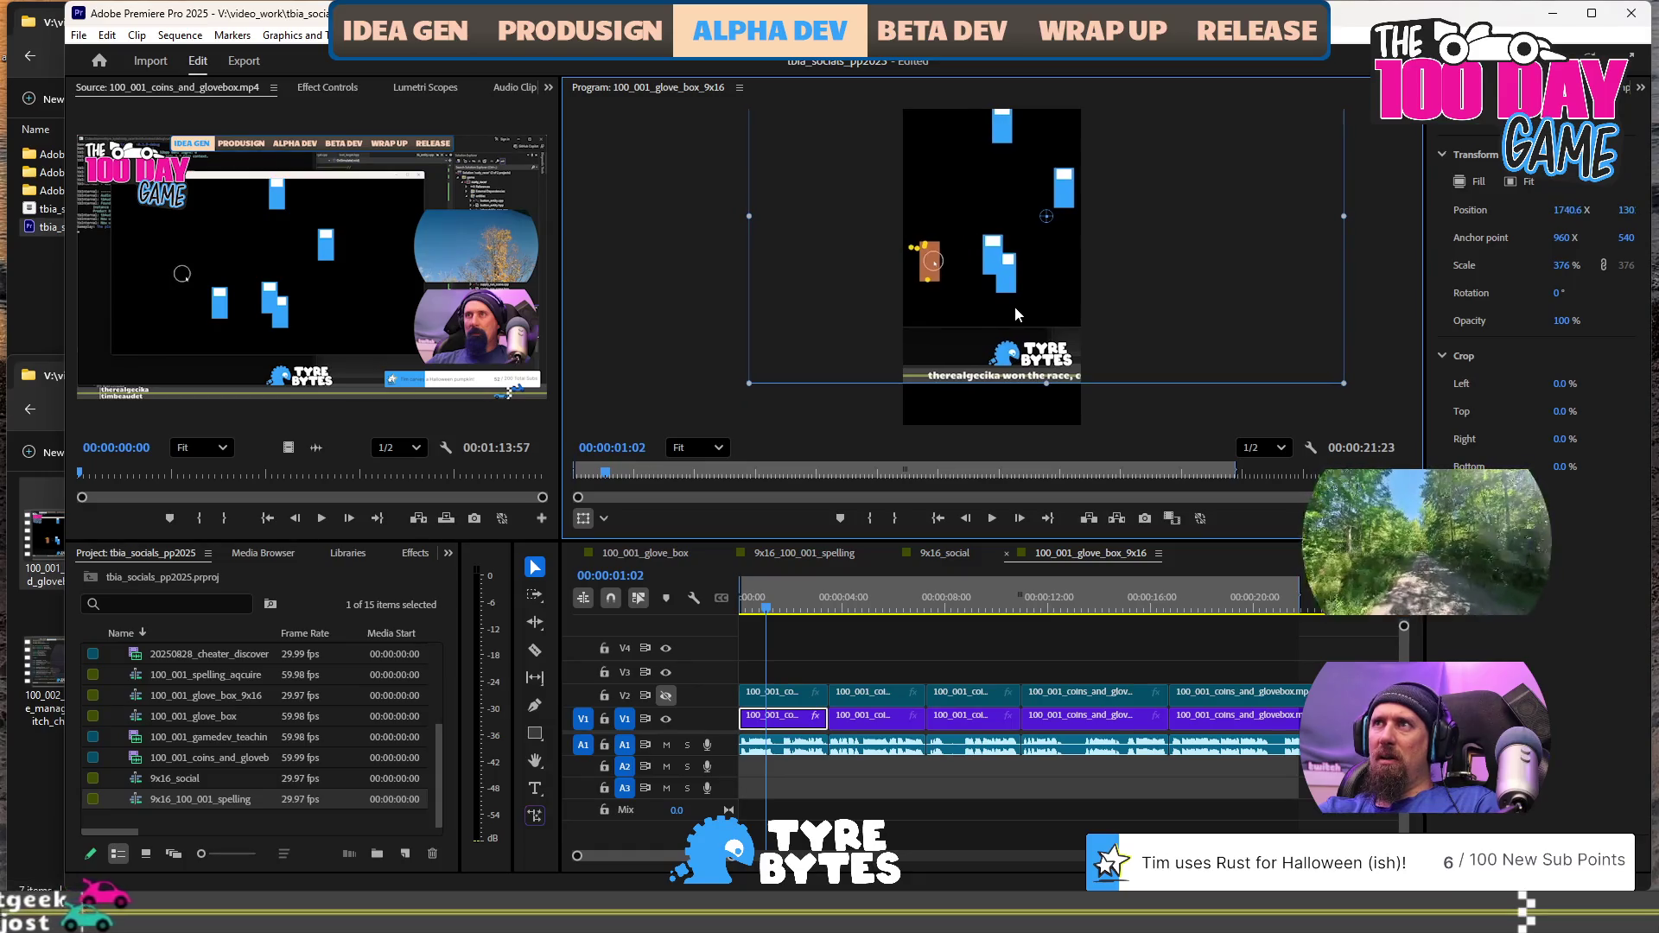
key("space")
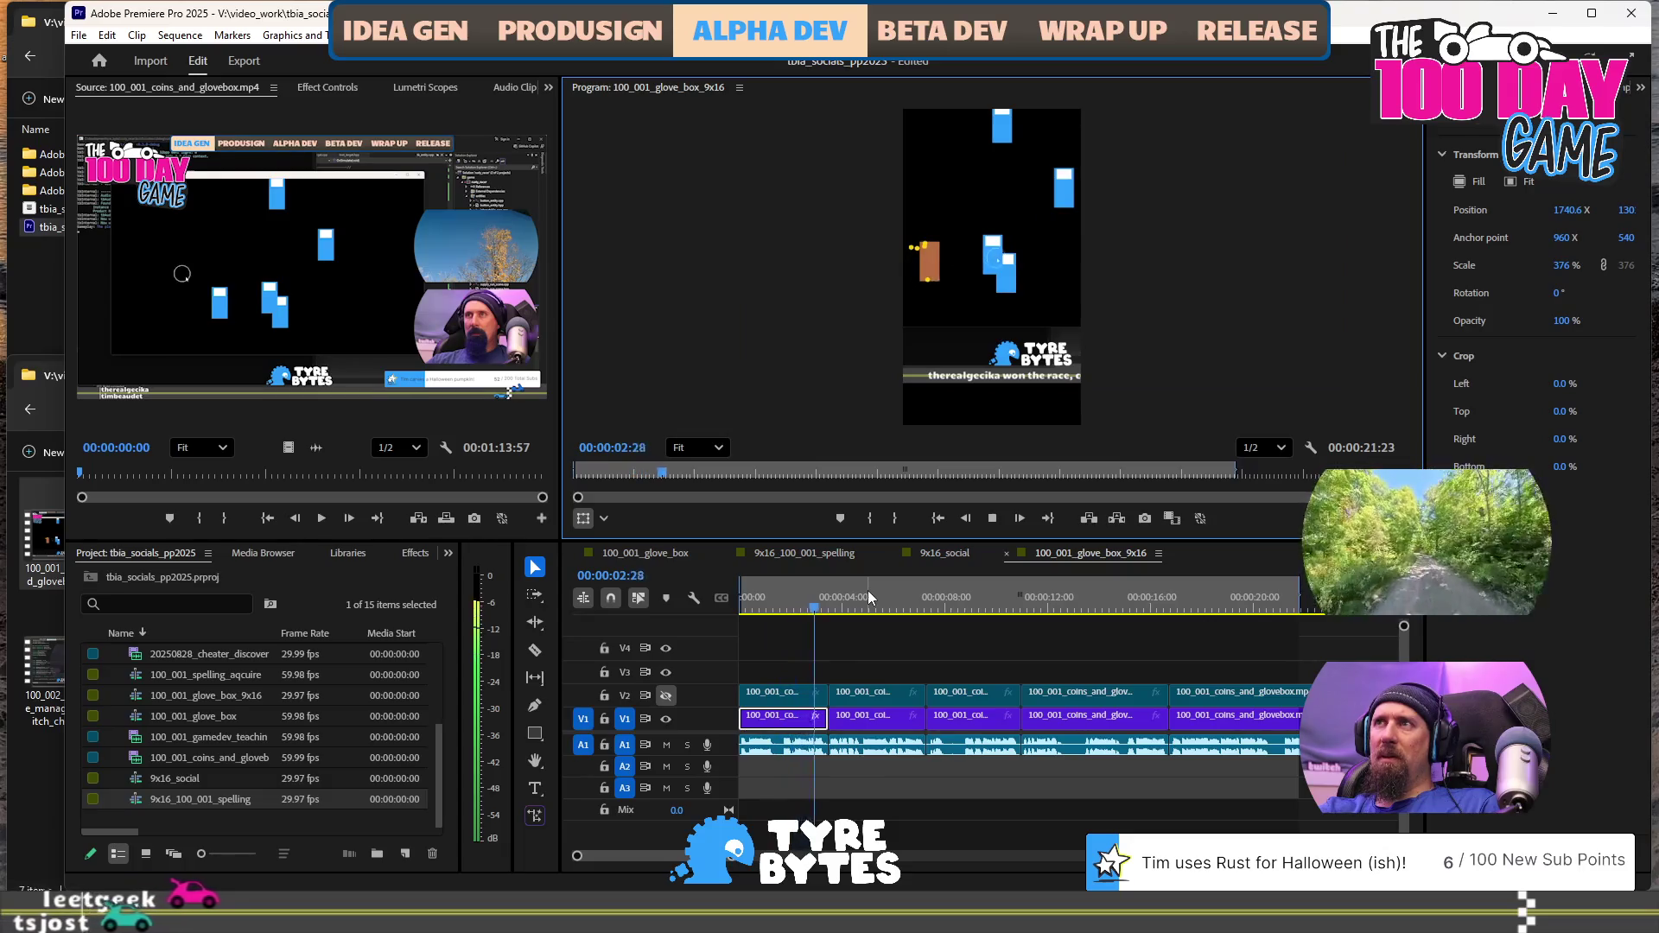
key("space")
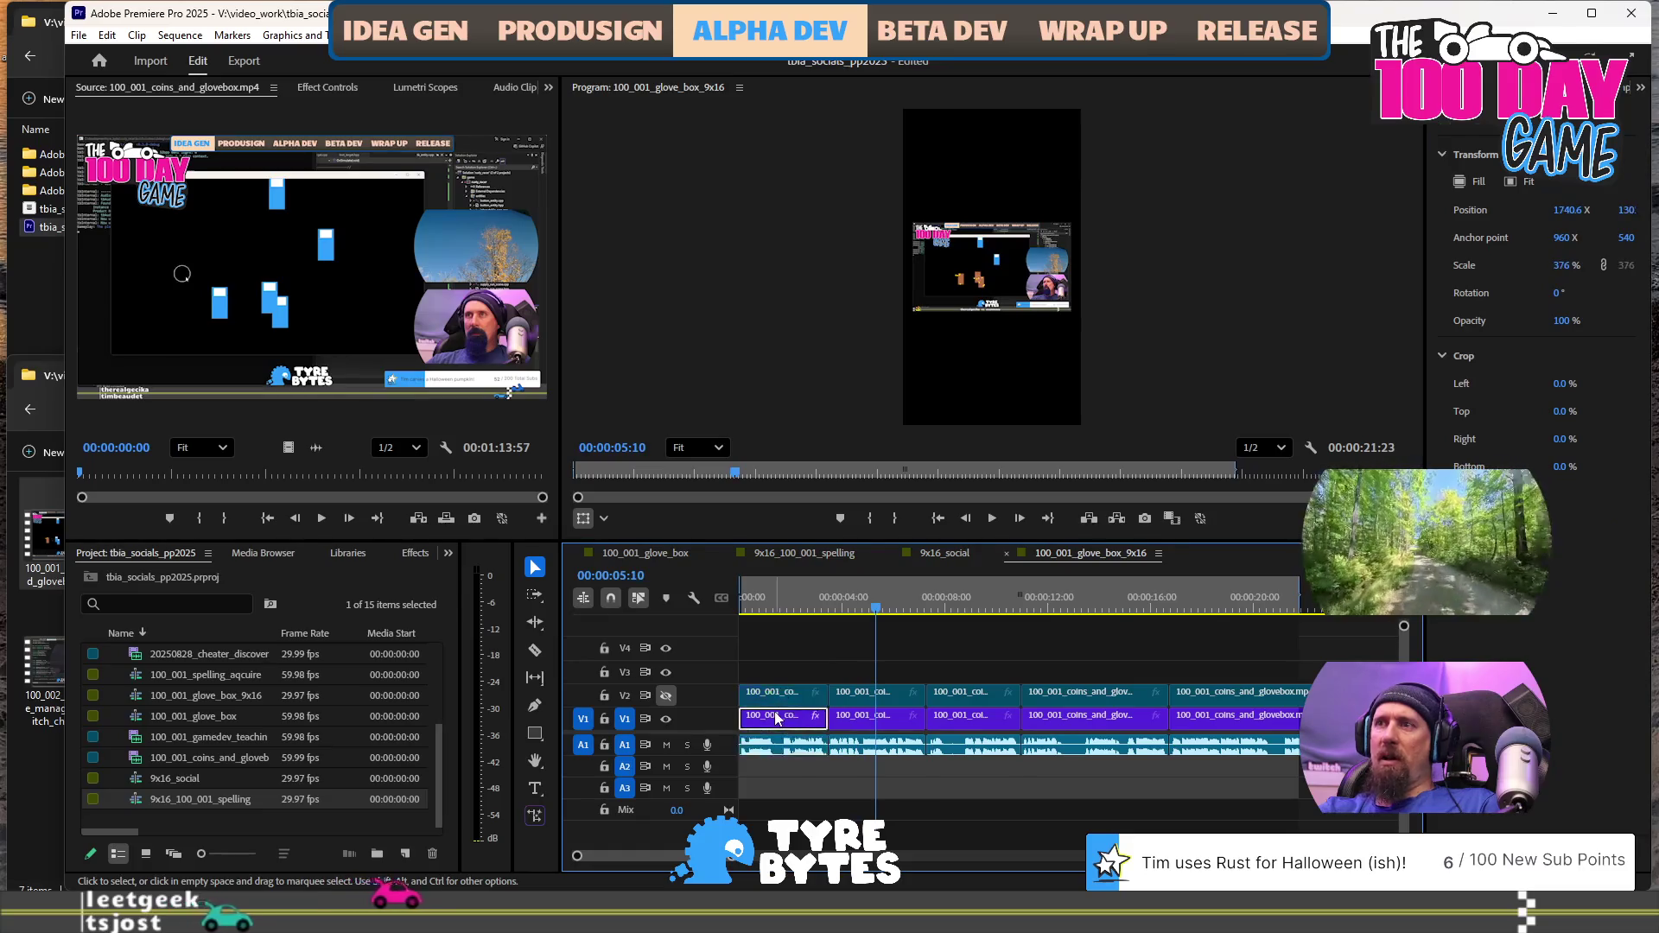
Copy the first V1 gameplay clip and select the second and third clips
right_click(780, 694)
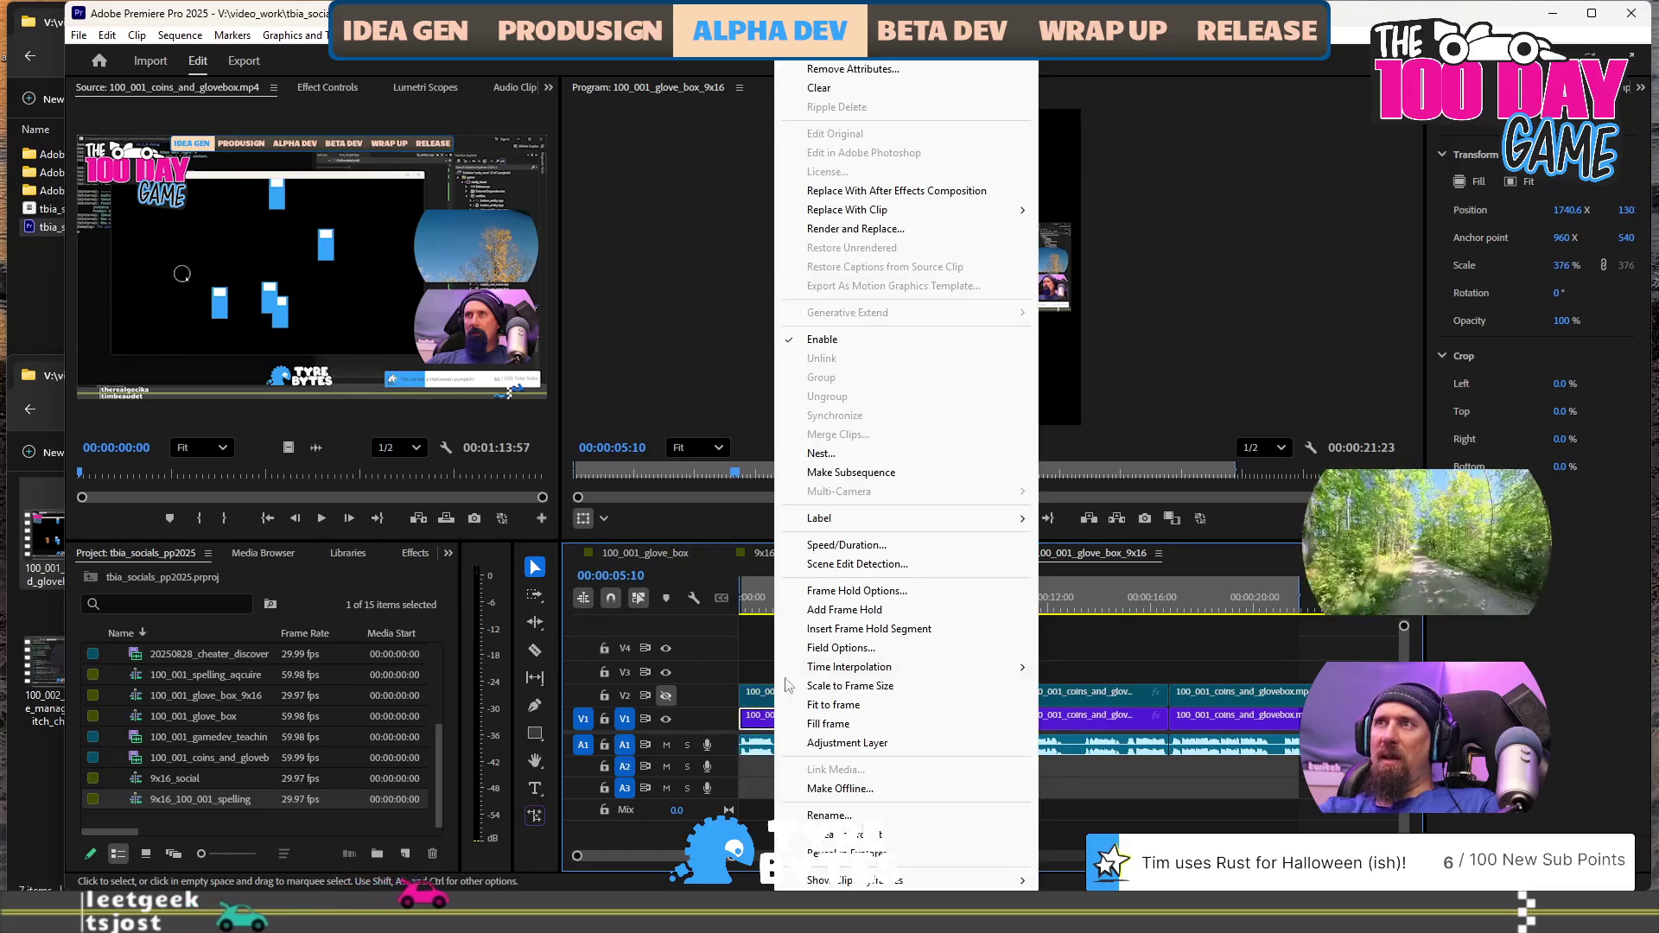
left_click(851, 69)
left_click(872, 717)
left_click(977, 719, "shift")
right_click(977, 732)
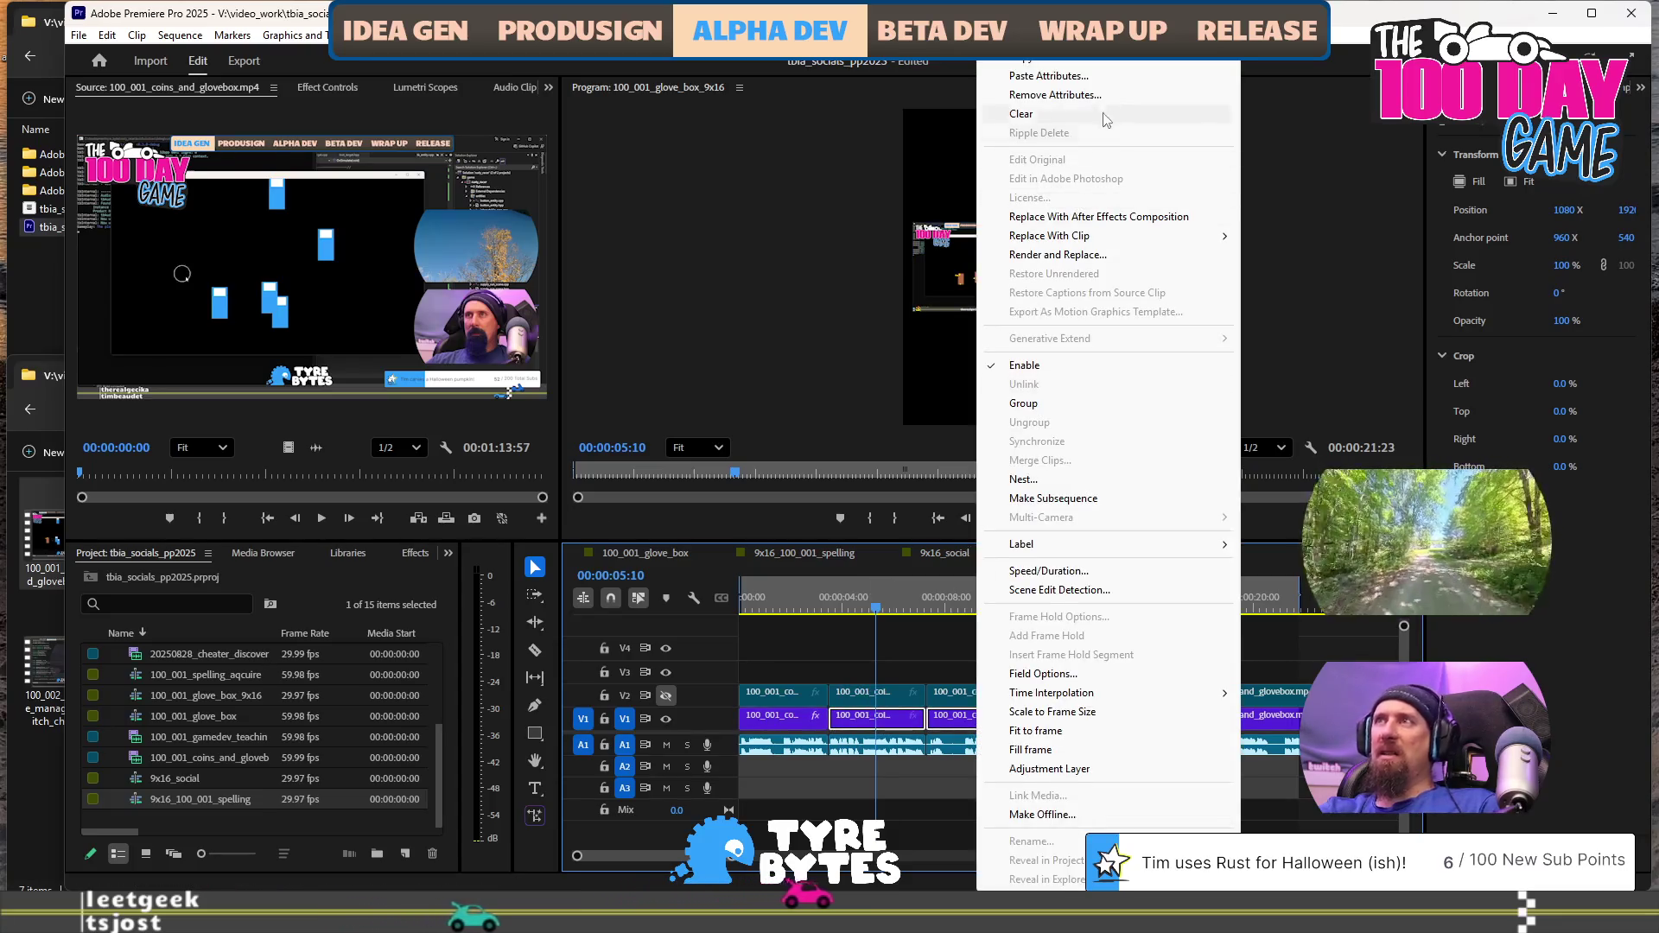
left_click(1118, 85)
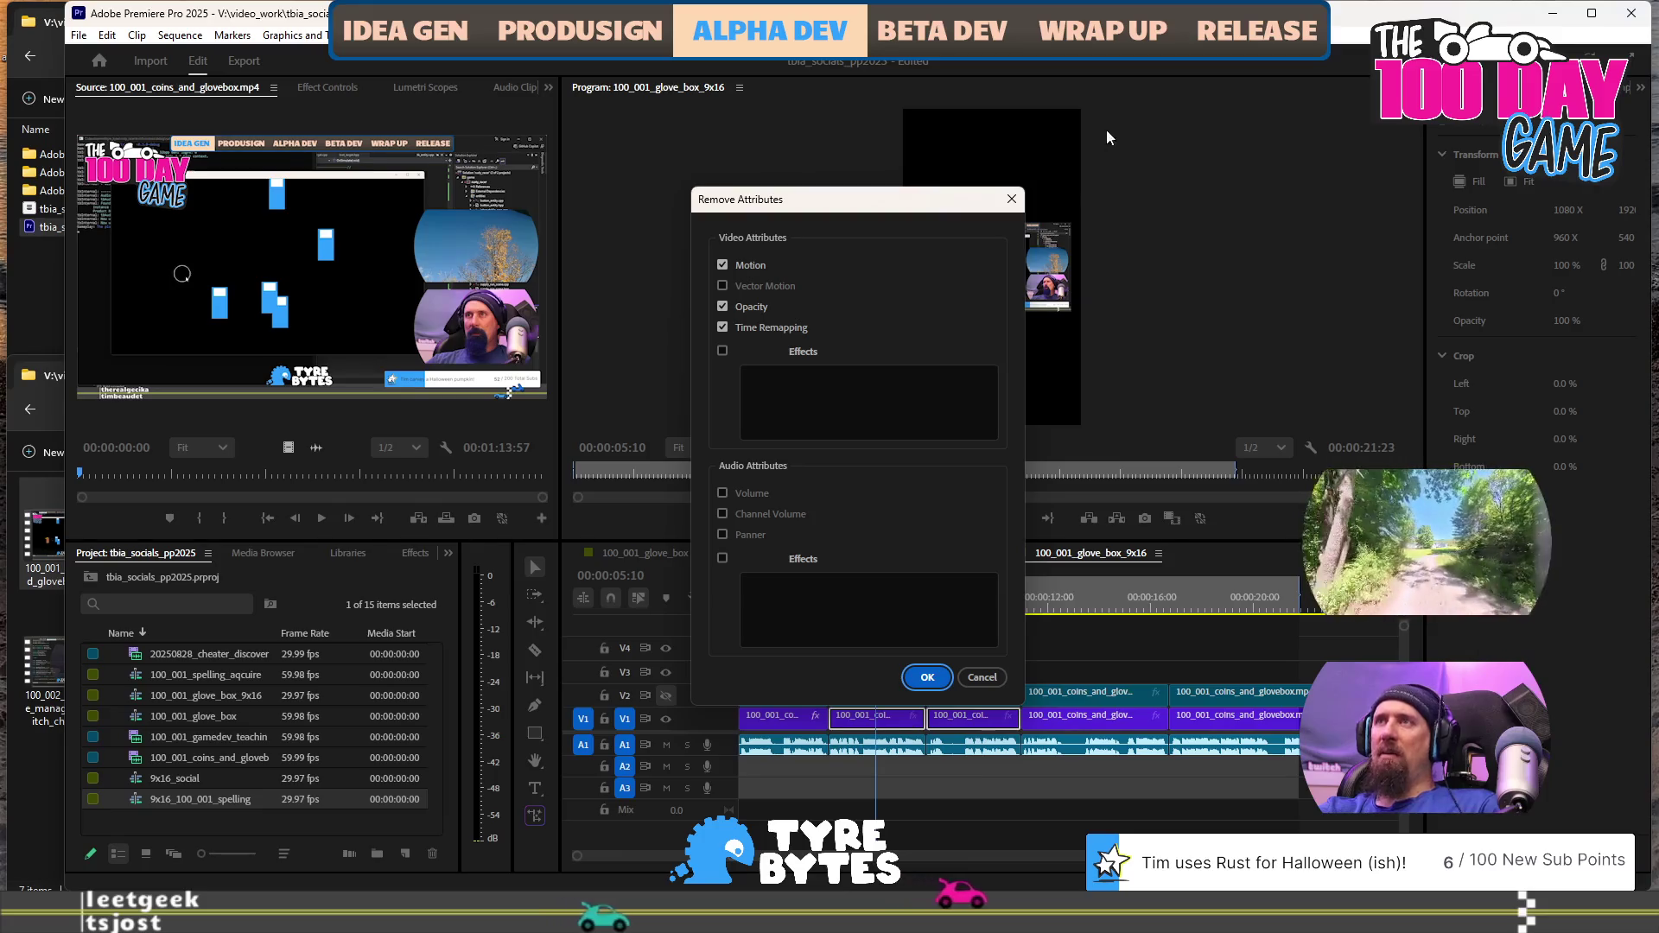
key("Return")
Paste the Motion attributes (376% scale and position) onto them and preview
right_click(960, 726)
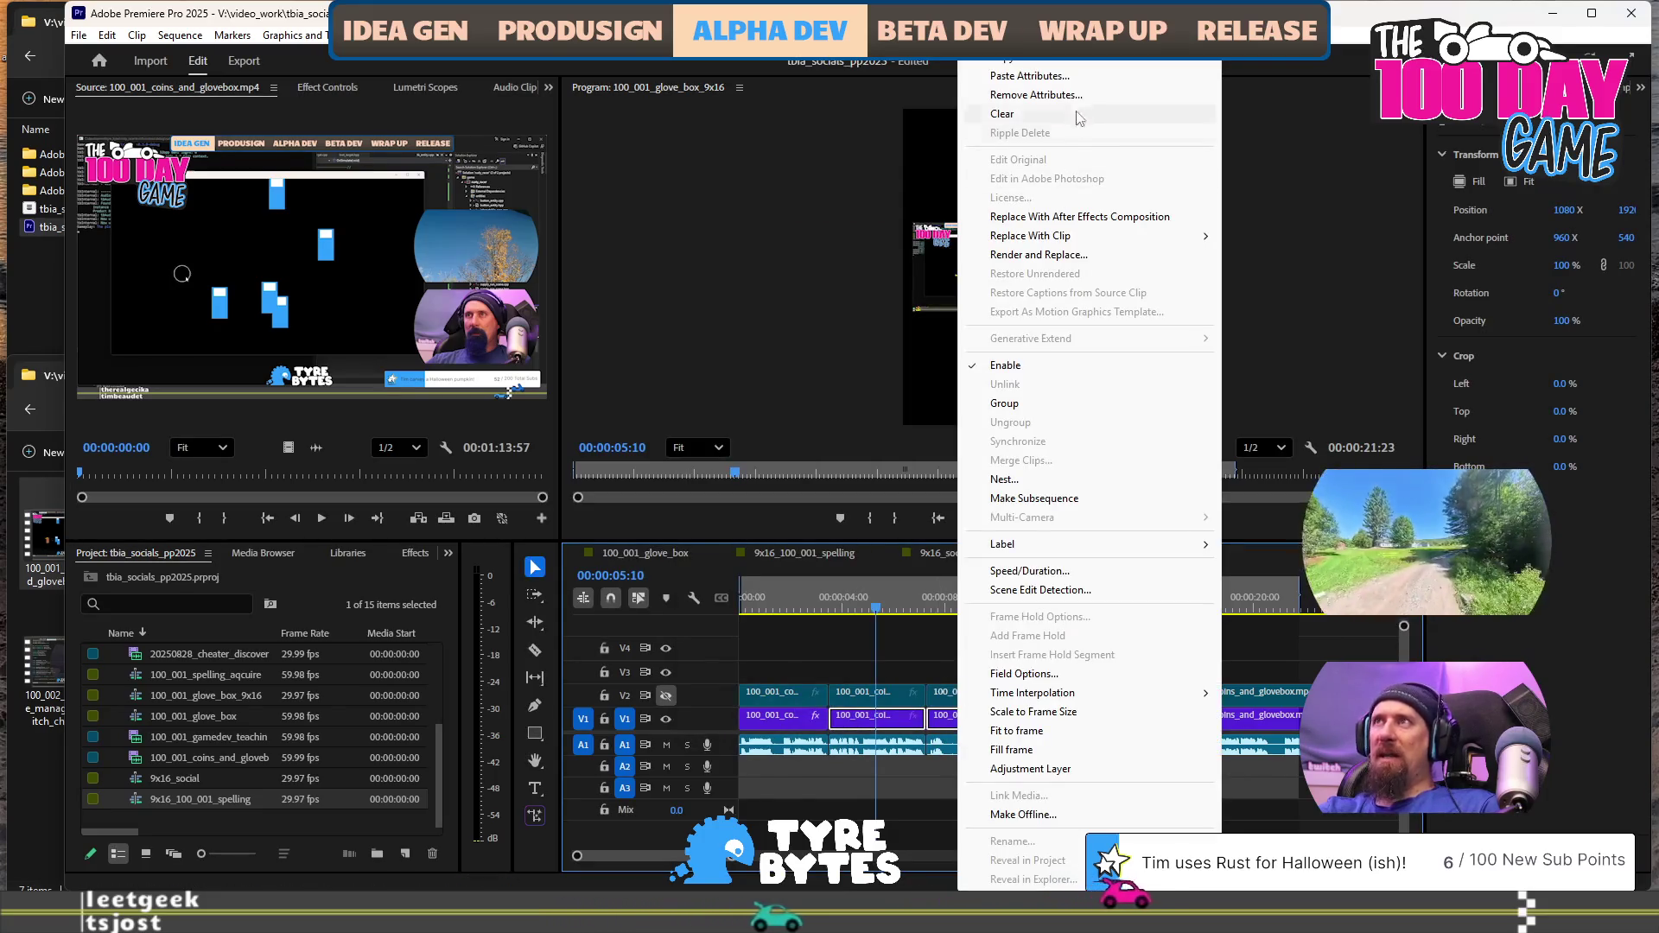
left_click(1033, 76)
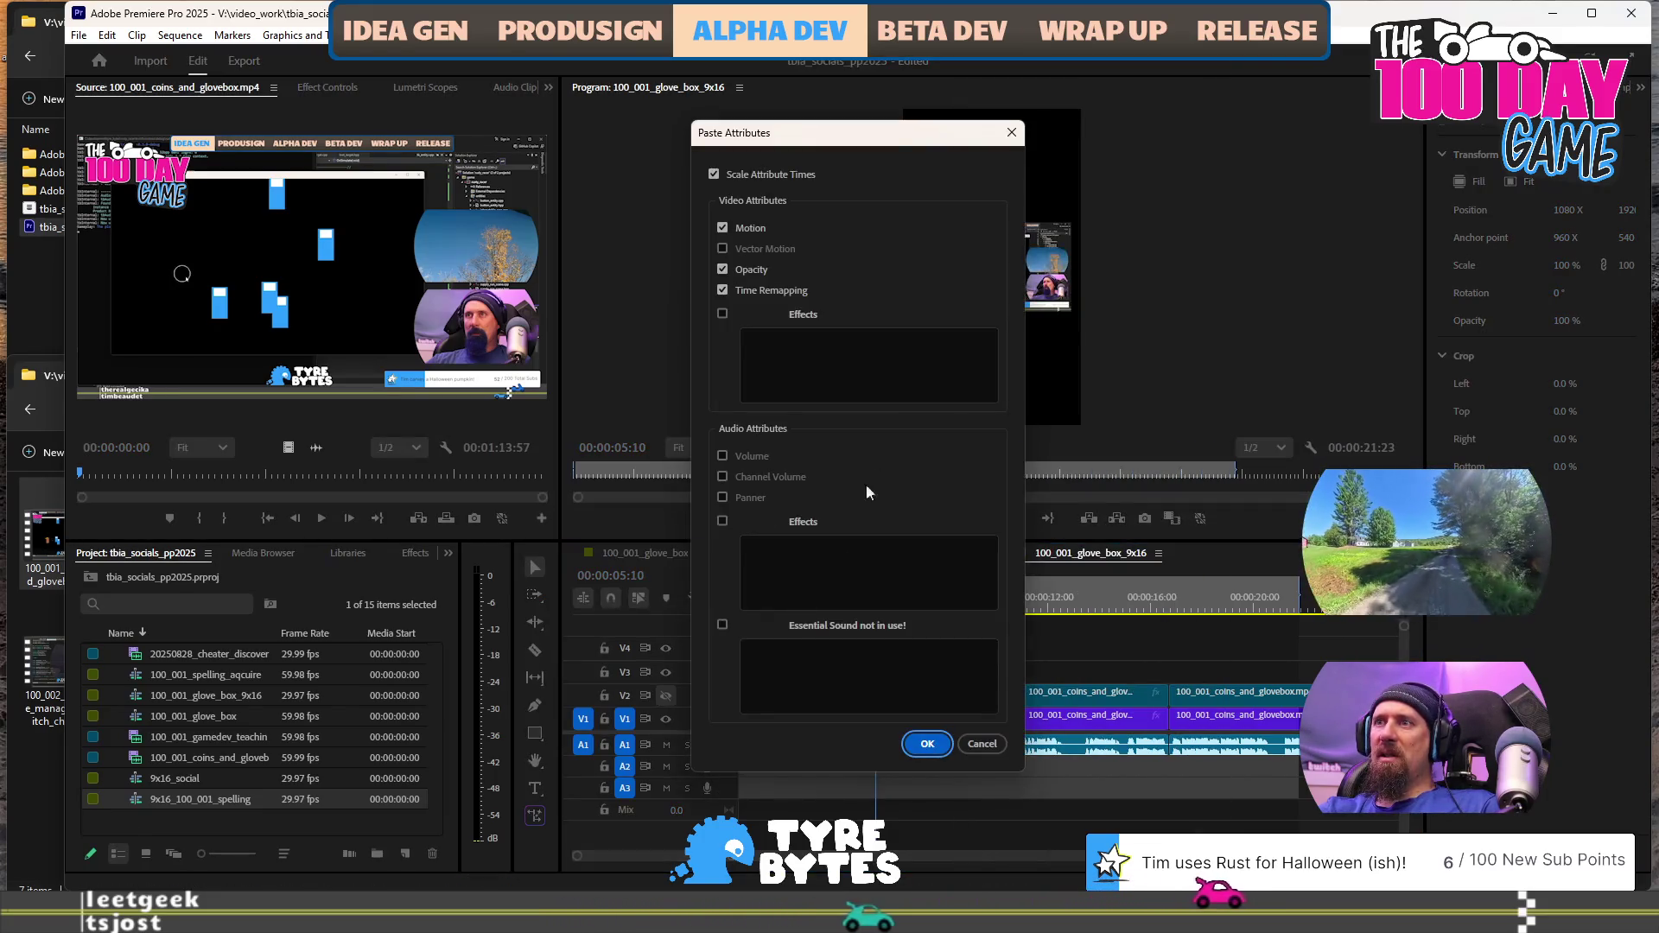
left_click(921, 741)
left_click(836, 603)
key("space")
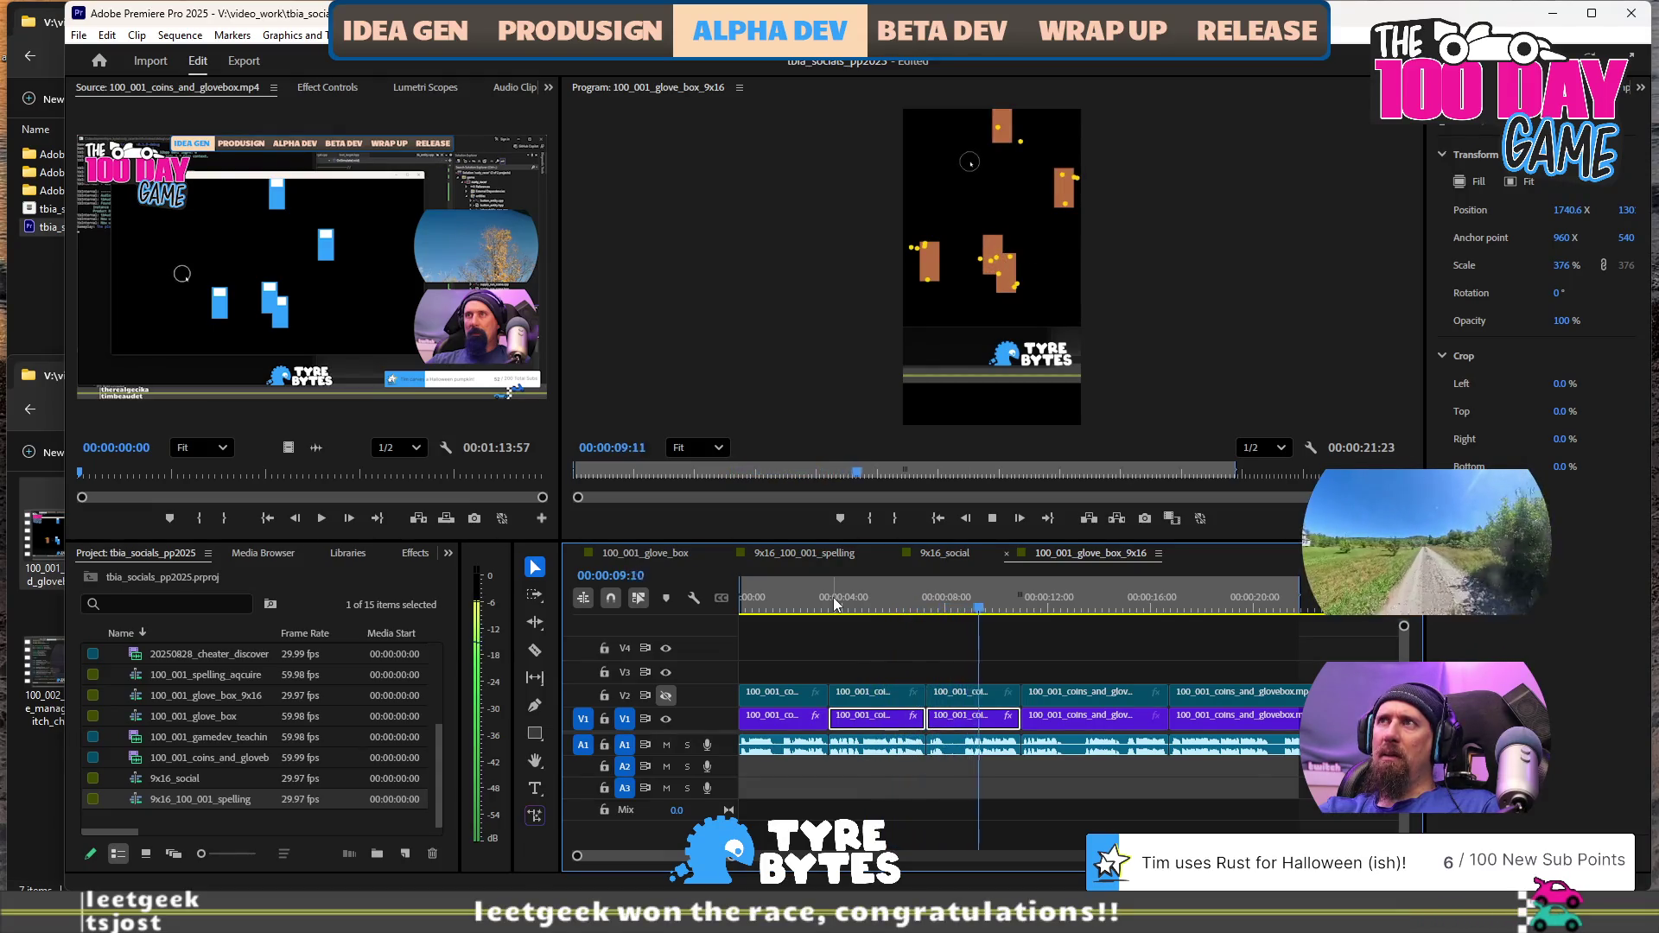
key("space")
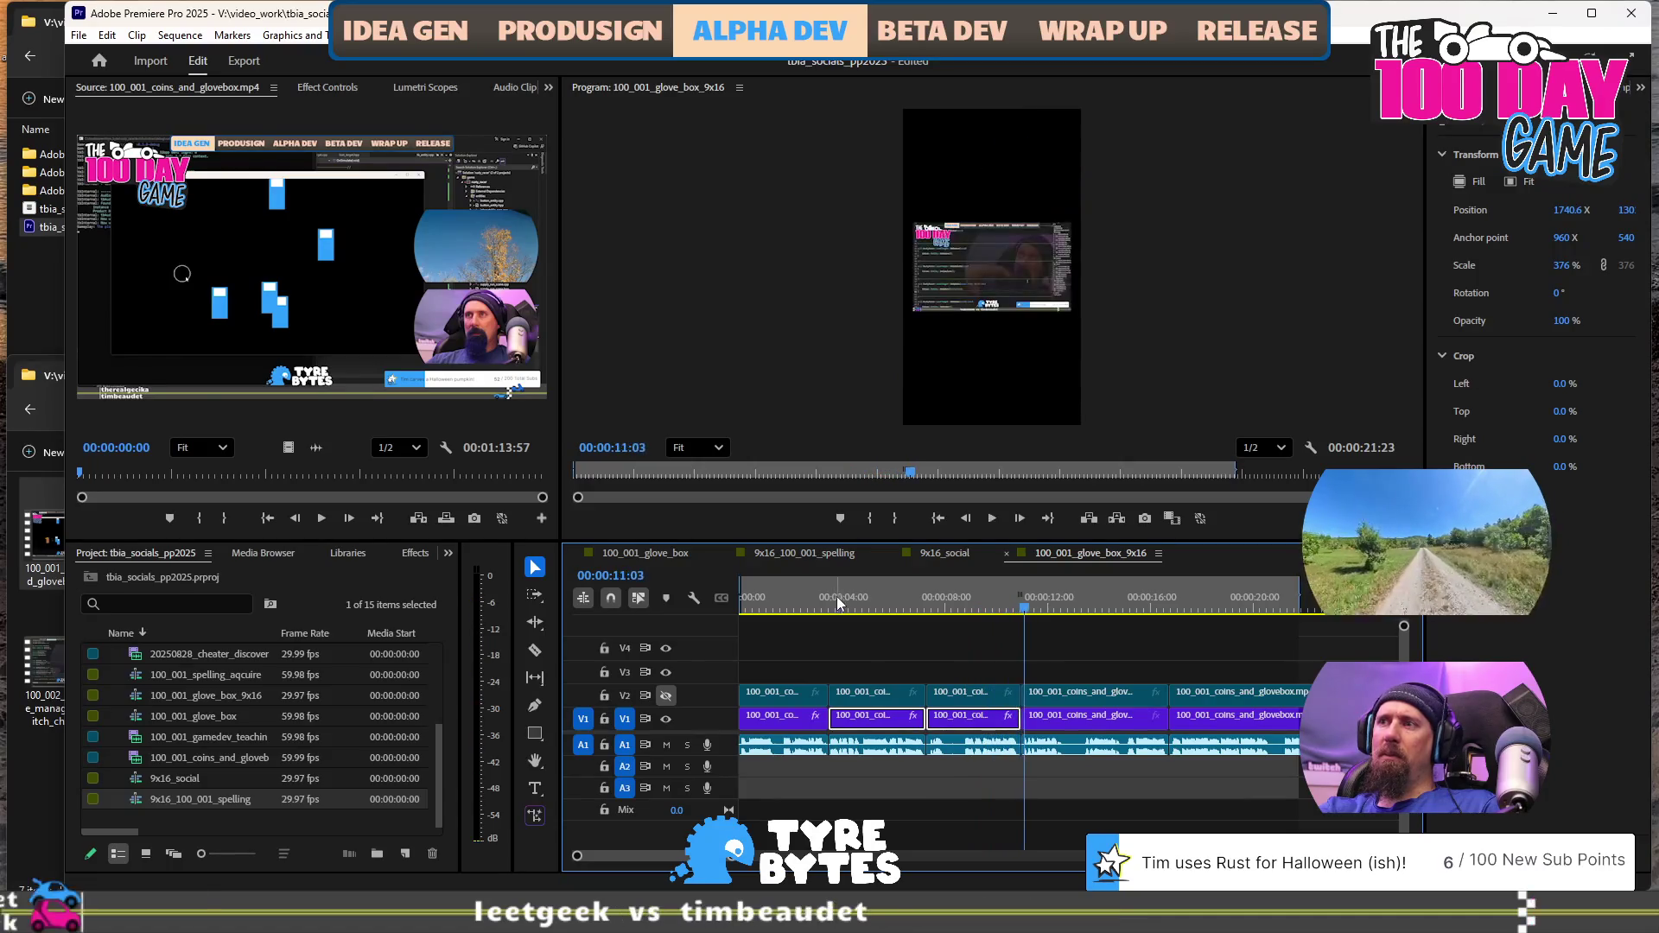
Show V2 again and scale its first clip to 310%, shifted left to -901.7, 199
left_click(787, 610)
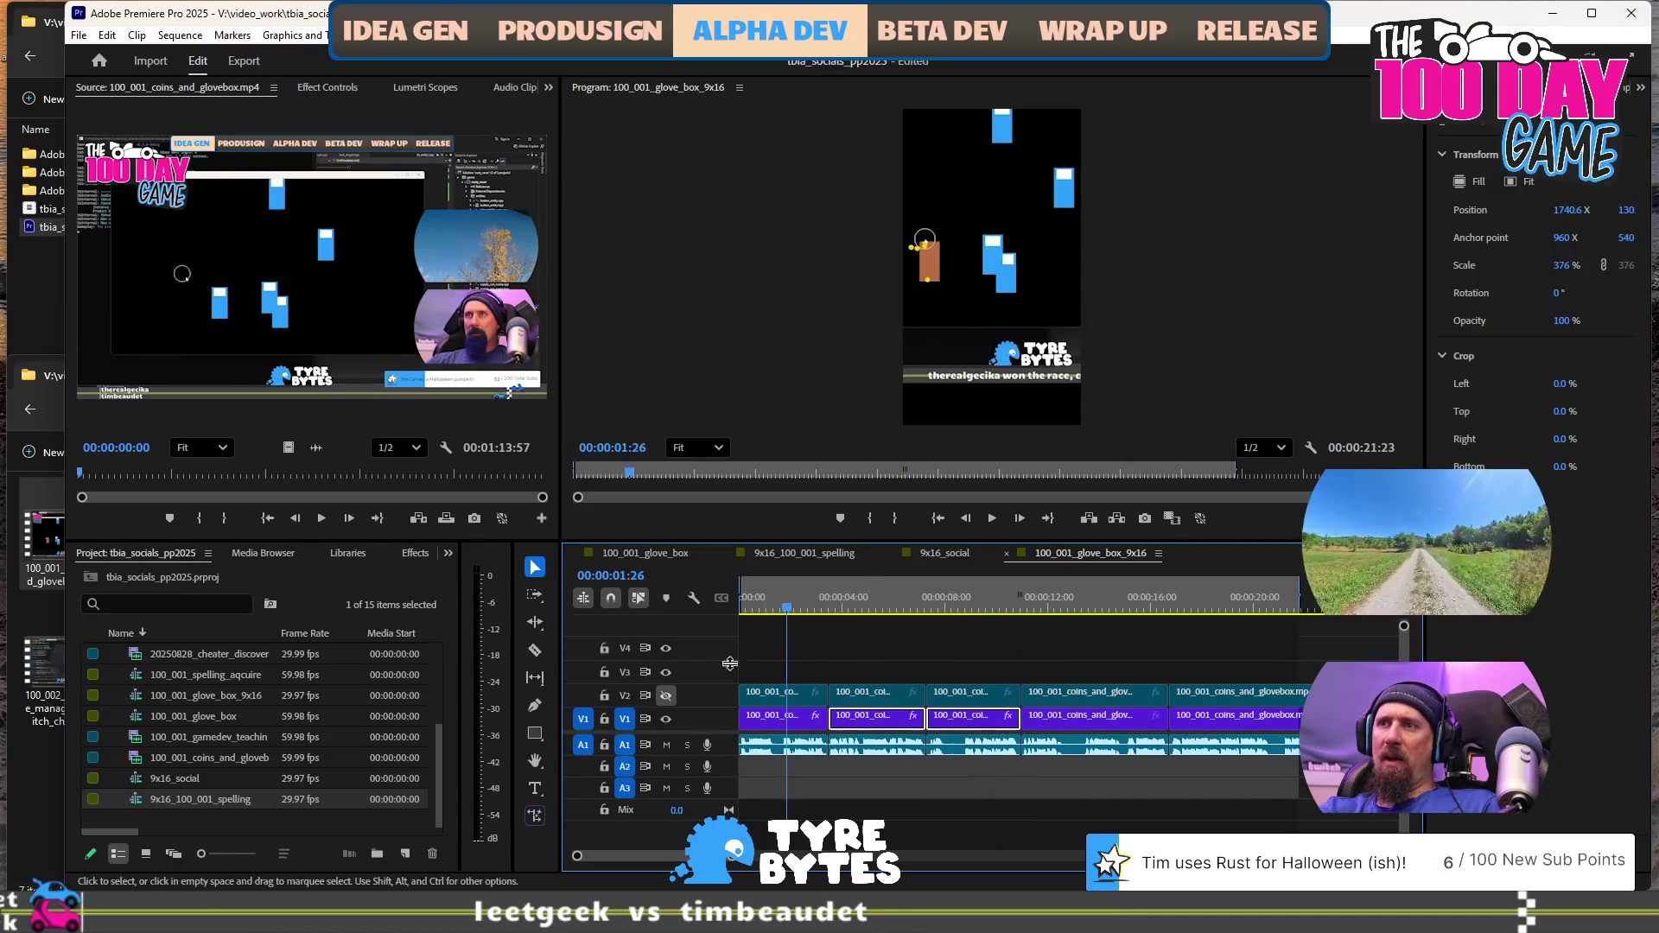
left_click(666, 696)
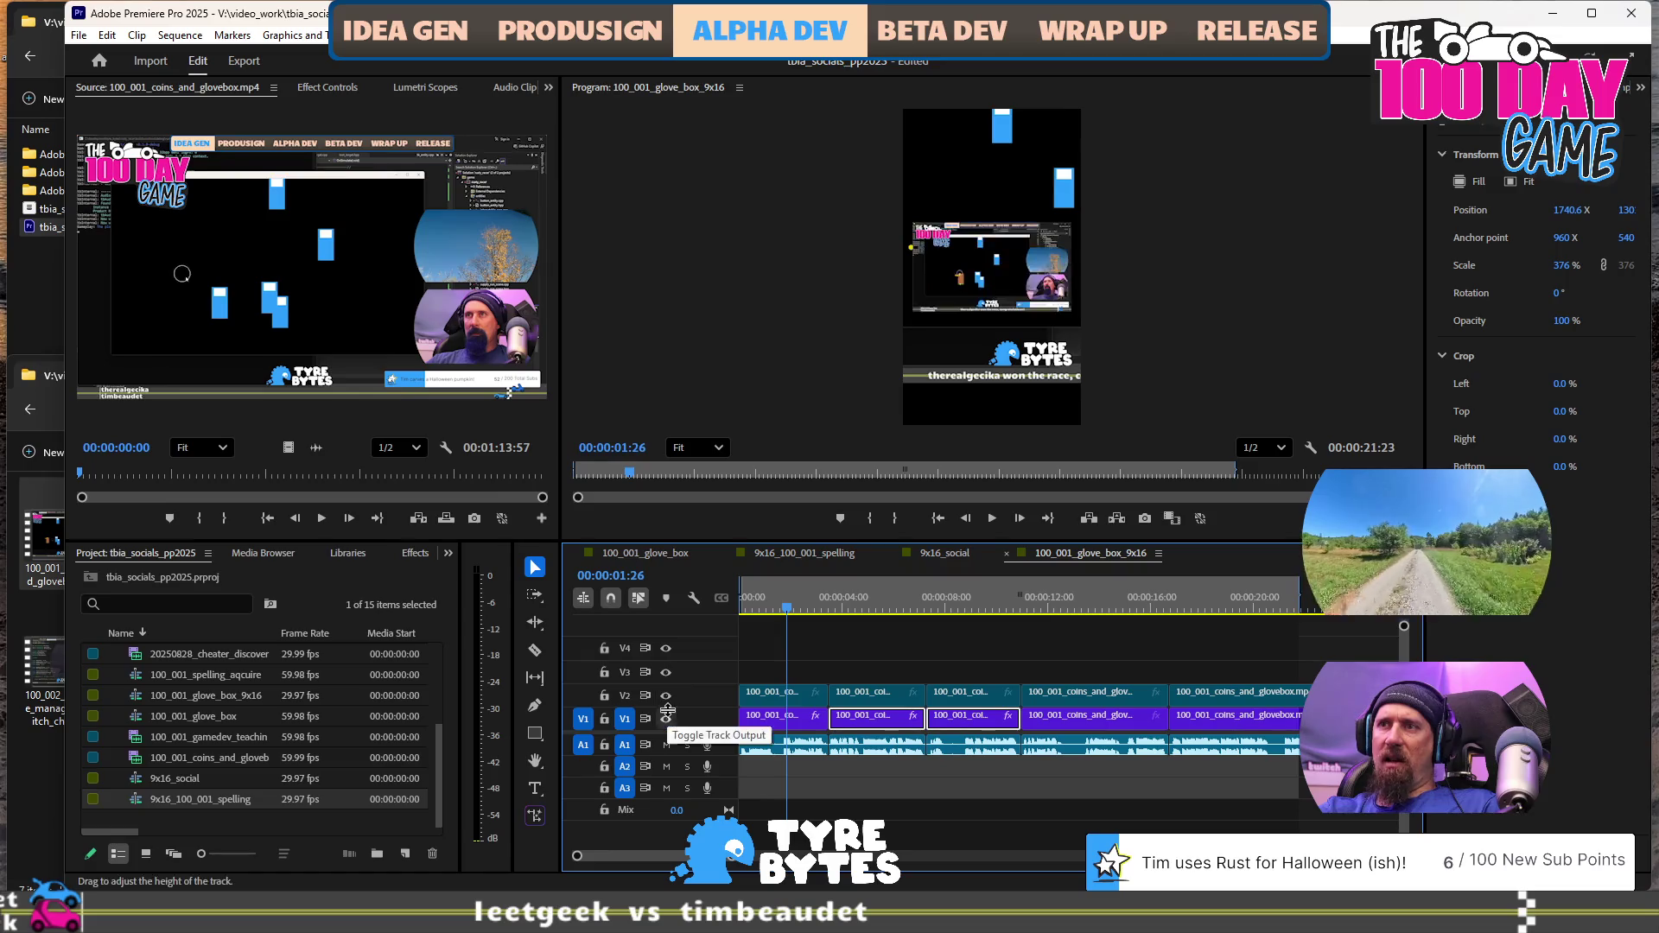
left_click(760, 697)
left_click(990, 291)
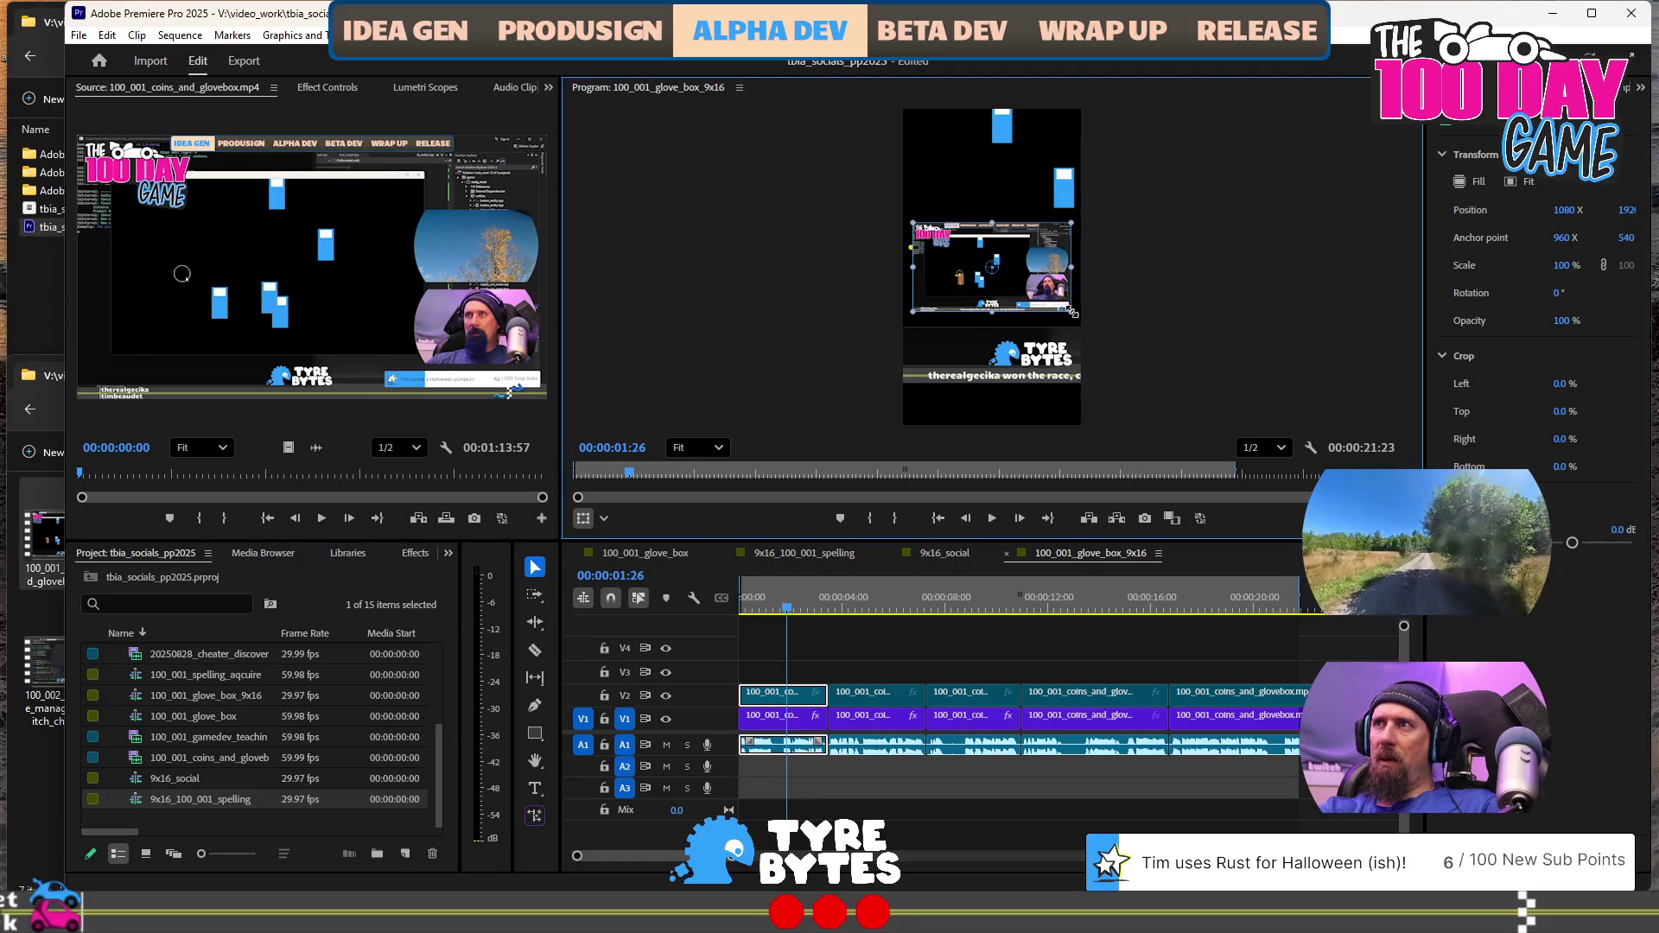
mouse_move(1076, 317)
left_mouse_down()
mouse_move(1183, 424)
mouse_move(1165, 414)
left_mouse_up()
left_click_drag(966, 333, 887, 329)
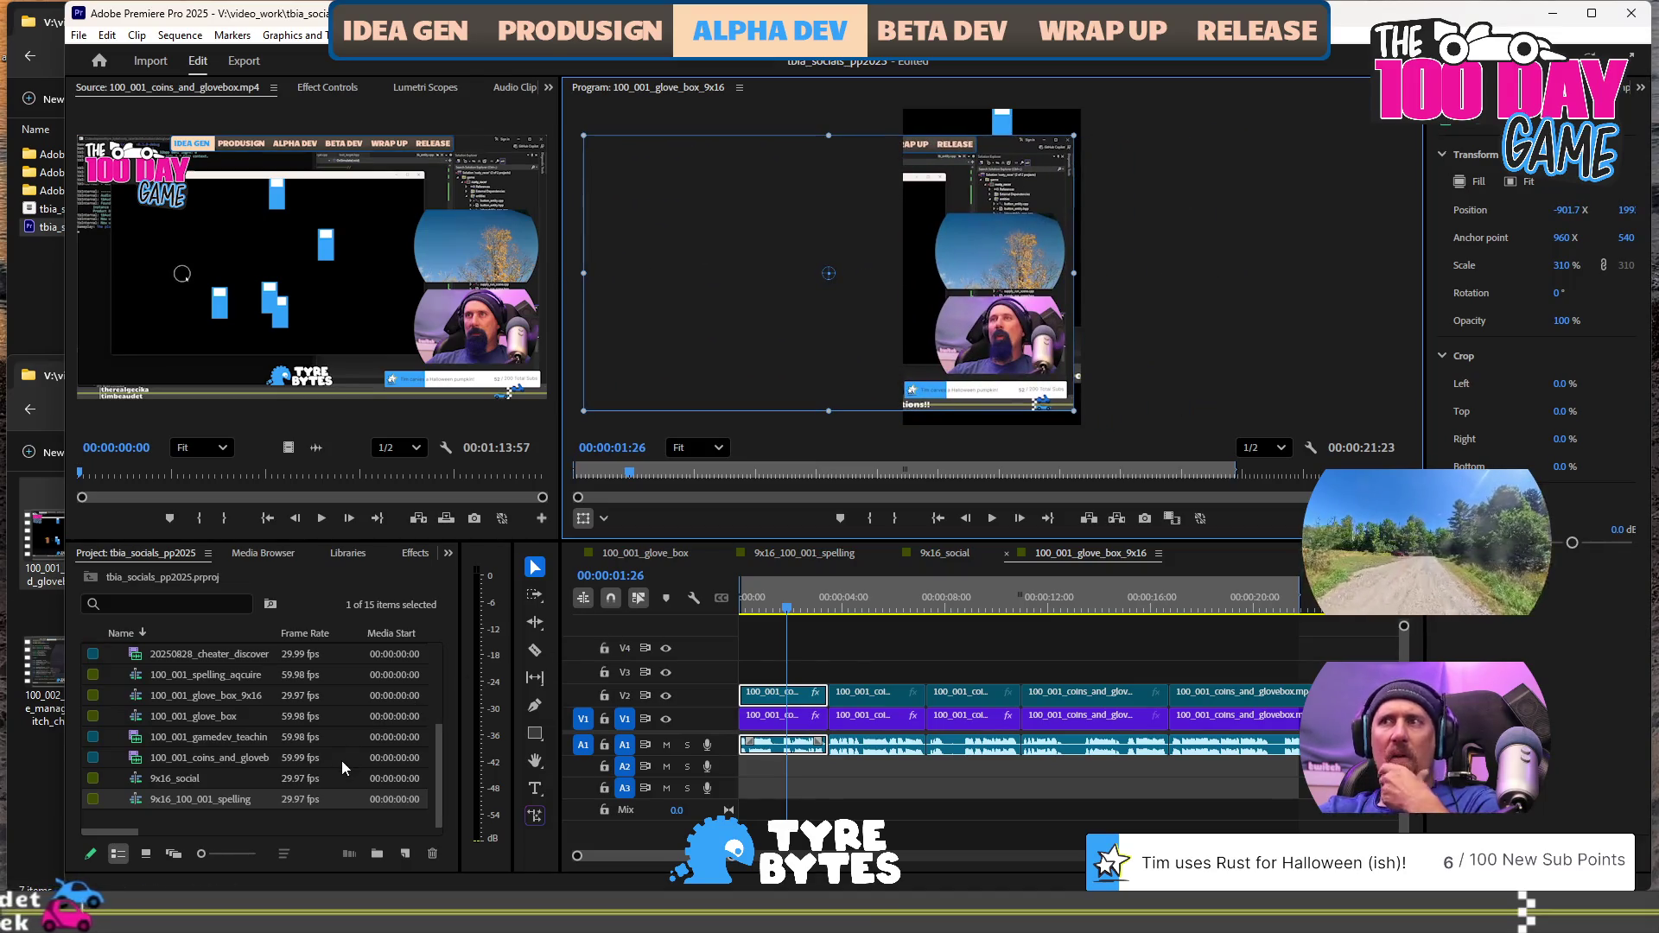
Check the first clip's transform in 9x16_100_001_spelling for reference, then return
scroll(274, 760, "up", 3)
scroll(219, 728, "down", 3)
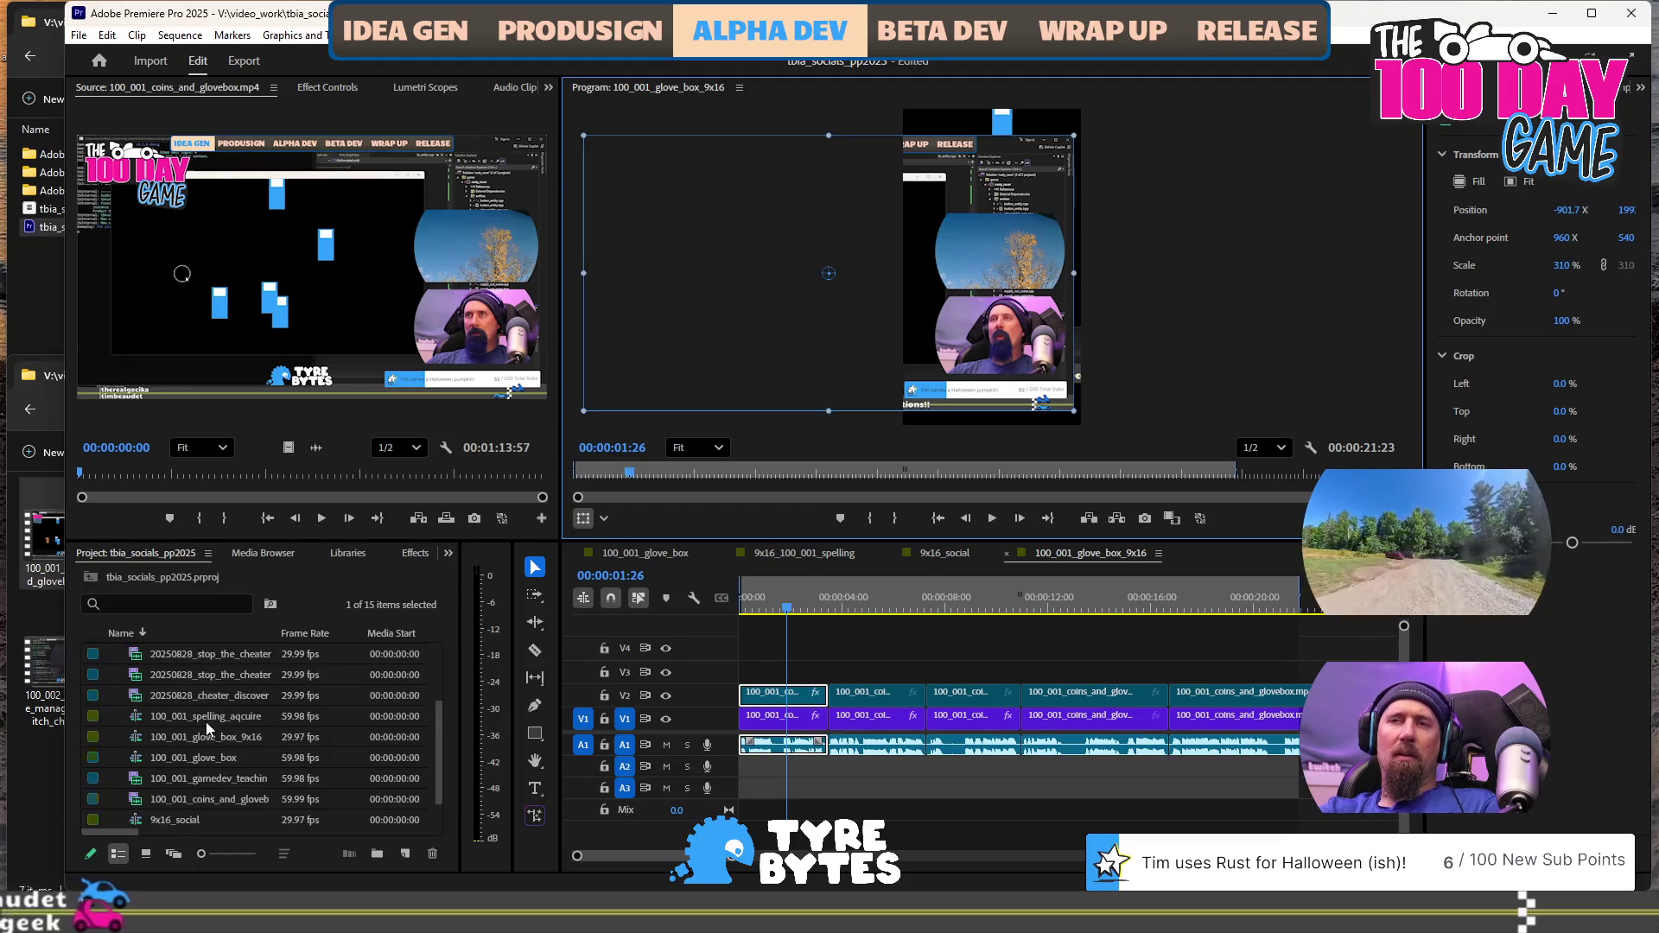
left_click(821, 557)
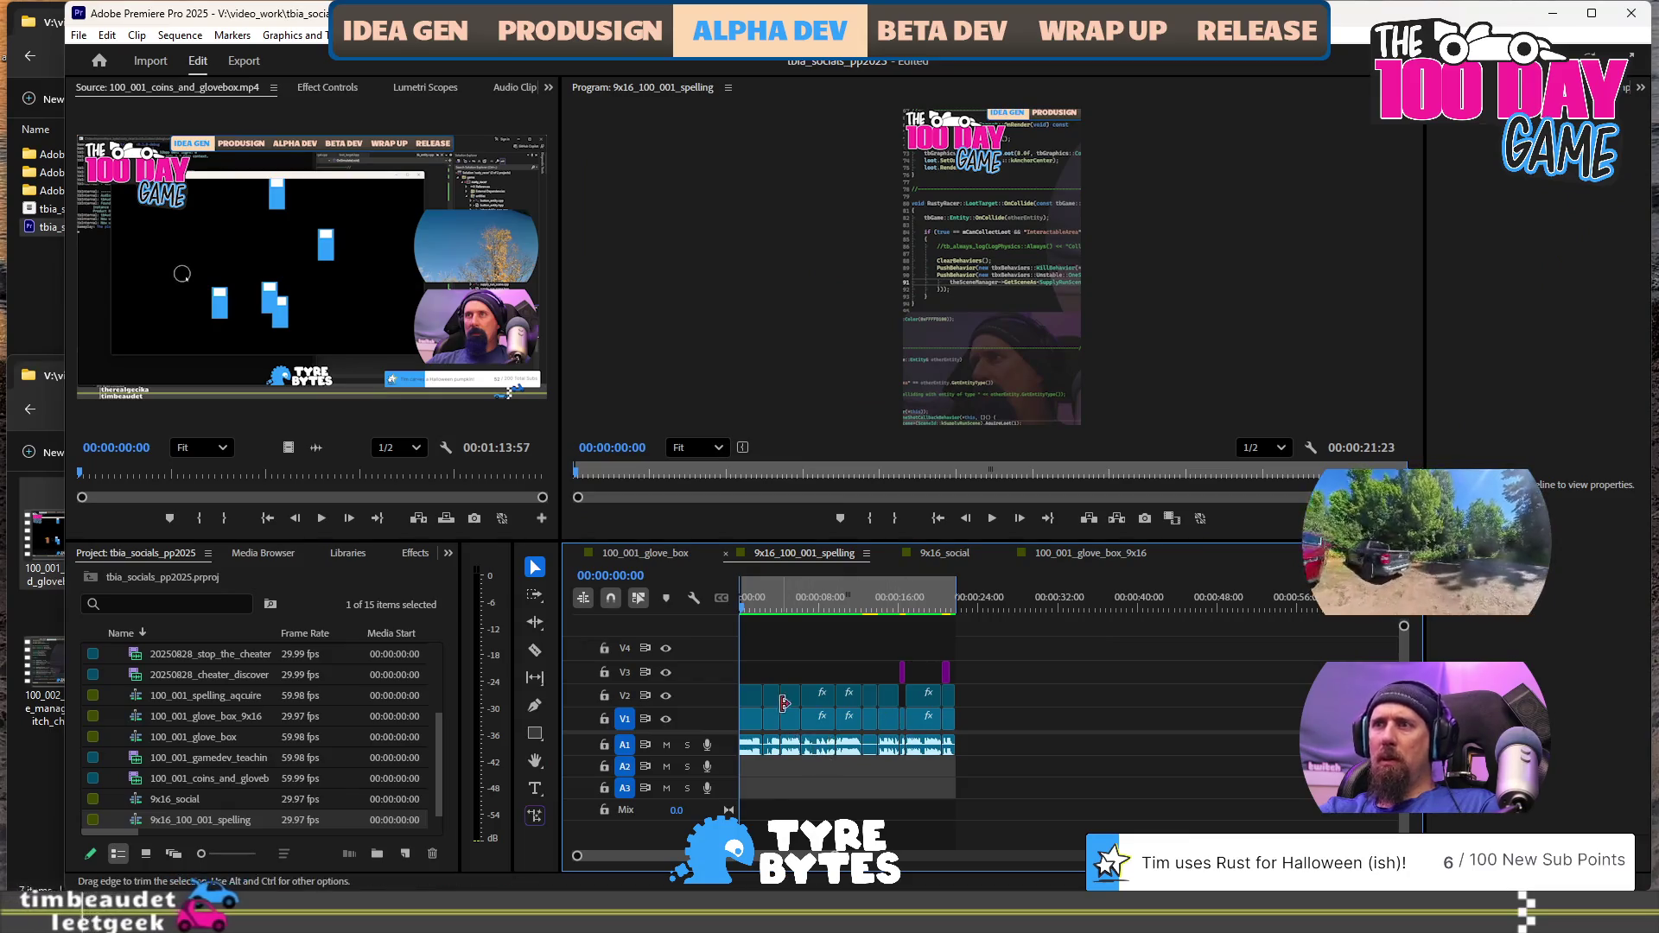
left_click(751, 696)
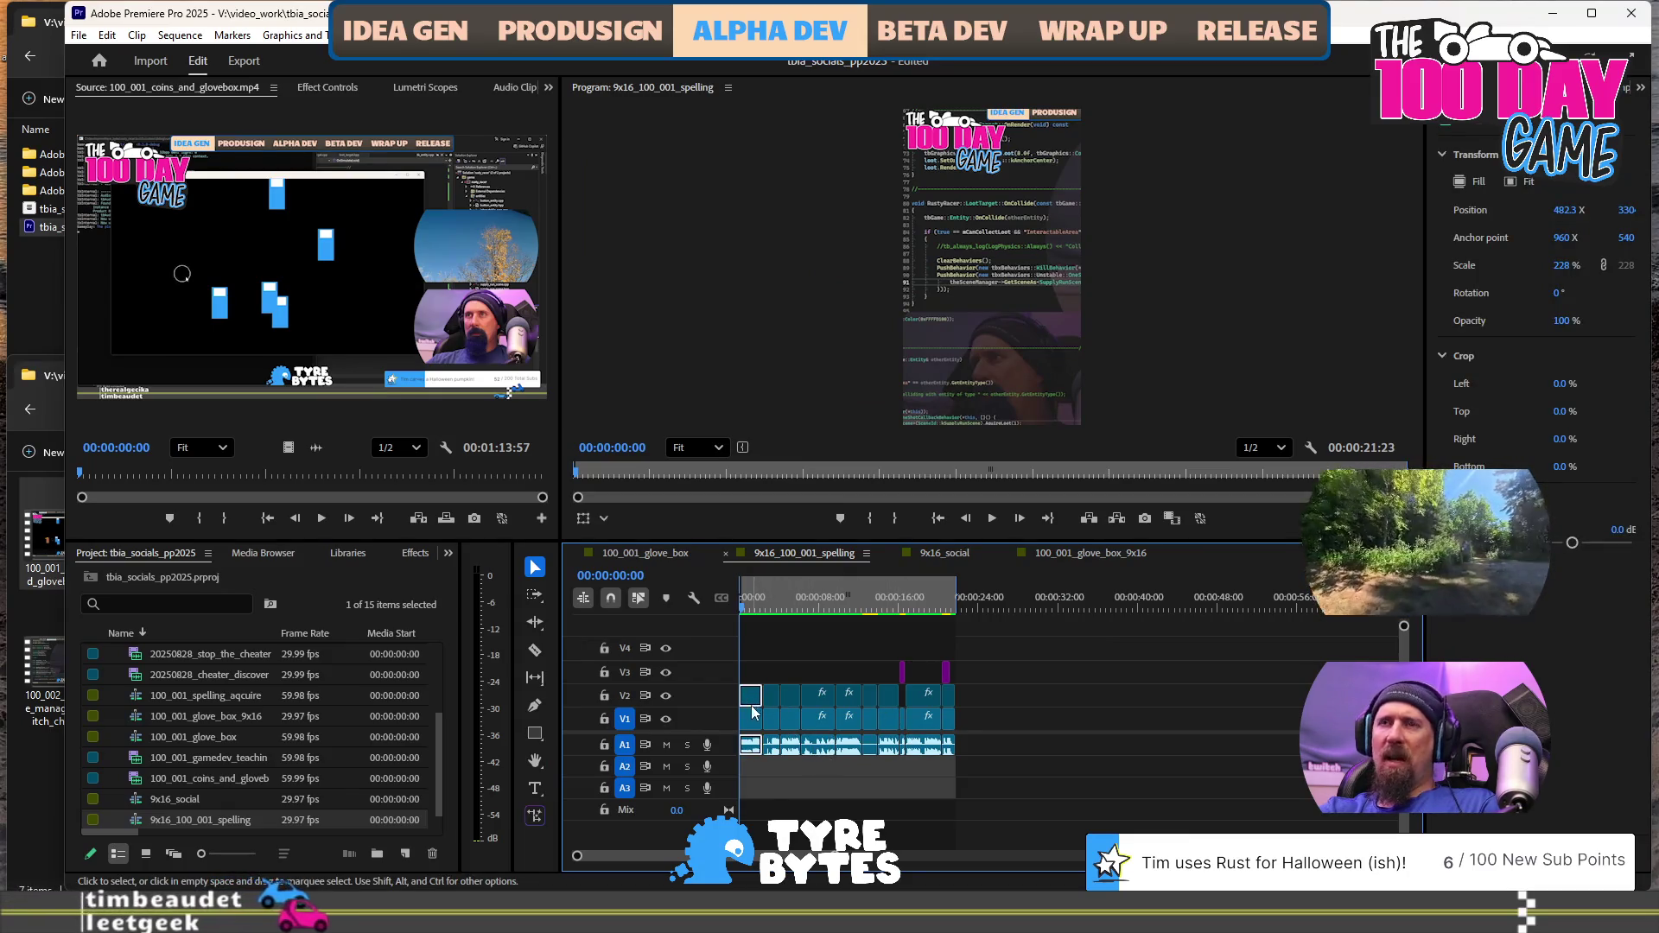
left_click(1078, 557)
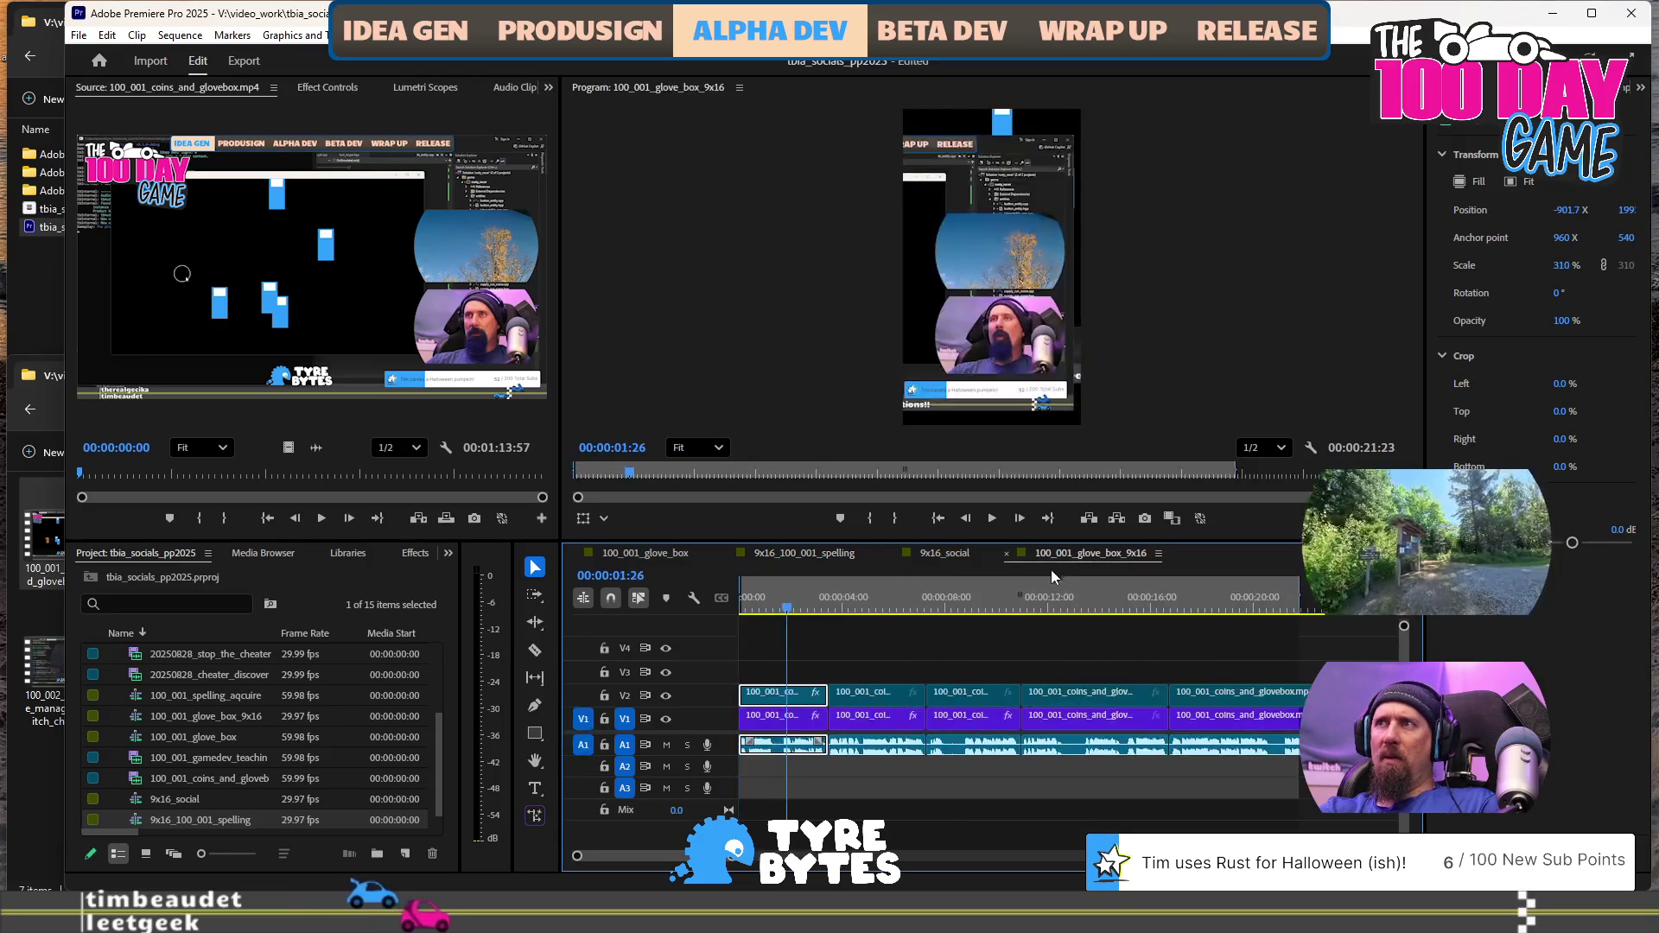
Find the Crop effect and apply it to the first V2 clip
key("shift+7")
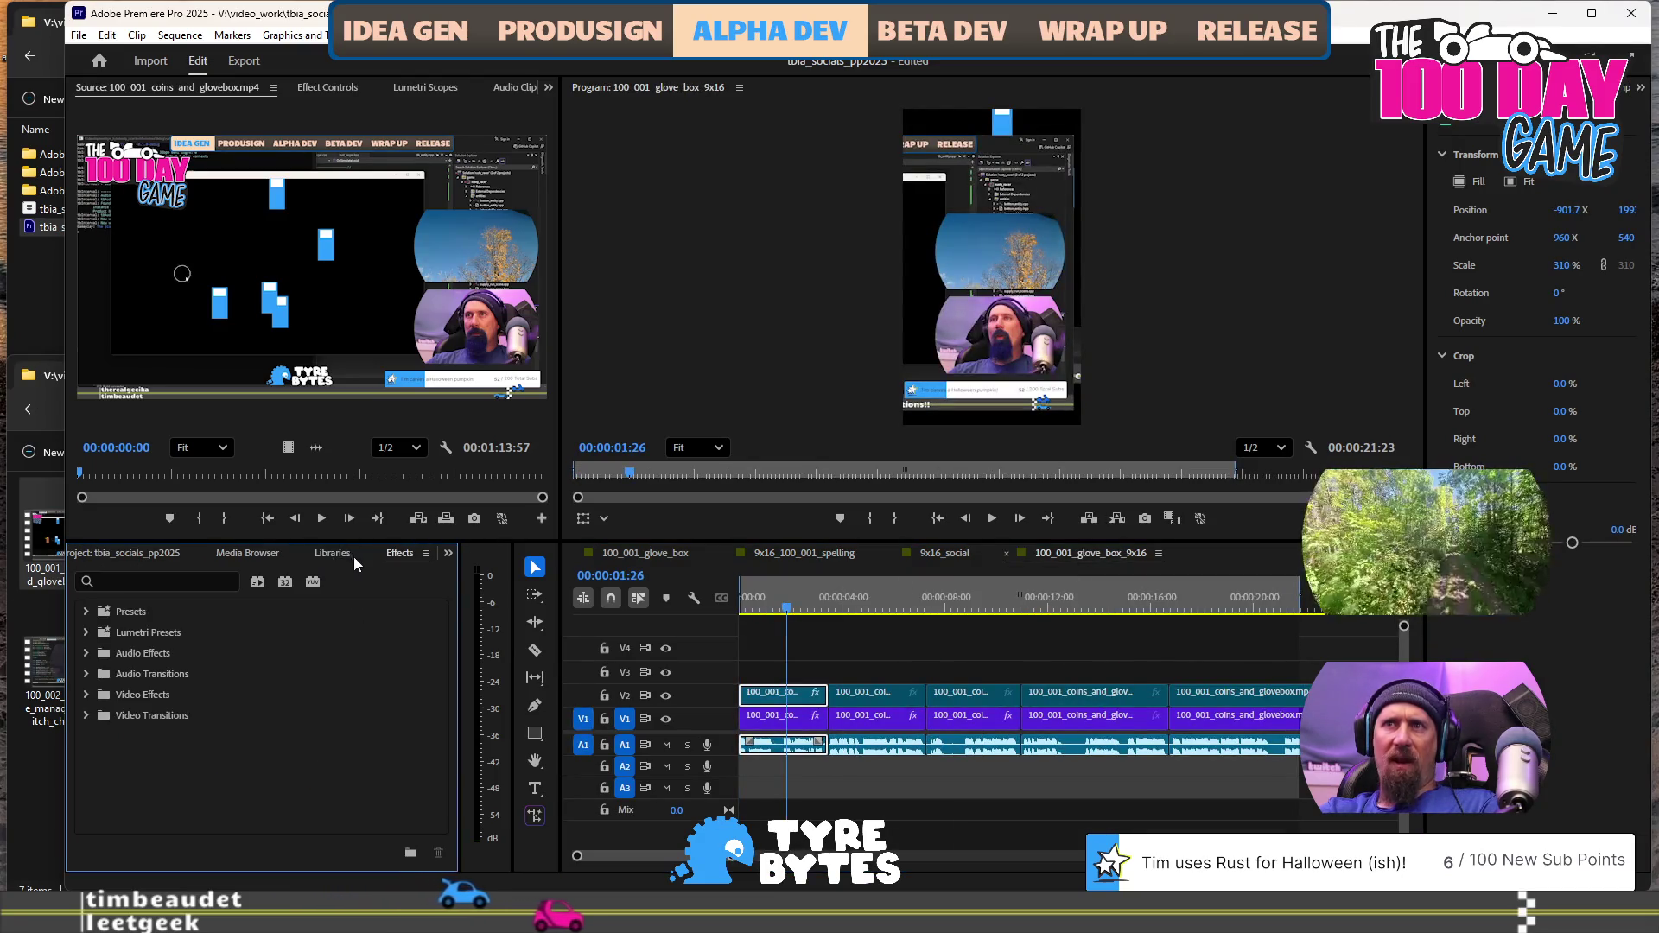
key("c")
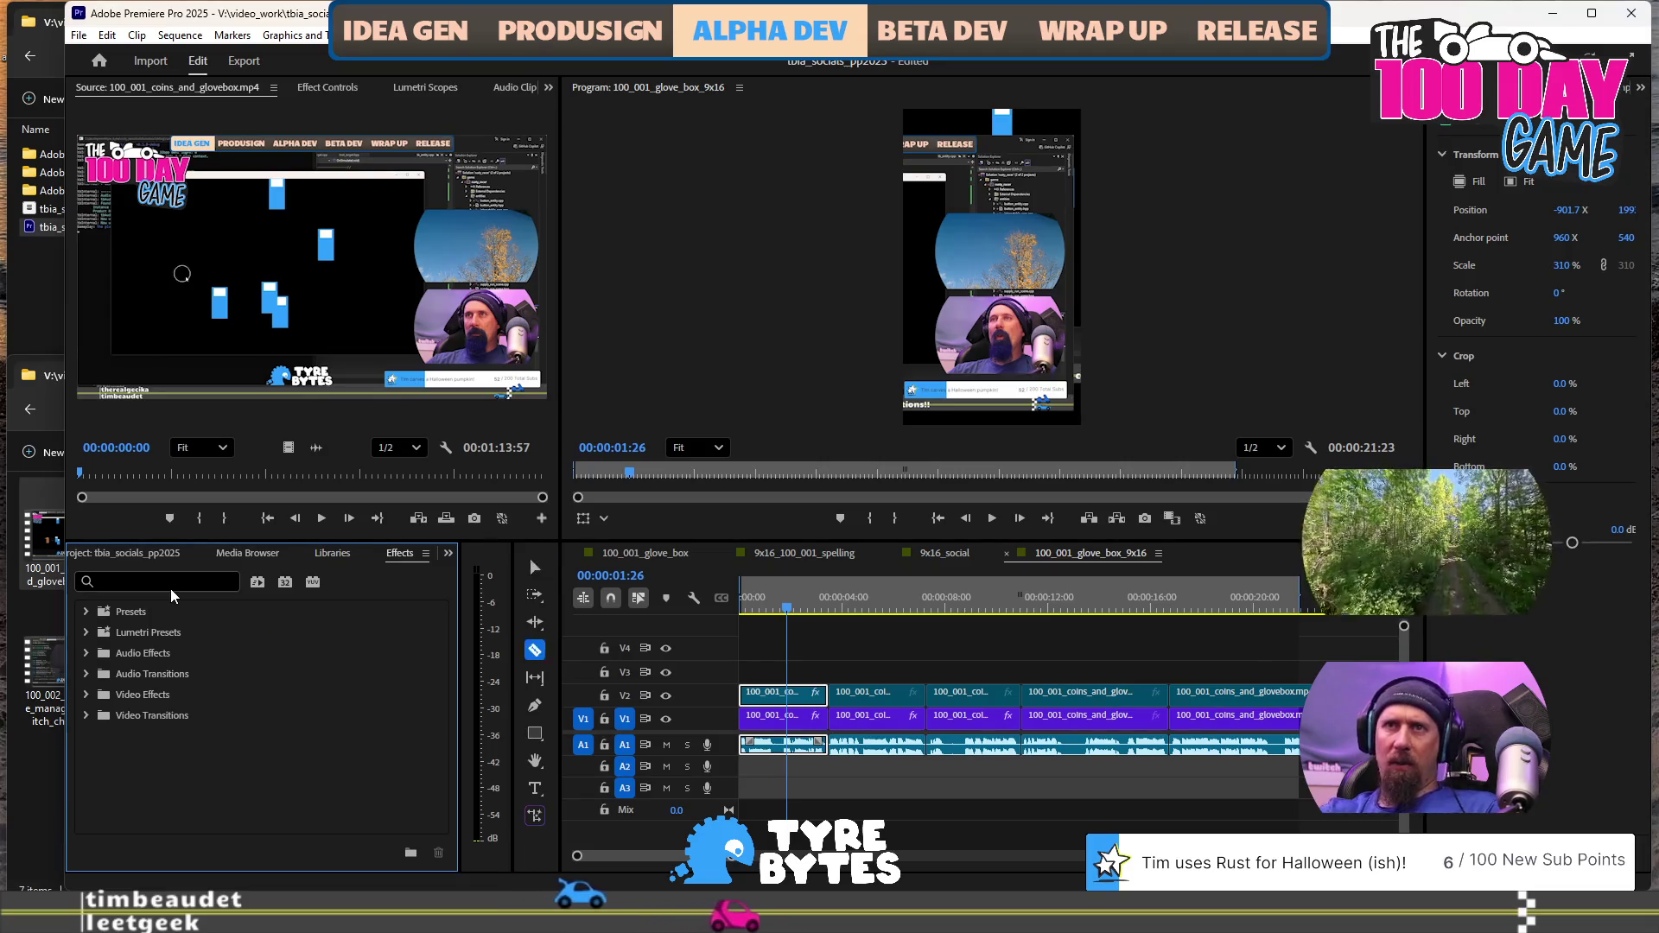
left_click(169, 589)
type("c")
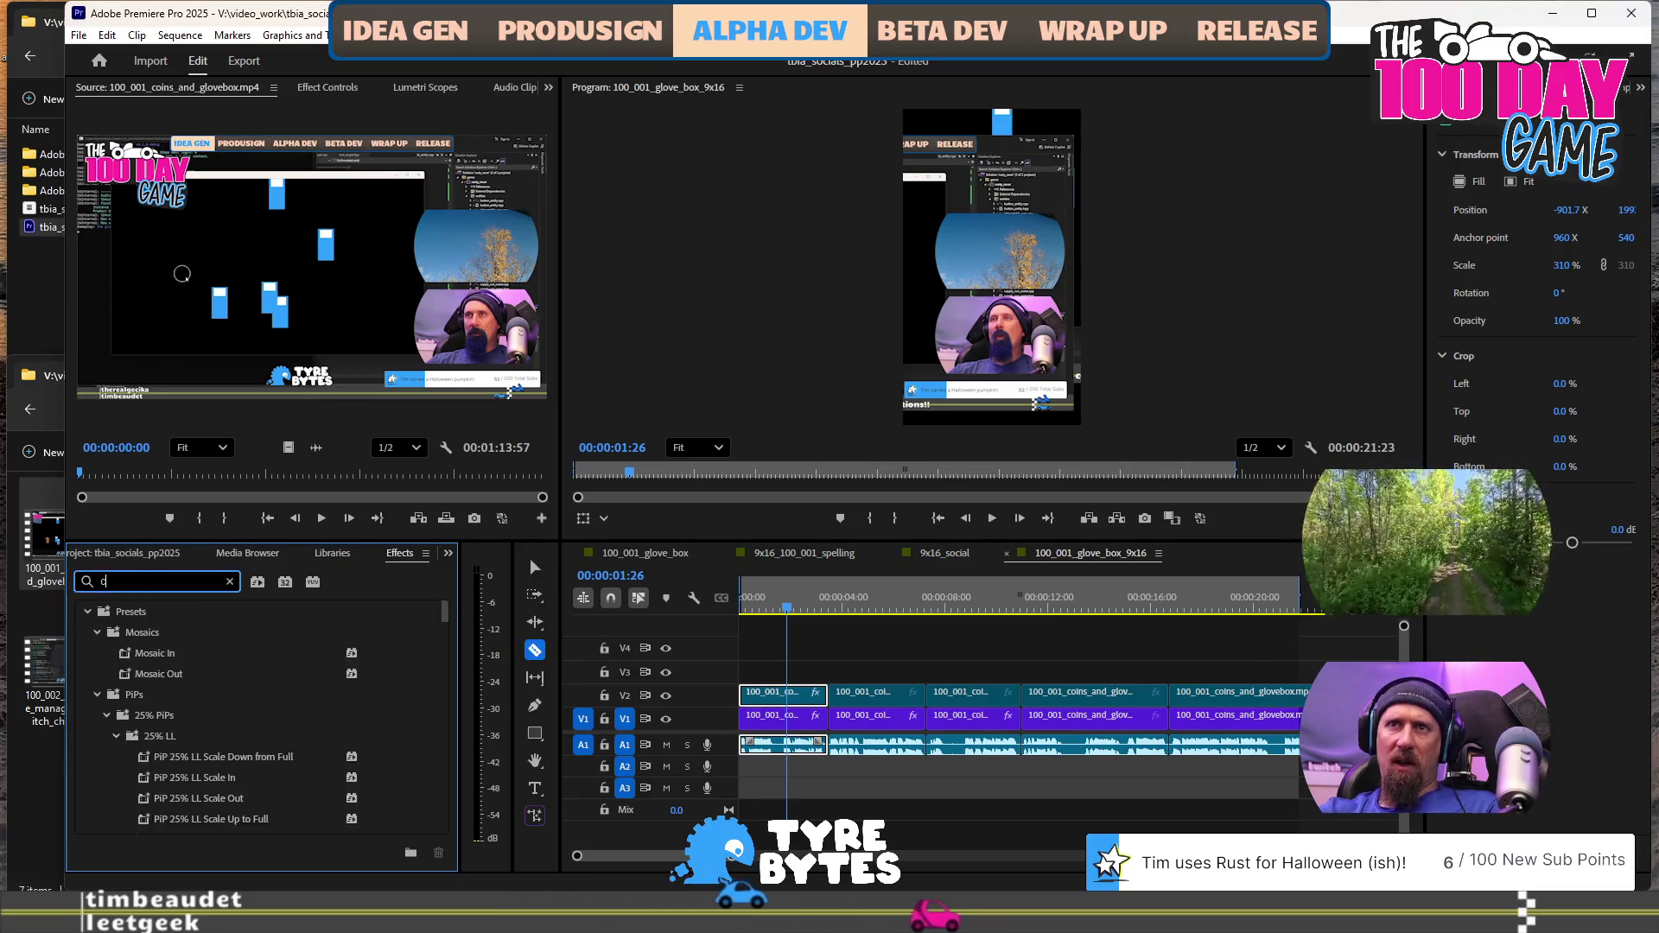
type("rop")
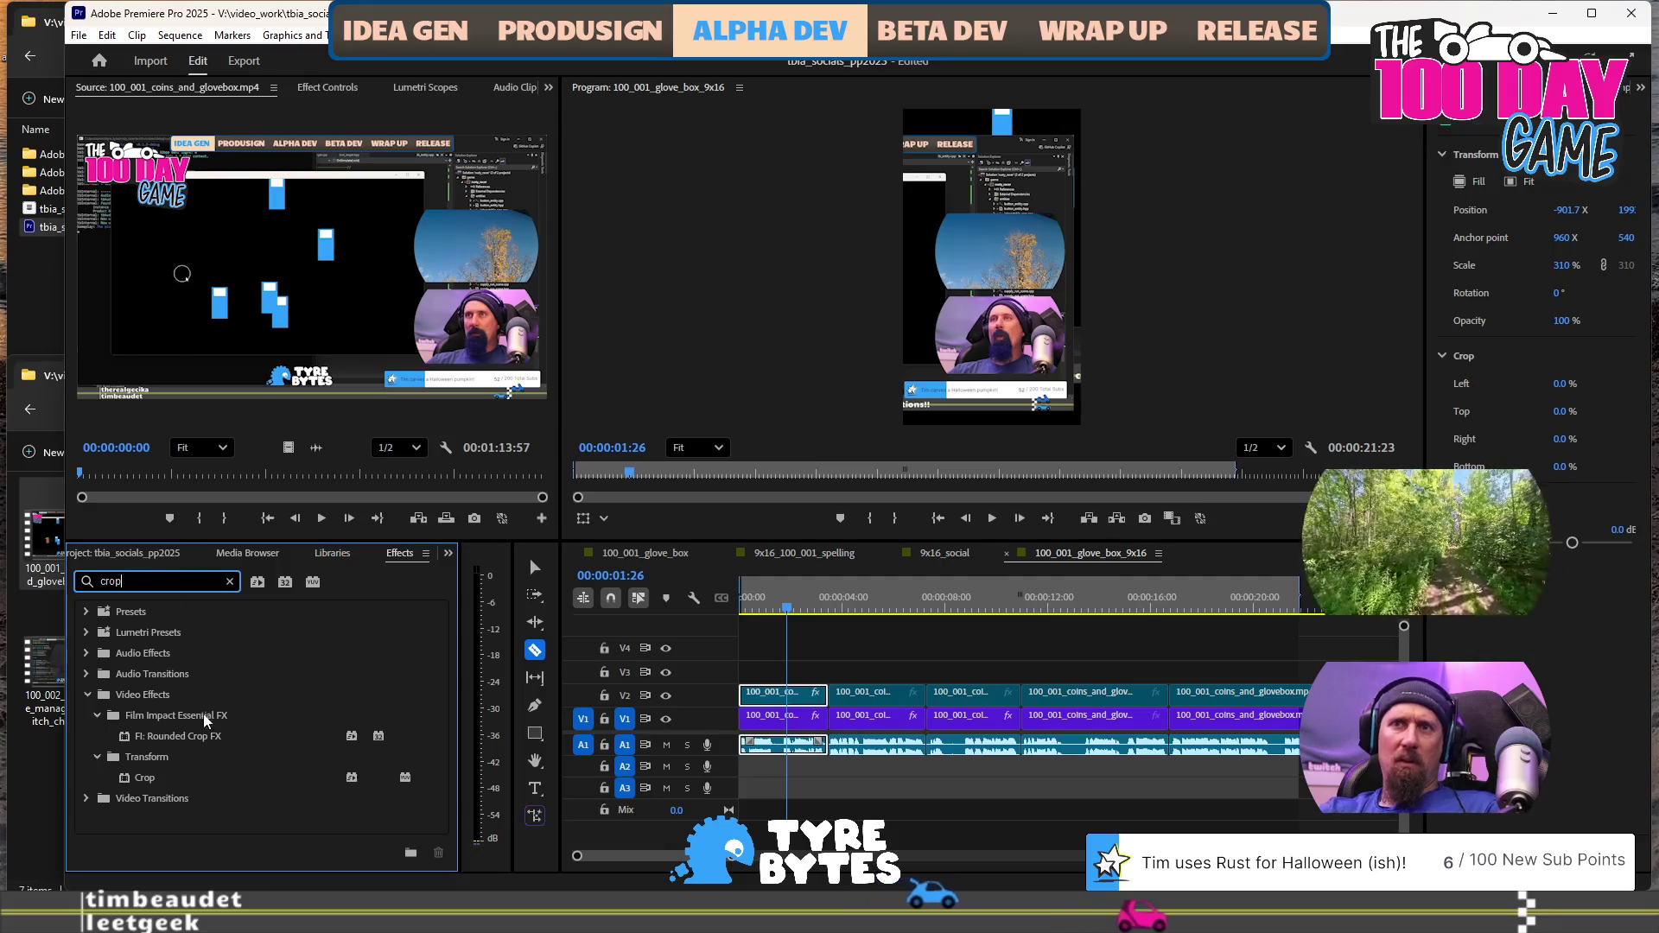
mouse_move(173, 776)
left_mouse_down()
mouse_move(540, 758)
mouse_move(812, 702)
left_mouse_up()
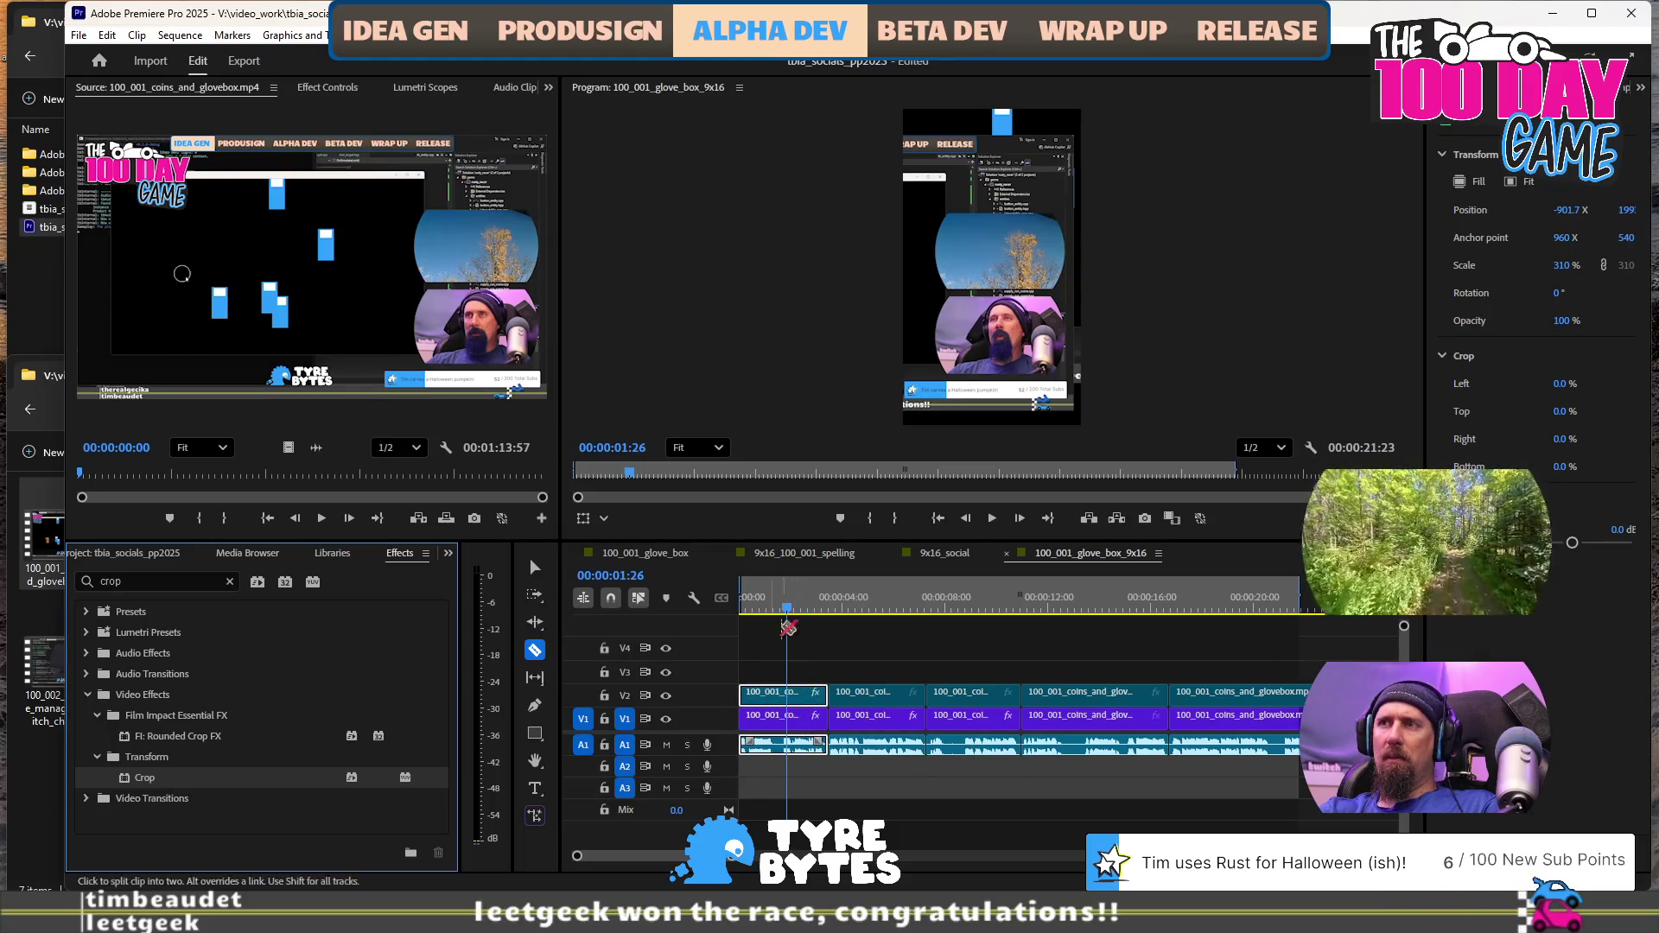
Crop the clip to Left 74%, Top 59%, Right 4%, Bottom 14% to isolate the webcam
left_click(327, 87)
mouse_move(259, 277)
left_mouse_down()
mouse_move(266, 296)
mouse_move(298, 295)
left_mouse_up()
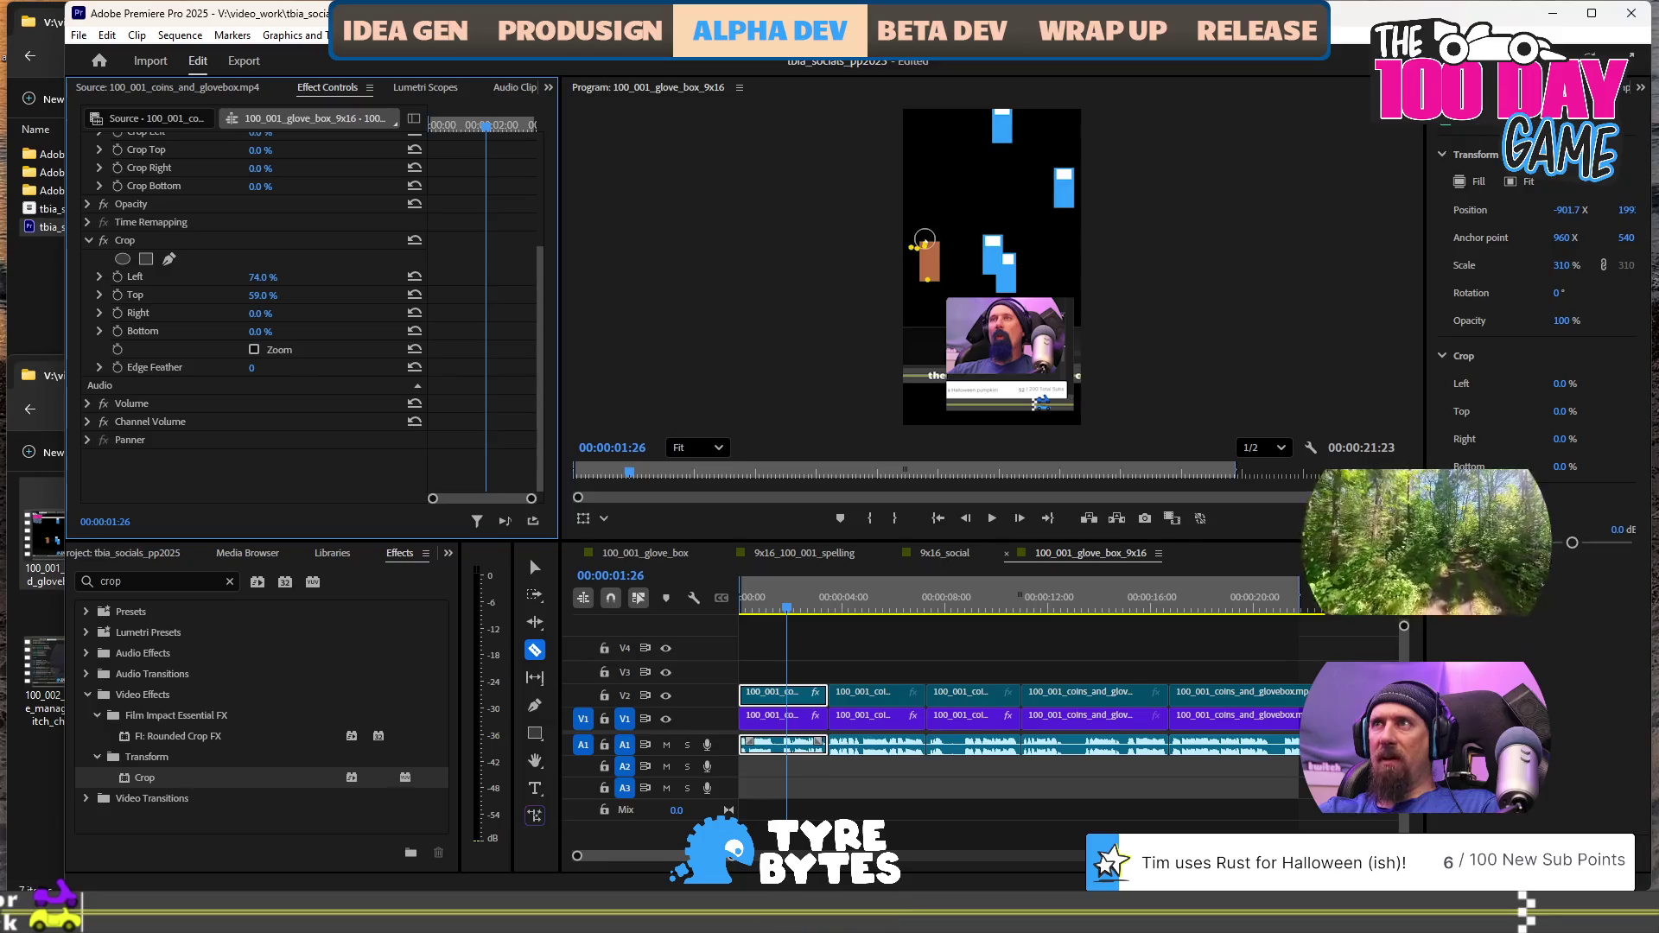
mouse_move(256, 318)
left_mouse_down()
mouse_move(272, 316)
mouse_move(267, 332)
left_mouse_up()
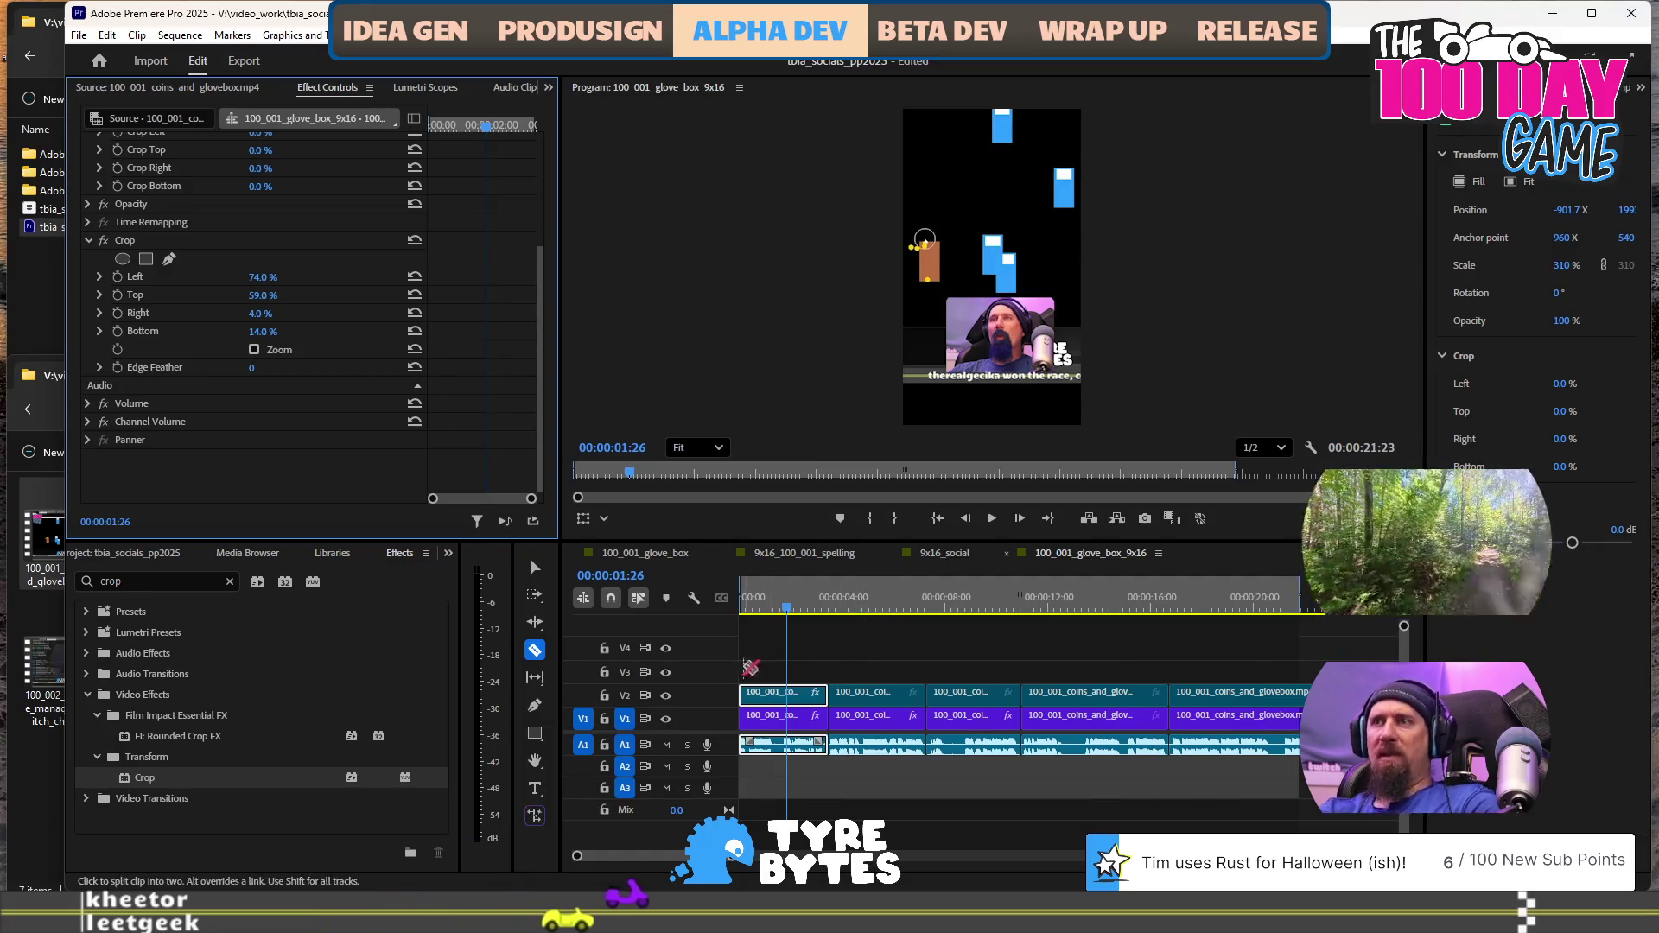
left_click(1004, 344)
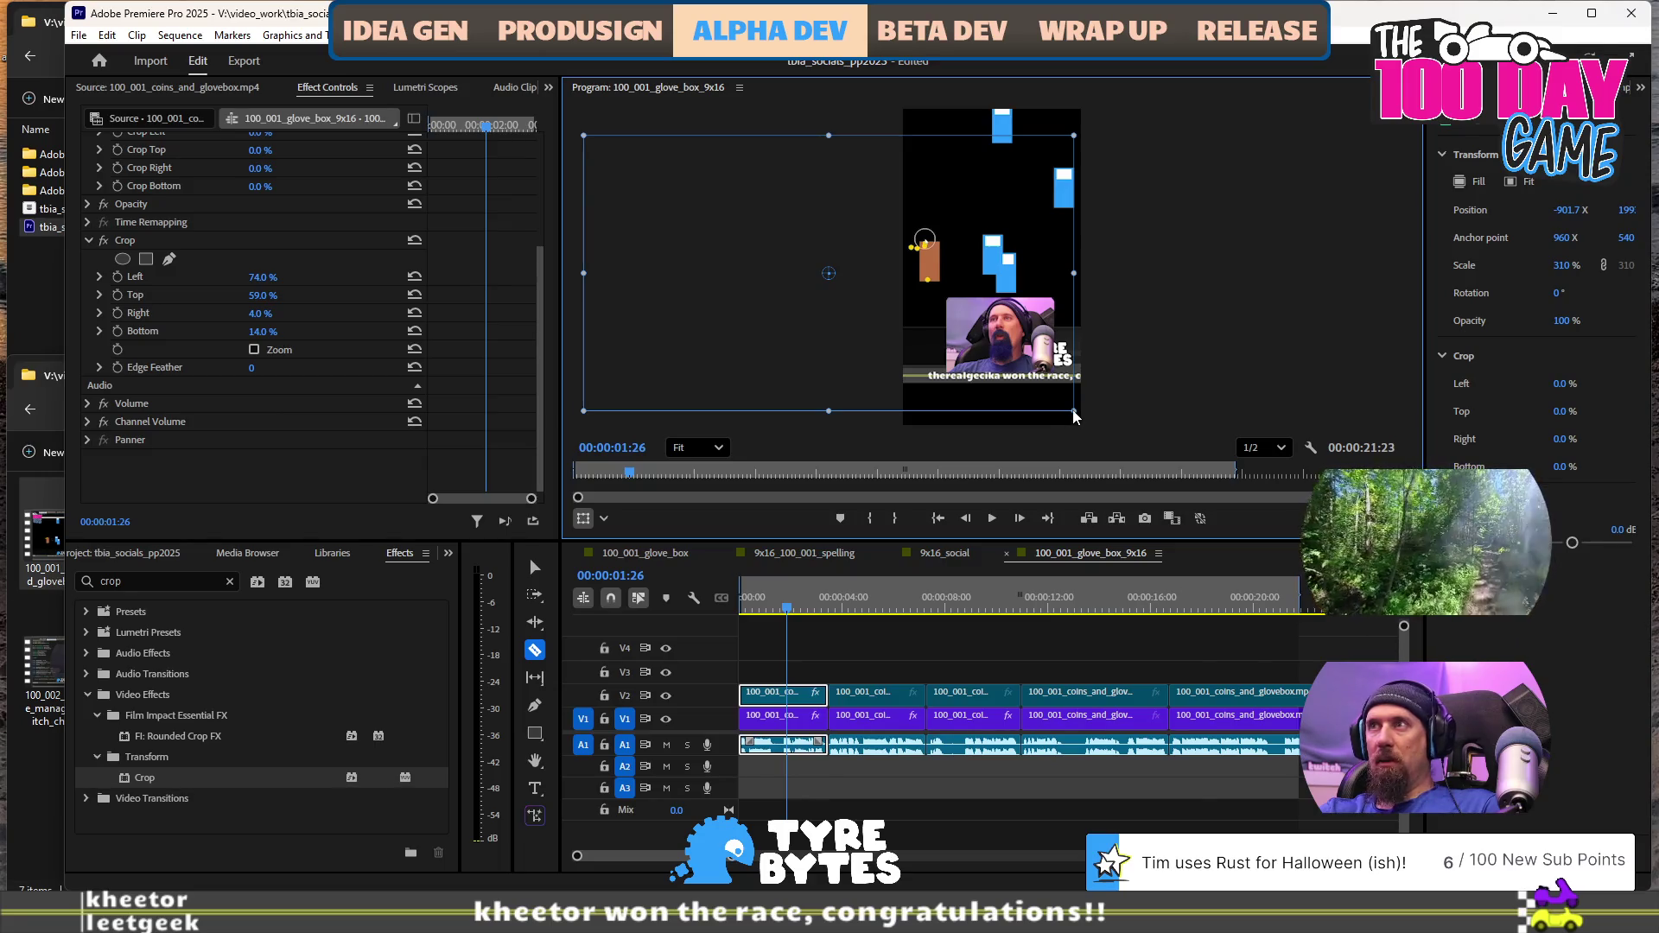
Scale the webcam overlay to 531% at position -2485, 187 so the face fills the frame bottom
mouse_move(933, 345)
left_mouse_down()
mouse_move(950, 277)
mouse_move(894, 307)
mouse_move(904, 328)
left_mouse_up()
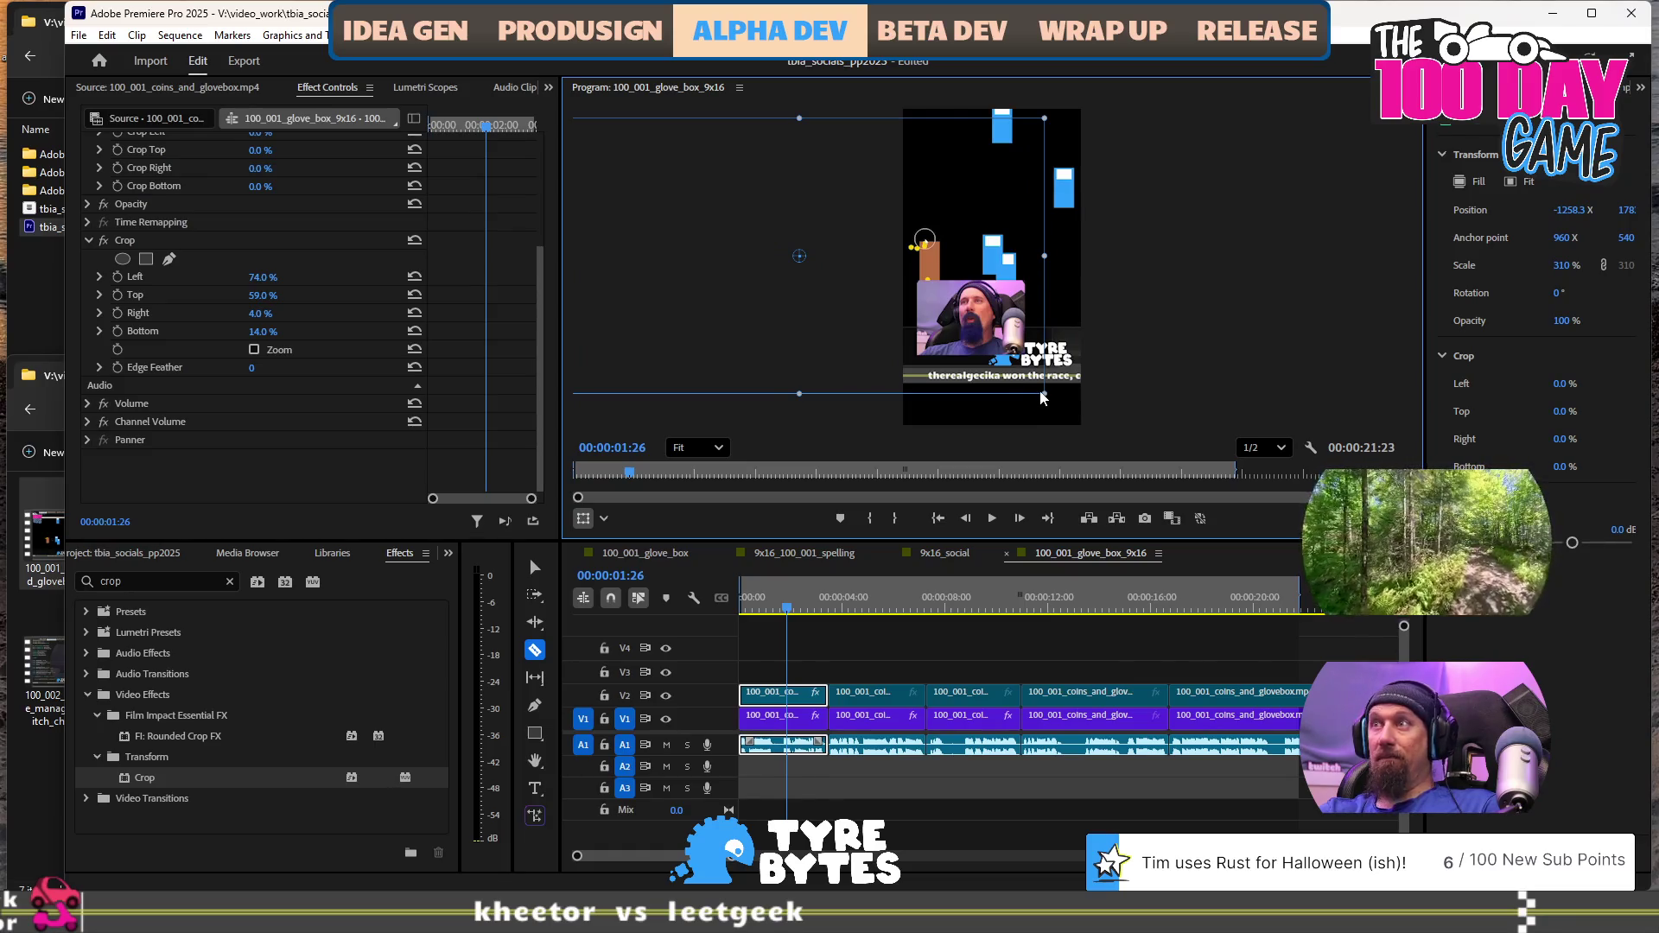
left_click_drag(1044, 393, 1231, 493)
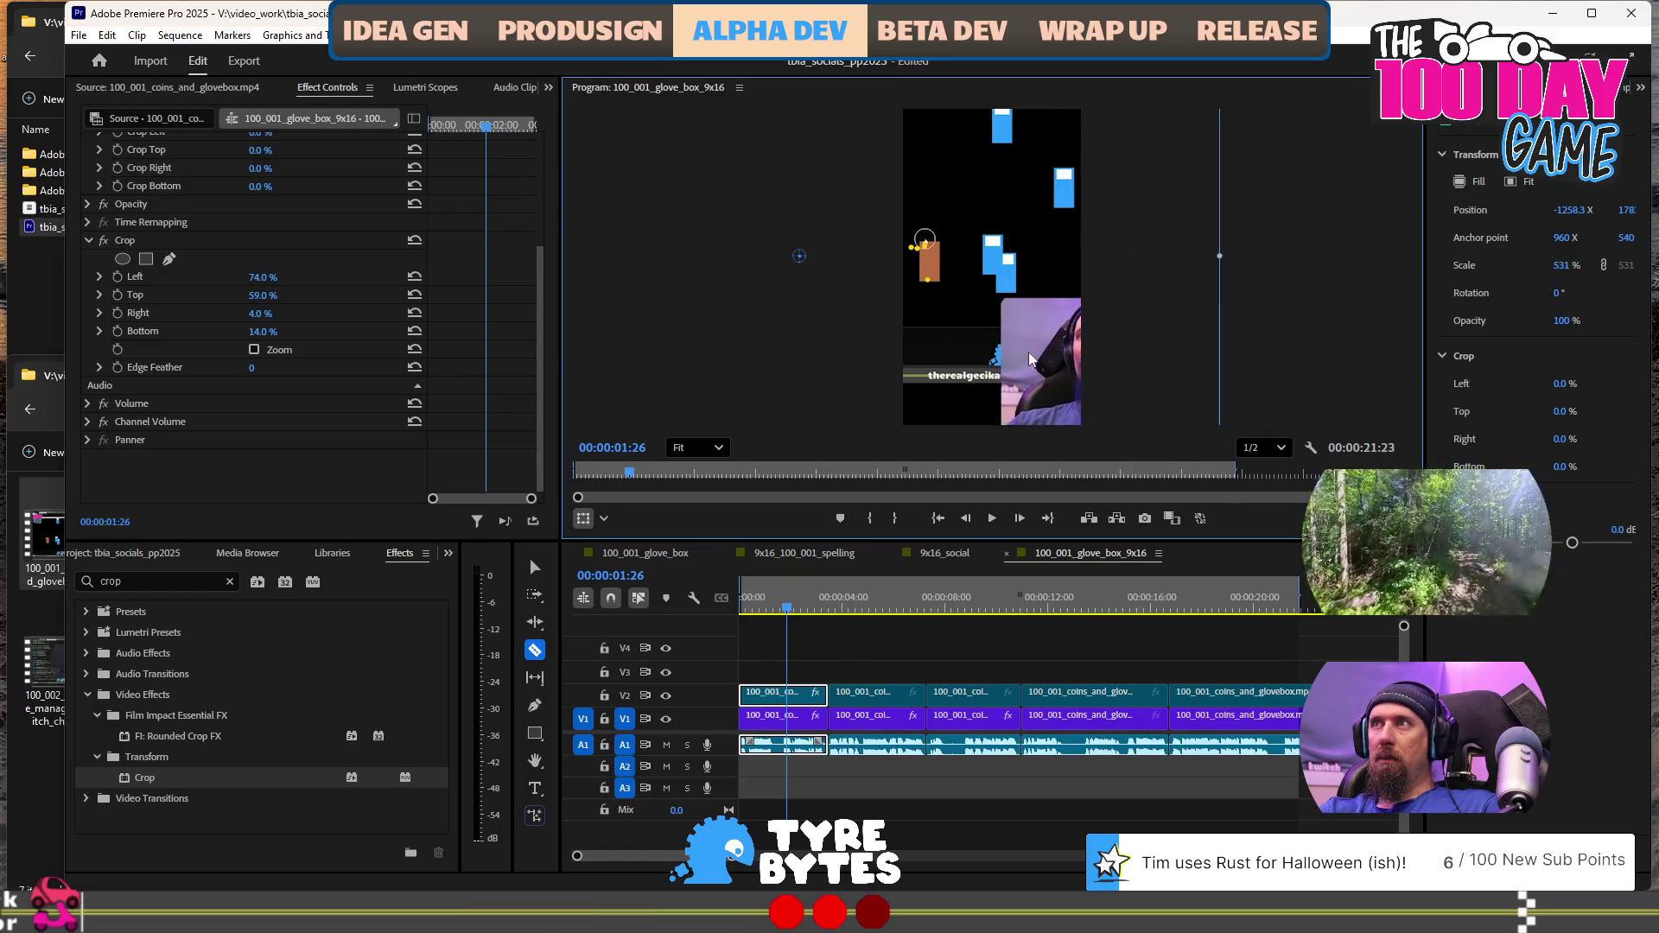
left_click_drag(923, 360, 938, 360)
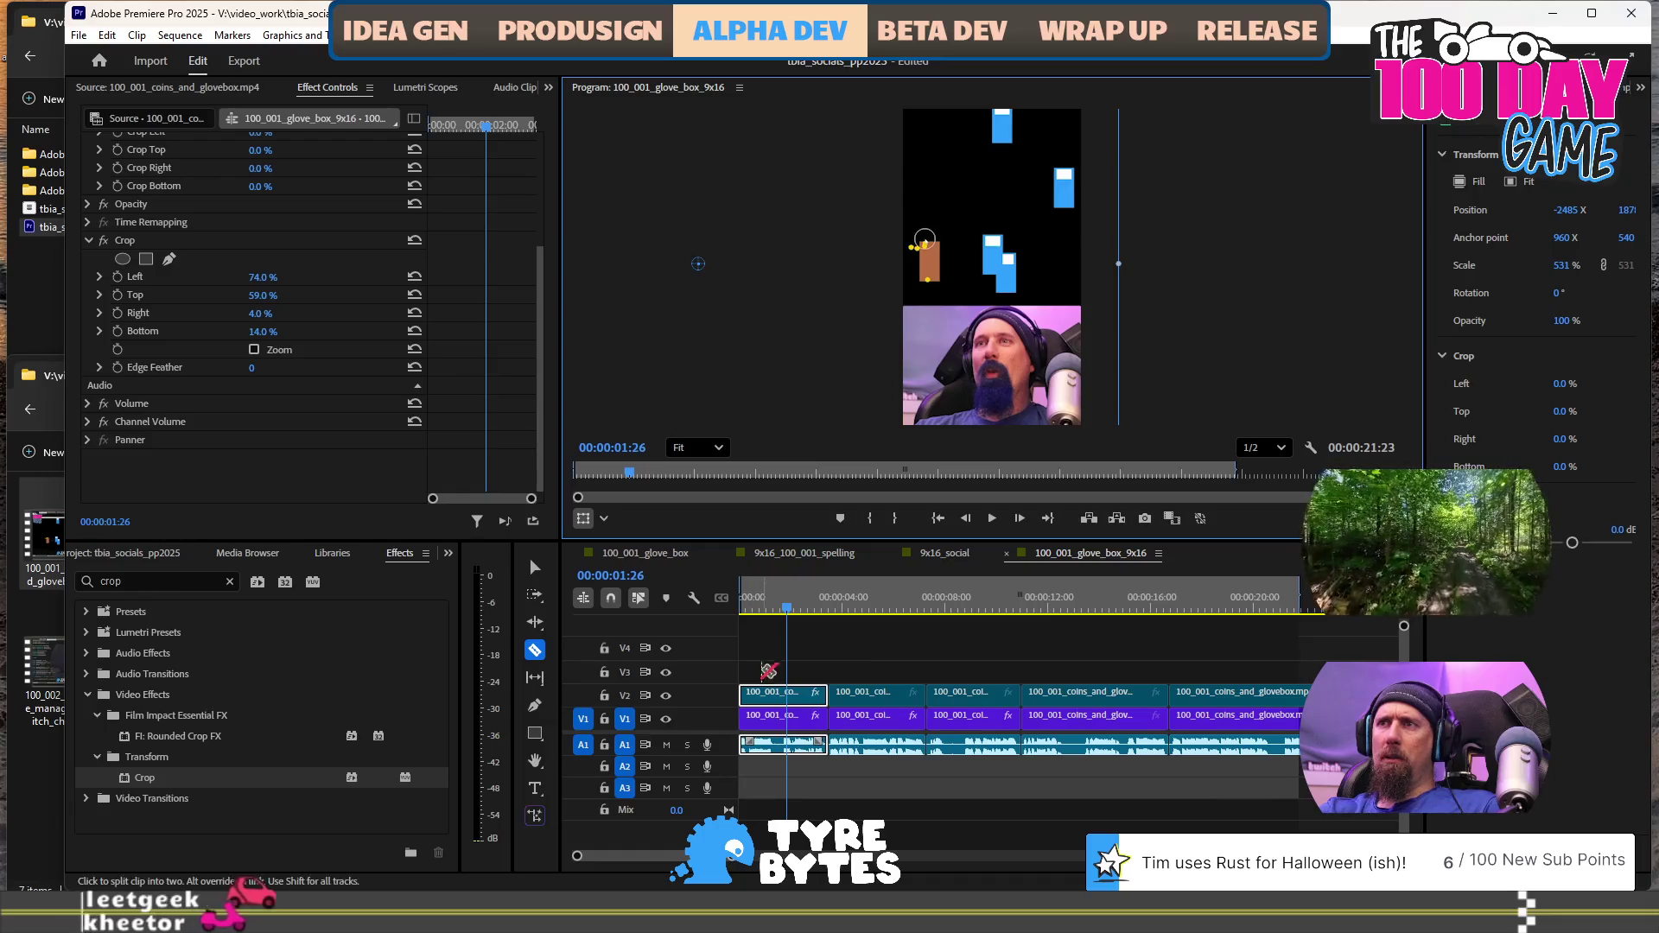
right_click(768, 701)
Paste the first webcam clip's Motion and Crop attributes onto the next two V2 clips, then review playback
key("Escape")
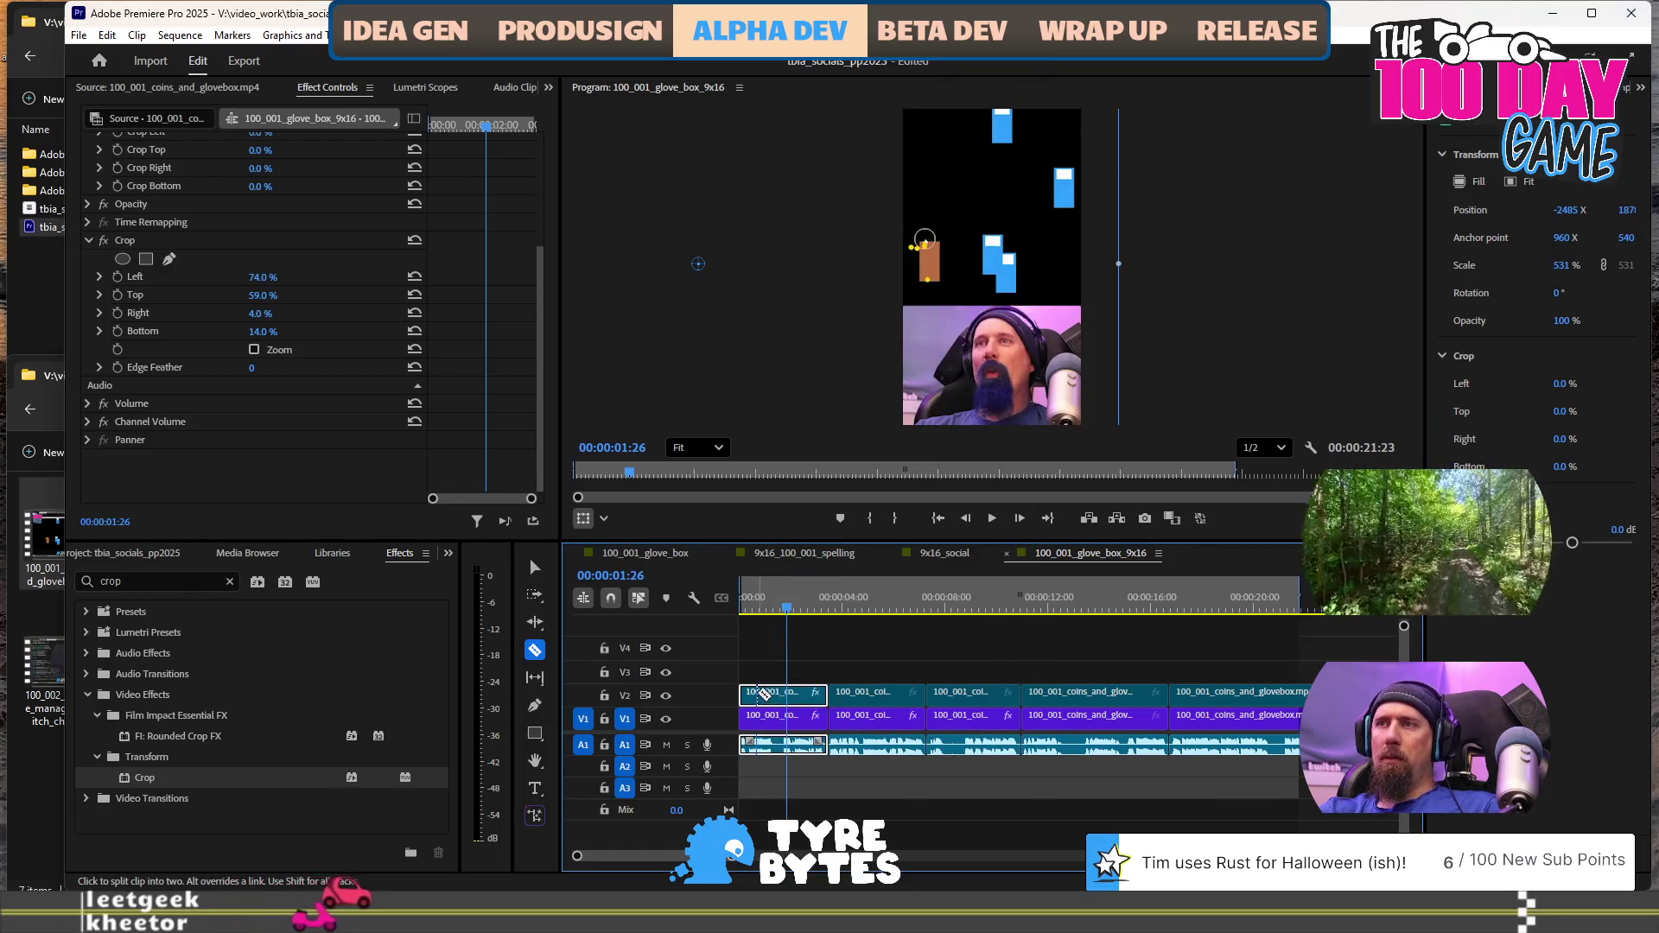
key("v")
right_click(760, 695)
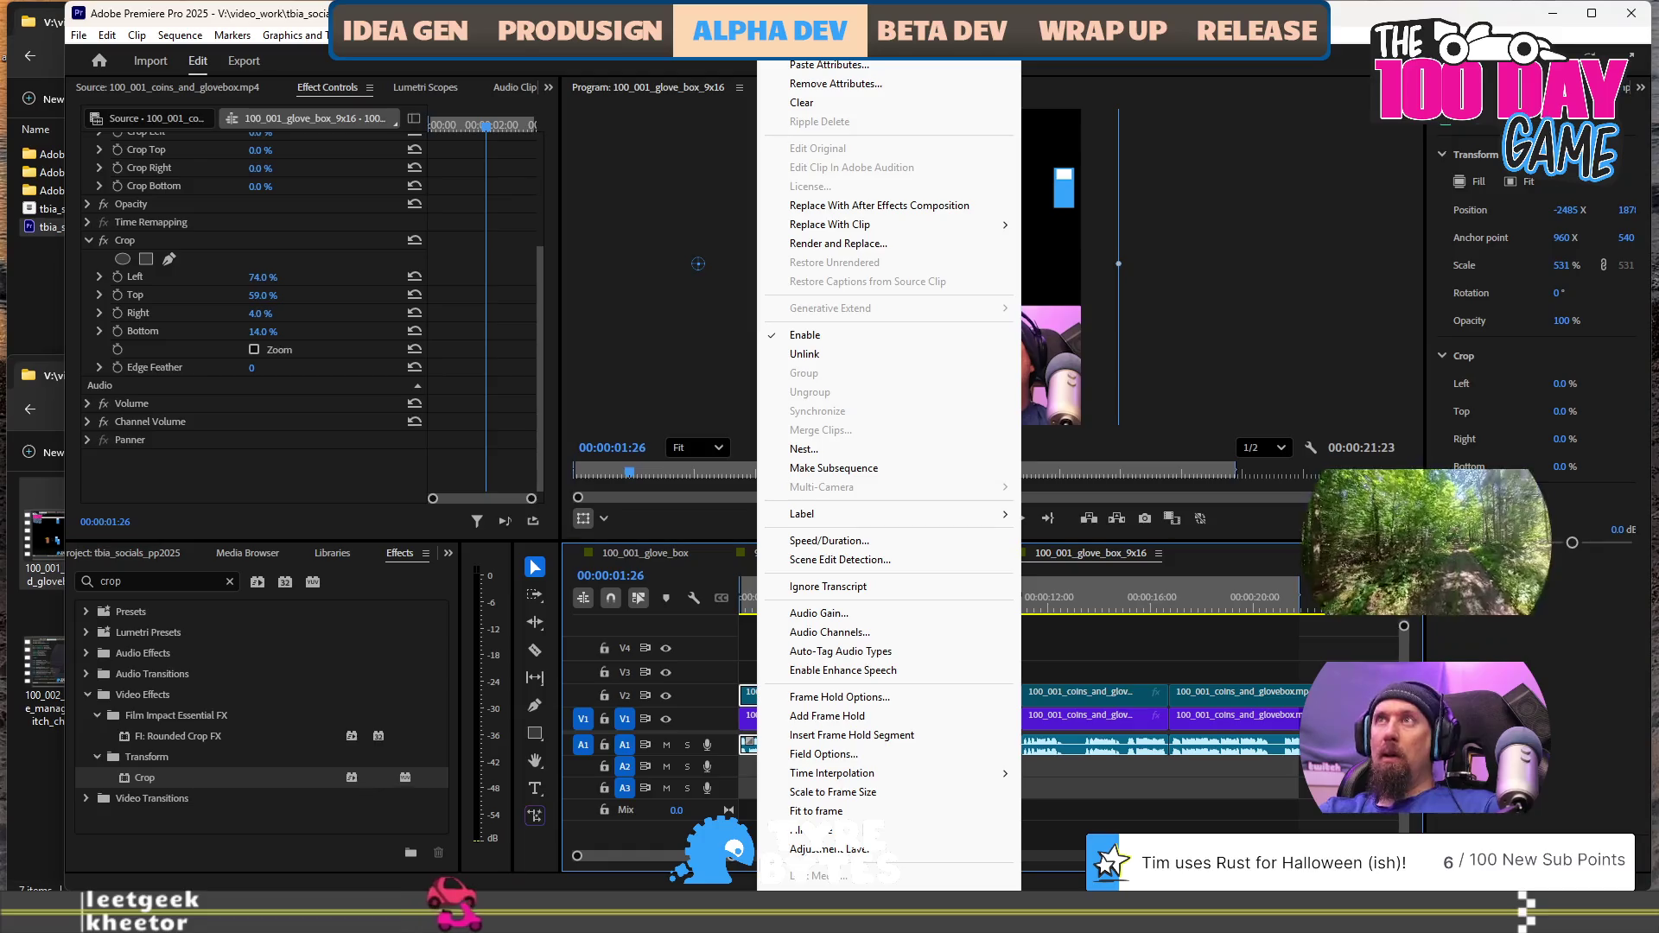
key("Escape")
left_click(869, 691)
left_click(959, 691, "shift")
right_click(962, 691)
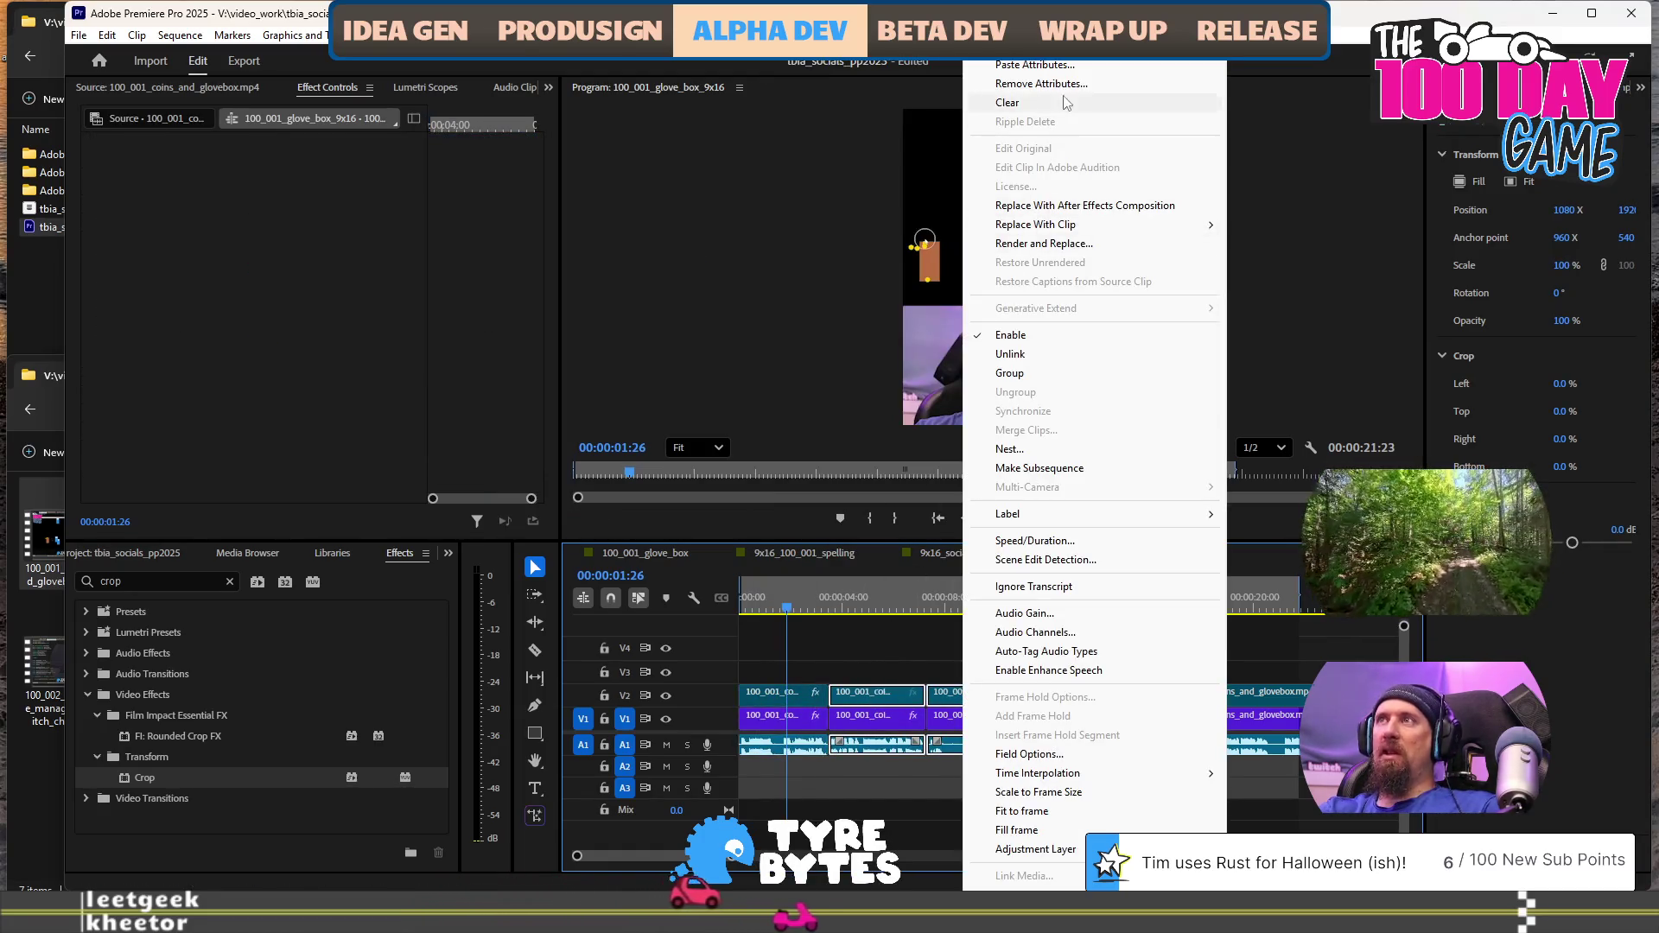
left_click(1099, 67)
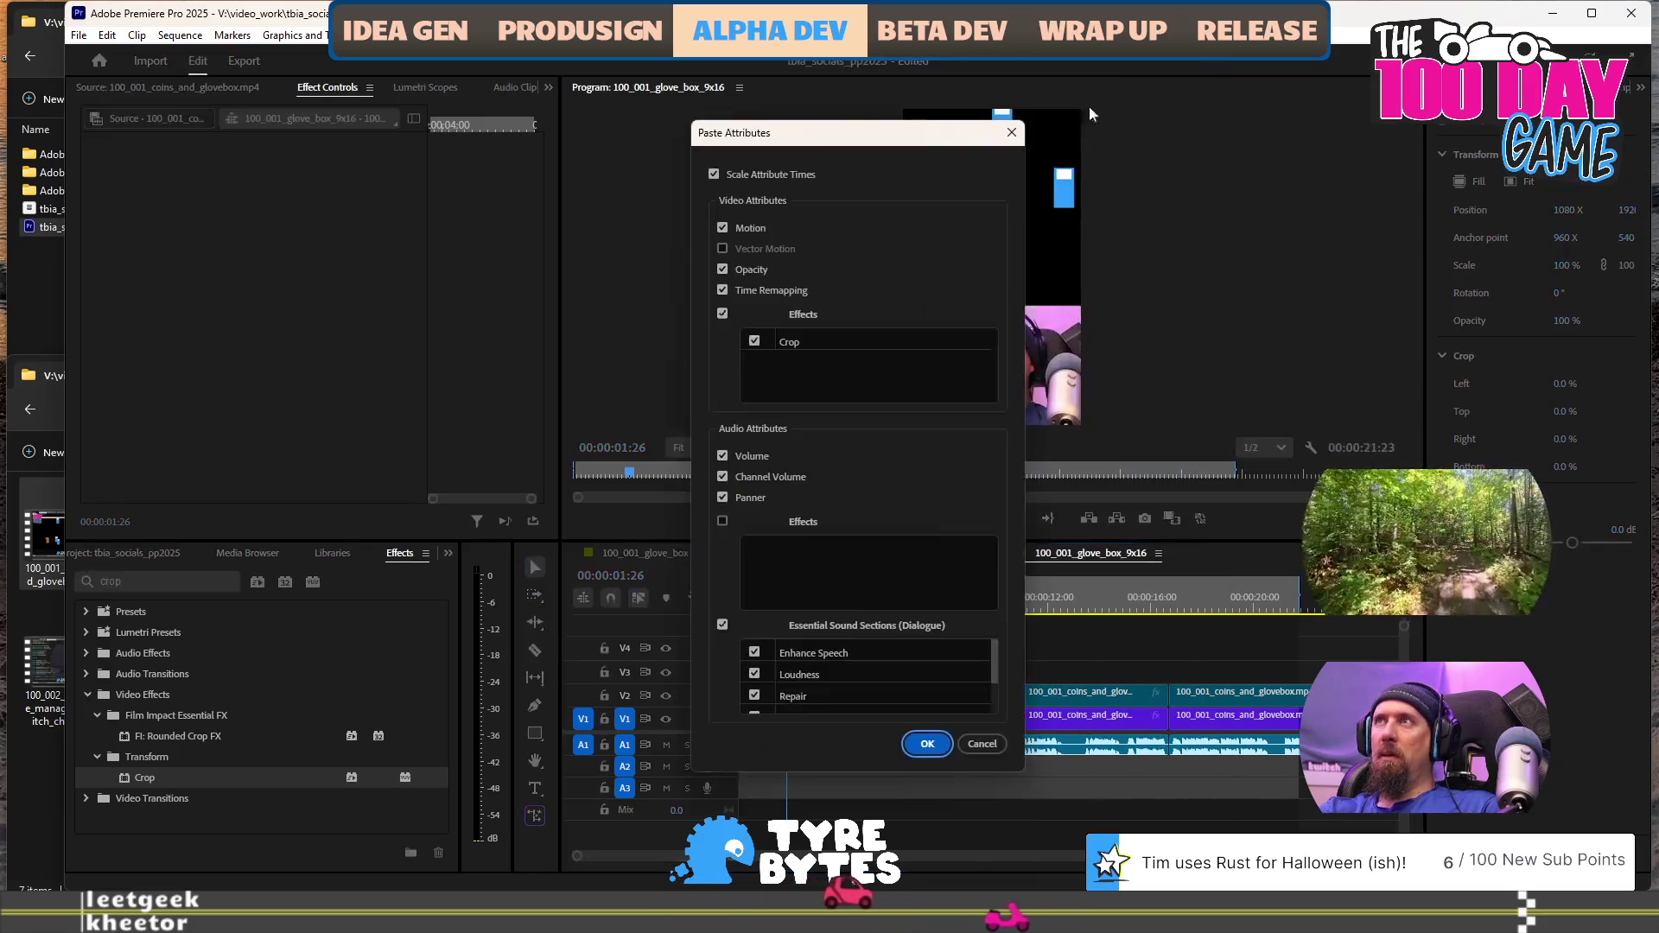
left_click(927, 743)
left_click(795, 598)
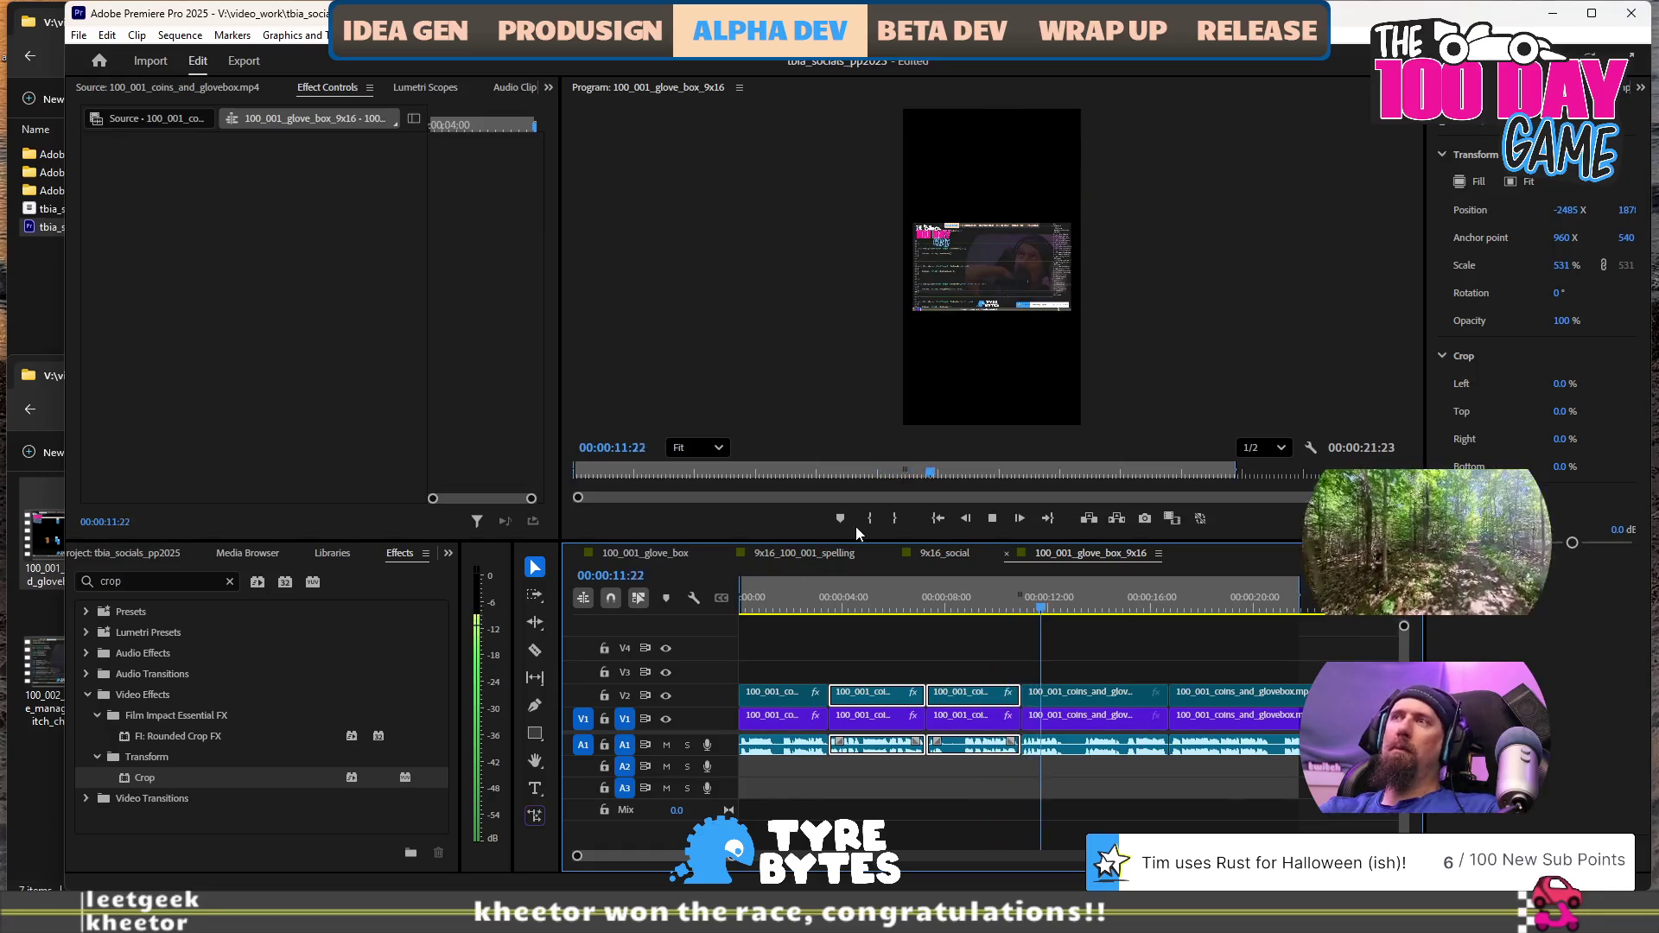
key("space")
scroll(1076, 660, "down", 2)
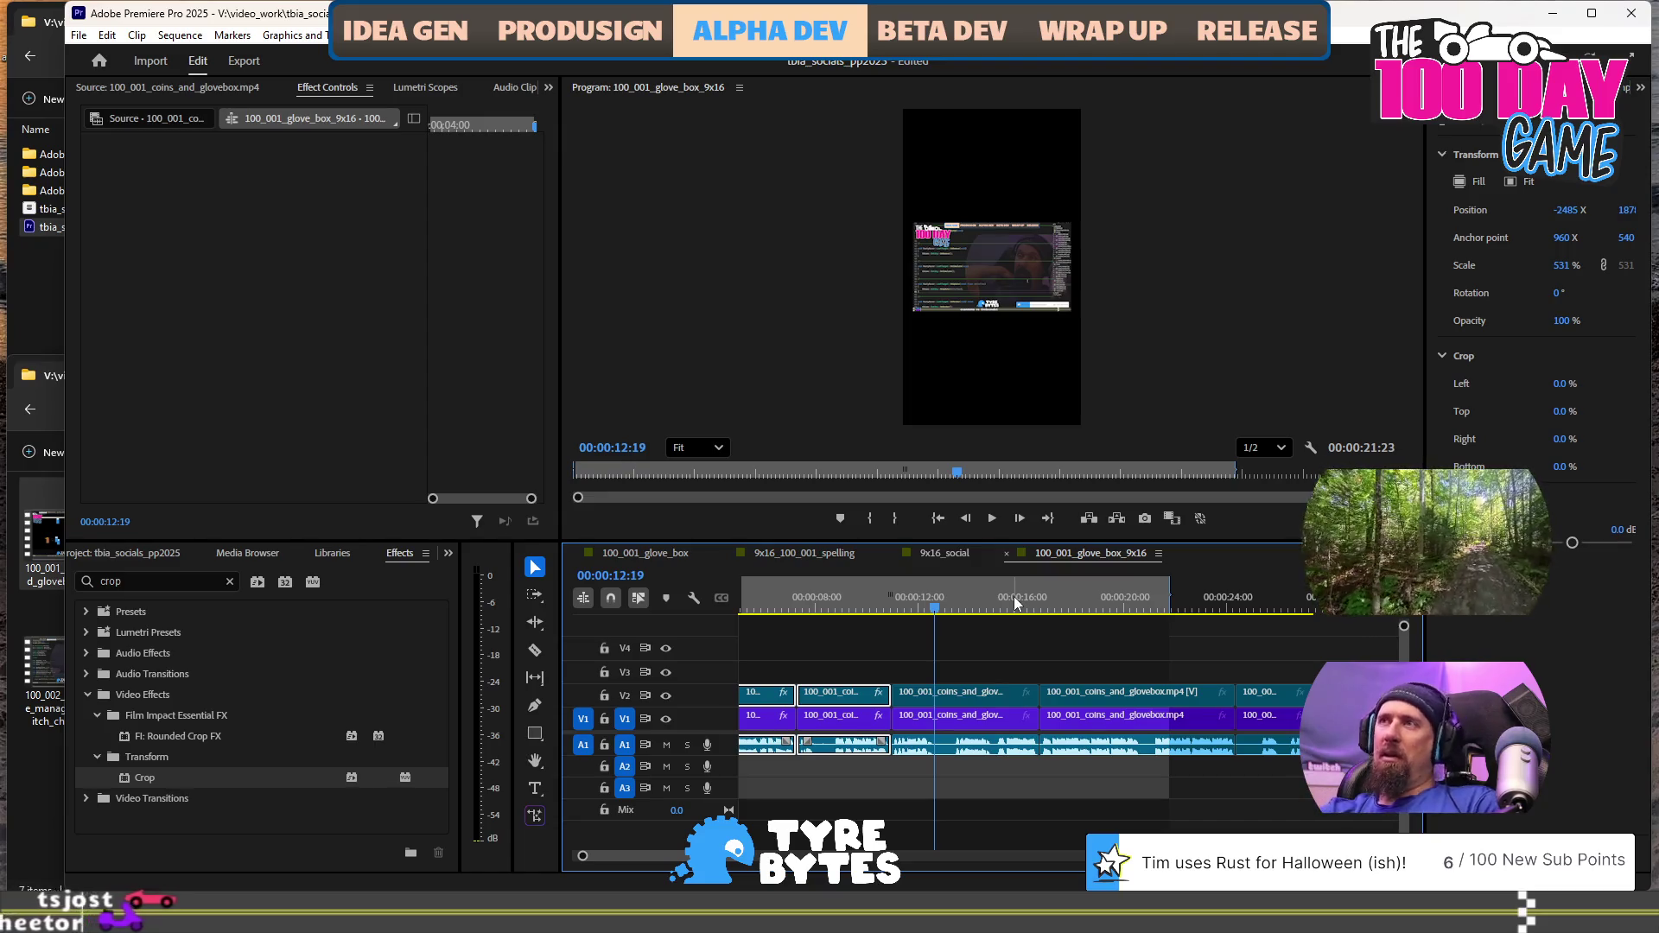
left_click(957, 693)
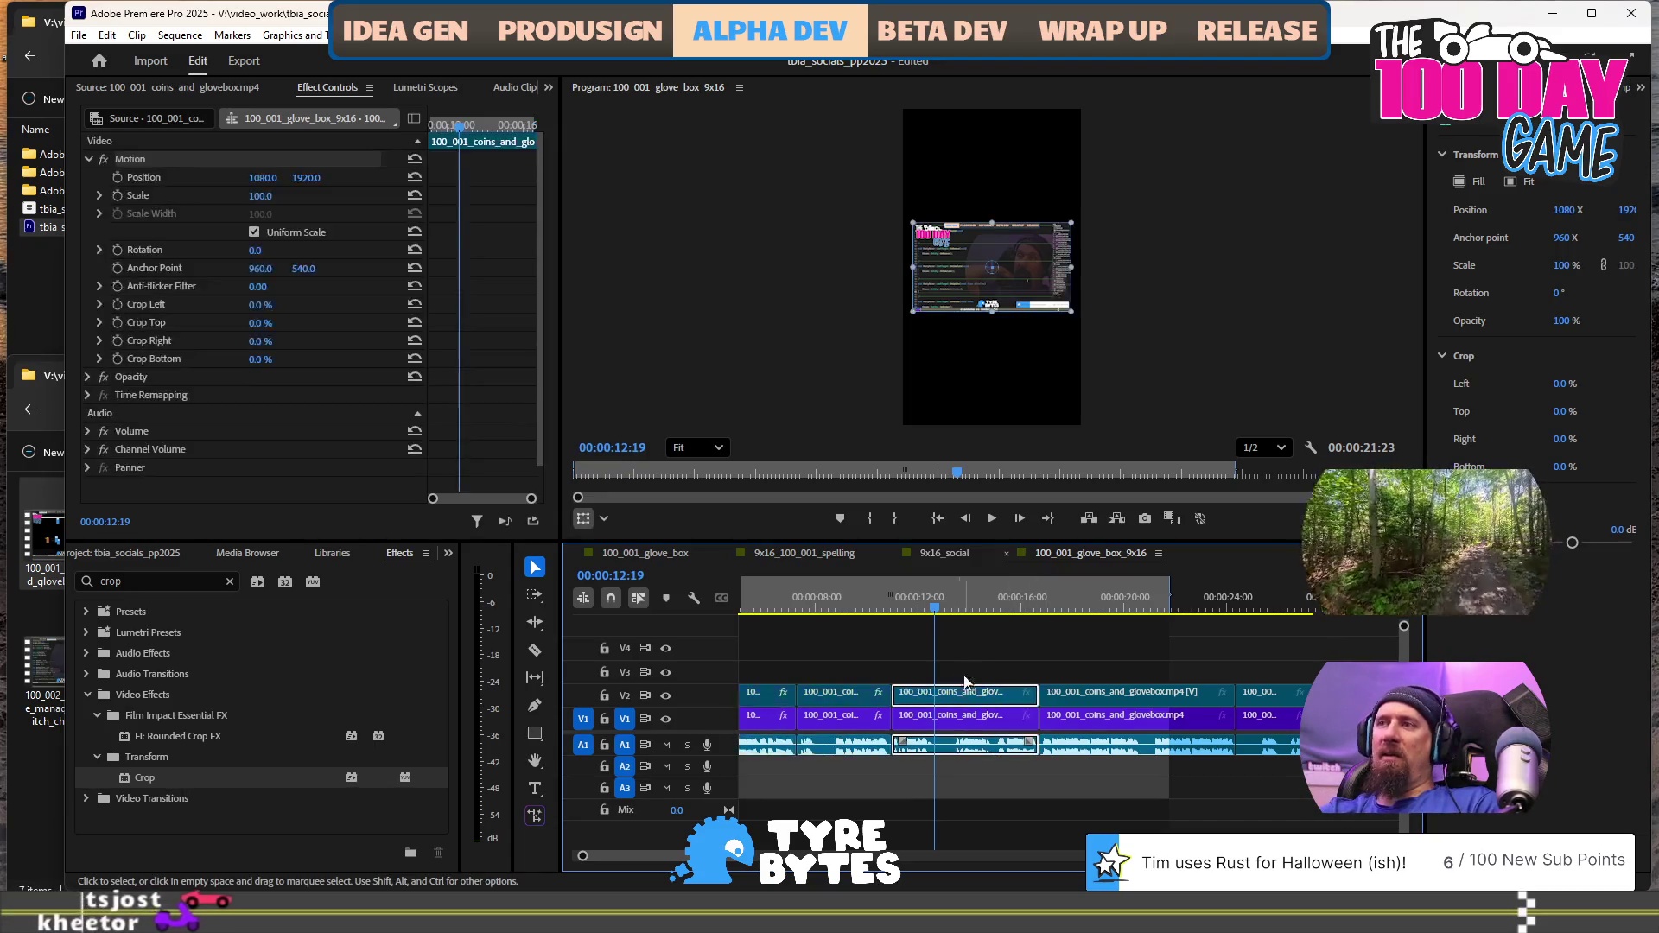
left_click(1090, 597)
key("l")
key("l")
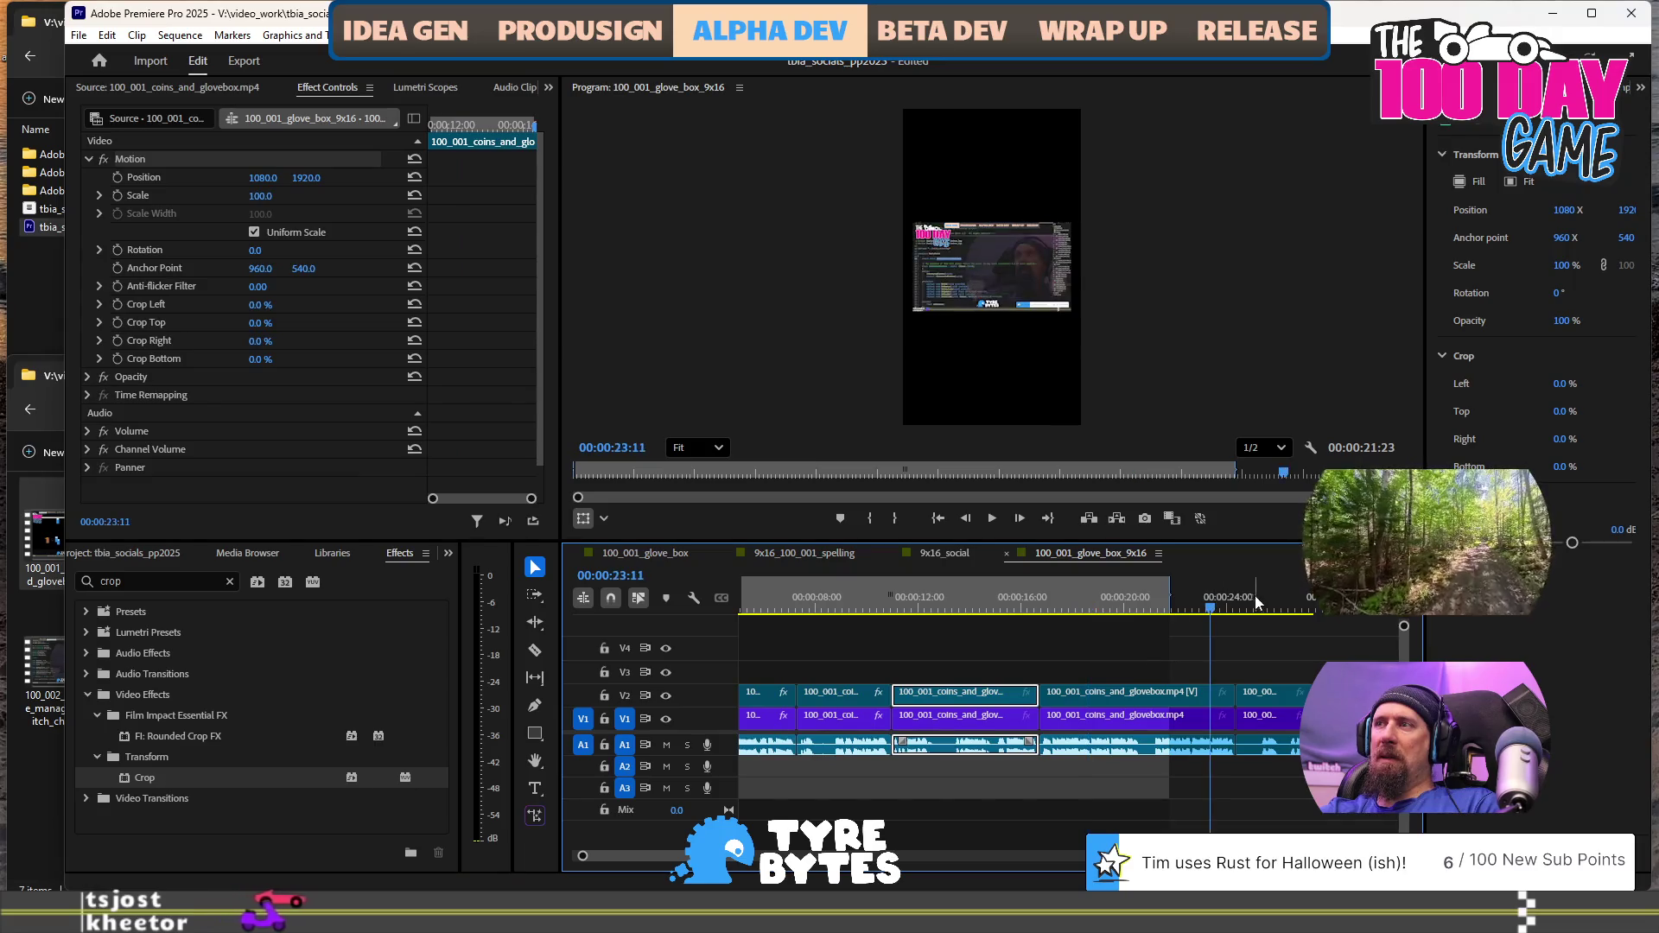
left_click(977, 601)
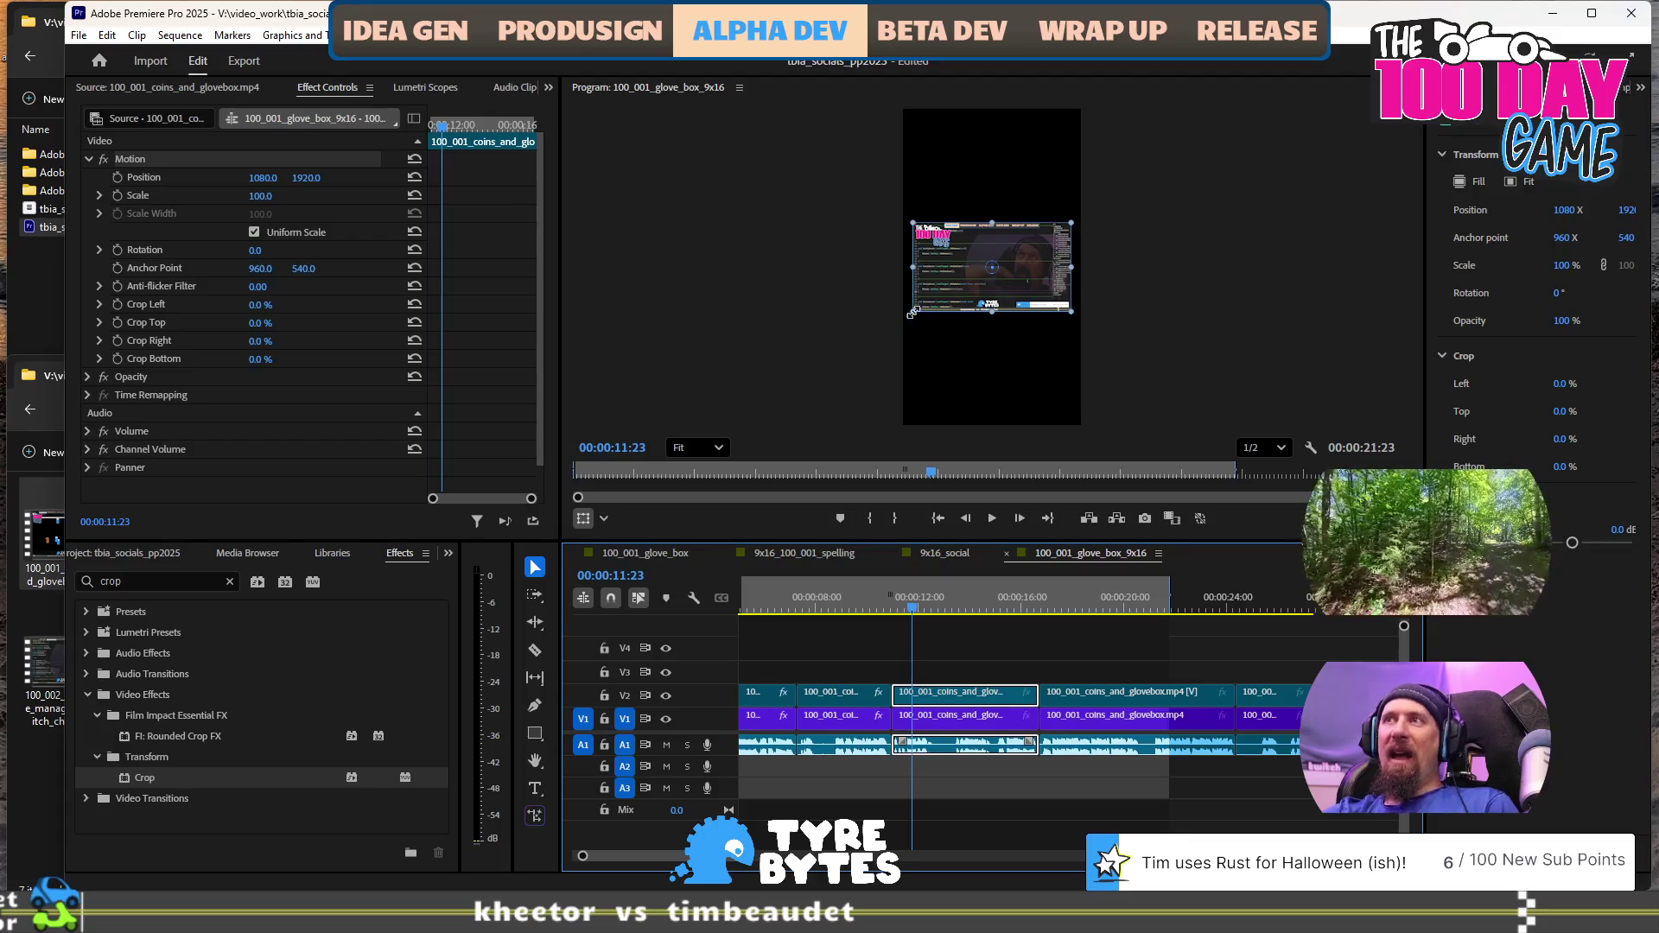
mouse_move(911, 314)
left_mouse_down()
mouse_move(825, 363)
mouse_move(796, 417)
left_mouse_up()
Move the 333.2% V2 clip to position -241.2, 1196.1 so the face fills the top
mouse_move(1016, 302)
left_mouse_down()
mouse_move(938, 284)
mouse_move(908, 242)
left_mouse_up()
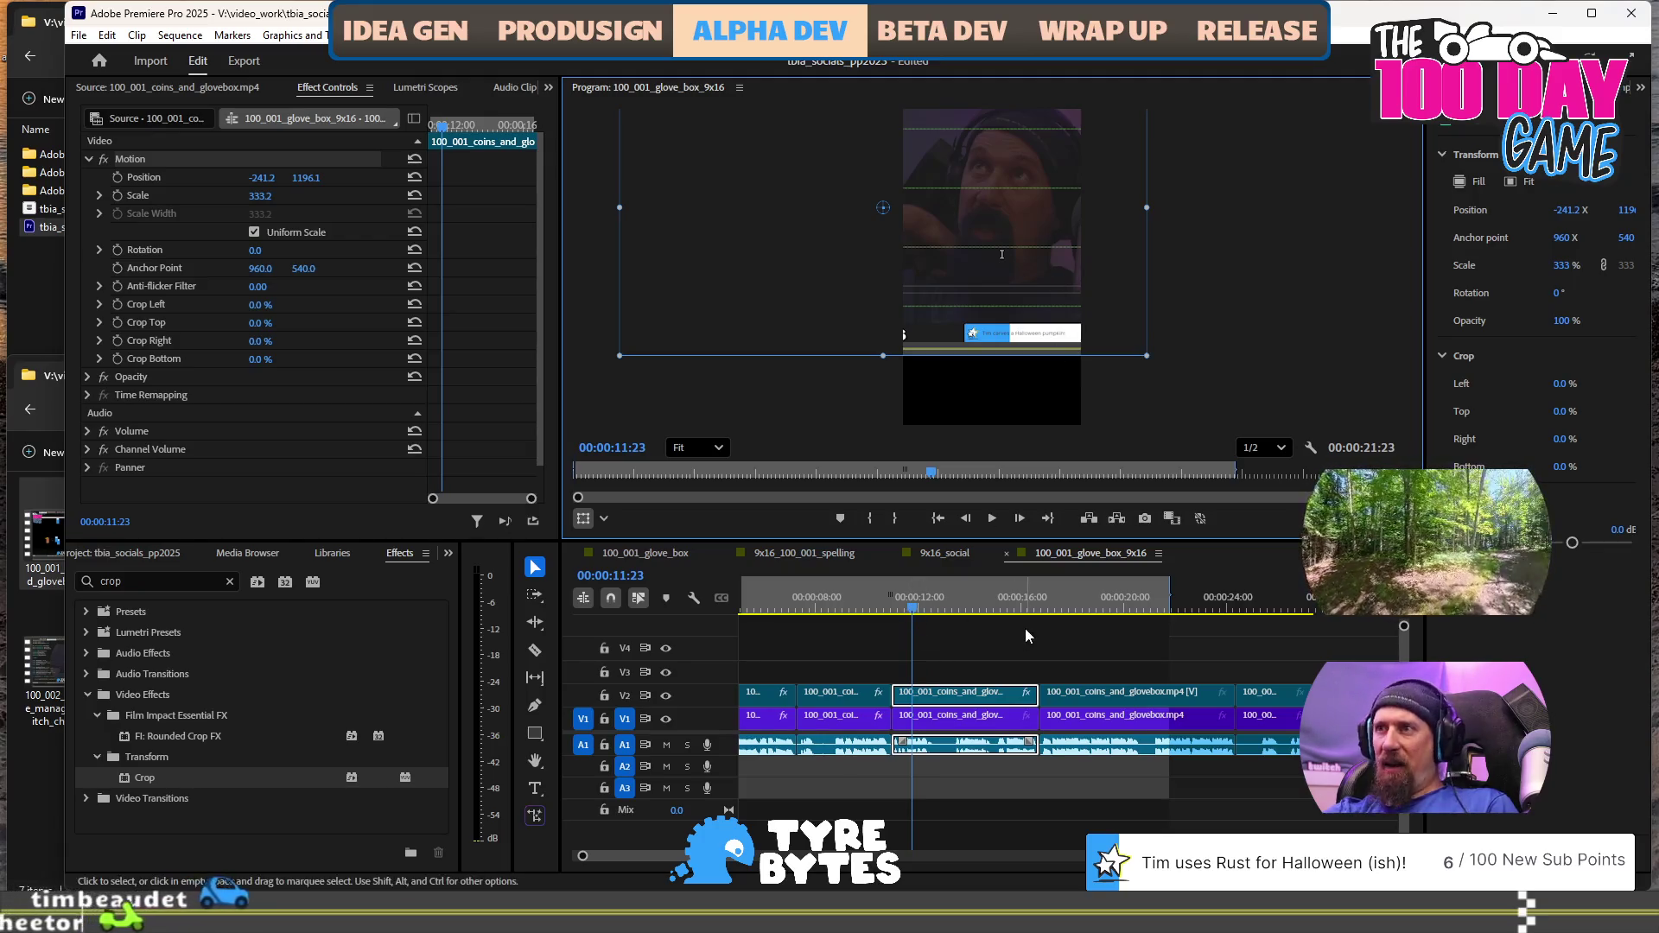
left_click(963, 692)
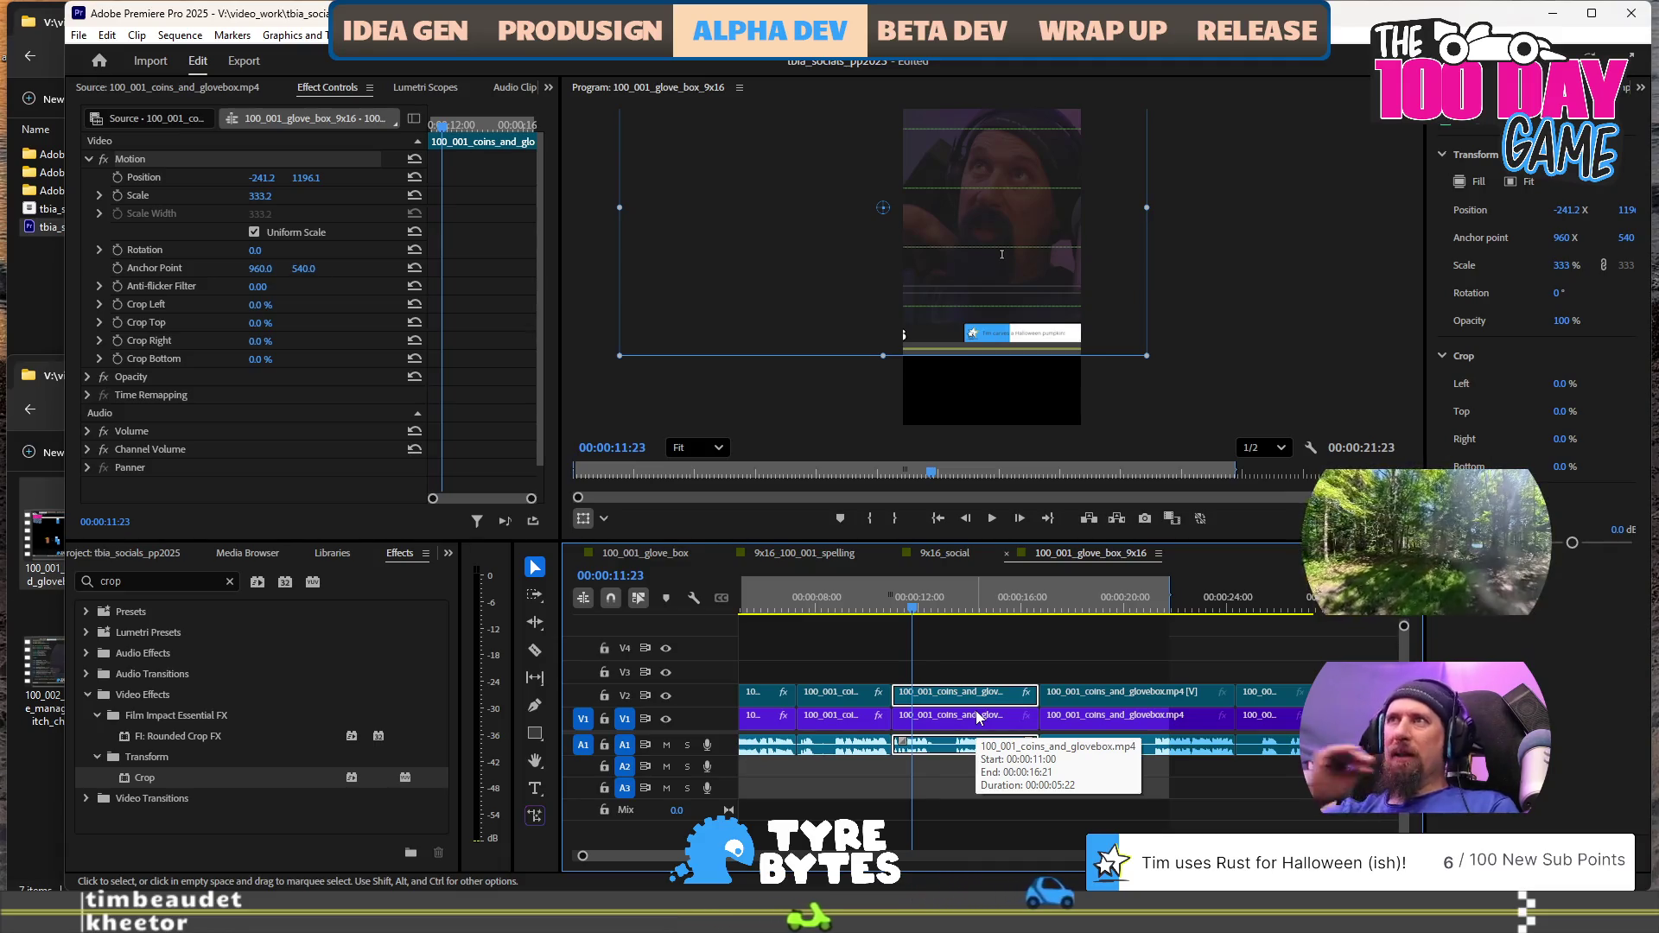
With V2 hidden, place the V1 screen recording at 1090.5, 3210.5 and 119.4% scale, then unhide V2
left_click(668, 698)
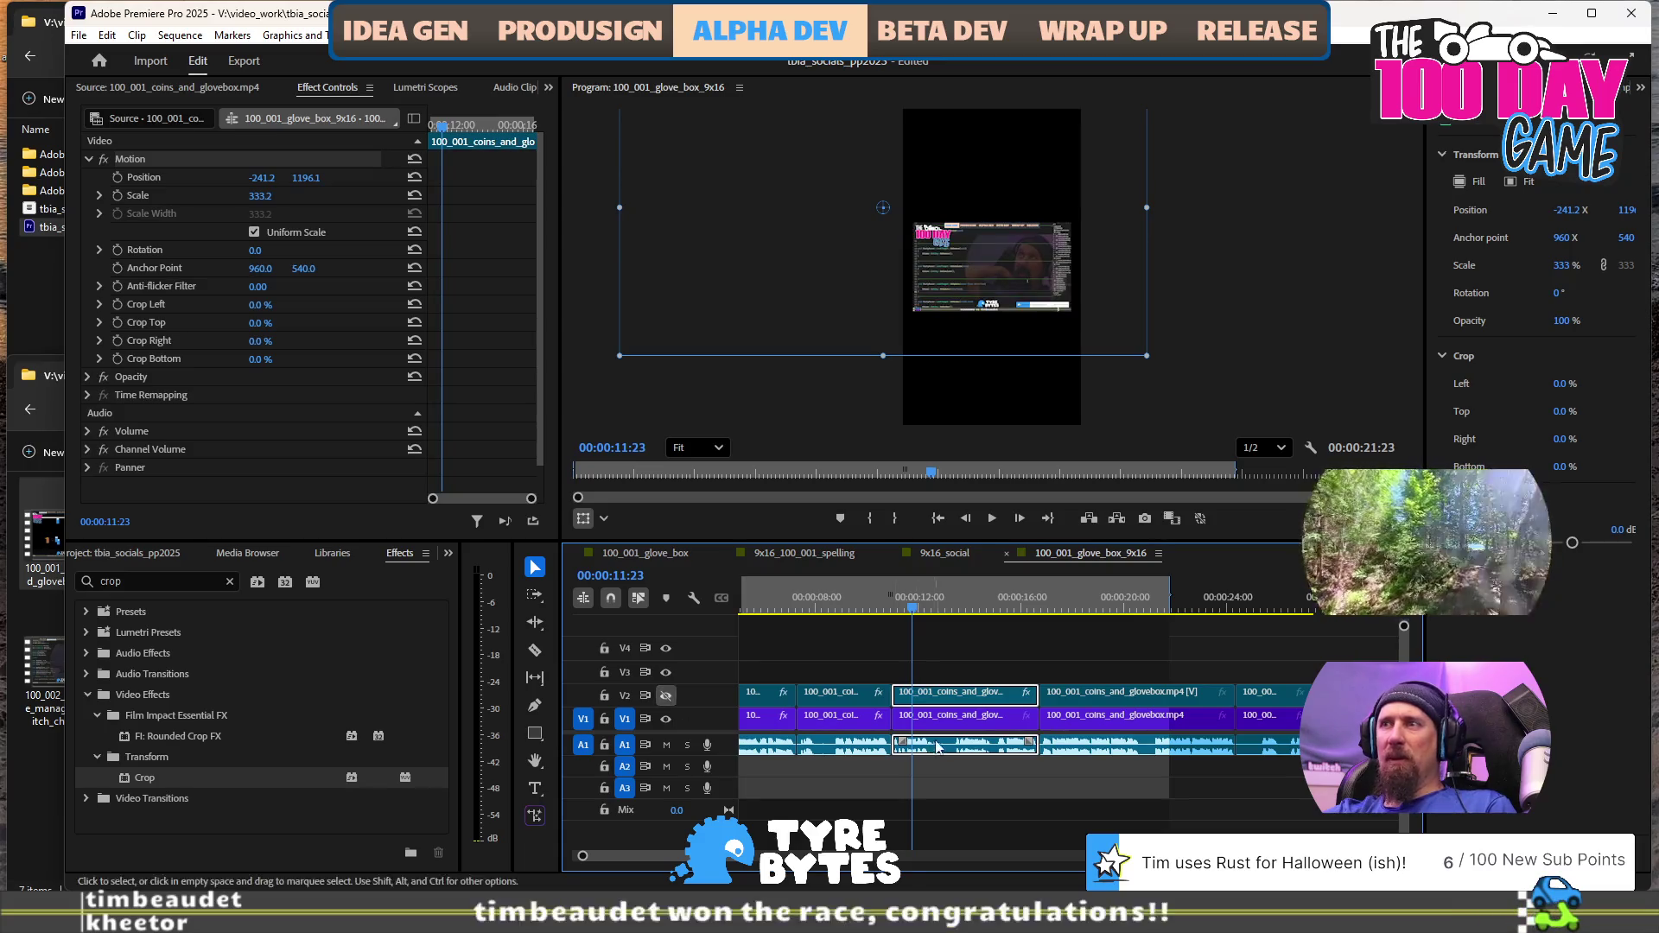
left_click(956, 722)
left_click(1010, 278)
left_click_drag(1005, 343, 1003, 391)
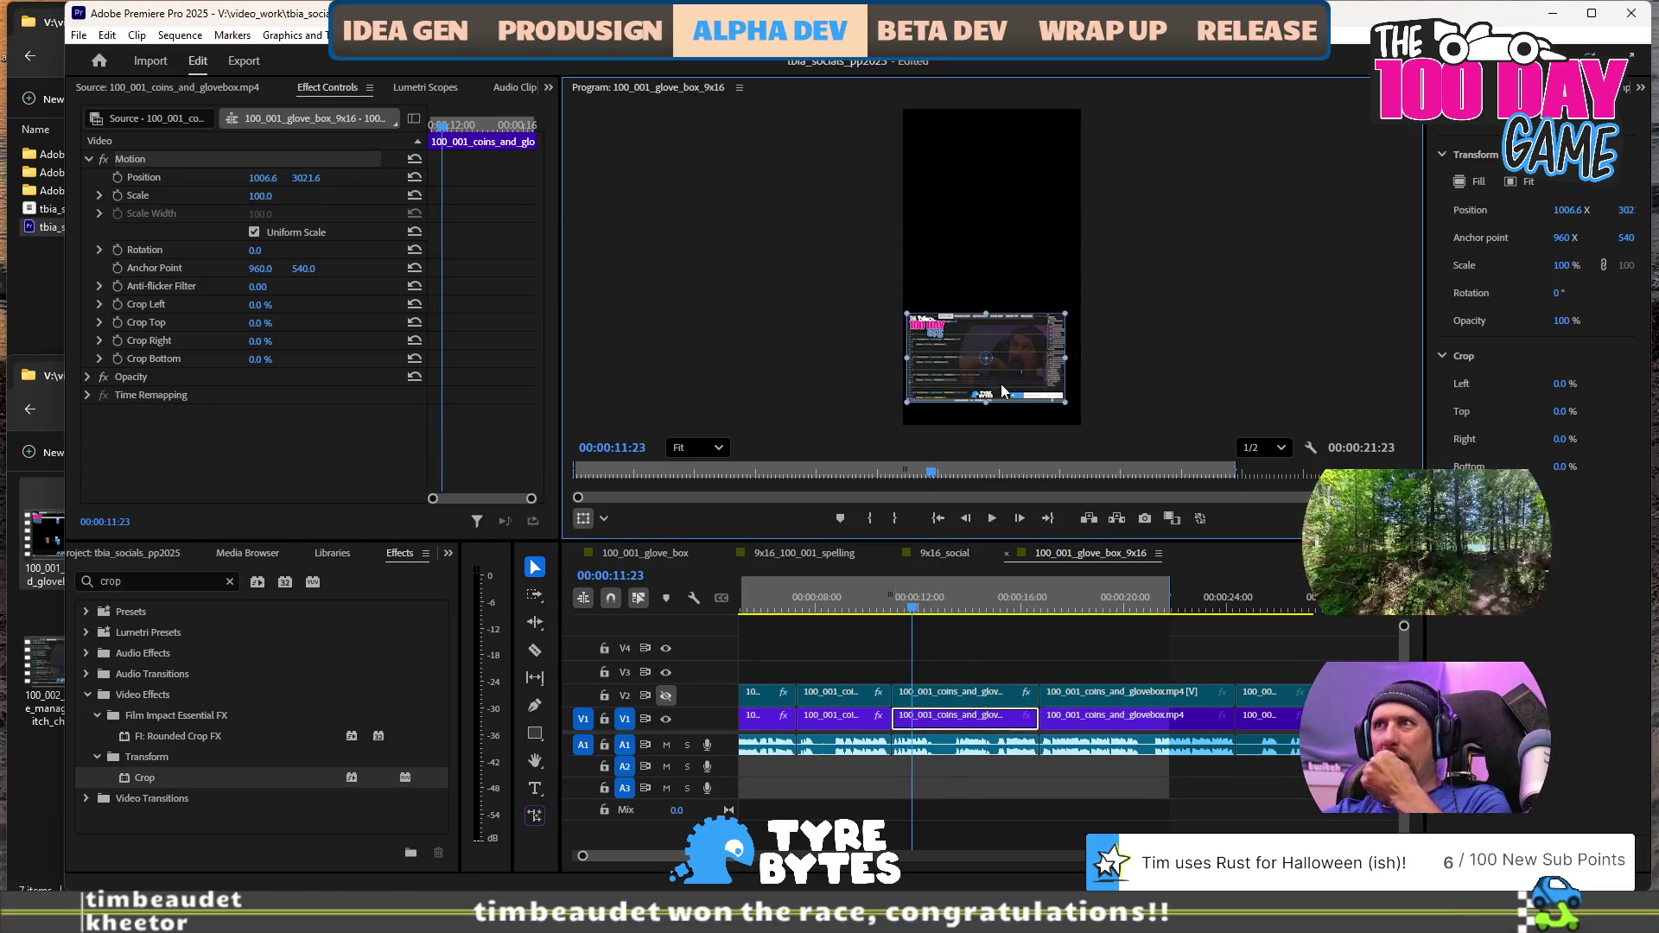
left_click(1068, 405)
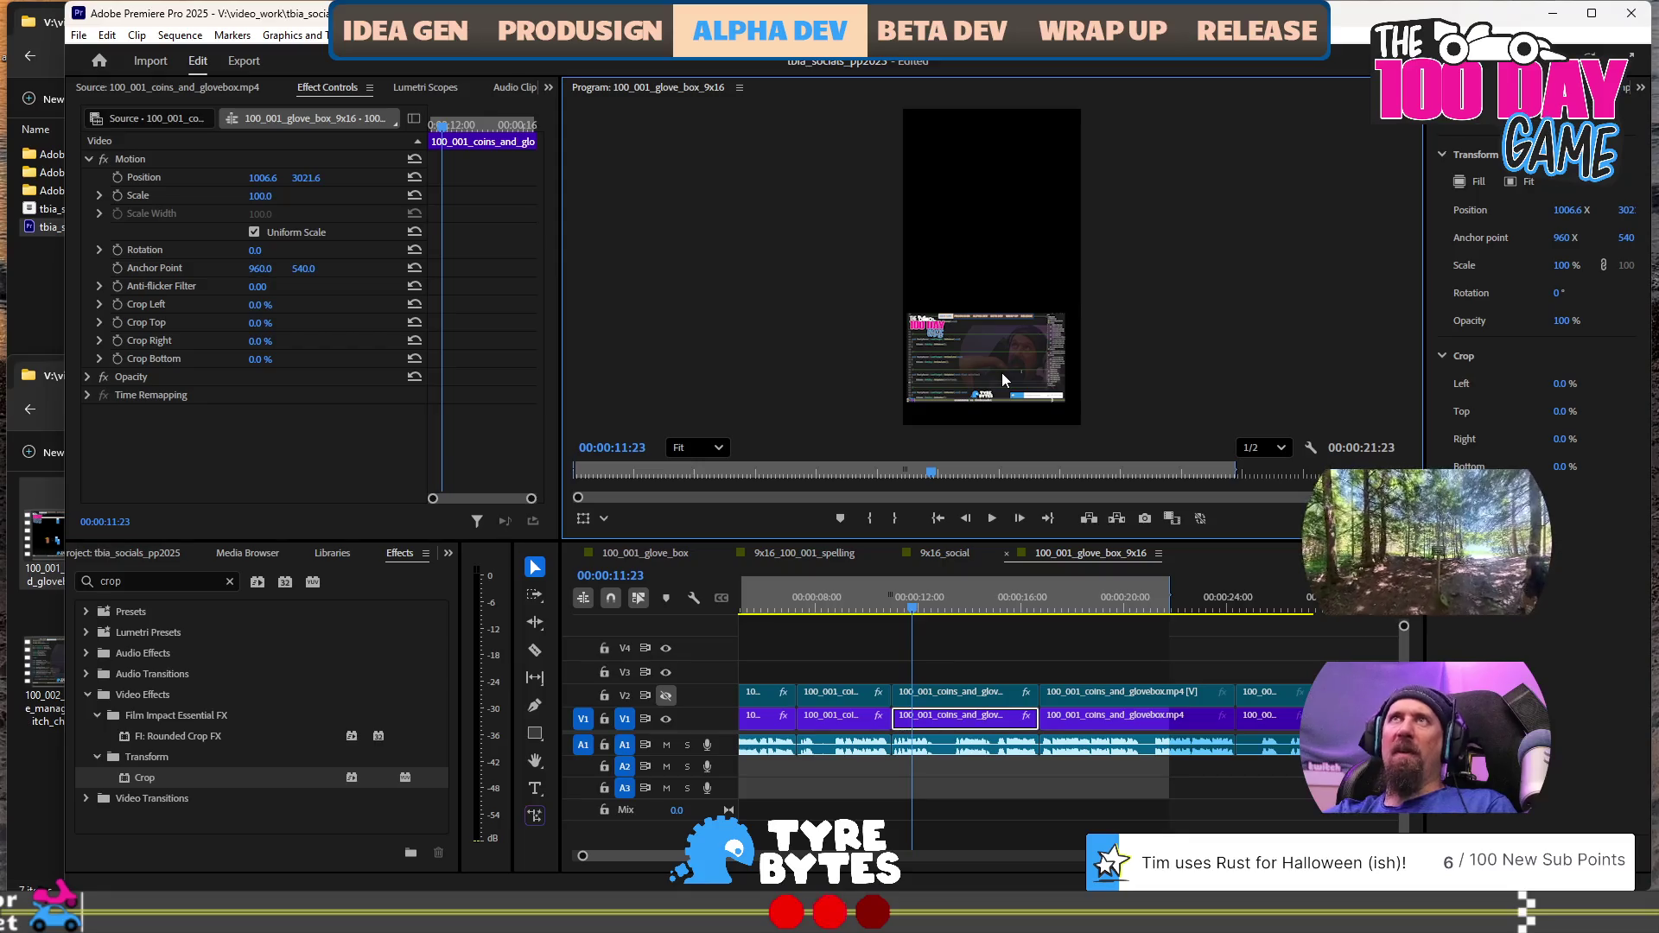
left_click(974, 728)
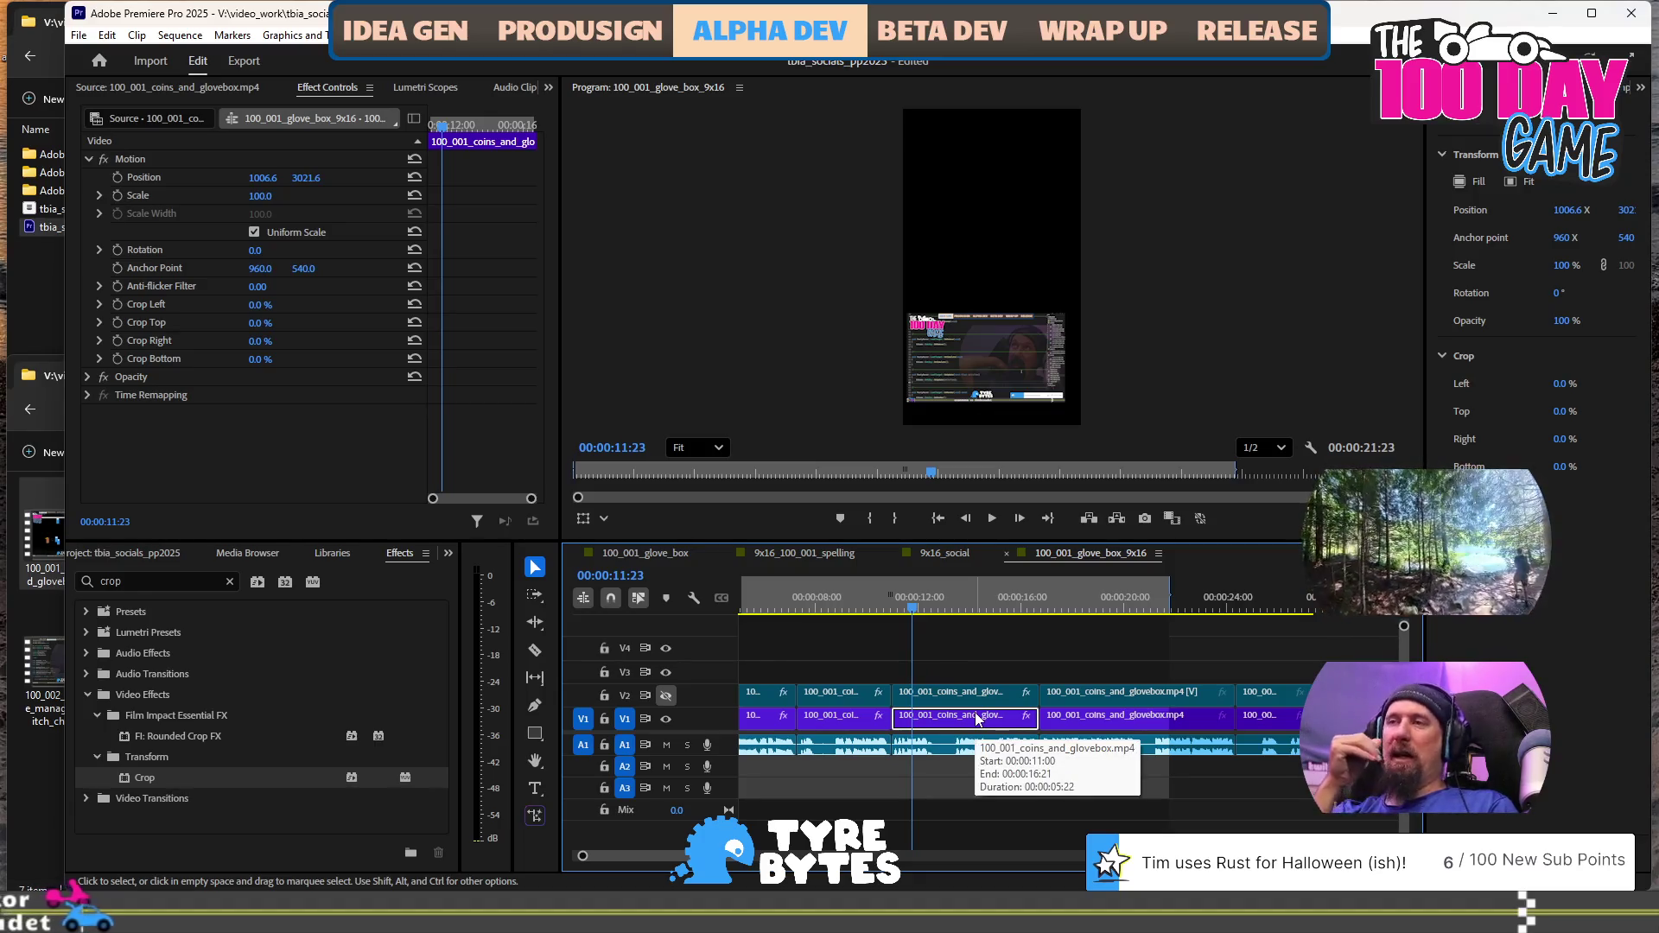
left_click(1007, 372)
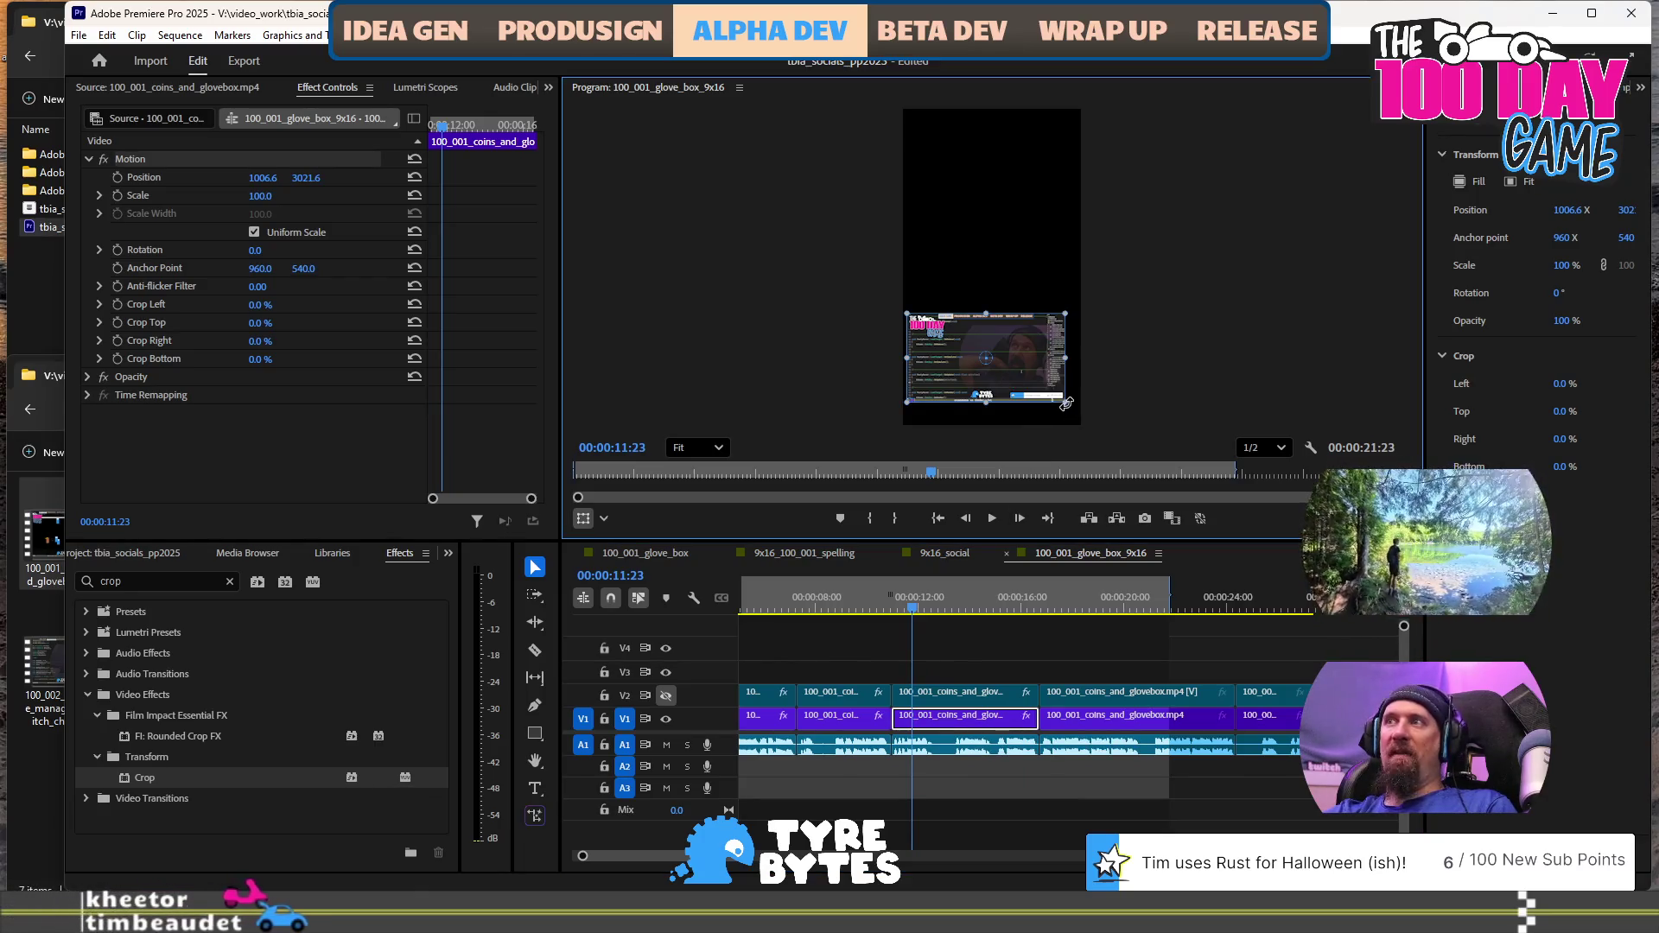
mouse_move(1066, 404)
left_mouse_down()
mouse_move(1080, 415)
mouse_move(1061, 370)
mouse_move(1066, 385)
left_mouse_up()
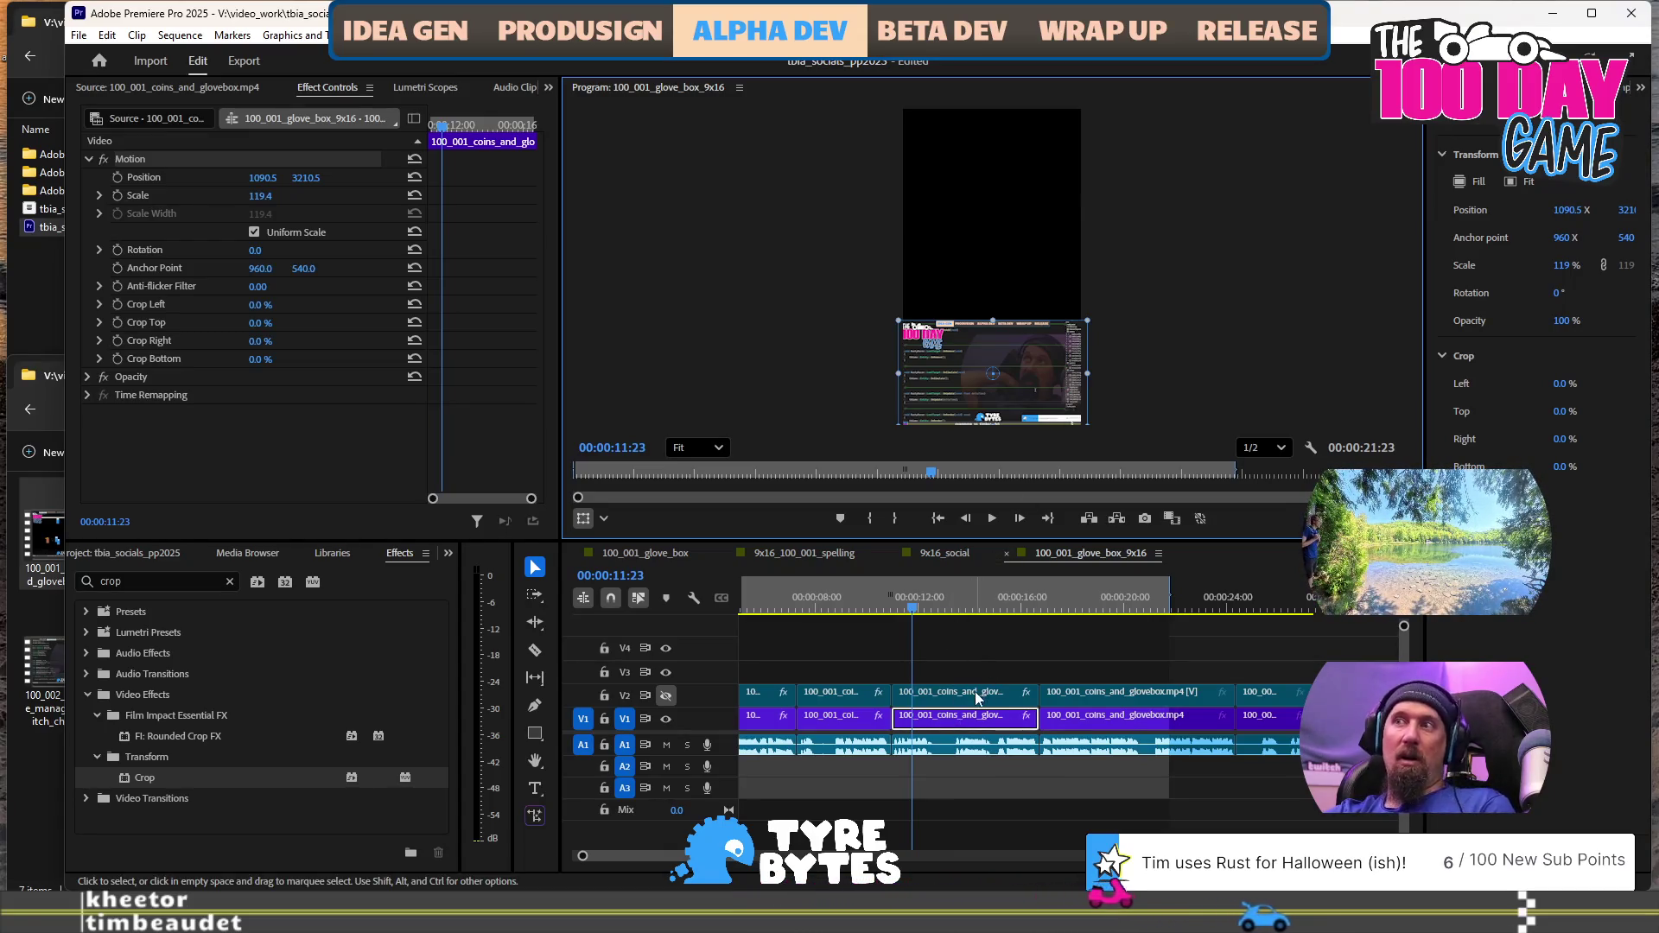
left_click(663, 697)
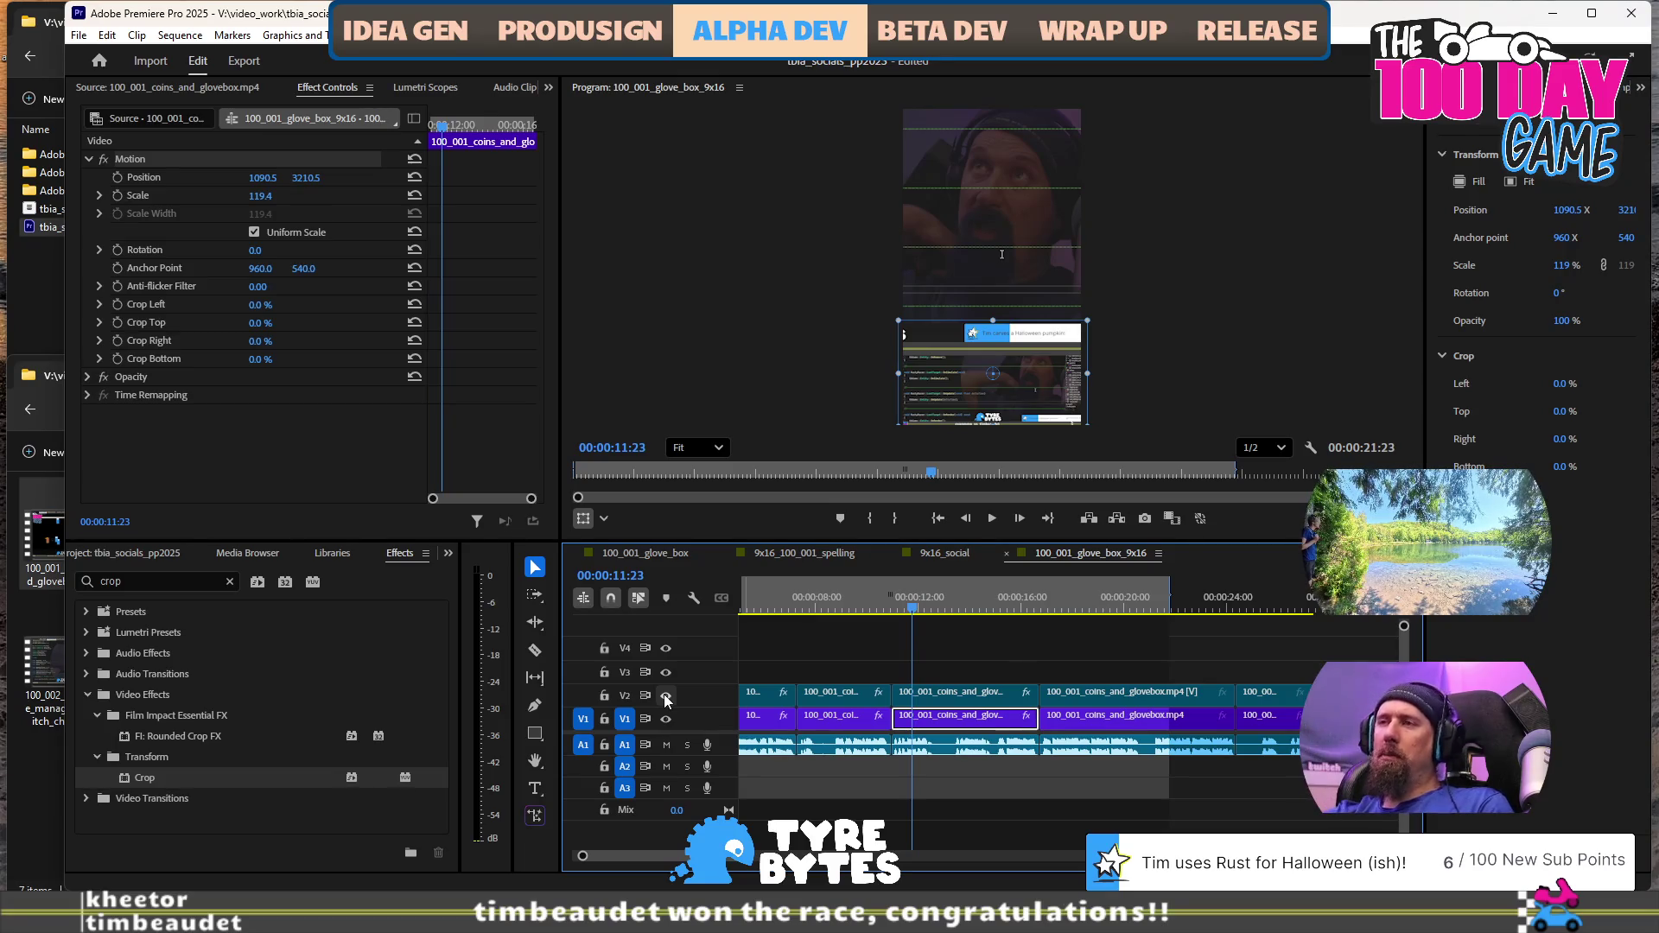
Test the screen recording above the webcam layer with a playback, then return it to V1
left_click_drag(969, 721, 976, 672)
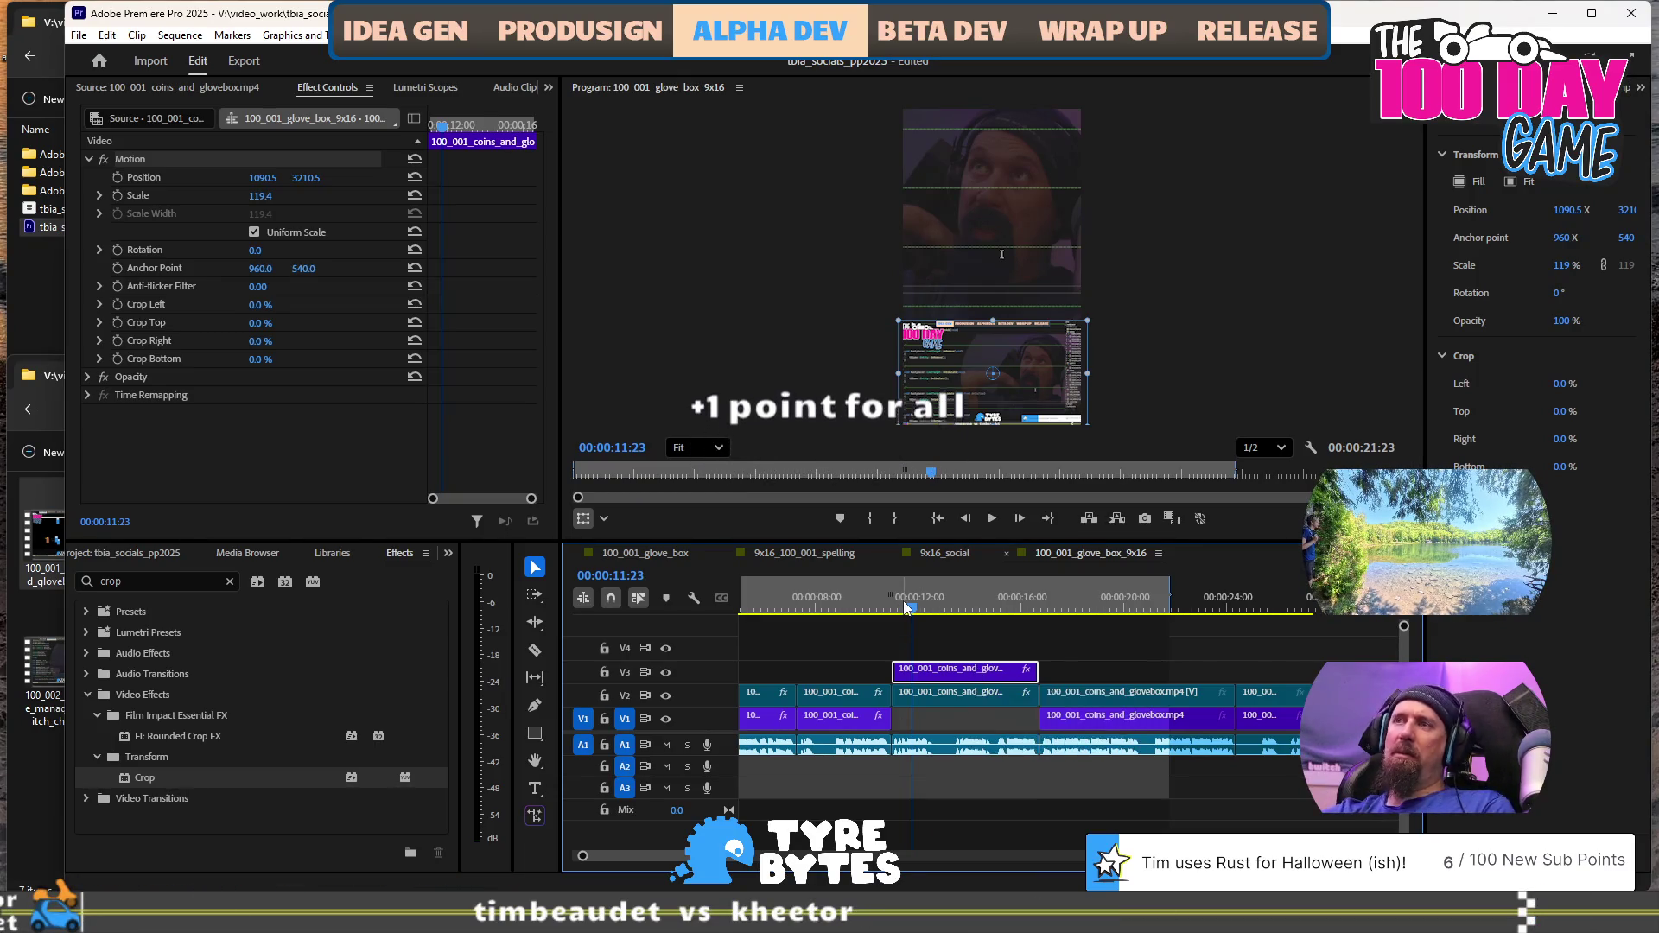
key("shift+k")
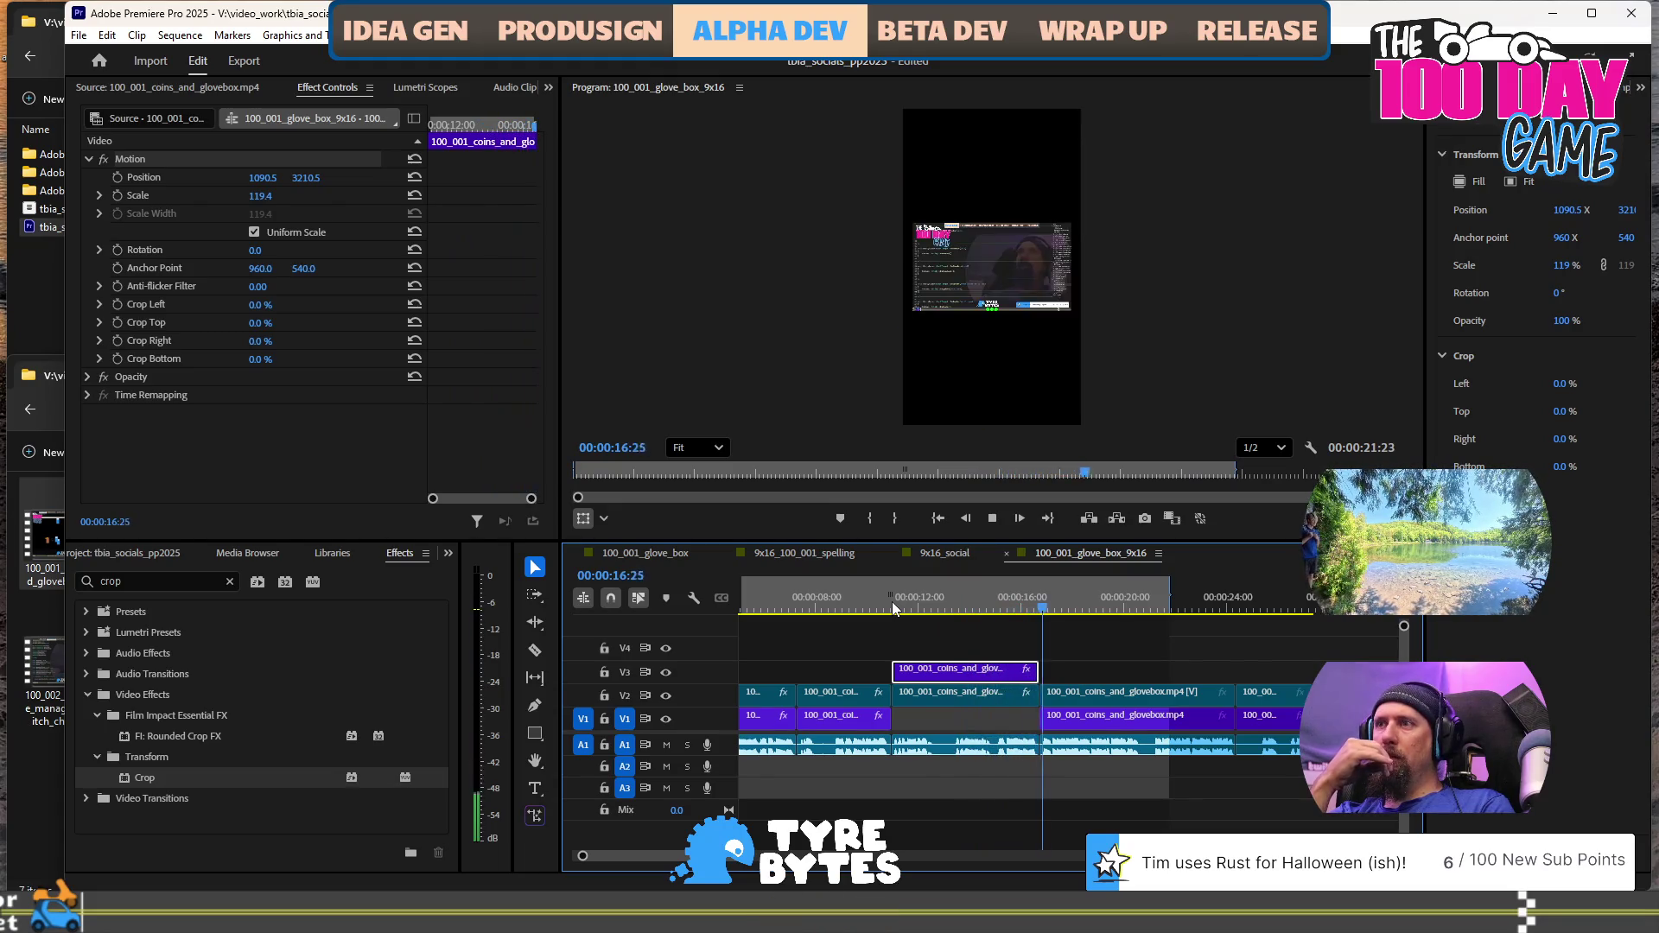
key("space")
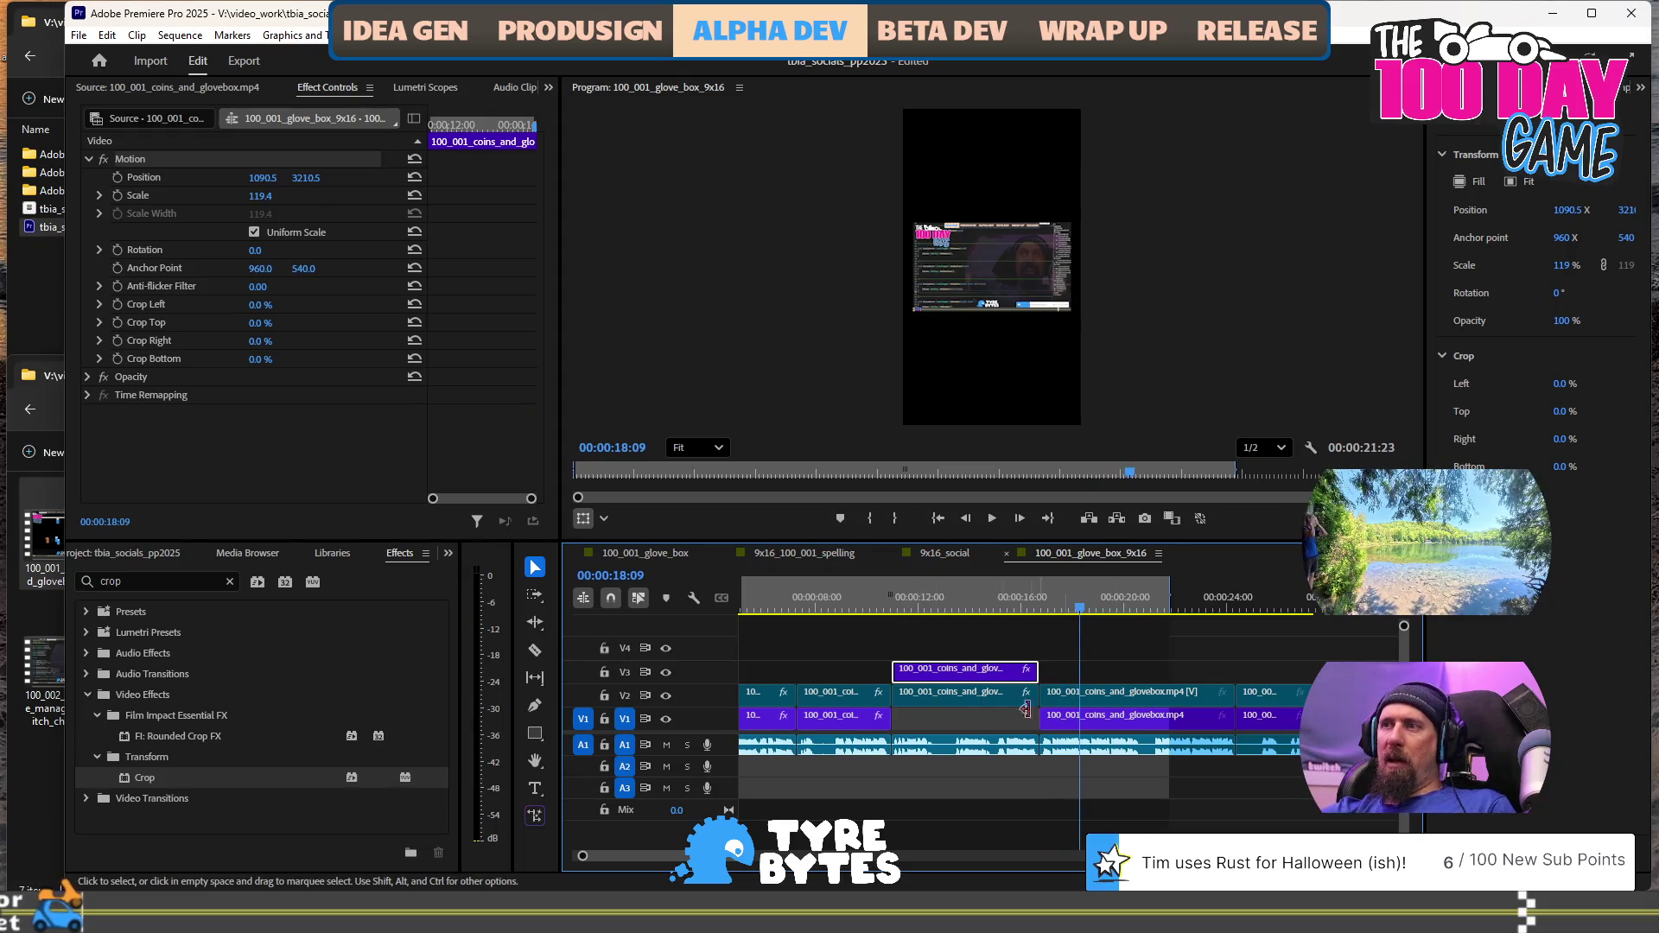
left_click_drag(975, 680, 973, 719)
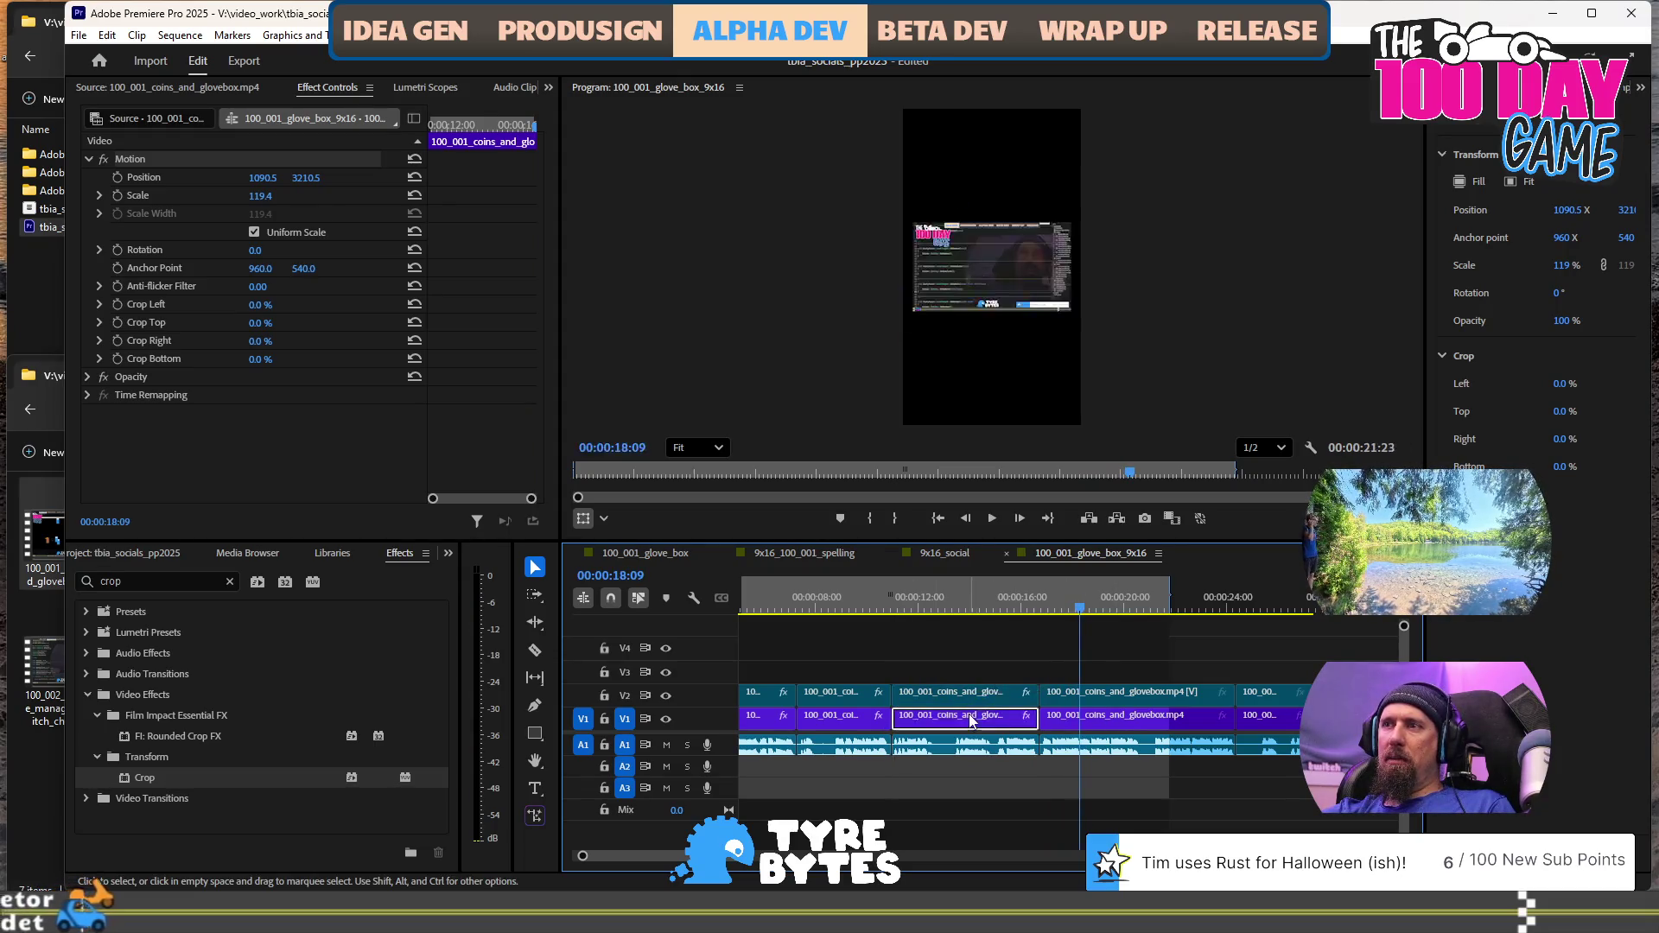
Paste copies of the first three V1 clips onto track V3 around 12–20 seconds
scroll(972, 719, "up", 1)
key("minus")
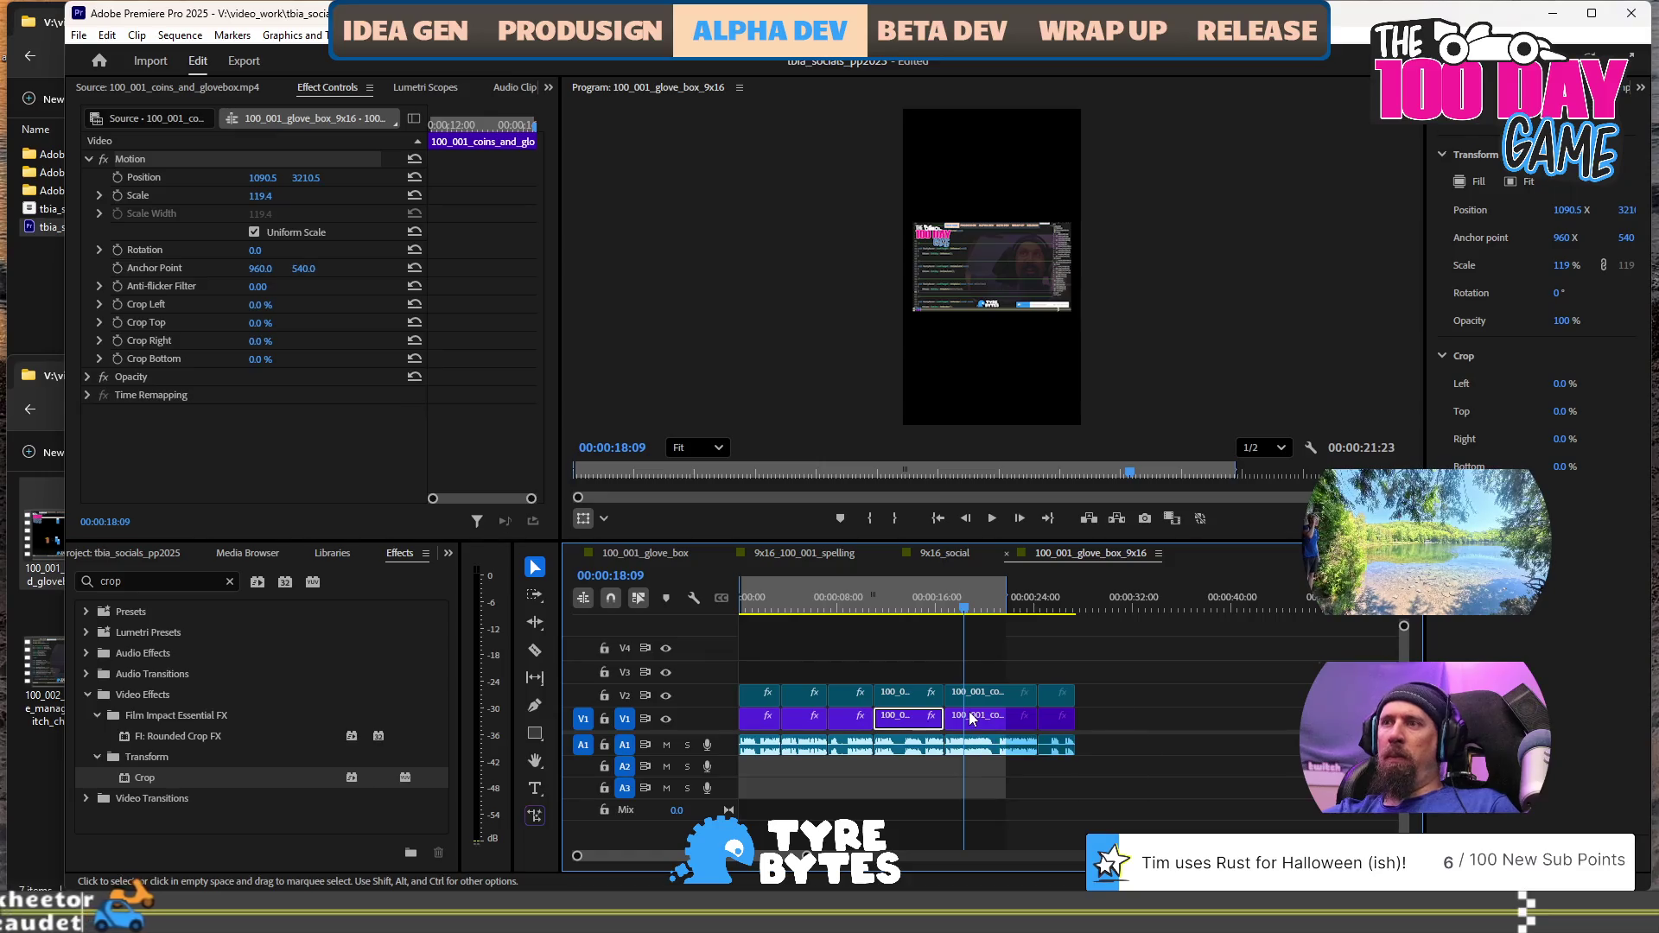
left_click(800, 719)
left_click(831, 724, "shift")
left_click(756, 732, "shift")
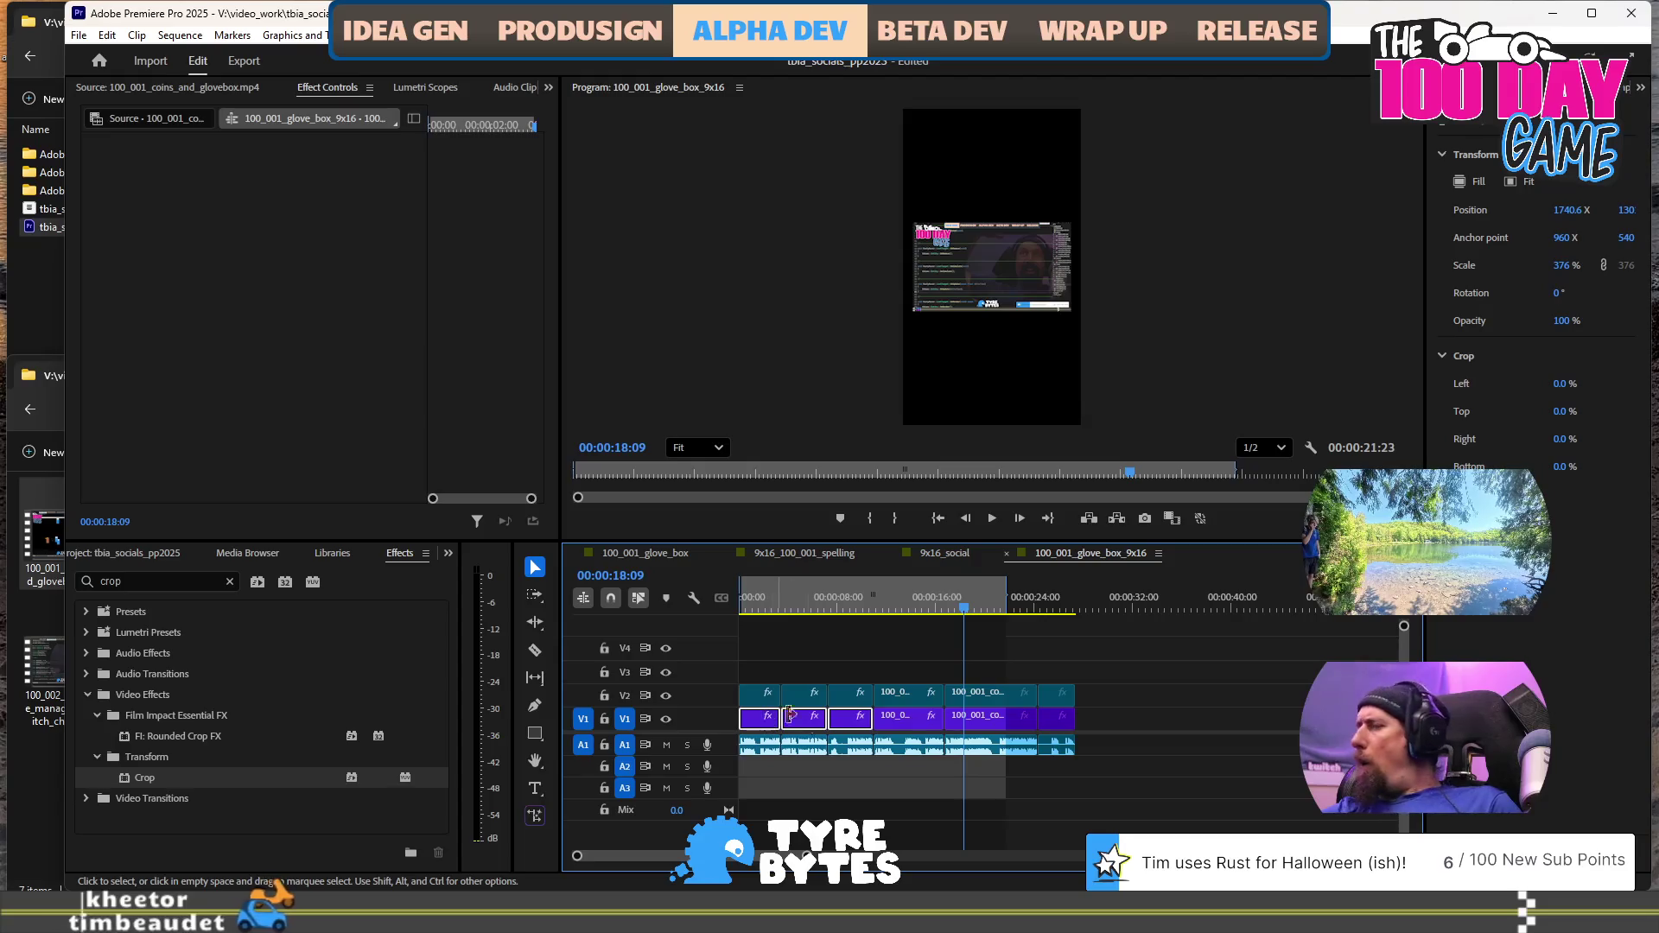
left_click(1194, 608)
key("ctrl+v")
mouse_move(1219, 719)
left_mouse_down()
mouse_move(1142, 676)
mouse_move(899, 677)
left_mouse_up()
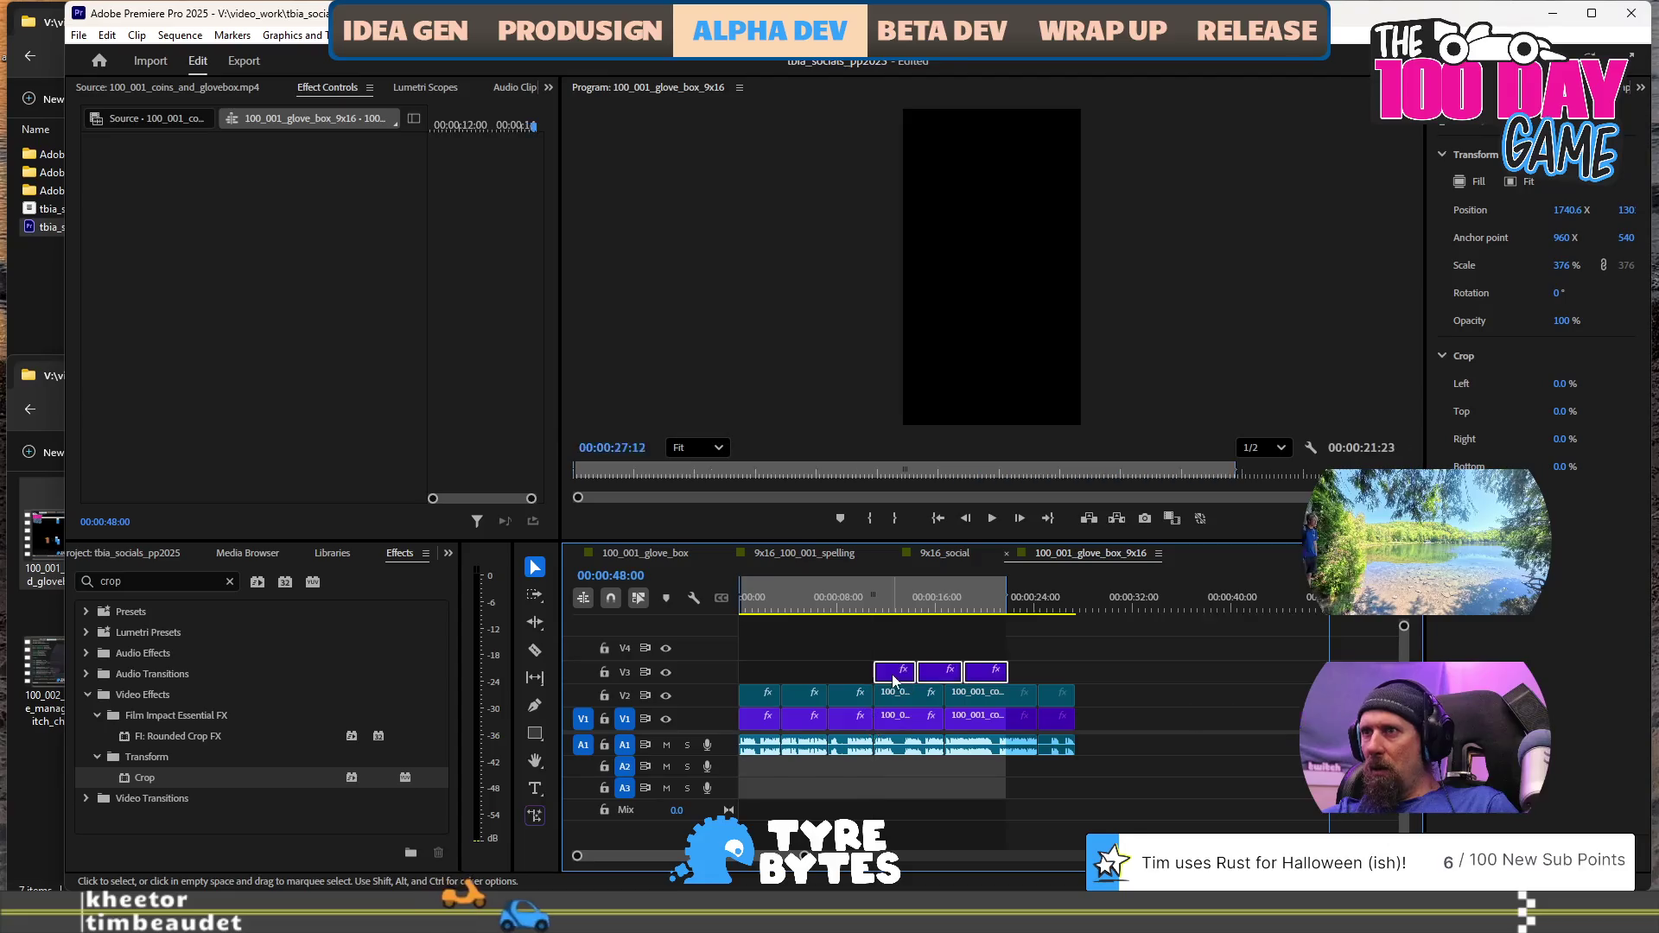
key("equal")
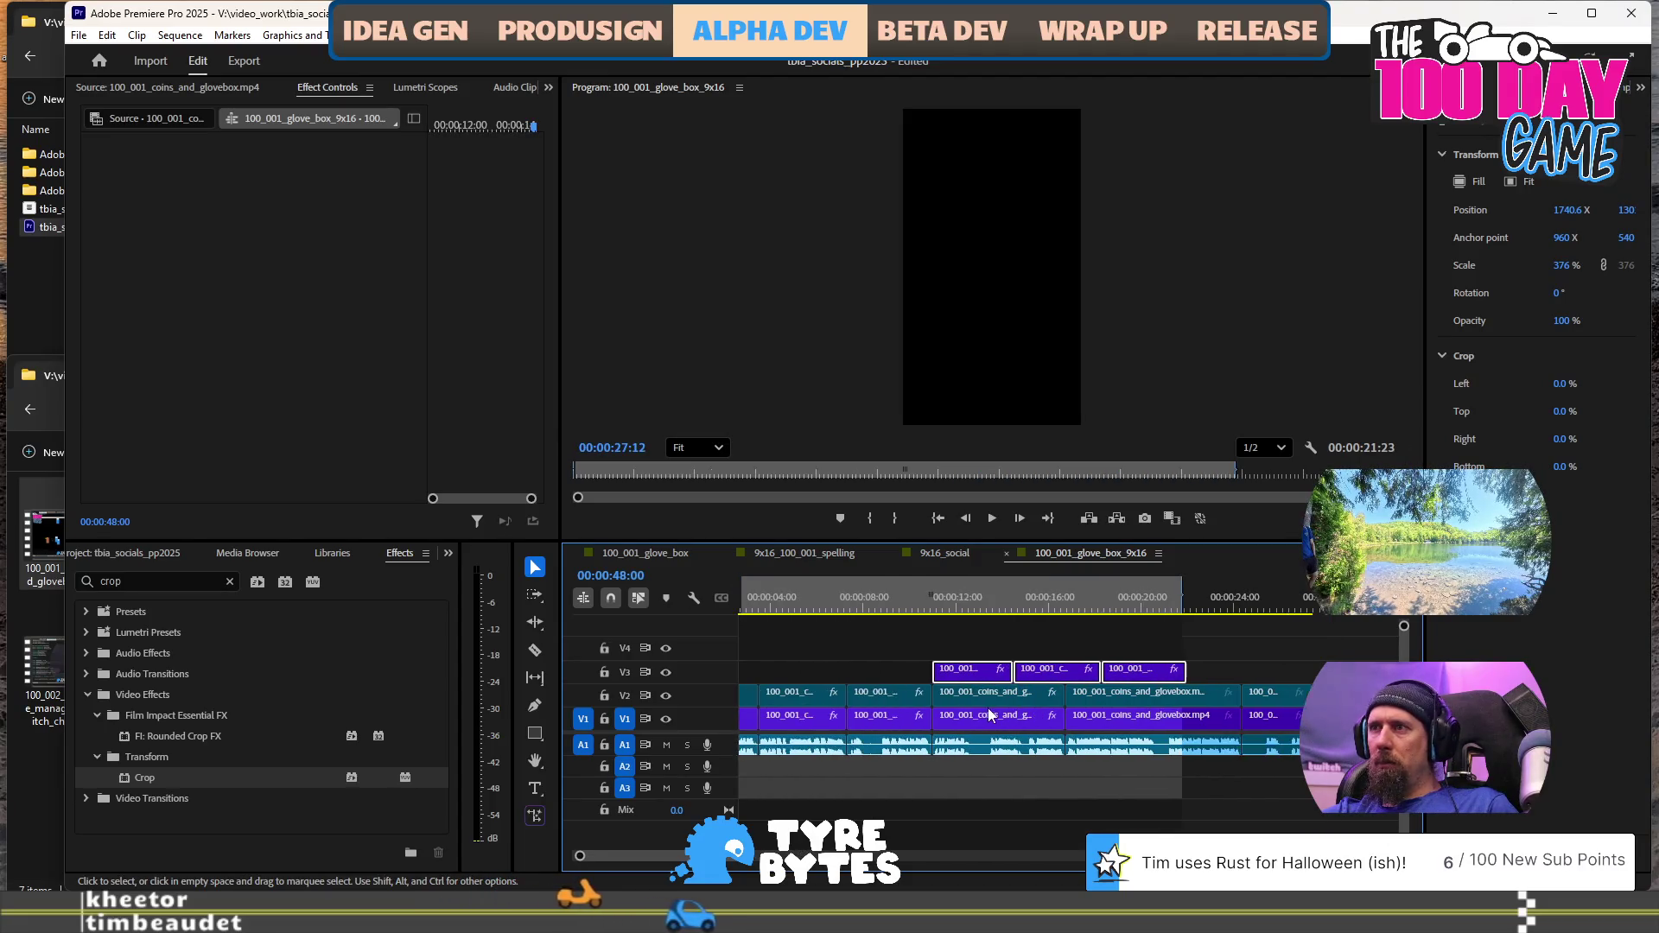
At 11:14, scale the first V3 gameplay copy to 158.3%, nudge it left and down, and crop its right side
left_click(943, 596)
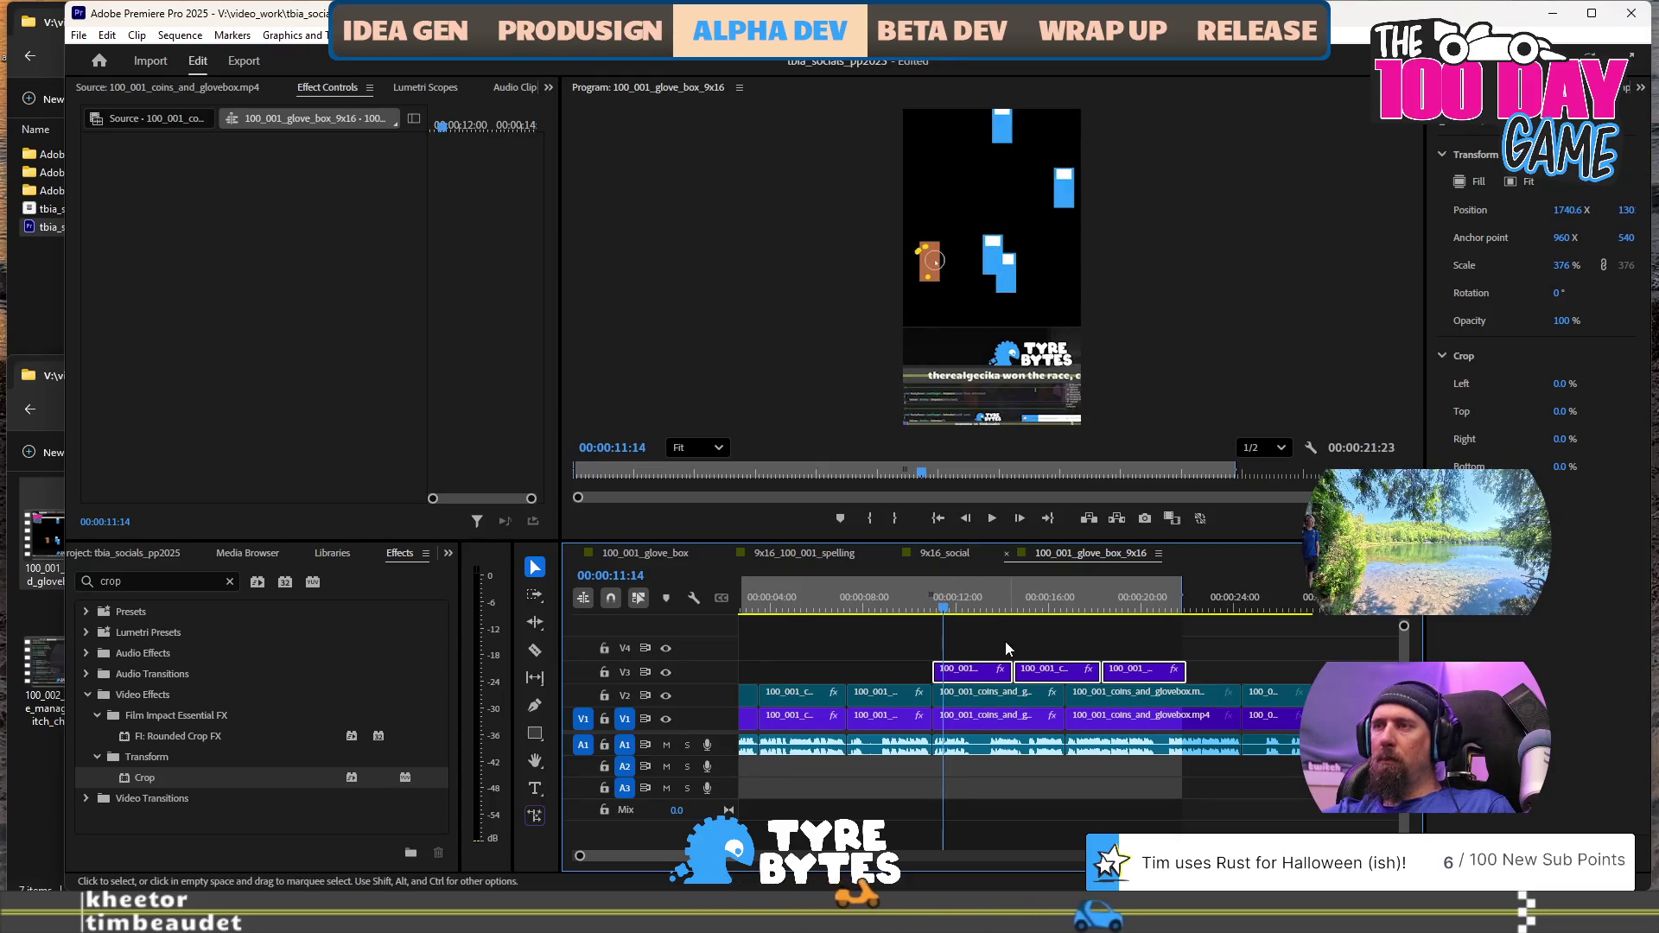
left_click(1047, 178)
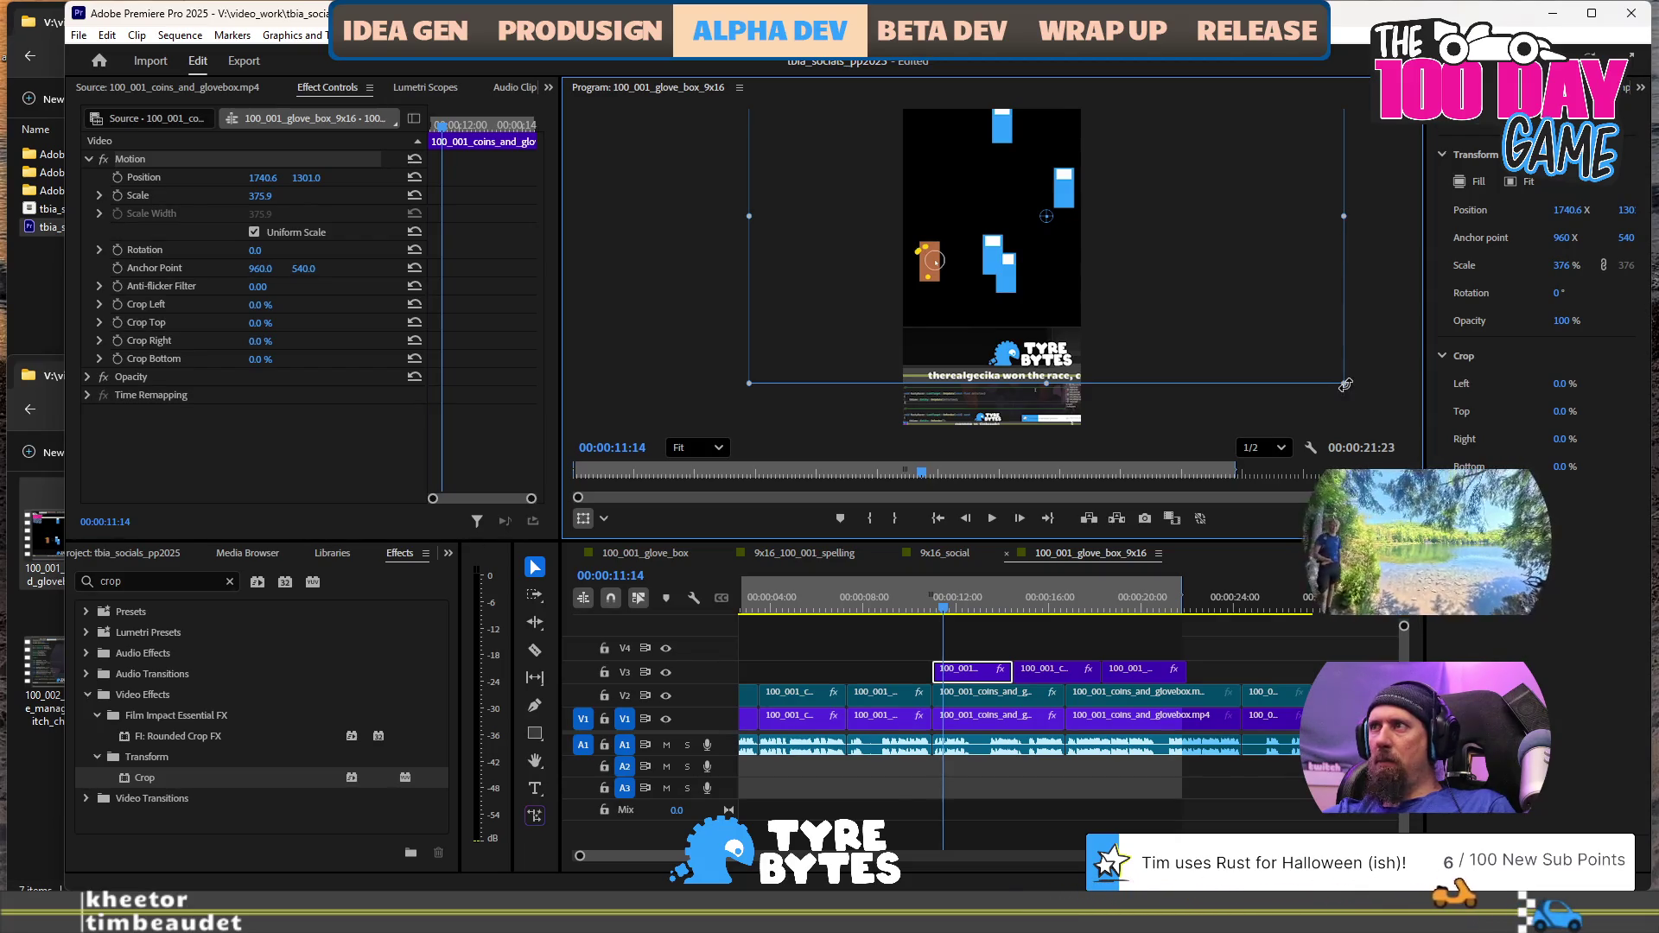
left_click_drag(1344, 384, 1143, 286)
mouse_move(978, 250)
left_mouse_down()
mouse_move(916, 266)
mouse_move(959, 268)
left_mouse_up()
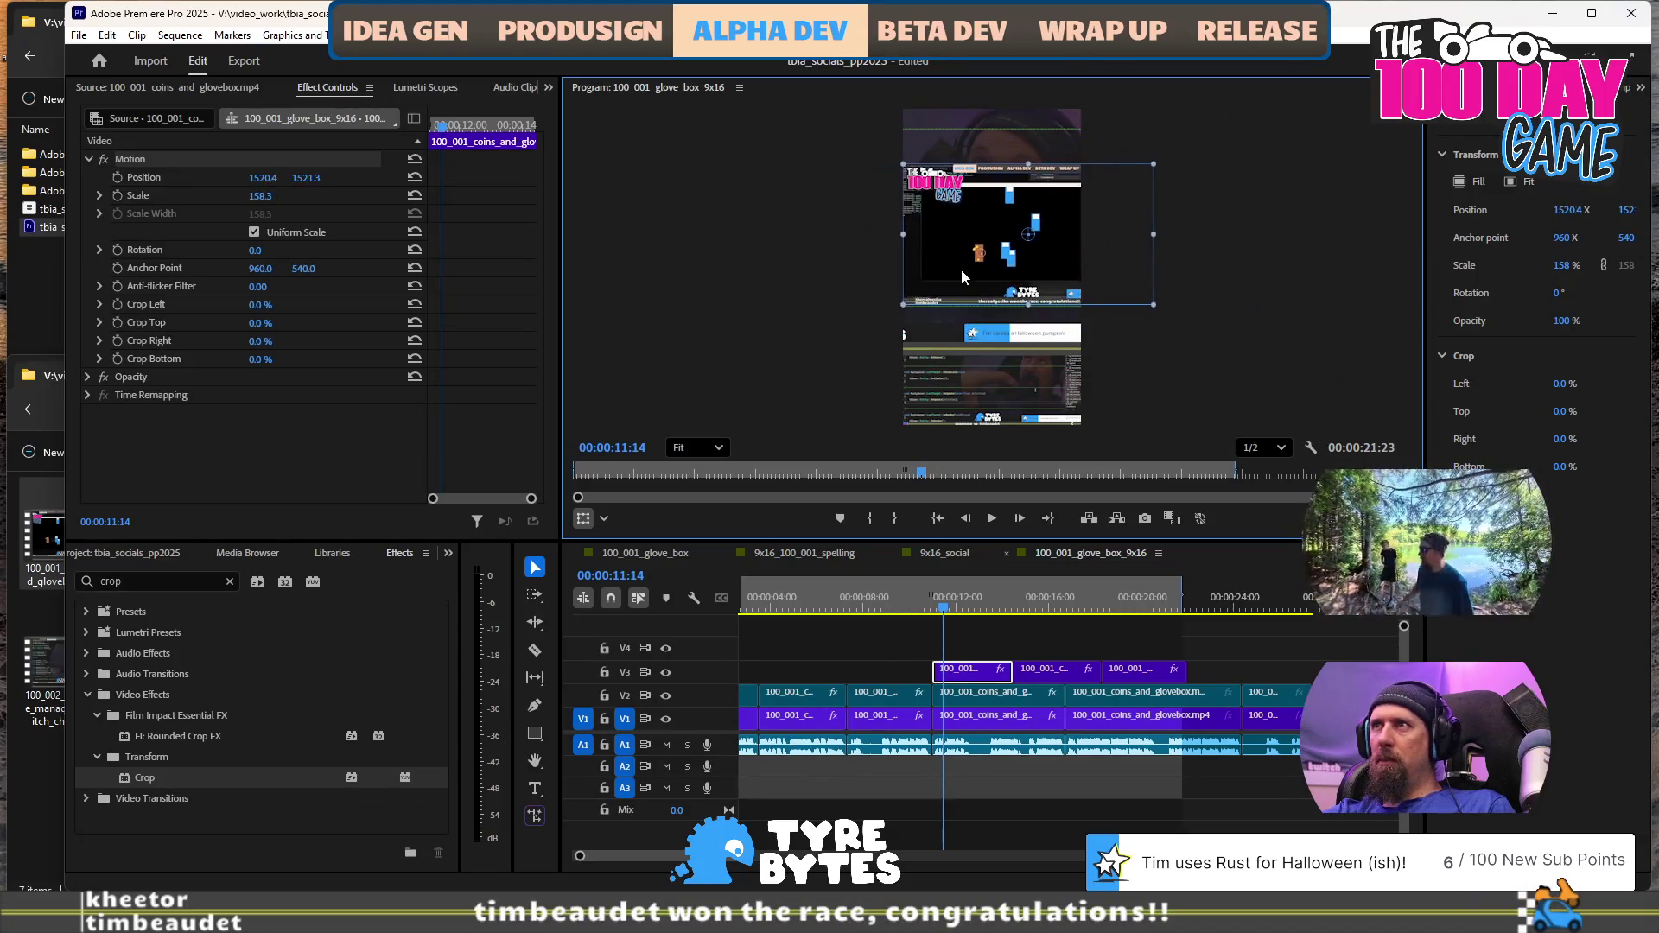
scroll(993, 164, "up", 3)
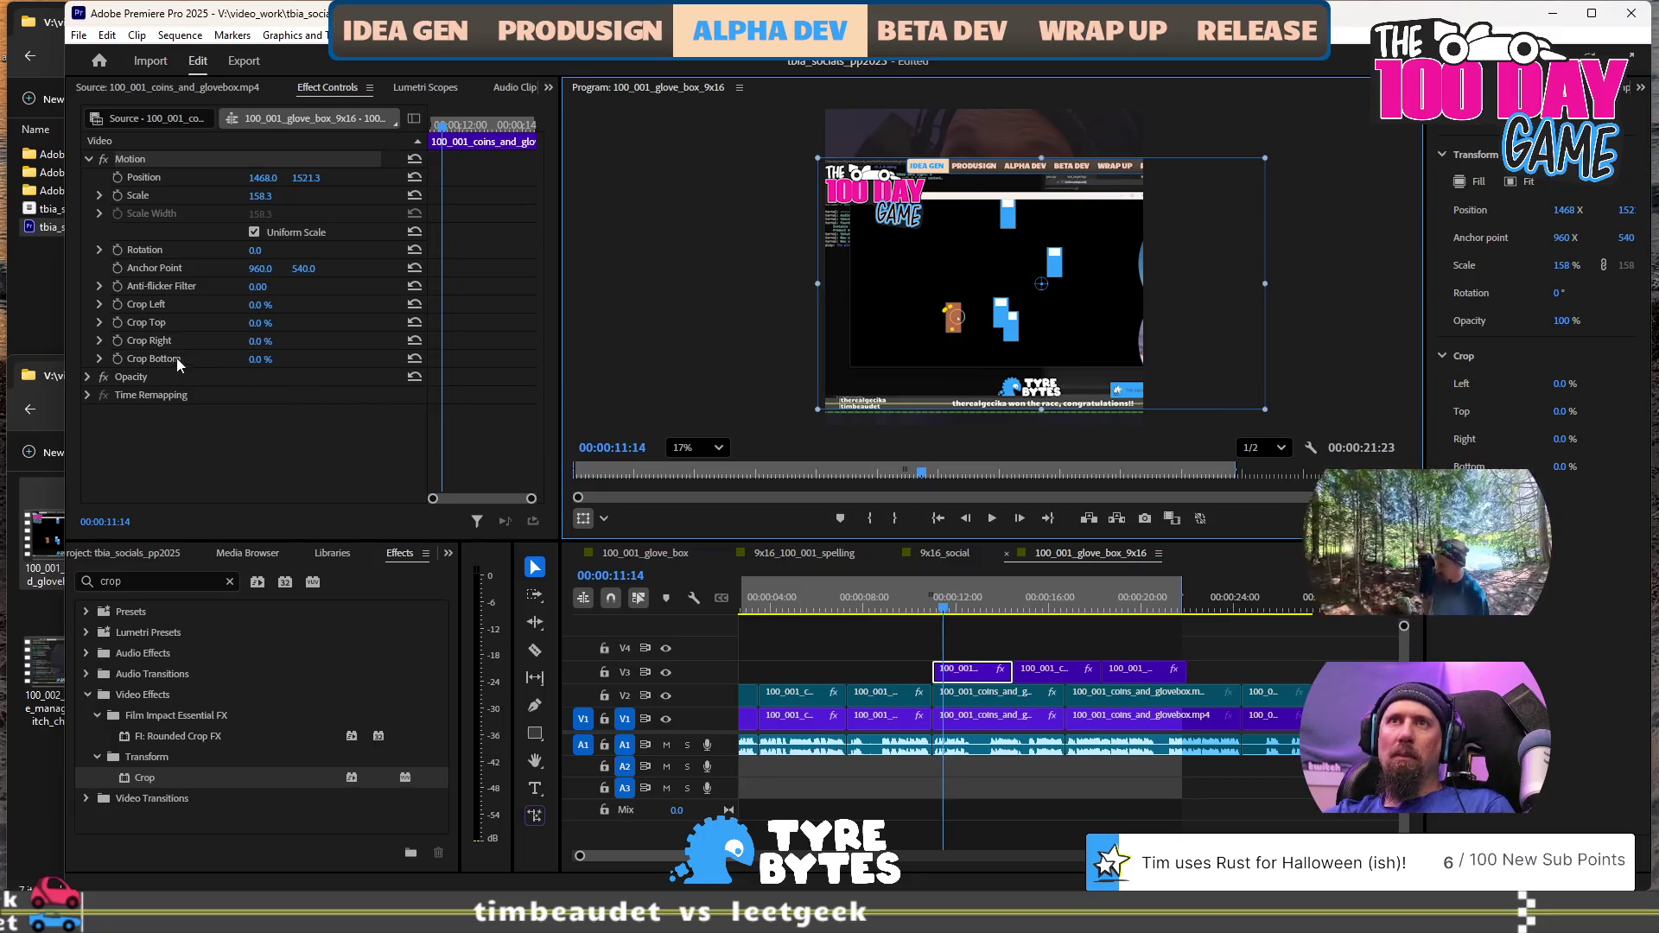
mouse_move(257, 341)
left_mouse_down()
mouse_move(276, 342)
mouse_move(262, 341)
mouse_move(273, 361)
left_mouse_up()
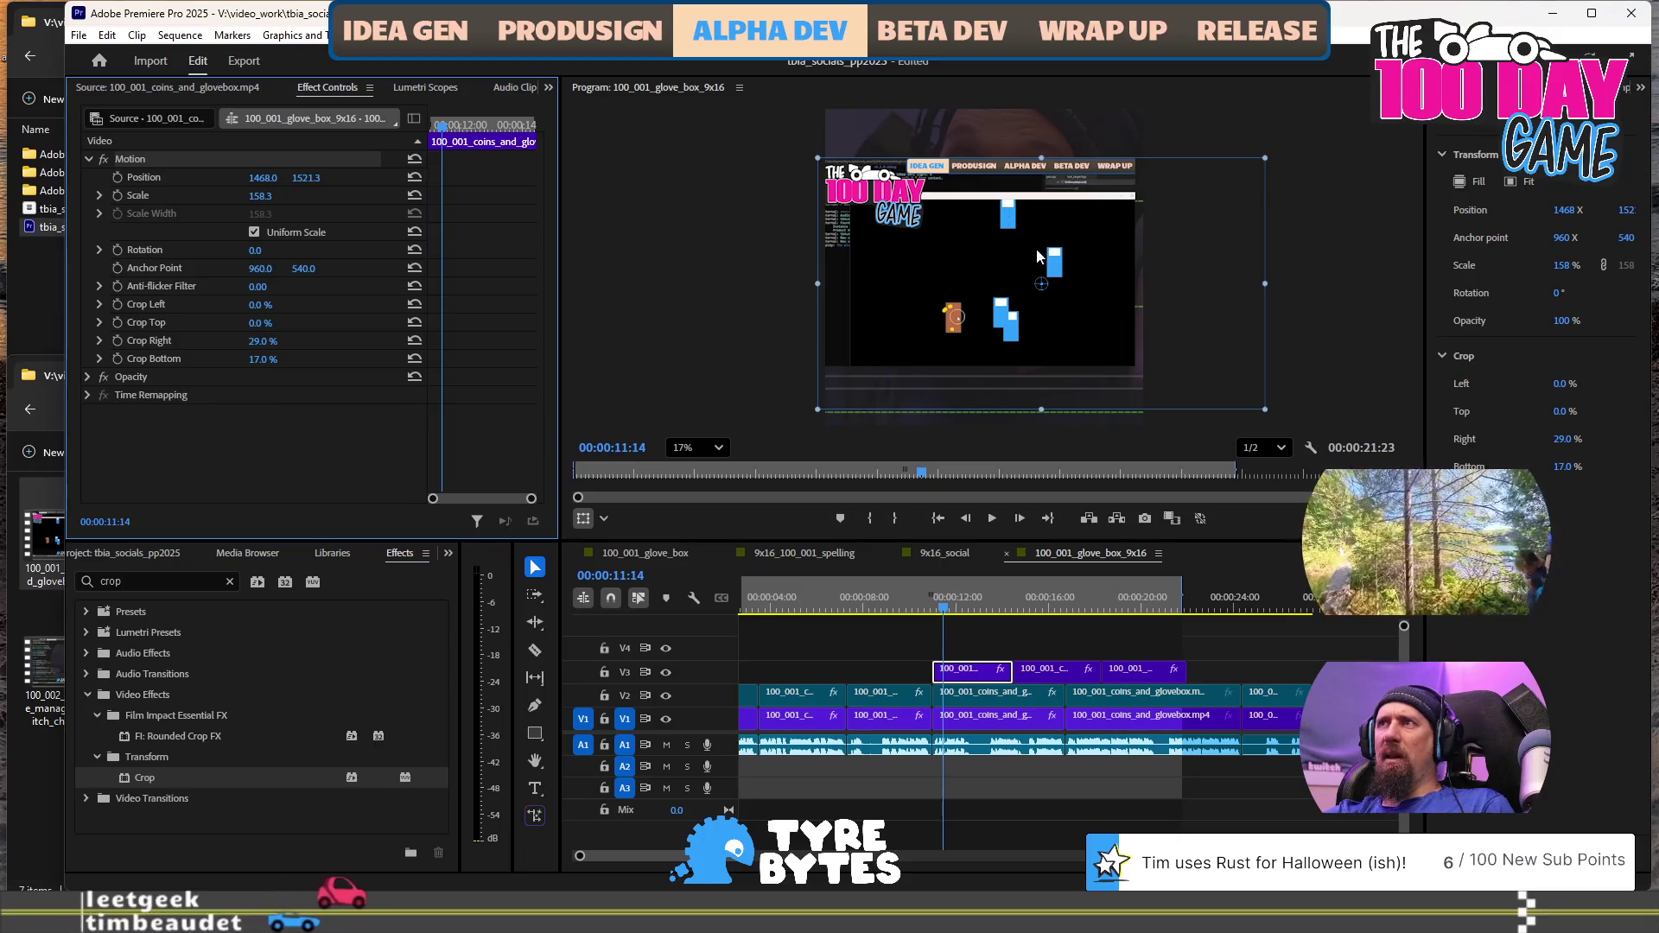
Crop the V3 gameplay copy 12% left and 30% top, then enlarge it to 198.9% at 1428.9, 2255.6
mouse_move(1039, 274)
left_mouse_down()
mouse_move(1016, 291)
mouse_move(1051, 336)
left_mouse_up()
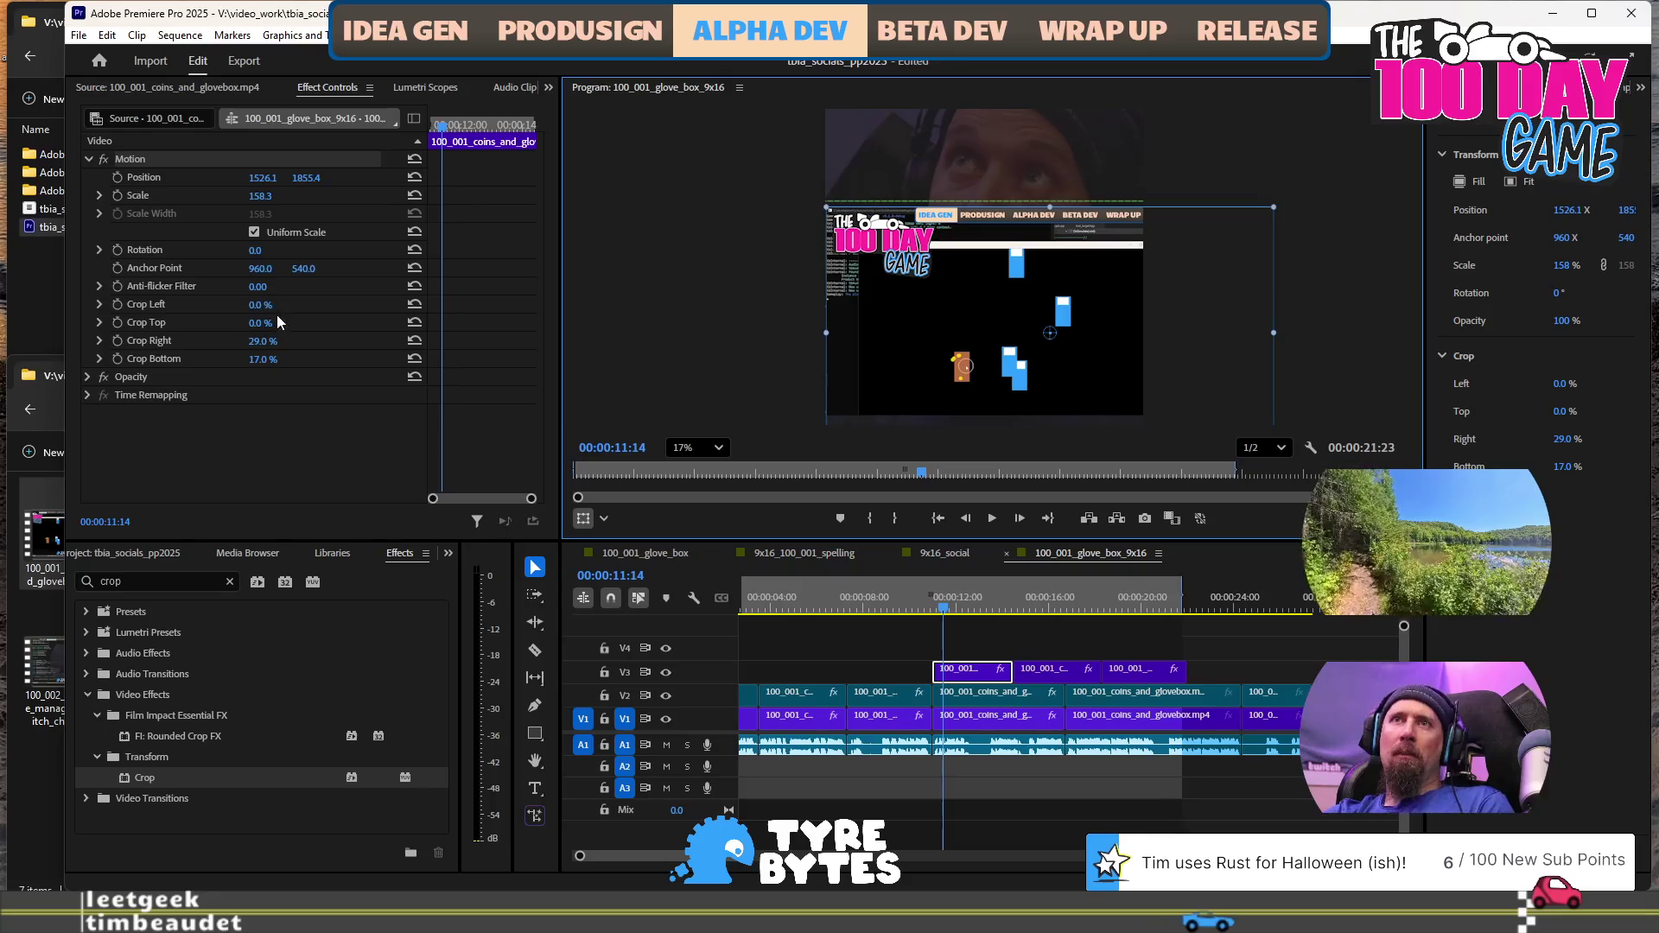
left_click_drag(256, 313, 265, 327)
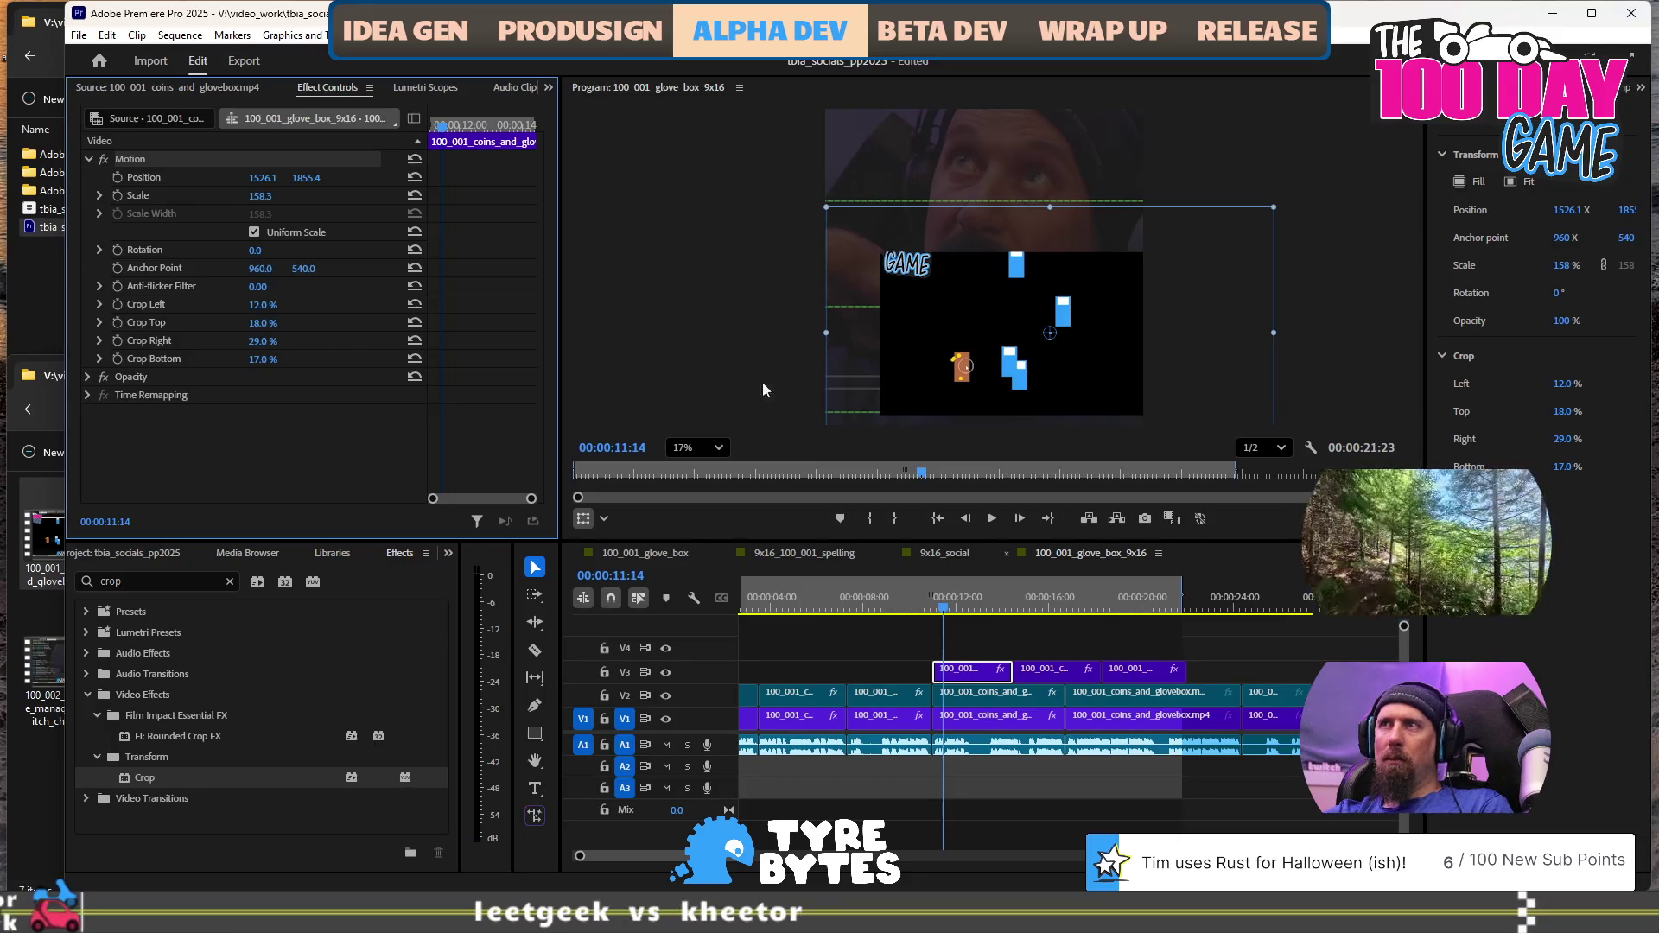
mouse_move(1040, 358)
left_mouse_down()
mouse_move(972, 351)
mouse_move(979, 370)
mouse_move(1004, 366)
left_mouse_up()
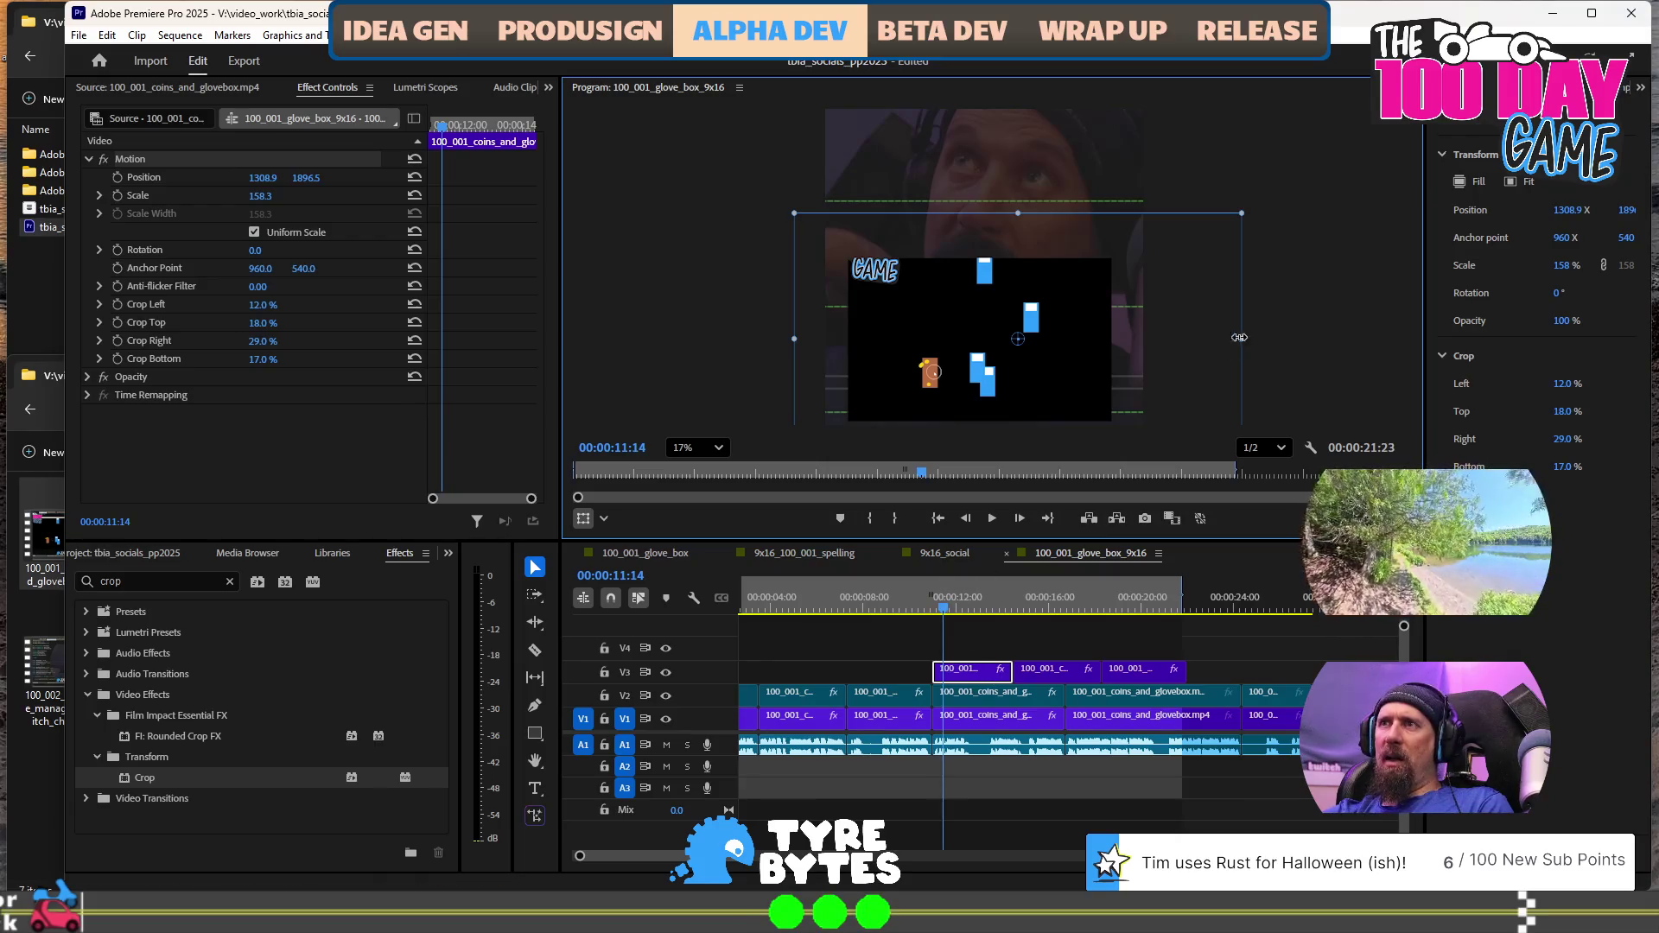
scroll(1222, 340, "up", 1)
scroll(1221, 334, "down", 3)
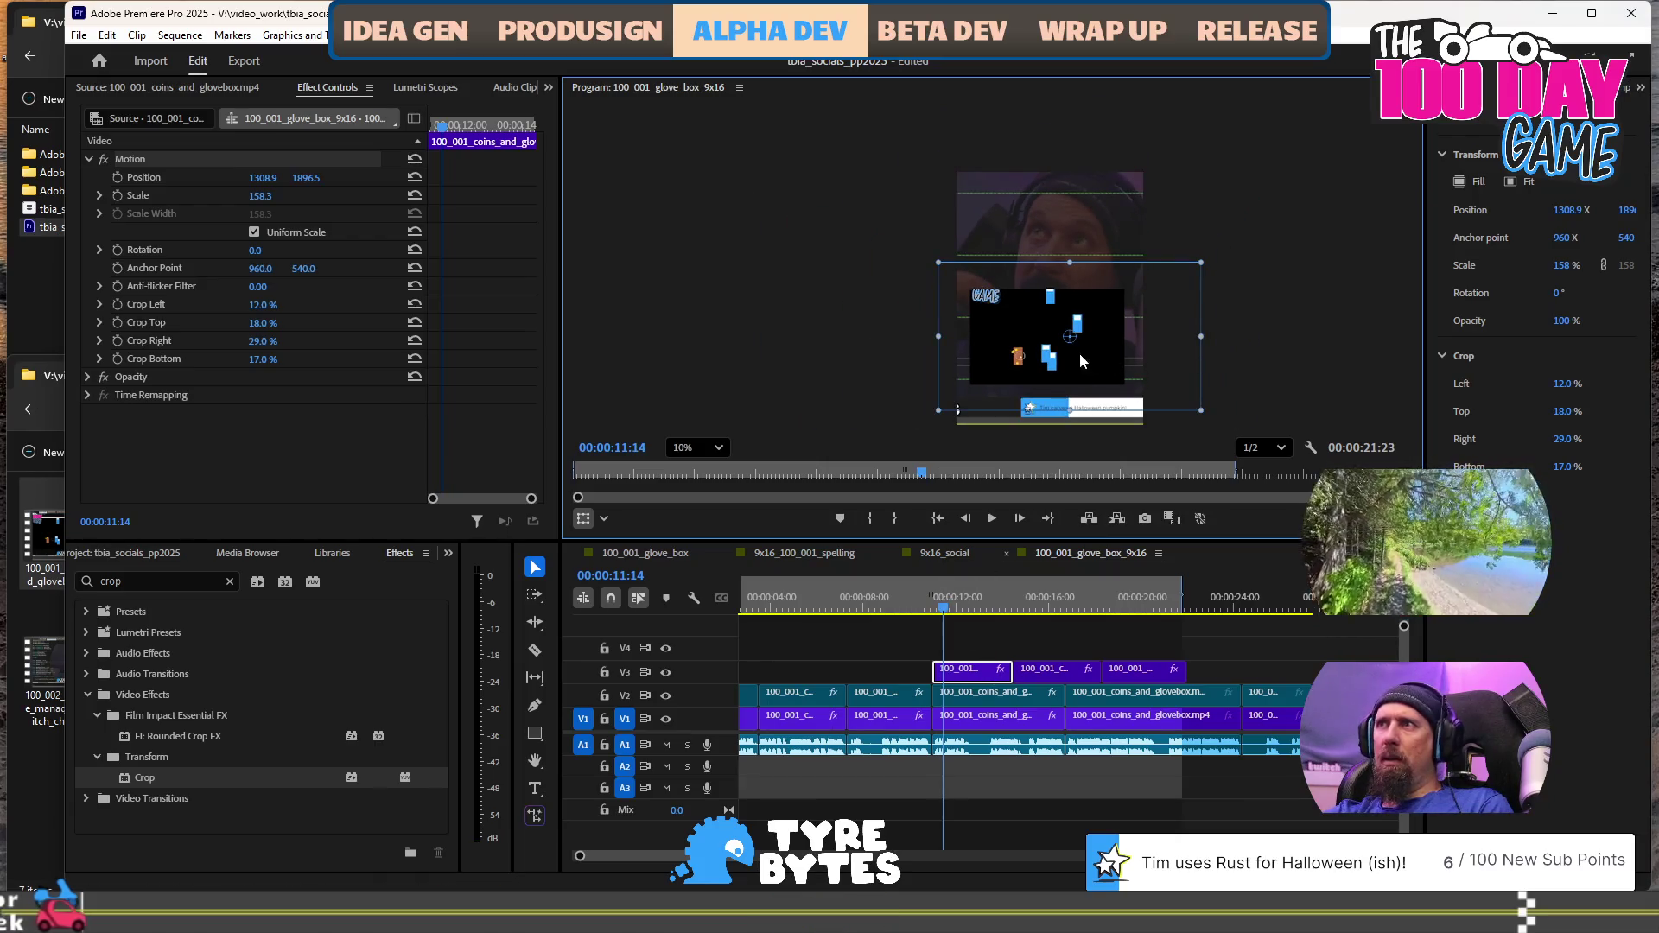
left_click_drag(1069, 428, 1072, 392)
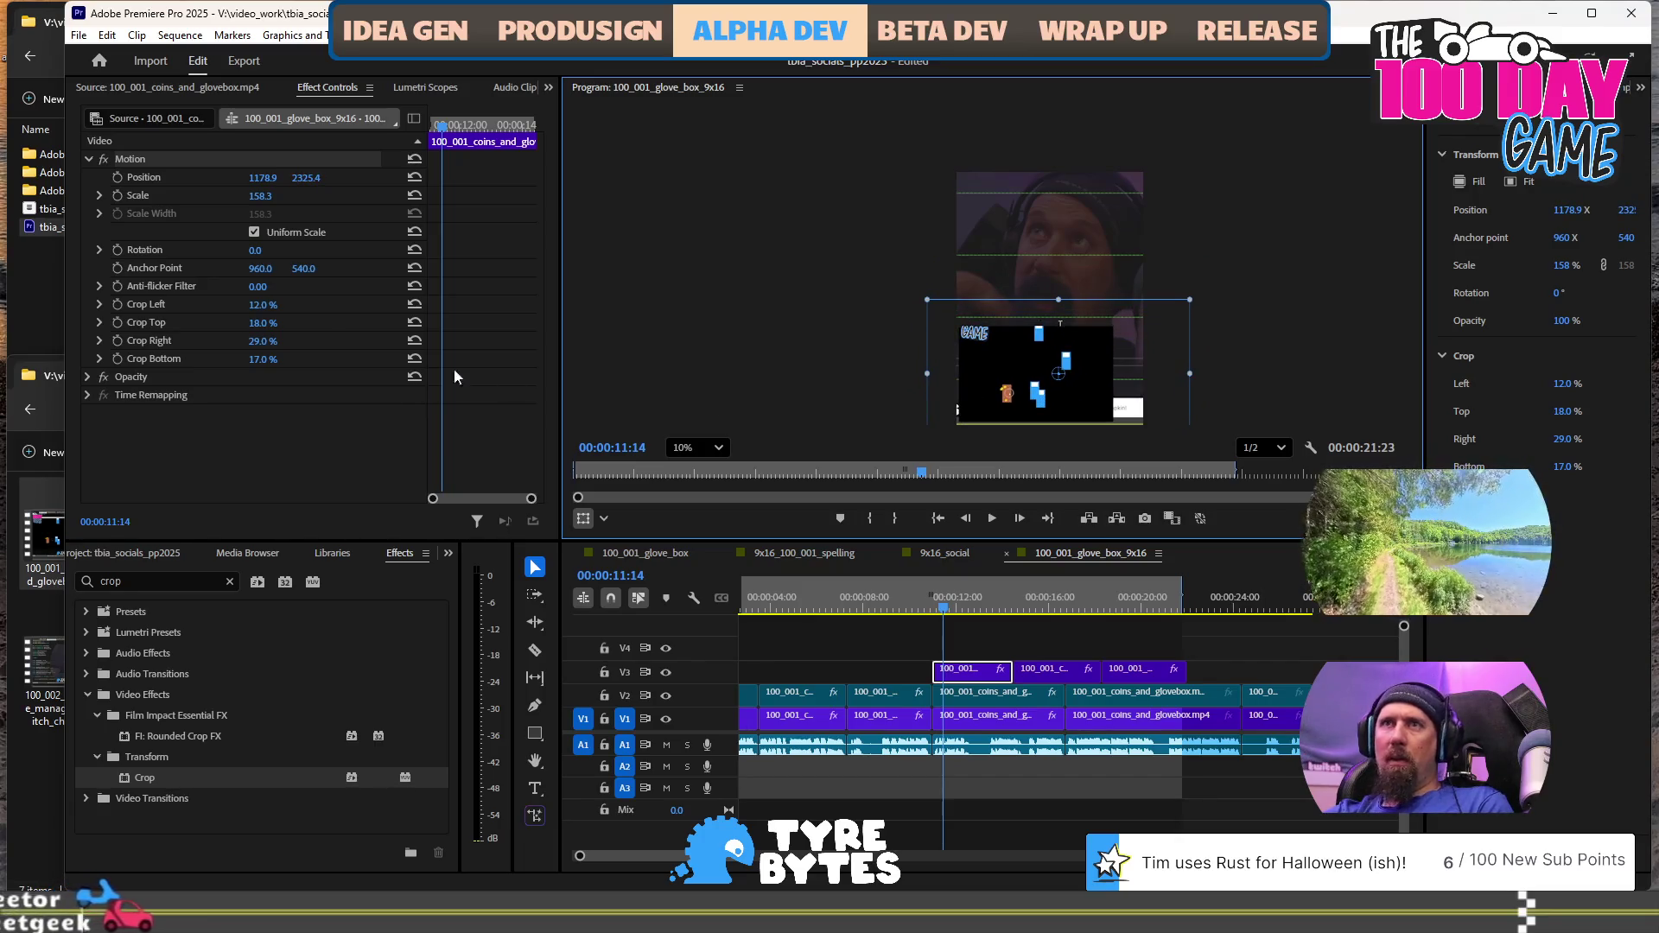
left_click_drag(268, 322, 346, 322)
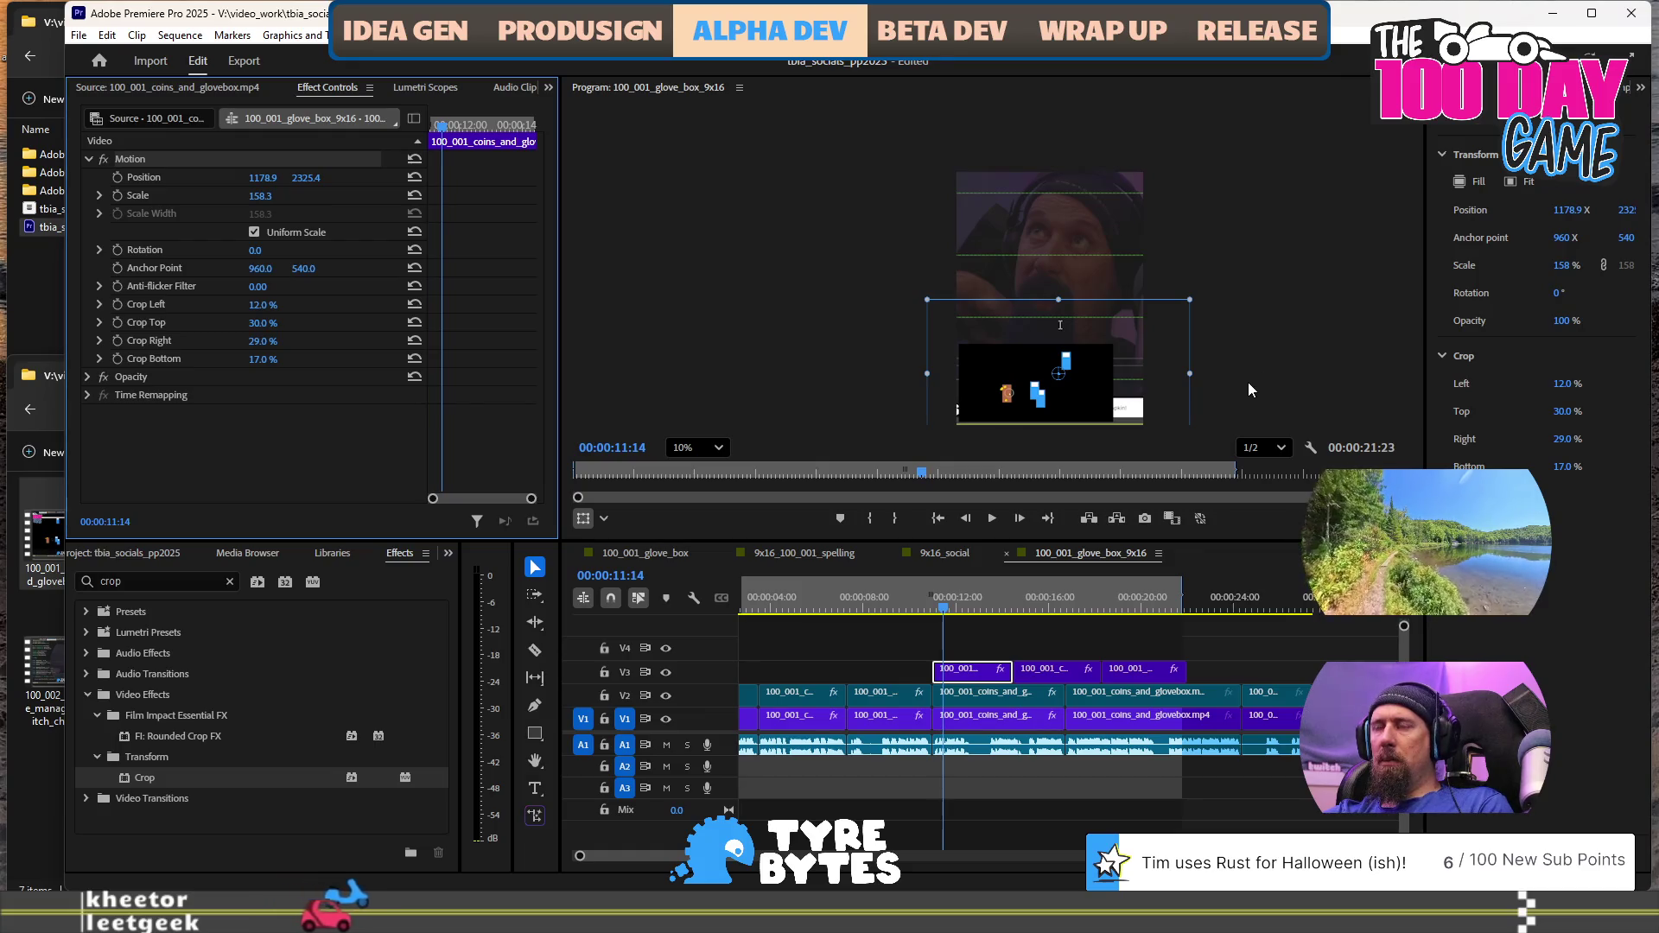
left_click_drag(1209, 300, 1291, 275)
left_click_drag(1146, 375, 1122, 372)
Preview the short and check frames around 5, 9, 10 and 13 seconds
left_click(915, 610)
key("space")
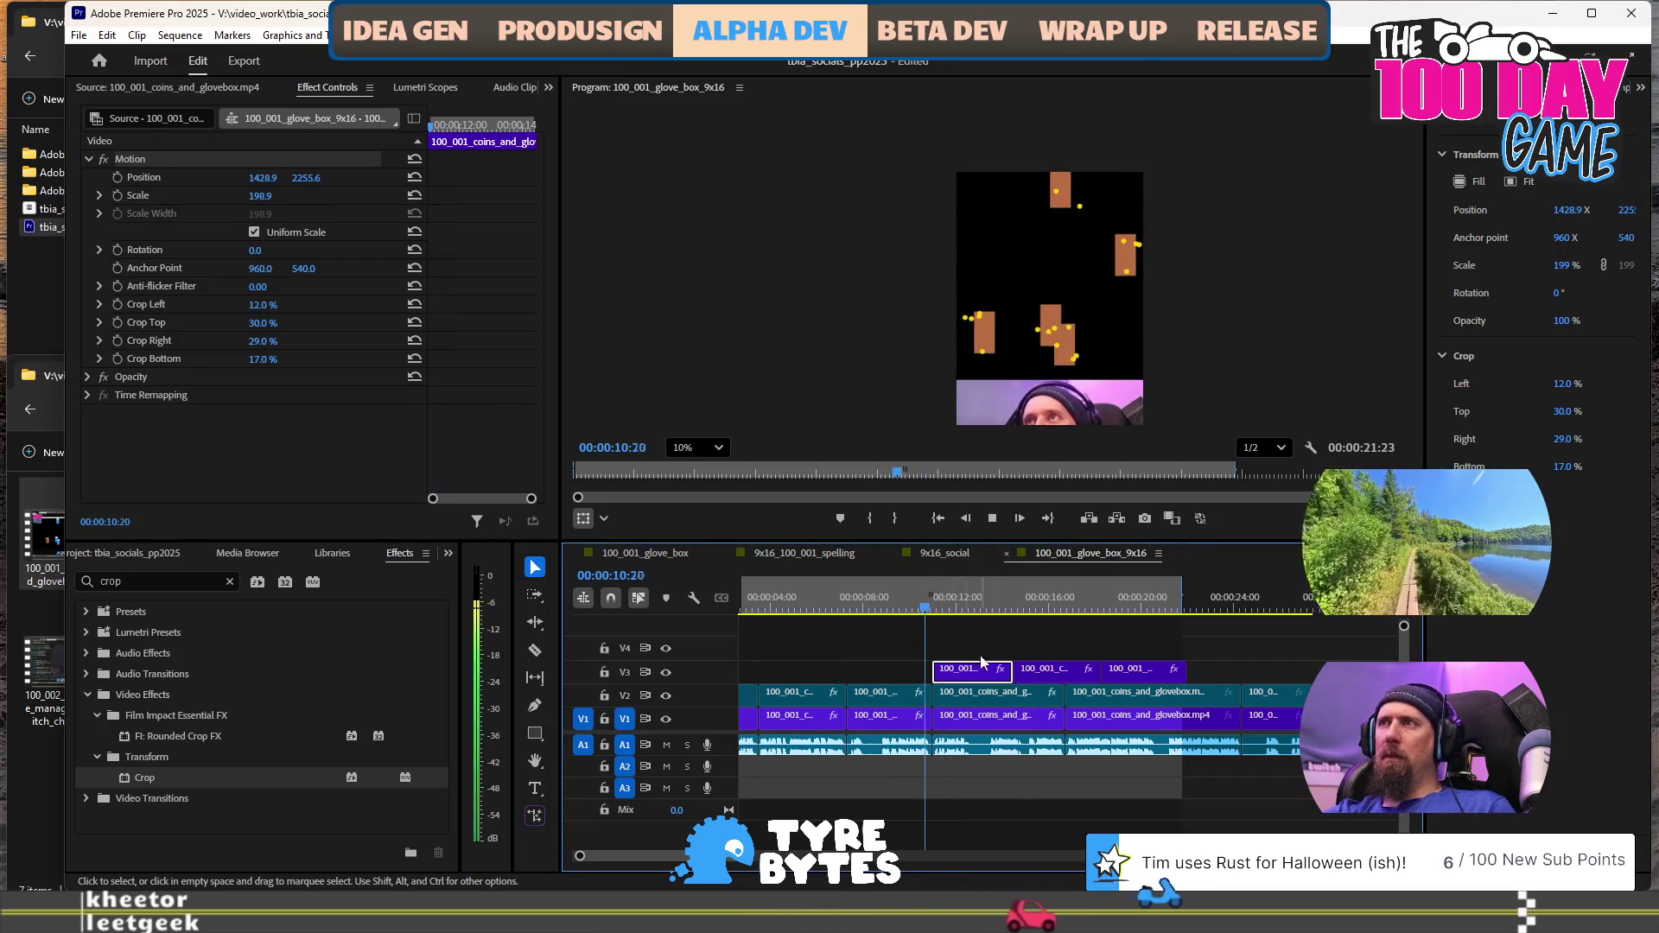
key("space")
left_click(921, 607)
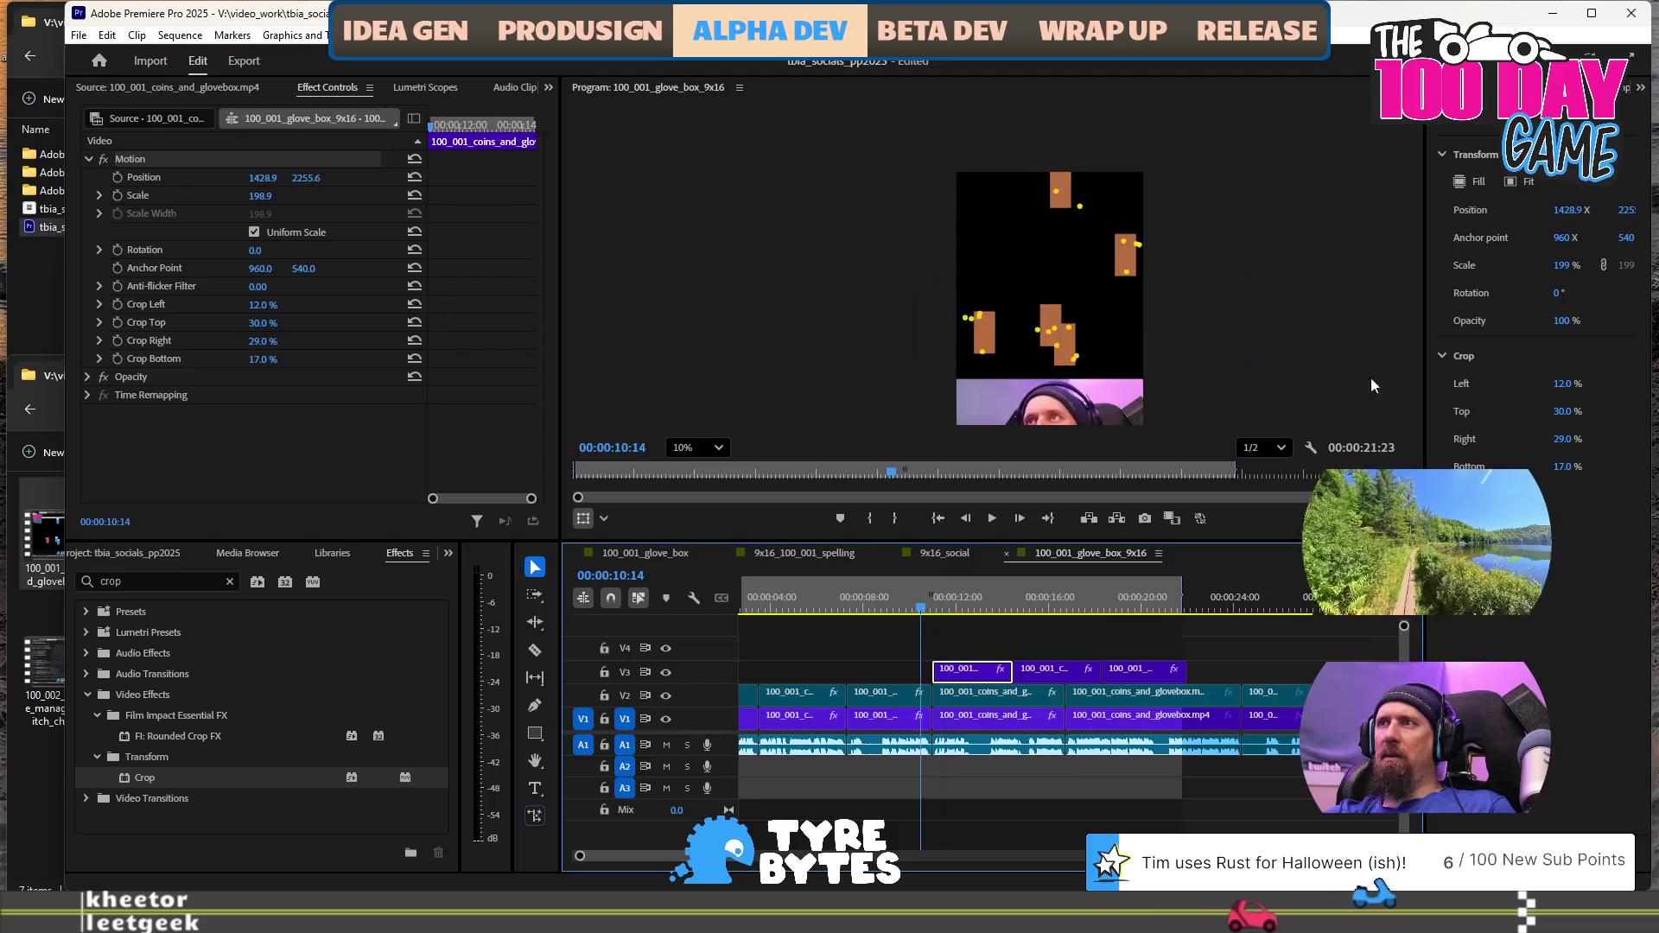
scroll(1255, 332, "down", 1)
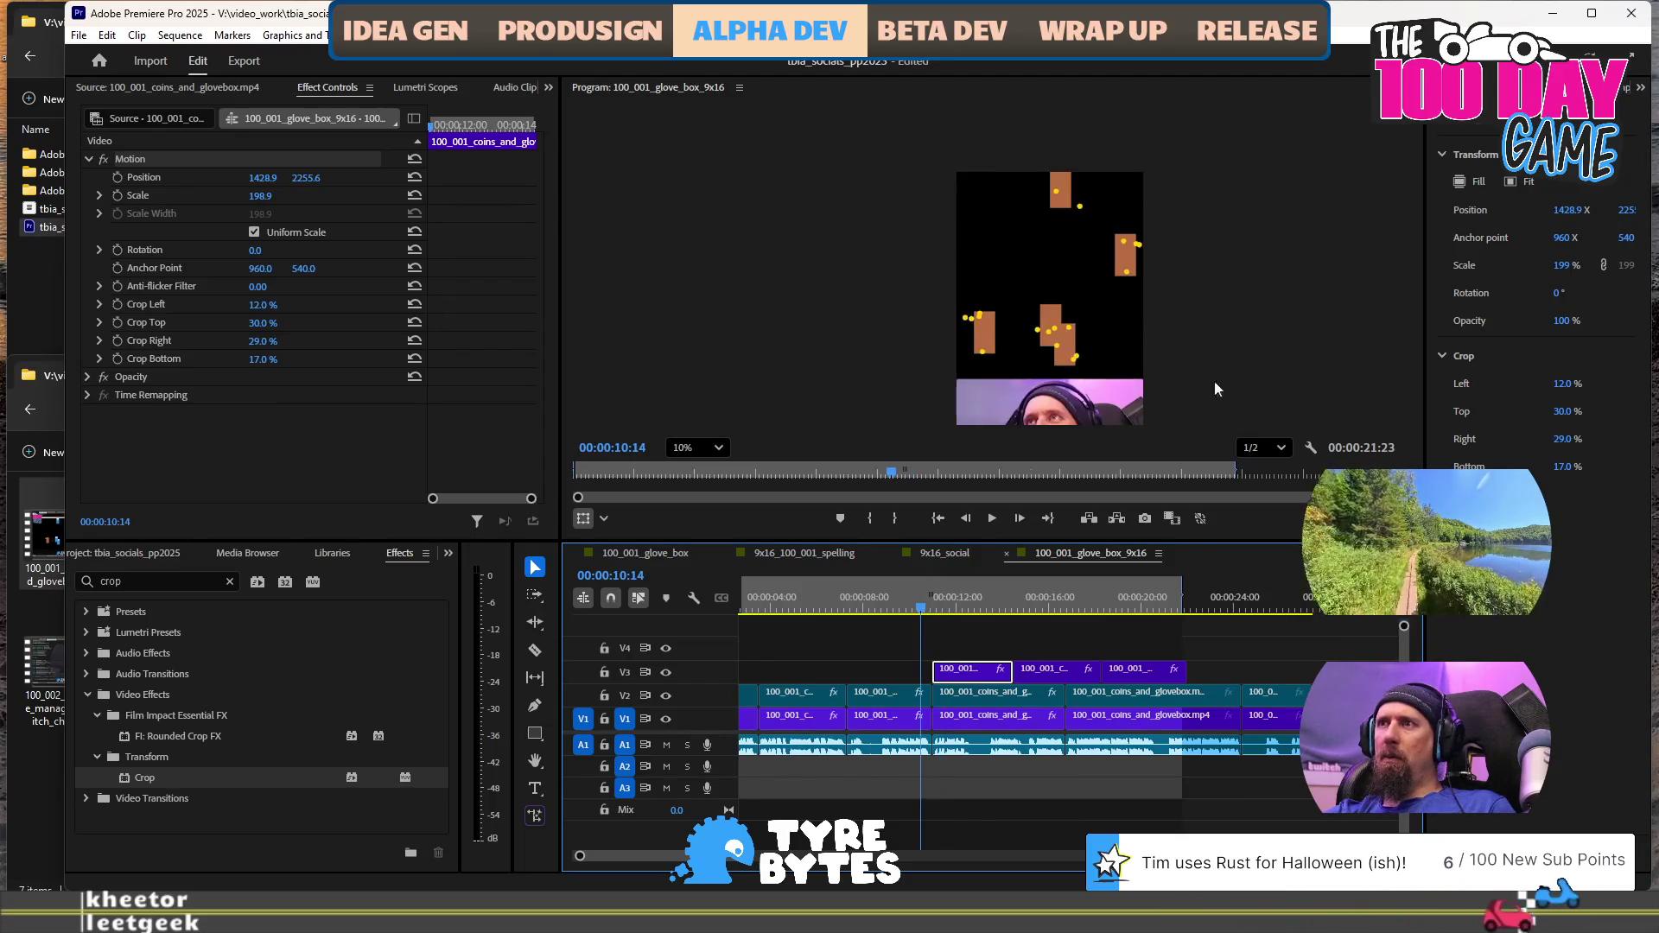
left_click(807, 609)
left_click(889, 607)
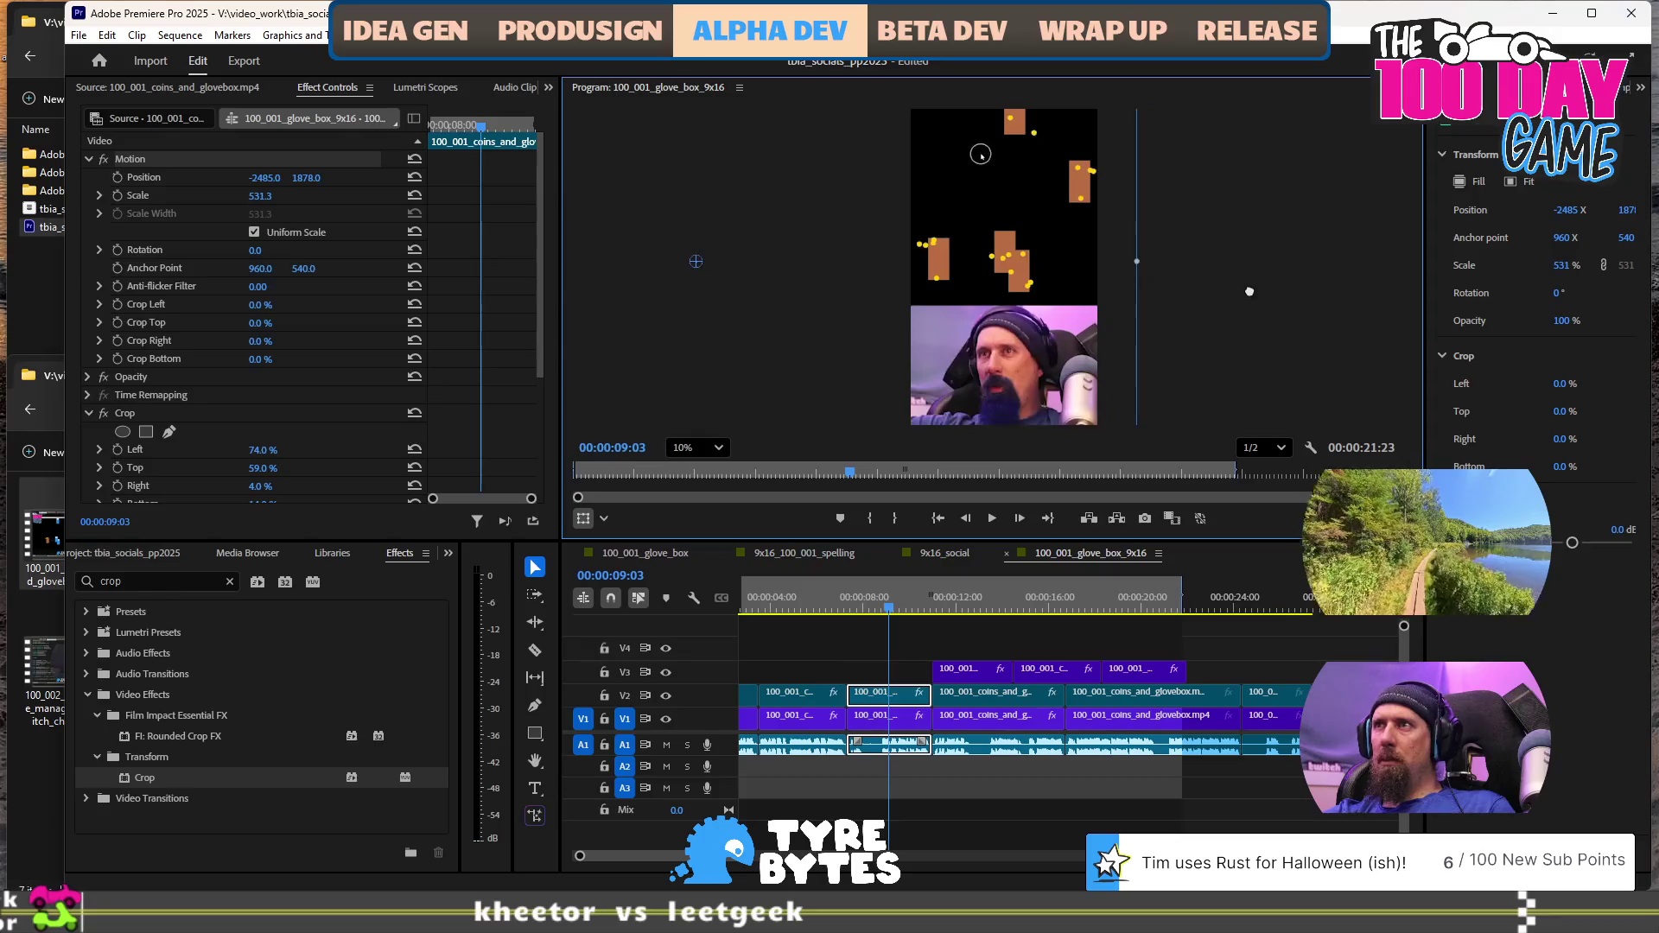
left_click(991, 594)
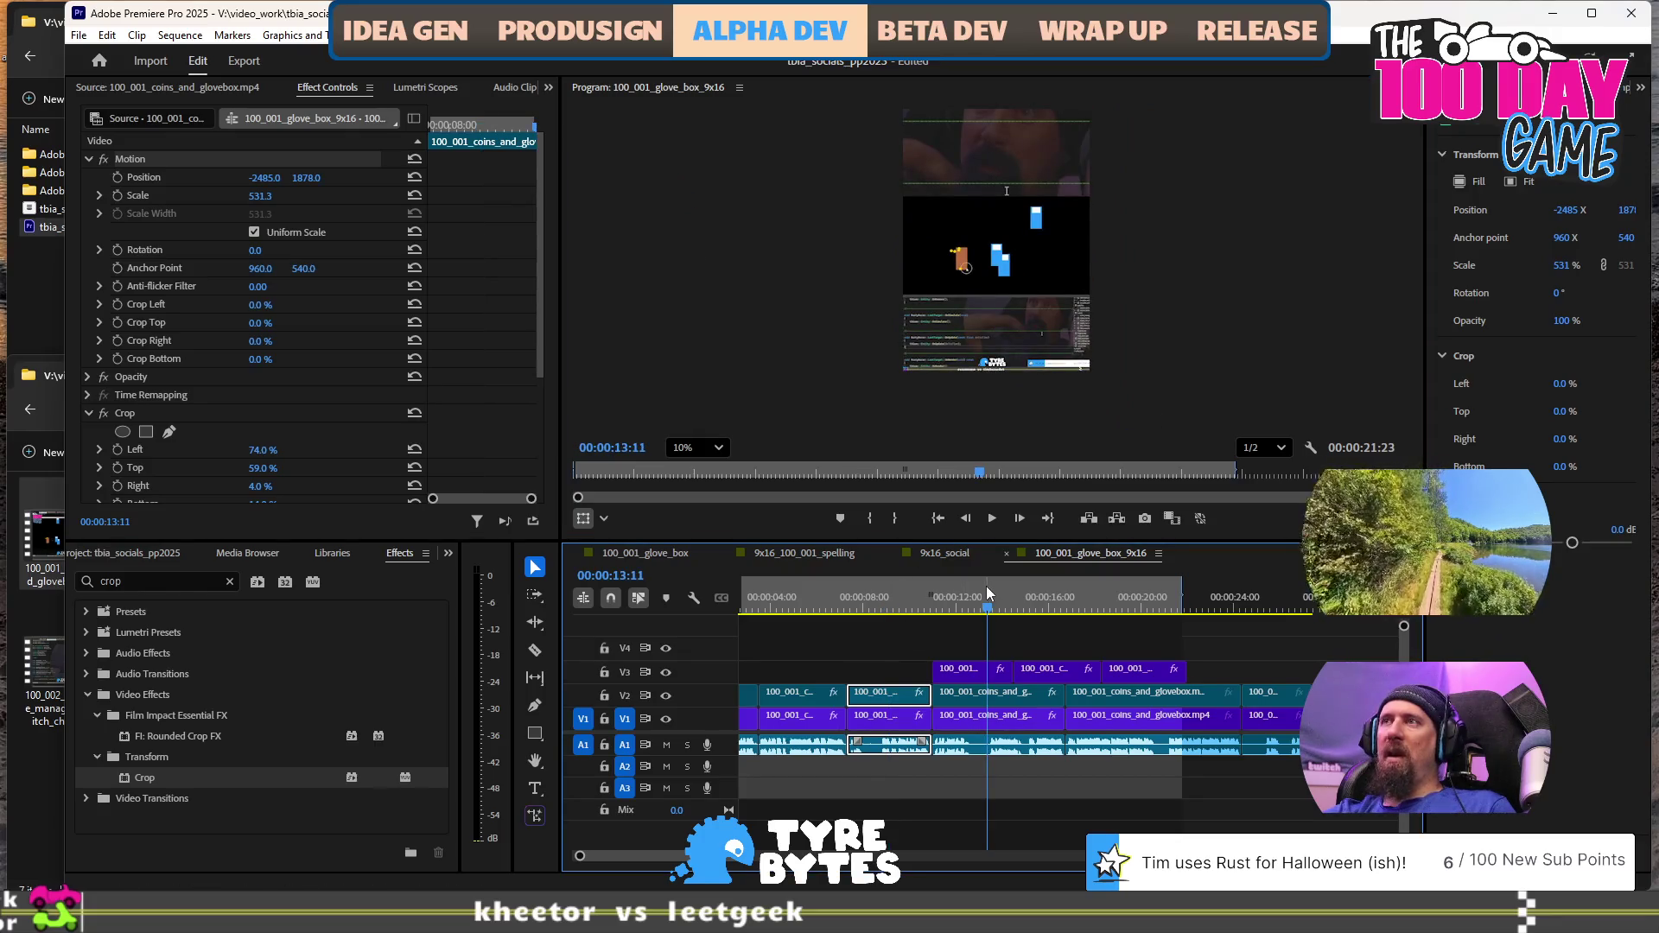
Move the V3 gameplay copy lower in the frame to position 1388.9, 2953.8
left_click_drag(1185, 254, 1219, 278)
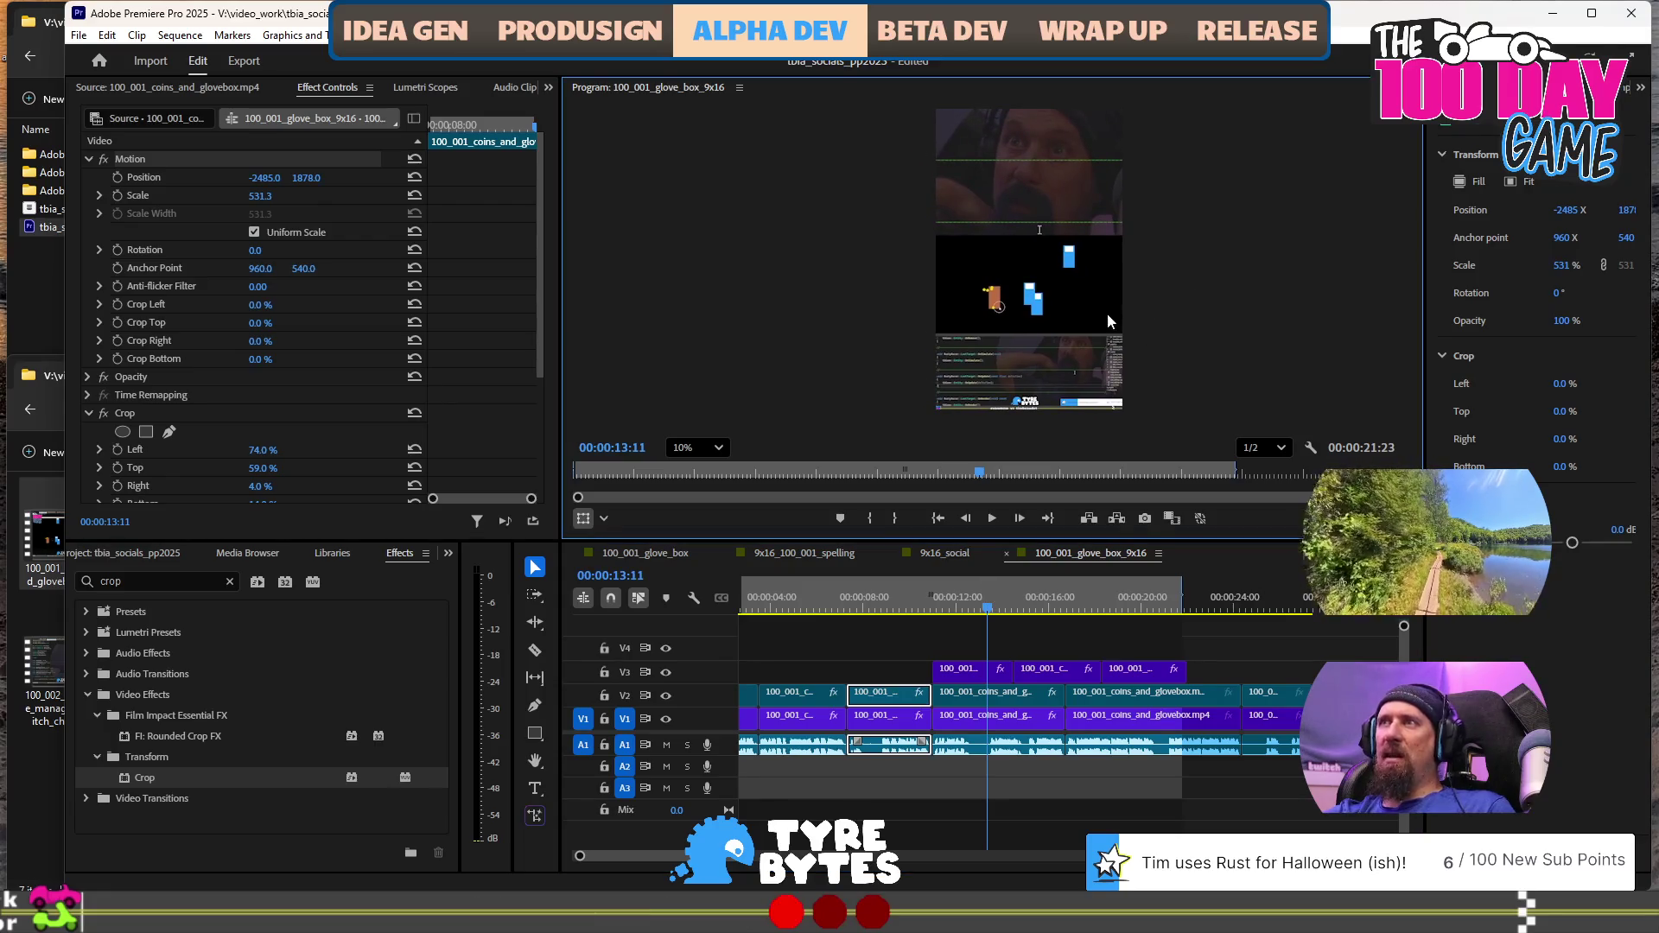
left_click(1086, 302)
mouse_move(1087, 272)
left_mouse_down()
mouse_move(1066, 271)
mouse_move(1061, 327)
mouse_move(1063, 269)
left_mouse_up()
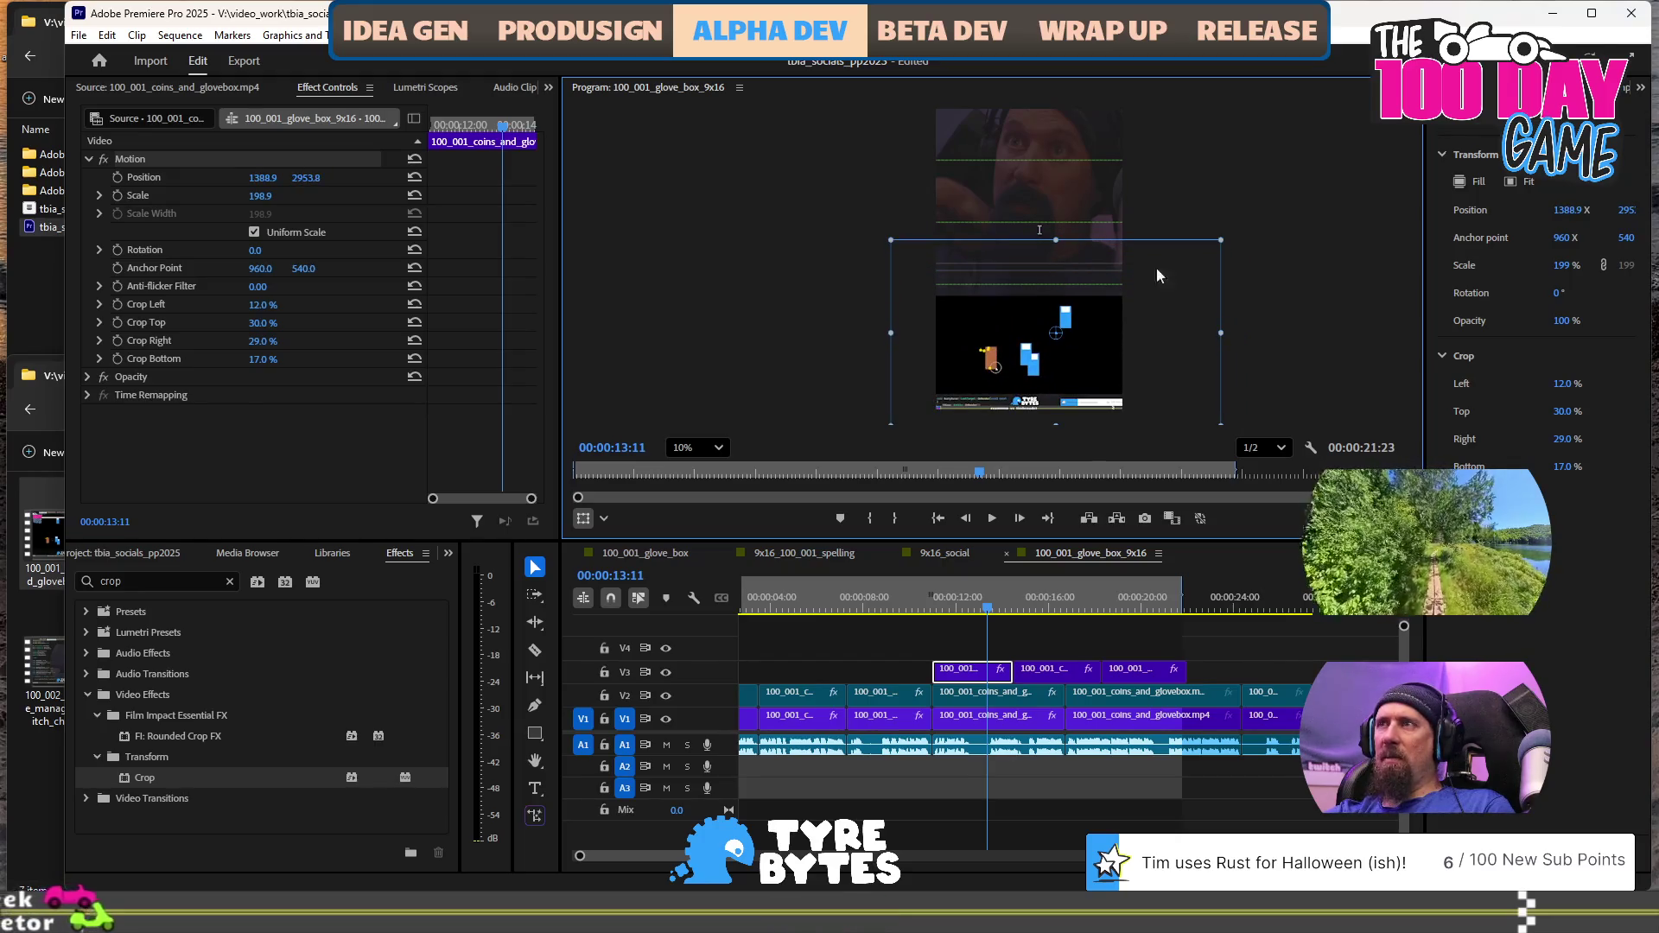
Enlarge the V3 gameplay copy to 230.3% at 1378.9, 3033.6 and play the section back
left_click_drag(1225, 237, 1251, 222)
left_click_drag(1061, 362, 1060, 360)
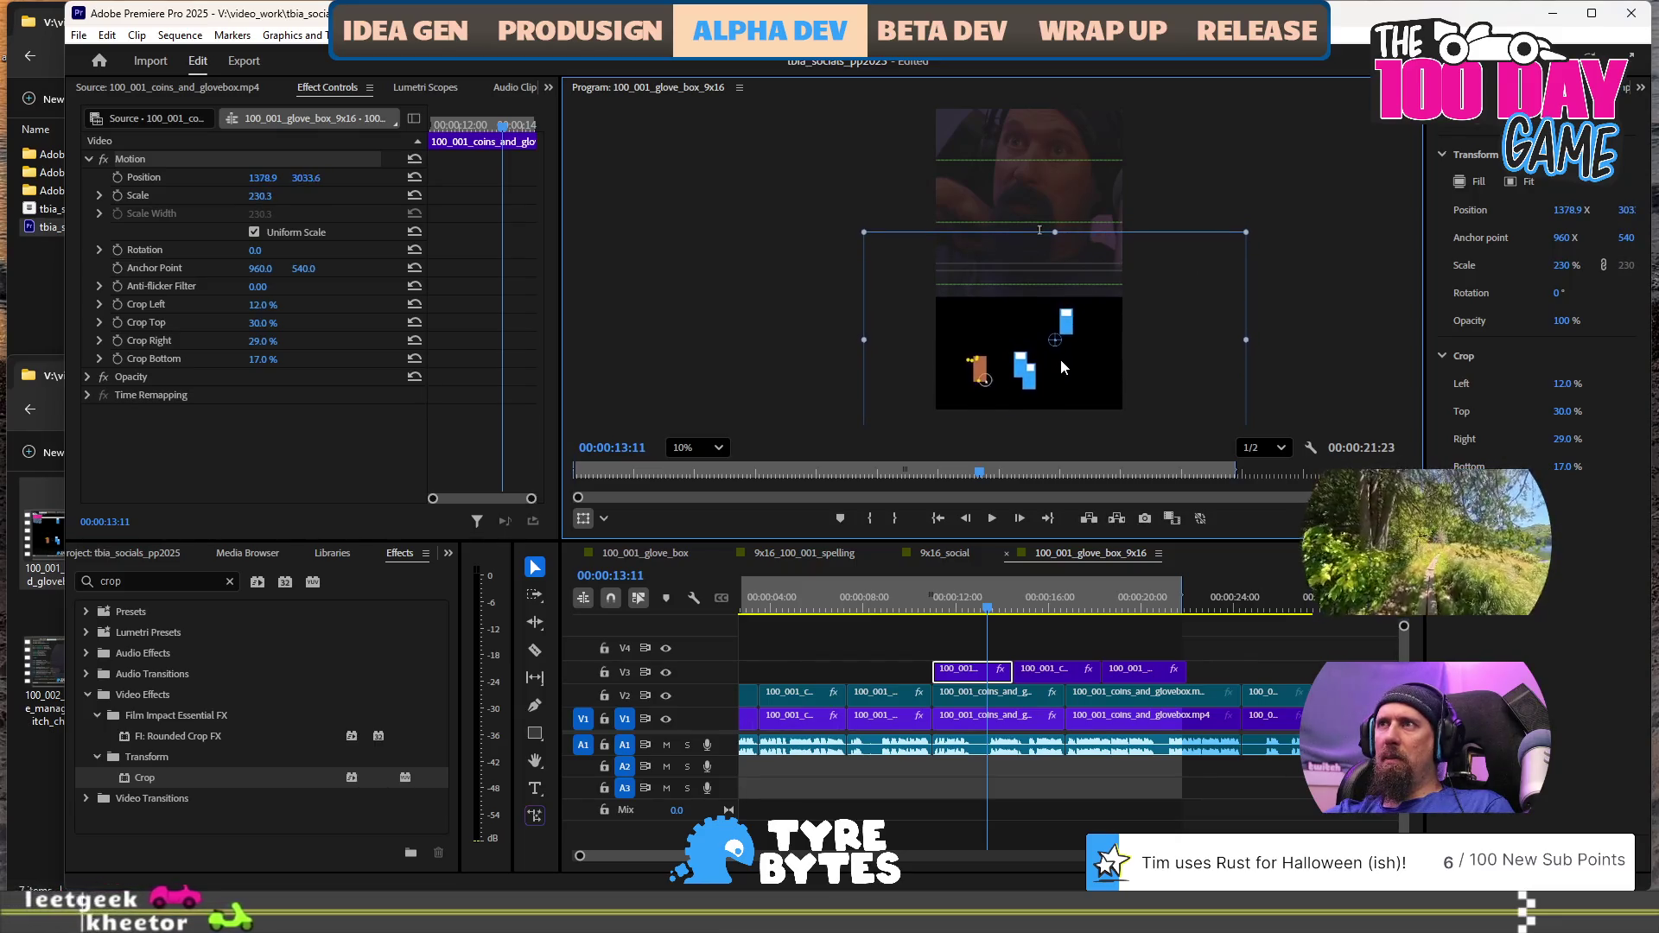
left_click(918, 599)
key("space")
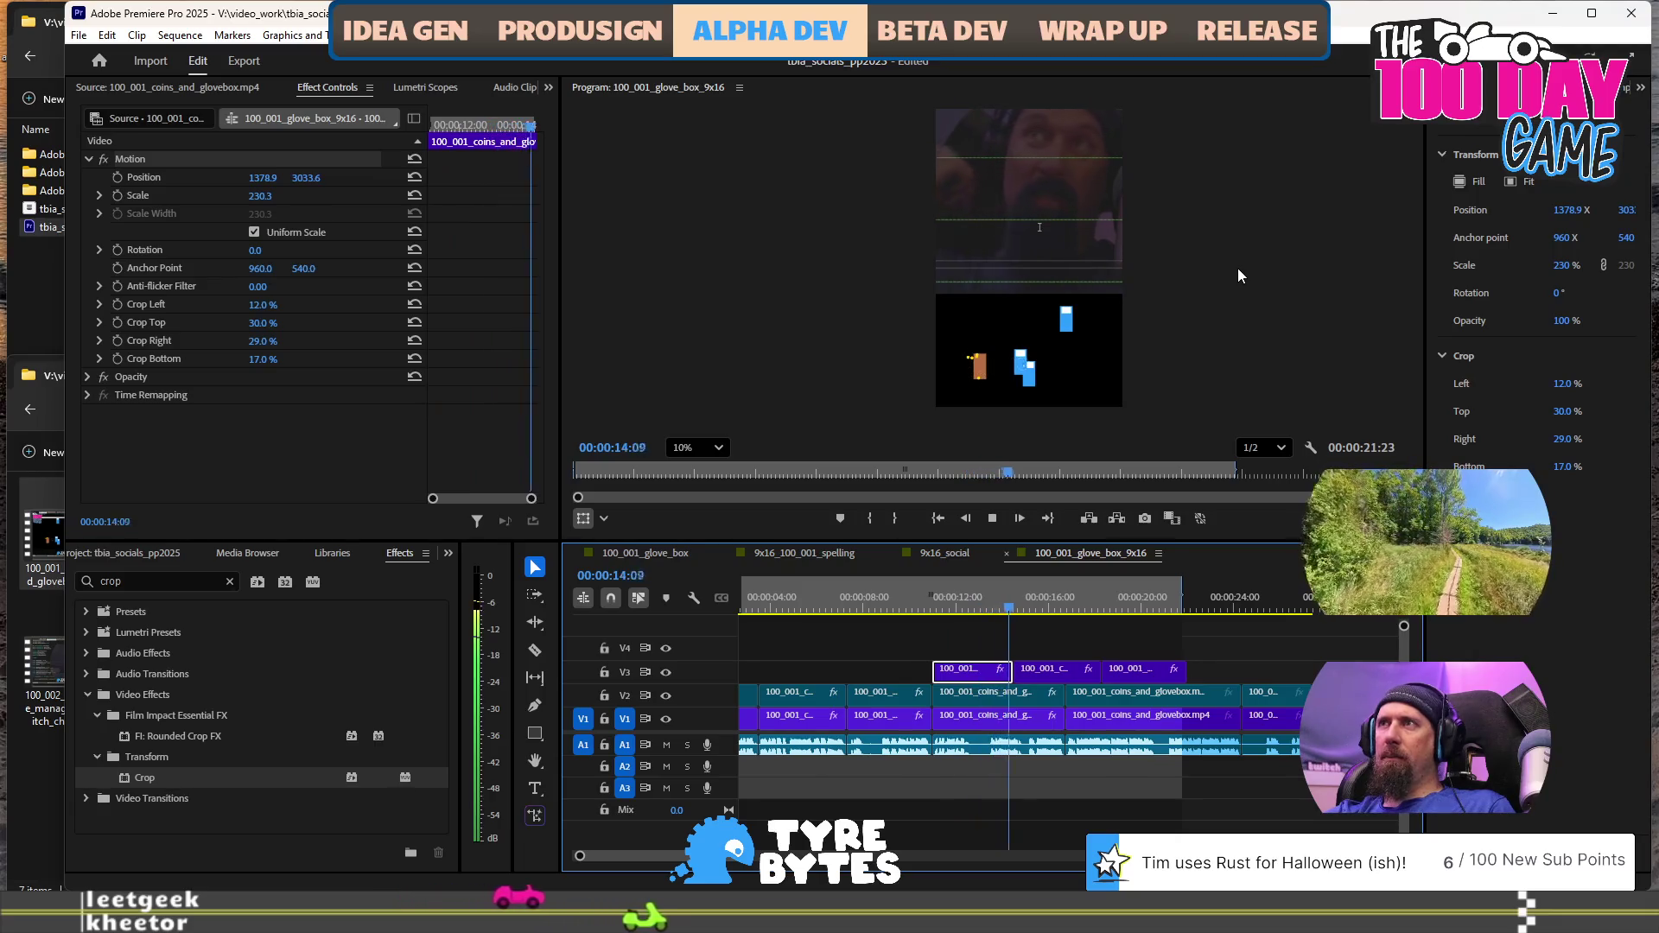
key("space")
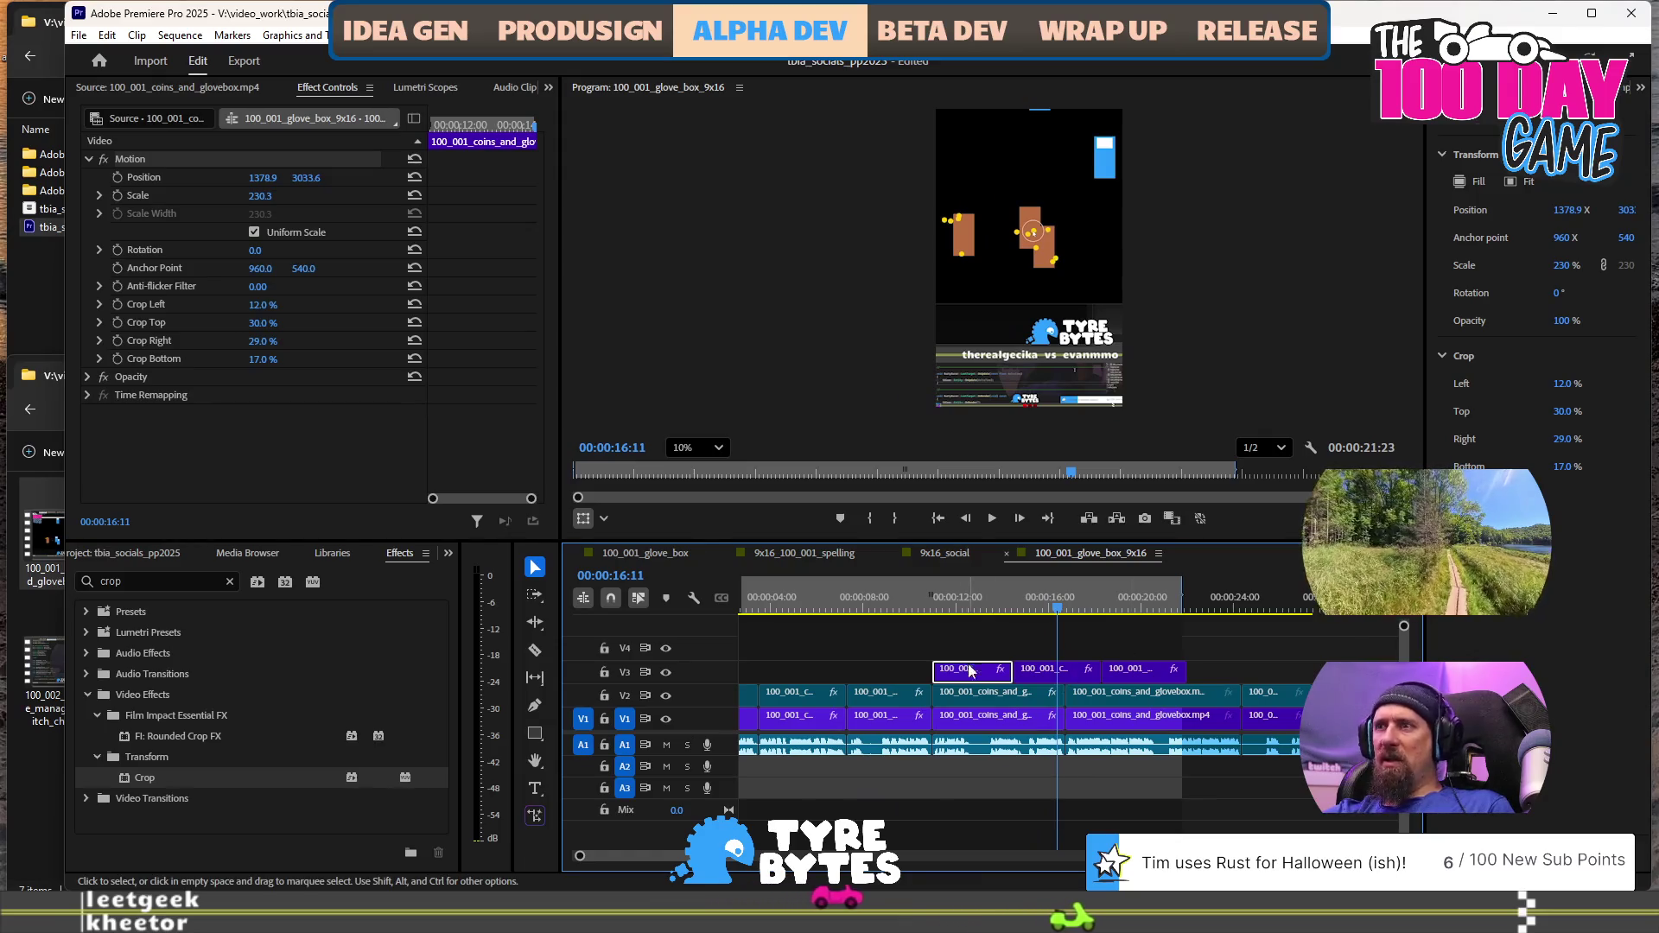
Delete the two middle coins-and-glovebox clips from V1, leaving a gap
left_click(972, 694)
left_click(977, 605)
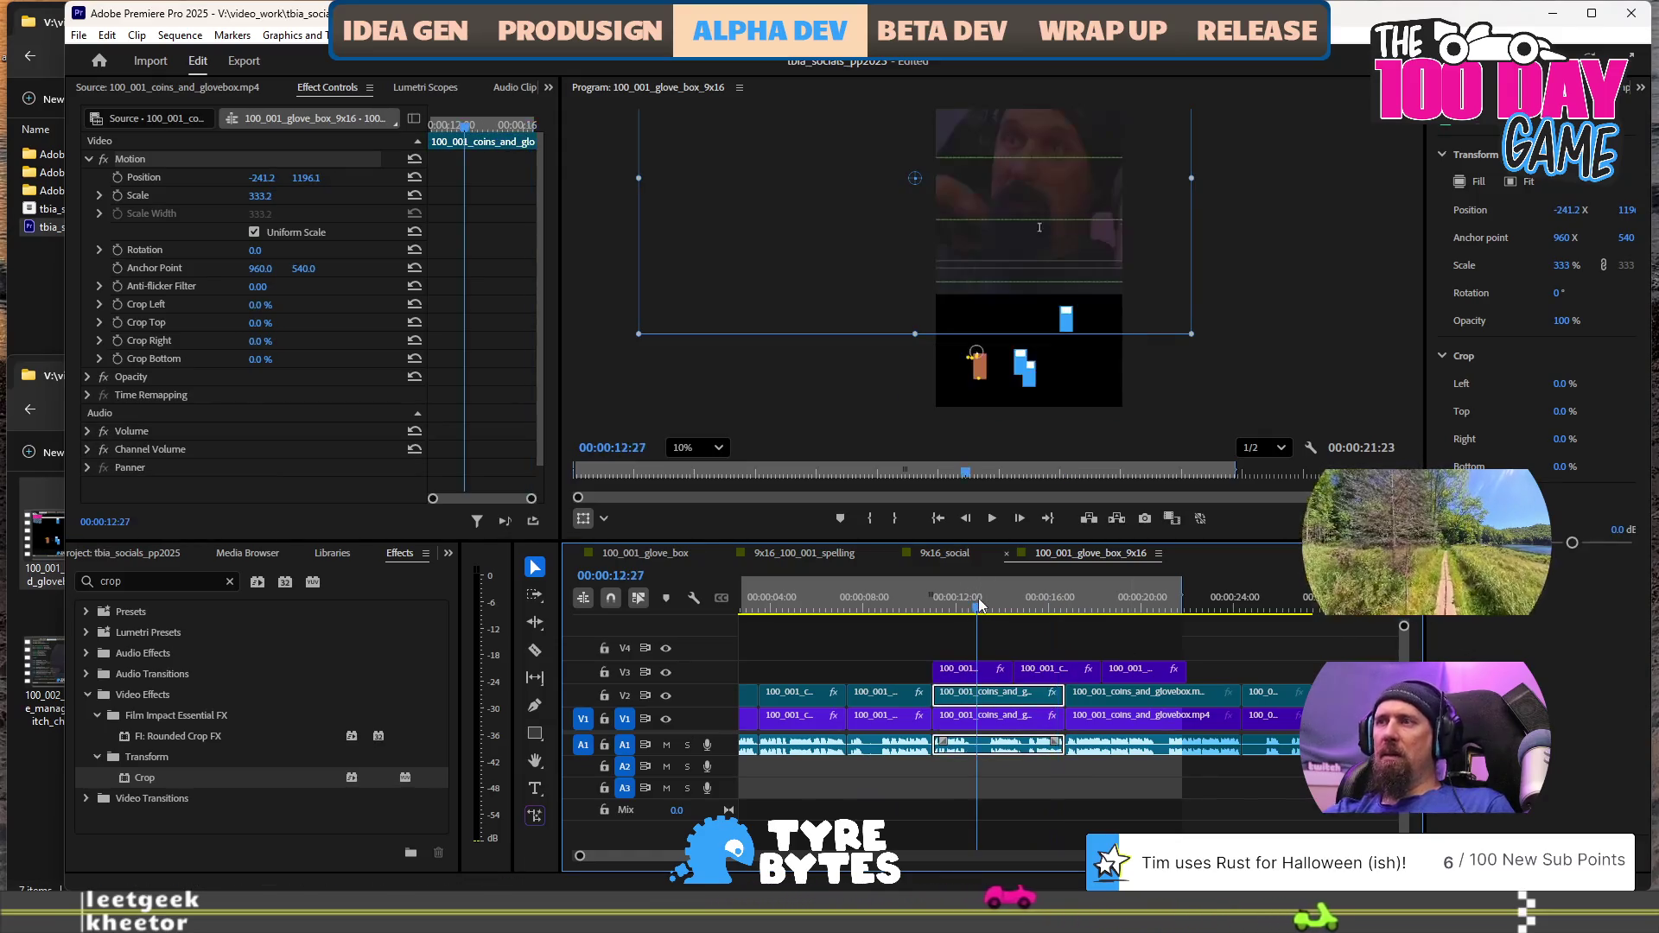
left_click(993, 719)
key("Delete")
left_click(1149, 718)
key("Delete")
Delete then restore the short final V1 clip with undo, and play from about 22 seconds
left_click(1275, 723)
key("Delete")
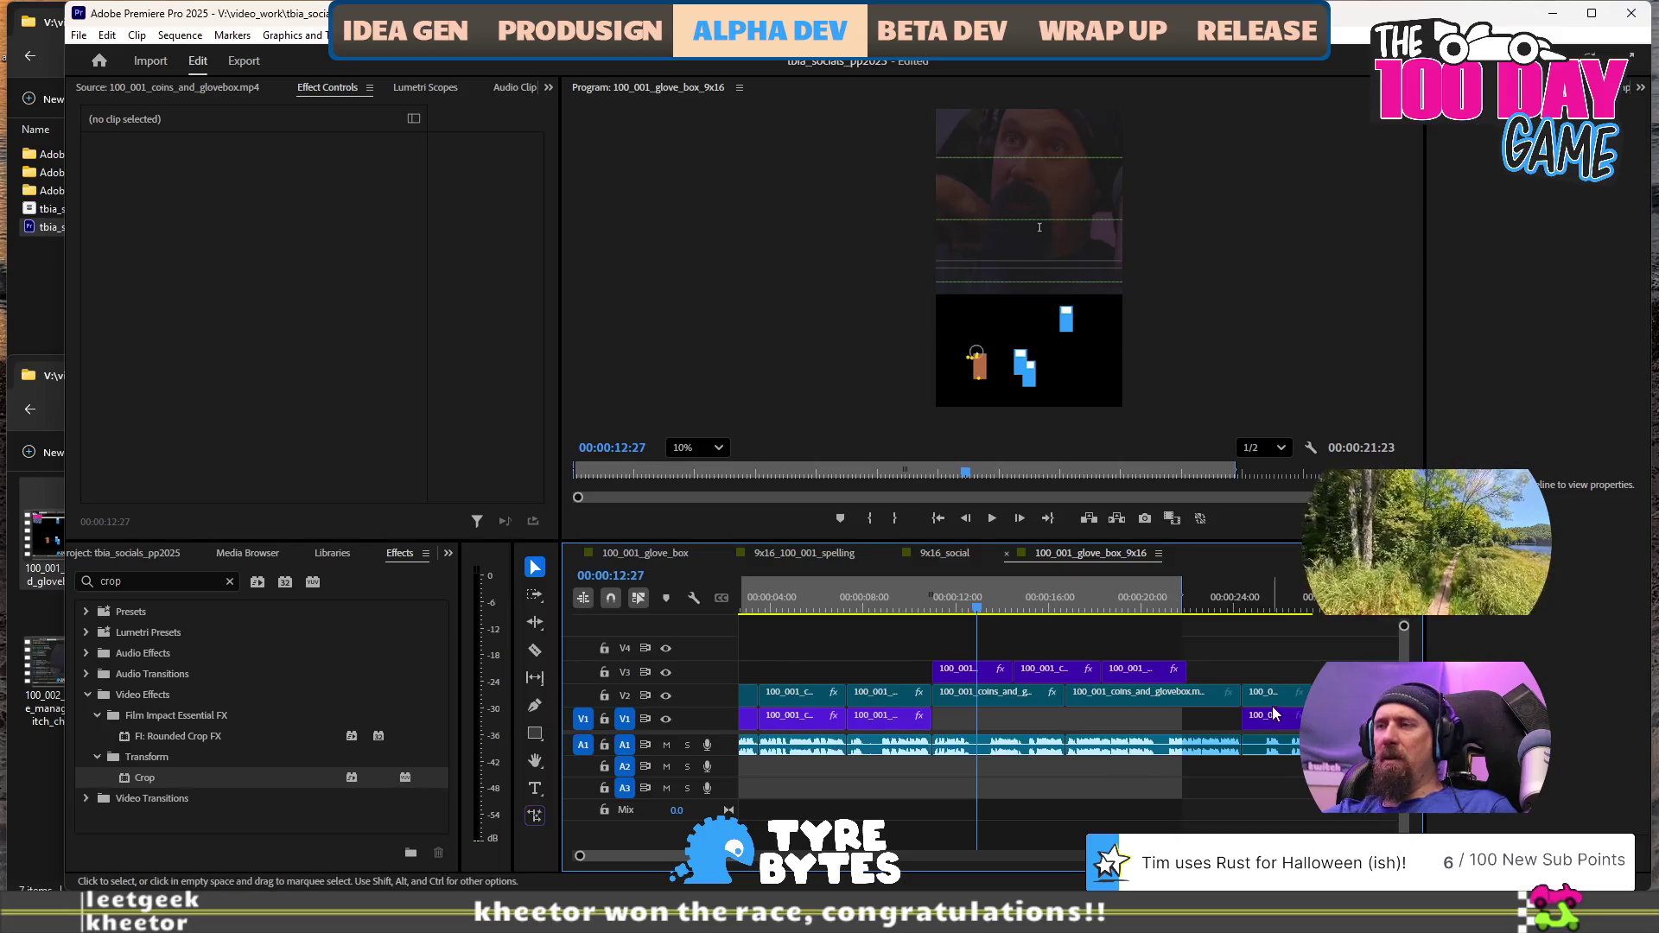
key("ctrl+z")
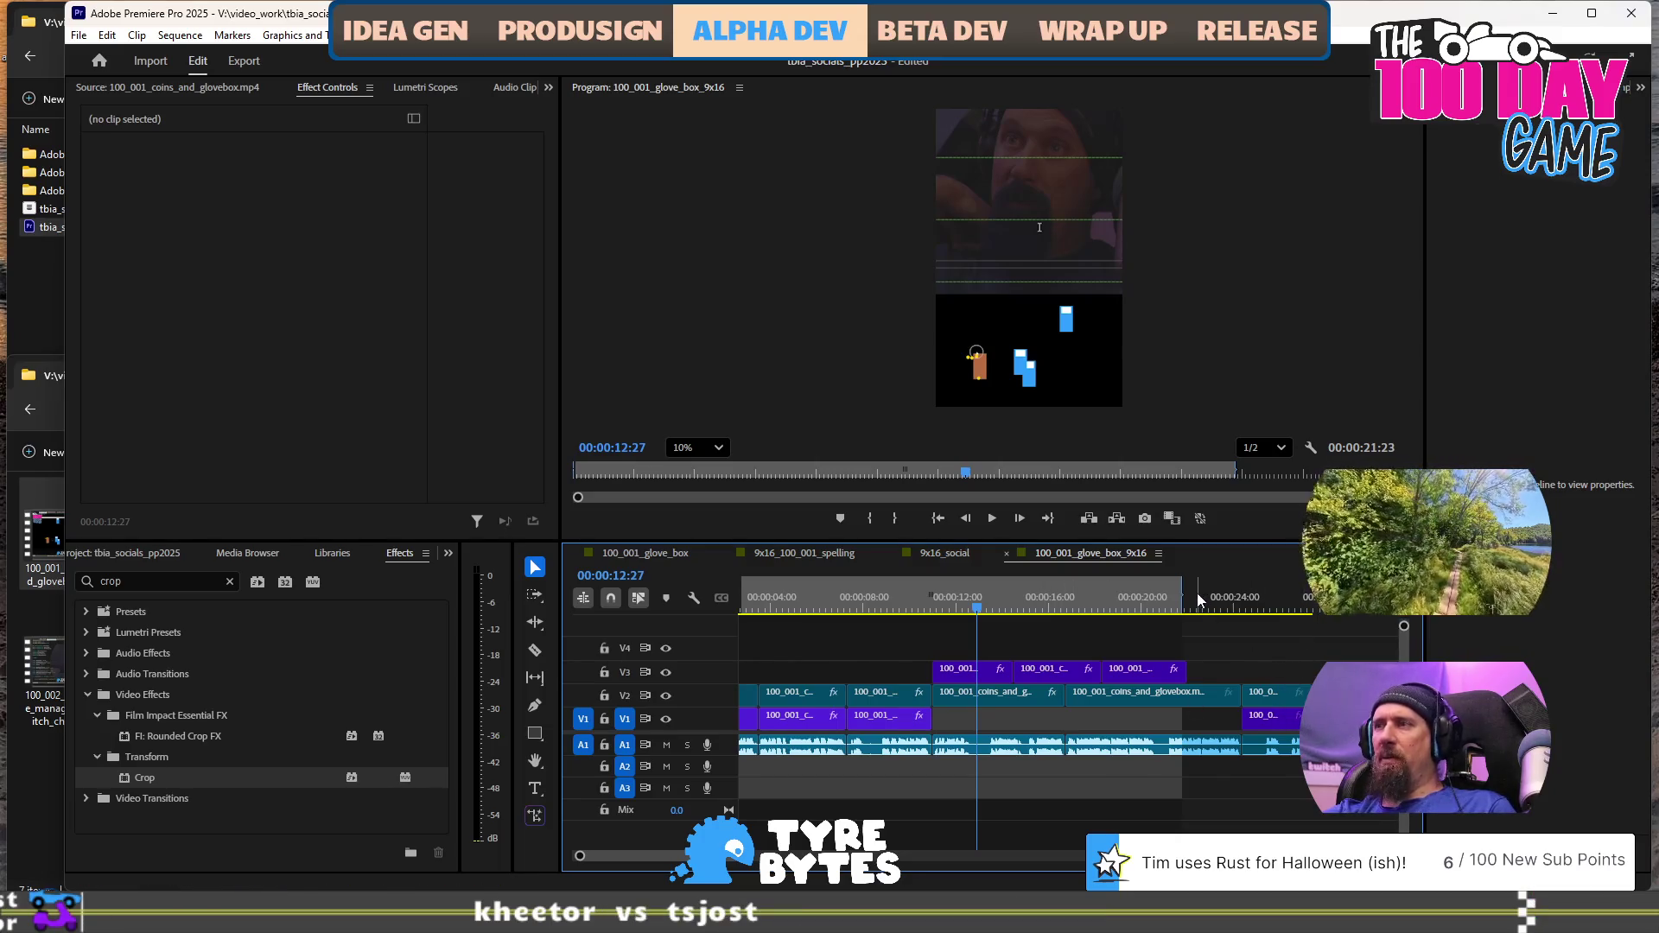
left_click(1196, 596)
key("space")
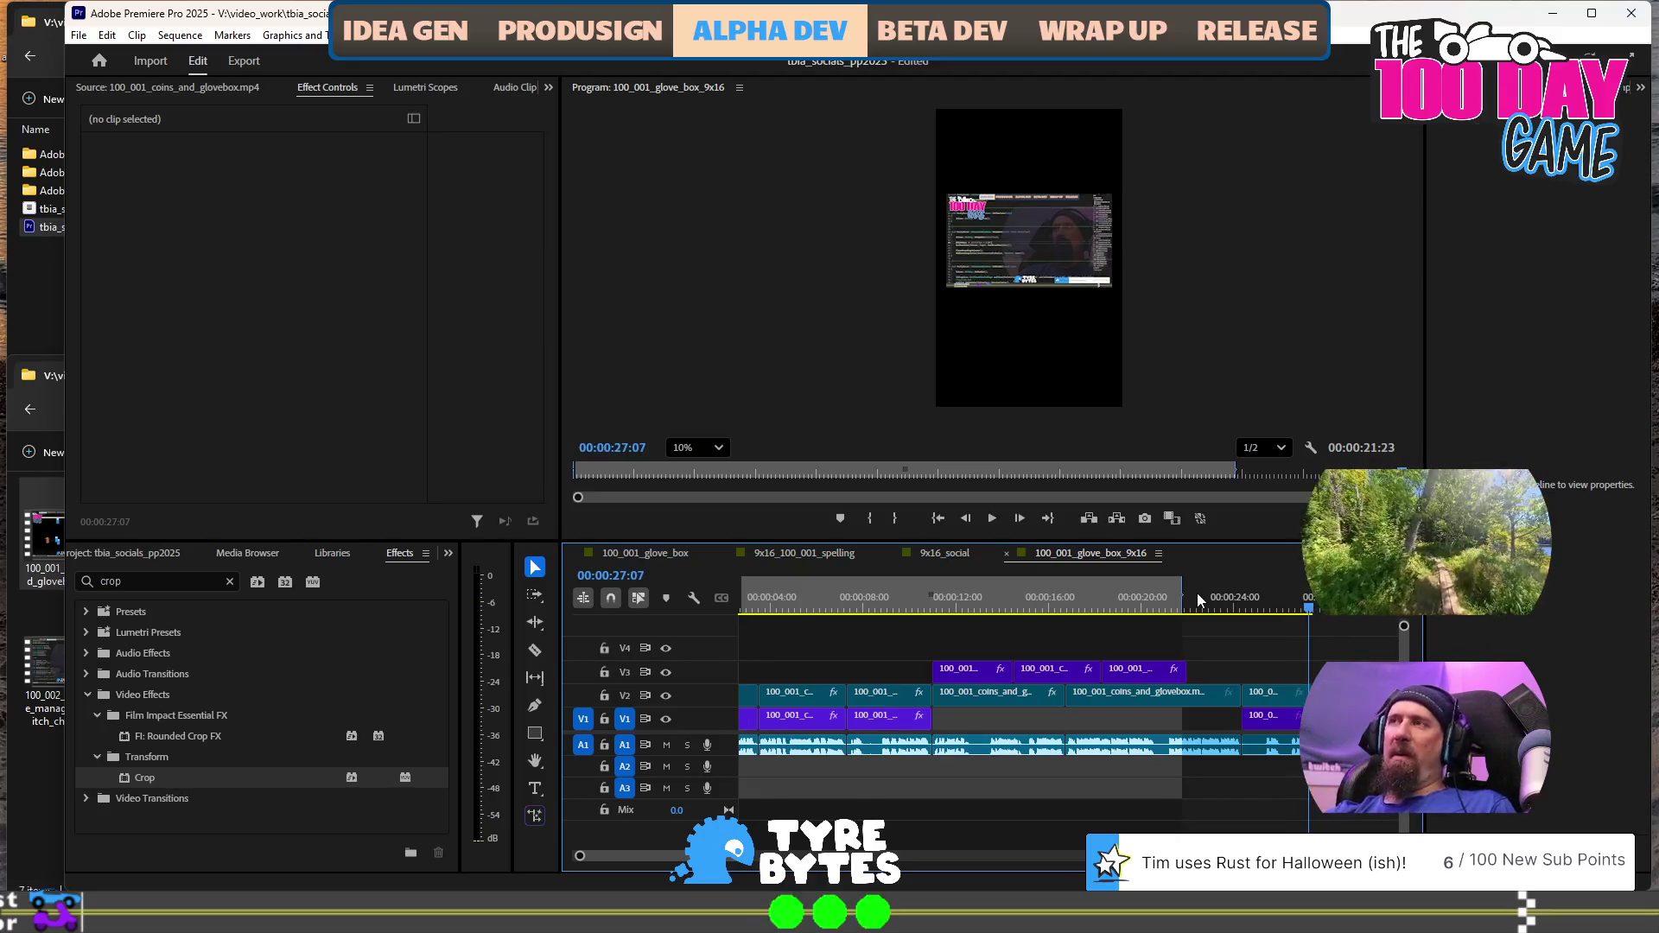
Scale the last V2 clip to about 425% and shift its frame left to position -900, 2089.6
left_click(1270, 692)
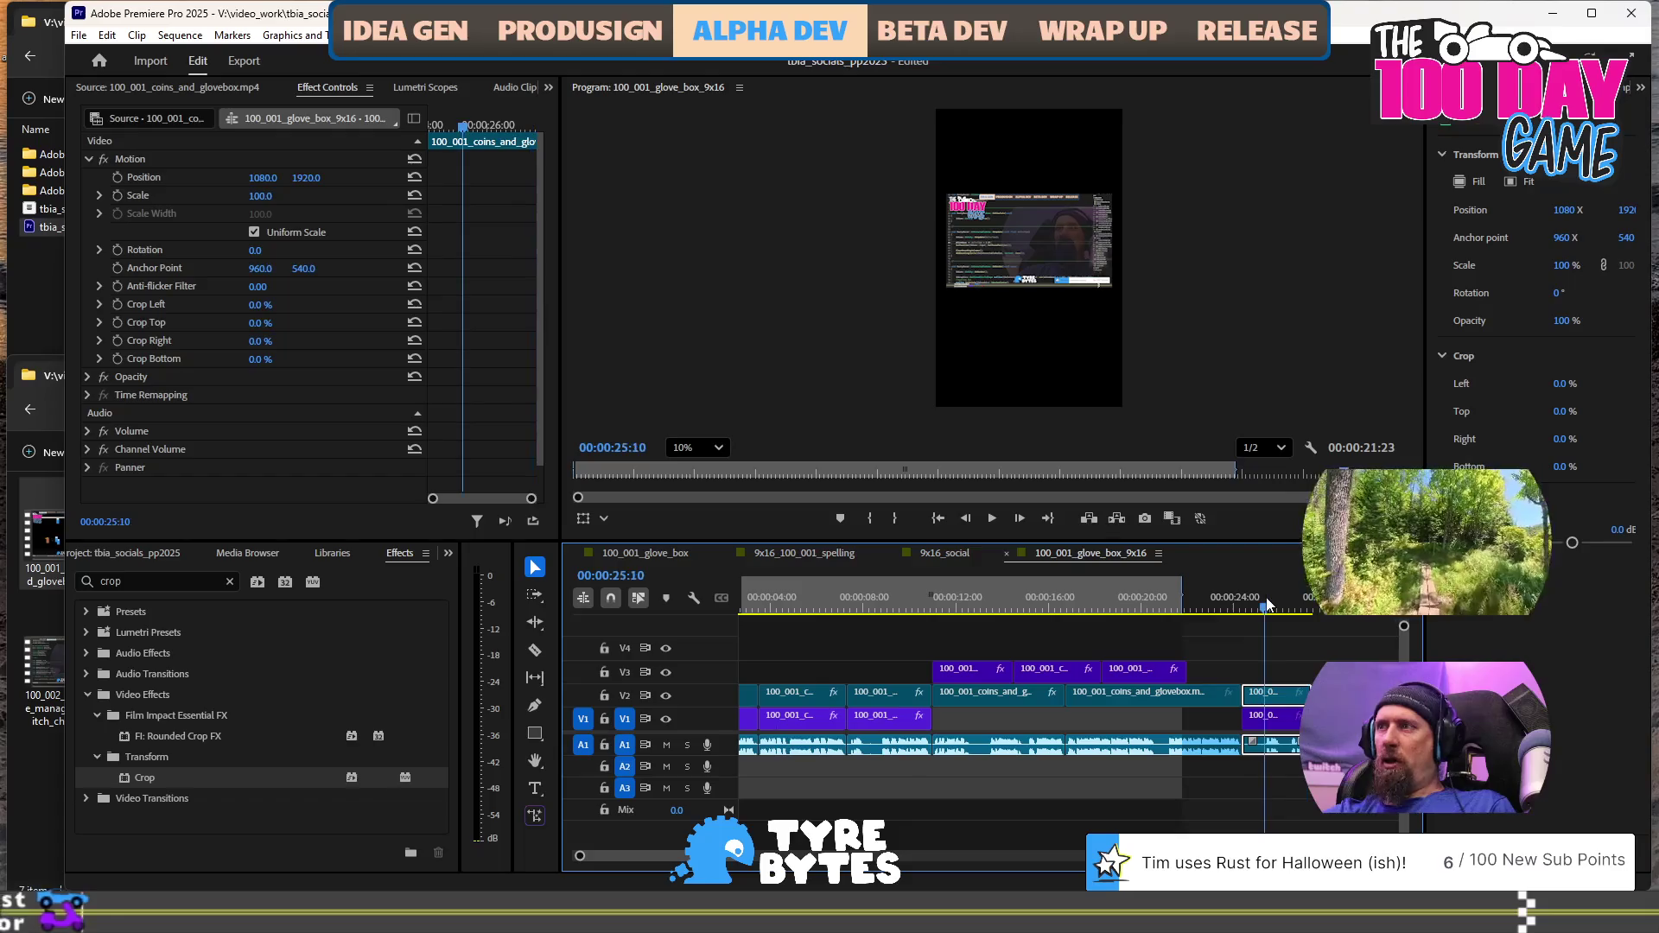
left_click(1073, 240)
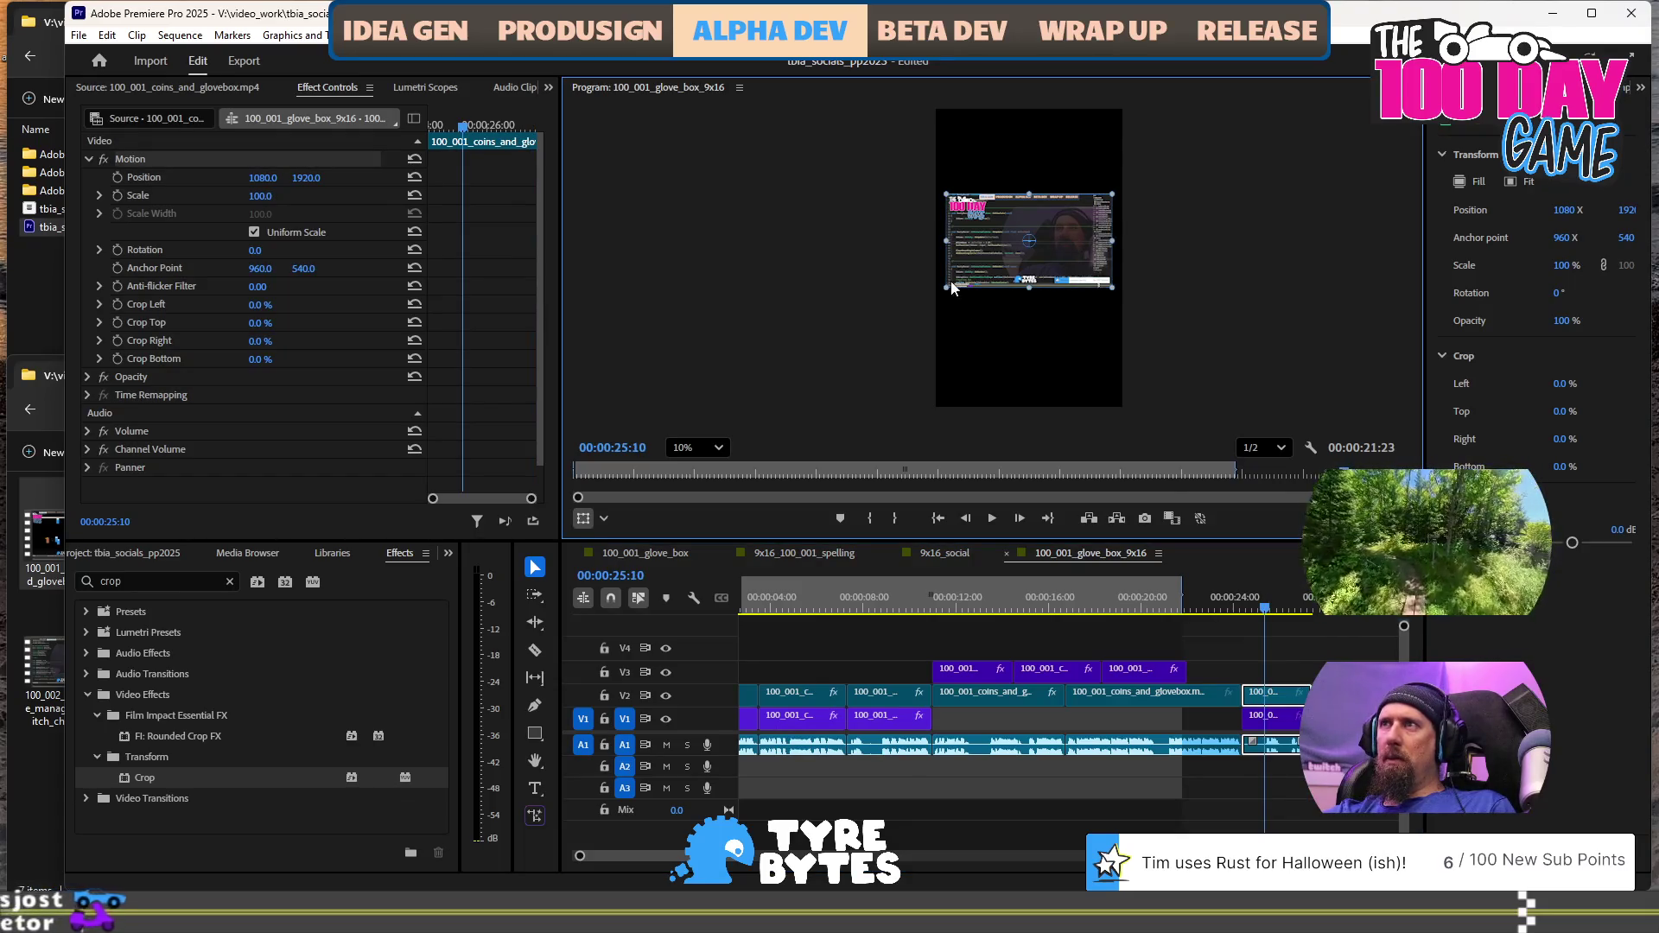
left_click_drag(945, 289, 724, 441)
left_click_drag(1029, 287, 871, 299)
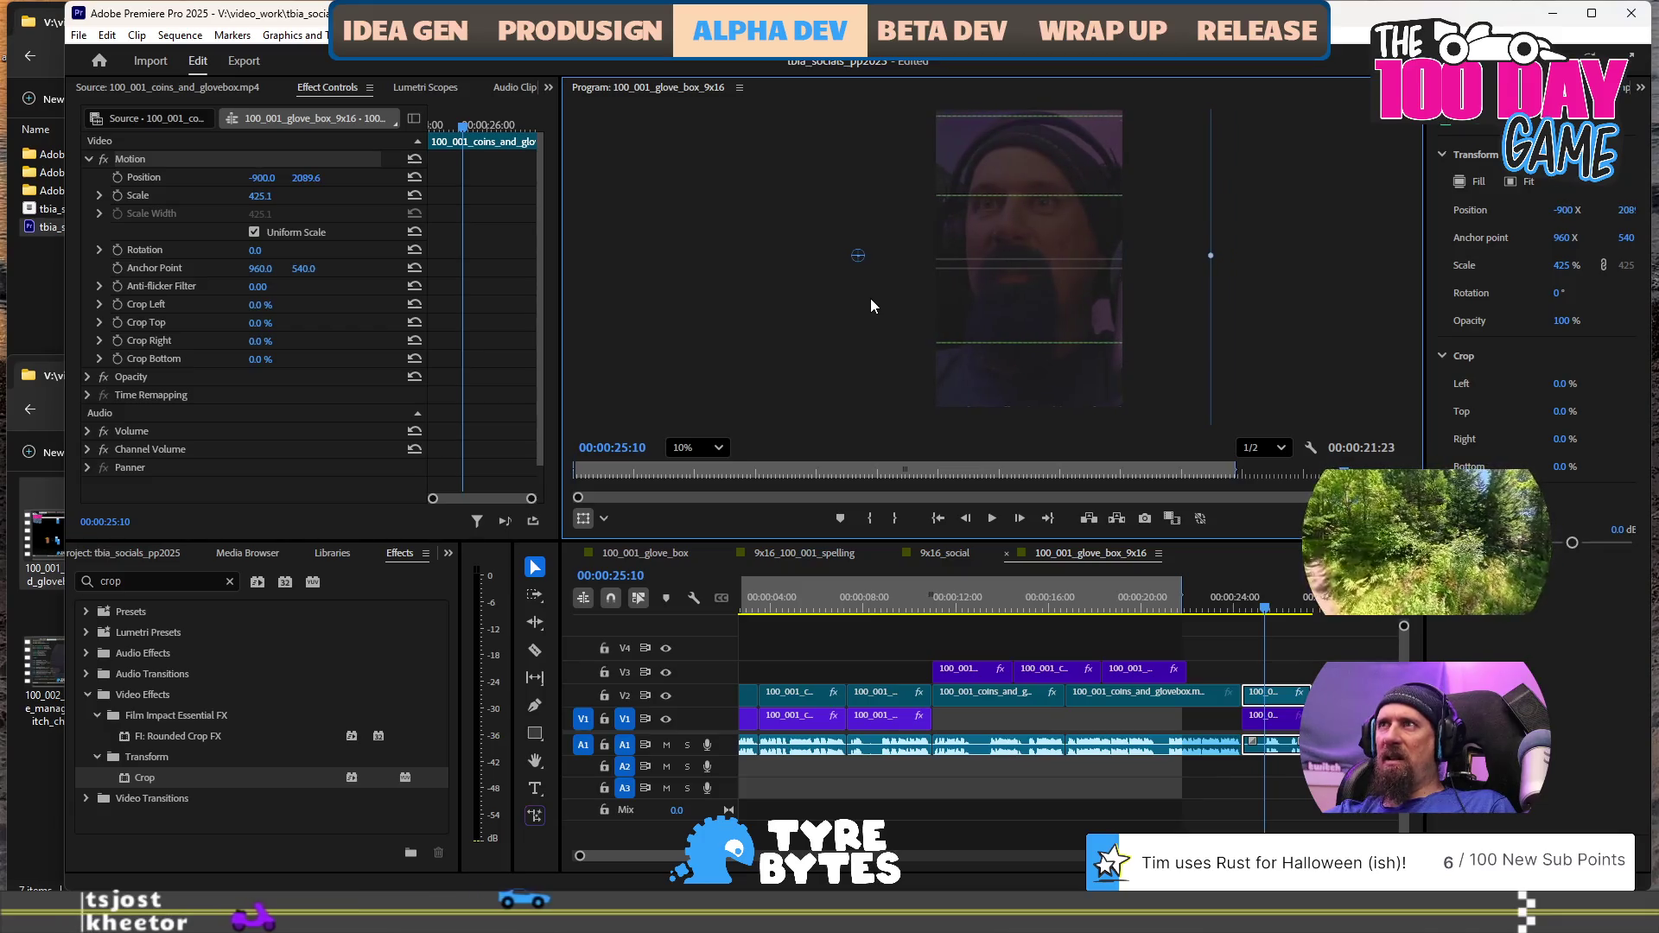
Move the last clip down onto track V1, snap it into place, and review from 24:03
left_click_drag(1214, 604, 1233, 609)
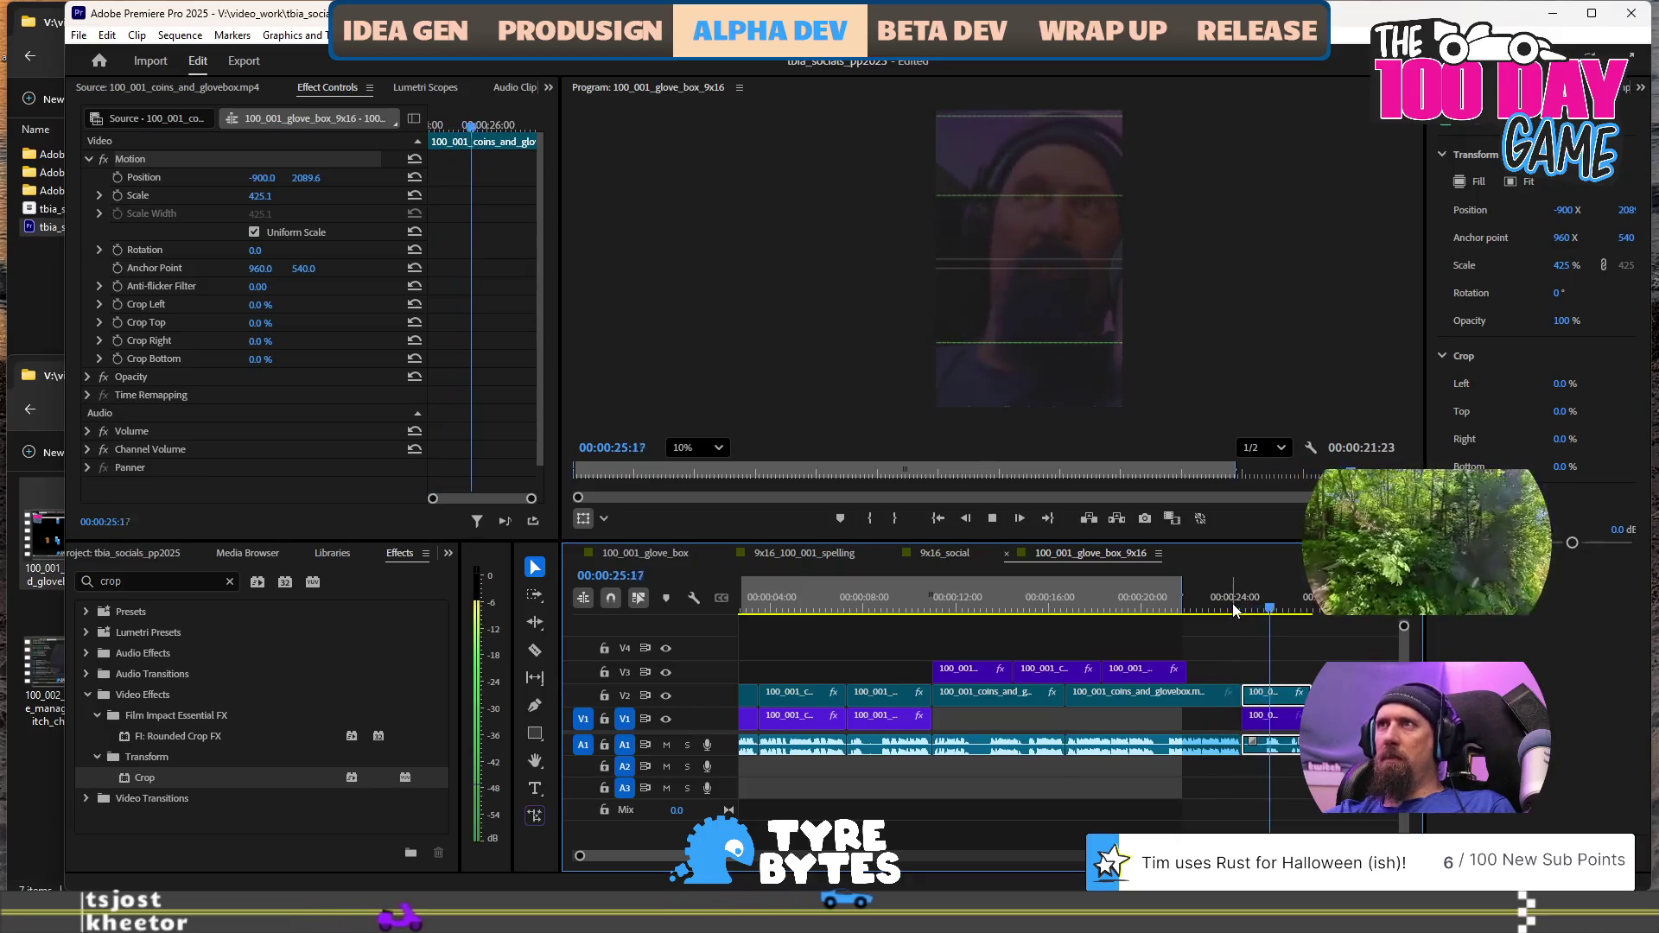
key("space")
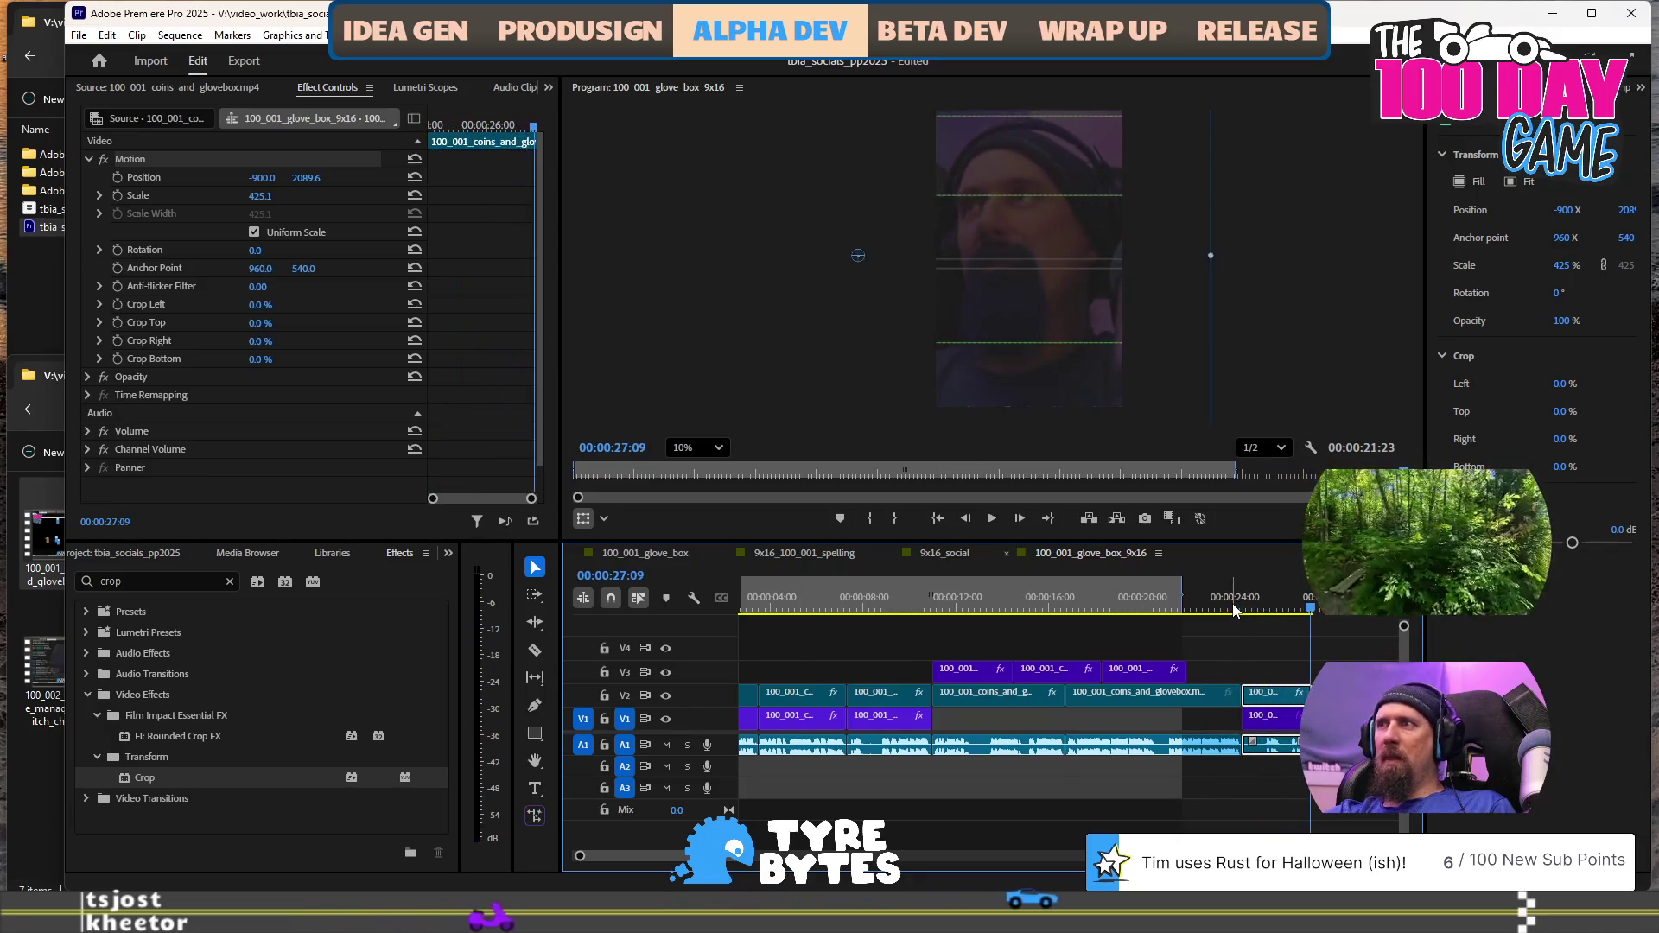
left_click(1270, 673)
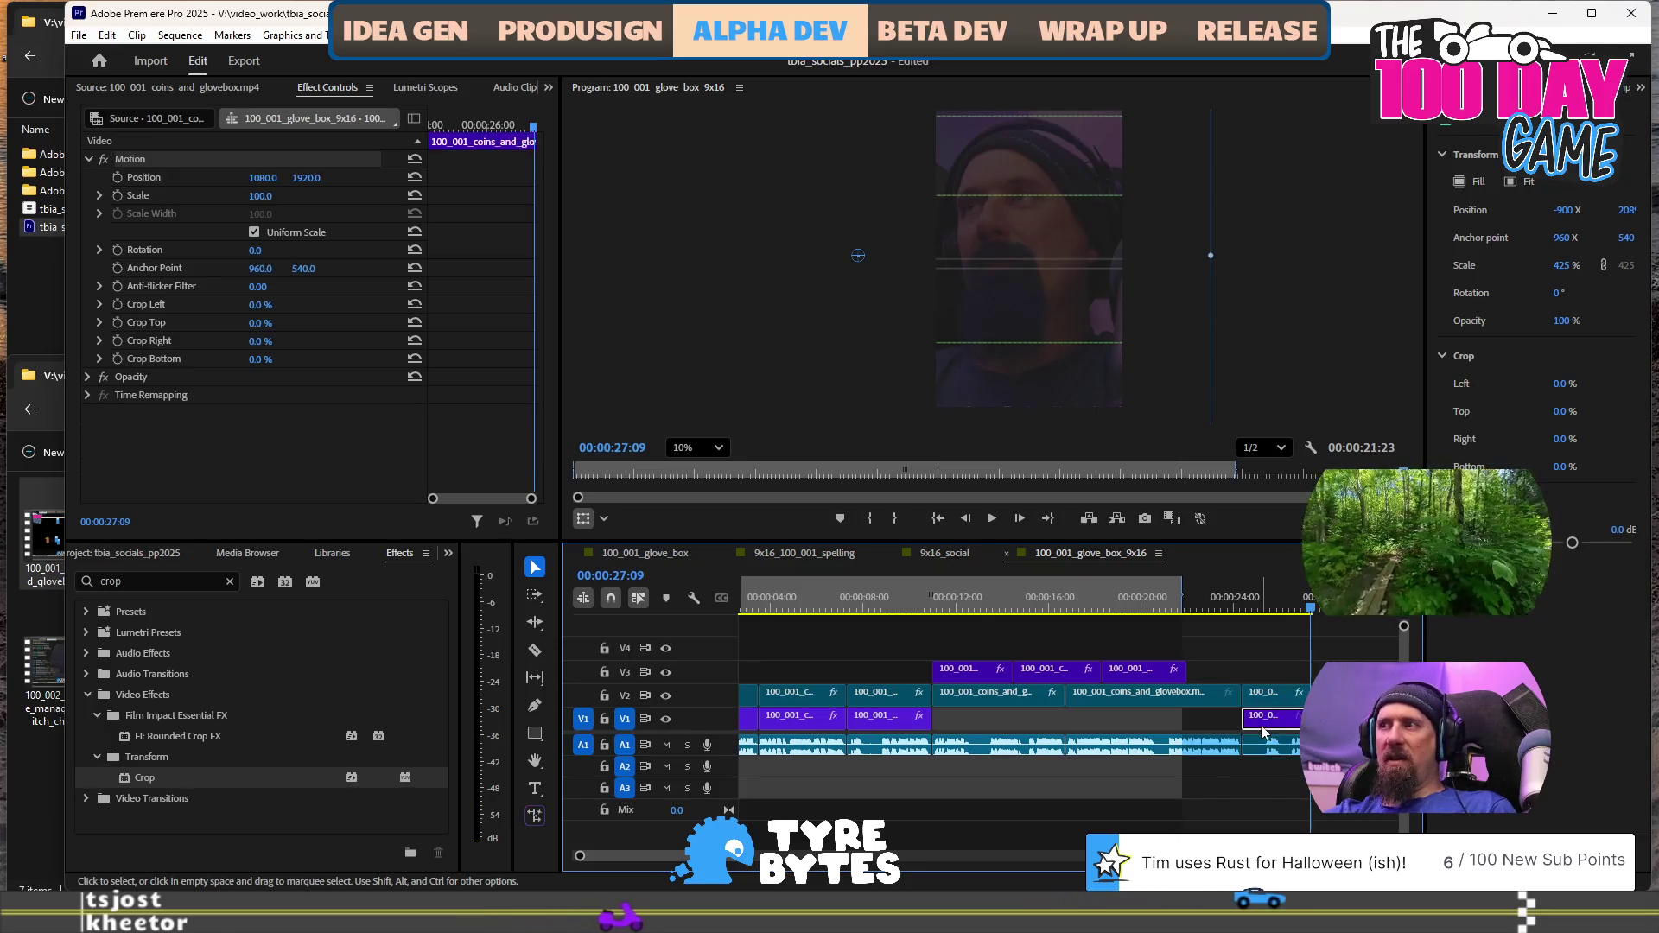
left_click(1272, 703)
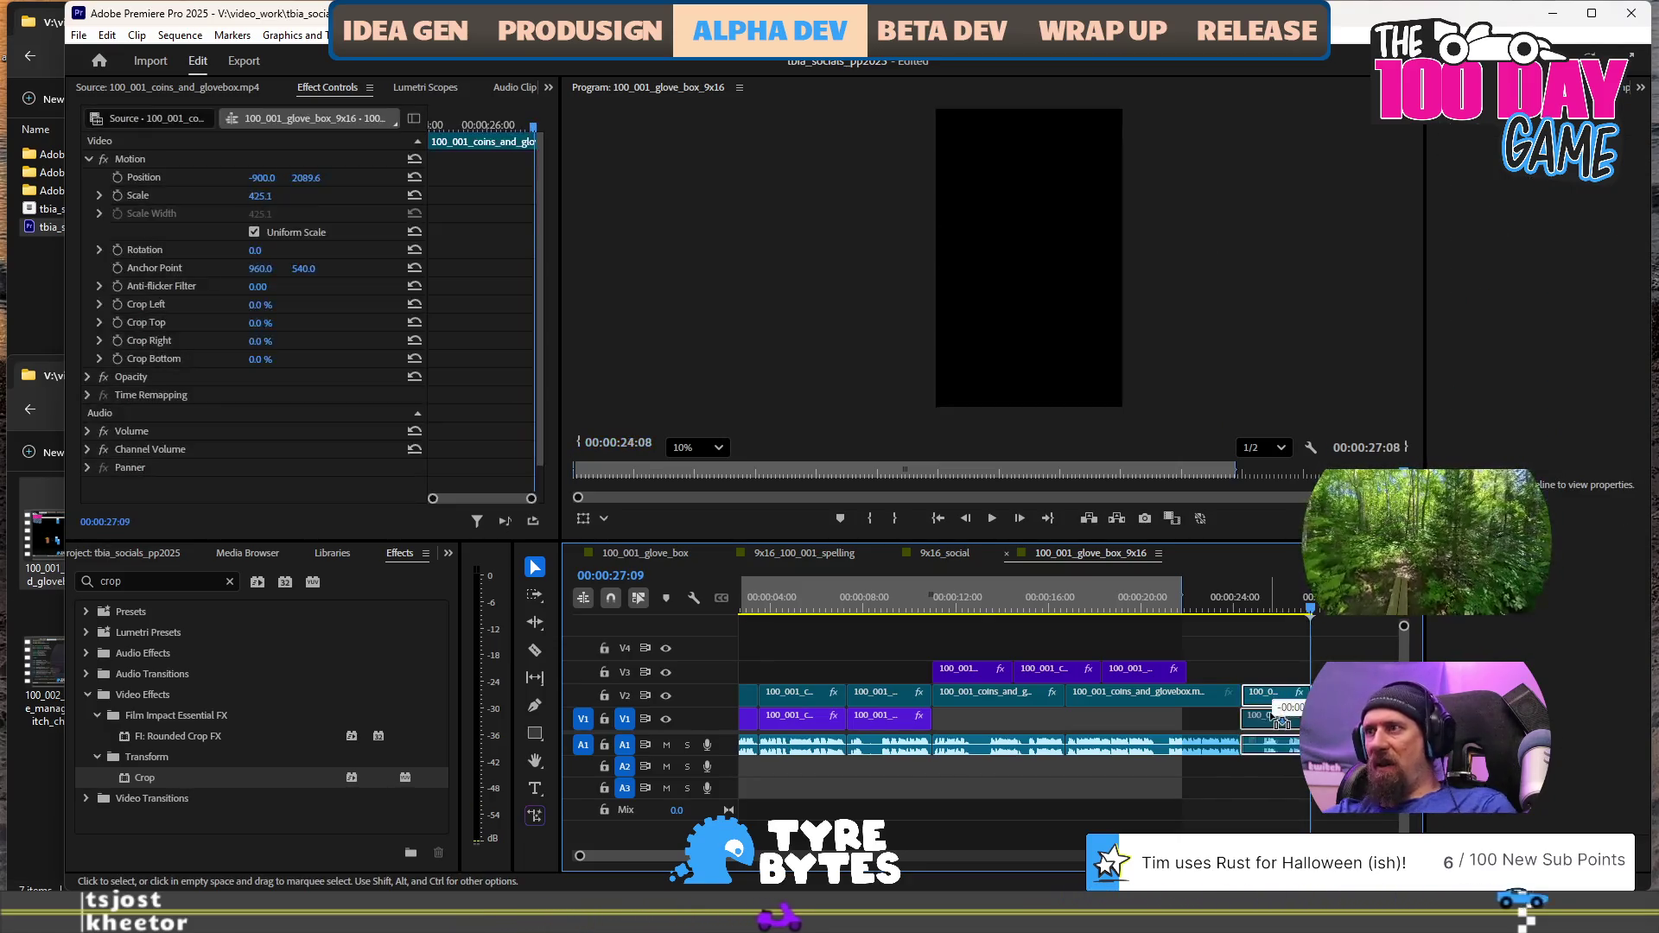
left_click_drag(1273, 704, 1261, 724)
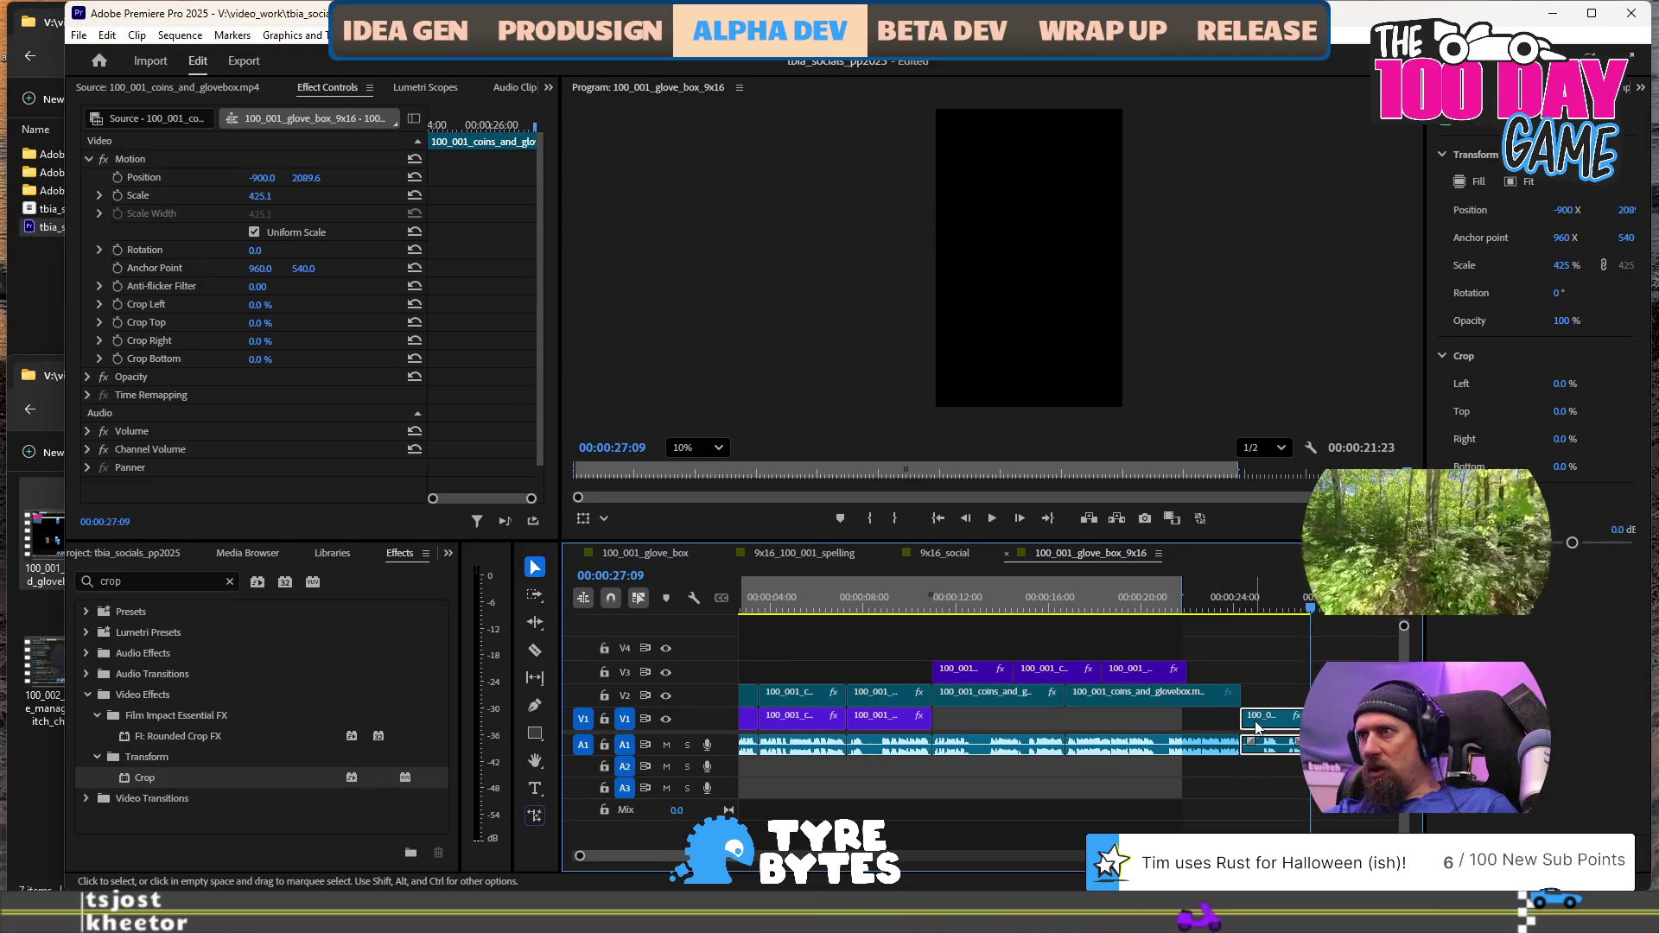
left_click_drag(1257, 728, 1263, 728)
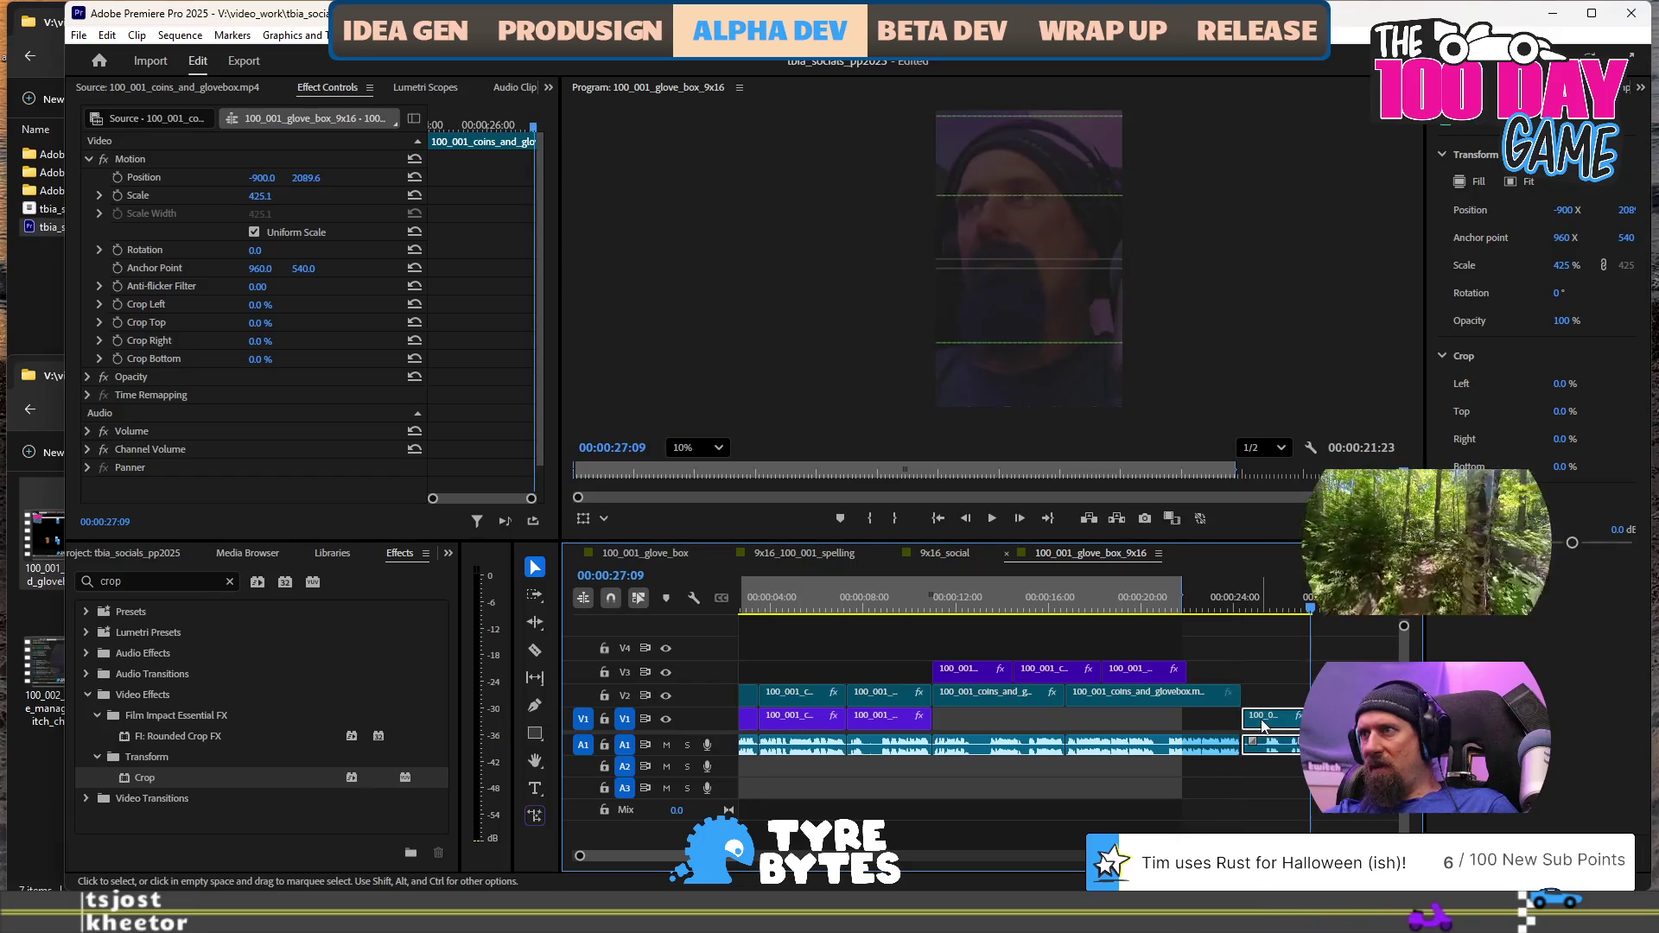
left_click(1238, 612)
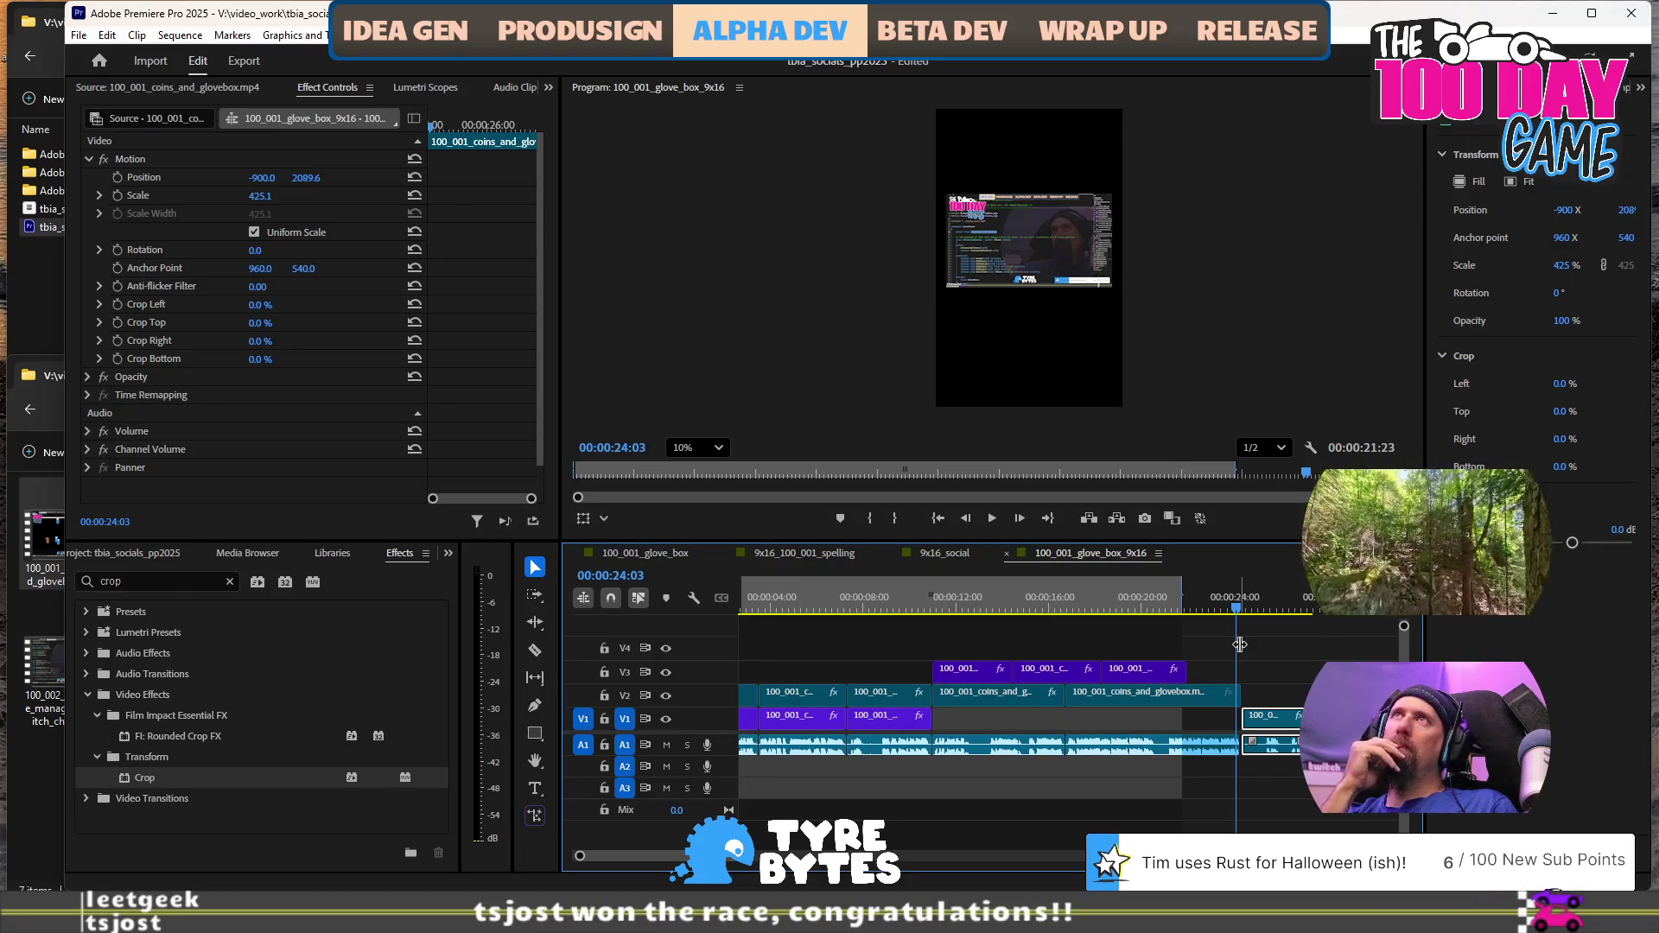
key("space")
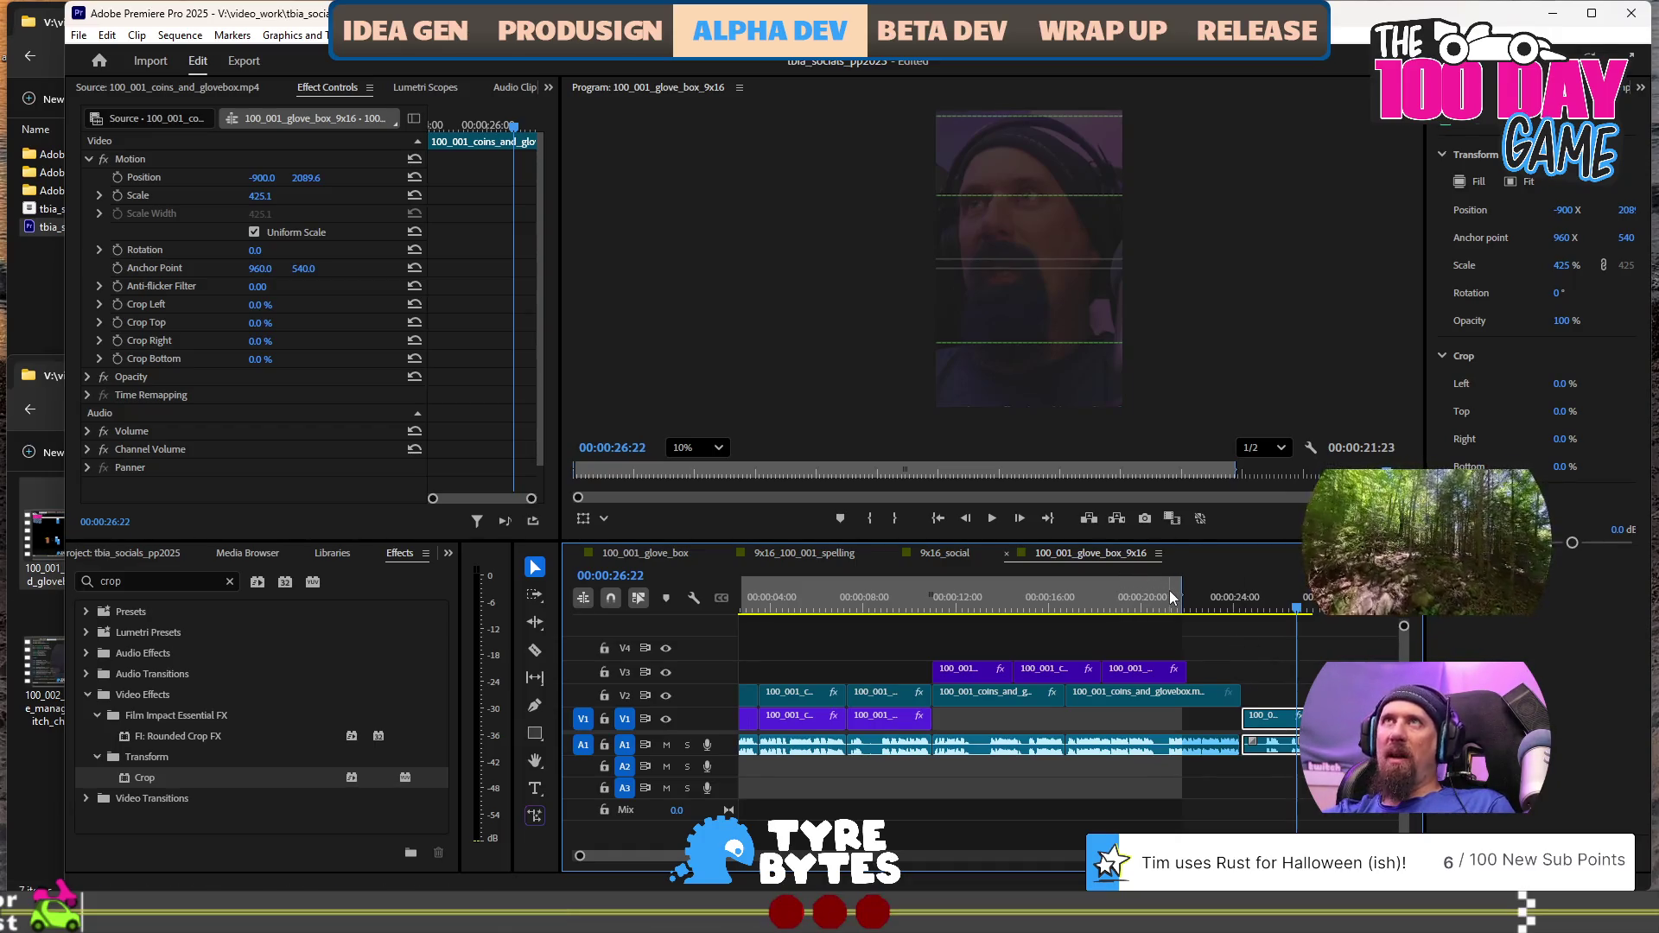
left_click(922, 608)
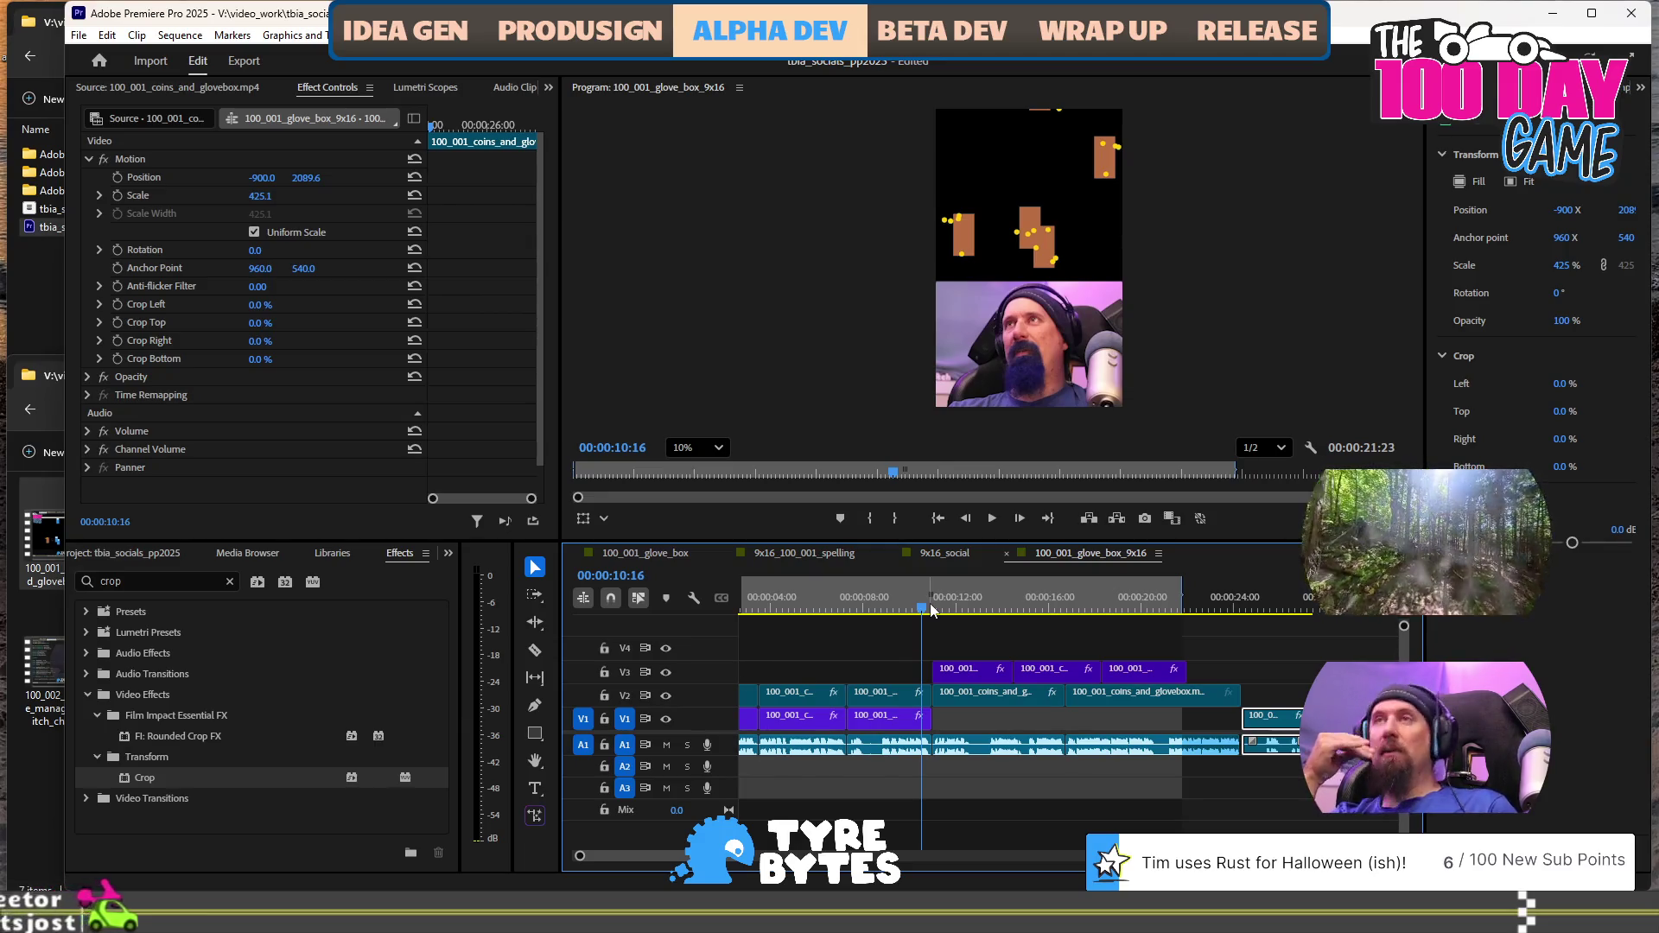
key("space")
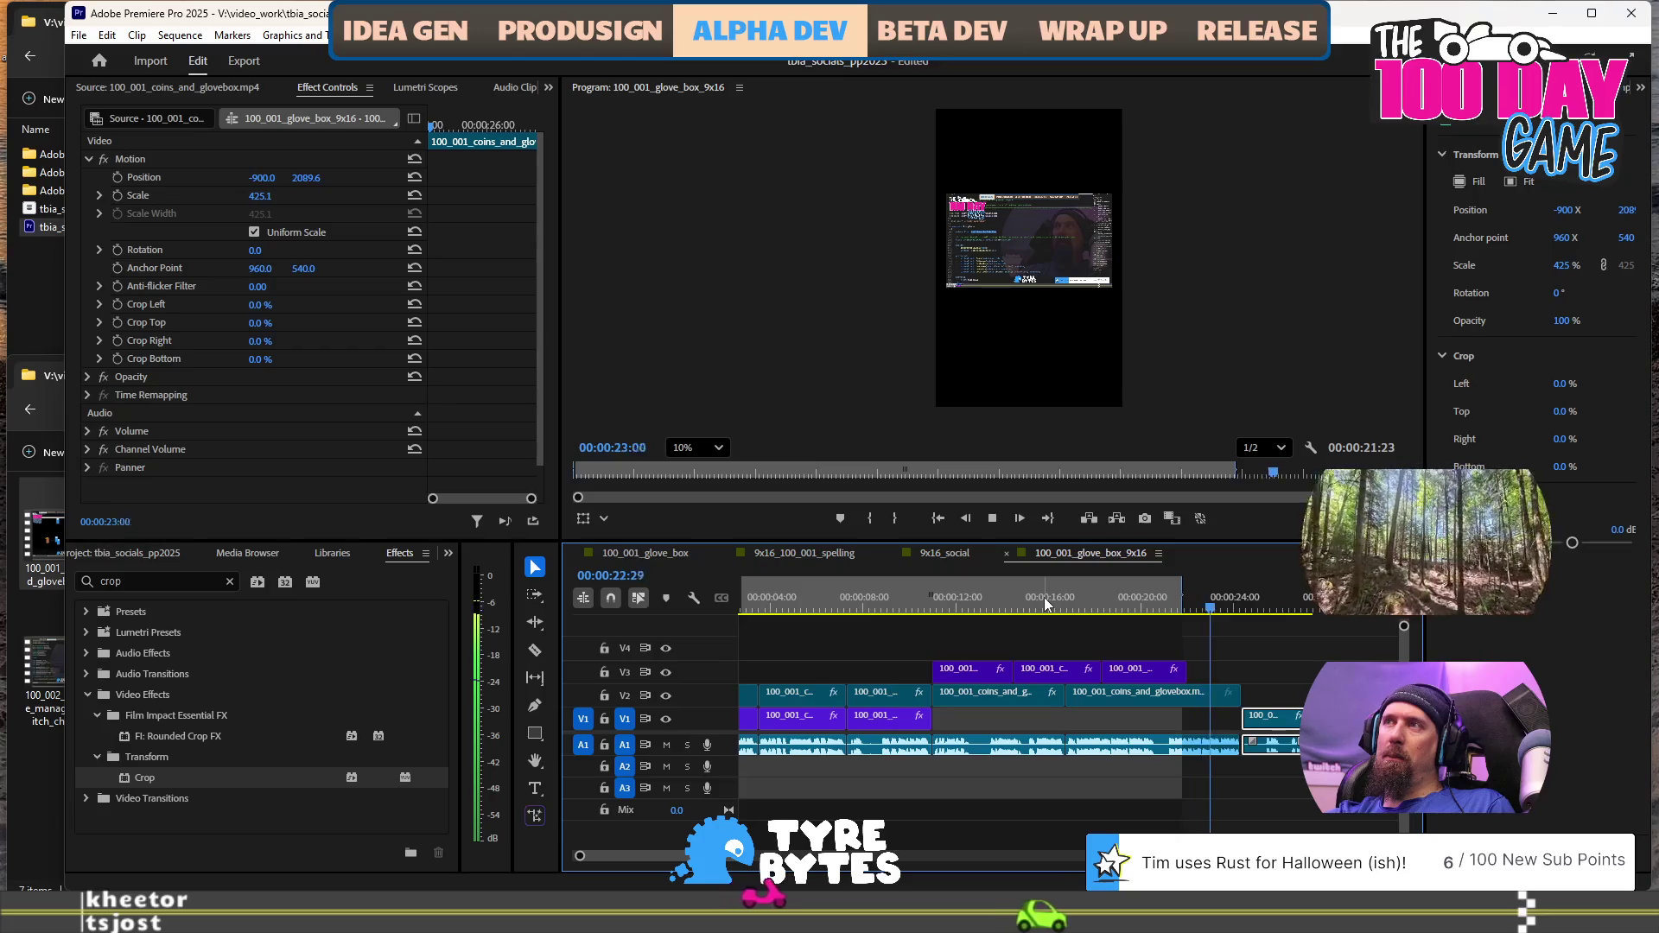
key("space")
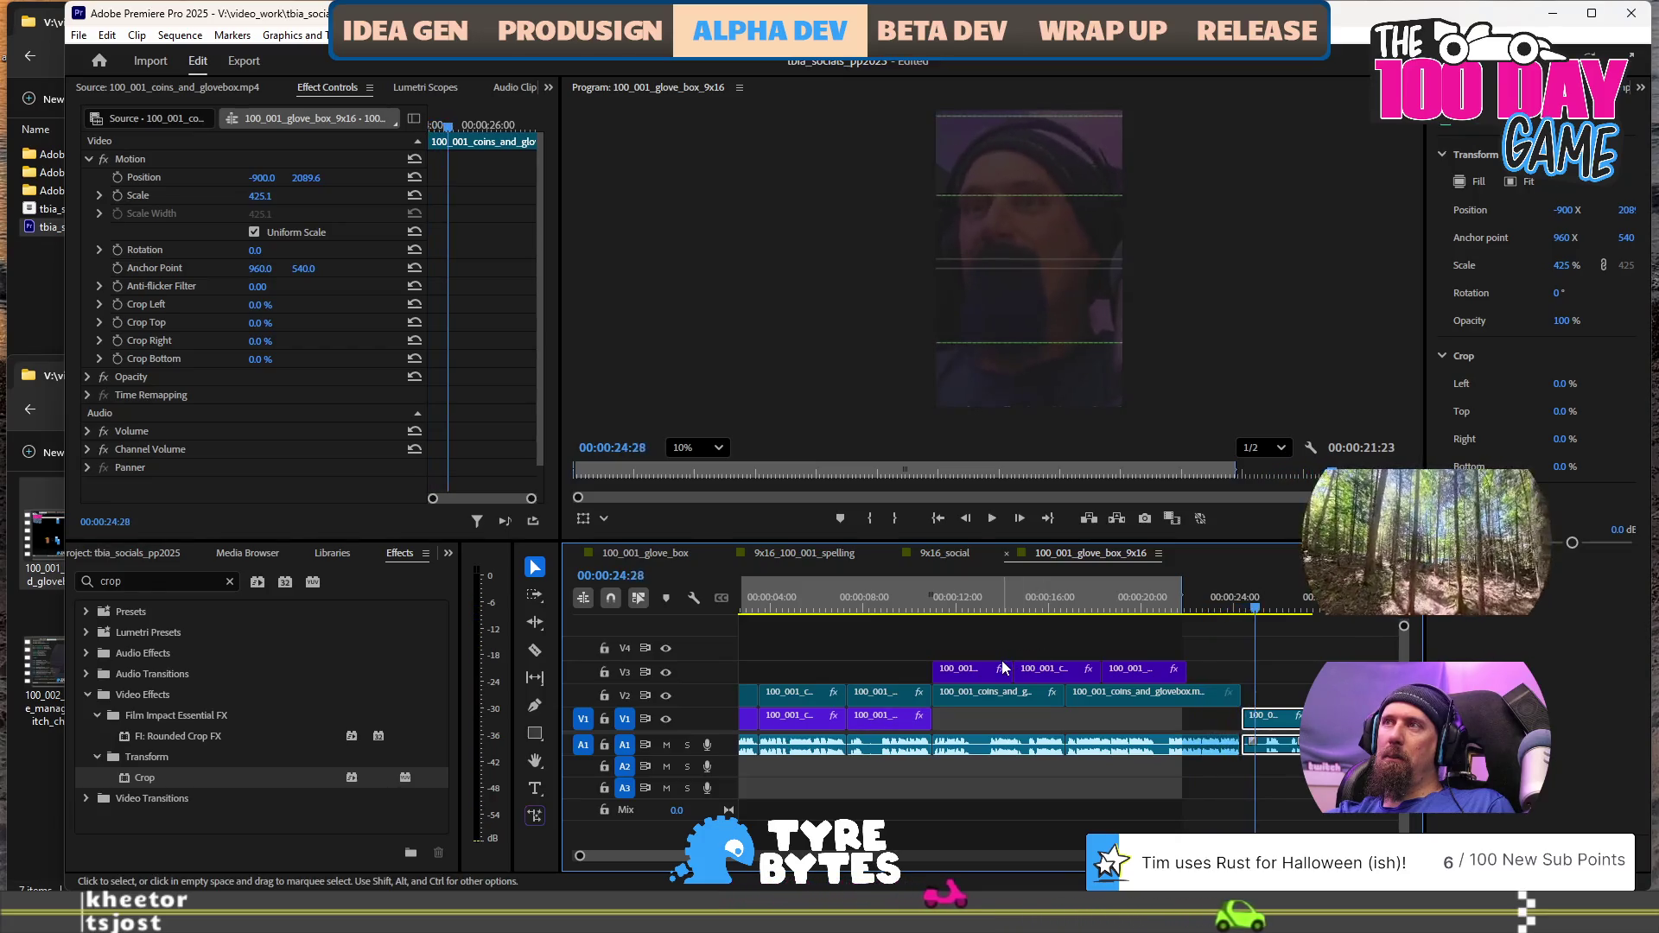
Paste the first V3 clip's 230% scale and 12/30/29/17% crop onto the other two V3 clips, then select Rate Stretch
left_click(973, 674)
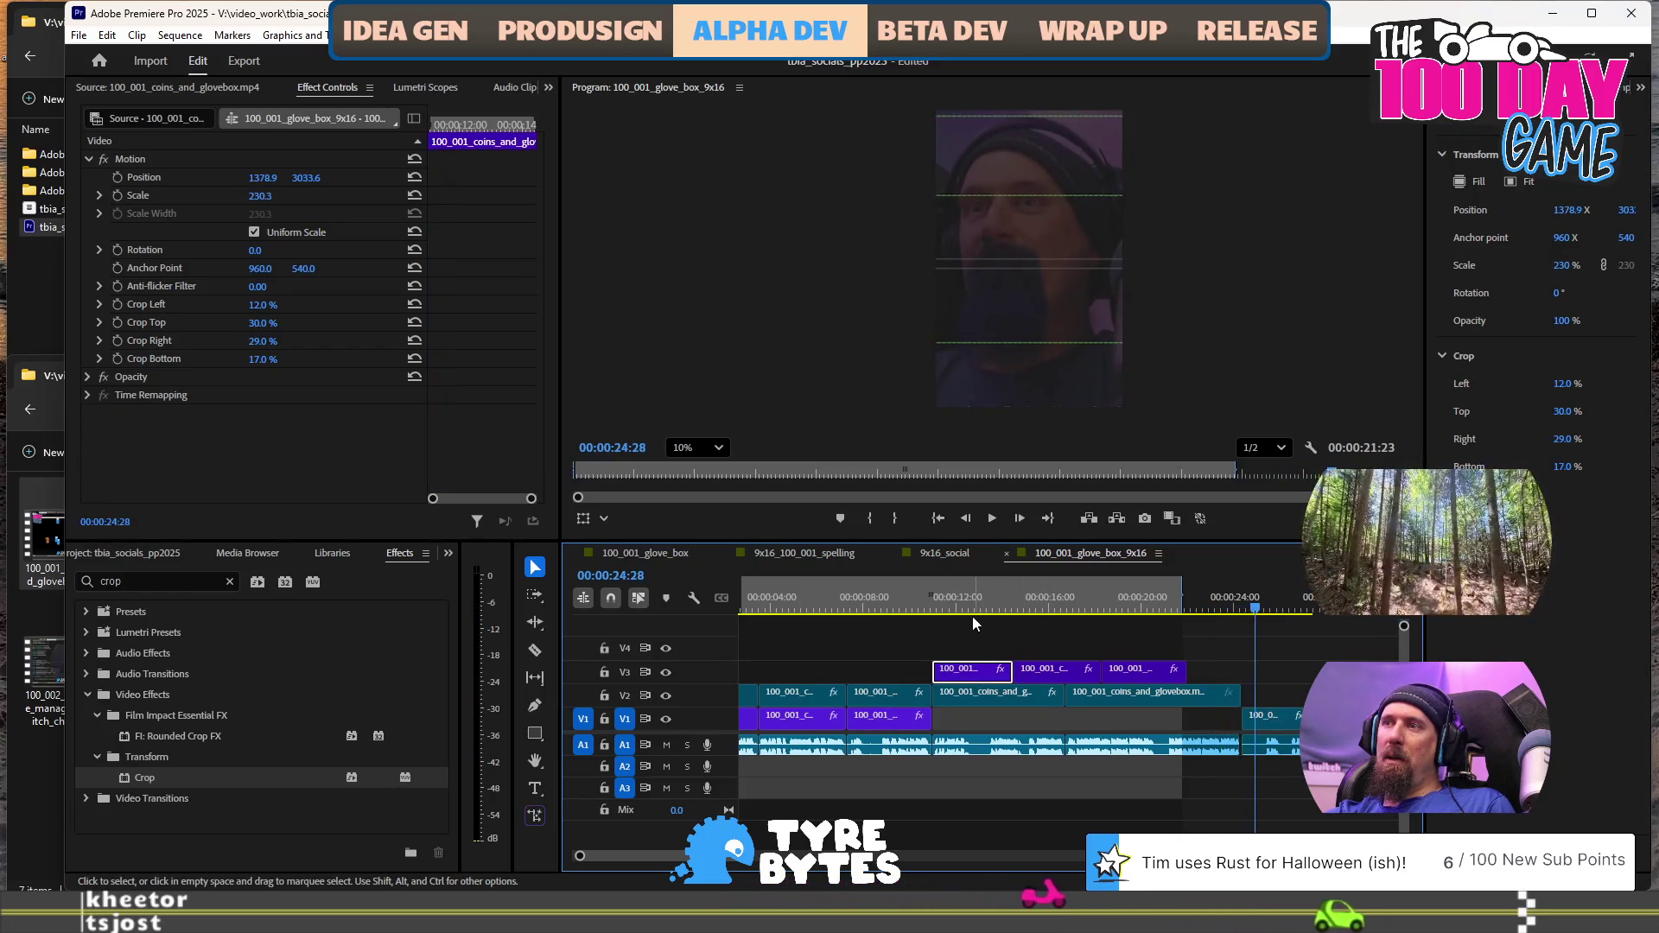
right_click(985, 674)
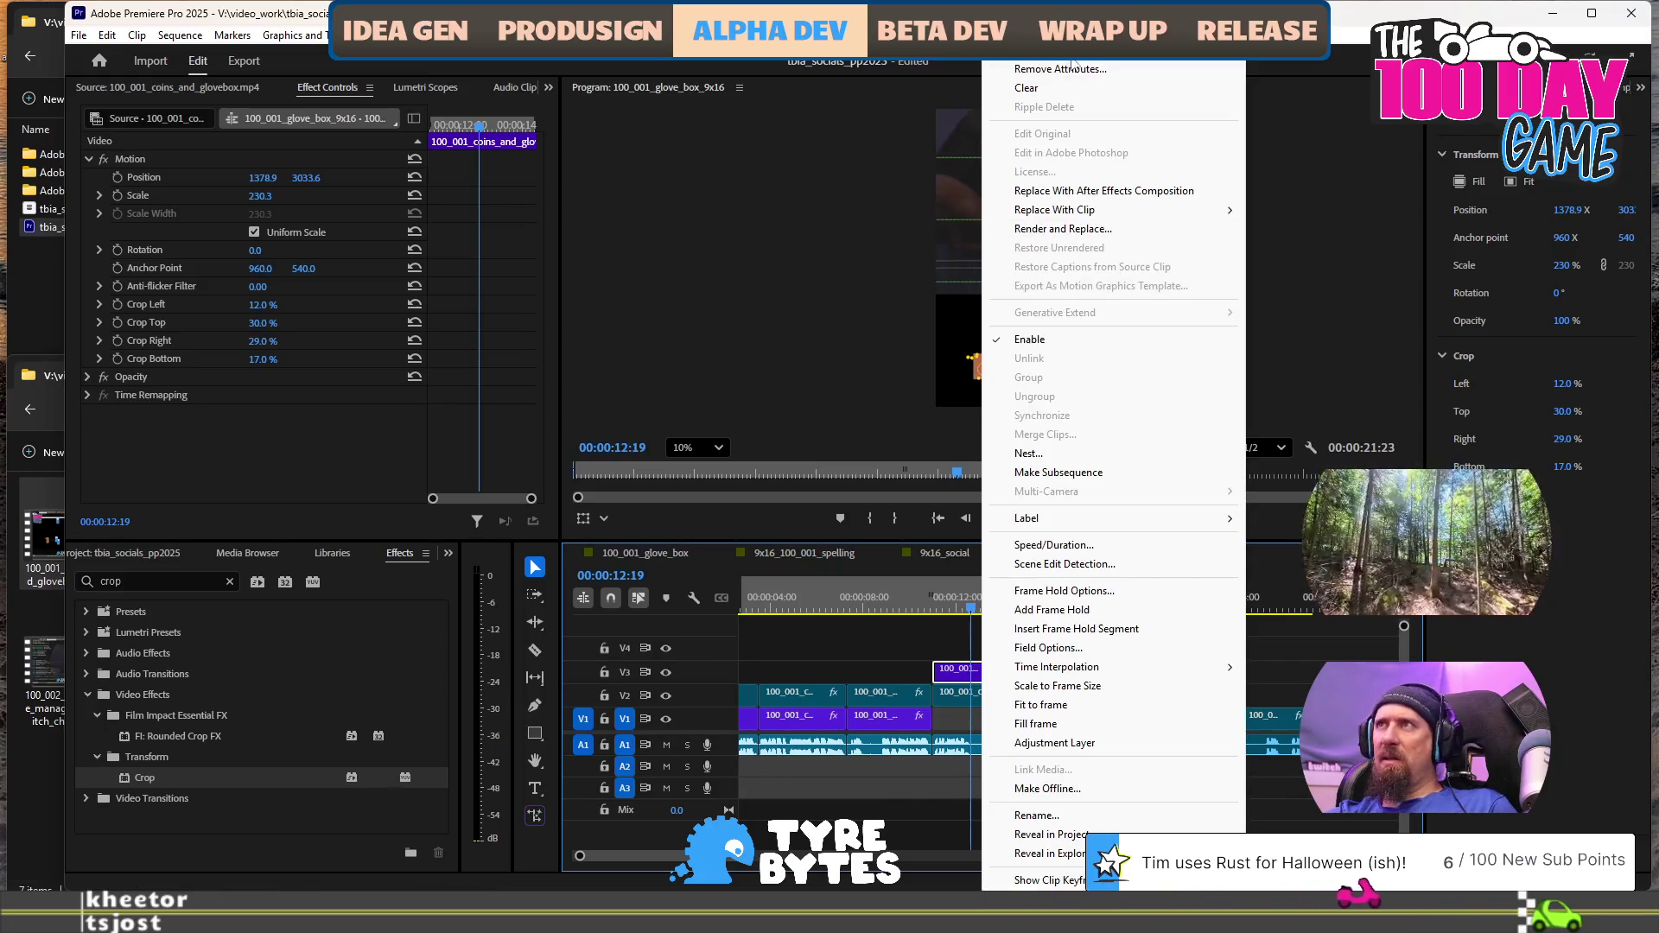
key("Escape")
left_click(1063, 670)
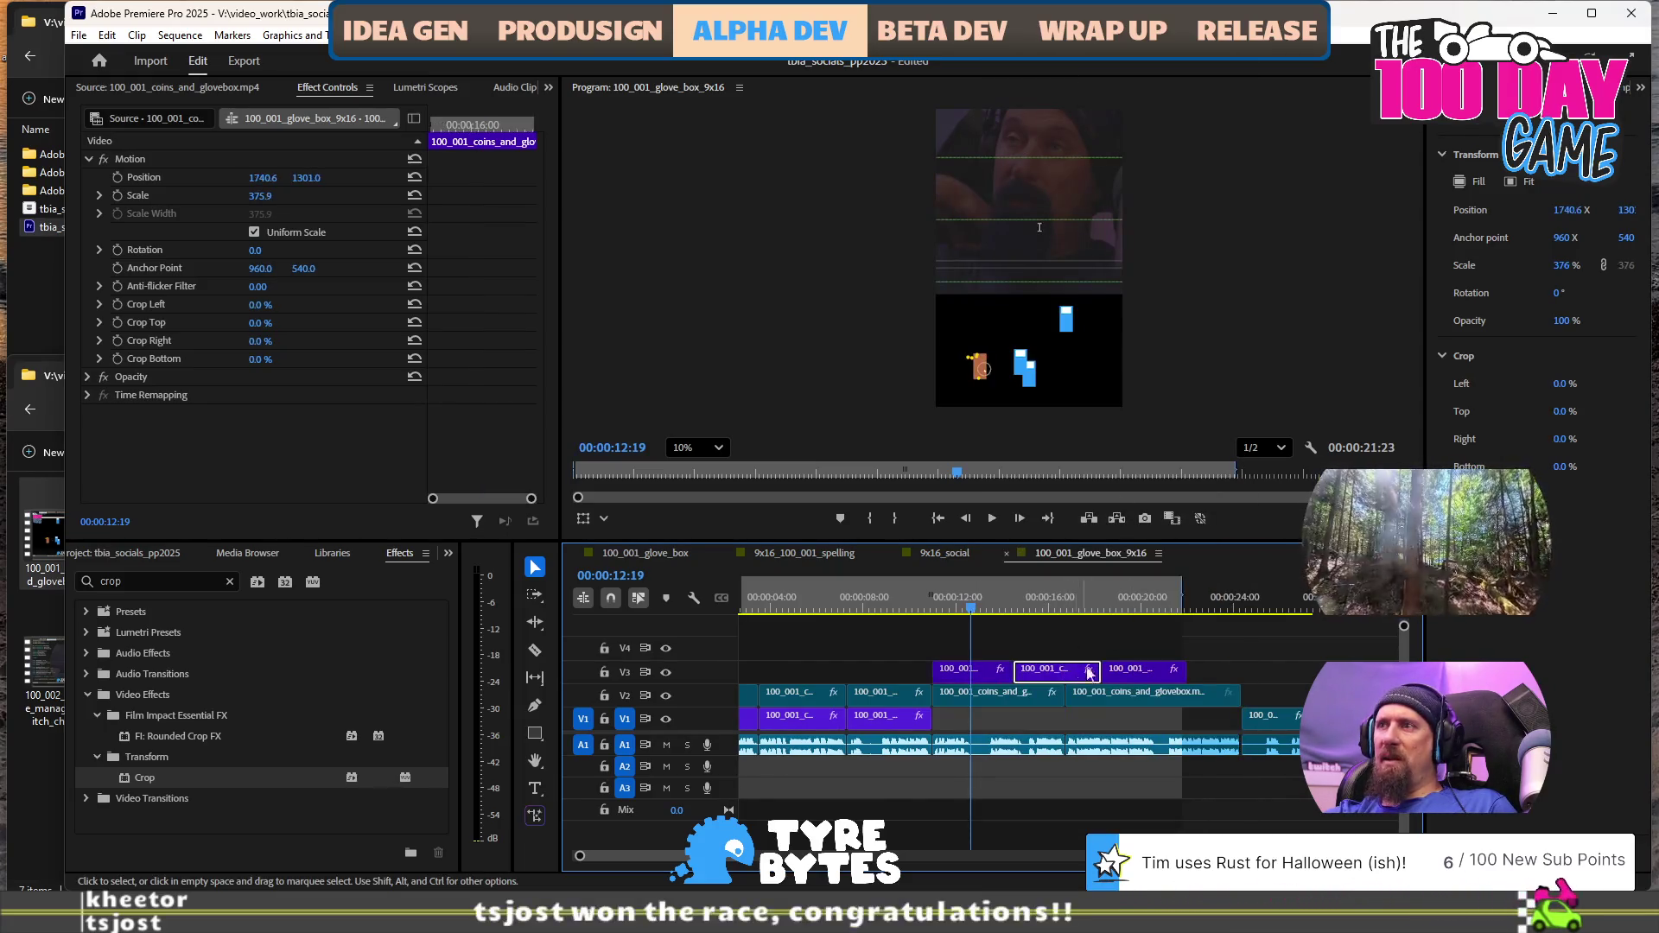
left_click(1137, 670, "shift")
right_click(1141, 678)
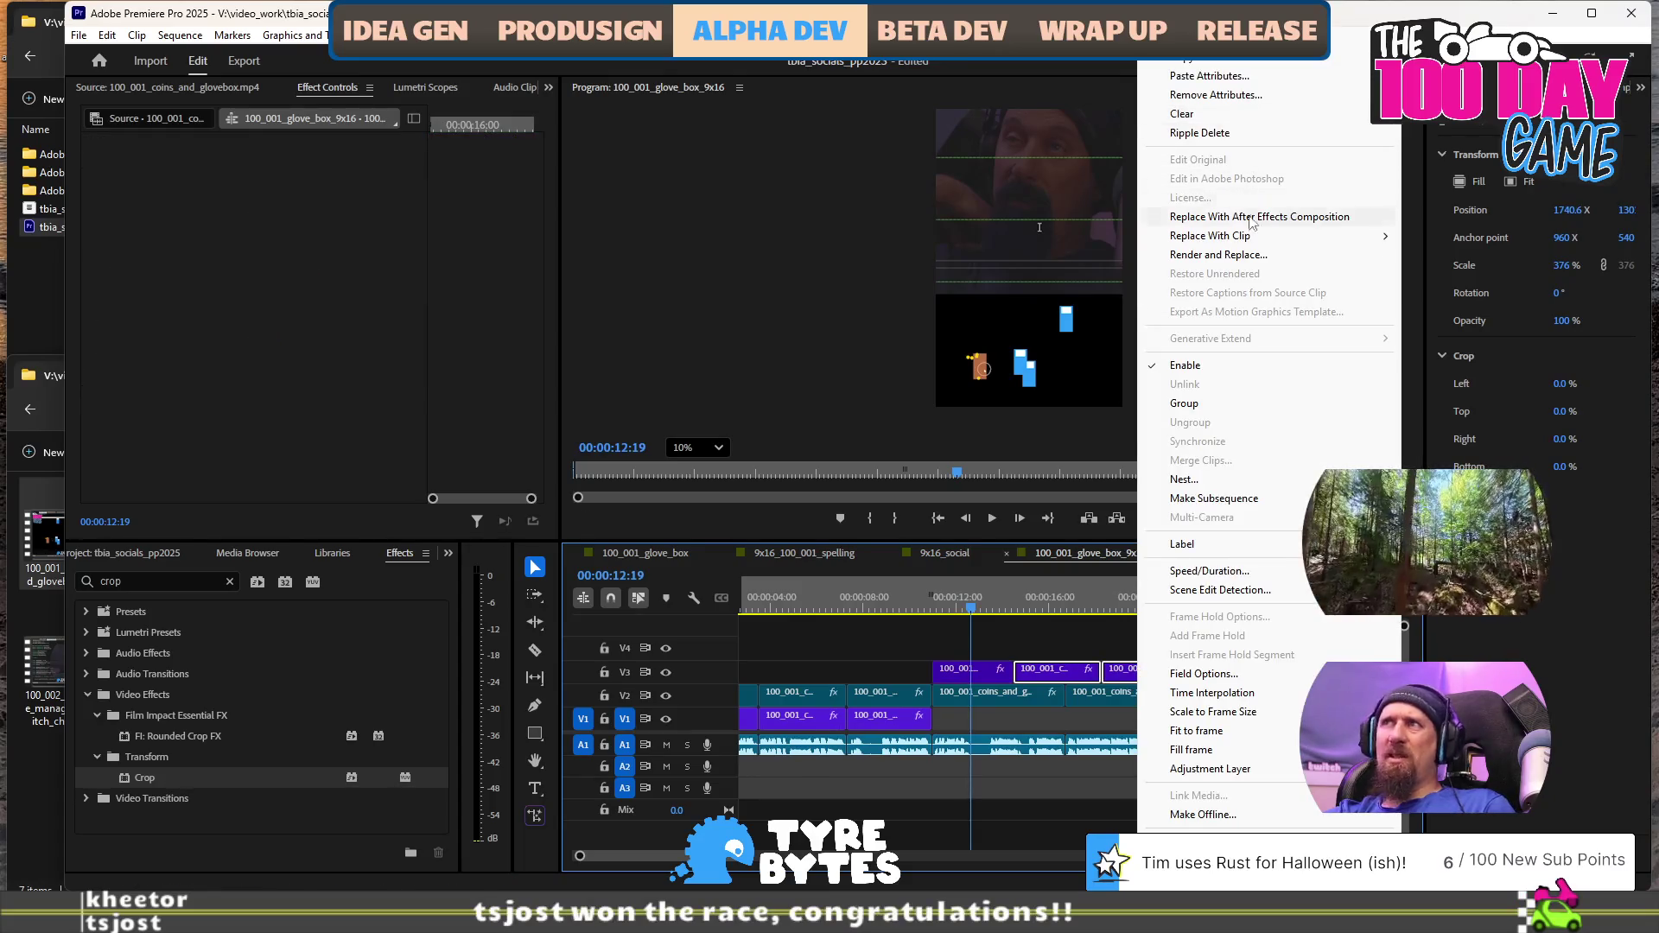
left_click(1241, 77)
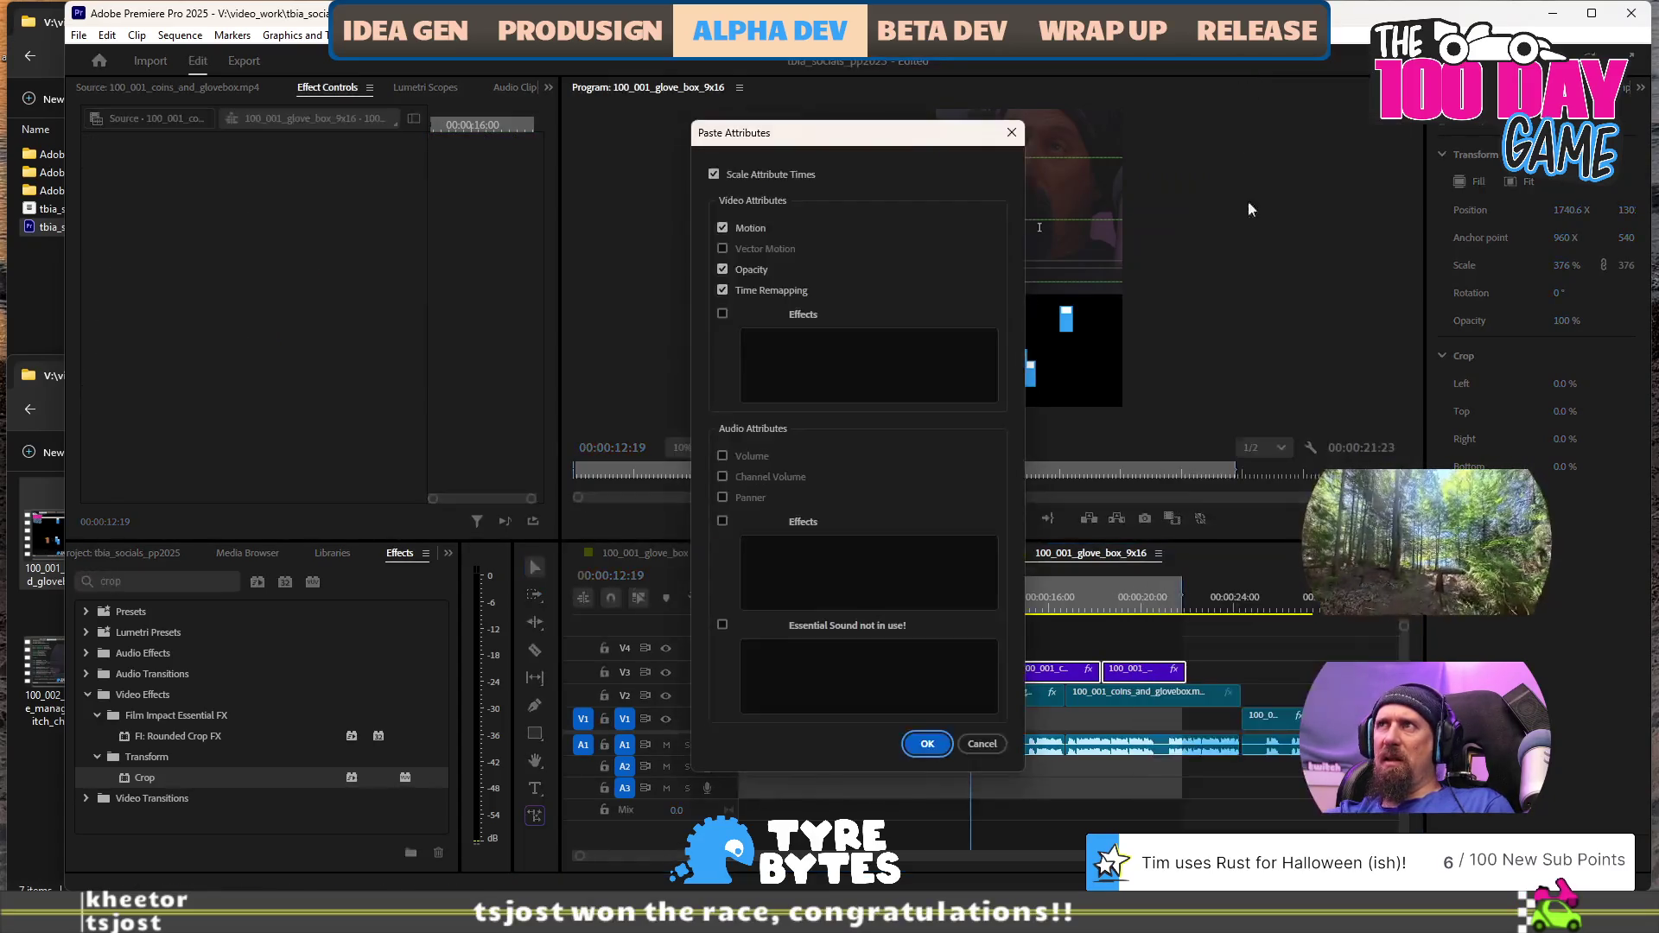
left_click(925, 741)
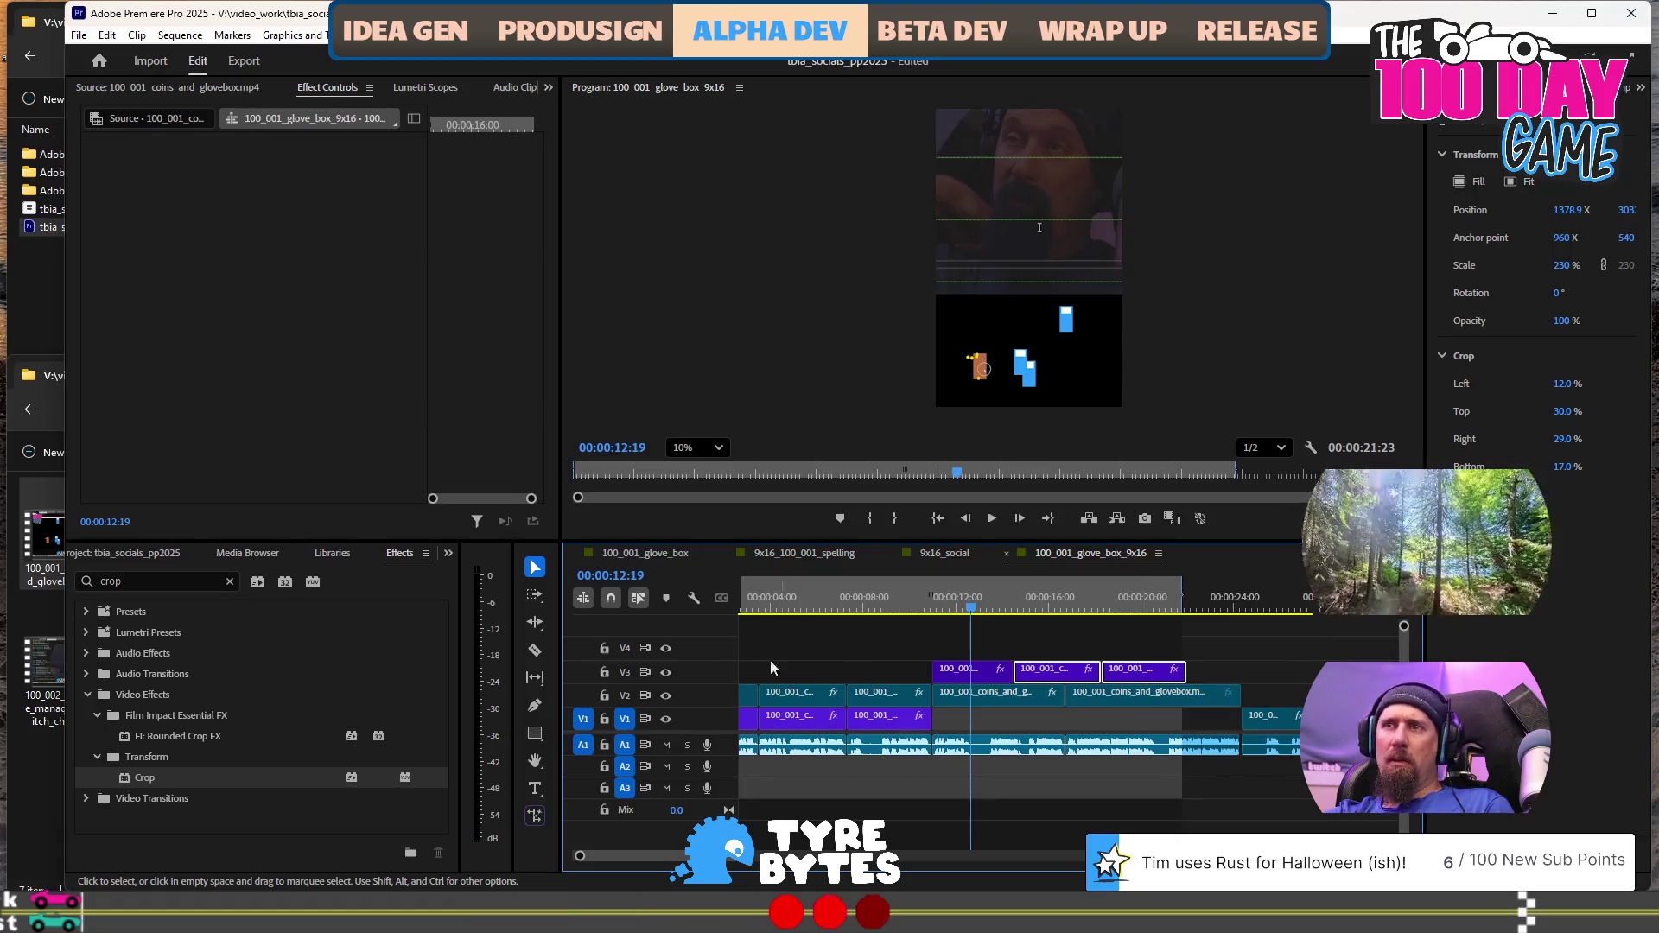
left_click(535, 622)
left_click(660, 659)
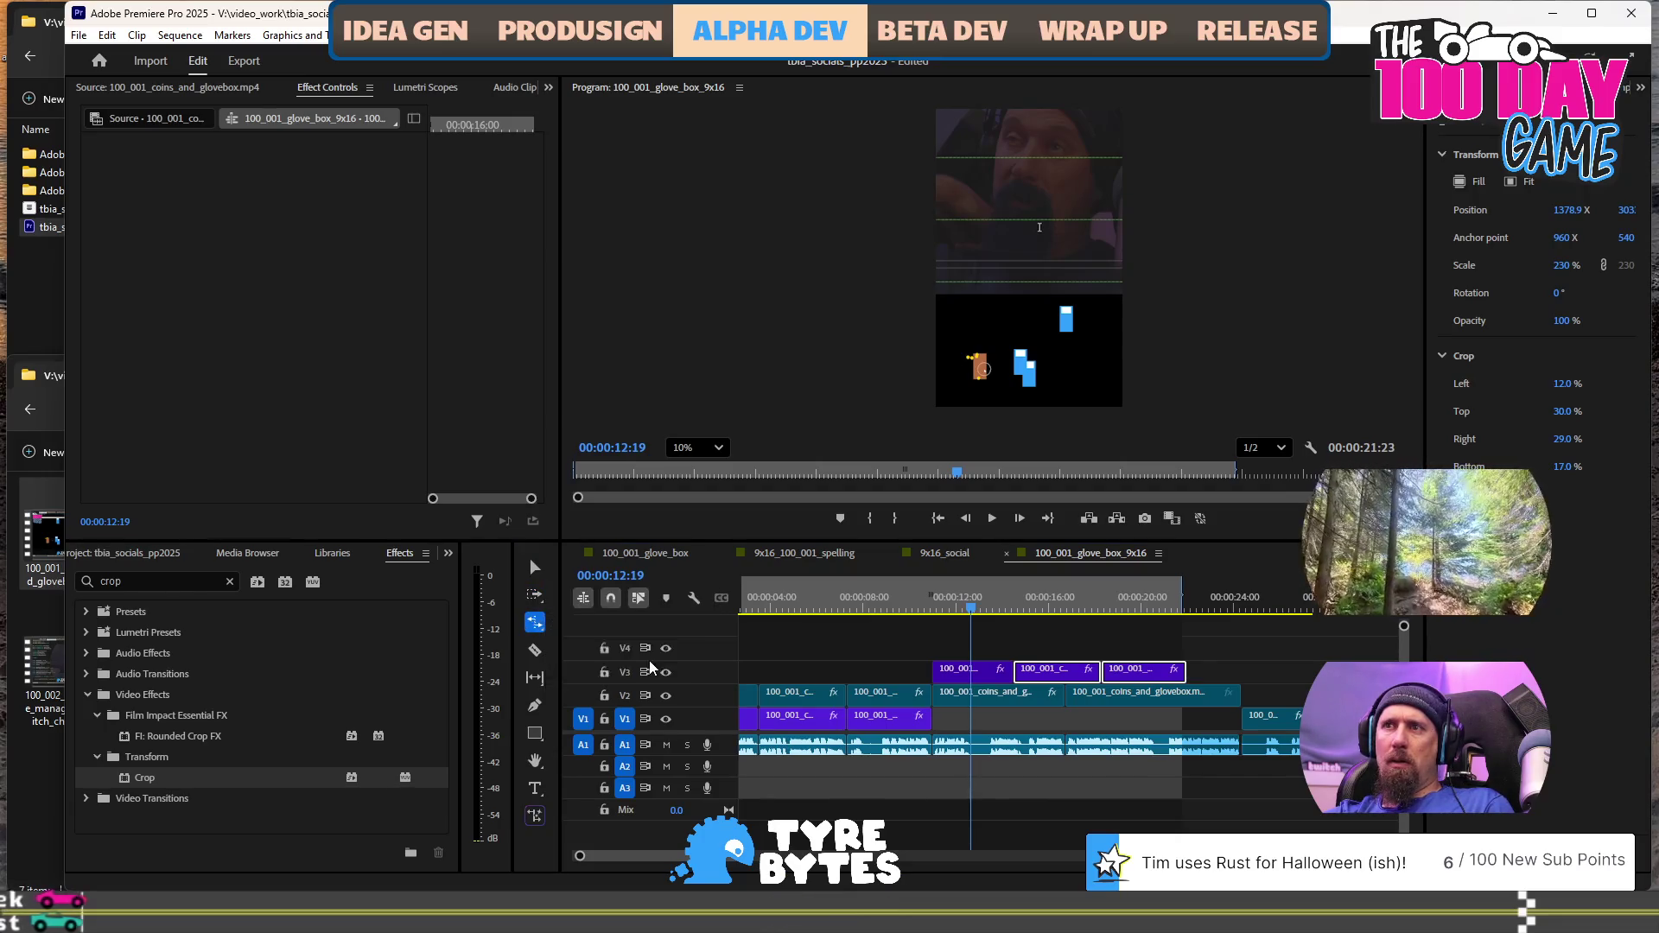
Rate-stretch the V3 overlay clips and move the last one so all three run back to back to V2's end
left_click_drag(1188, 669, 1204, 673)
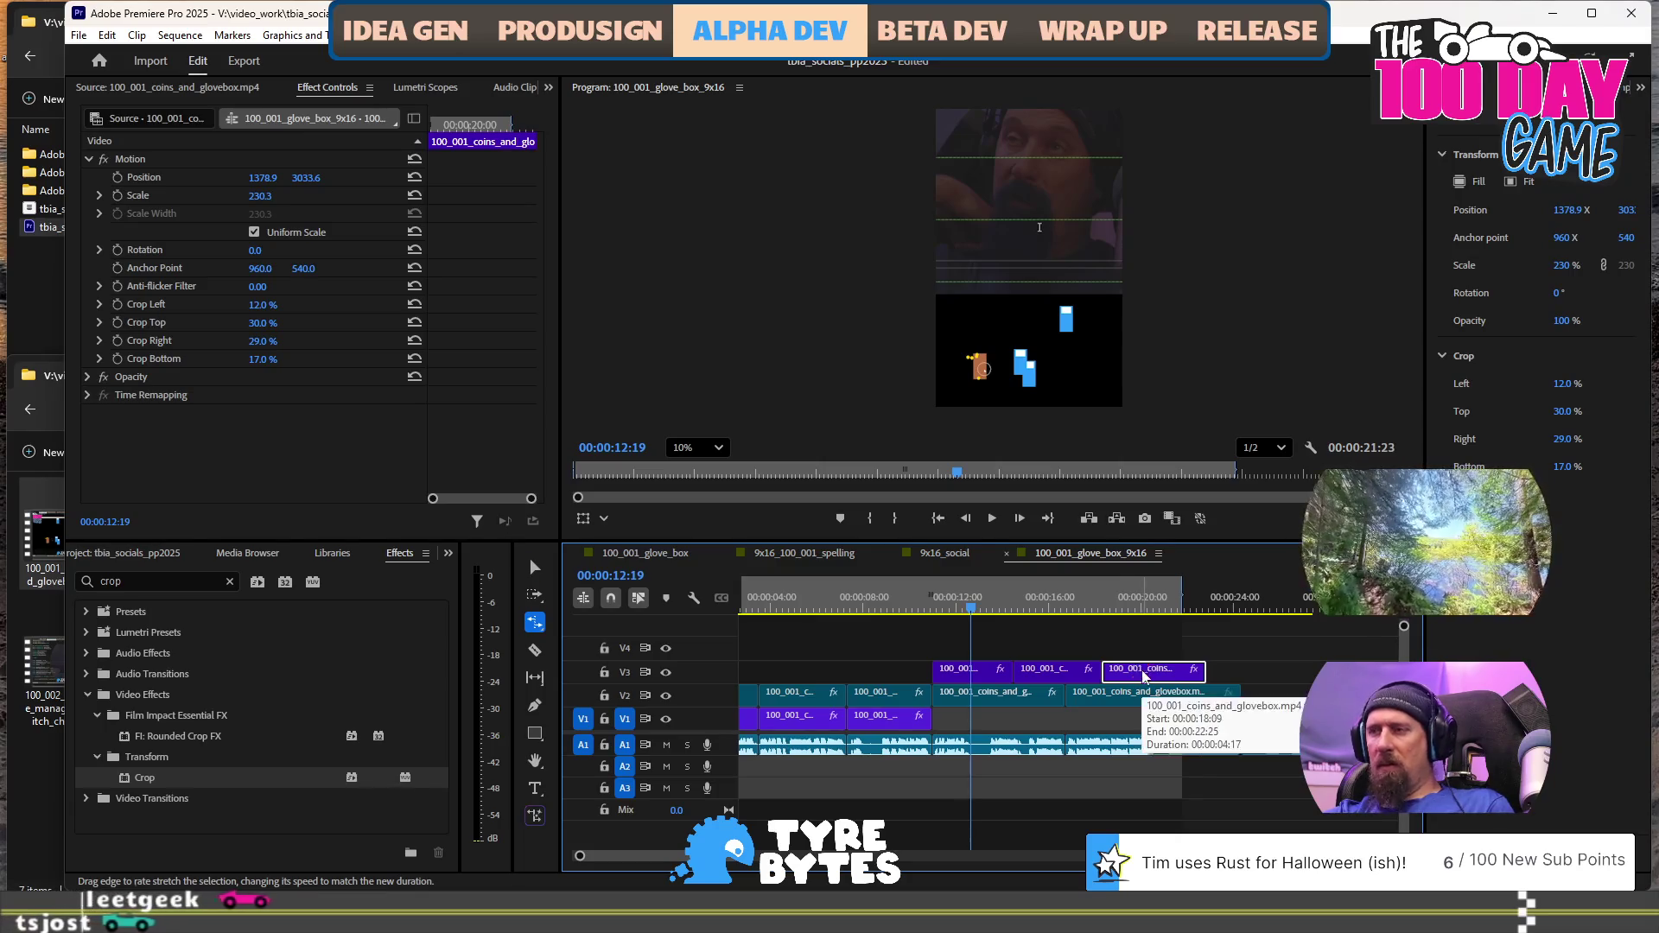
key("v")
left_click_drag(1140, 670, 1078, 676)
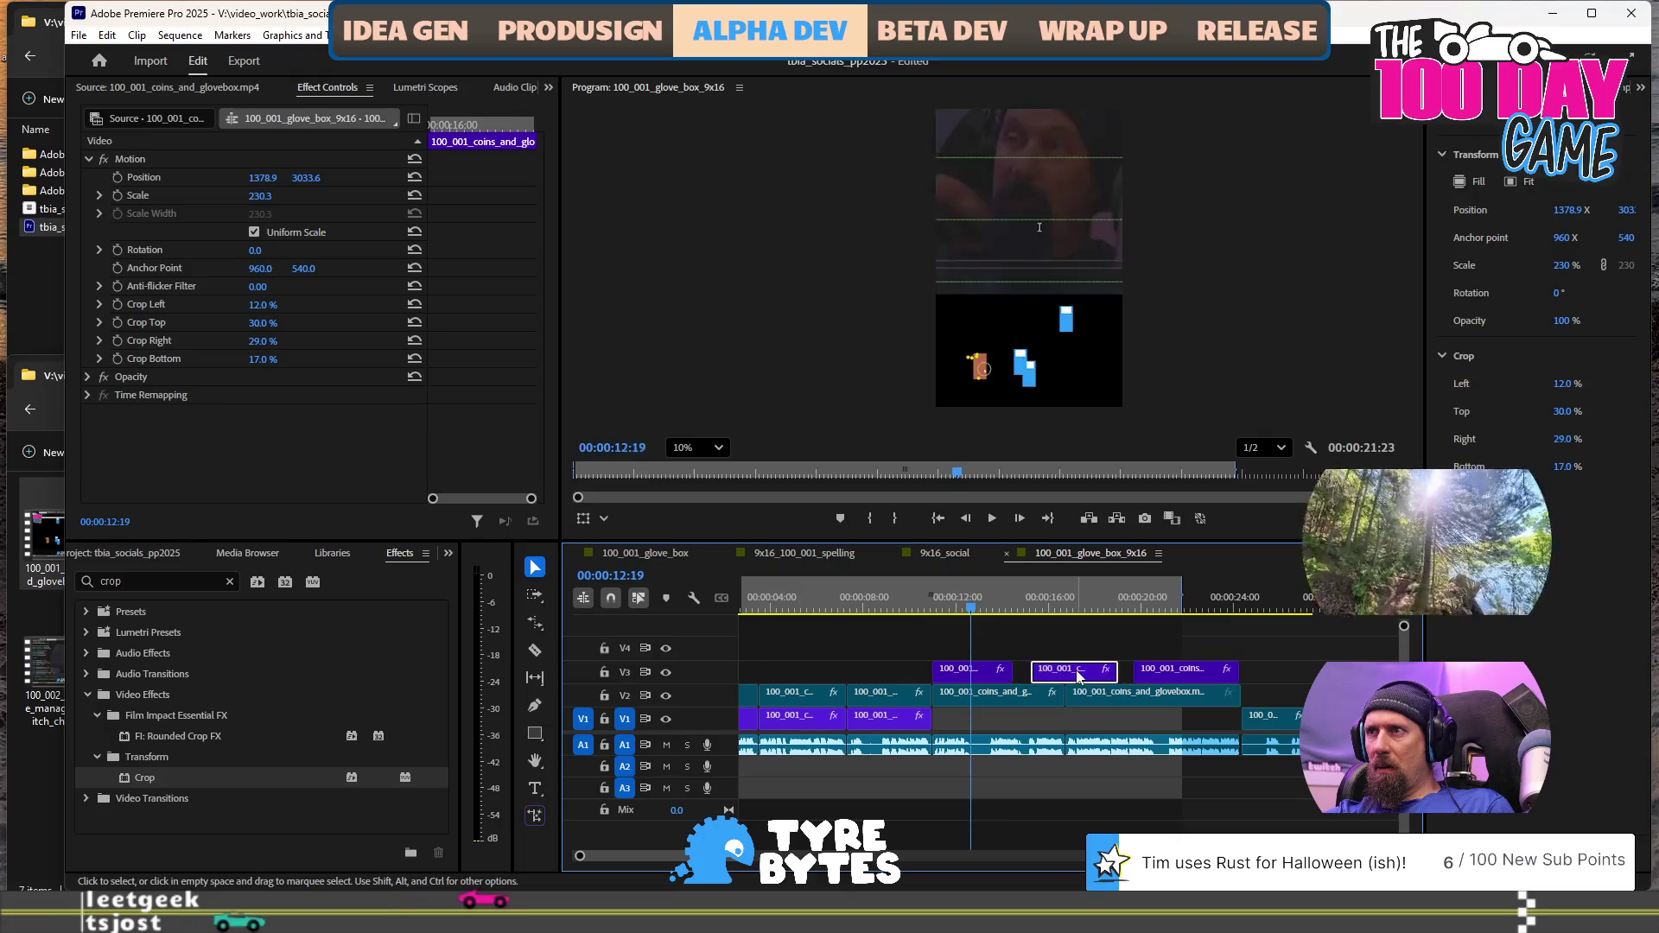
left_click(535, 624)
left_click_drag(1114, 674, 1122, 671)
left_click_drag(1011, 672, 1028, 672)
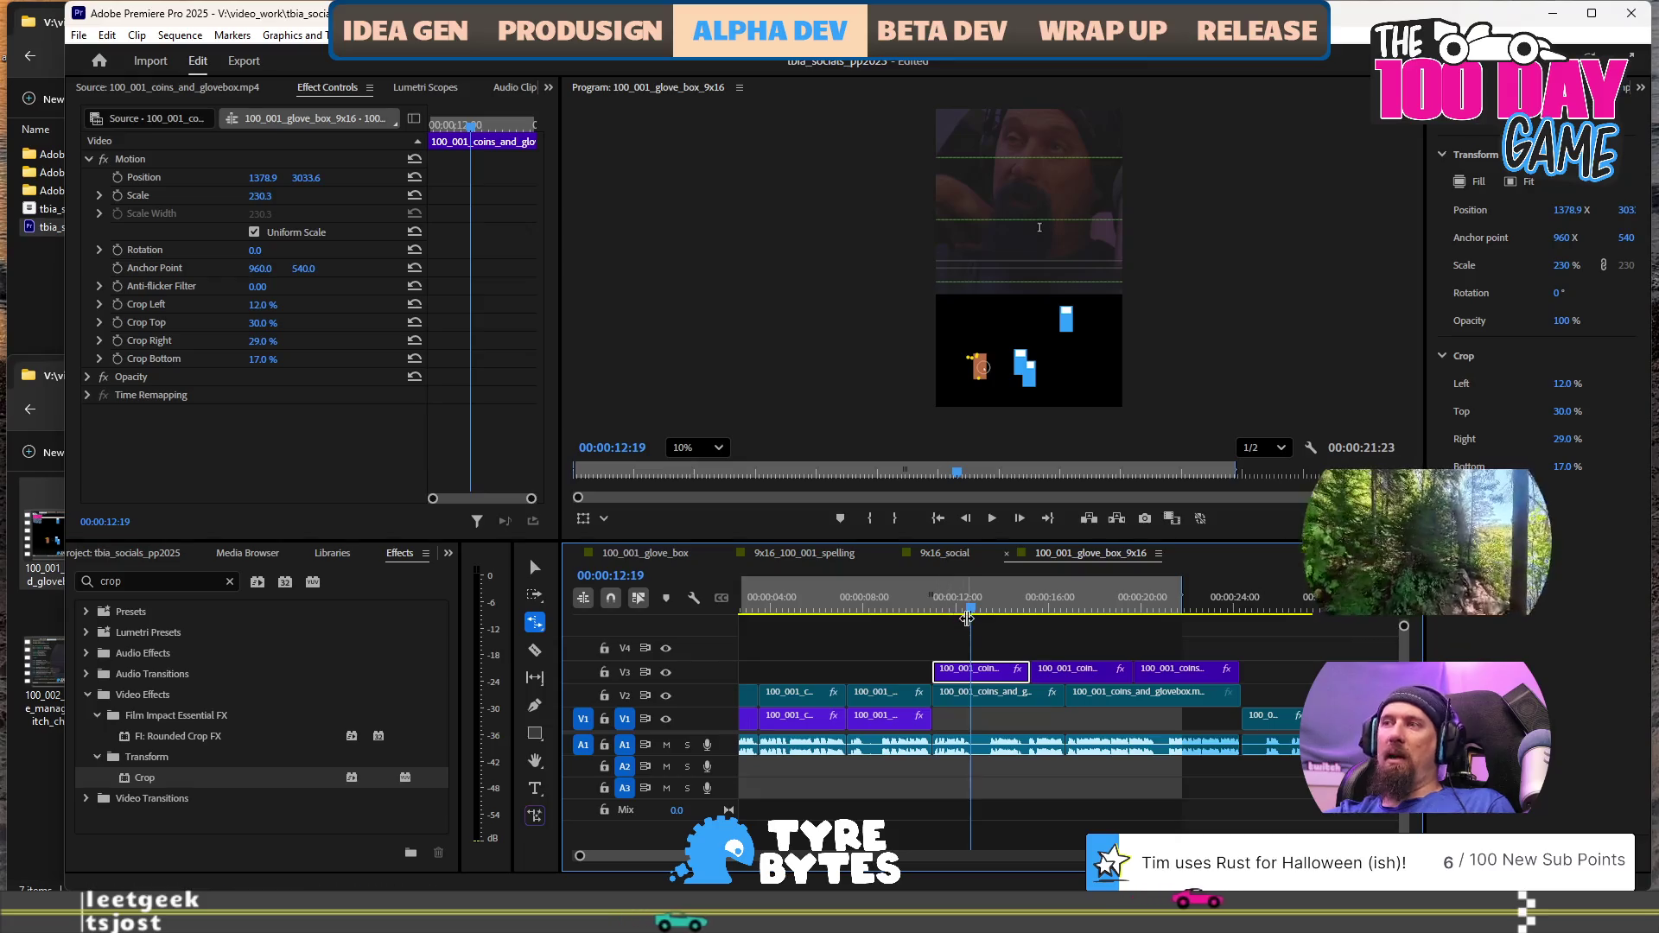
key("v")
left_click(990, 696)
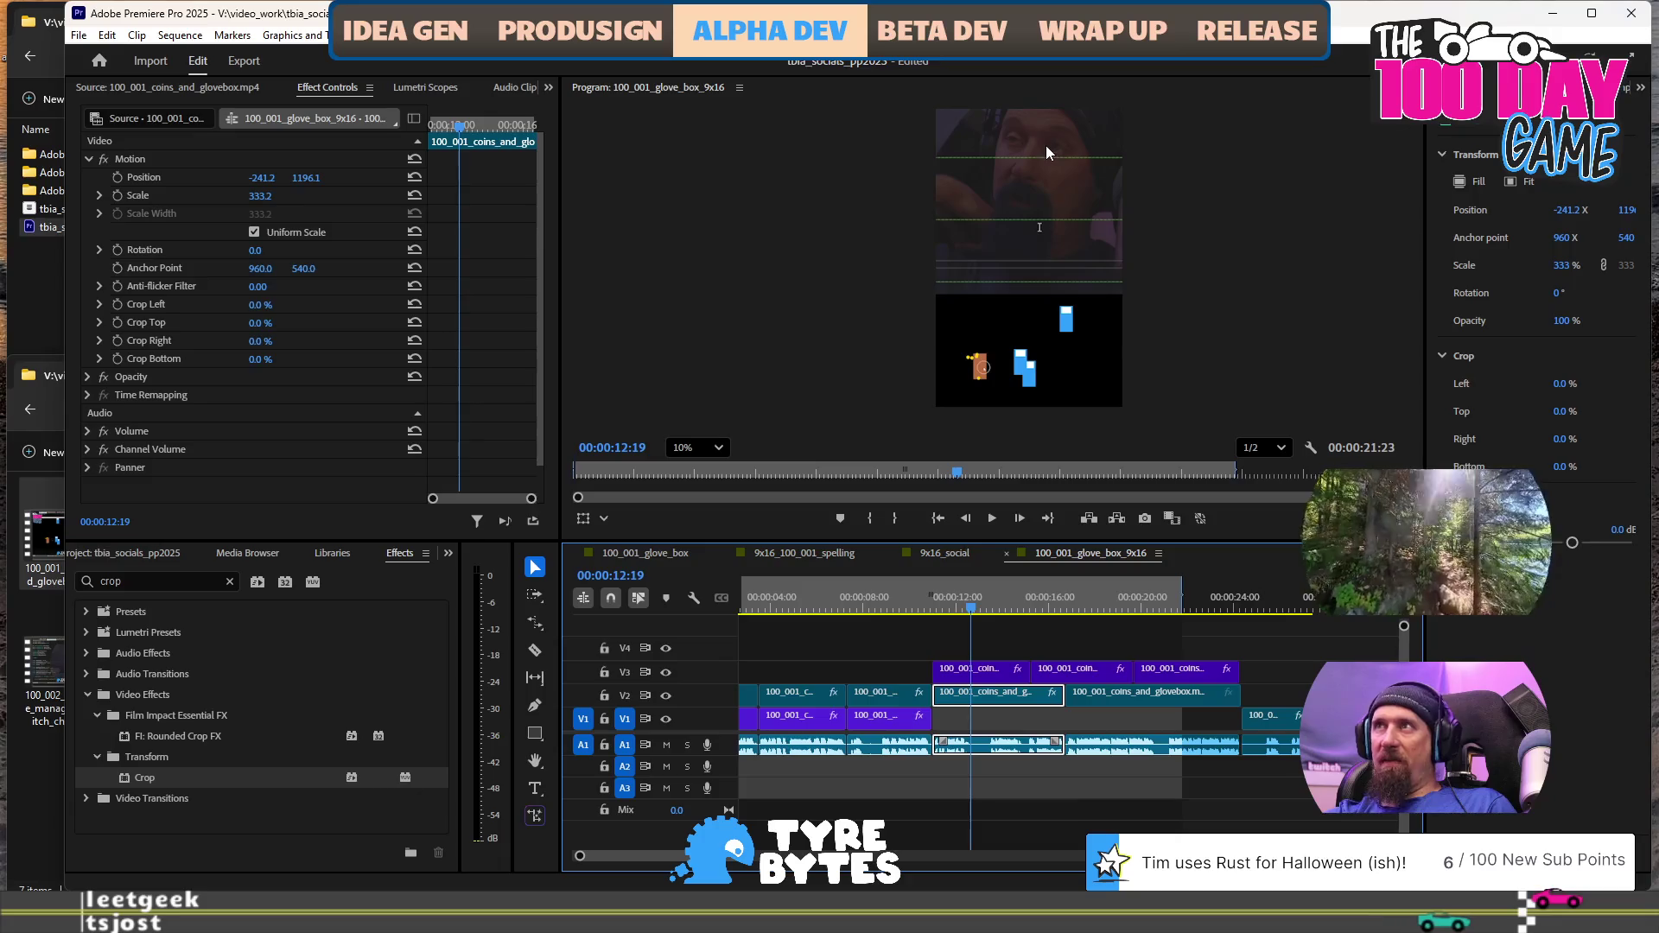
Paste the first V2 clip's position and scale onto the second V2 glove-box clip and play it back
right_click(996, 700)
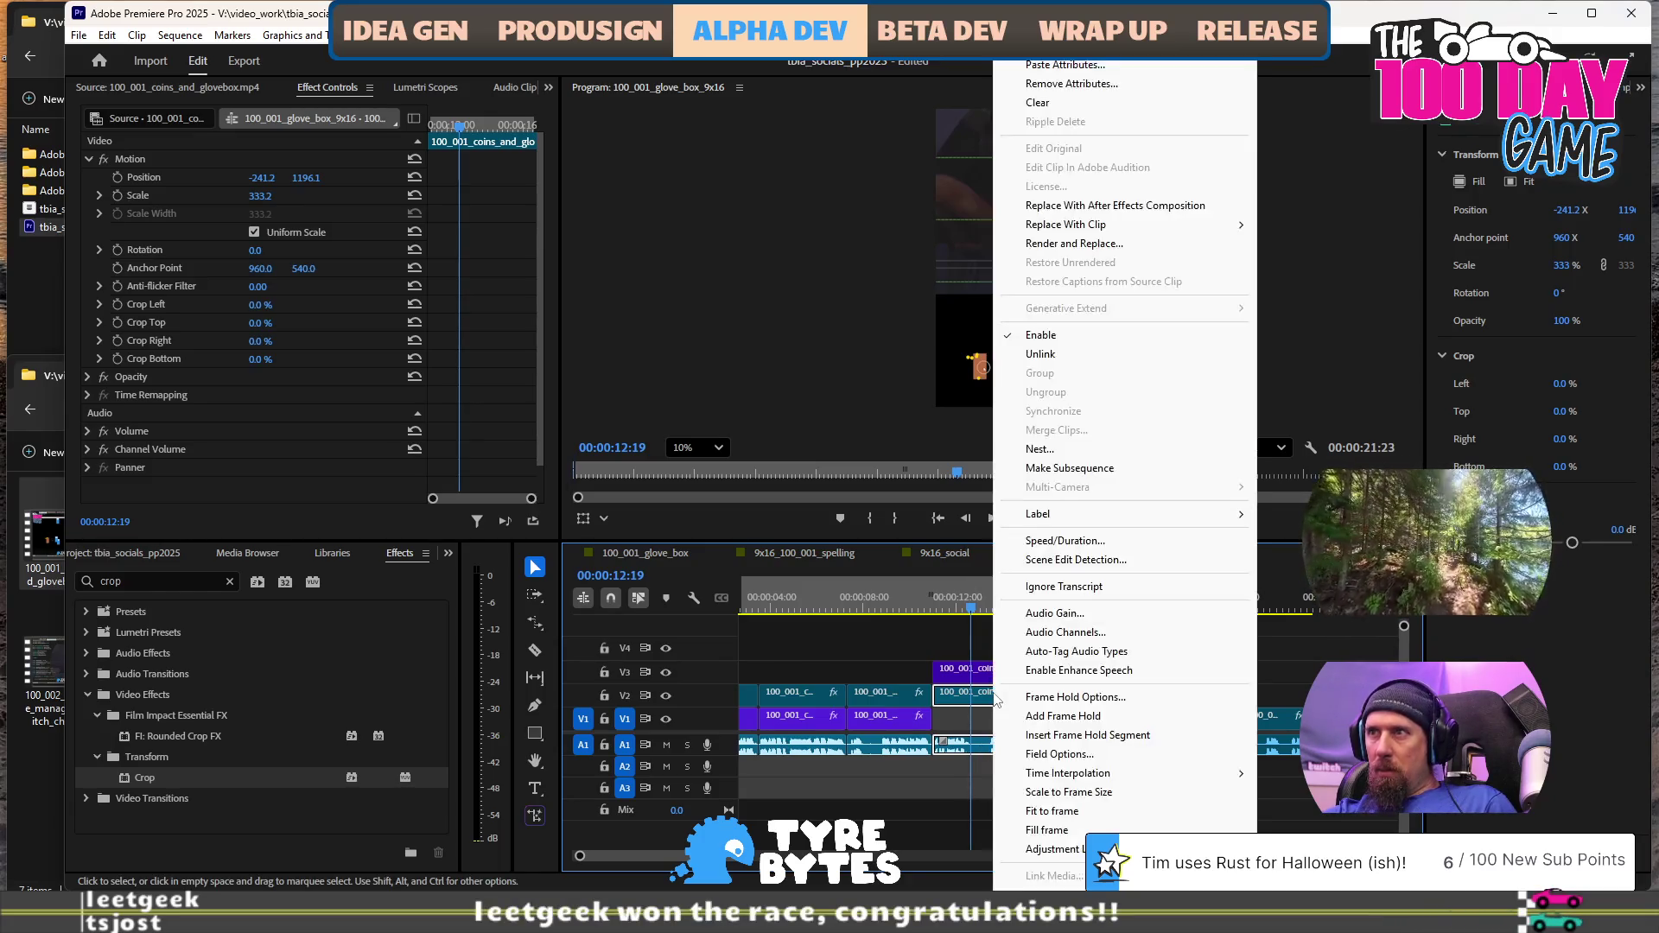
left_click(1086, 59)
right_click(1125, 694)
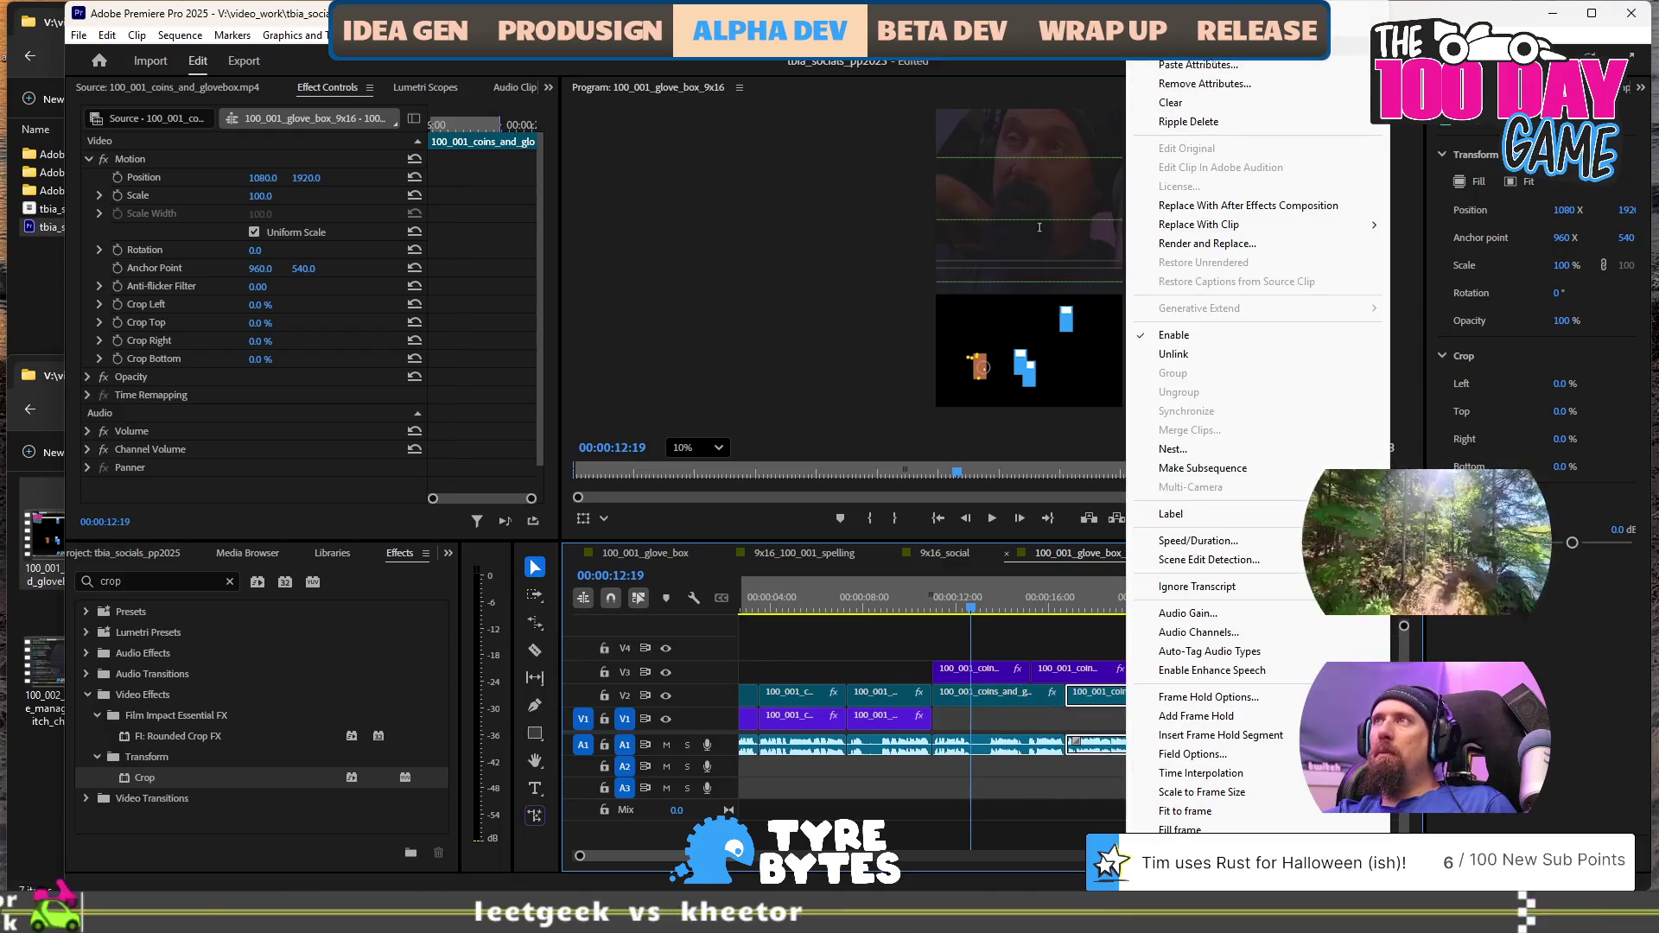
left_click(1214, 66)
left_click(924, 745)
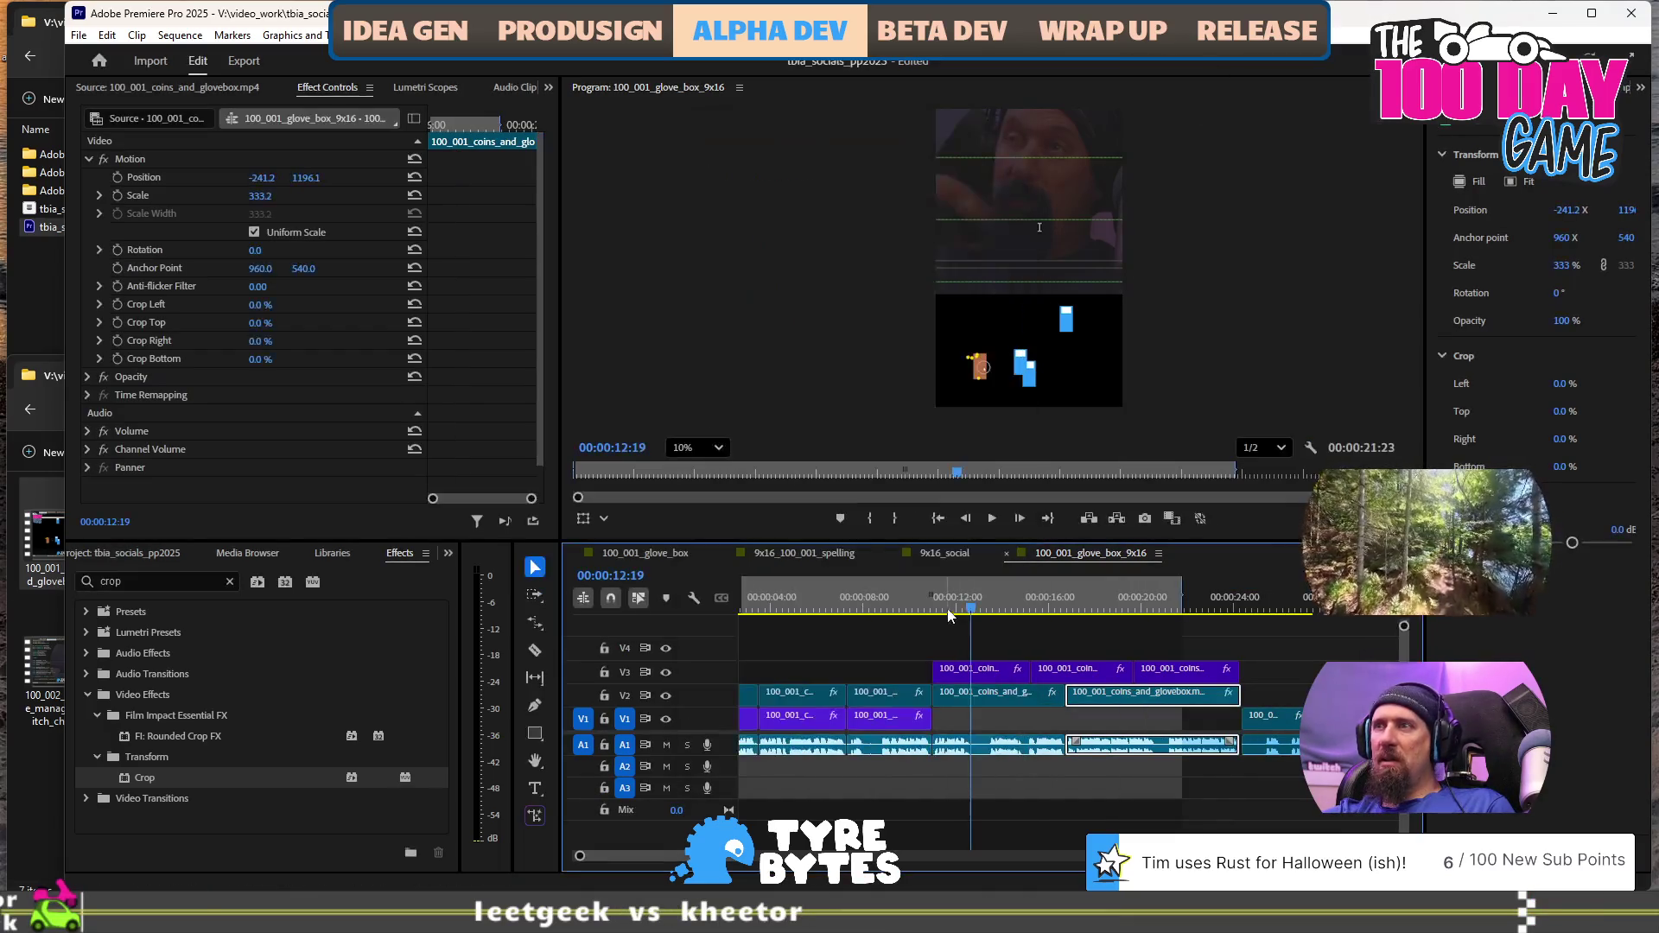
key("space")
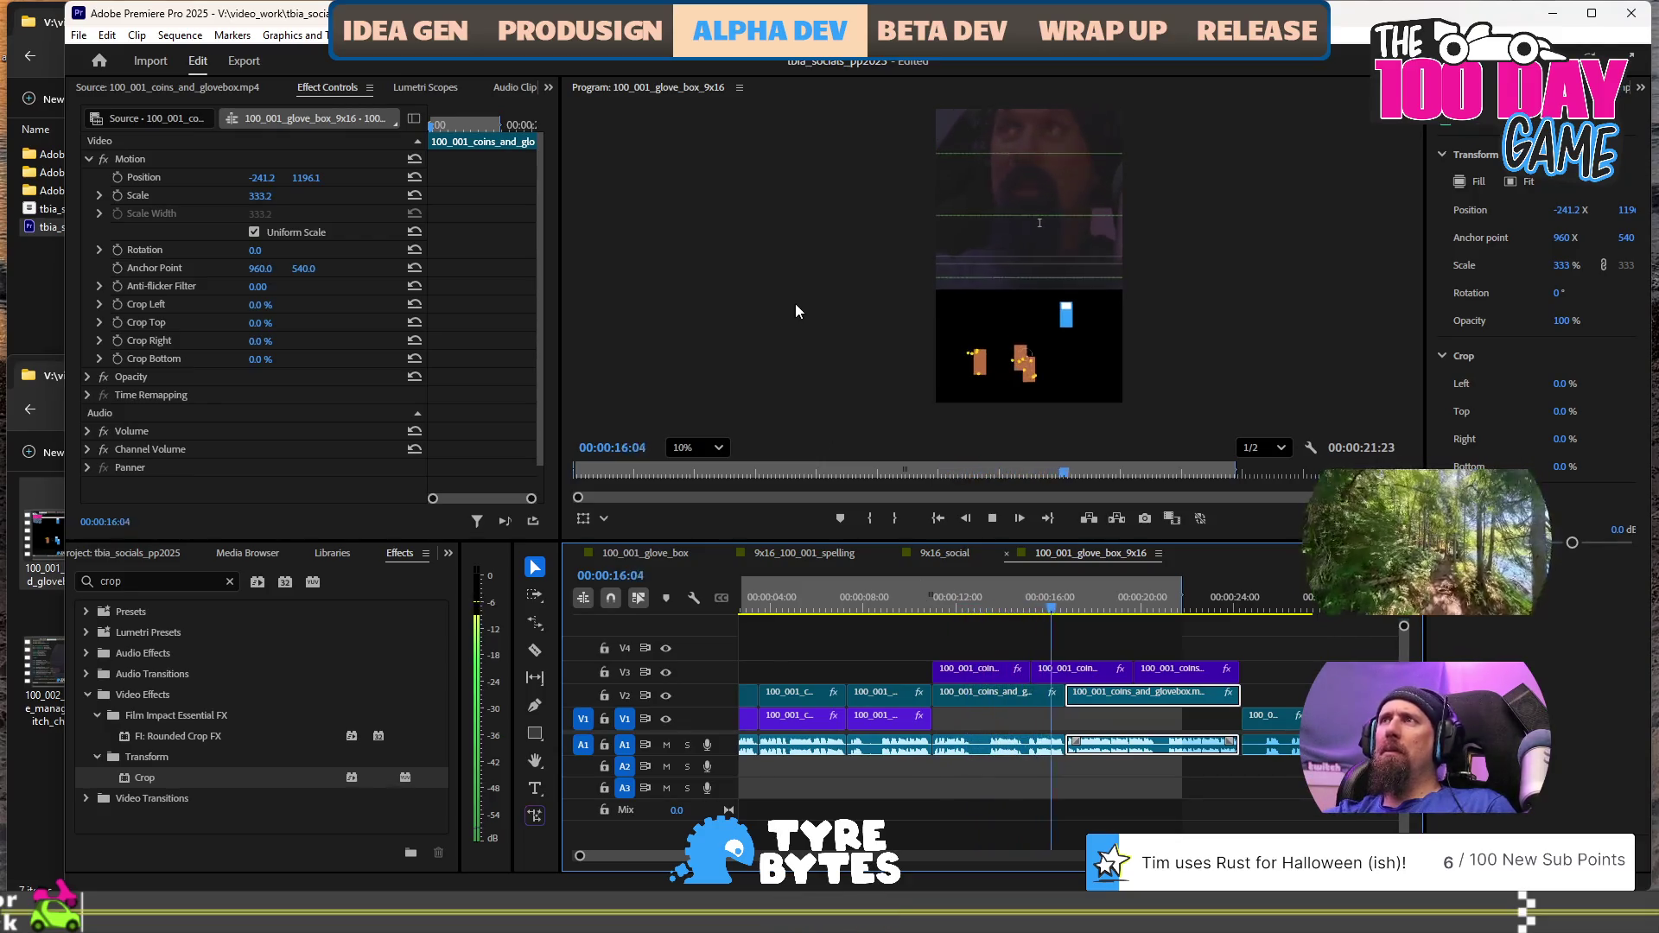
key("space")
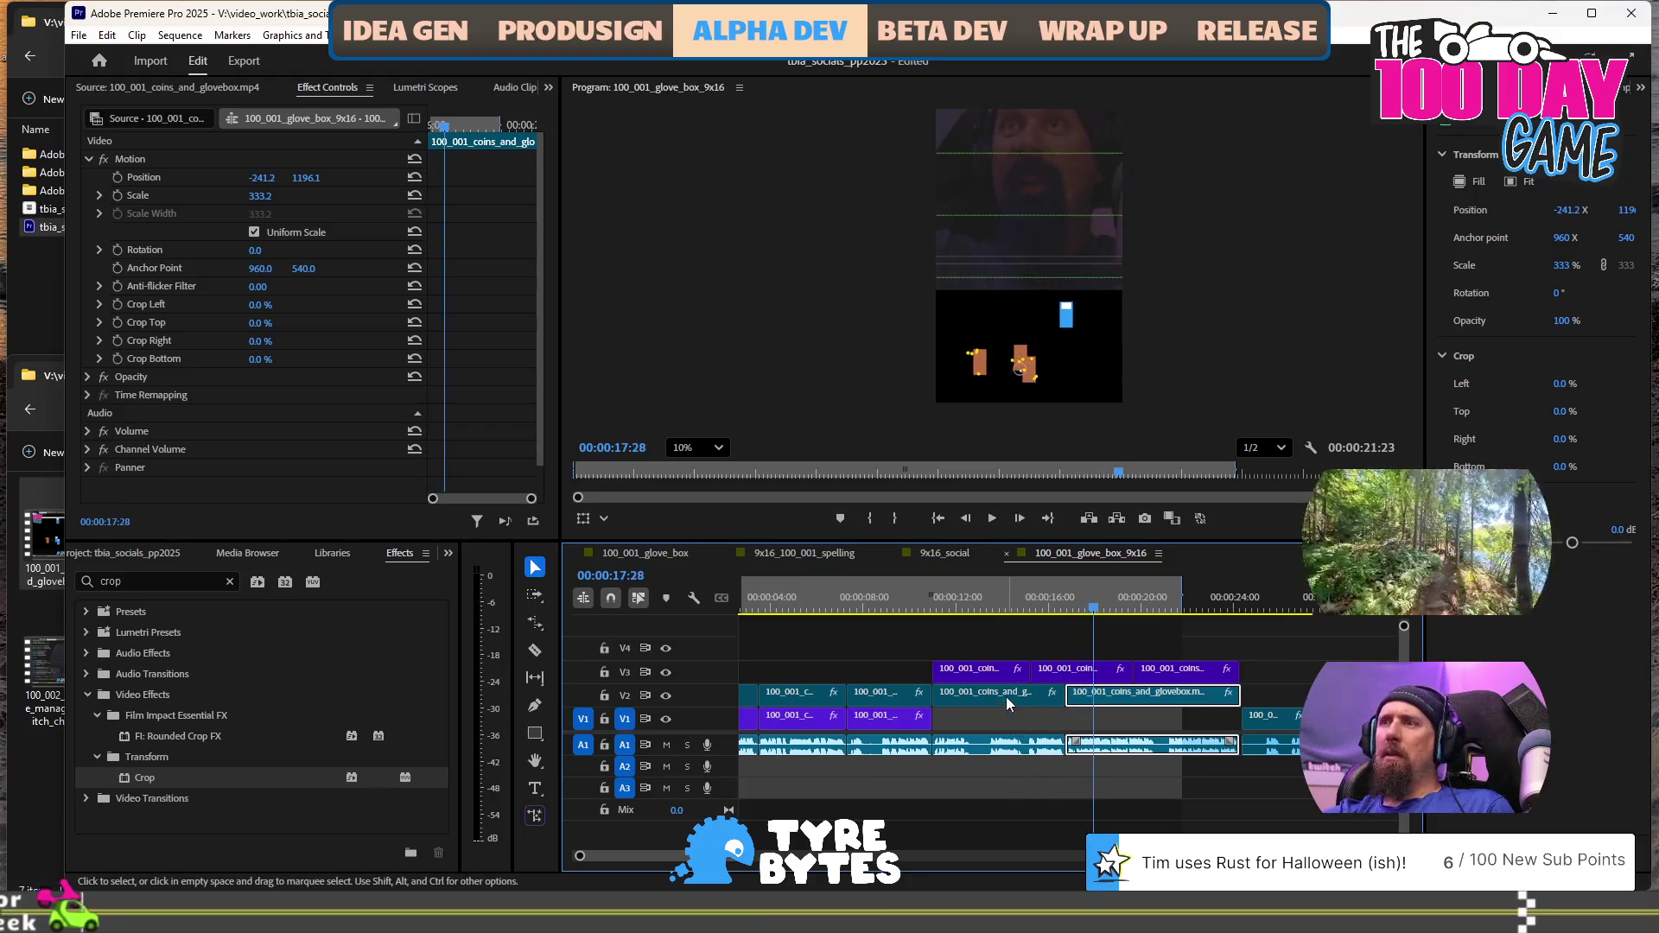
Move the first V2 clip's glove-box footage lower in the frame and replay from about 10:07
left_click(993, 603)
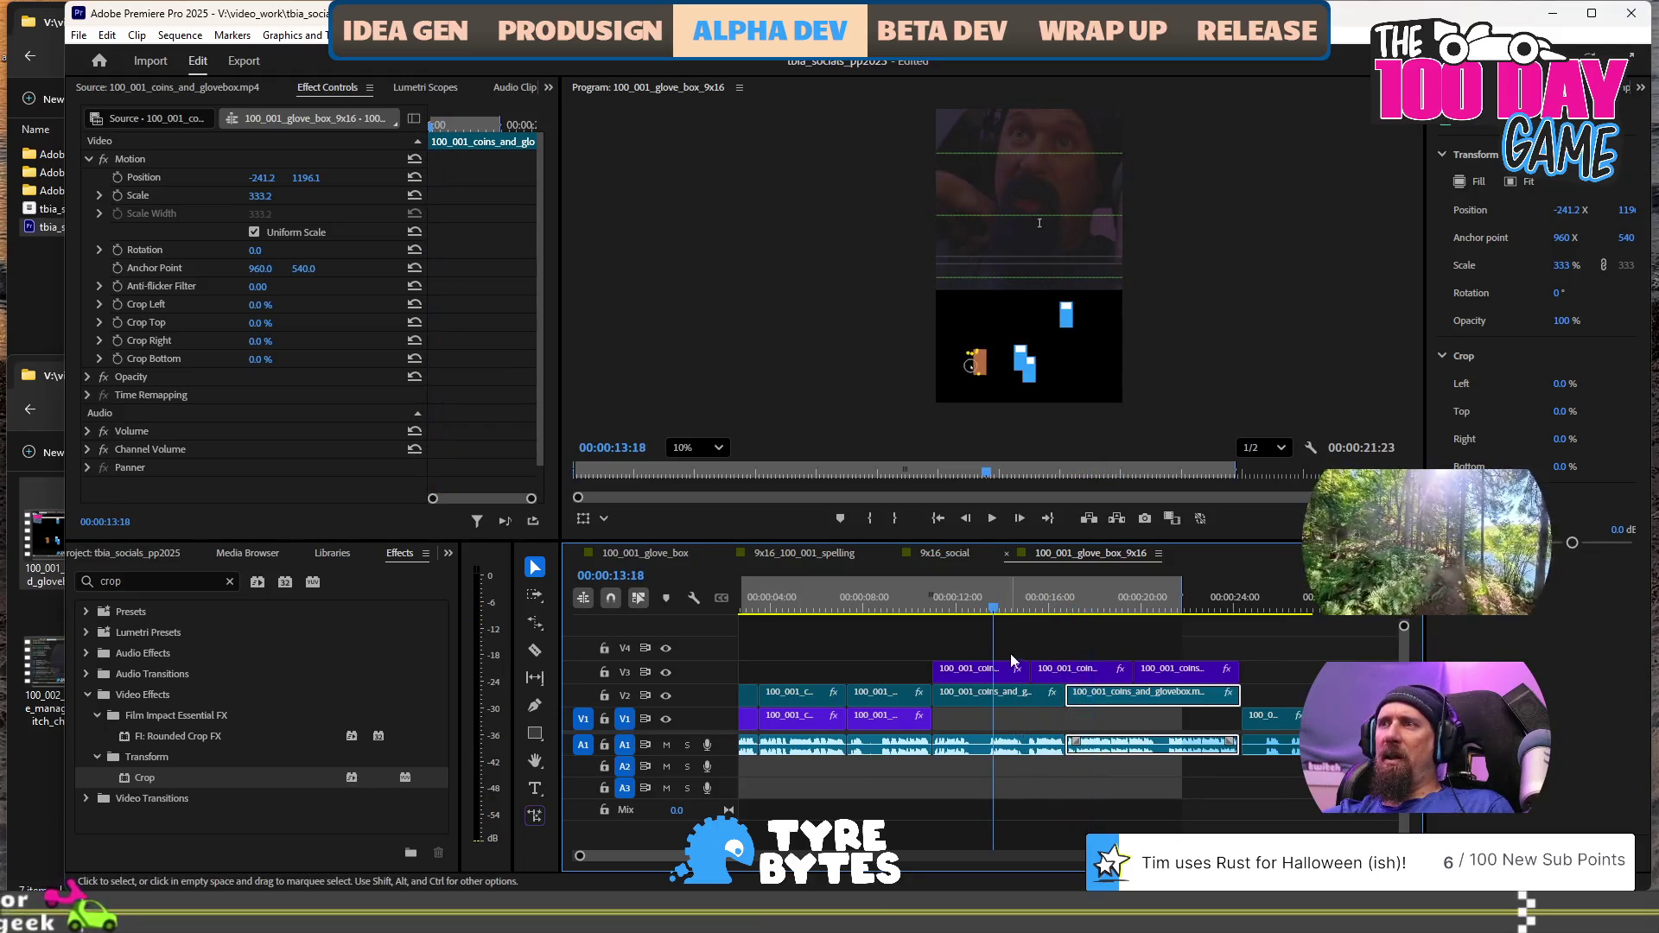
left_click(1005, 707)
left_click(1024, 171)
mouse_move(1038, 189)
left_mouse_down()
mouse_move(1035, 215)
mouse_move(1037, 200)
left_mouse_up()
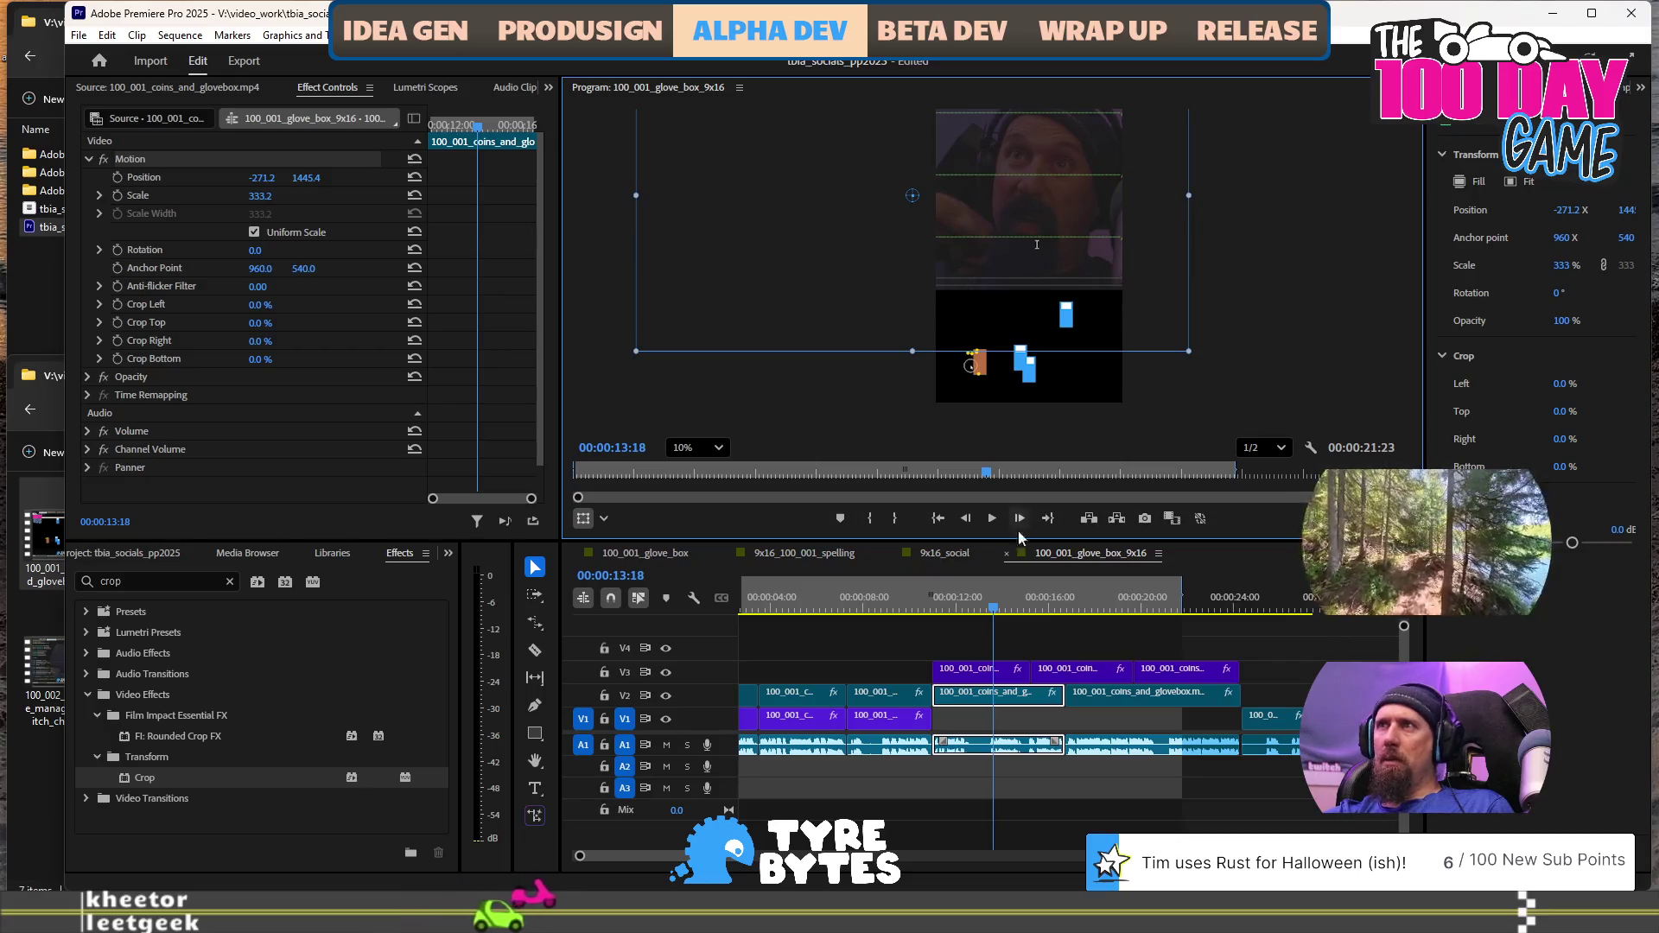
left_click(918, 599)
key("space")
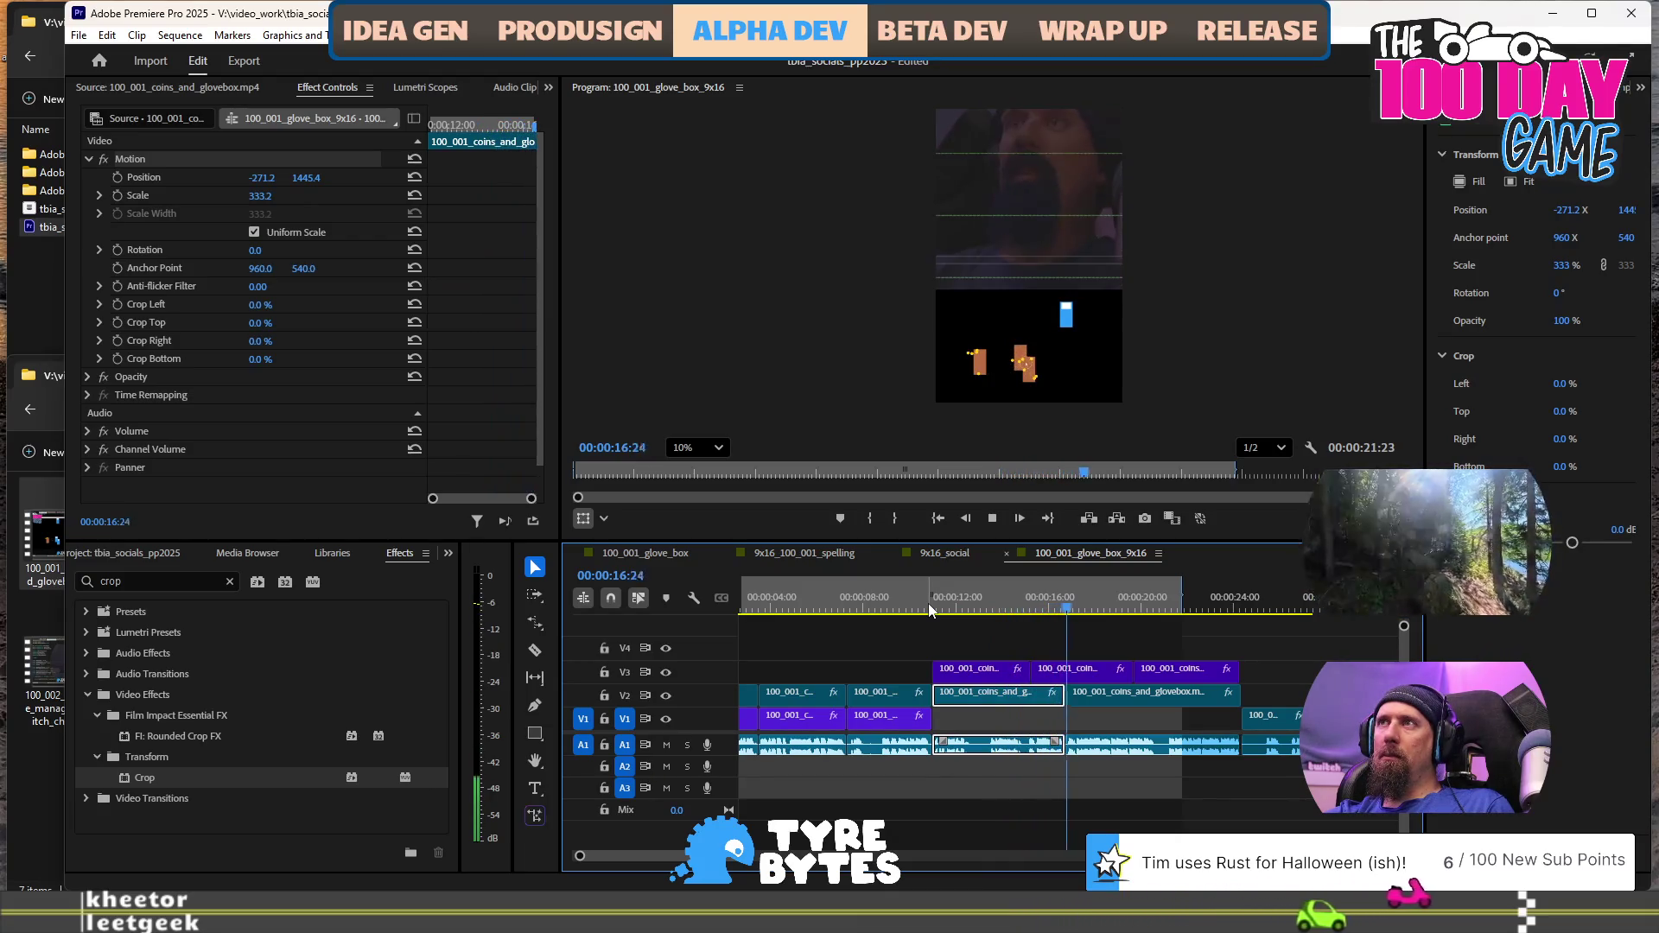
key("space")
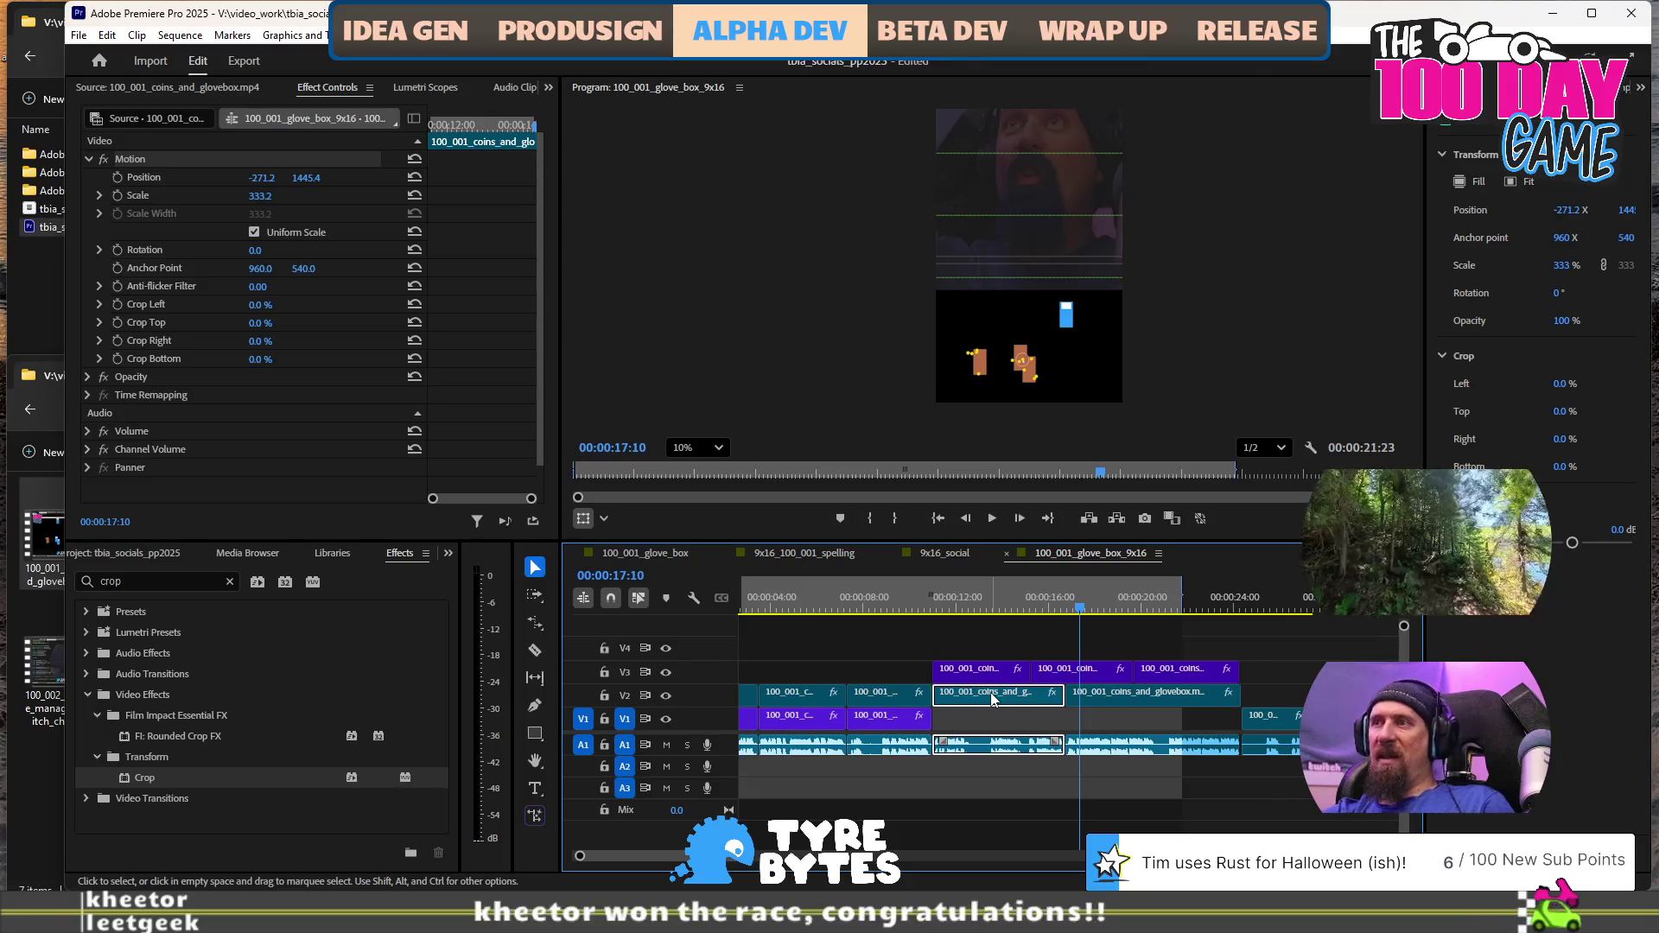
Paste the new position onto the second V2 glove-box clip and play the sequence to check
right_click(993, 698)
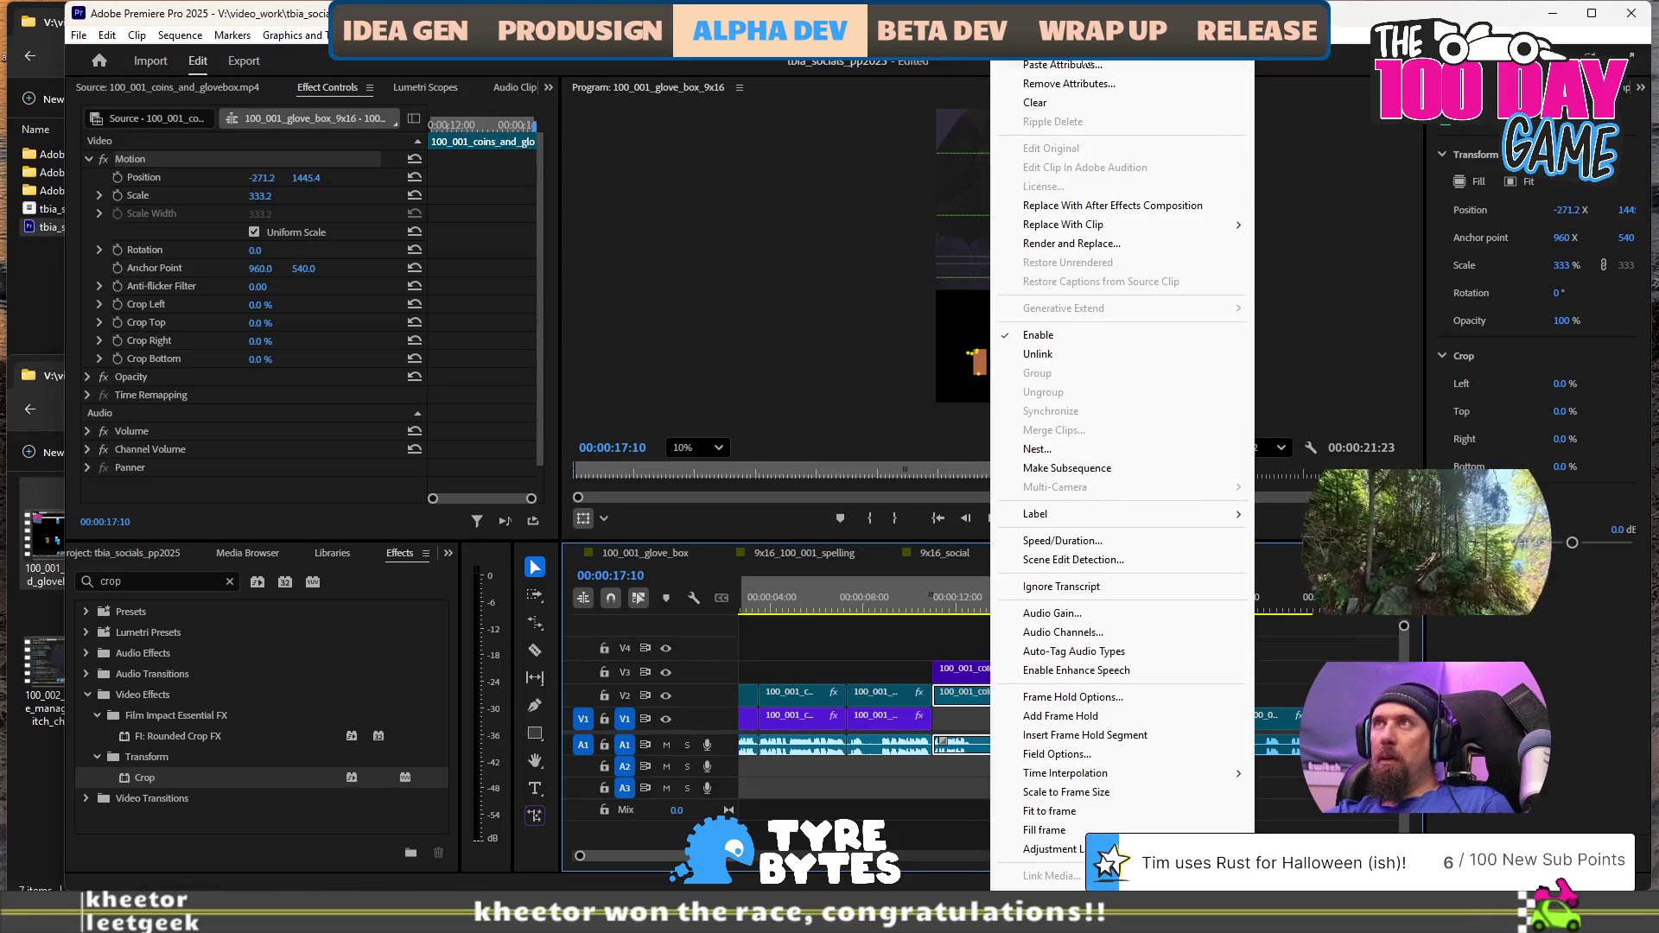
key("Escape")
right_click(1118, 695)
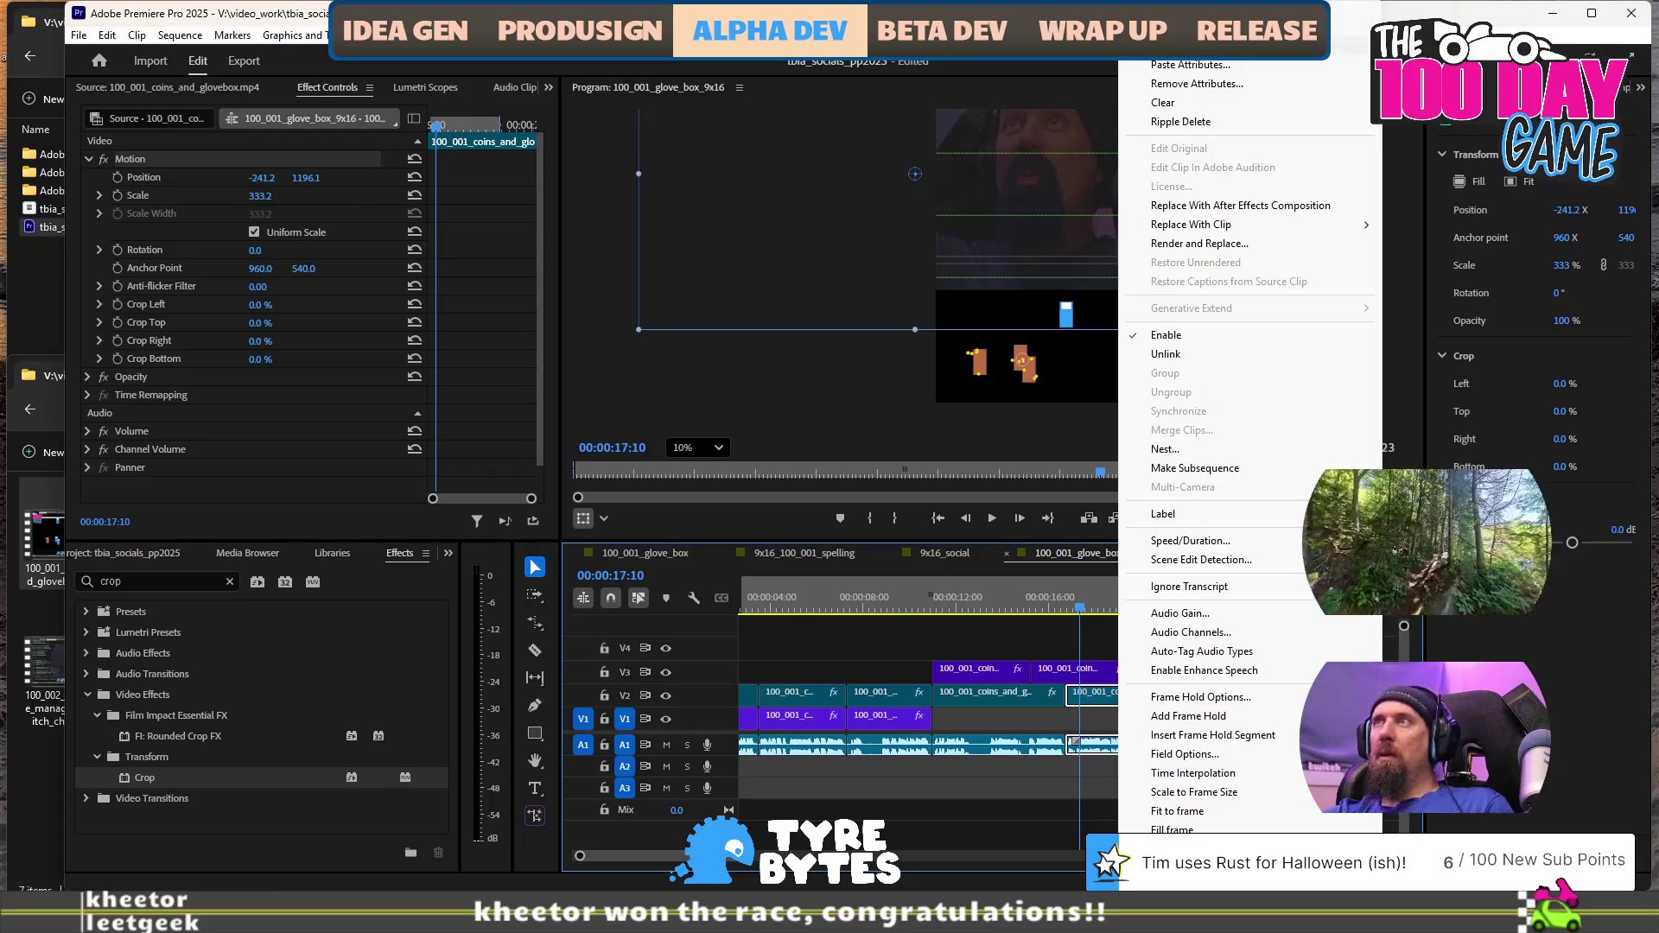
left_click(1189, 65)
left_click(923, 743)
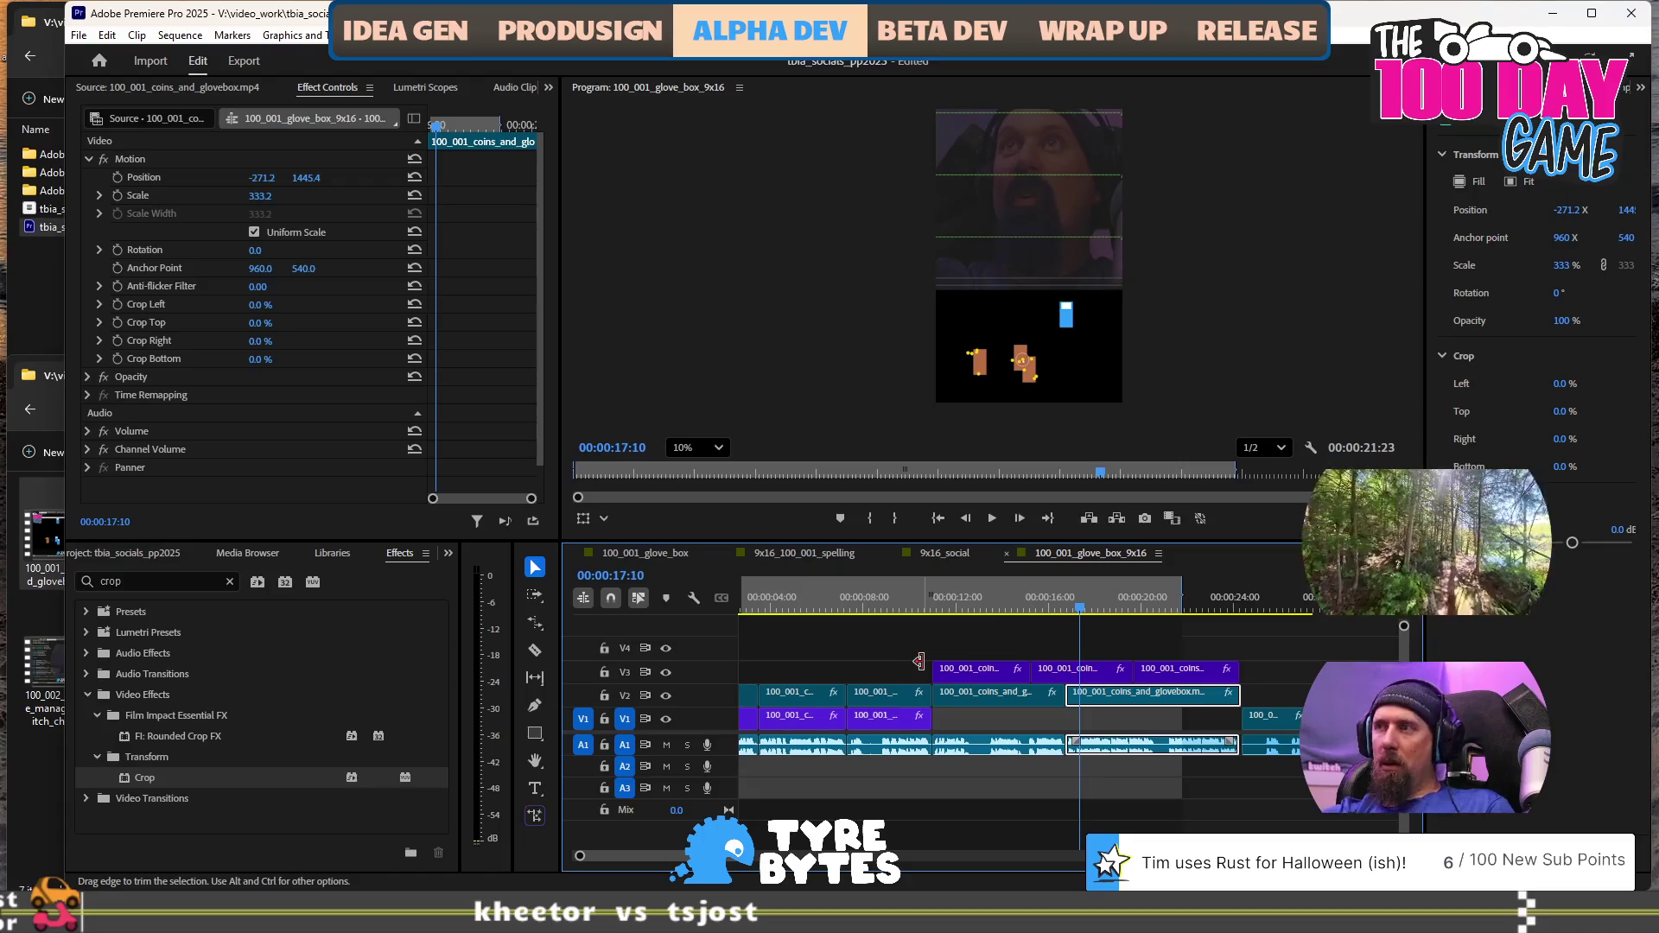
scroll(1230, 677, "up", 2)
scroll(814, 697, "up", 5, "alt")
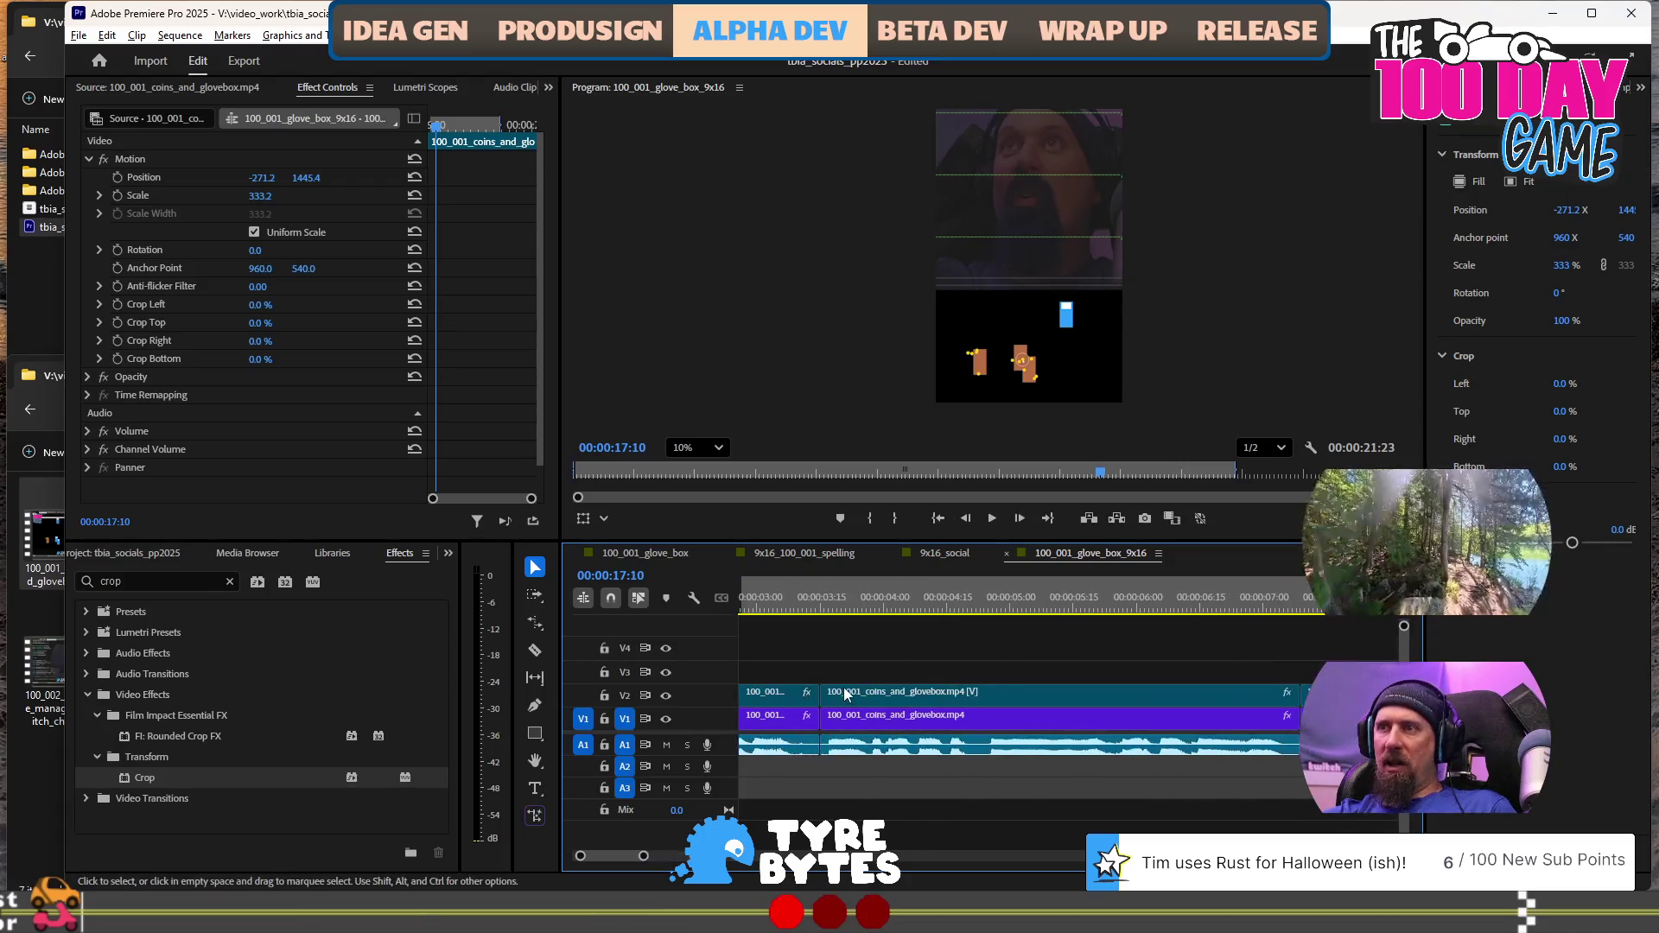
key("space")
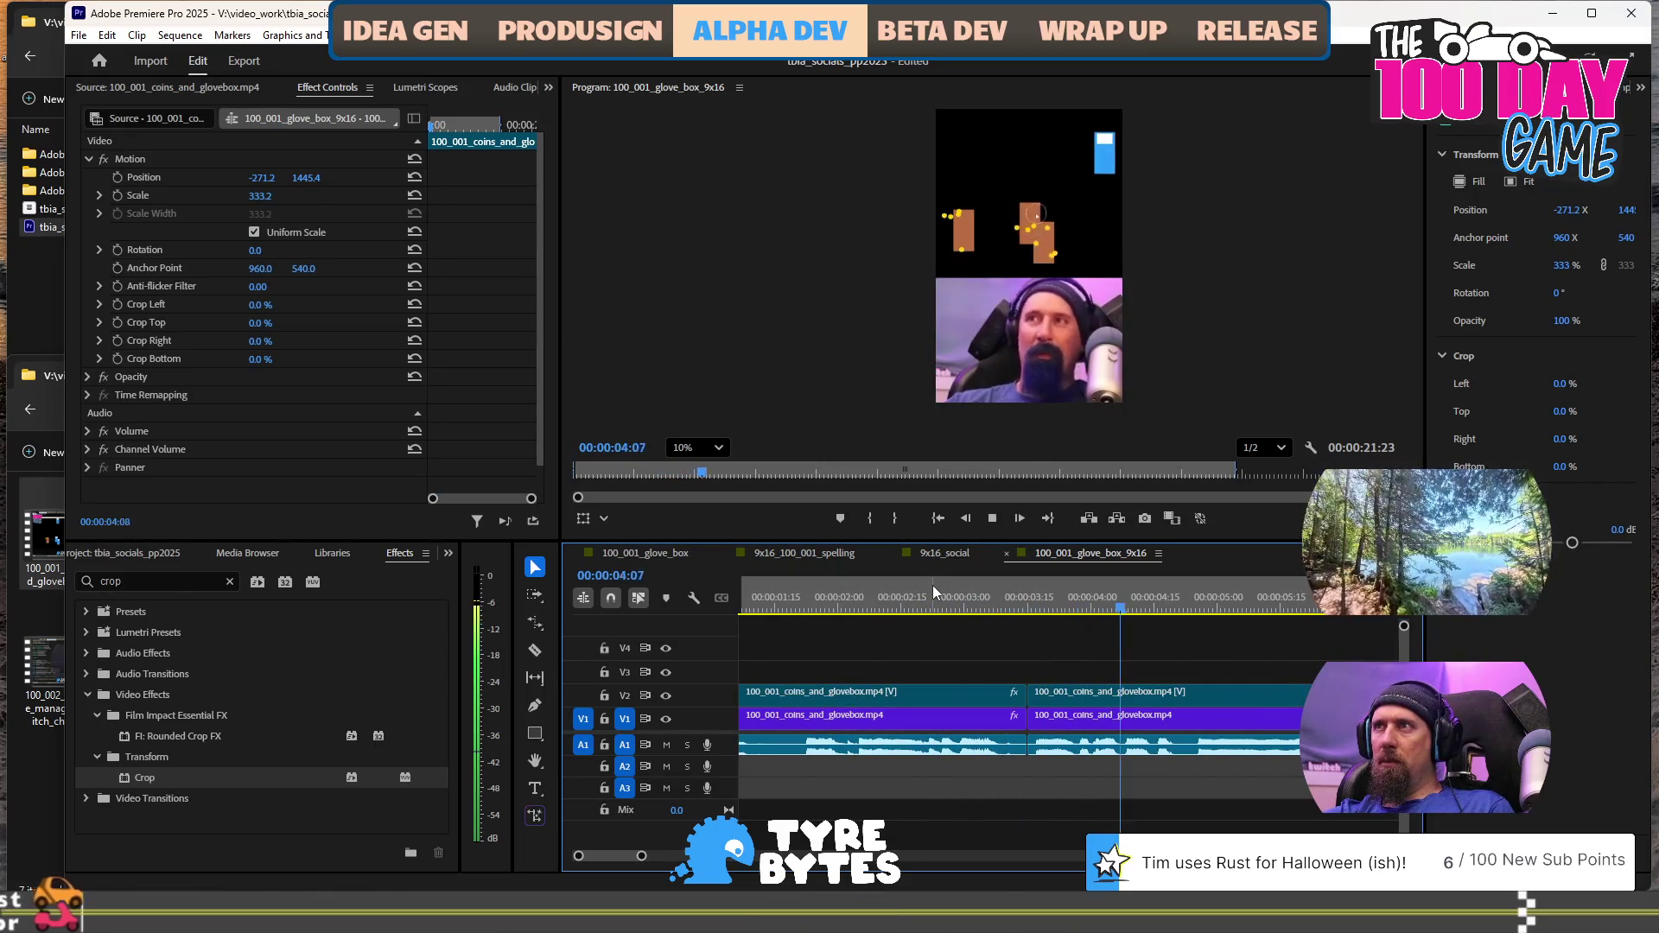
key("space")
Zoom in near 24 seconds and delete the small leftover clip fragment on V2
scroll(1023, 669, "down", 3, "alt")
scroll(1033, 654, "down", 3)
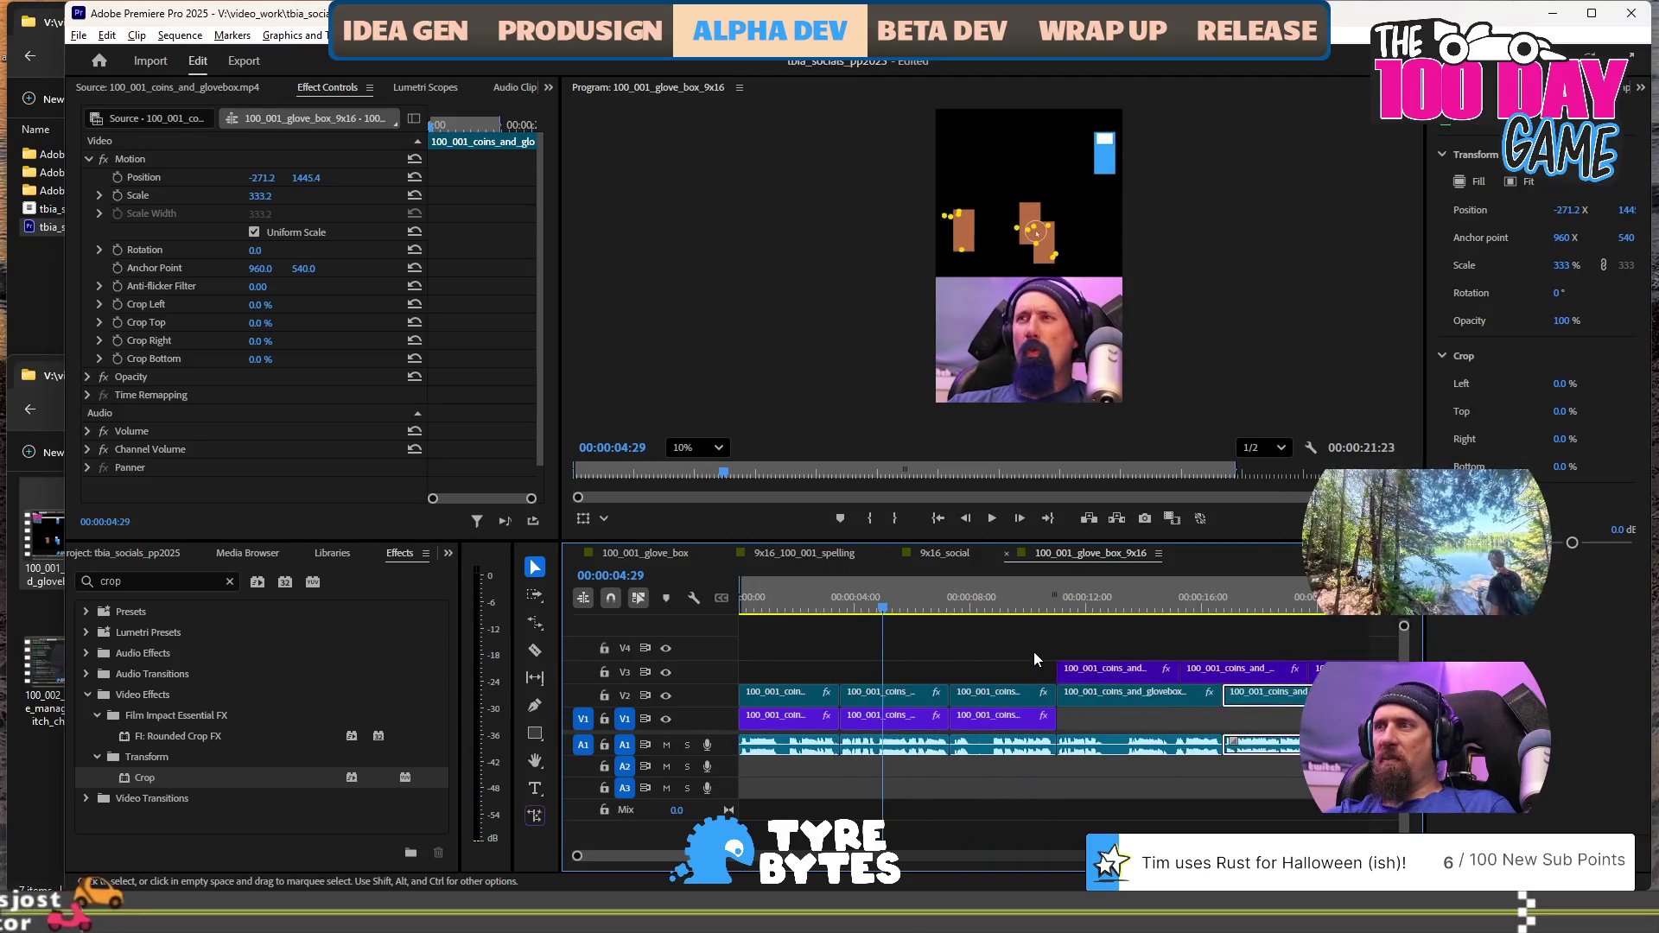
left_click(1123, 691)
scroll(1211, 738, "up", 5, "alt")
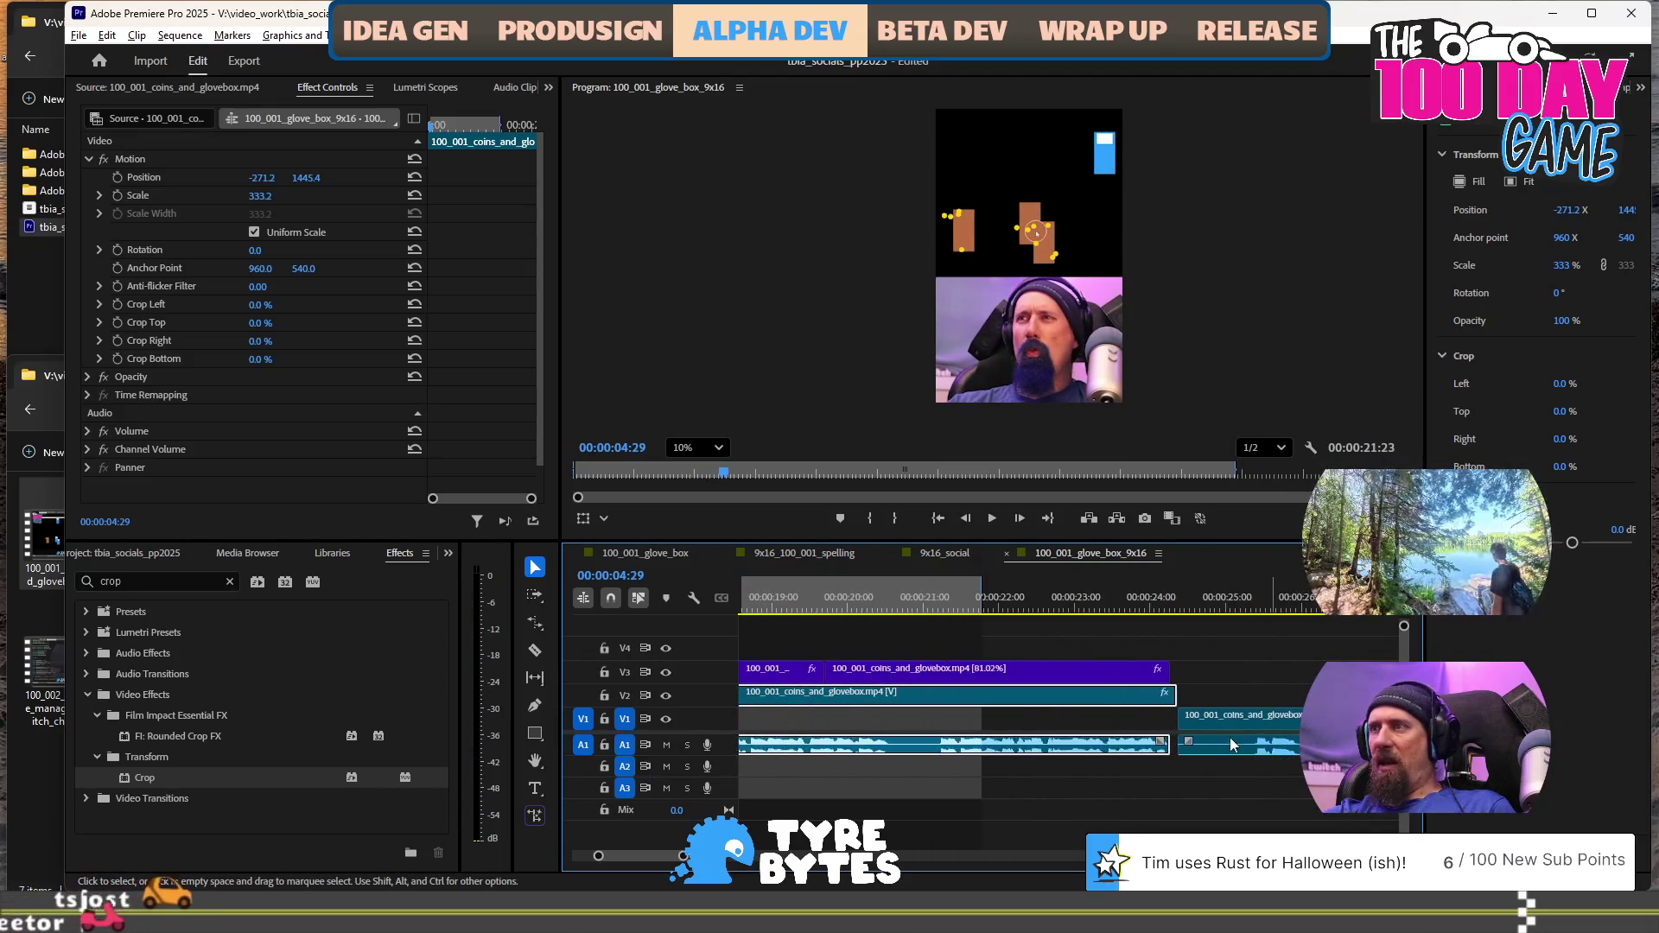
scroll(1131, 739, "down", 2, "alt")
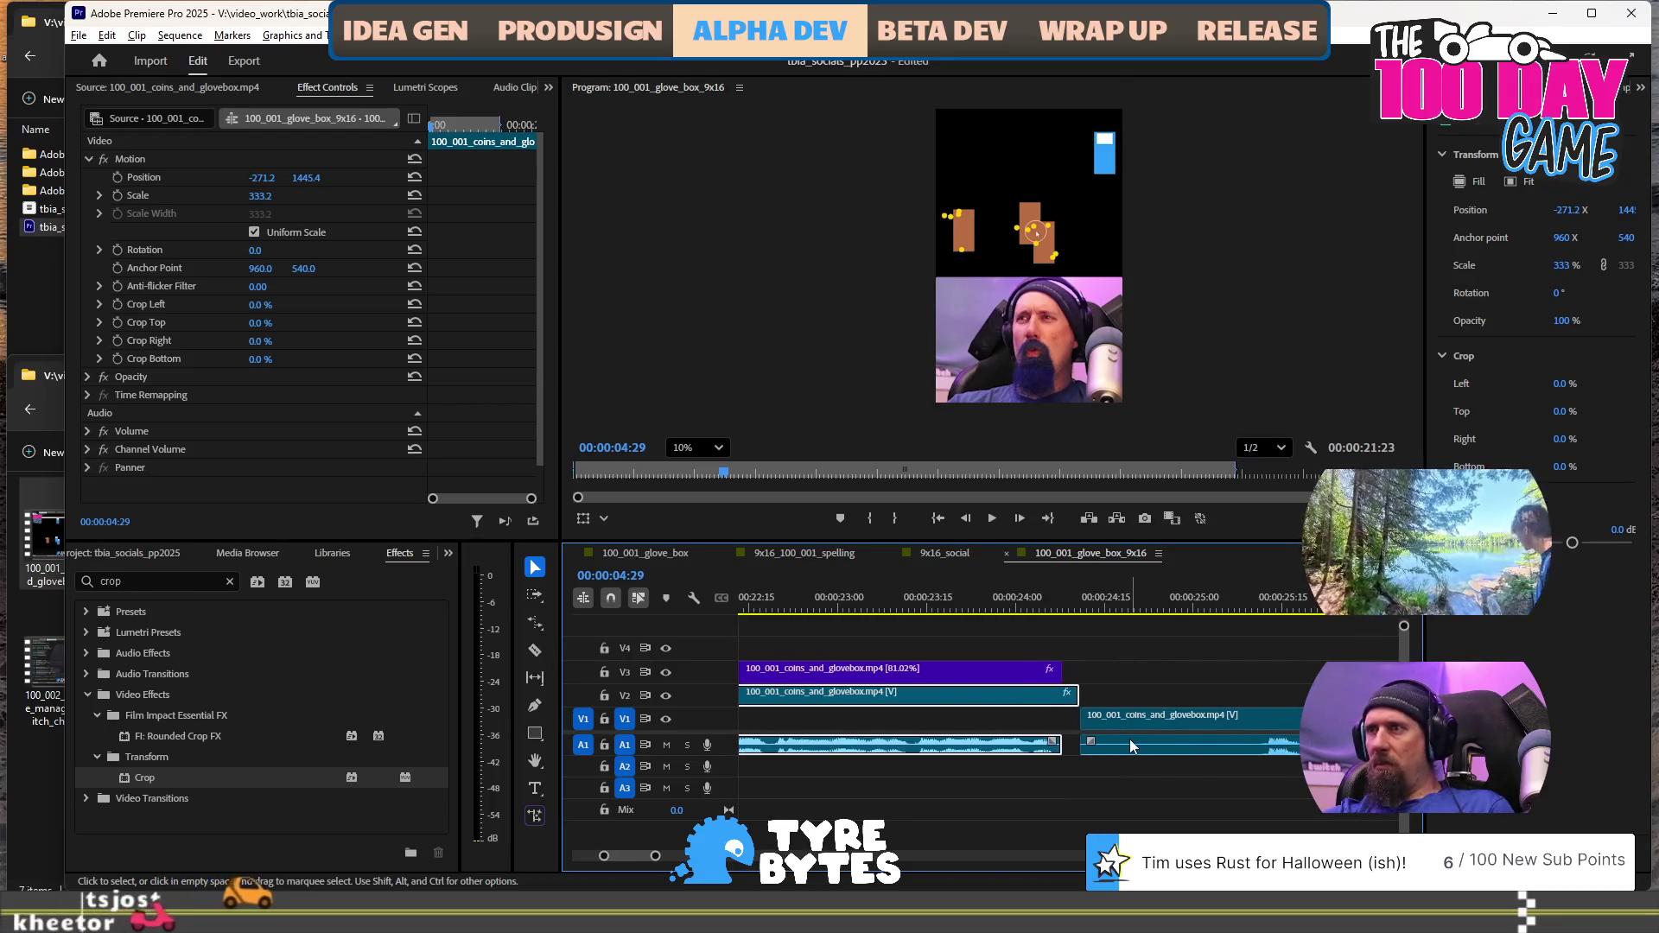
scroll(1071, 704, "up", 2, "alt")
left_click(1073, 700)
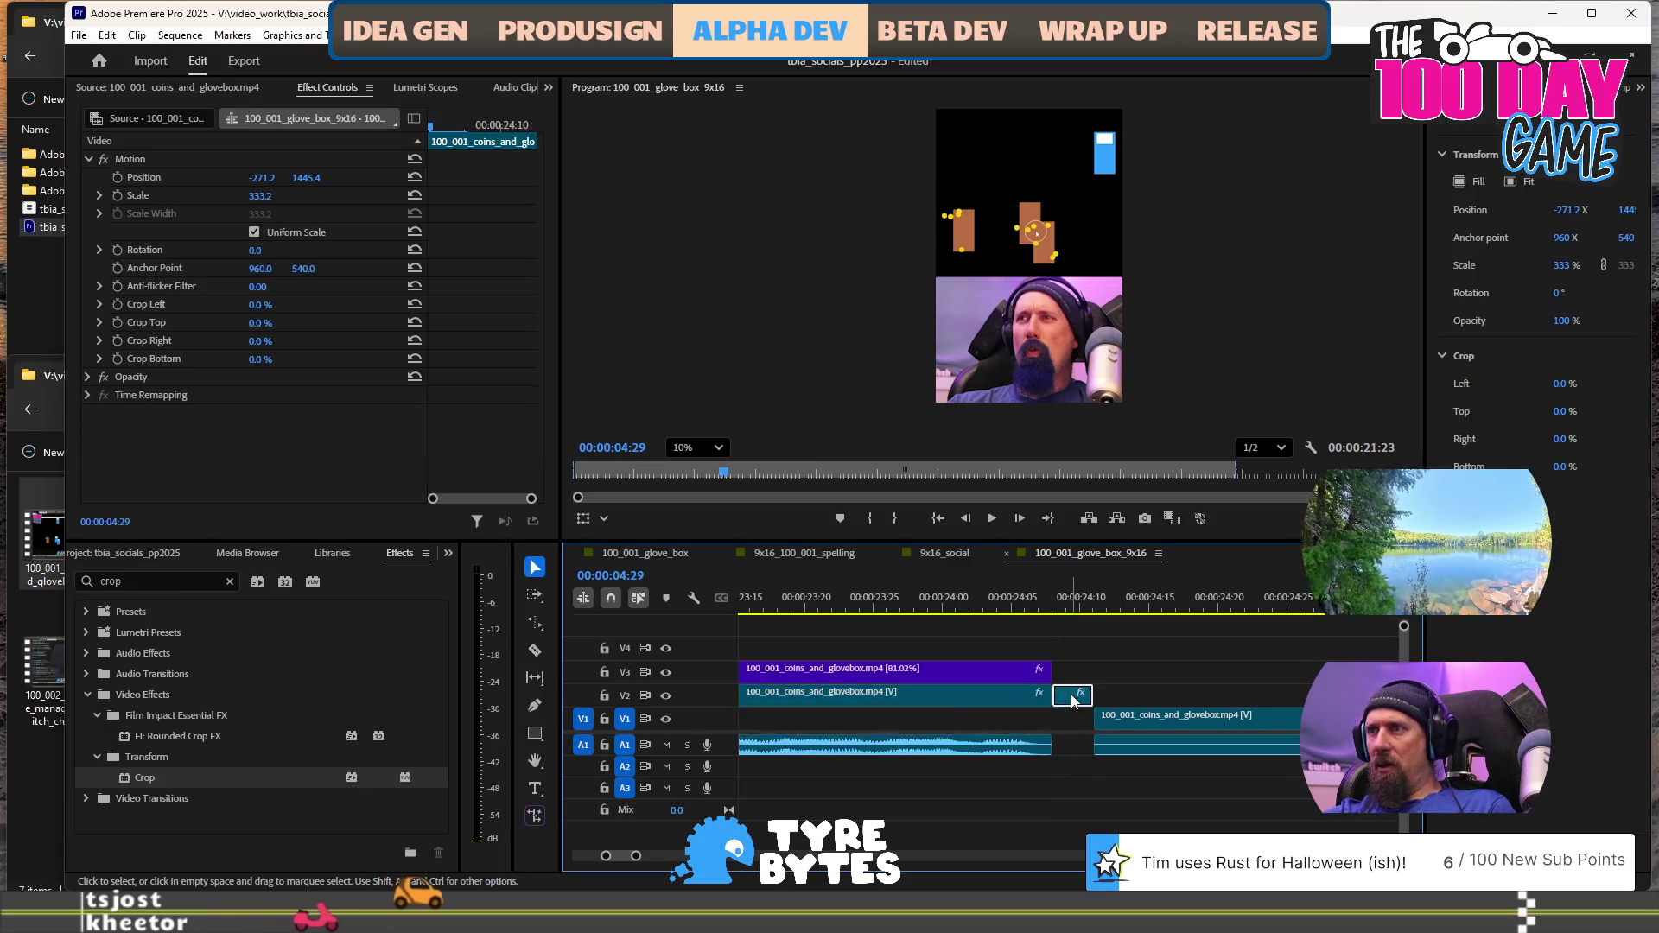
key("Delete")
Slide the final V1 glove-box clip left to close the gap, then play across the join at 24 seconds
left_click(1213, 737)
left_click_drag(1209, 719, 1168, 719)
scroll(1114, 622, "down", 2, "alt")
left_click(1114, 614)
key("space")
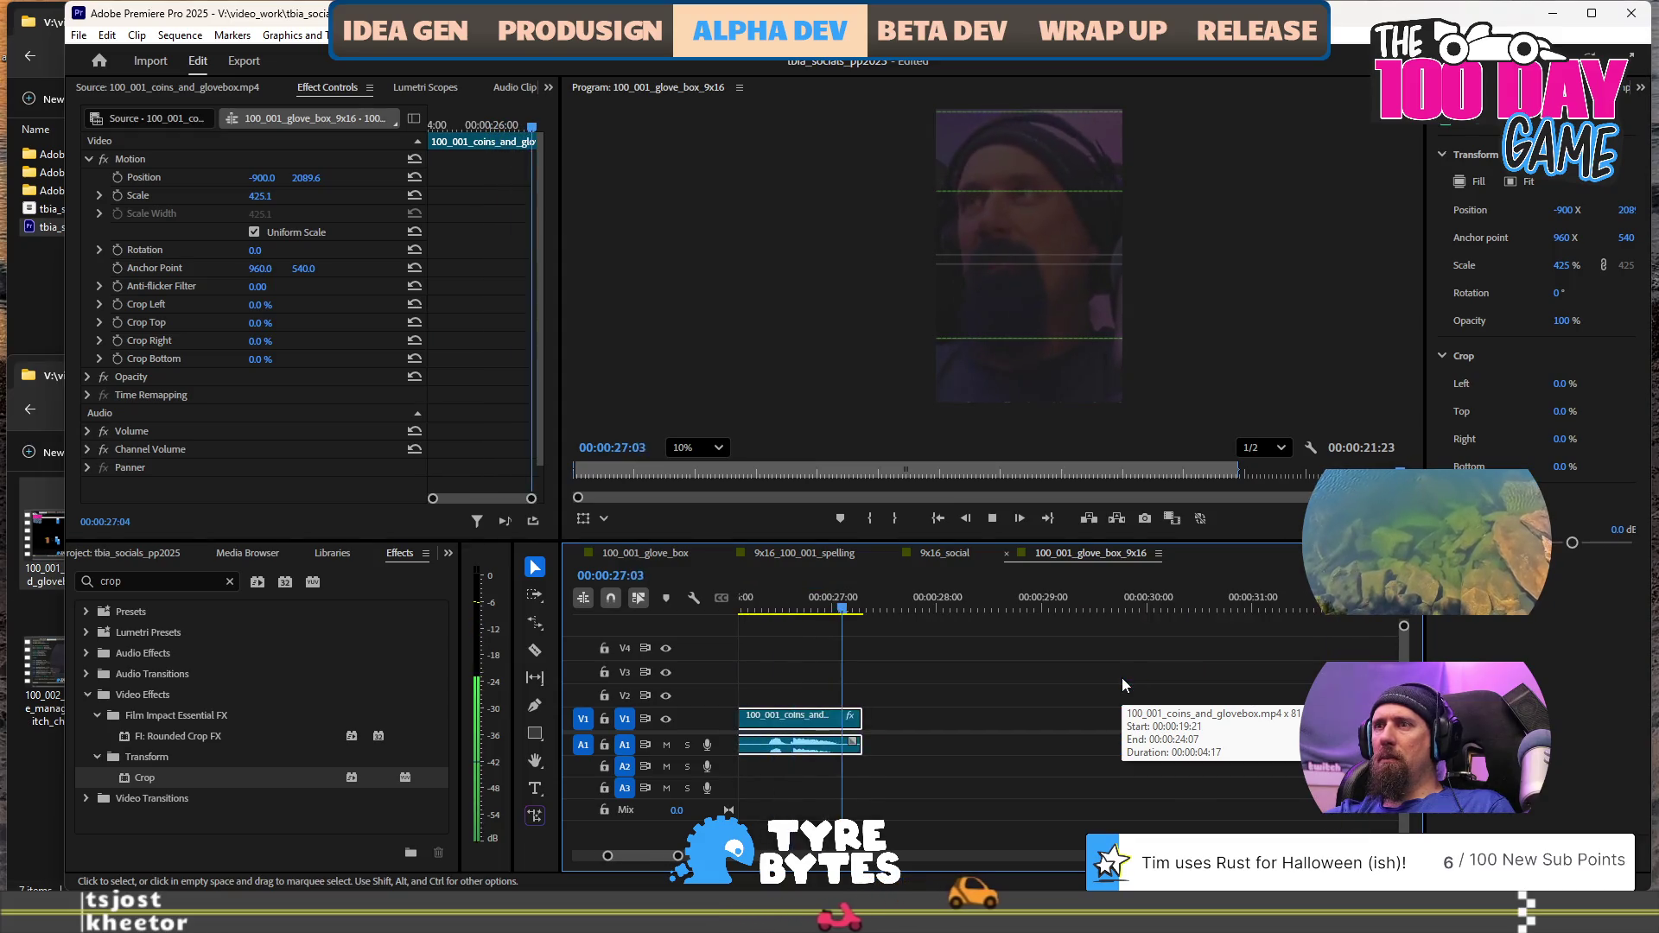
key("space")
scroll(1090, 685, "down", 3, "alt")
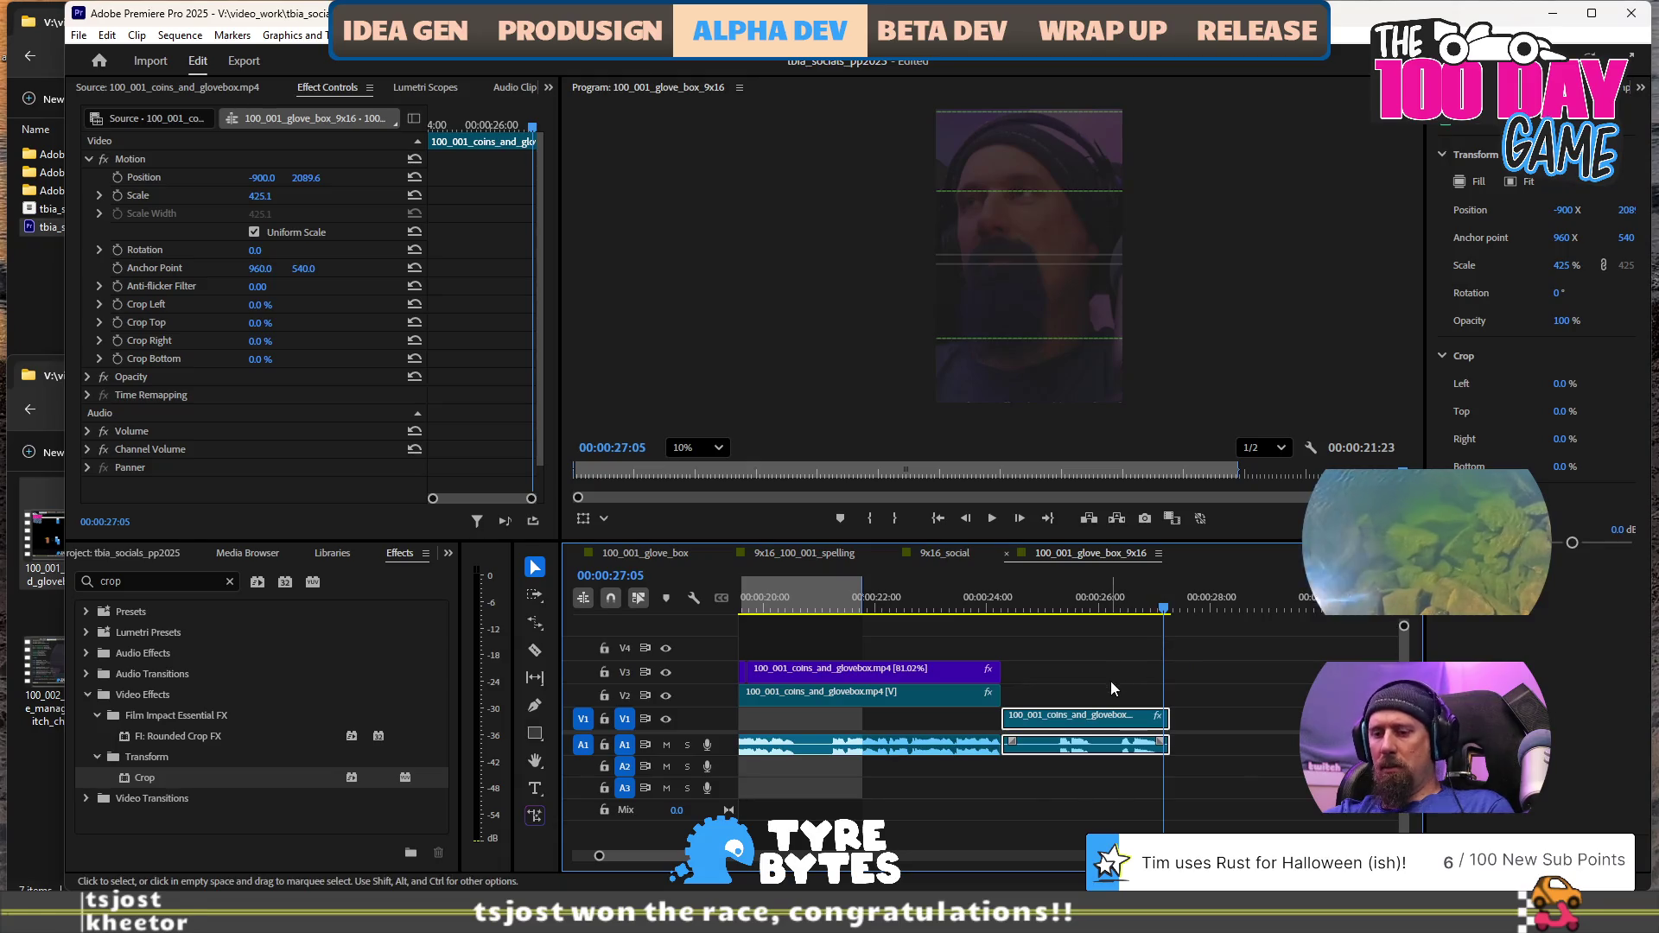
key("t")
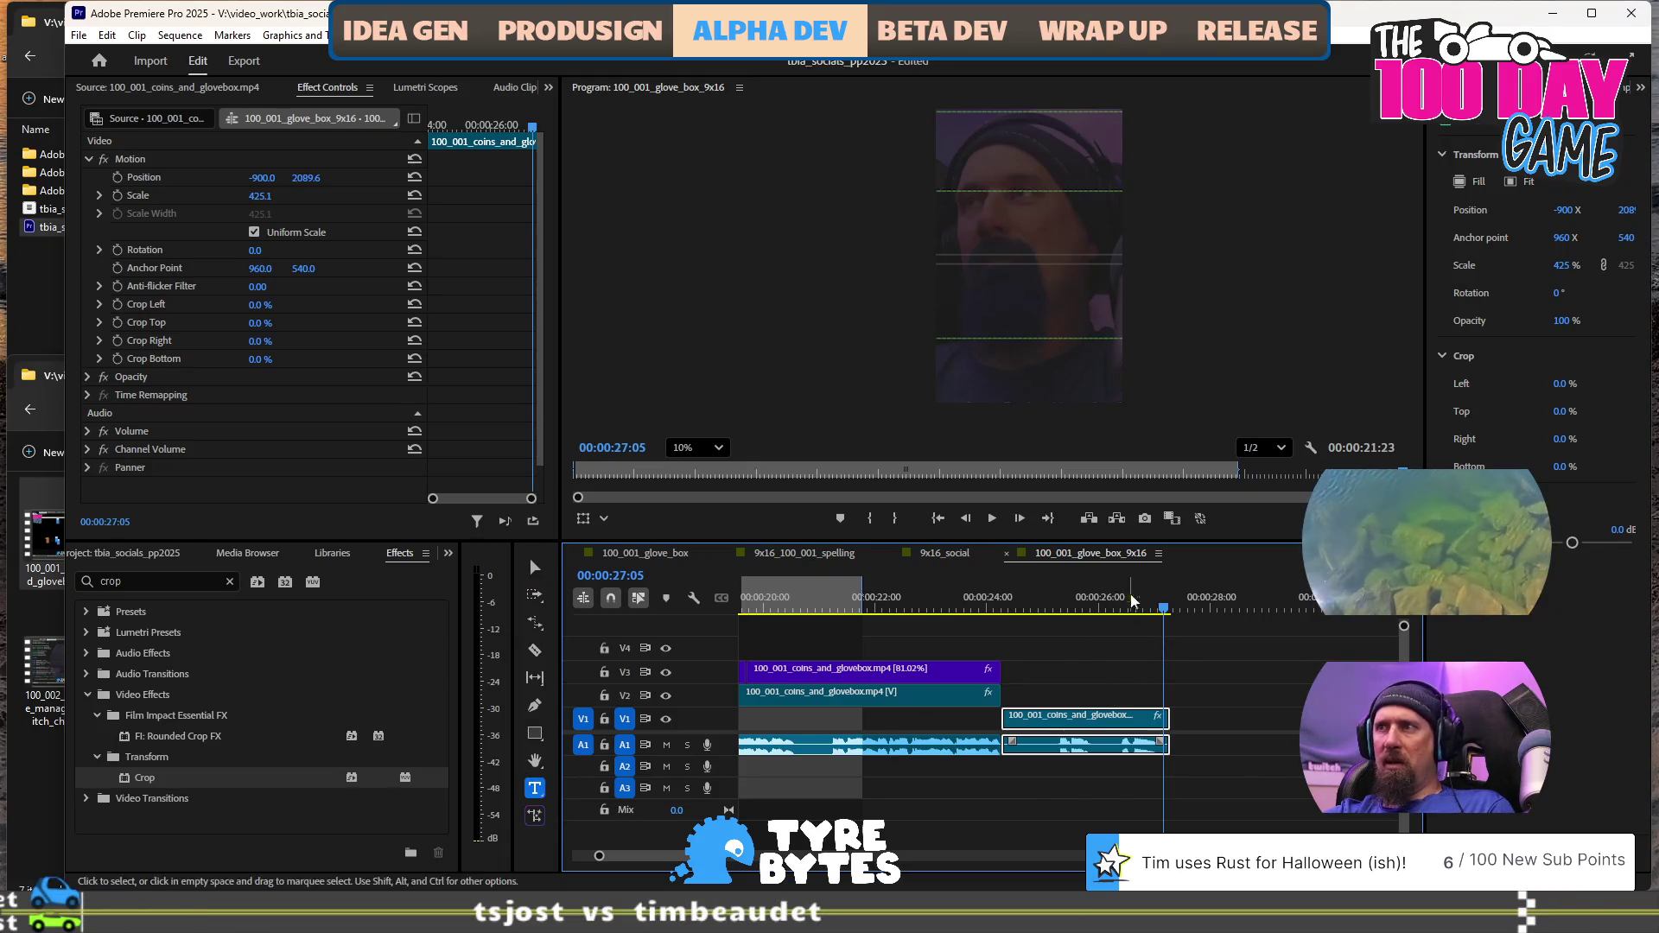
Create a SAVE TIME title in Bello Caps Pro, trimmed to a short Graphic clip on V2 around 25 seconds
left_click(976, 321)
type("SAVE TIME")
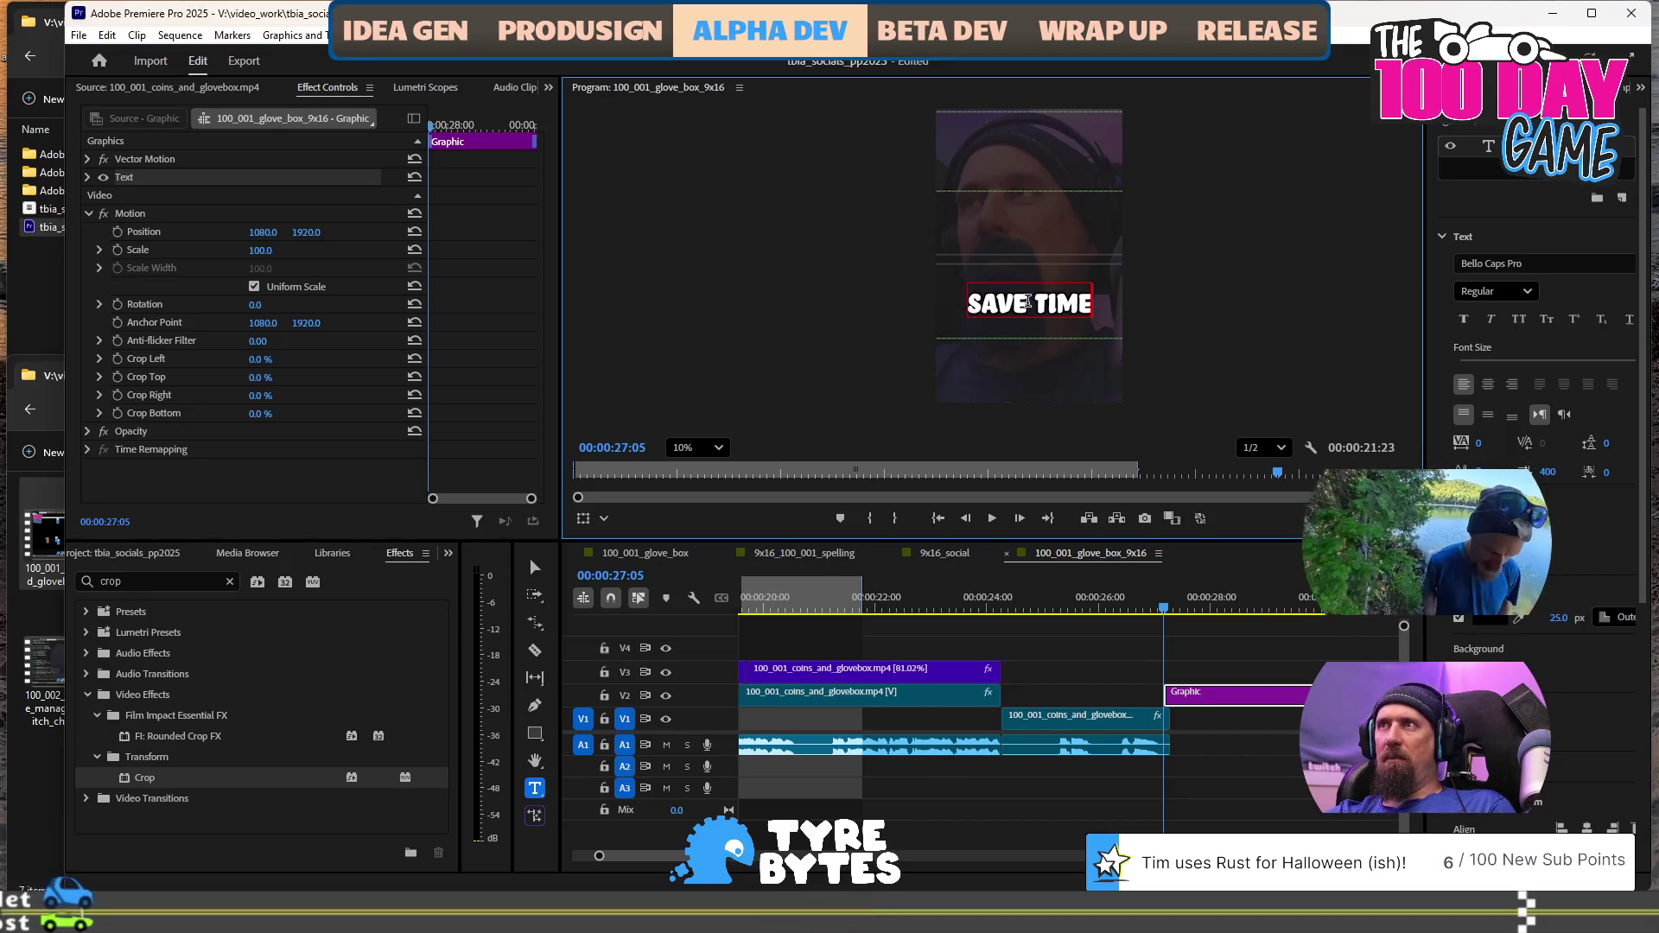
mouse_move(1296, 702)
left_mouse_down()
mouse_move(1130, 702)
mouse_move(1150, 702)
left_mouse_up()
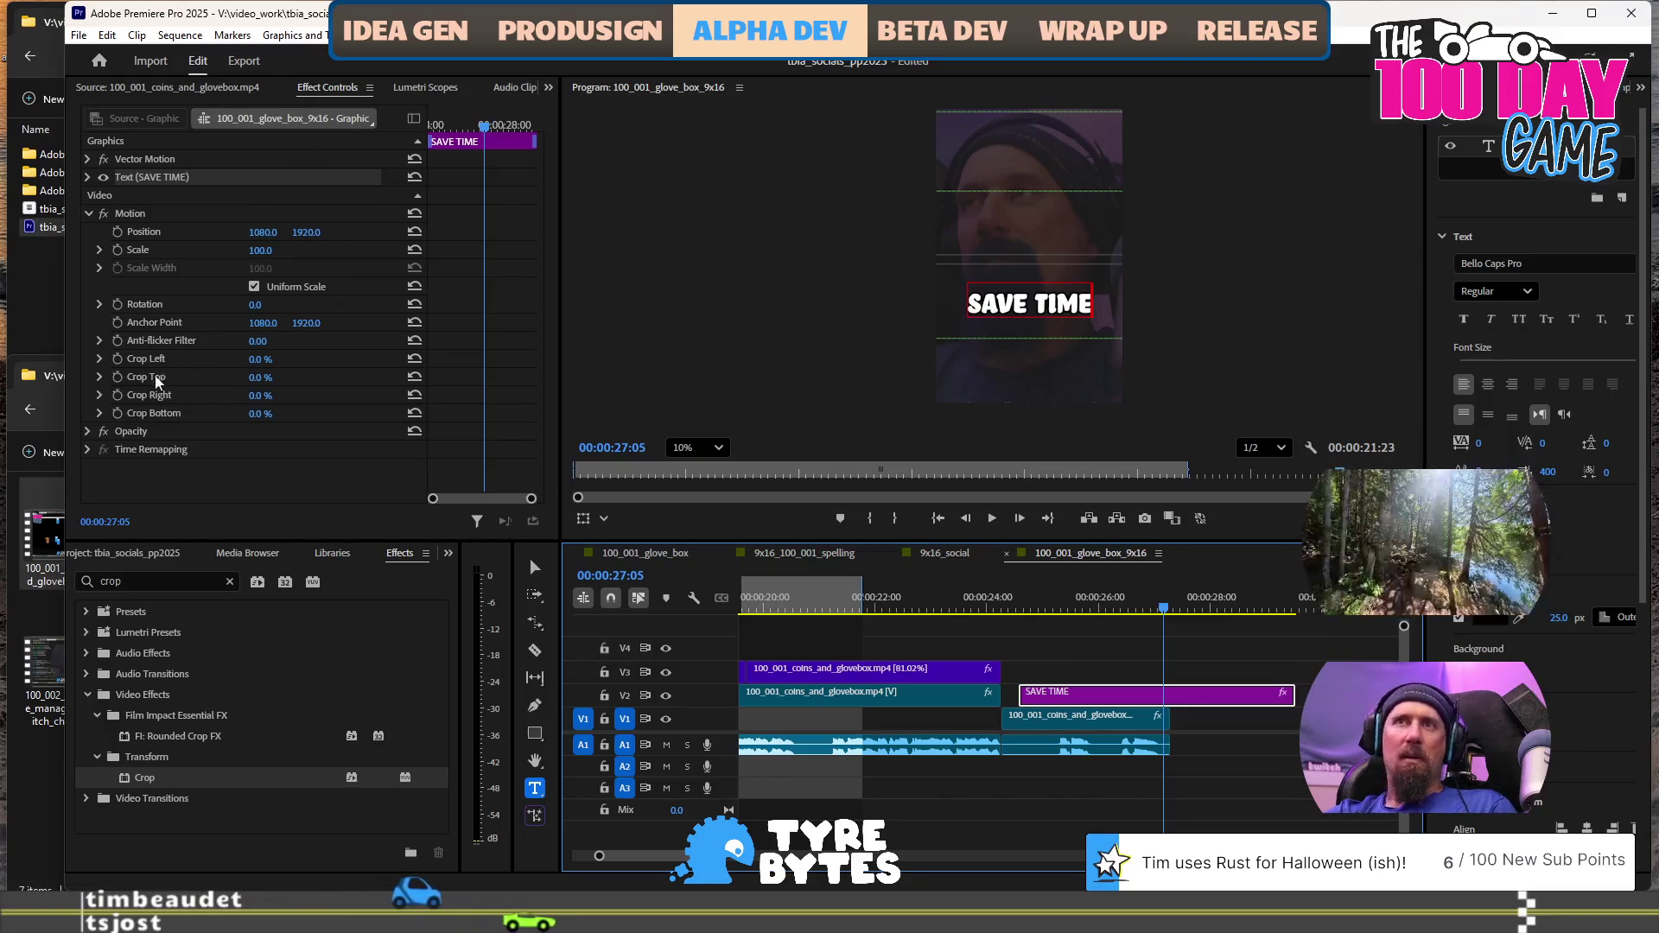
left_click(97, 178)
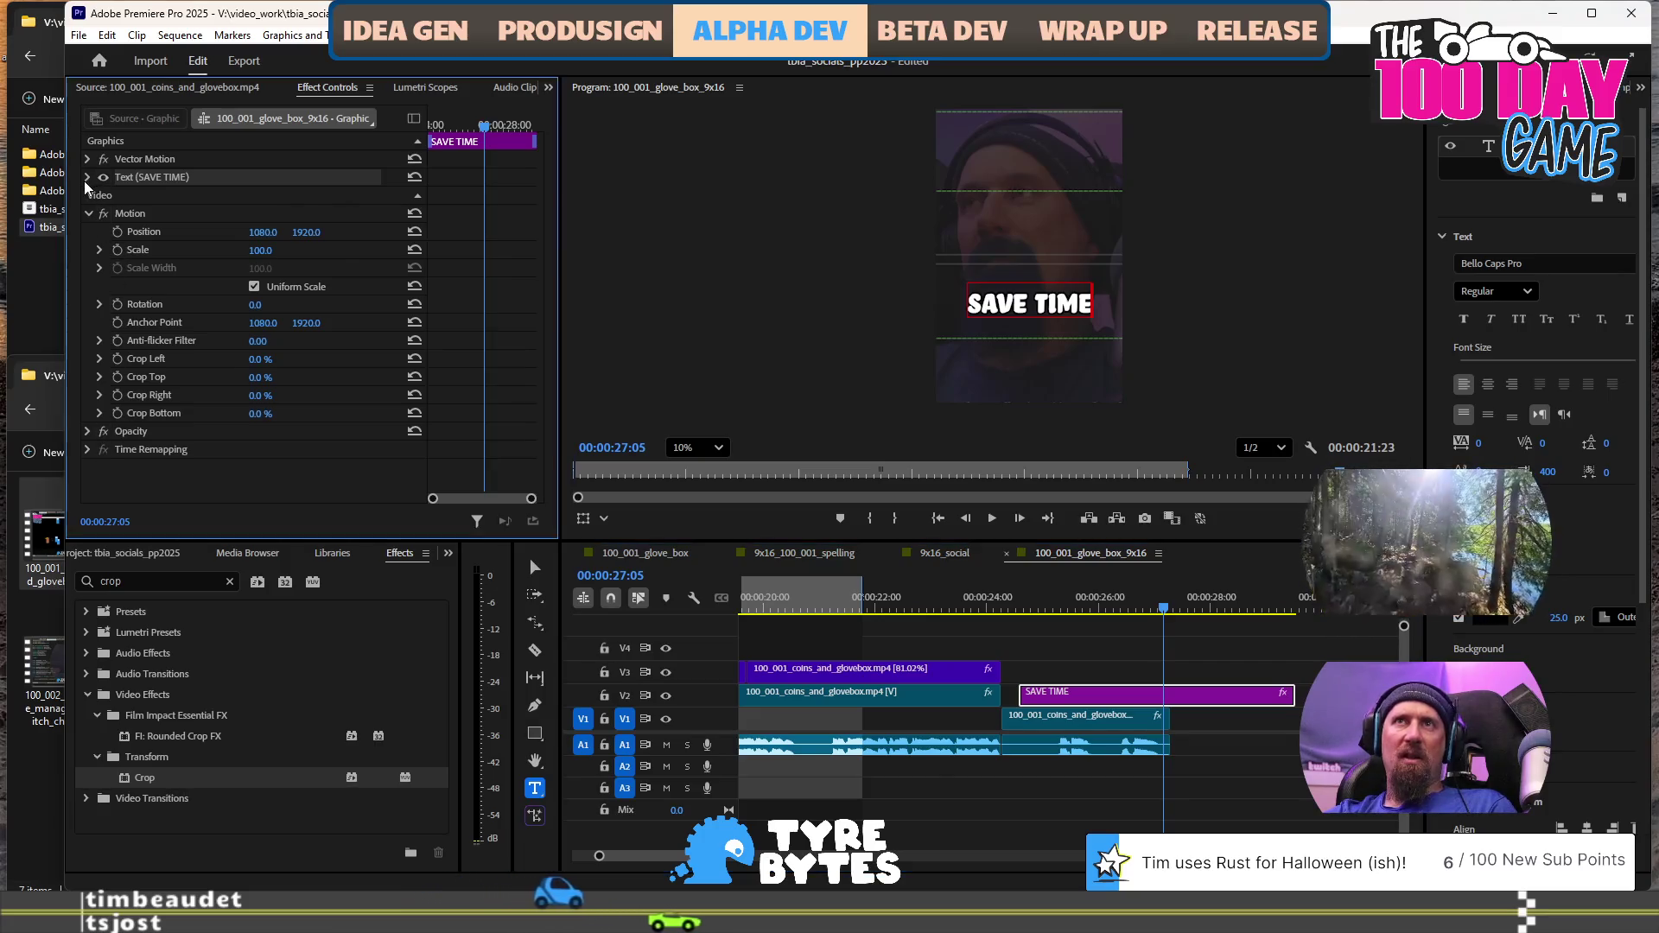
scroll(154, 287, "down", 5)
scroll(129, 389, "down", 2)
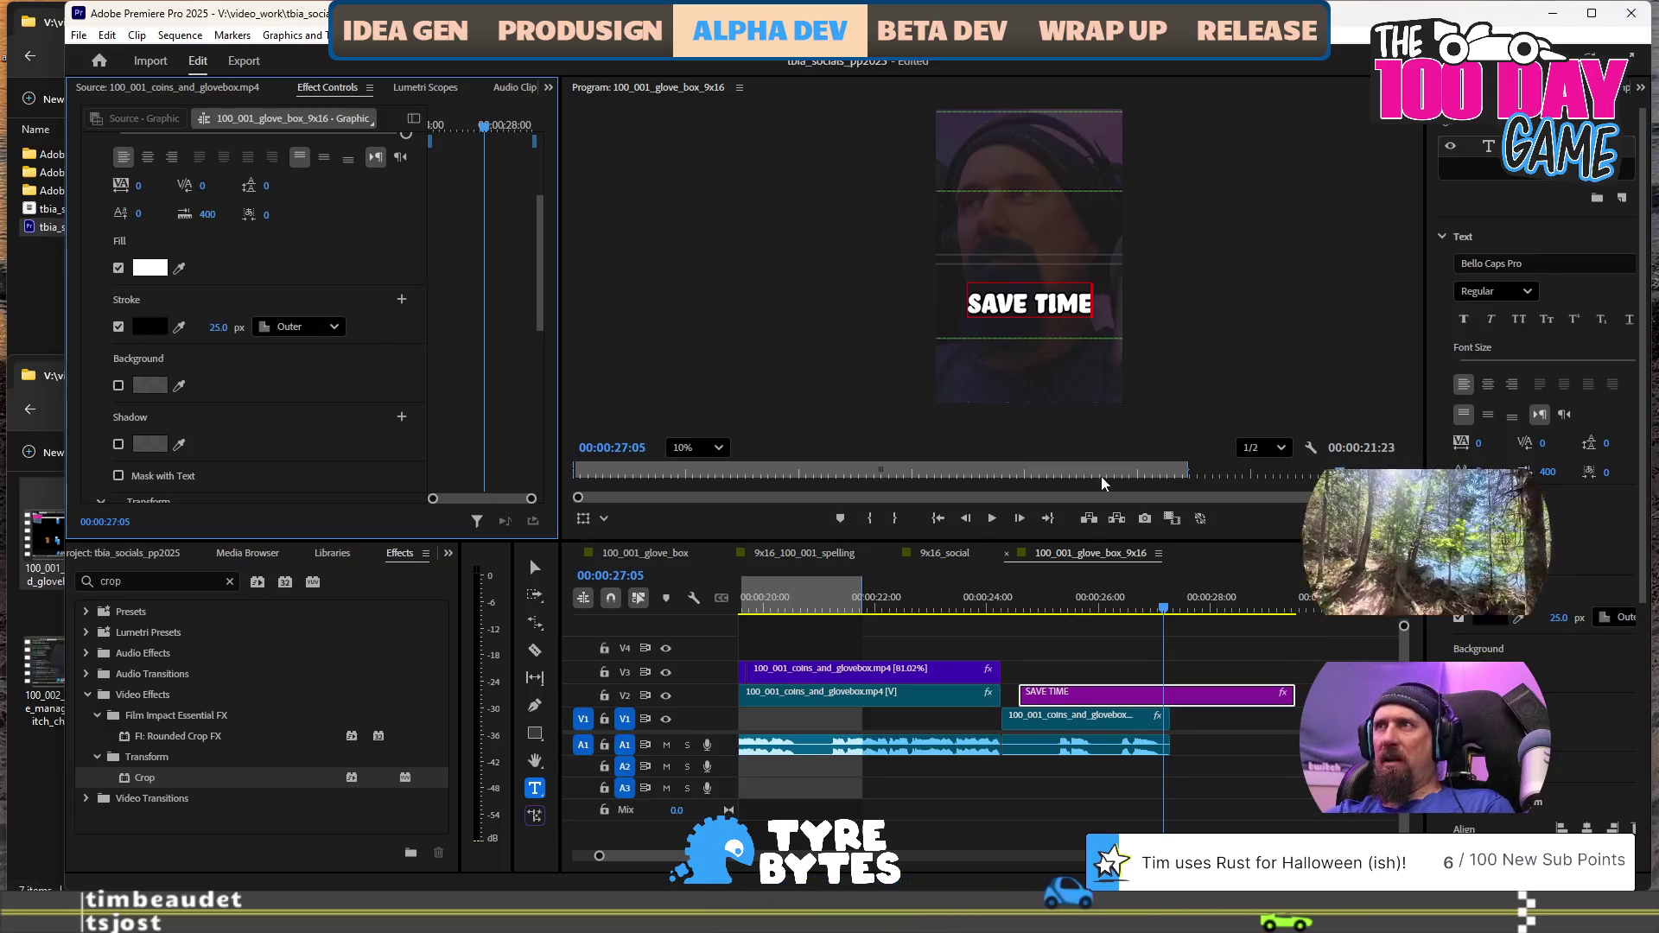
scroll(263, 230, "up", 5)
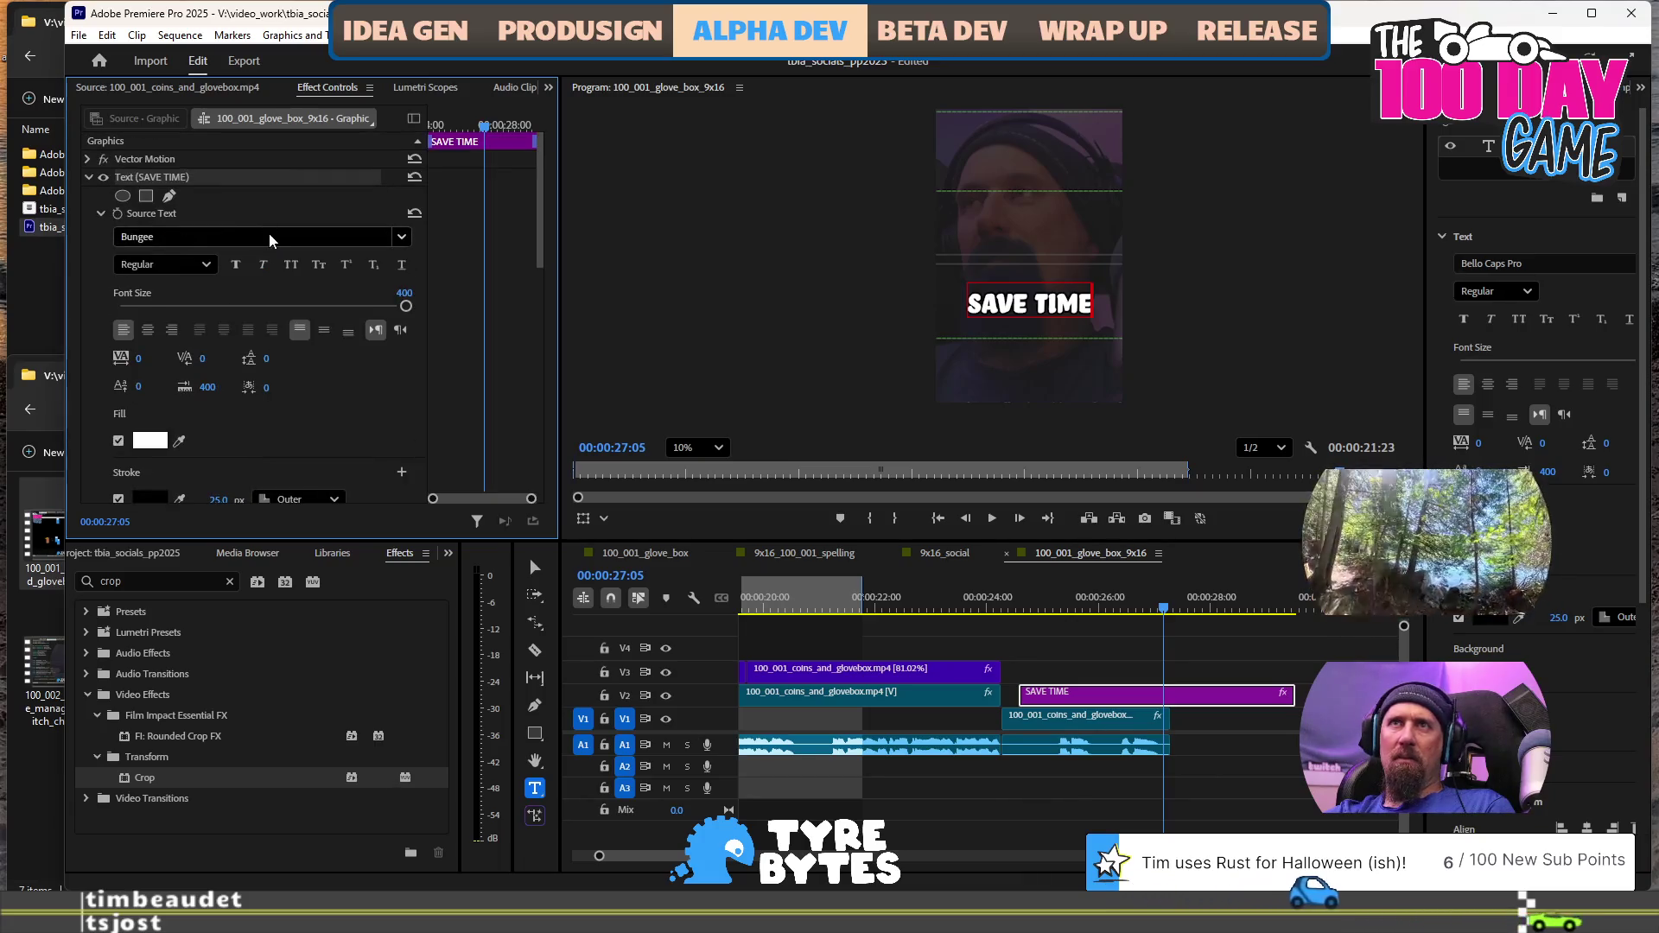
scroll(268, 234, "down", 3)
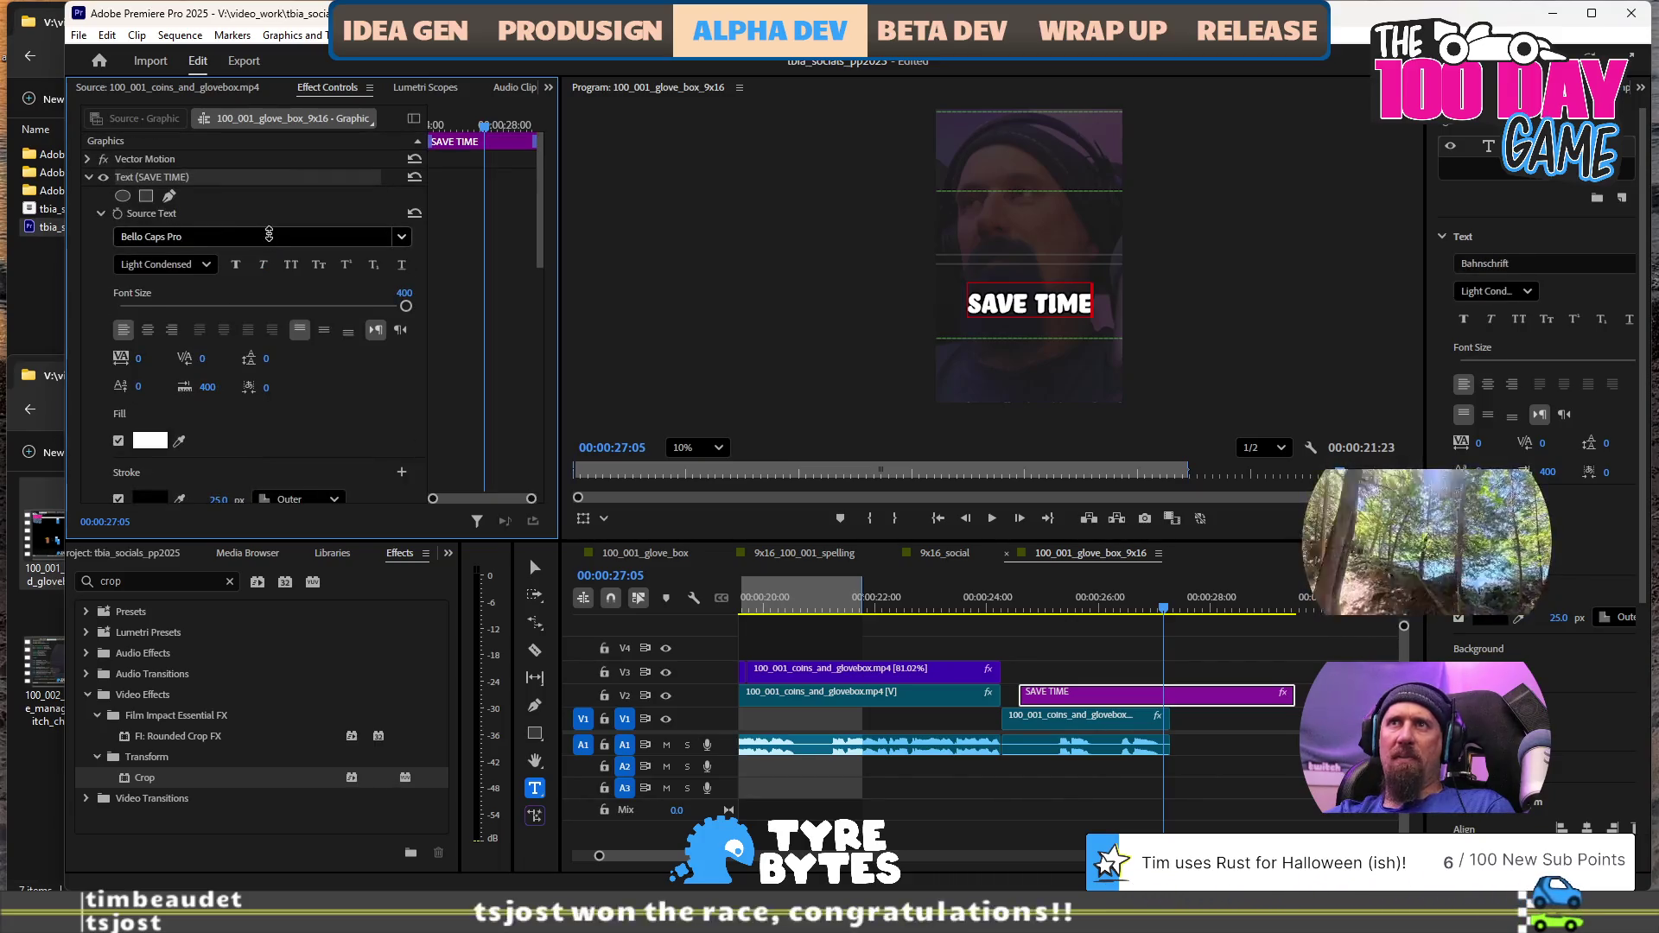
left_click(1029, 304)
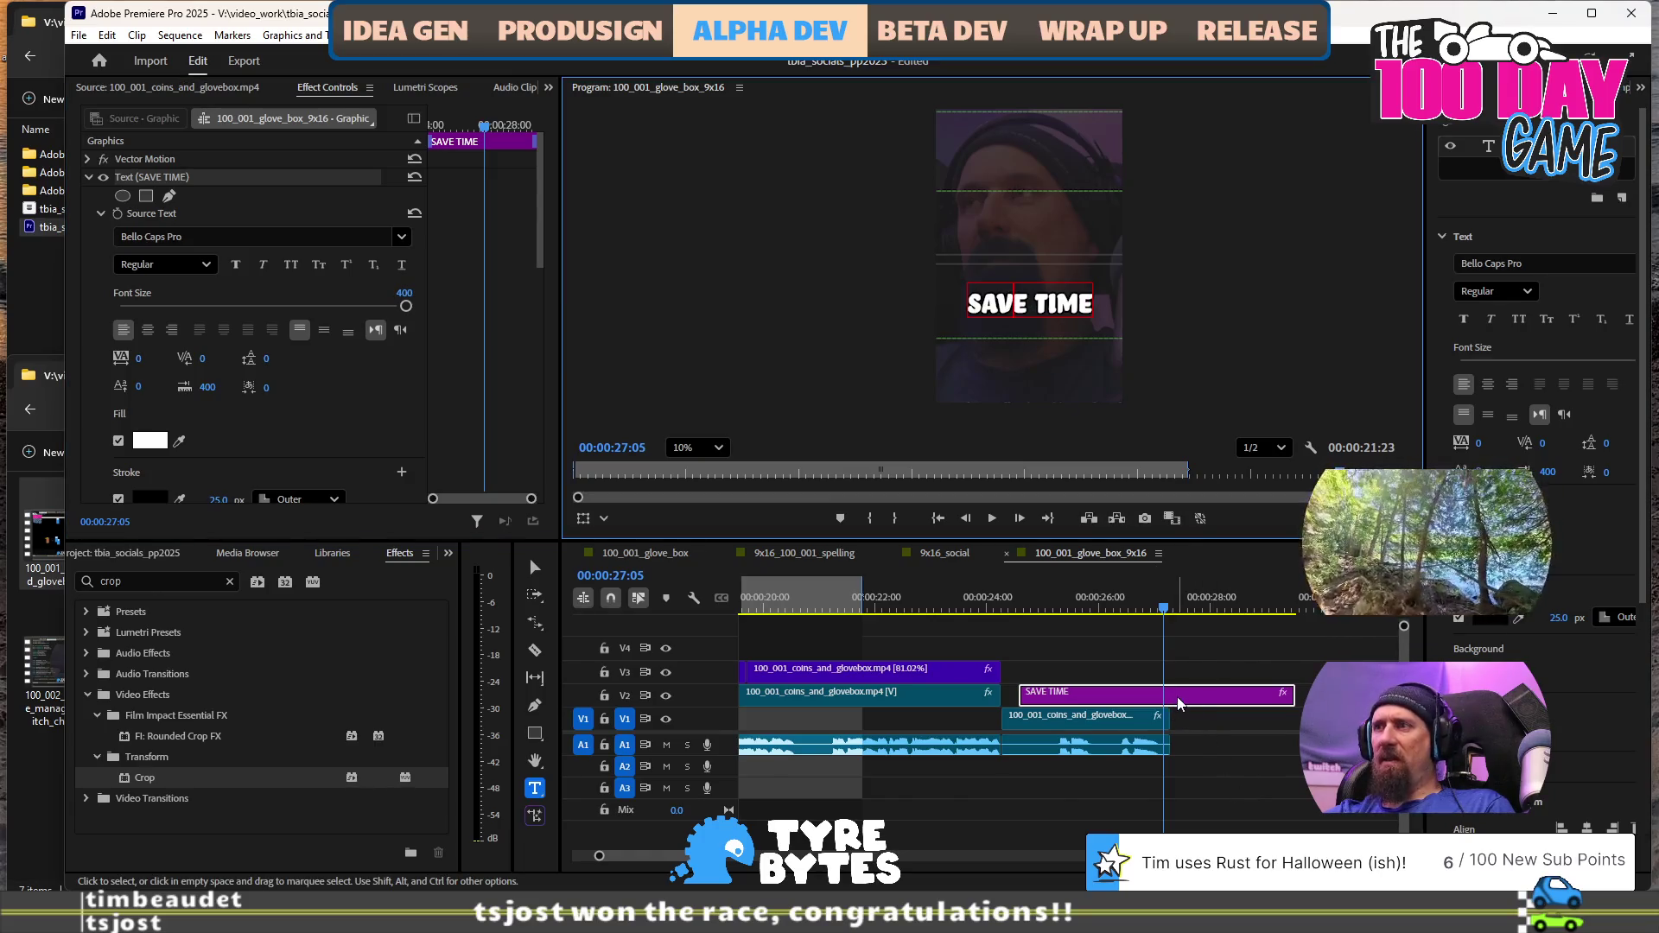
left_click_drag(1289, 694, 1057, 704)
left_click(1056, 596)
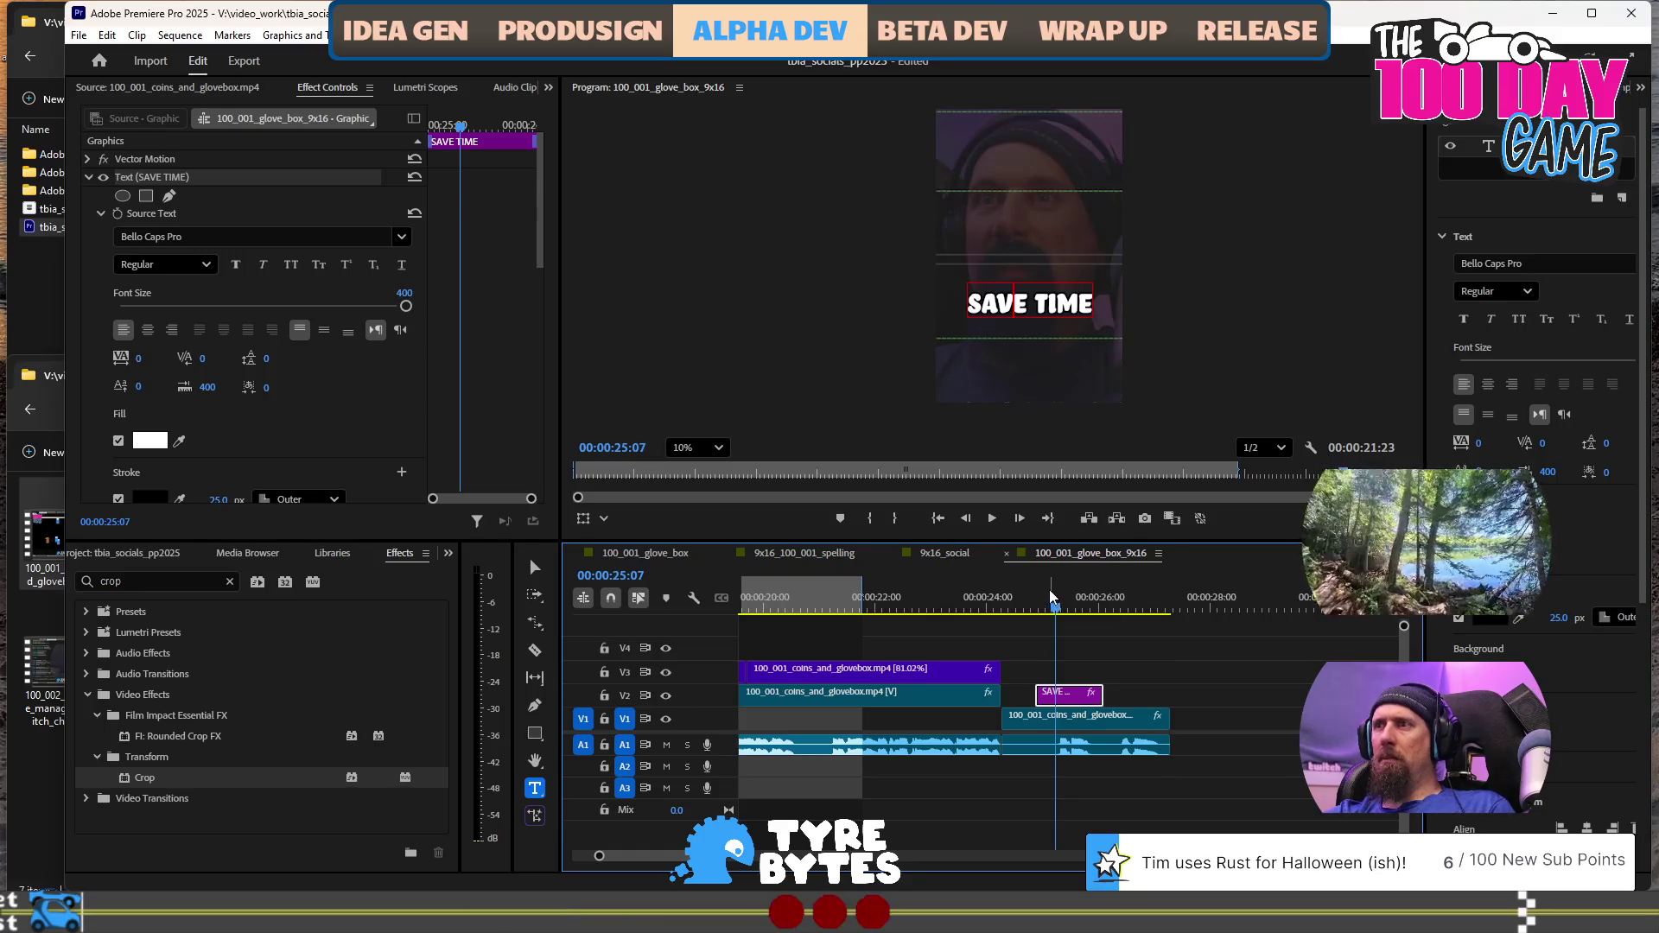
Centre the SAVE TIME caption horizontally in the video frame and play it back
left_click(285, 36)
mouse_move(372, 139)
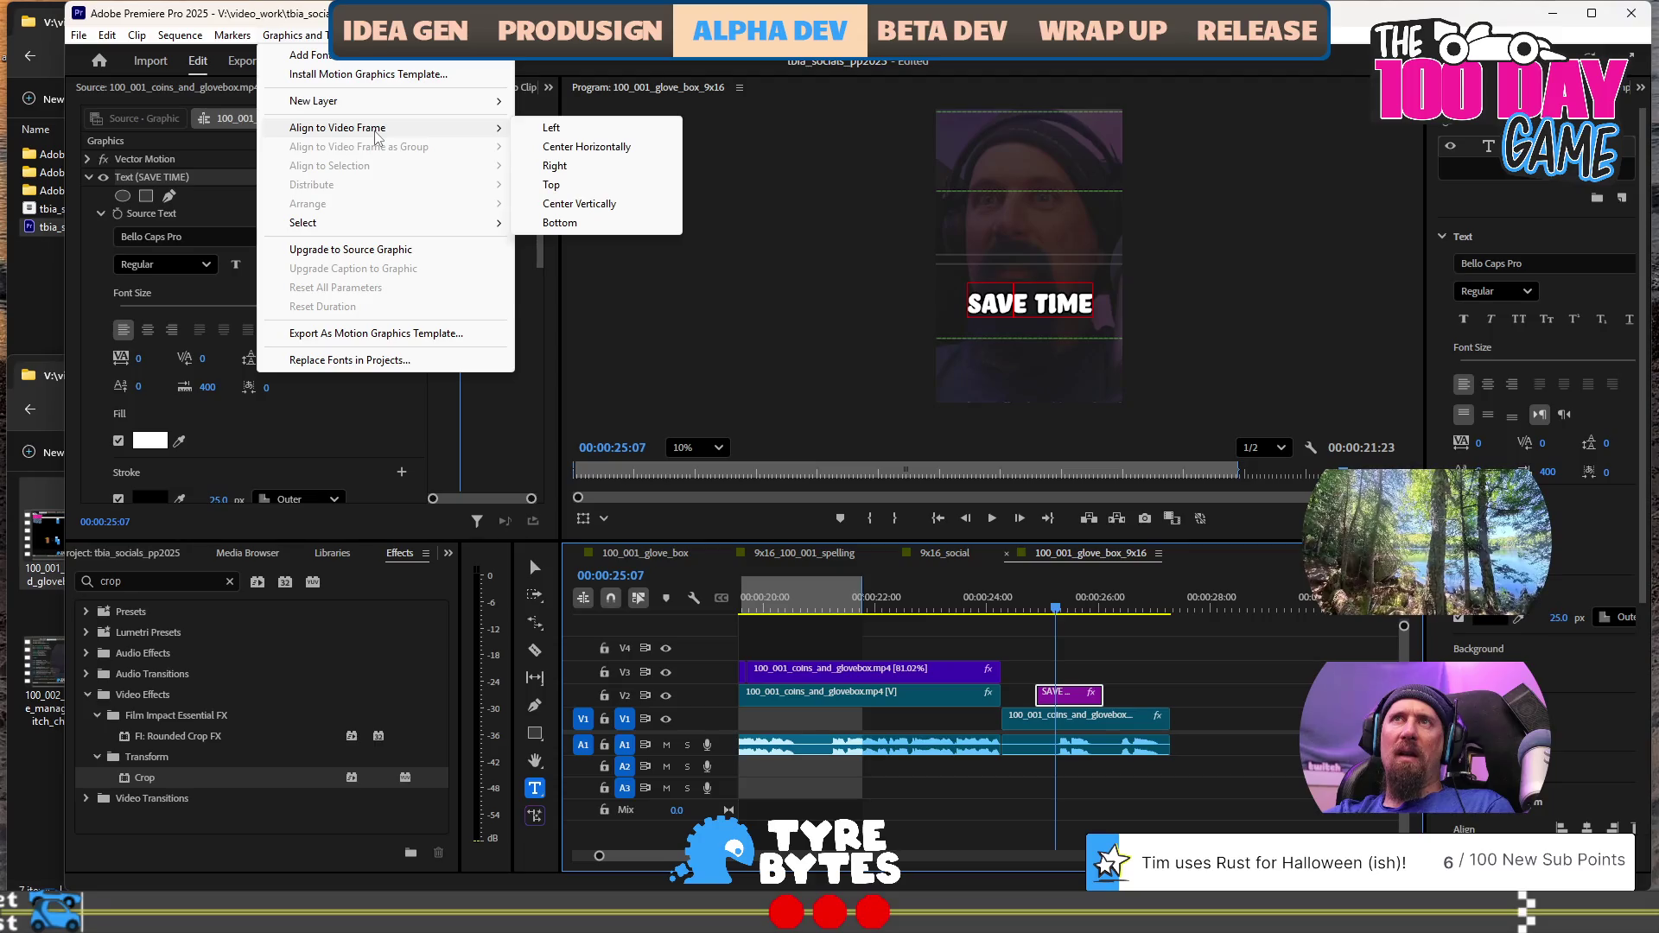
left_click(596, 145)
key("space")
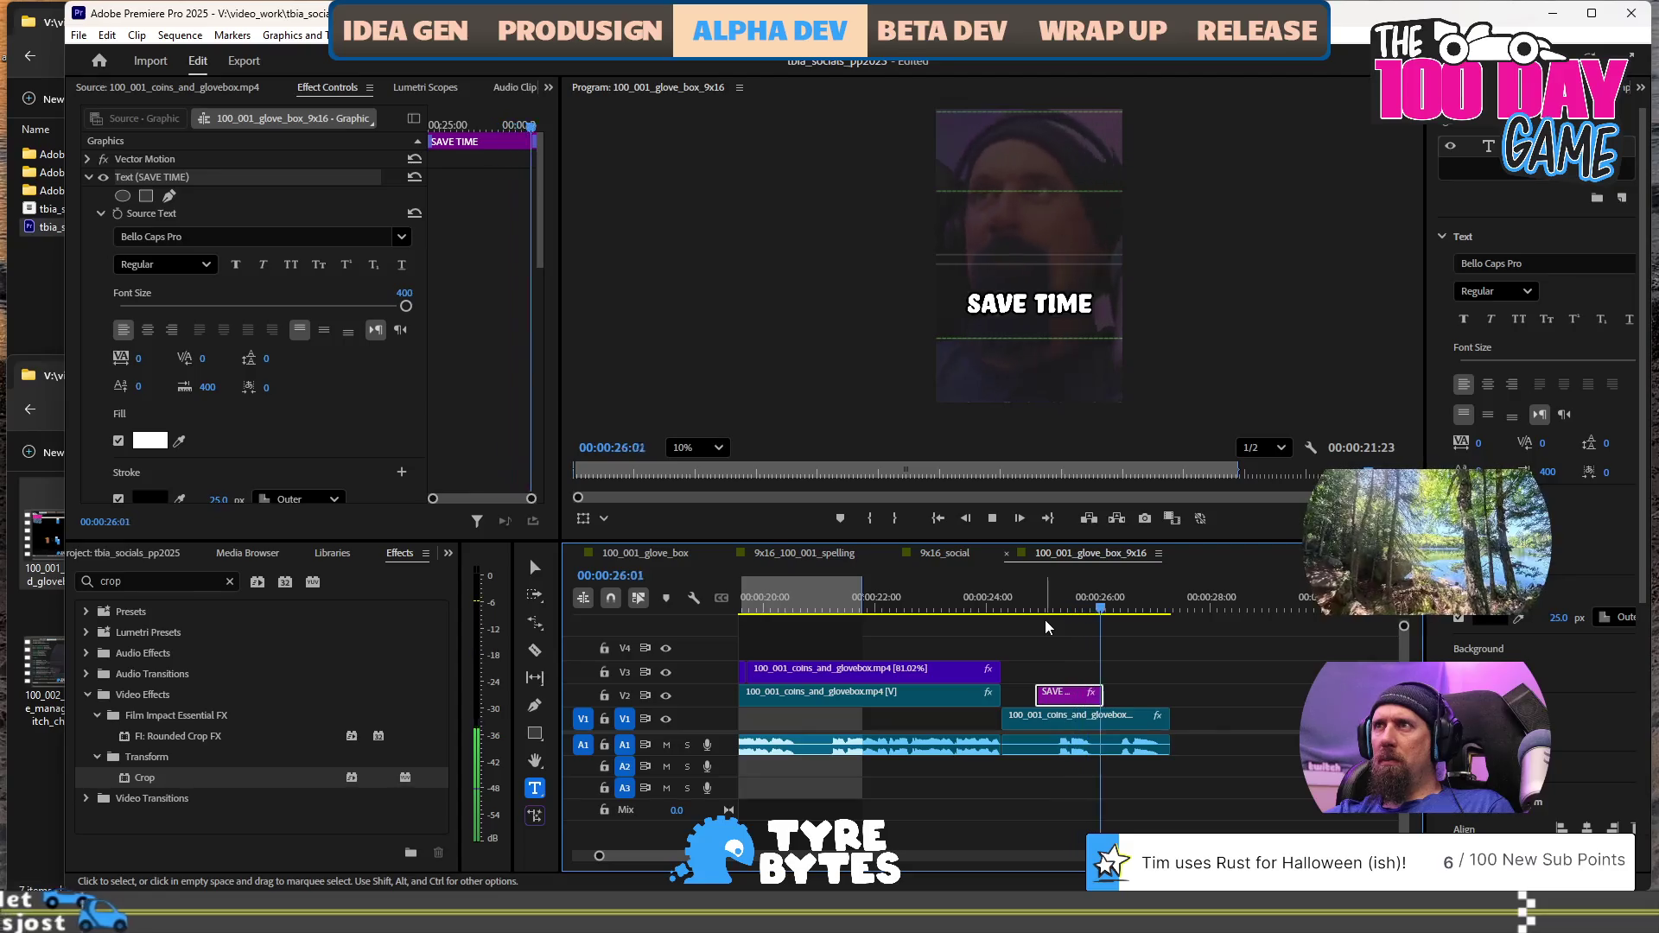
key("space")
Duplicate the caption clip after the first, shorten it by 10 frames, and retype it as 'MAKE GAMES'
key("ctrl+c")
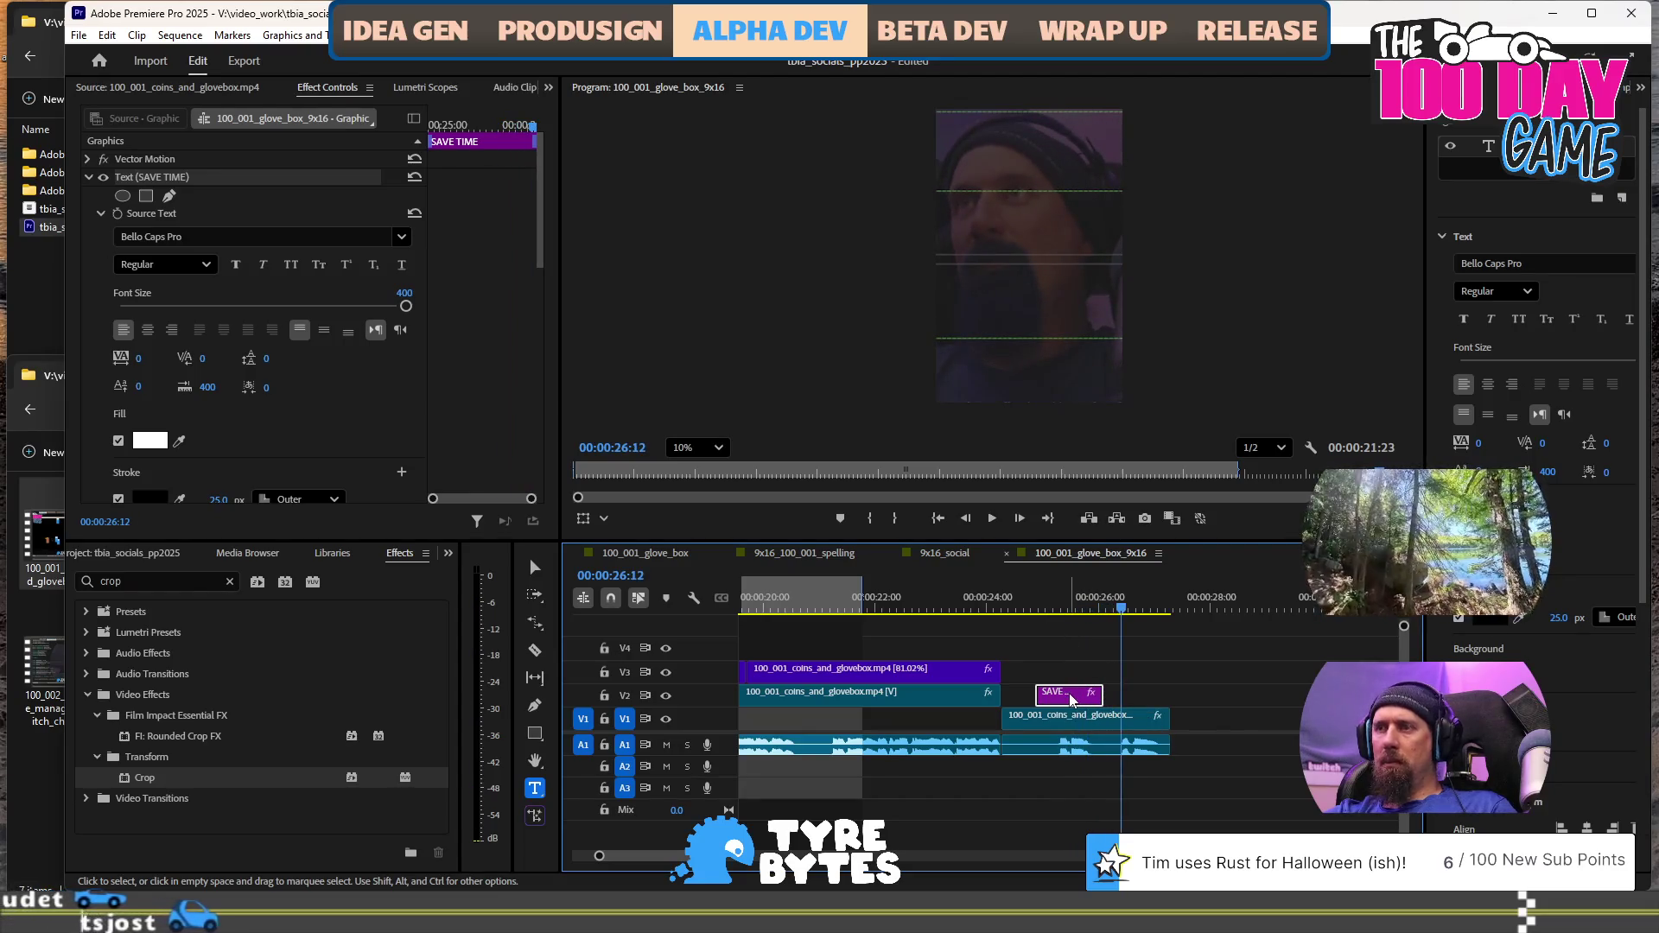
key("ctrl+v")
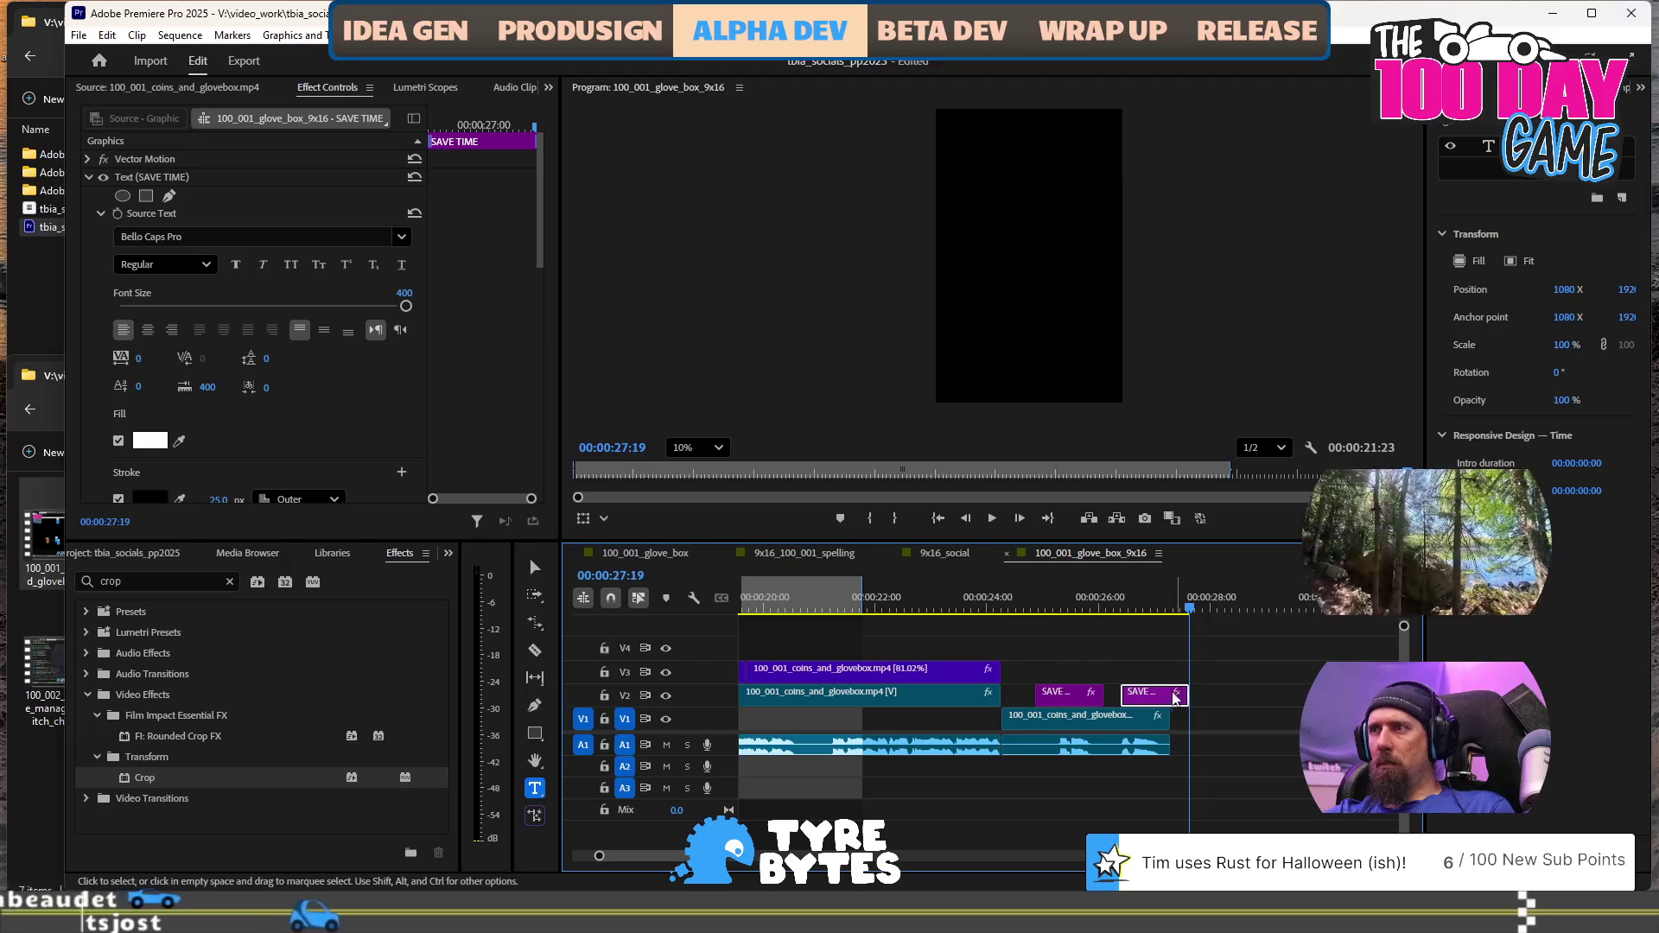
left_click_drag(1186, 695, 1166, 695)
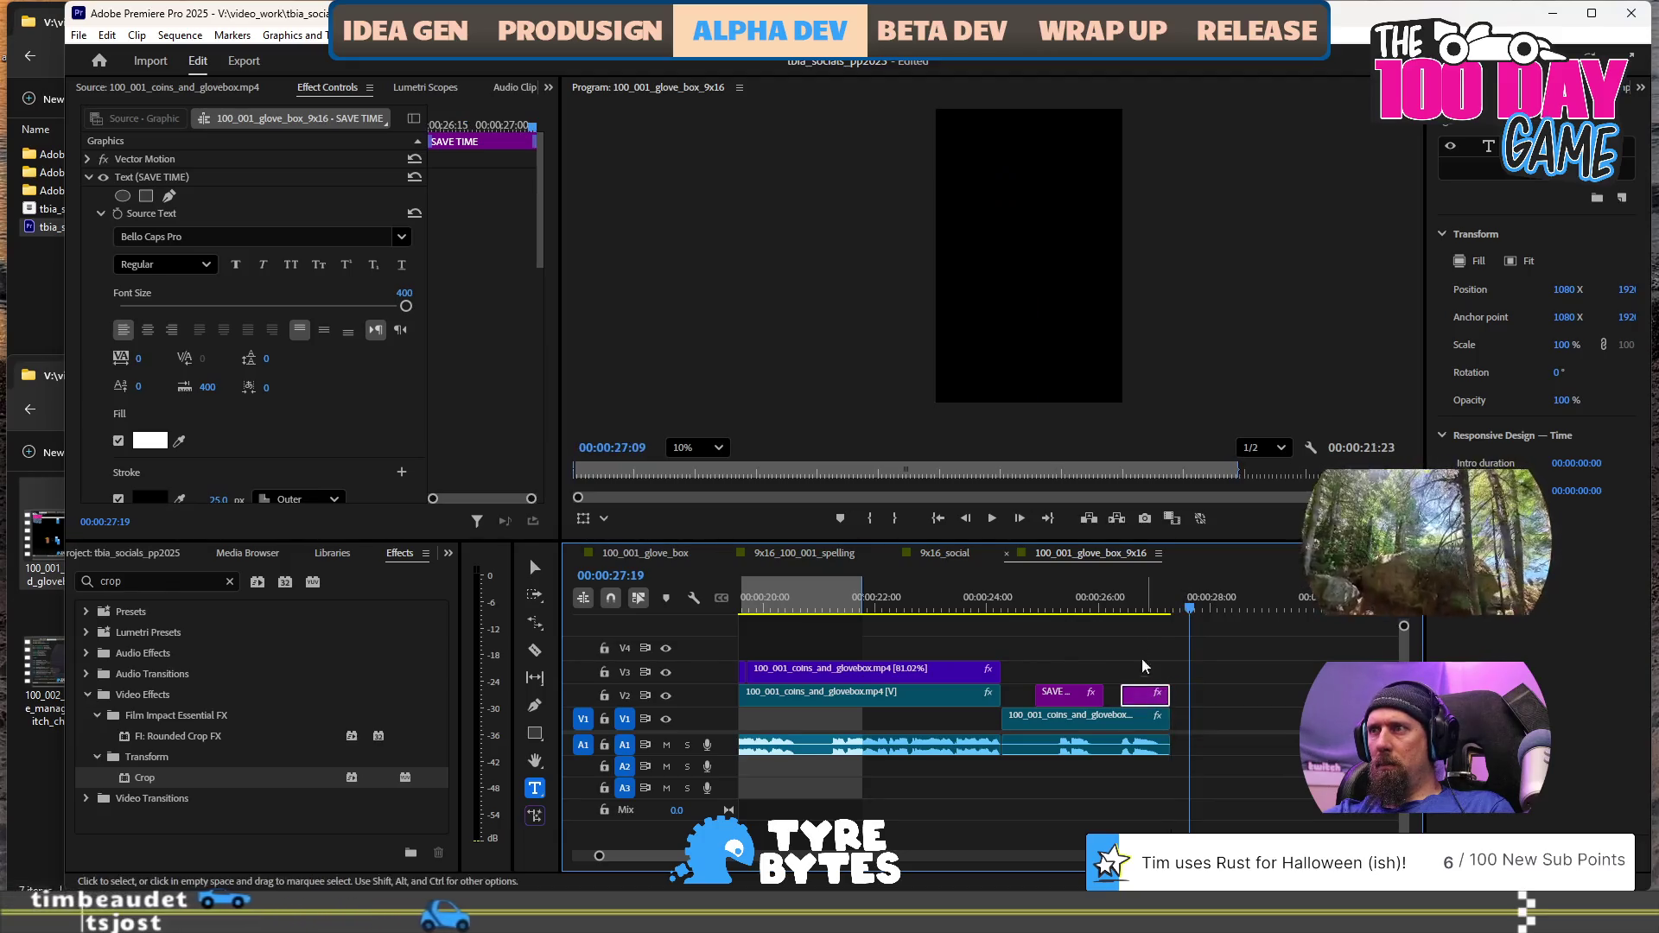
left_click(1132, 602)
left_click(1019, 302)
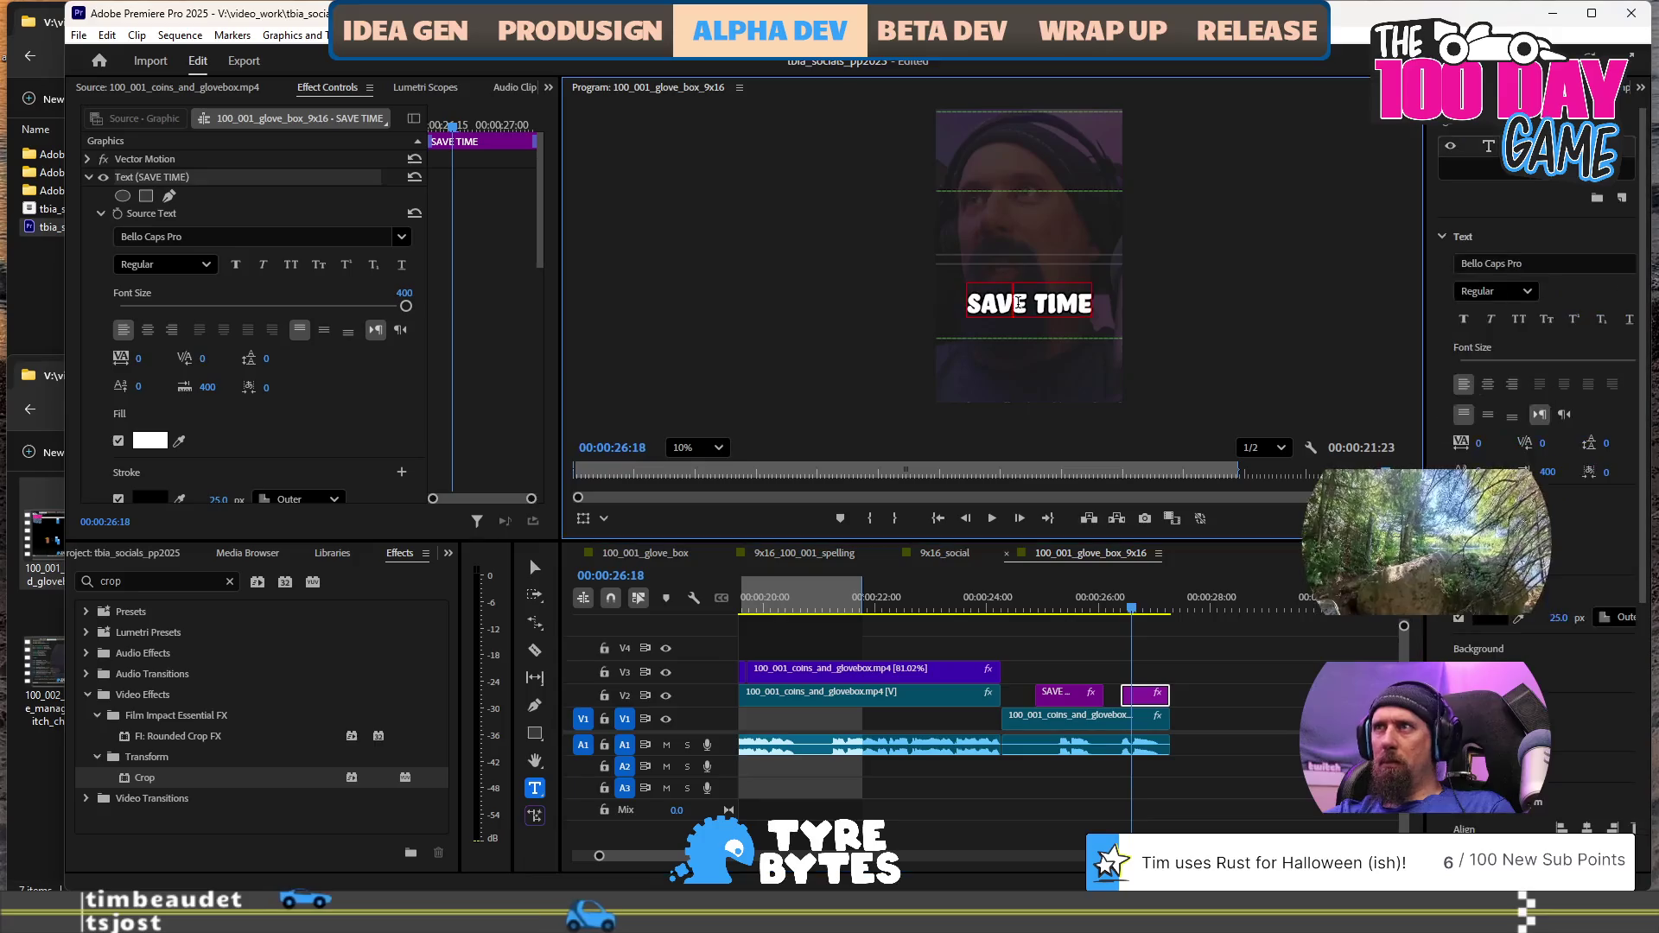
key("ctrl+a")
key("BackSpace")
type("MA")
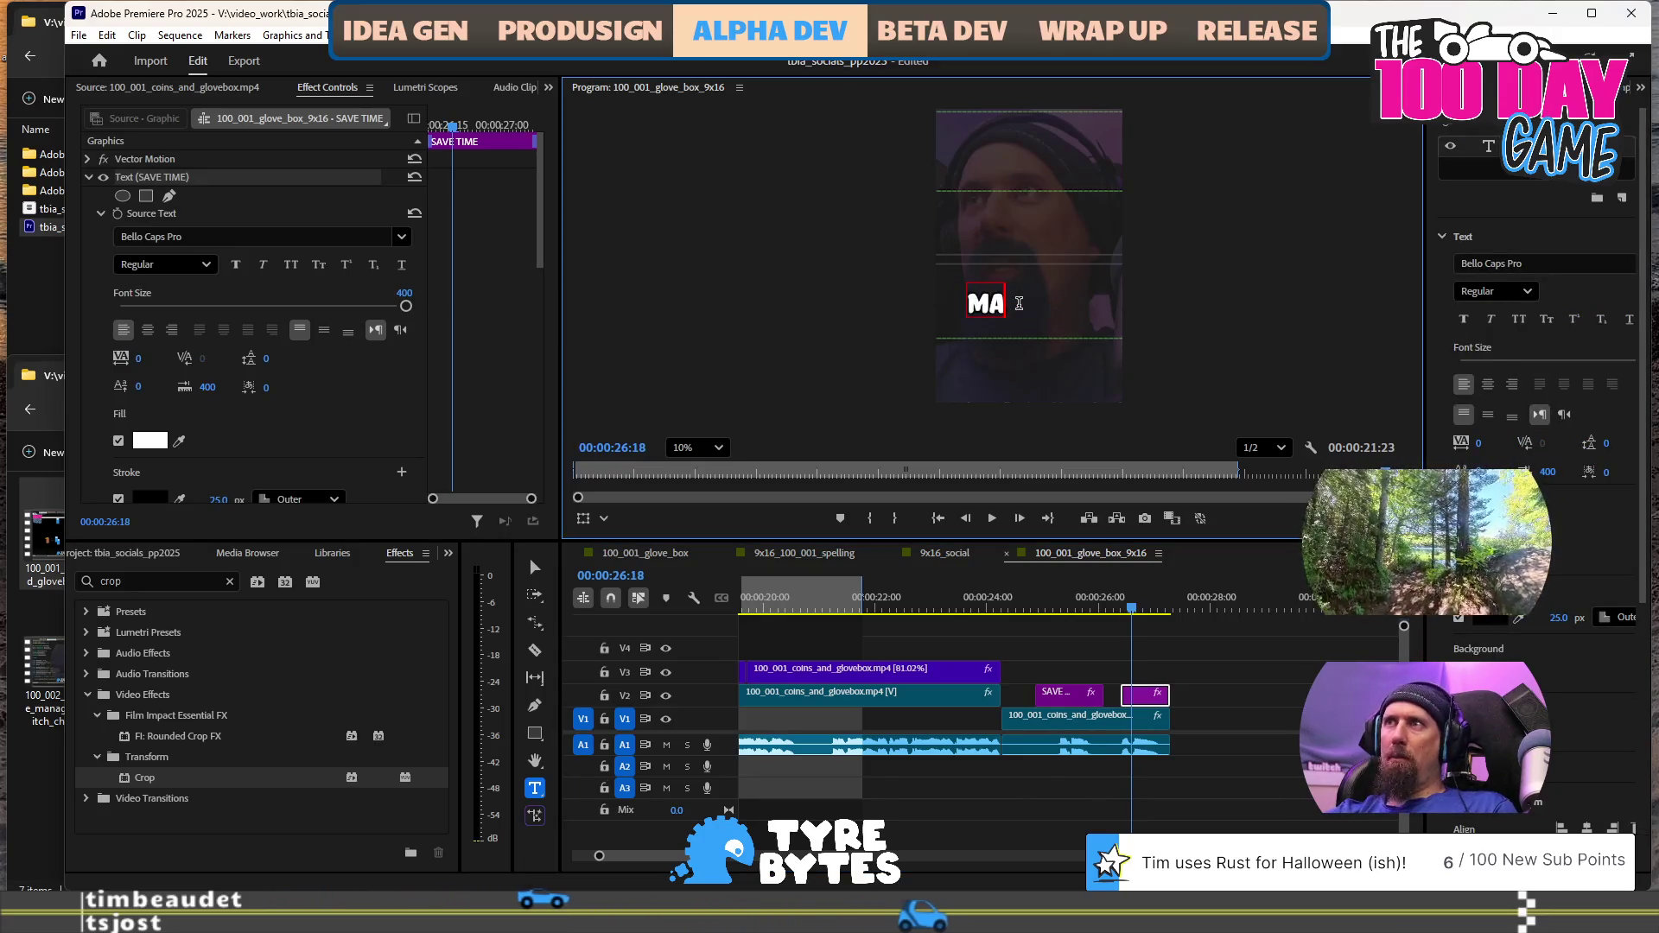
type("KE GAMES")
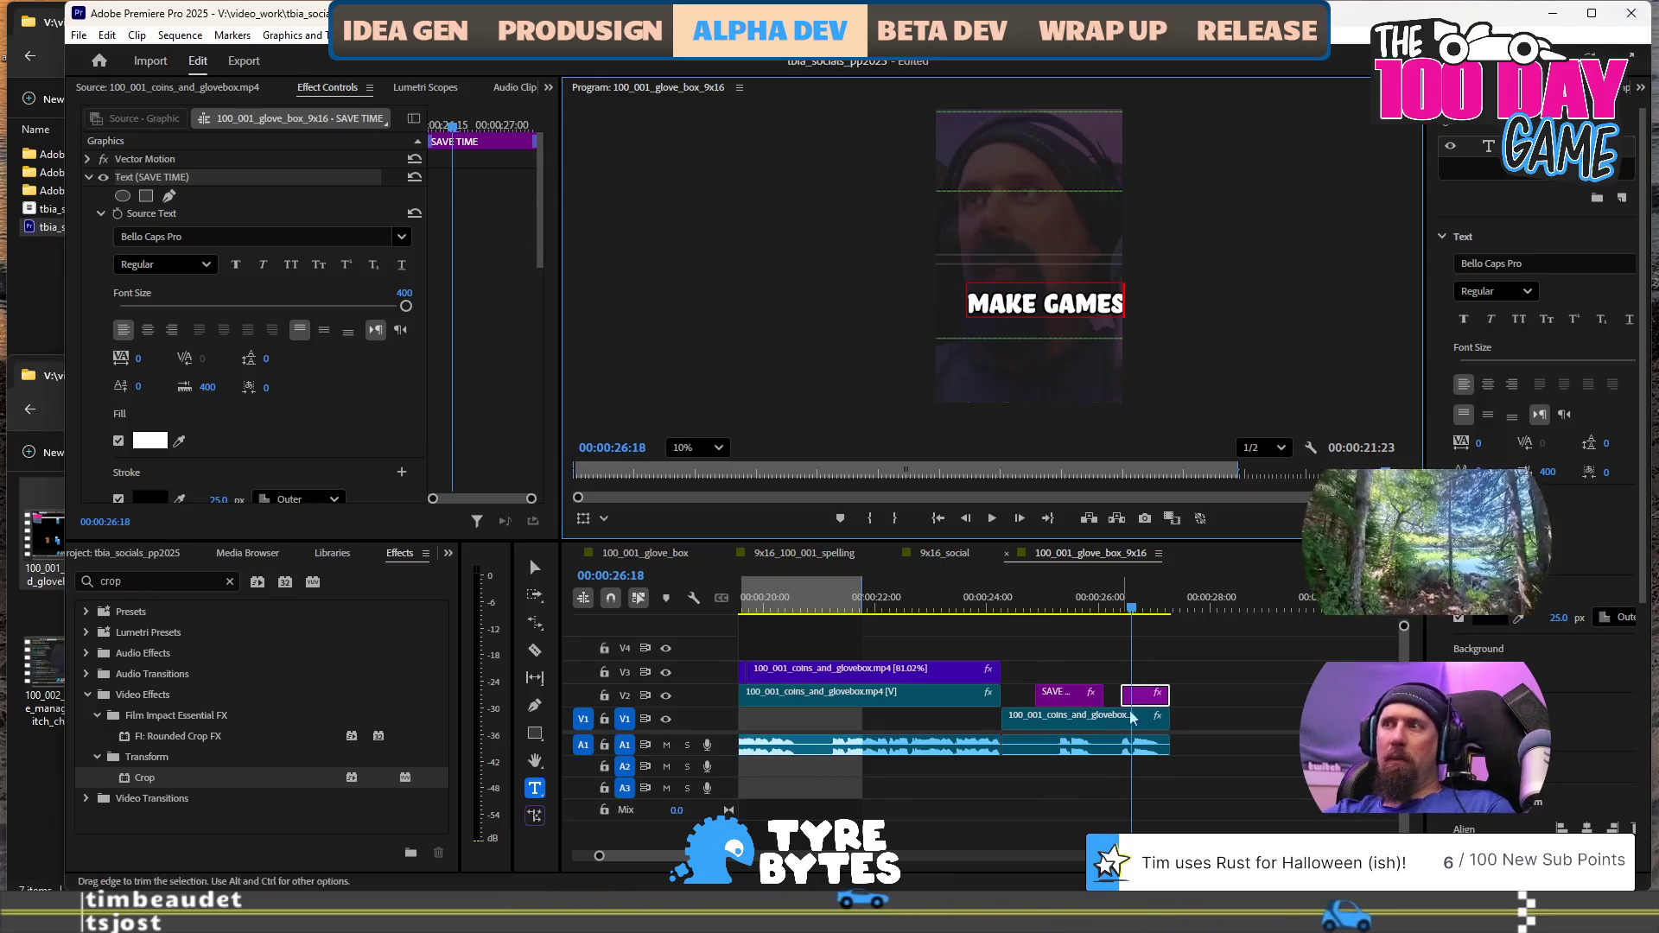
left_click(1194, 697)
Centre the MAKE GAMES caption horizontally in the video frame
left_click(1145, 694)
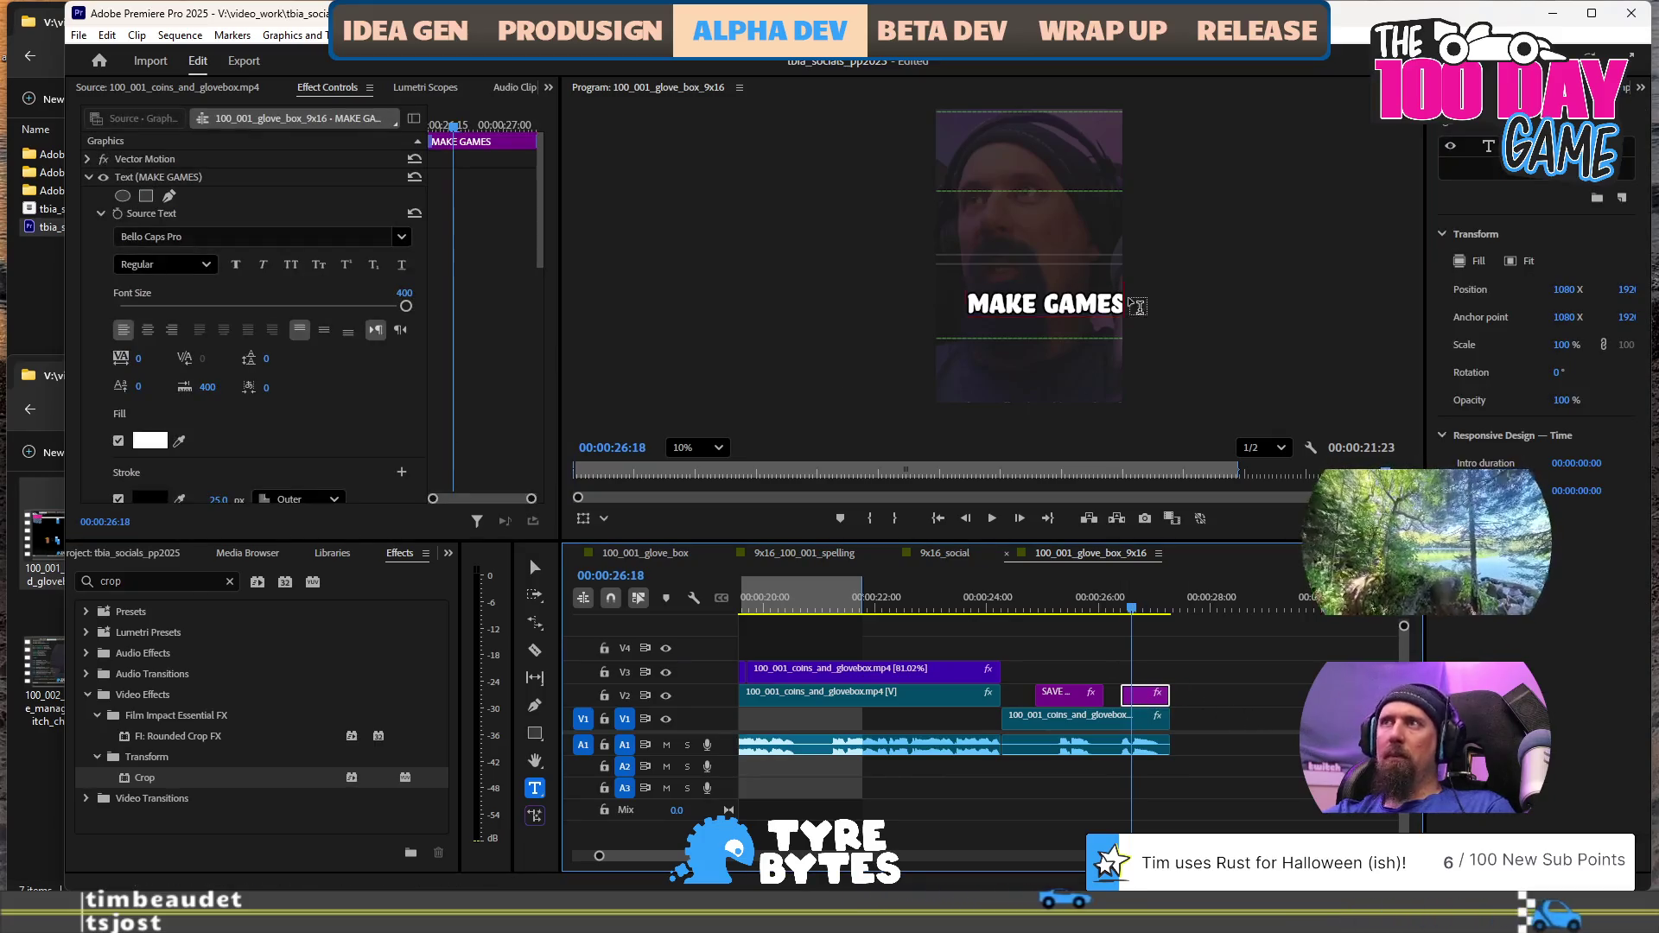
left_click(1047, 358)
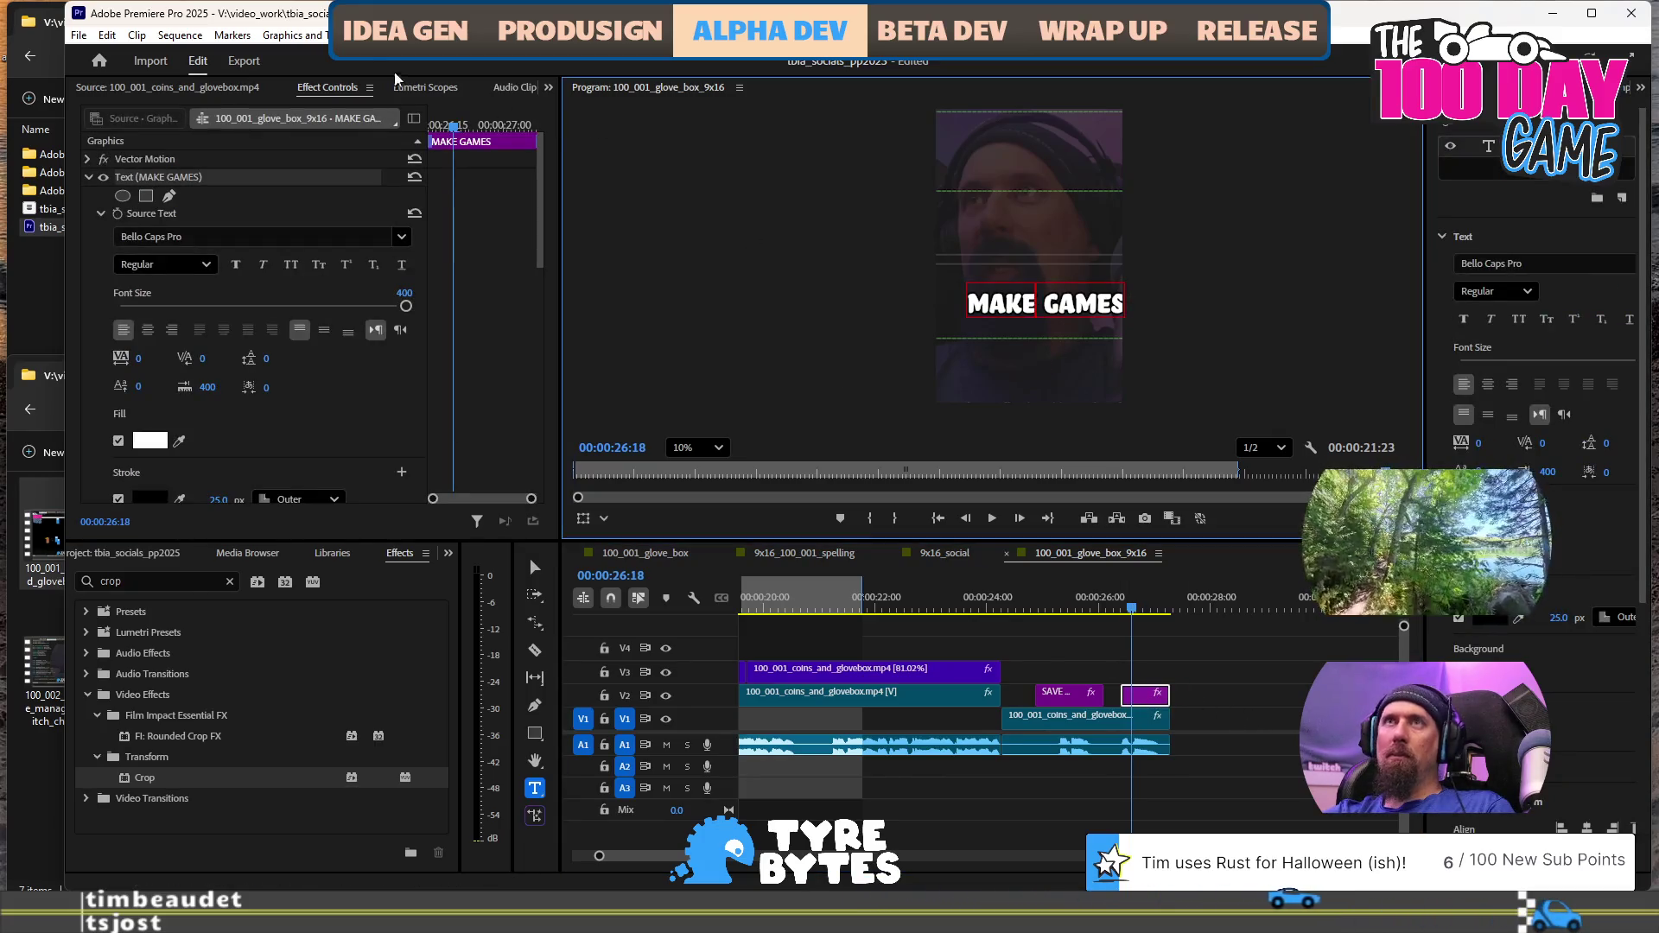
left_click(292, 36)
mouse_move(380, 127)
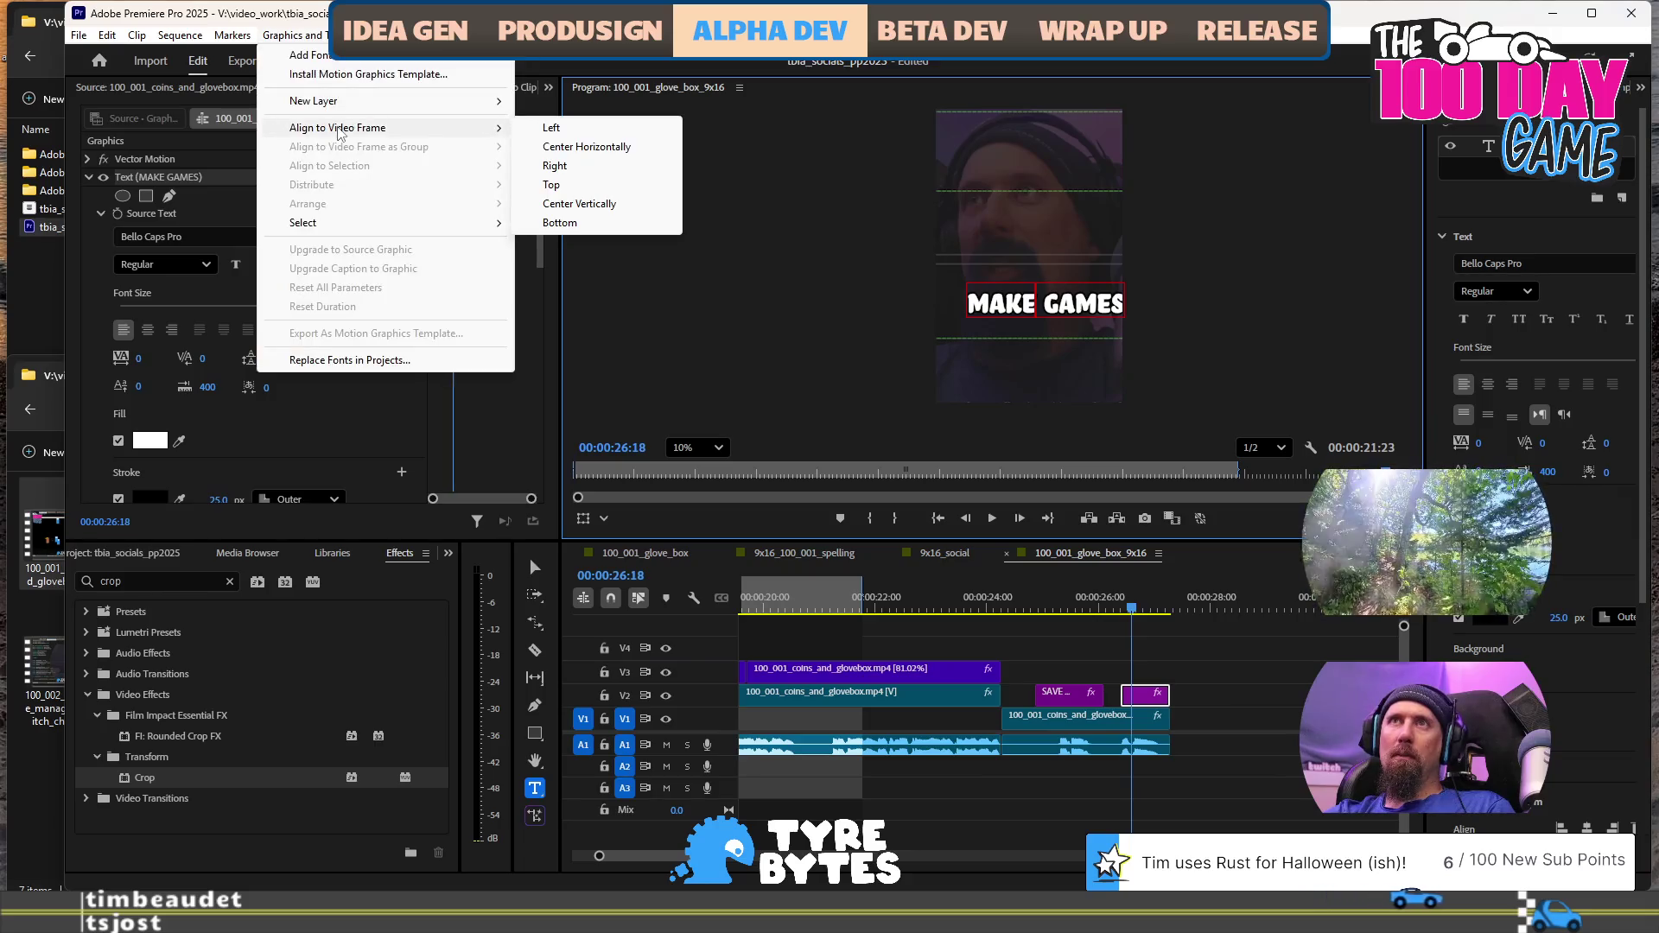
left_click(587, 147)
left_click(1264, 695)
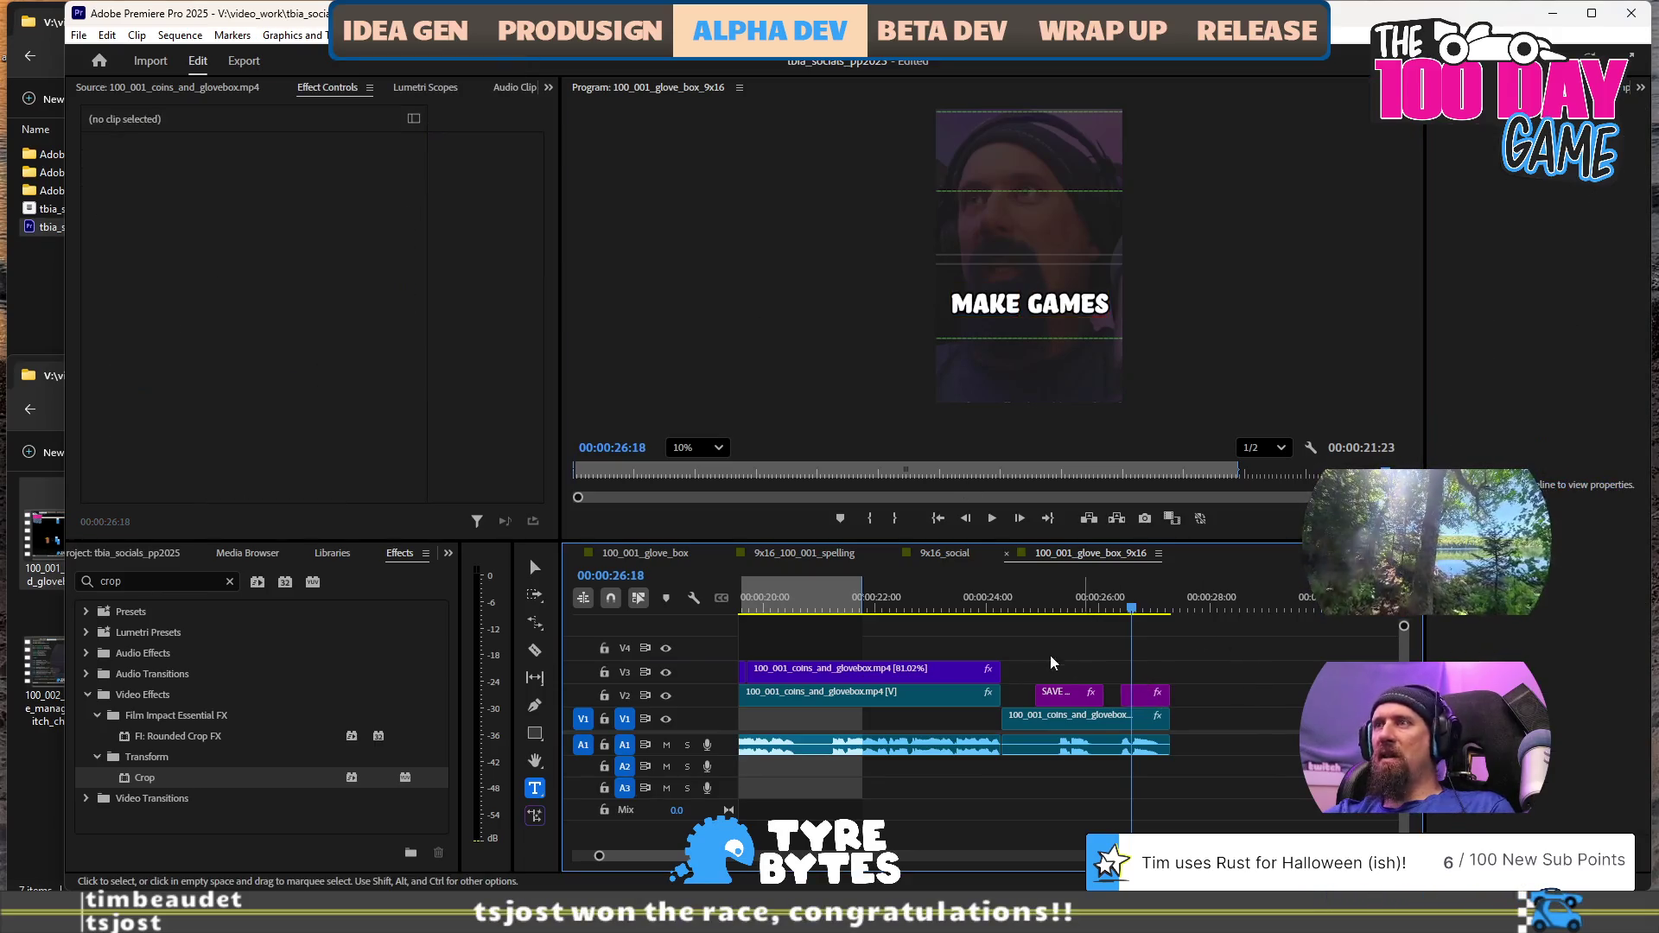
Drag the SAVE TIME caption lower in the Program monitor, to a vertical position of about 3192
left_click(1027, 601)
key("space")
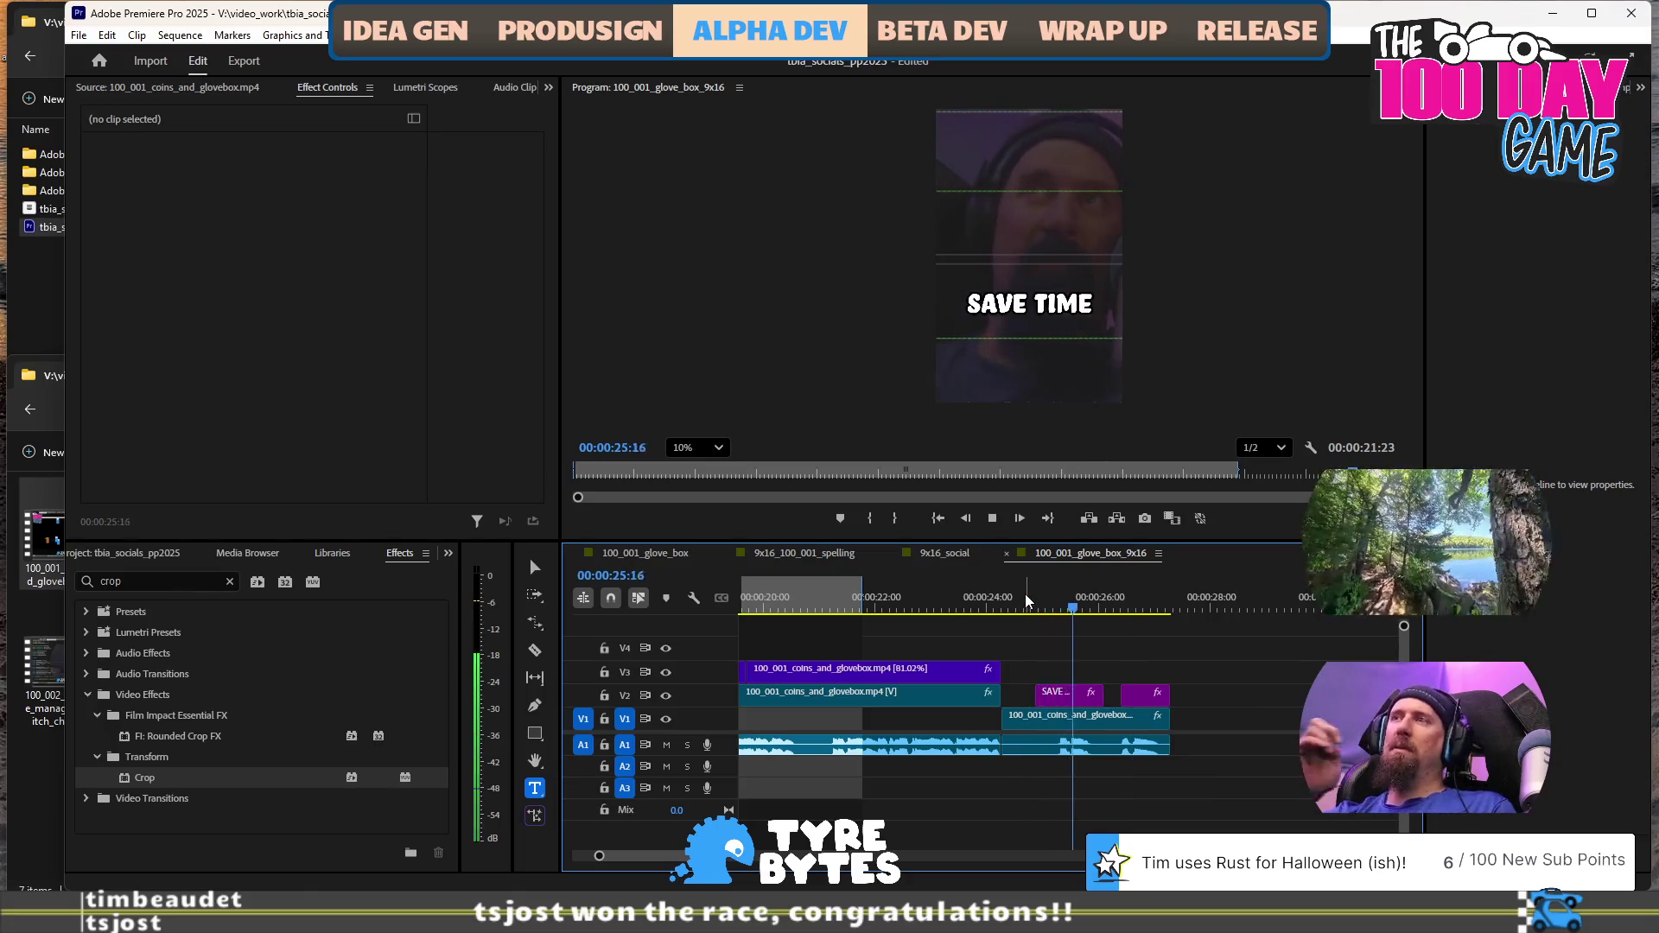
key("space")
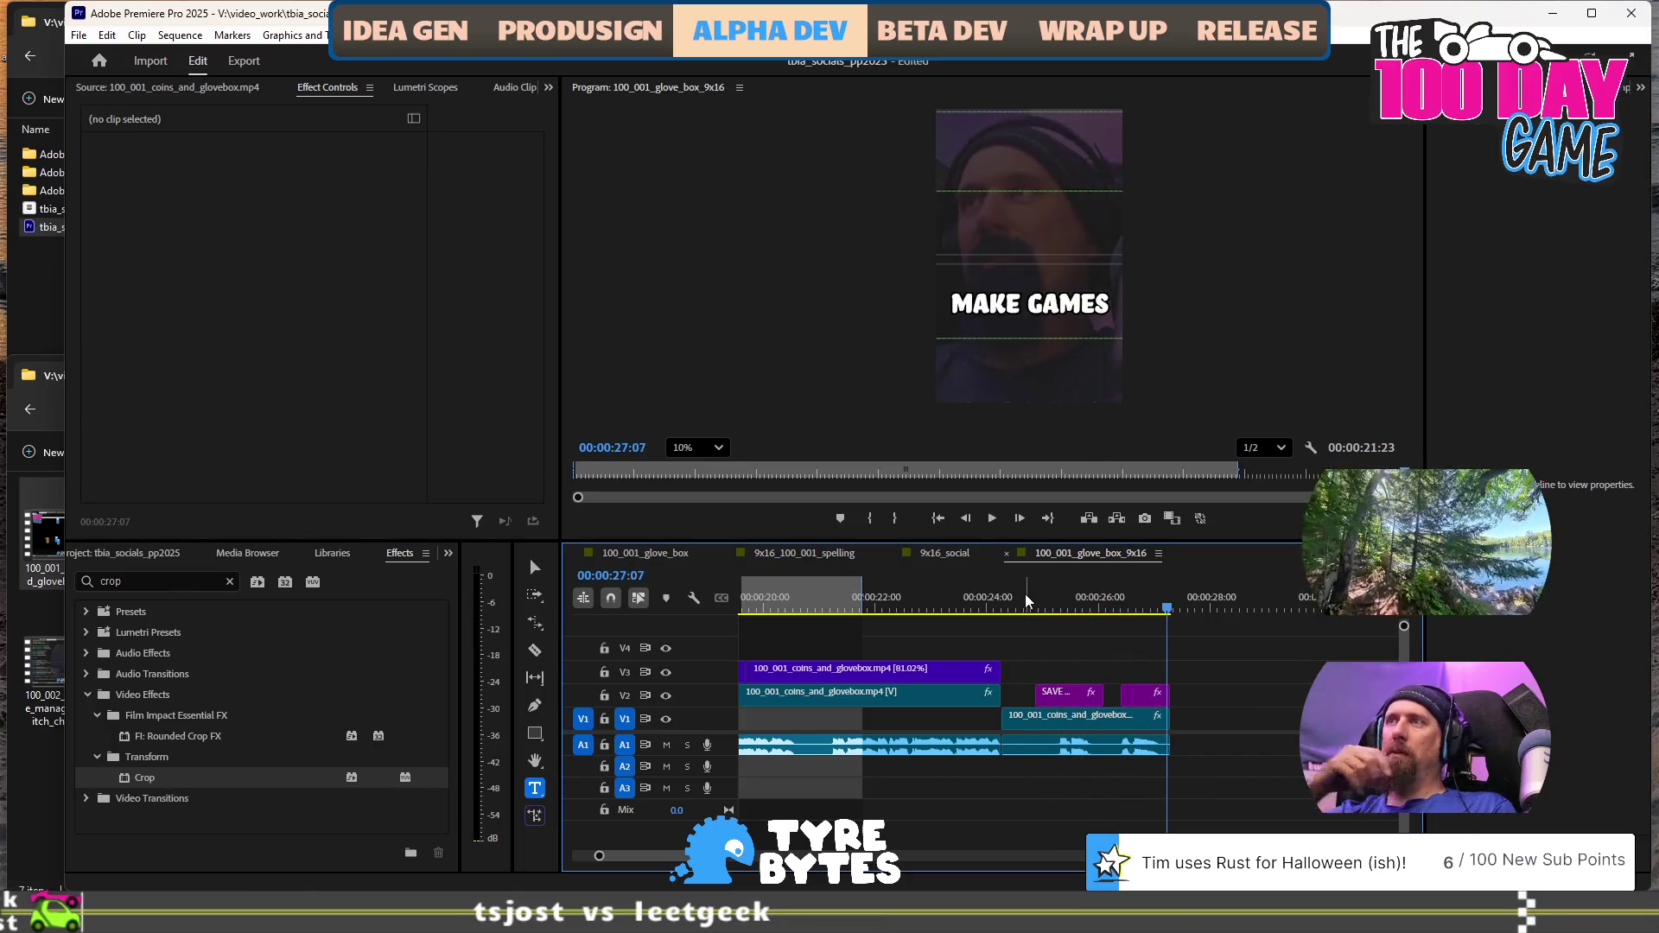
double_click(1068, 695)
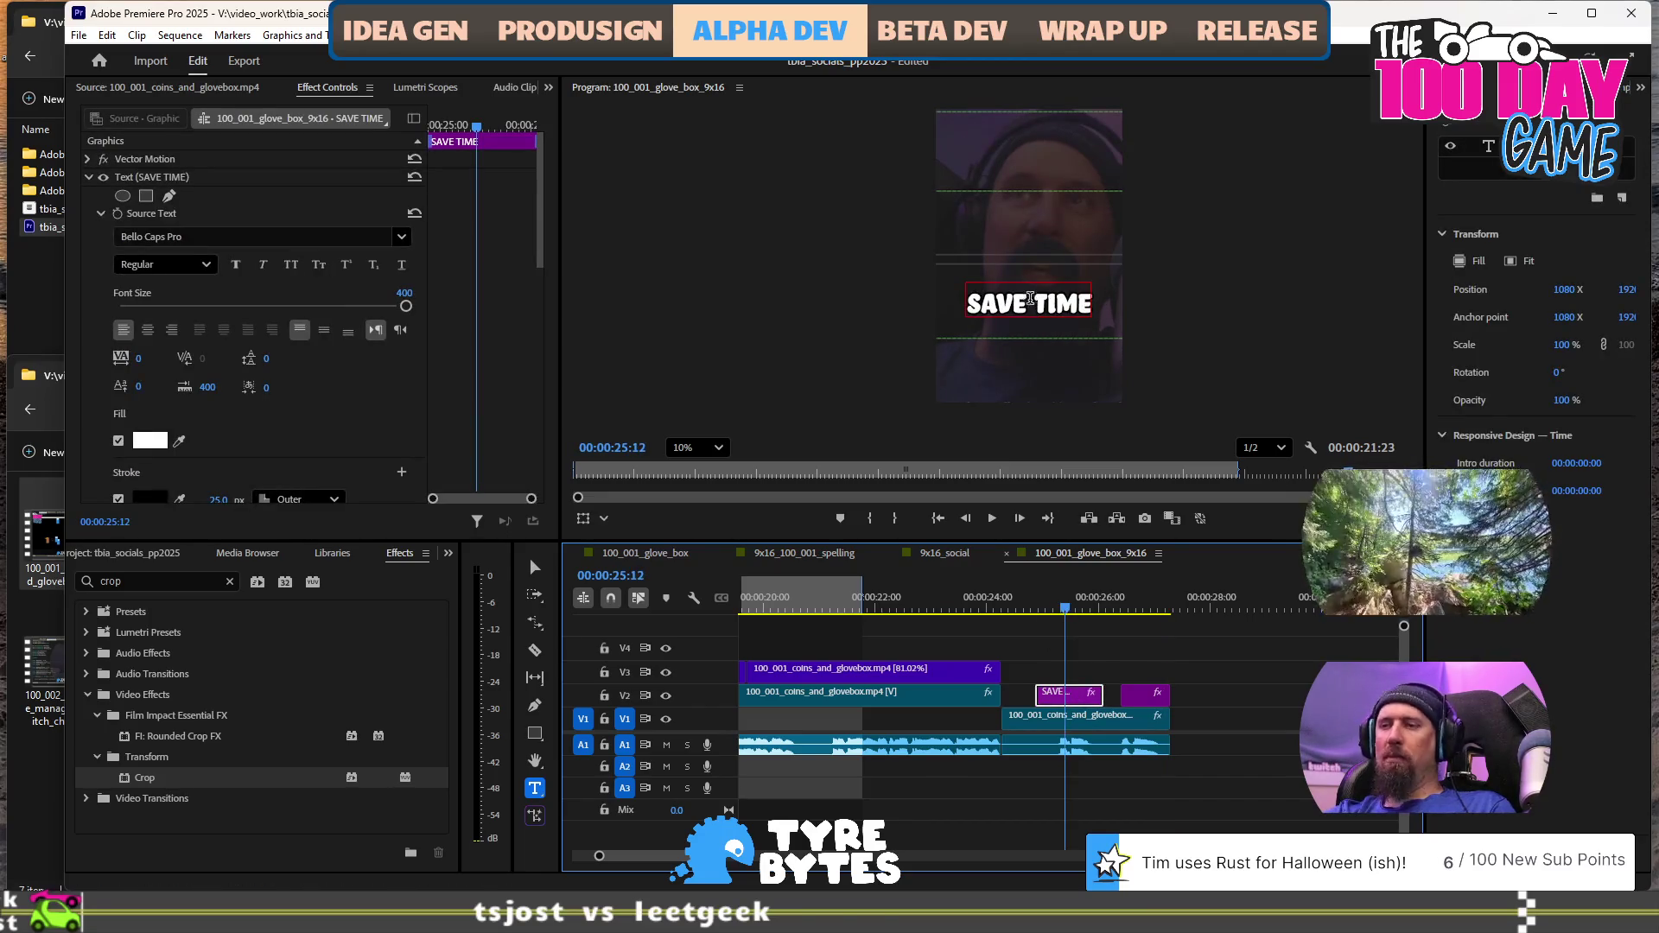
key("v")
left_click(1028, 308)
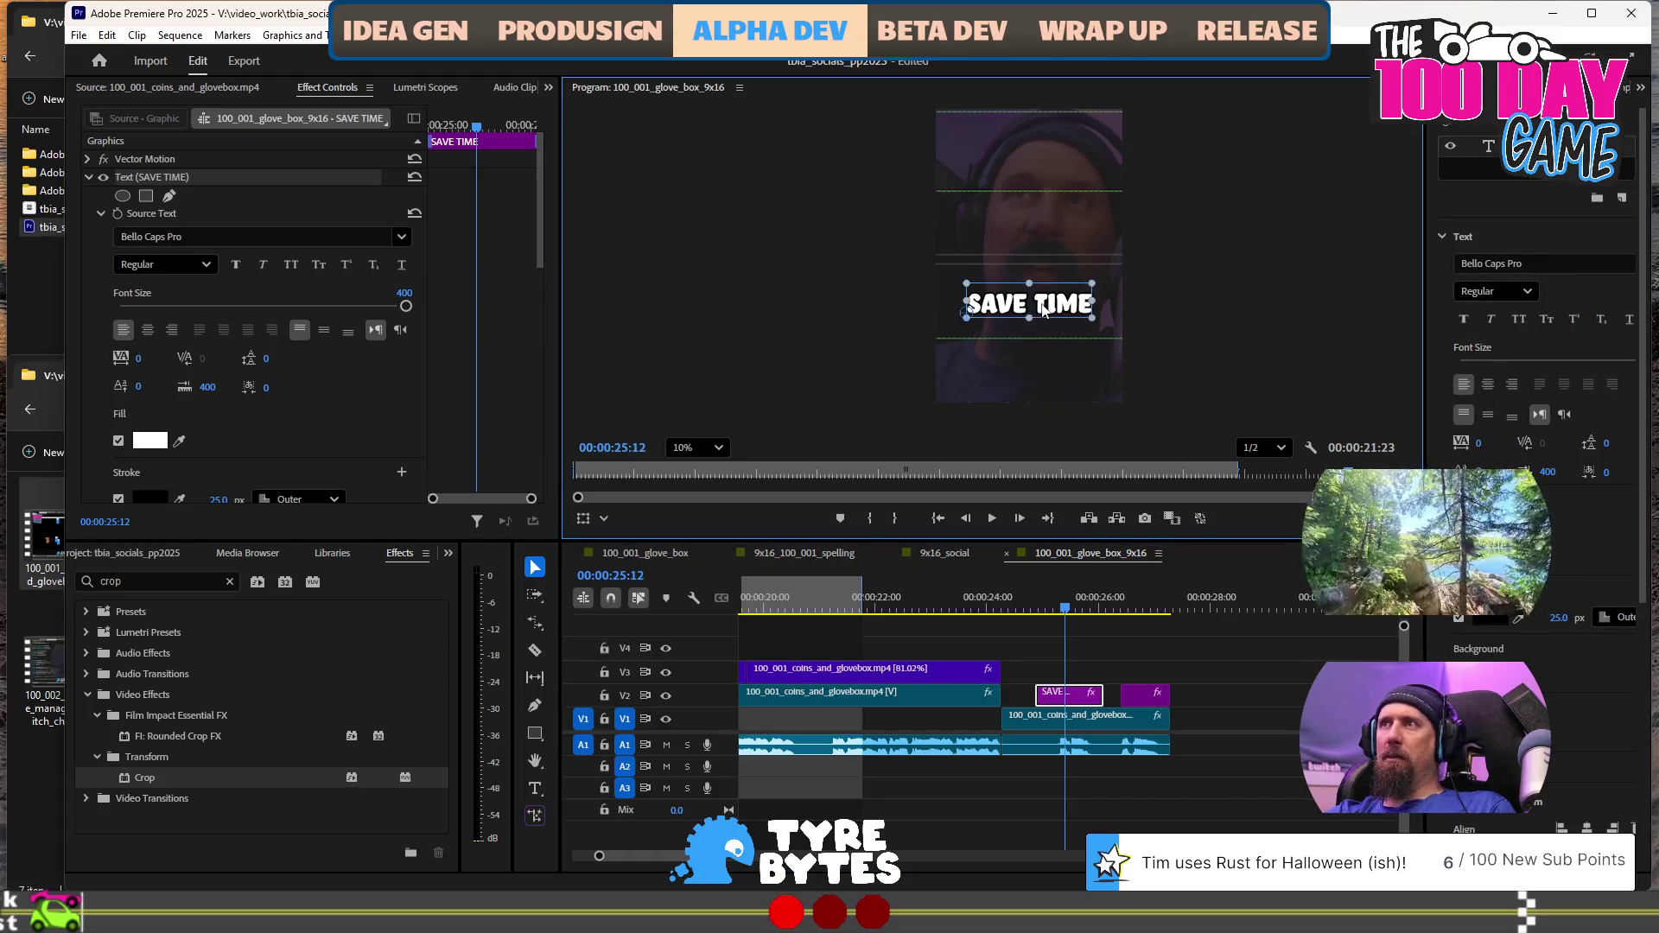
left_click_drag(1043, 331, 1052, 359)
left_click_drag(1052, 356, 1051, 343)
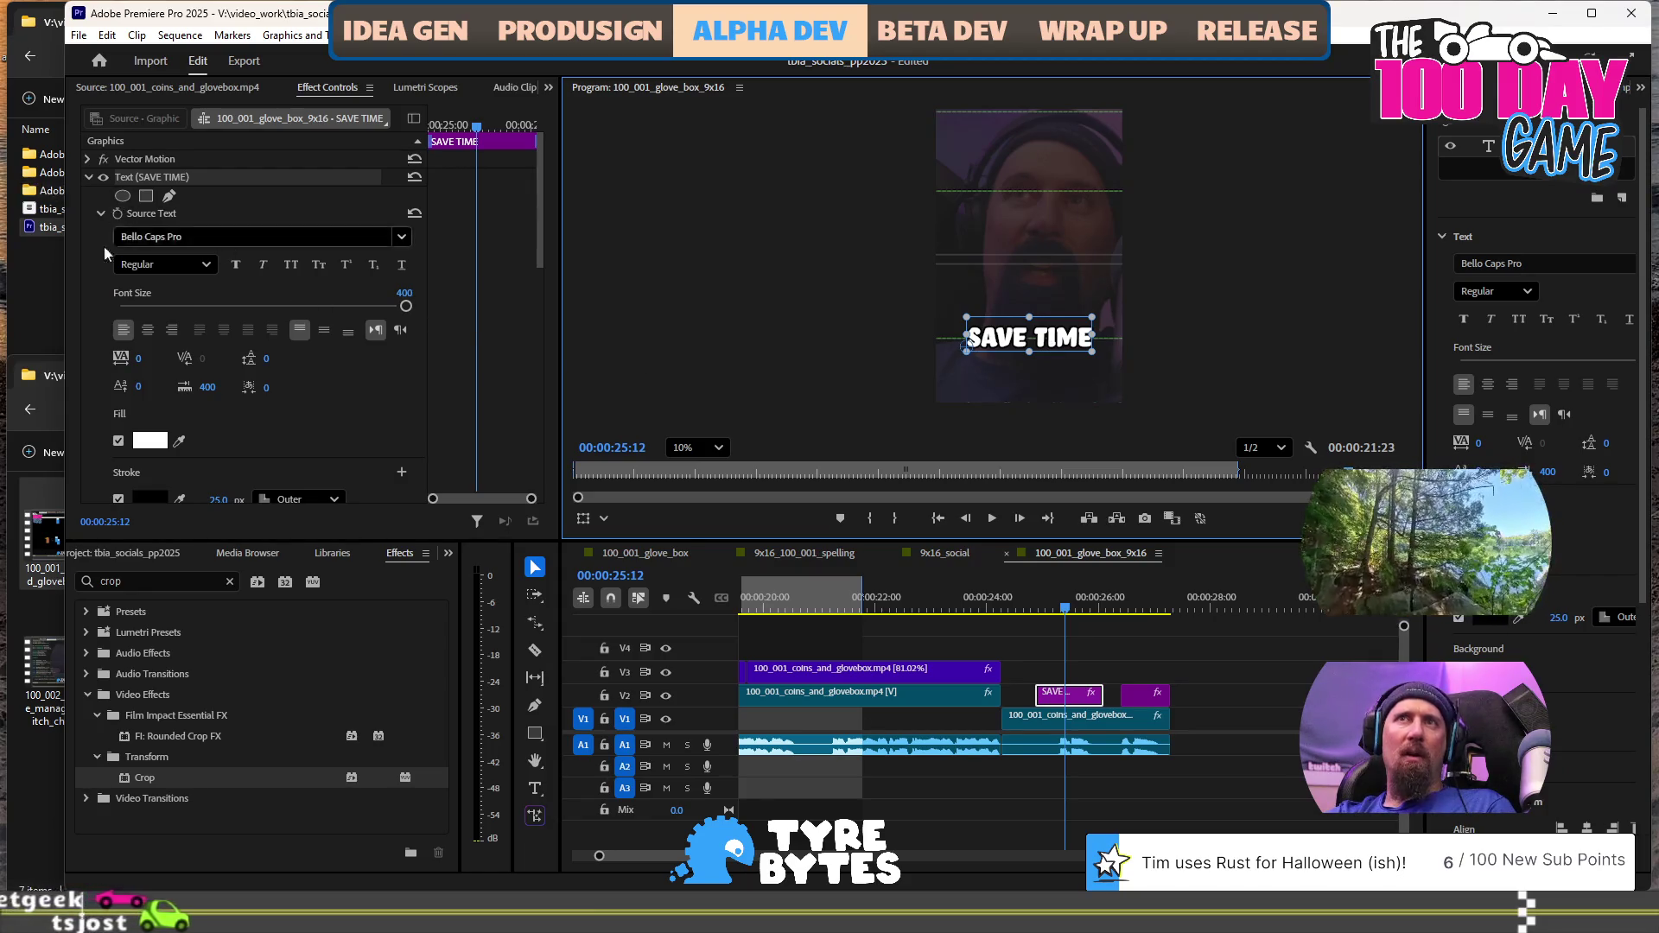
Preview other fonts such as Bello Script Pro for SAVE TIME, then keep Bello Caps Pro
key("Down")
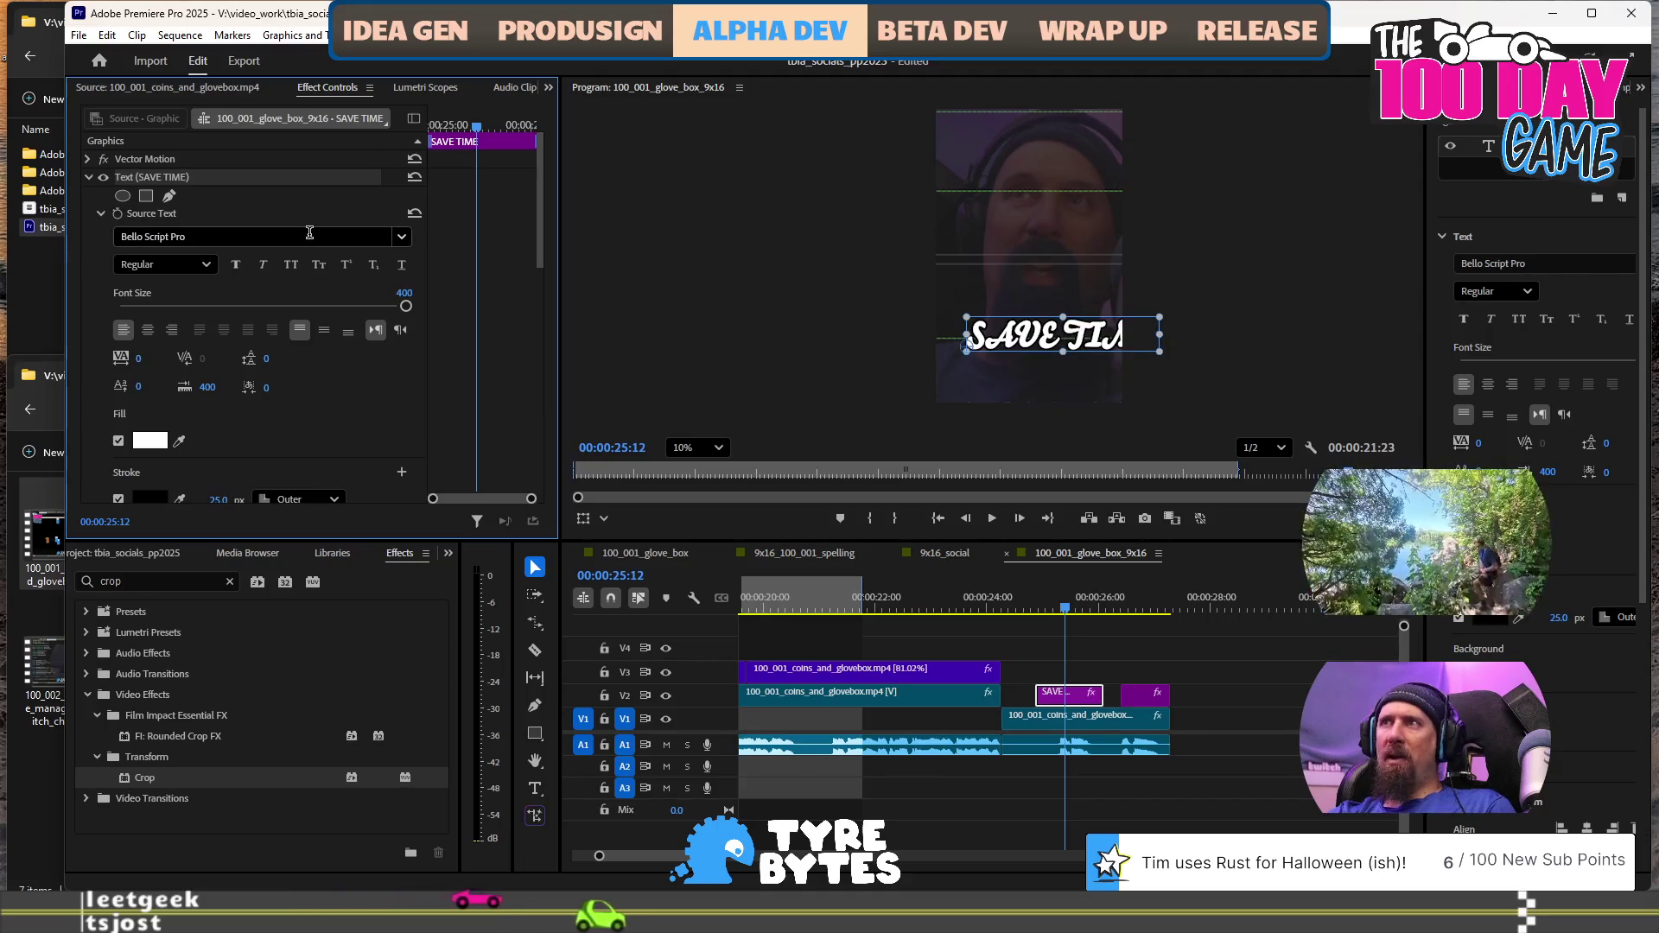
scroll(309, 235, "up", 1)
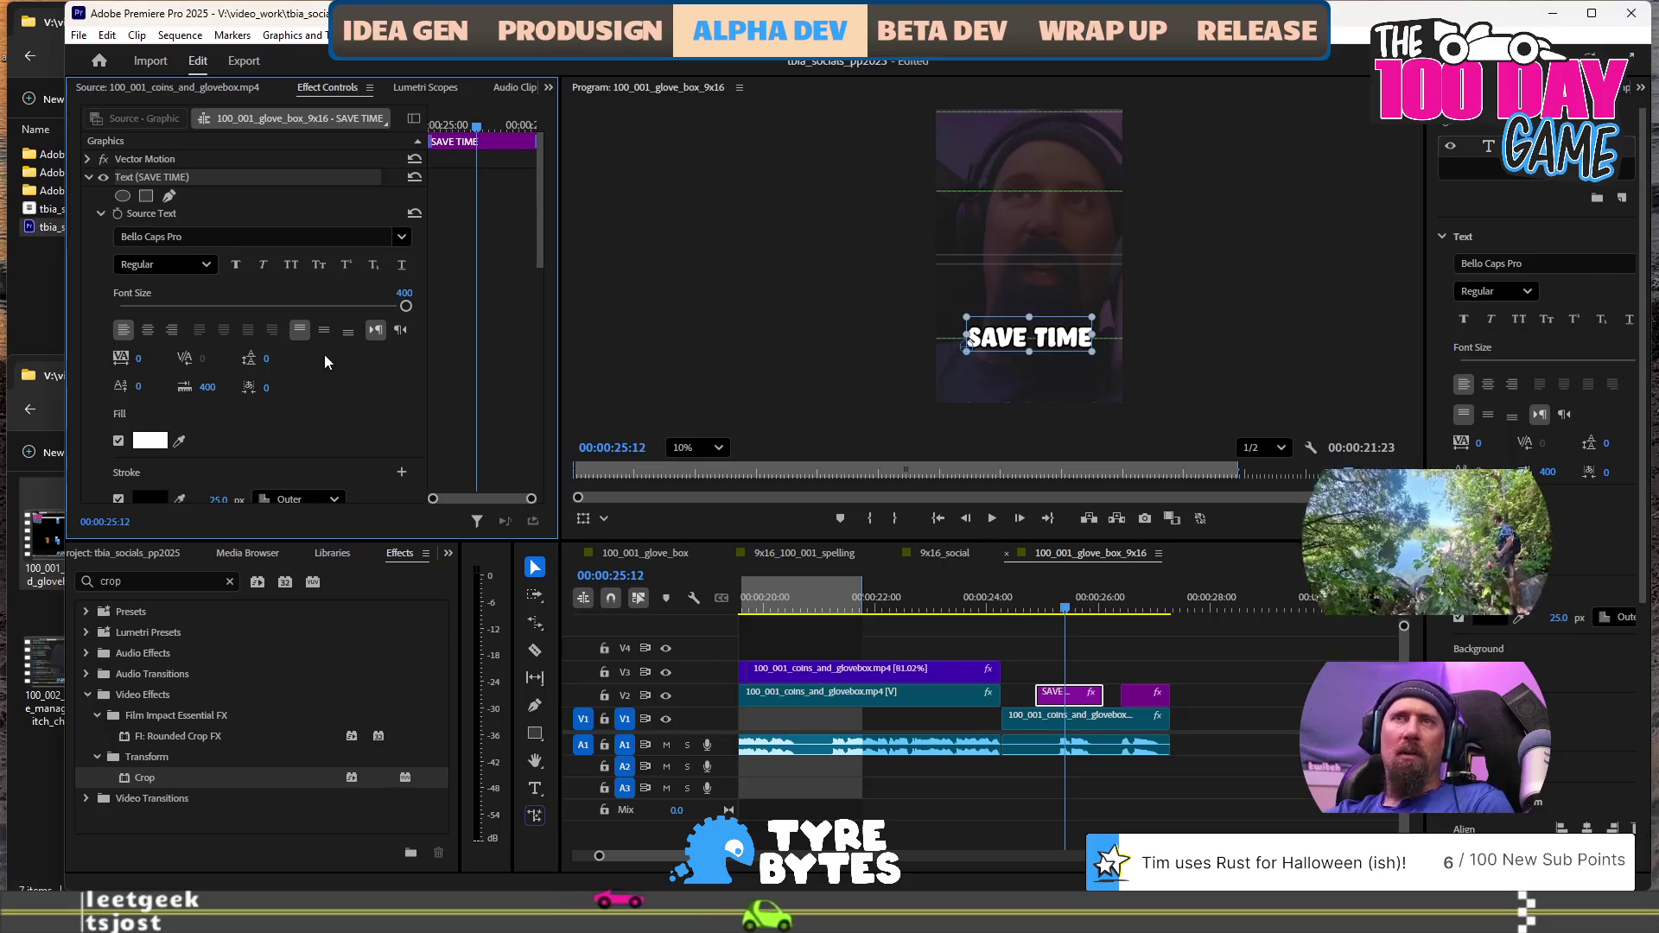
scroll(292, 239, "down", 1)
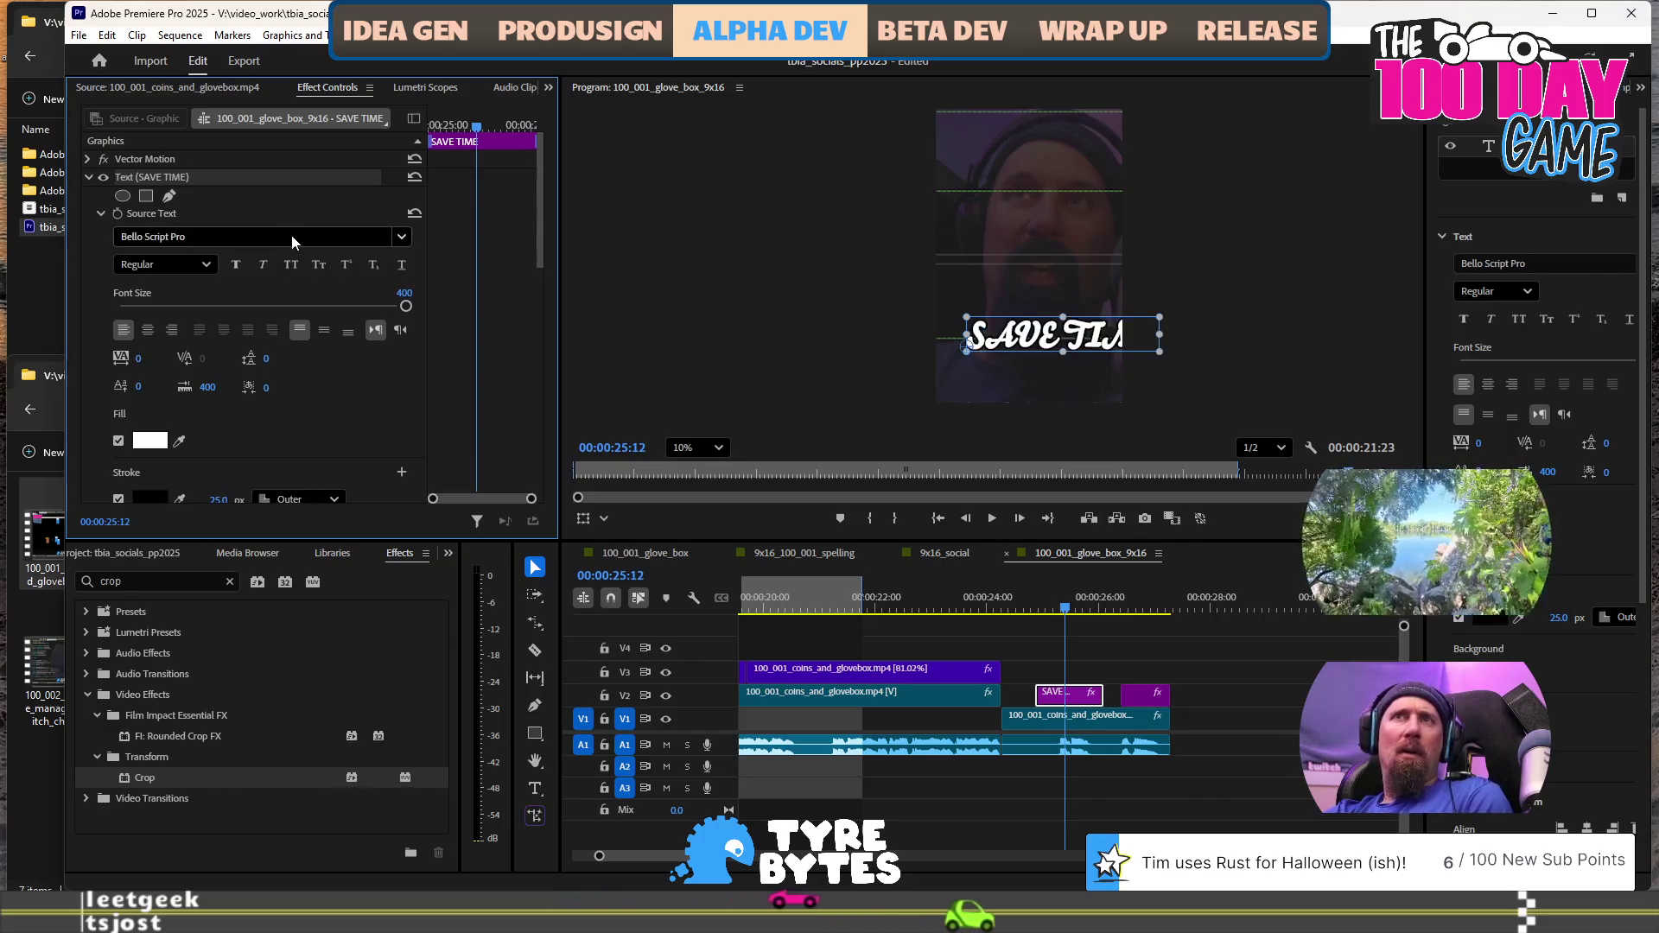
scroll(291, 235, "up", 1)
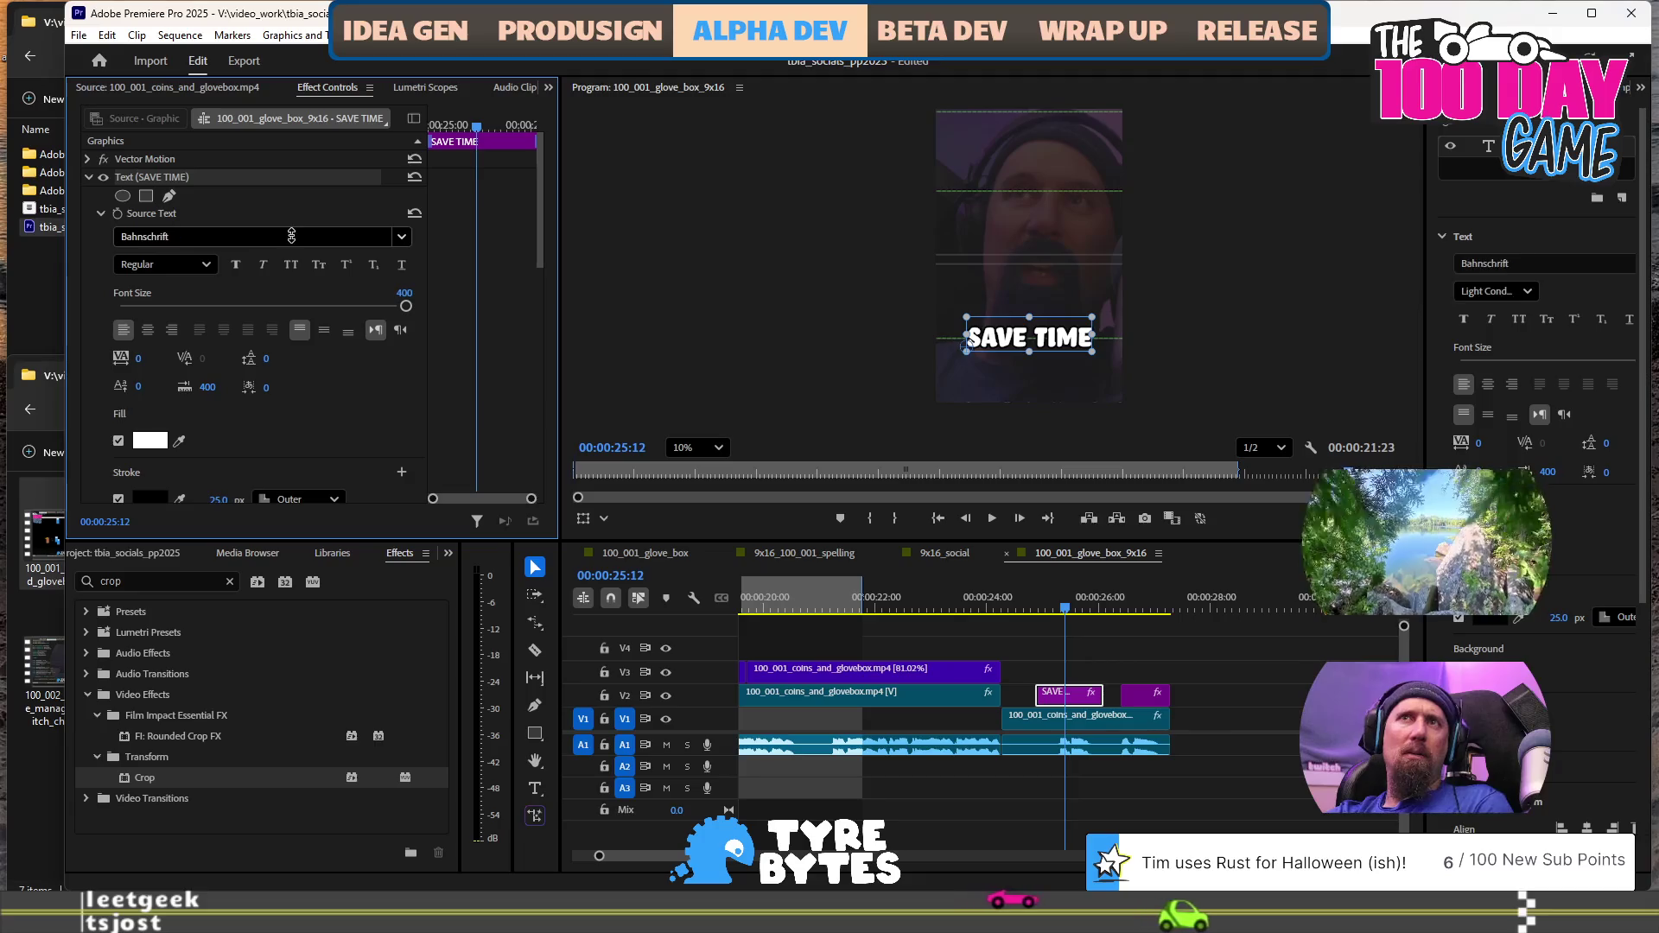
scroll(291, 235, "down", 1)
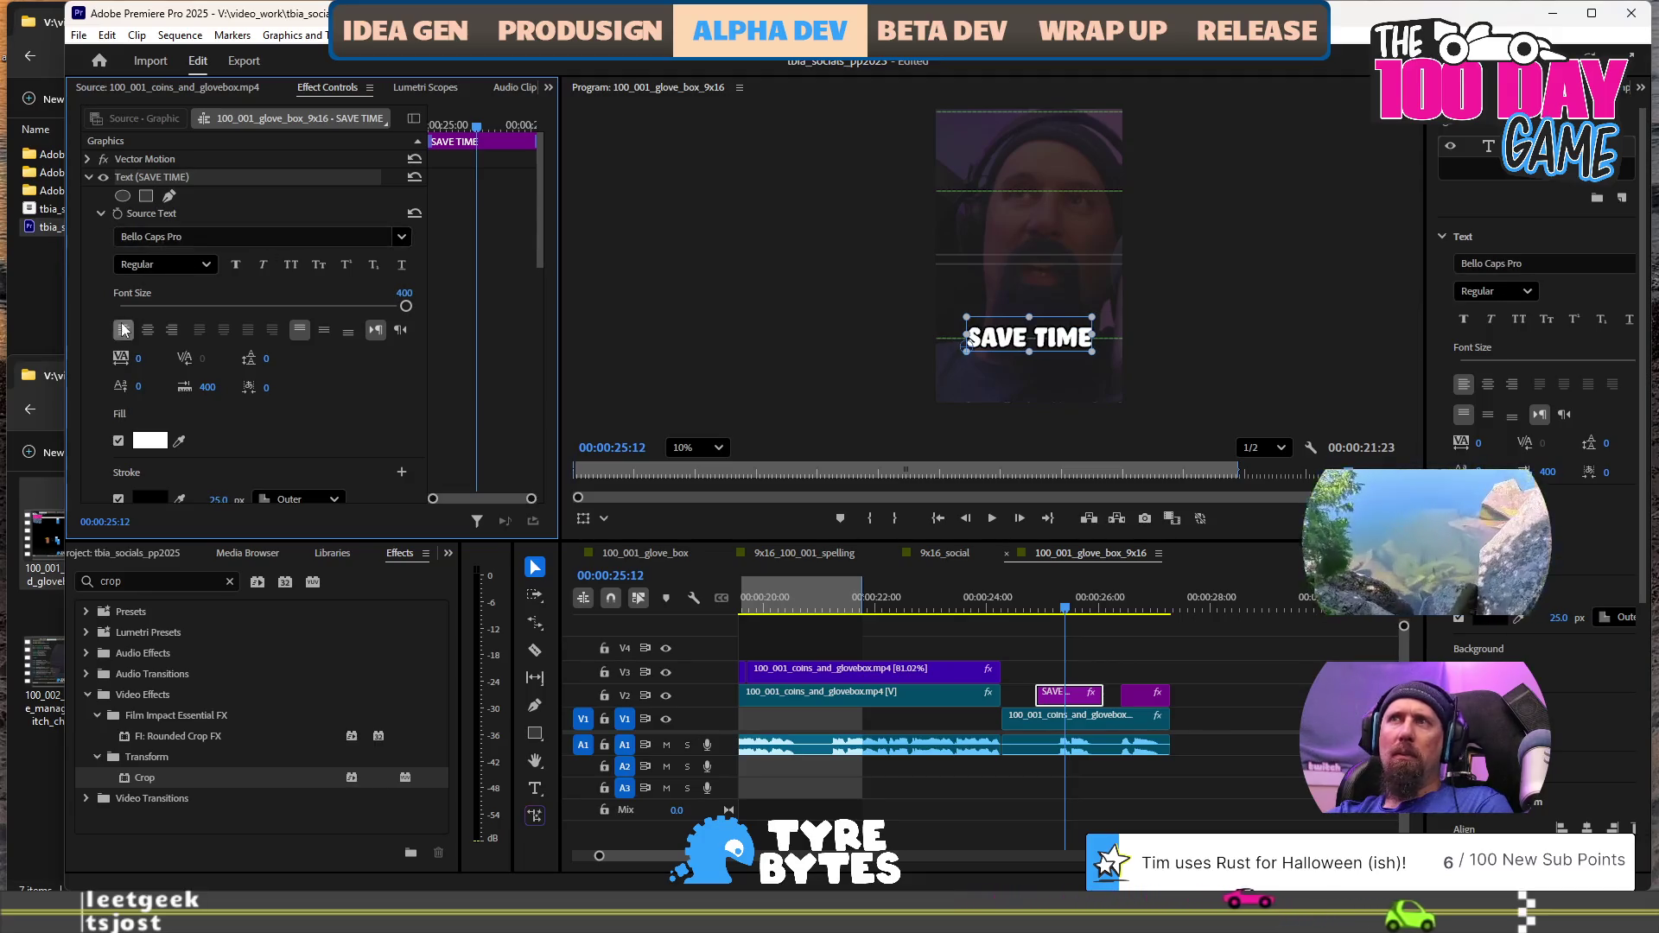
left_click(92, 282)
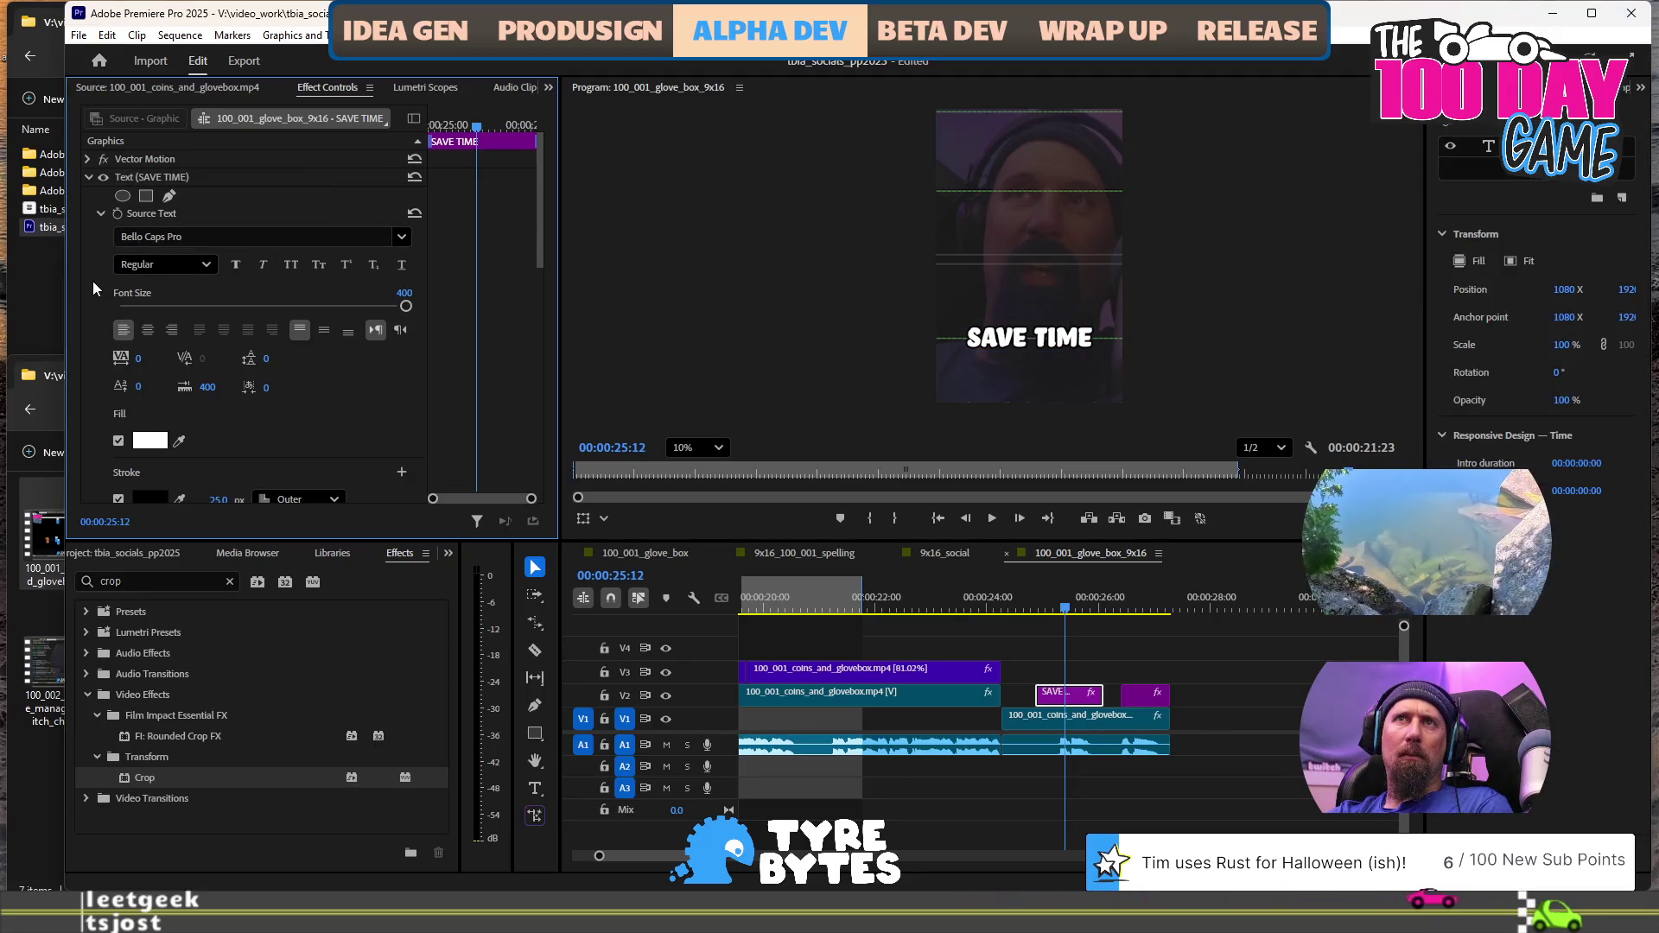
left_click(83, 180)
left_click(88, 178)
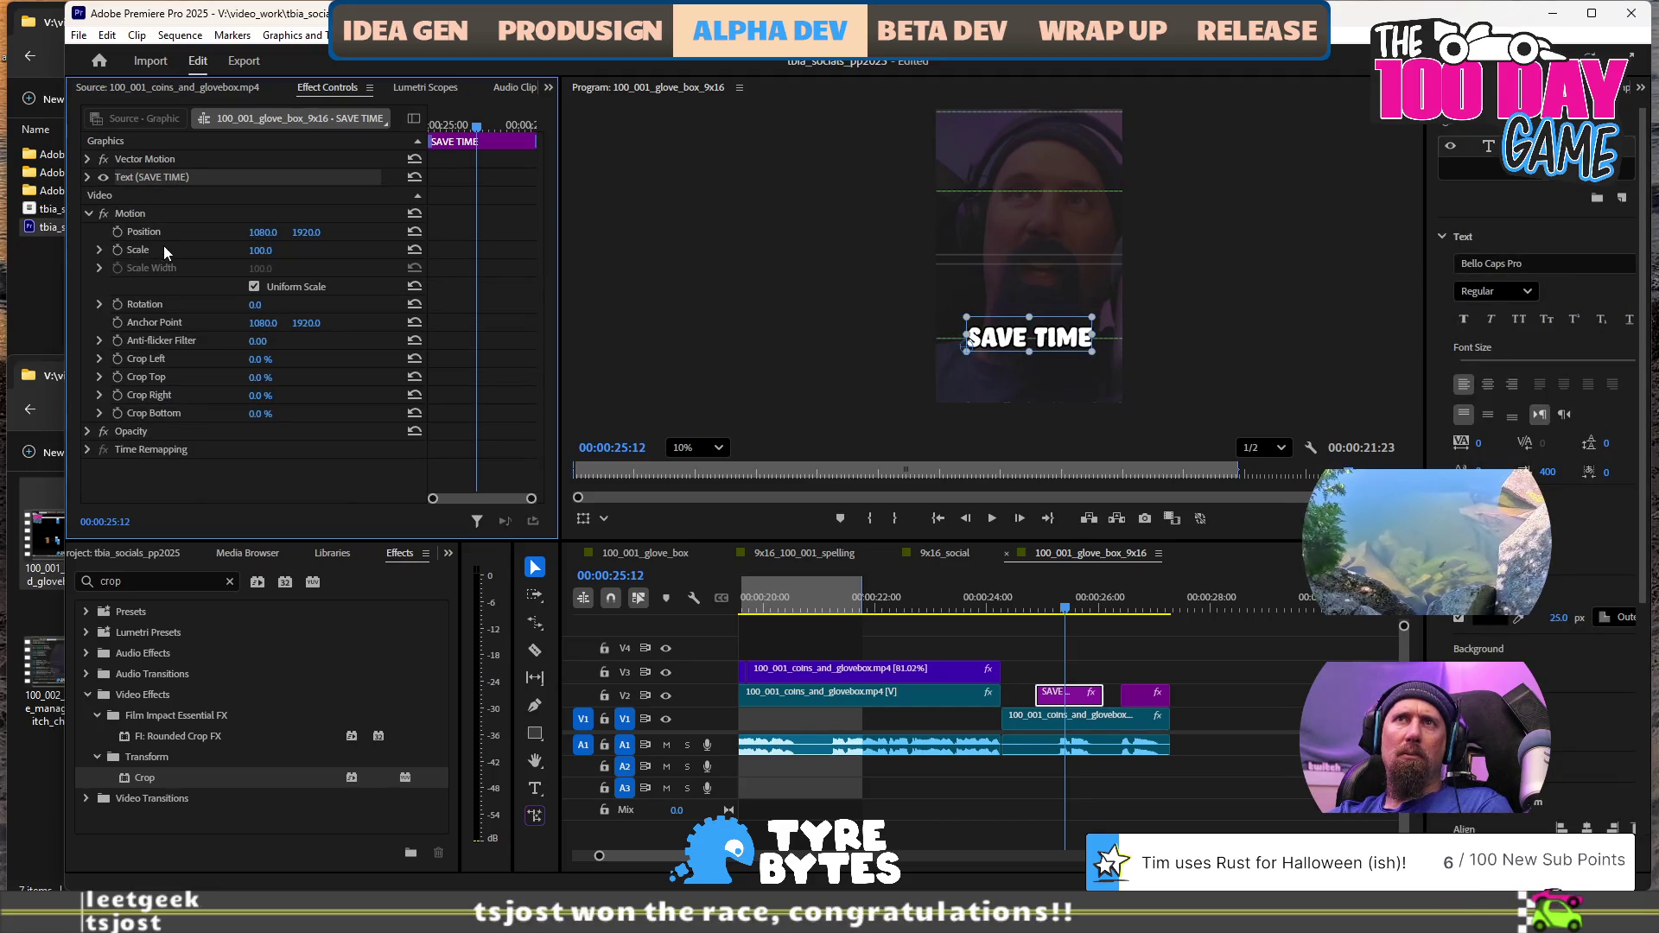
left_click(87, 178)
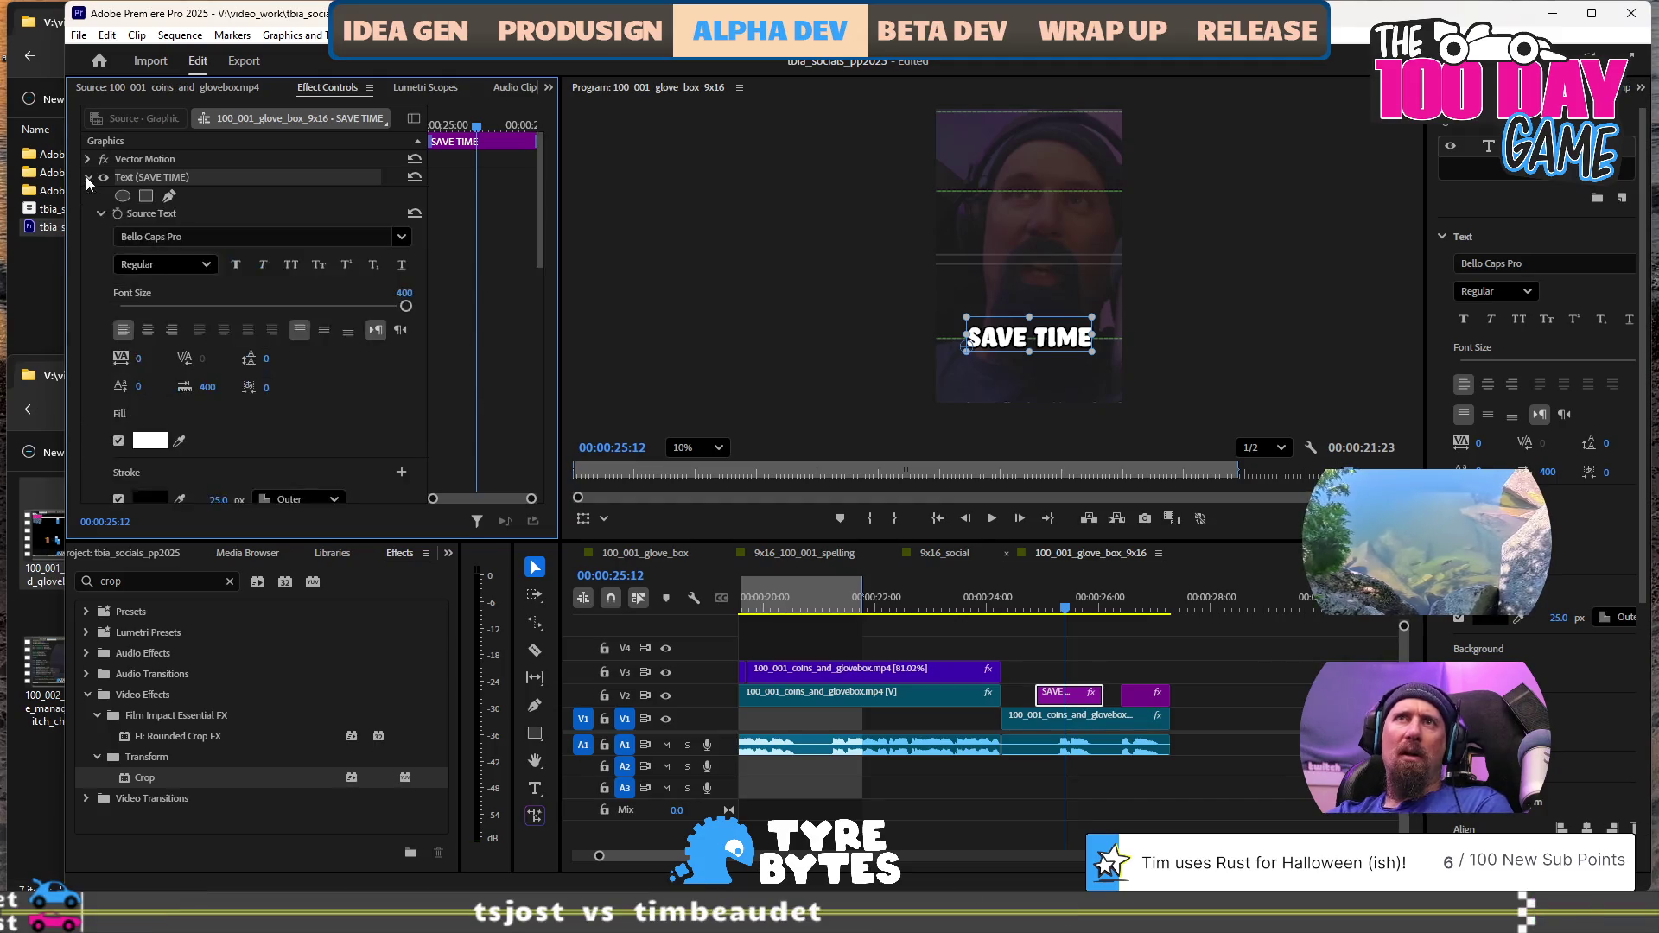
scroll(100, 384, "down", 2)
scroll(91, 396, "down", 5)
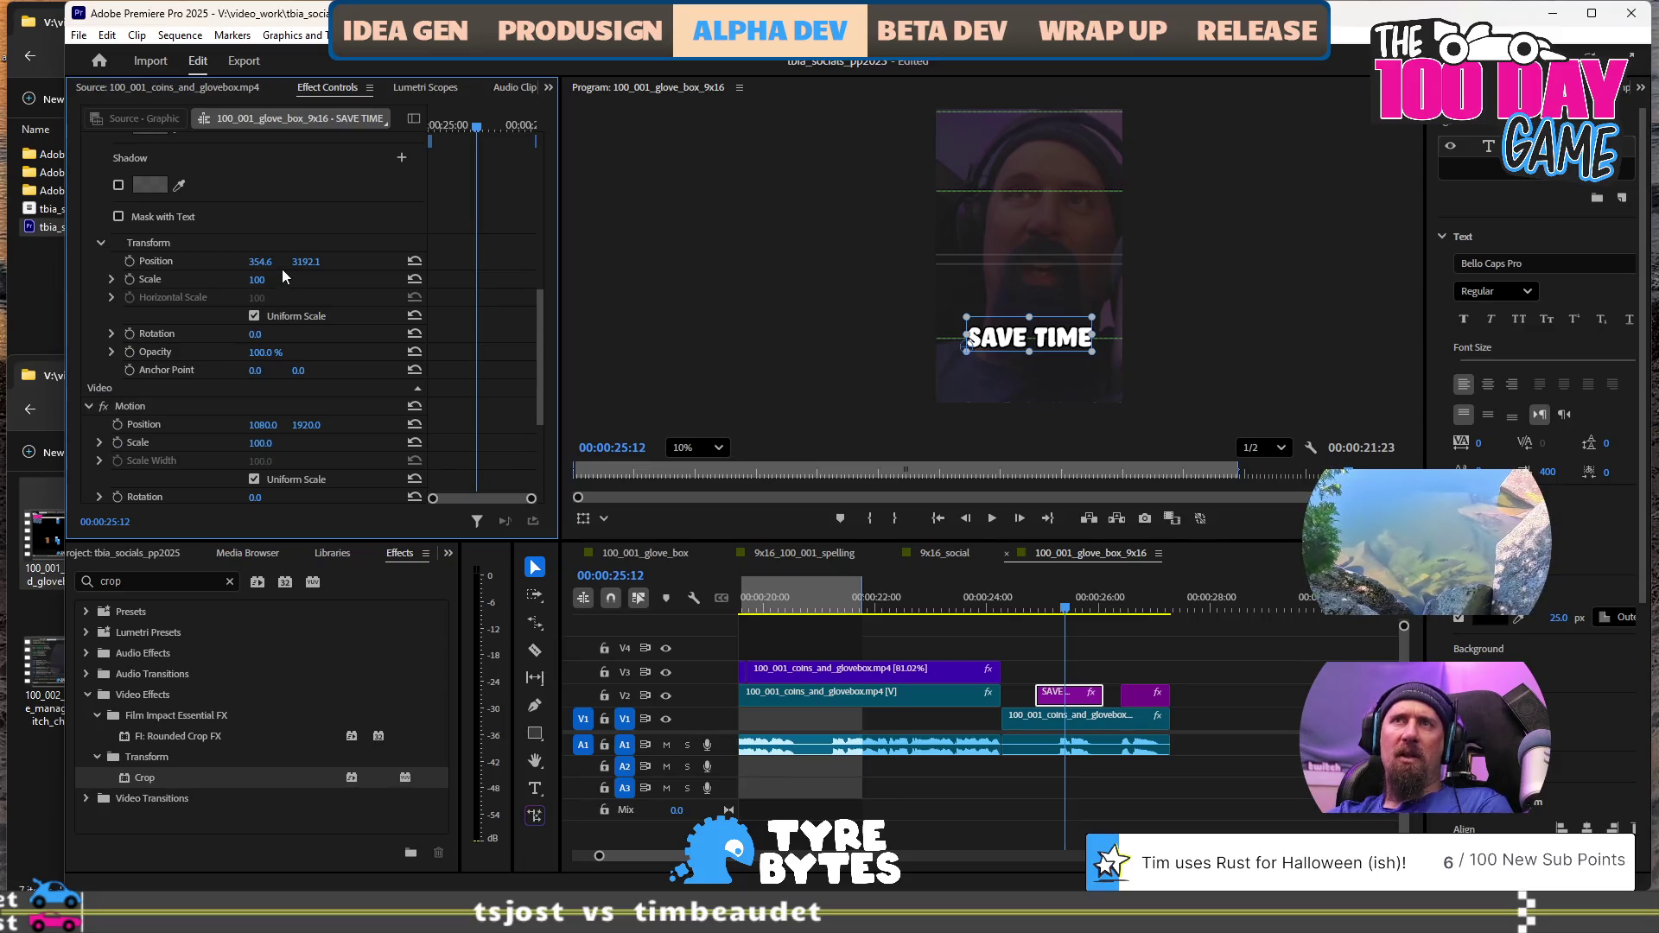
Inspect the MAKE GAMES caption clip, then return the playhead to before the captions
left_click(1148, 604)
left_click(1141, 695)
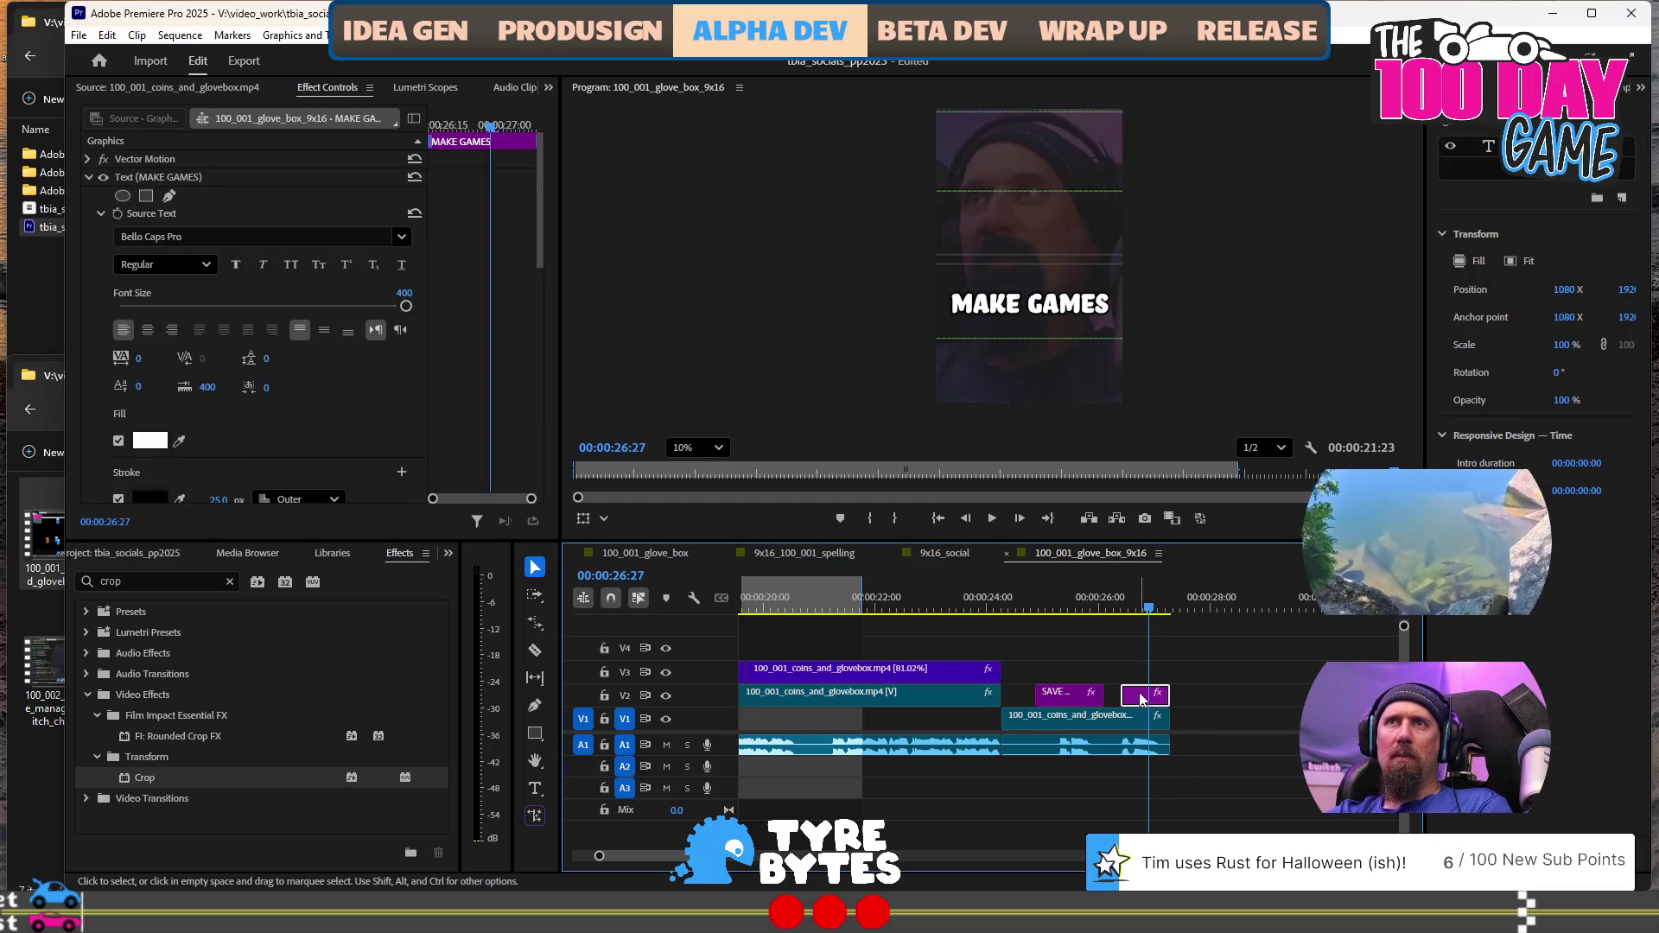
scroll(273, 397, "down", 5)
left_click(1027, 604)
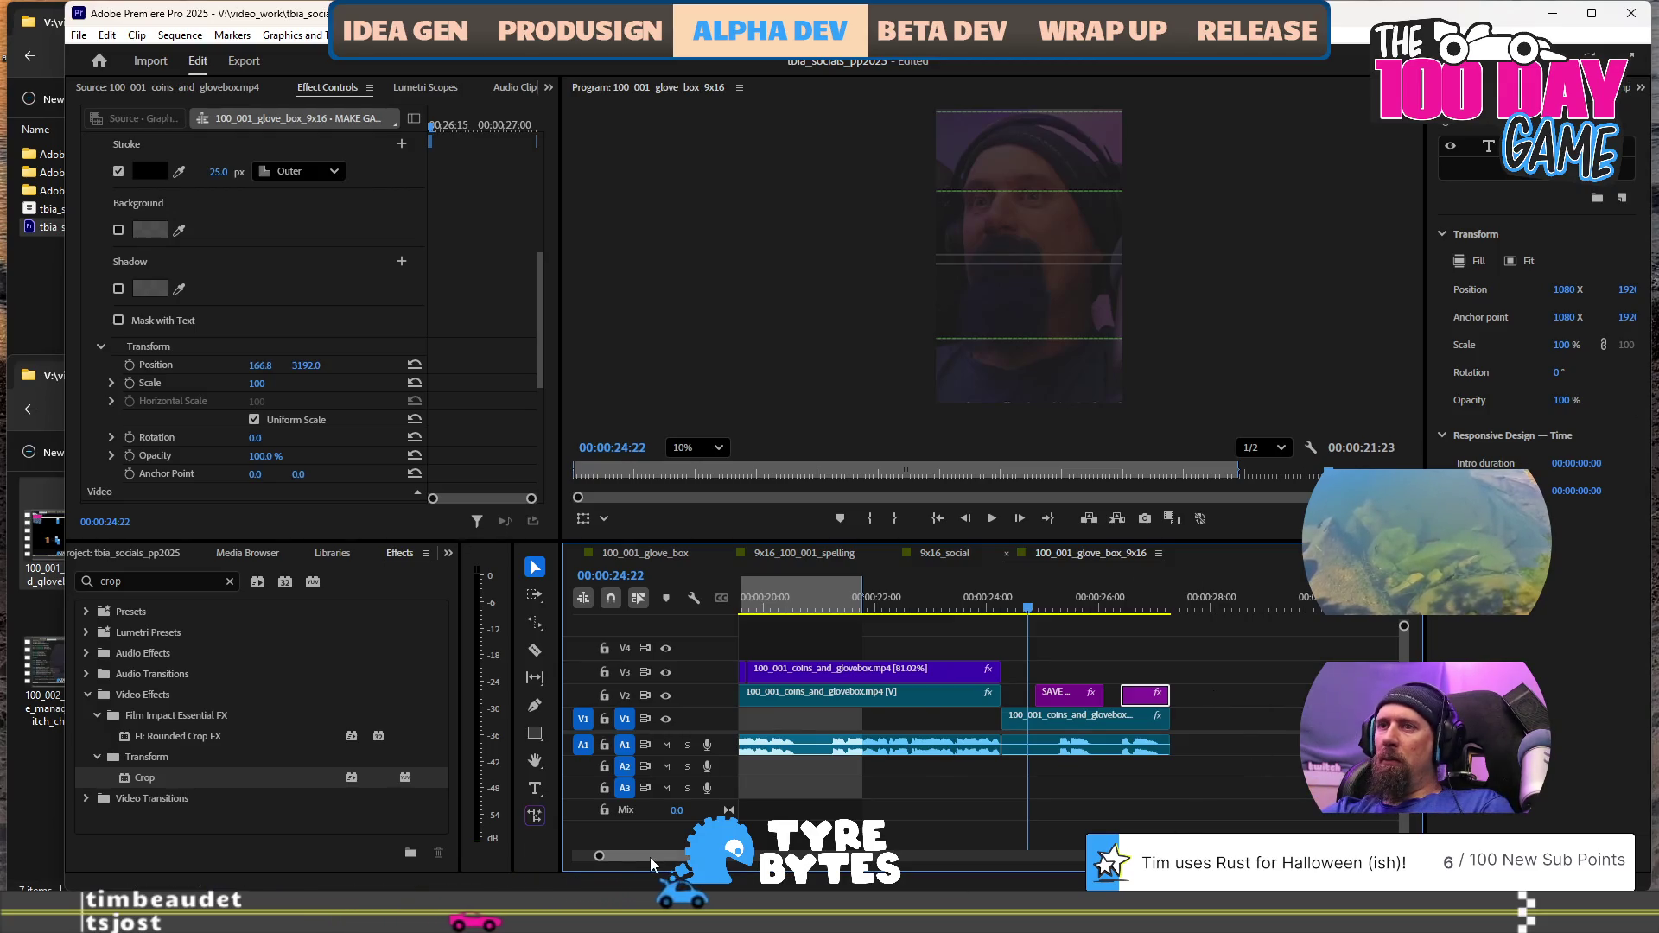
Play the vertical glove-box short from near its start
left_click_drag(650, 857, 619, 857)
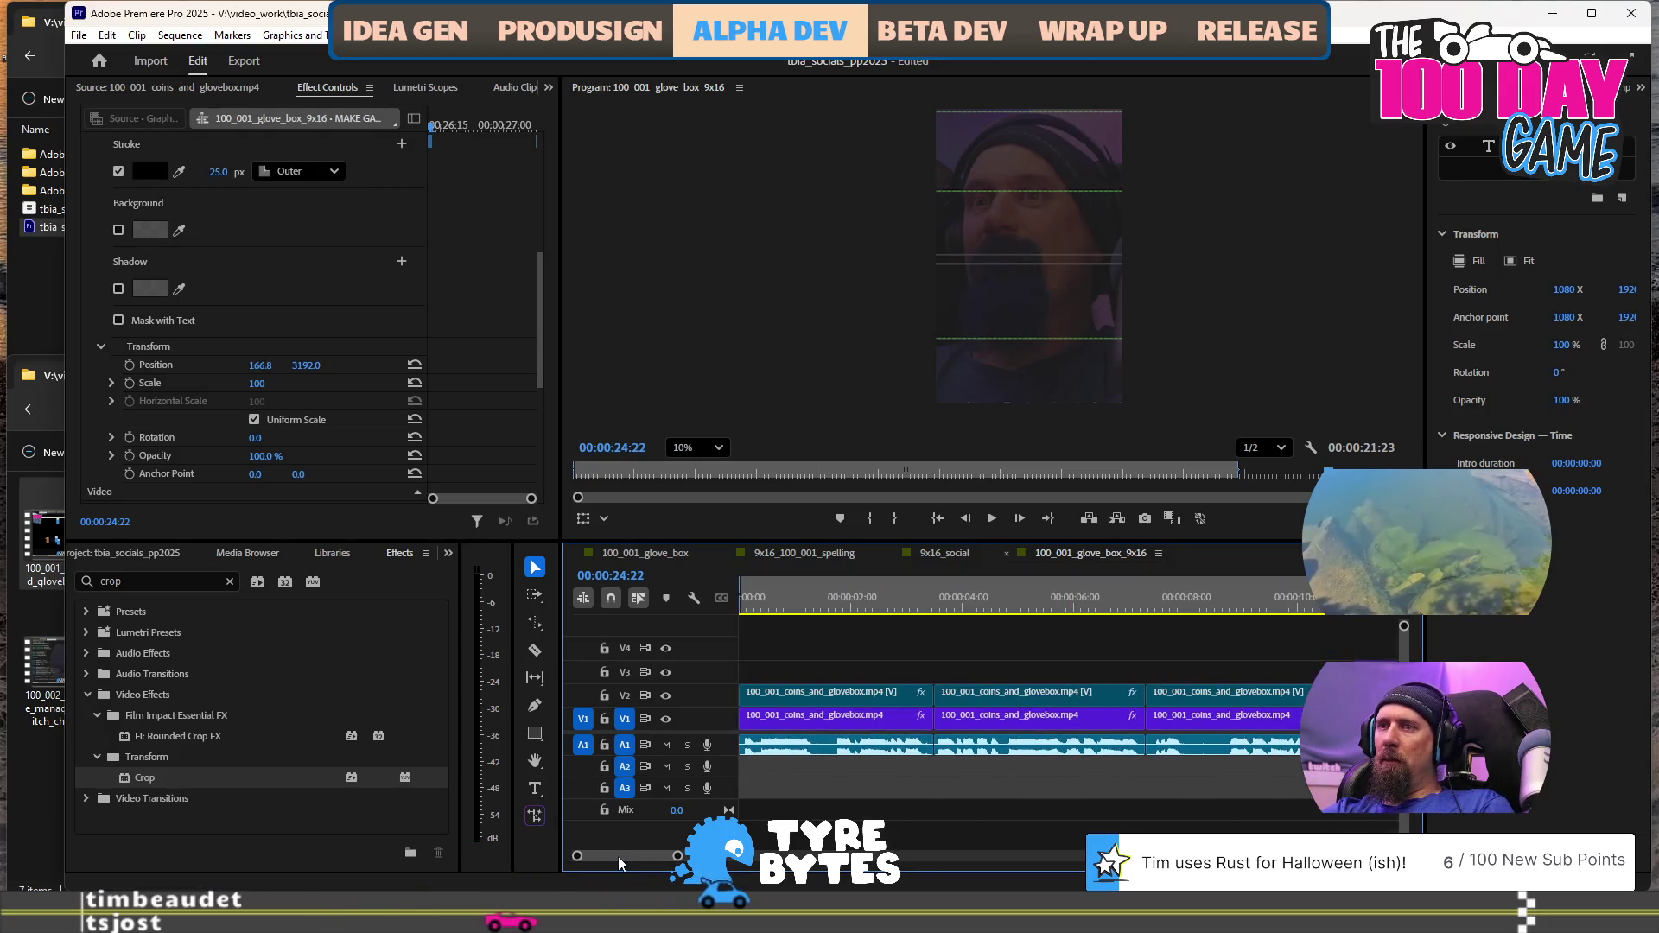
left_click(816, 597)
key("space")
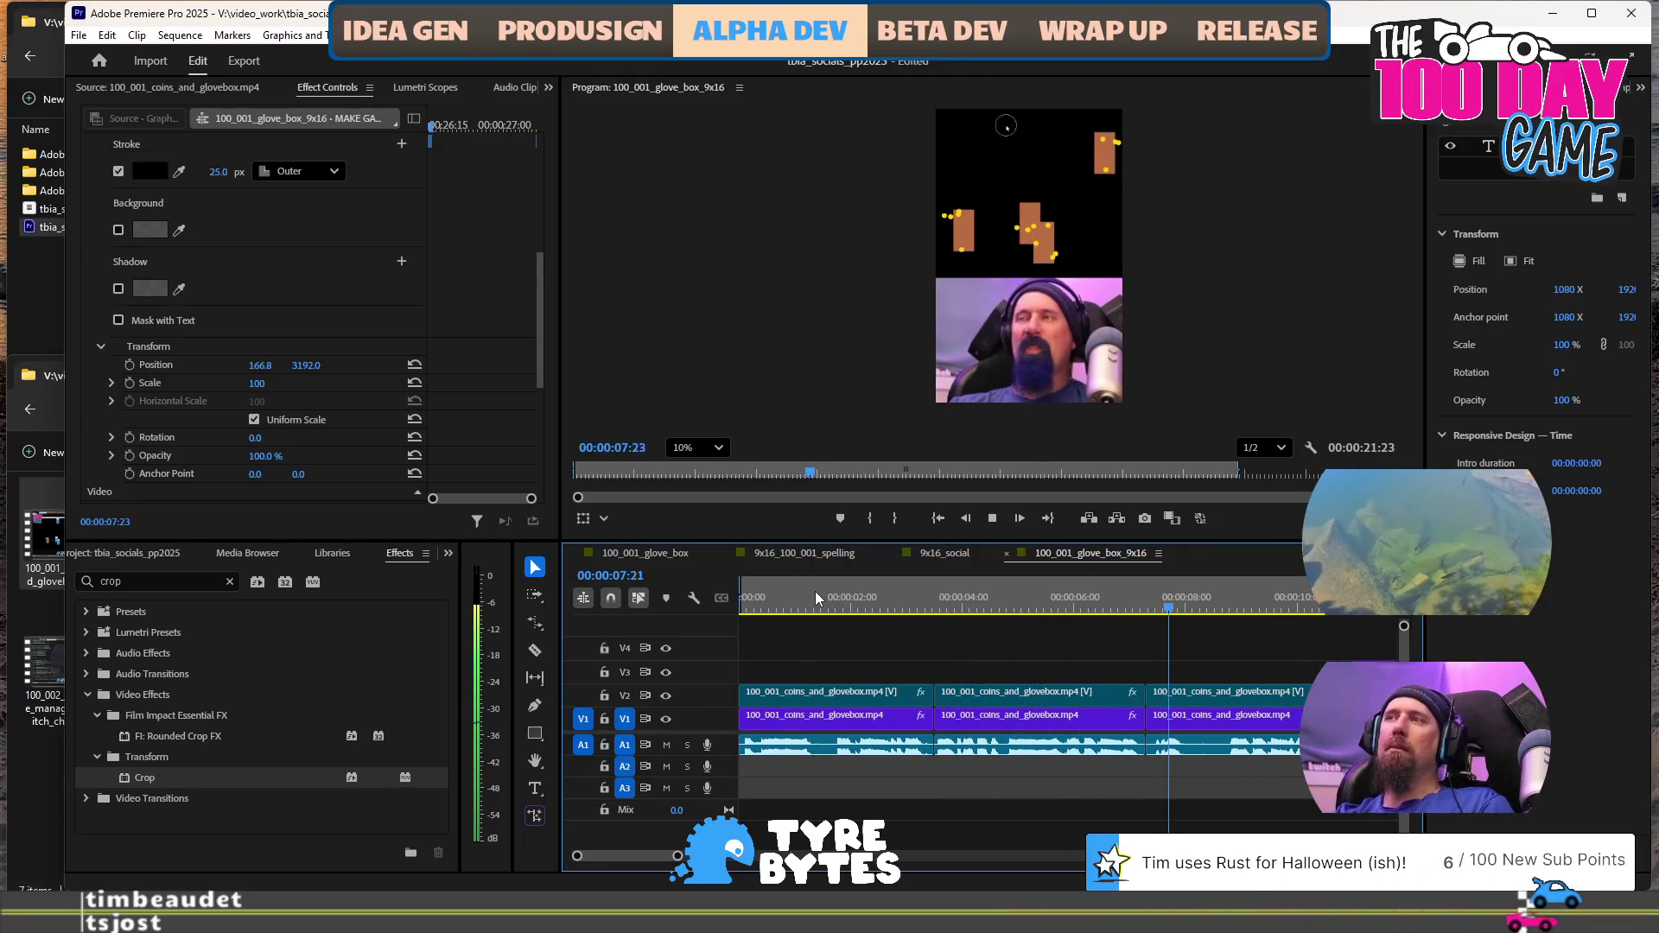
key("space")
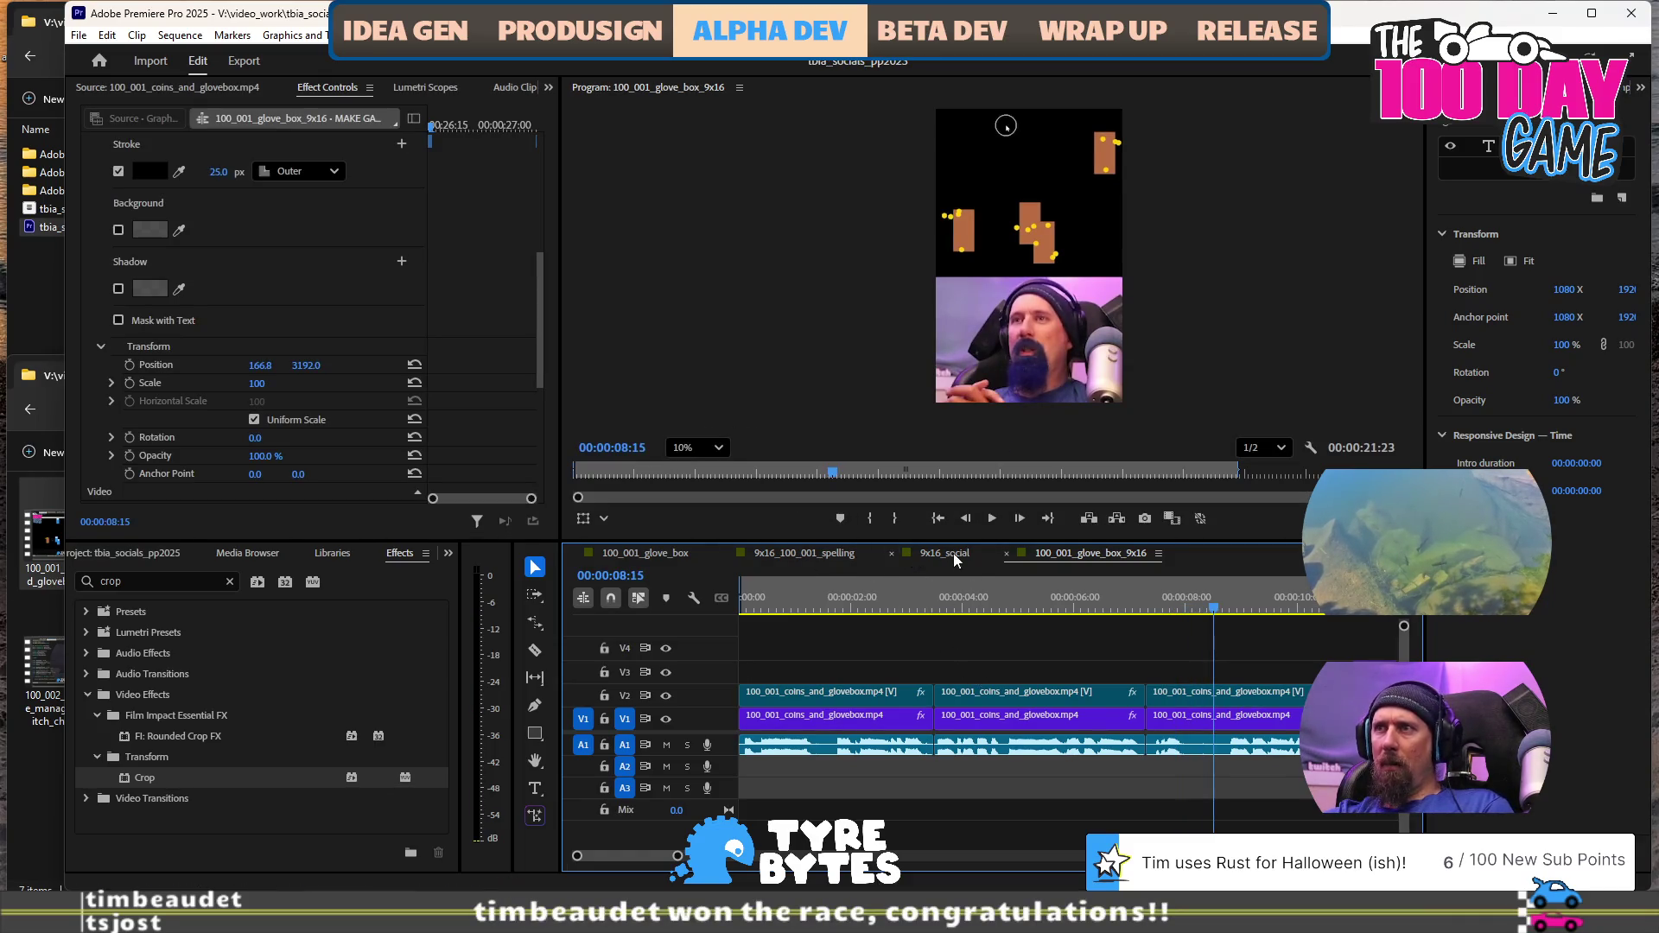
Close the 9x16_social and 9x16_100_001_spelling sequence tabs
left_click(978, 552)
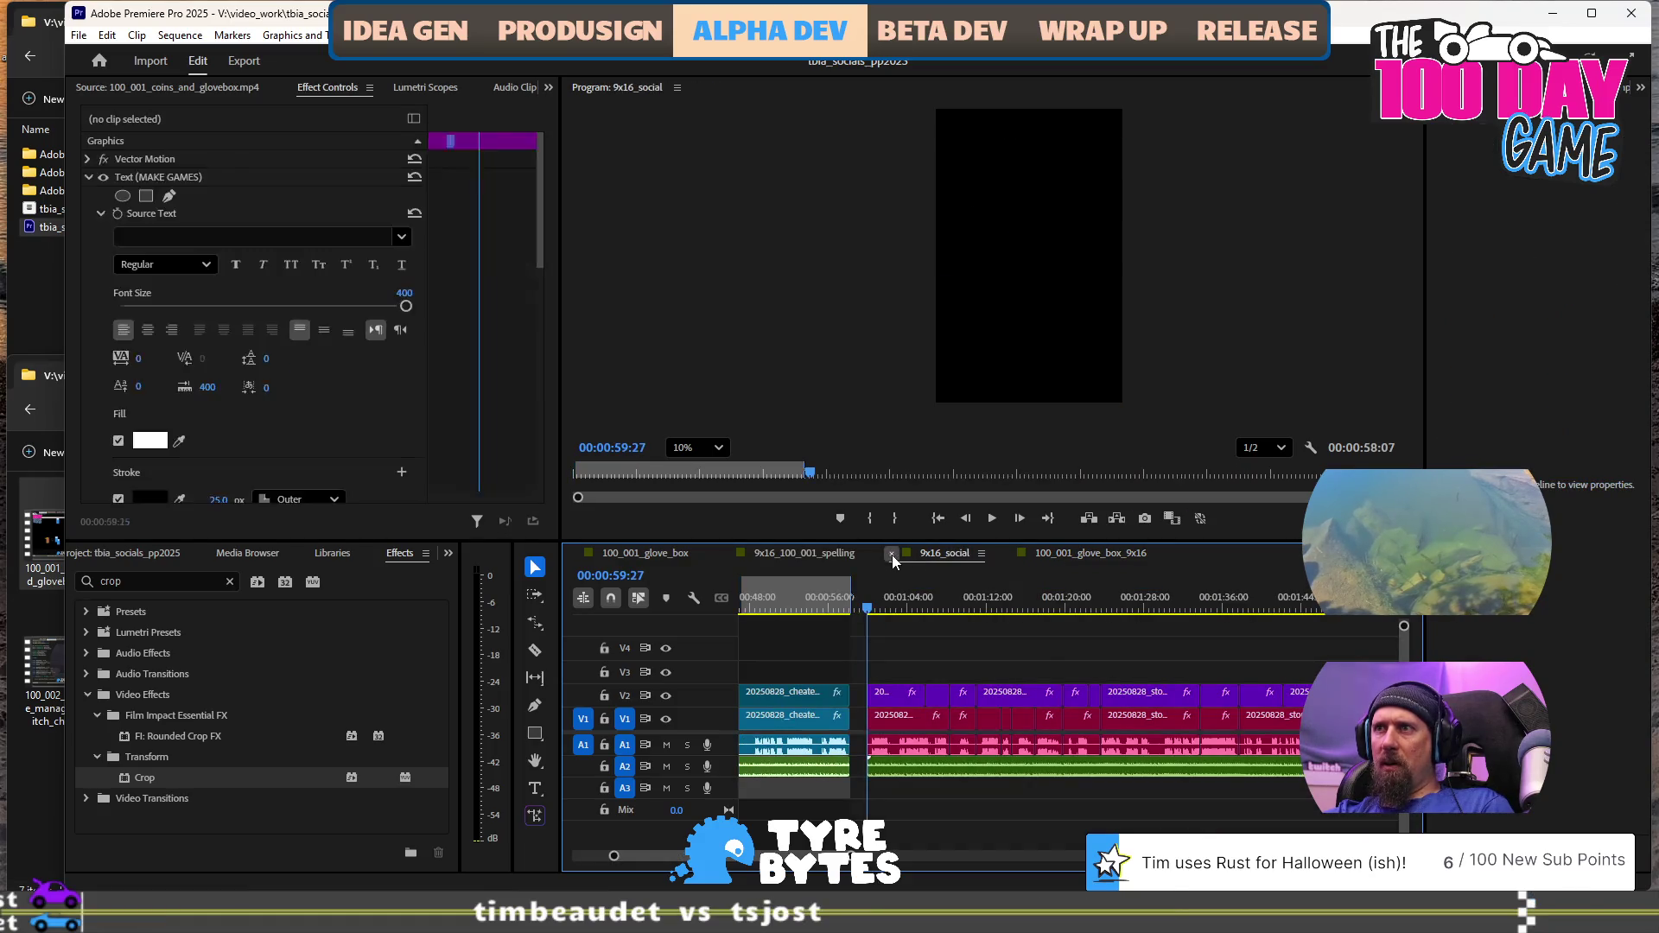
left_click(892, 553)
left_click(743, 554)
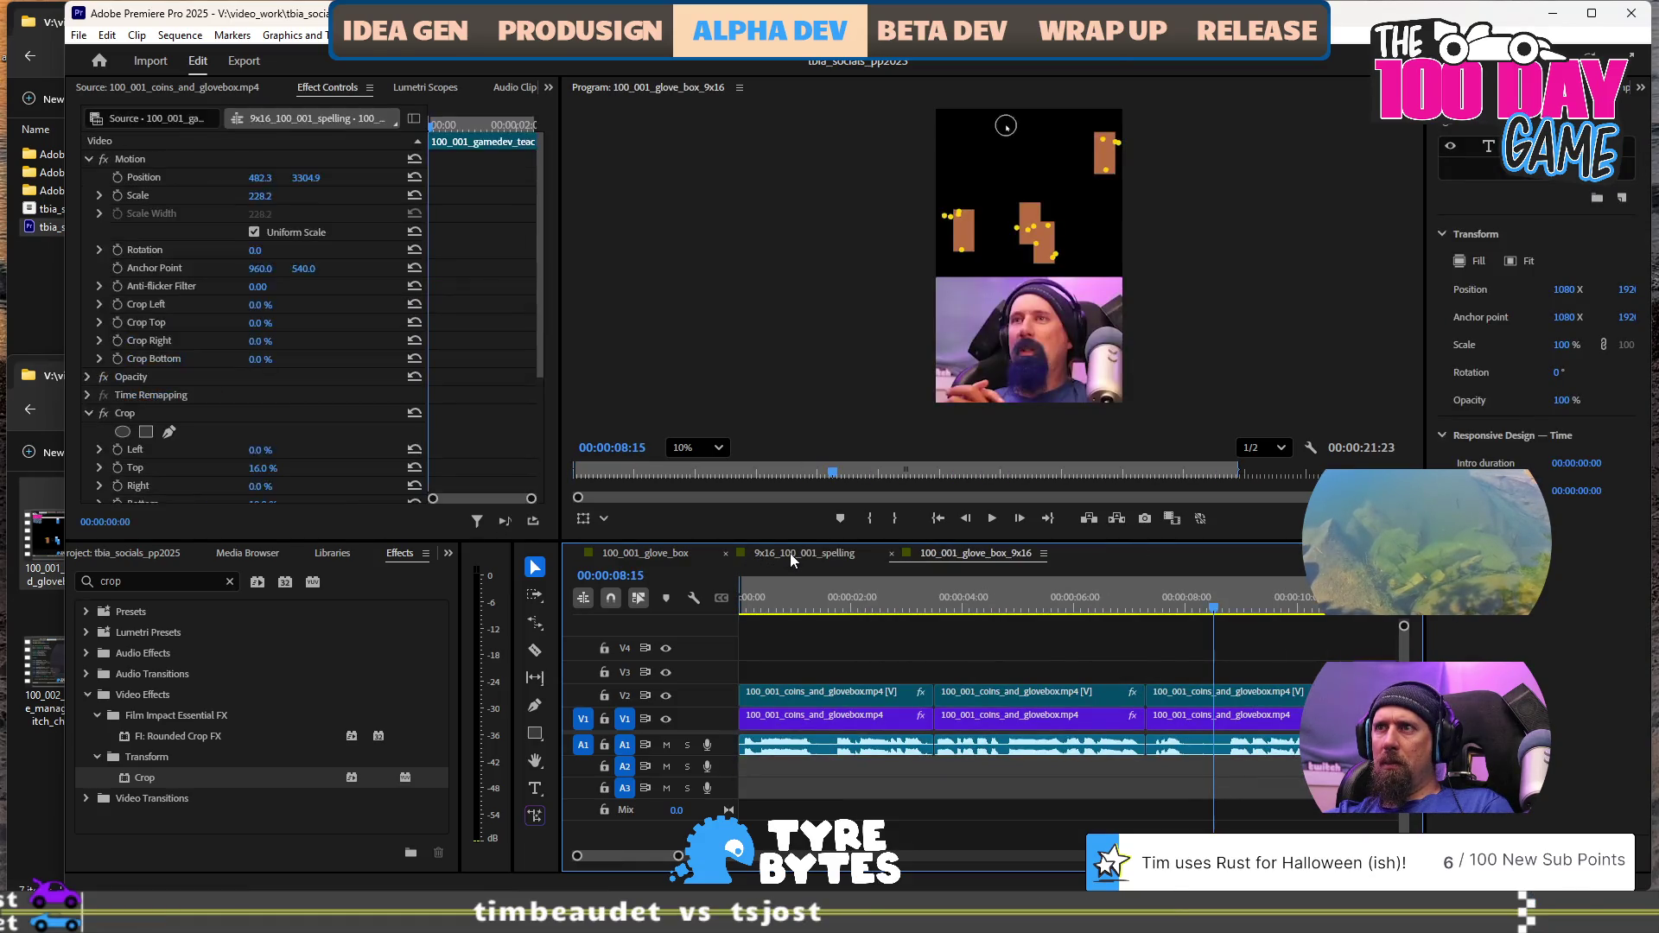
left_click(728, 553)
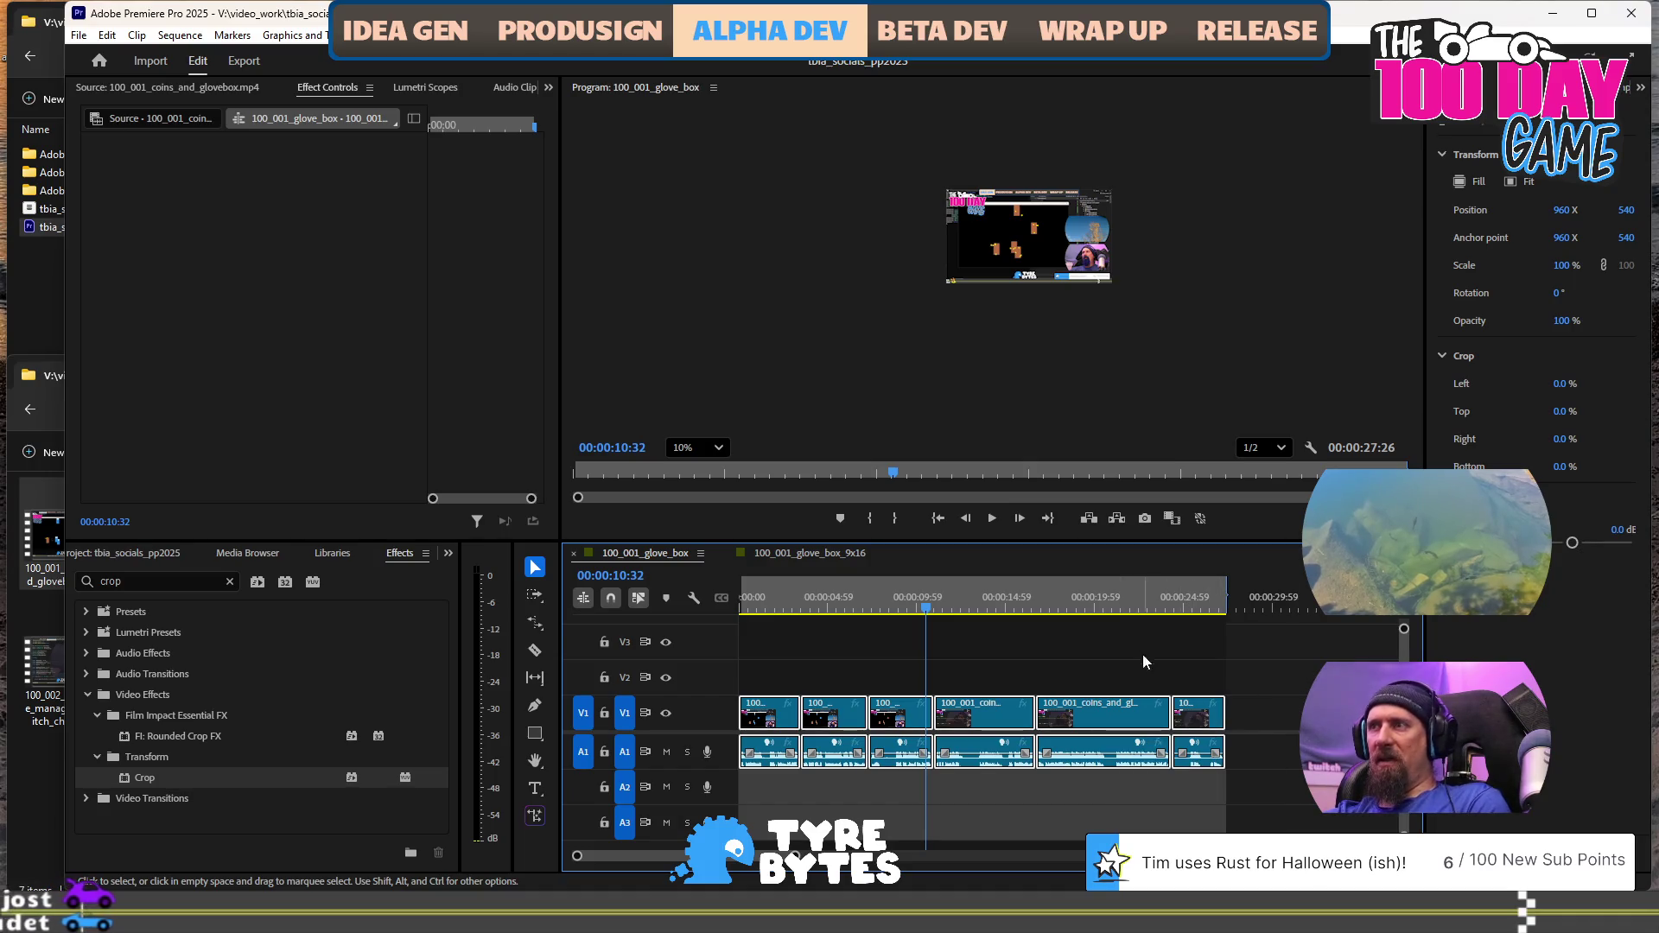
Play the horizontal cut's ending, then select the SAVE TIME caption in the vertical sequence
left_click(1188, 601)
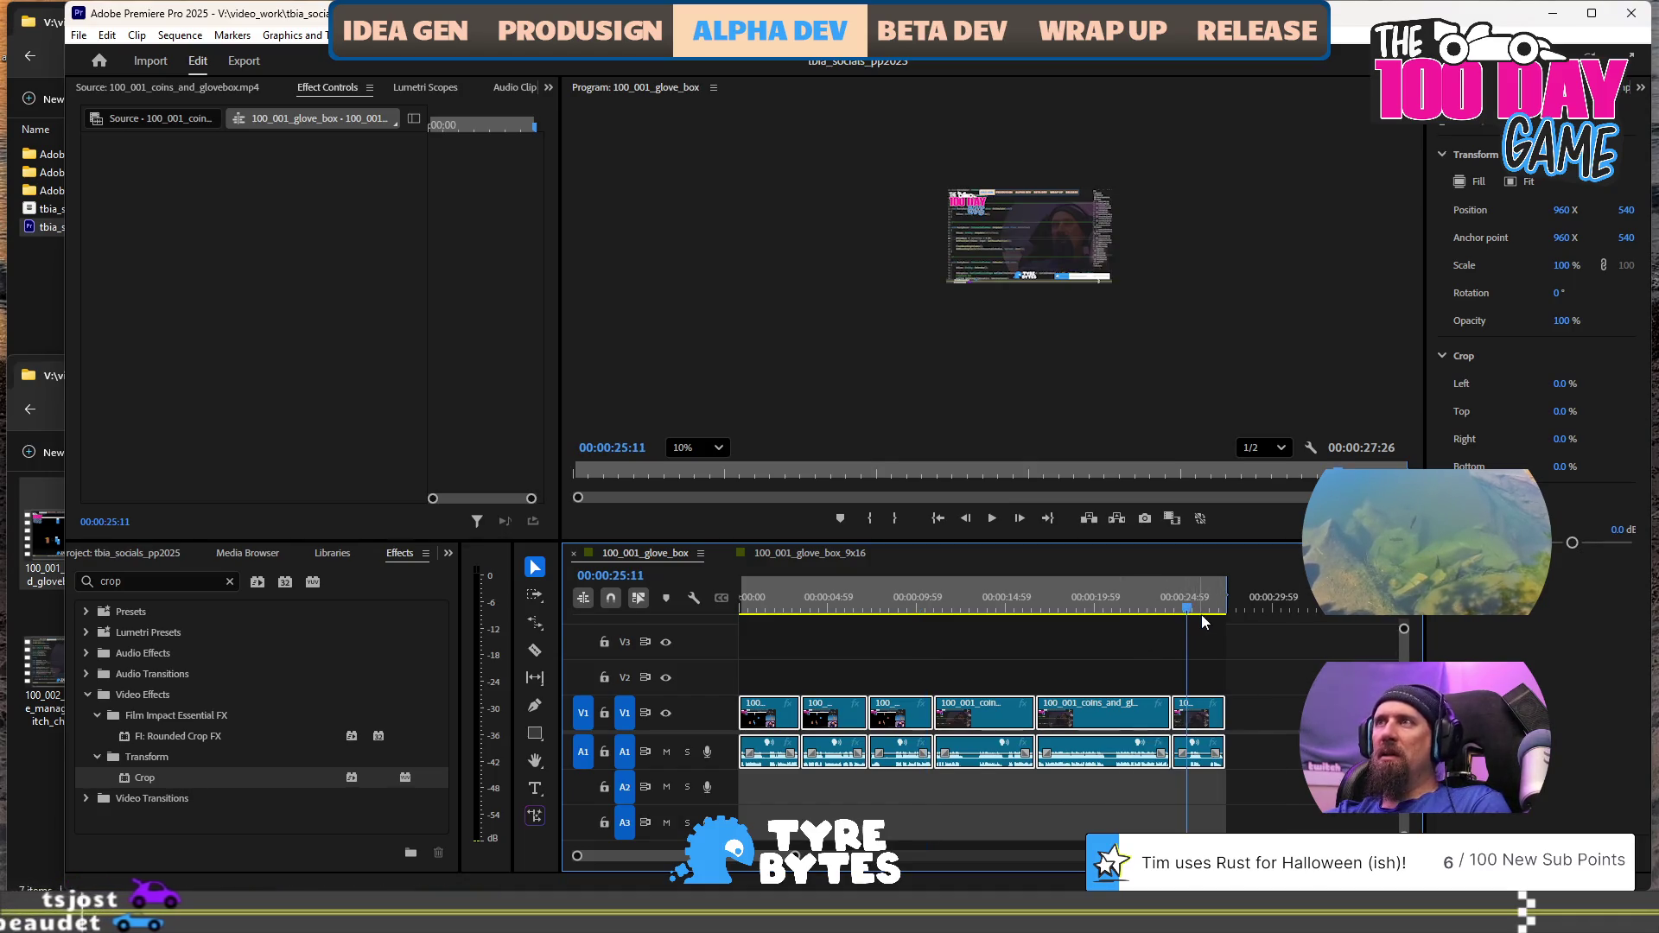
key("space")
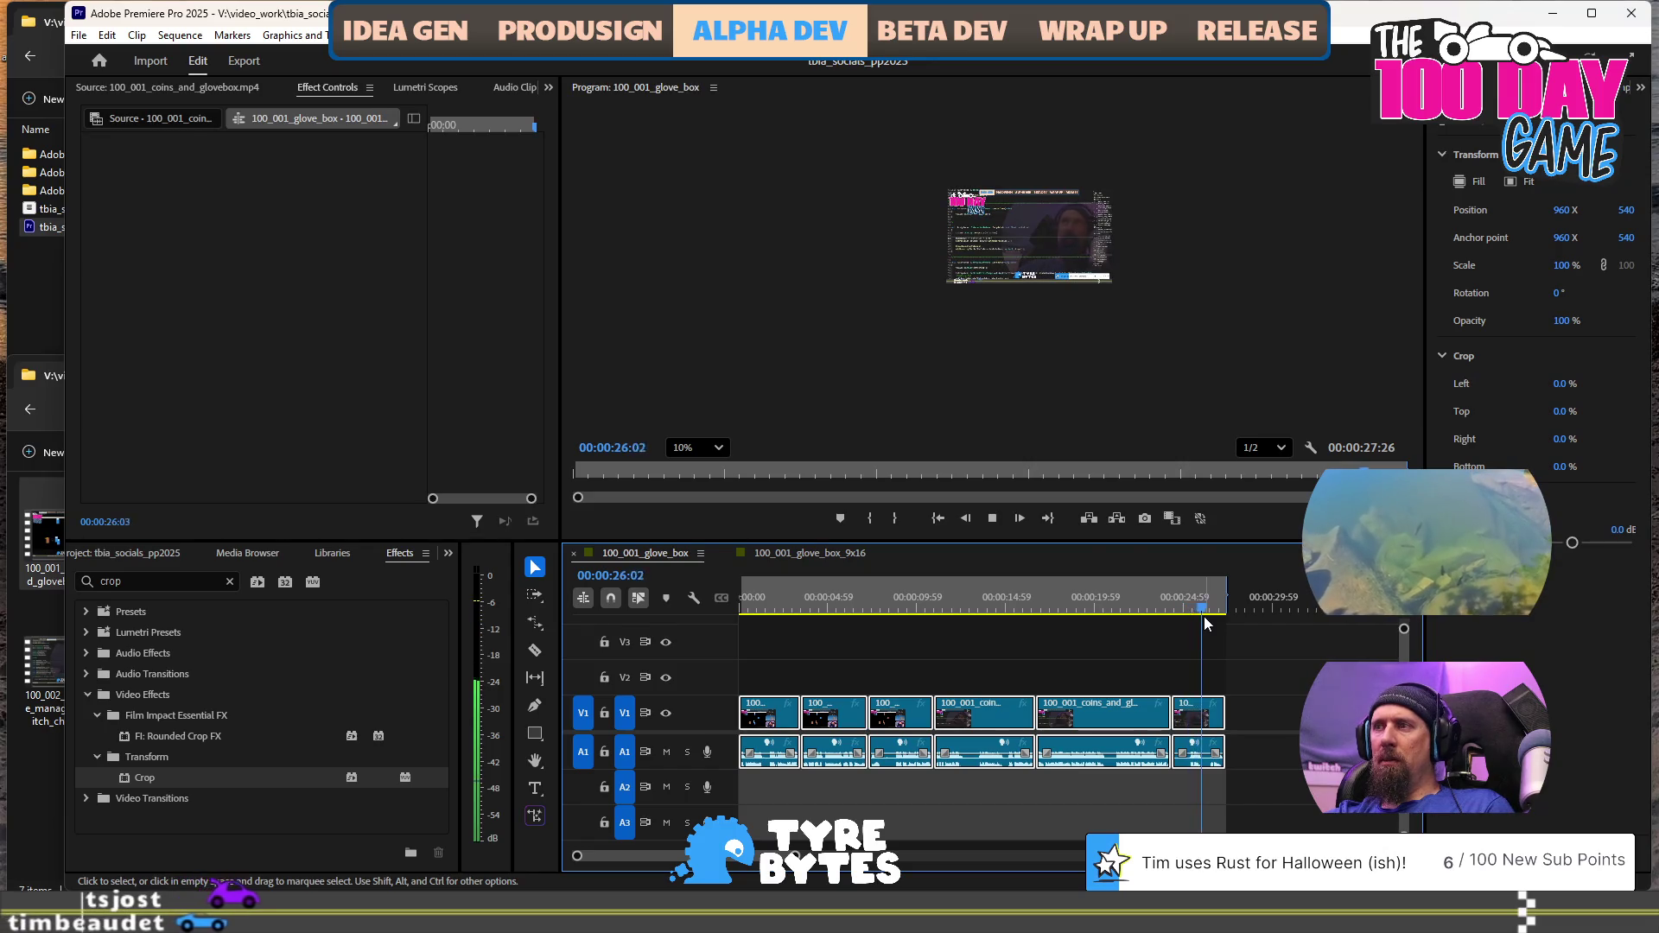
left_click(797, 553)
scroll(1236, 640, "down", 5)
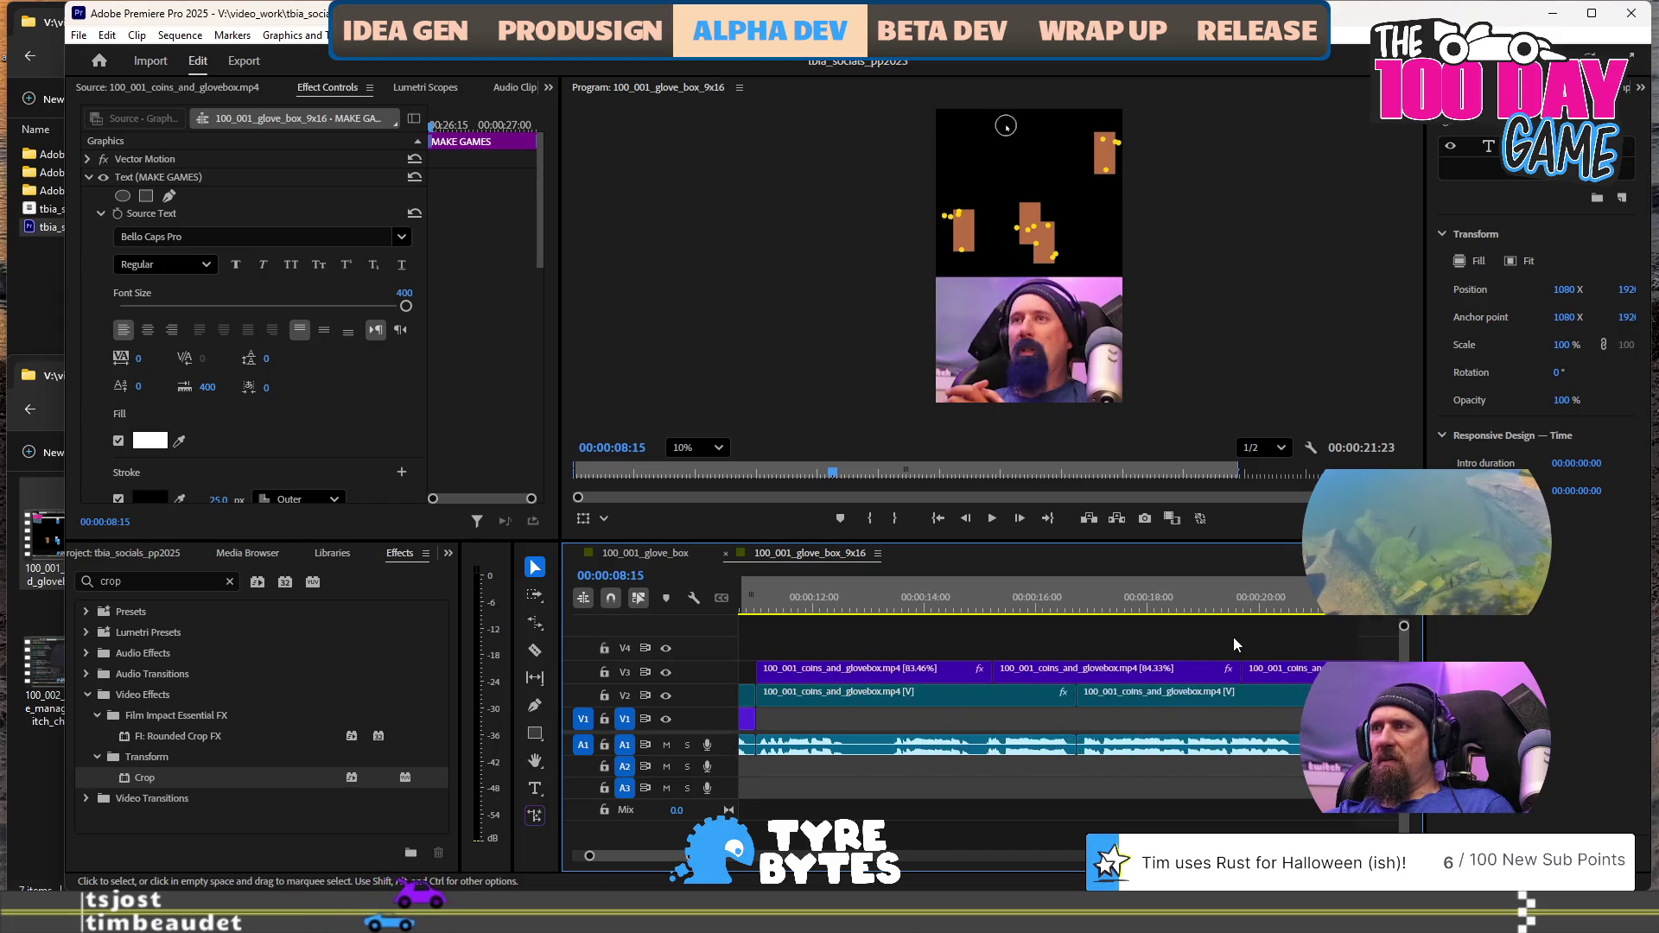
scroll(1229, 644, "down", 3)
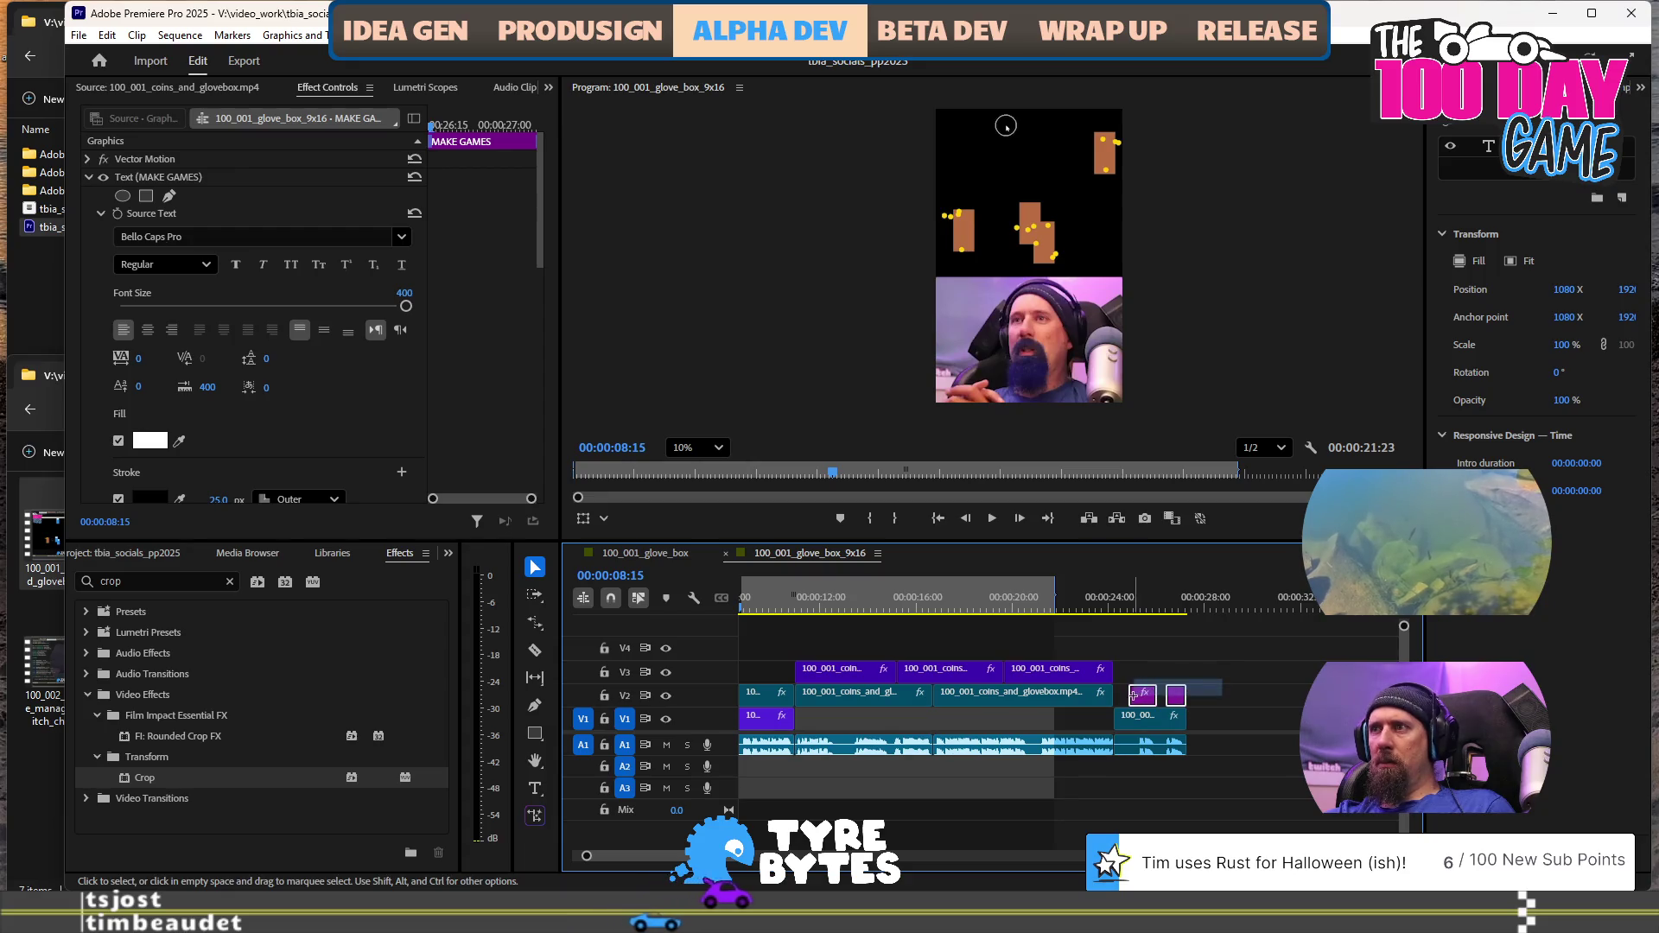
left_click(1136, 696)
Bring the SAVE TIME and MAKE GAMES captions into the horizontal cut, shifted slightly later
left_click(666, 557)
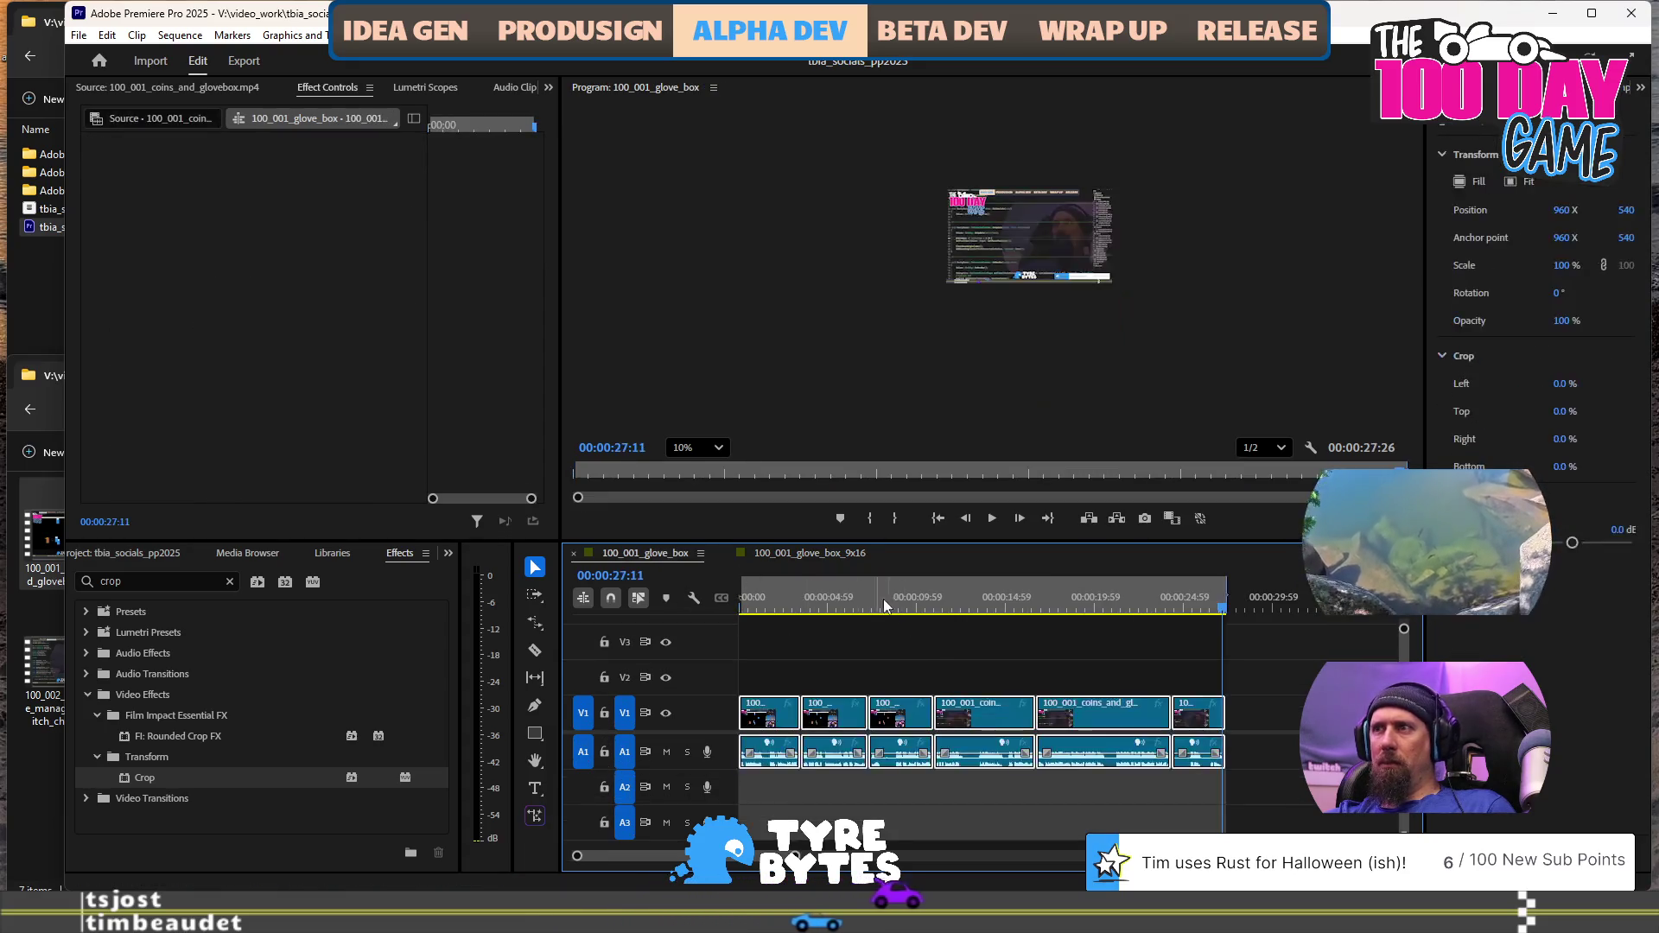
scroll(1234, 706, "up", 3)
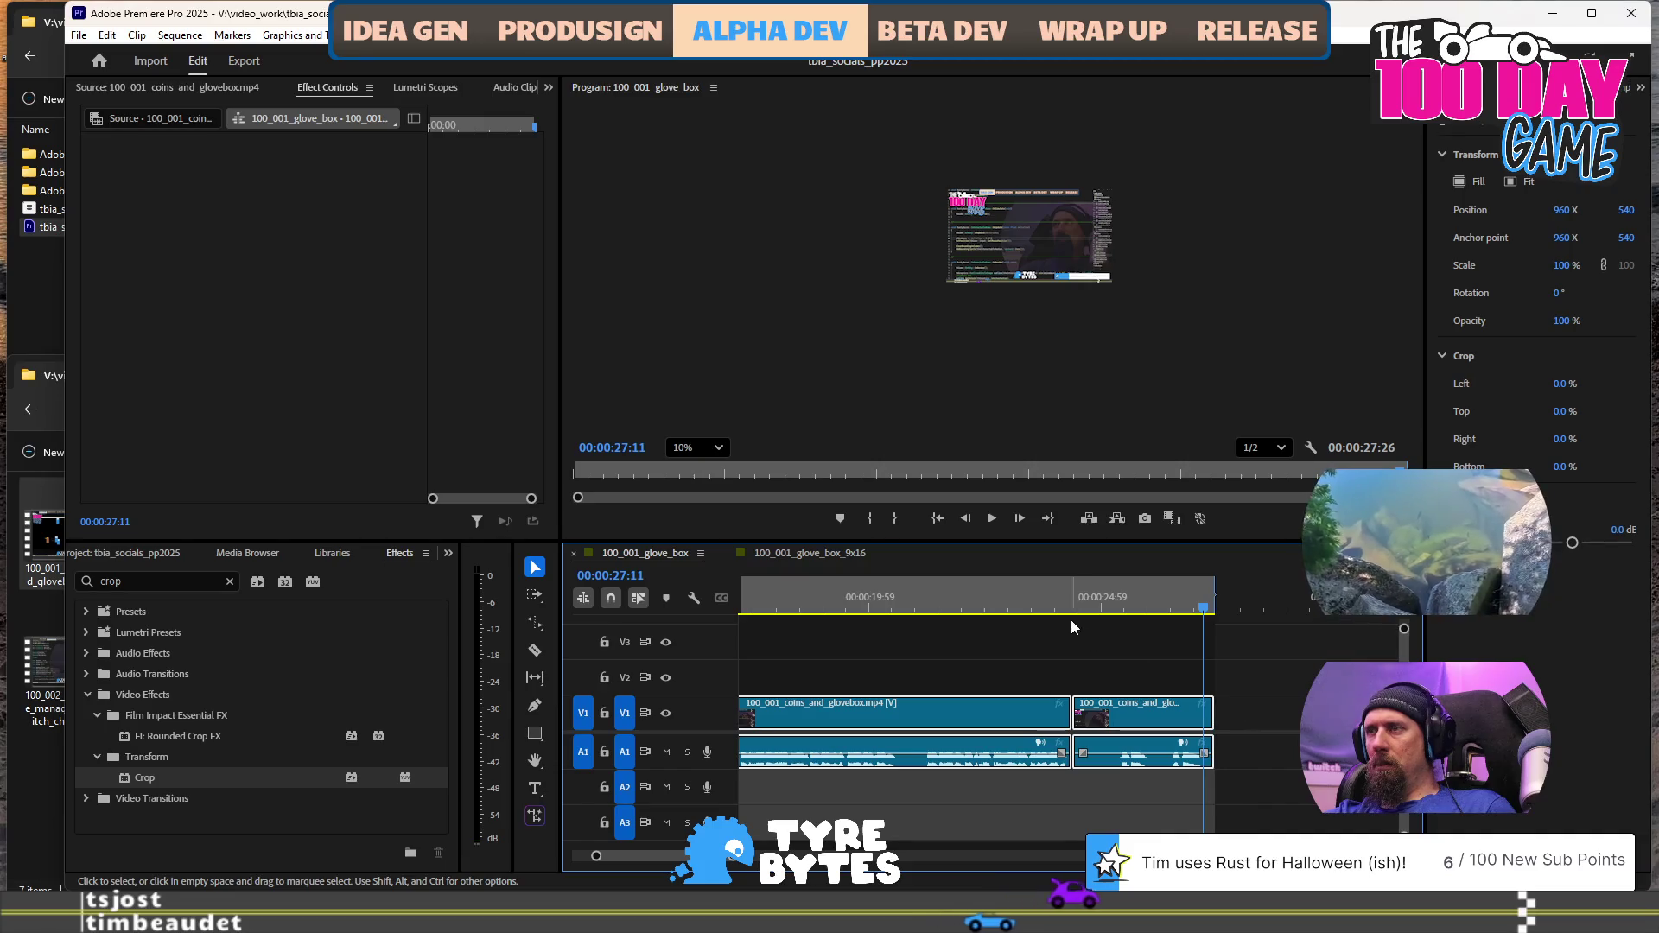
key("ctrl+z")
key("ctrl+z")
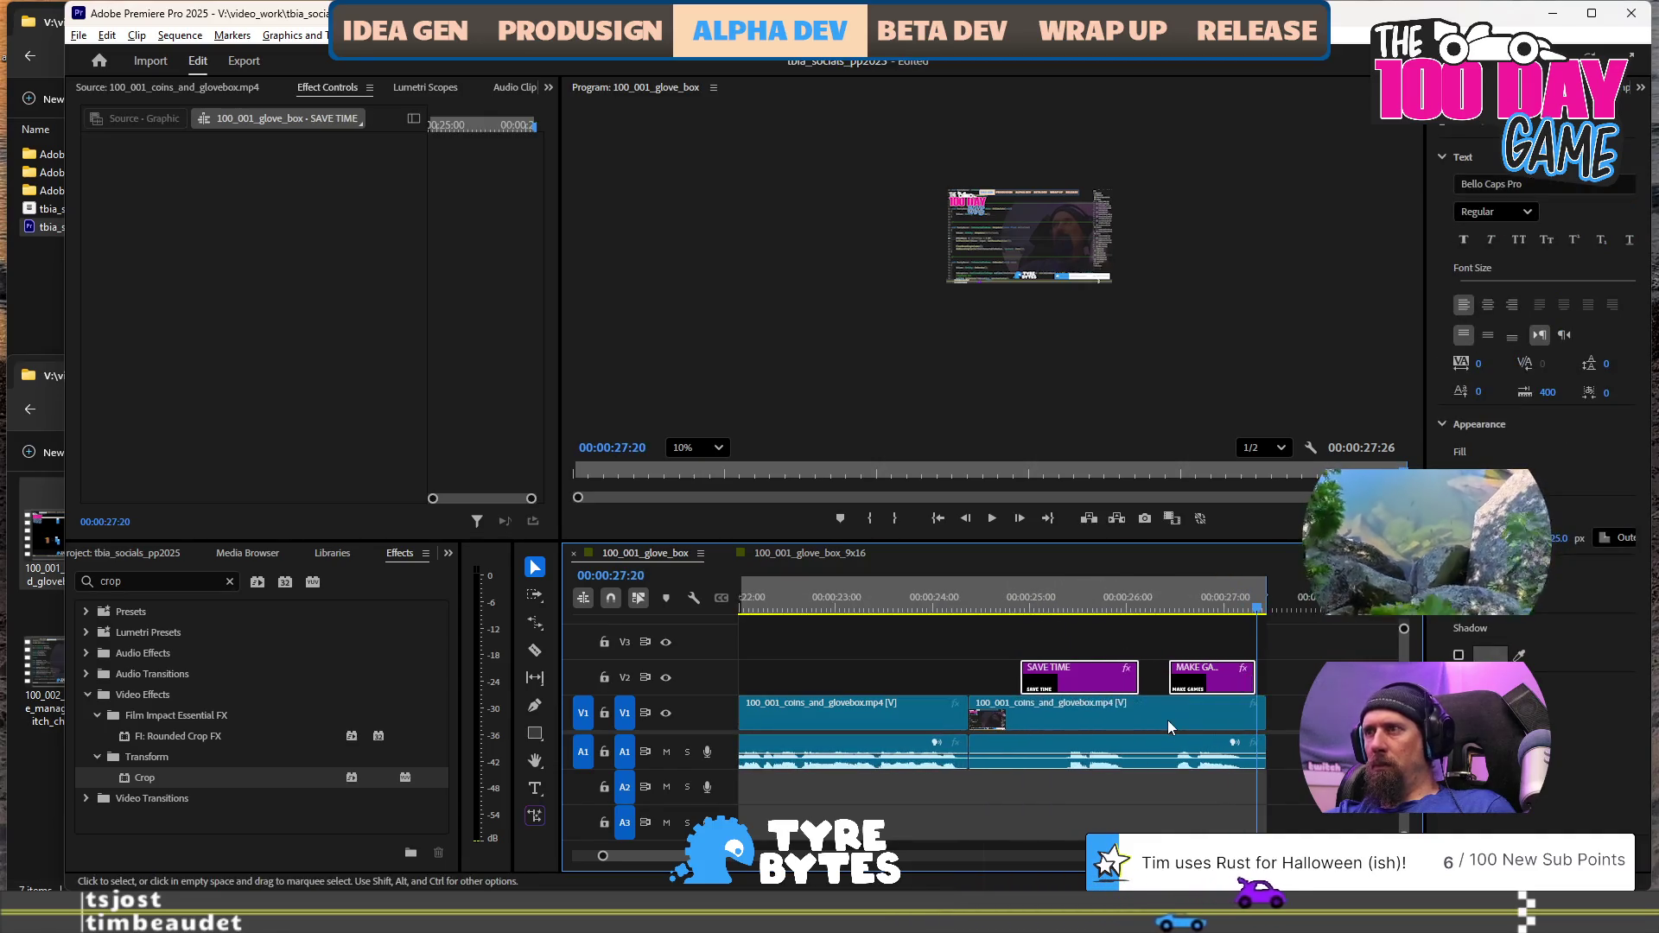
key("ctrl+z")
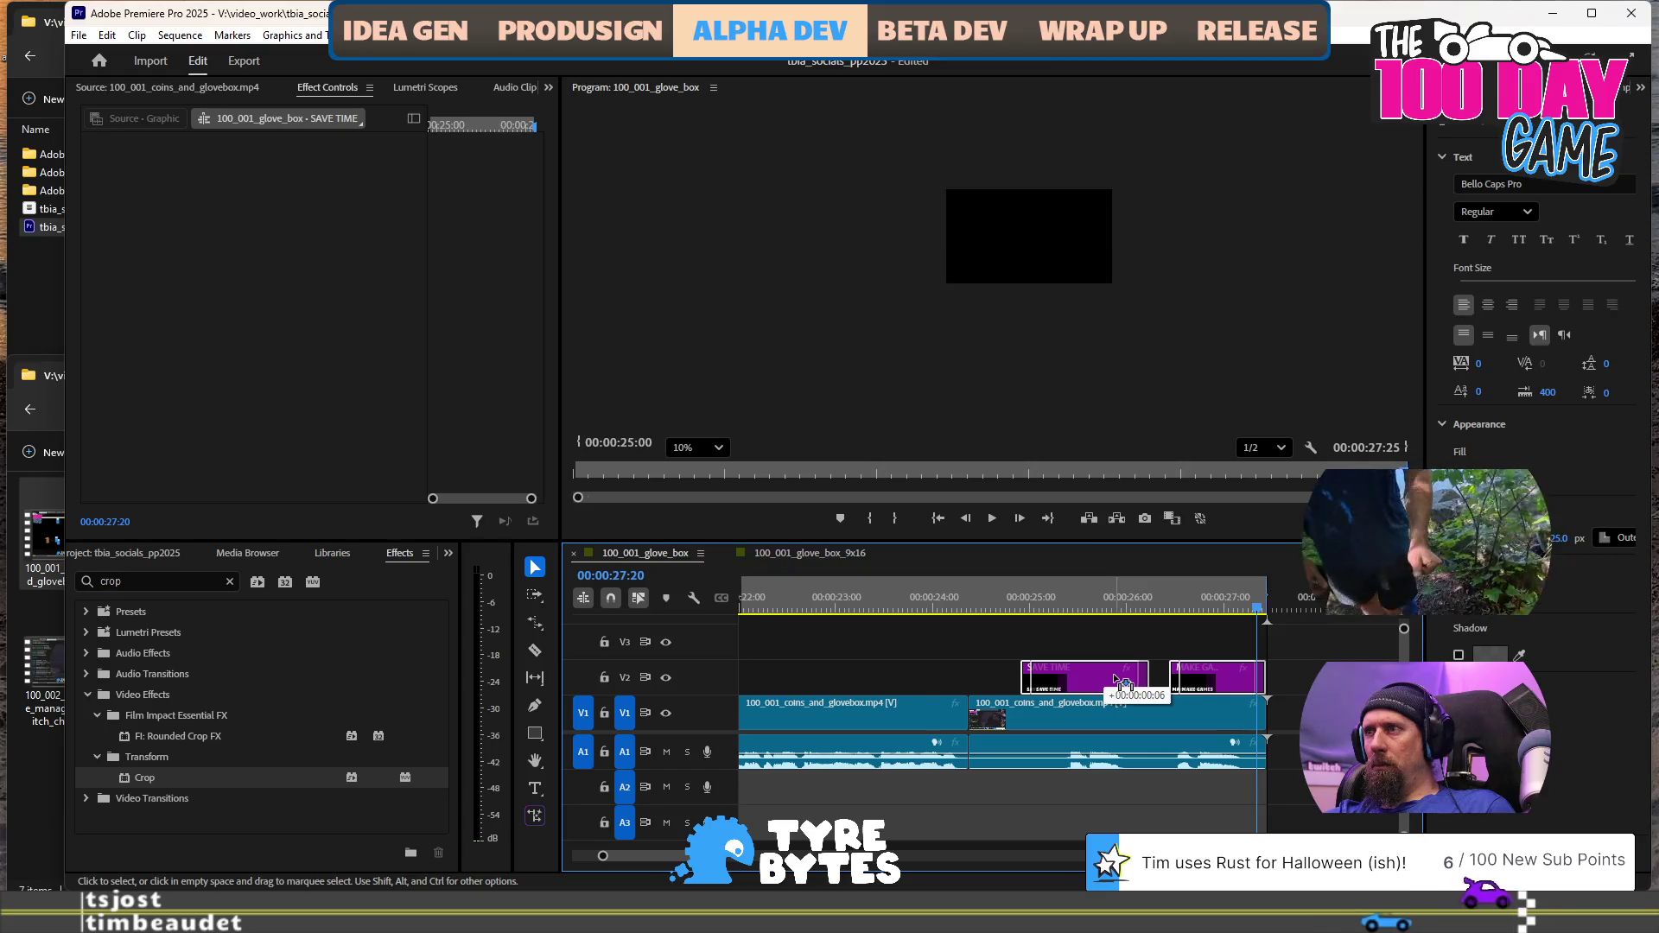
Play the horizontal ending with the new captions and inspect the enlarged SAVE TIME frame
left_click(991, 600)
key("space")
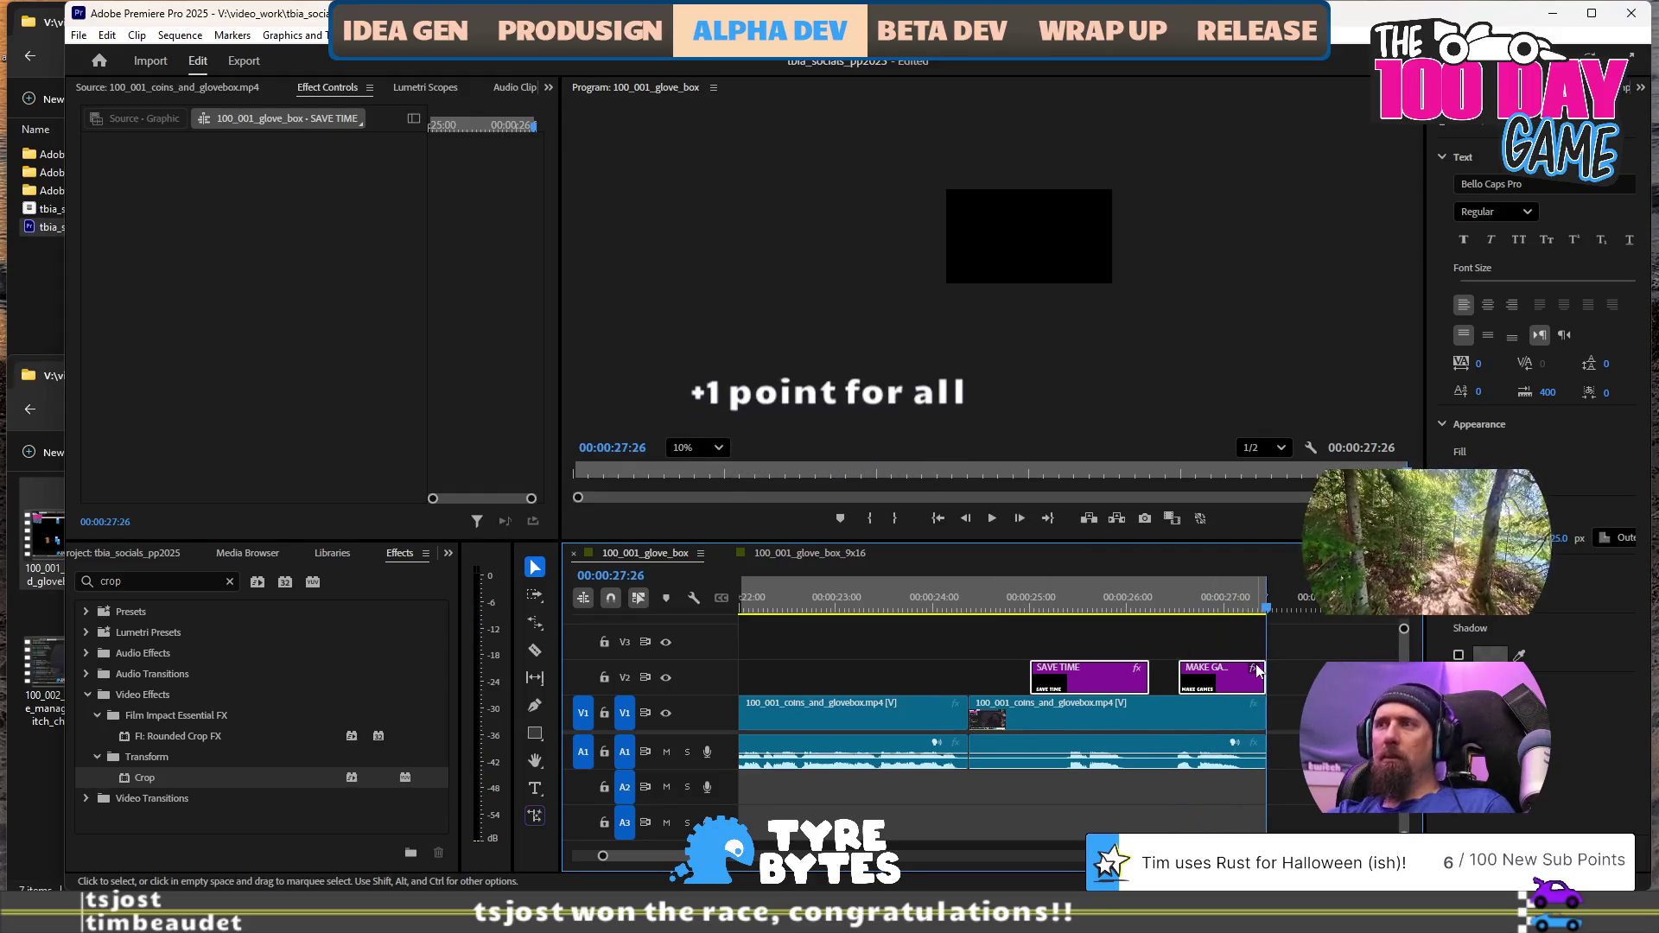
left_click(1036, 596)
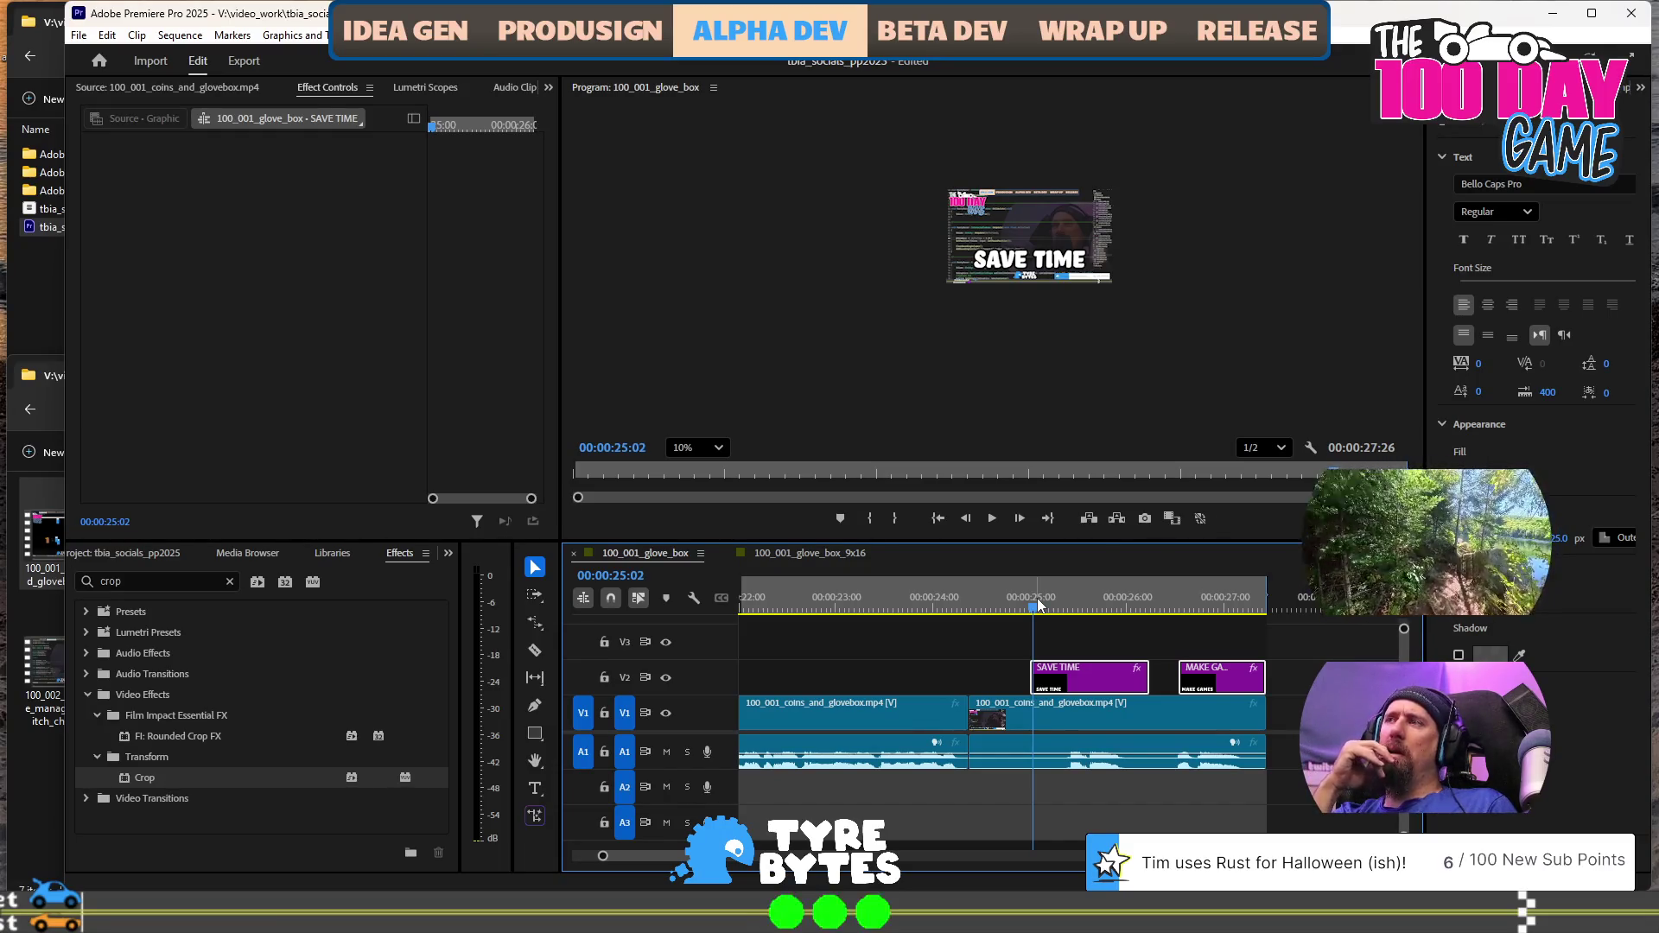
scroll(1149, 330, "up", 4)
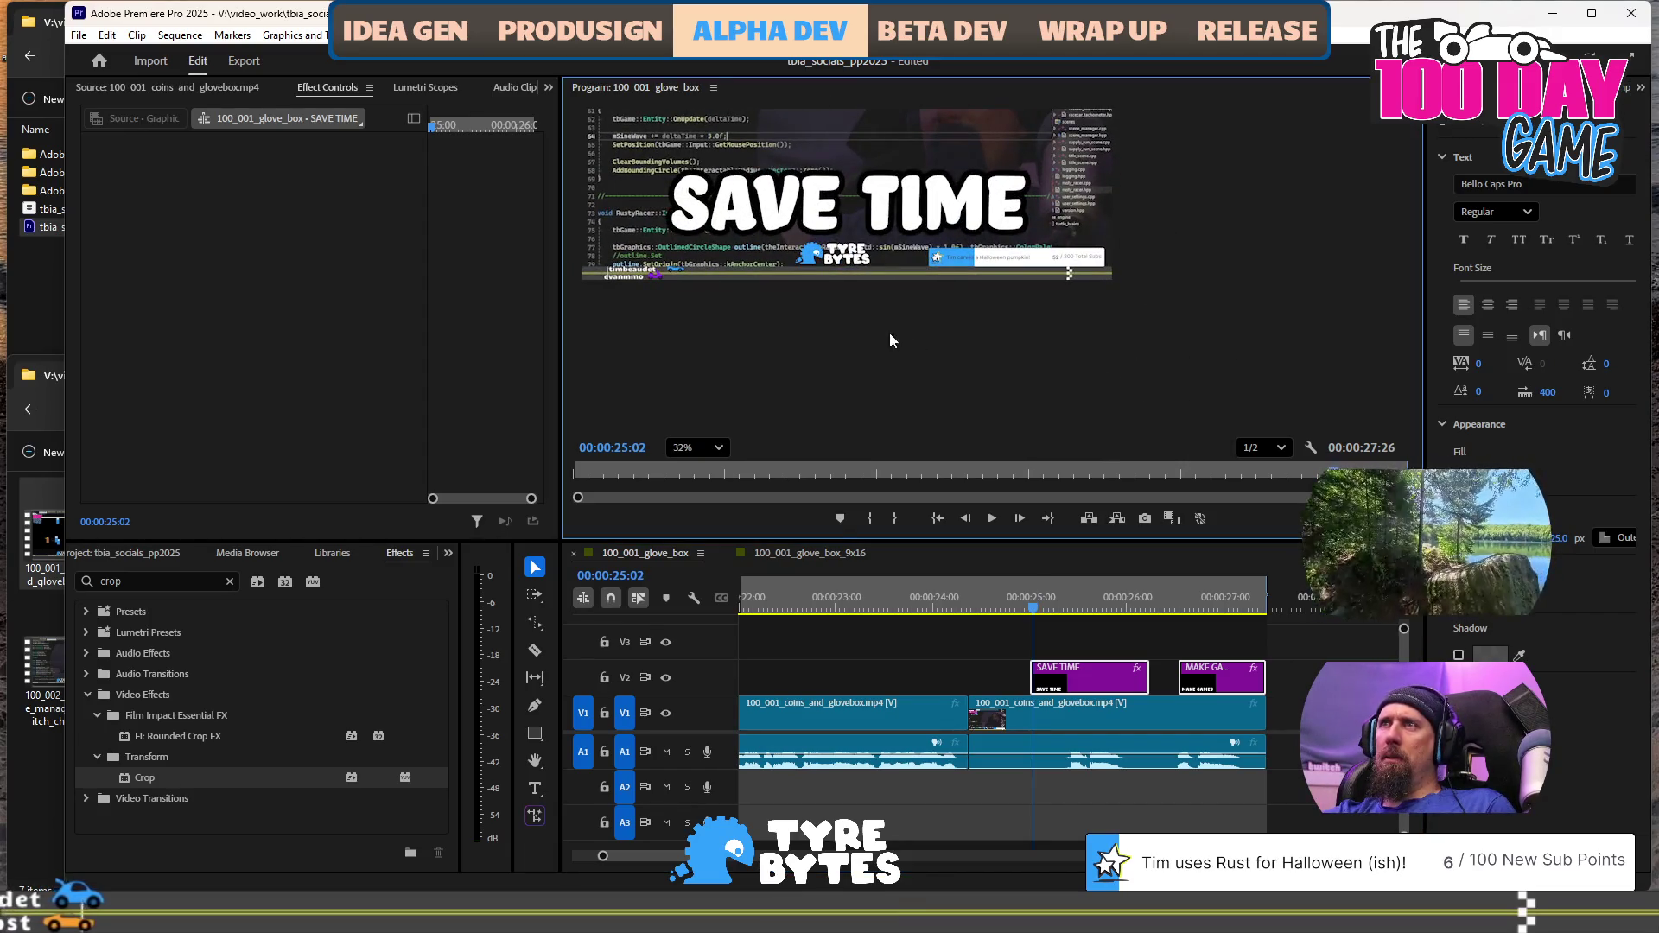
left_click_drag(889, 331, 962, 432)
scroll(1082, 251, "down", 2)
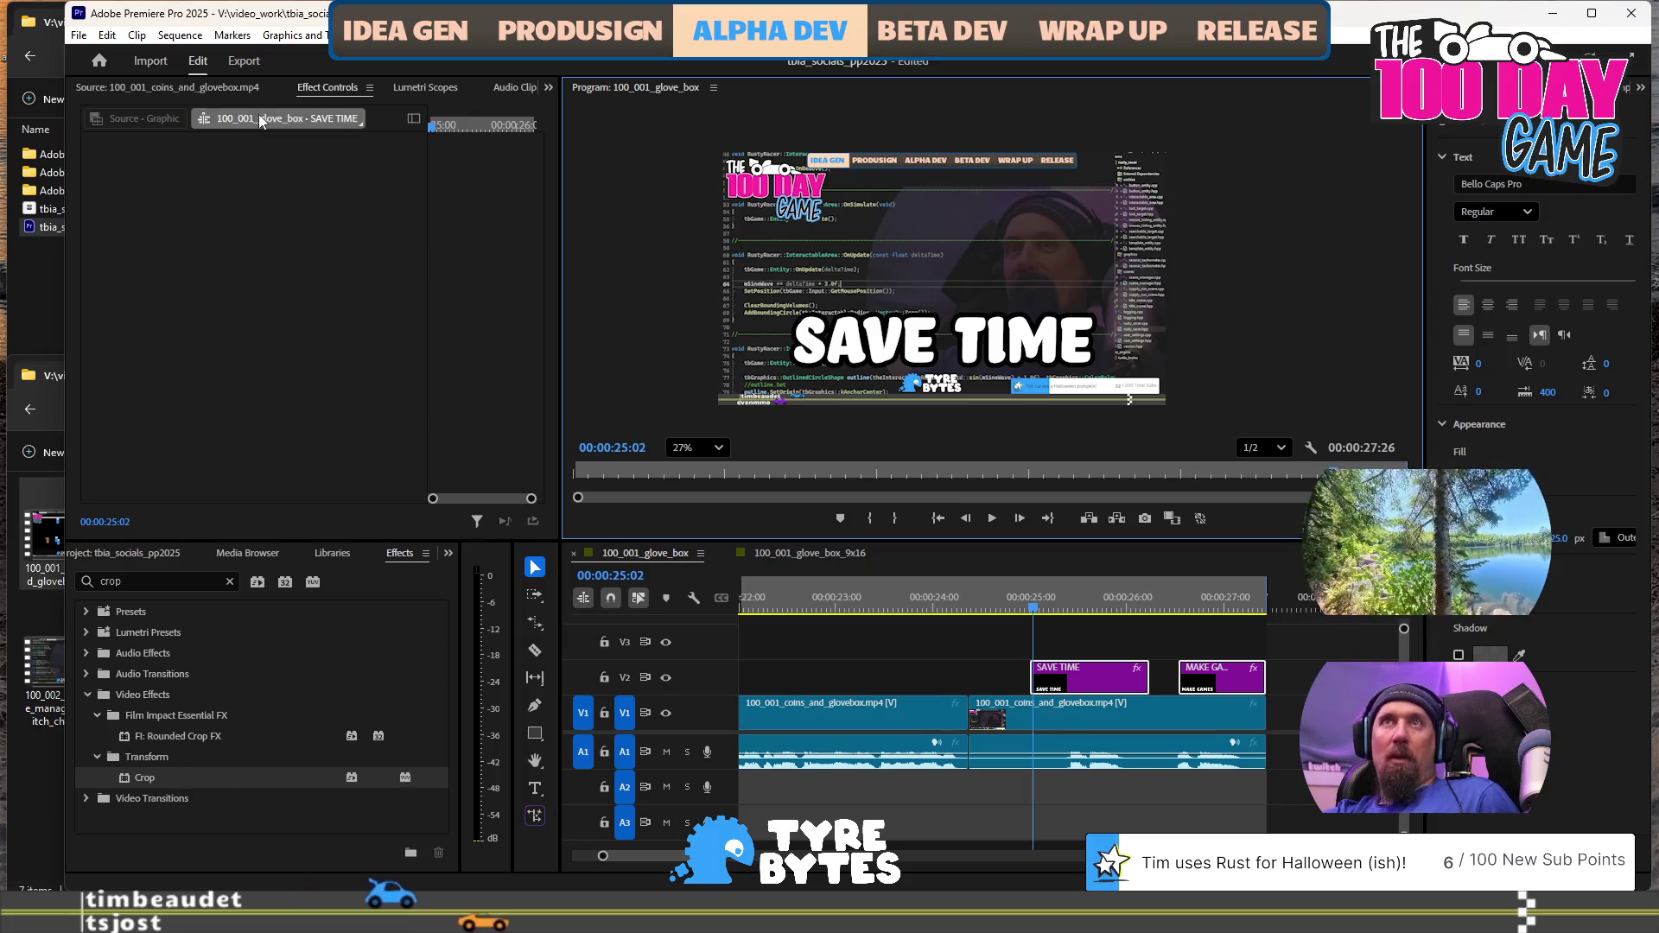
Park the playhead on the SAVE TIME caption at 00:00:25:42 with Effect Controls and Type tool ready
left_click(1099, 605)
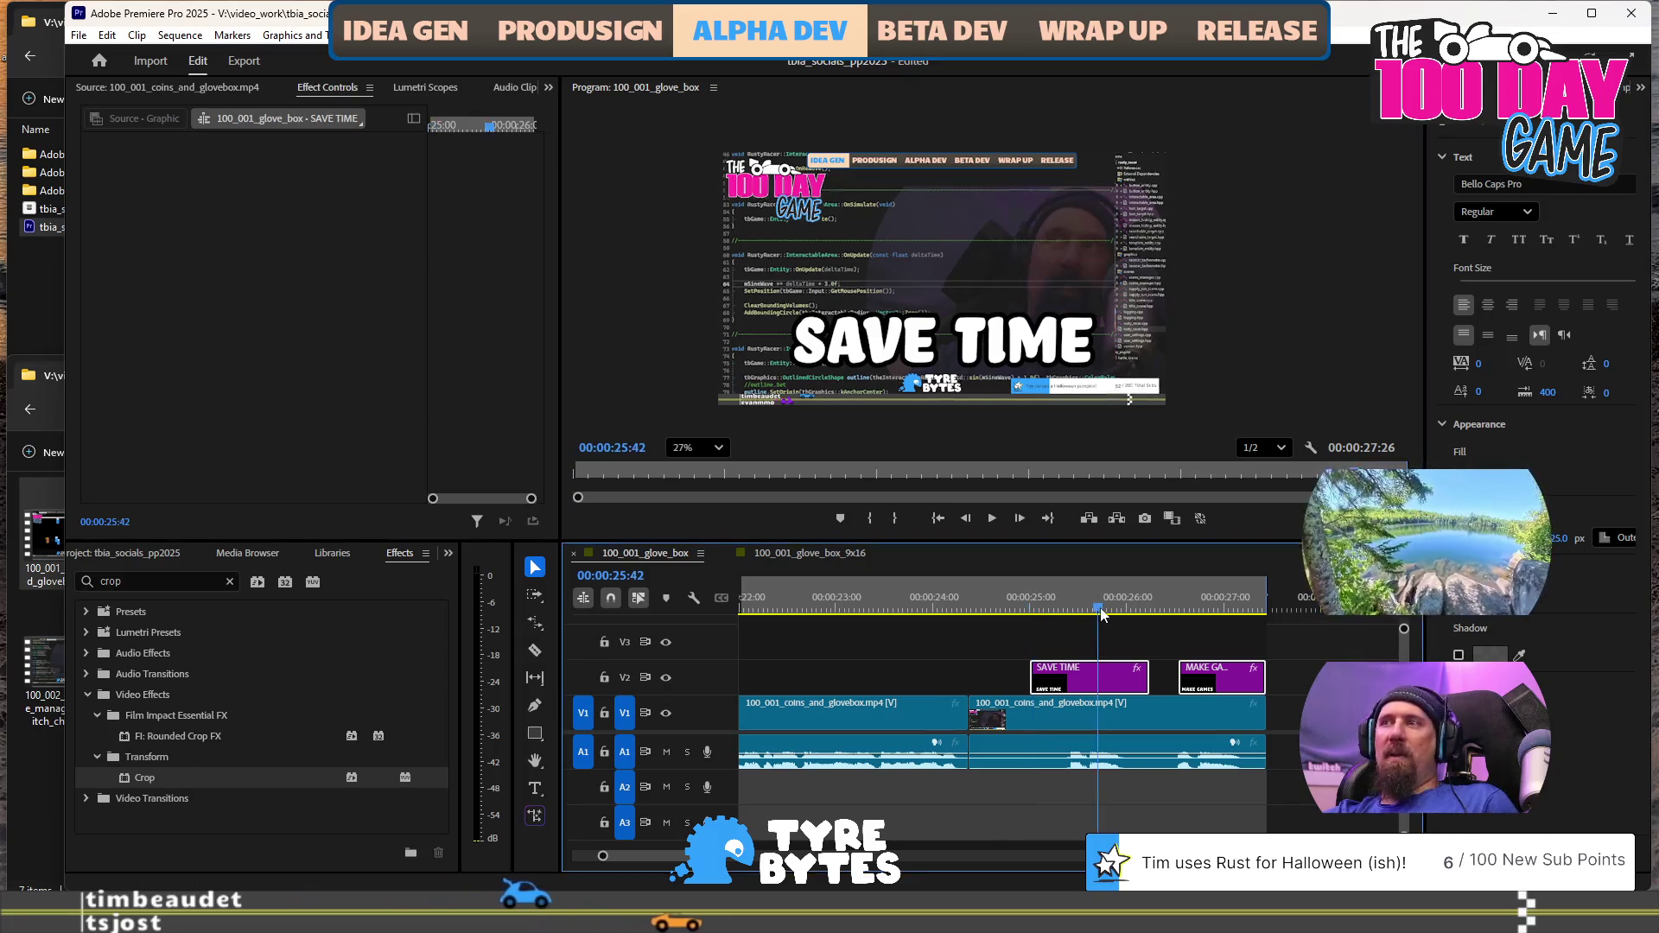
left_click(315, 87)
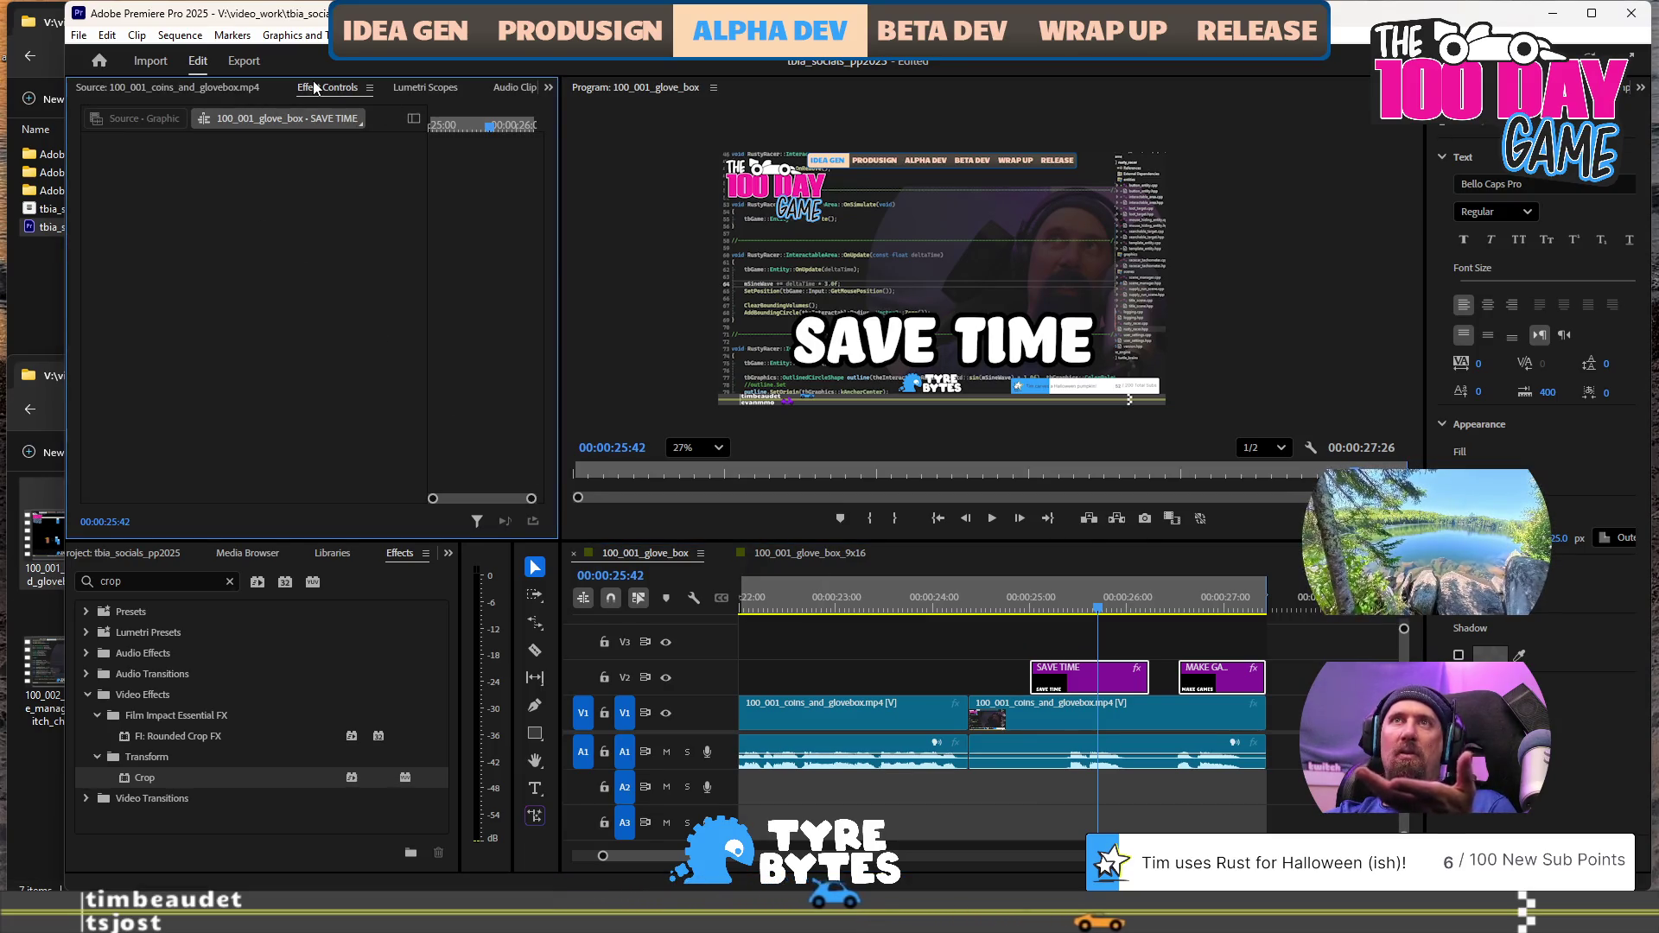
left_click(535, 791)
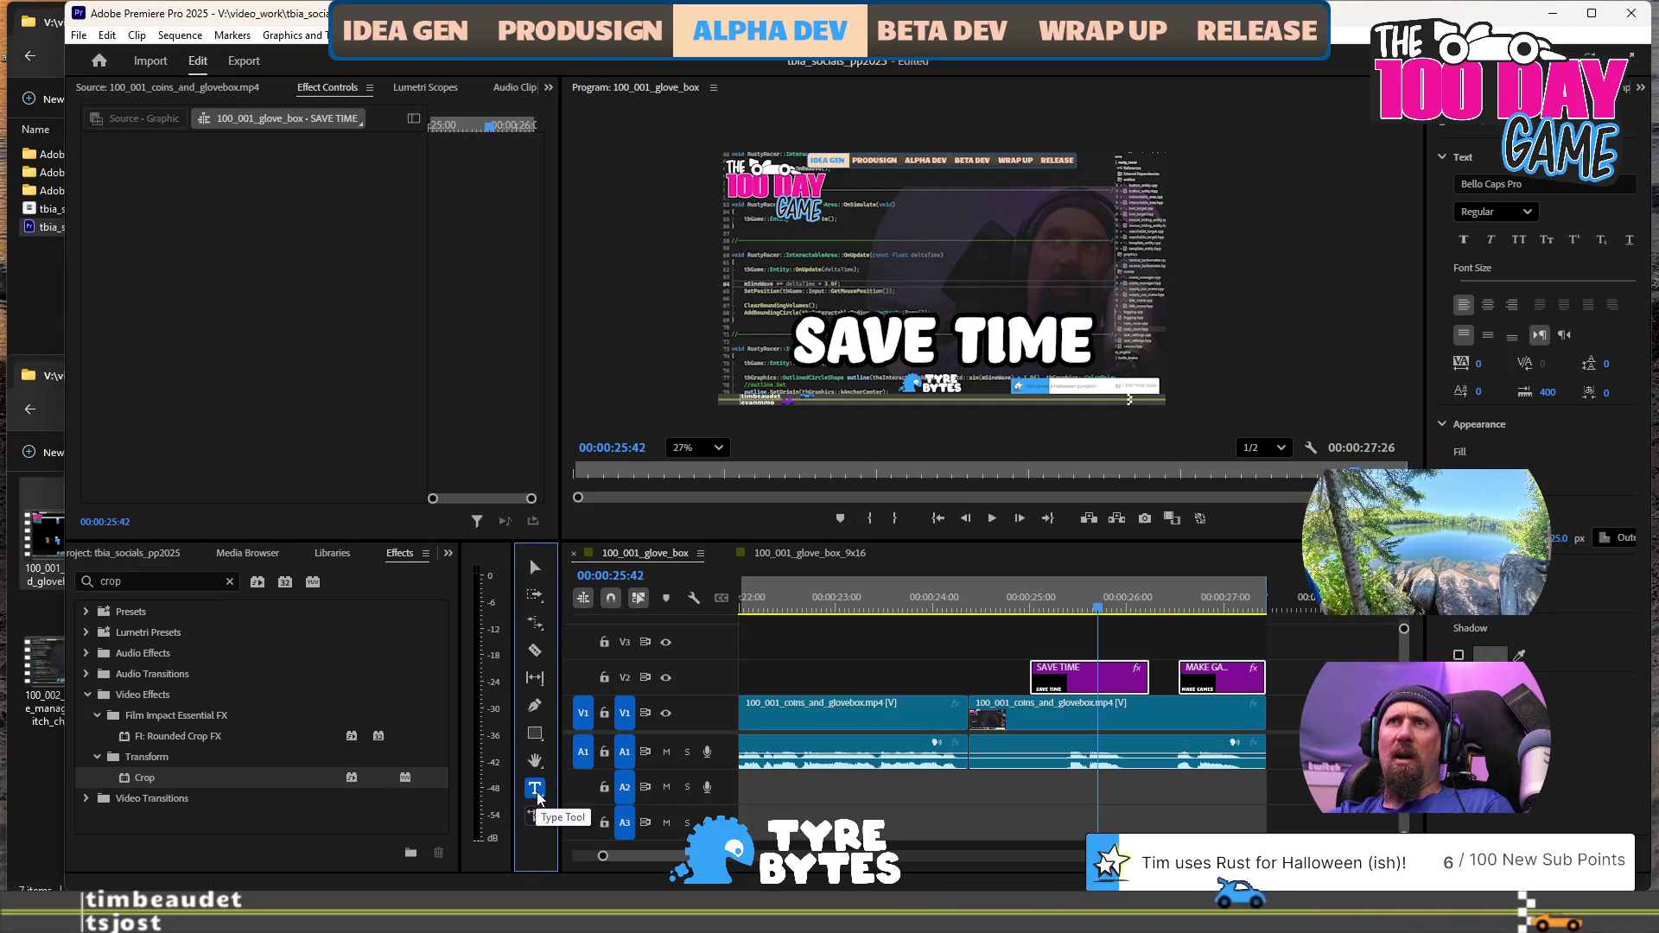
left_click(227, 186)
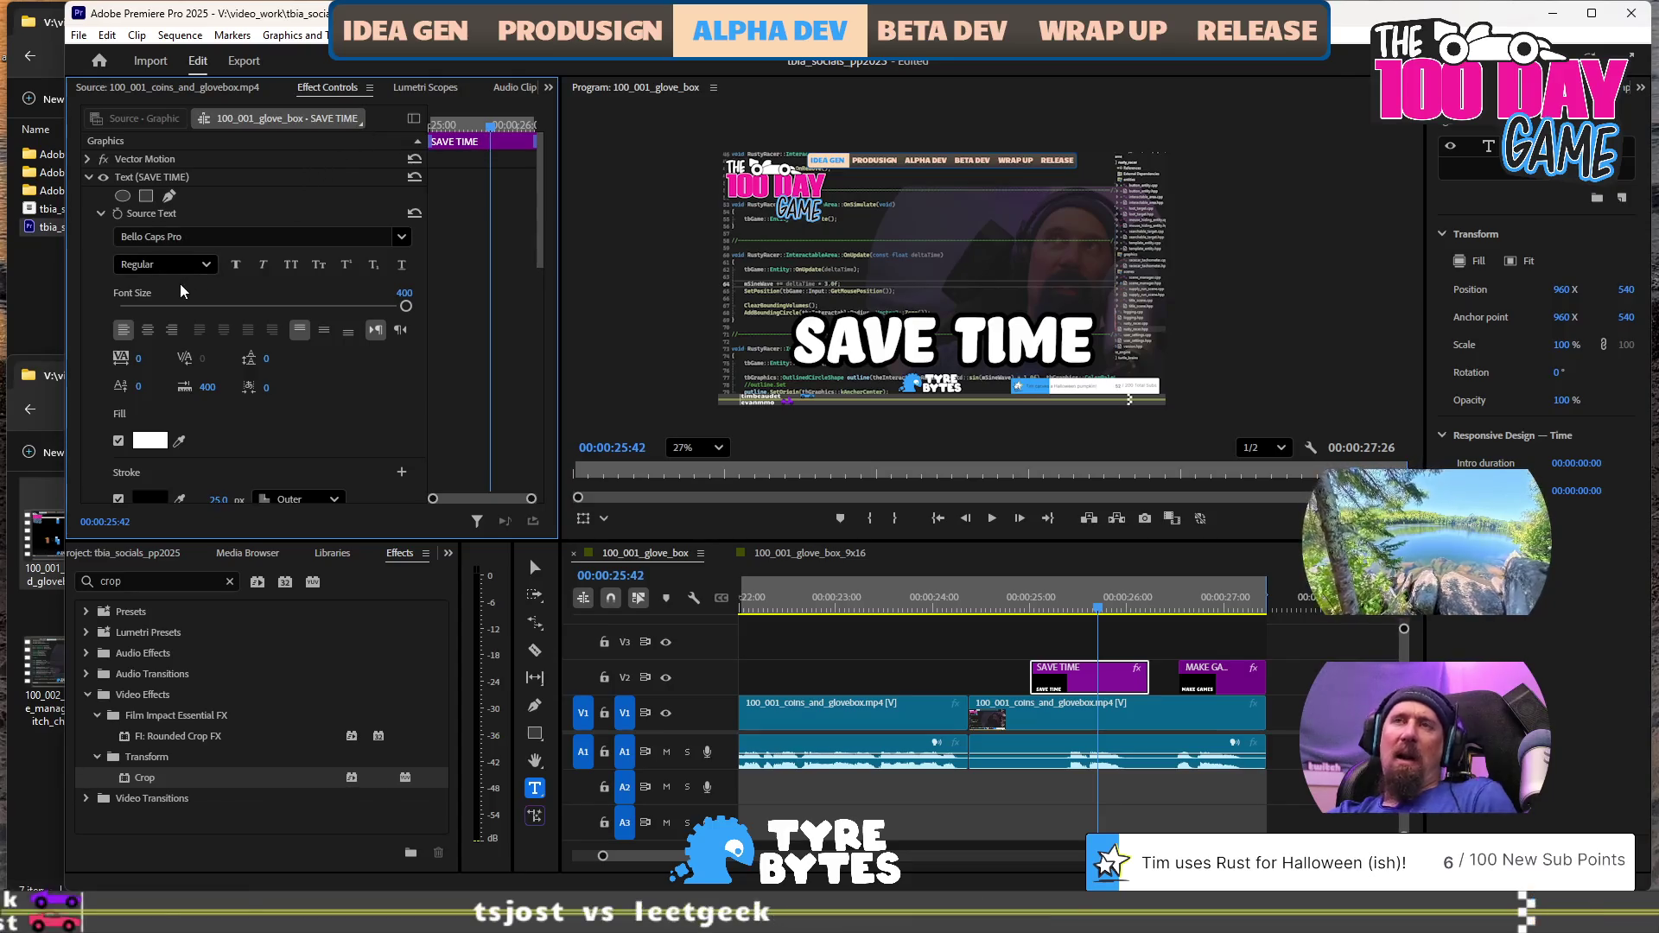
Set the SAVE TIME caption's scale to 100 and font size to 250
scroll(90, 287, "down", 8)
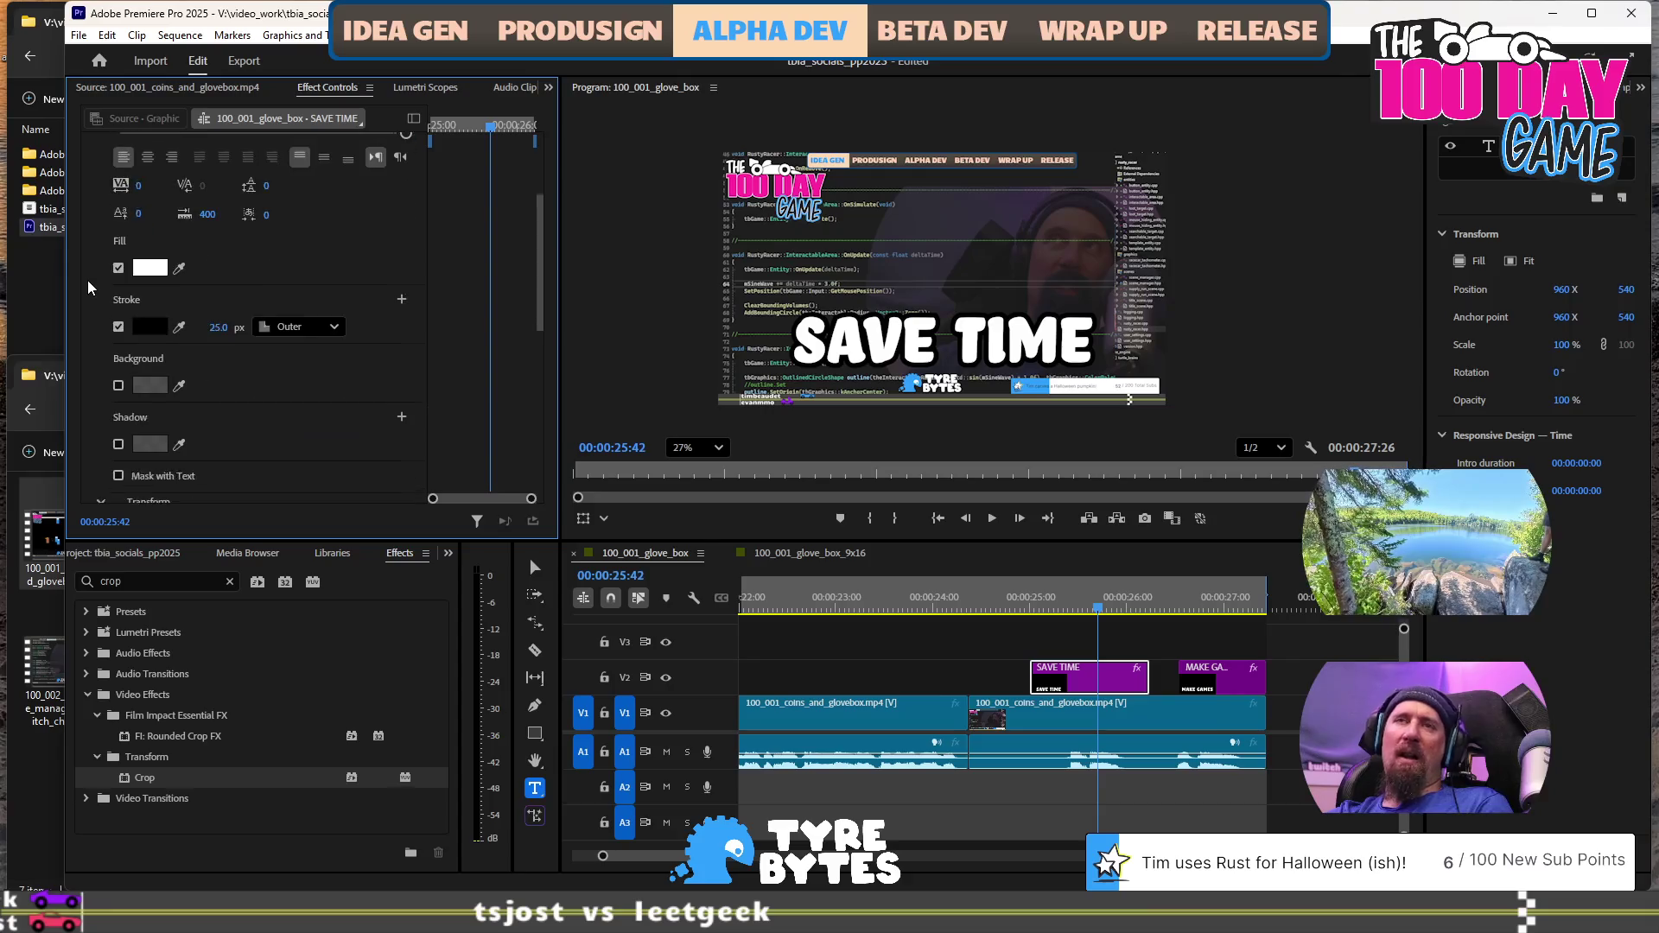
scroll(90, 287, "down", 2)
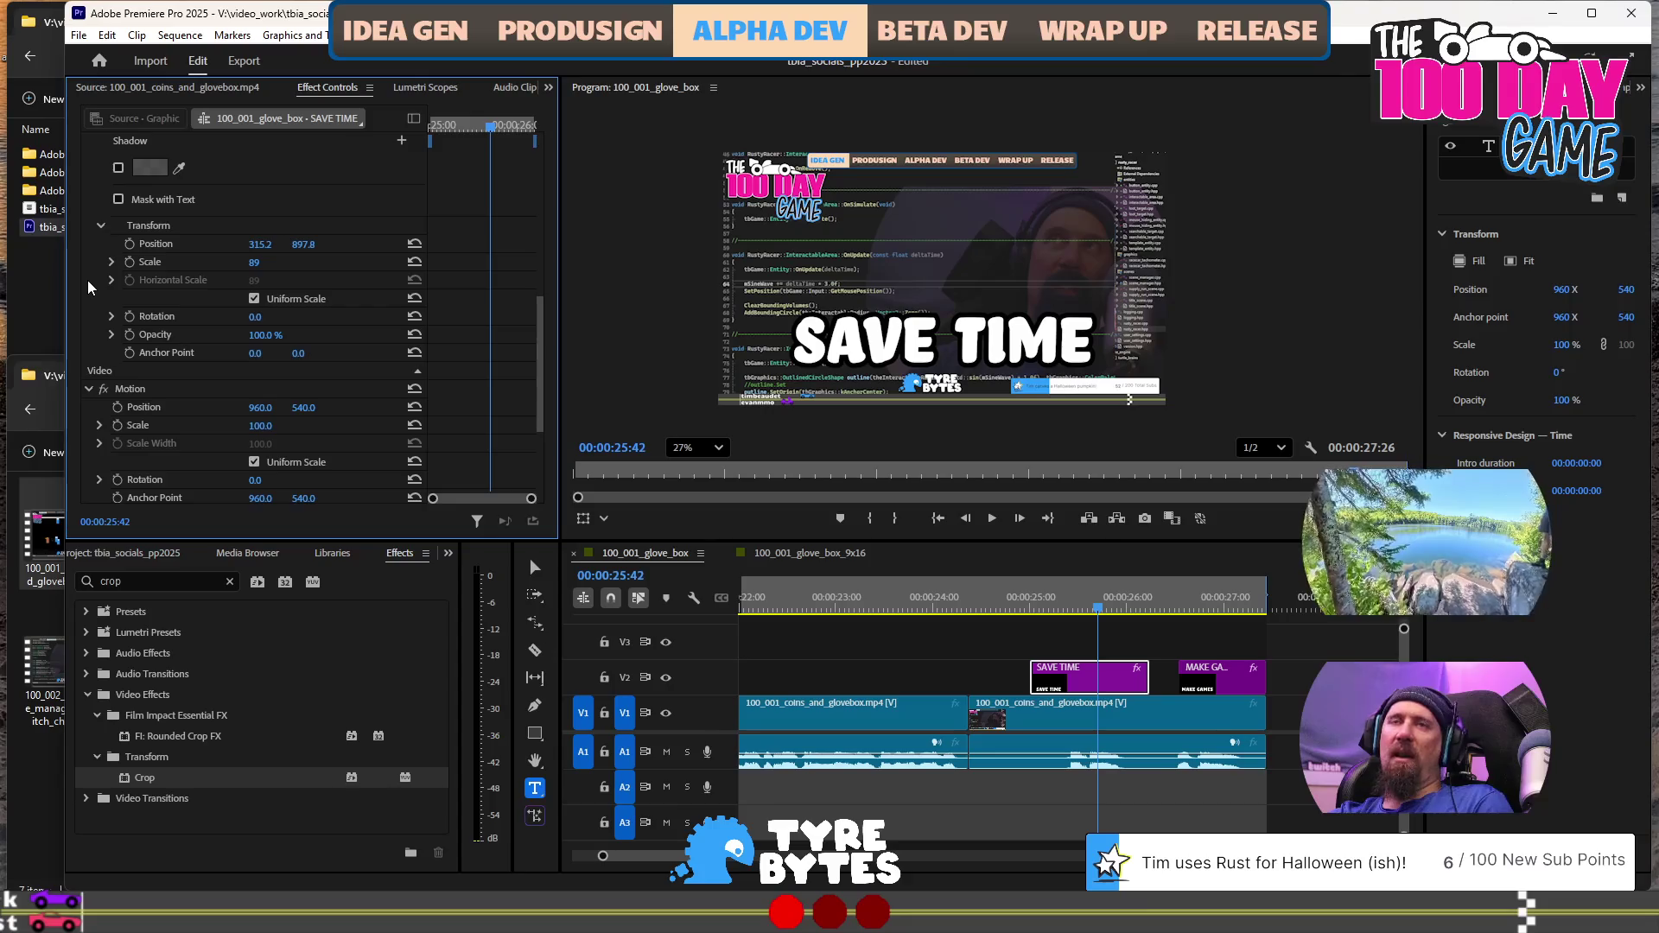
scroll(90, 287, "down", 4)
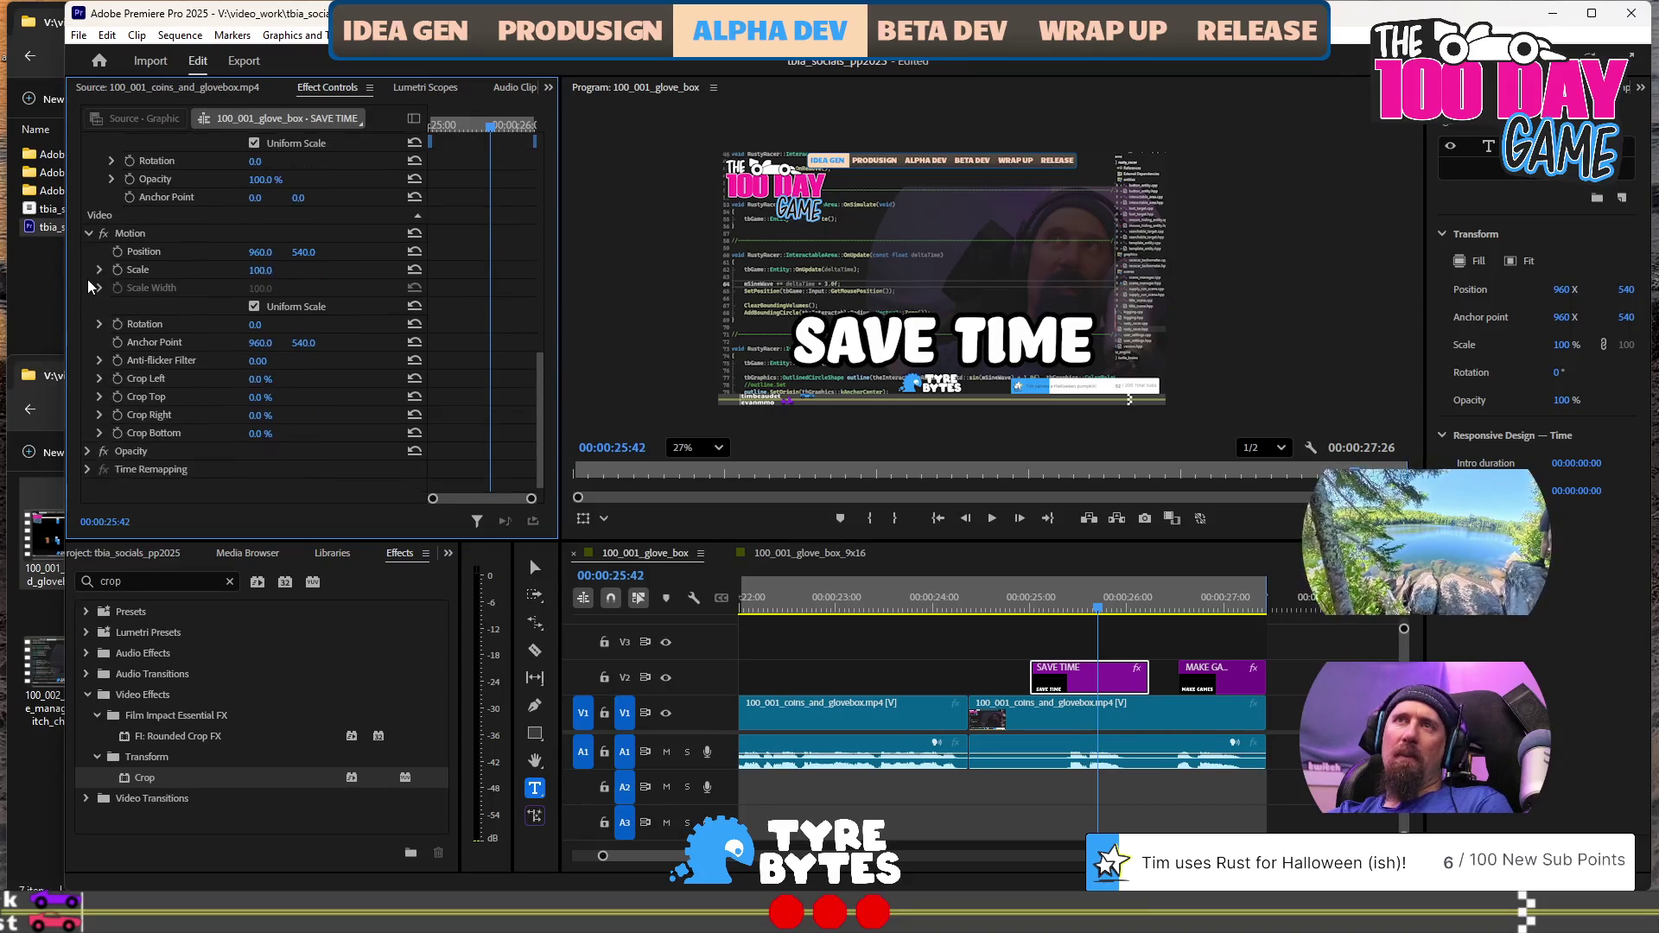
scroll(90, 287, "up", 6)
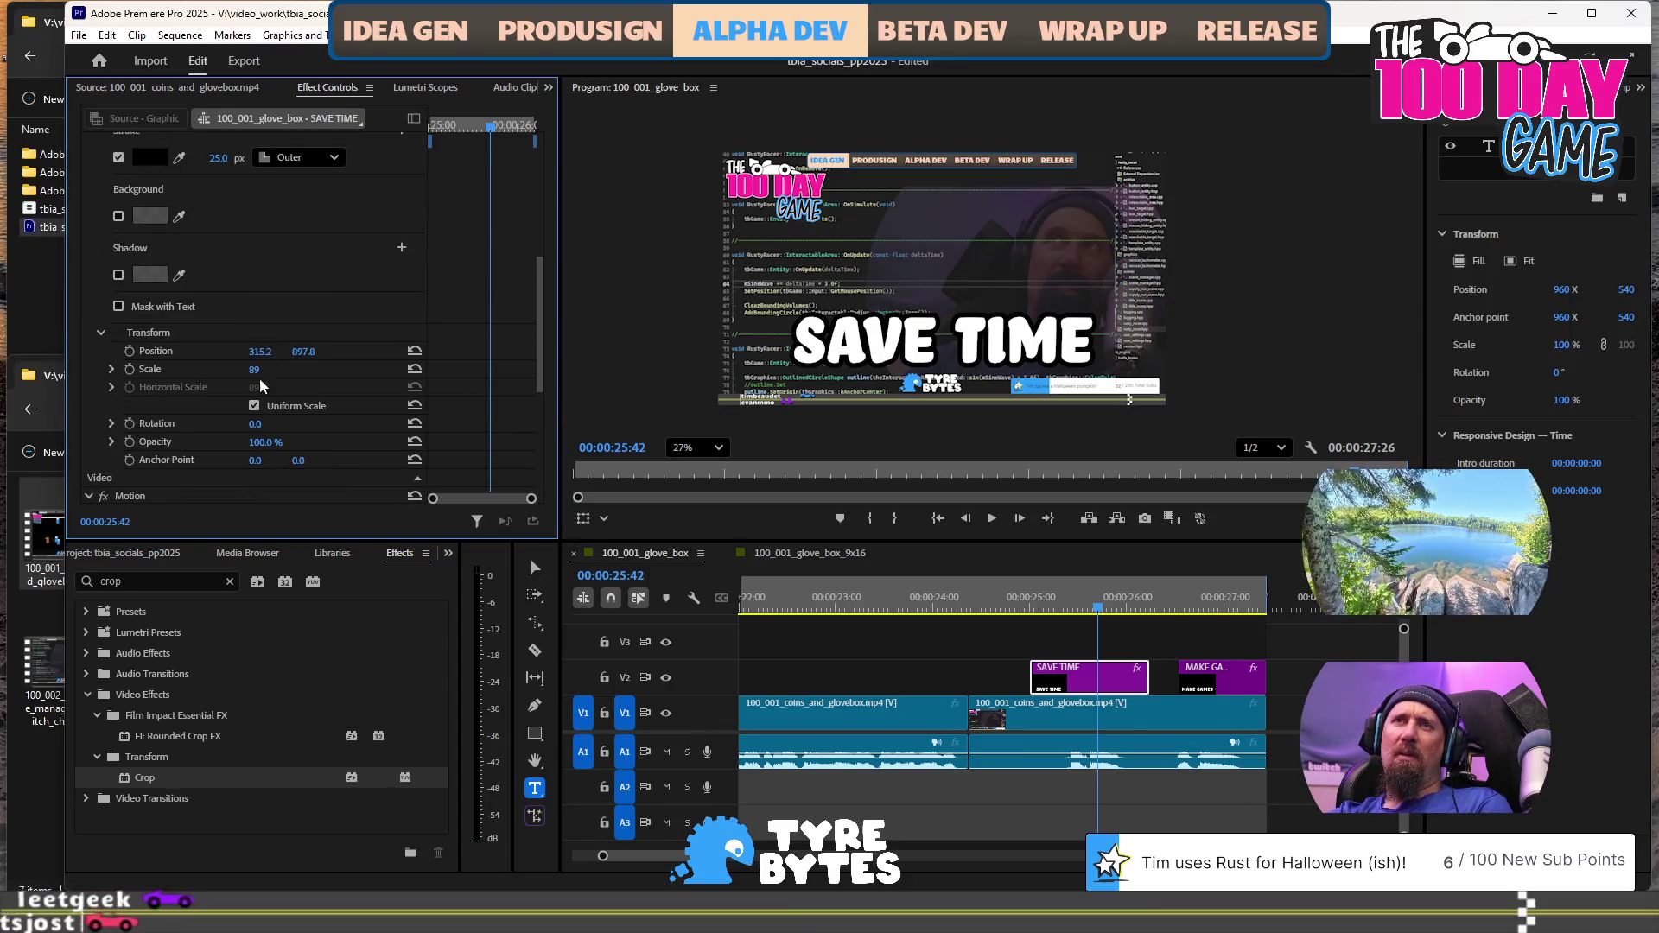
left_click(254, 369)
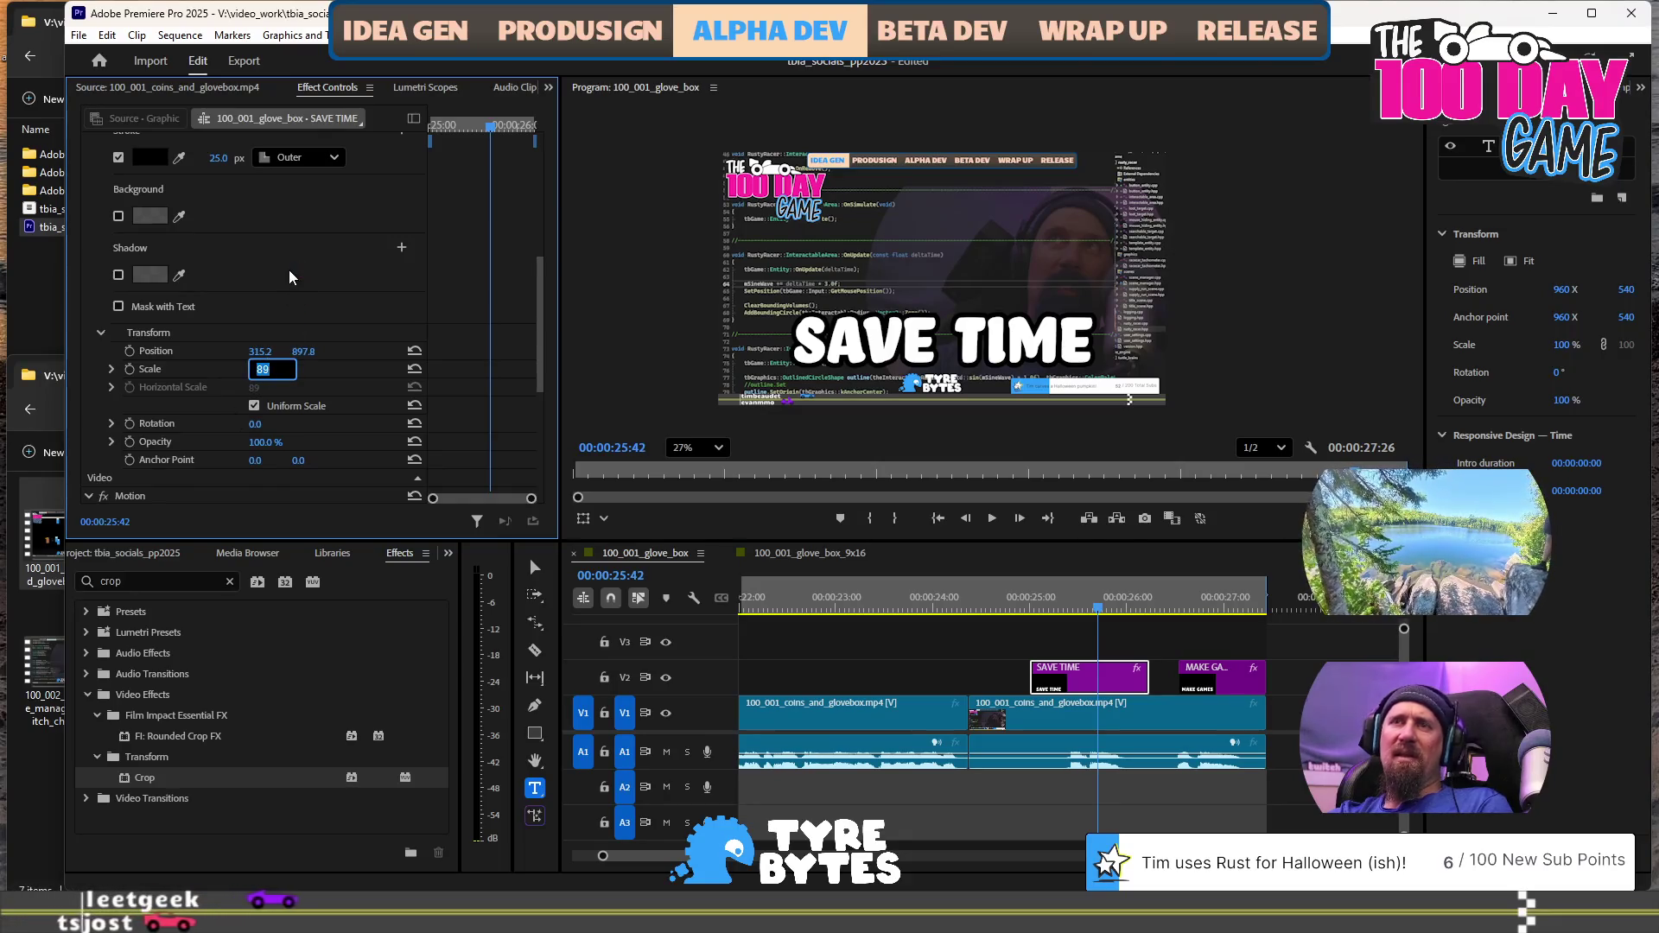
type("100")
key("Return")
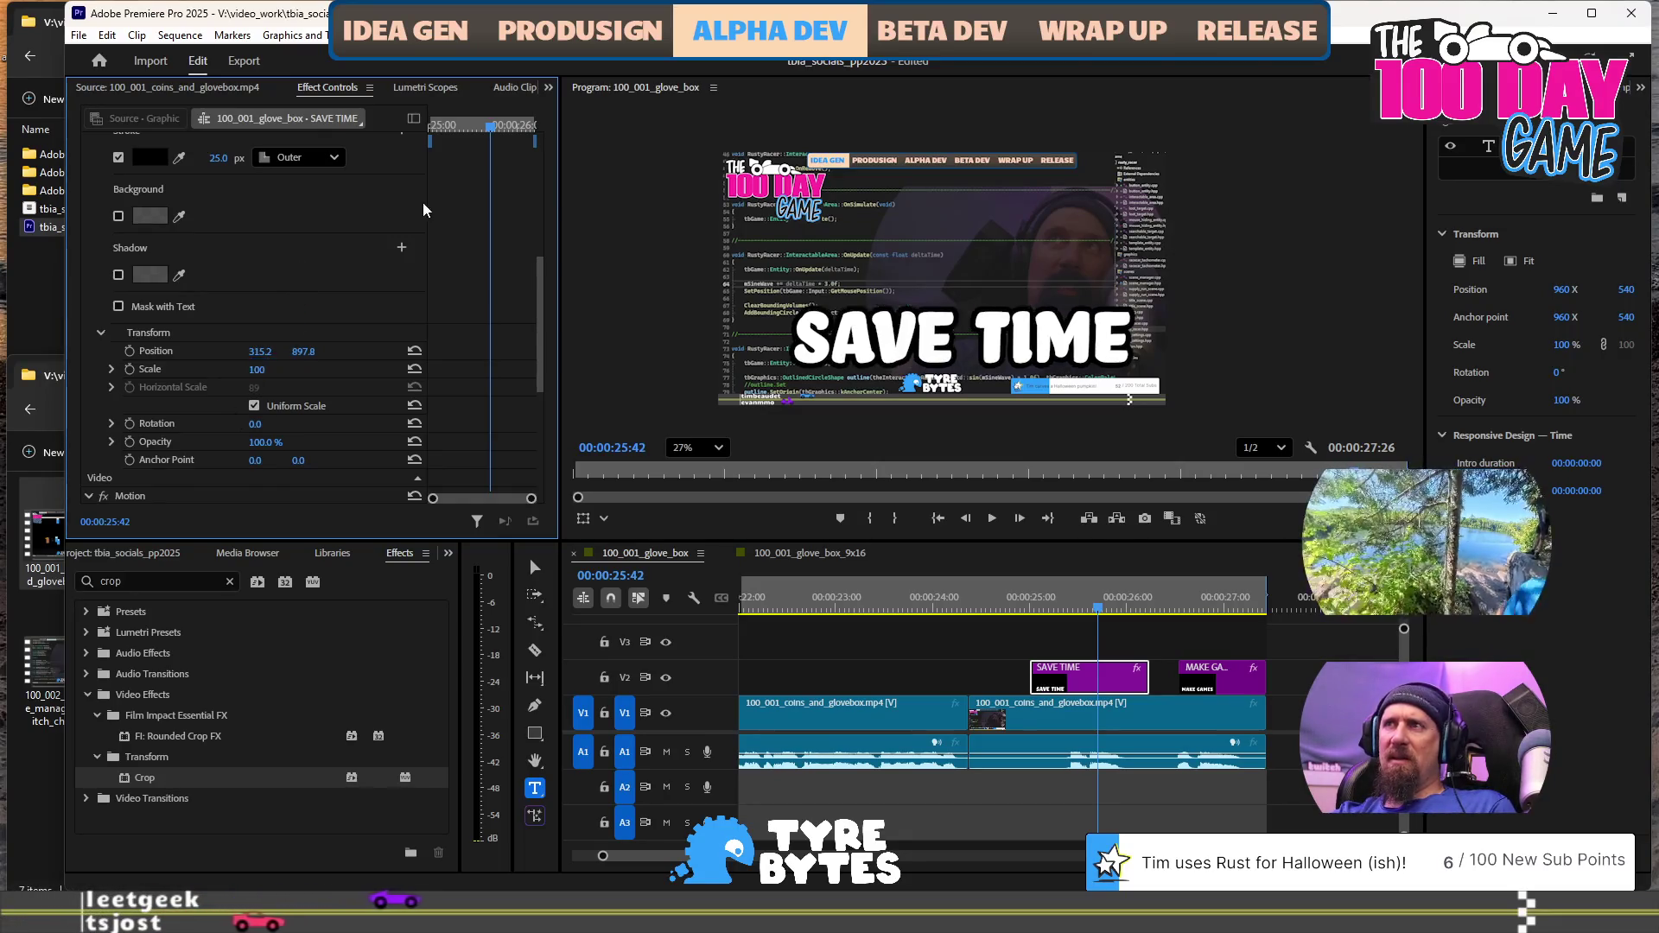
scroll(318, 248, "up", 5)
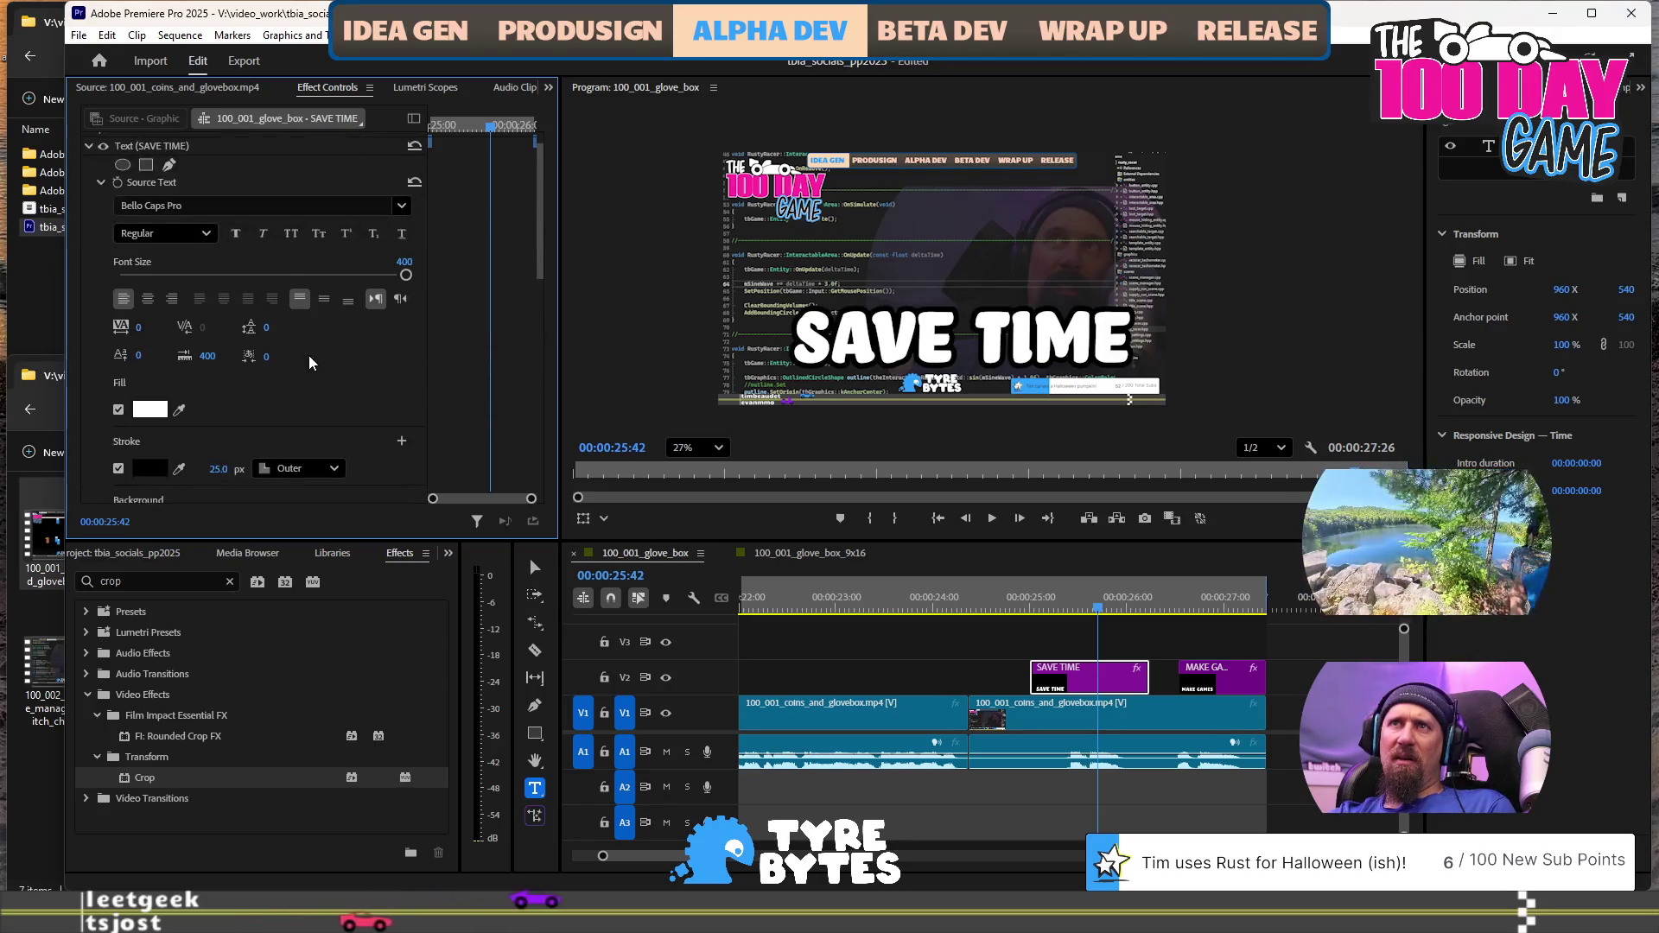
left_click_drag(406, 276, 295, 273)
type("250")
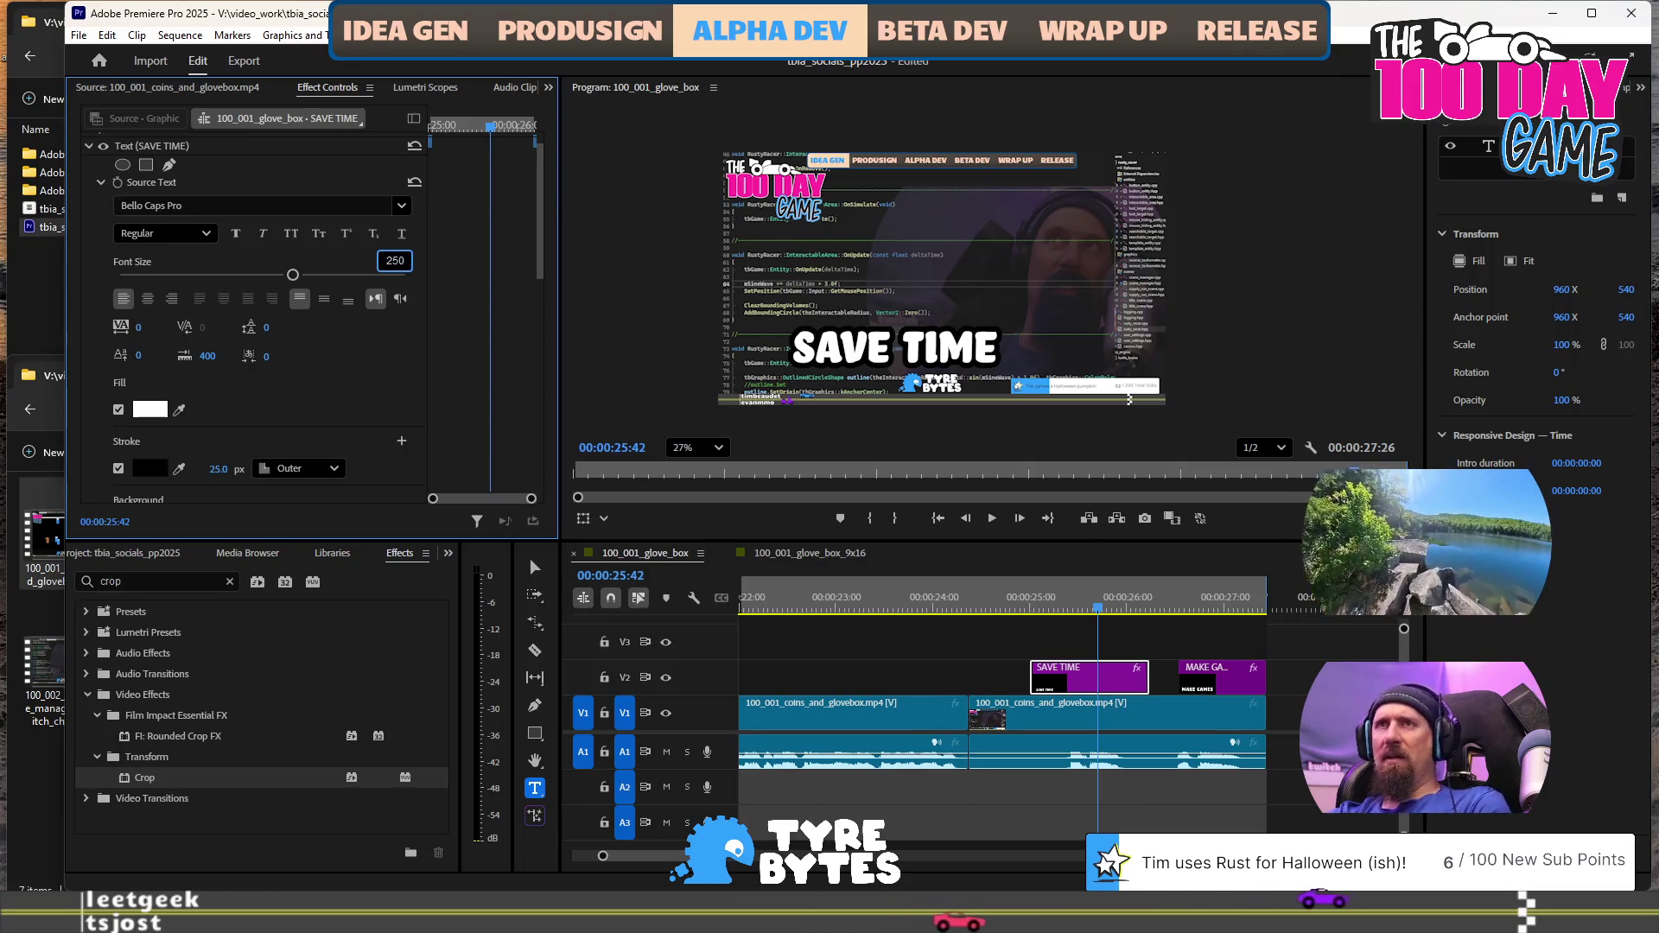
key("Return")
Thin the SAVE TIME outline to 12 px
scroll(233, 396, "down", 2)
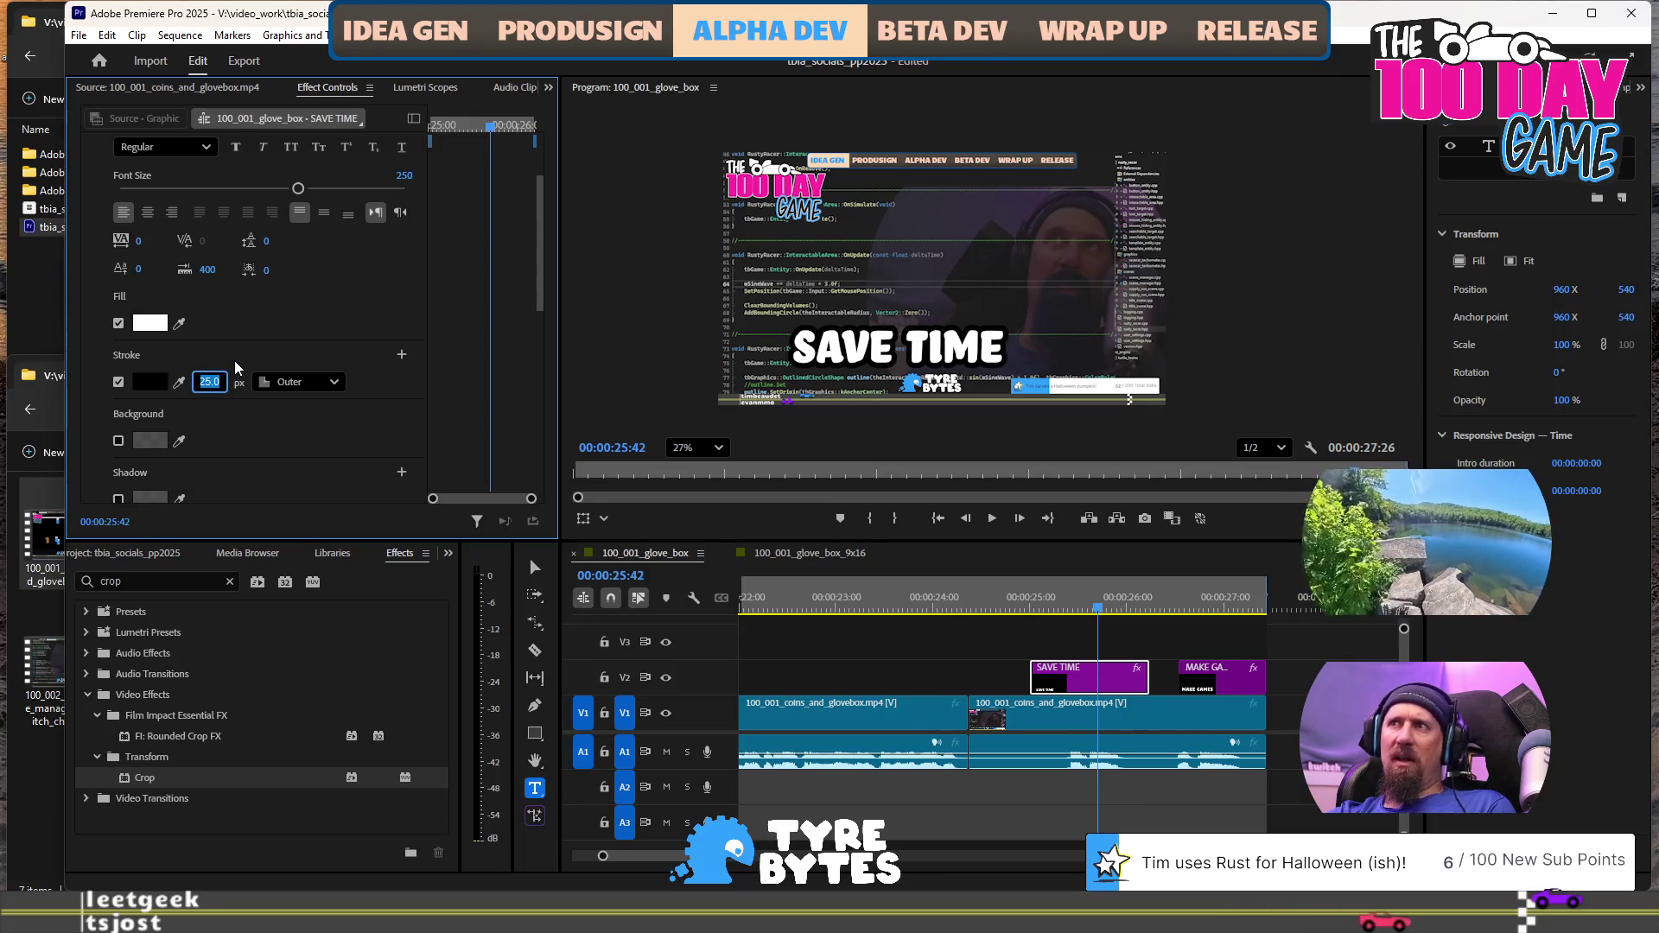
type("15")
key("Return")
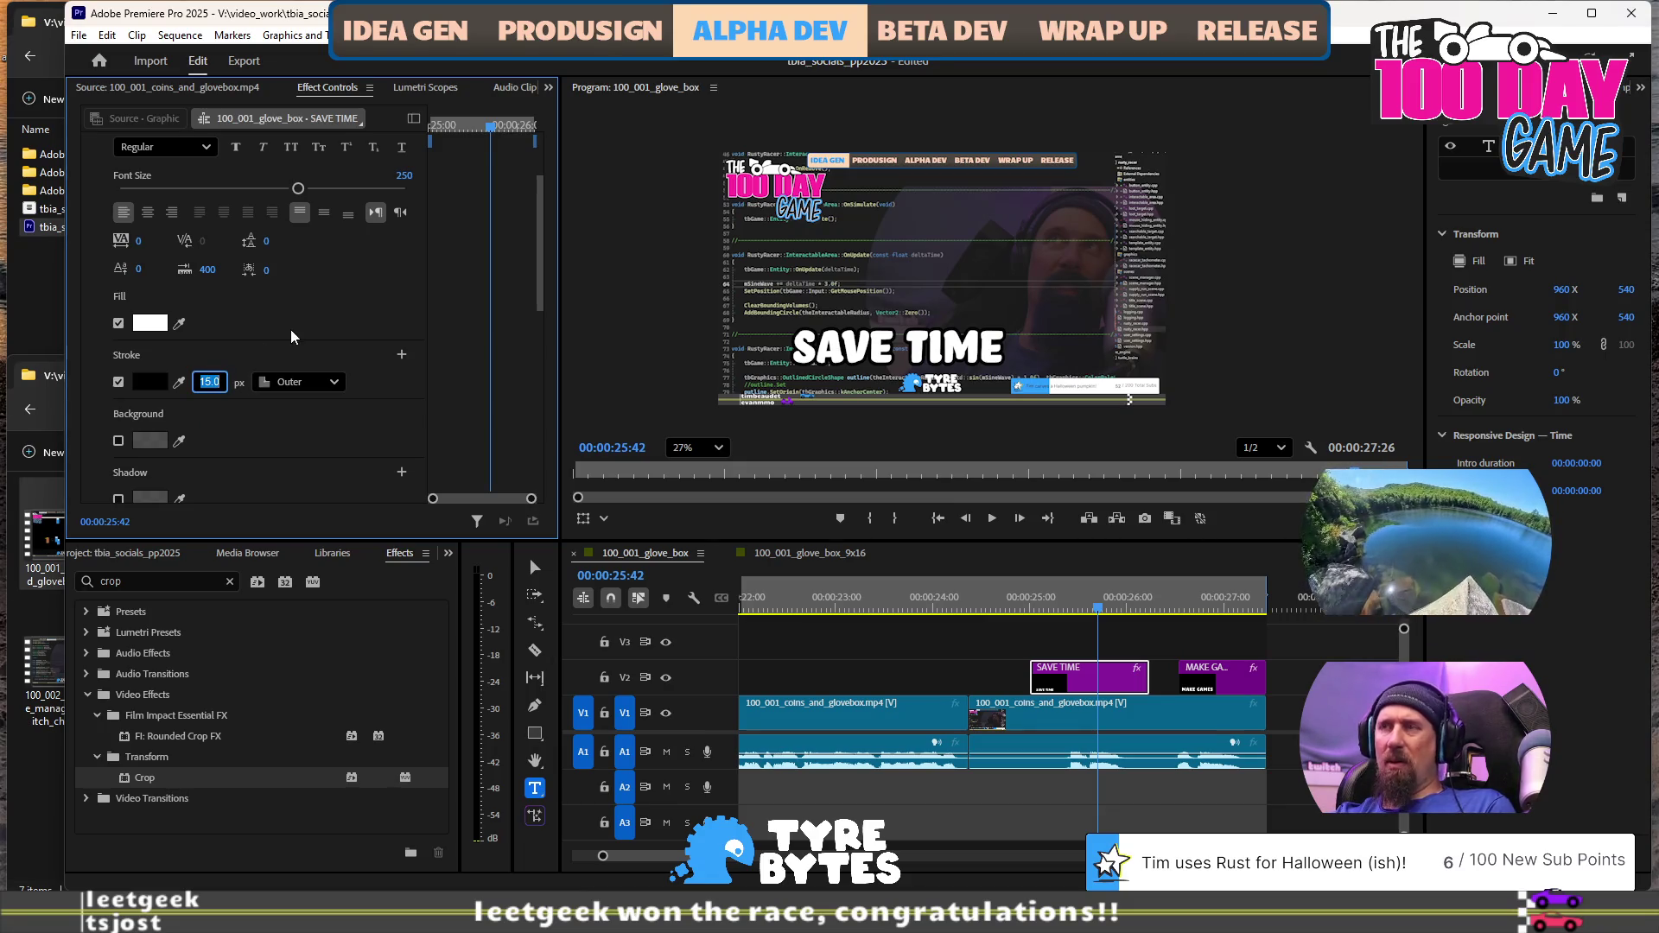
type("12")
key("Return")
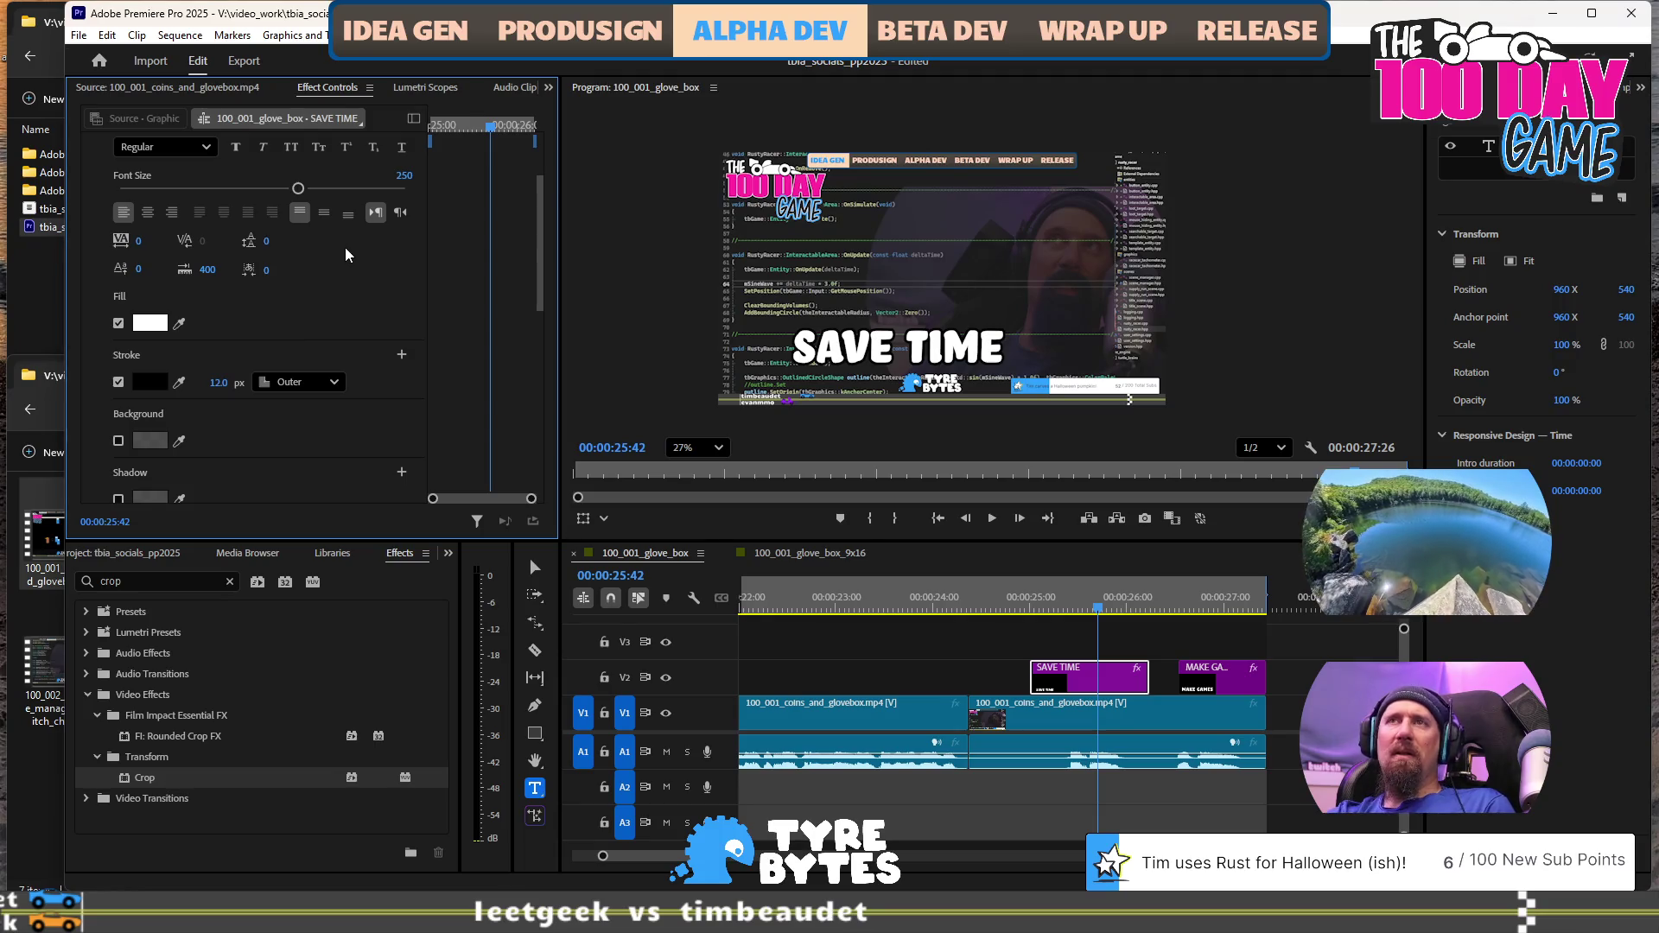
key("space")
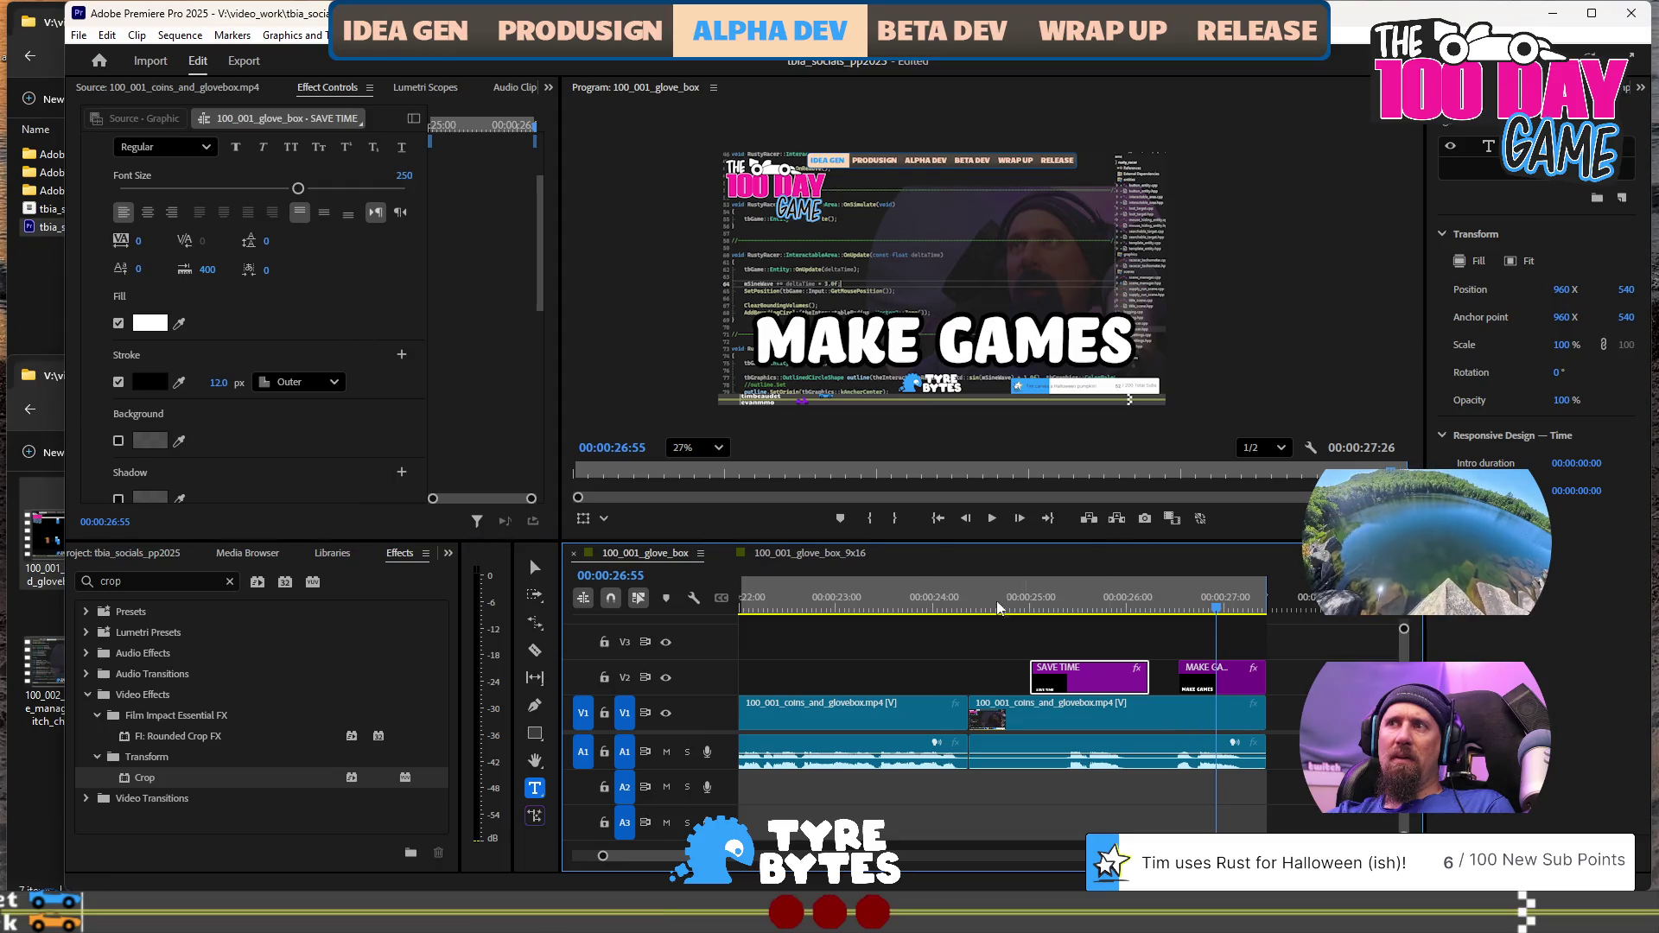
Give the MAKE GAMES caption font size 250 and a 12 px outline
key("d")
left_click(395, 287)
type("0")
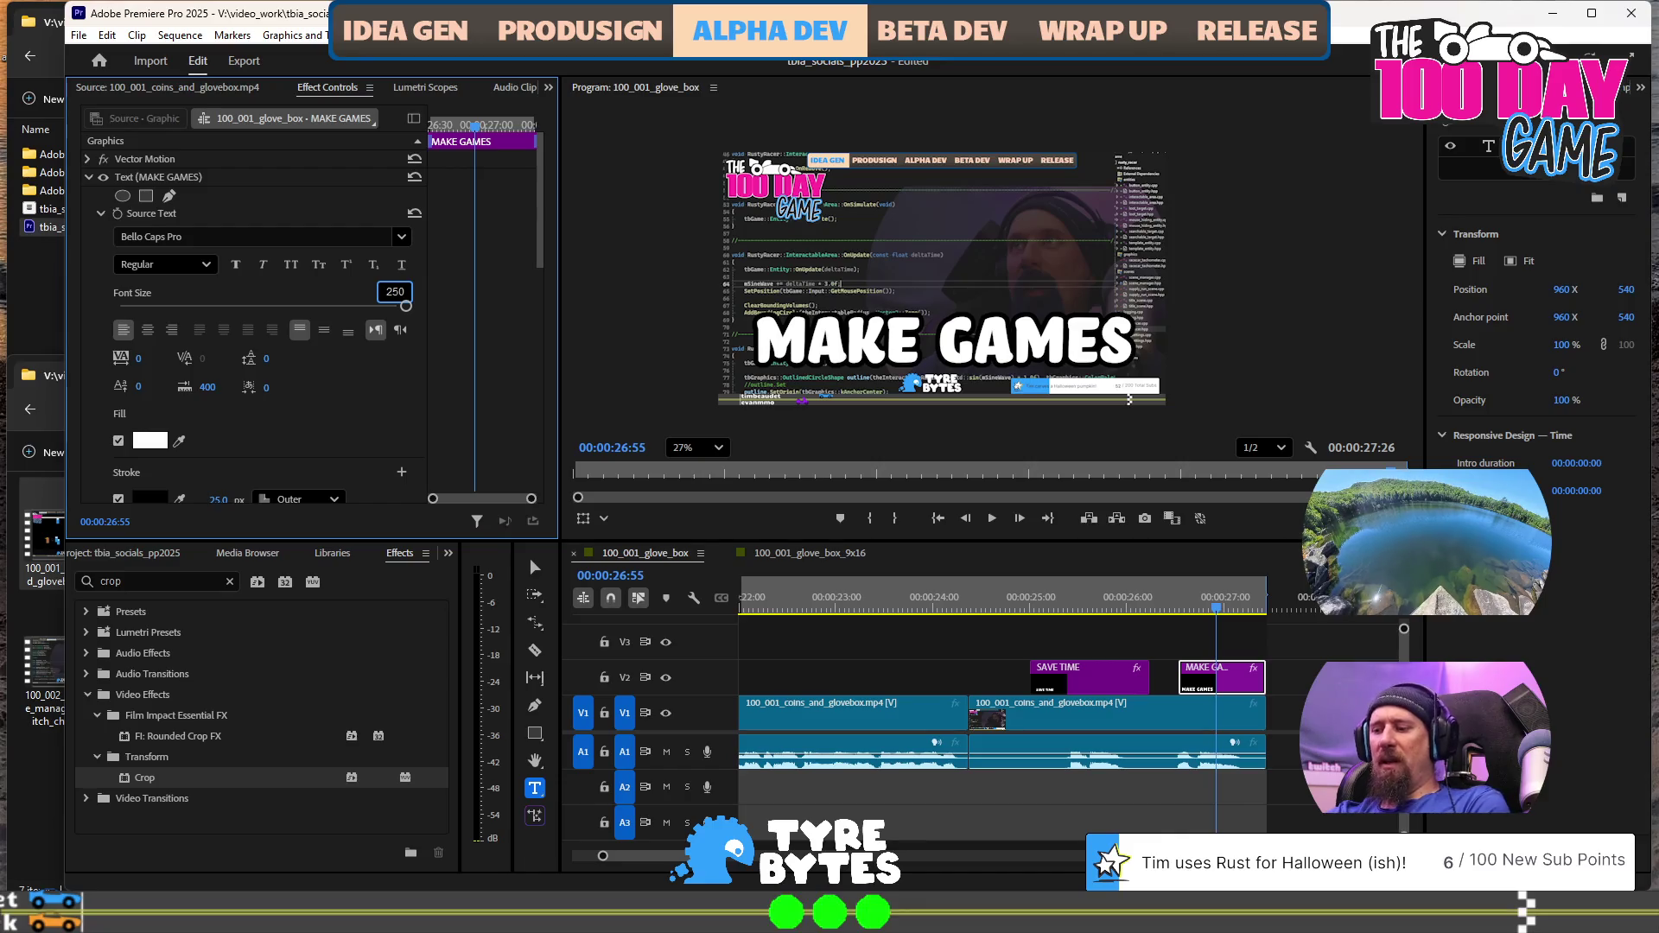
key("Return")
scroll(210, 404, "down", 2)
scroll(210, 404, "down", 1)
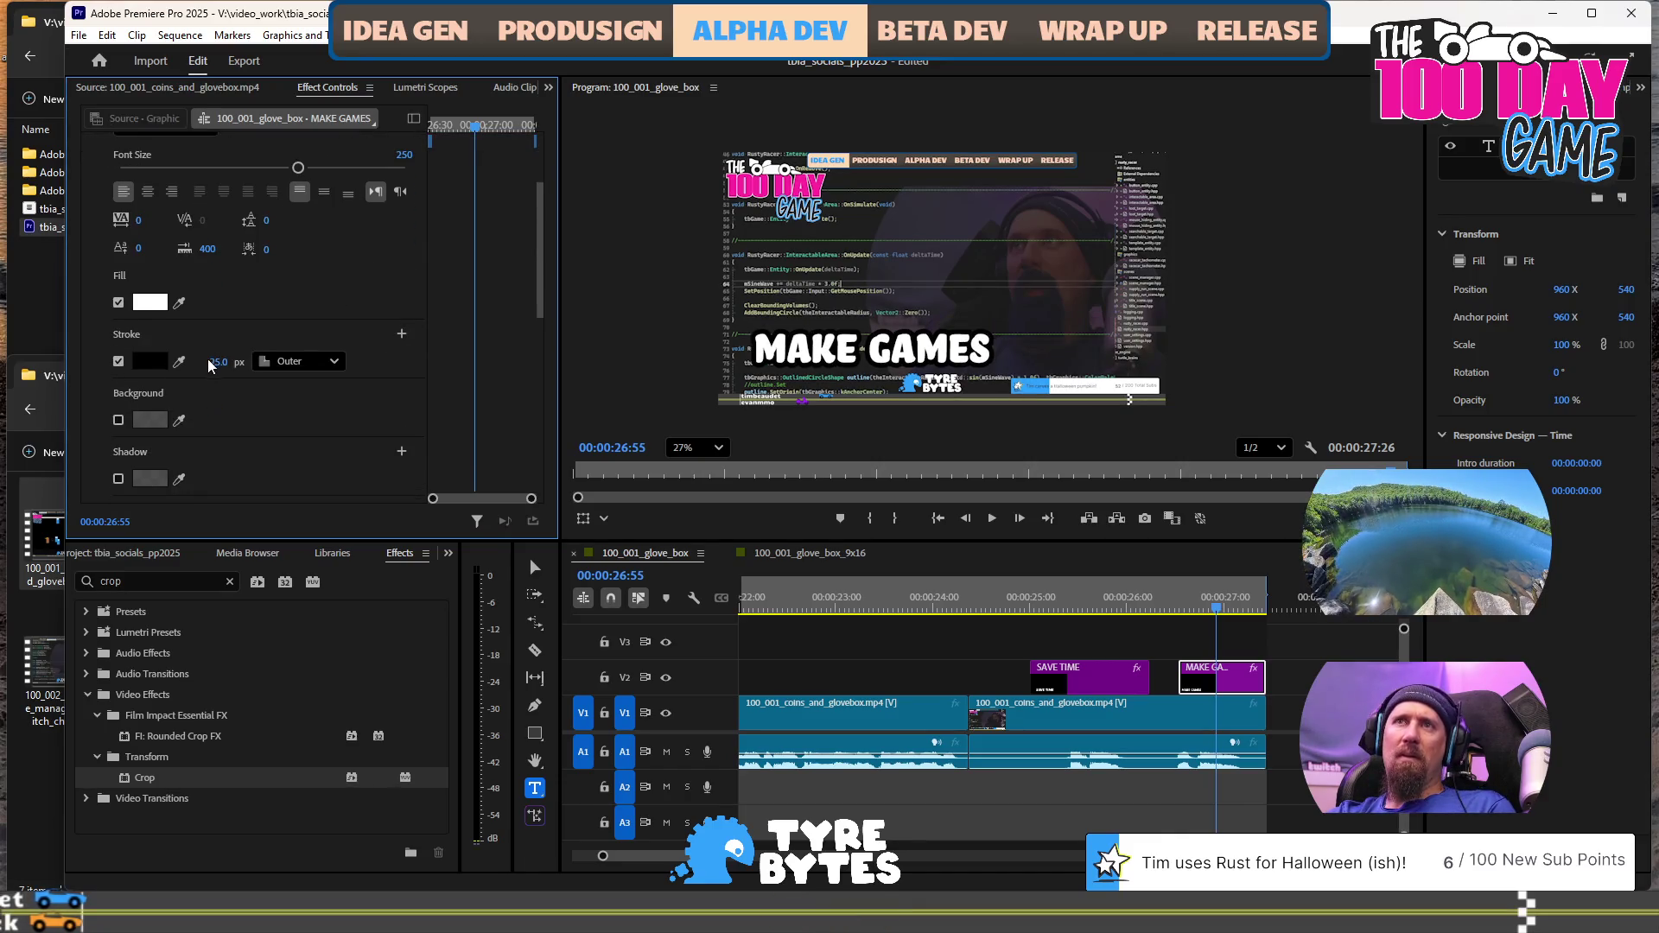
type("12")
key("Return")
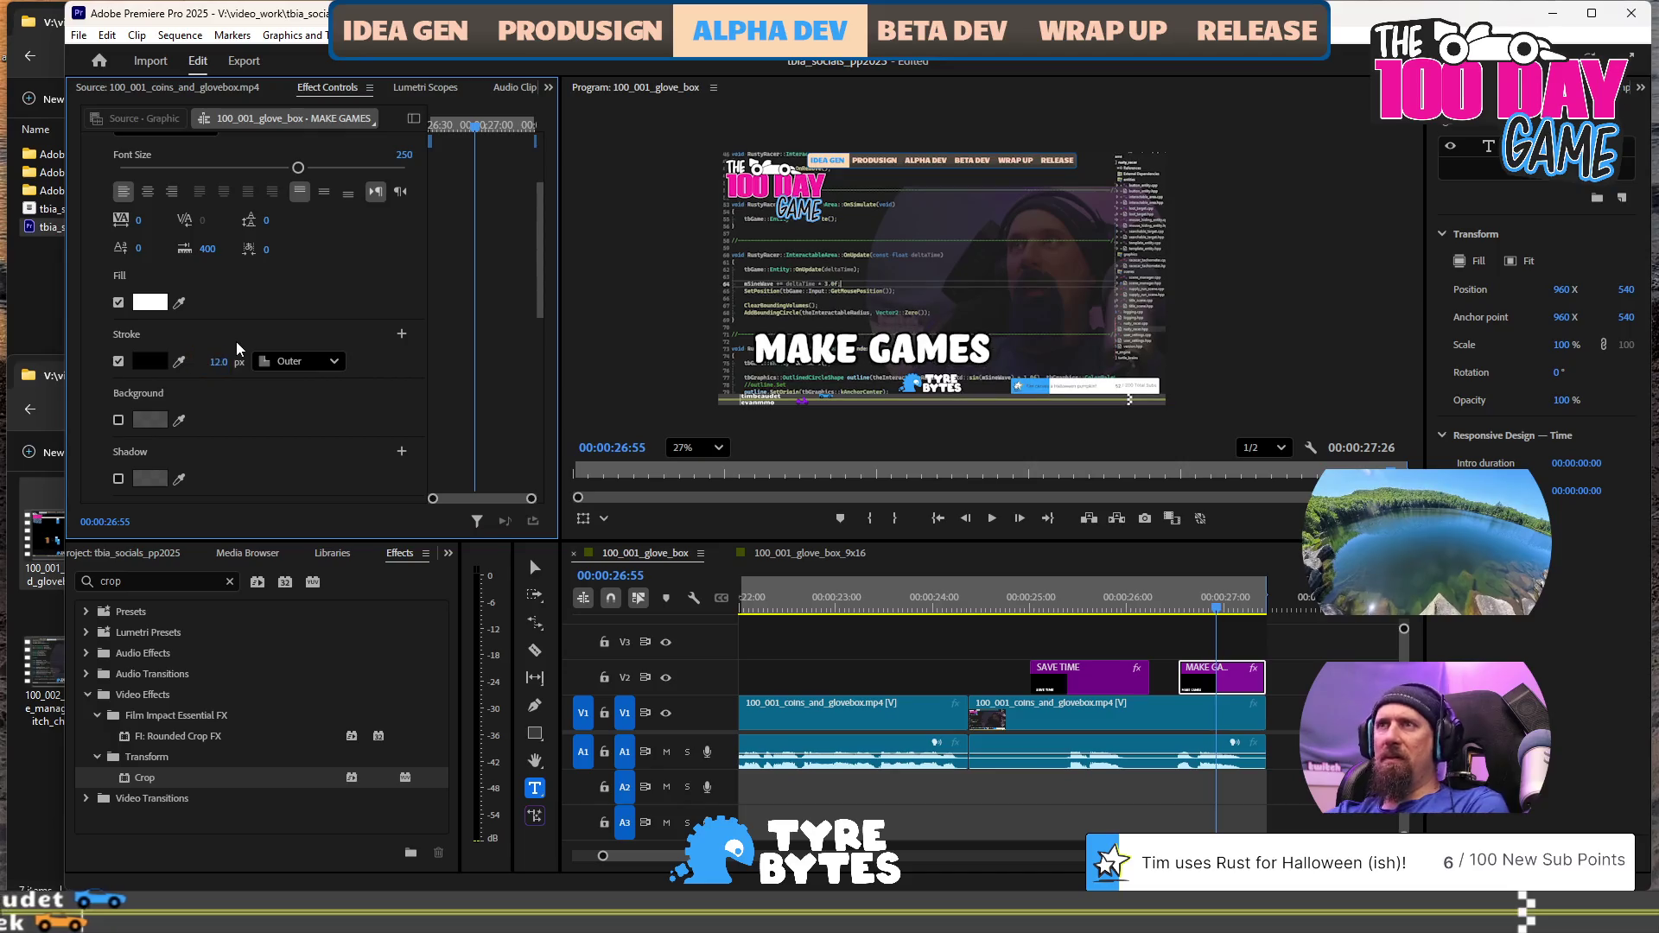
Set the MAKE GAMES caption's scale to 100
scroll(259, 380, "down", 4)
mouse_move(266, 391)
left_mouse_down()
mouse_move(291, 385)
mouse_move(269, 388)
left_mouse_up()
left_click(274, 383)
type("100")
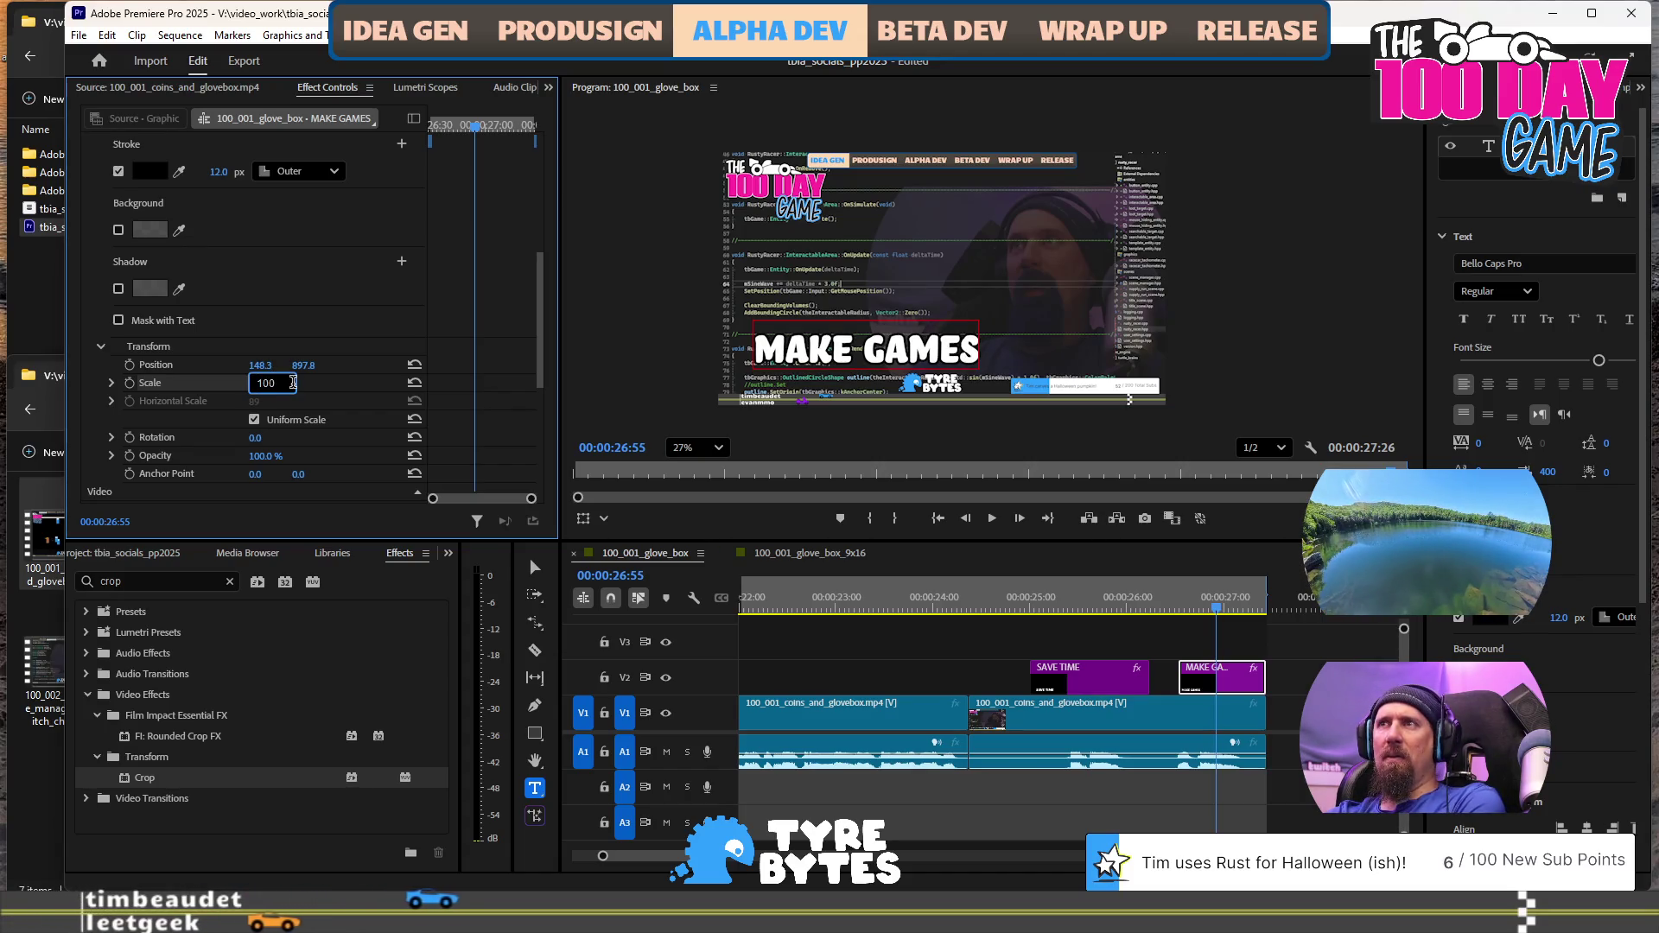
key("Return")
Preview both captions, then park the playhead on SAVE TIME
left_click(1069, 607)
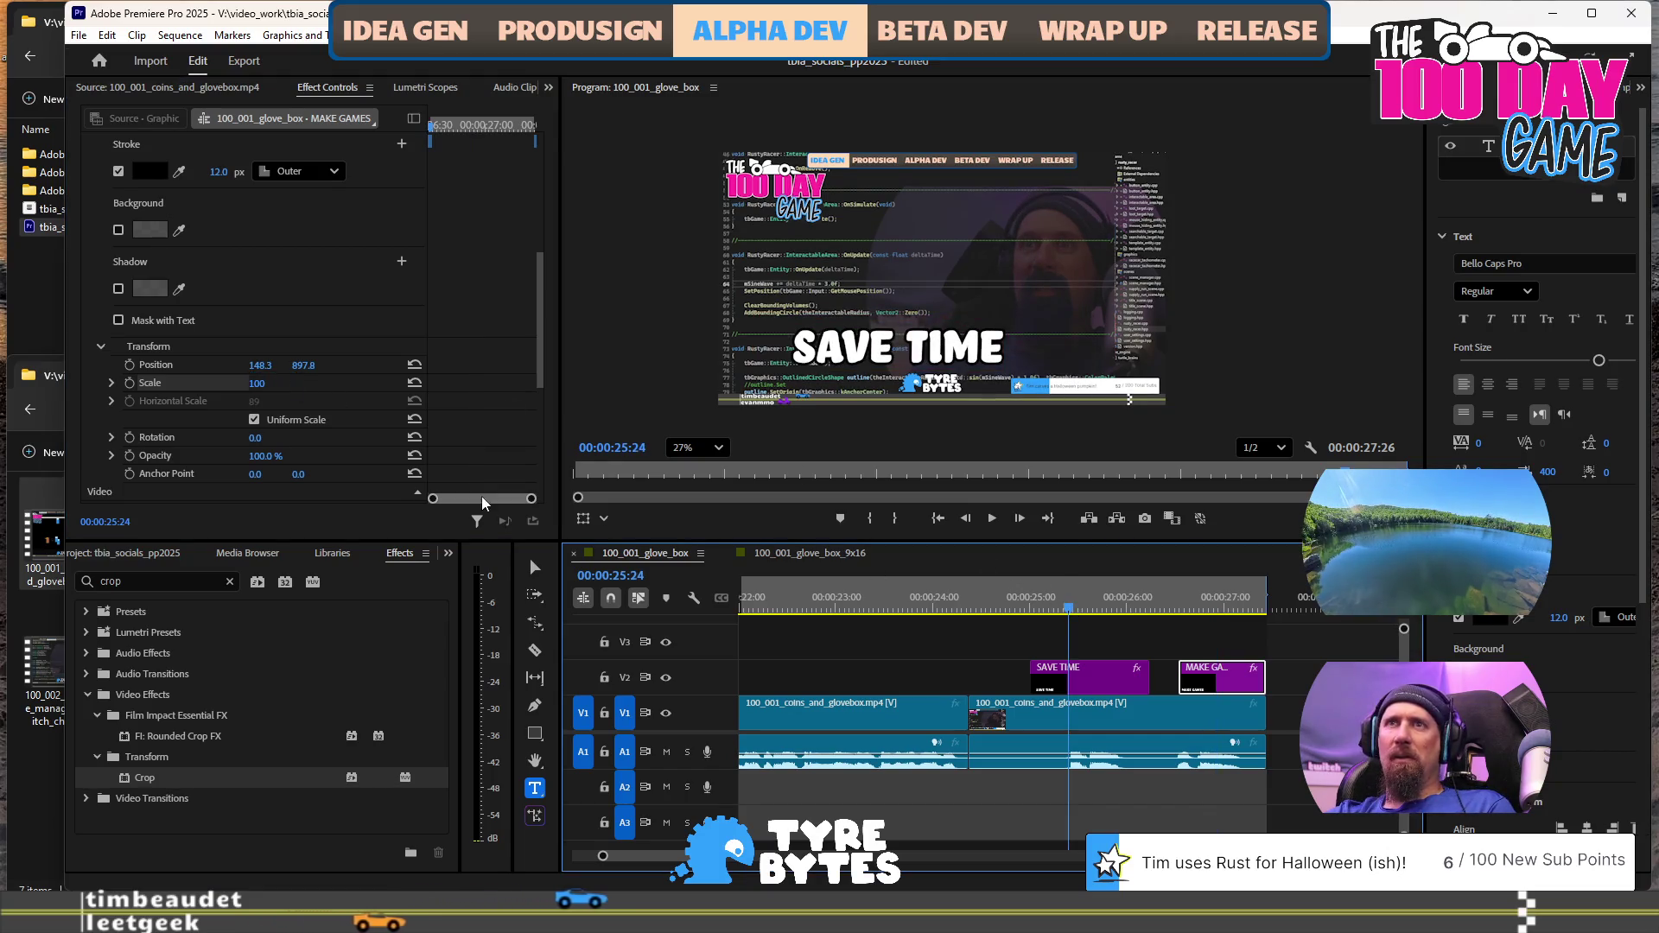
left_click(1210, 602)
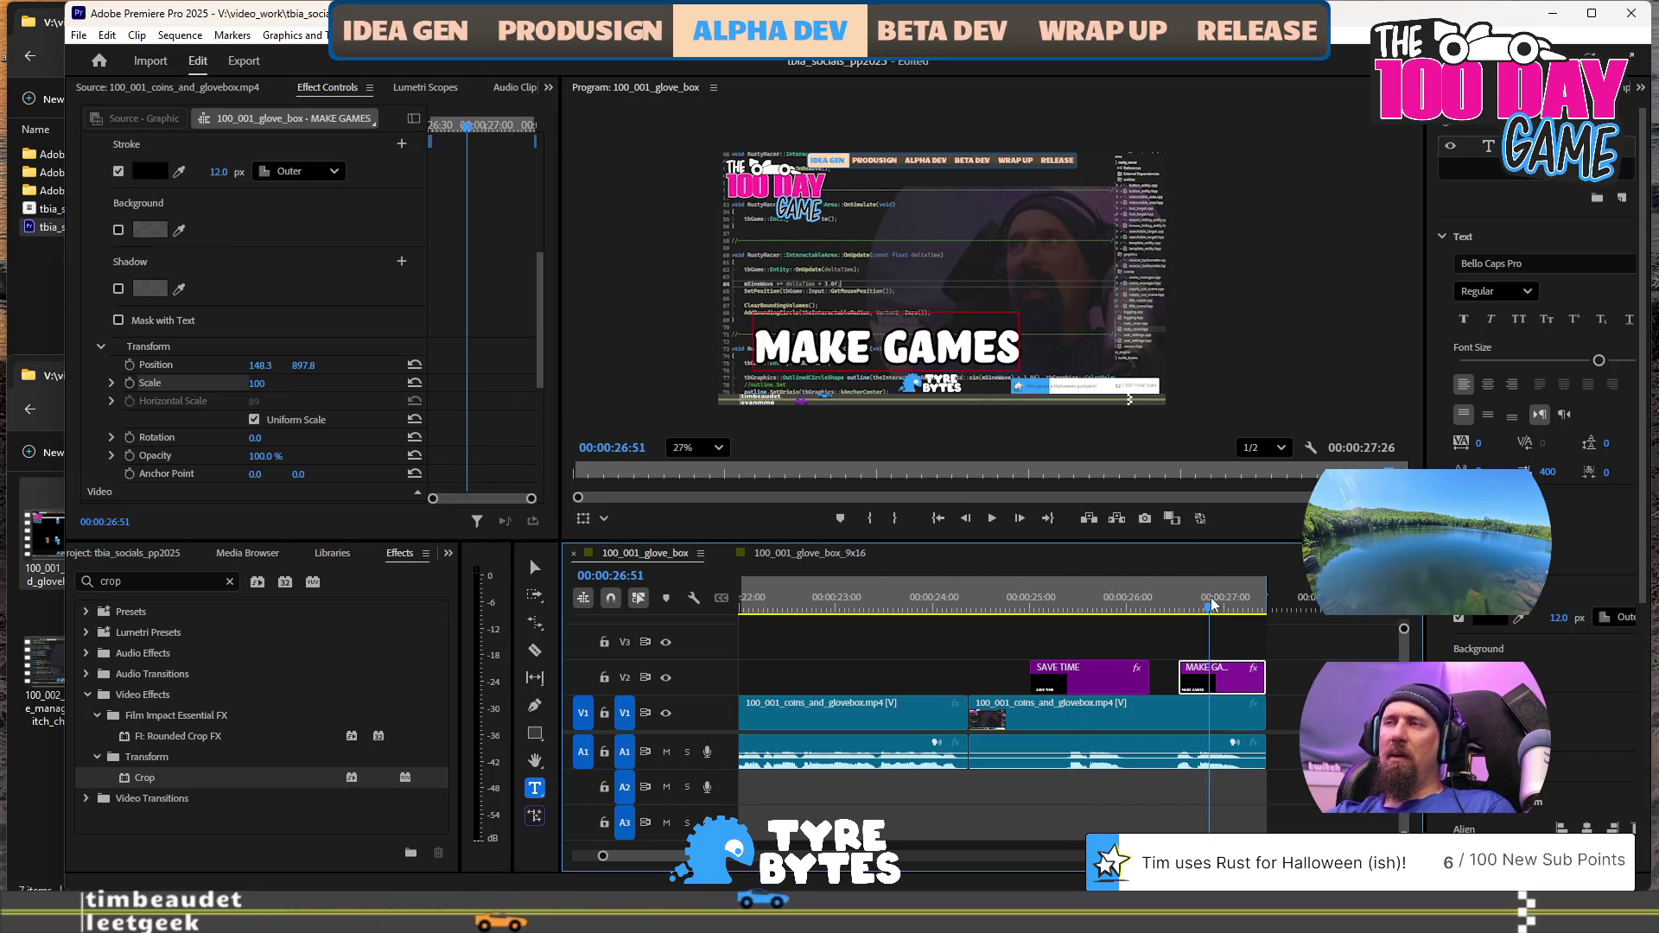
left_click(1014, 605)
key("space")
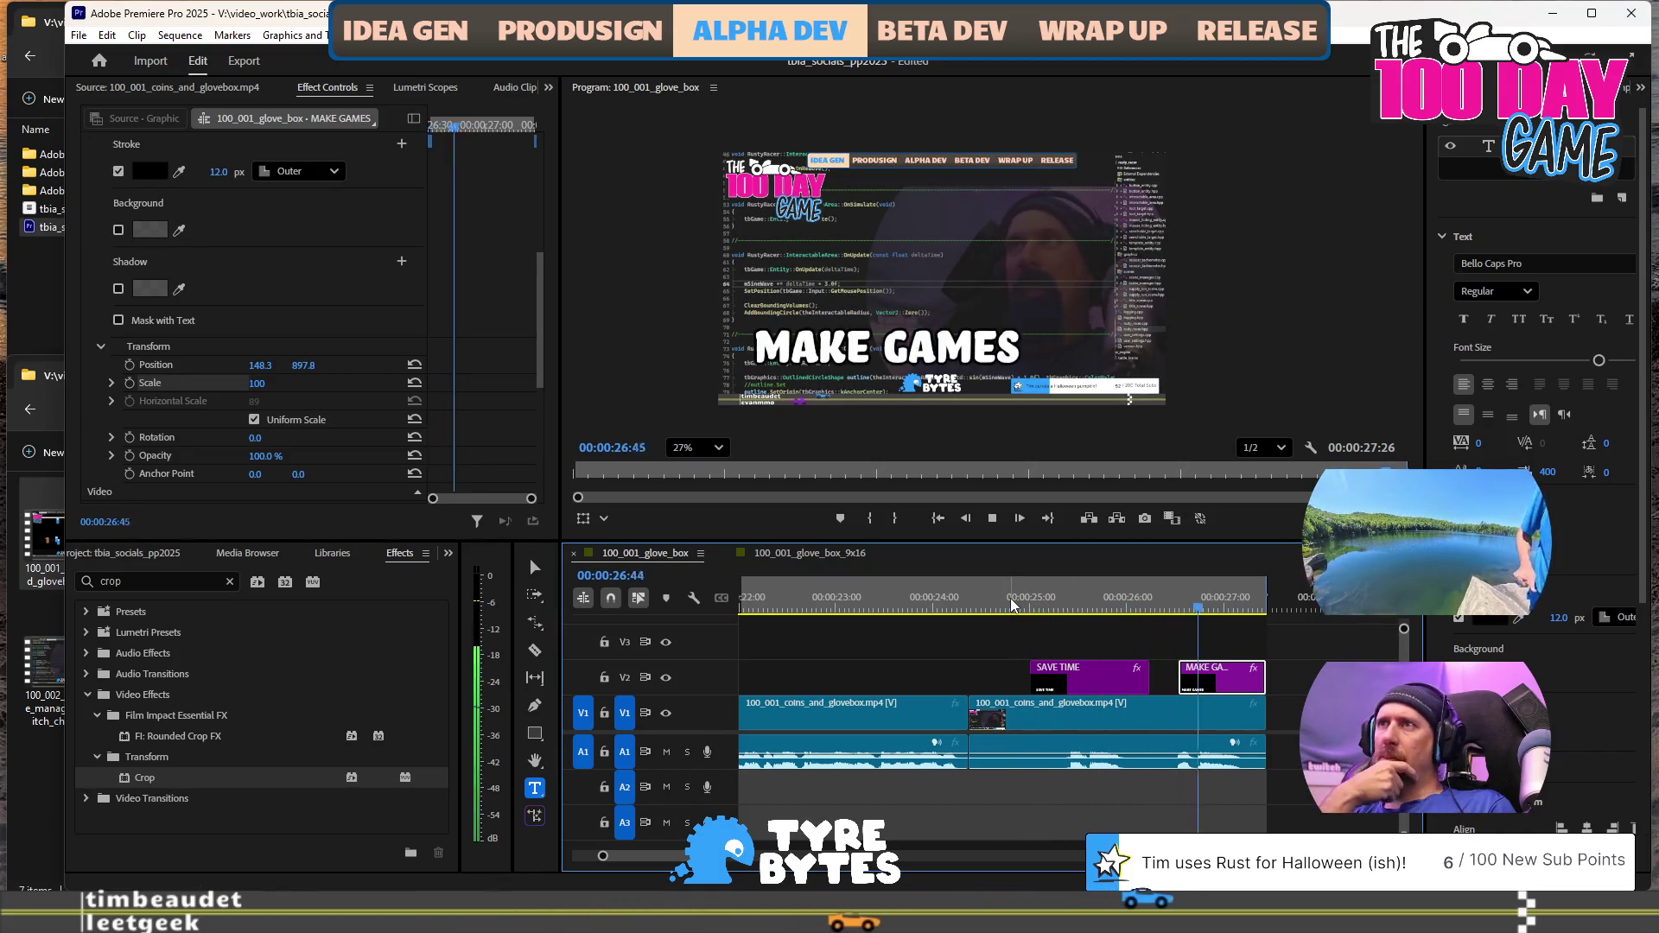
key("space")
key("space")
scroll(1121, 645, "down", 10)
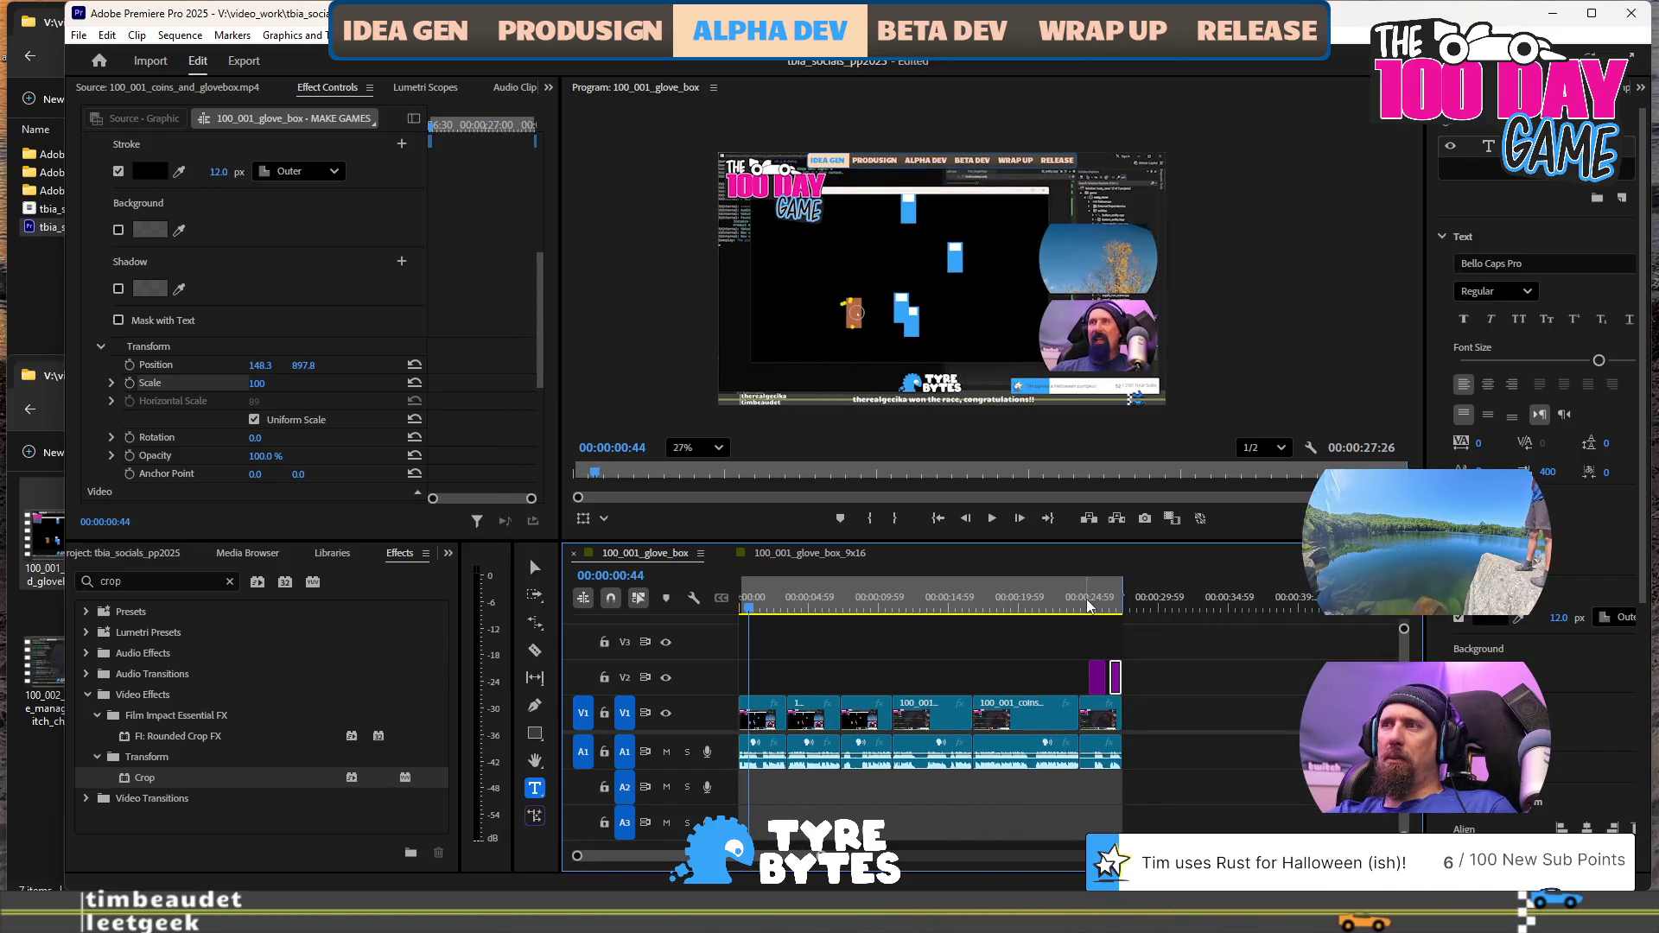
scroll(1122, 644, "up", 3)
left_click(933, 605)
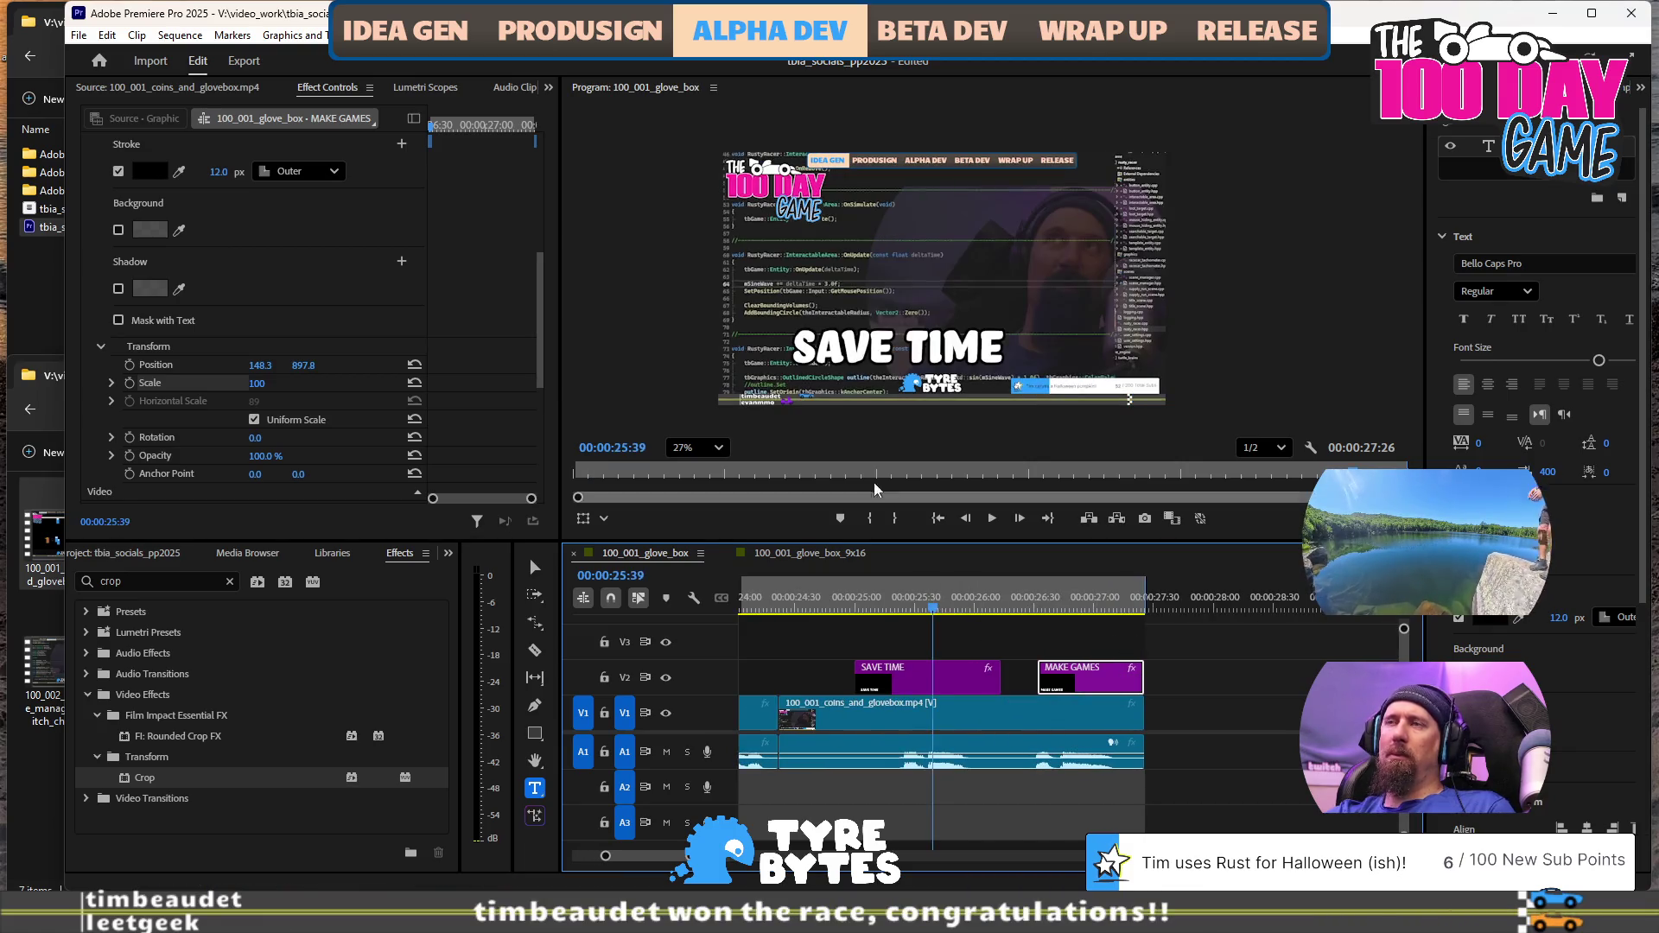
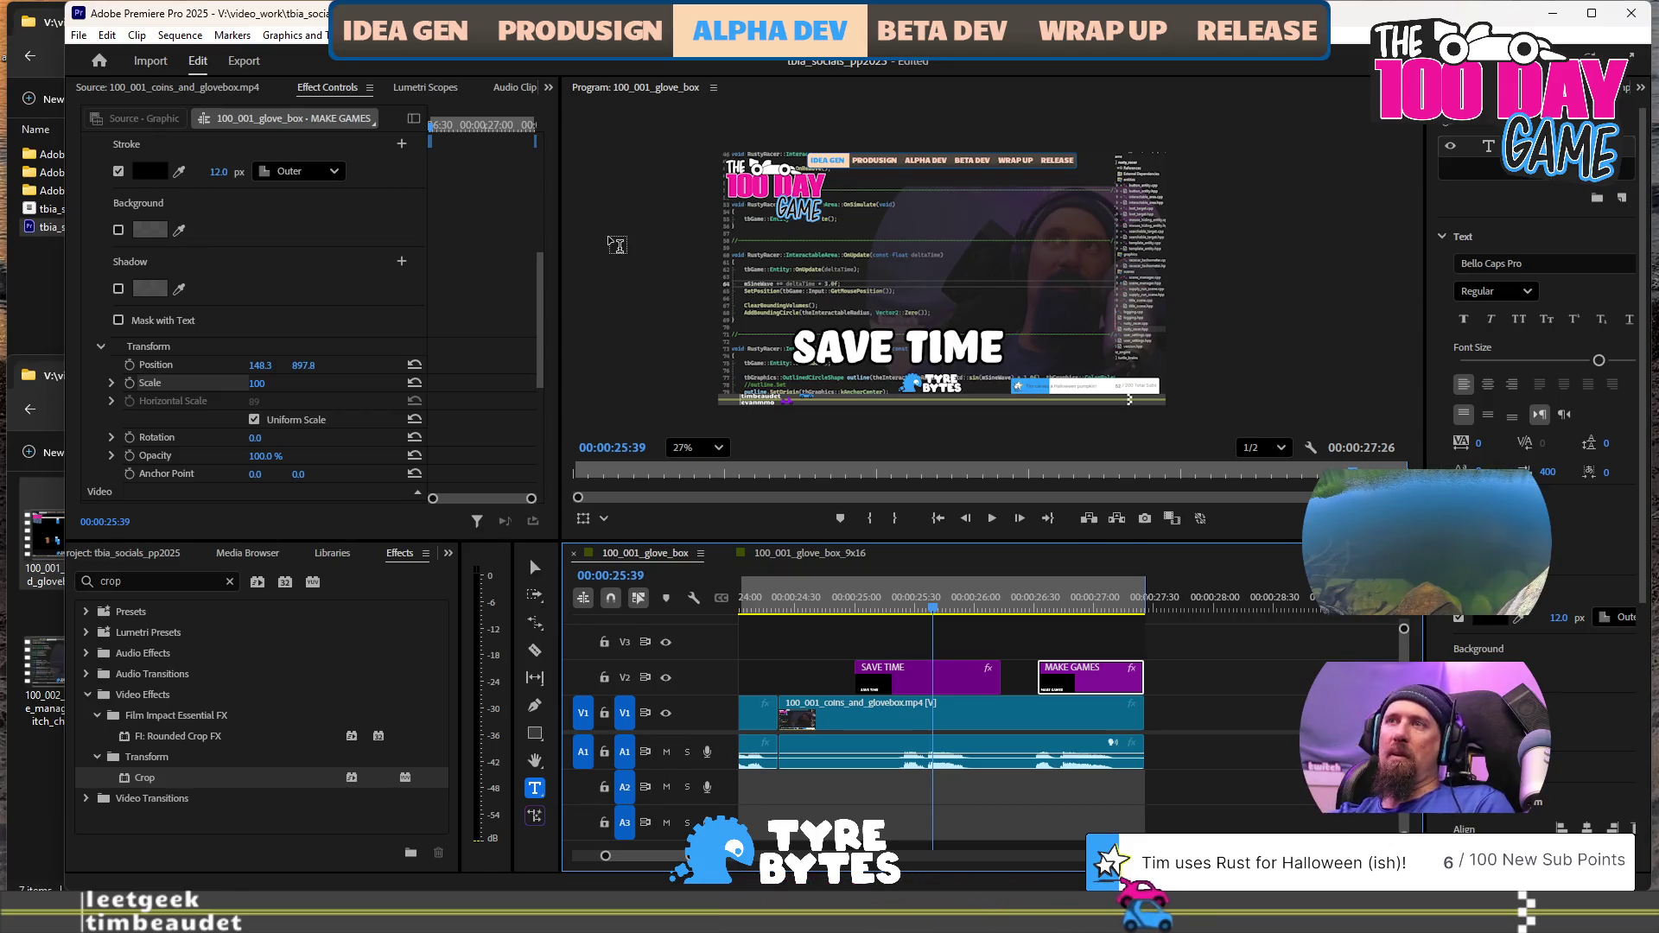
Select the SAVE TIME caption clip and browse the Graphics and Titles menu for alignment commands
scroll(1026, 698, "down", 2)
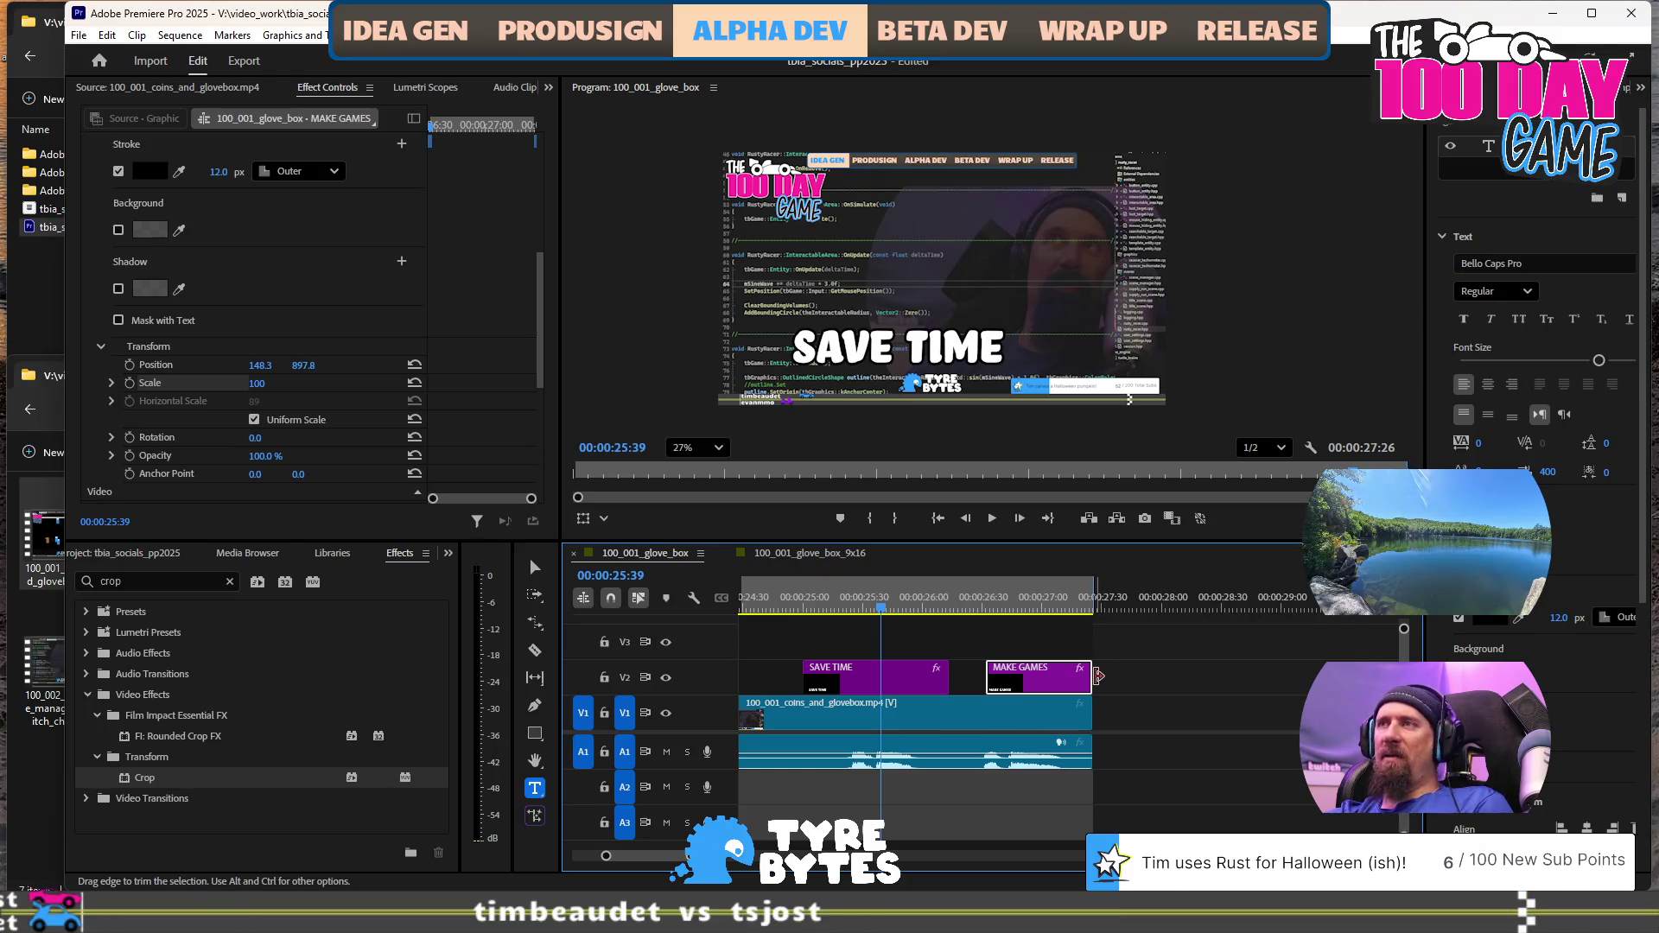
left_click(899, 682)
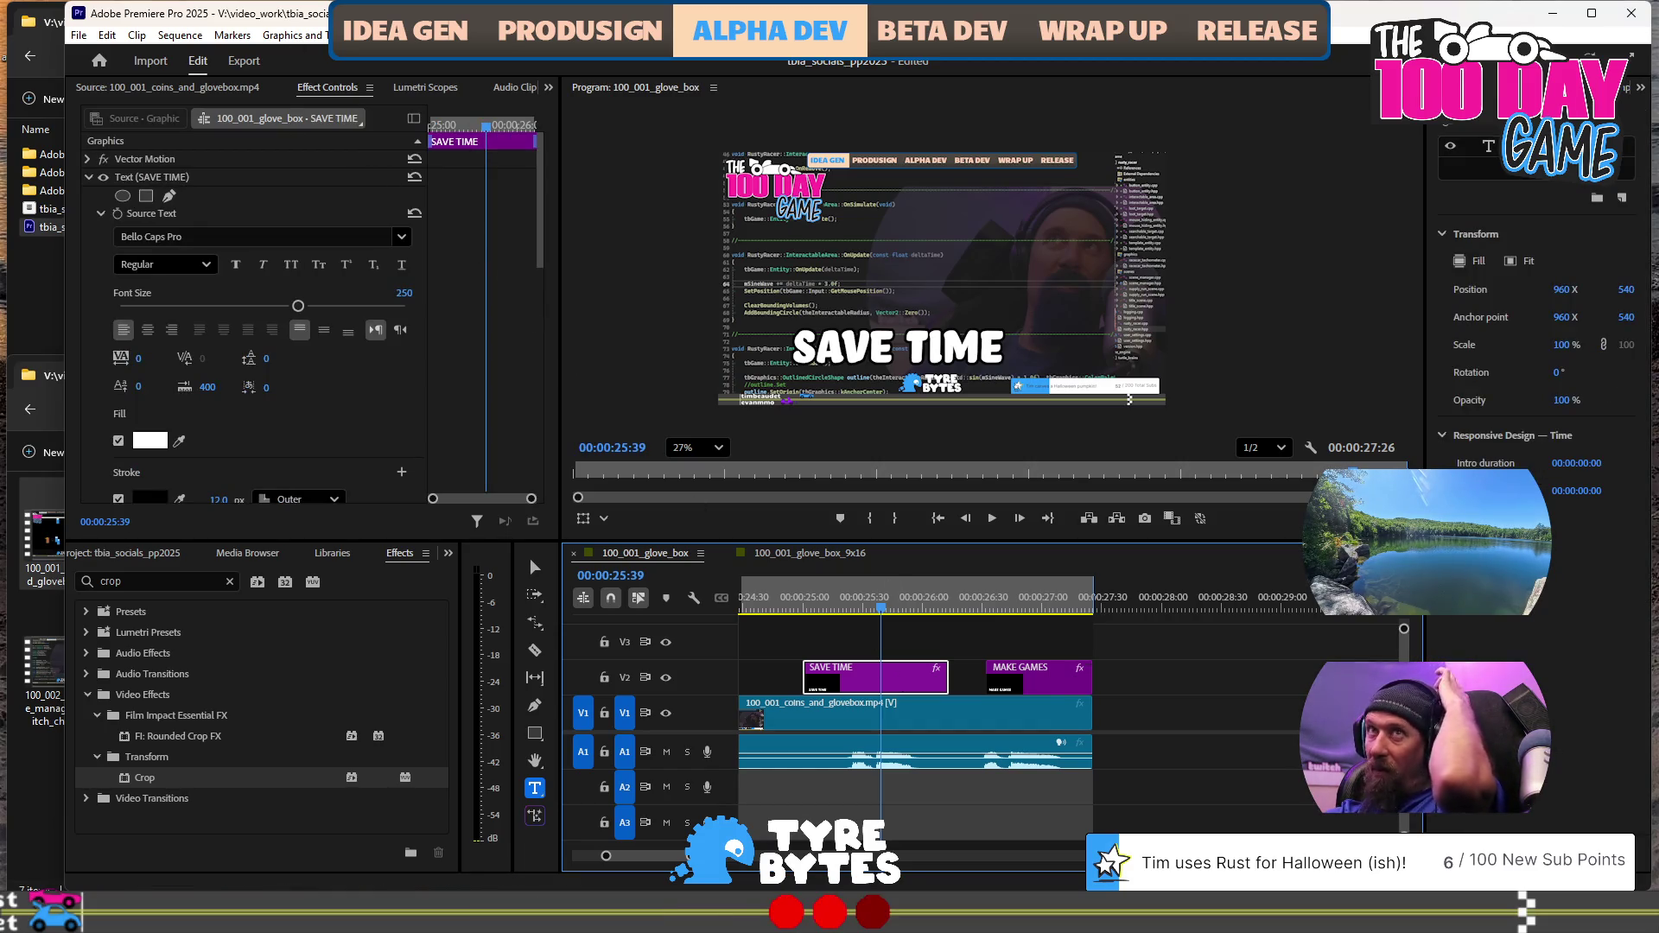
left_click(292, 36)
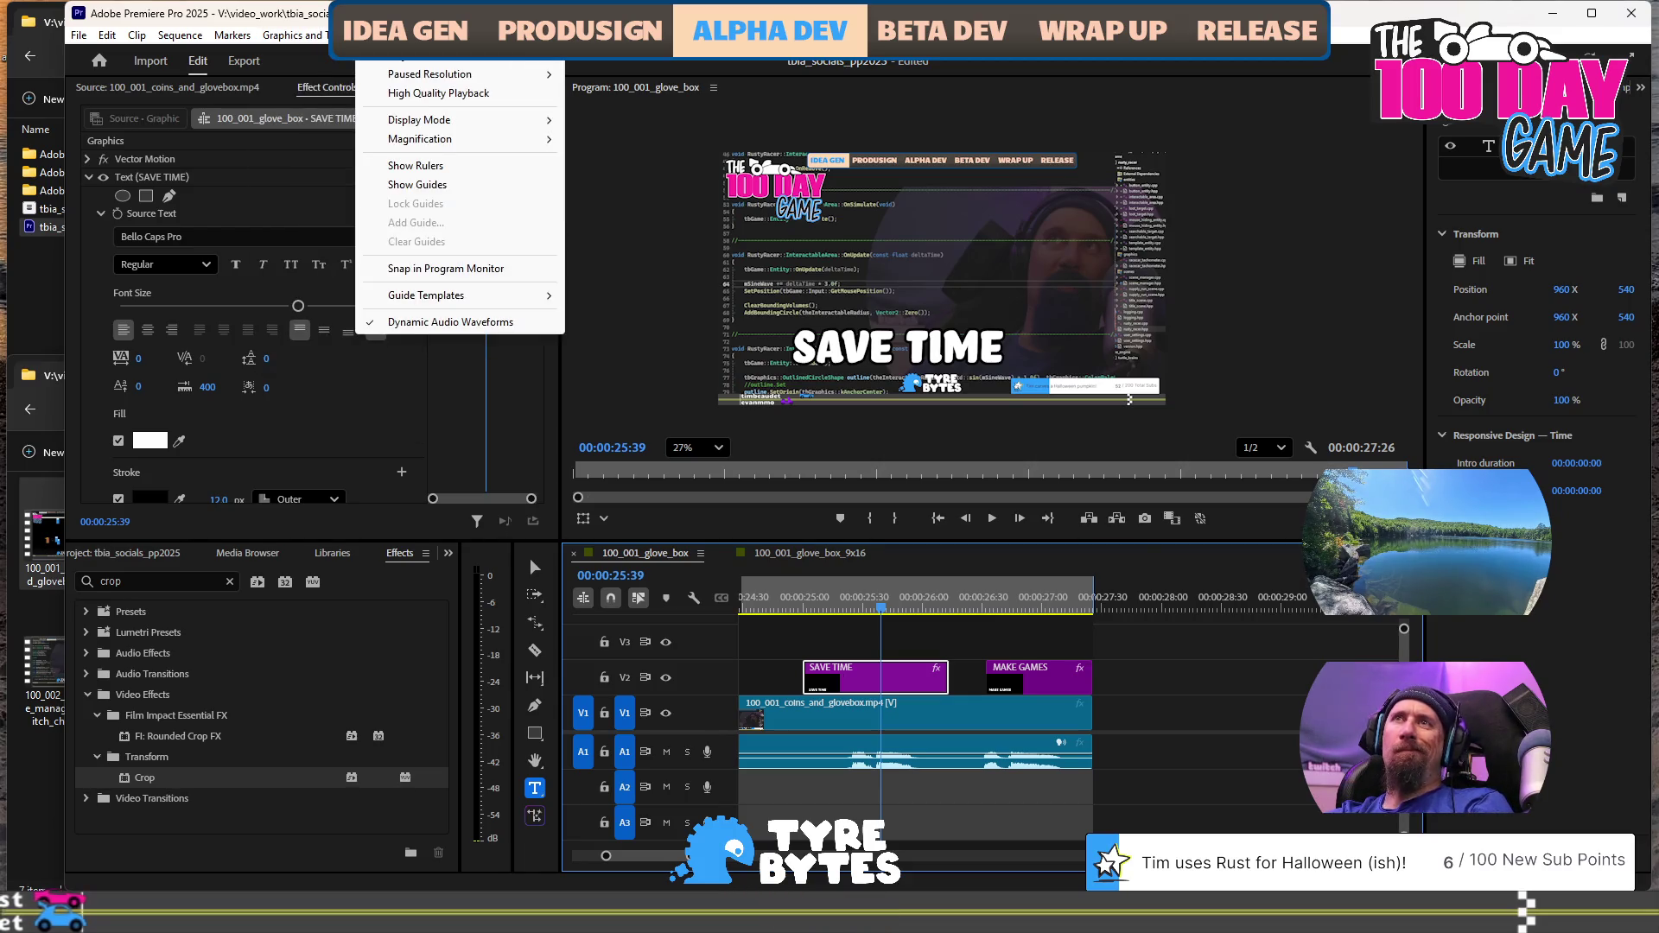
key("Left")
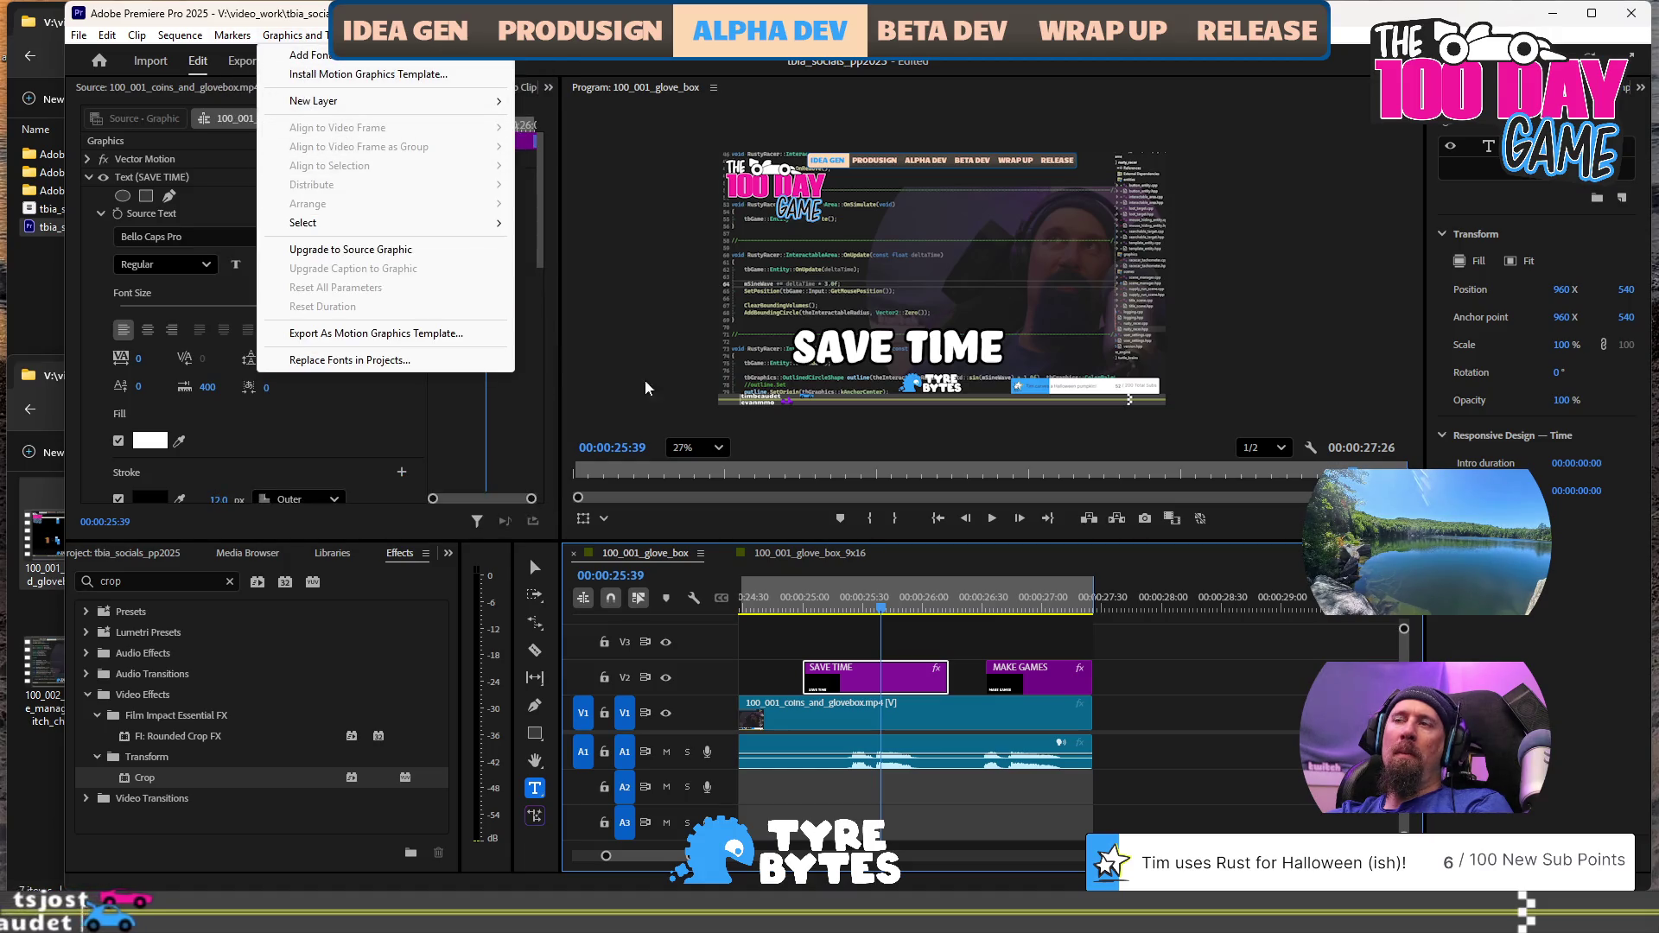
key("Escape")
Center the SAVE TIME text horizontally with Align to Video Frame, then select the MAKE GAMES clip
left_click(859, 602)
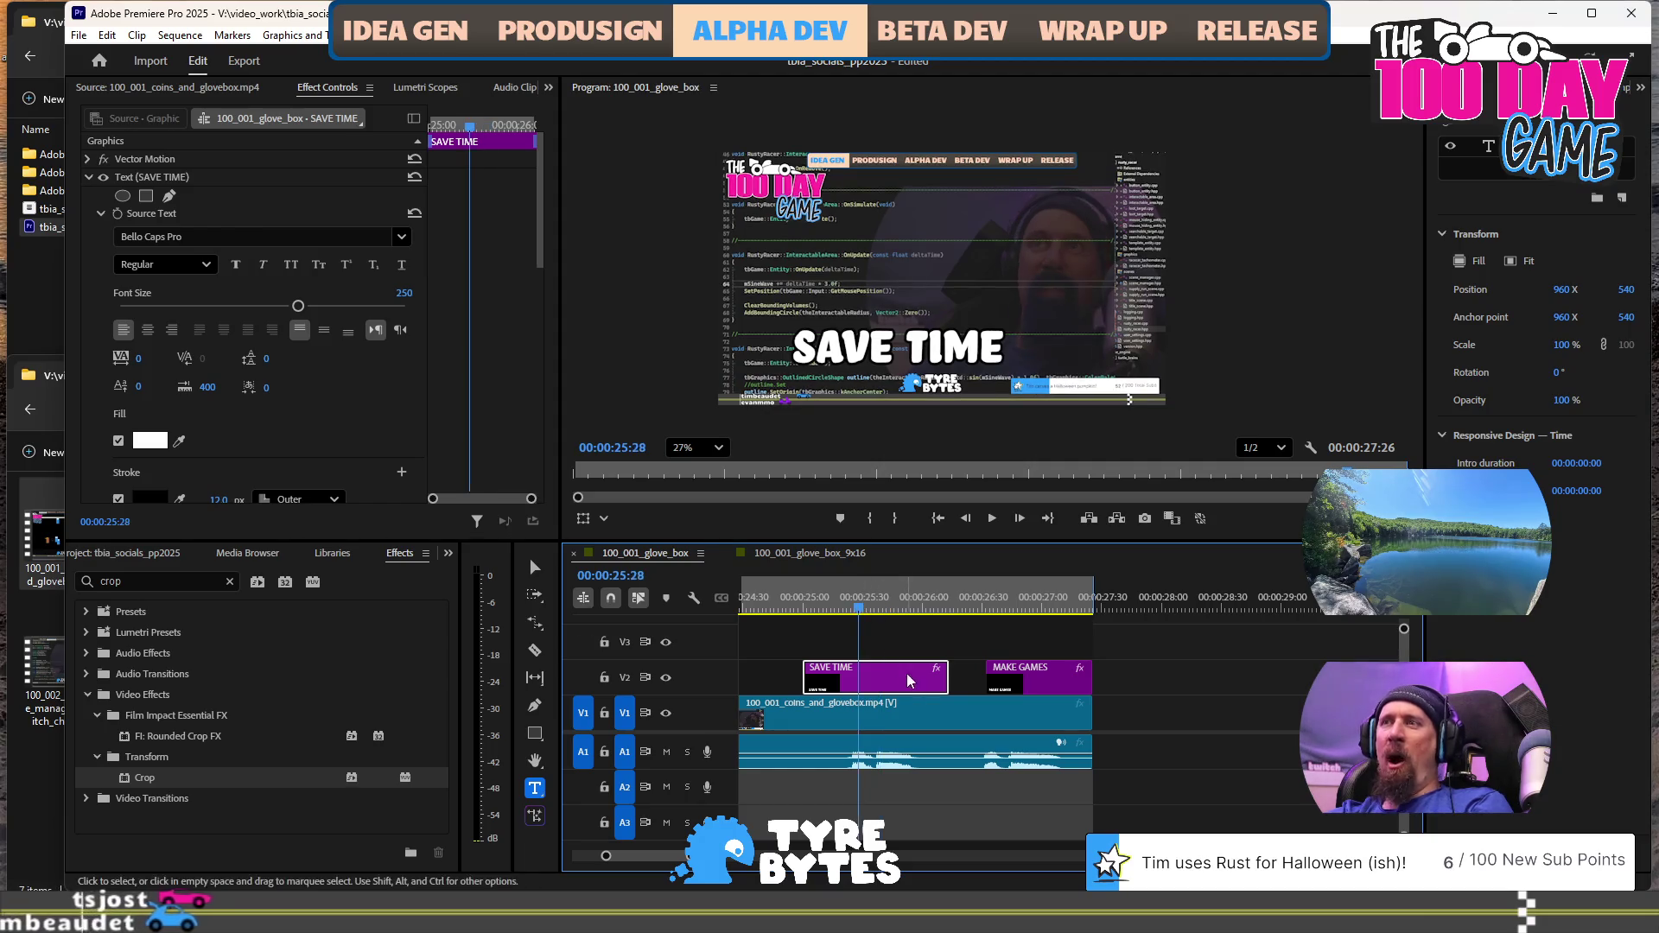
left_click(294, 35)
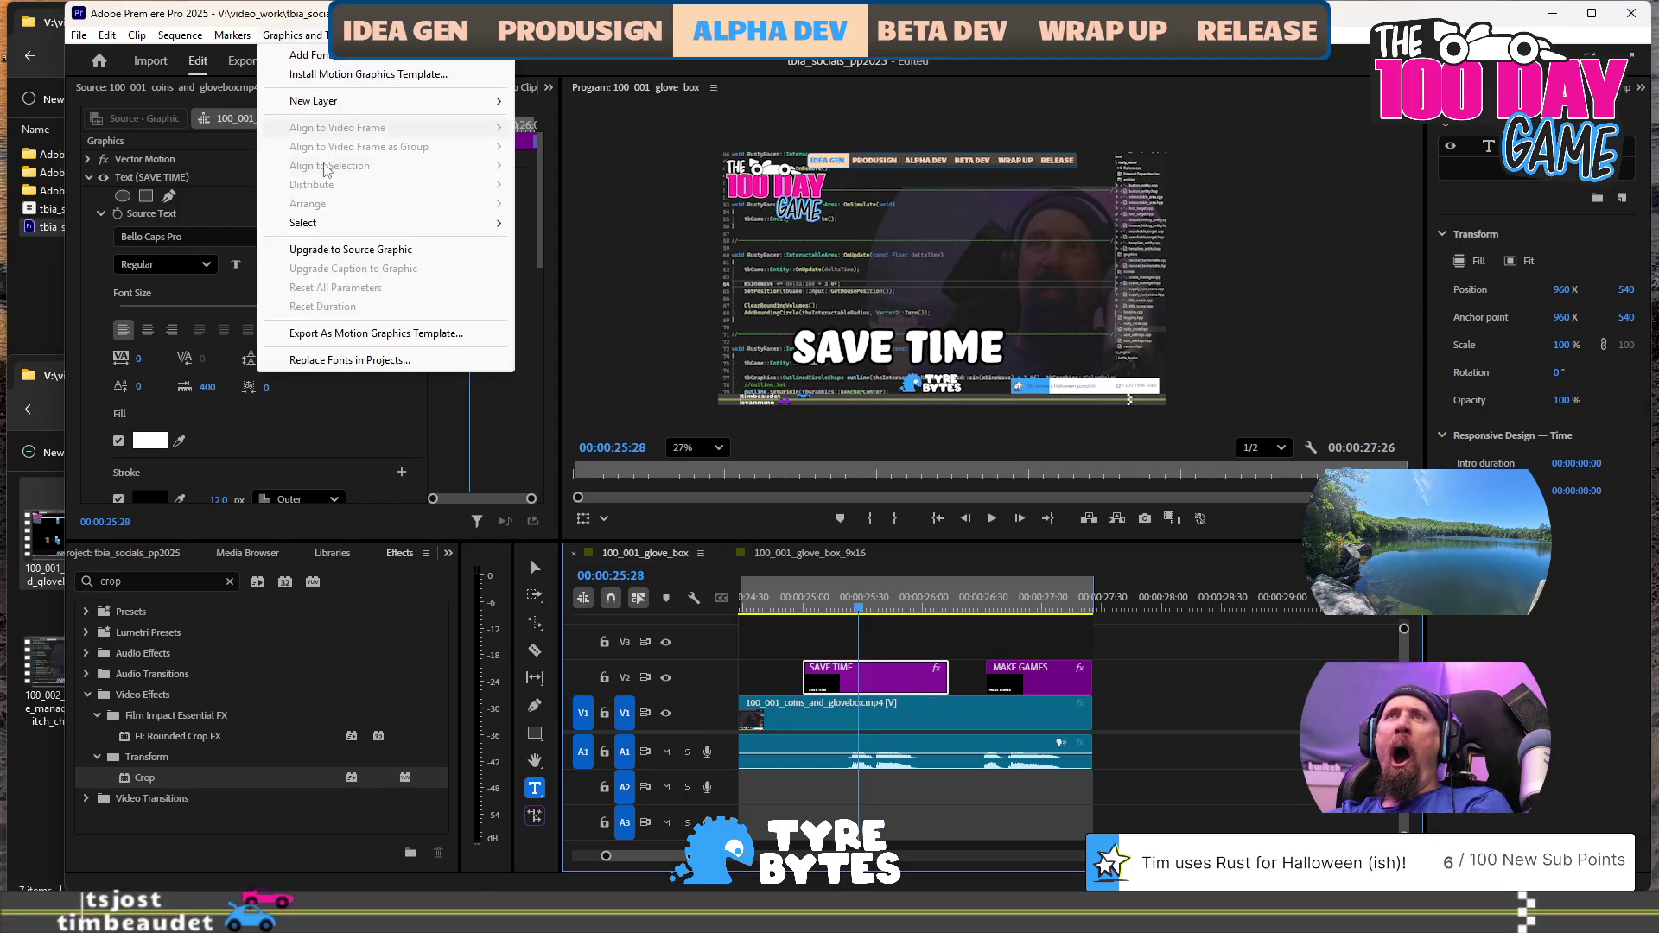
left_click(903, 361)
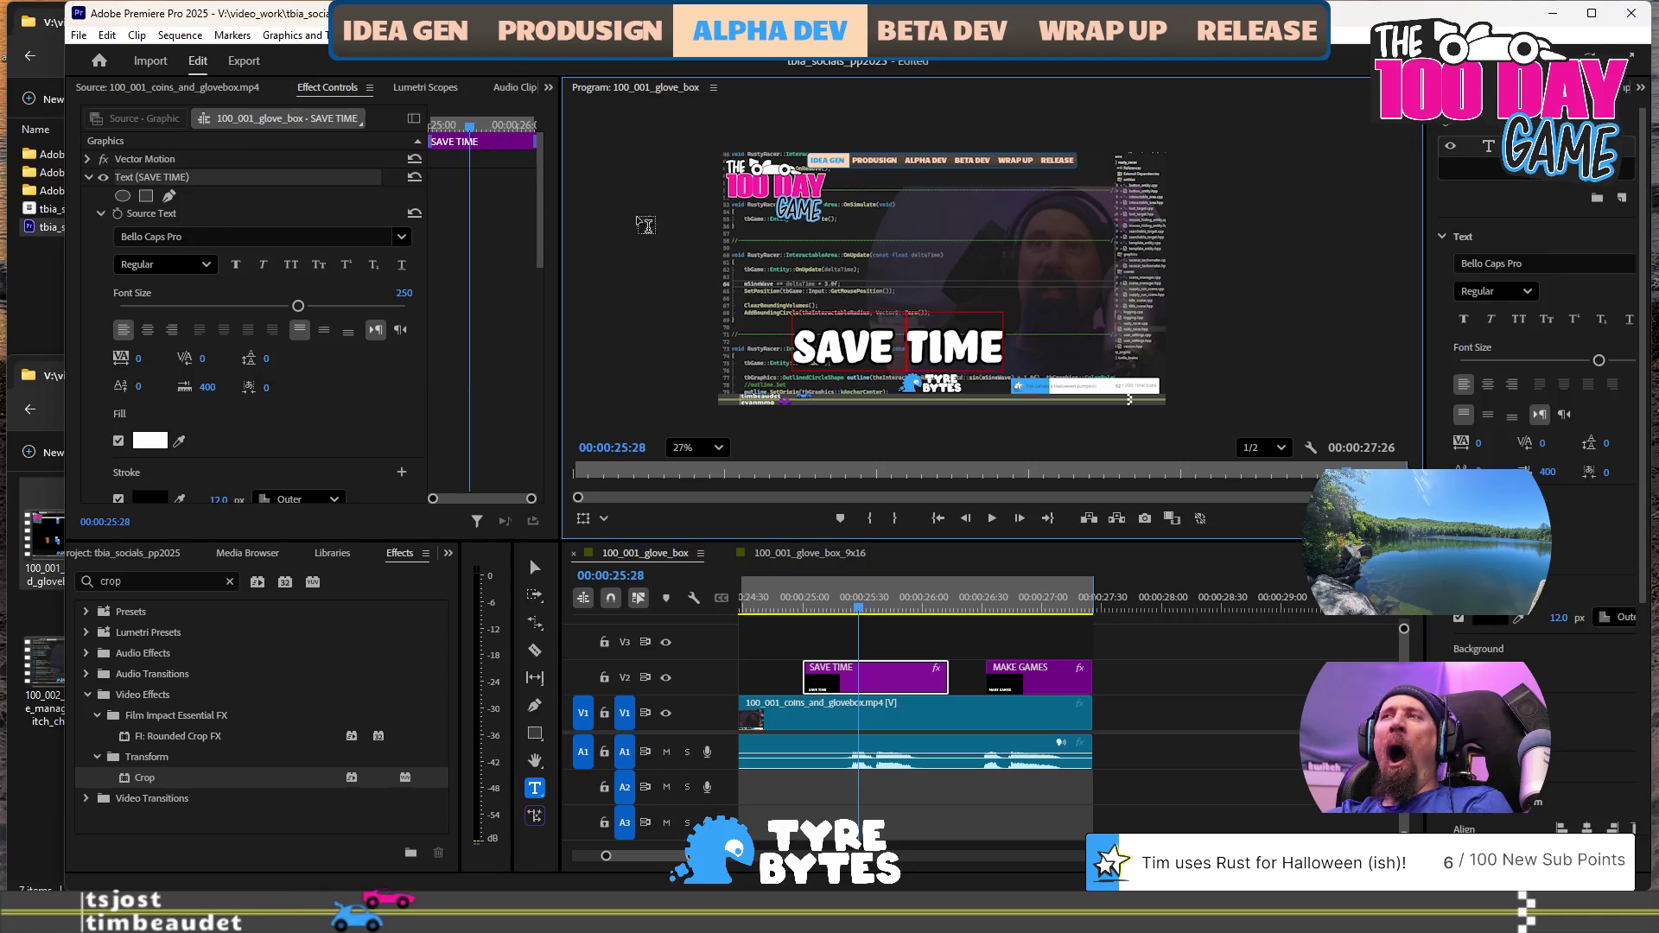
left_click(294, 35)
mouse_move(357, 137)
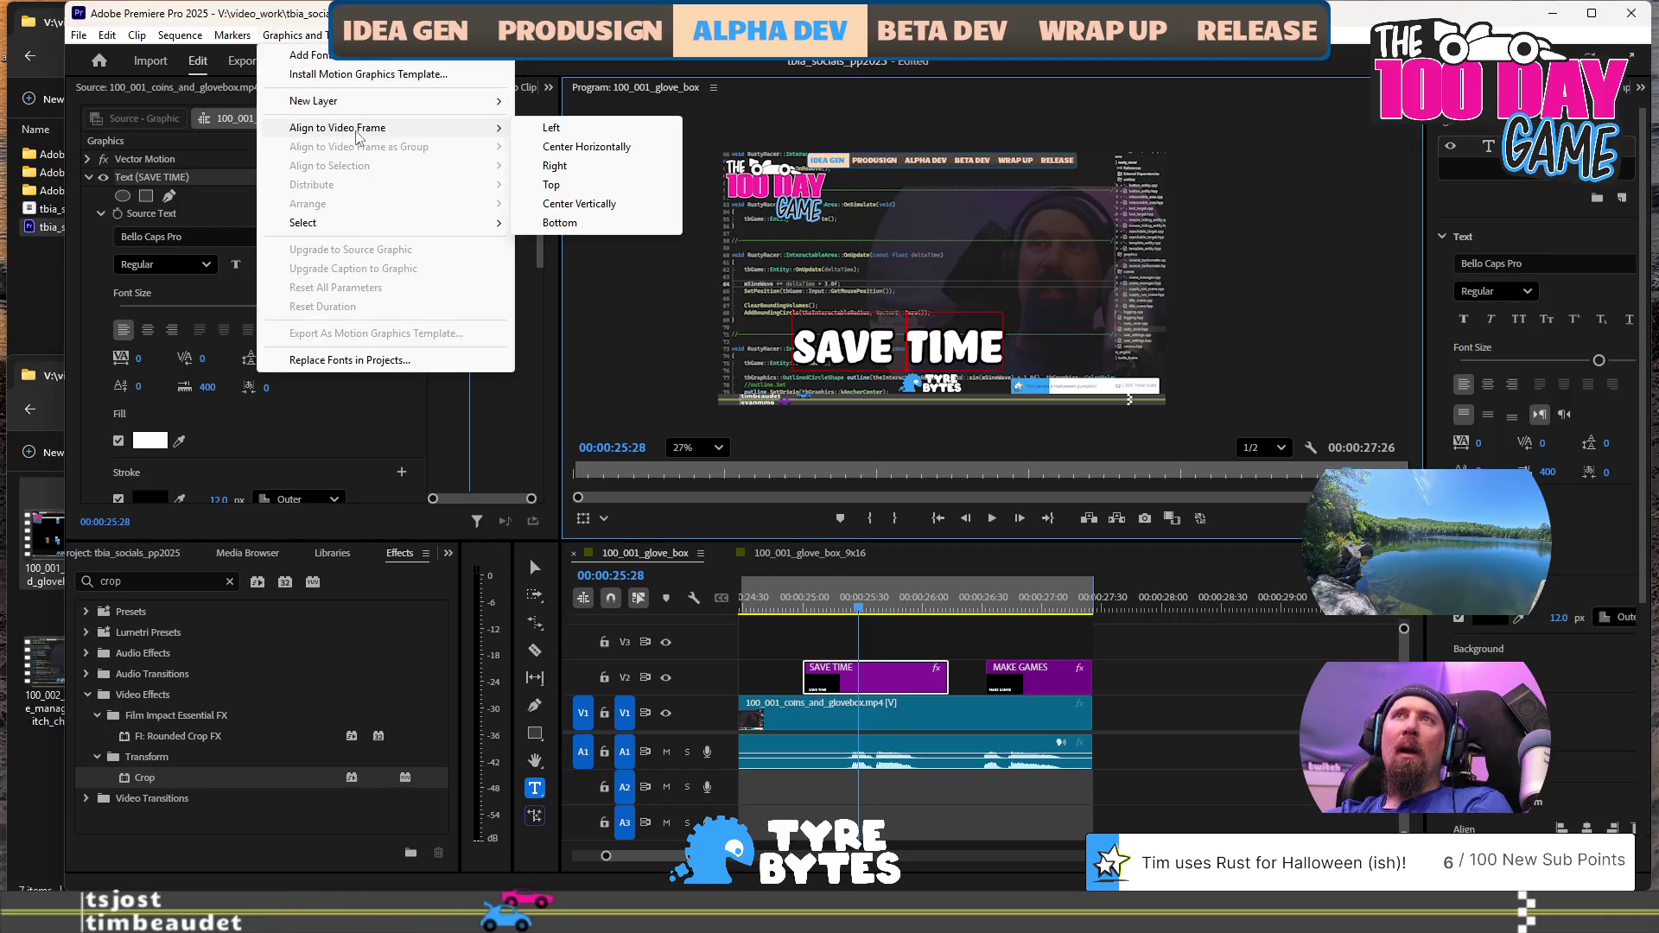
left_click(588, 147)
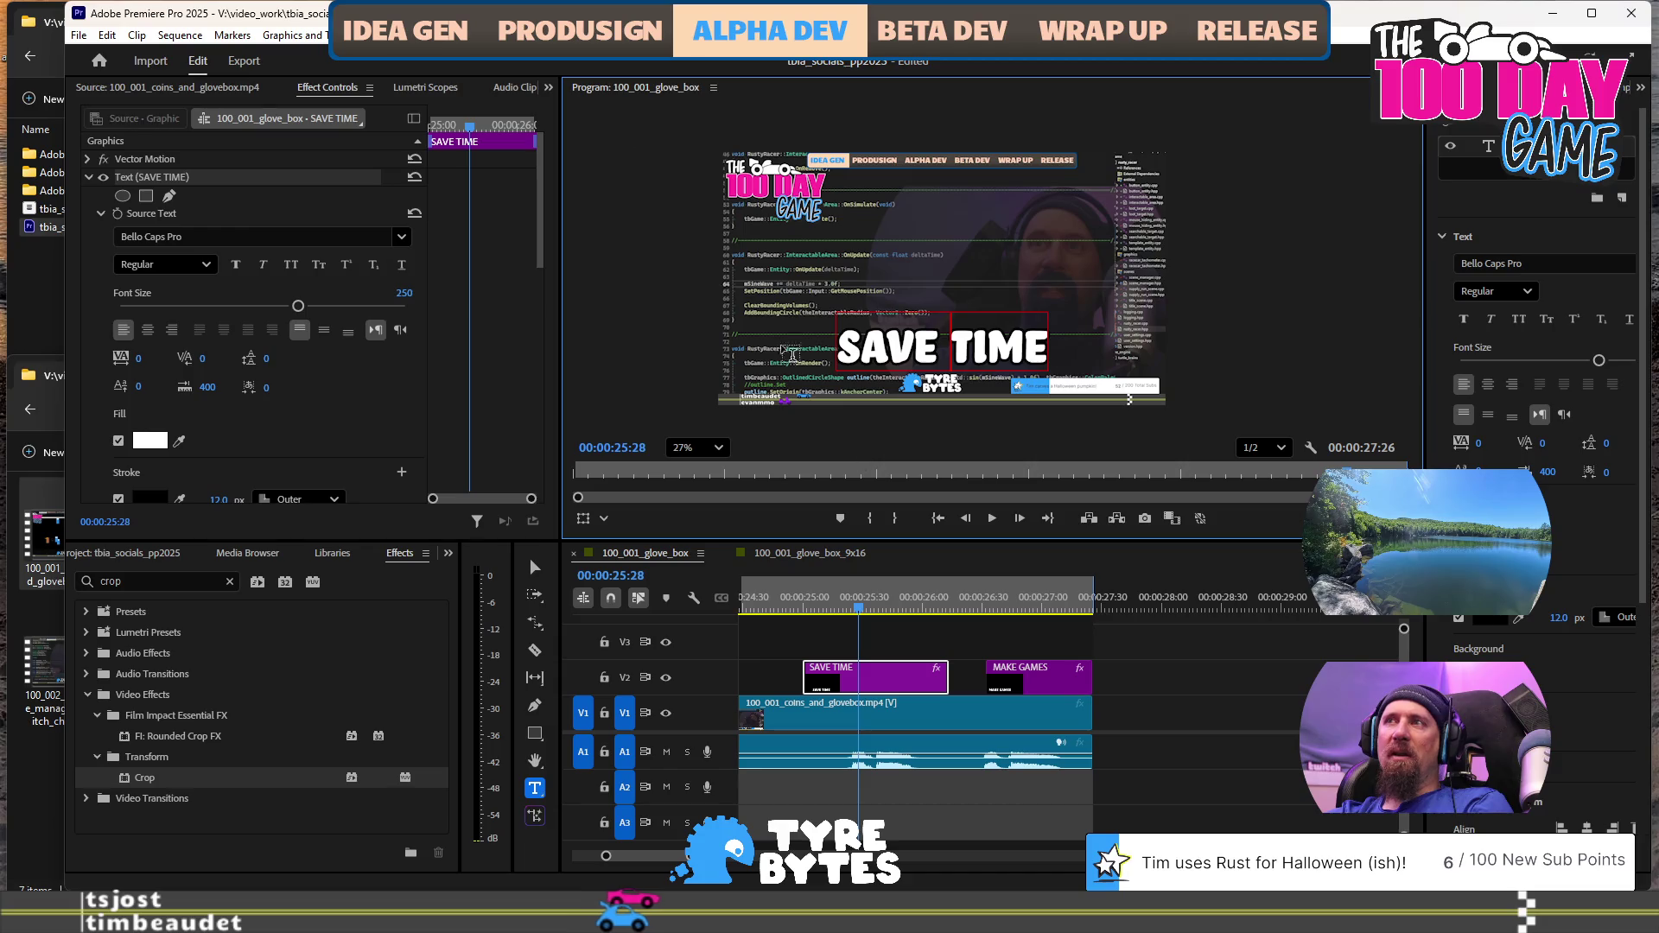
left_click(1024, 606)
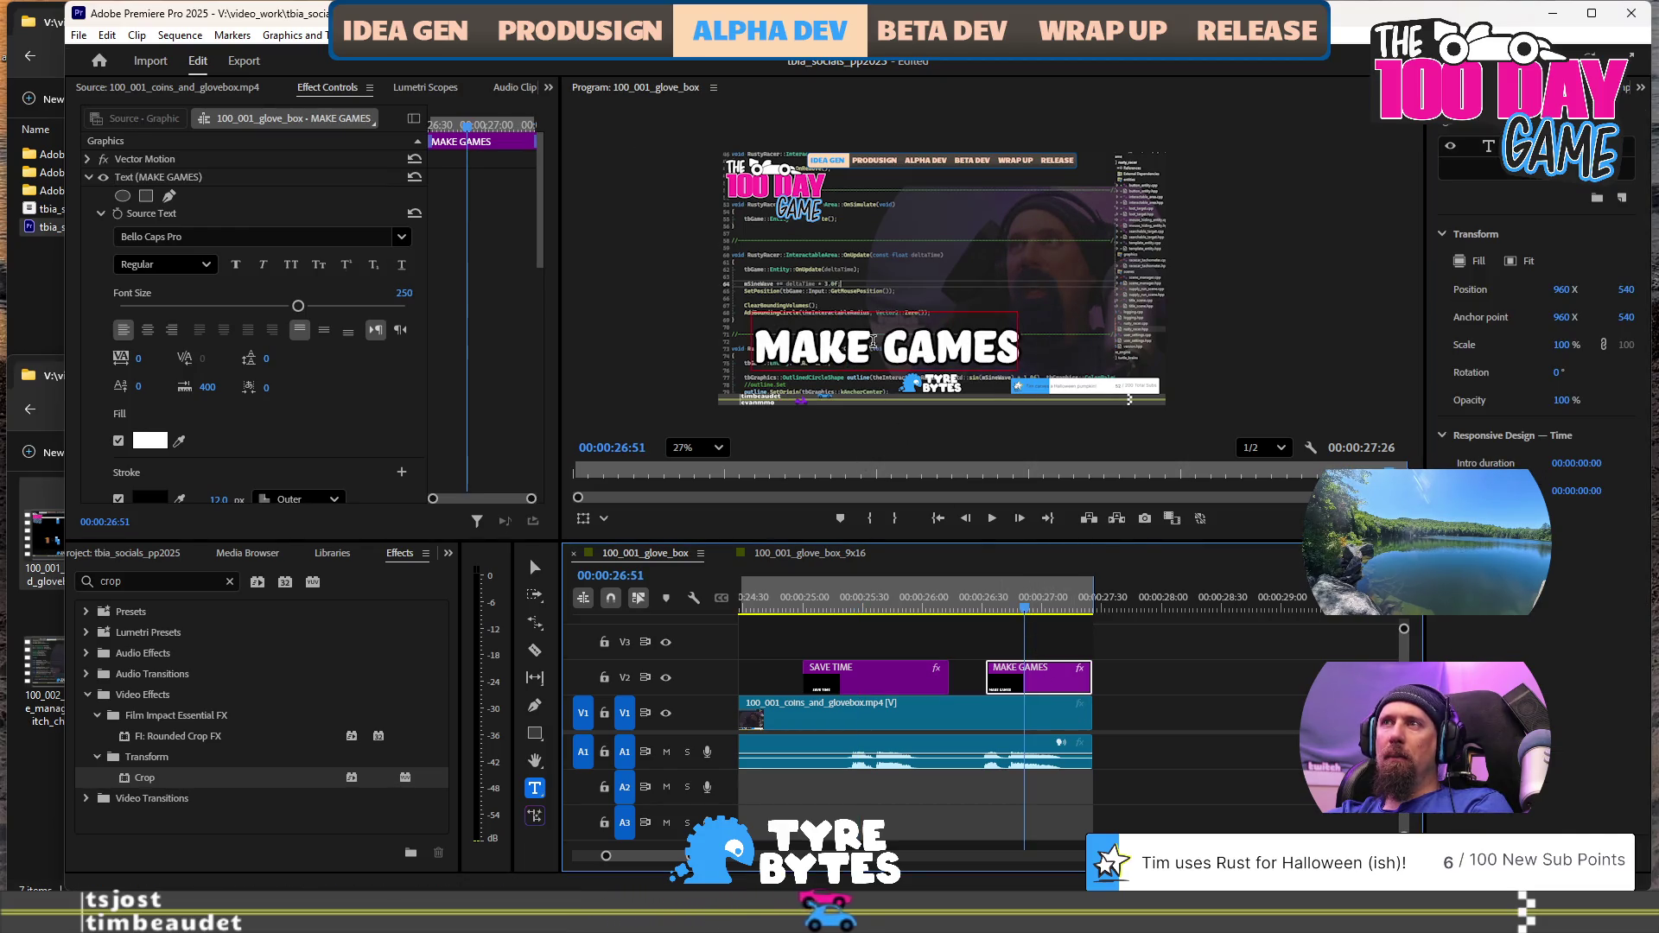
Center the MAKE GAMES text layer horizontally in the video frame
left_click(849, 321)
left_click(292, 35)
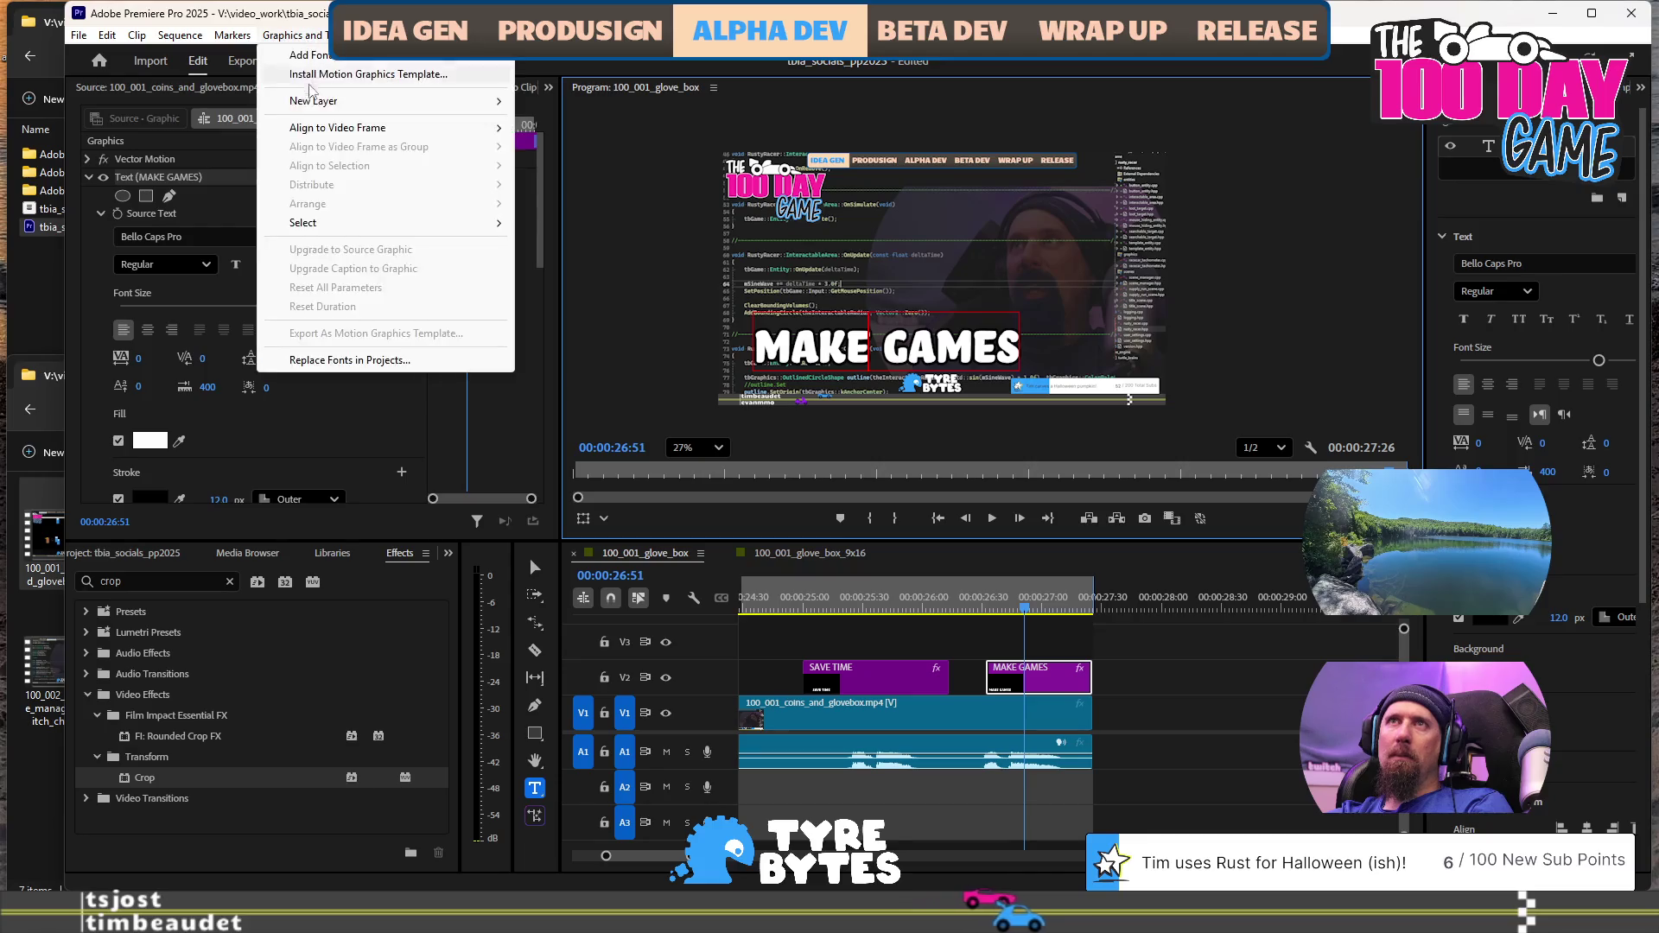
mouse_move(362, 127)
left_click(556, 165)
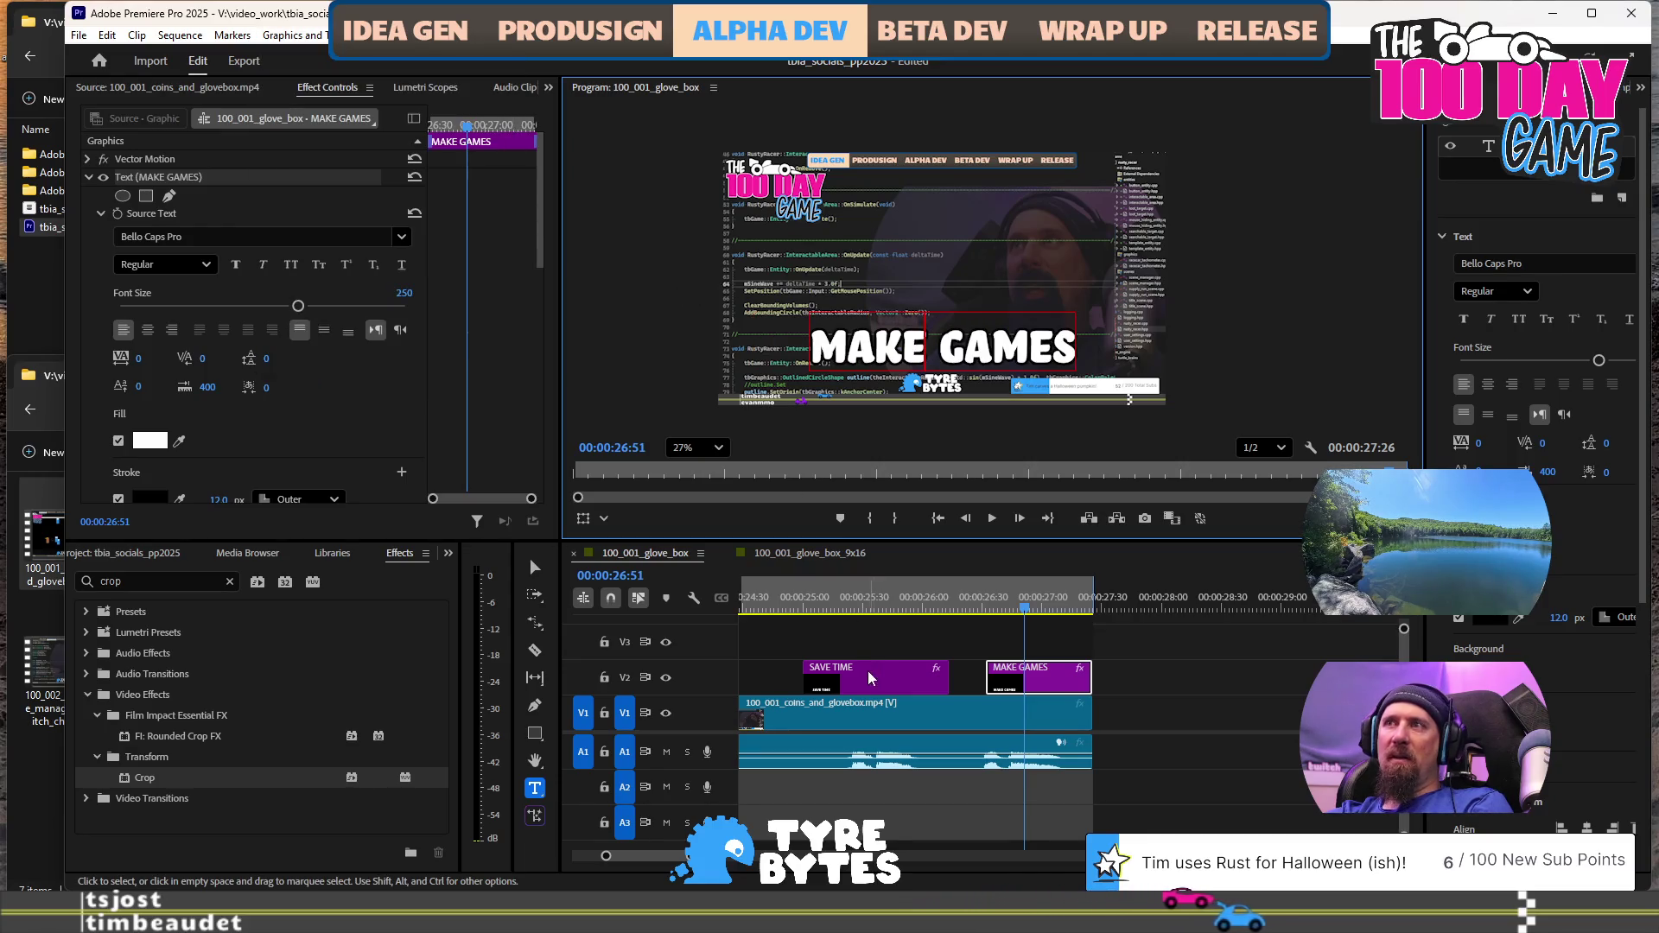
Play back from 00:00:24:45 to review both captions and find the last frame at 27:25
left_click(773, 605)
key("space")
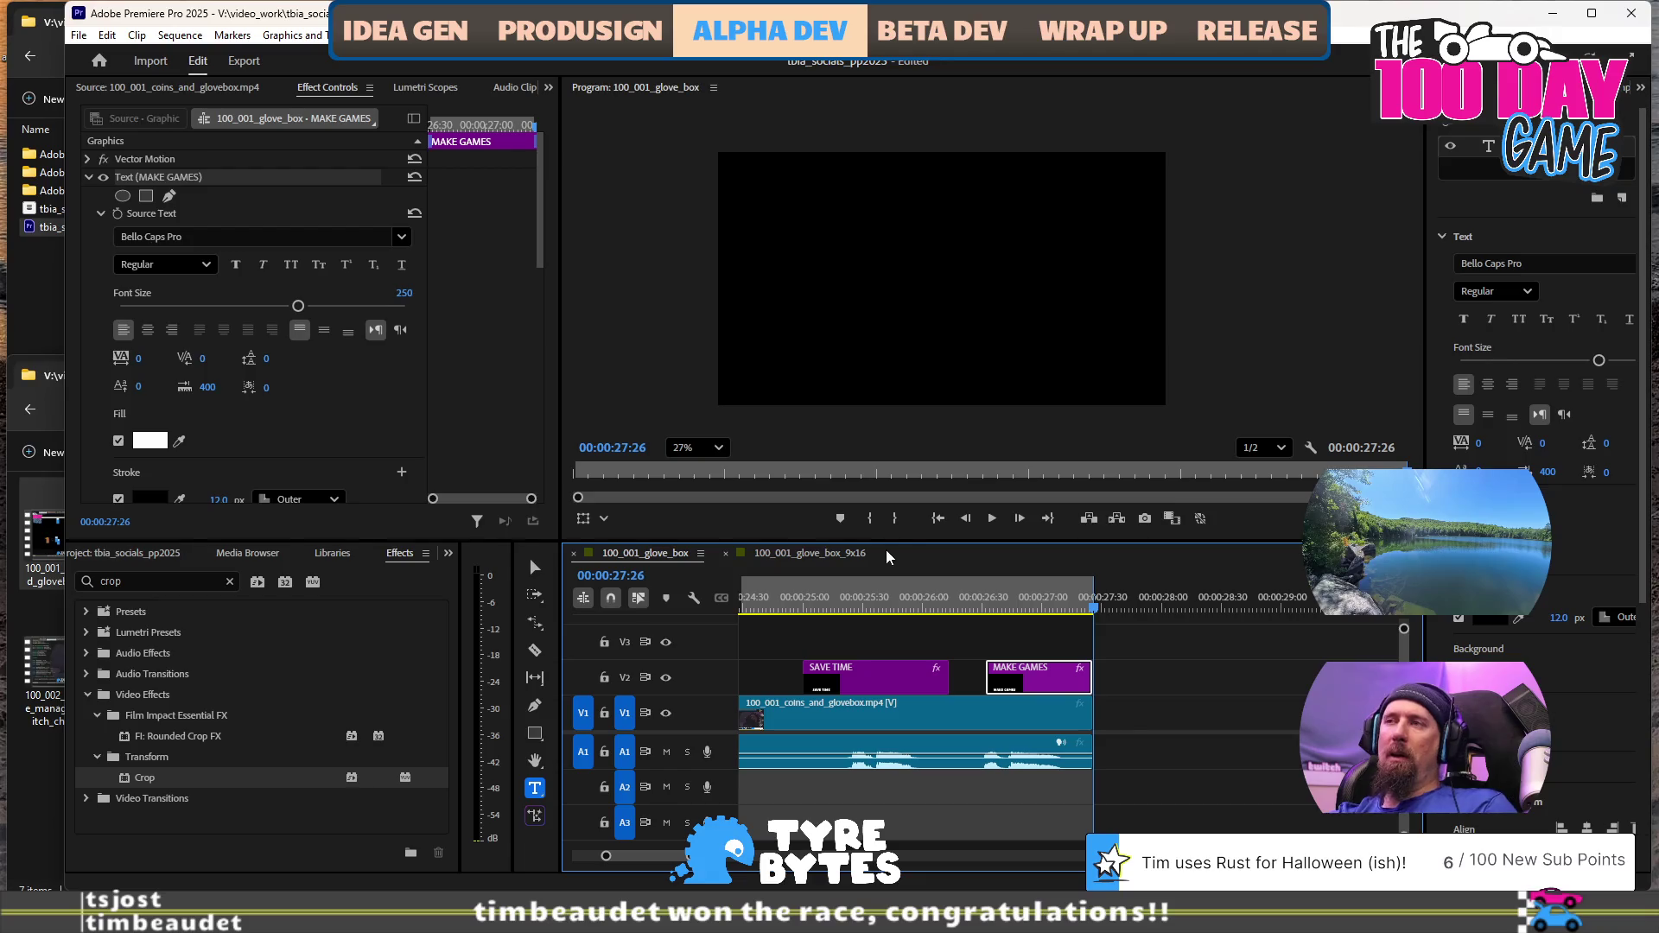
scroll(1105, 682, "up", 3)
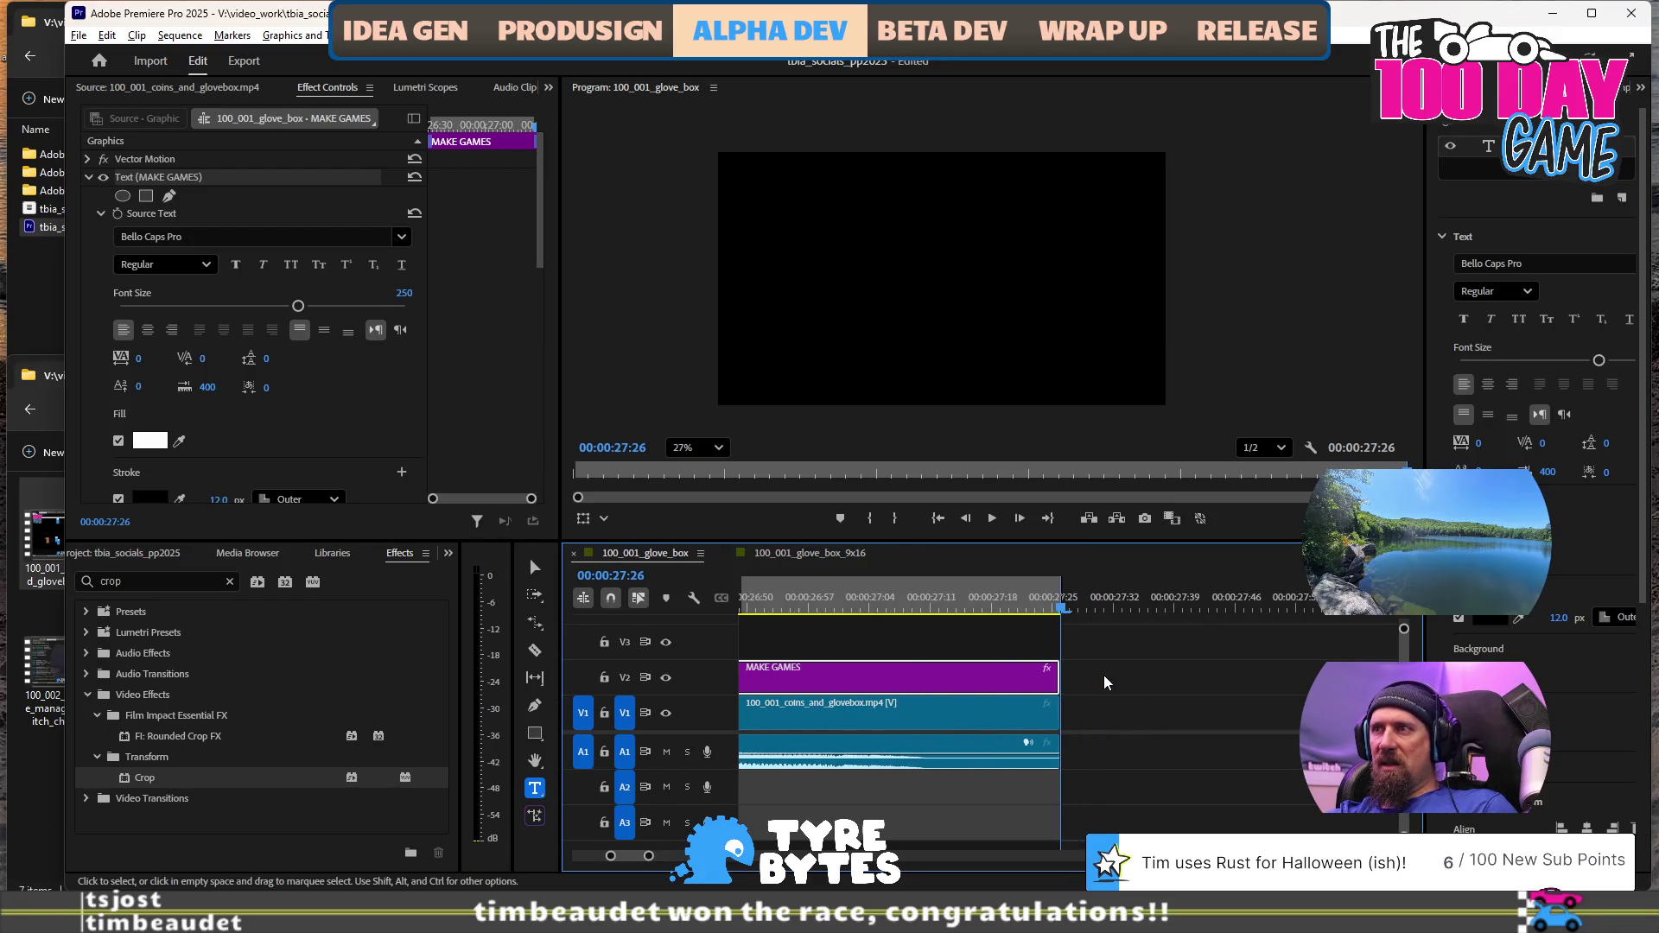
scroll(1105, 682, "up", 1)
left_click(1025, 609)
key("Right")
key("Left")
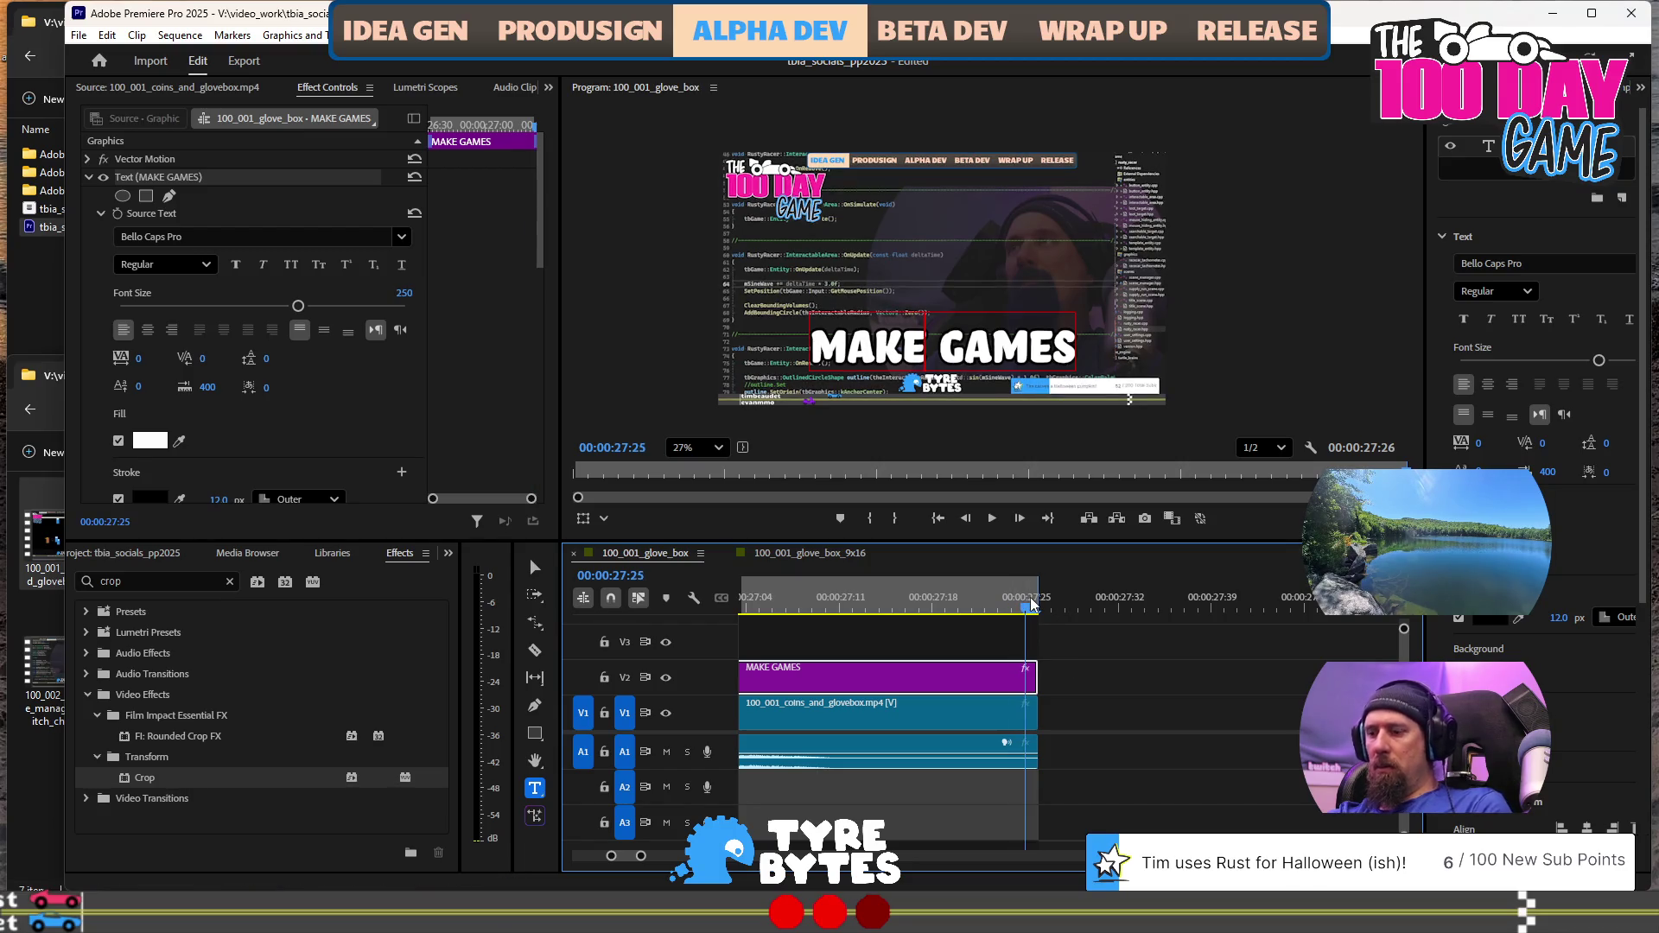
Pull the sequence end point in to the clips' end at 27:26
mouse_move(1030, 603)
left_mouse_down()
mouse_move(985, 583)
mouse_move(1036, 607)
left_mouse_up()
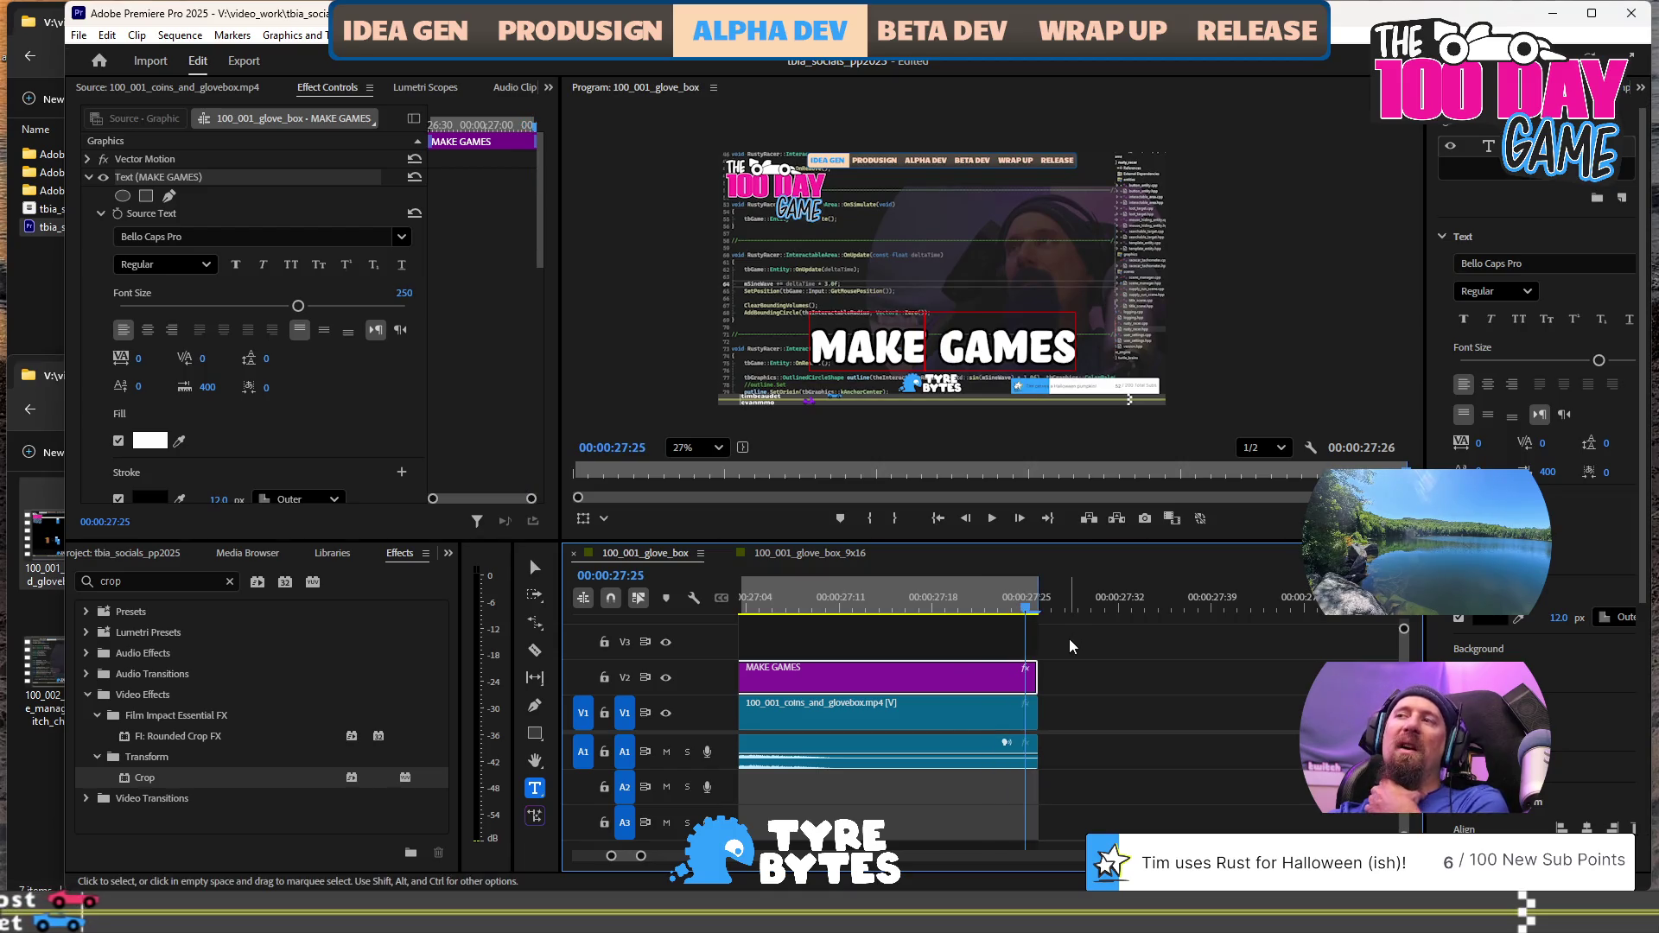
left_click(1044, 615)
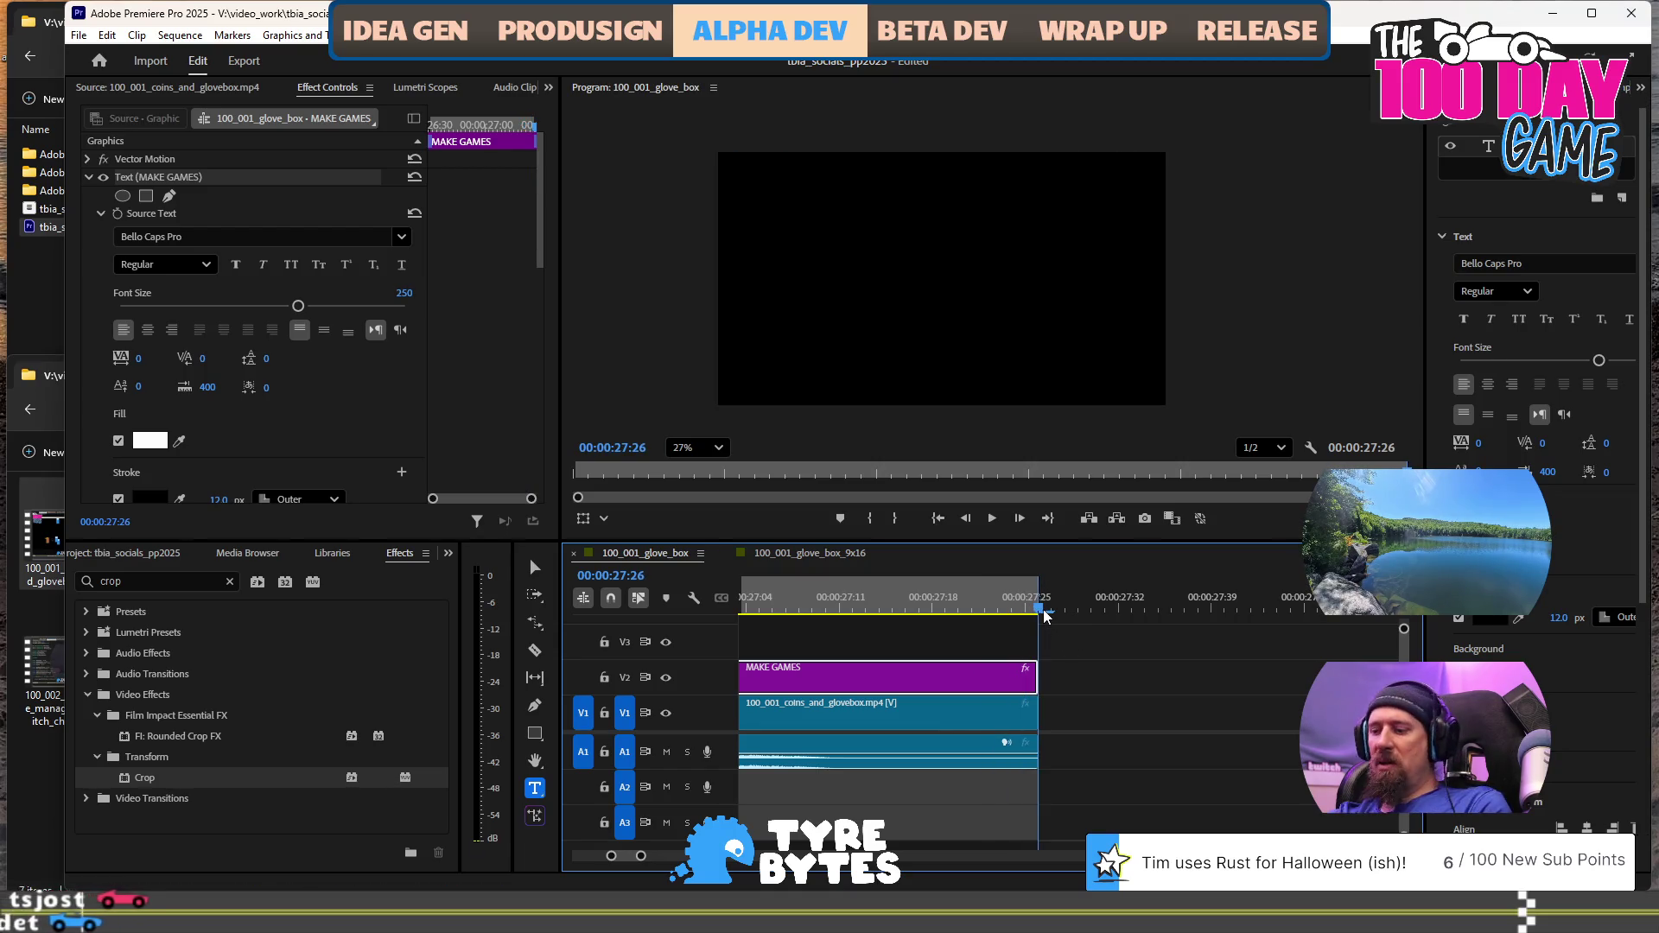
left_click(1051, 642)
key("Left")
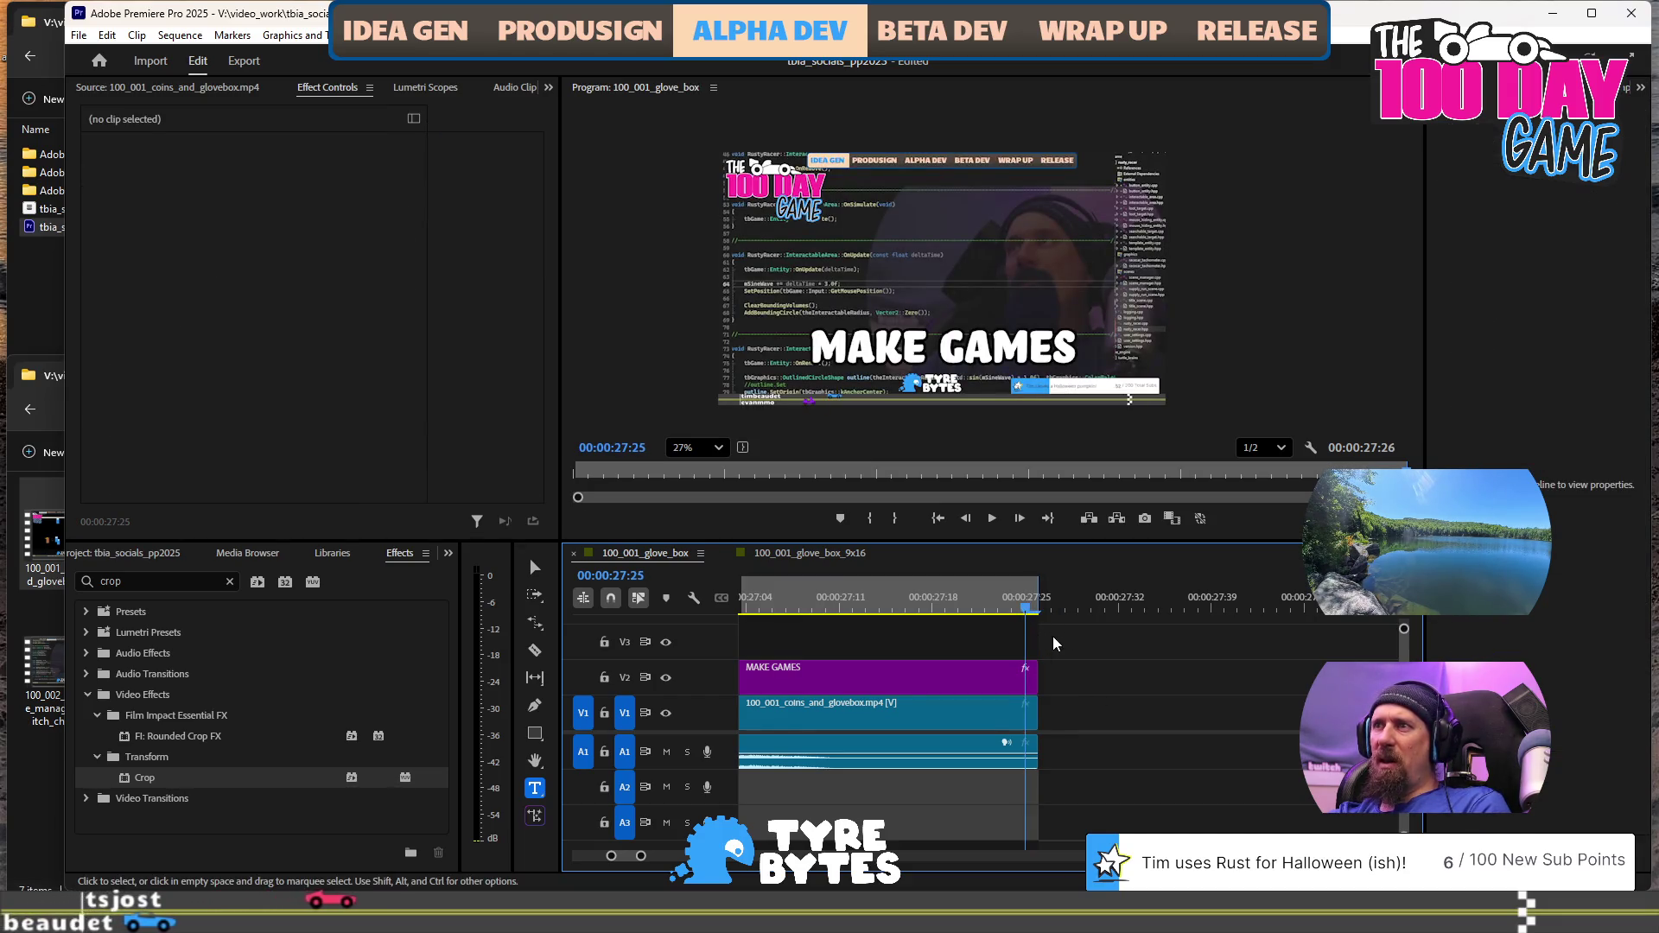
Zoom the timeline out to the whole sequence, save the project, and switch to Export
key("minus")
key("minus")
key("minus")
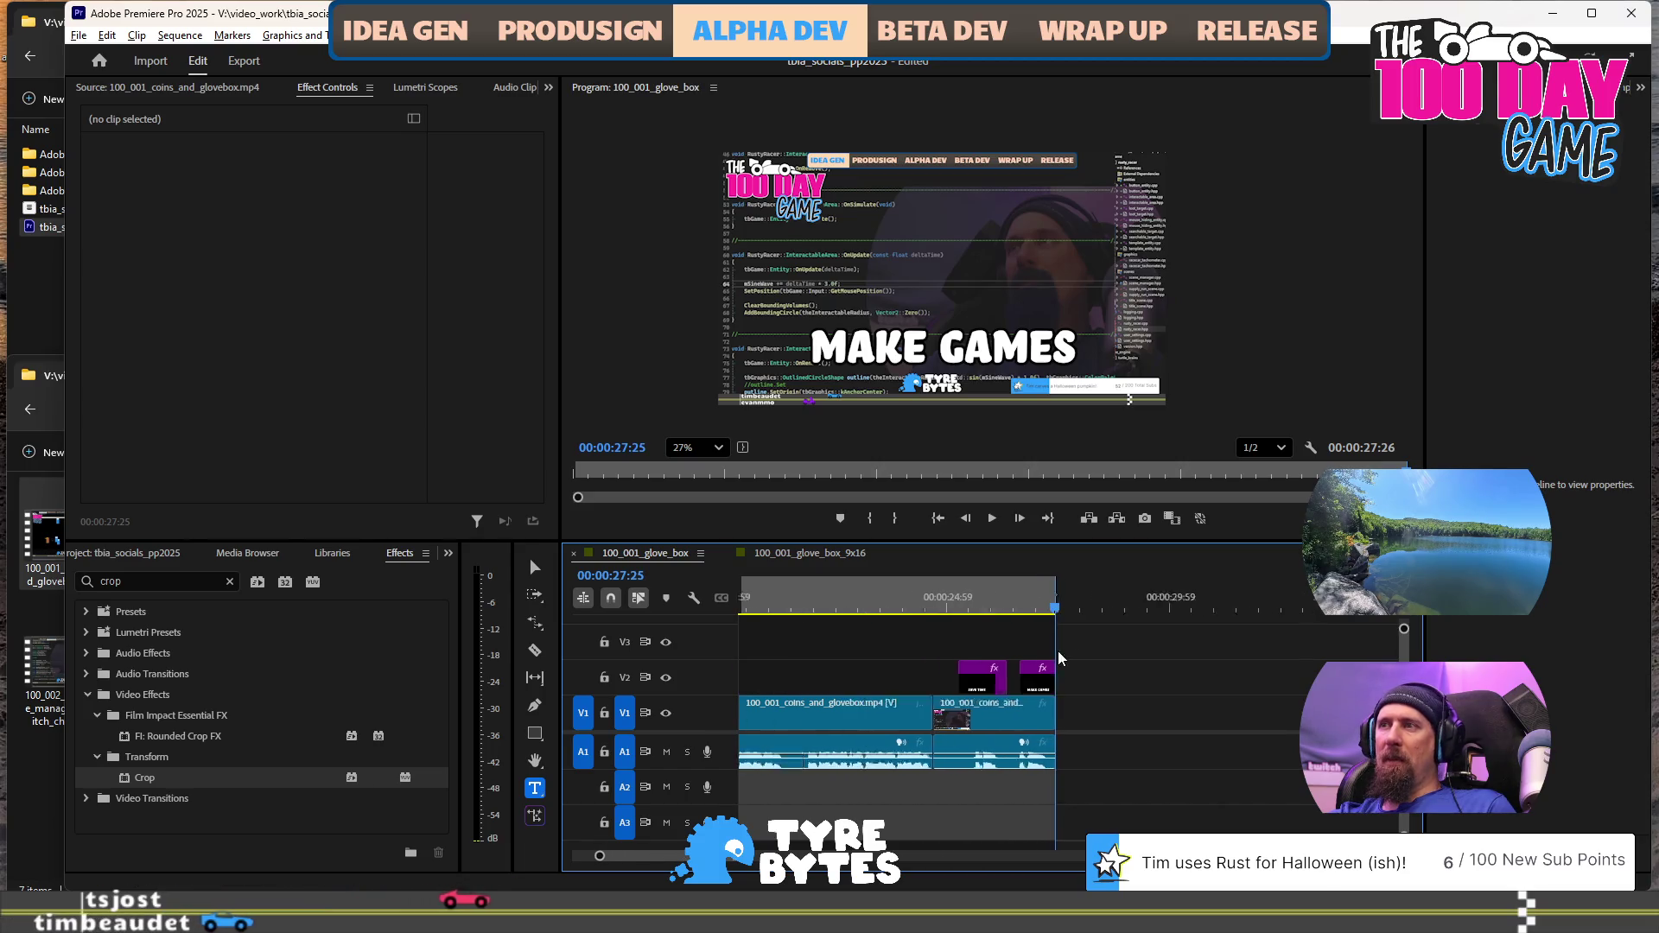
key("minus")
key("minus")
key("minus")
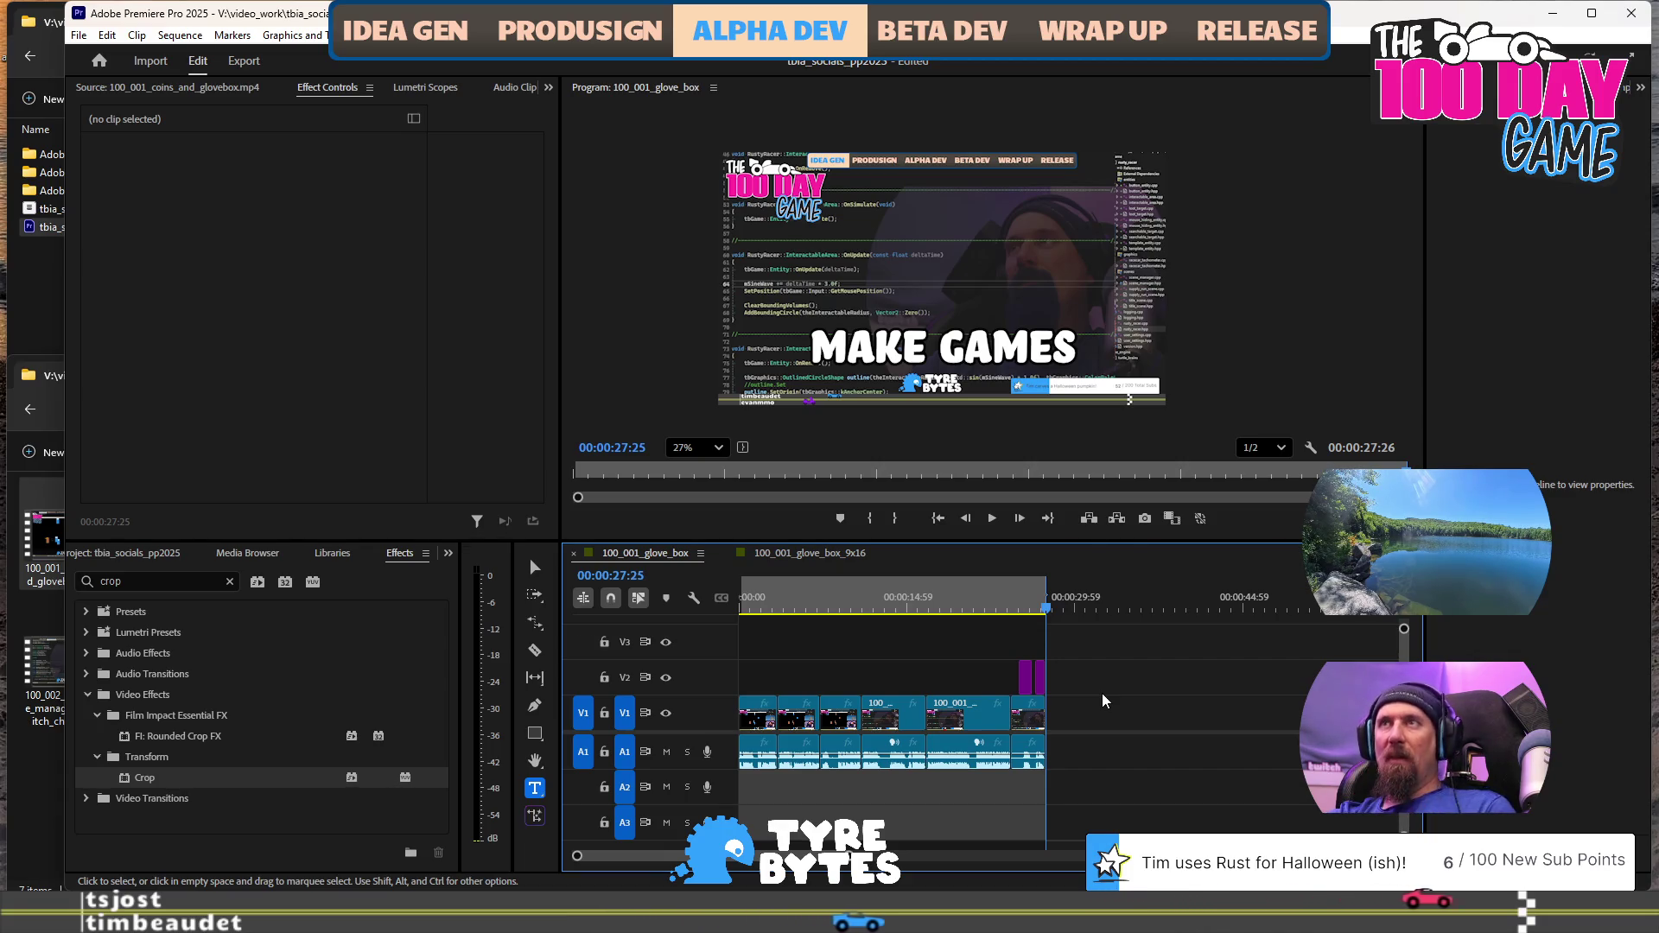
key("ctrl+s")
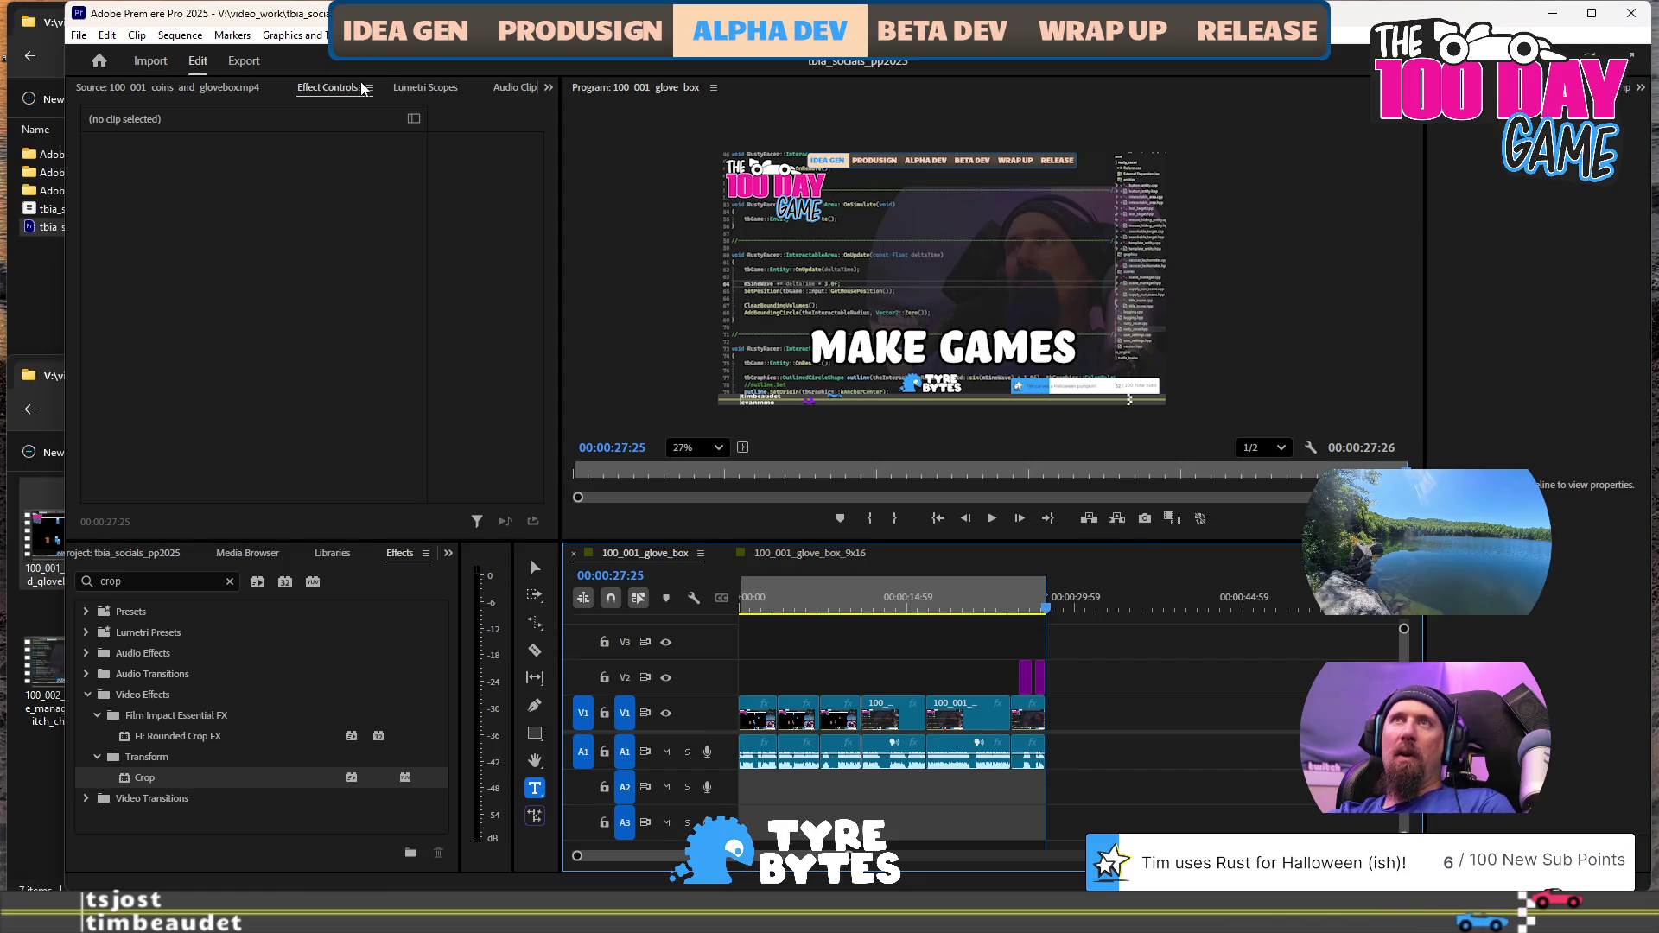
left_click(244, 63)
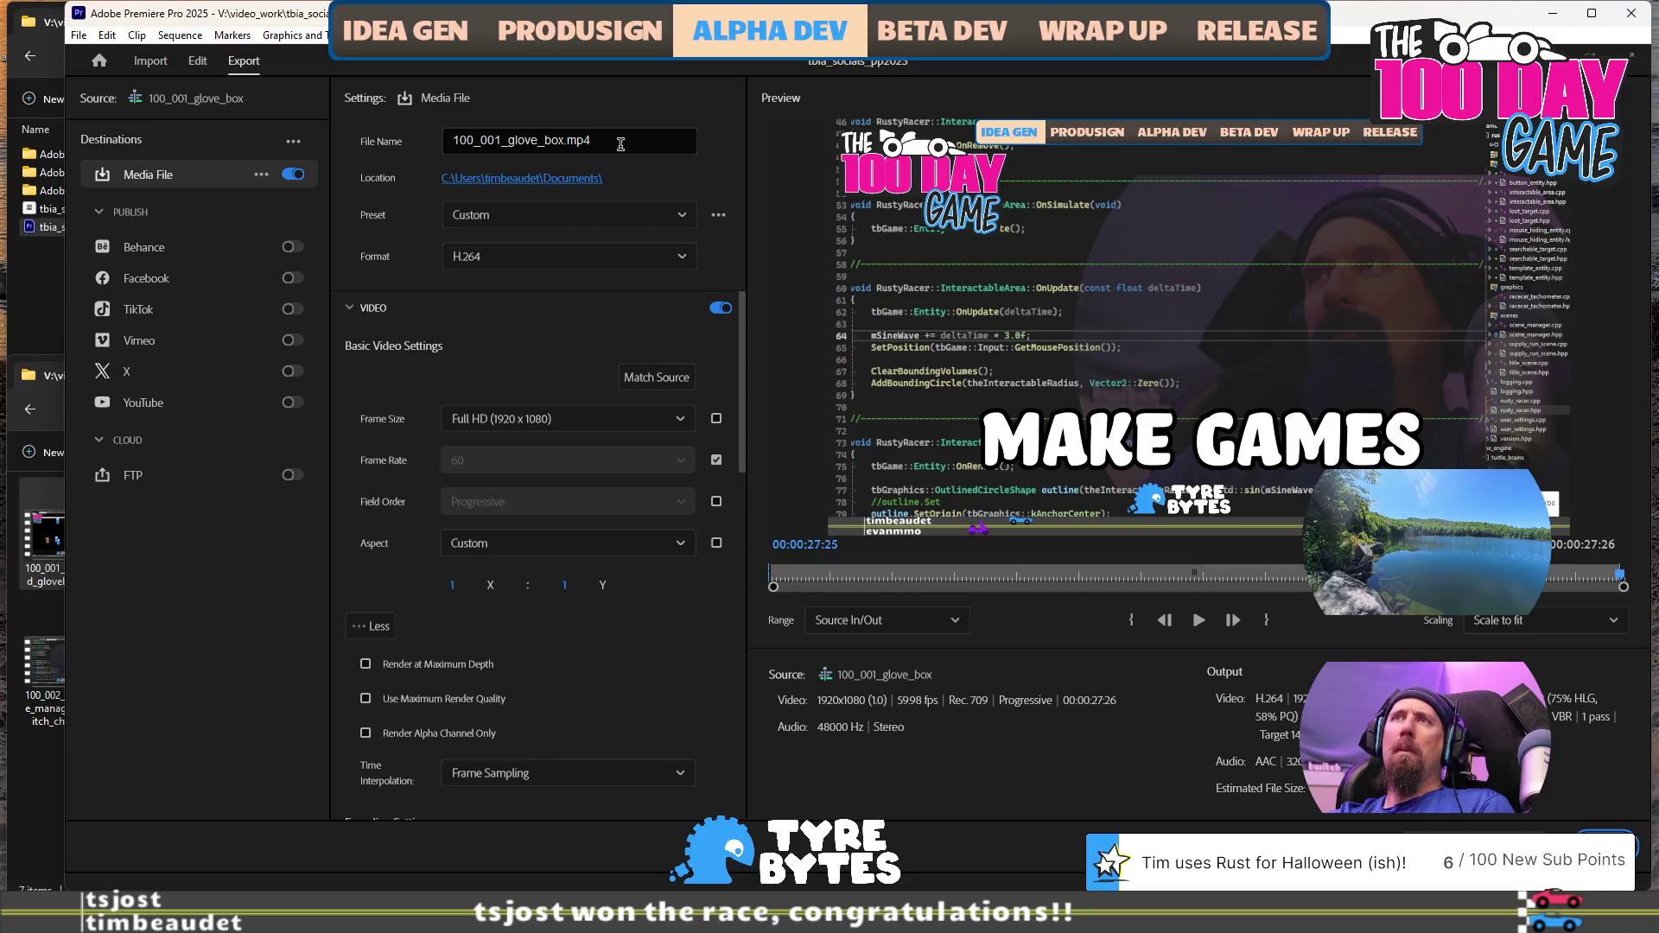
Set the export location to the final_videos\tbia_socials folder
left_click(592, 181)
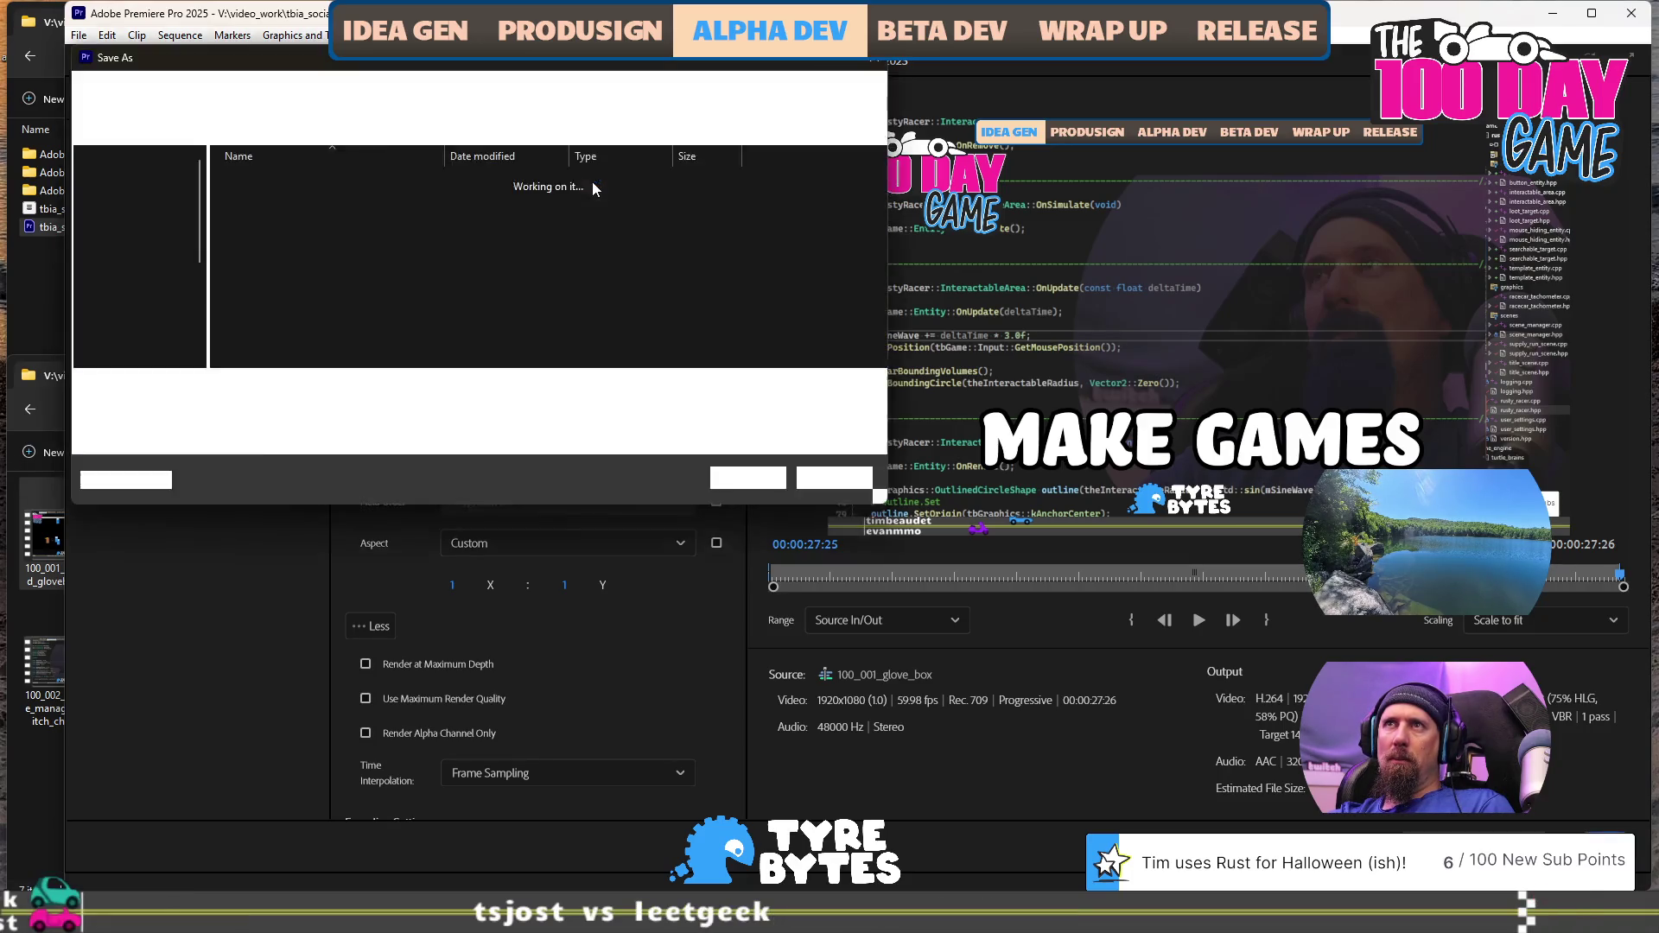
left_click(479, 93)
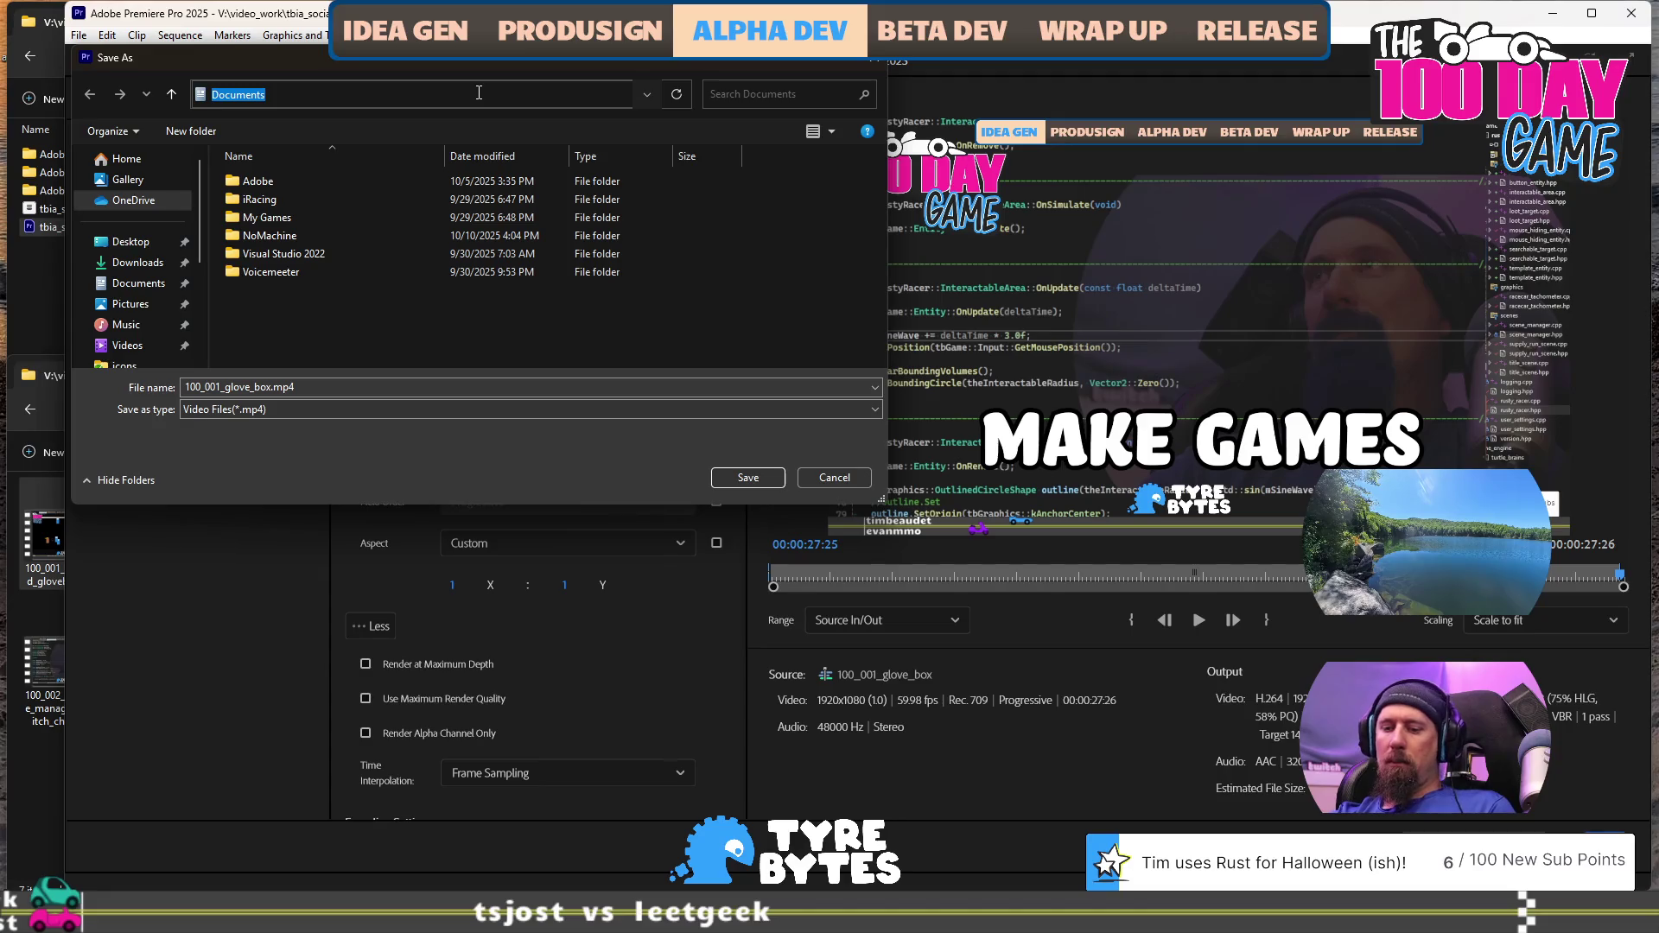
type("Z:\\")
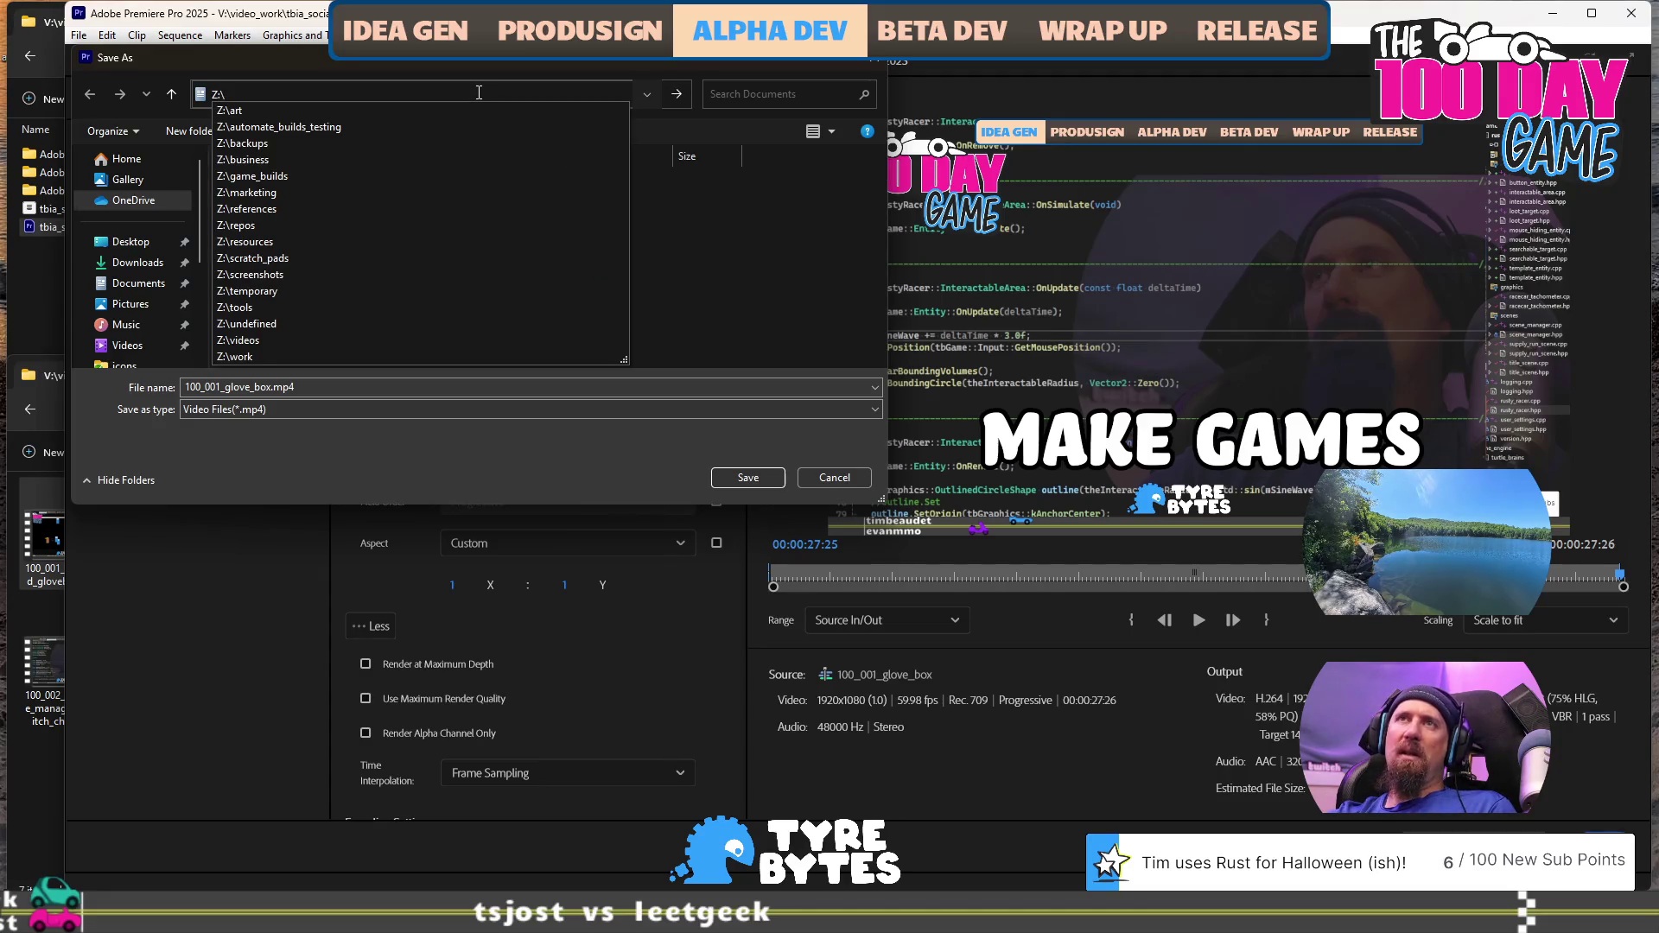
type("videos\\fion")
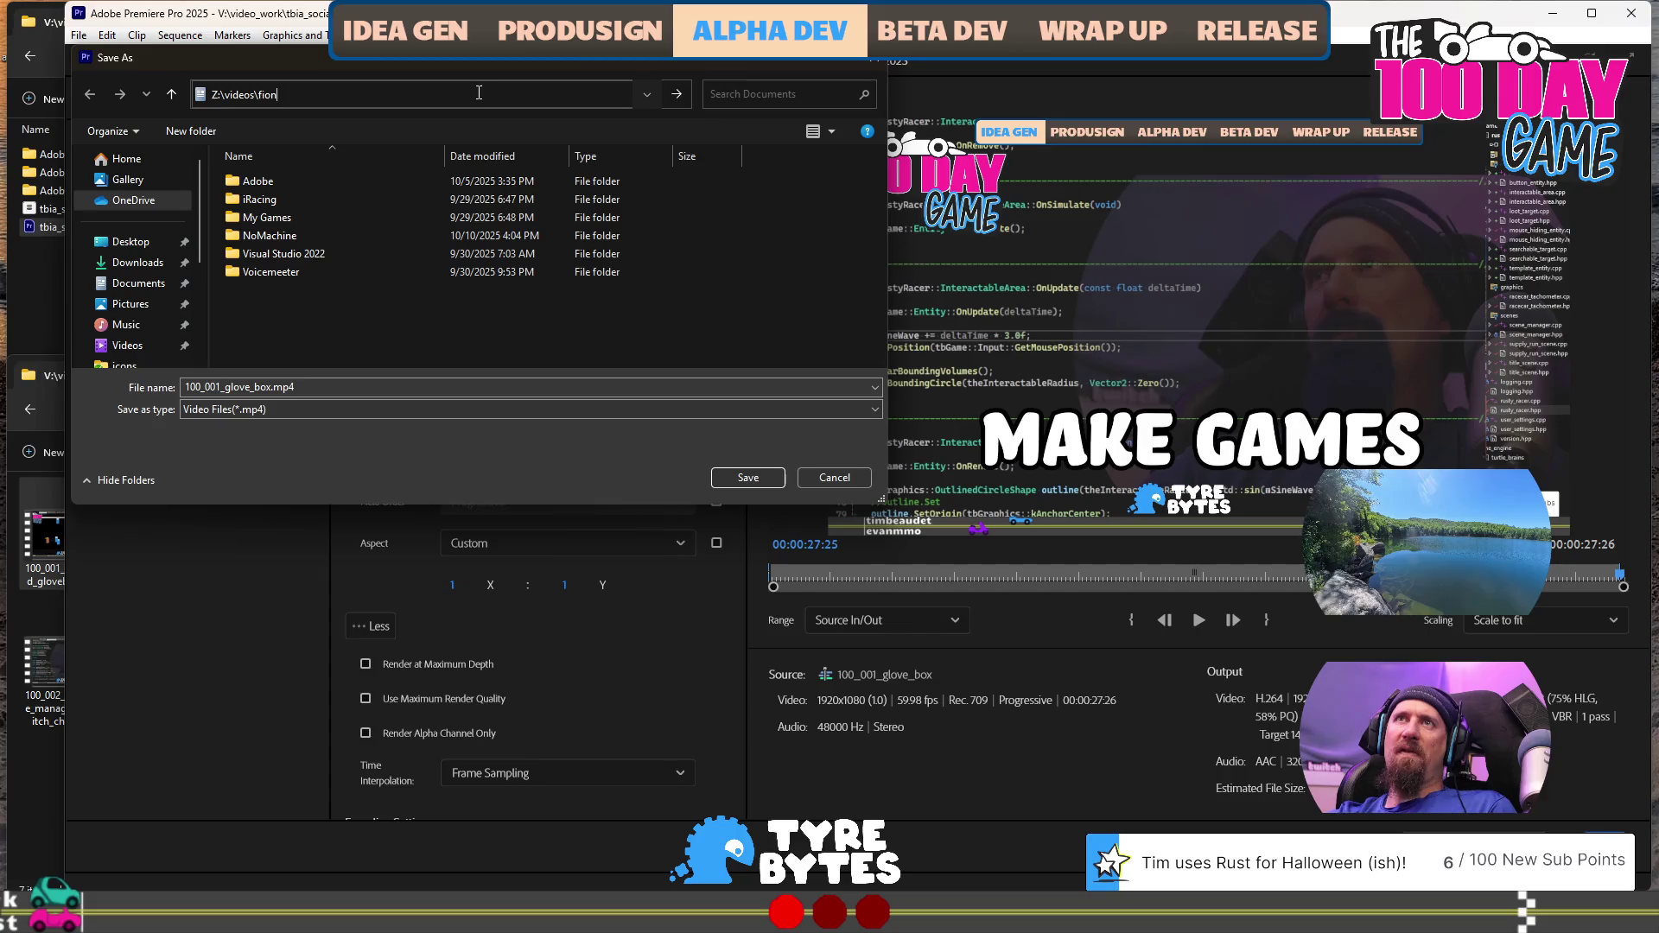
key("BackSpace")
key("BackSpace")
type("nal_videos")
key("Return")
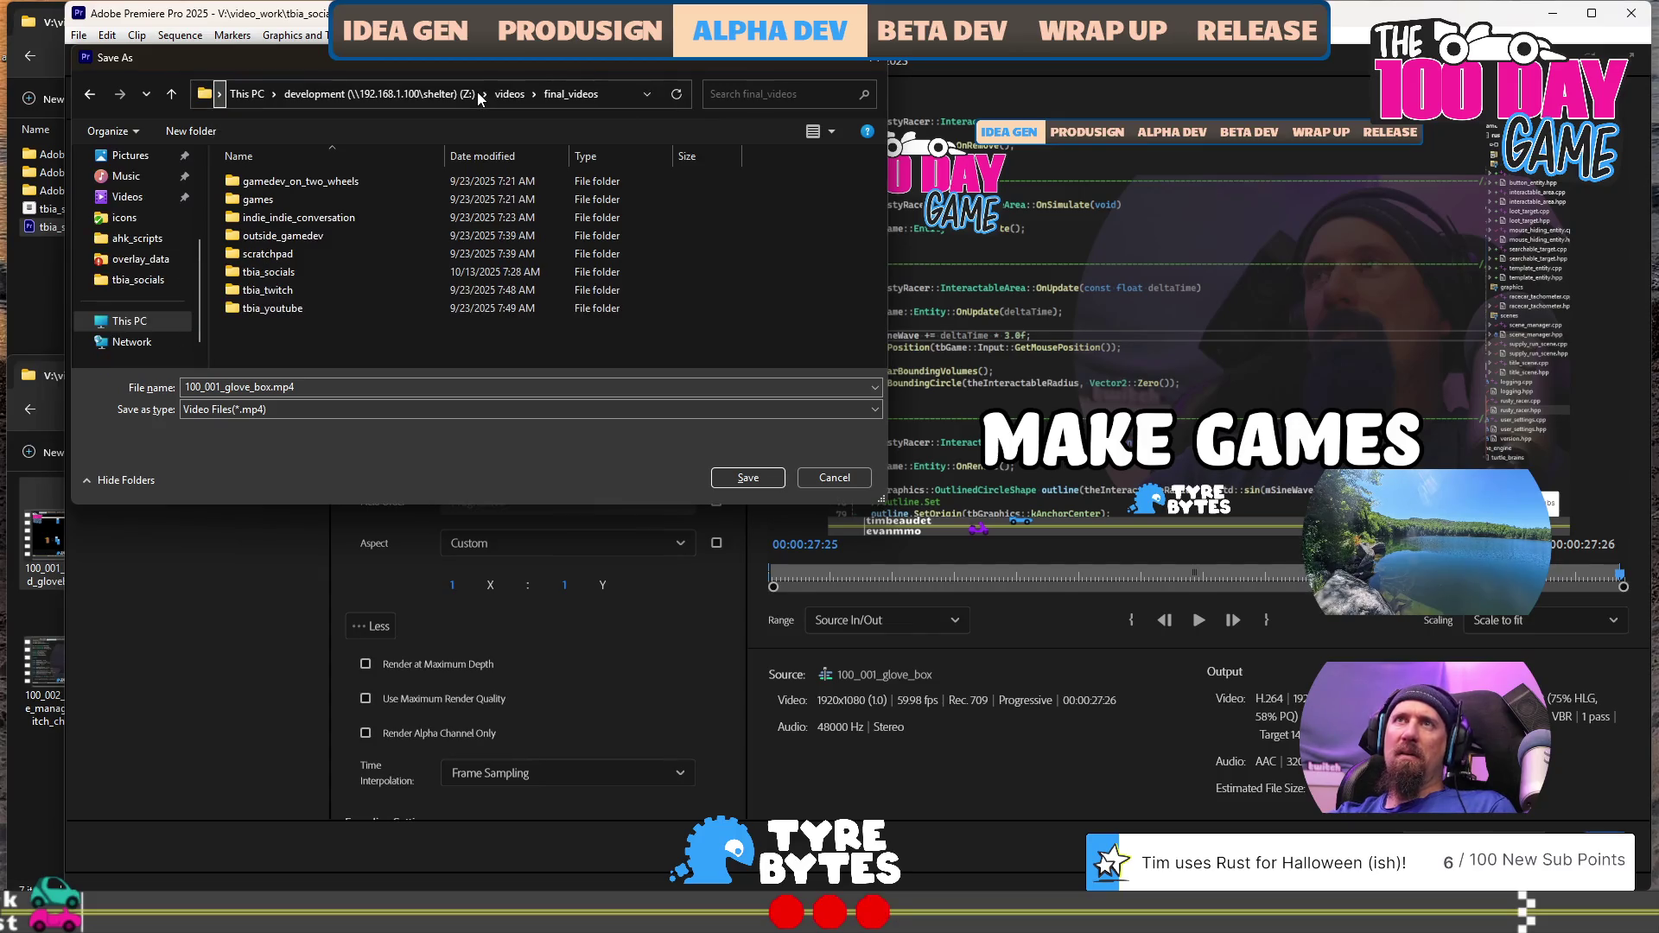
double_click(356, 271)
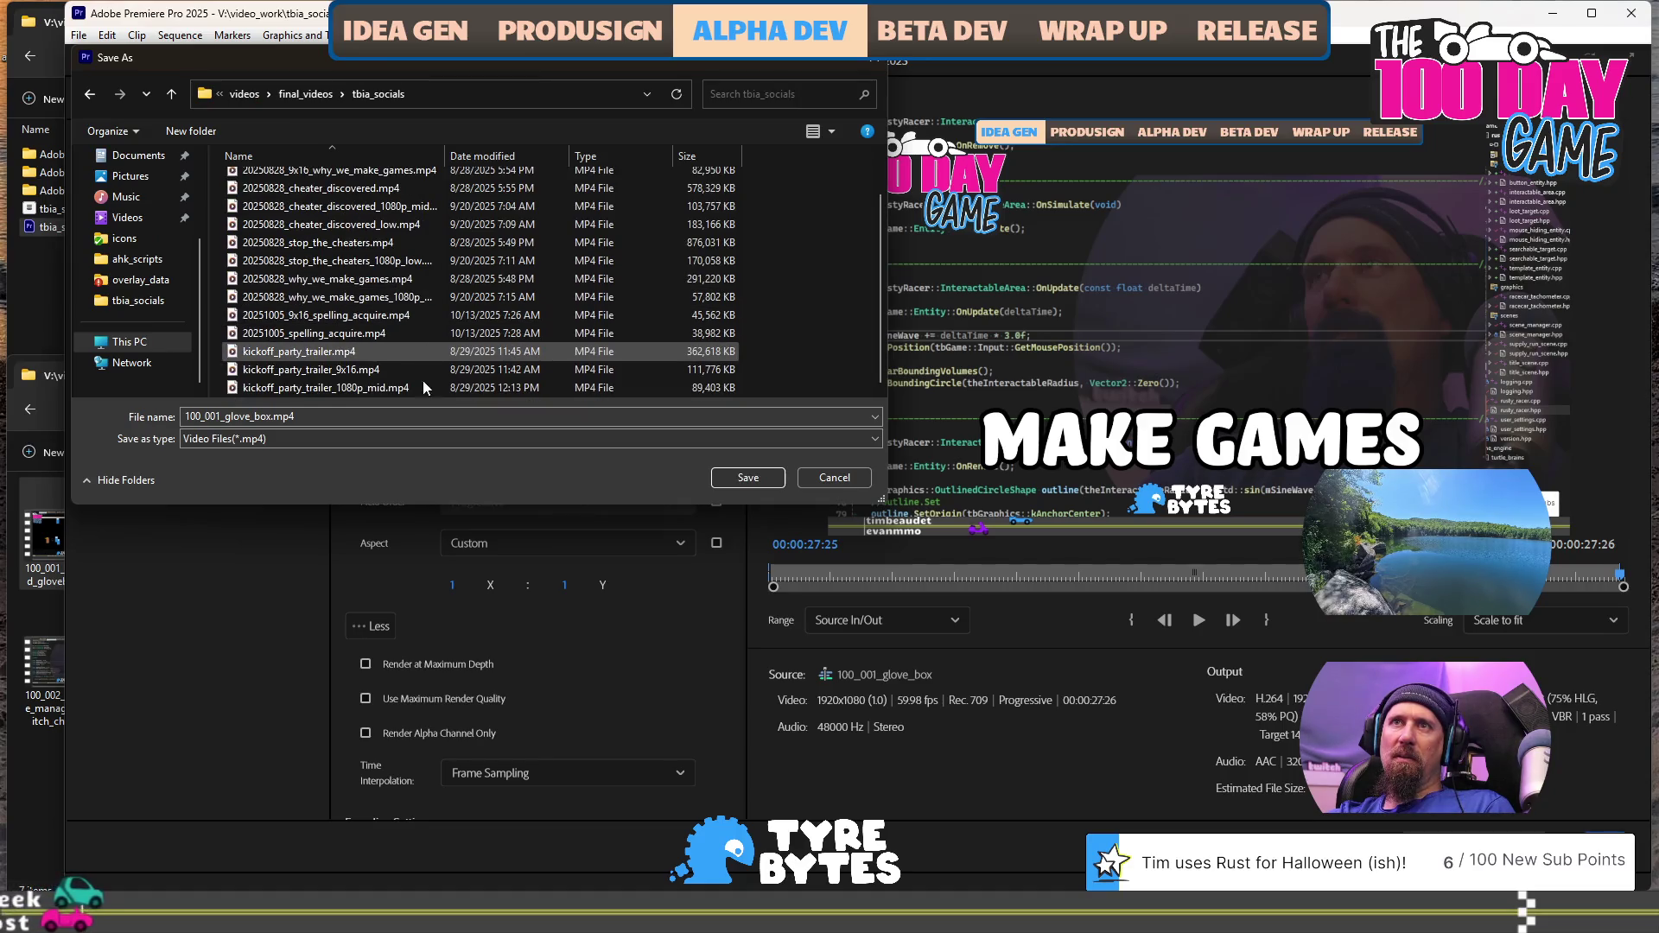
Rename the output file to 20251013_collecting_coins_glove_box.mp4 and confirm
left_click(423, 419)
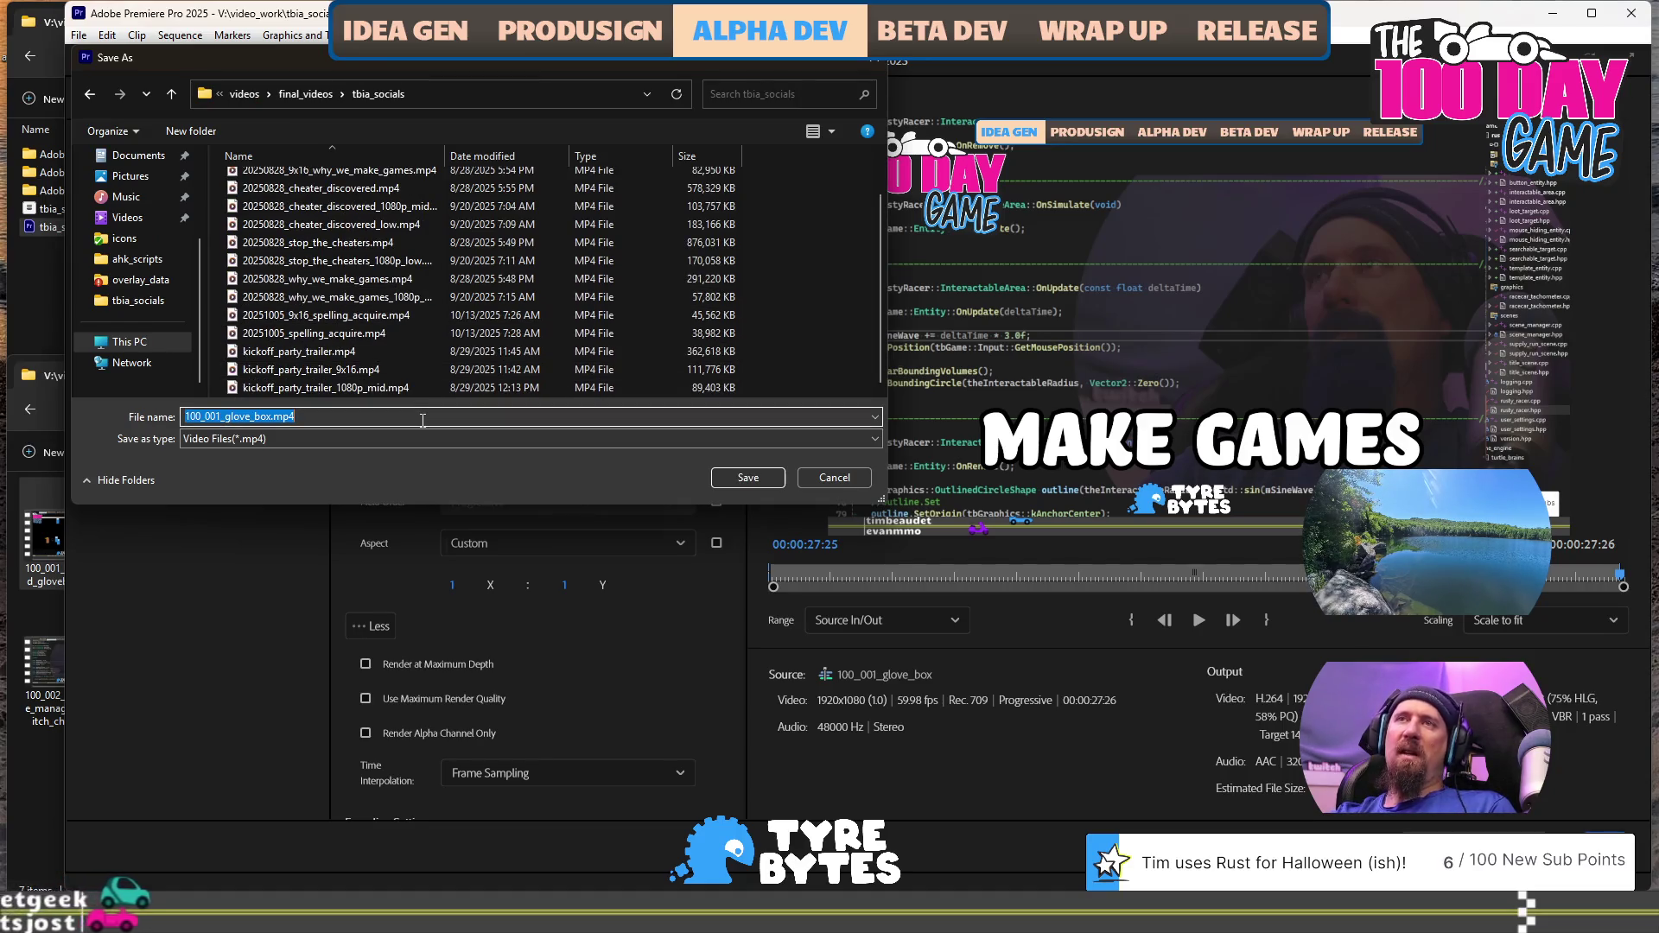
key("Home")
type("202")
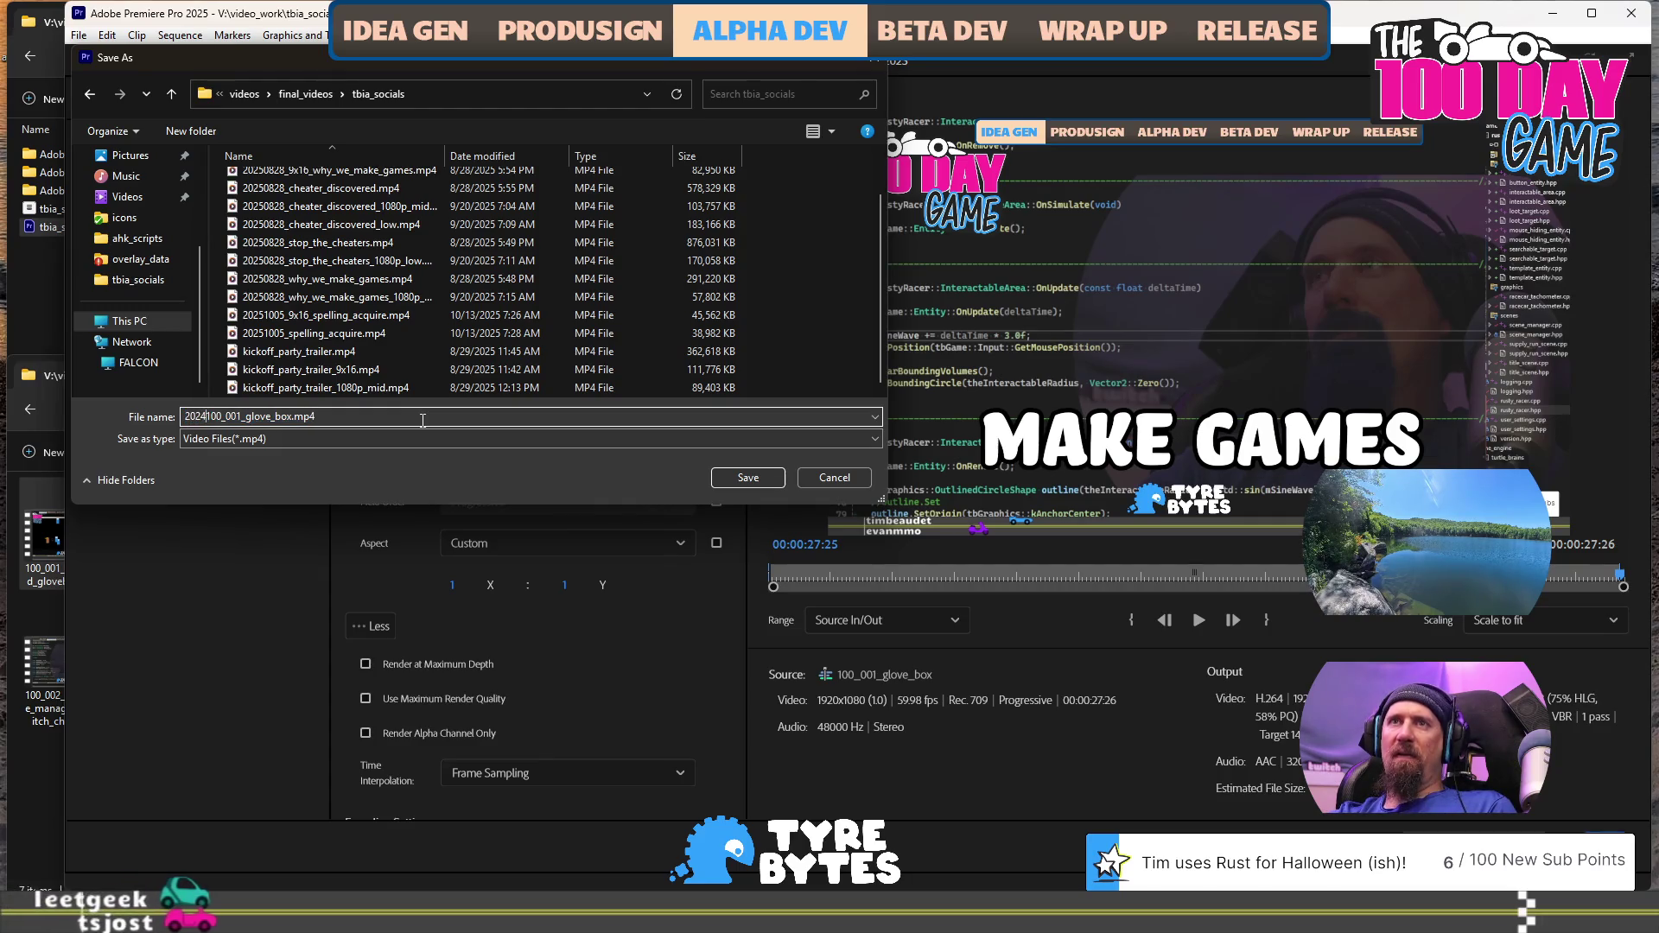
type("51013_")
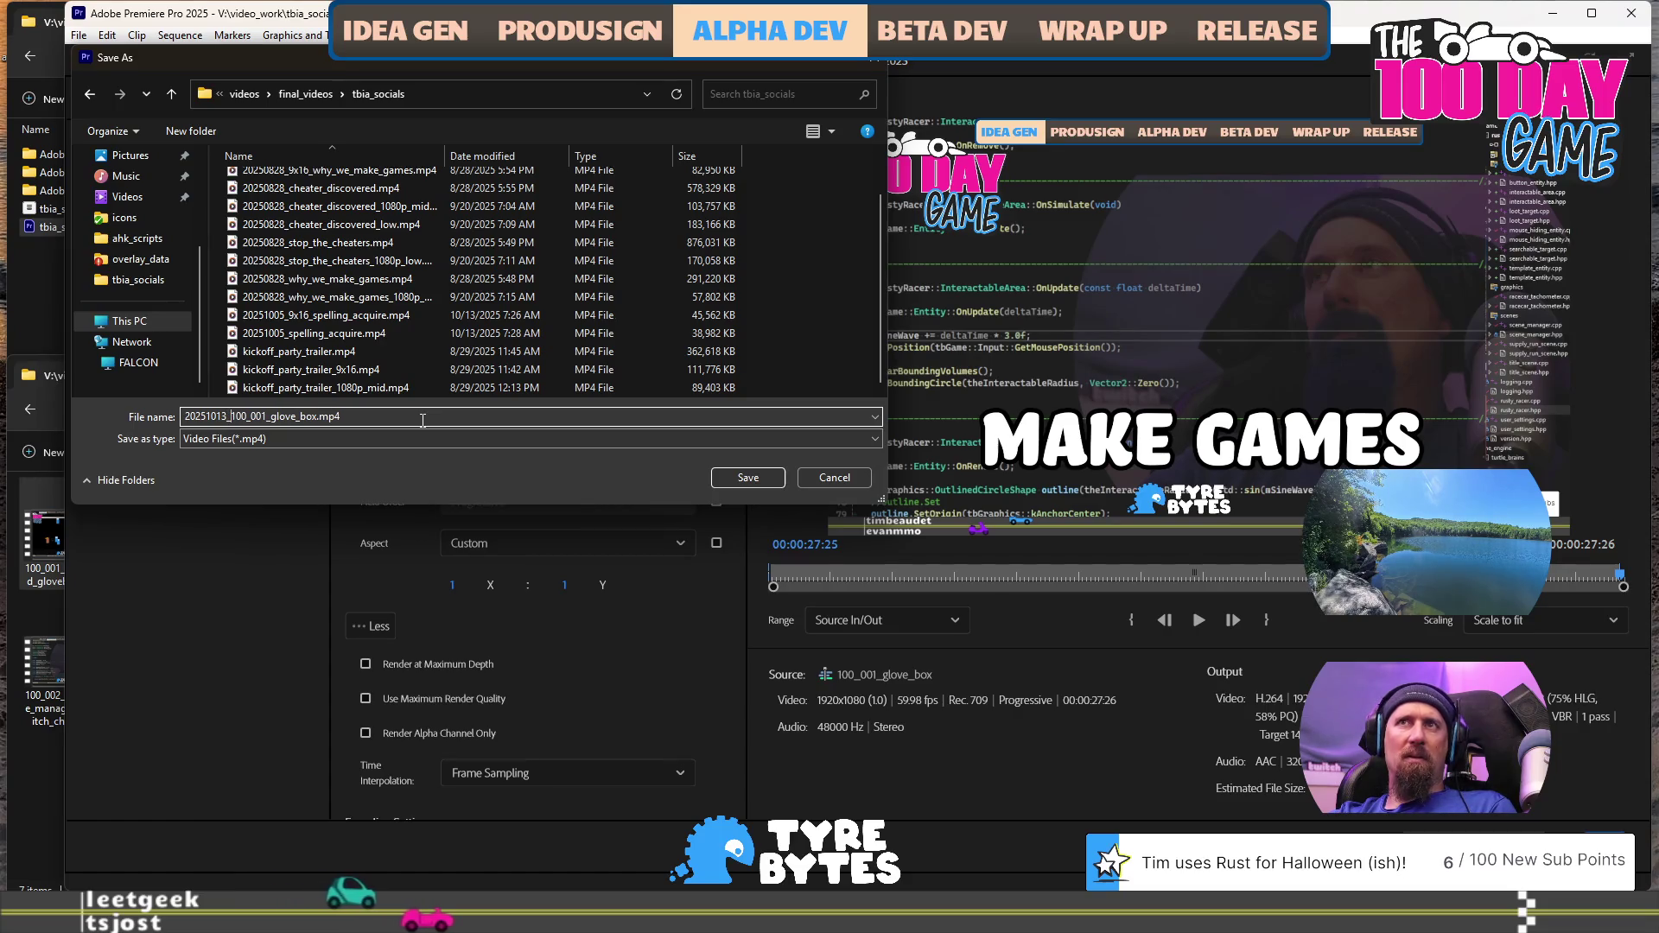
key("shift+Right")
key("shift+Right")
key("shift+Right")
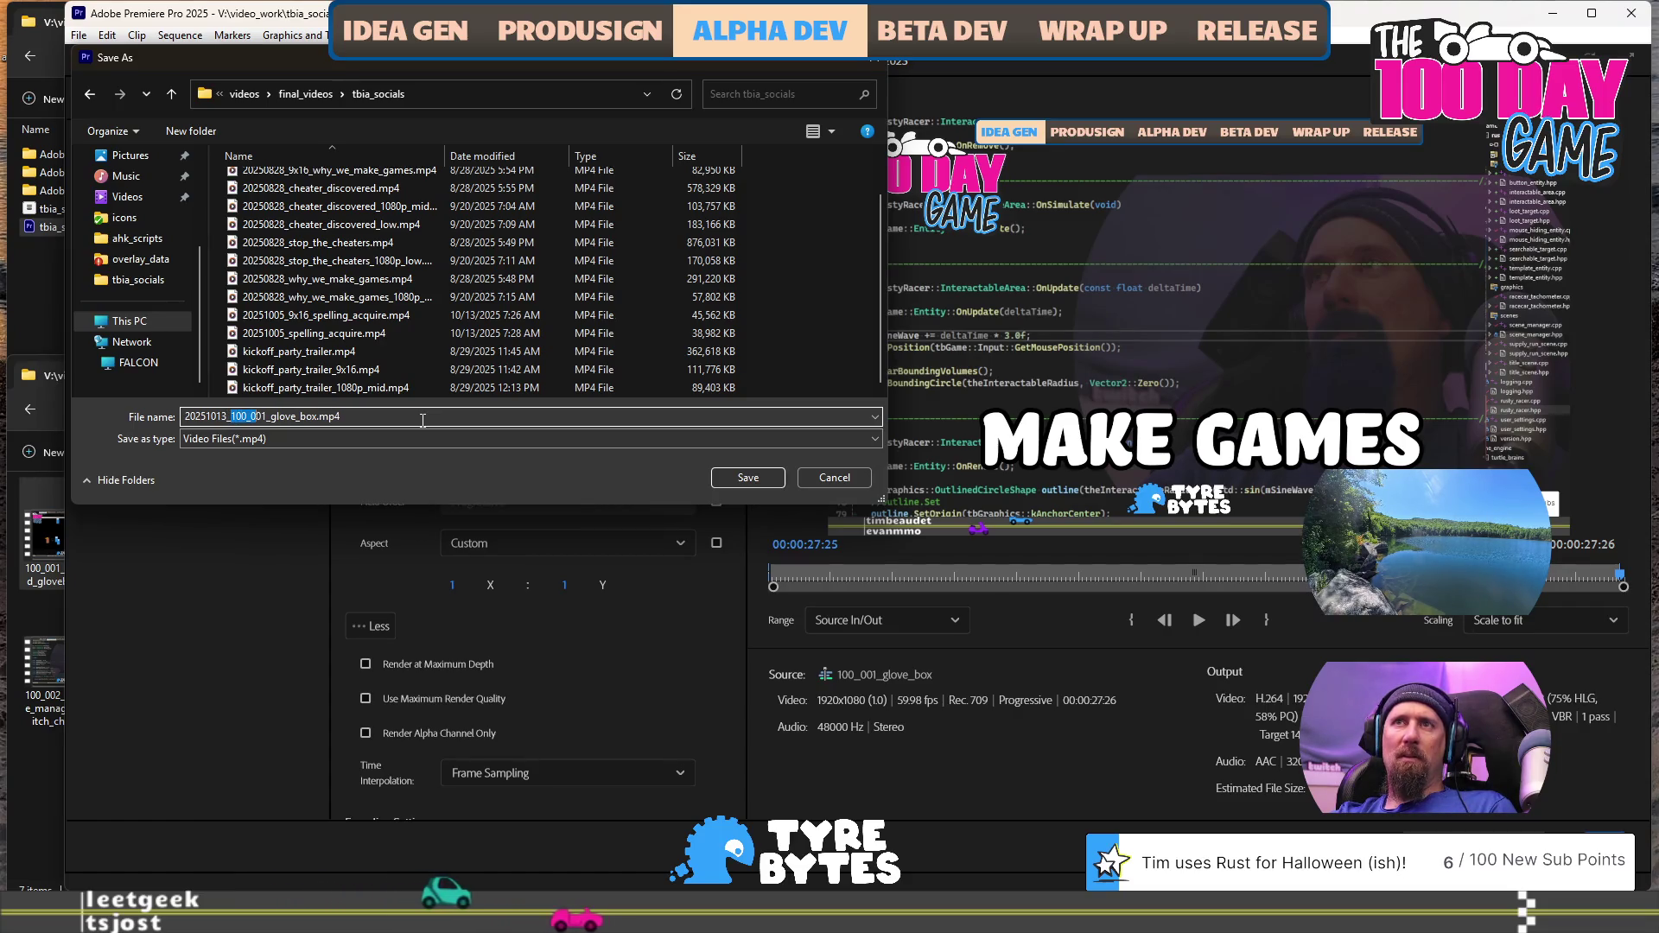
key("Delete")
key("Delete")
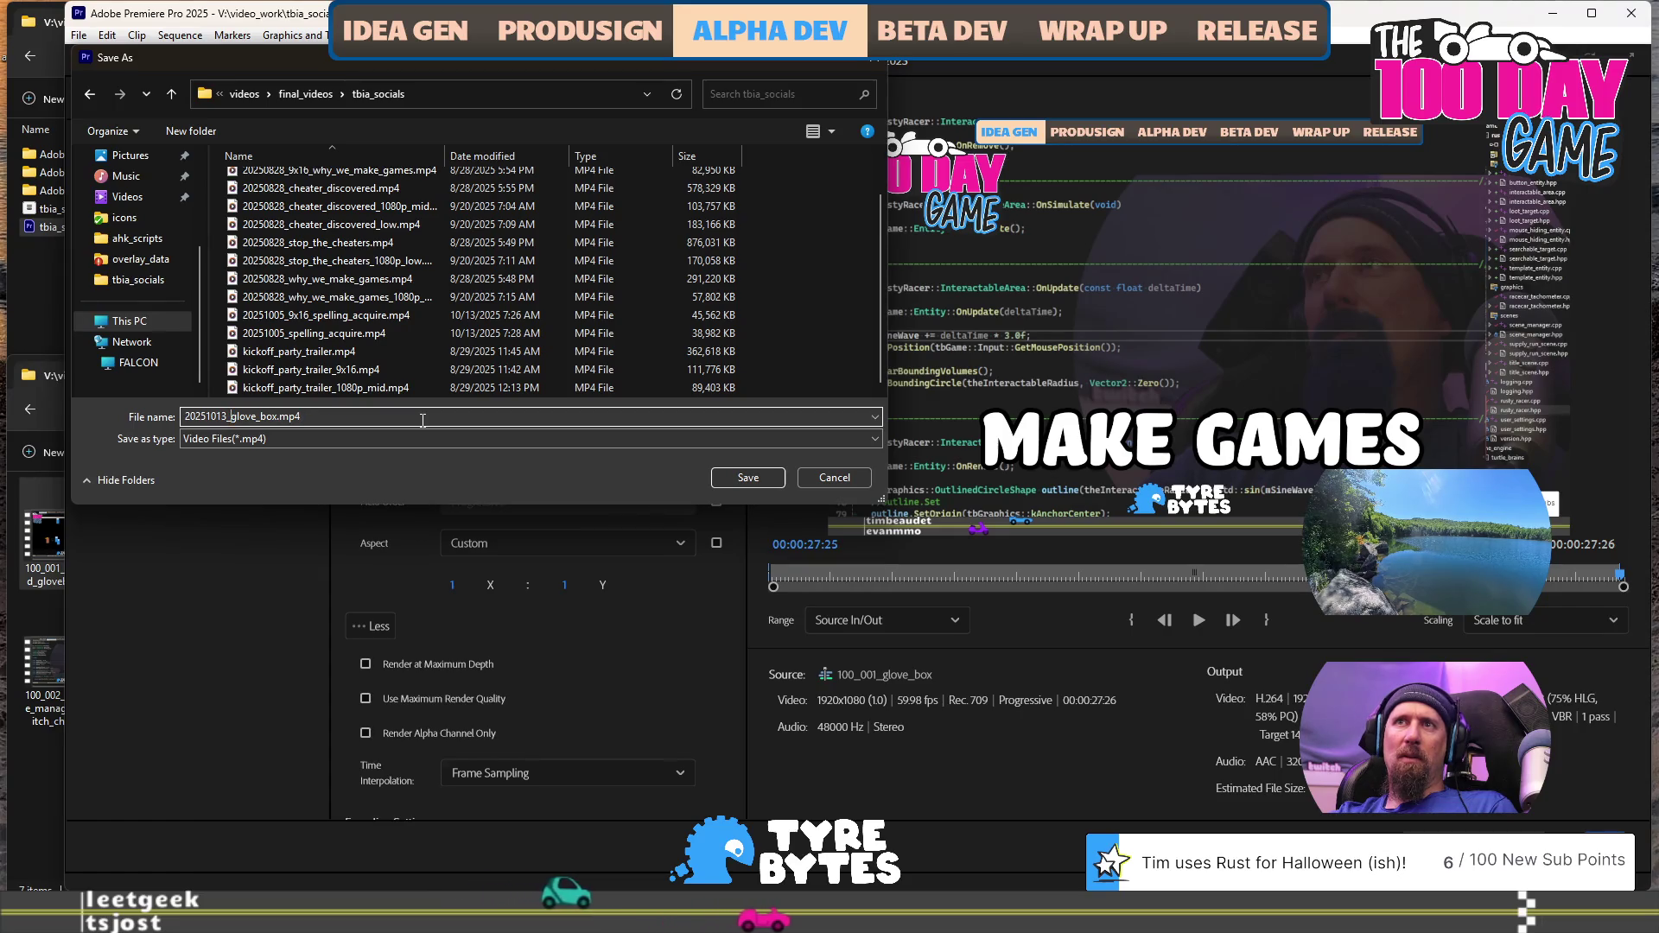
type("coiun")
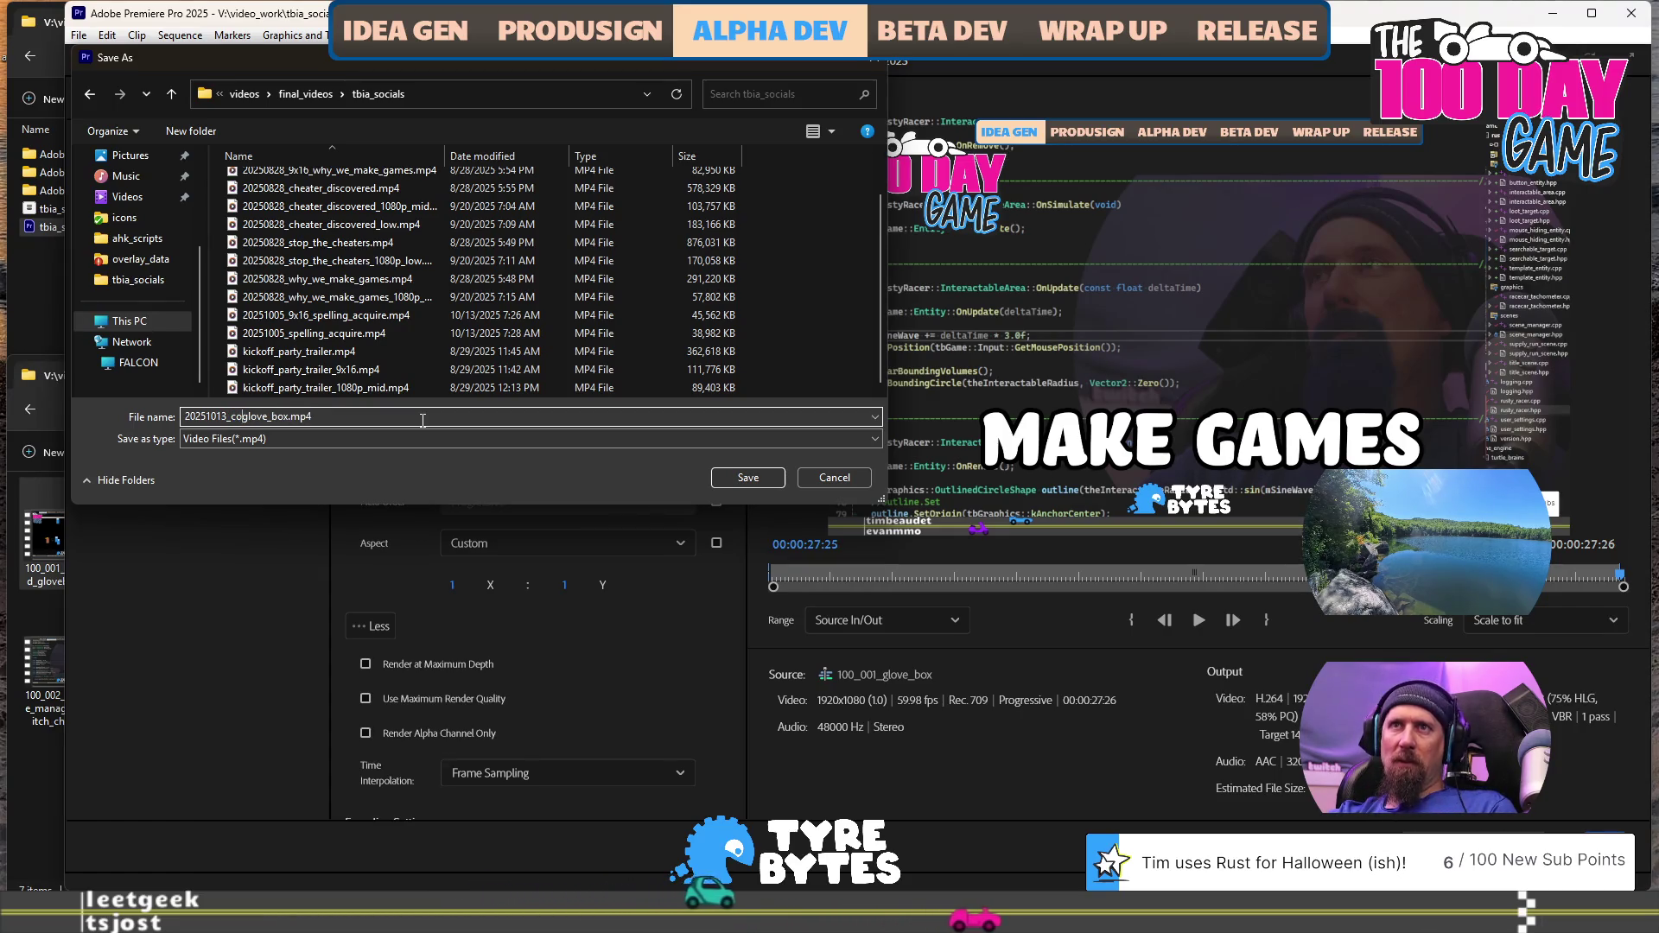
key("BackSpace")
key("BackSpace")
key("BackSpace")
type("llecting")
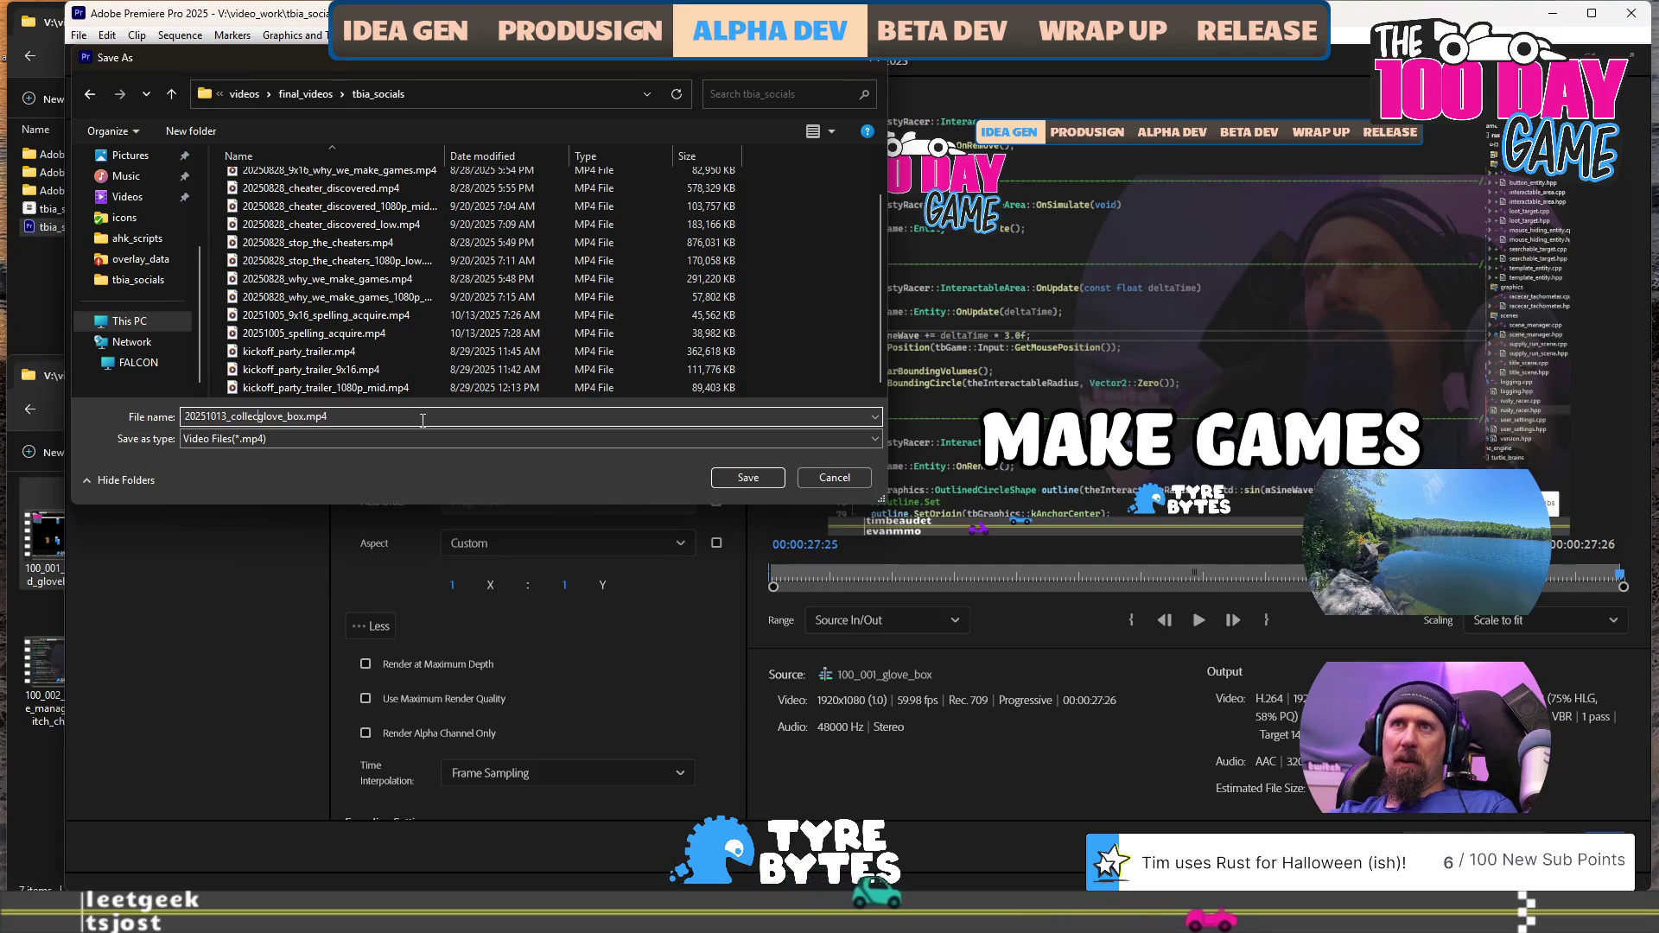
type("_coins_")
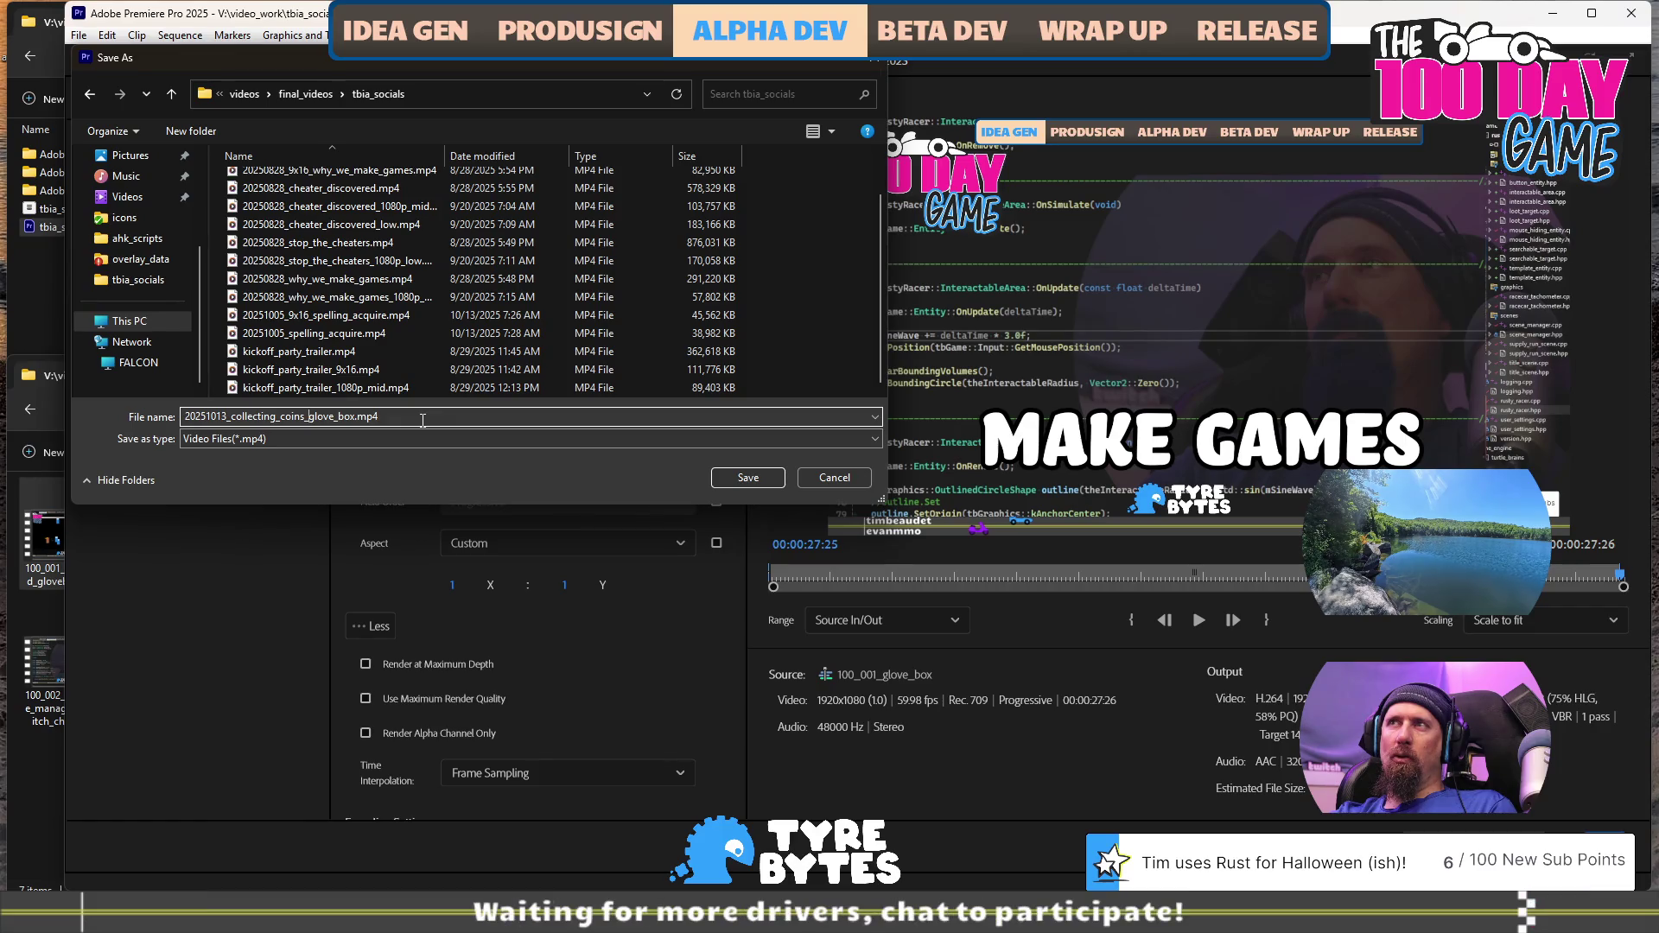
key("Return")
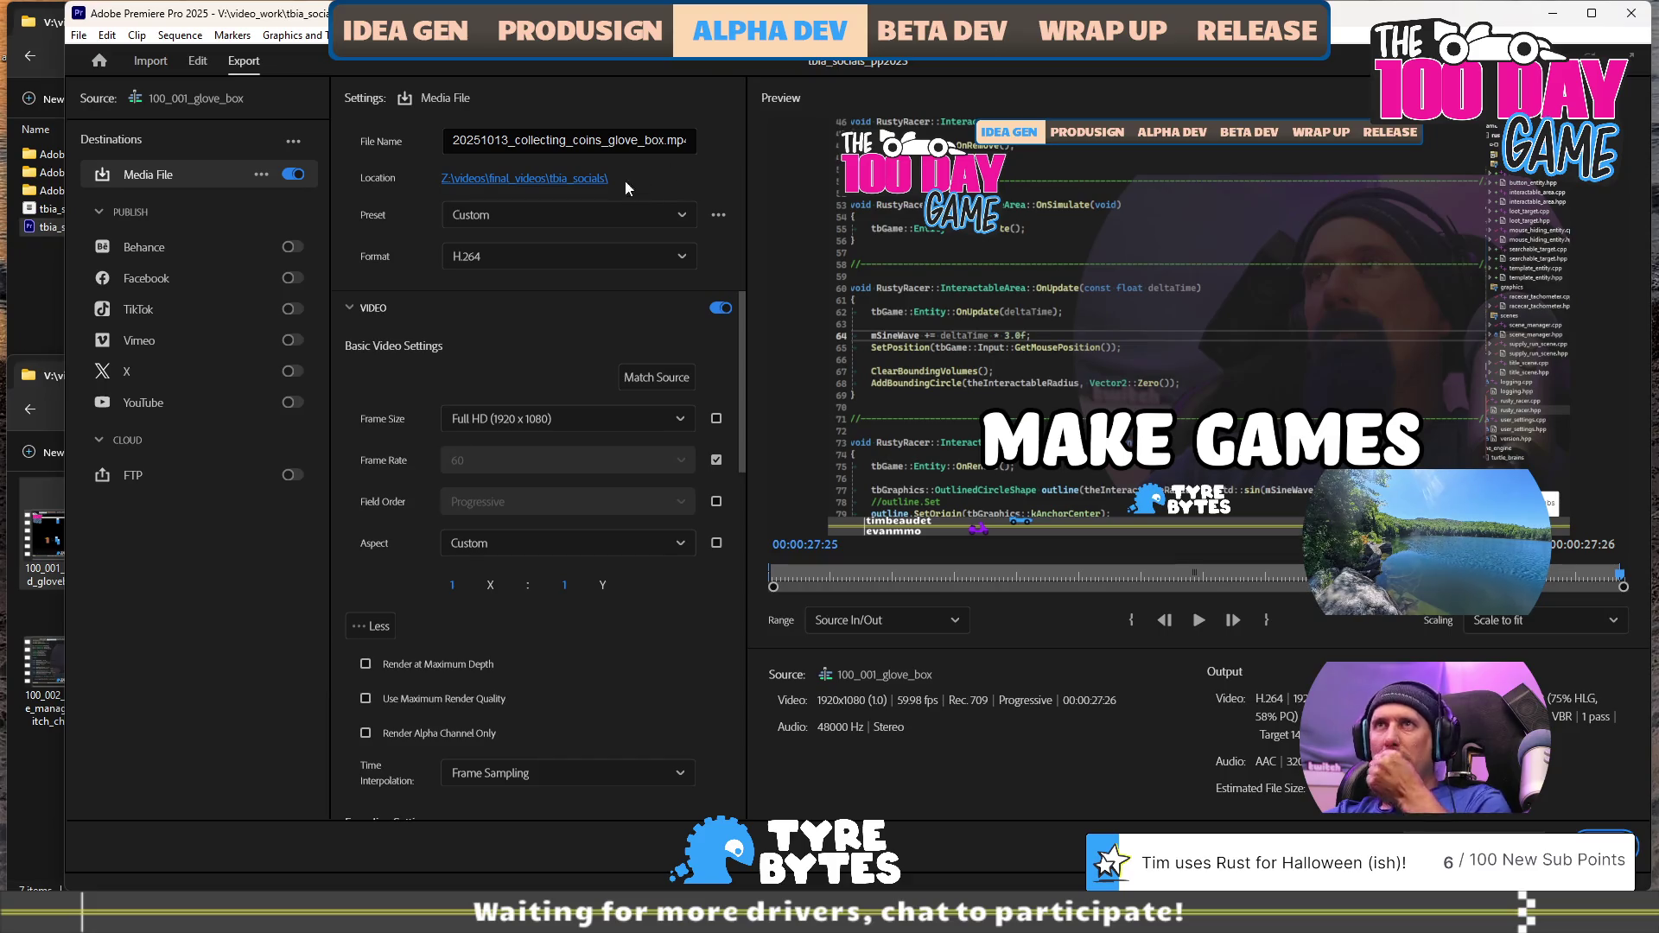
Review the Frame Size options and toggle the Video settings section, leaving everything unchanged
left_click(589, 418)
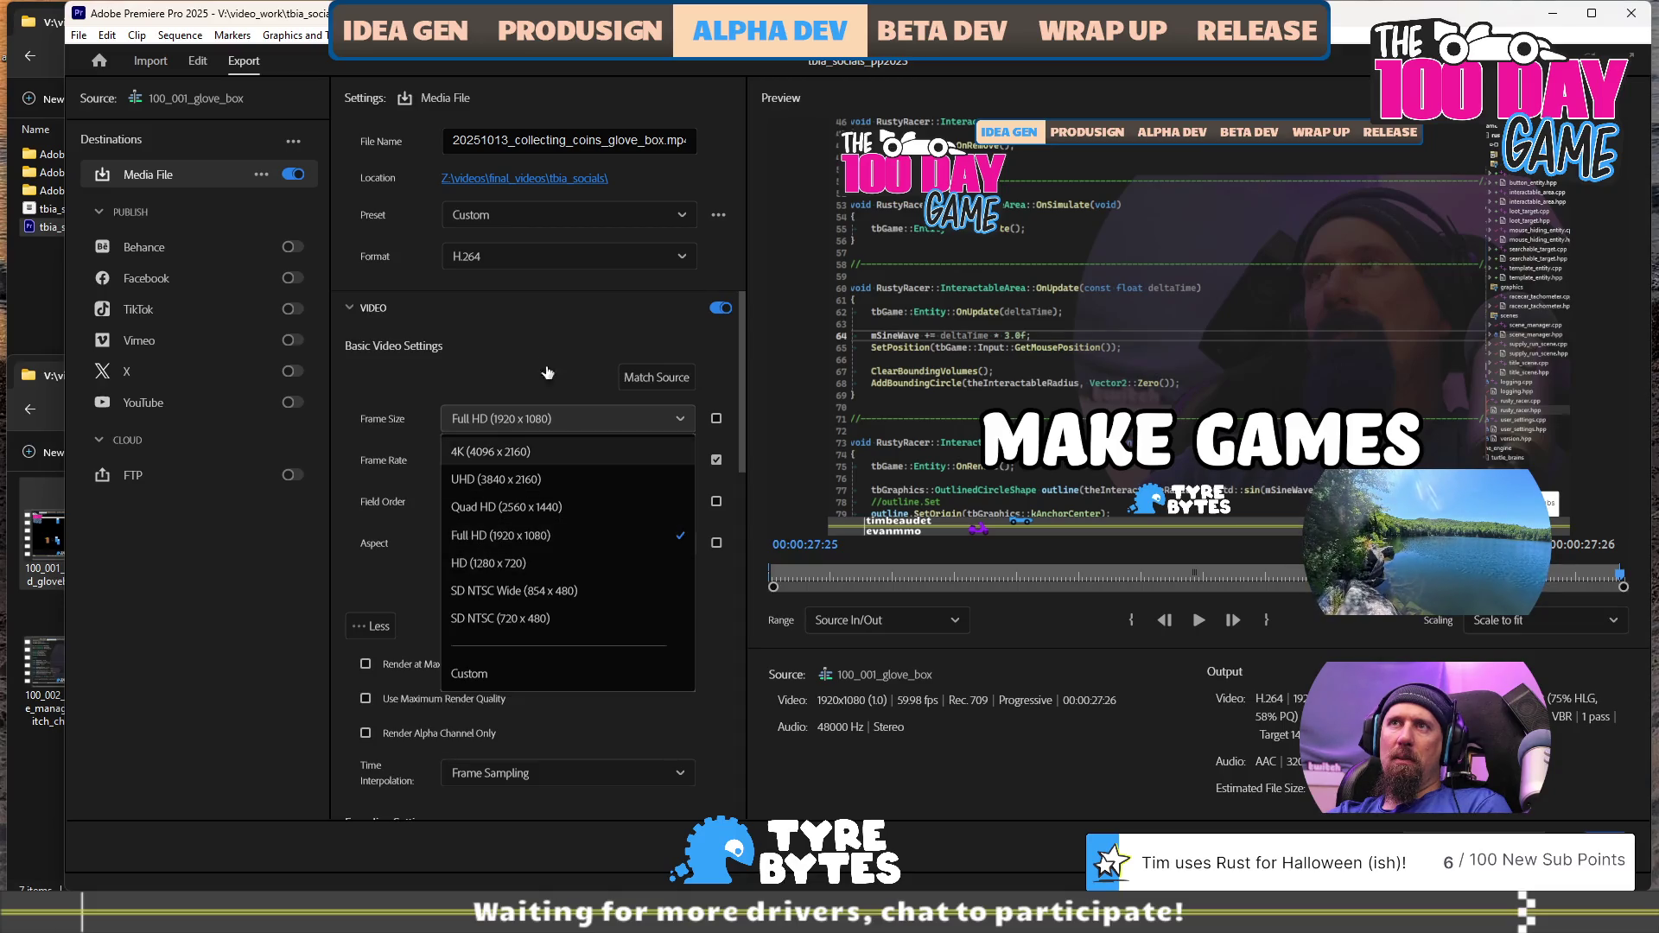
left_click(543, 333)
left_click(547, 311)
left_click(547, 312)
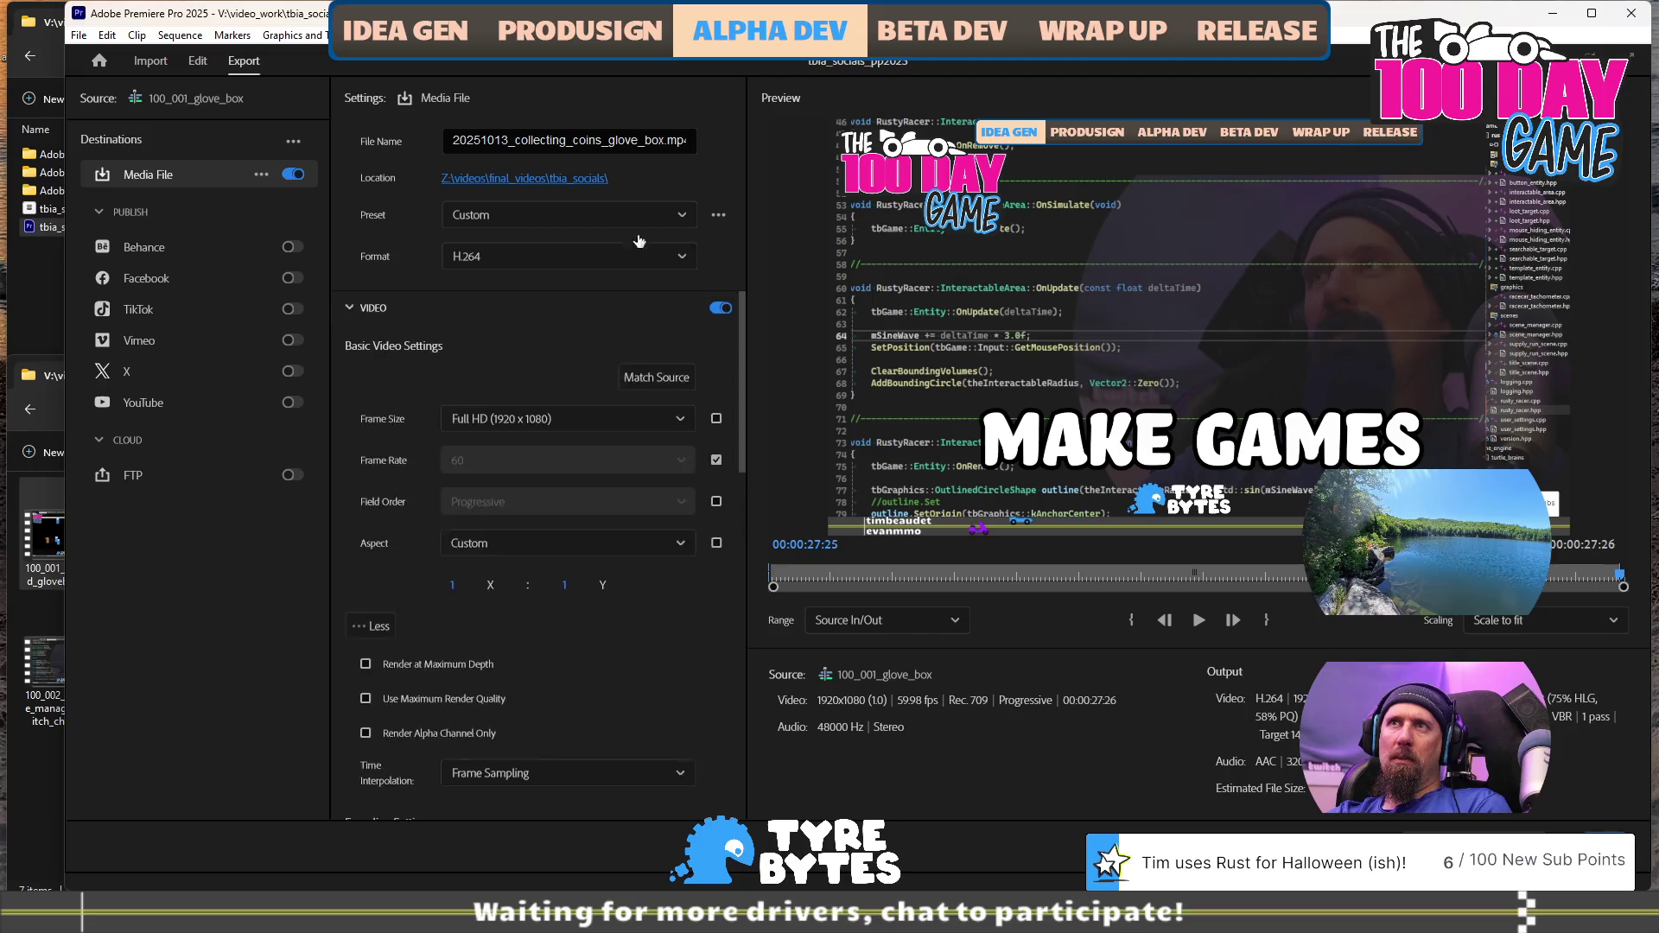
Browse the Preset list without choosing one, then open the Preset Manager from the '...' menu
left_click(661, 218)
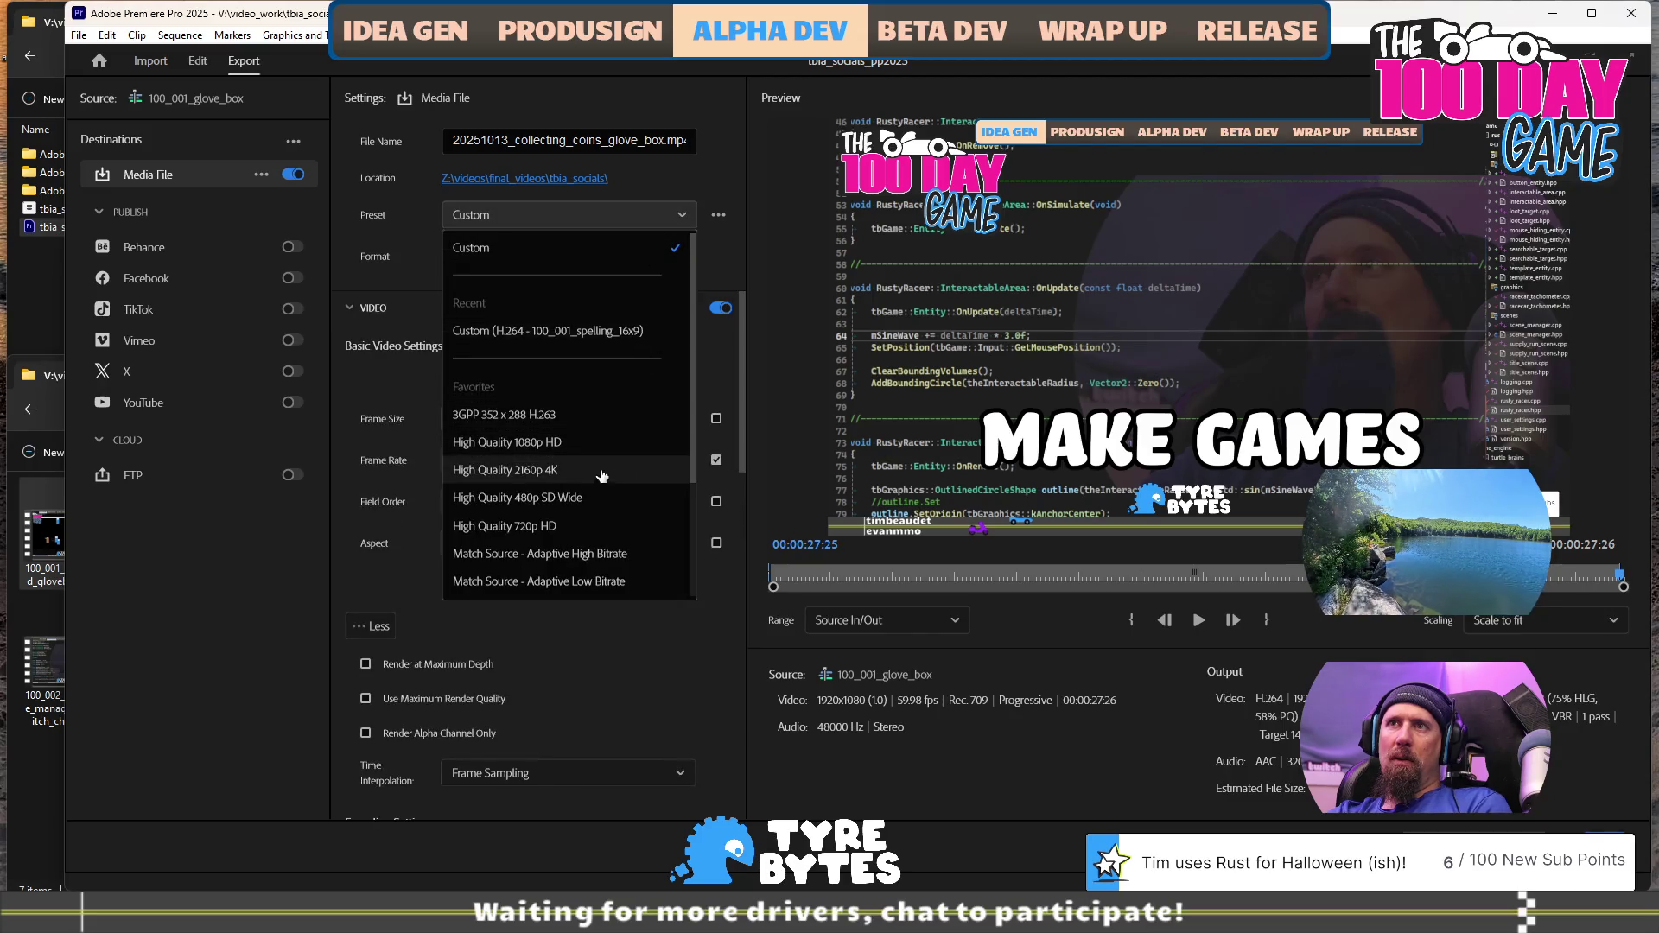
scroll(601, 482, "down", 2)
scroll(601, 482, "down", 2)
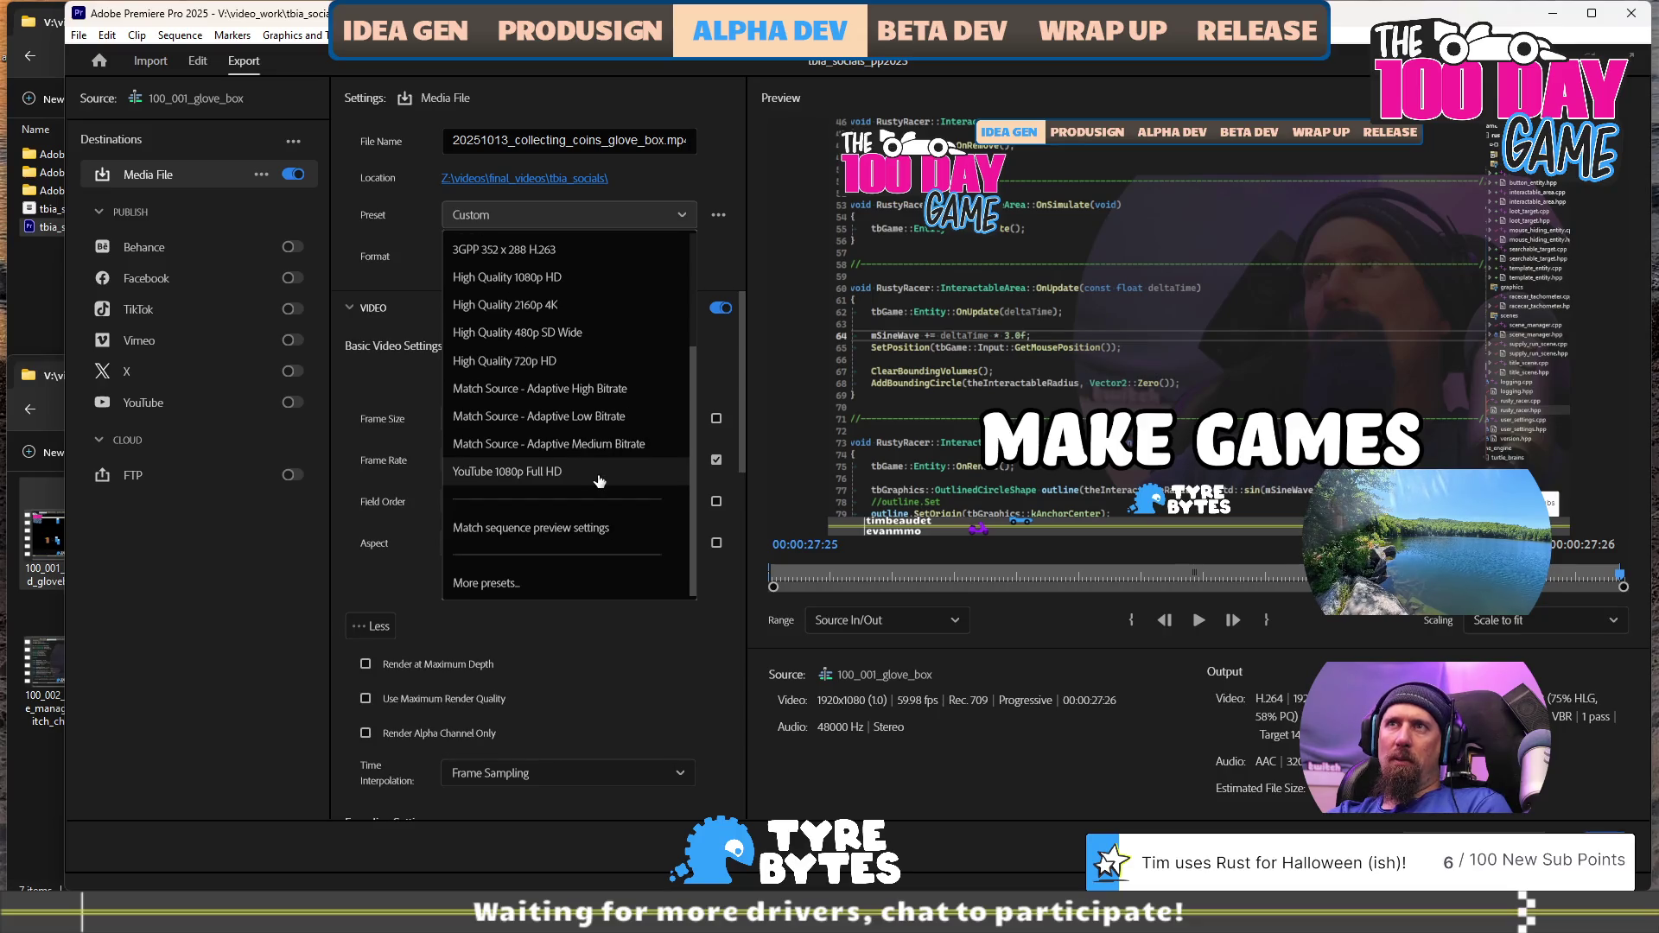
scroll(599, 480, "up", 3)
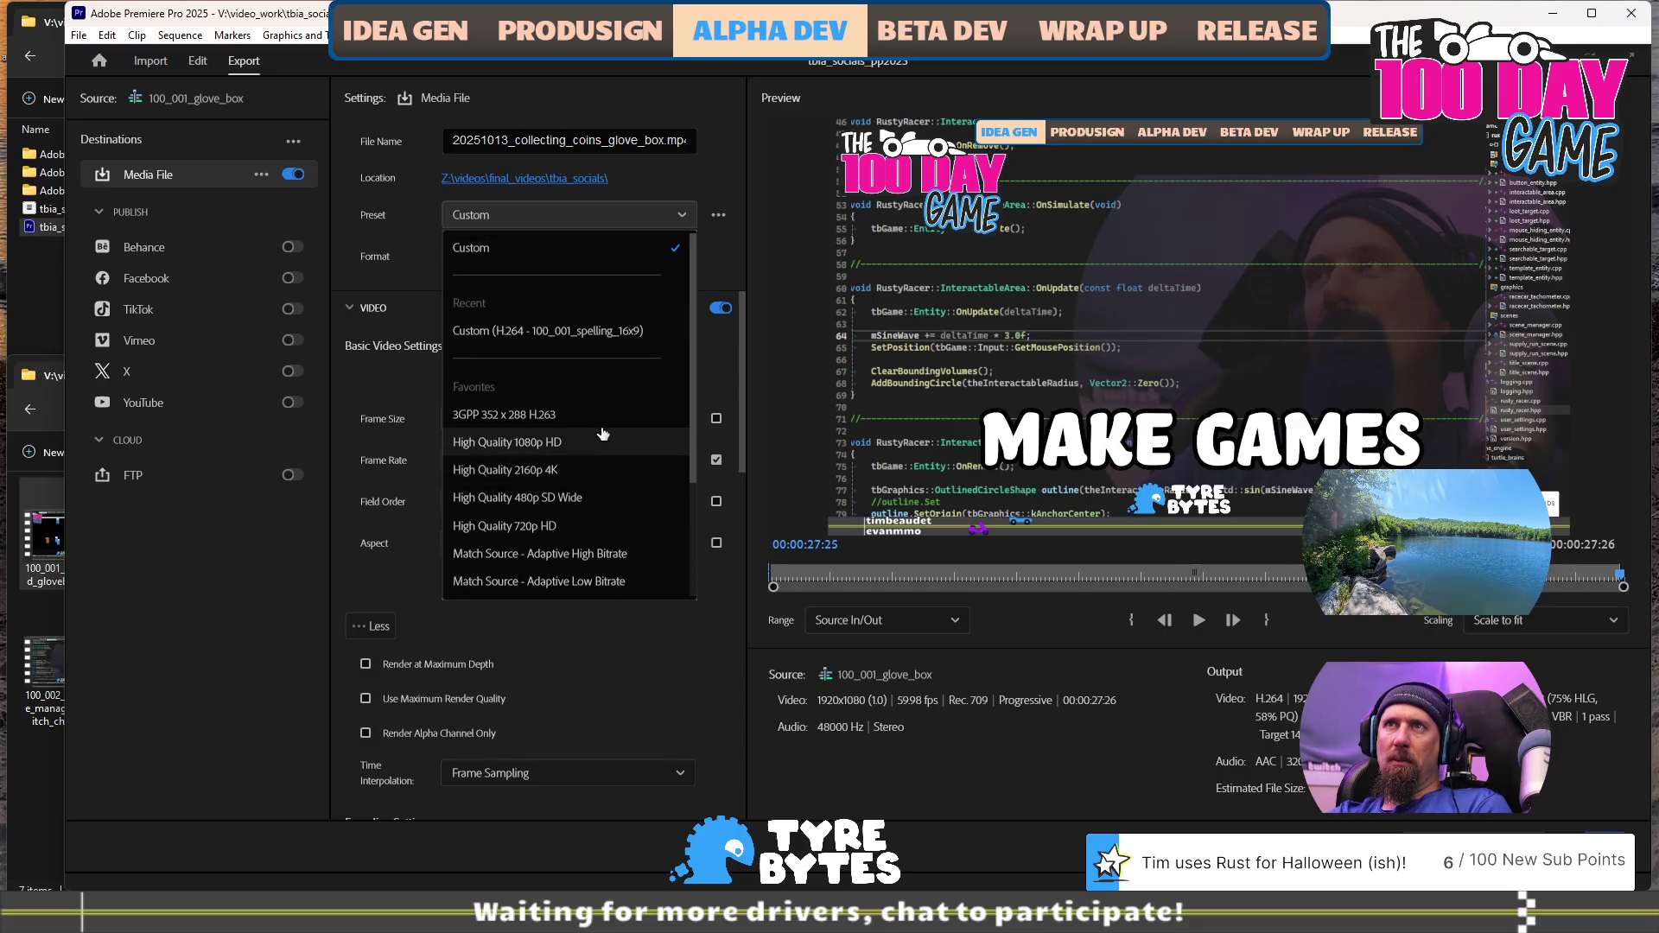
scroll(615, 423, "down", 3)
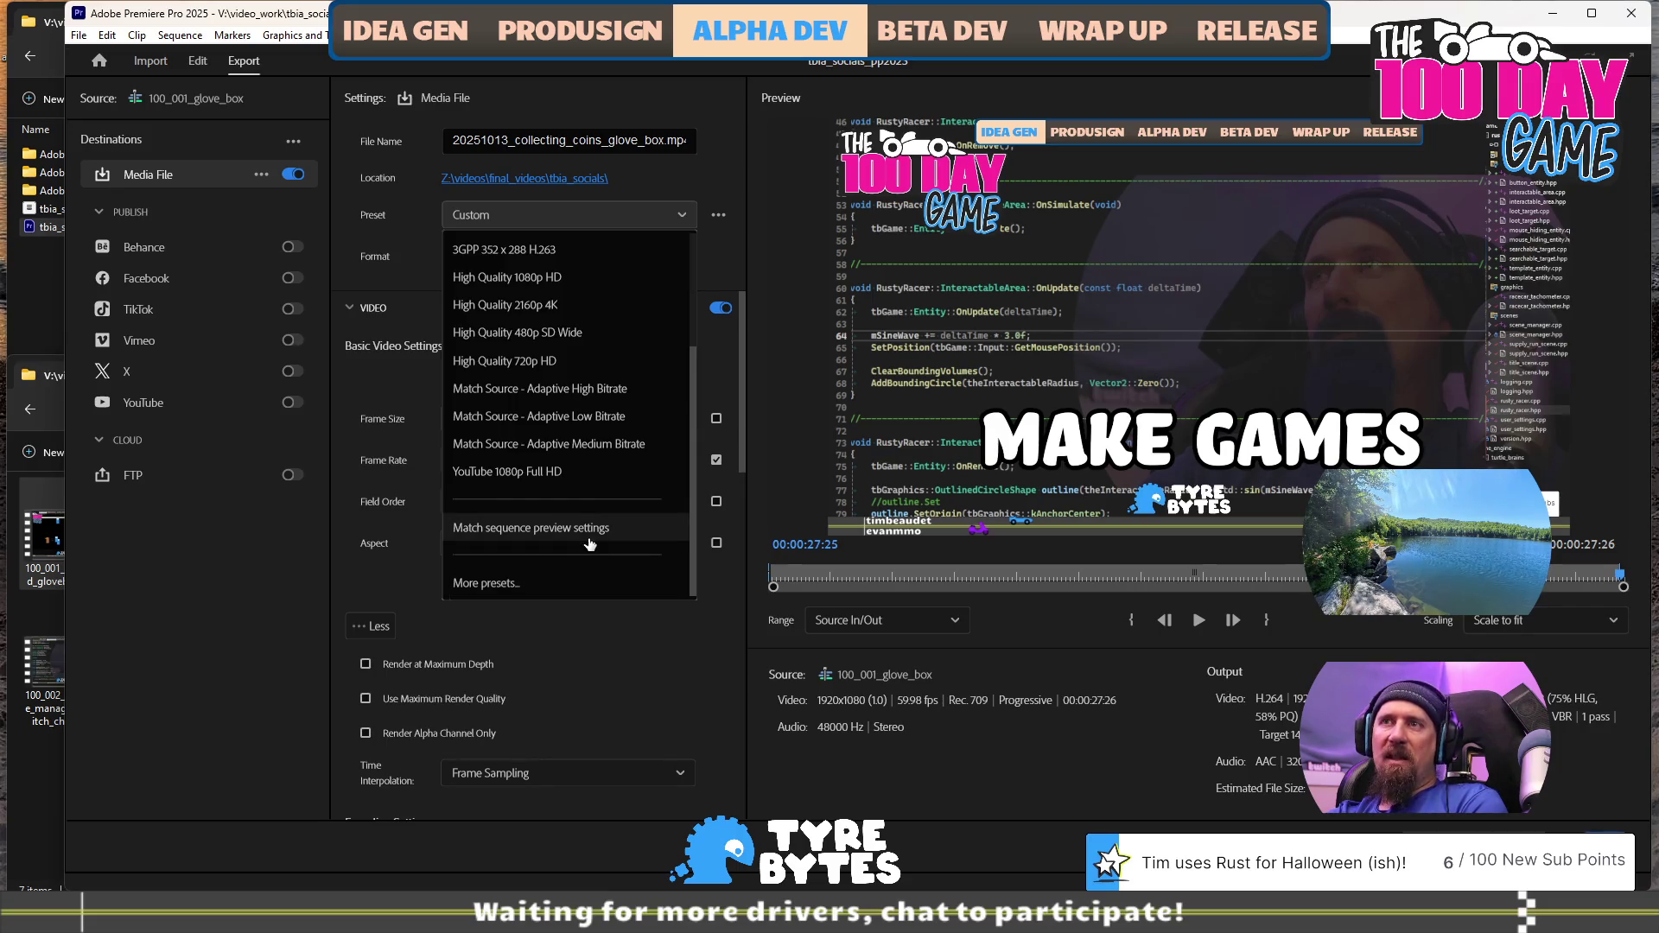
scroll(590, 542, "up", 1)
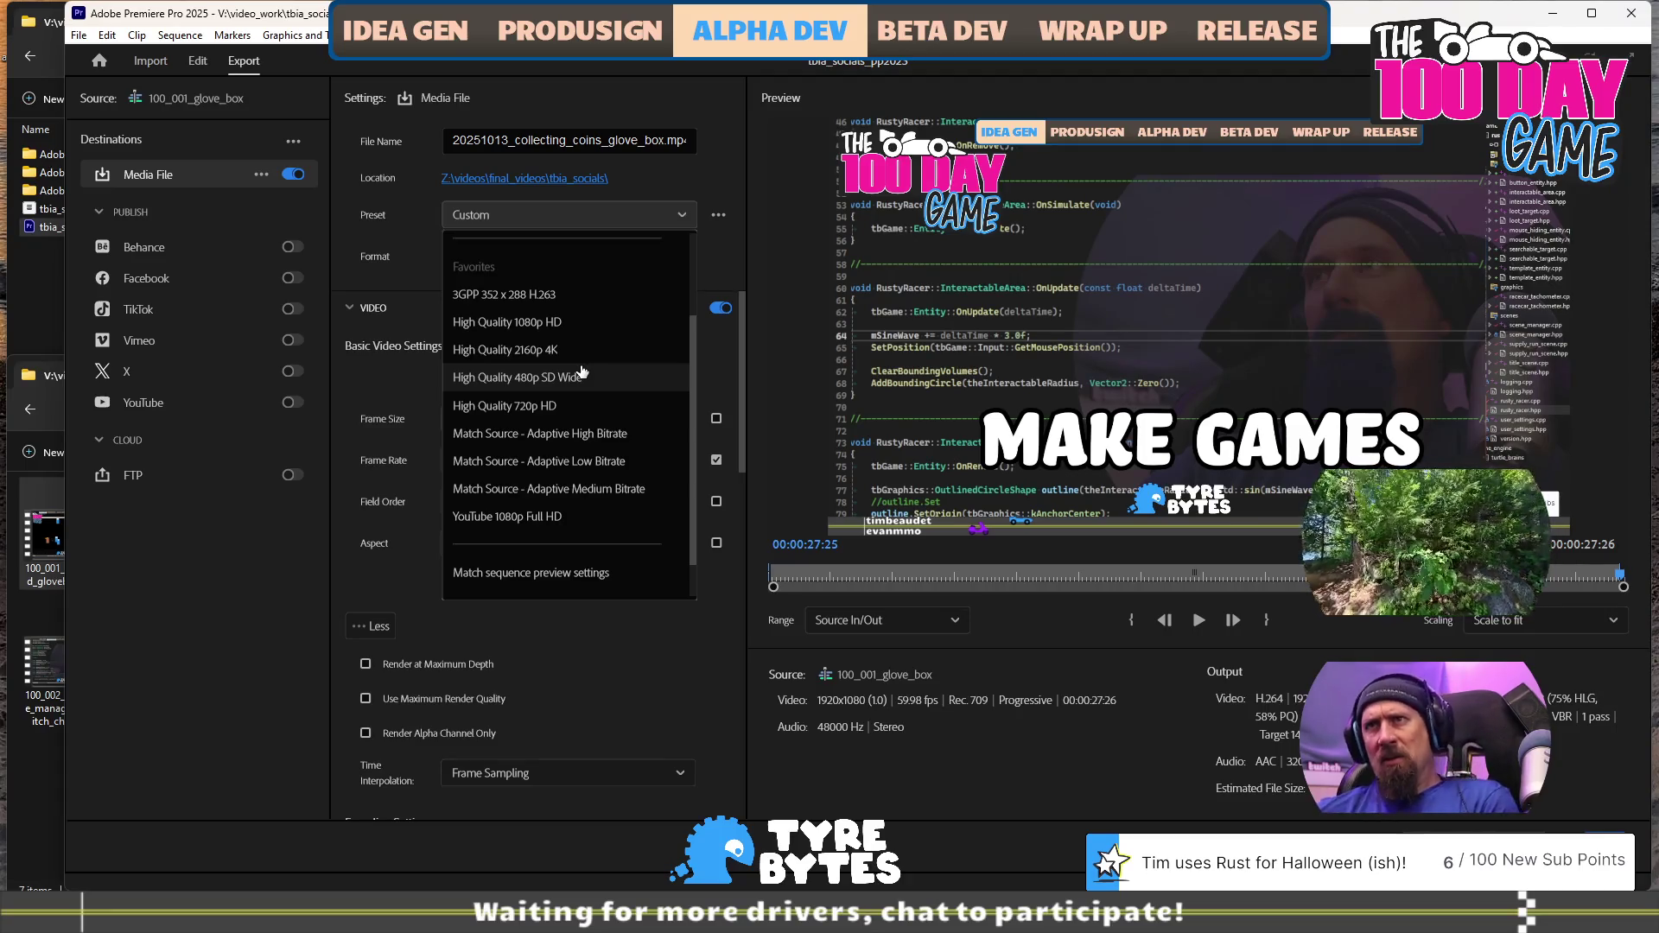
scroll(580, 365, "up", 3)
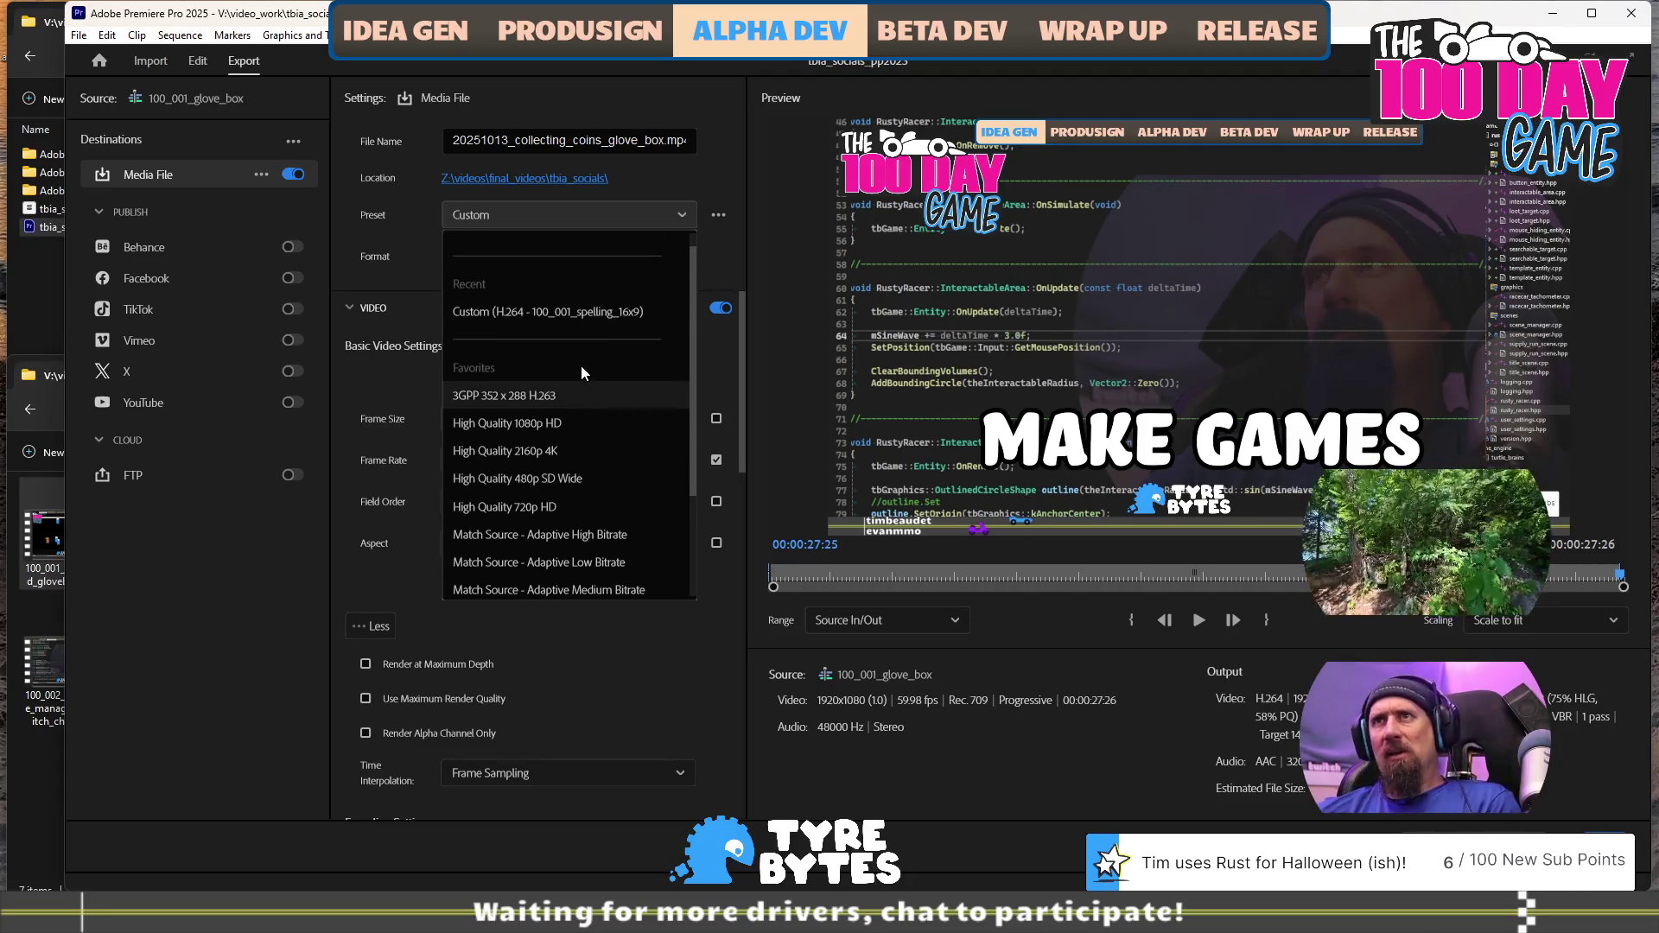
left_click(702, 169)
left_click(723, 219)
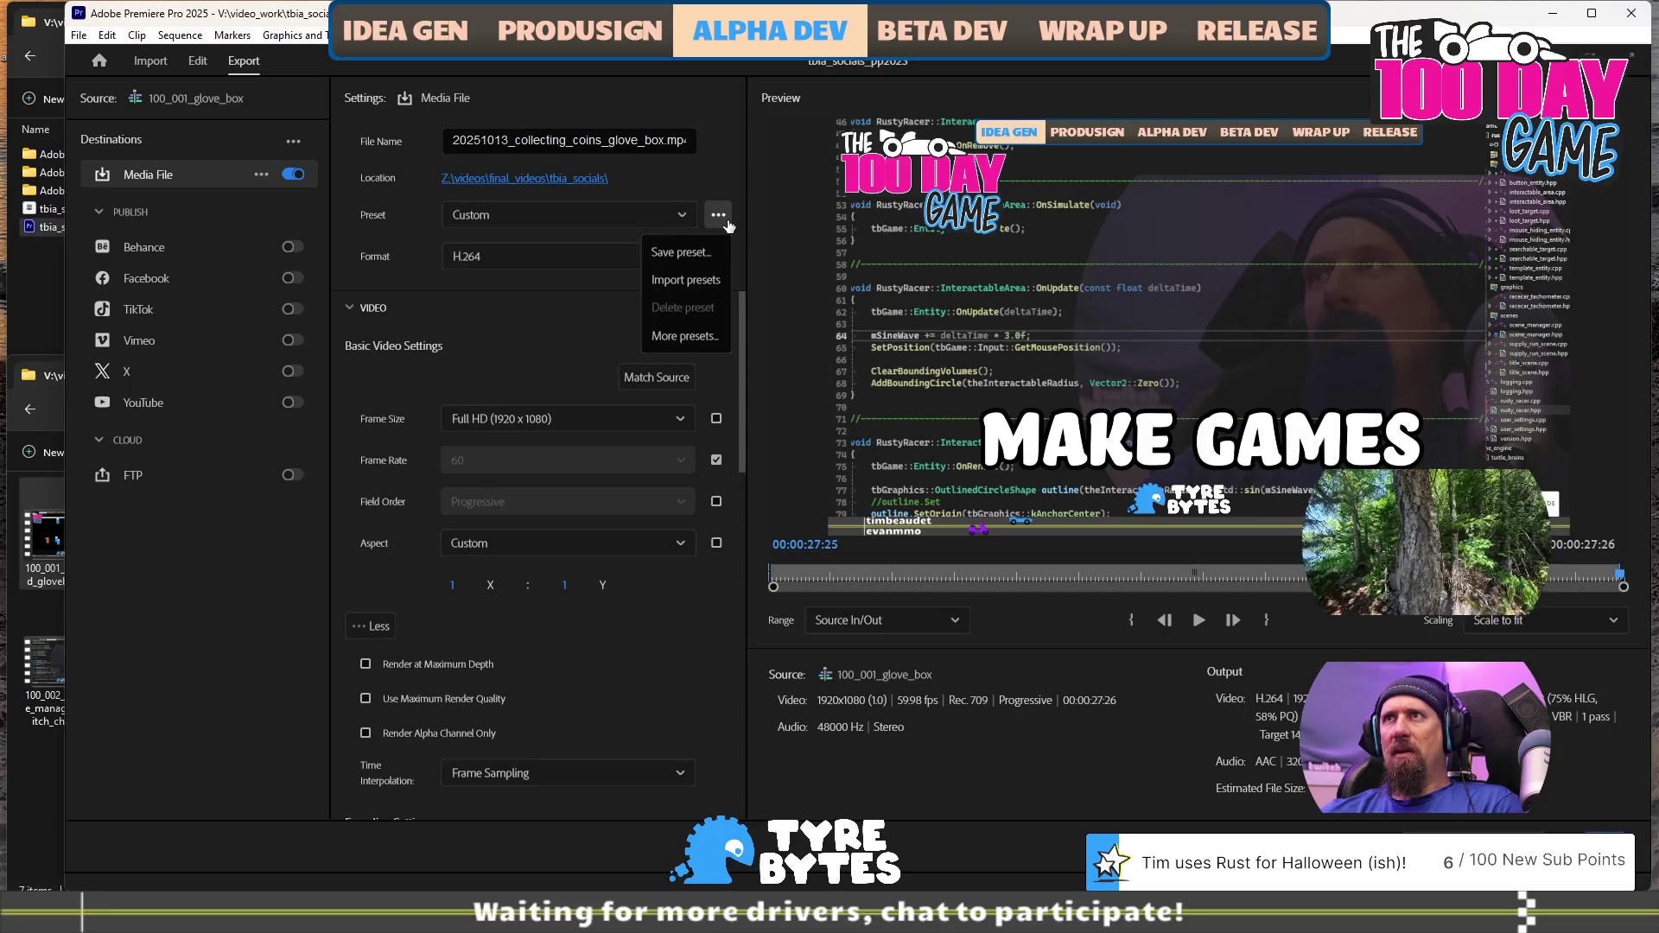
left_click(714, 342)
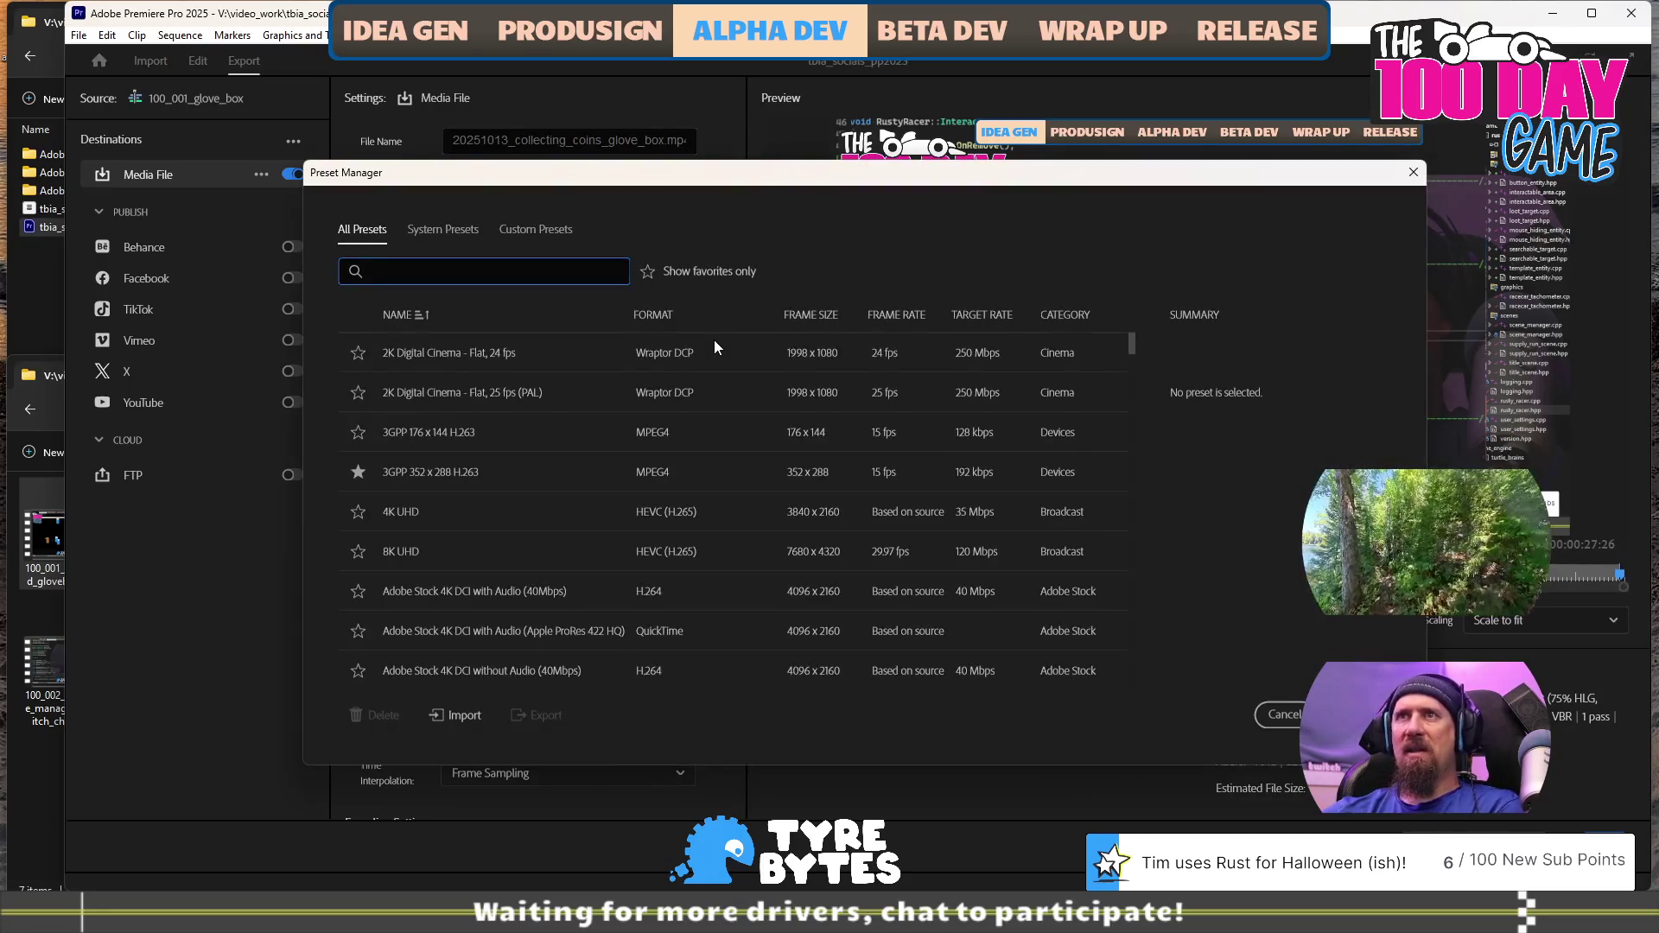
type("mid")
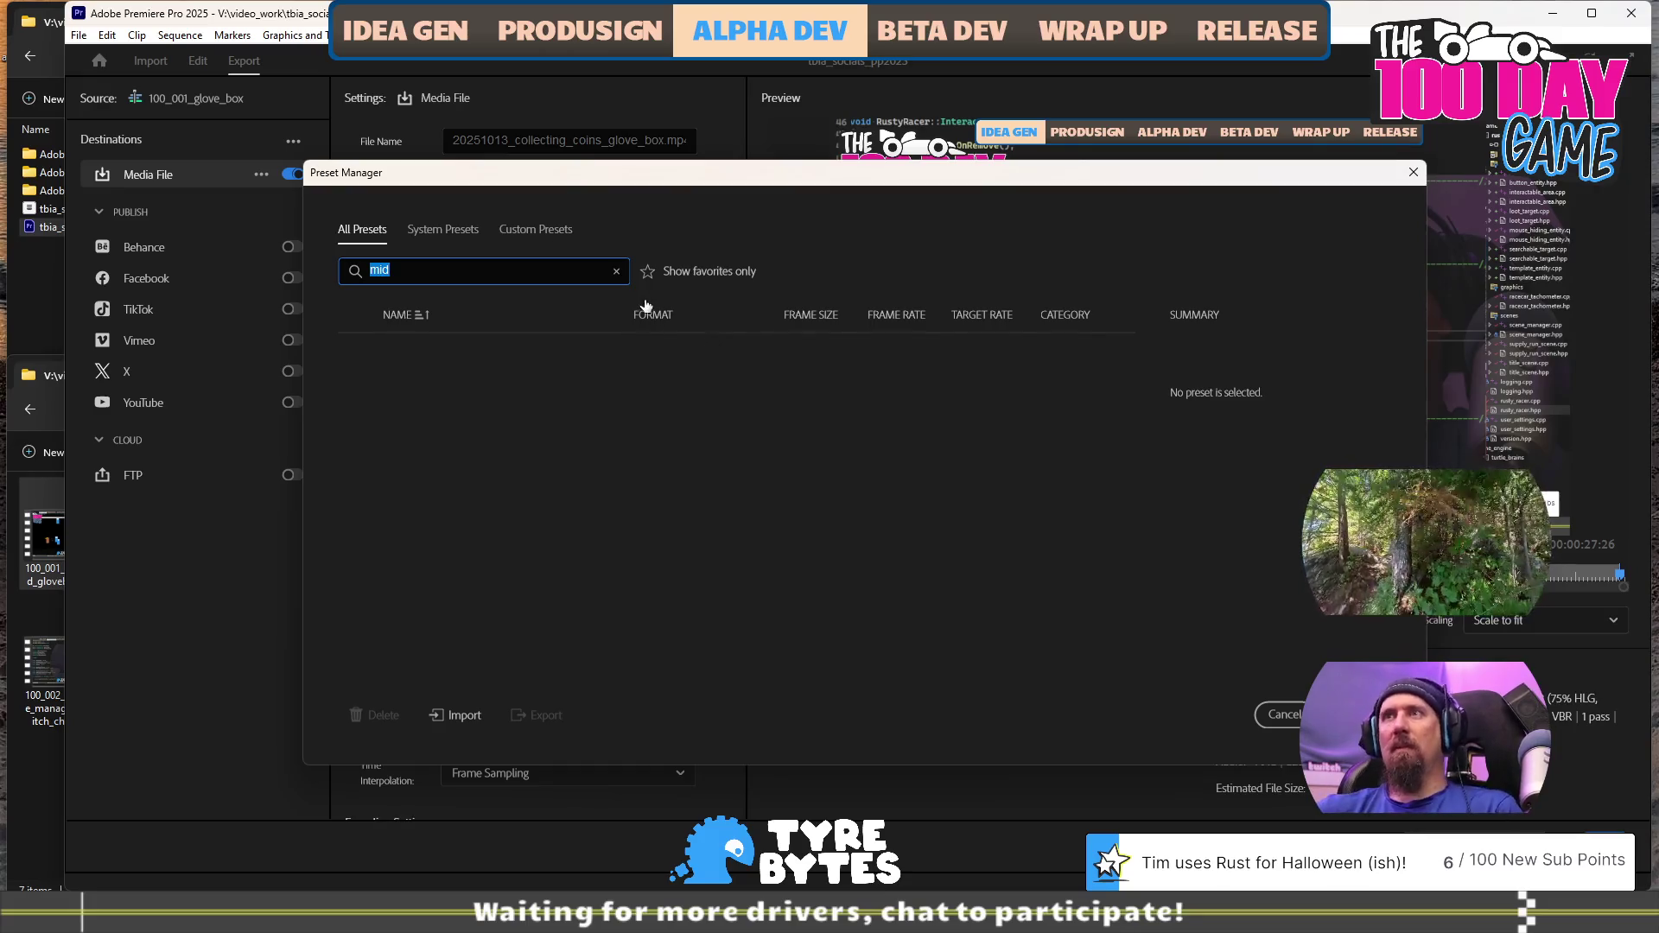
left_click(617, 271)
left_click(646, 273)
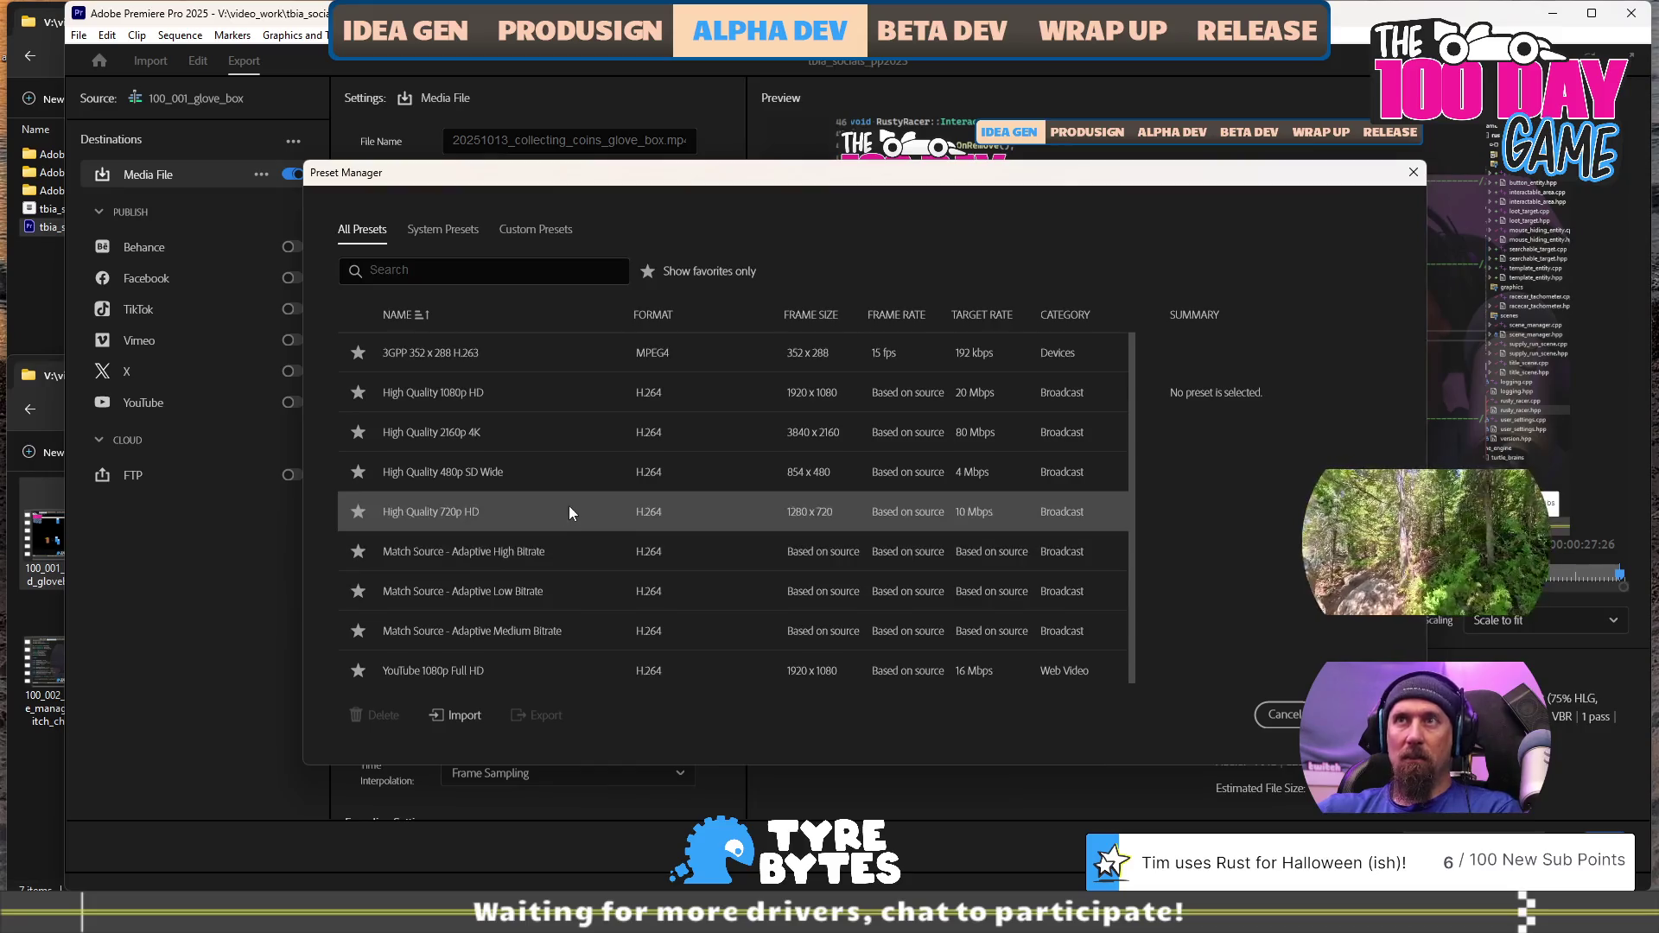
left_click(647, 272)
left_click(531, 230)
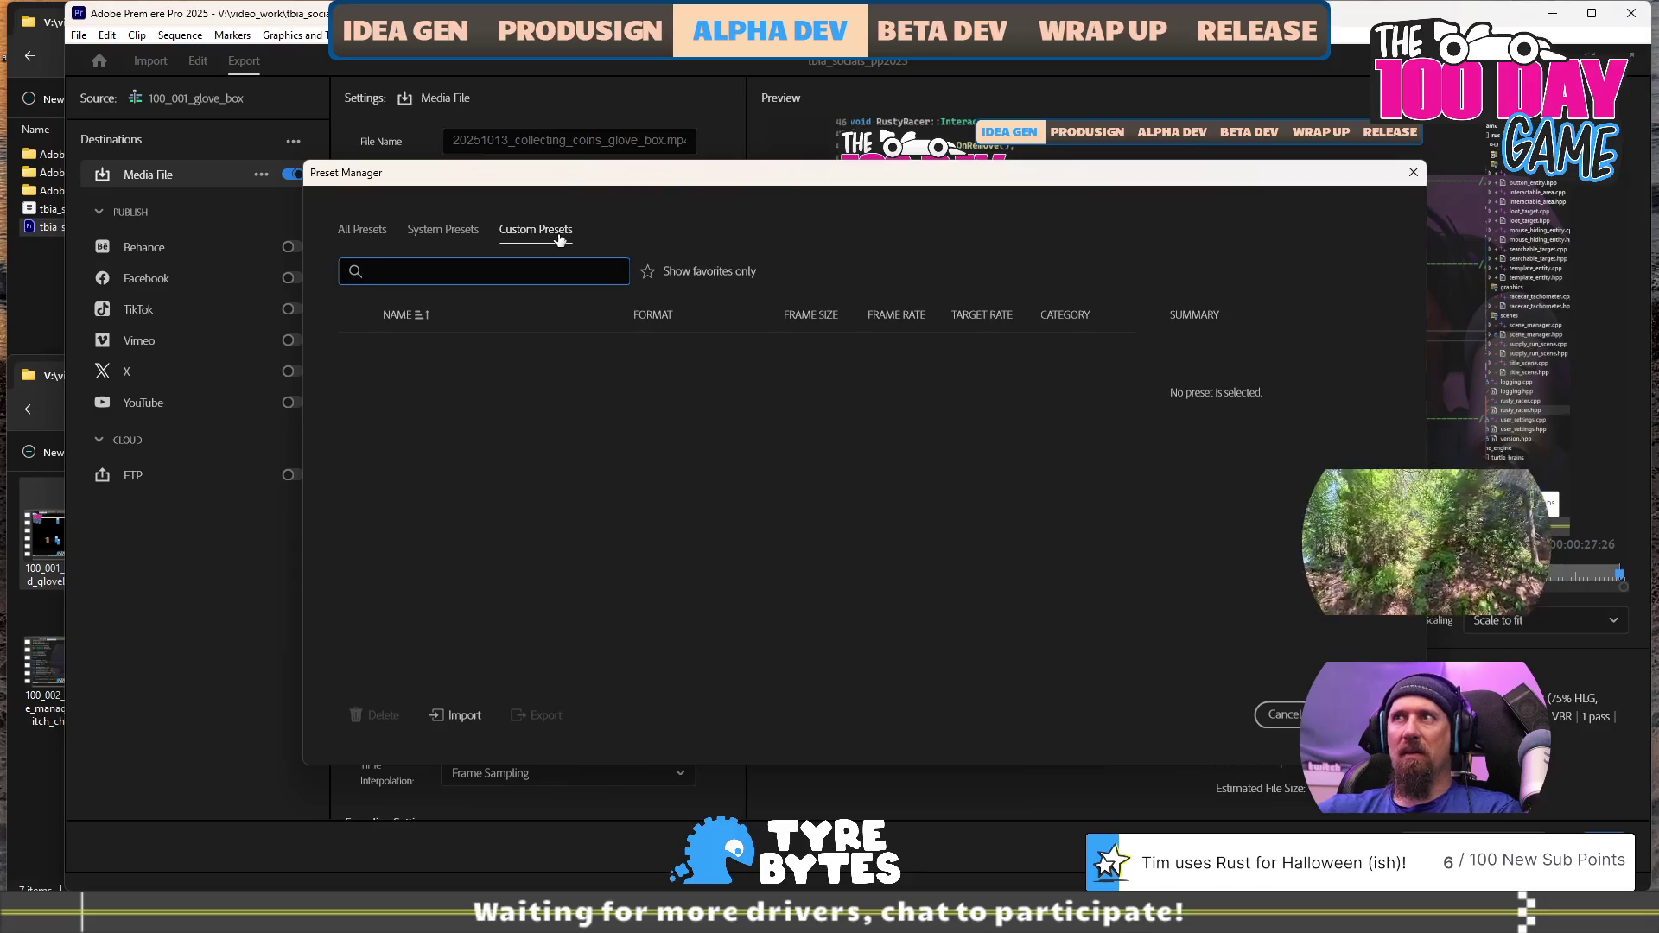
left_click(458, 229)
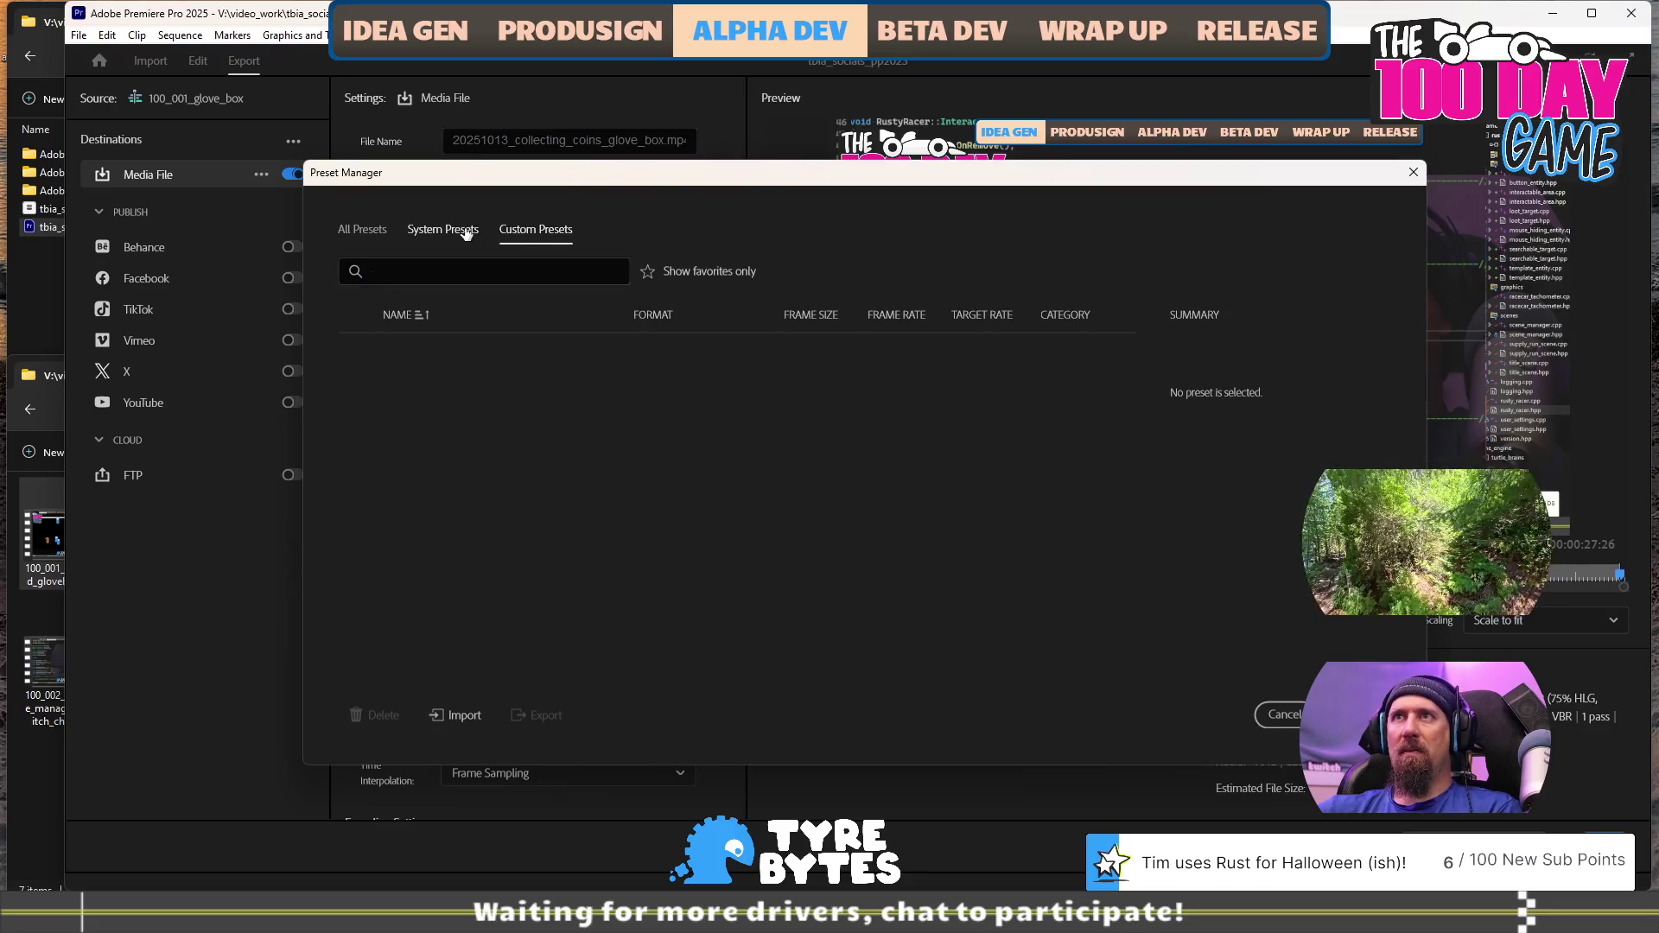
left_click(533, 232)
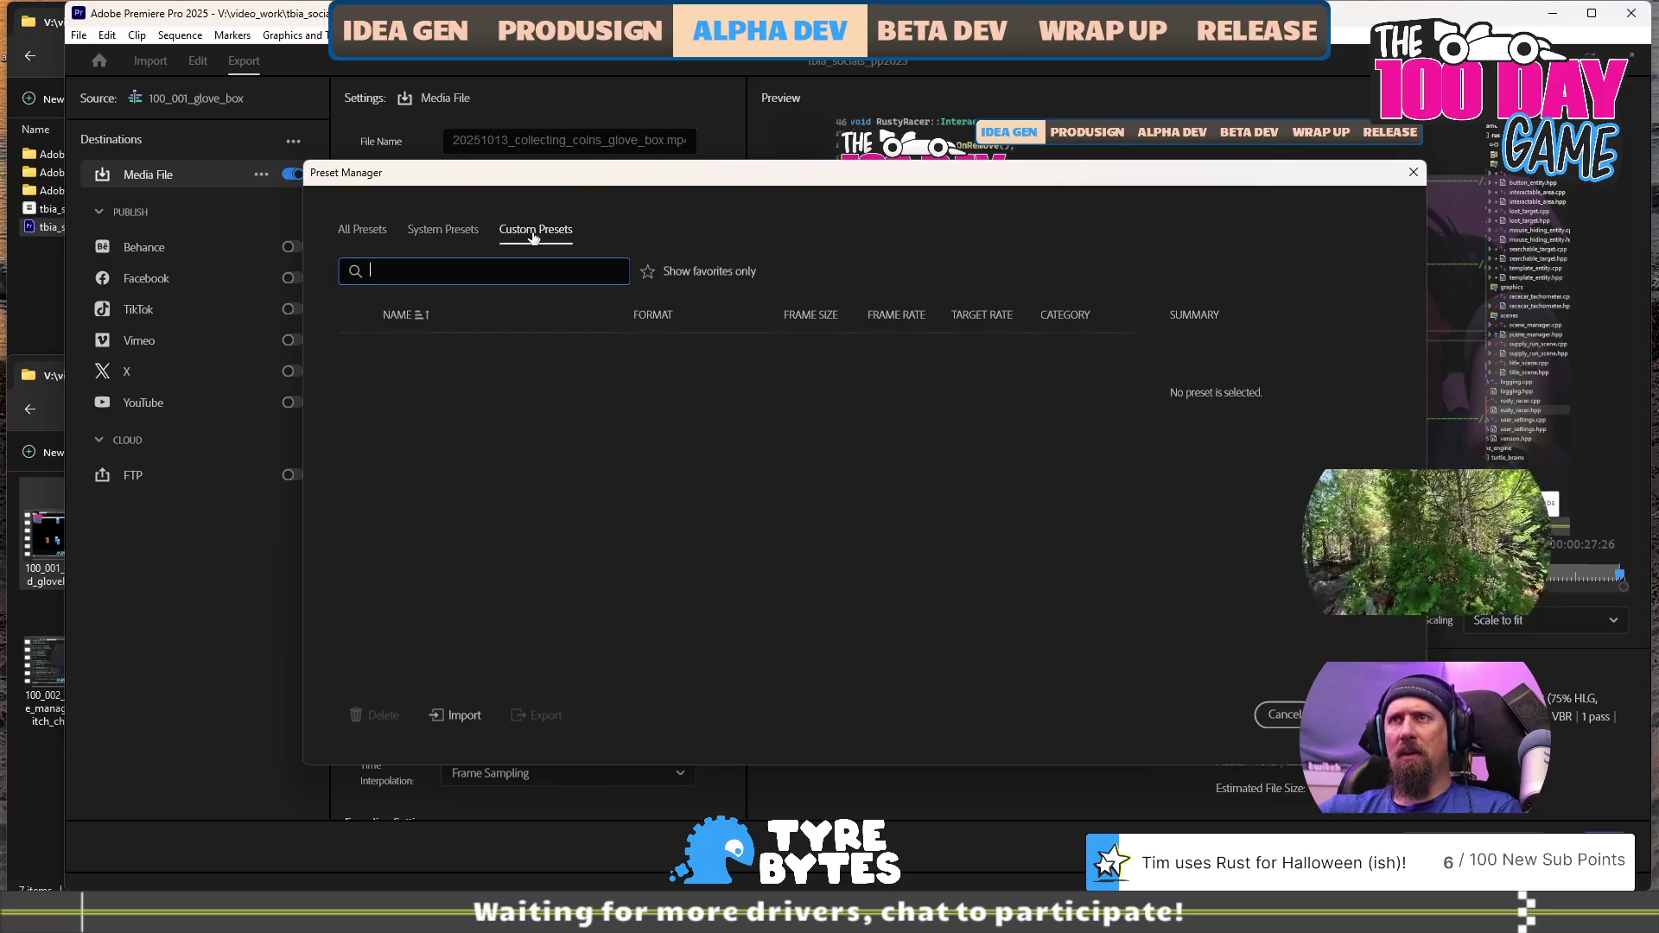
left_click(381, 230)
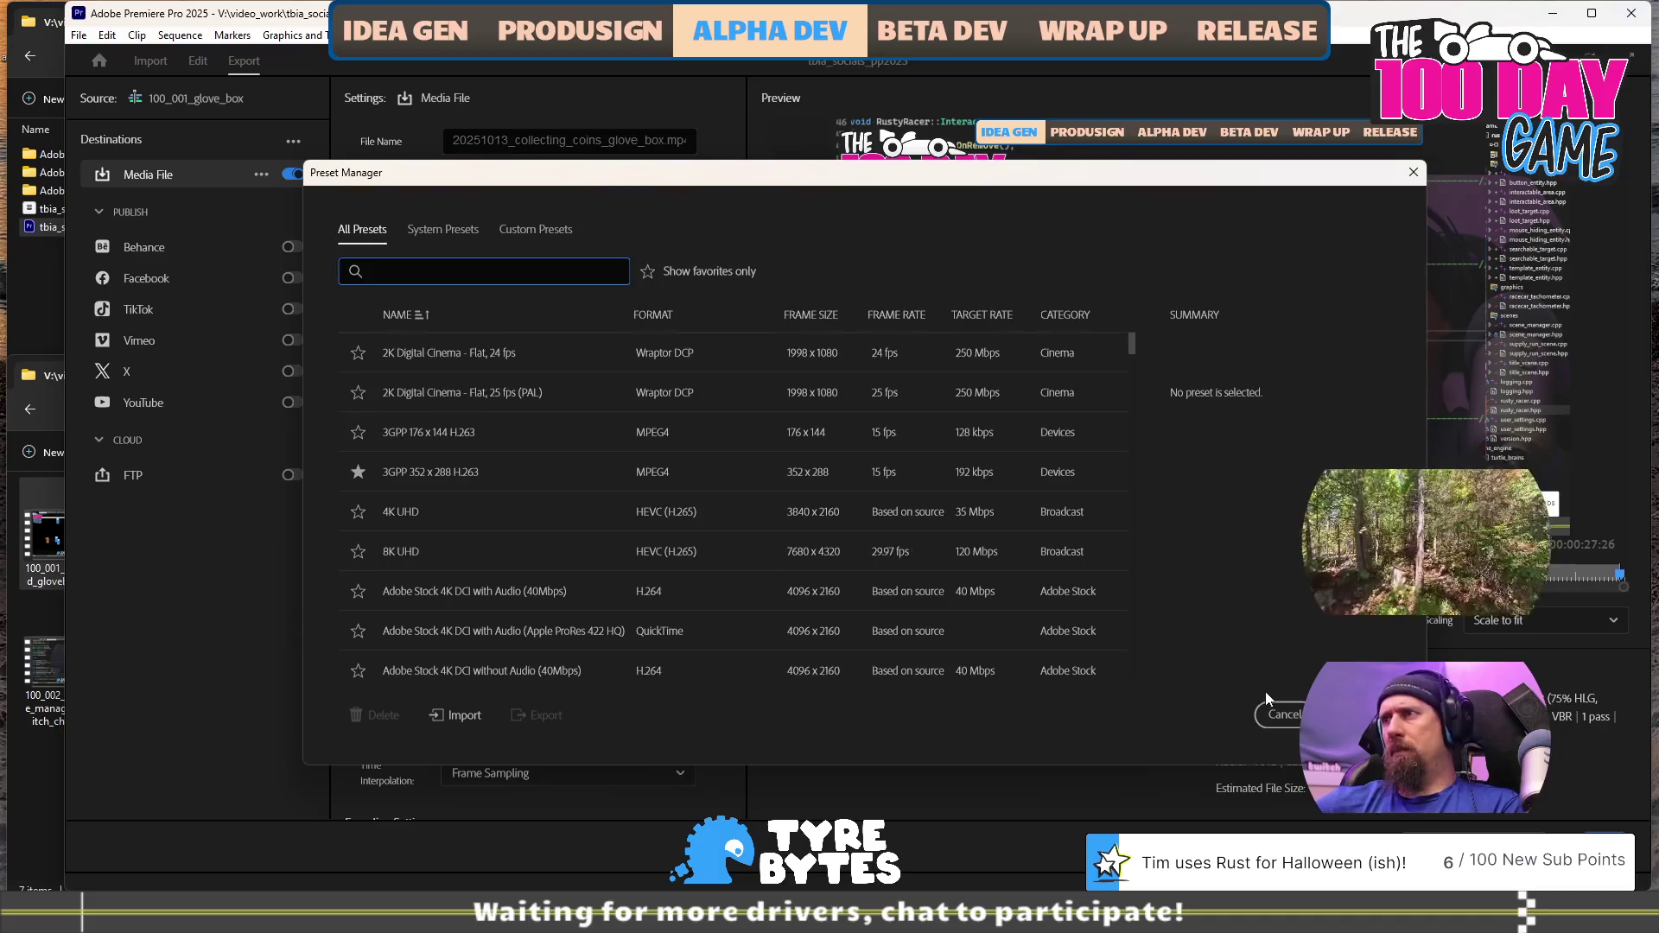
left_click(1277, 715)
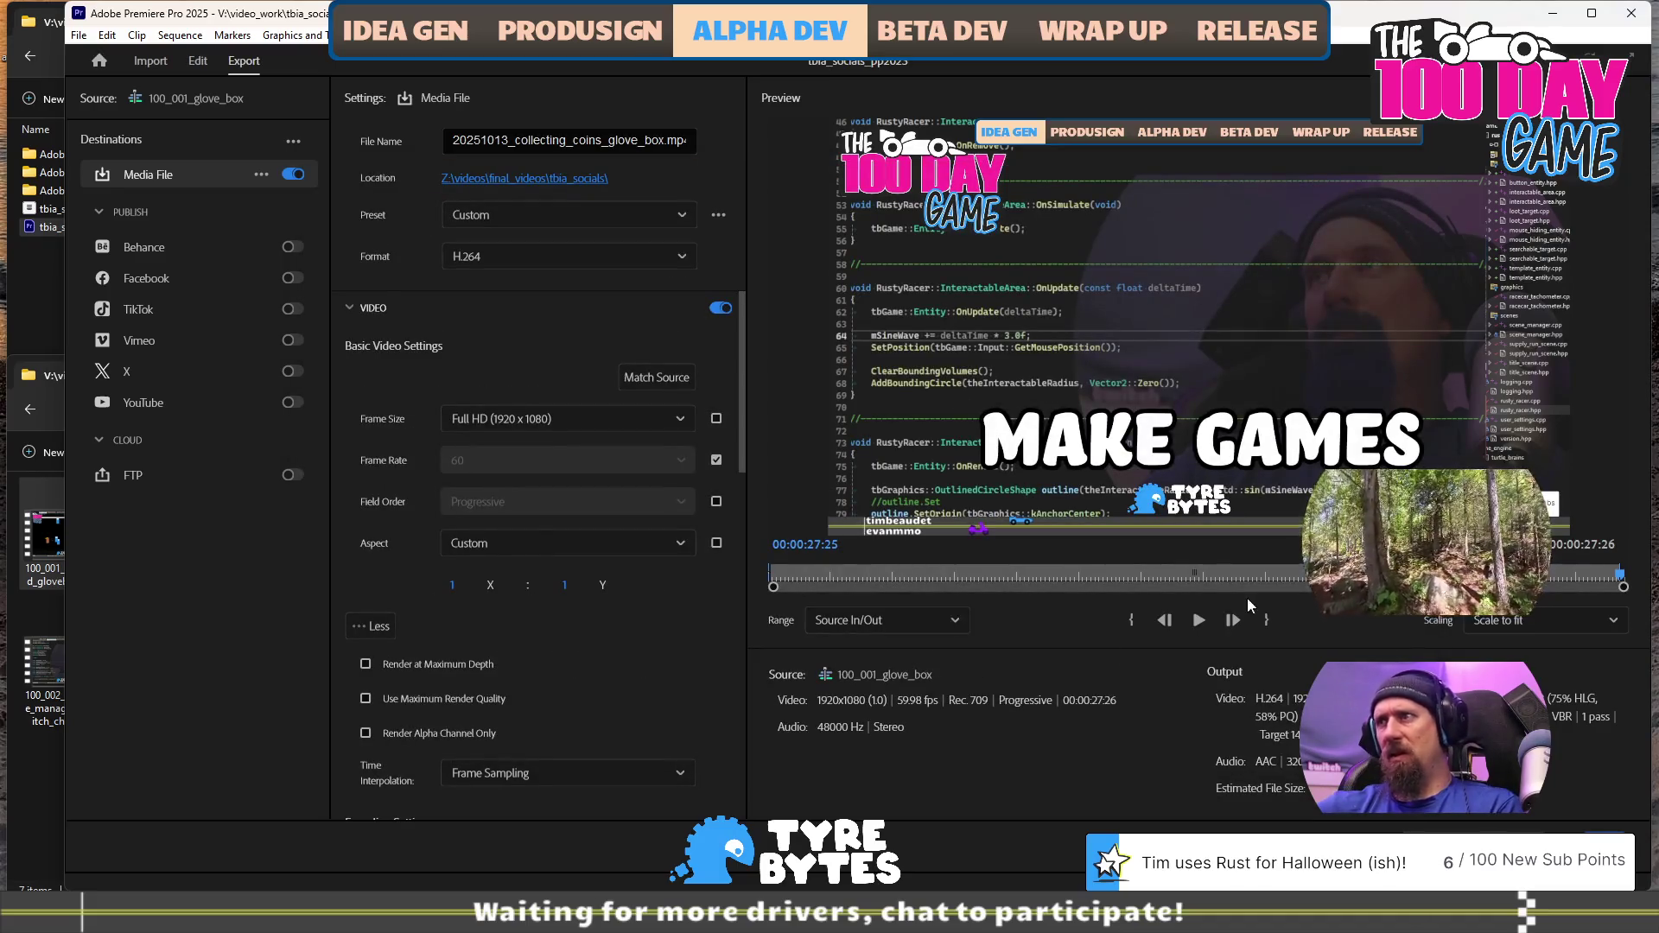
Pass through the Import and Export tabs and return to the Edit workspace timeline
left_click(148, 64)
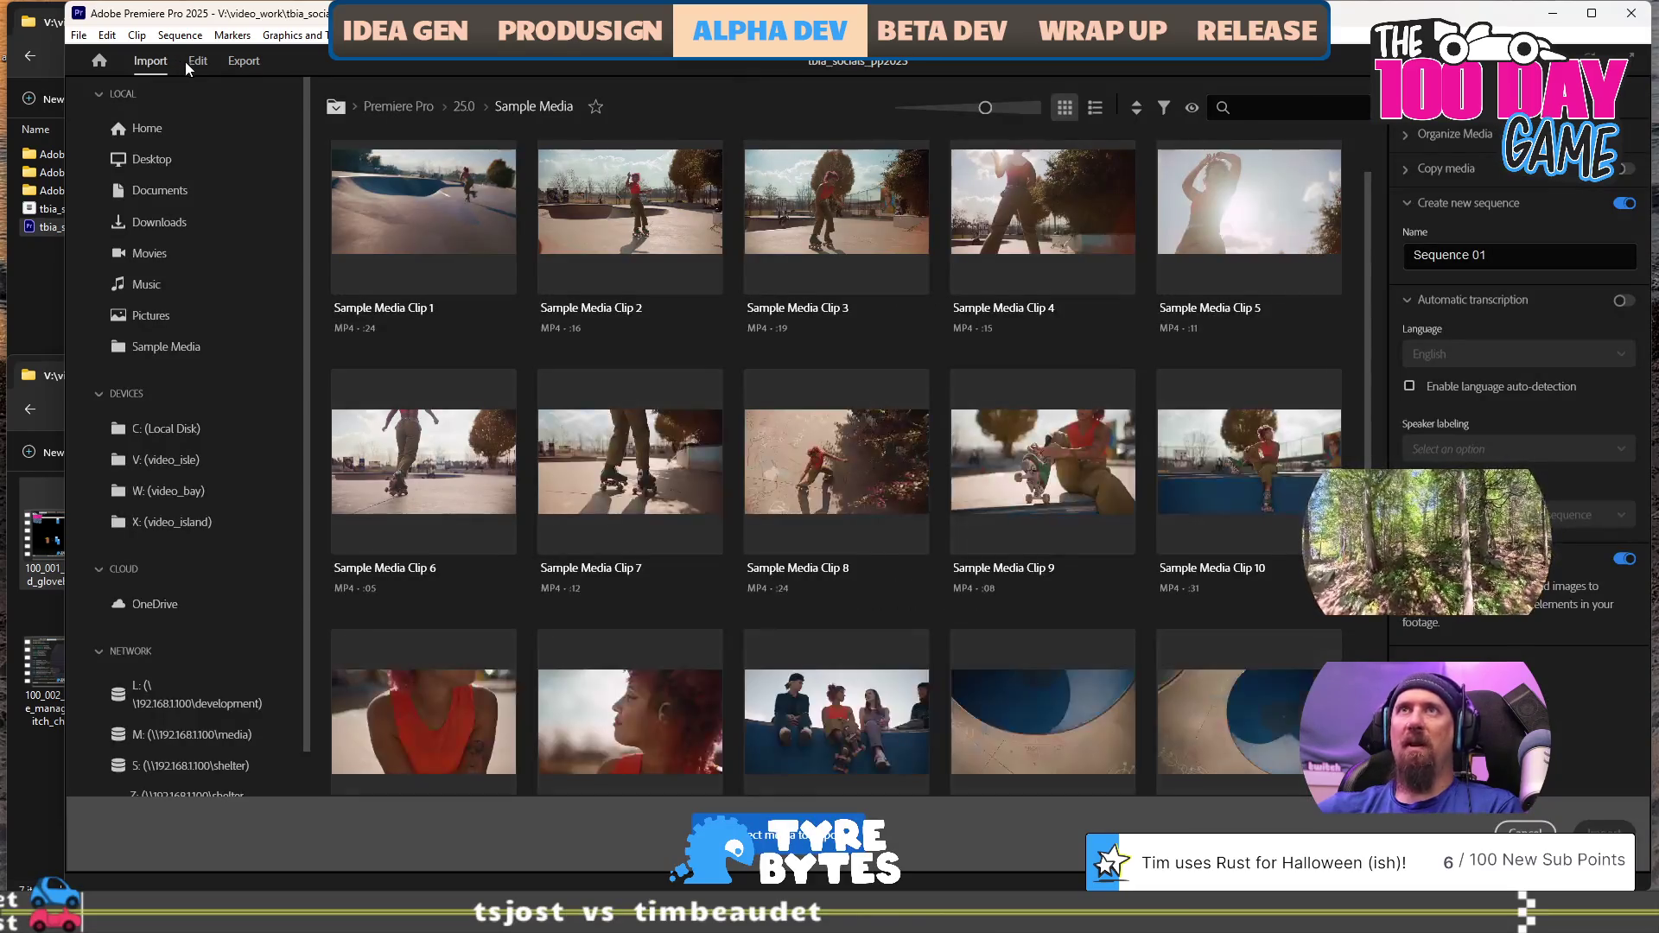
left_click(194, 64)
left_click(239, 62)
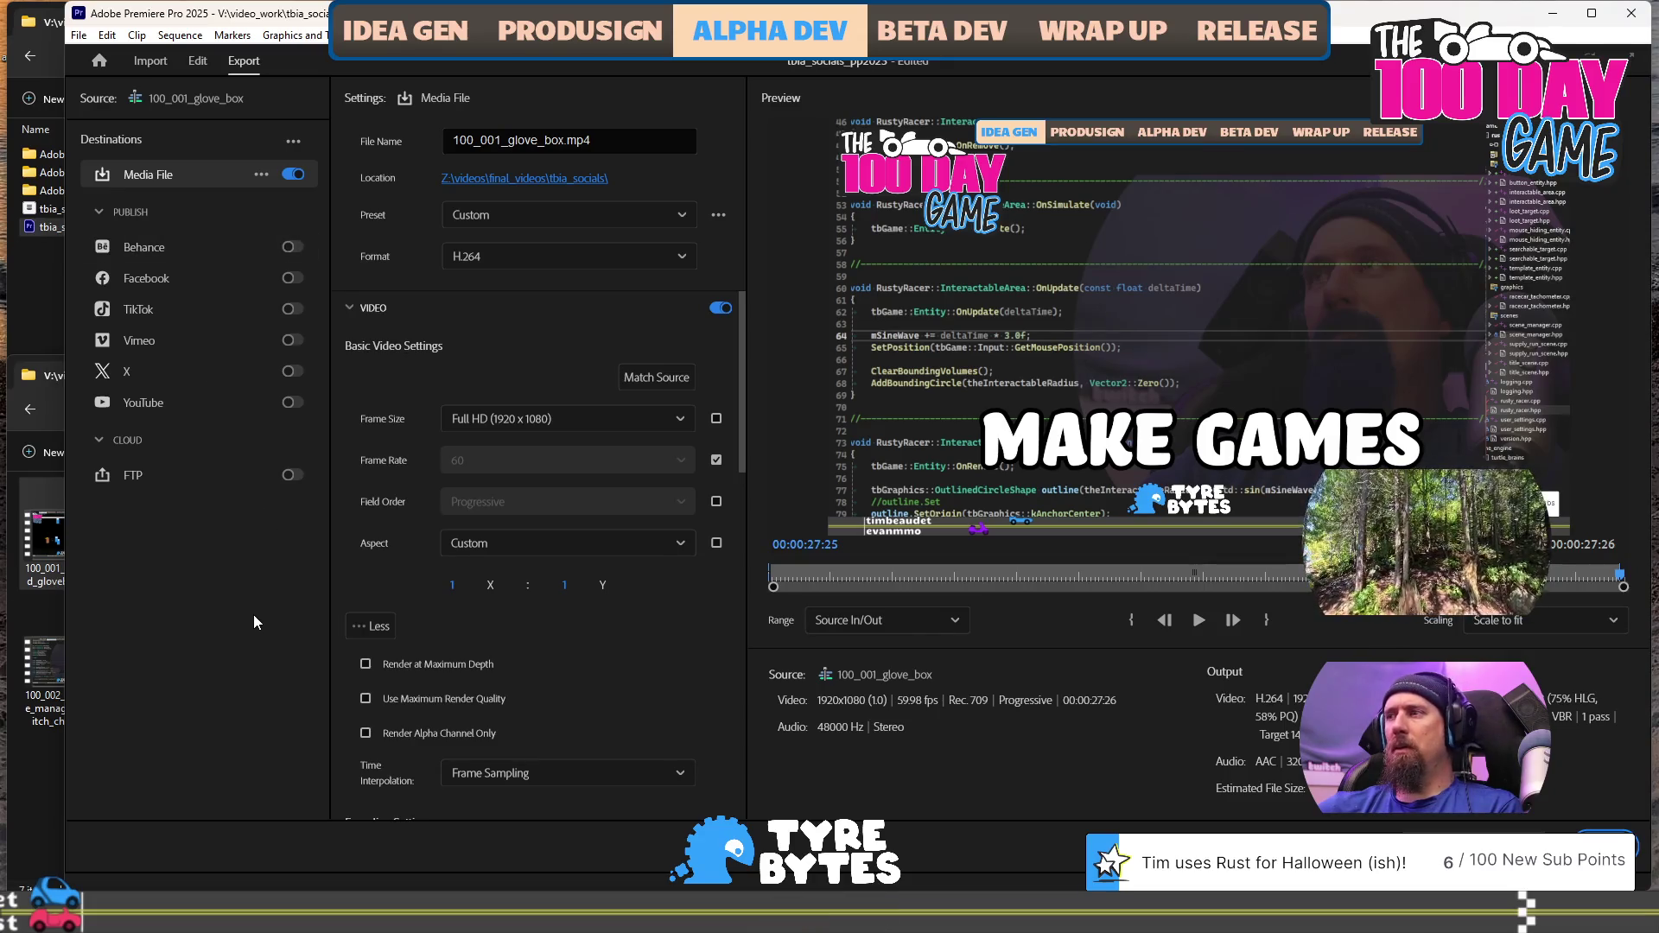
left_click(199, 62)
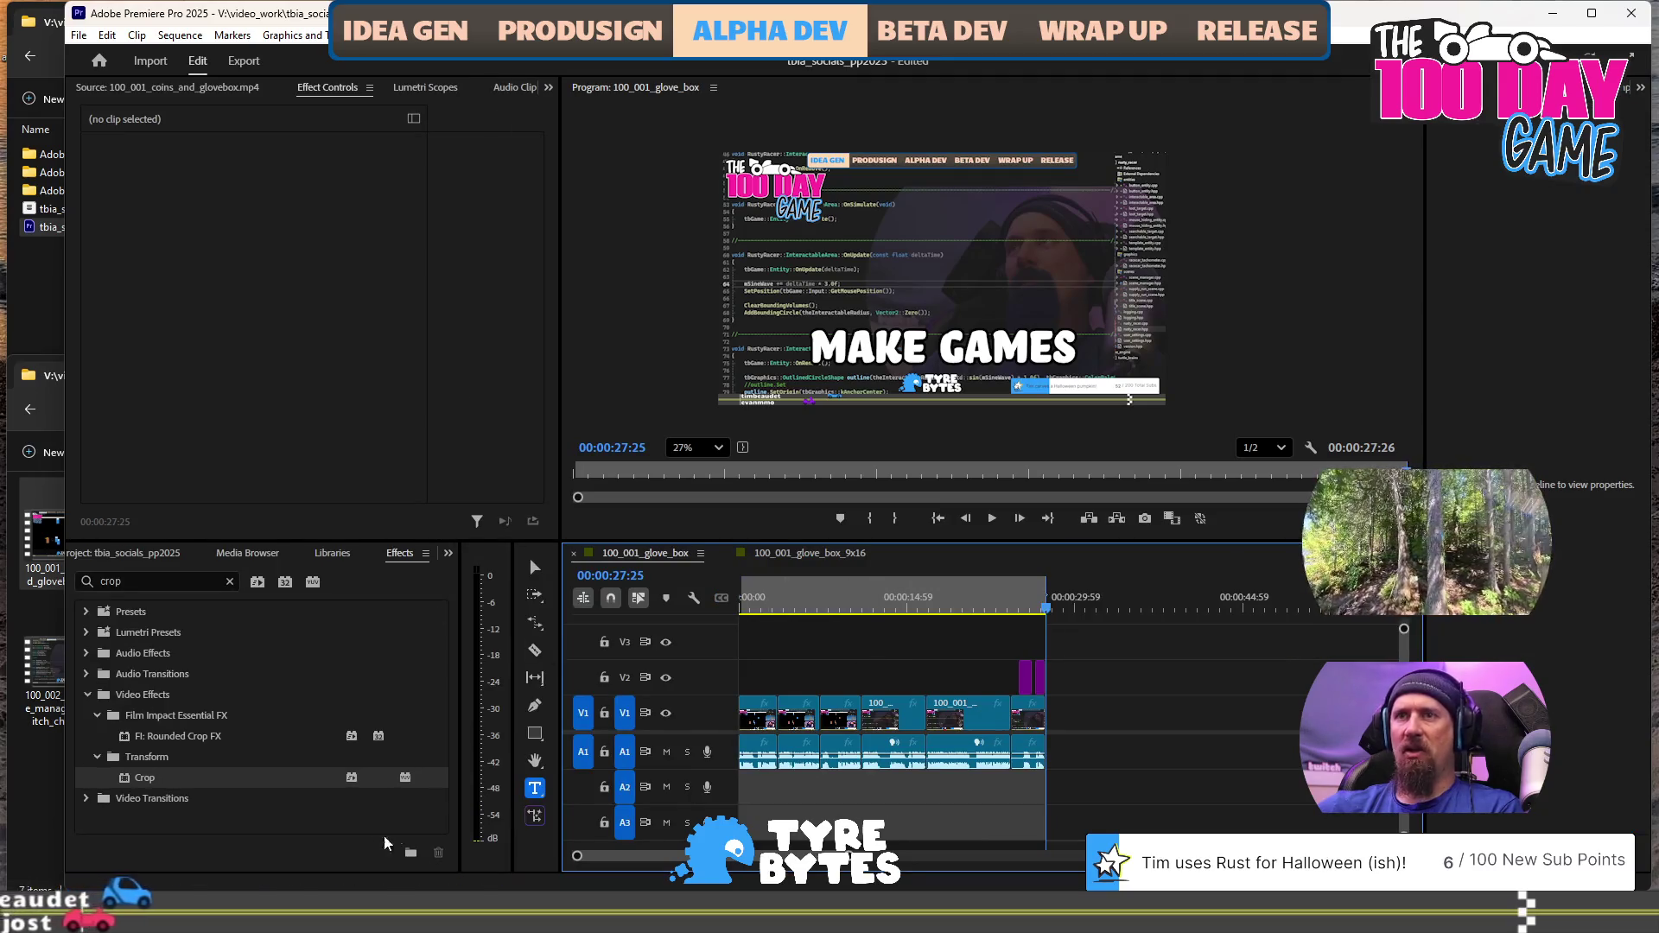
Open the 100_001_spelling_aqcuire sequence from the Project panel and briefly maximize its timeline
key("shift+1")
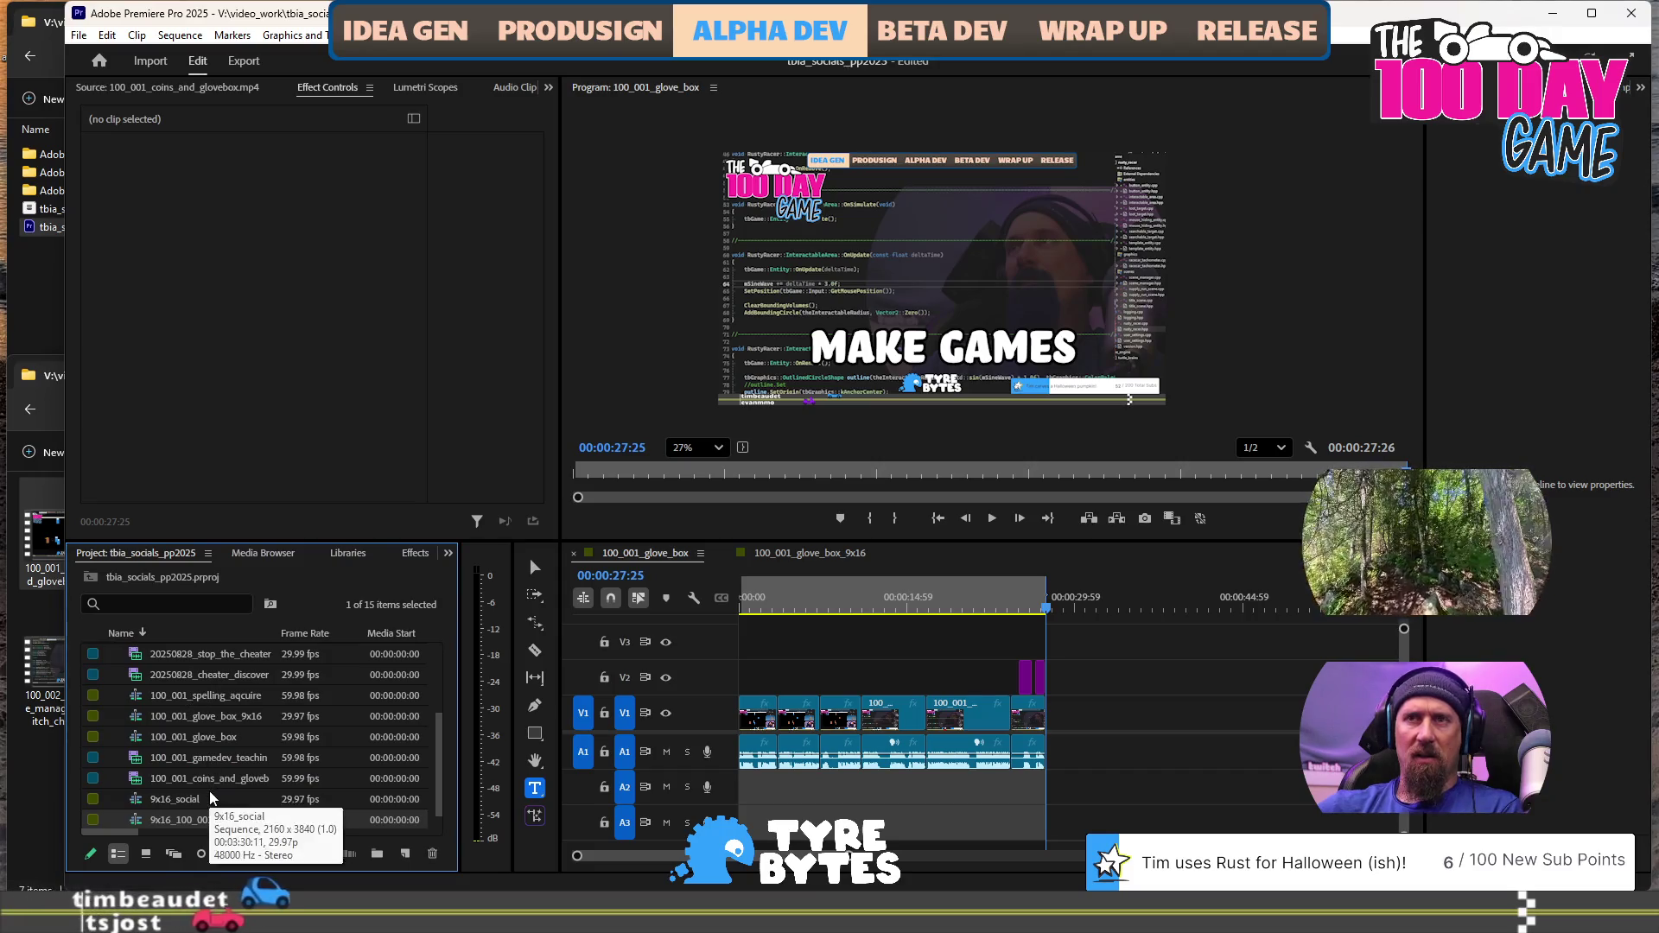
double_click(222, 695)
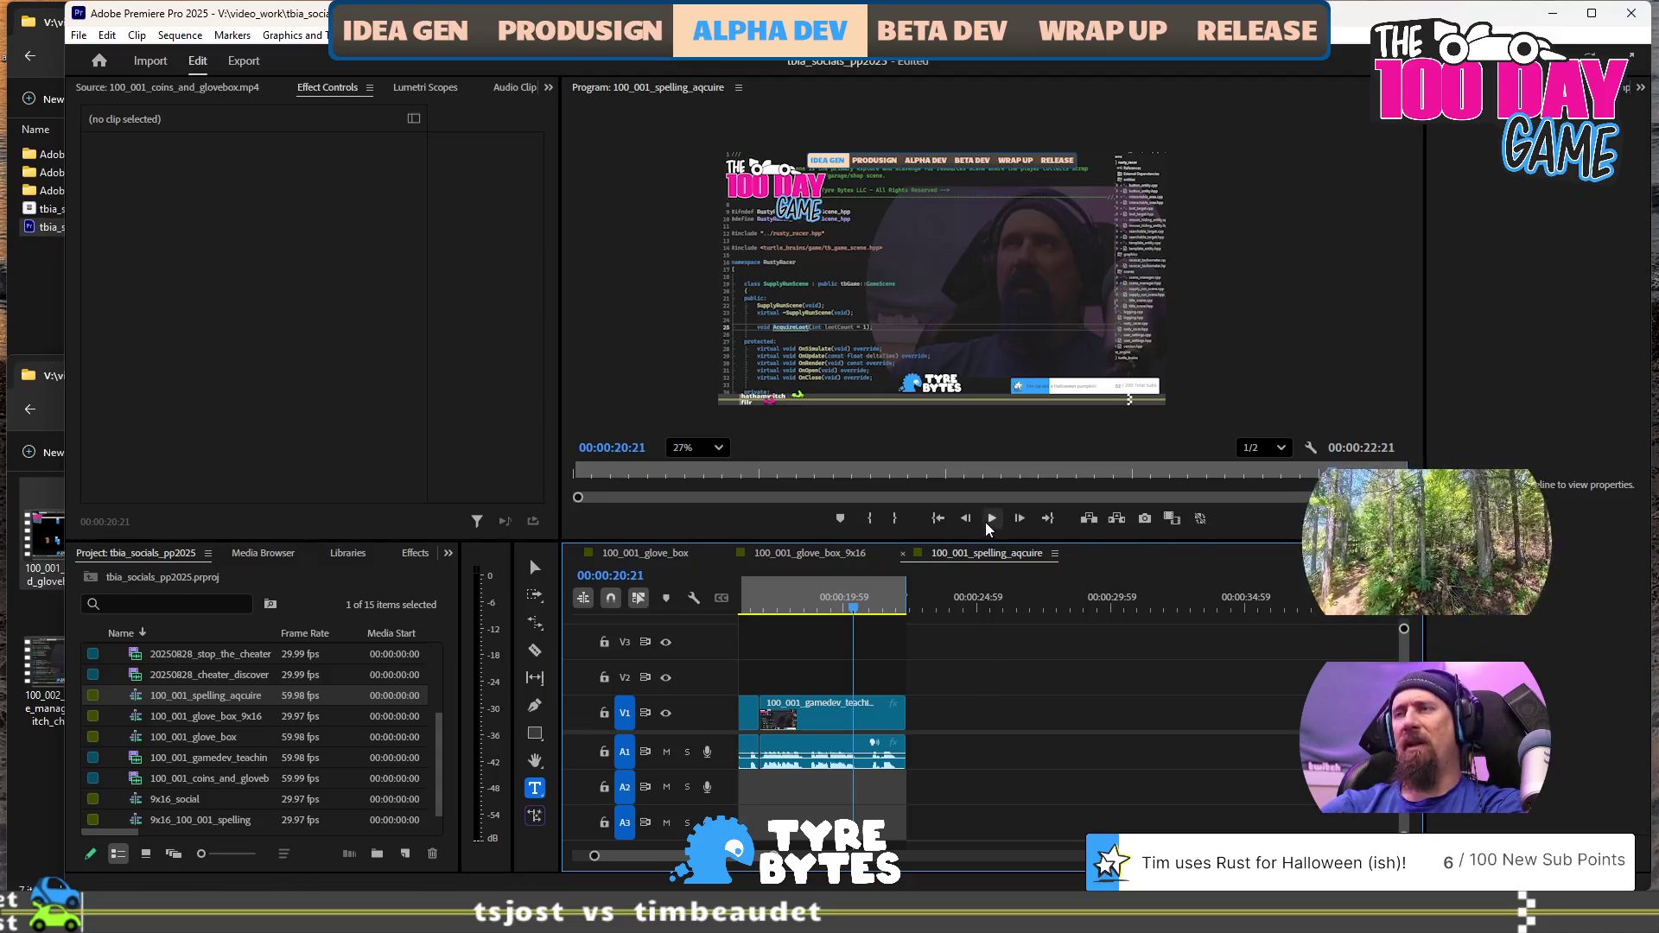
left_click(851, 560)
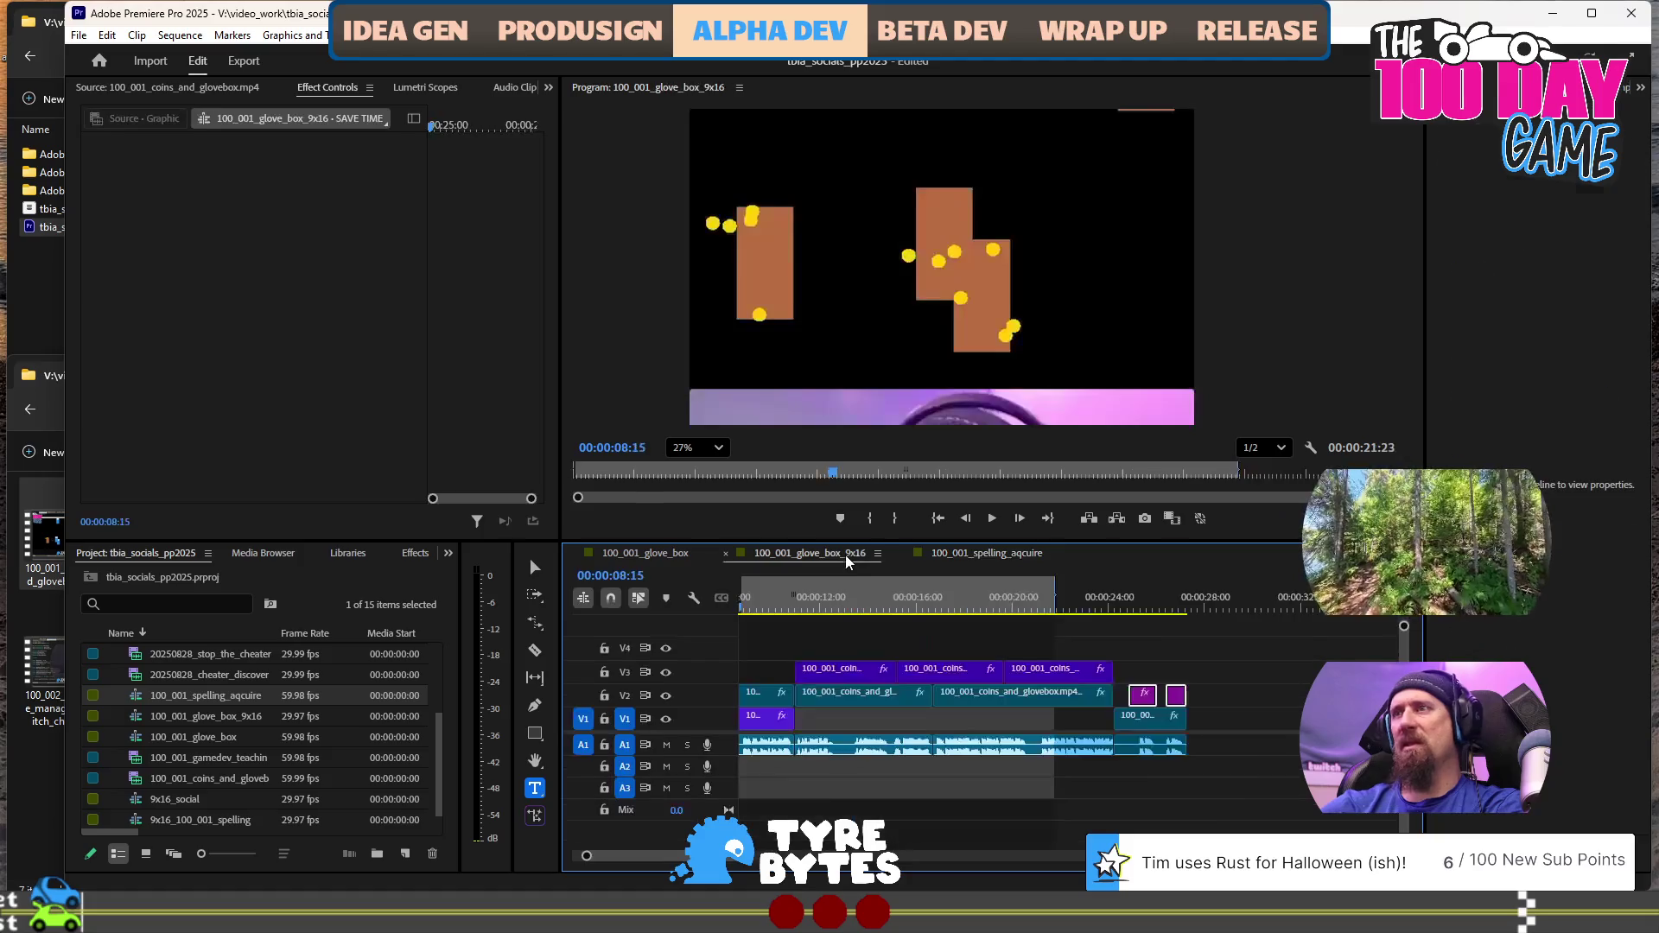
left_click(966, 560)
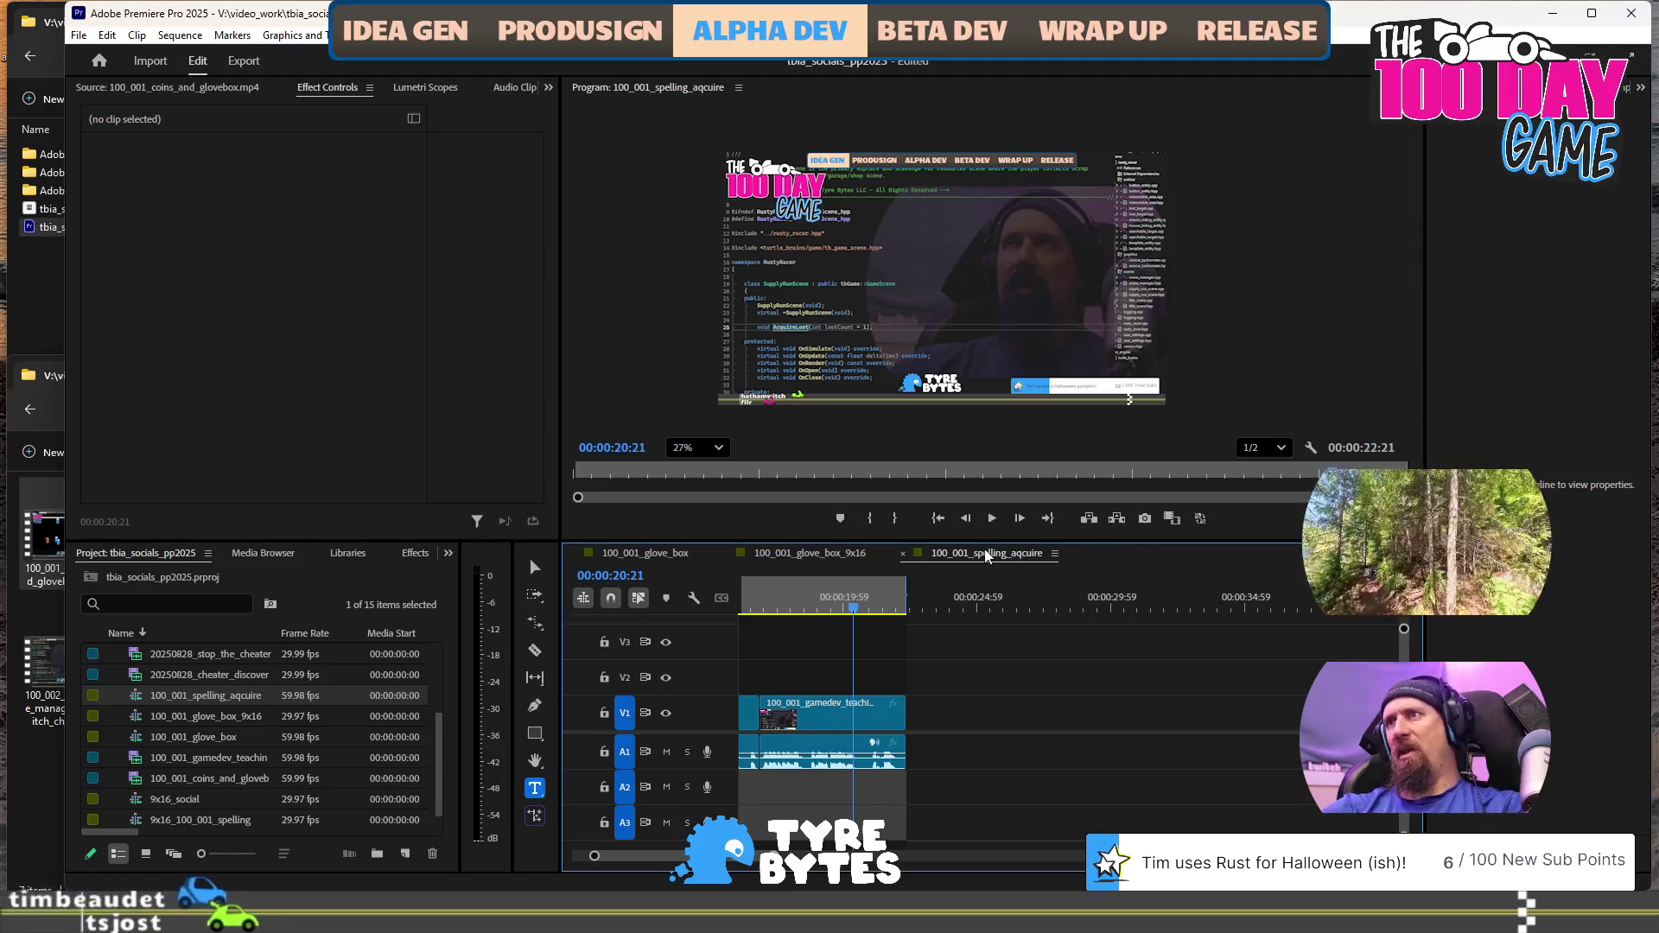
double_click(985, 554)
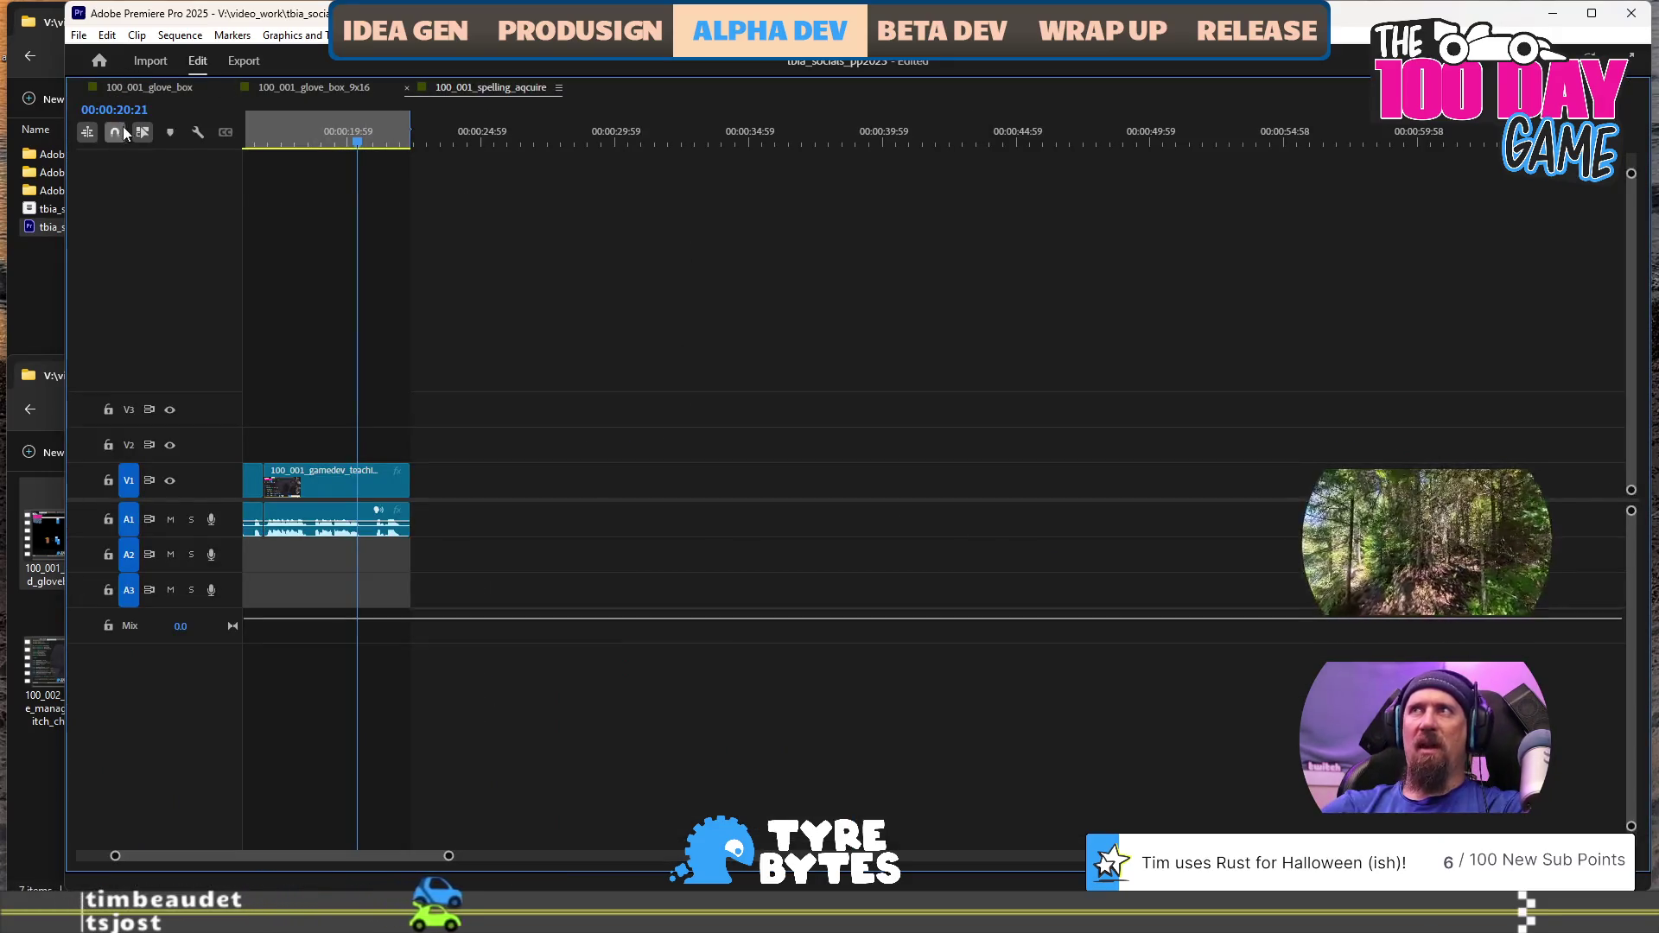
key("grave")
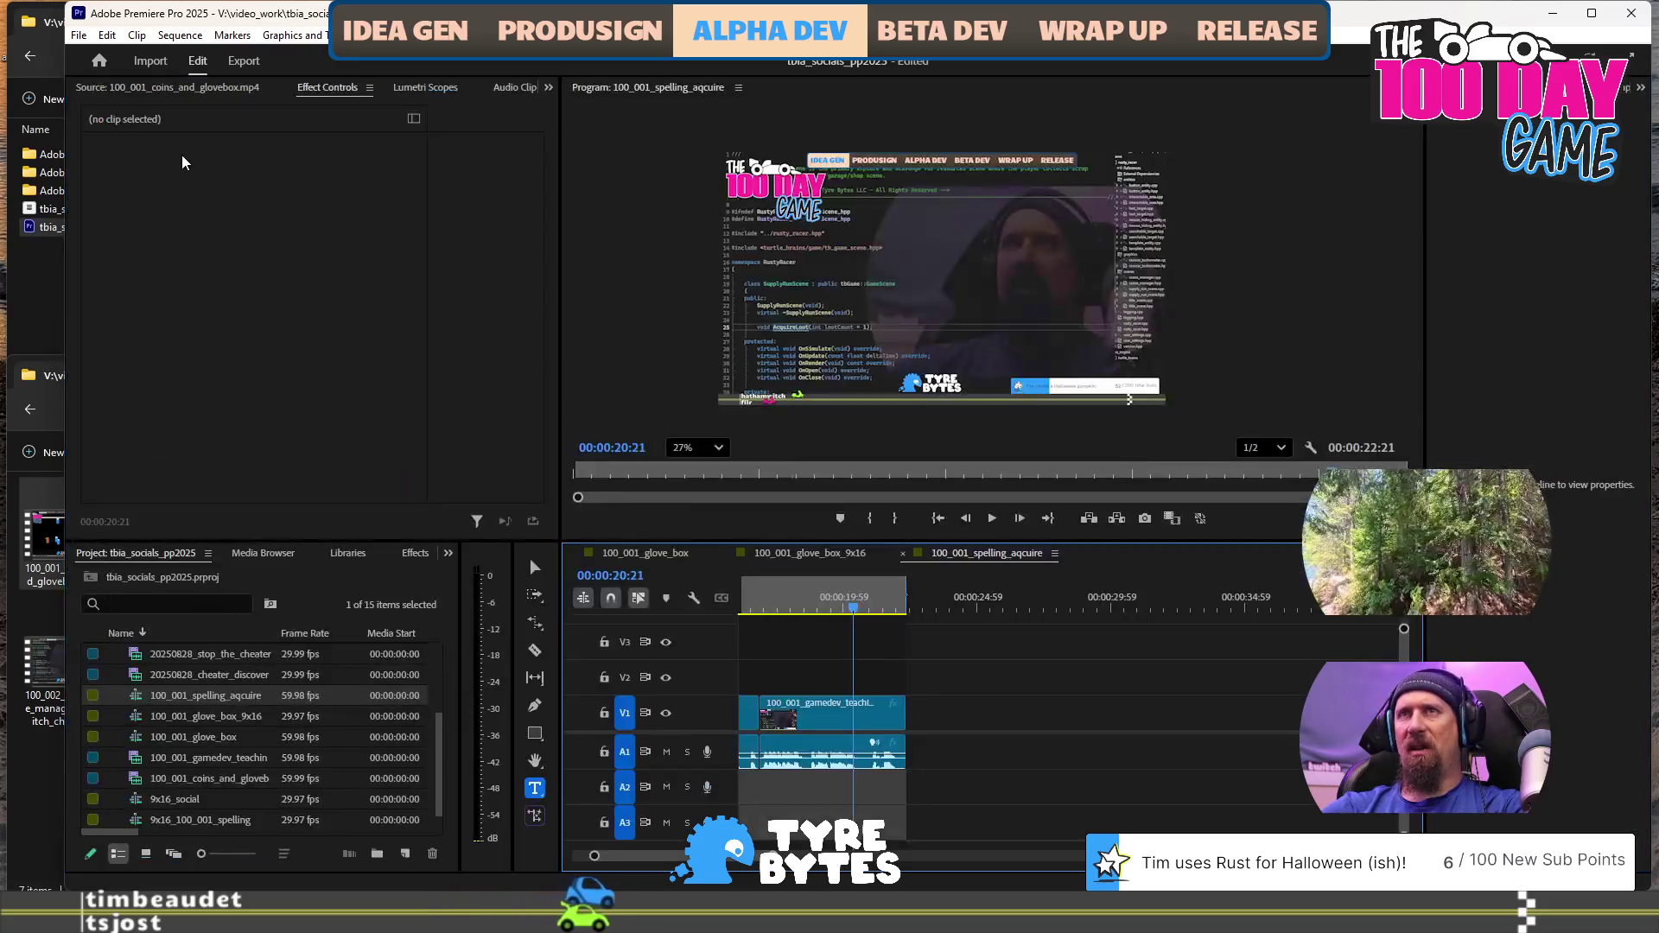
Peek at glove_box_9x16, return to spelling_aqcuire, and open its export settings
left_click(821, 558)
left_click(956, 558)
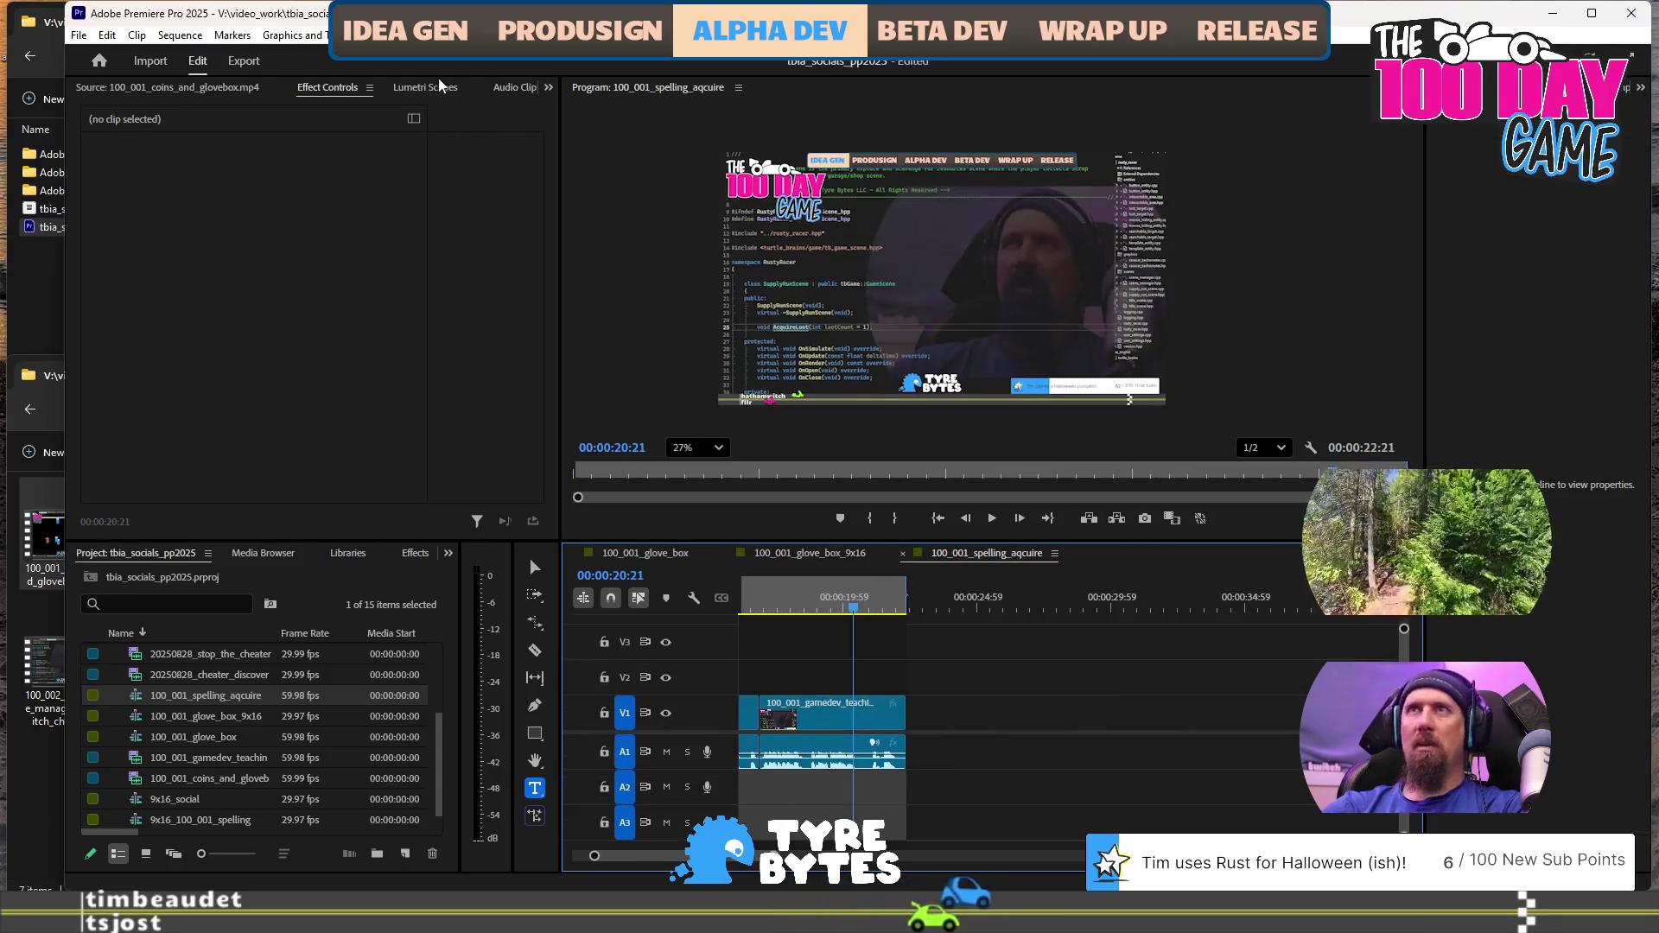
left_click(250, 62)
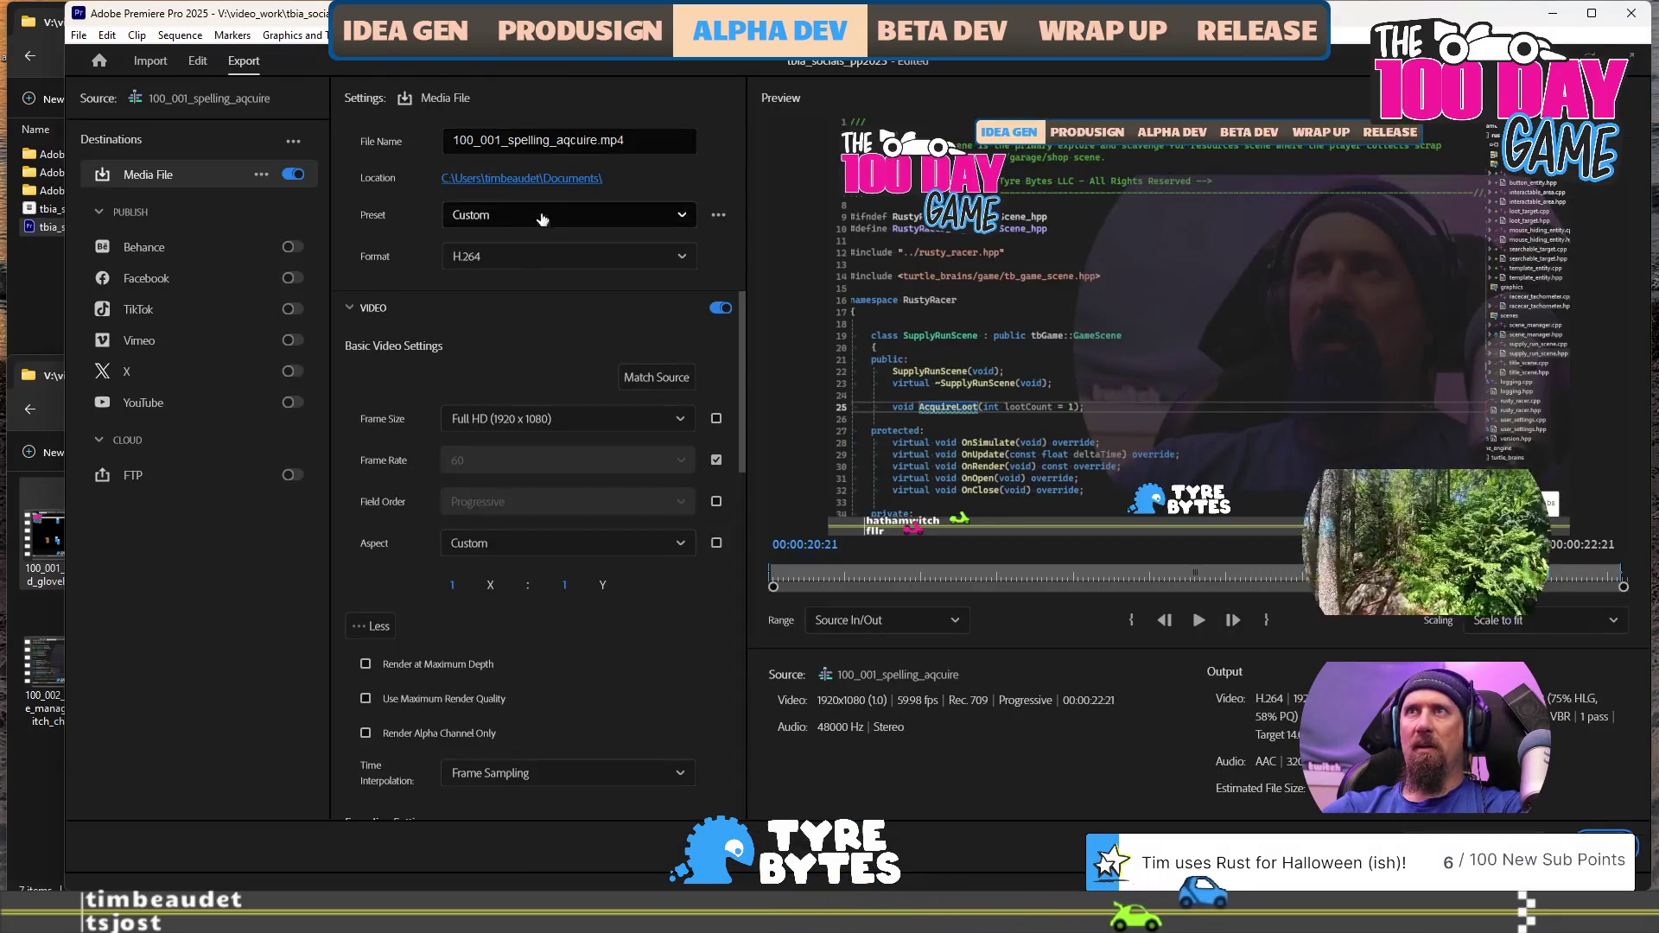
Return from Export to the Edit workspace with the spelling_aqcuire sequence
left_click(198, 60)
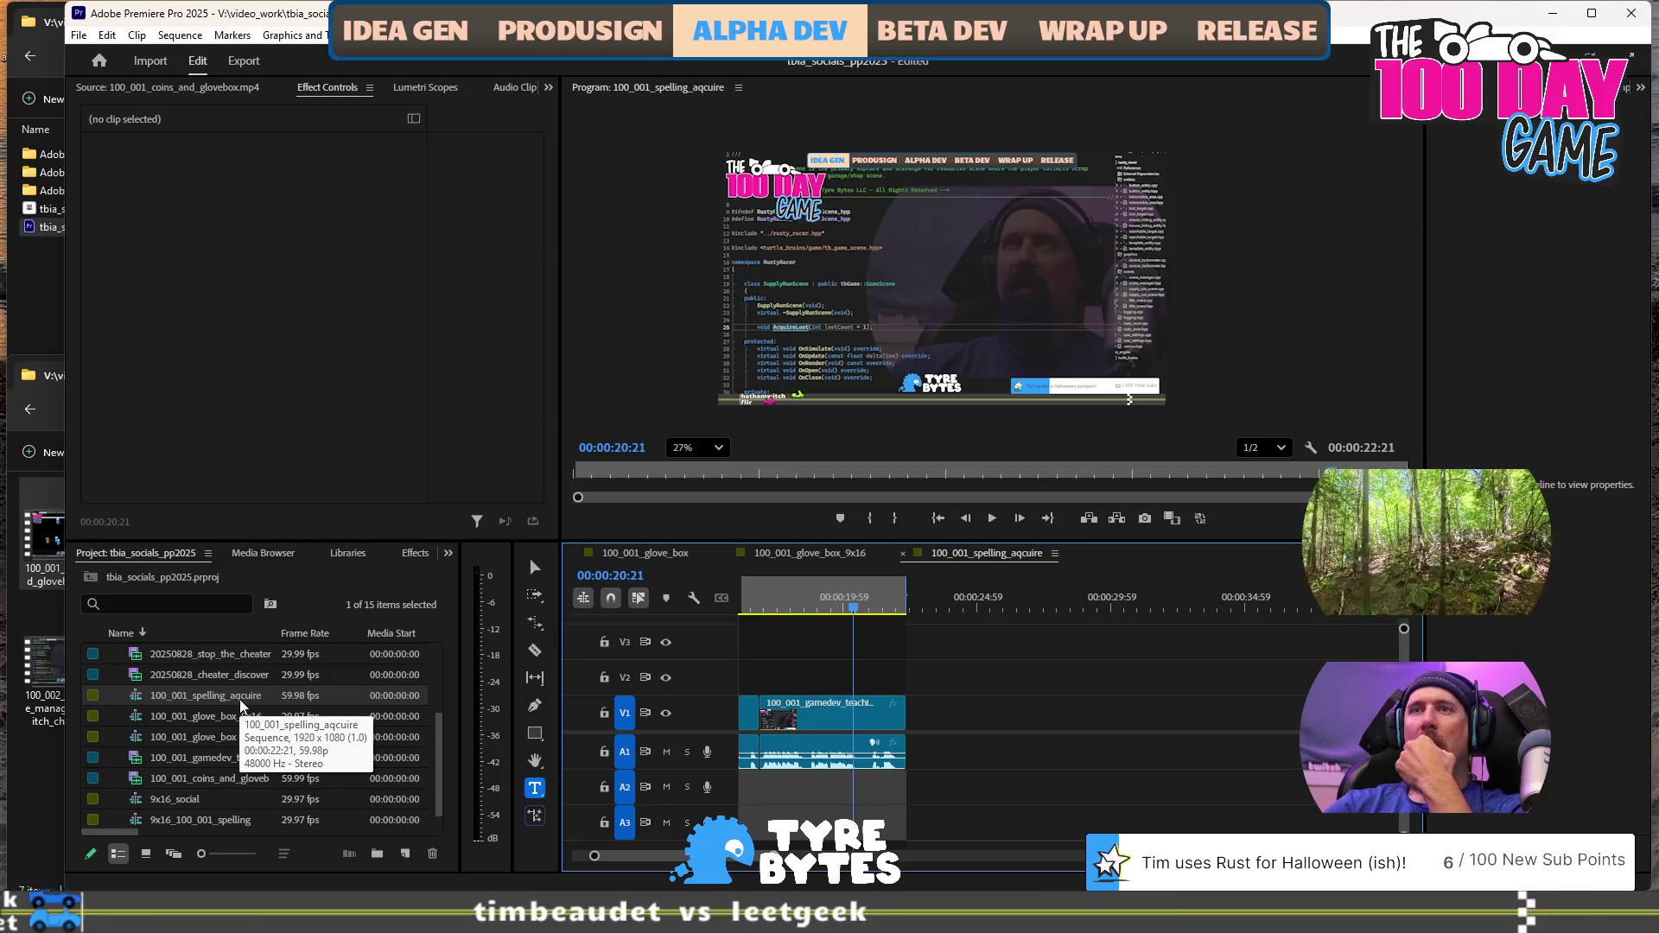
left_click(240, 702)
left_click(229, 712)
key("shift+3")
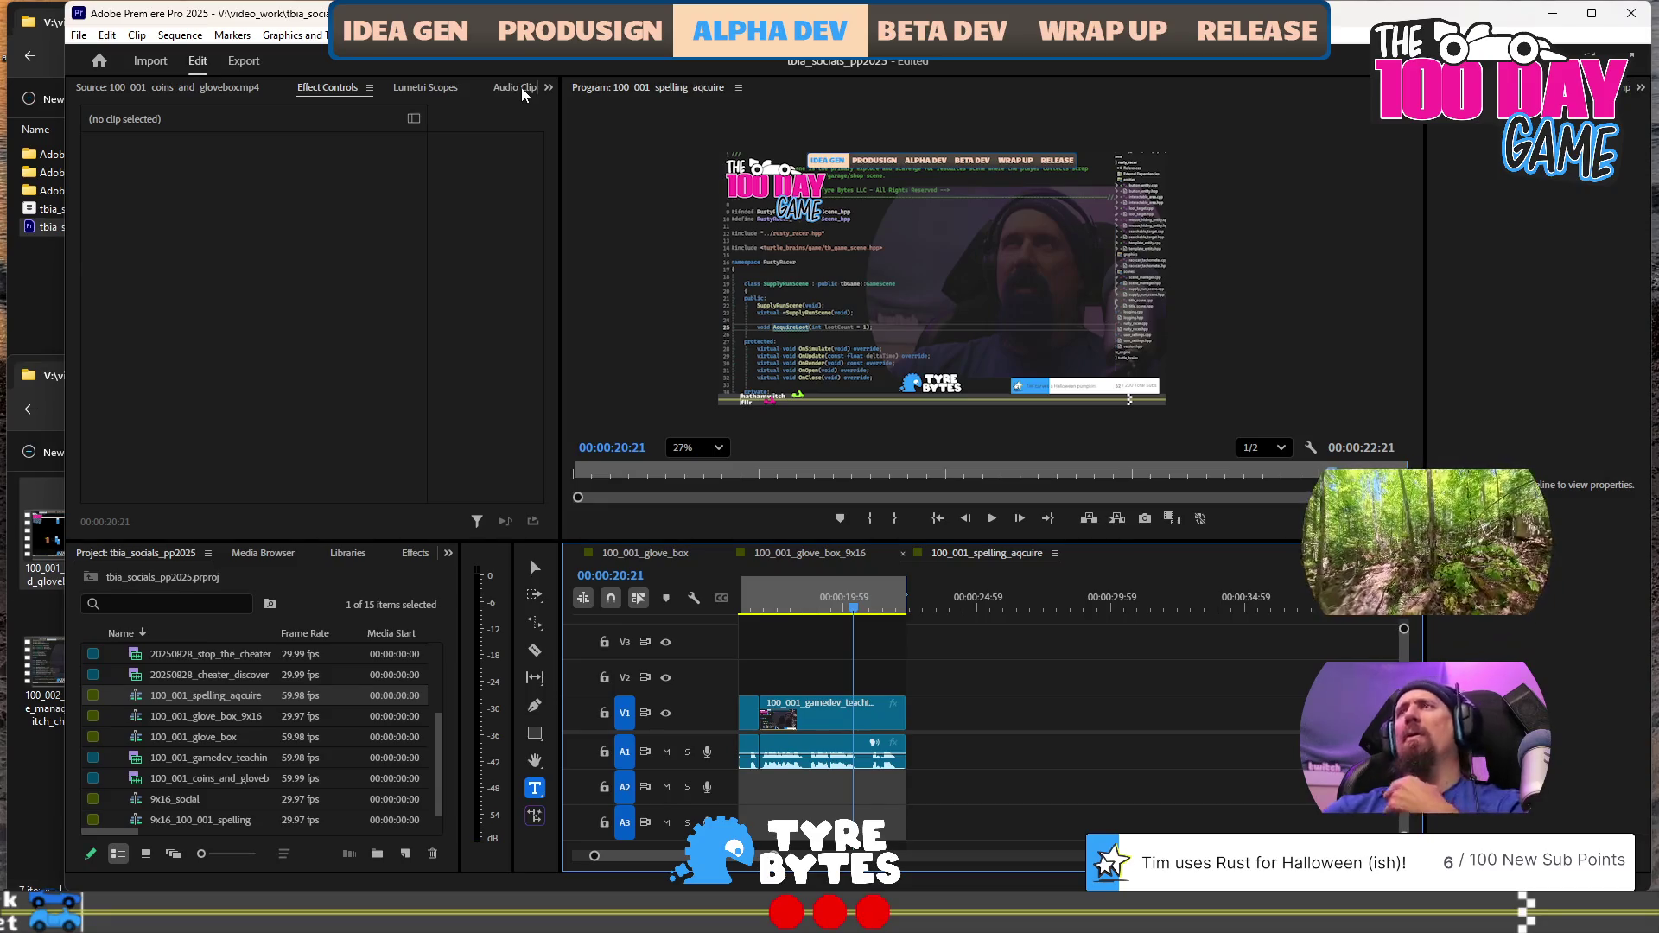
left_click(243, 62)
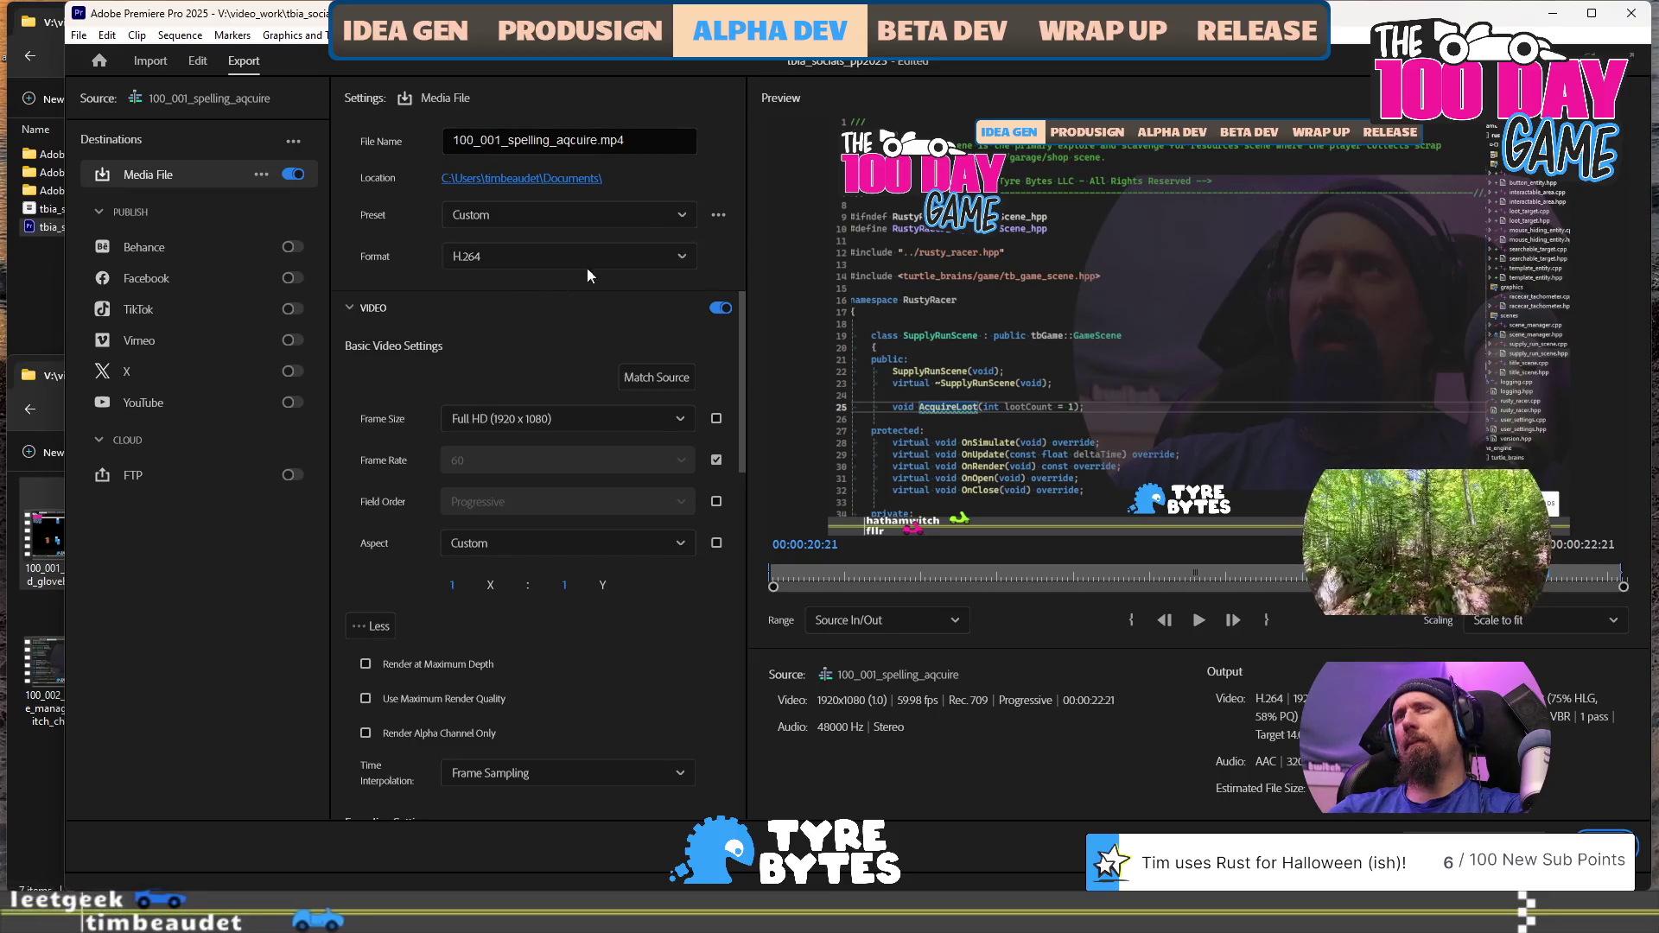
left_click(639, 218)
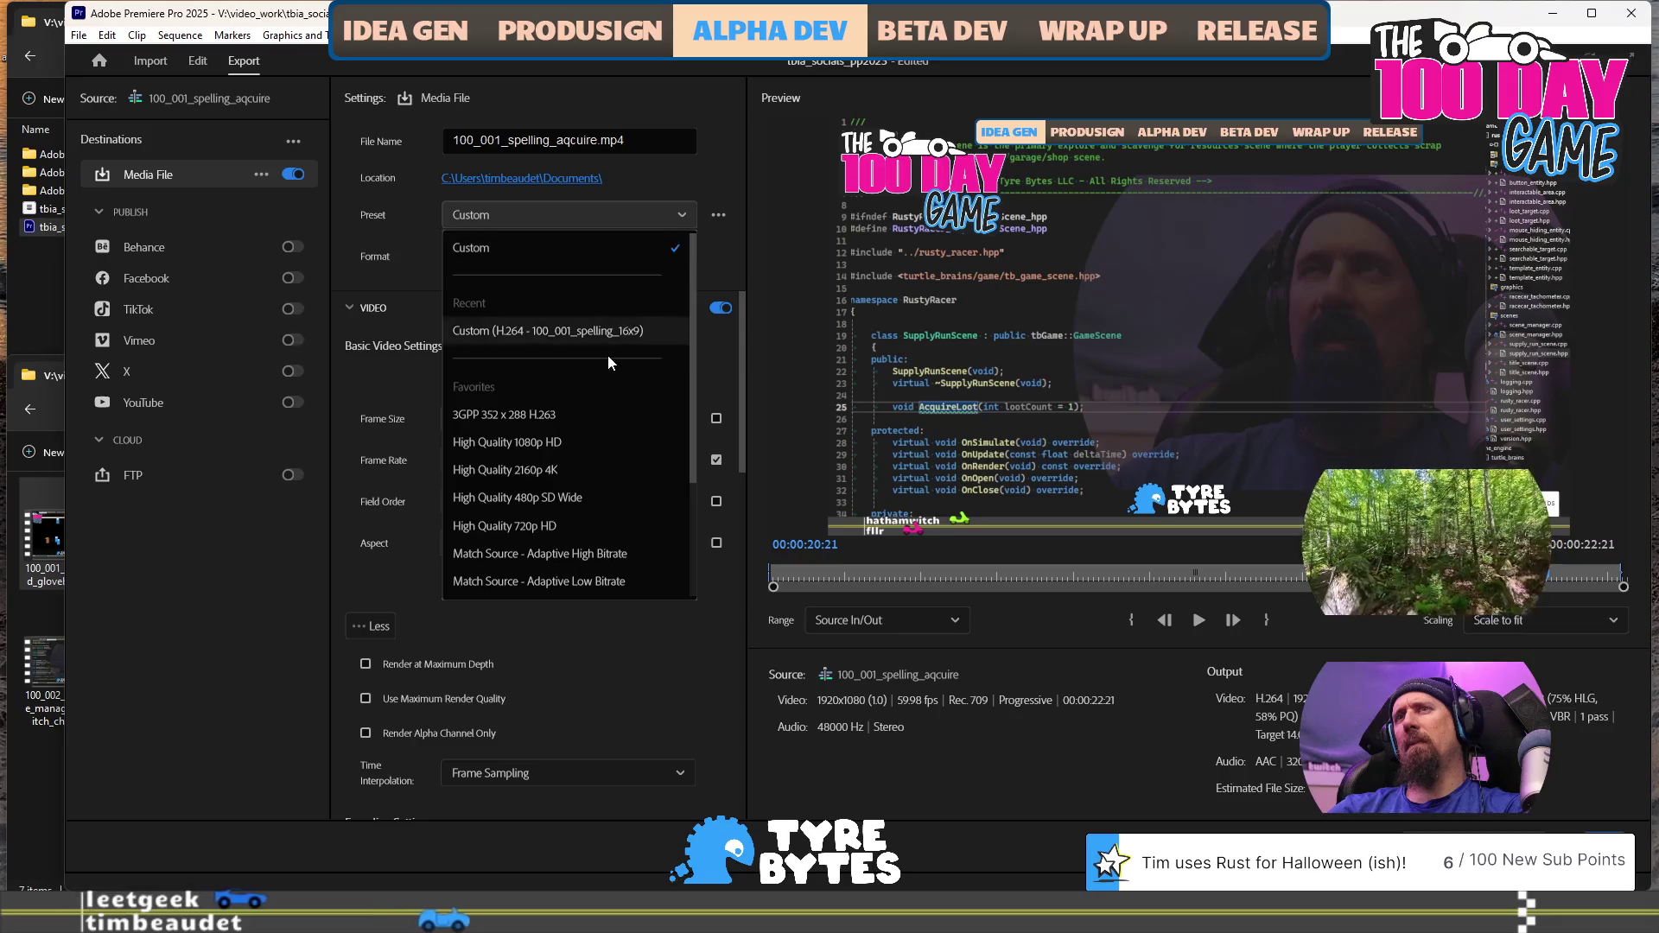
scroll(606, 360, "down", 3)
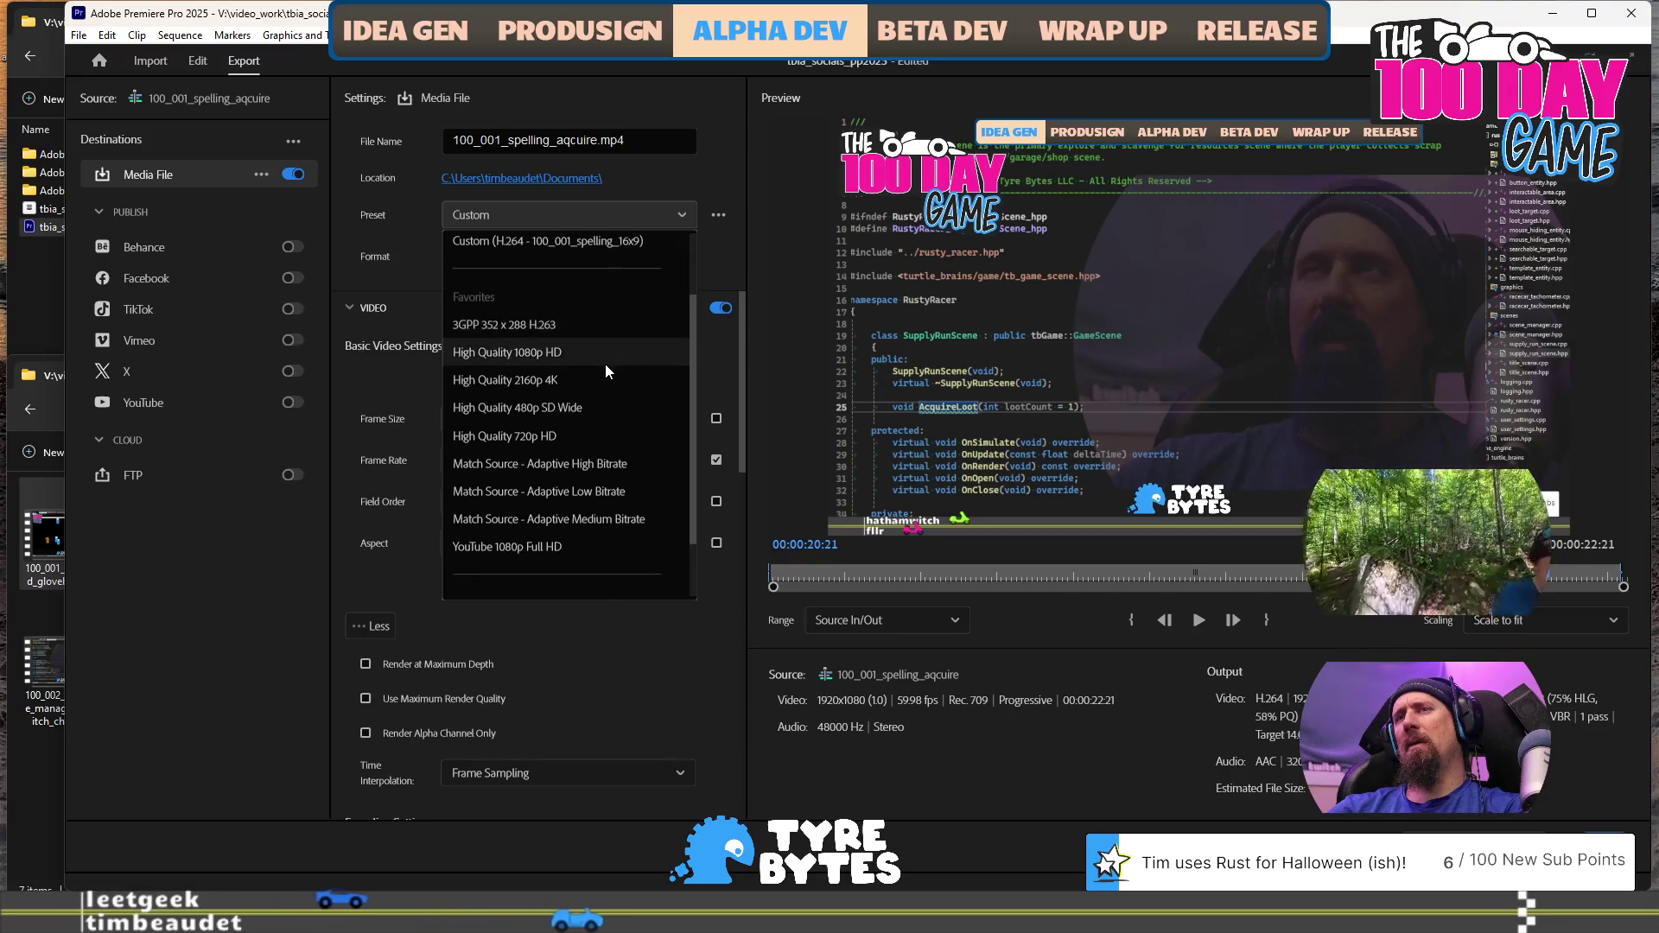
scroll(605, 367, "down", 2)
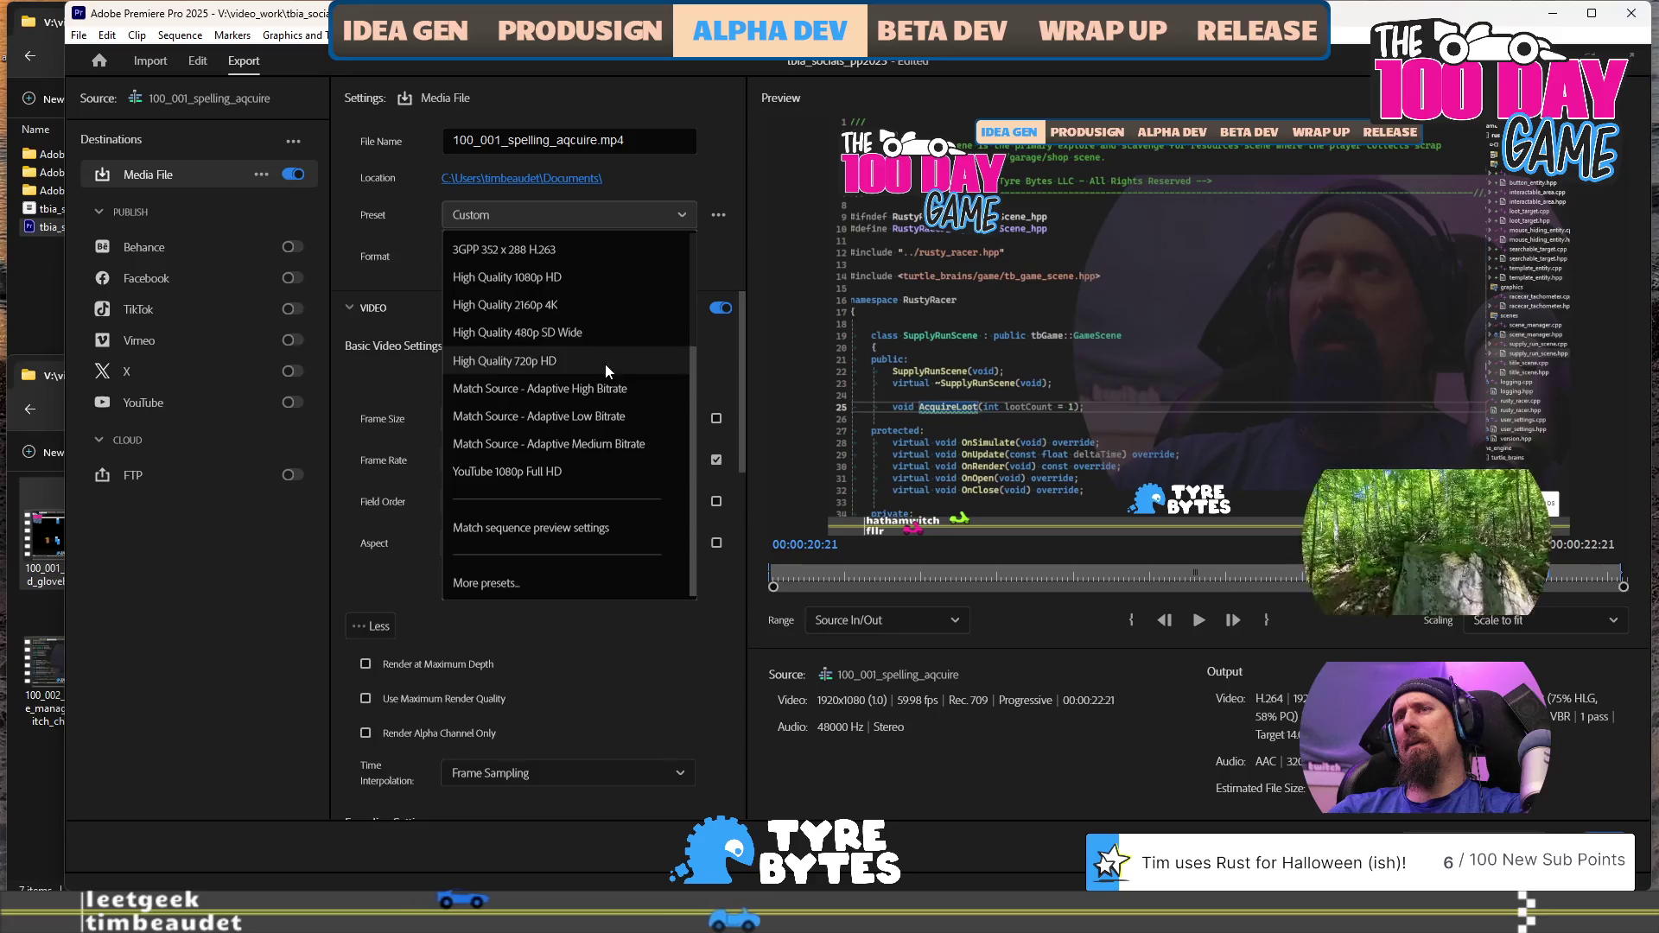
scroll(606, 367, "up", 4)
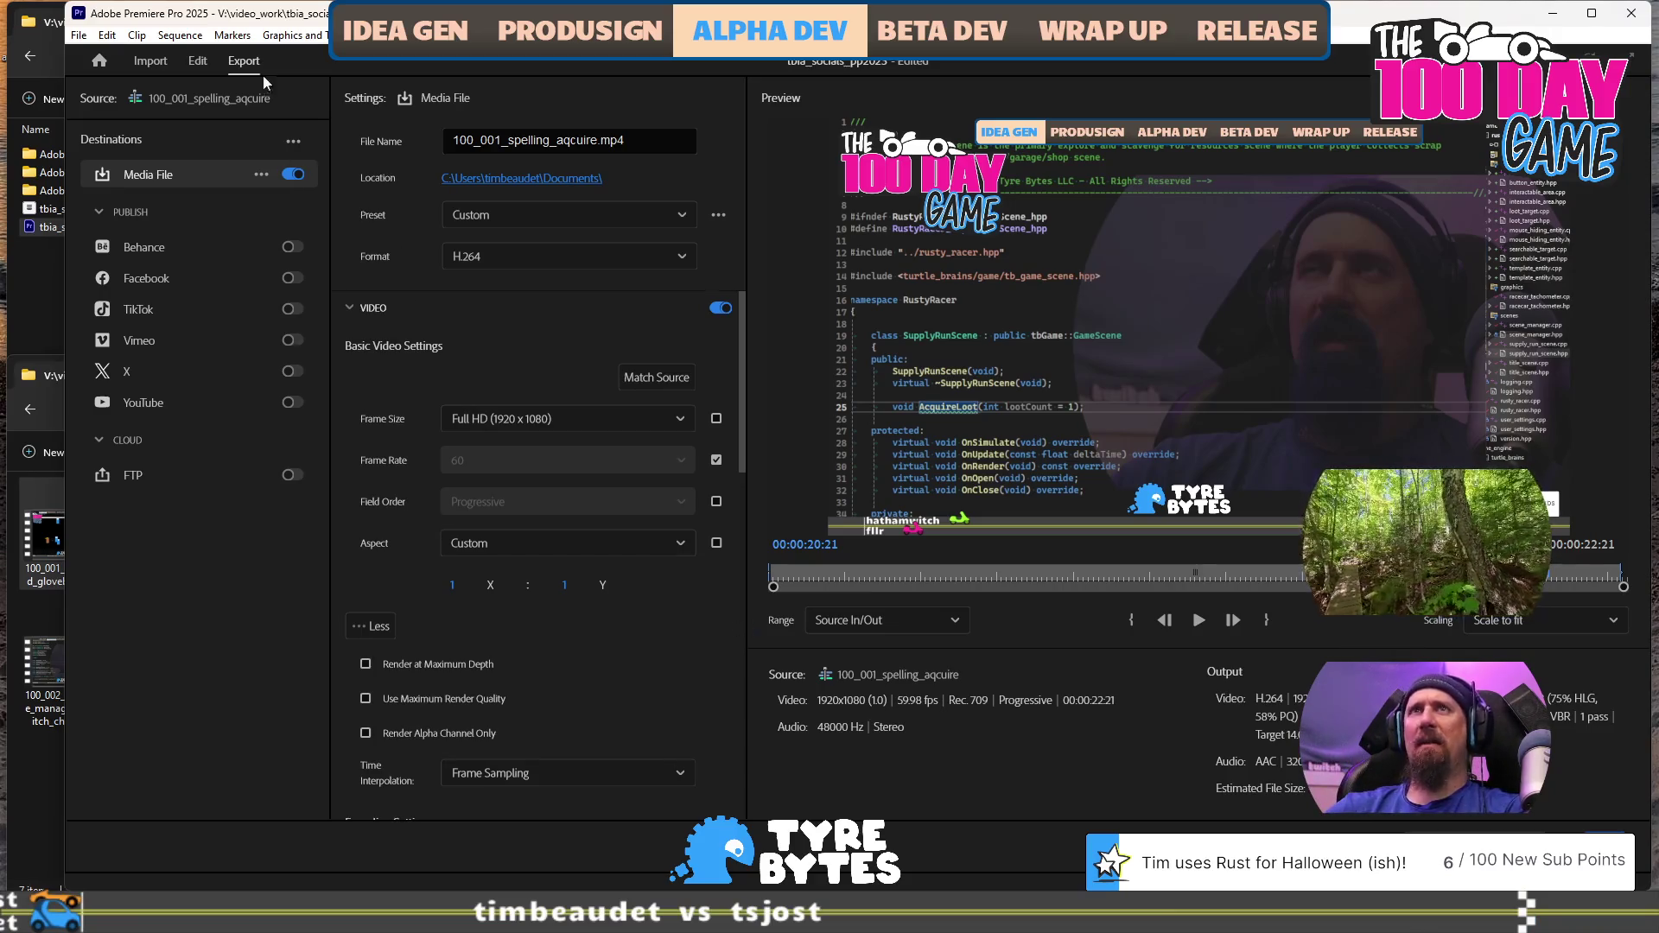
left_click(198, 61)
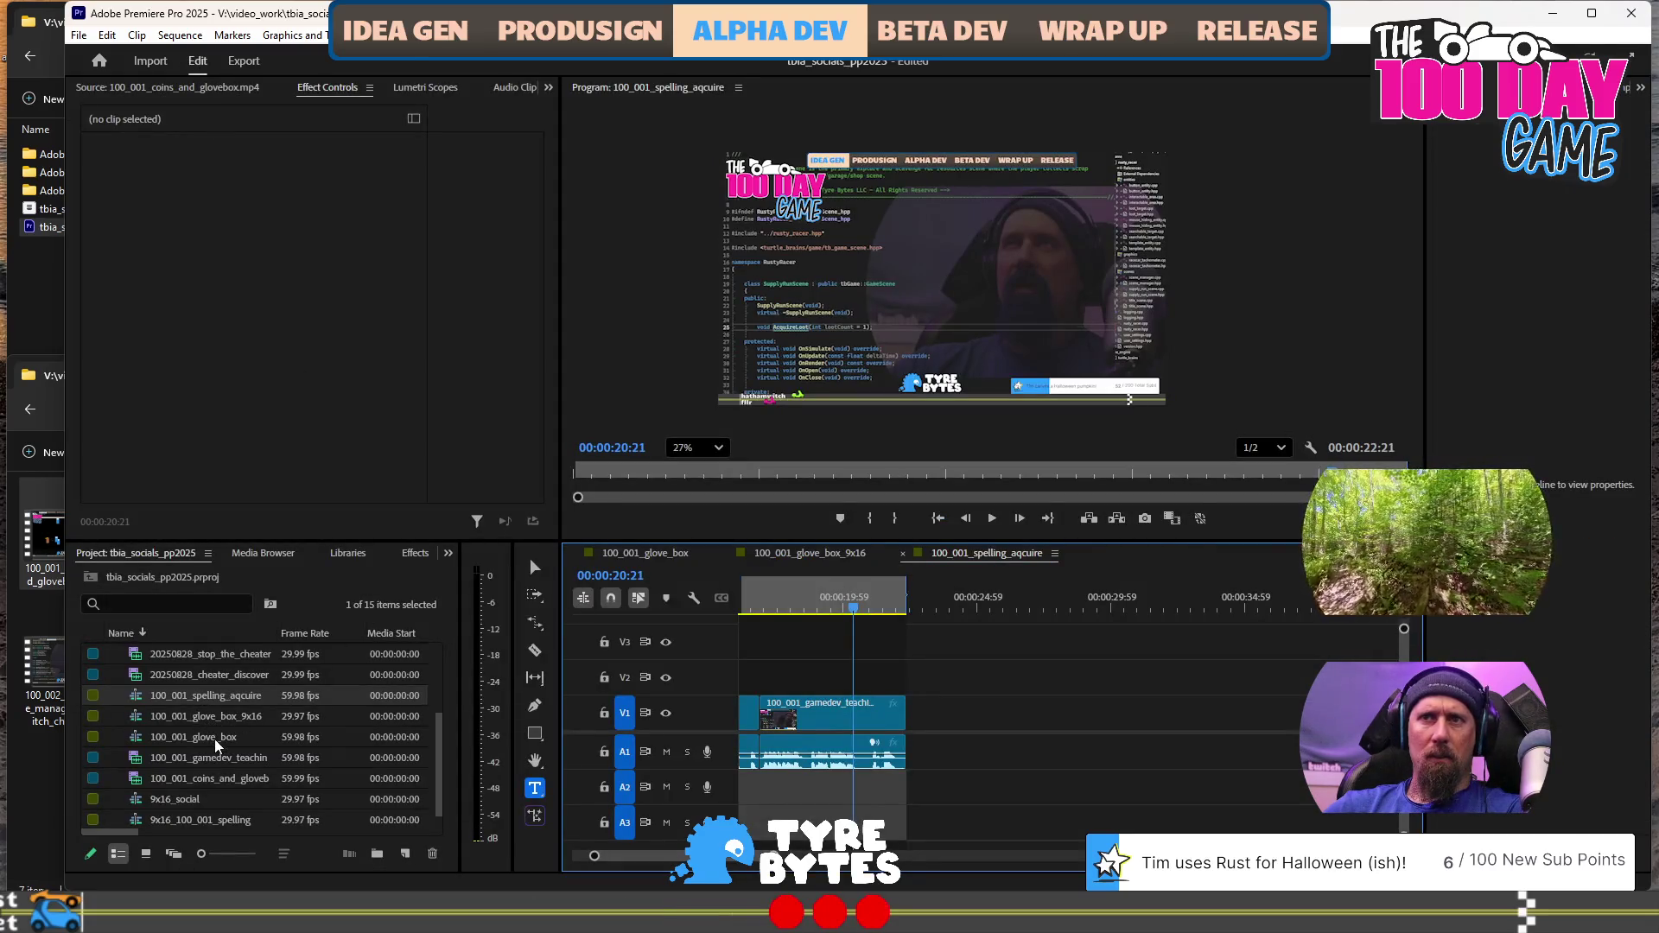
Open 100_001_glove_box in Export and bring up the Preset Manager from the preset '...' menu
double_click(213, 745)
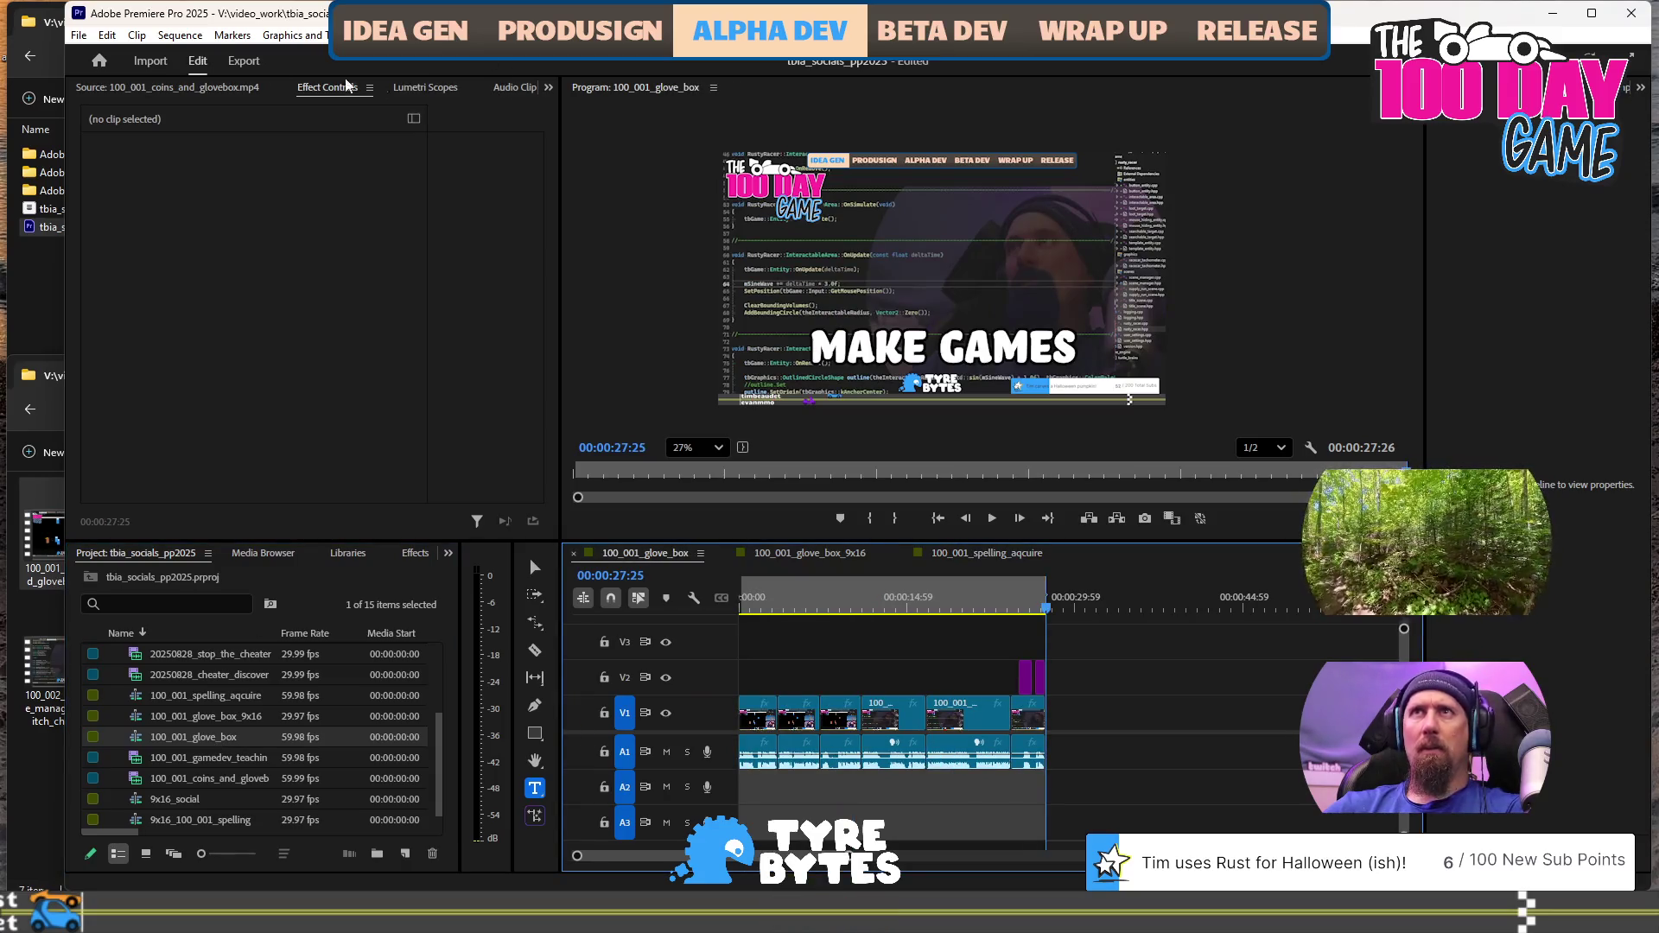
left_click(242, 61)
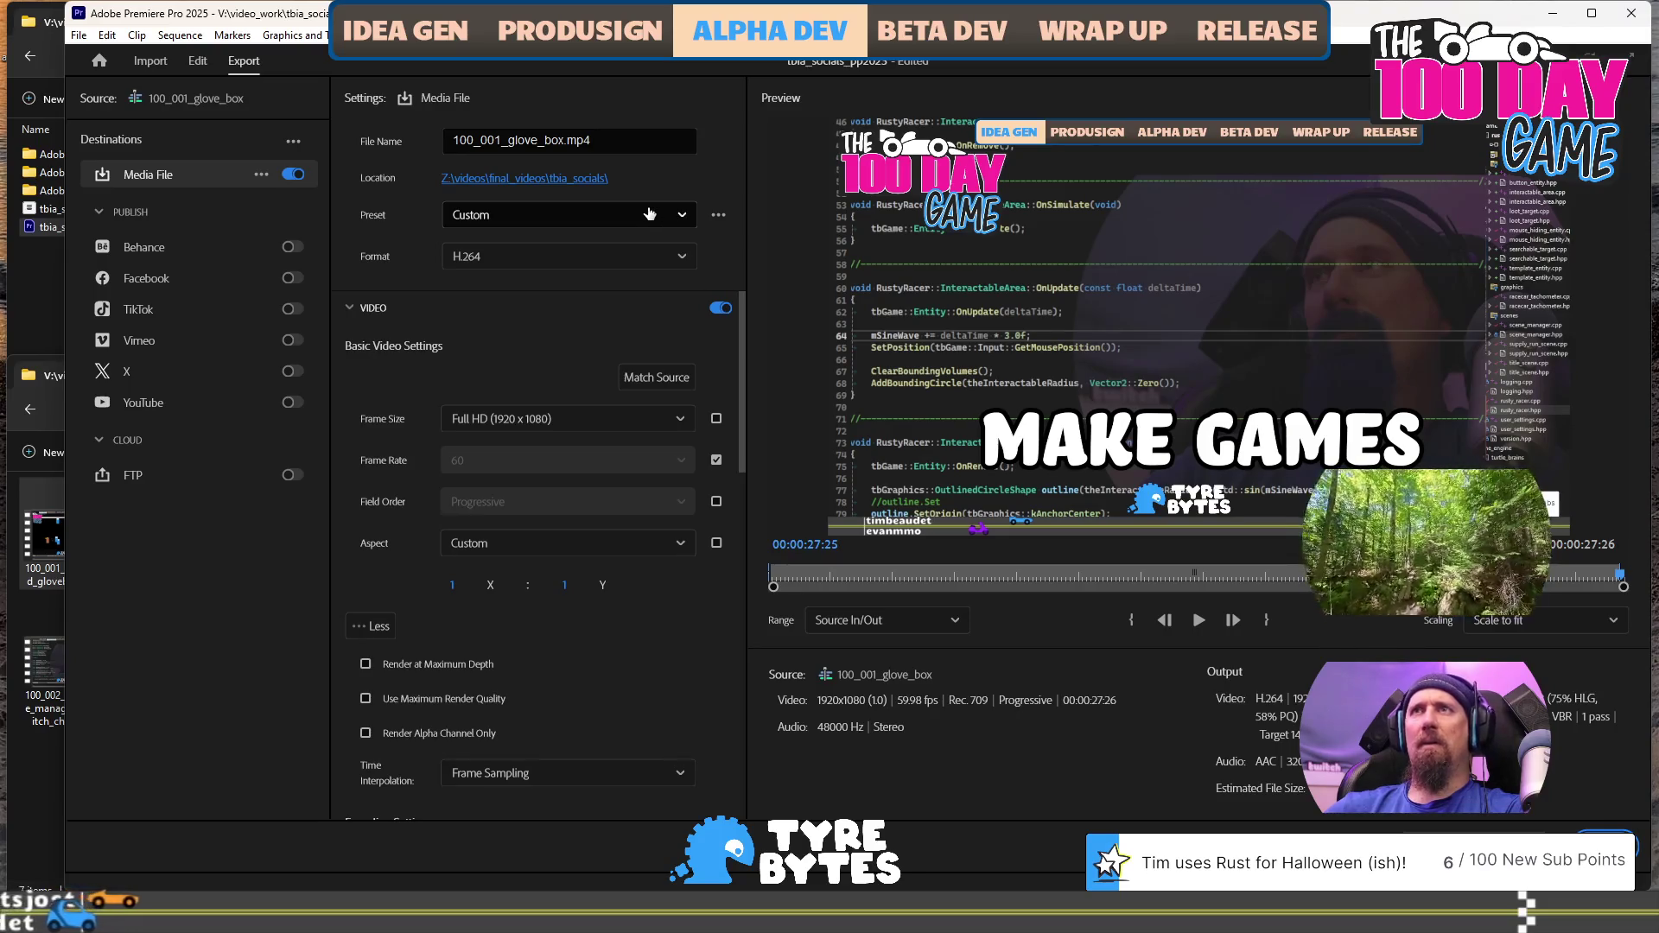
left_click(648, 213)
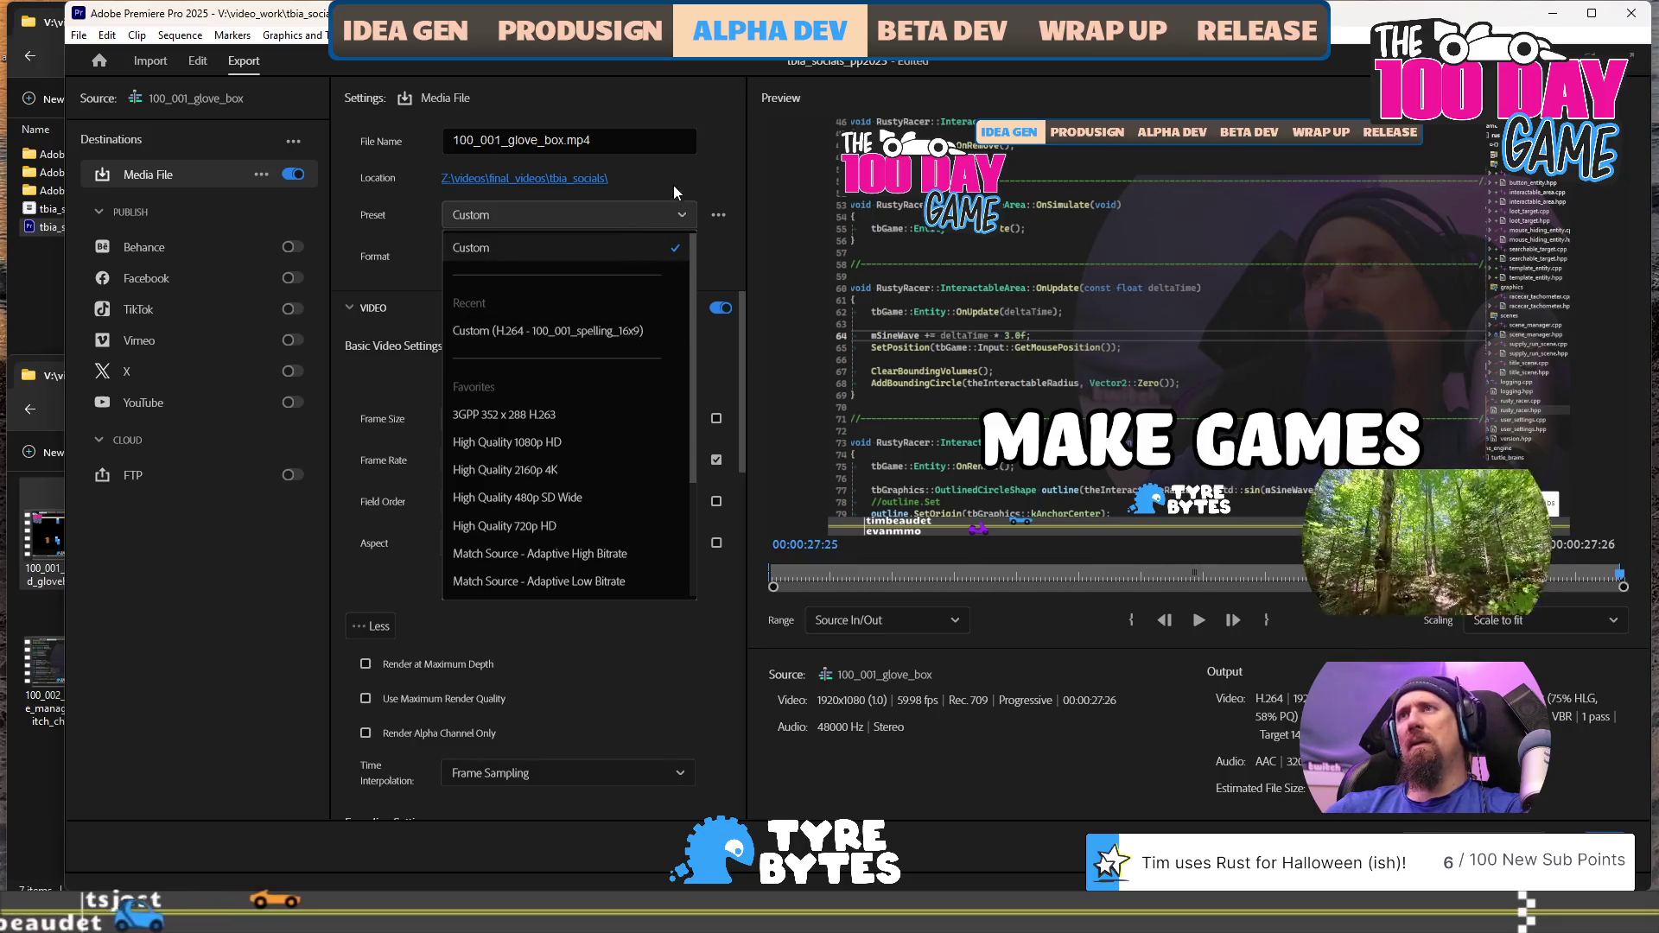
left_click(714, 200)
left_click(718, 215)
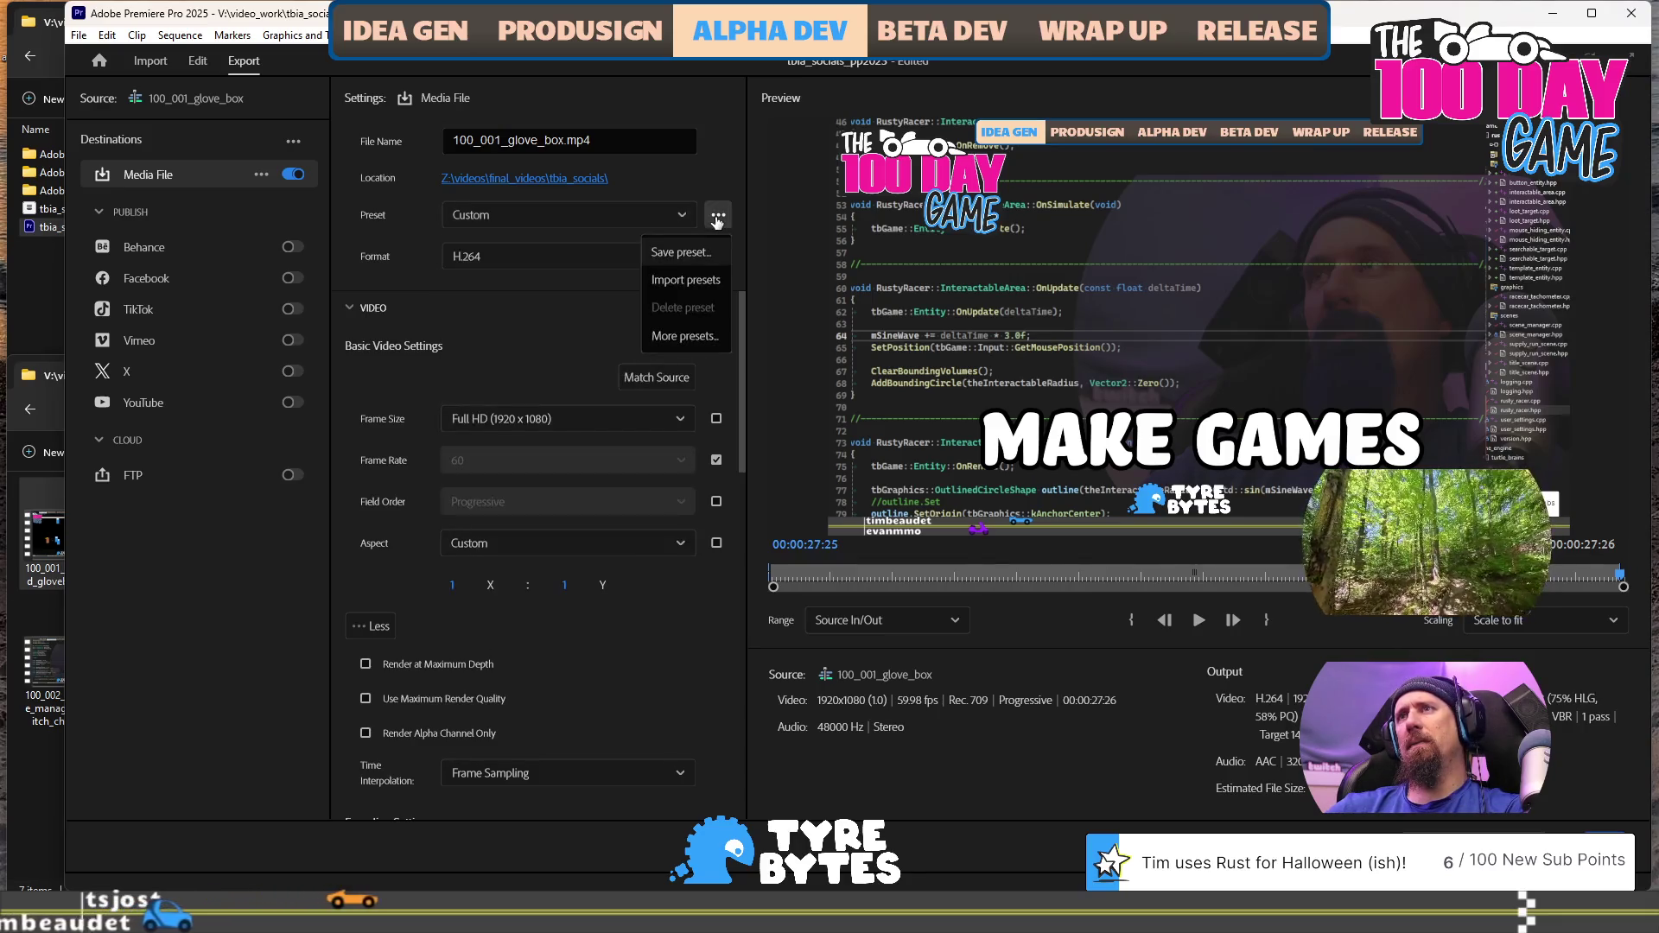
left_click(712, 343)
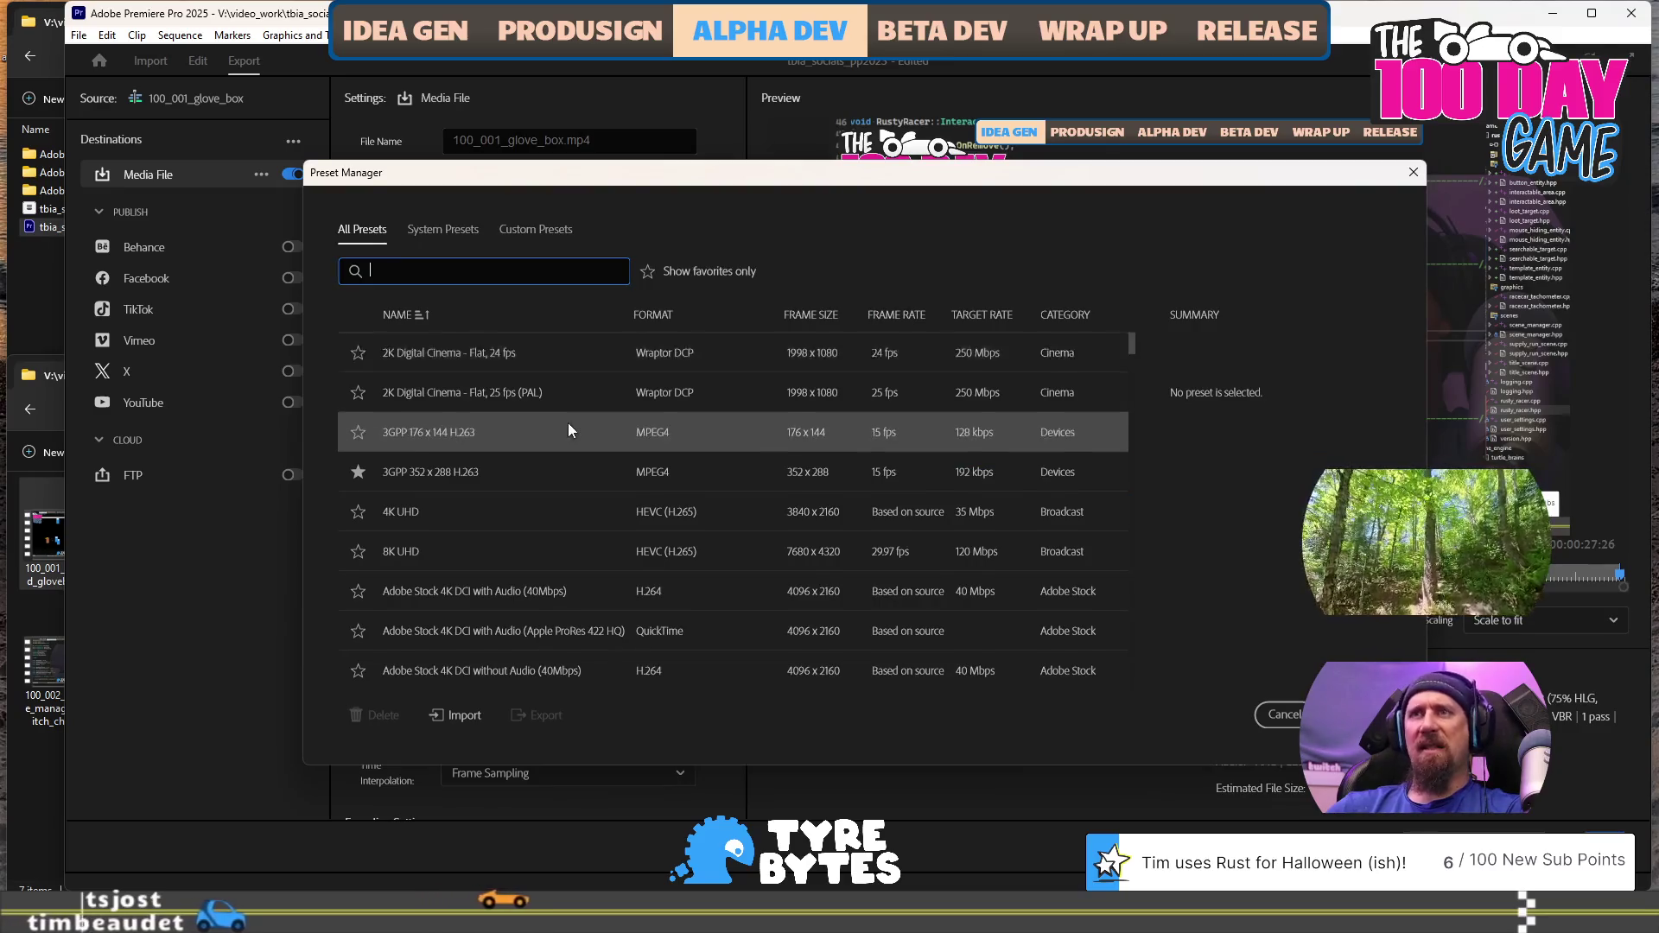
Scroll through the Preset Manager's full list of export presets
scroll(631, 493, "down", 5)
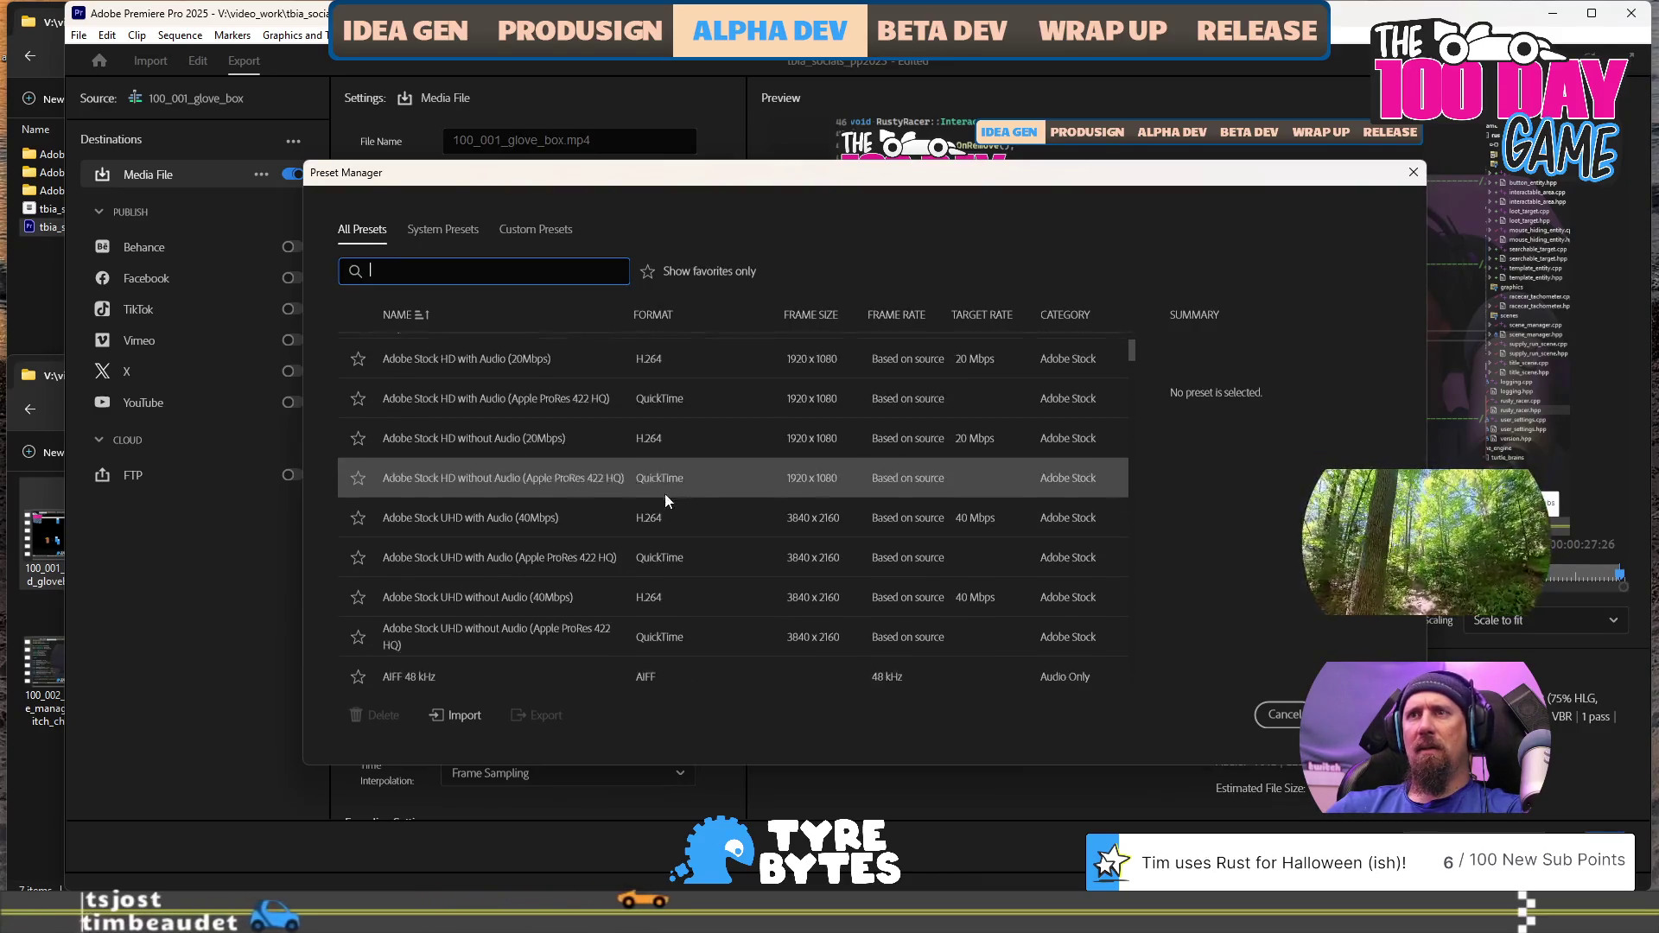
scroll(656, 497, "down", 1)
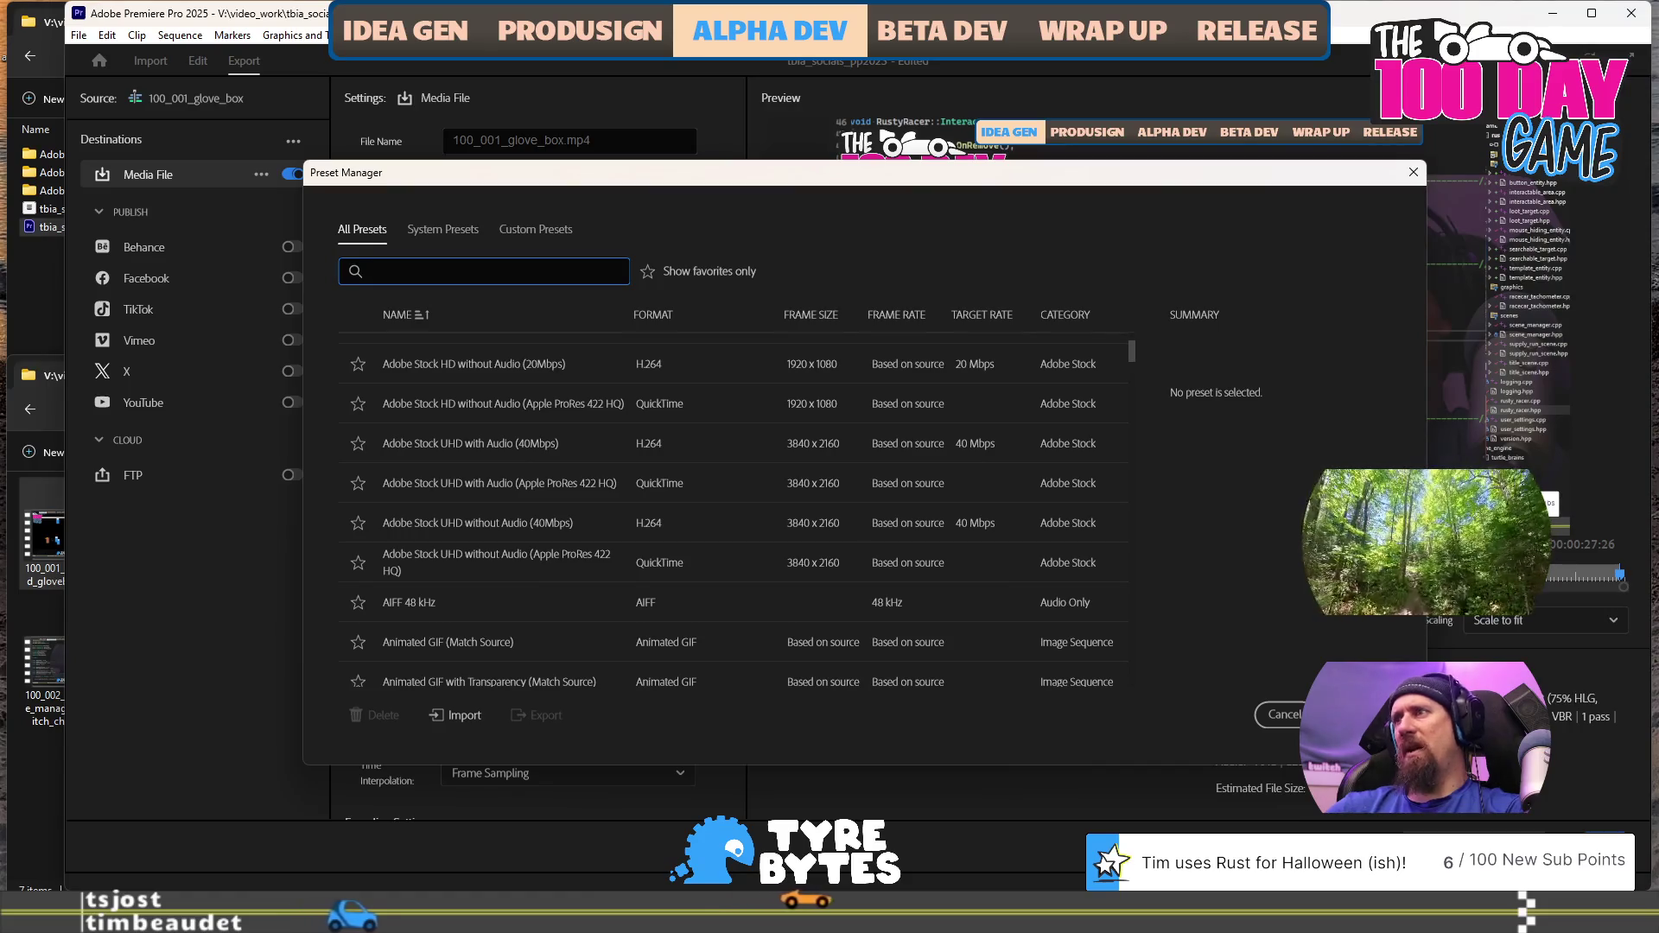
scroll(971, 388, "down", 2)
mouse_move(1134, 353)
left_mouse_down()
mouse_move(1117, 495)
mouse_move(1132, 594)
mouse_move(1130, 546)
mouse_move(1141, 556)
left_mouse_up()
scroll(1141, 563, "down", 3)
scroll(625, 458, "down", 3)
scroll(629, 464, "down", 5)
scroll(599, 457, "down", 1)
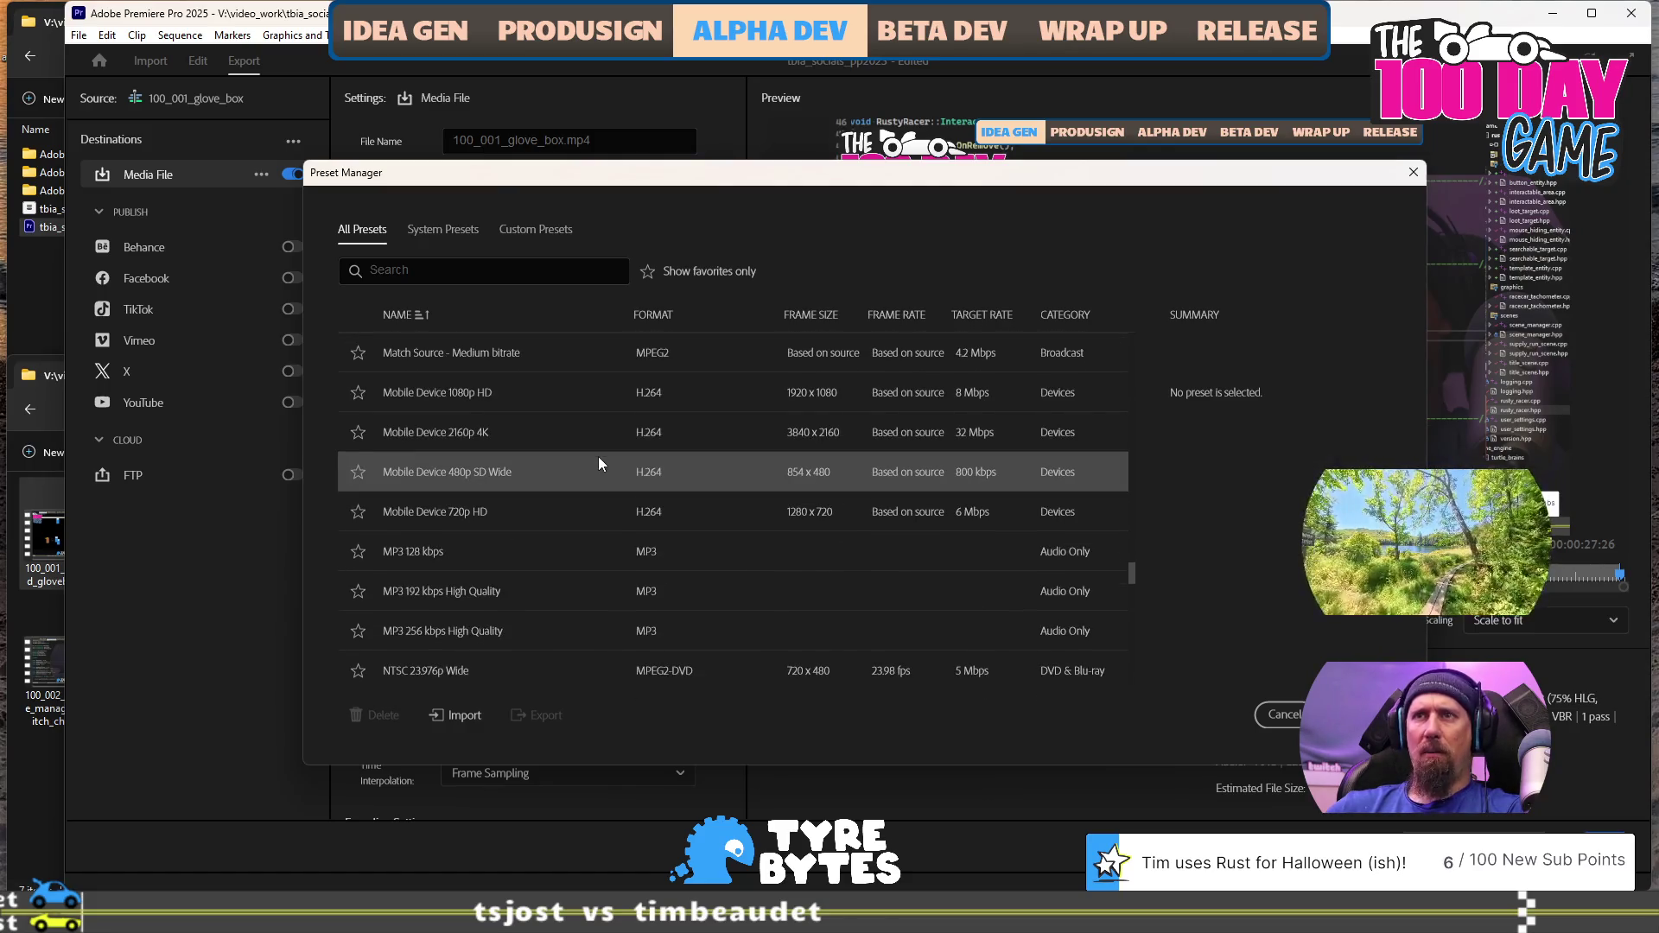
scroll(597, 464, "down", 3)
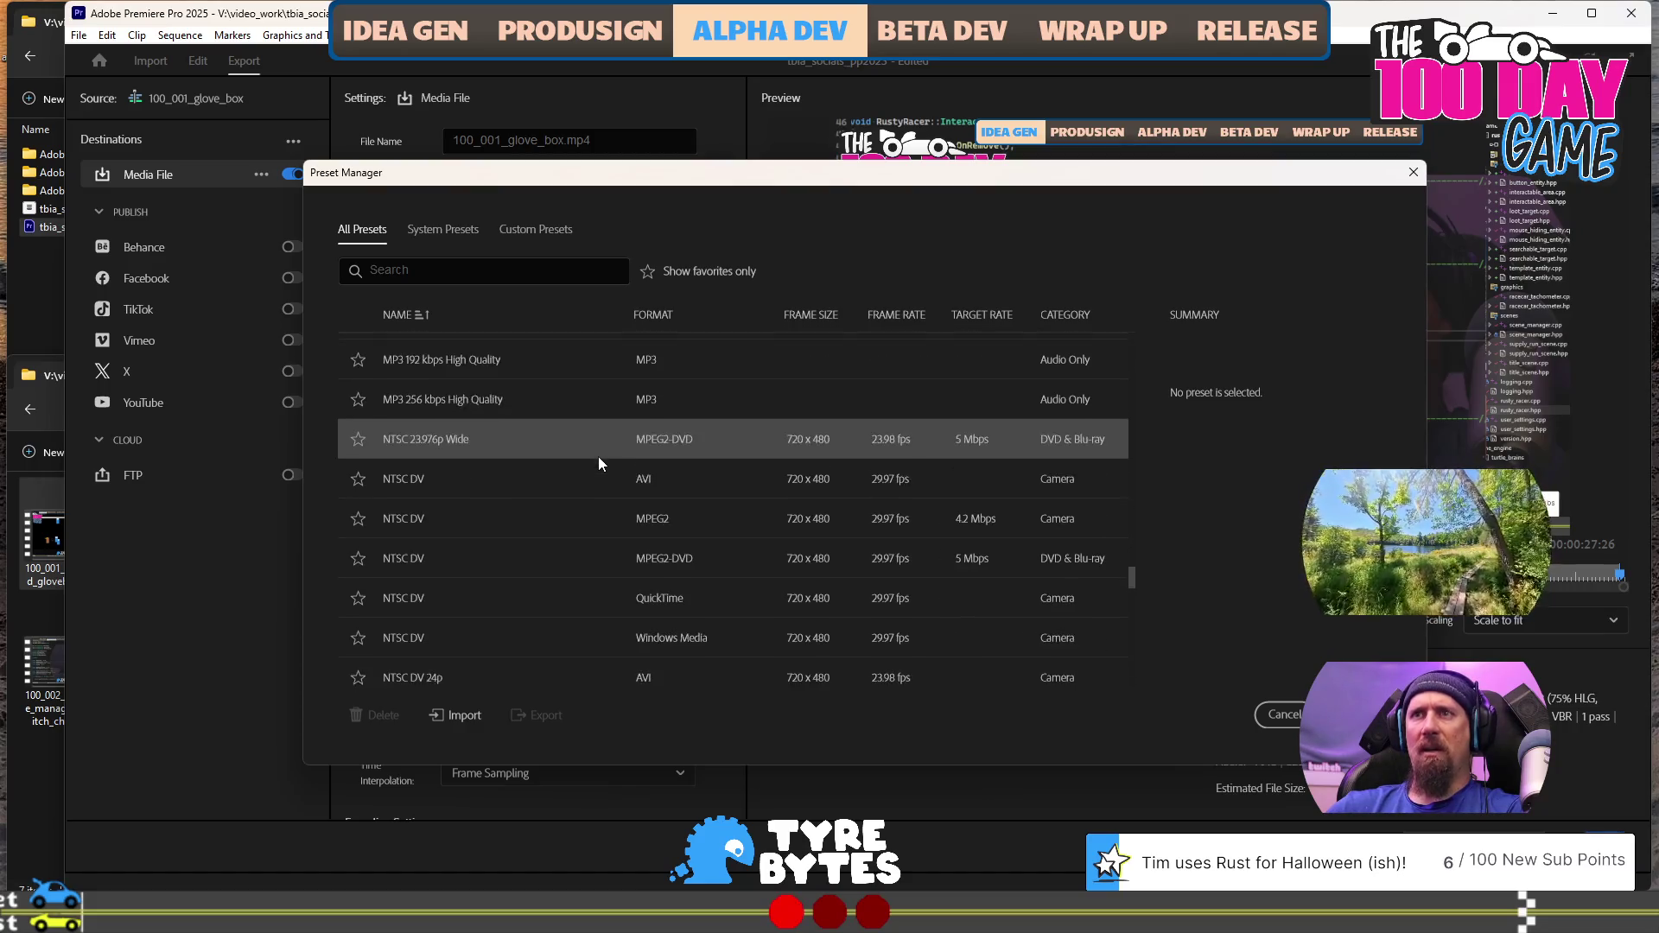
scroll(598, 457, "down", 2)
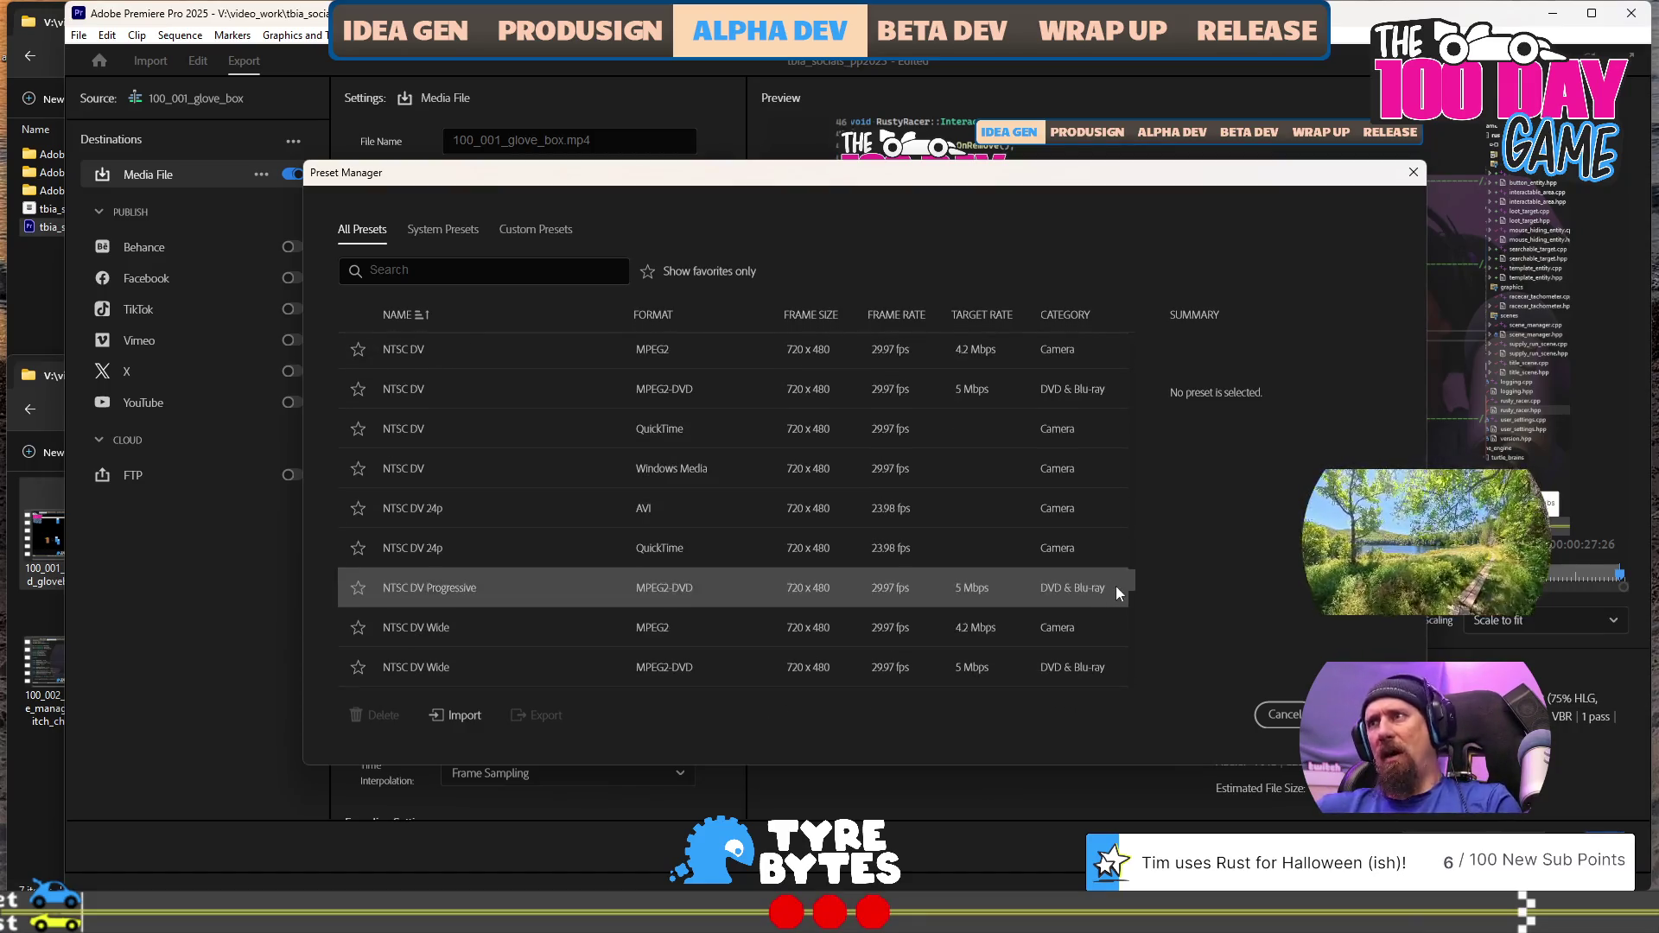
left_click_drag(1131, 588, 1118, 697)
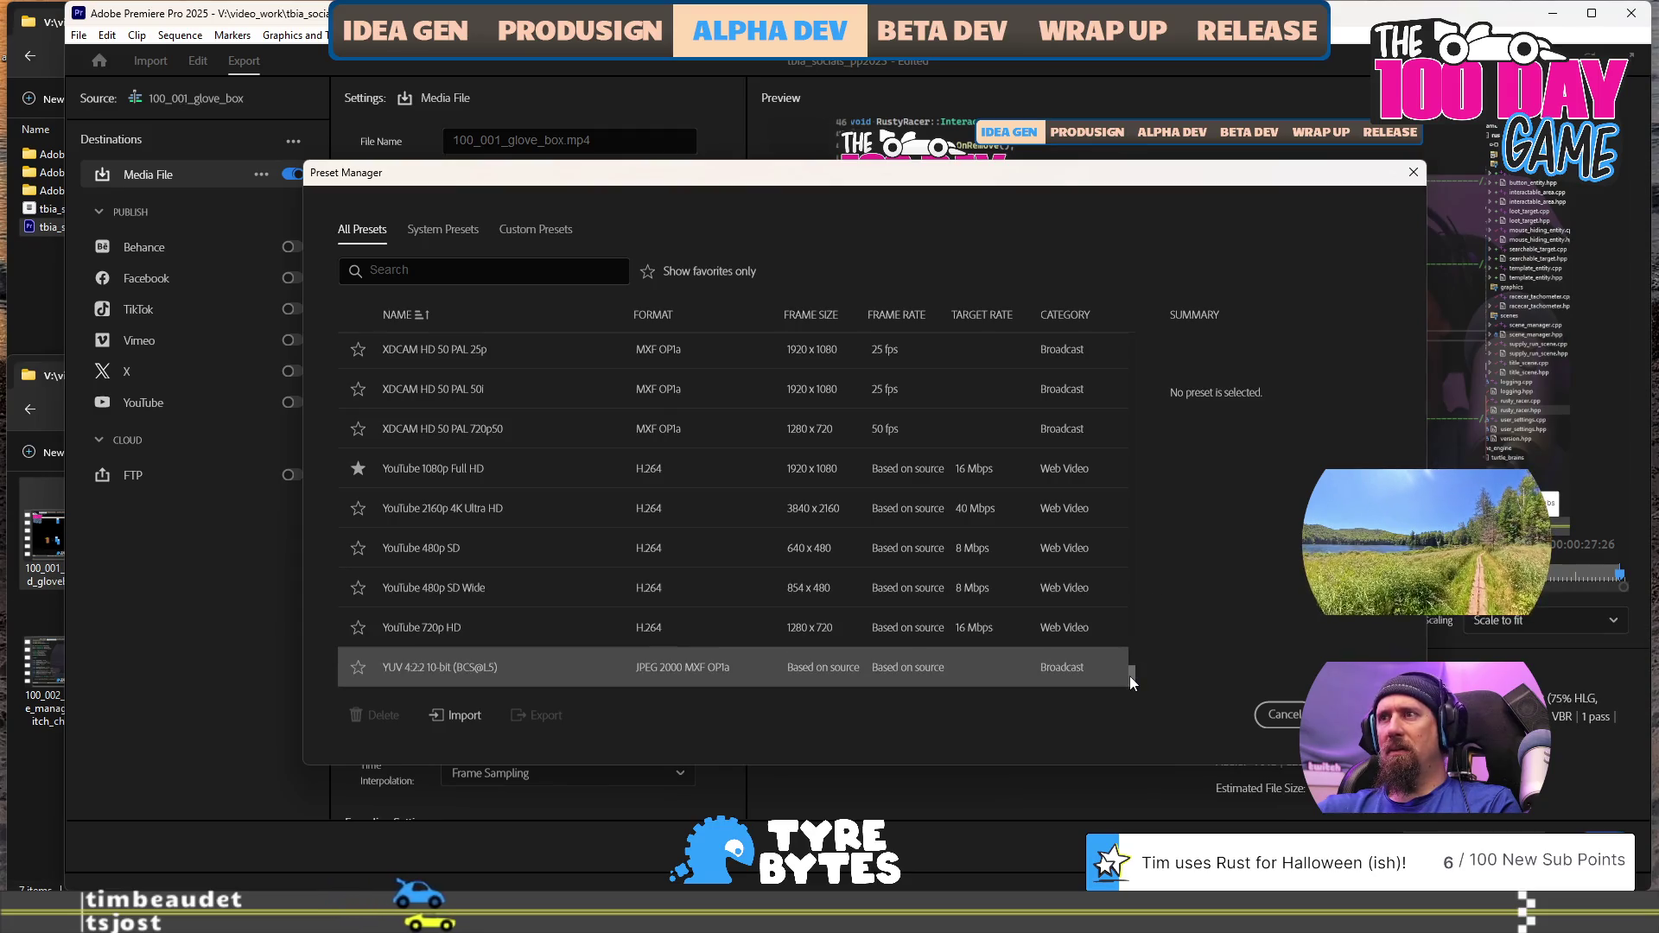
left_click_drag(1131, 683, 1127, 342)
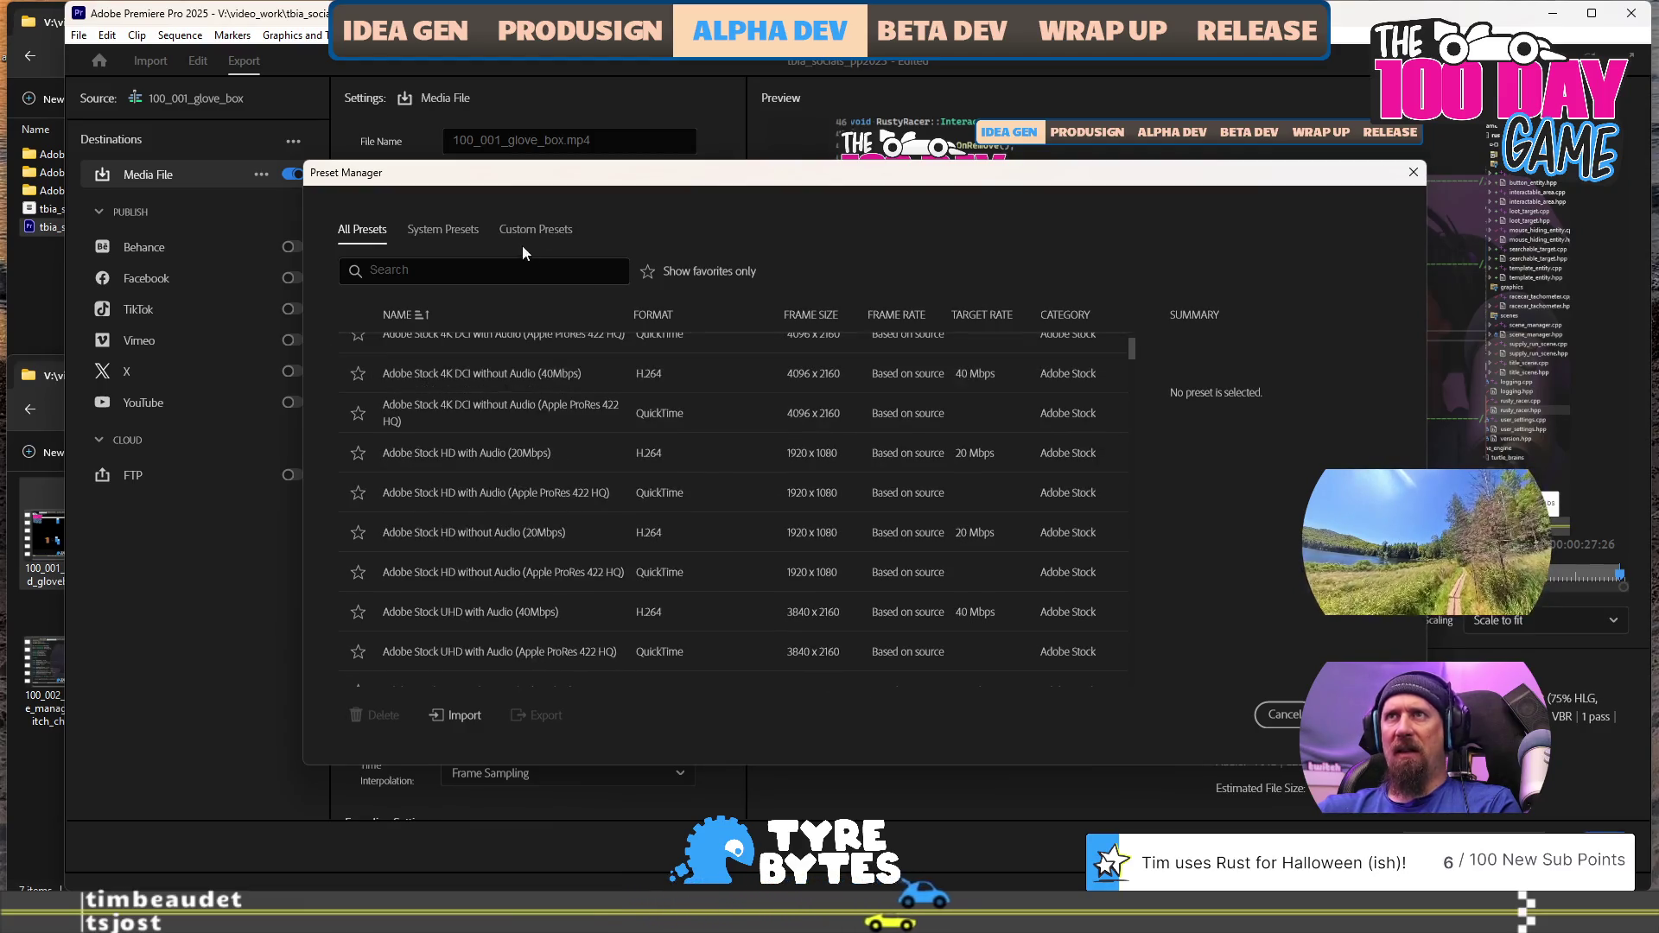
Show favorites only and apply the High Quality 1080p HD preset
left_click(647, 272)
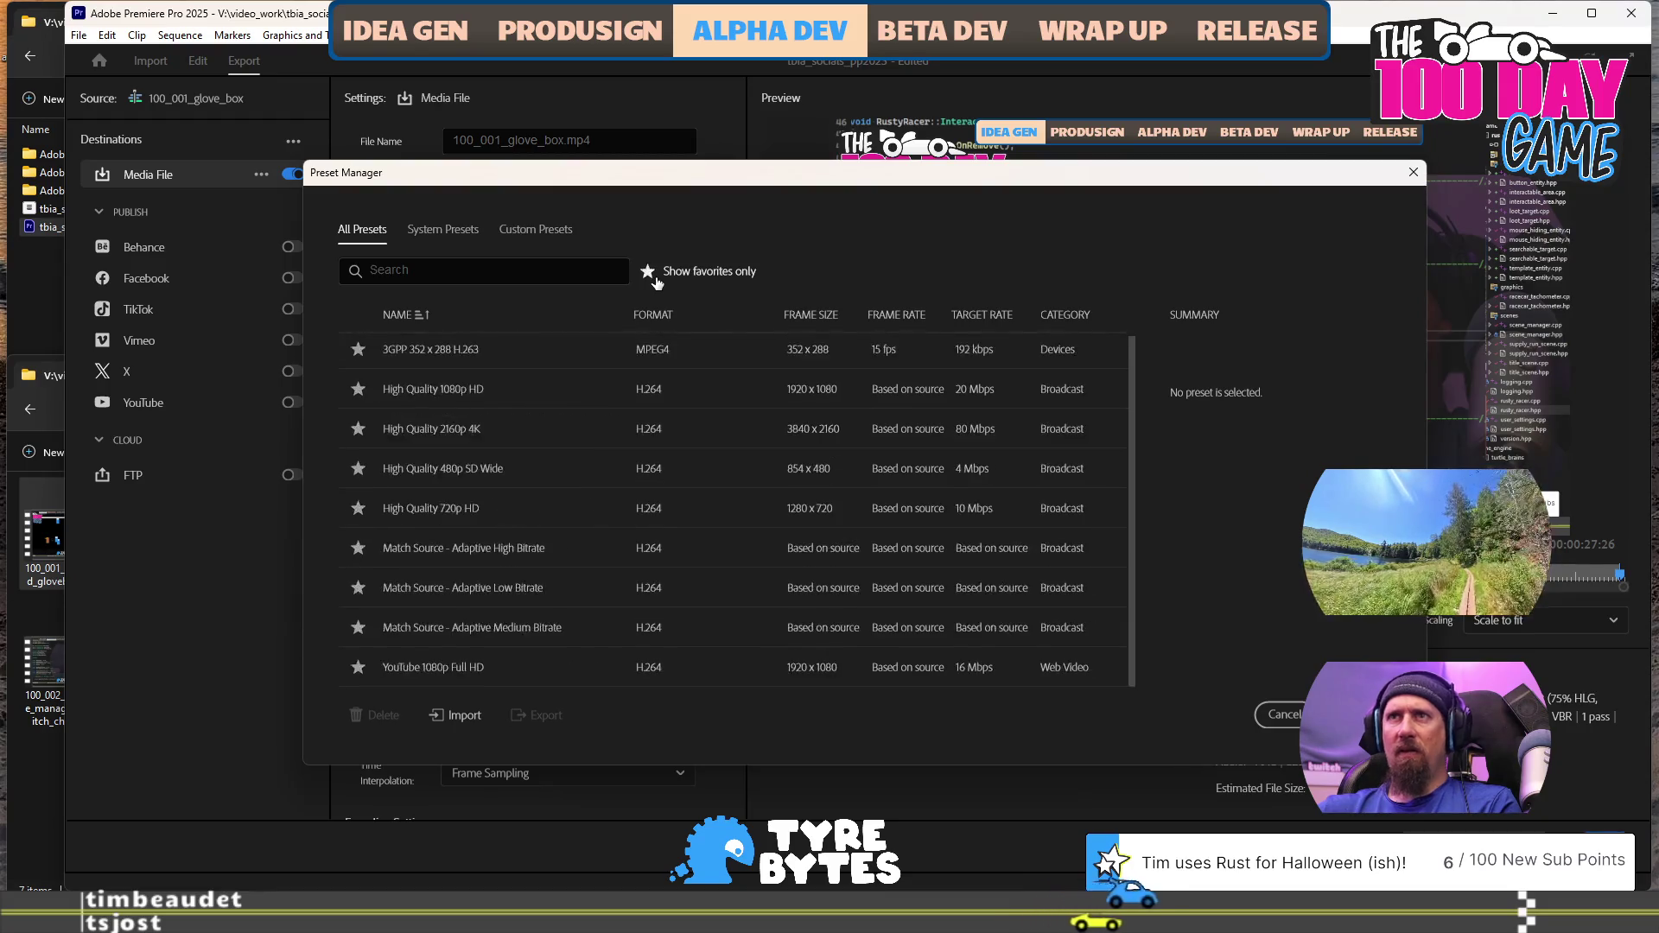
left_click(526, 384)
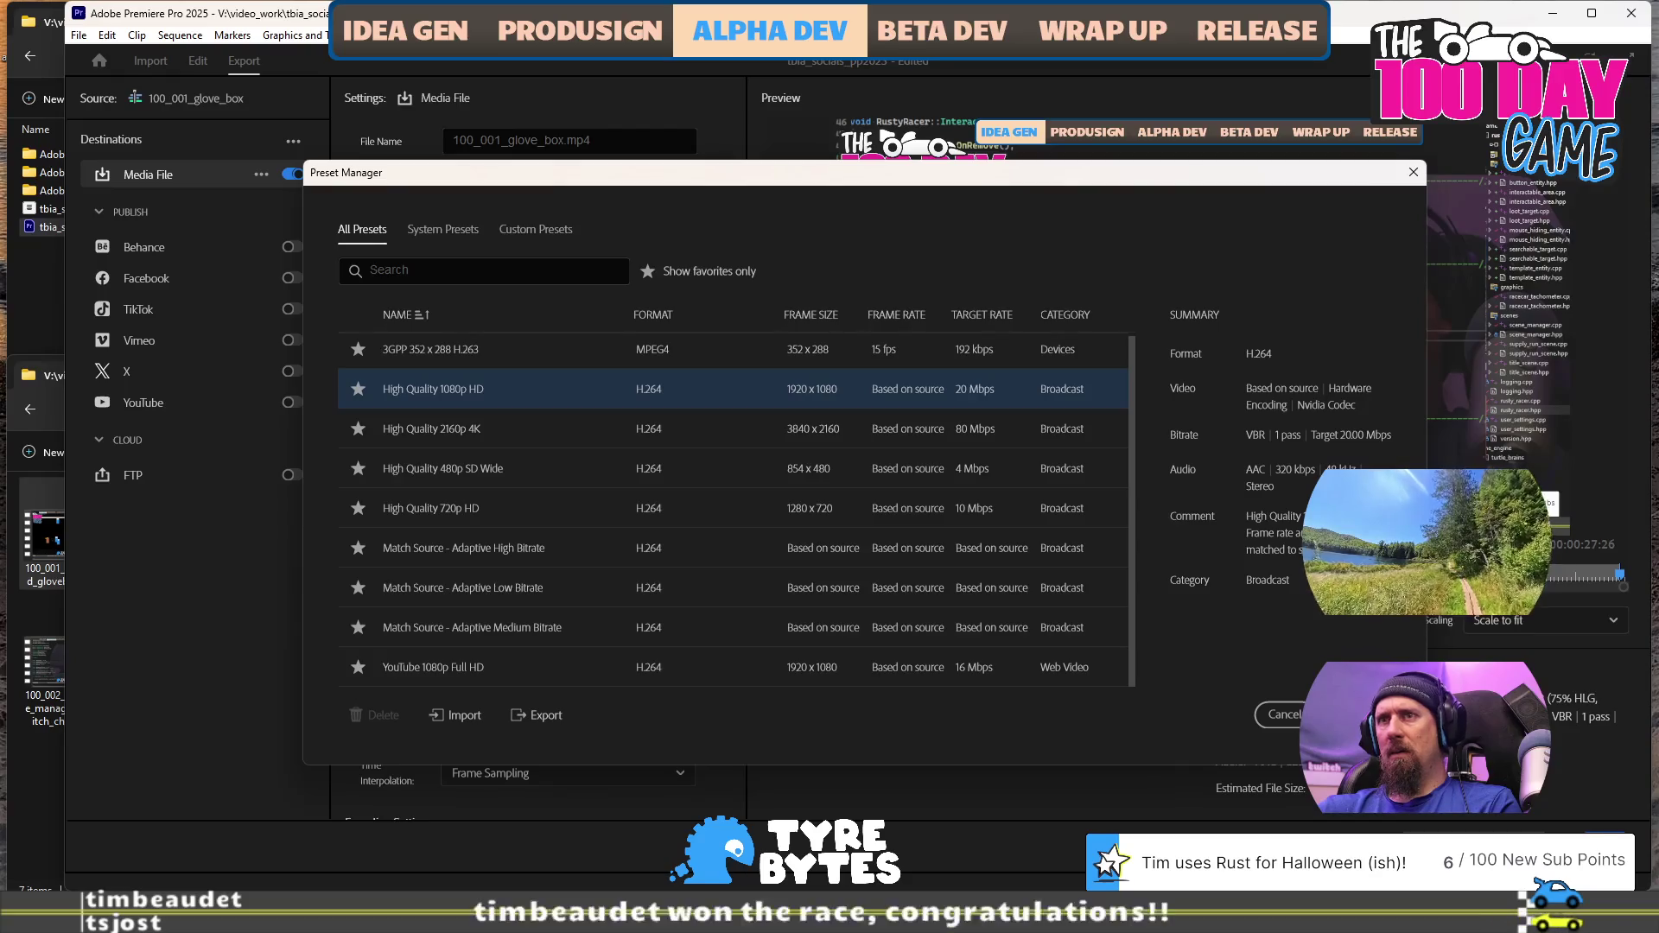
key("Return")
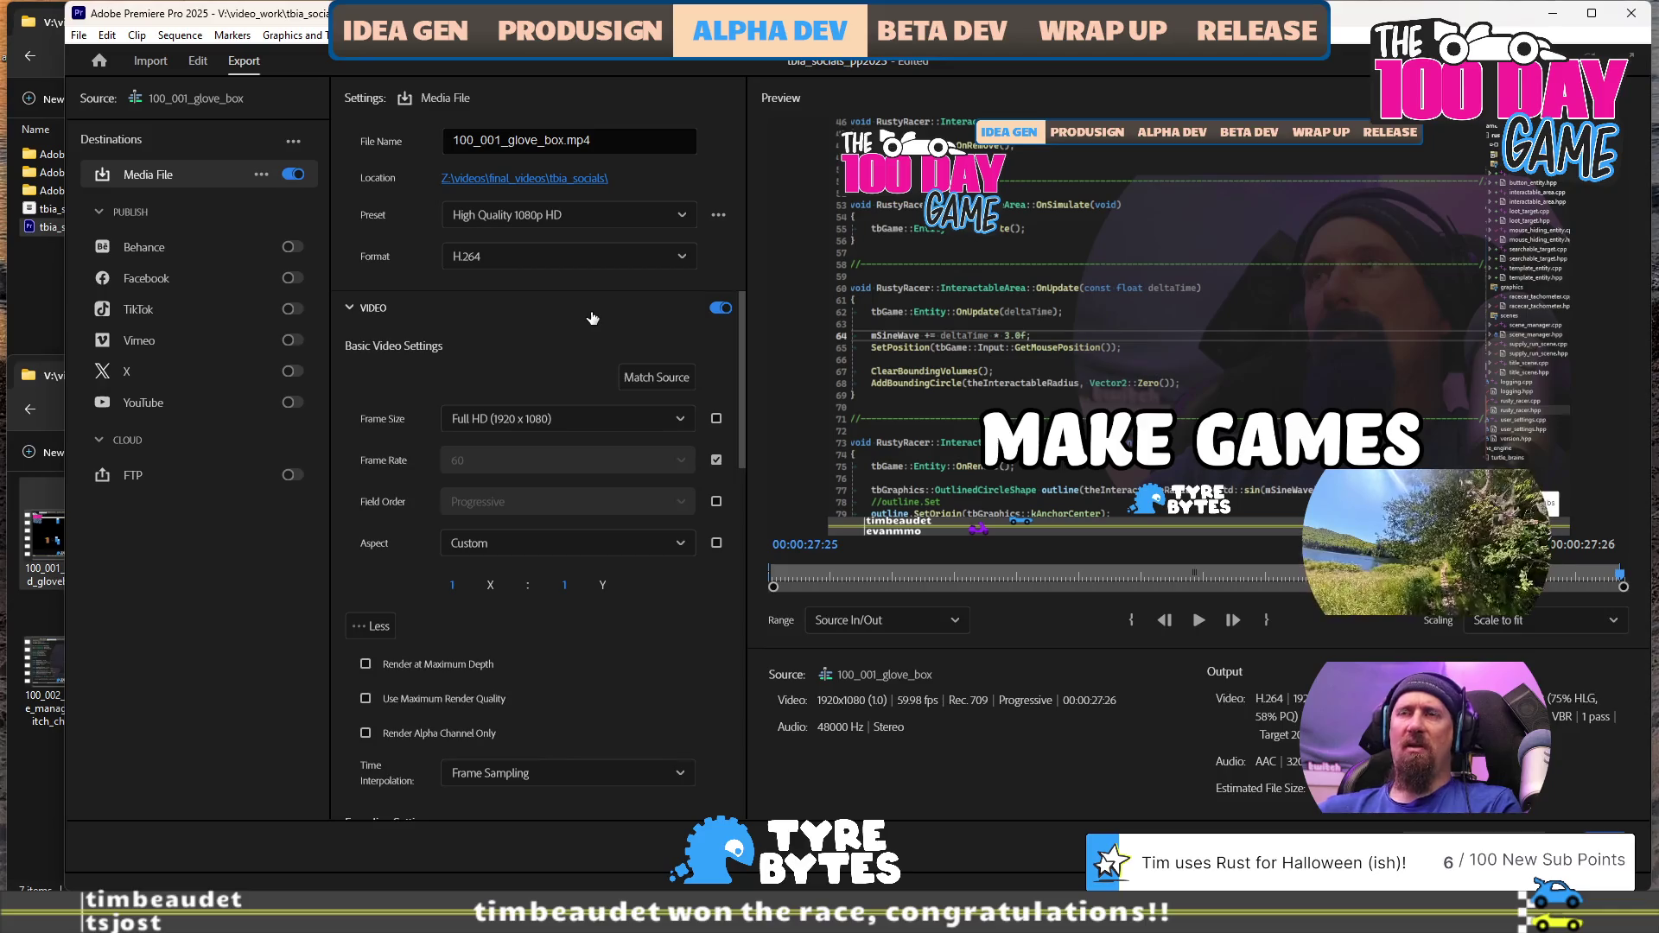
Confirm the H.264 Profile stays High, then switch back to the Edit workspace with Alt+Shift+2
scroll(634, 605, "down", 3)
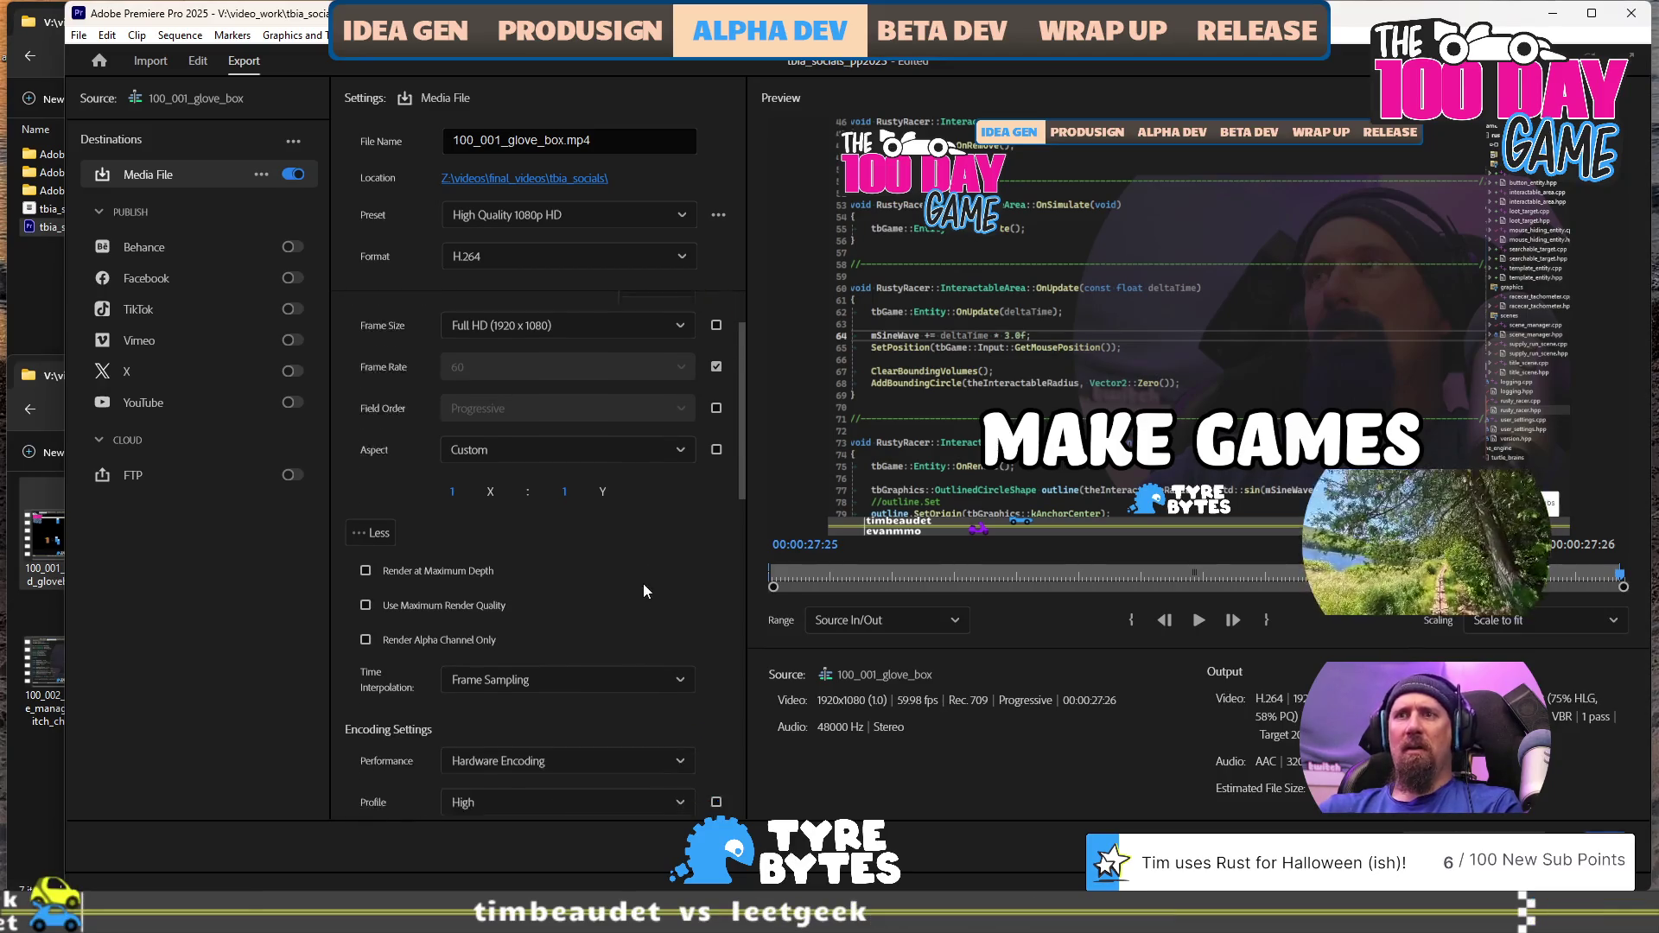
scroll(640, 591, "down", 1)
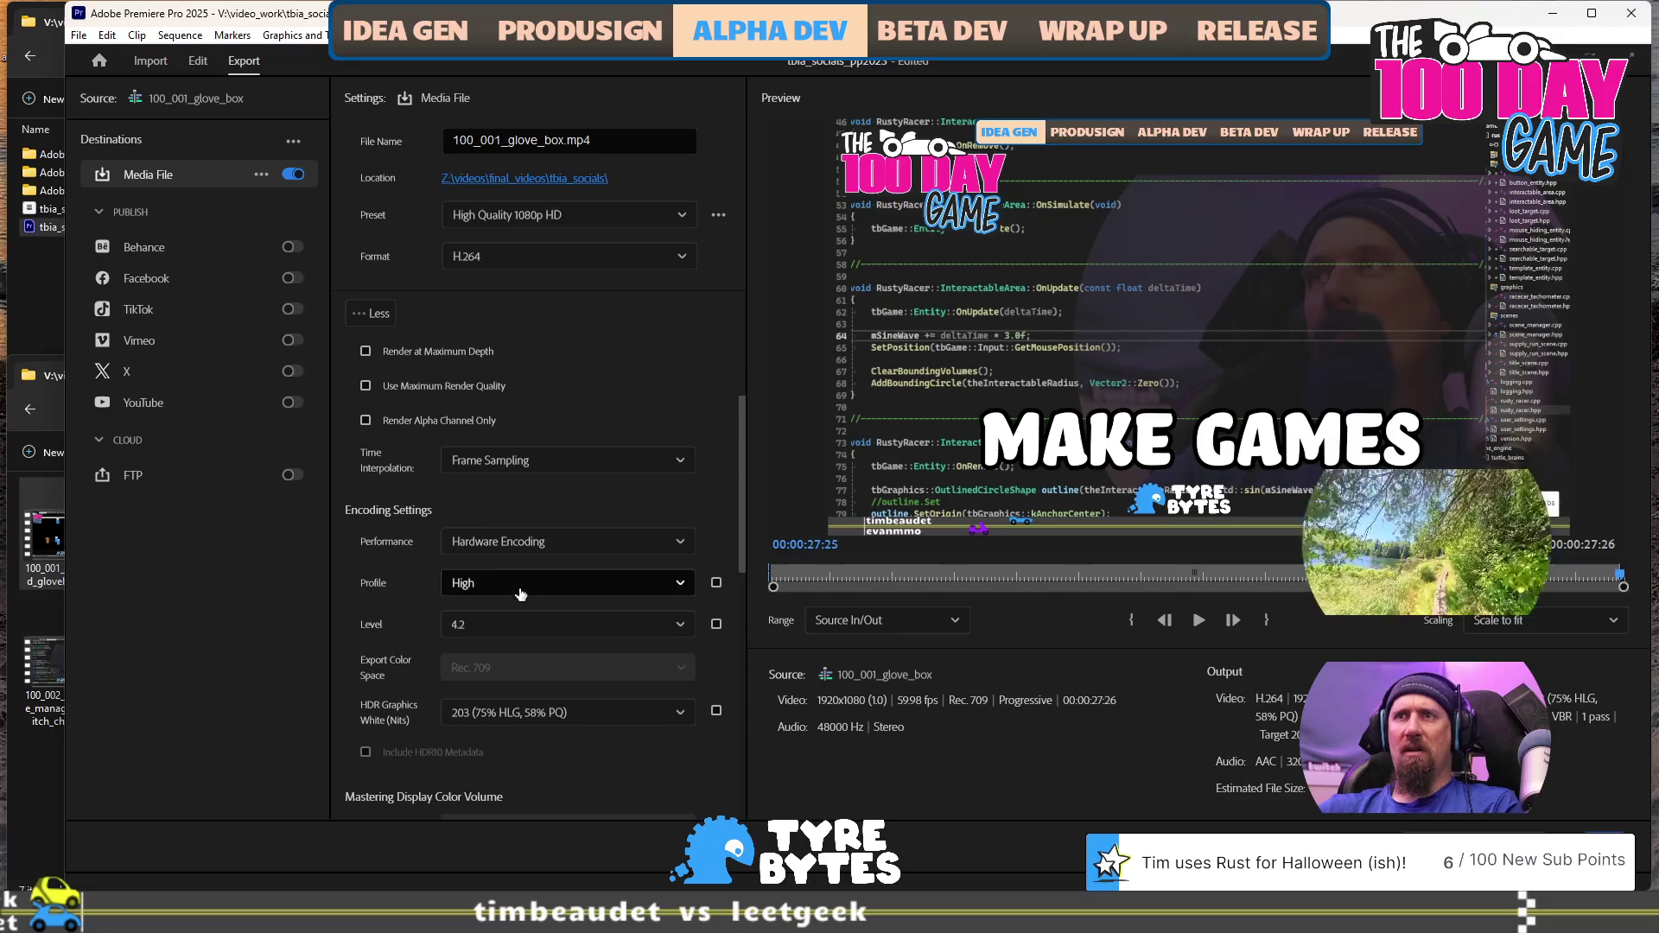
left_click(520, 584)
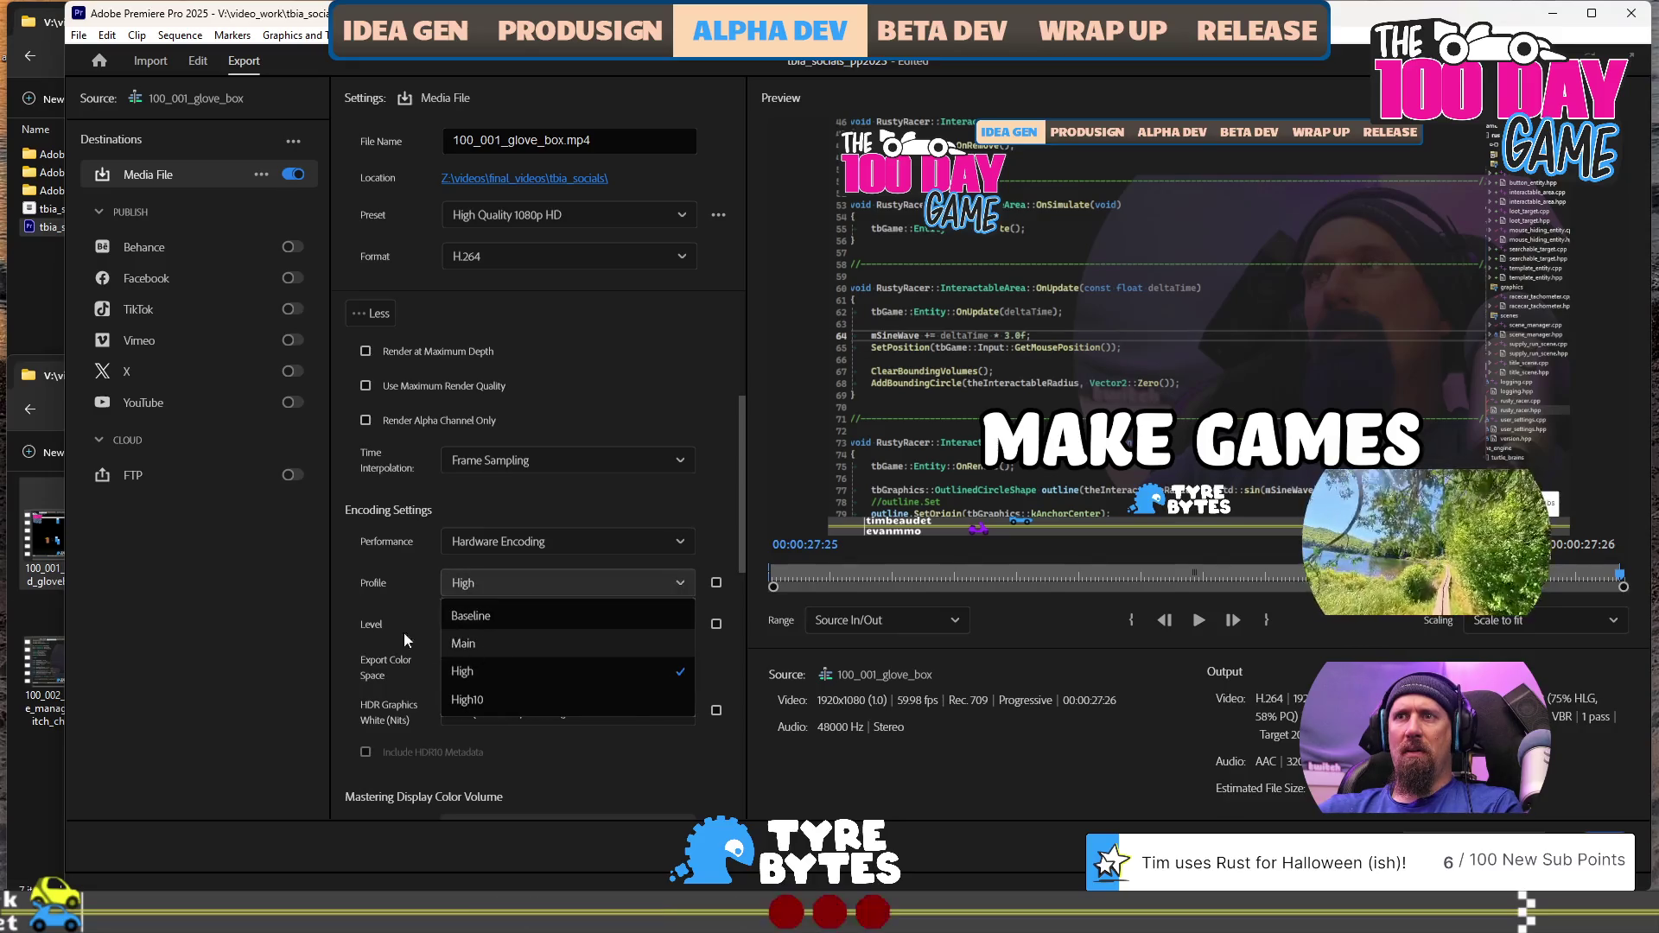
left_click(351, 593)
scroll(350, 593, "down", 1)
scroll(354, 578, "down", 1)
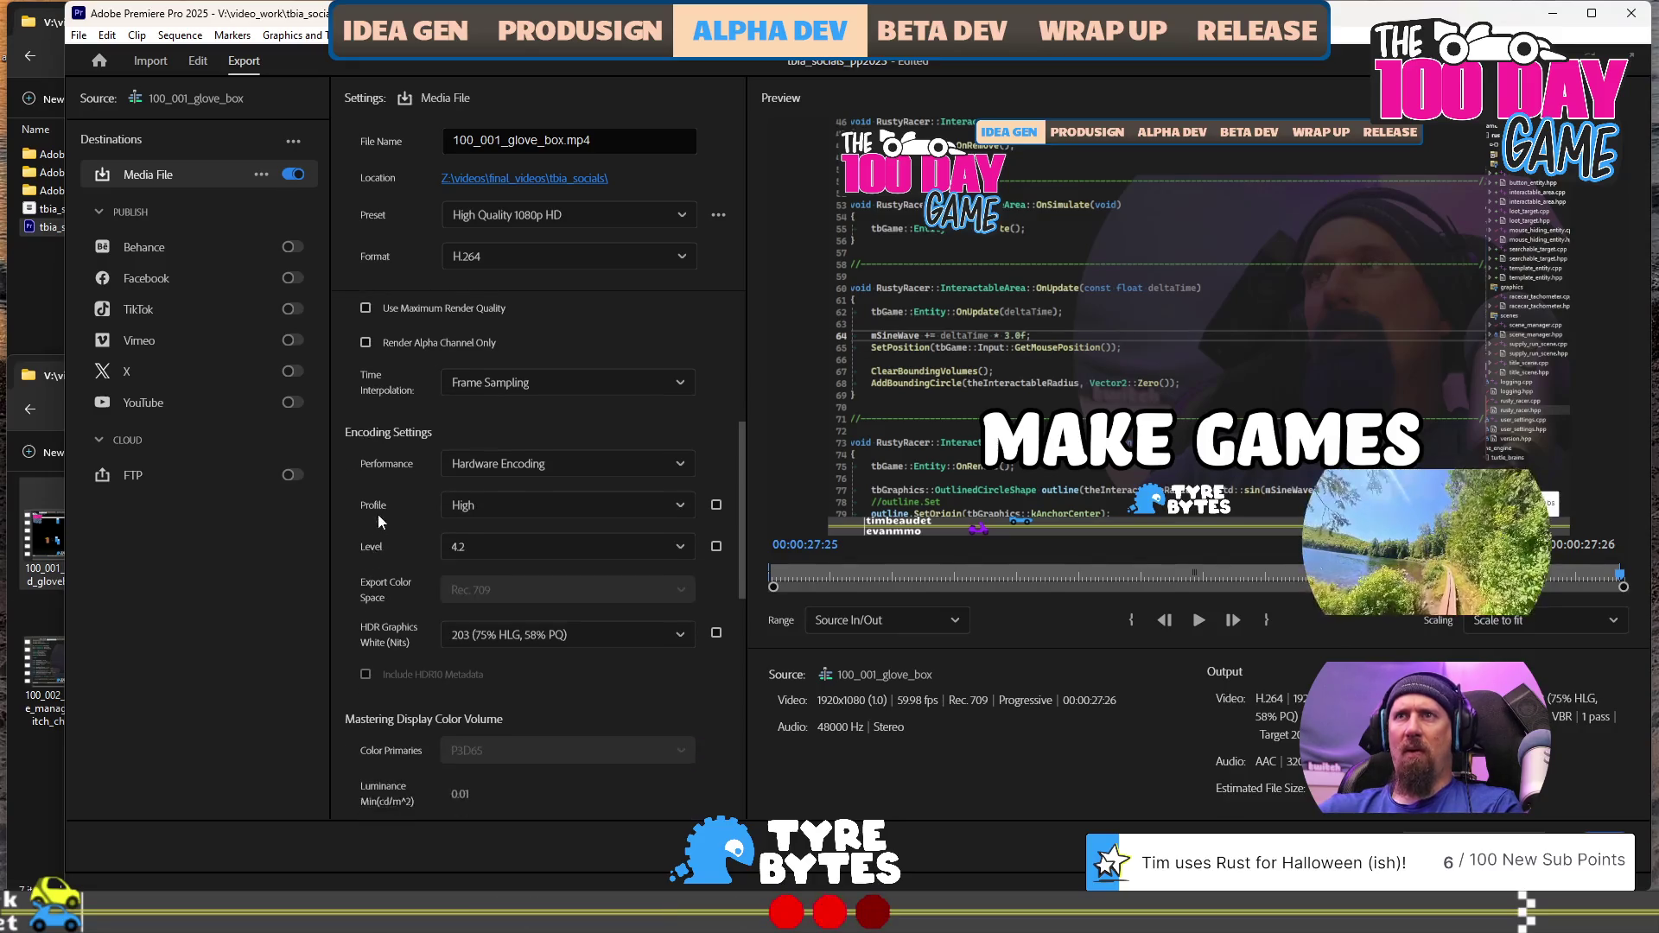
key("alt+shift+2")
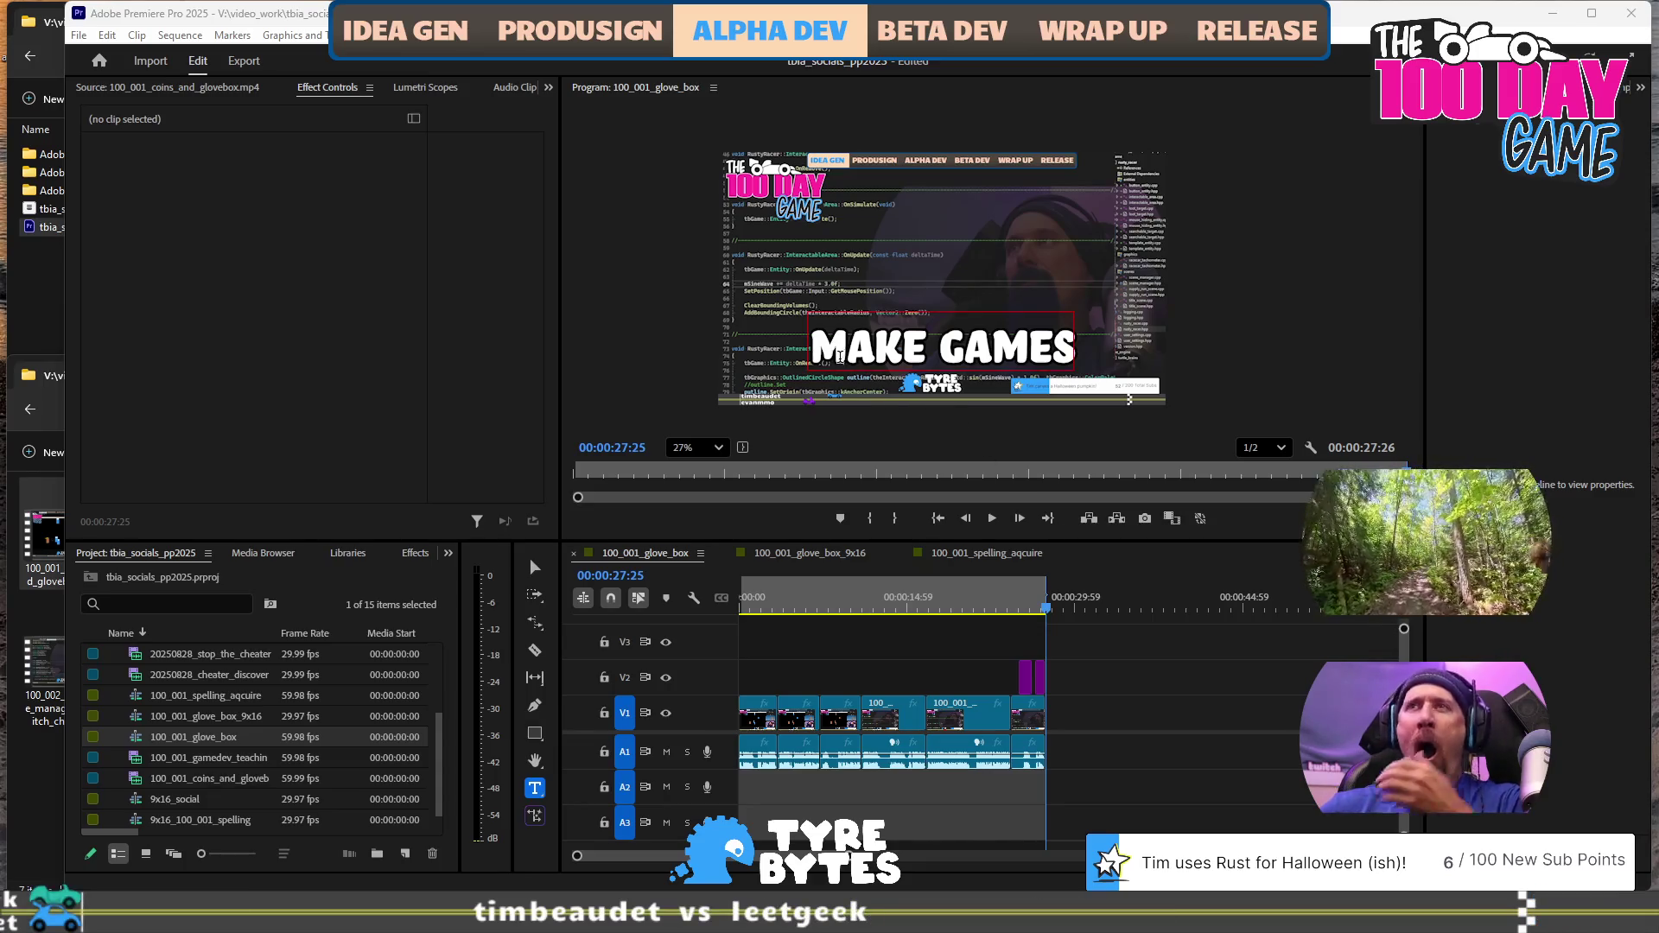
Switch to the 100_001_glove_box_9x16 timeline, delete the accidental text graphic, and save the project
left_click(810, 562)
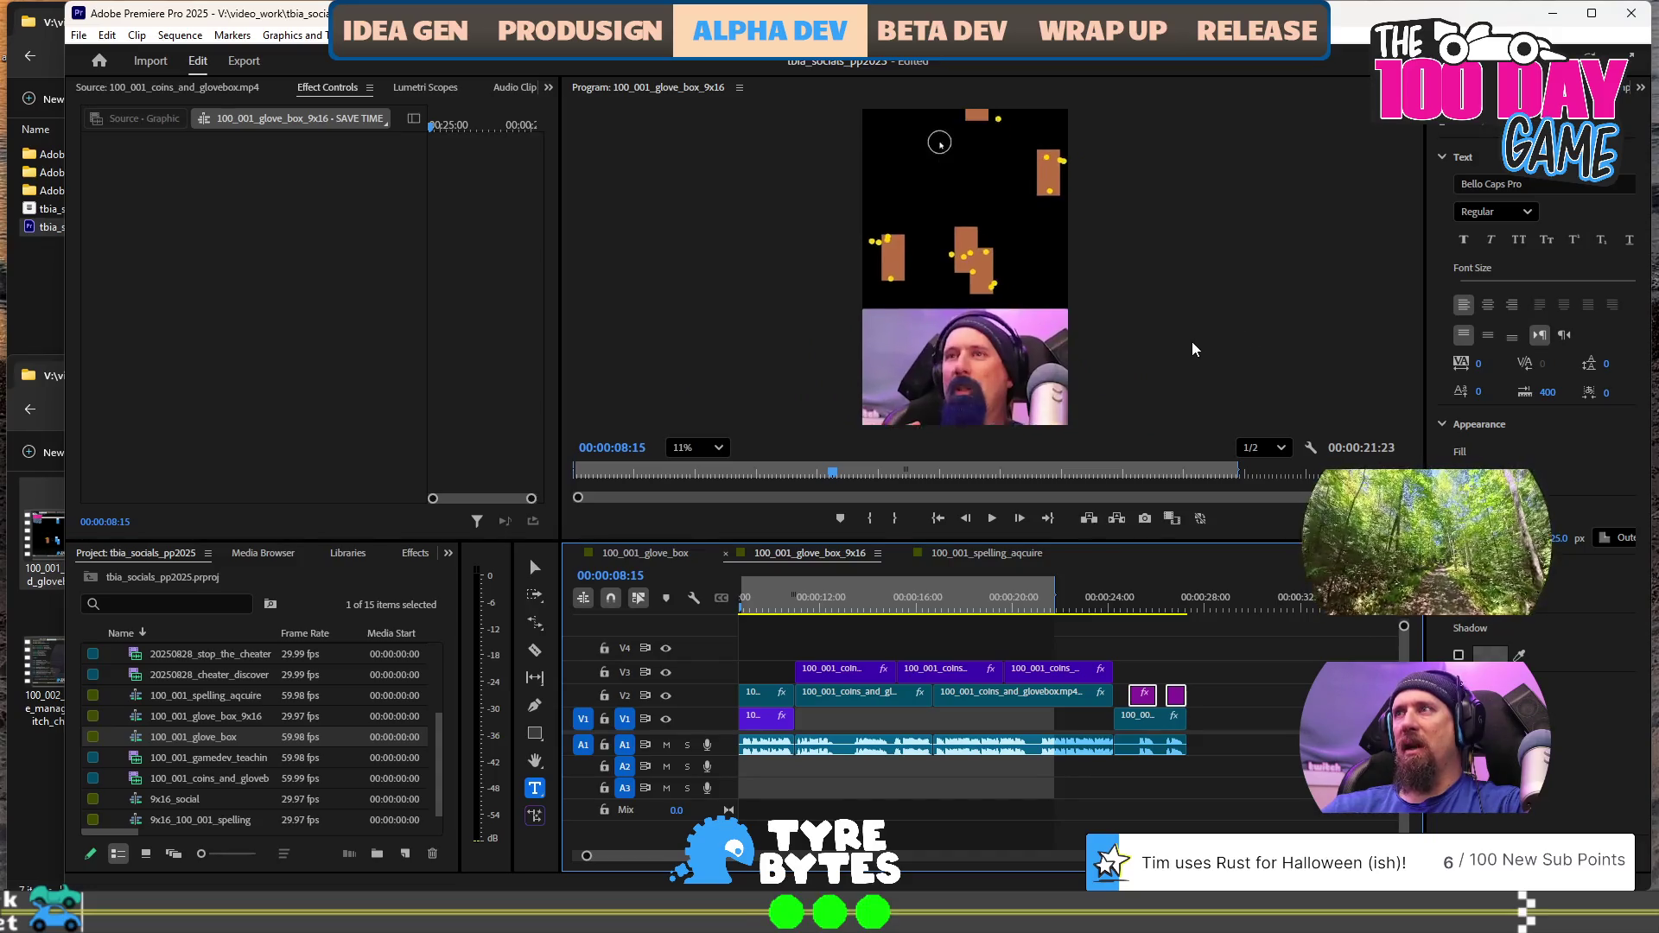
left_click(1123, 312)
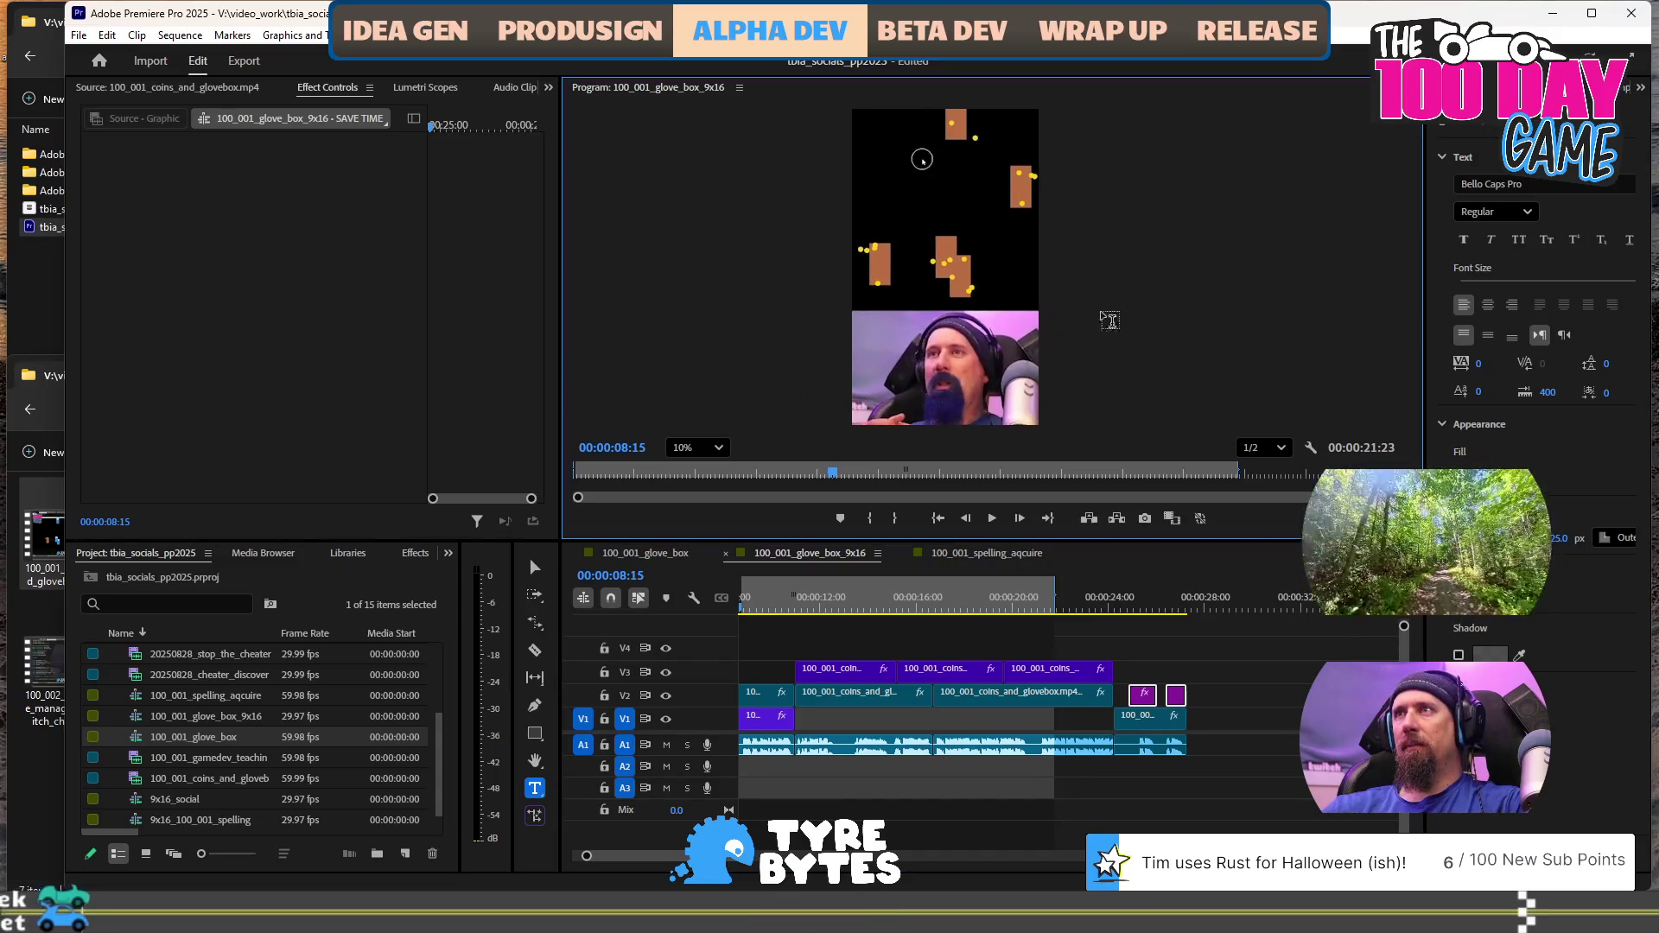
left_click(1113, 346)
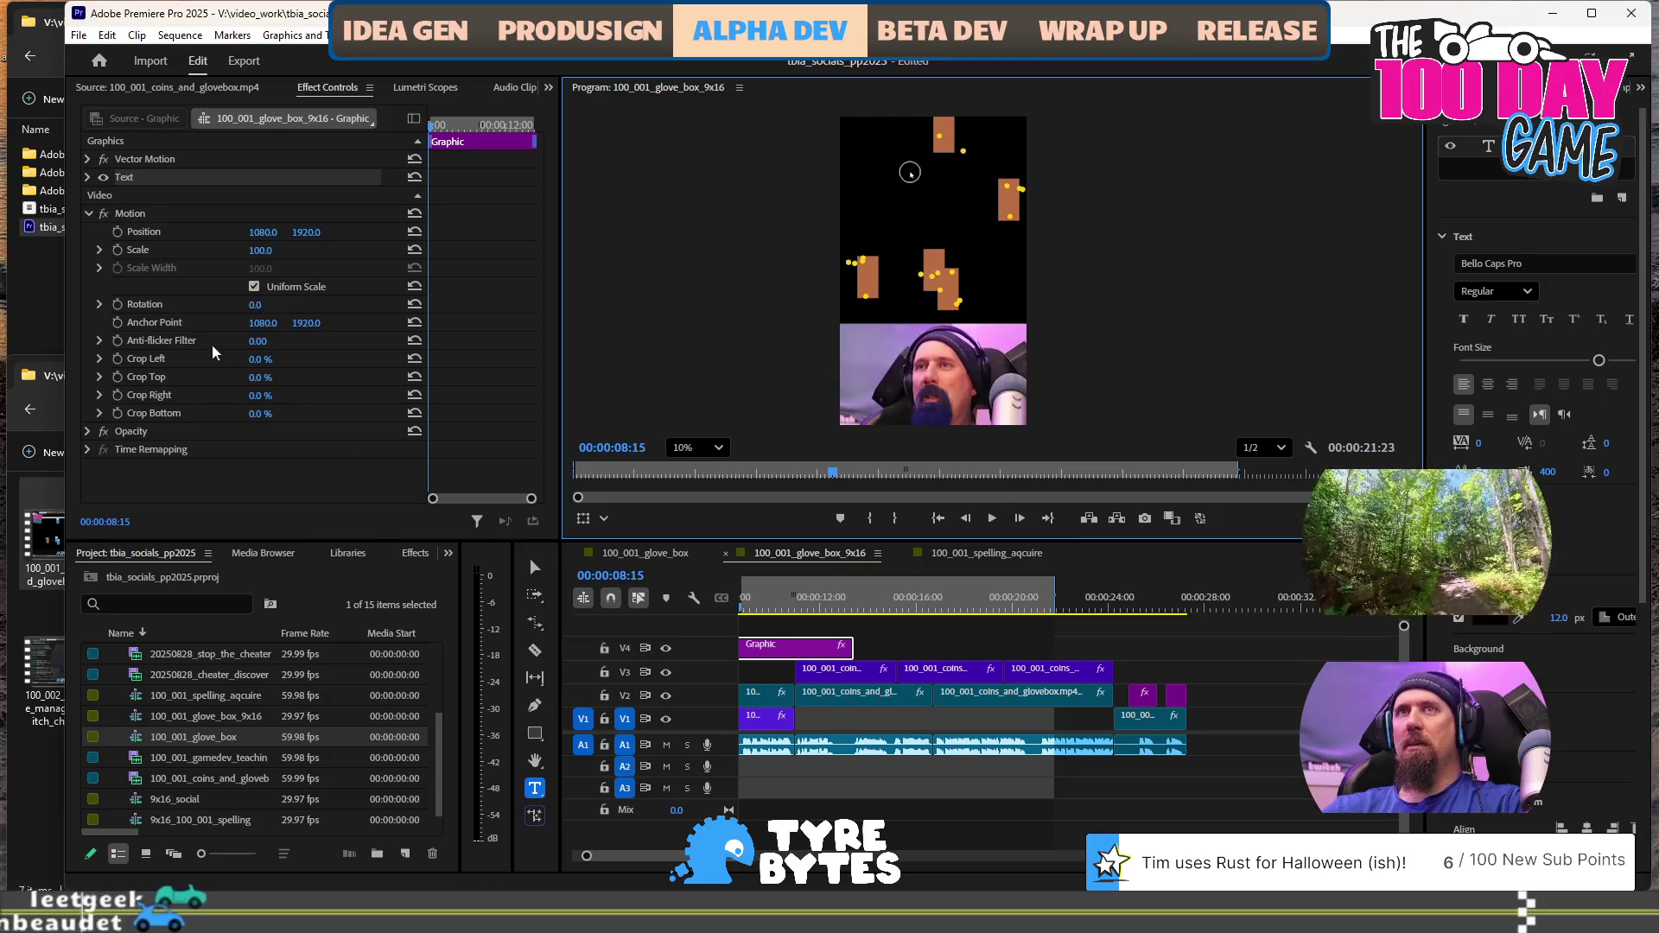
key("Delete")
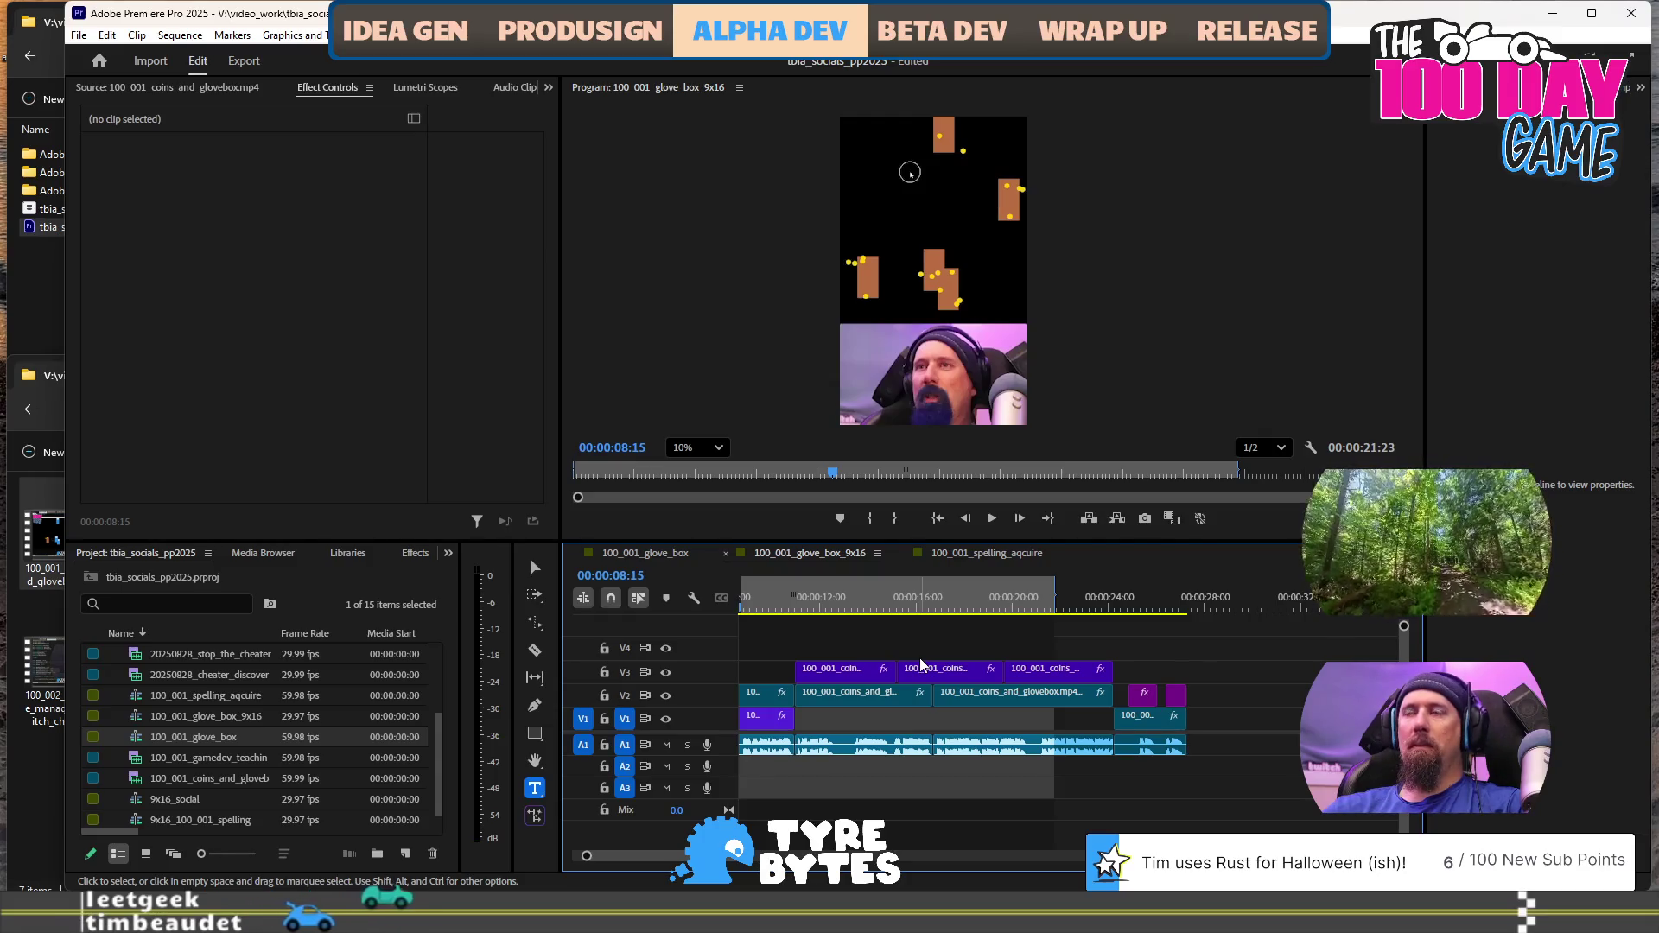
key("ctrl+s")
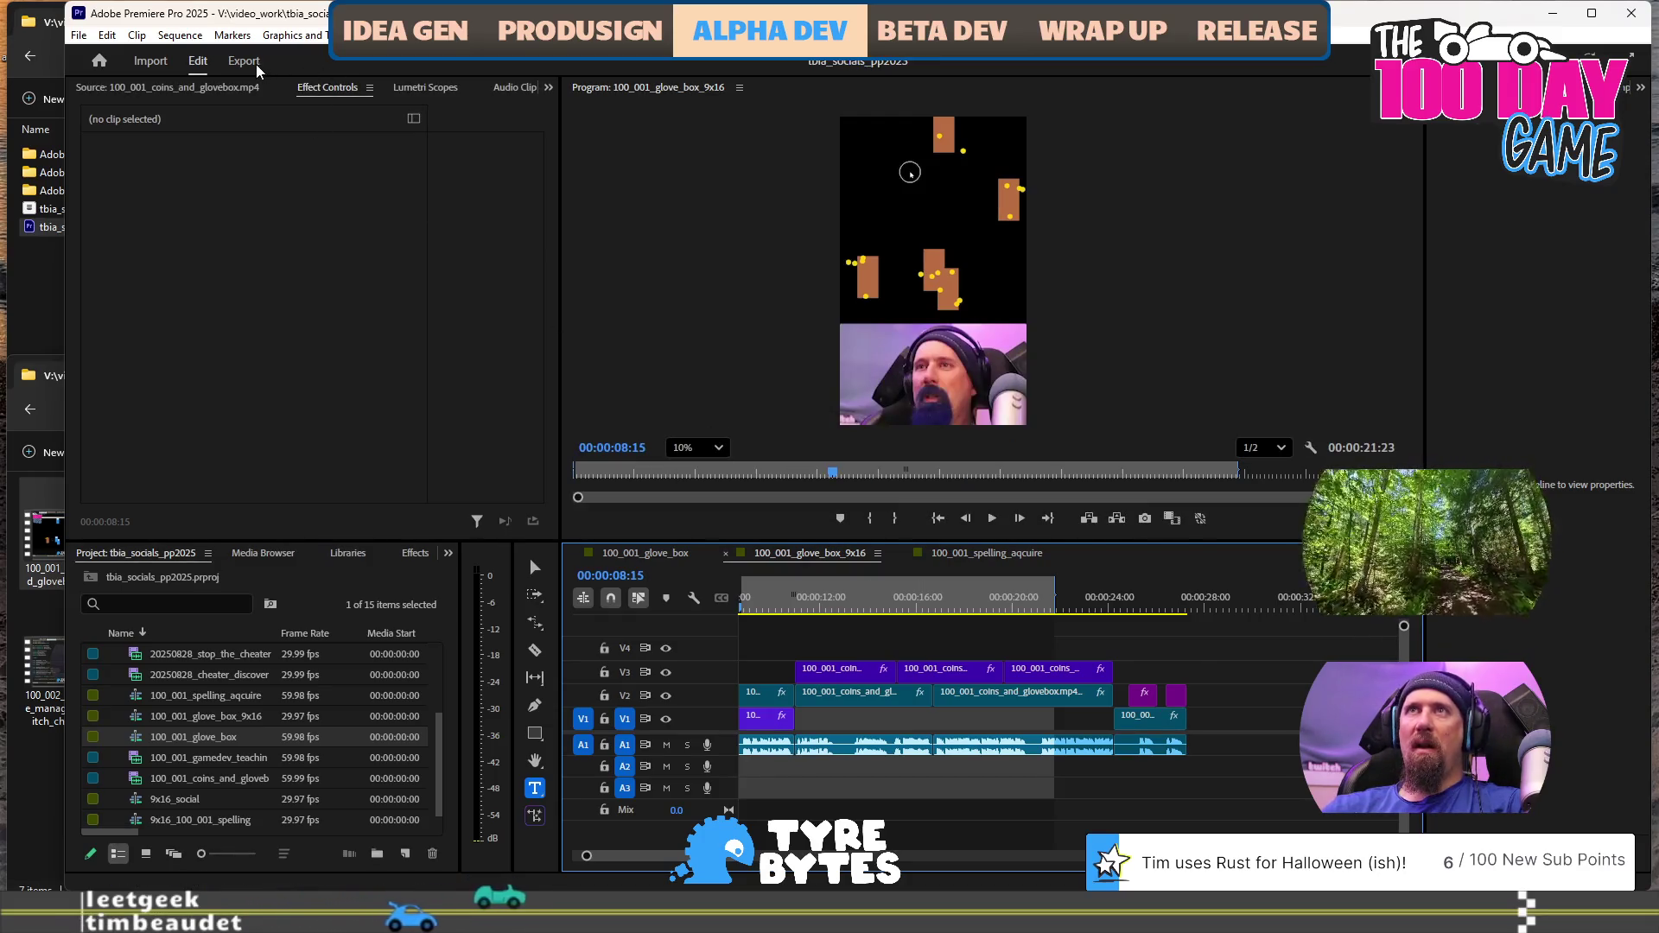
left_click(244, 61)
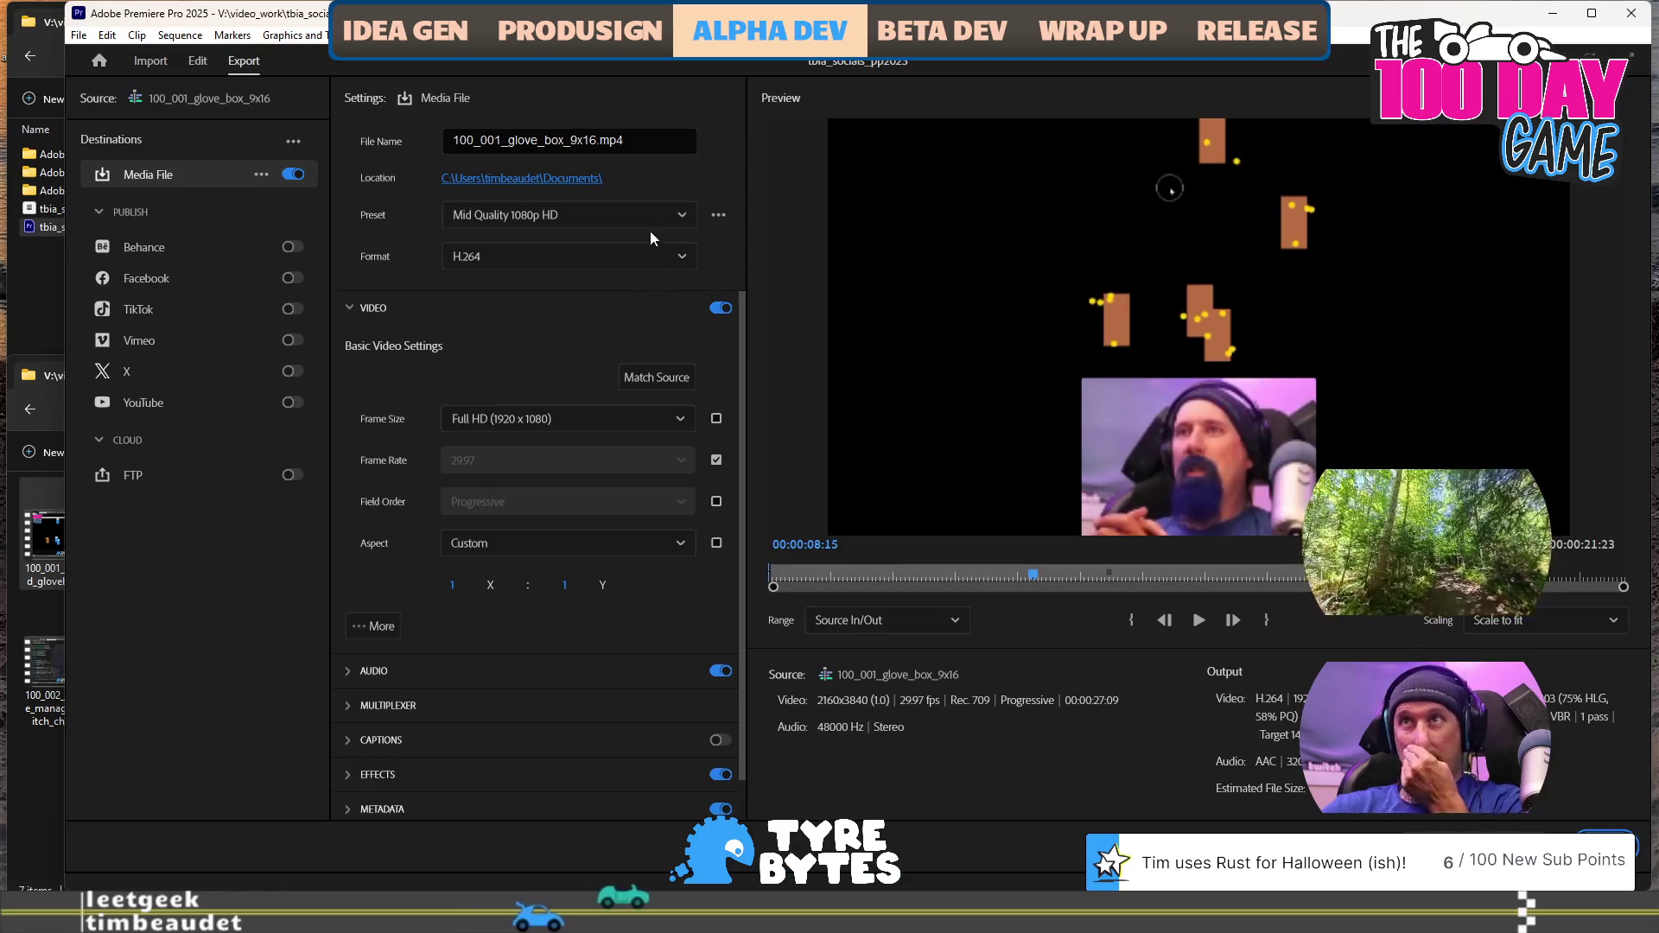
Browse the export presets and pick Match Source - Adaptive Medium Bitrate
left_click(680, 216)
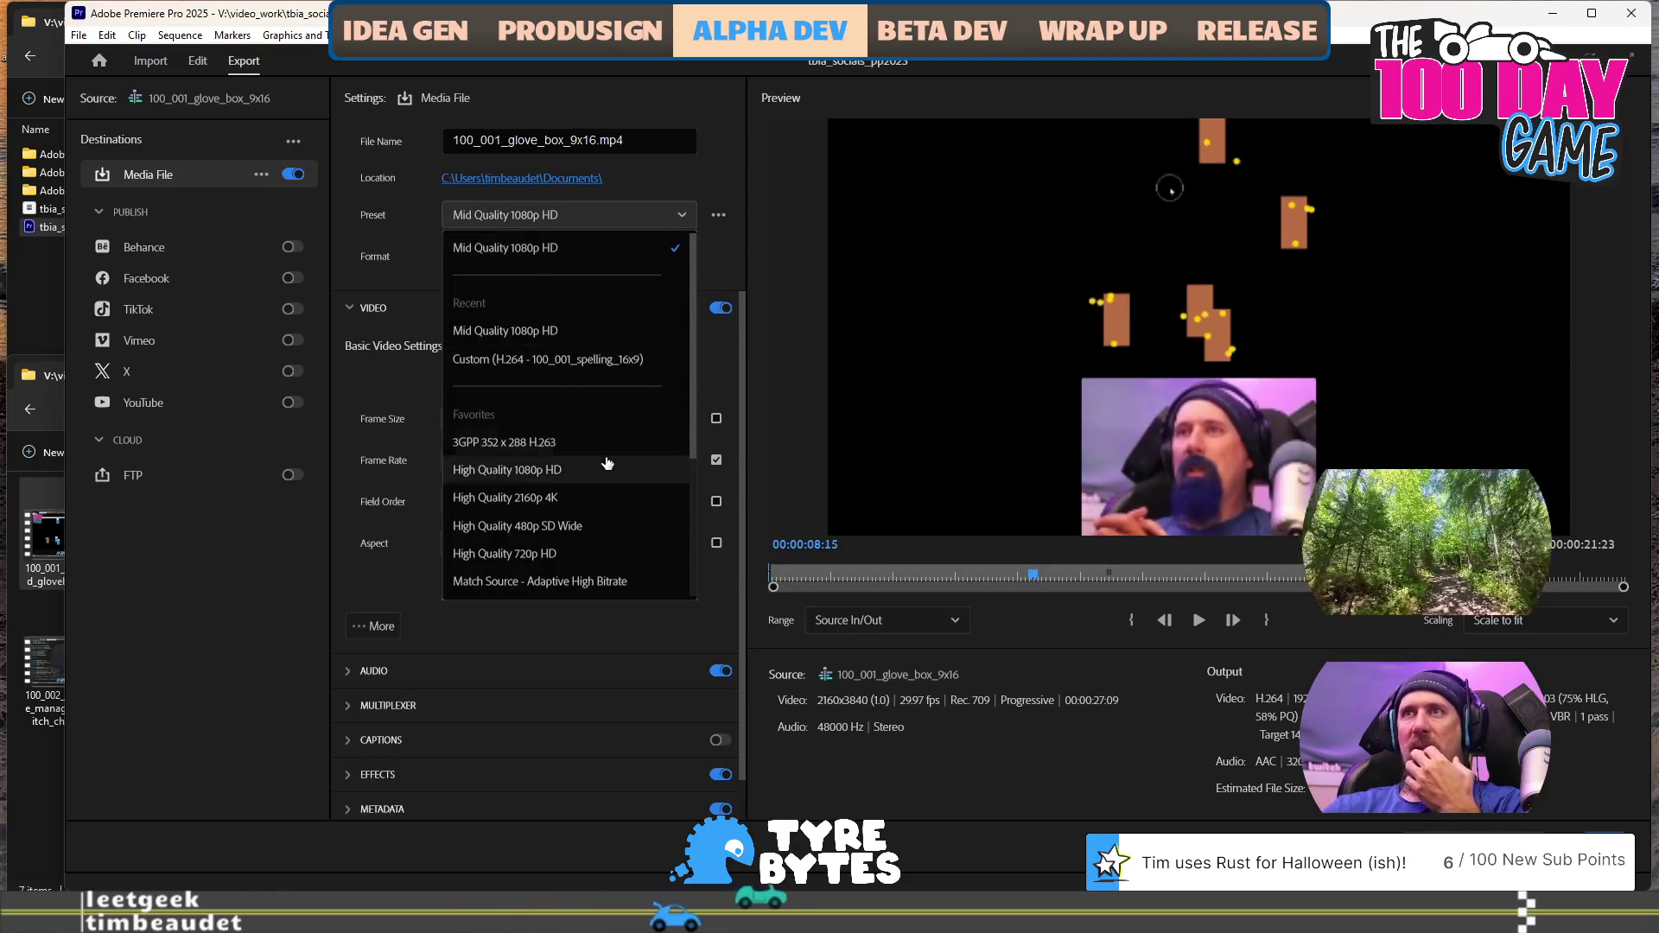
scroll(602, 501, "down", 4)
scroll(600, 503, "down", 4)
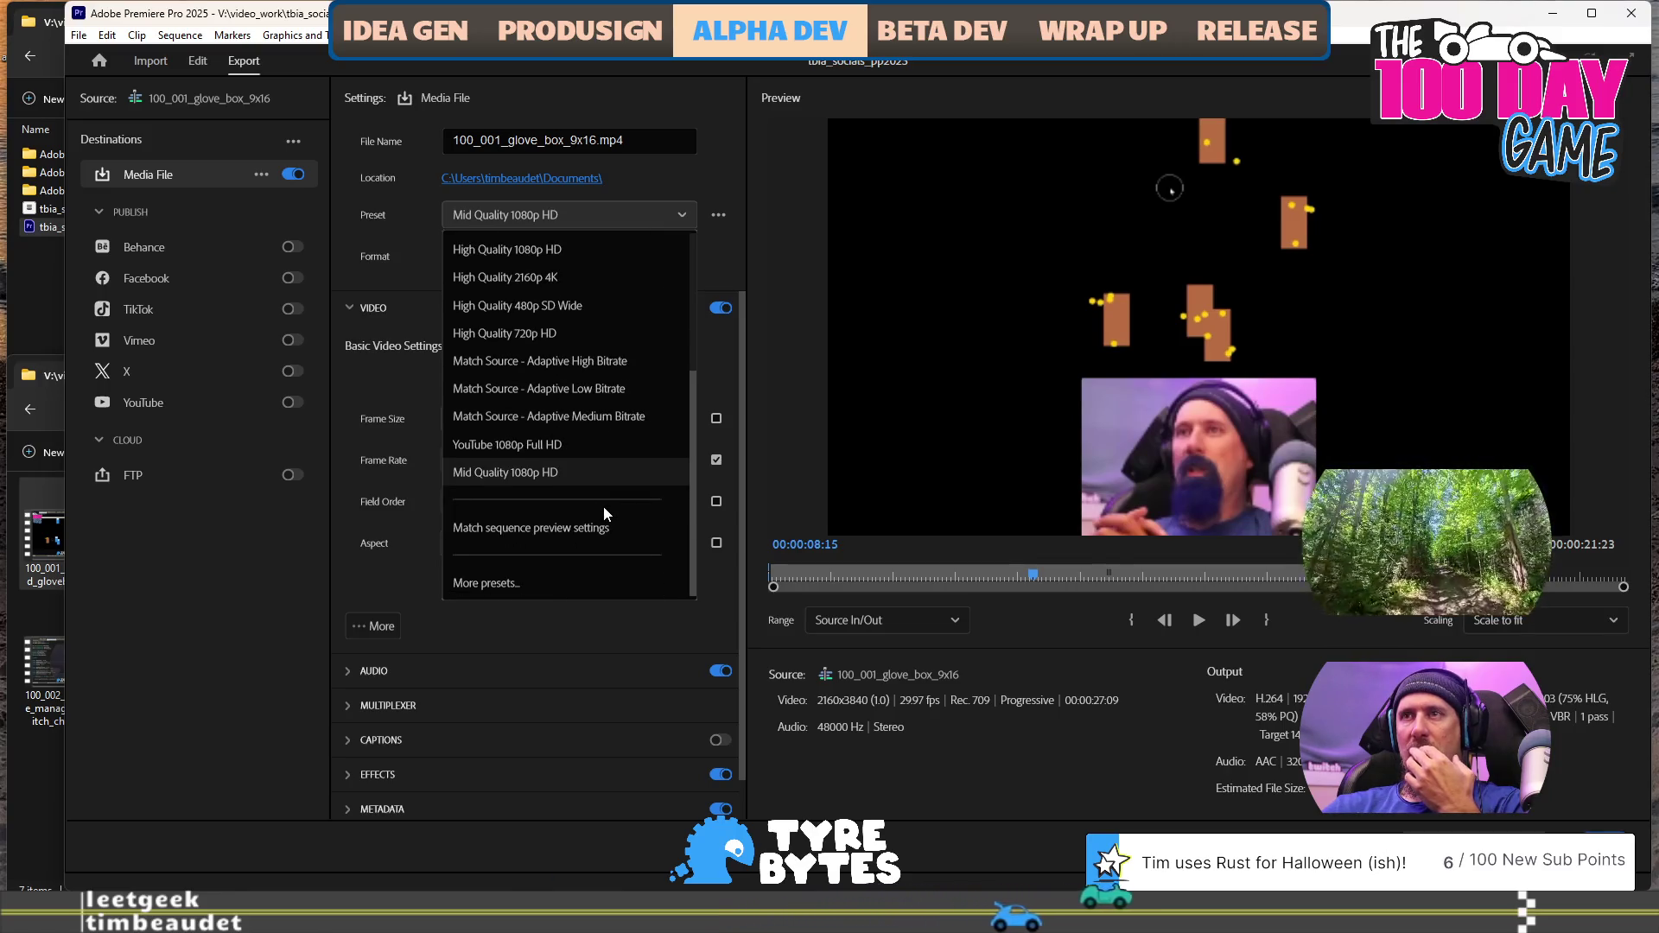
scroll(603, 506, "up", 2)
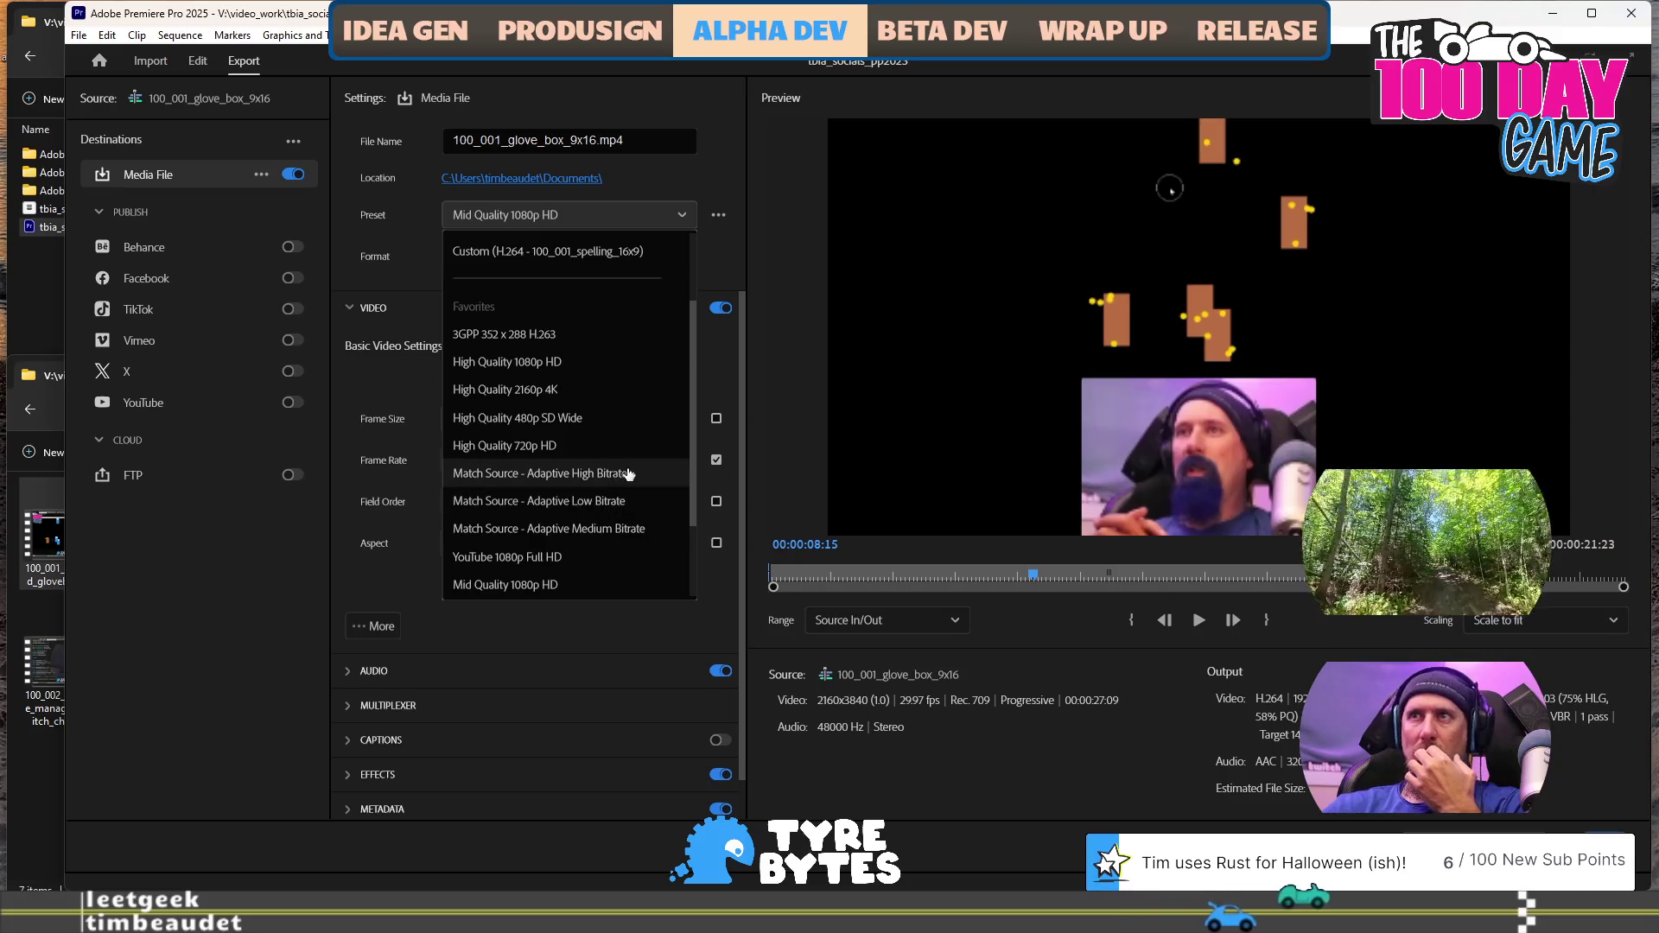
scroll(629, 473, "up", 2)
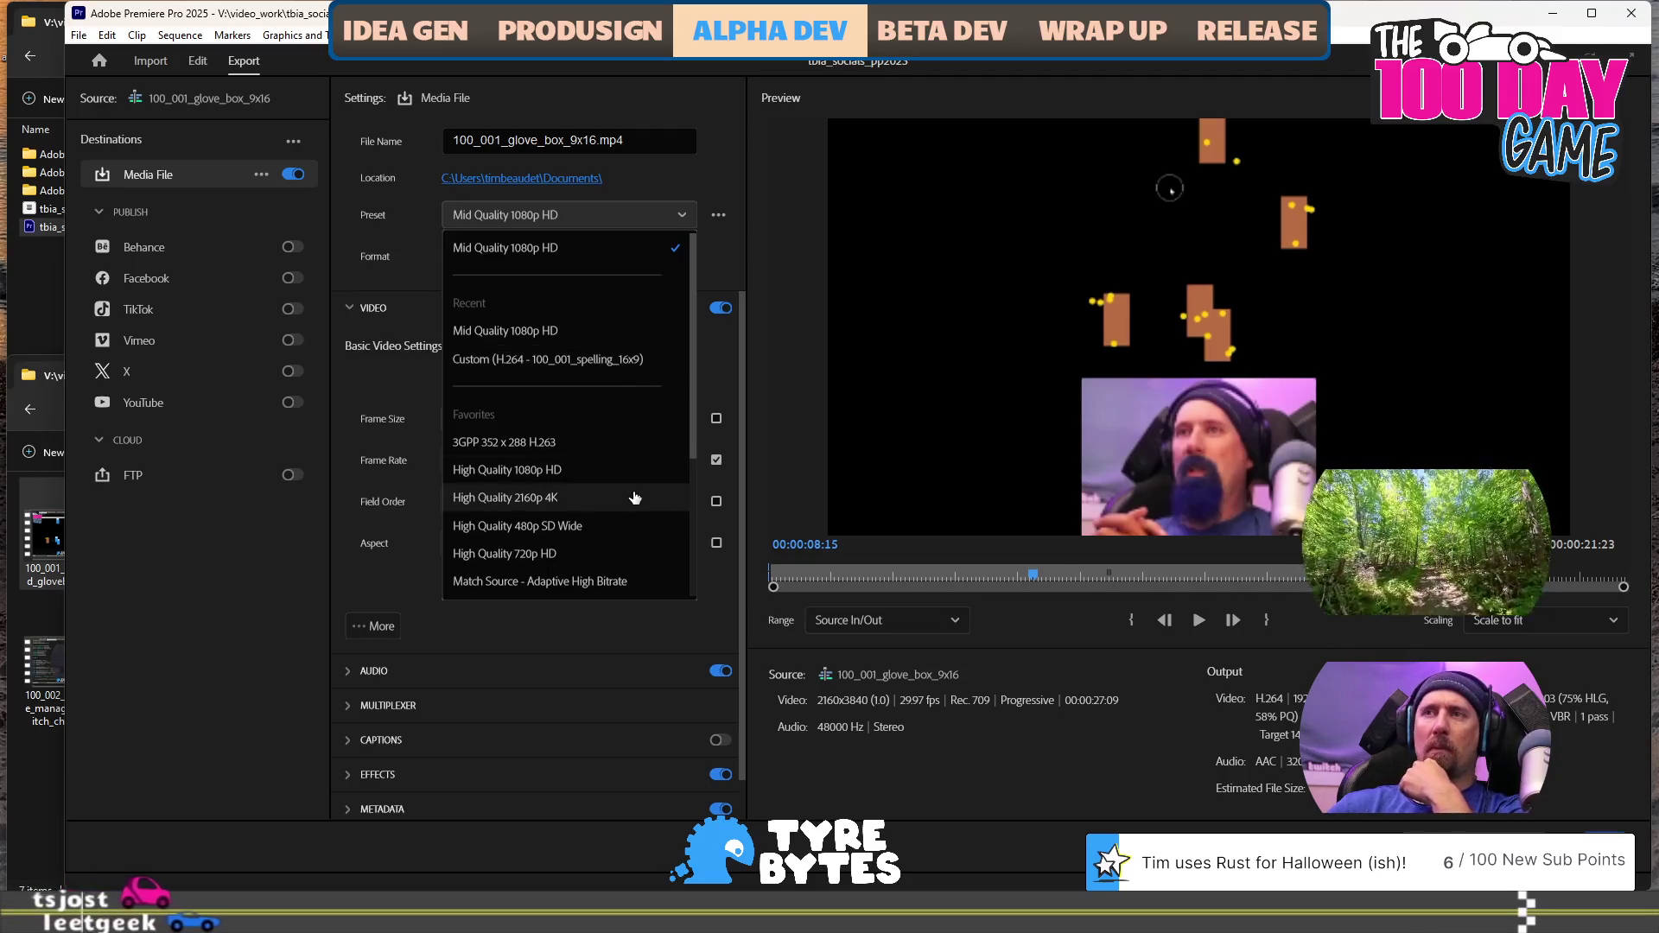
scroll(635, 497, "down", 1)
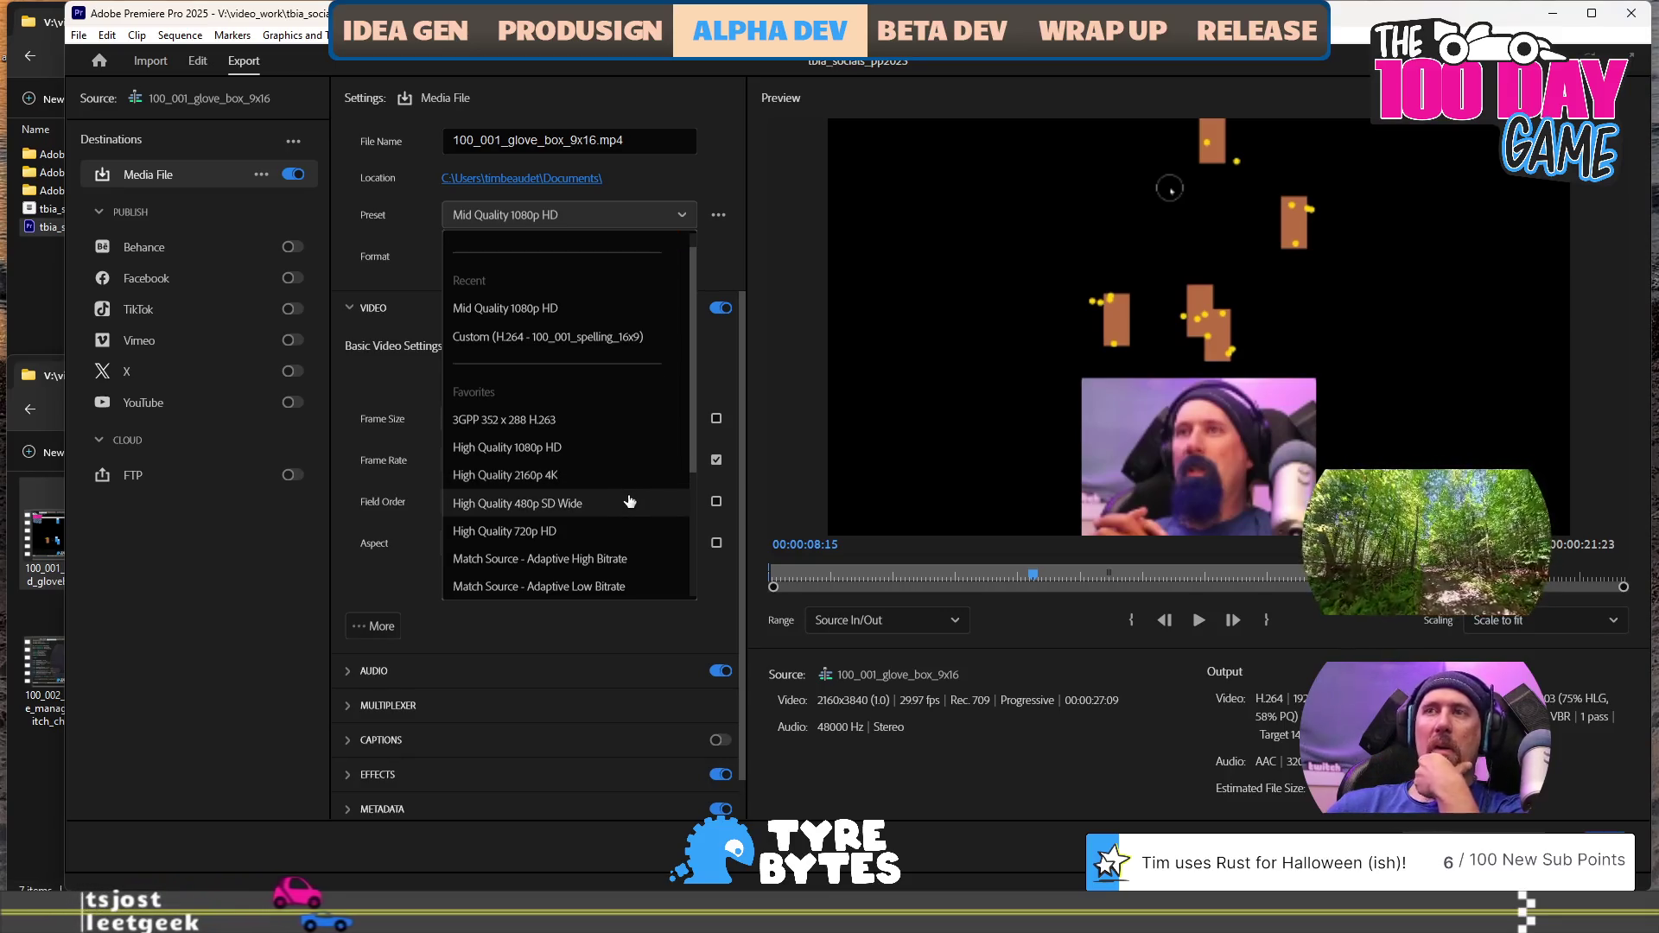
scroll(622, 522, "down", 1)
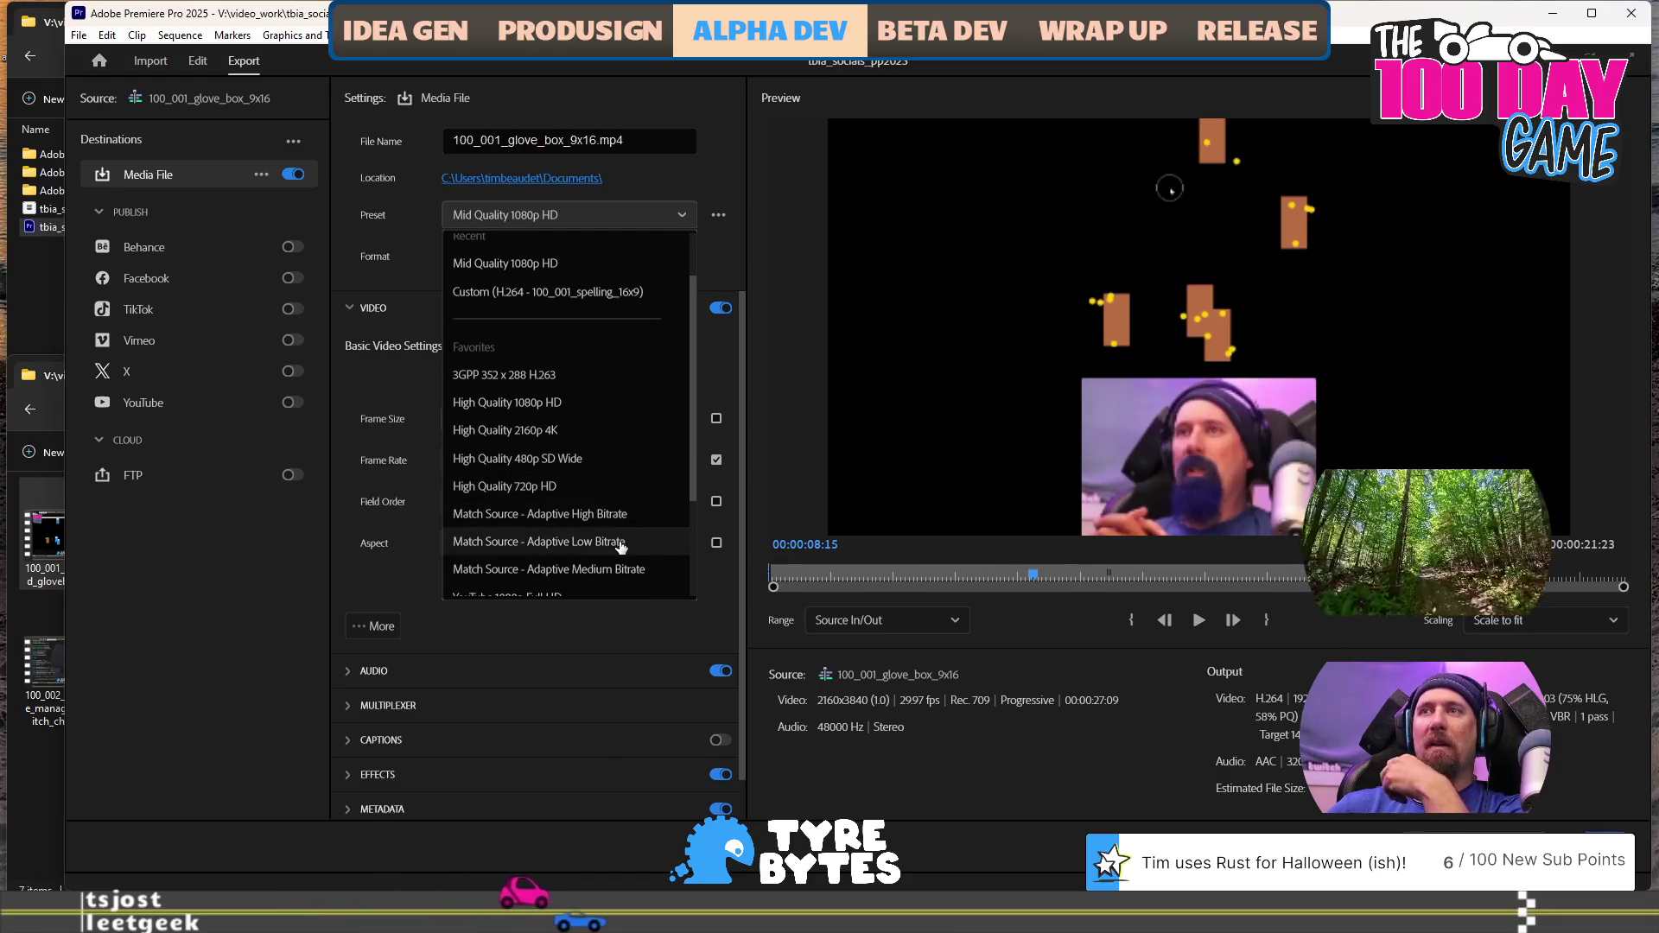
left_click(615, 568)
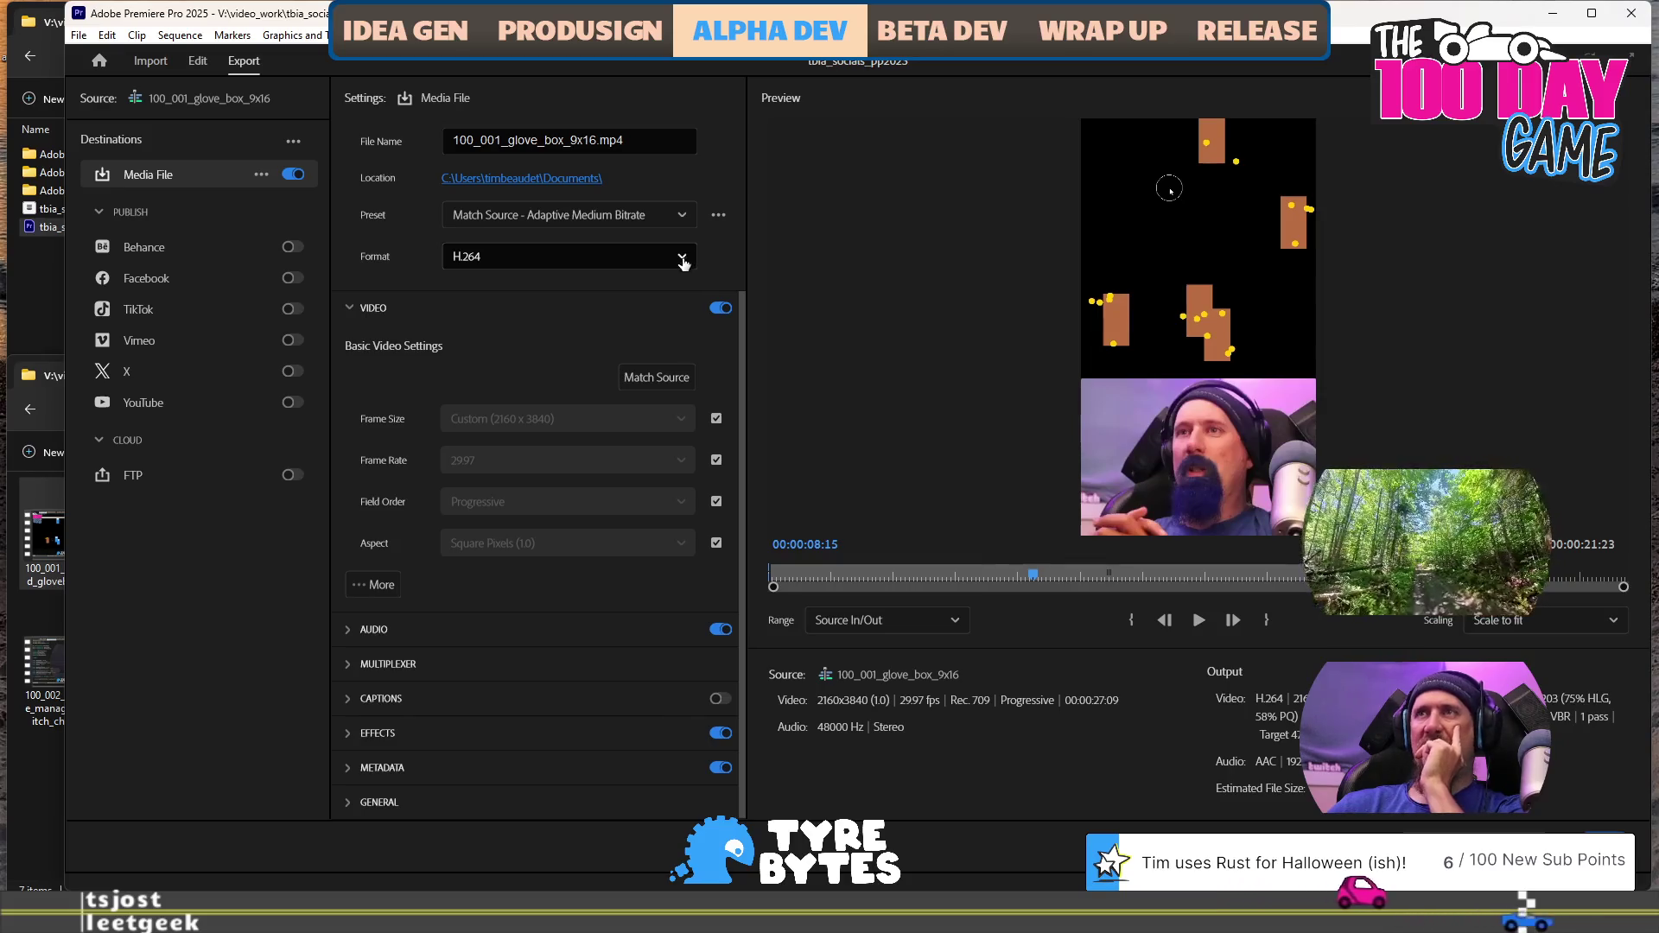
Change the export preset to Match Source - Adaptive High Bitrate
left_click(684, 222)
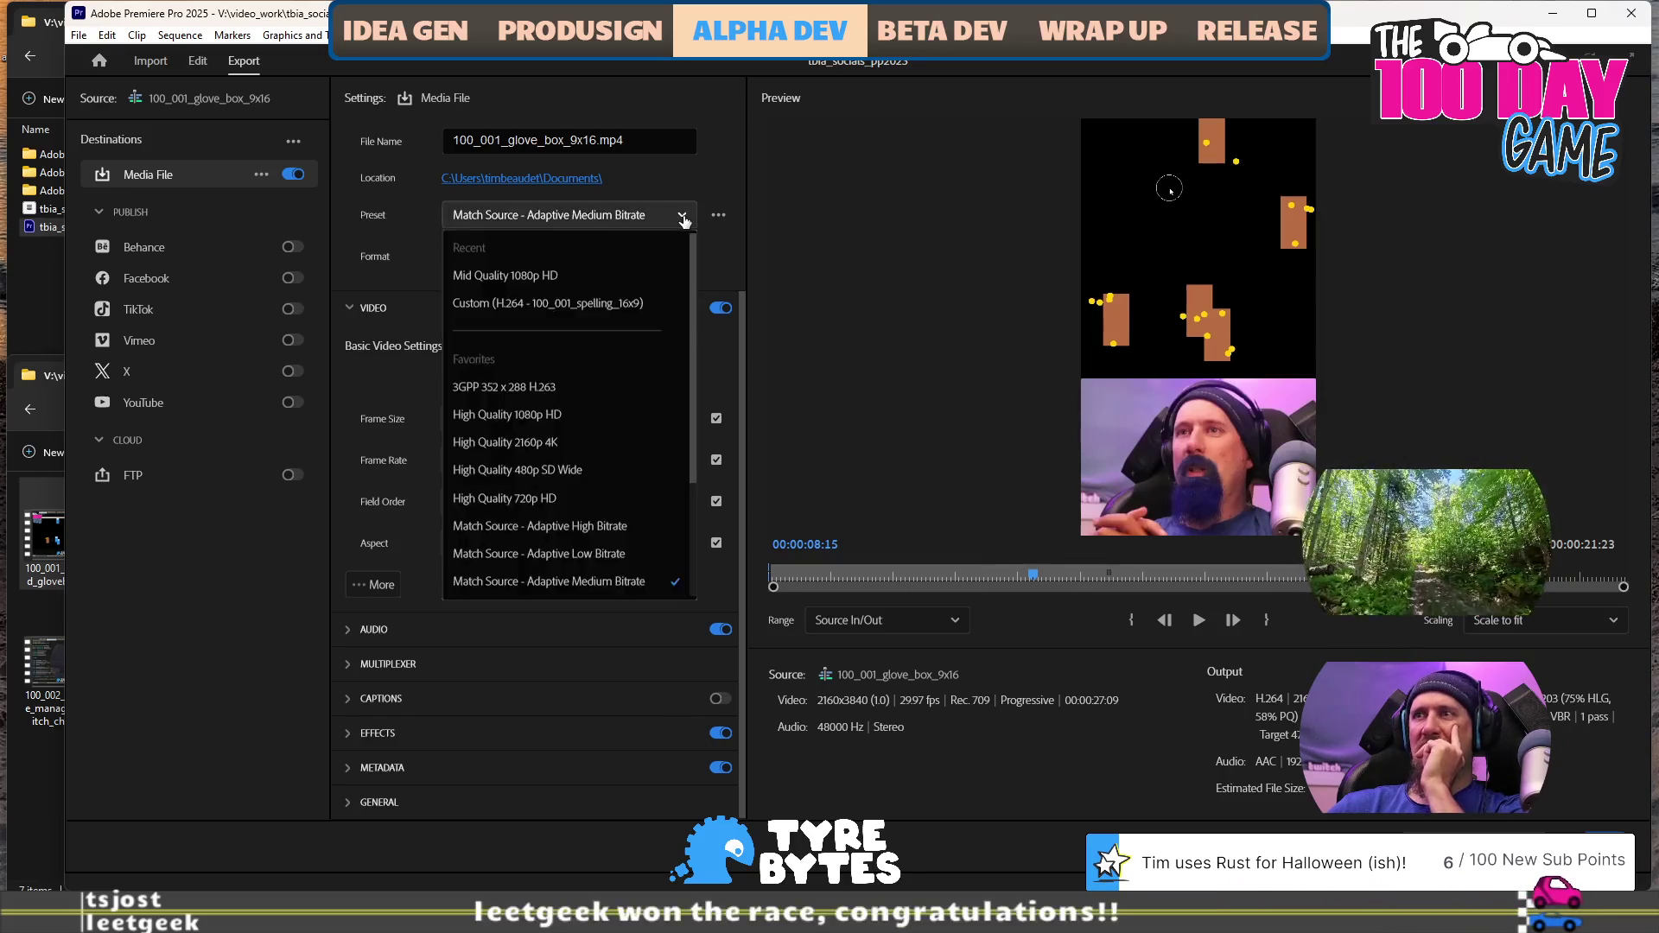
scroll(609, 553, "down", 2)
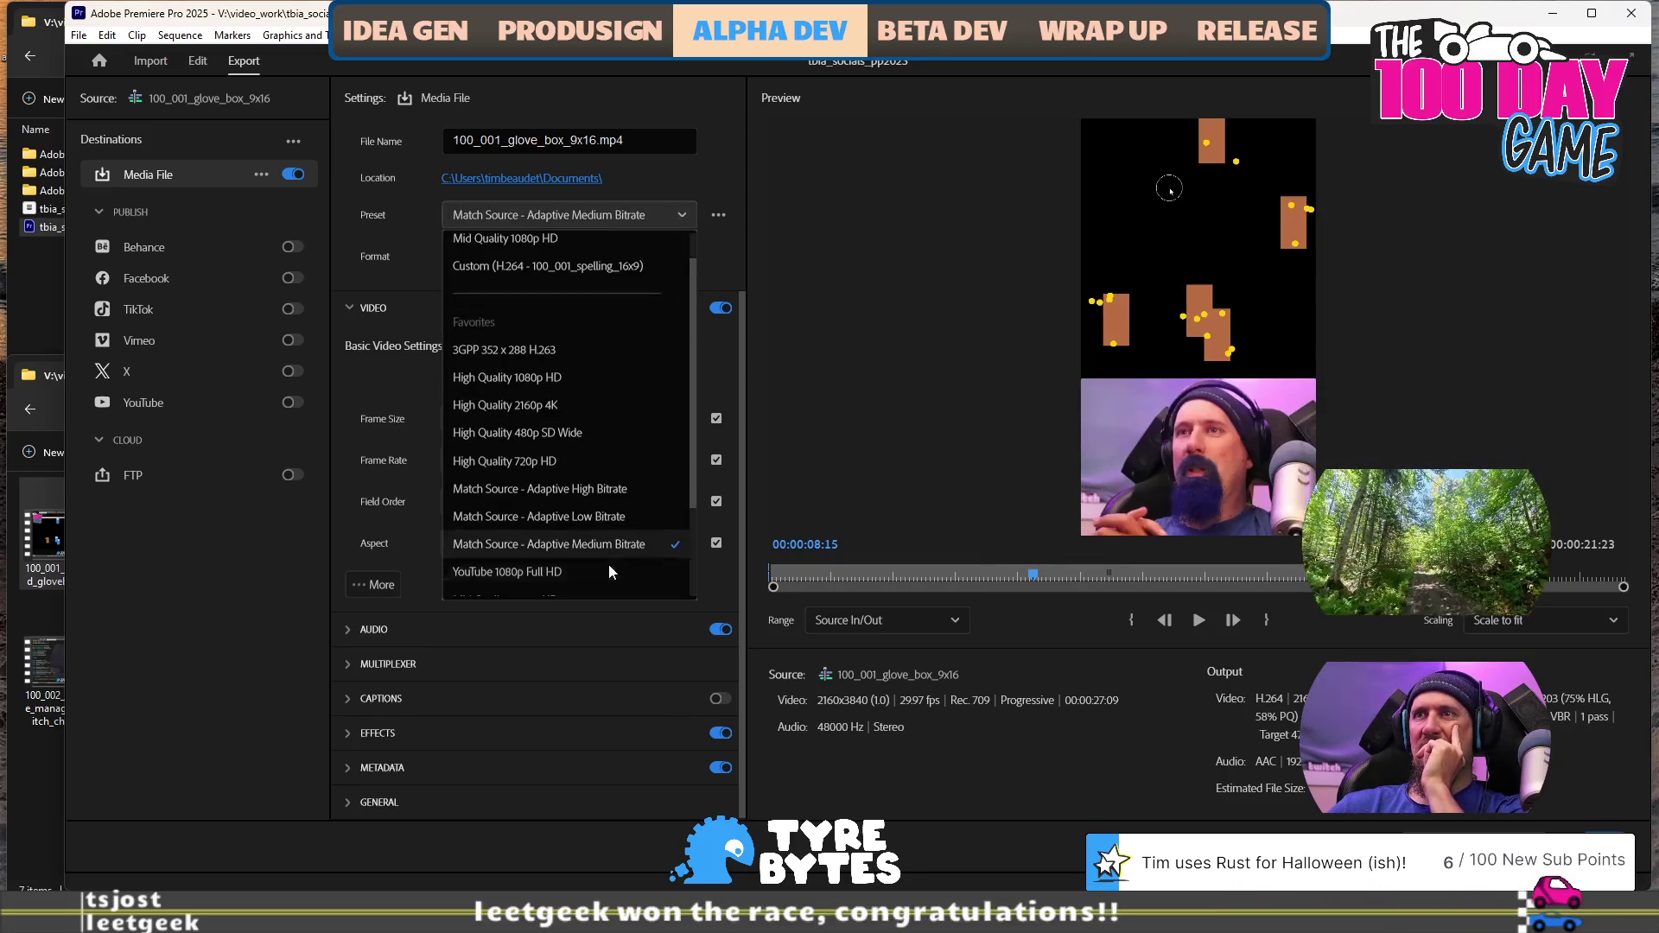
left_click(607, 480)
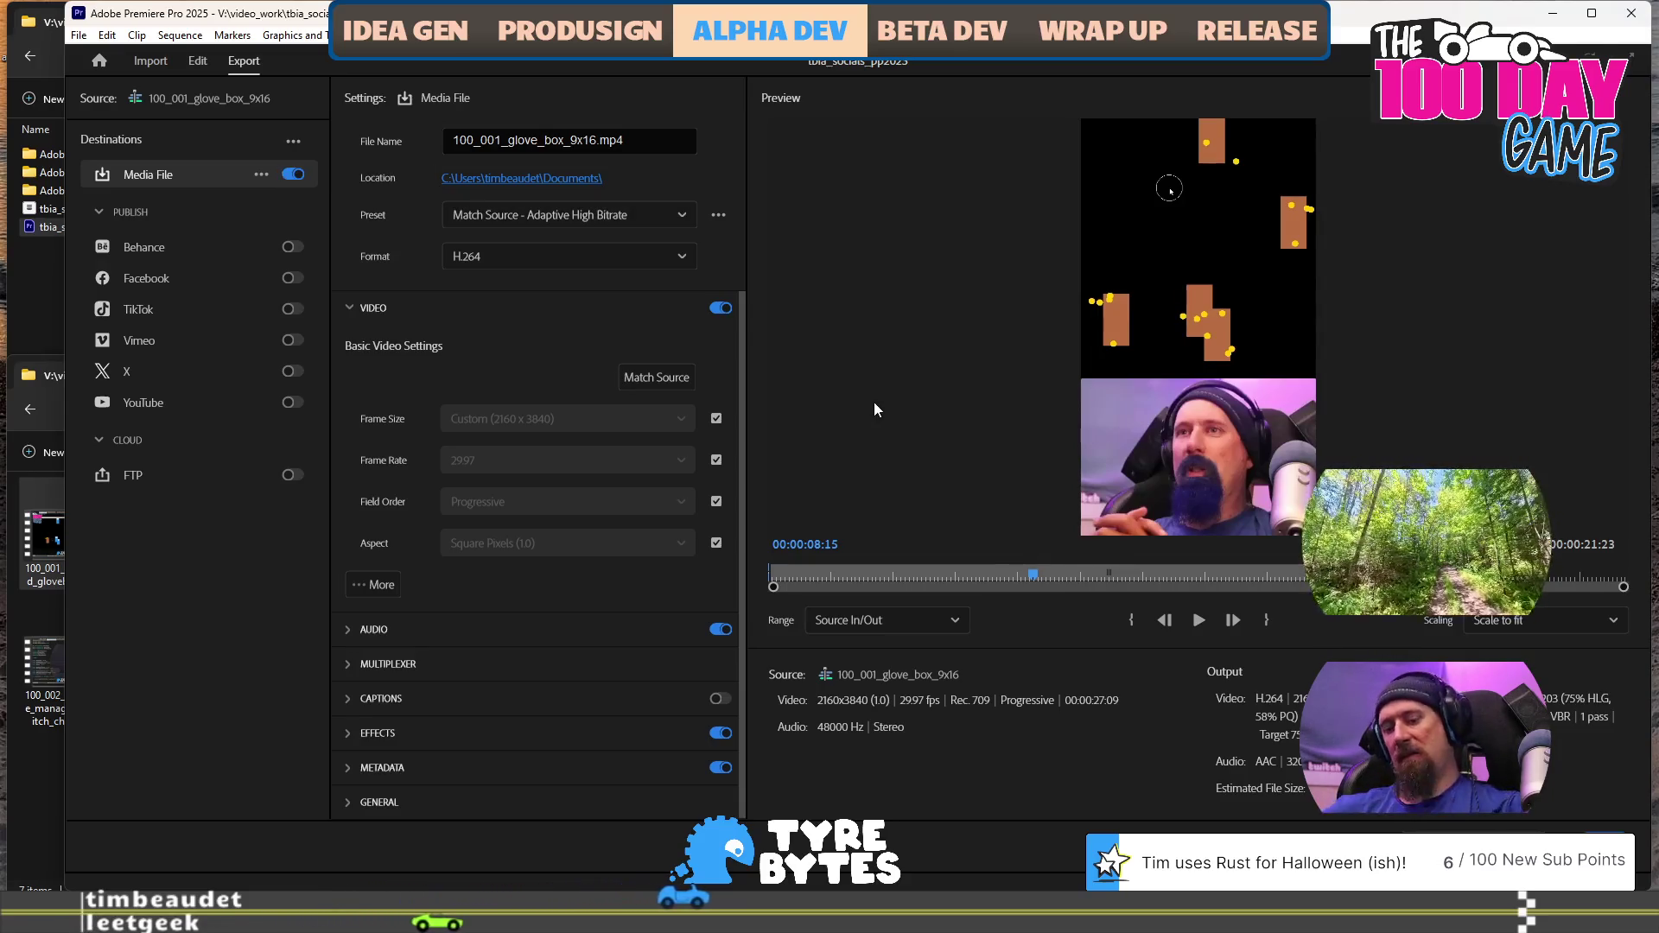
key("super")
Launch Stream Deck and open the Time Line key's multi action steps
type("stream")
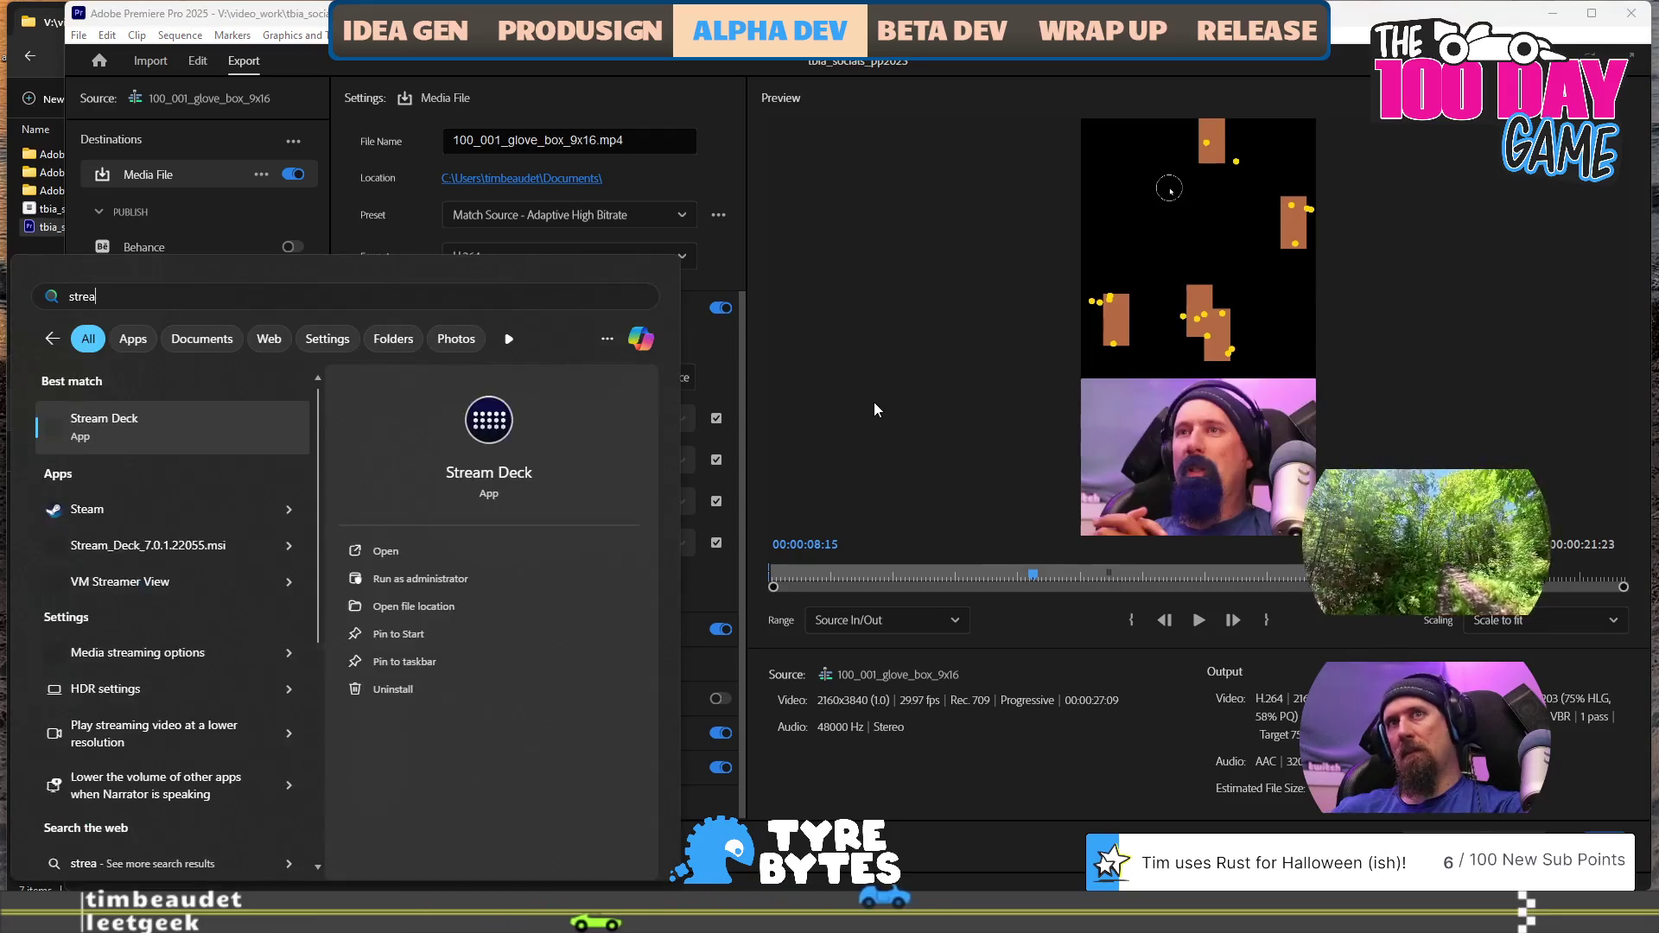
key("Return")
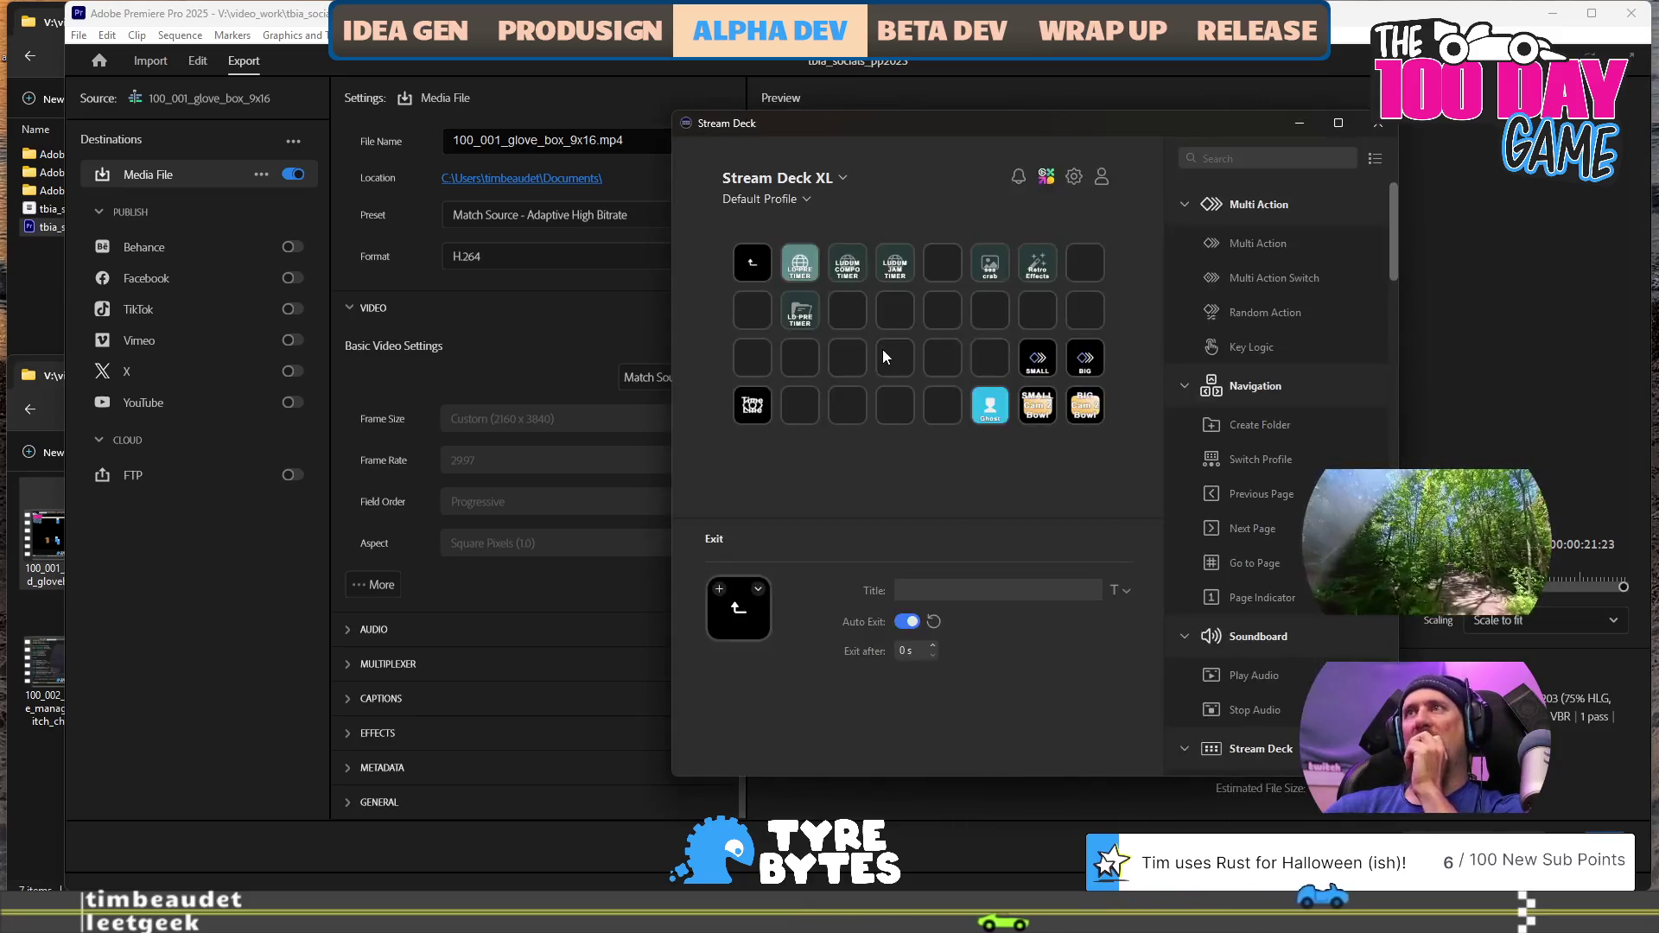
left_click(752, 413)
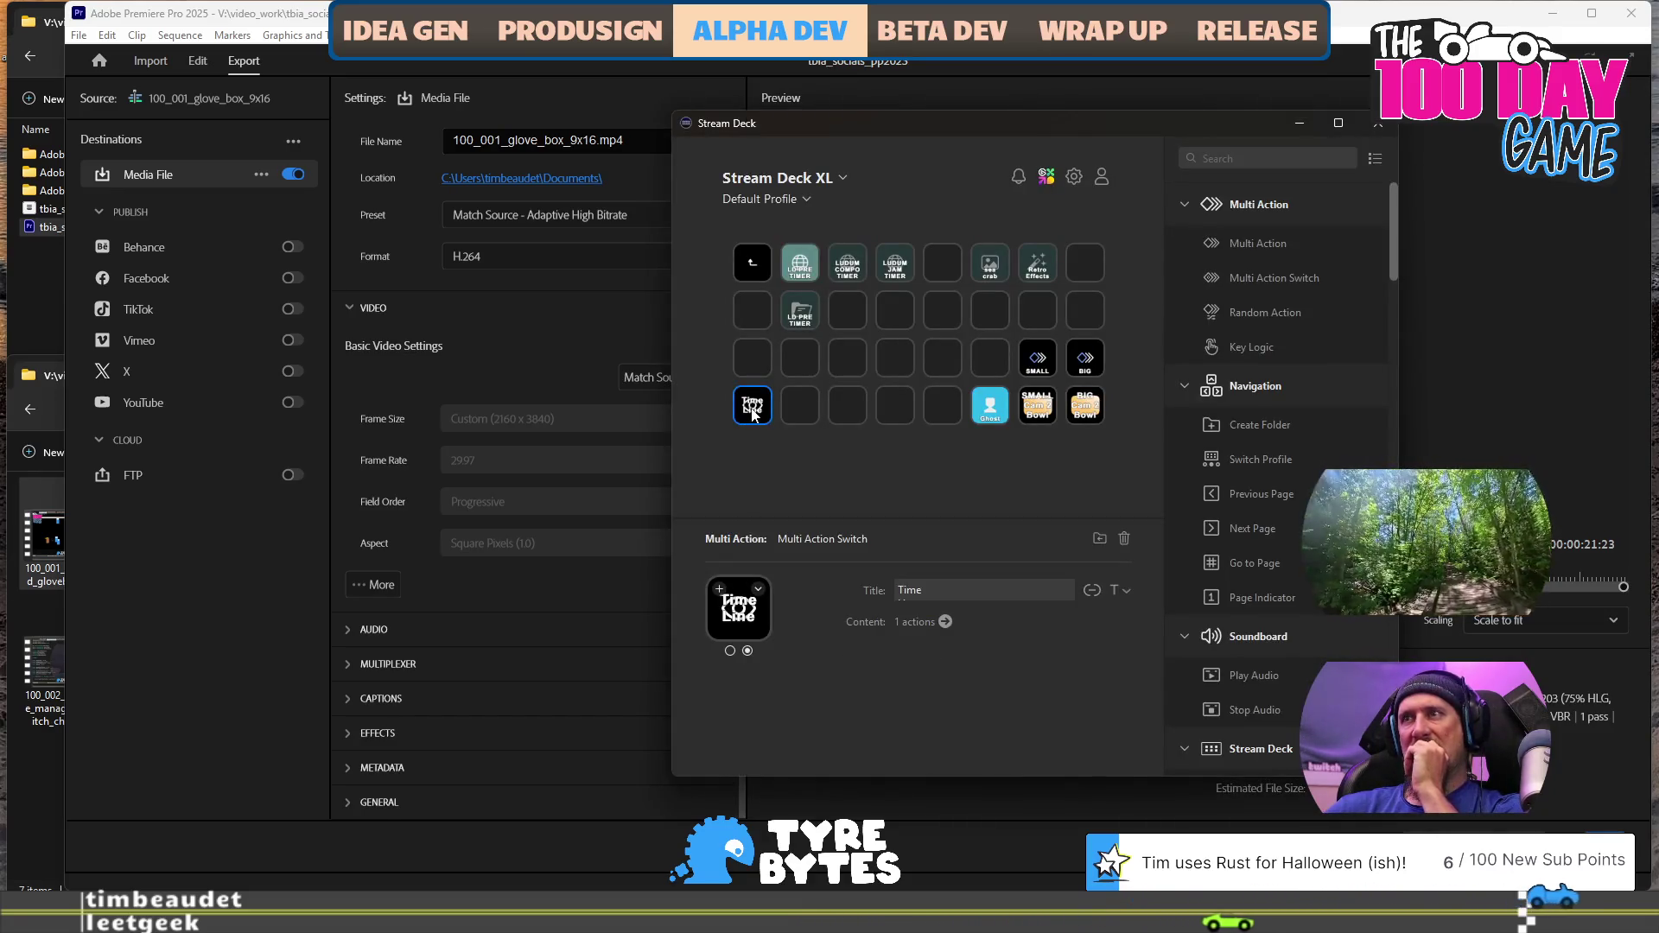
left_click(944, 622)
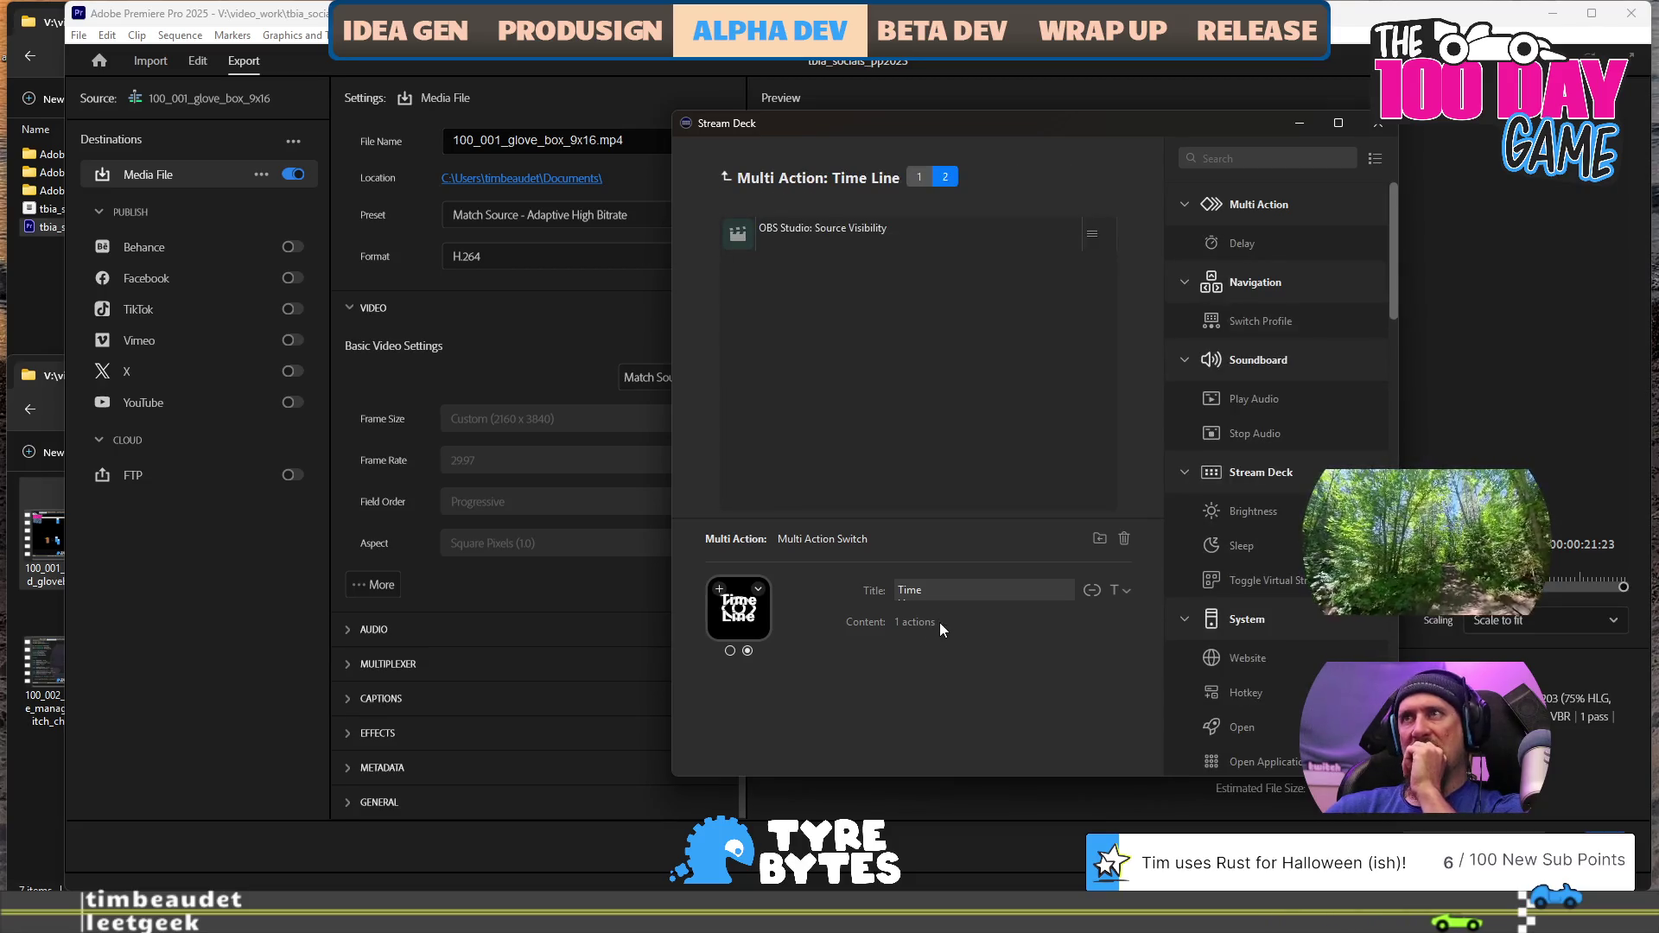
Check the OBS Source Visibility step, keeping project_area as source, then close Stream Deck
left_click(920, 232)
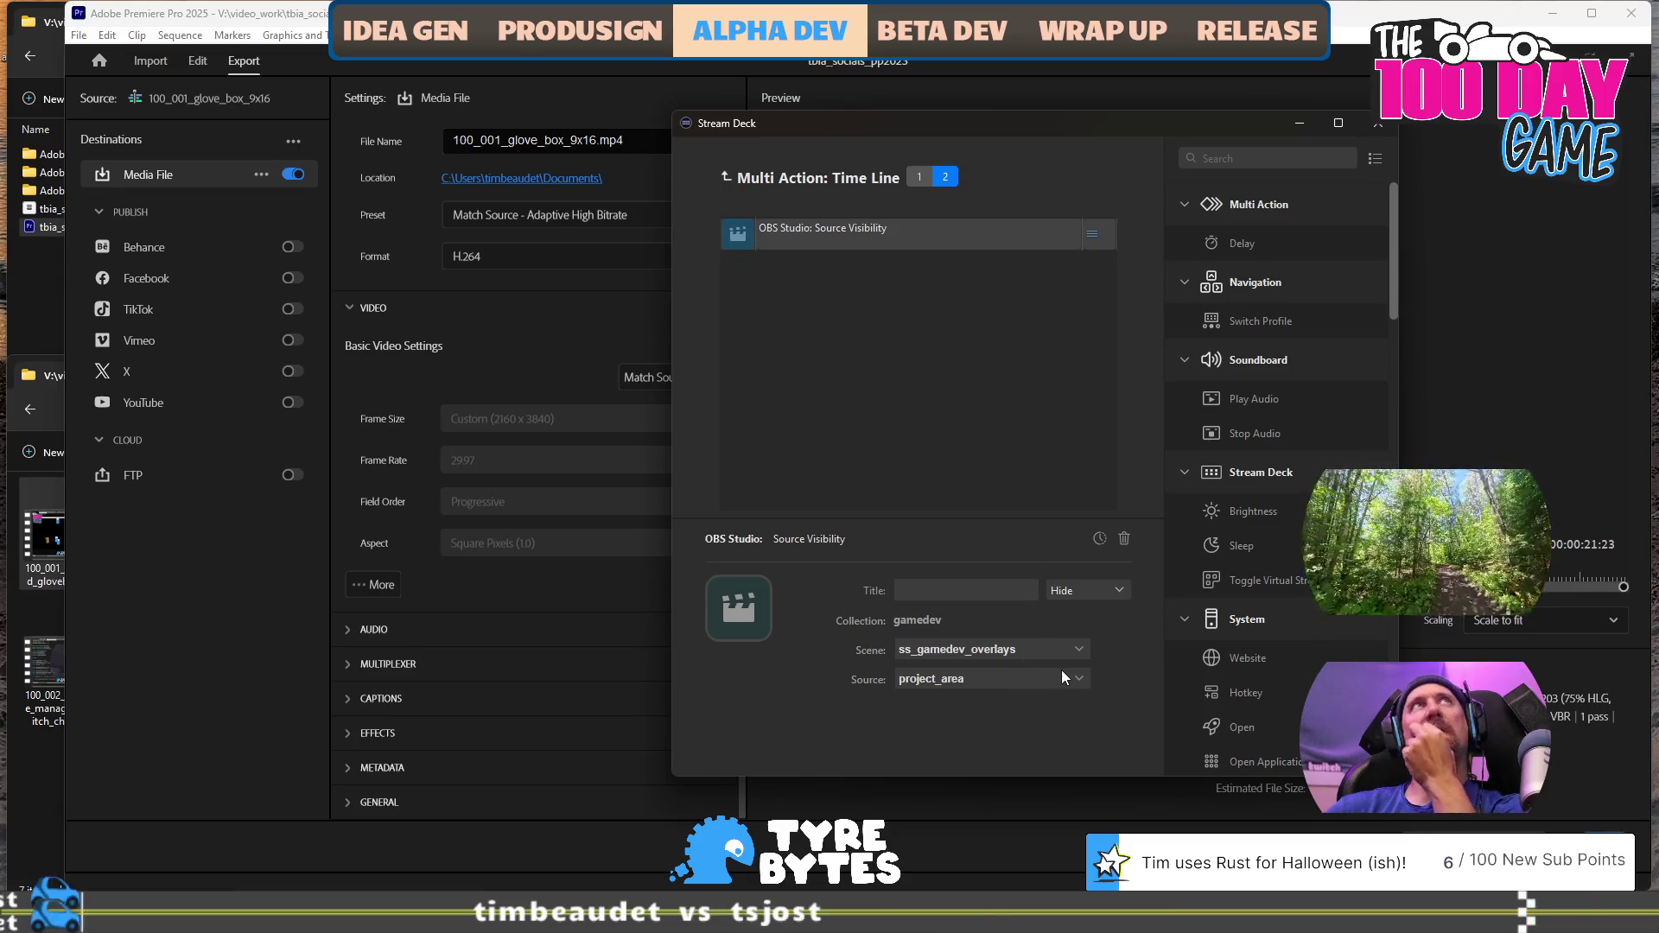
left_click(1064, 677)
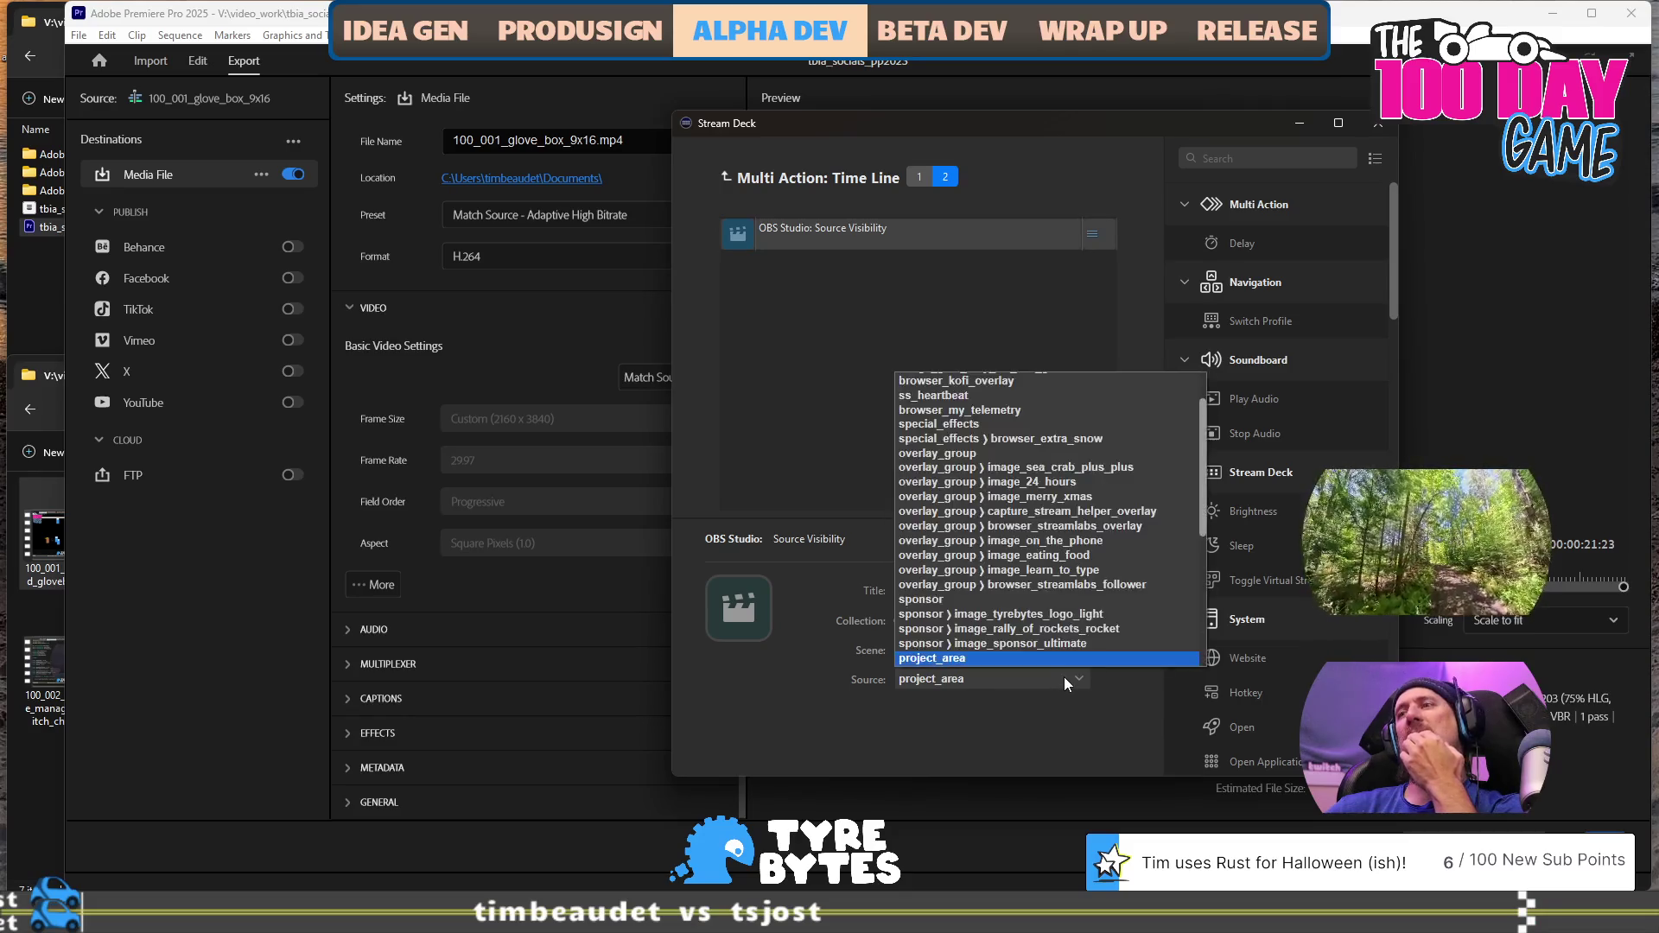
left_click(1062, 692)
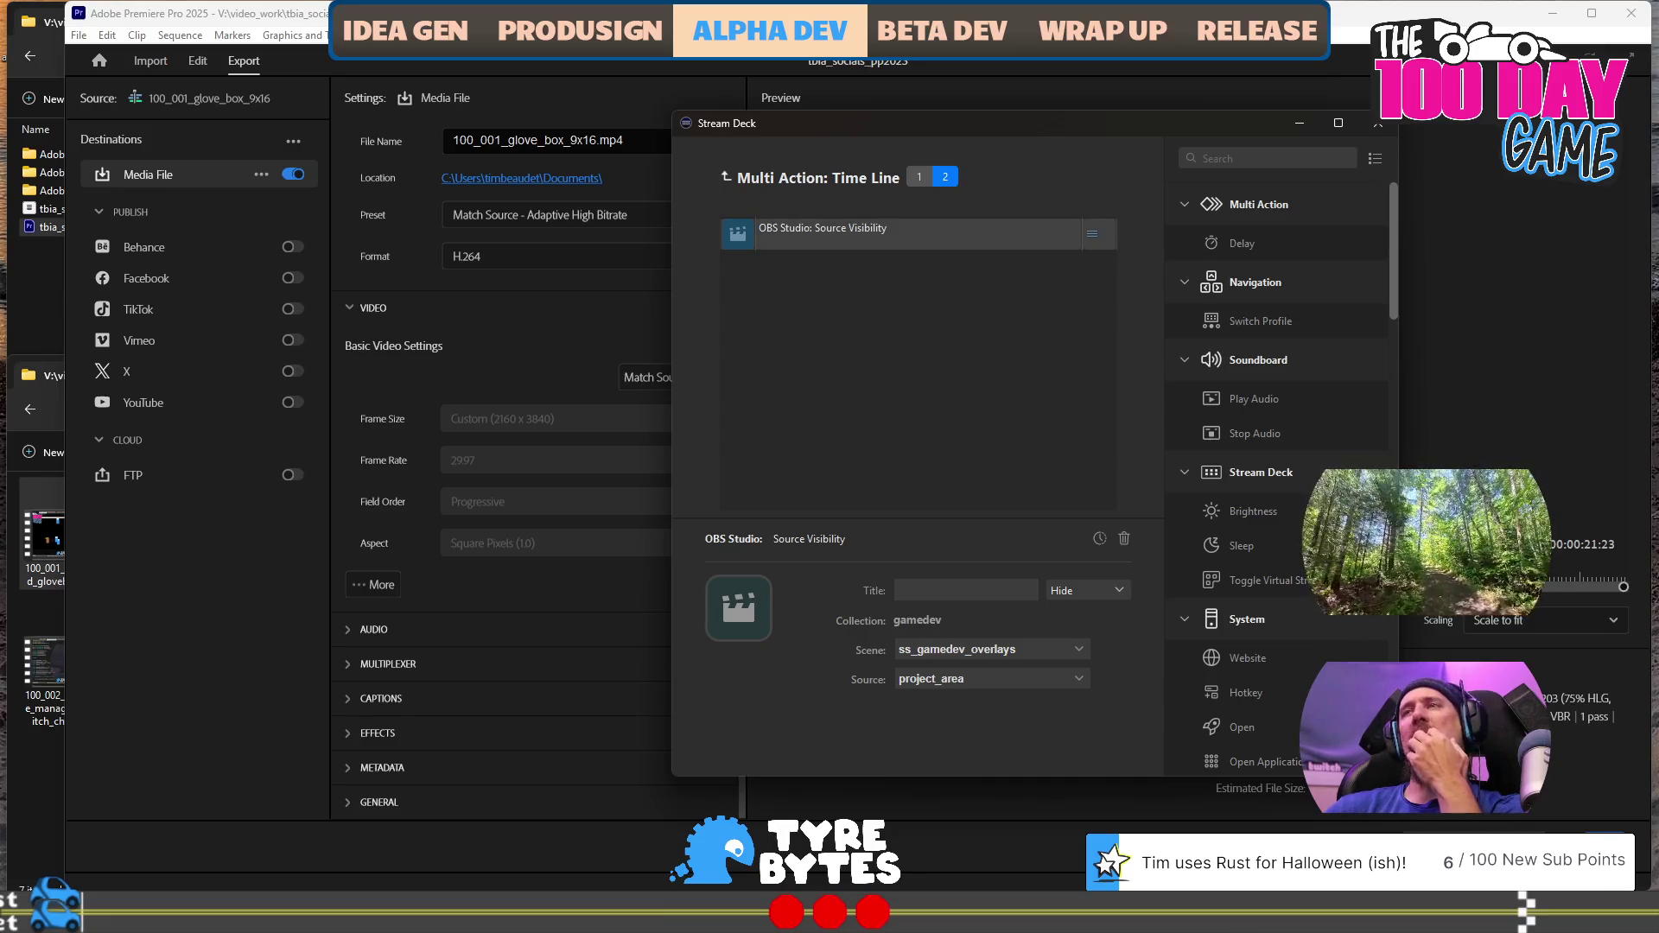
left_click(917, 179)
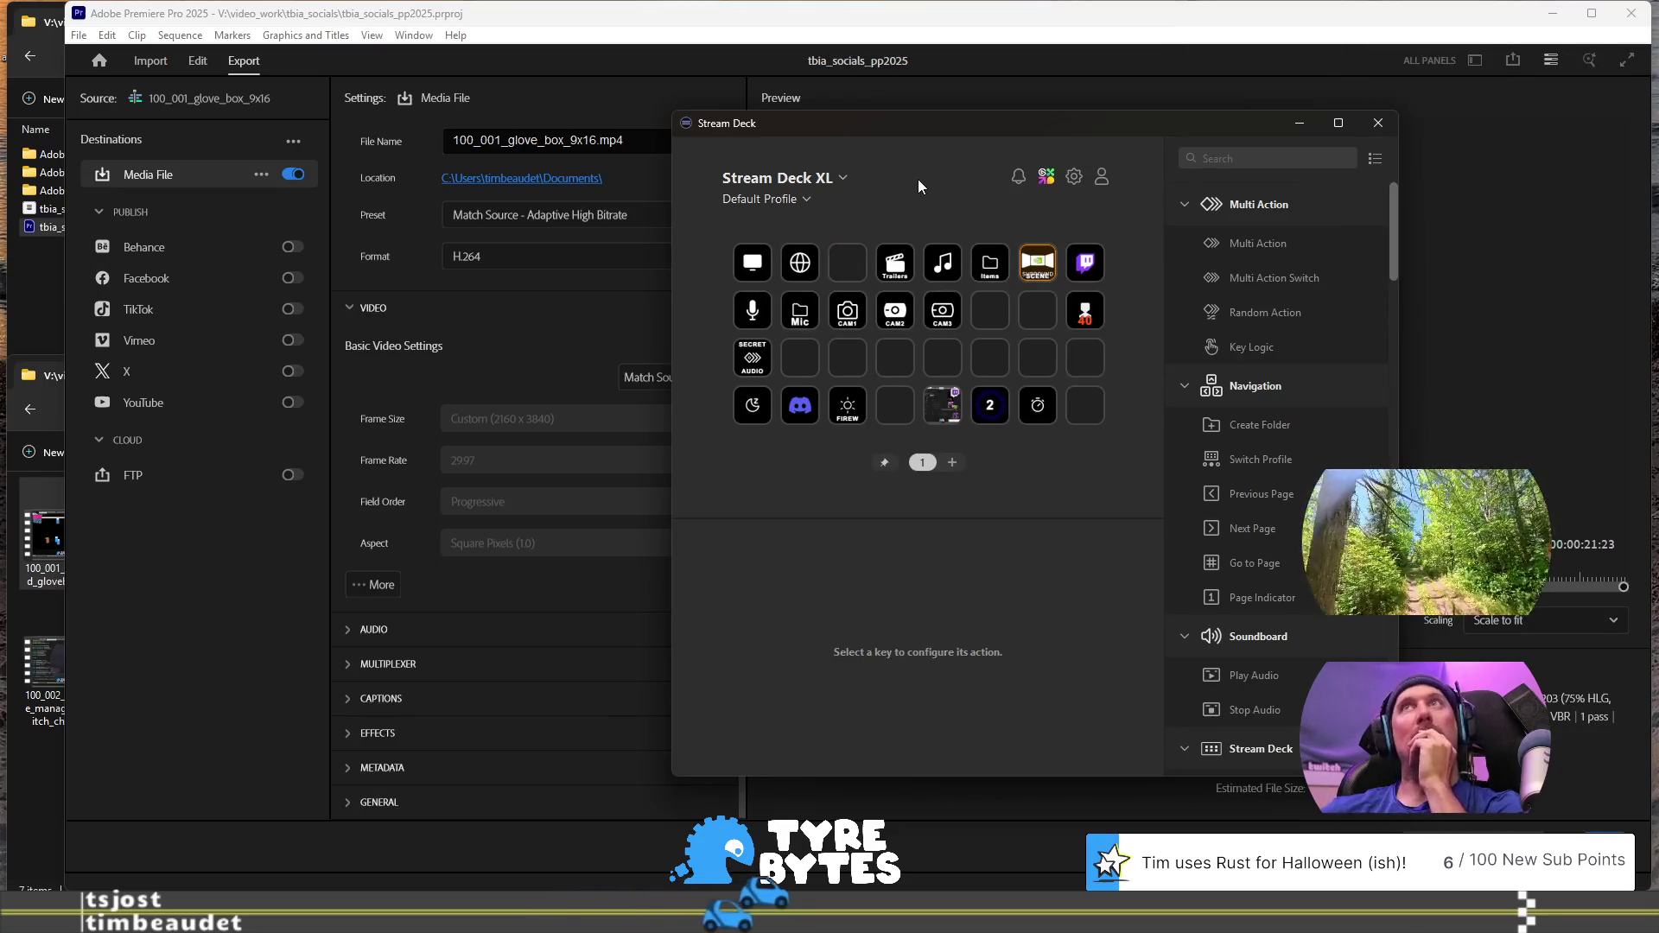
left_click(1377, 122)
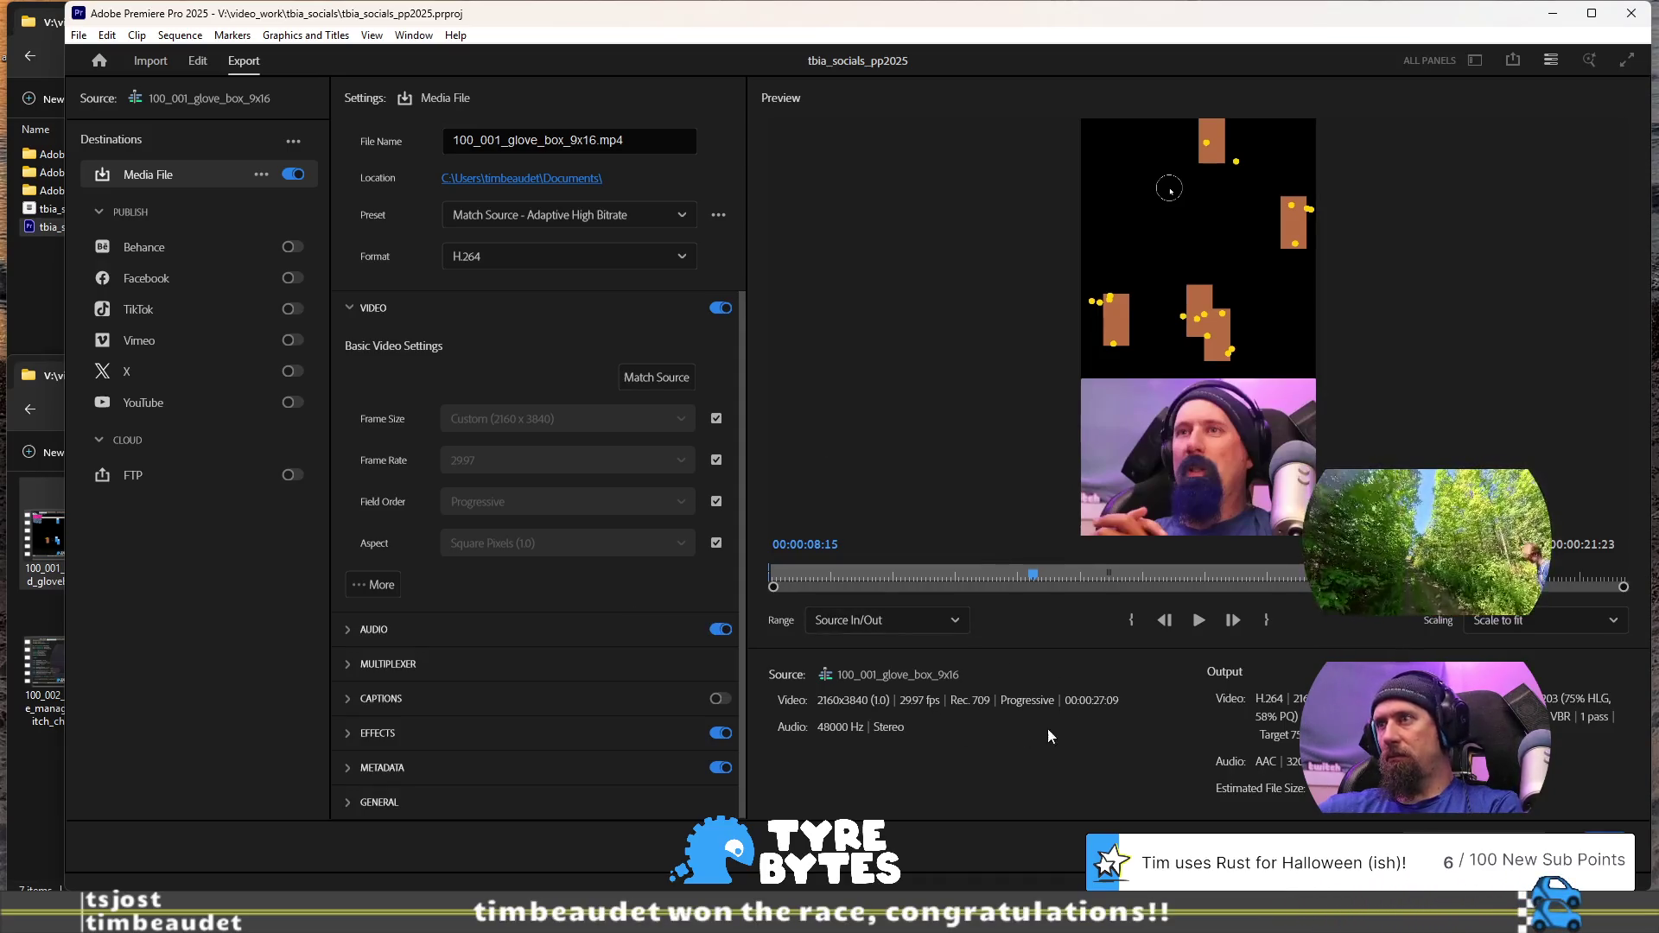
Try Match Source - Adaptive Low Bitrate, then settle on Match Source - Adaptive Medium Bitrate
left_click(666, 216)
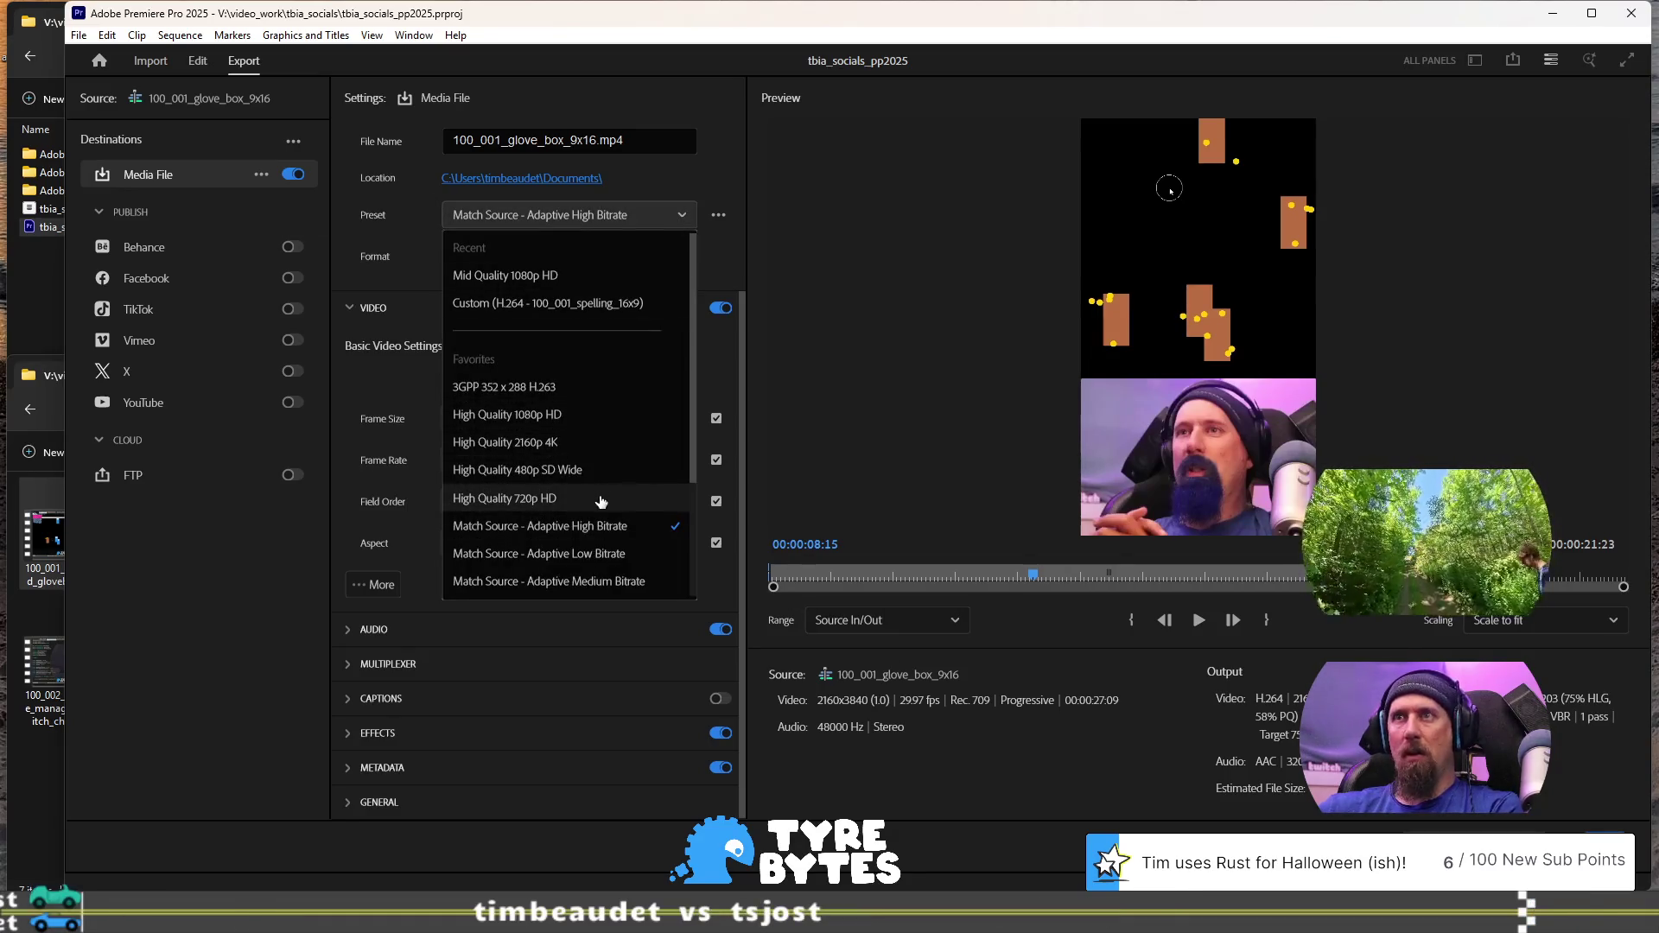
left_click(635, 554)
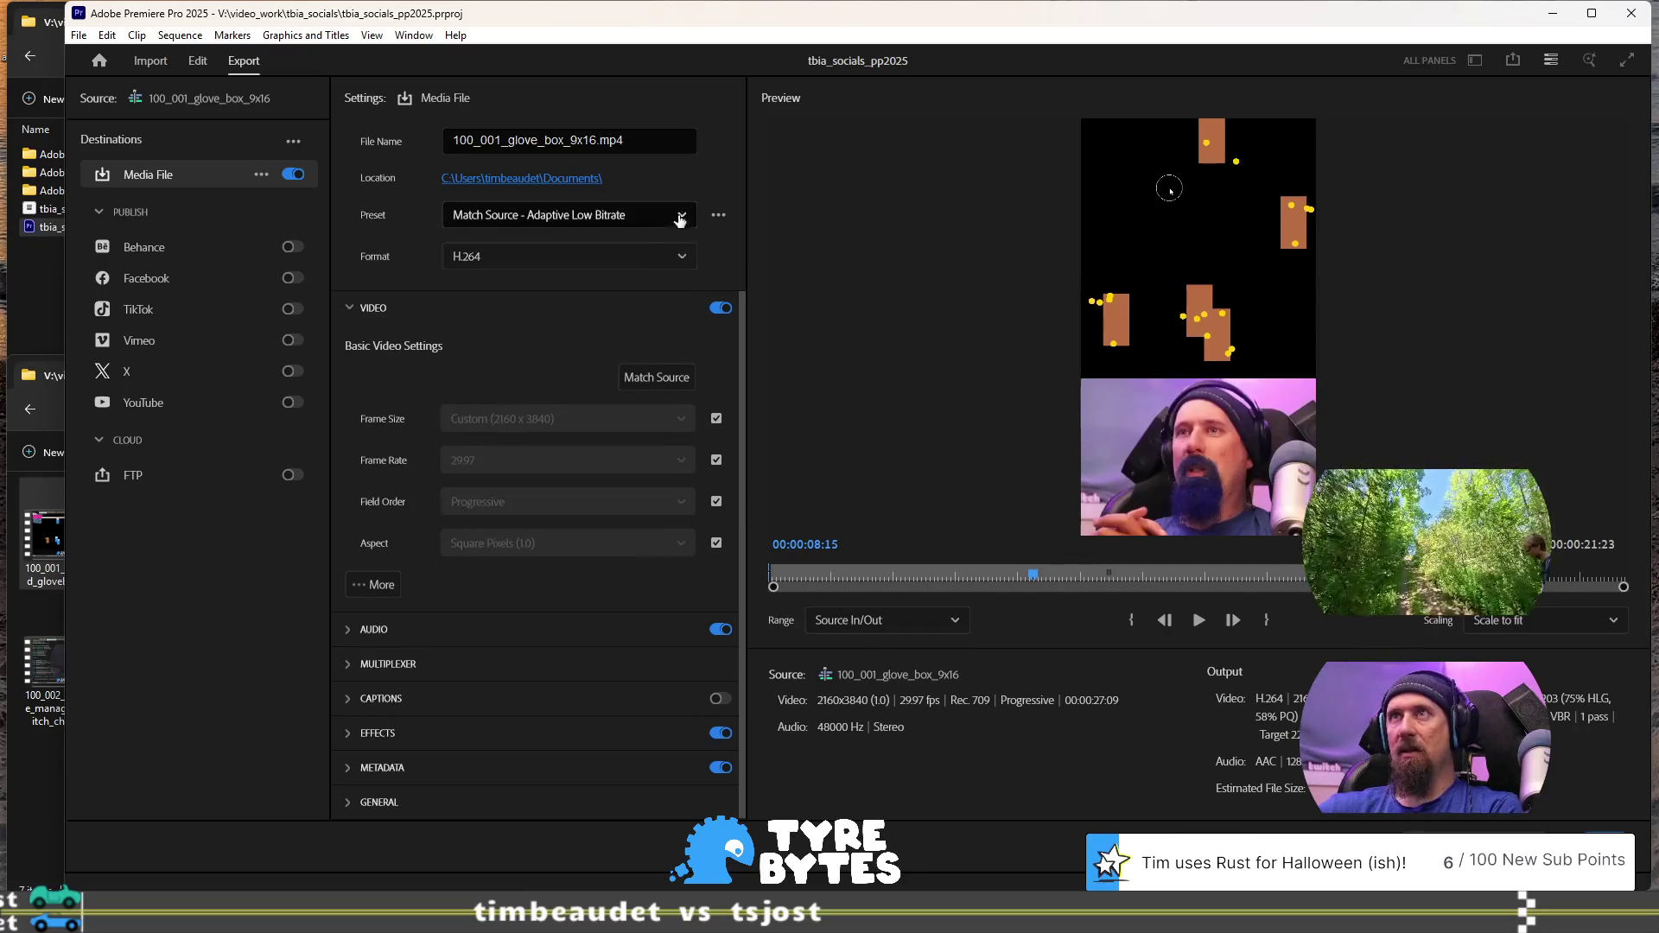
left_click(644, 215)
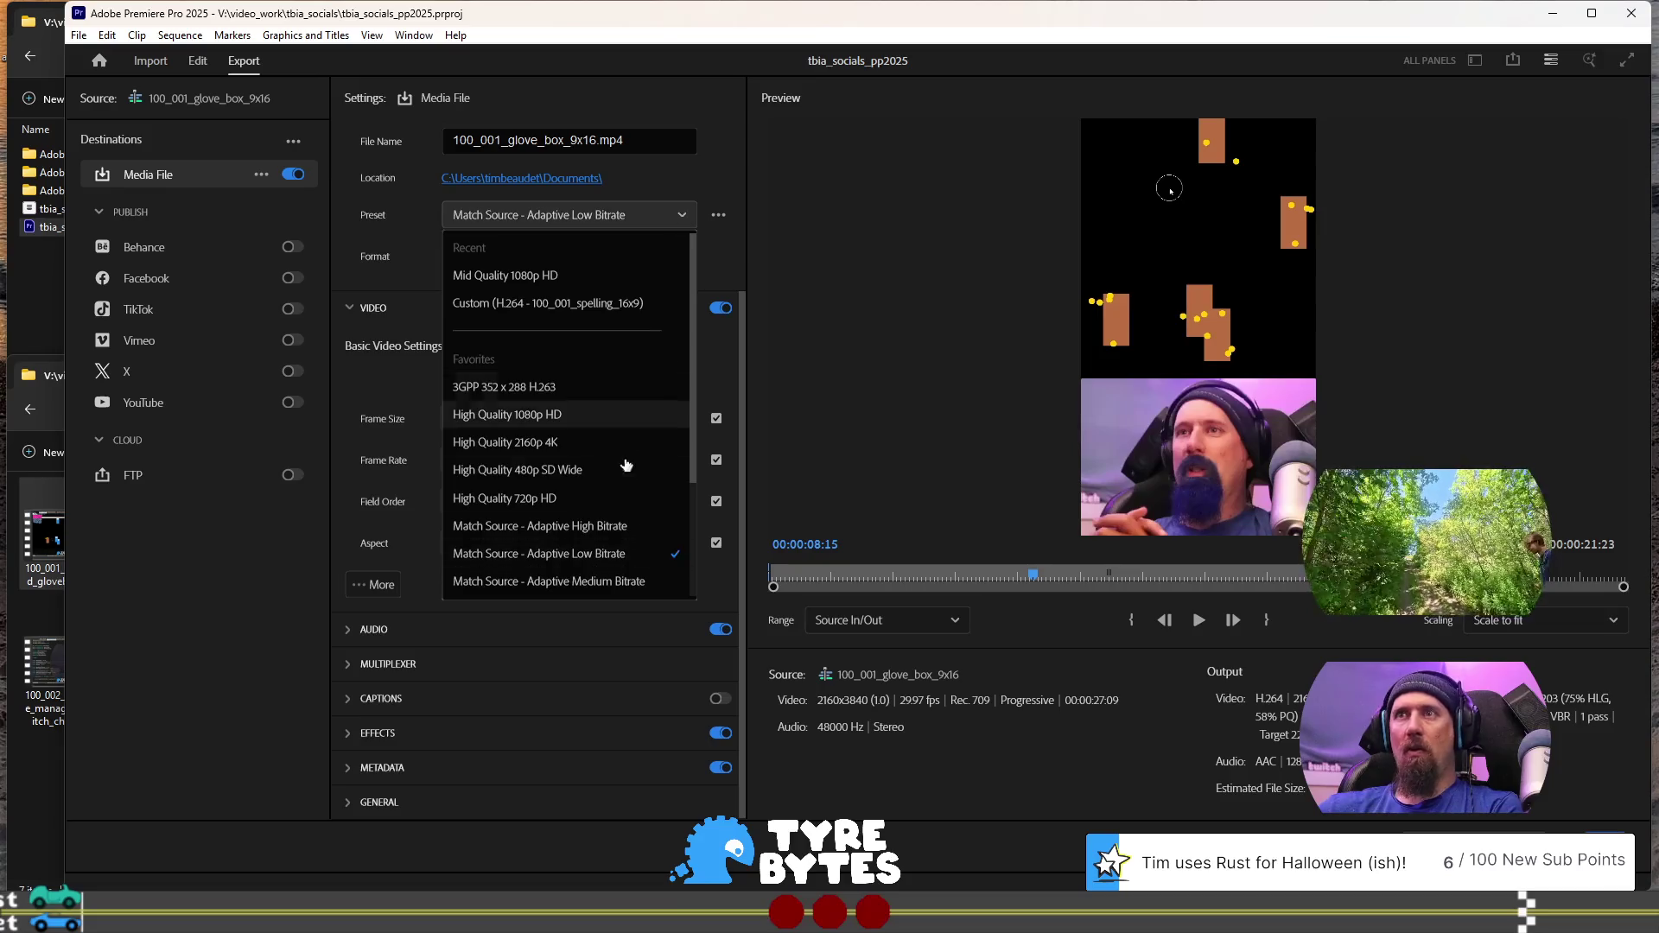
left_click(633, 582)
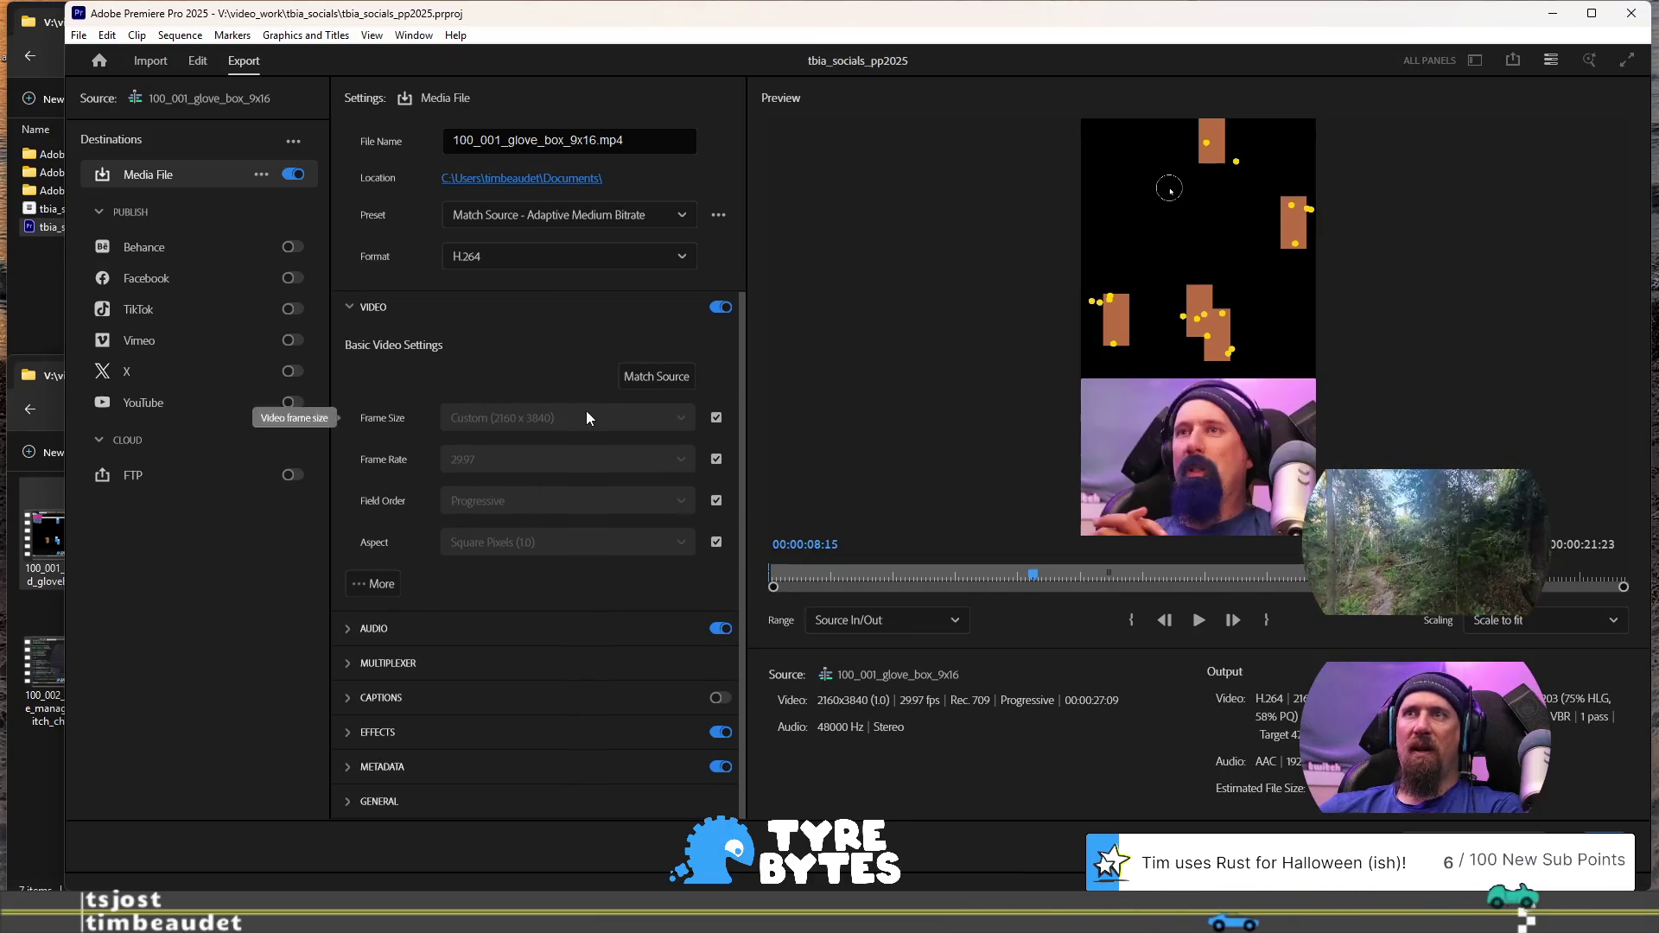
left_click(716, 418)
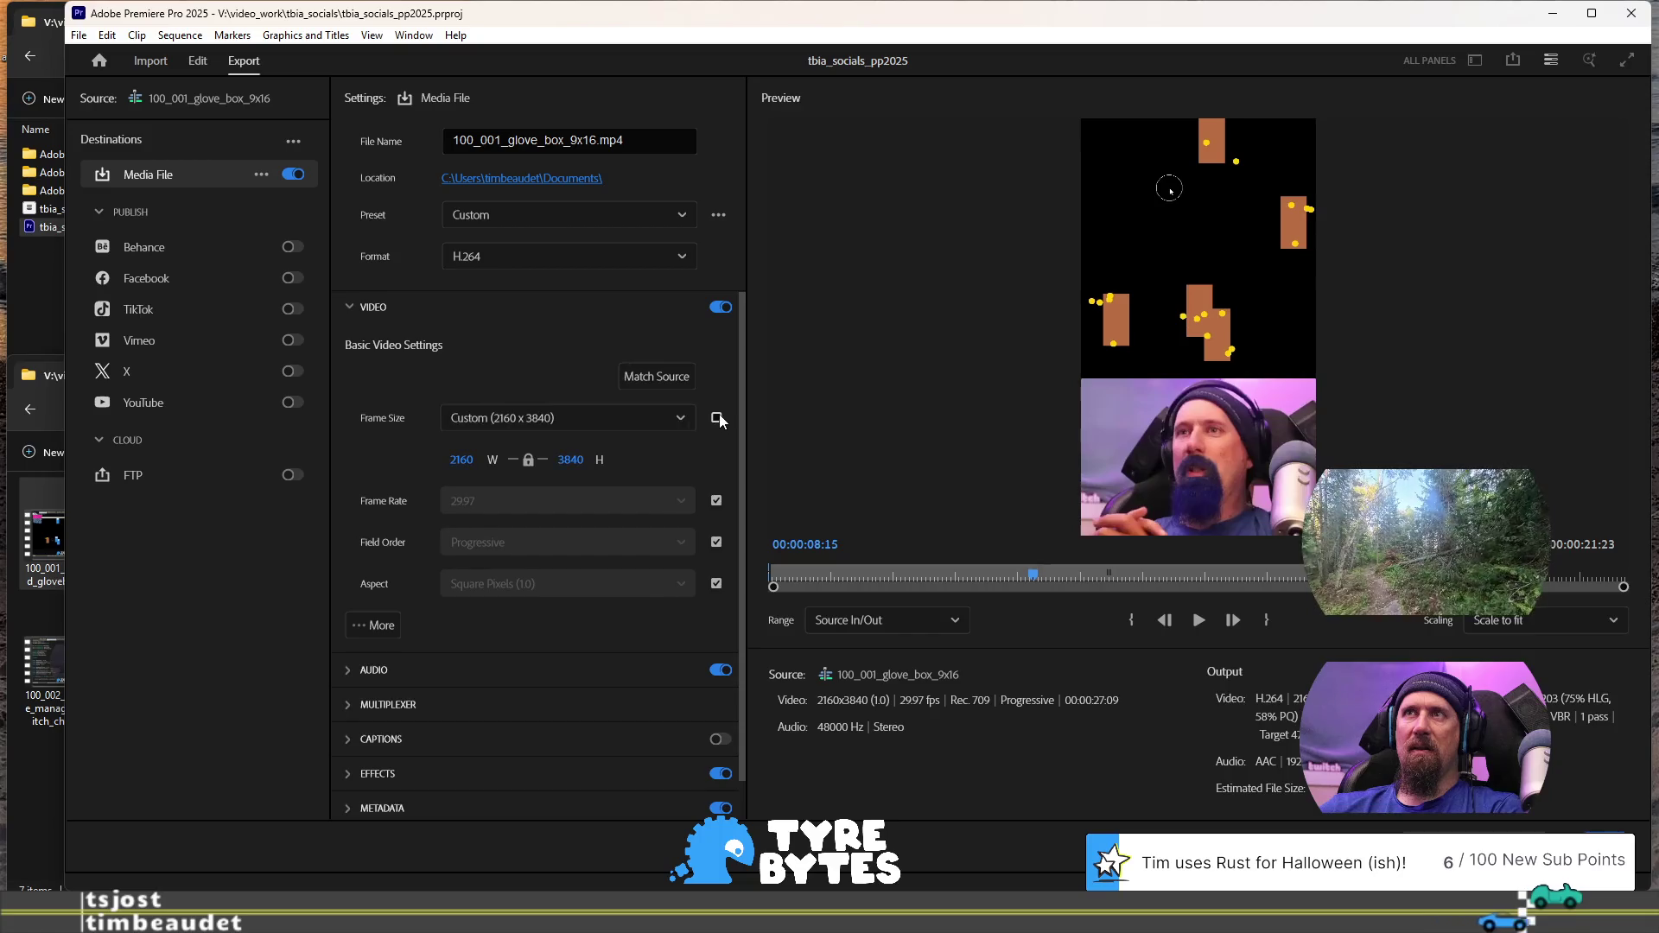
Unlock the frame size, set width to 1080 for 1080 × 1920, and bring up the Preset Manager
left_click(717, 418)
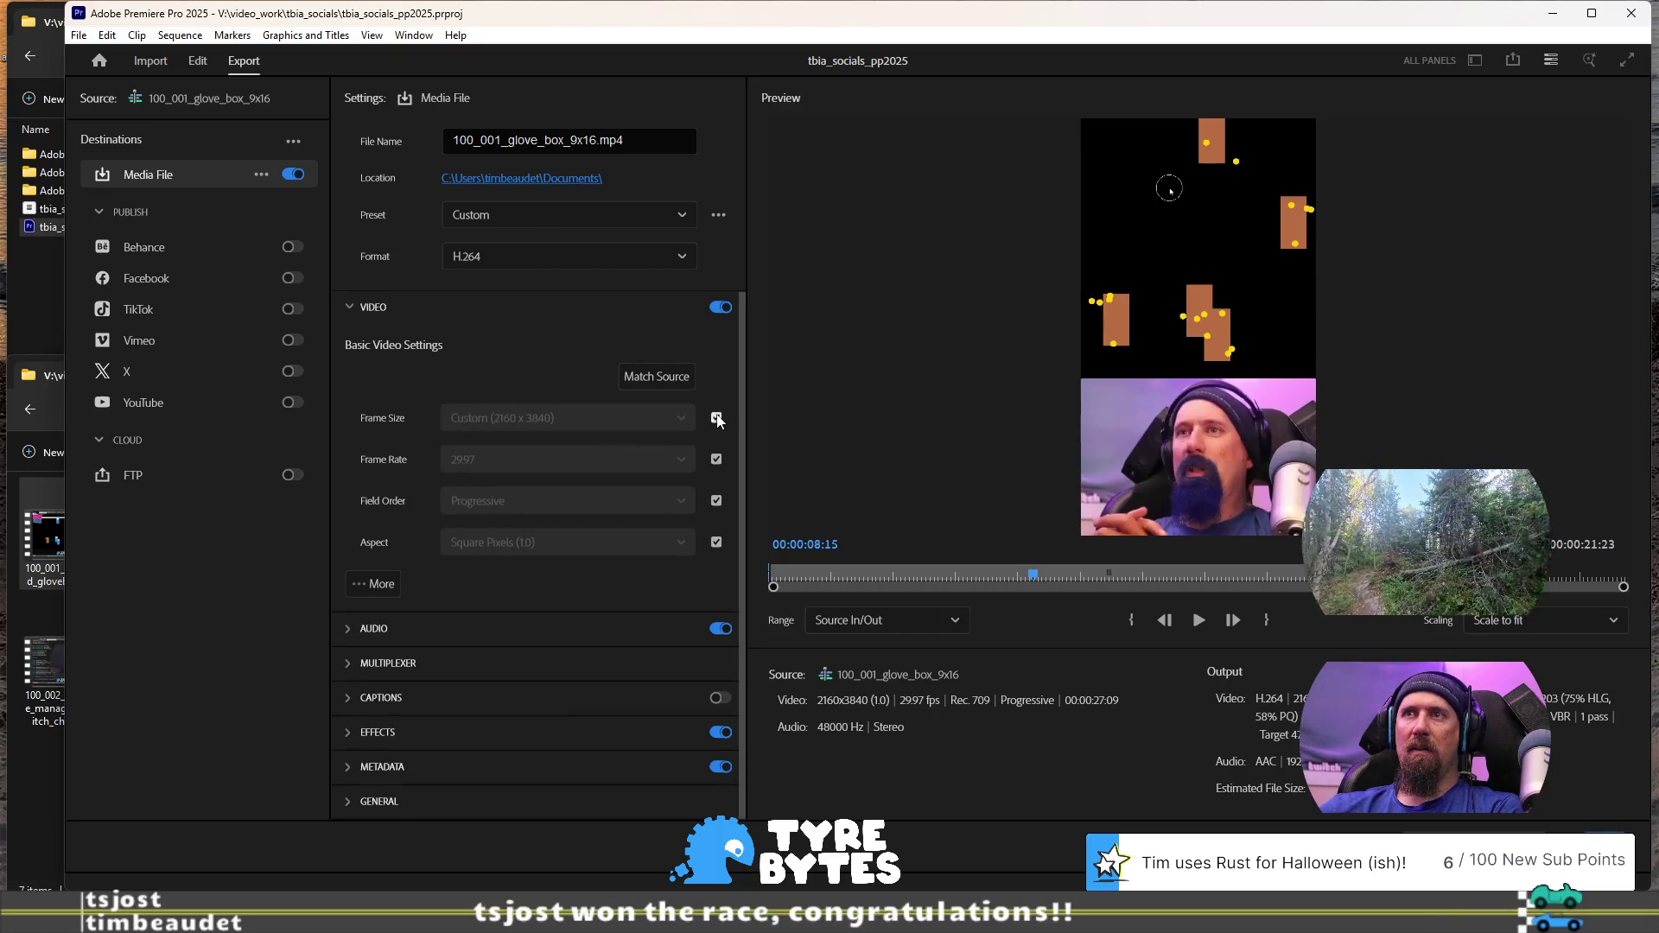
left_click(716, 418)
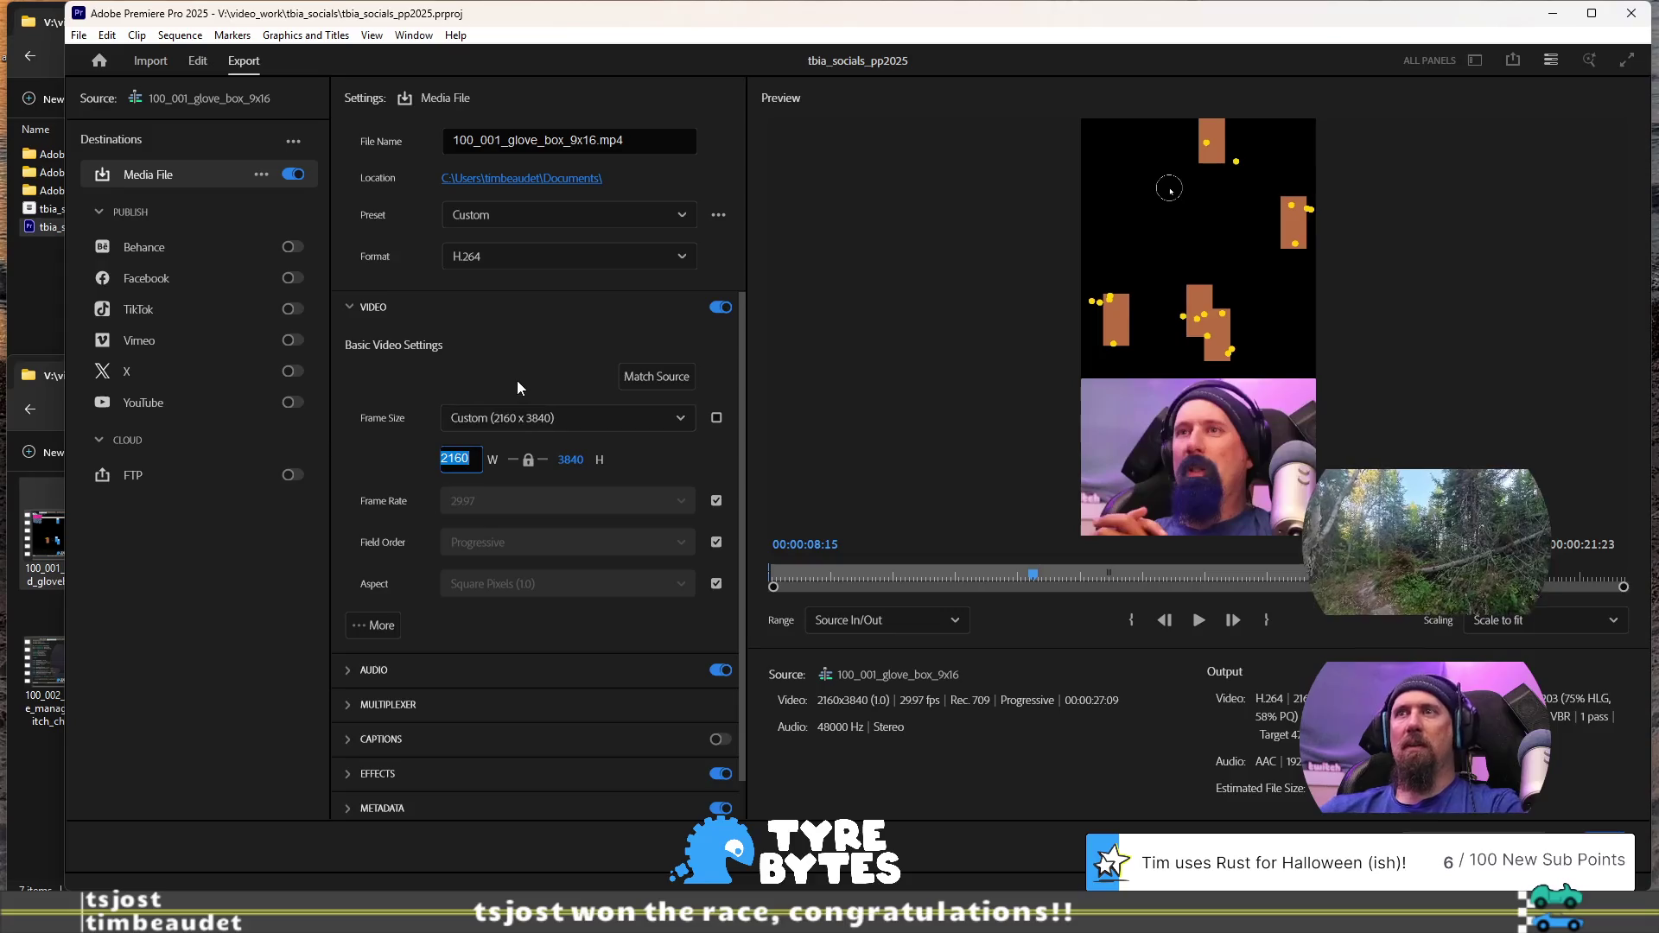
type("1080")
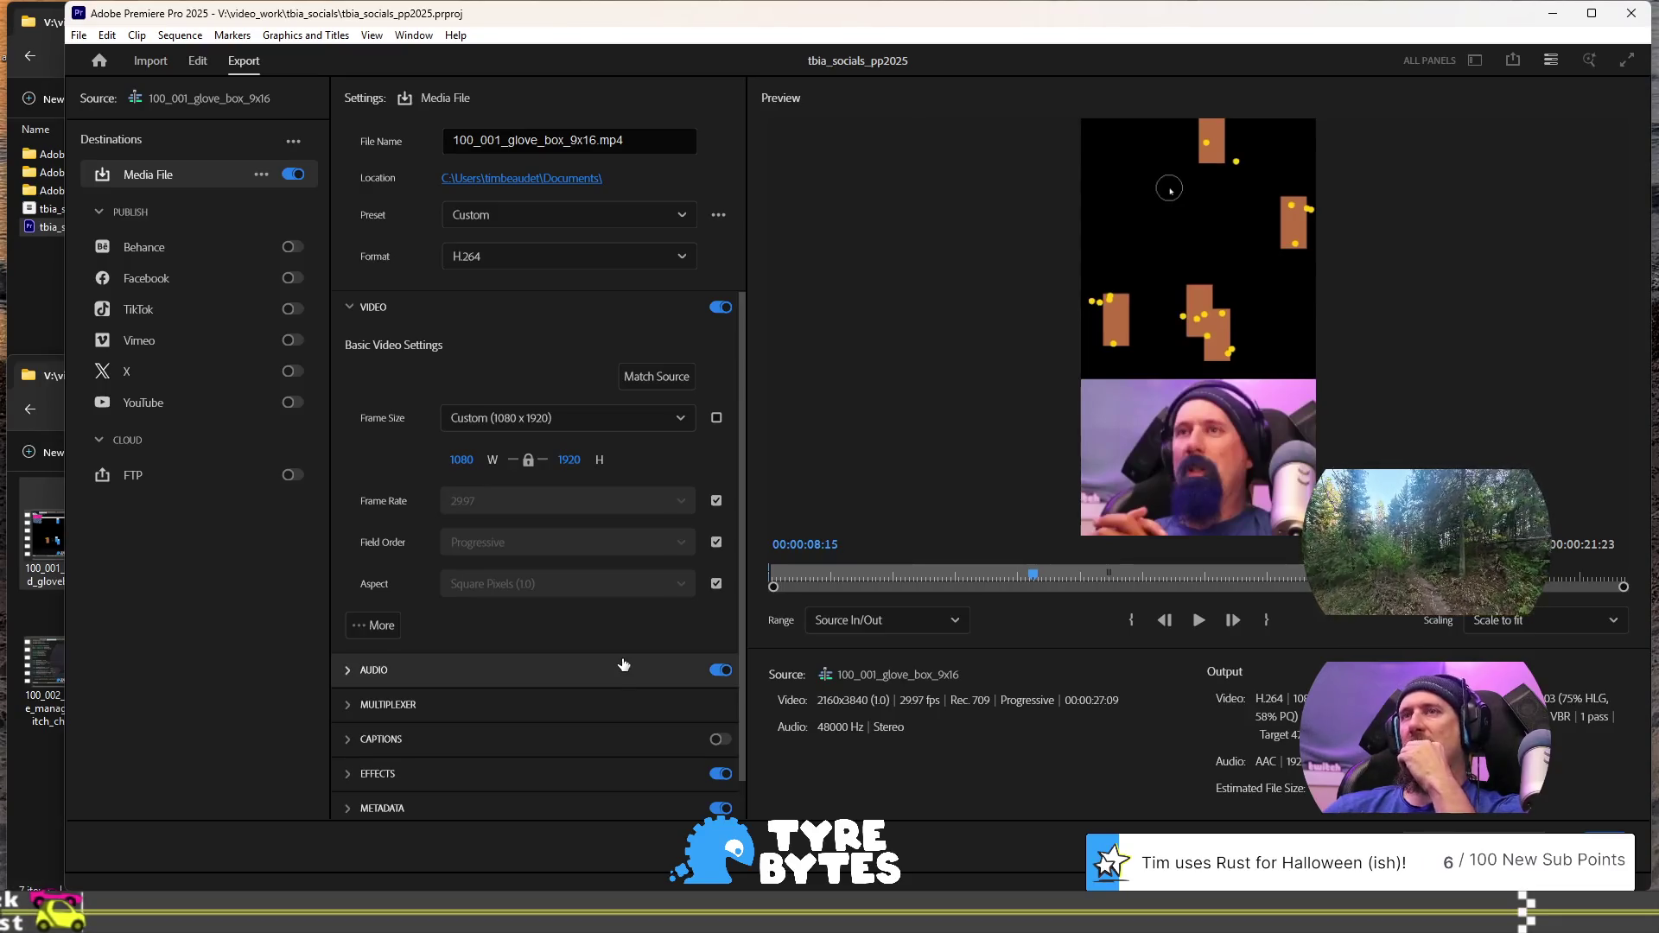
scroll(613, 639, "down", 1)
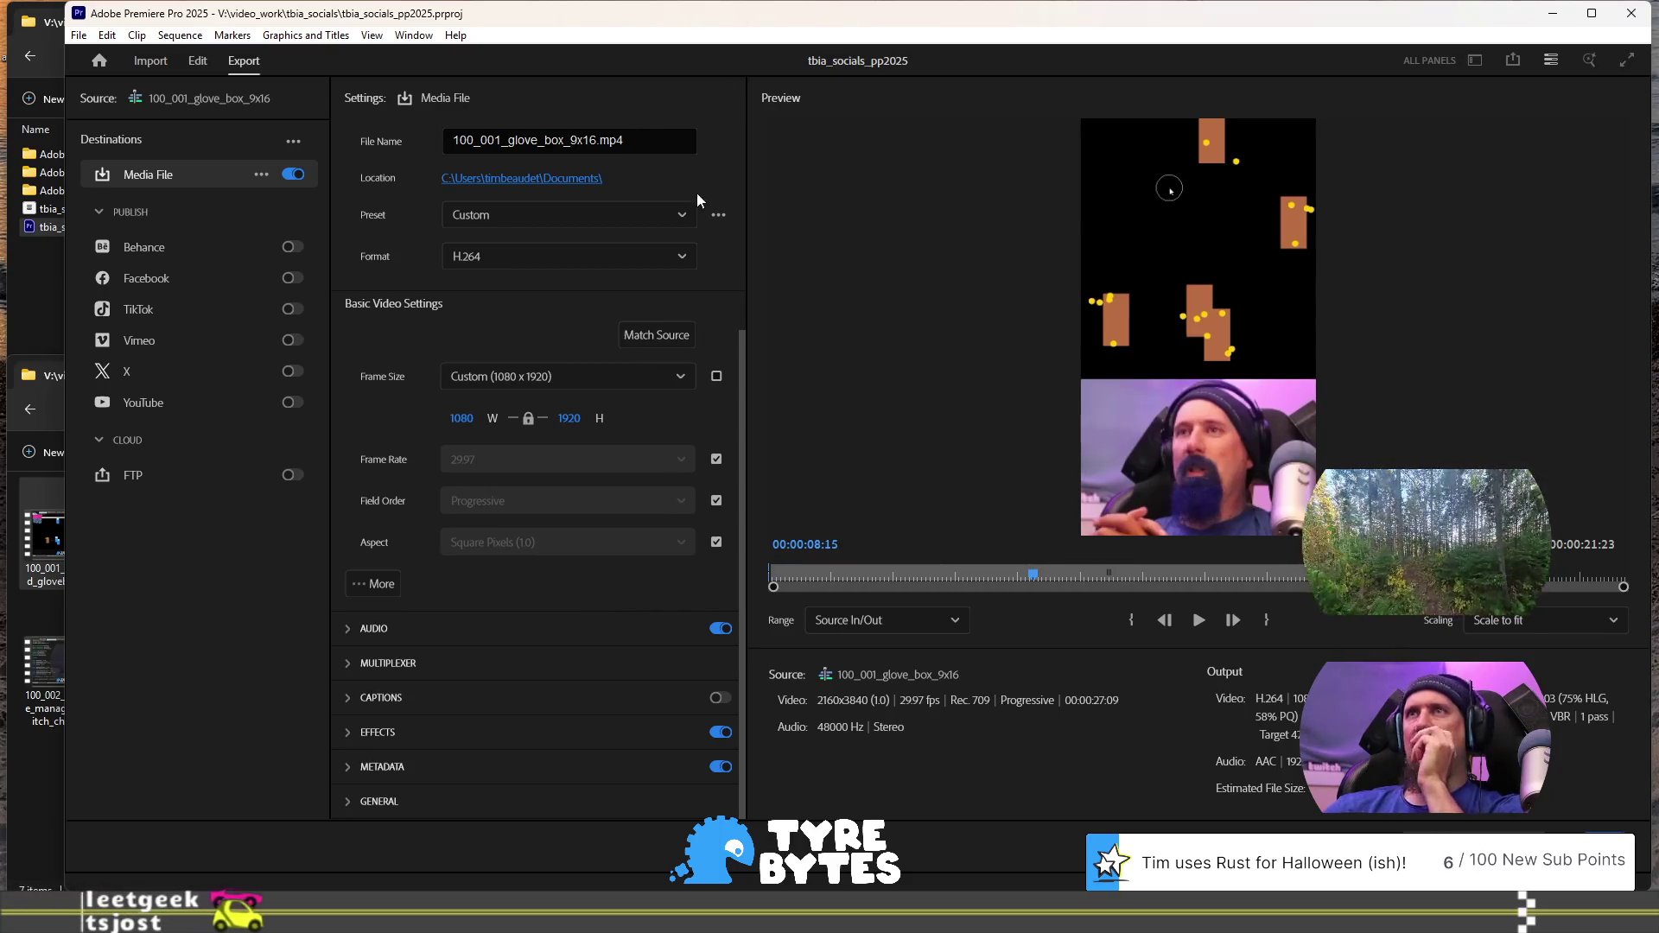
left_click(718, 214)
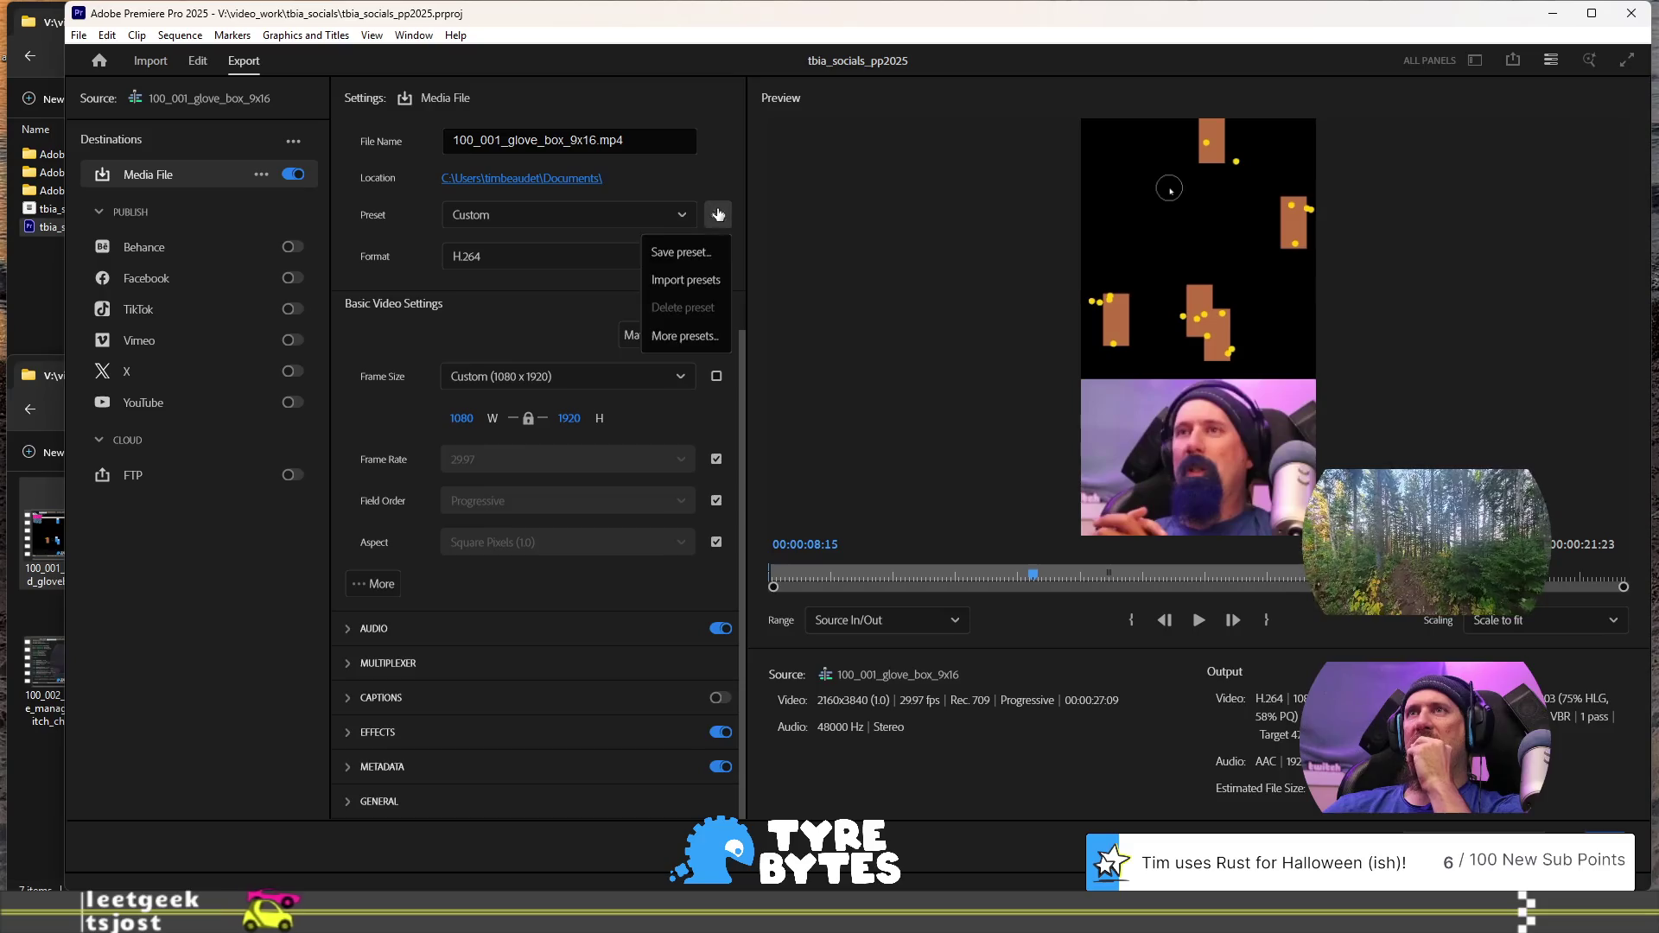
left_click(701, 339)
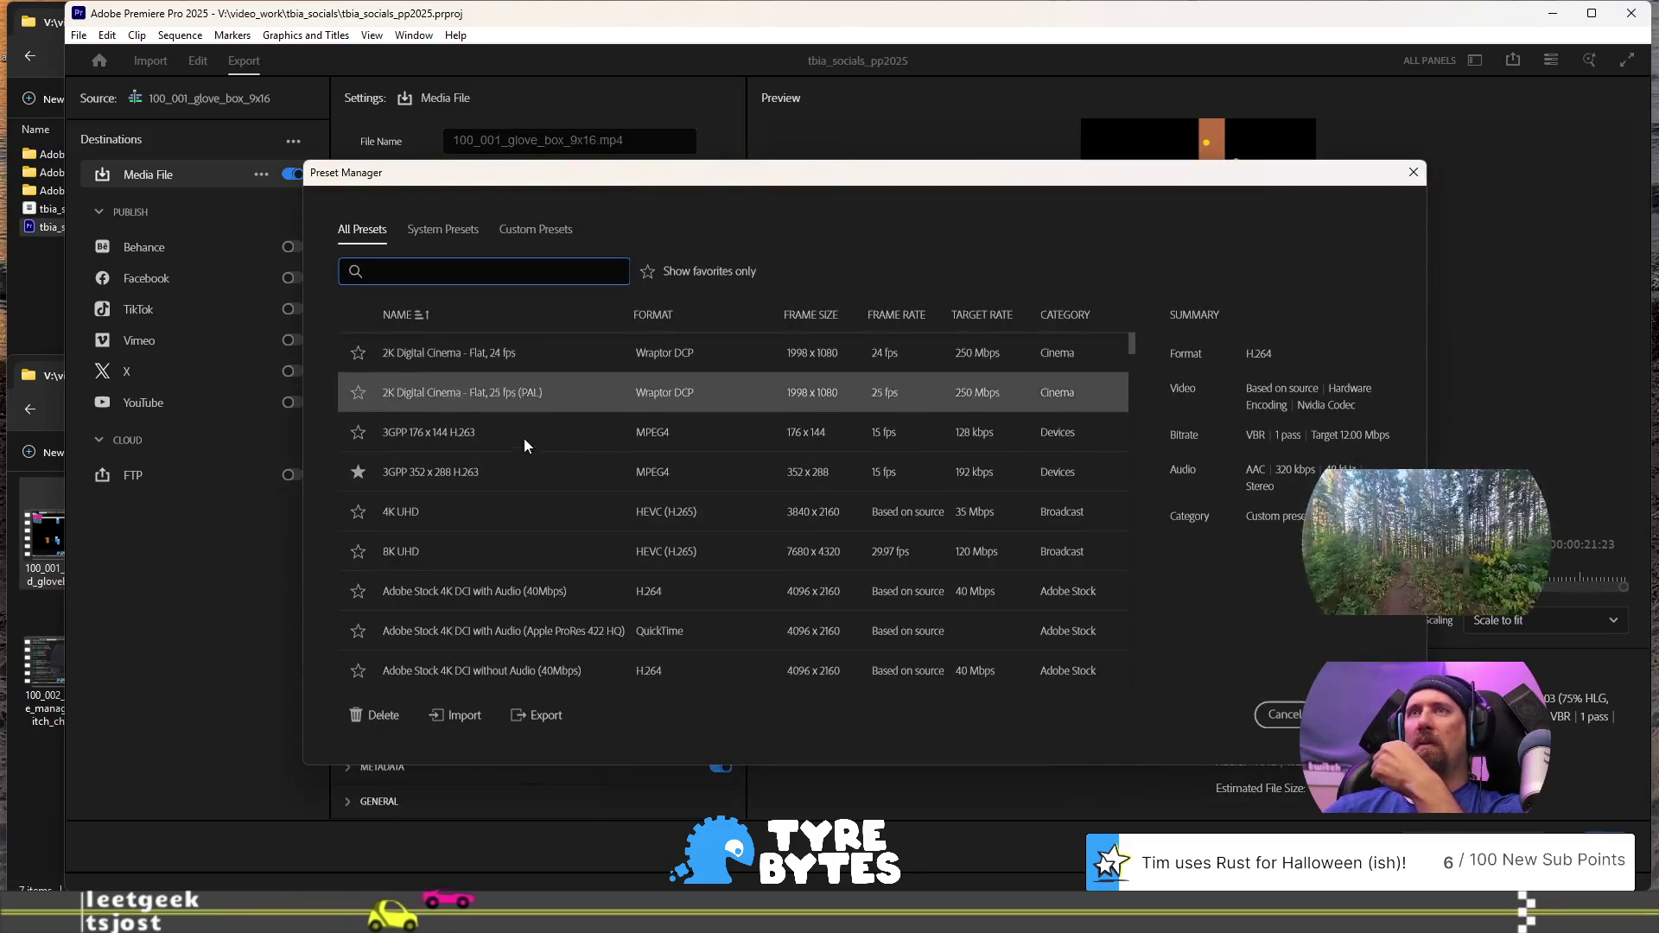
In Preset Manager, show favorites only and apply High Quality 1080p HD
scroll(525, 531, "down", 4)
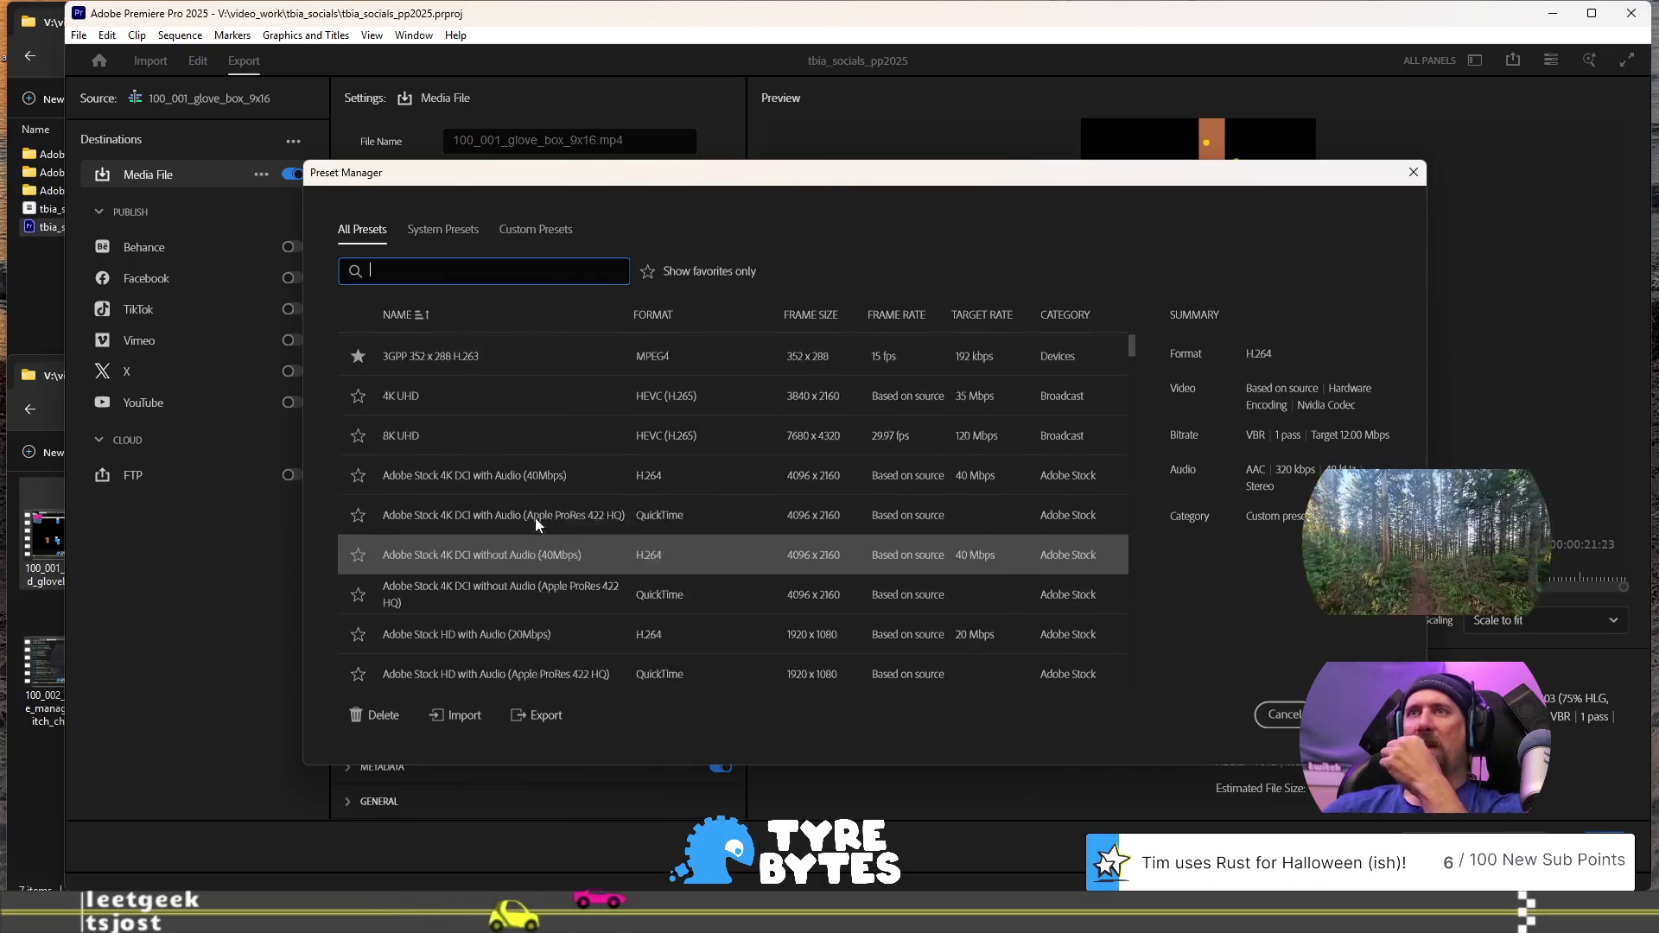
scroll(535, 517, "up", 3)
left_click(648, 271)
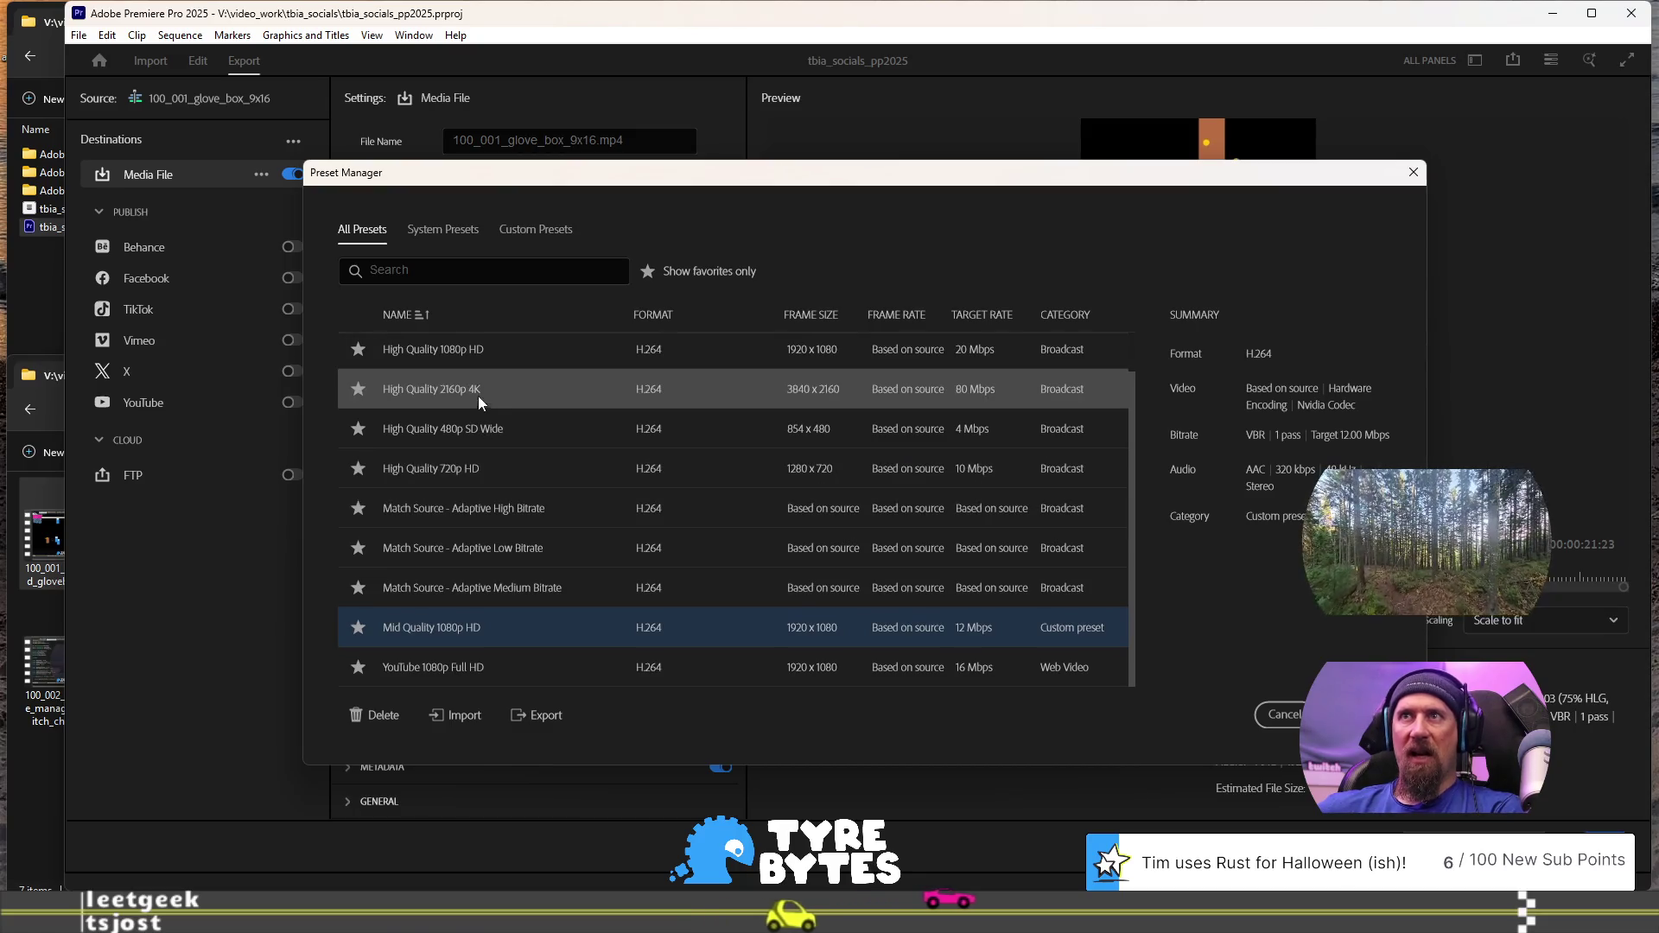
left_click(491, 354)
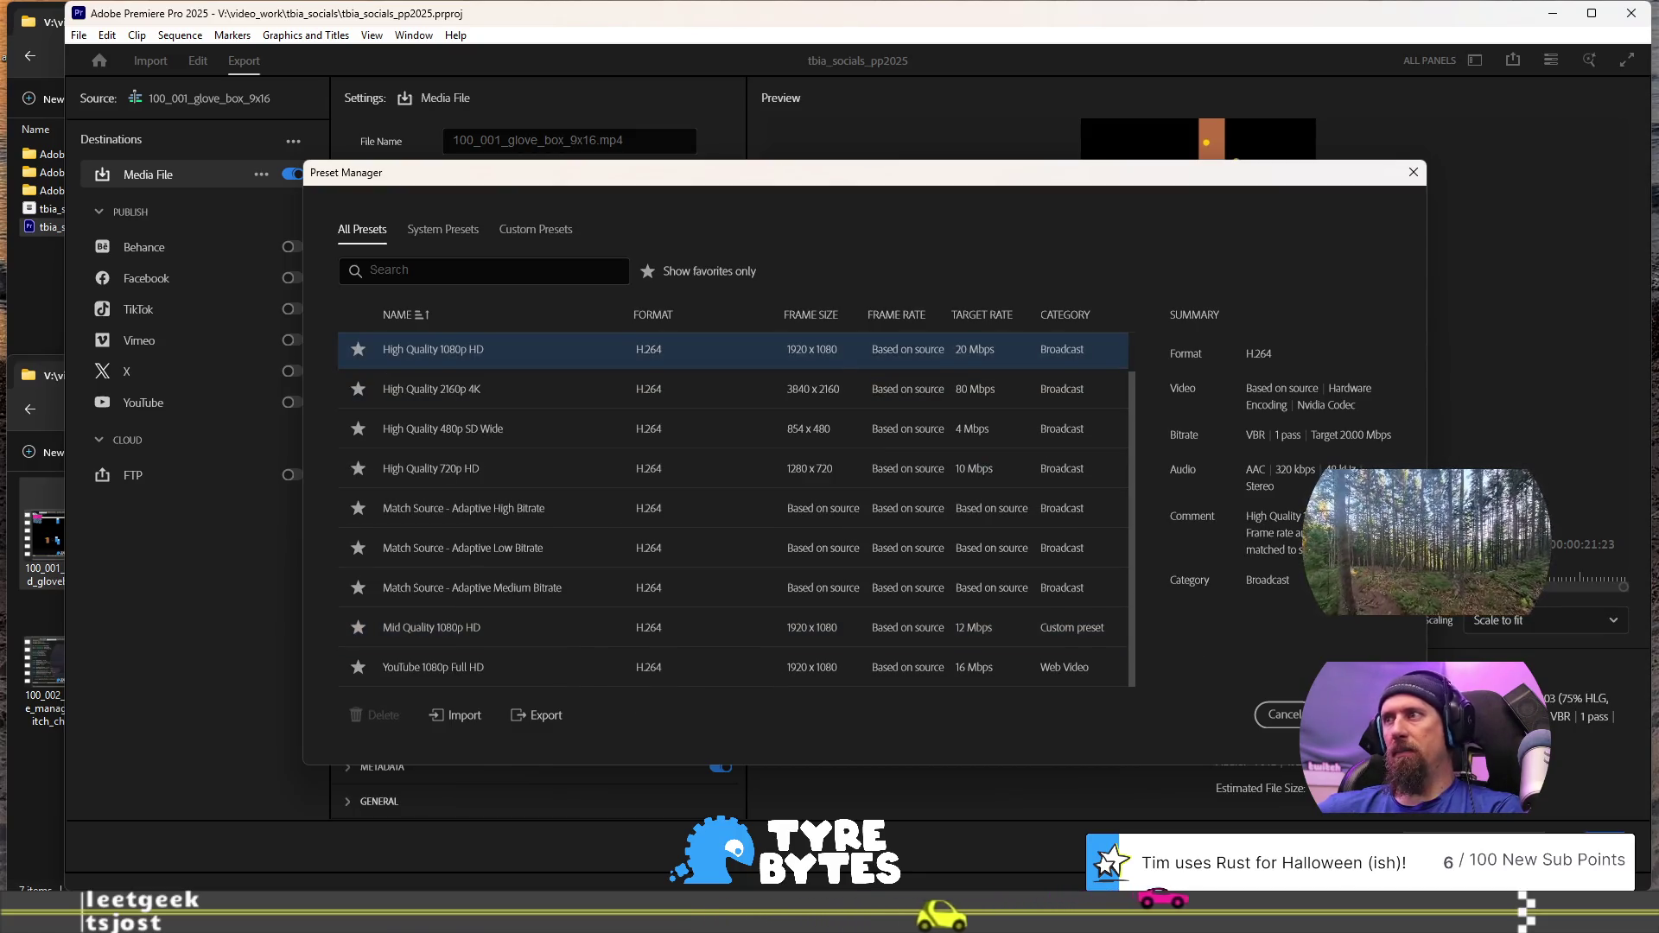
left_click(1284, 714)
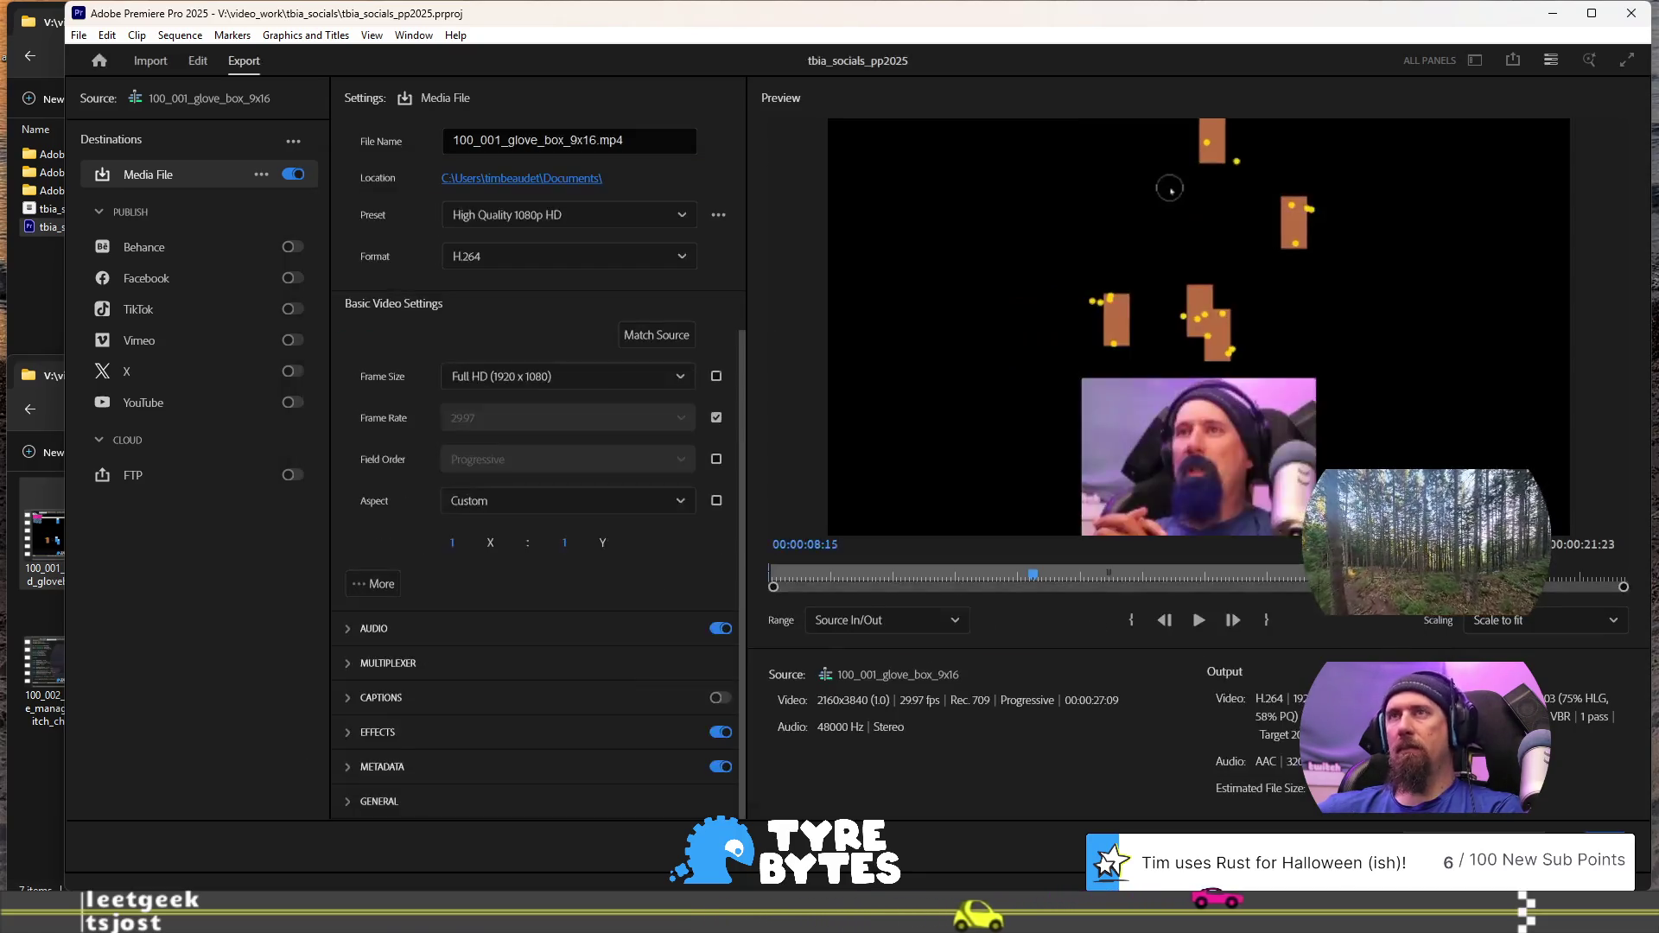
Unlock the frame size and enter width 1080 and height 1920, which reads 1096 × 1920
left_click(688, 381)
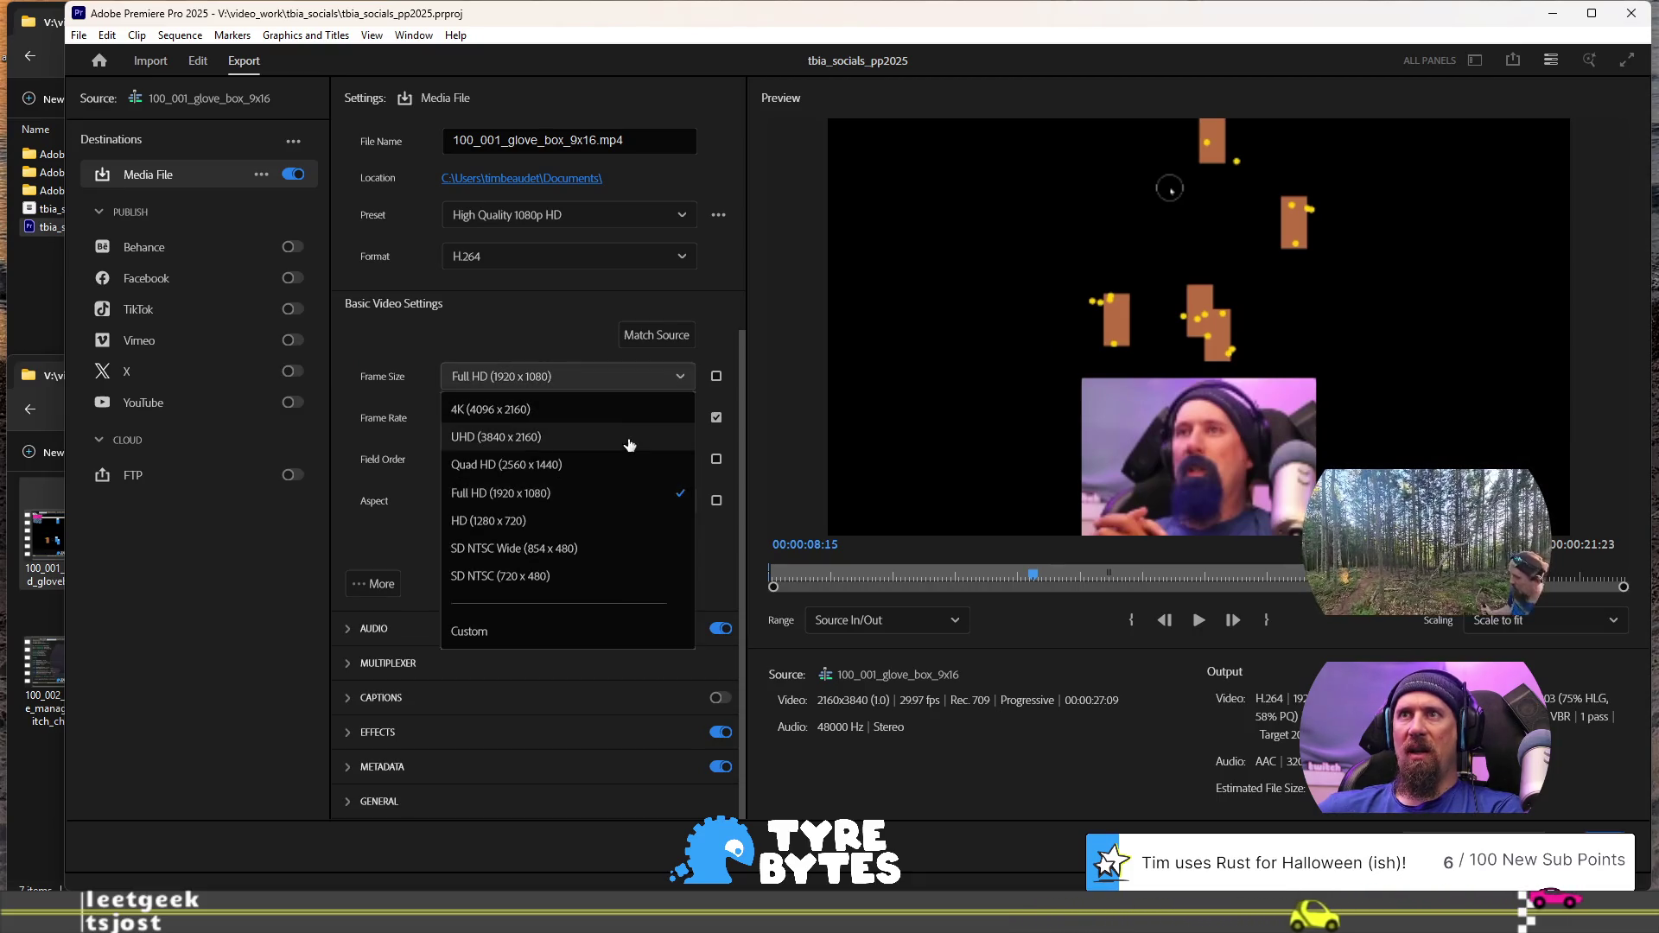
left_click(531, 324)
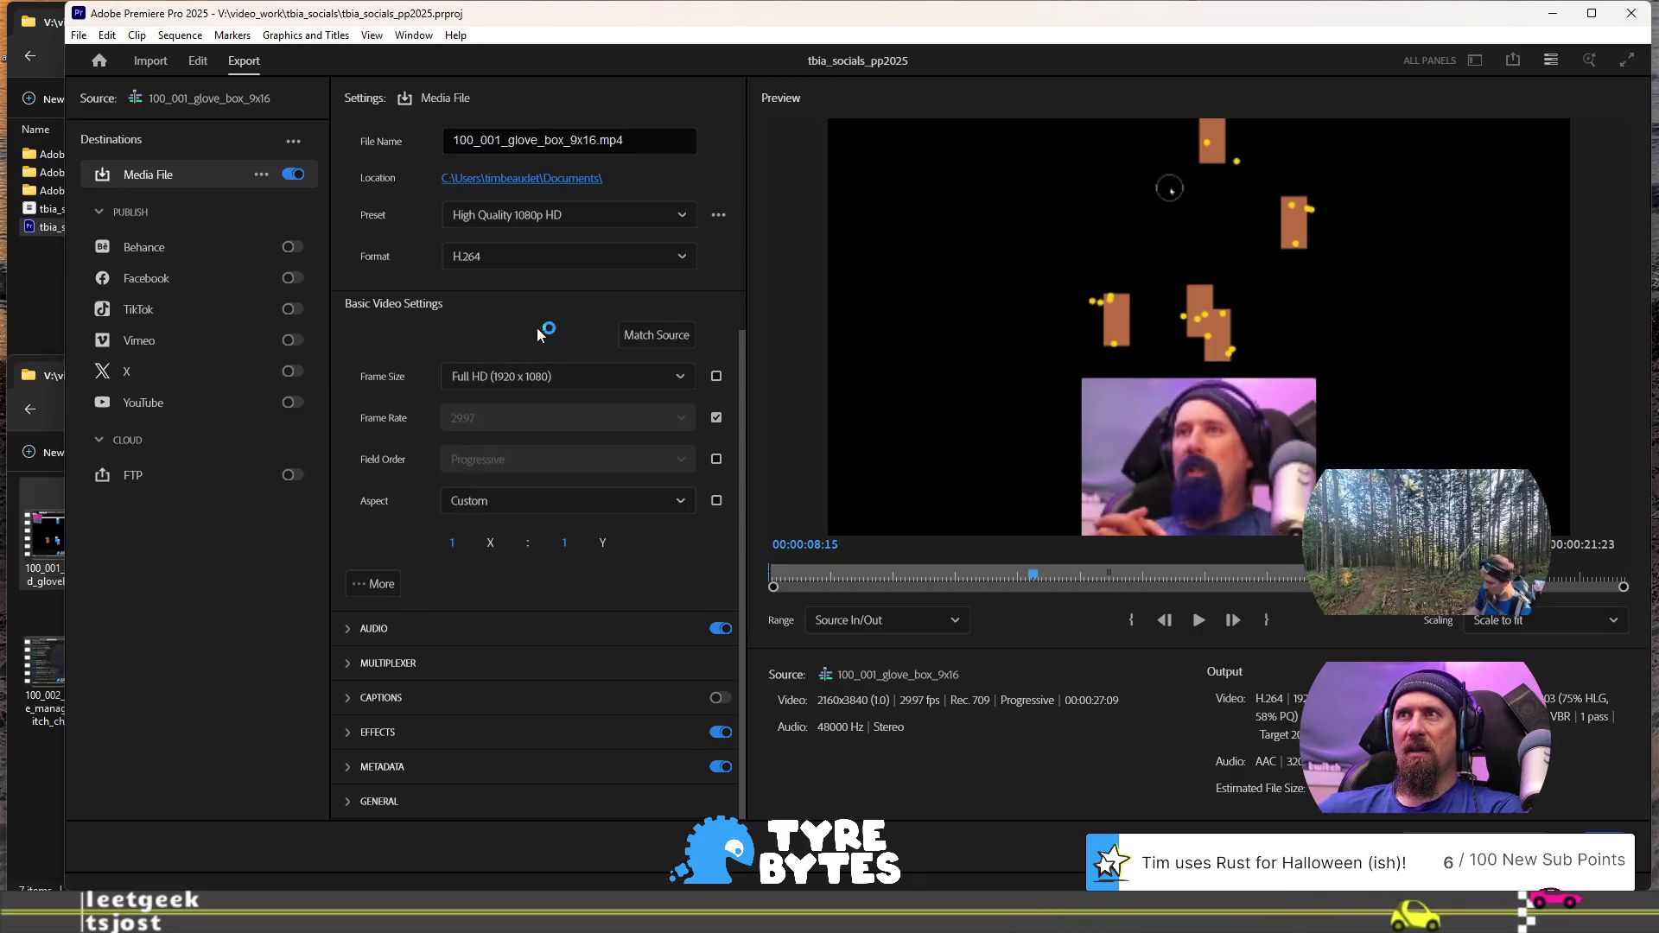
left_click(716, 376)
left_click(716, 378)
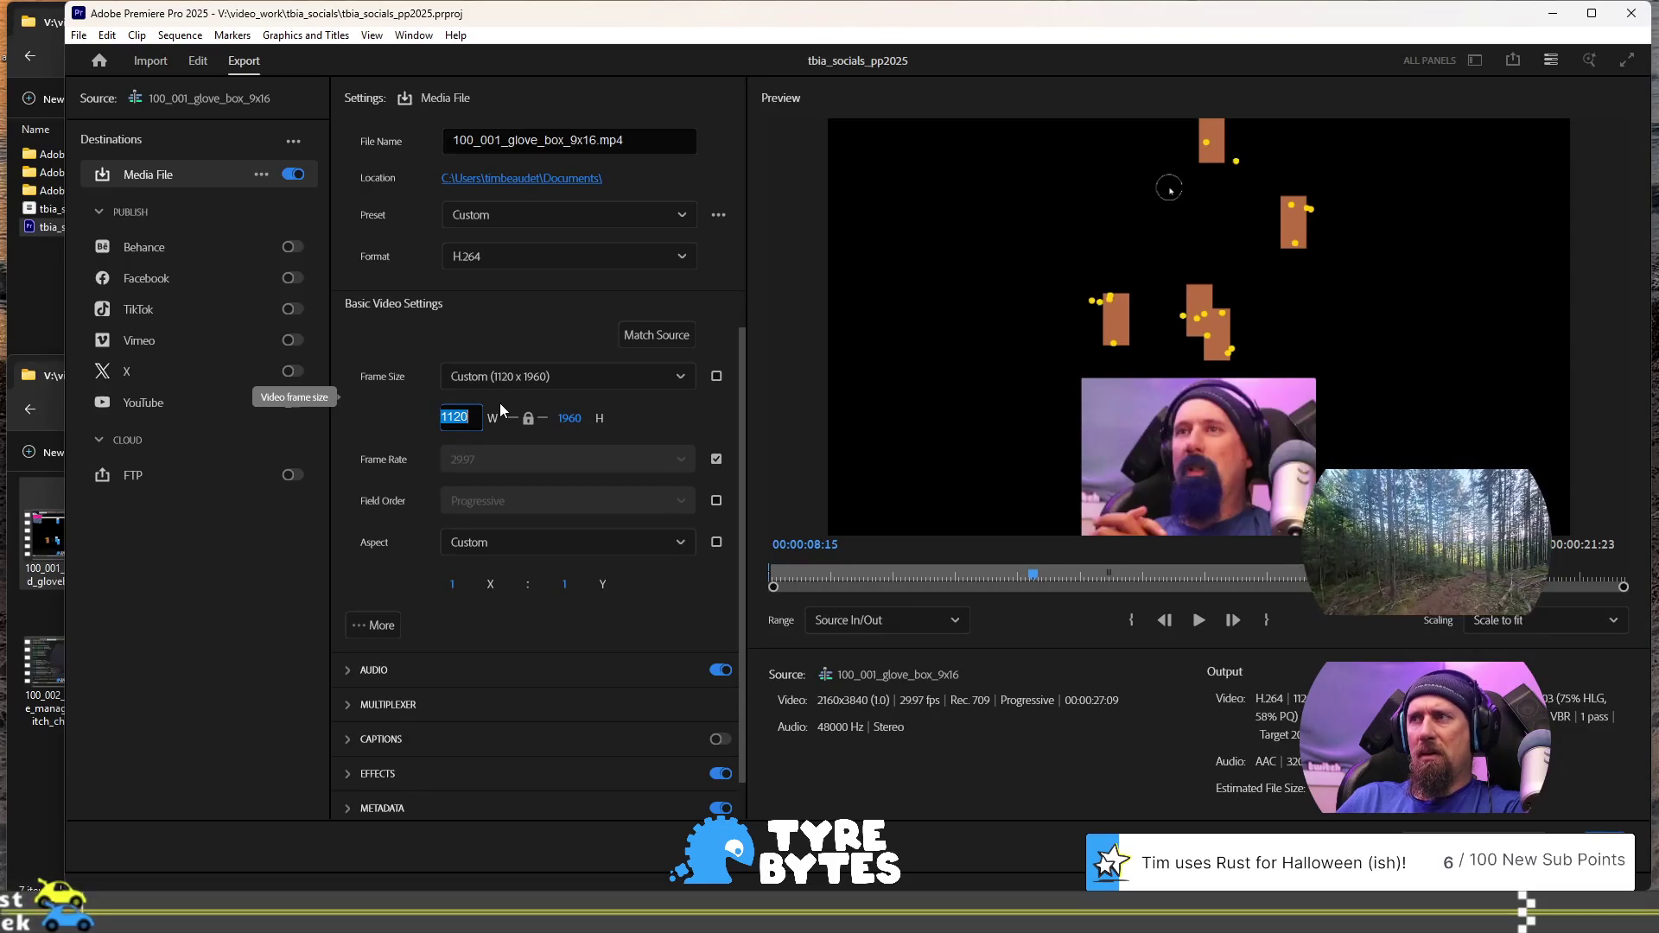
type("1080")
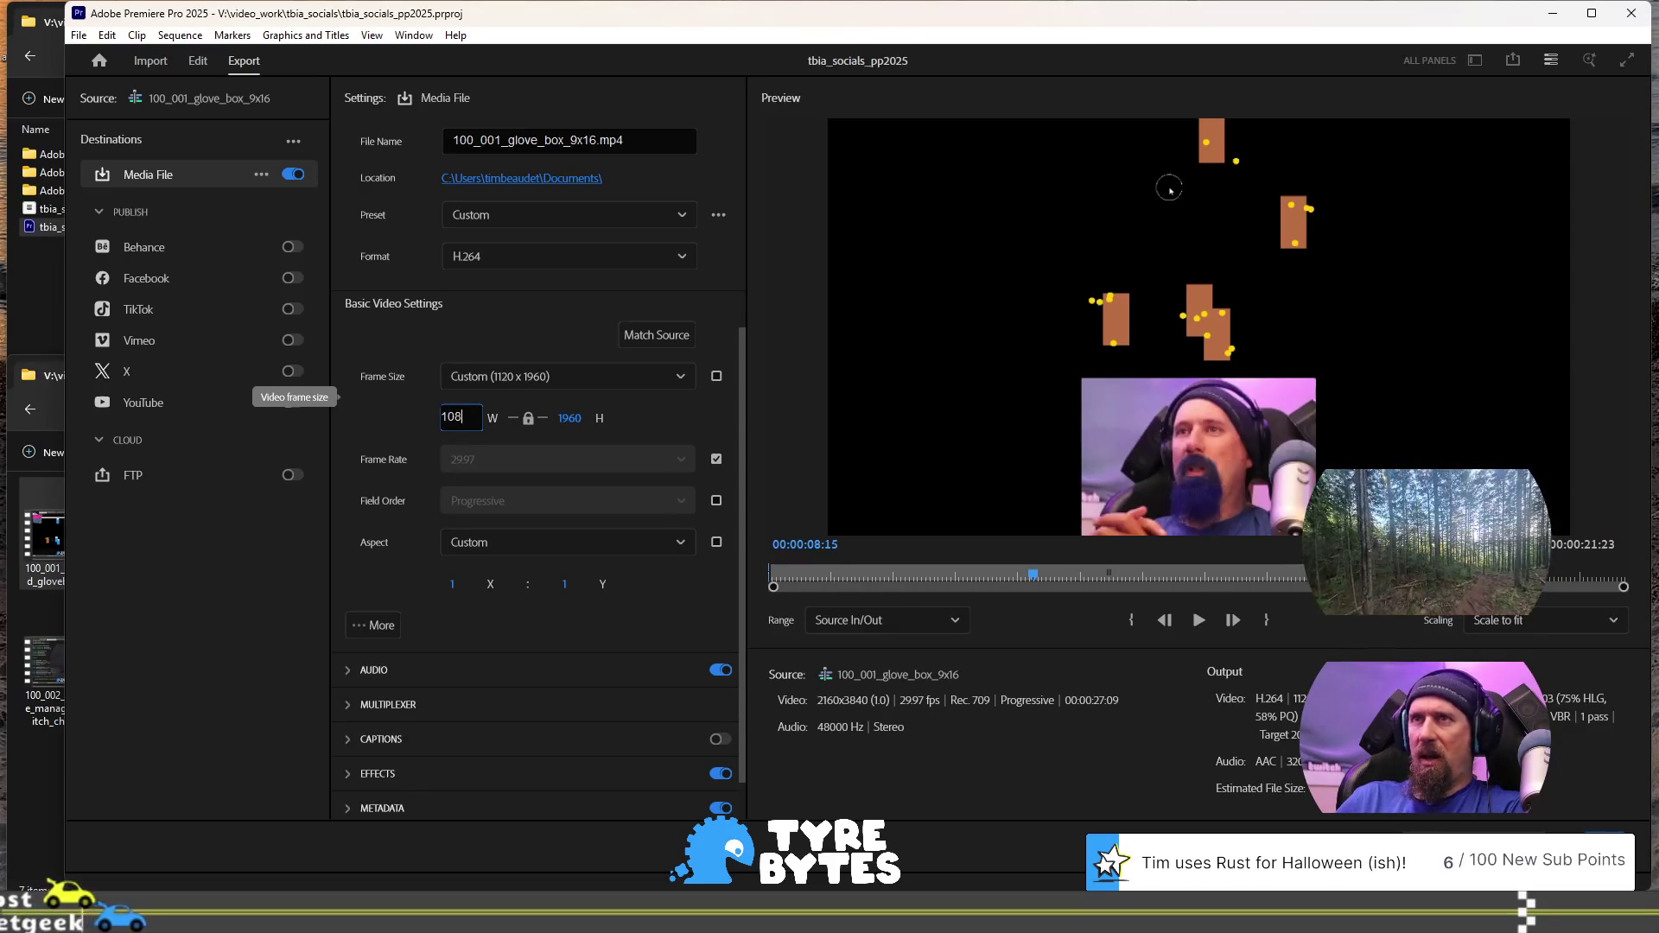
key("Return")
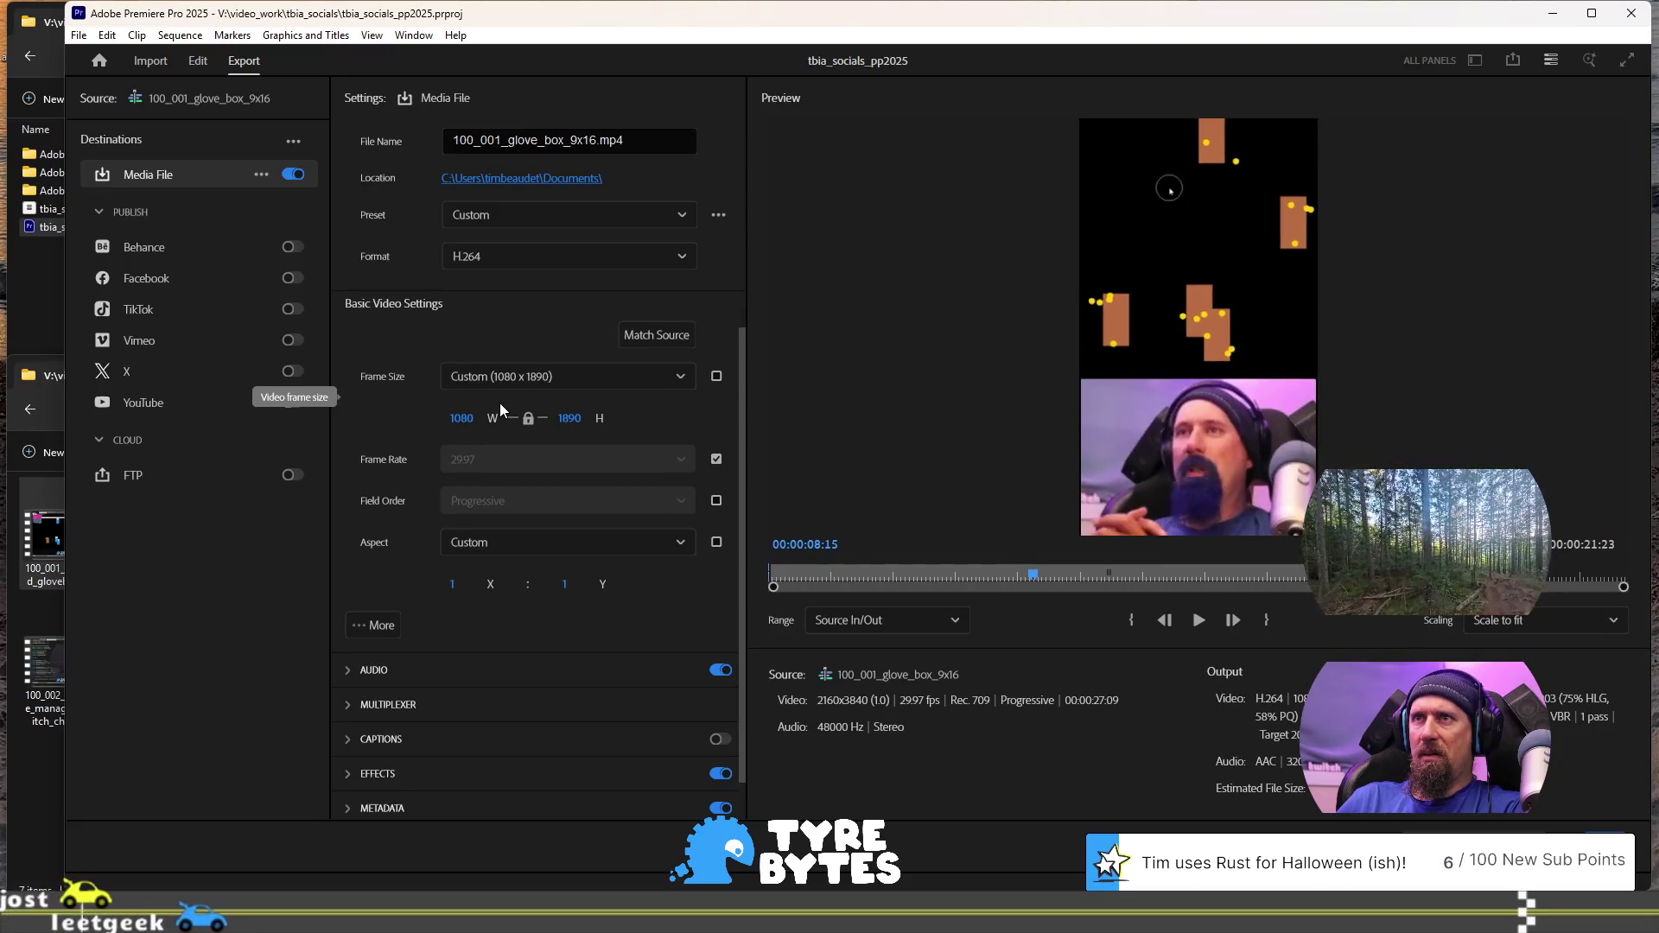
left_click(570, 417)
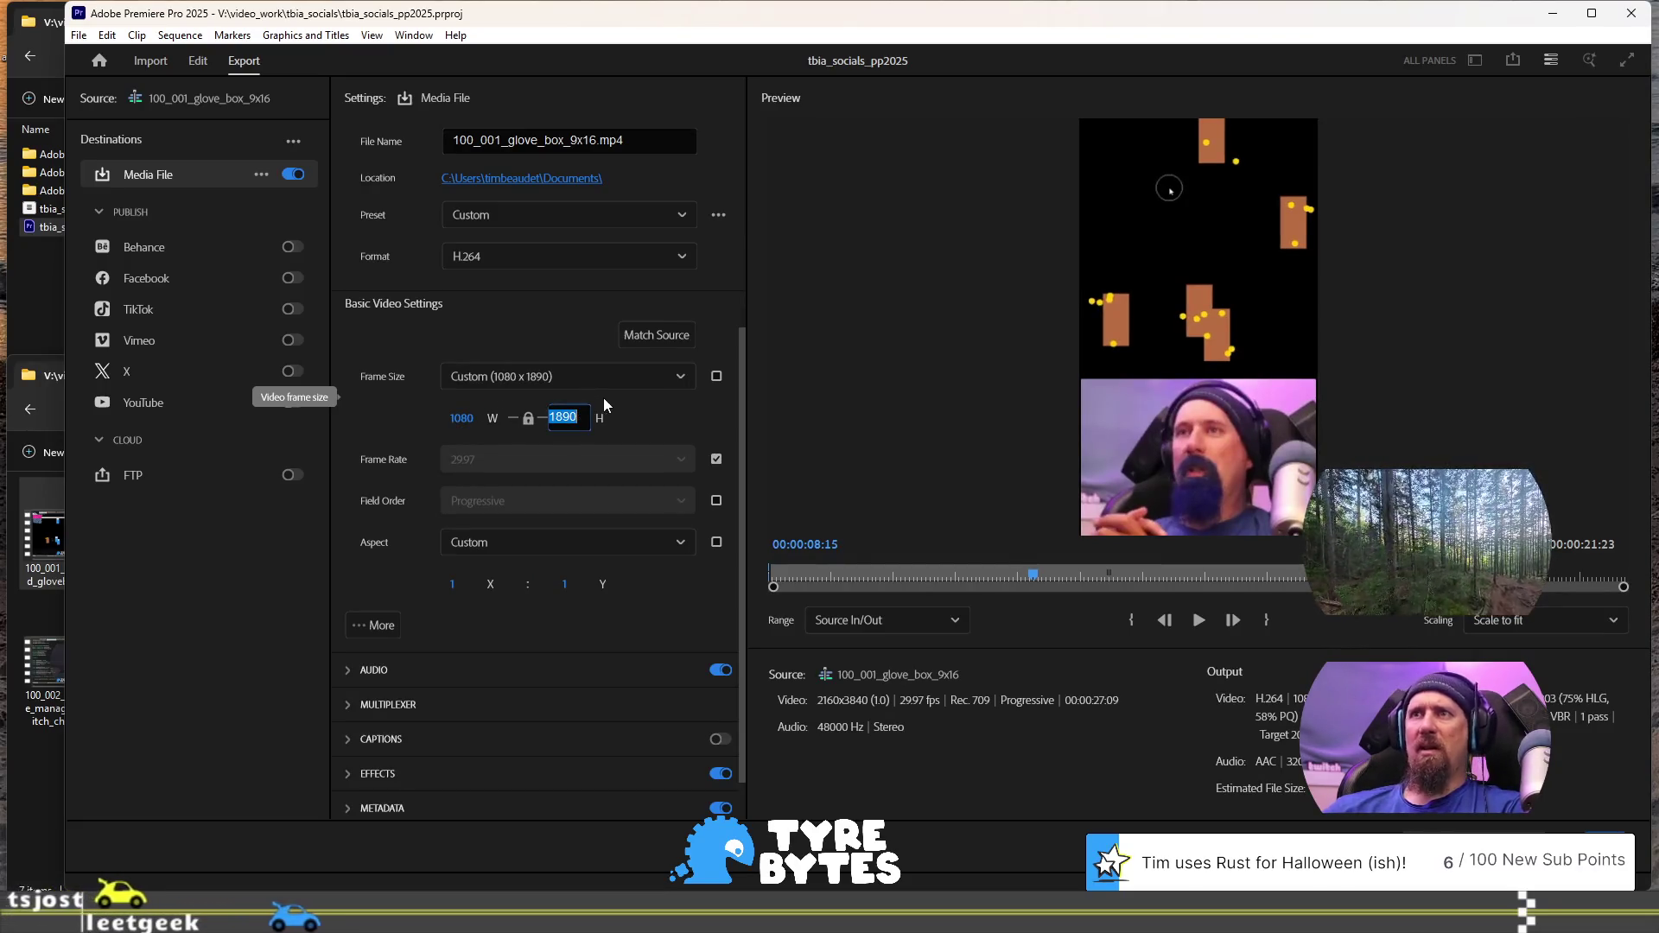
type("1920")
key("Return")
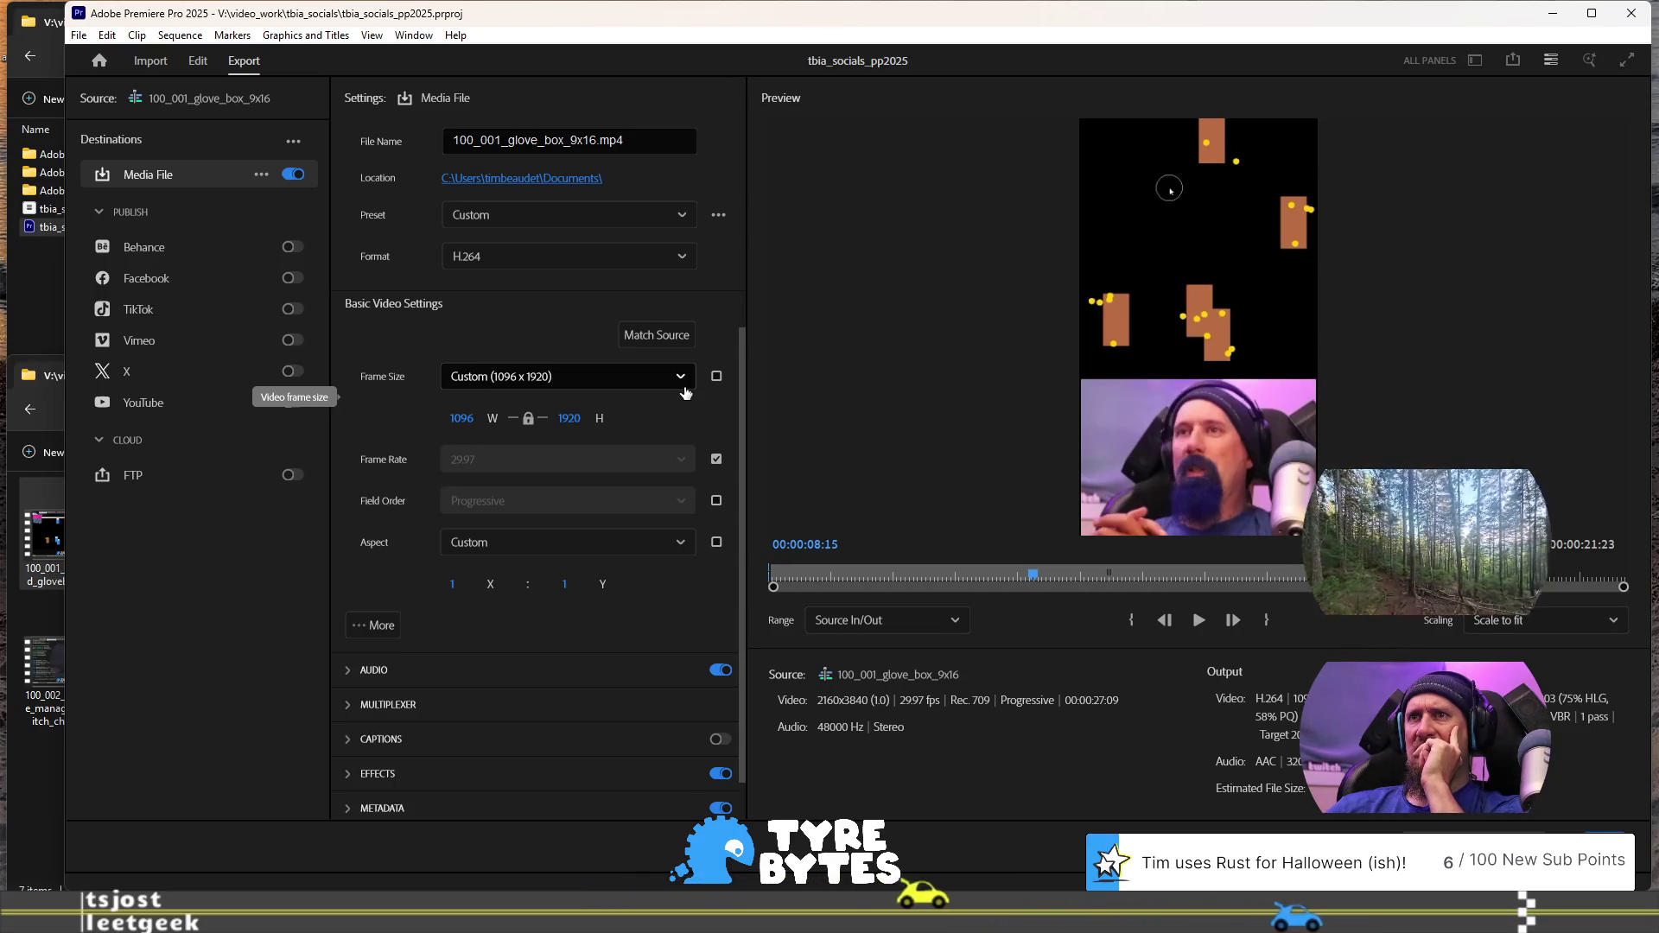
Reset video settings to Match Source and correct the width to 1080, giving 1080 × 1920
left_click(666, 344)
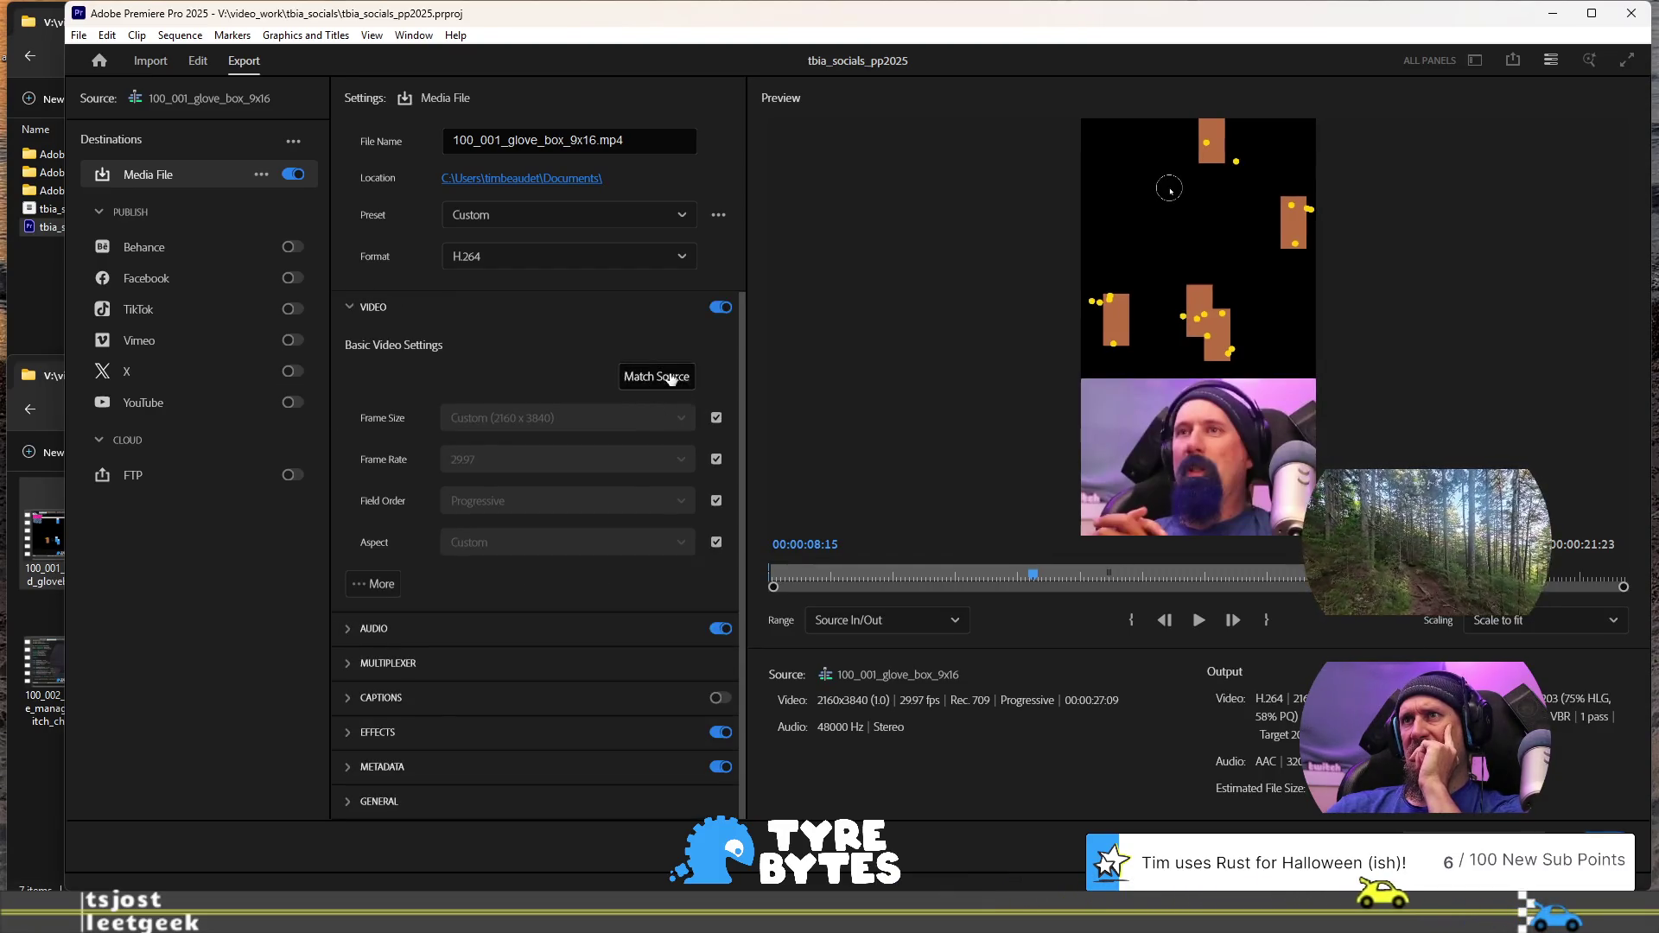
left_click(716, 418)
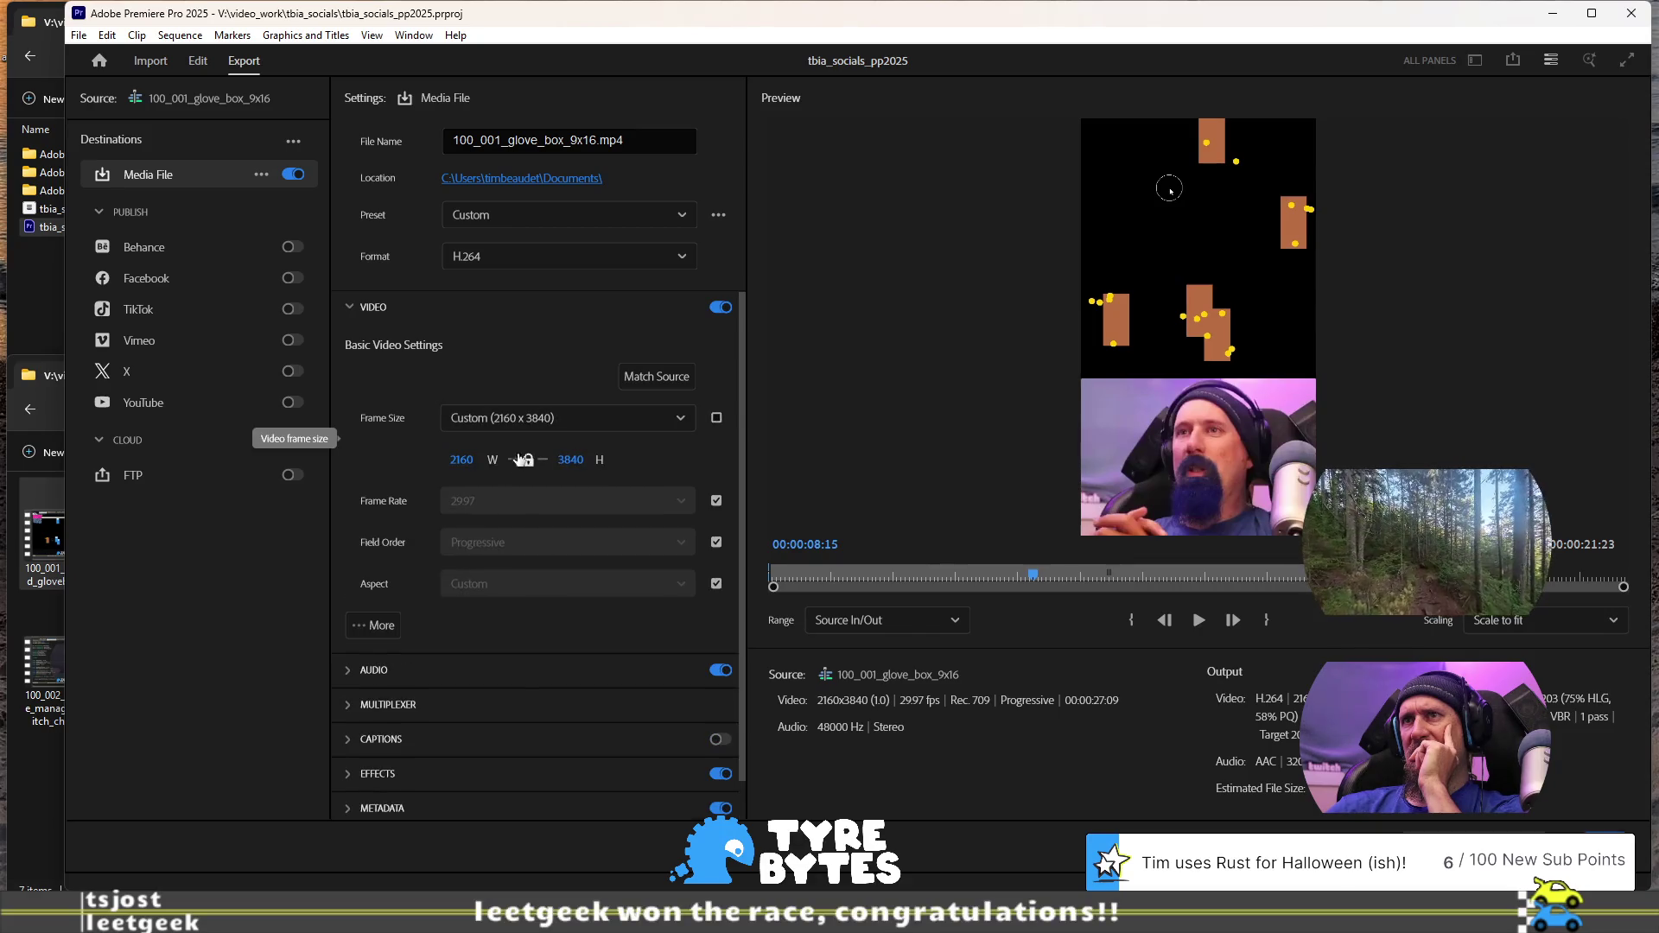
left_click(455, 458)
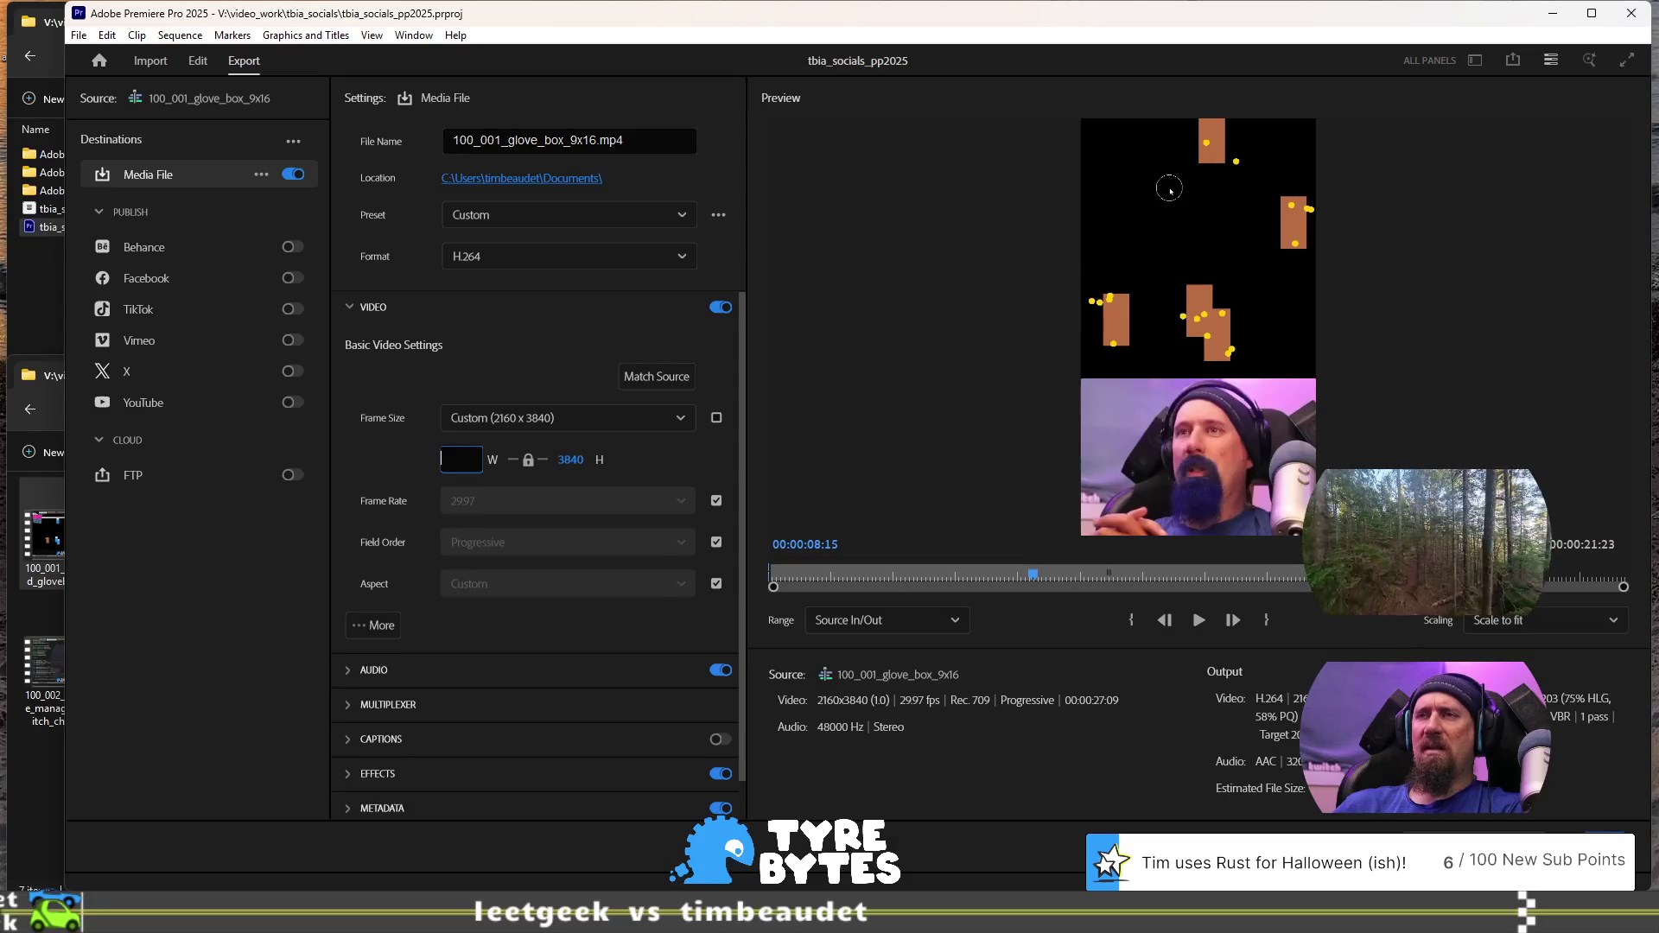
type("1080")
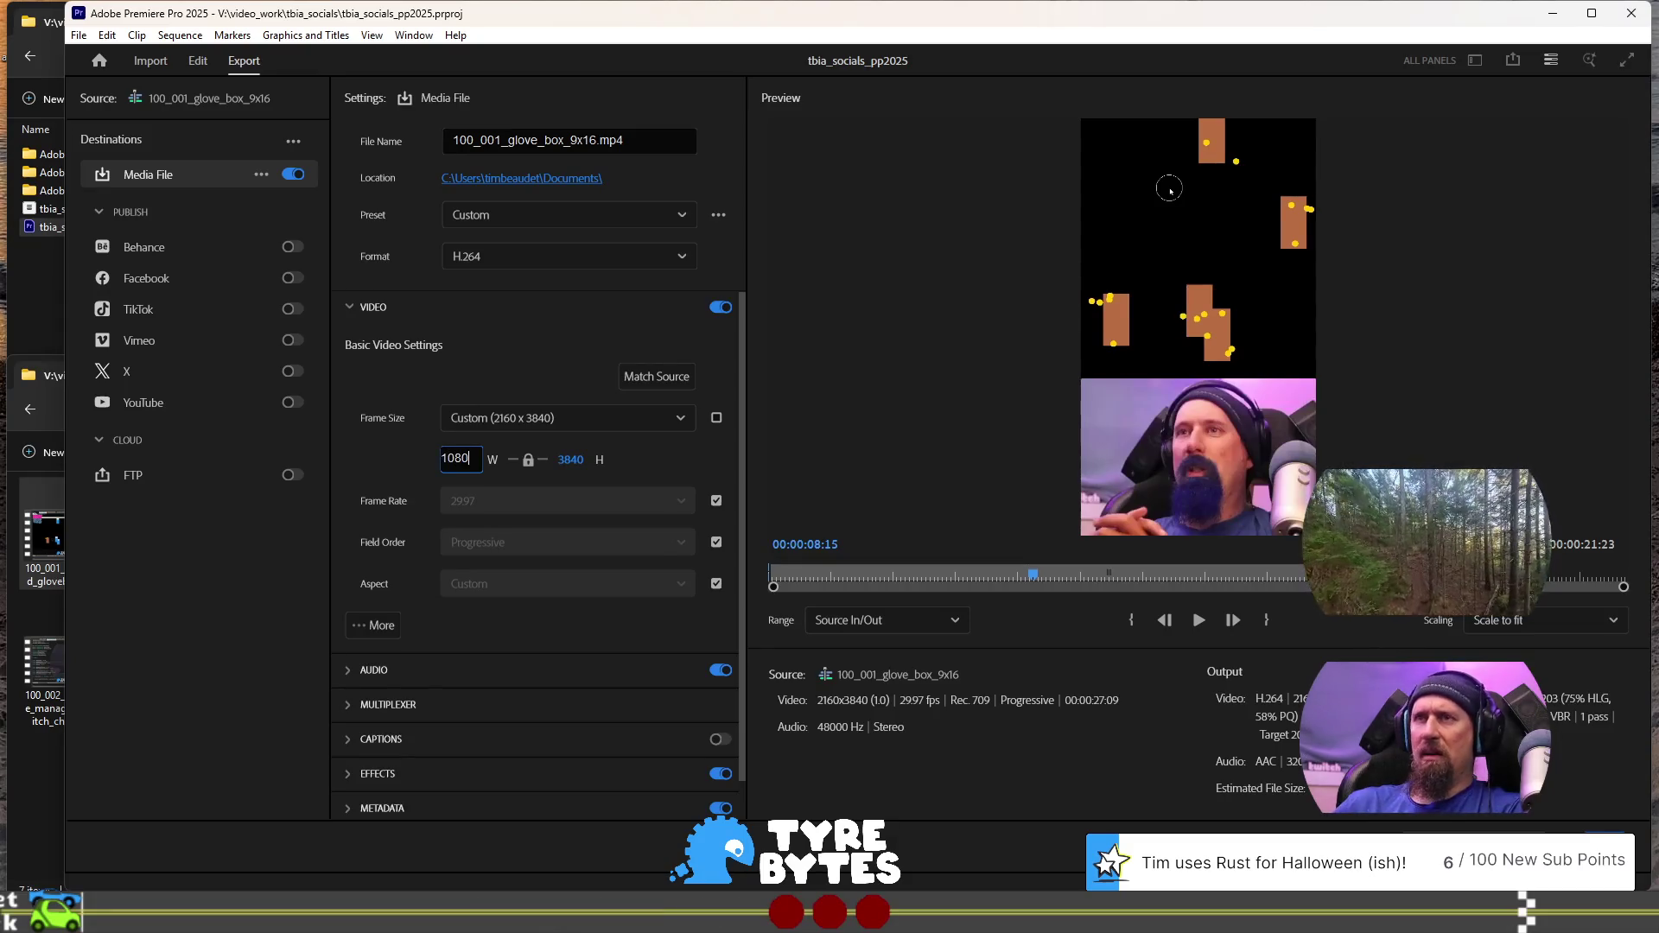
key("Return")
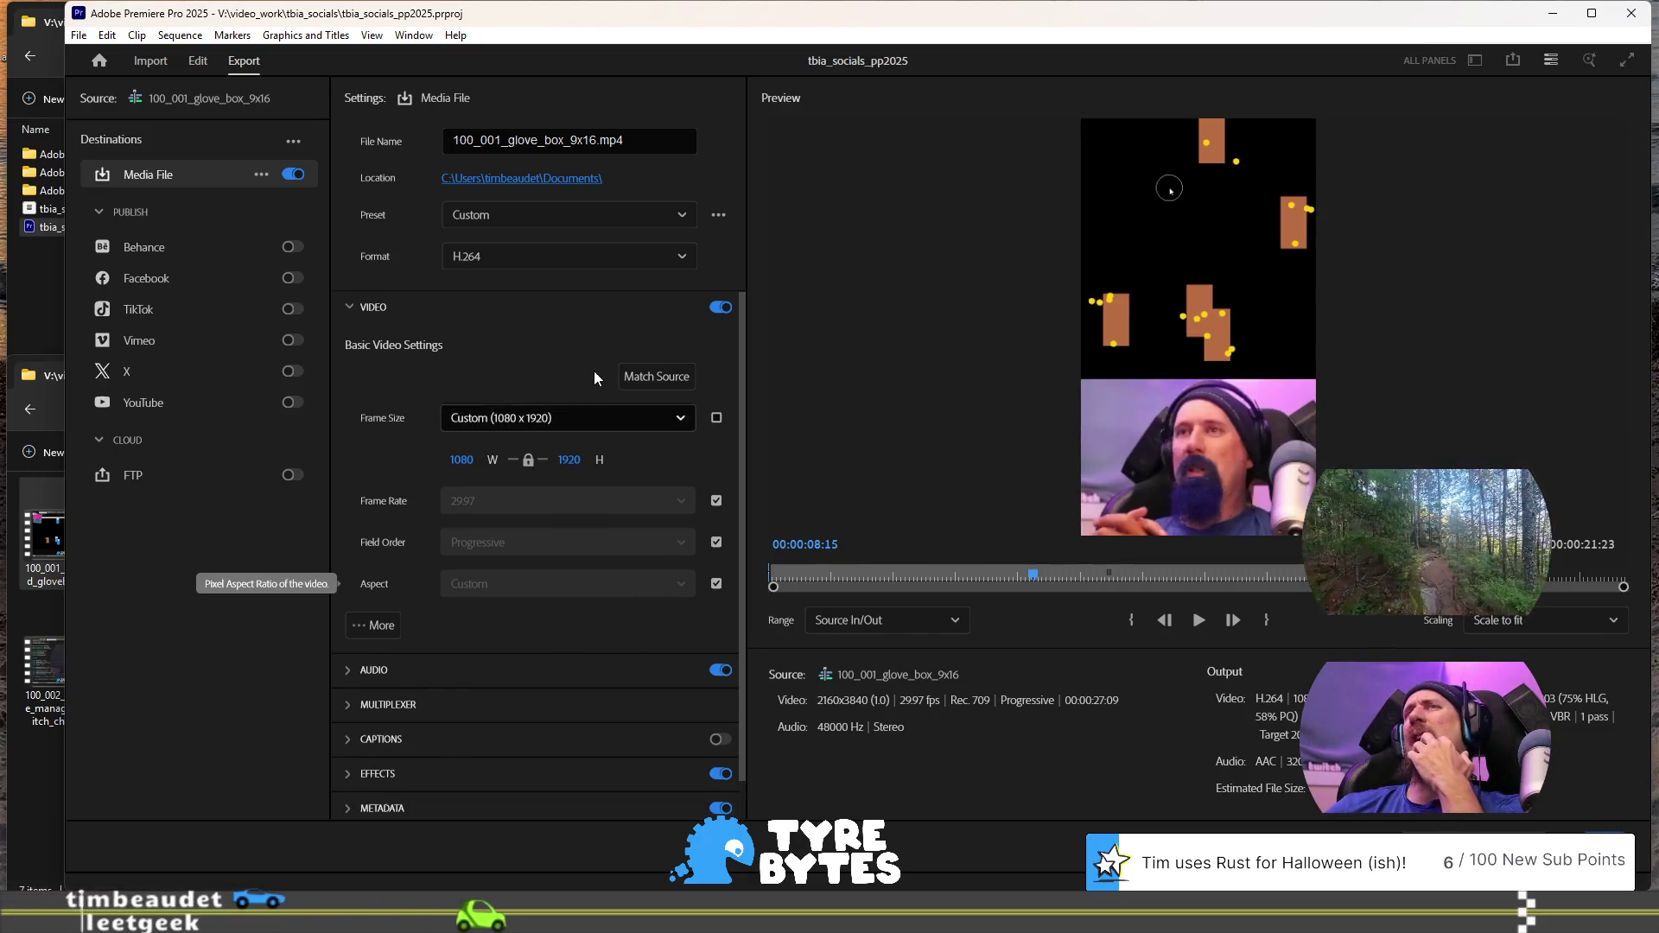
scroll(631, 603, "down", 1)
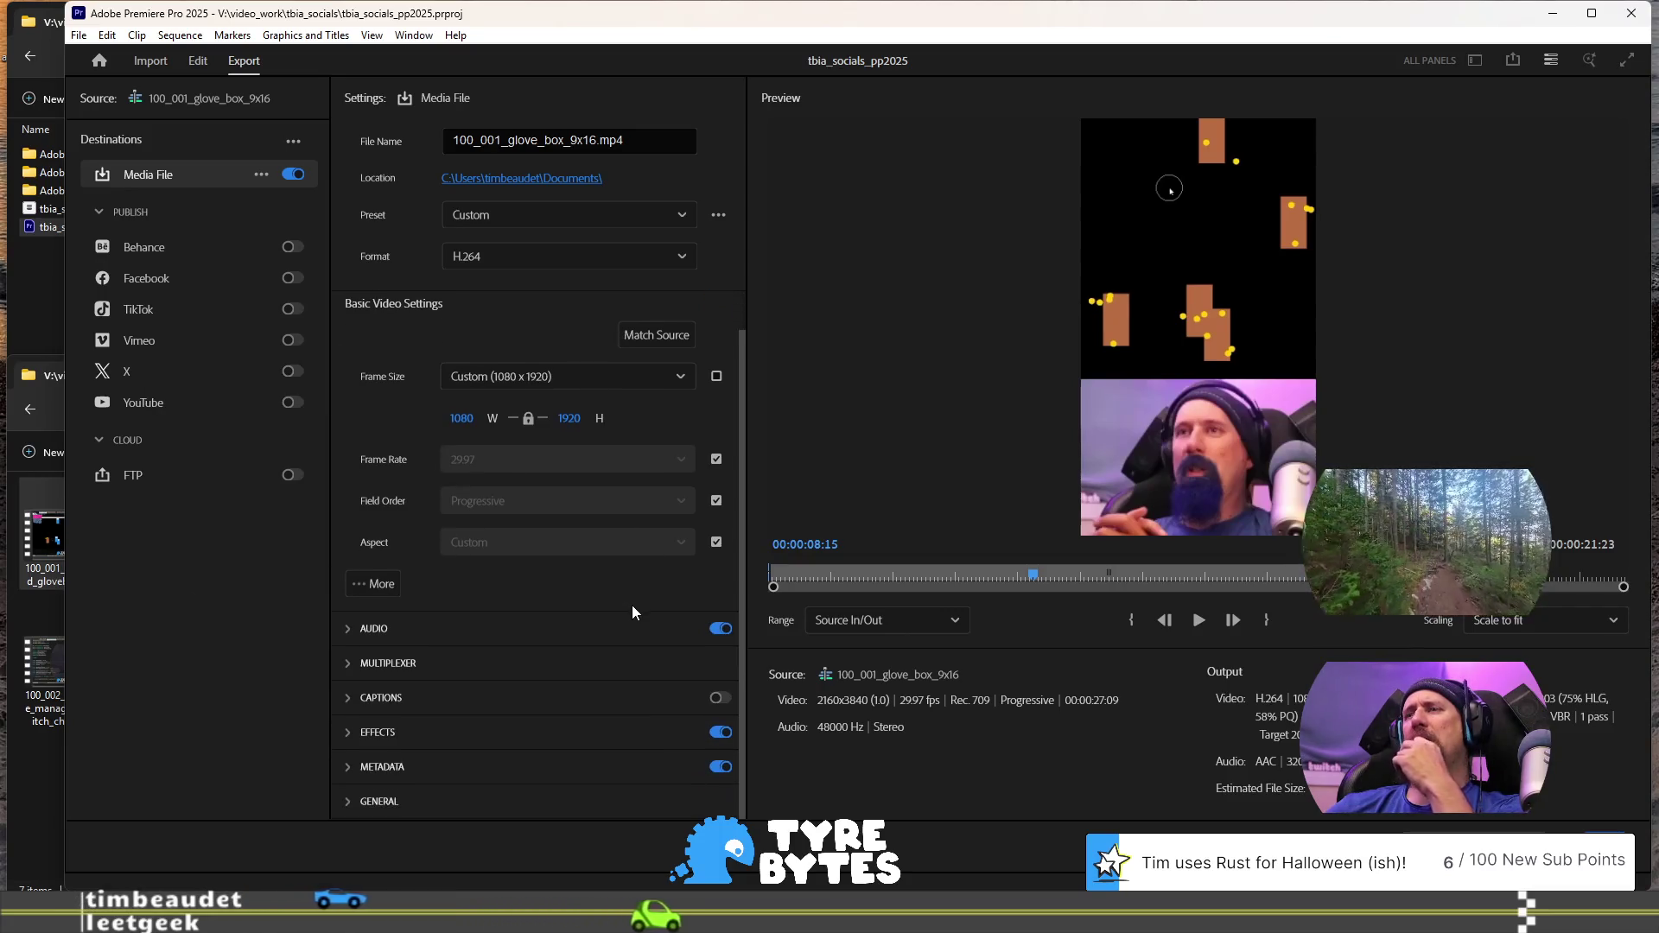
scroll(616, 634, "up", 1)
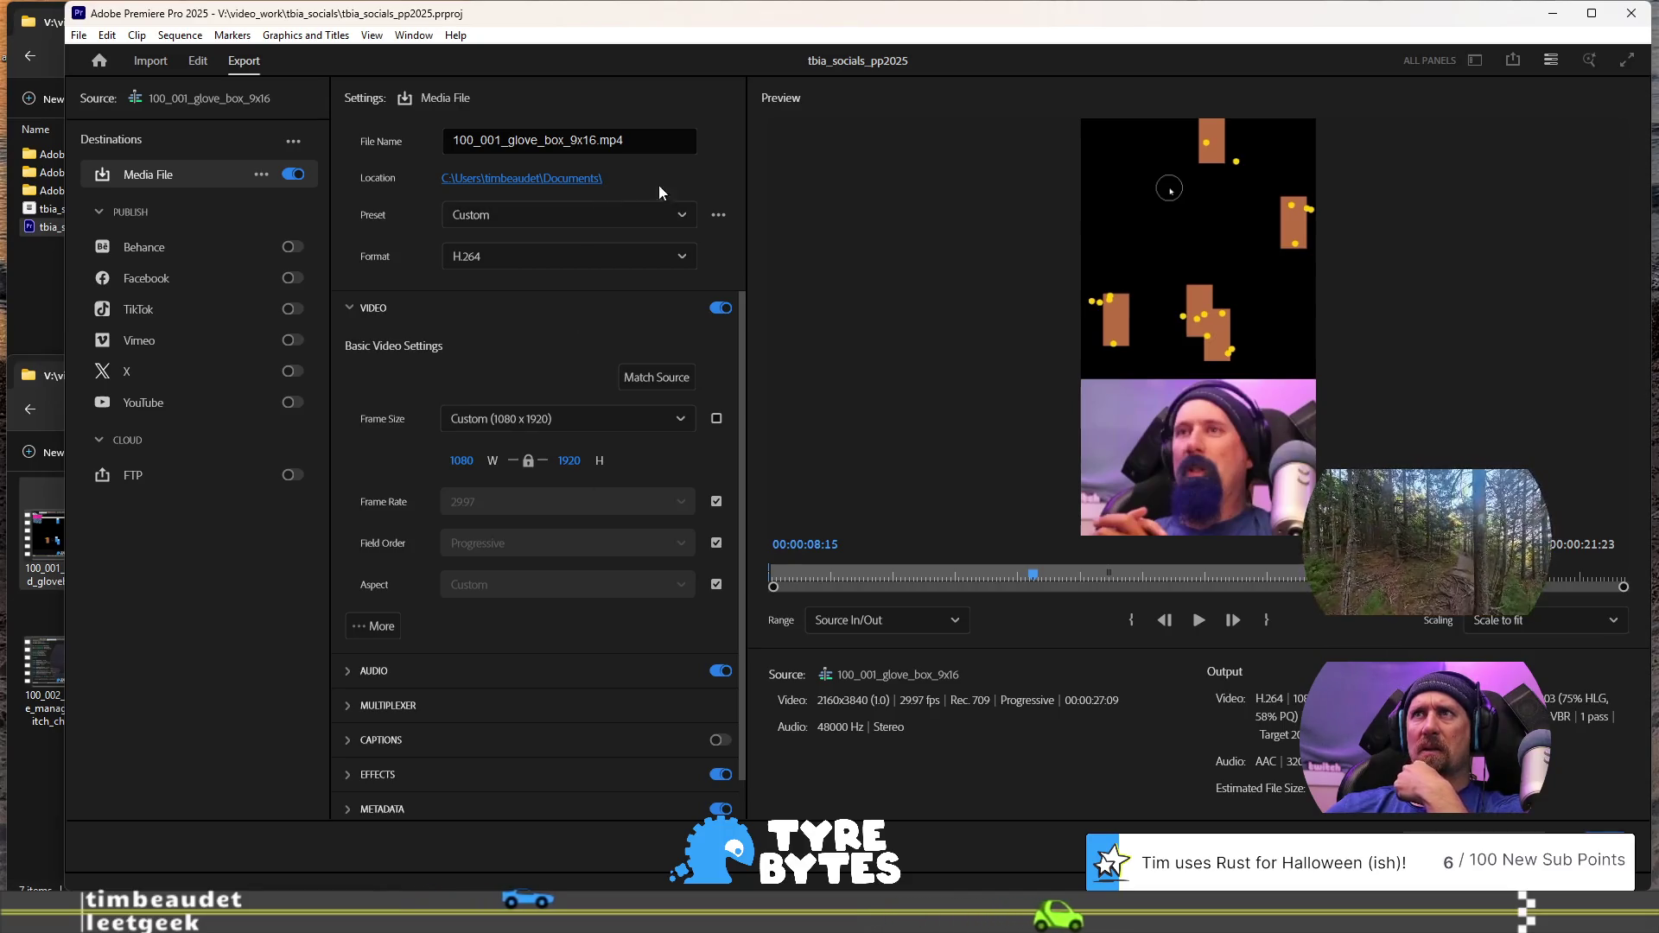
left_click(724, 220)
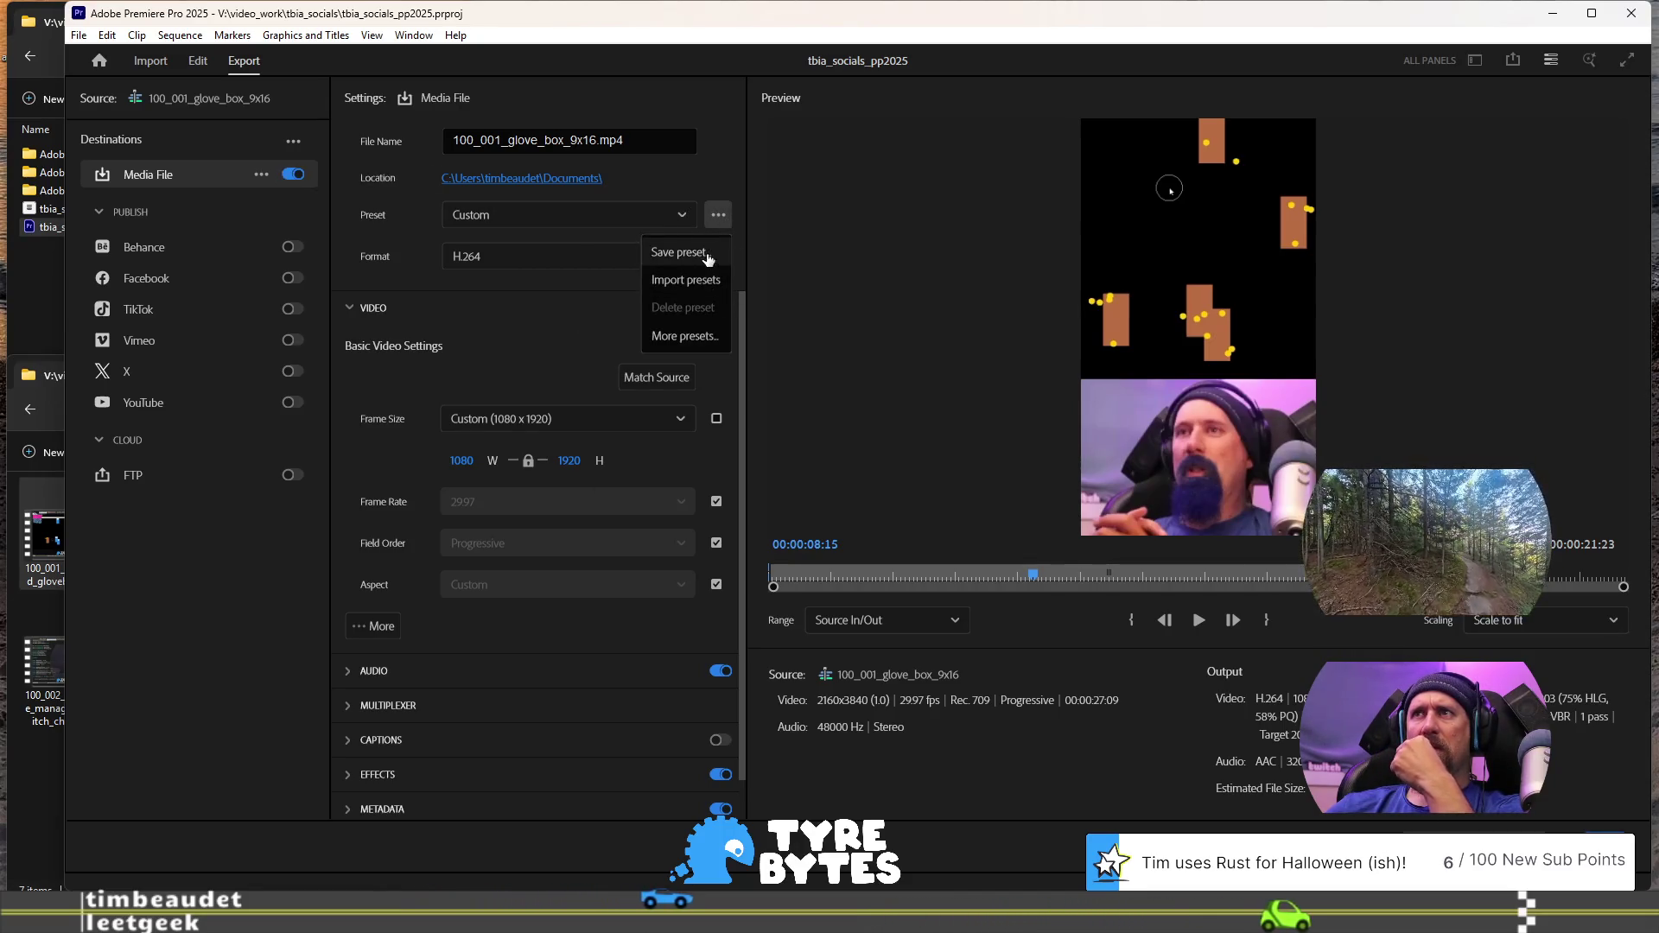
Save the current export settings as the preset '9x16 High Quality 1080p'
left_click(681, 251)
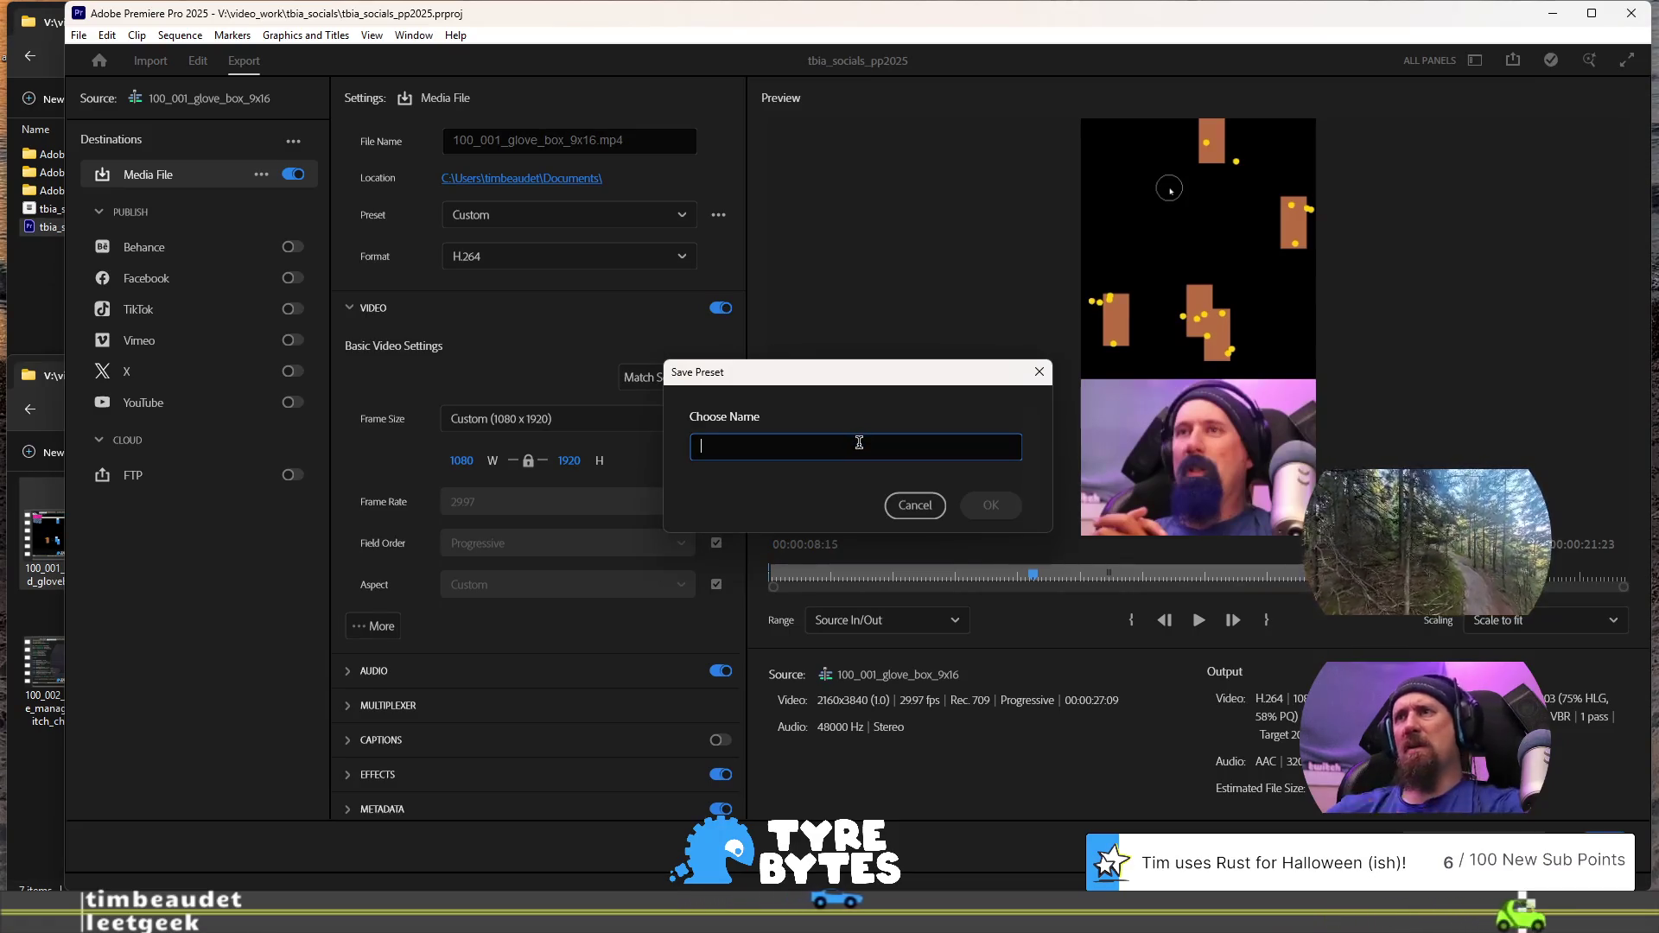
type("9x16 High Quality 1080p")
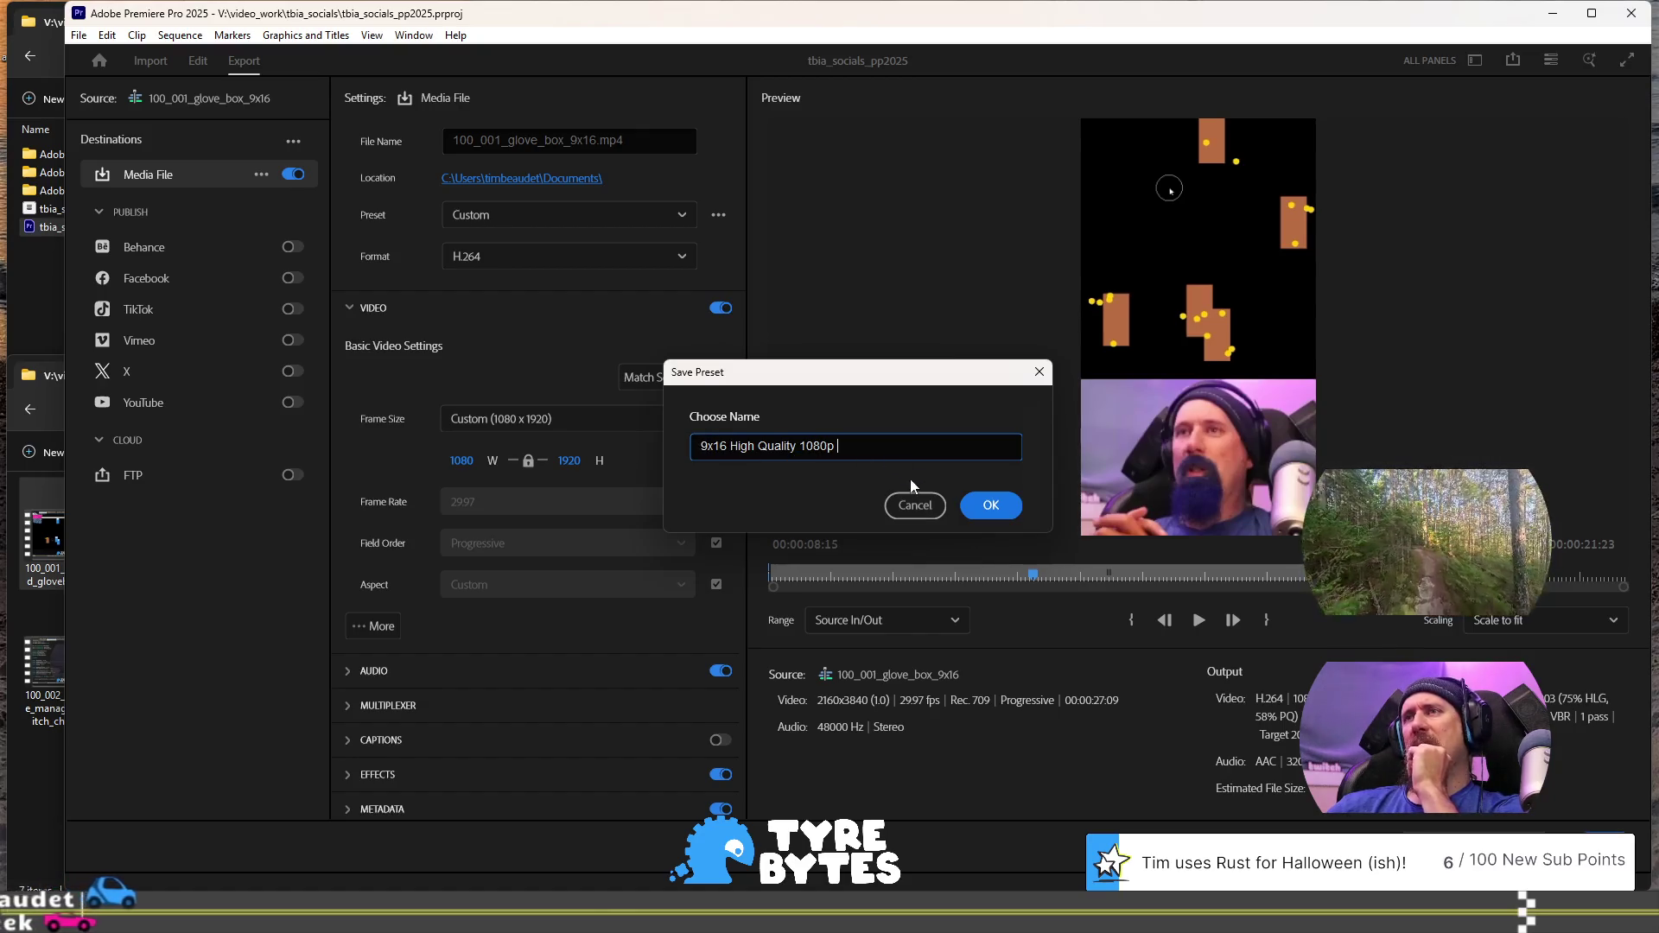
left_click(1000, 507)
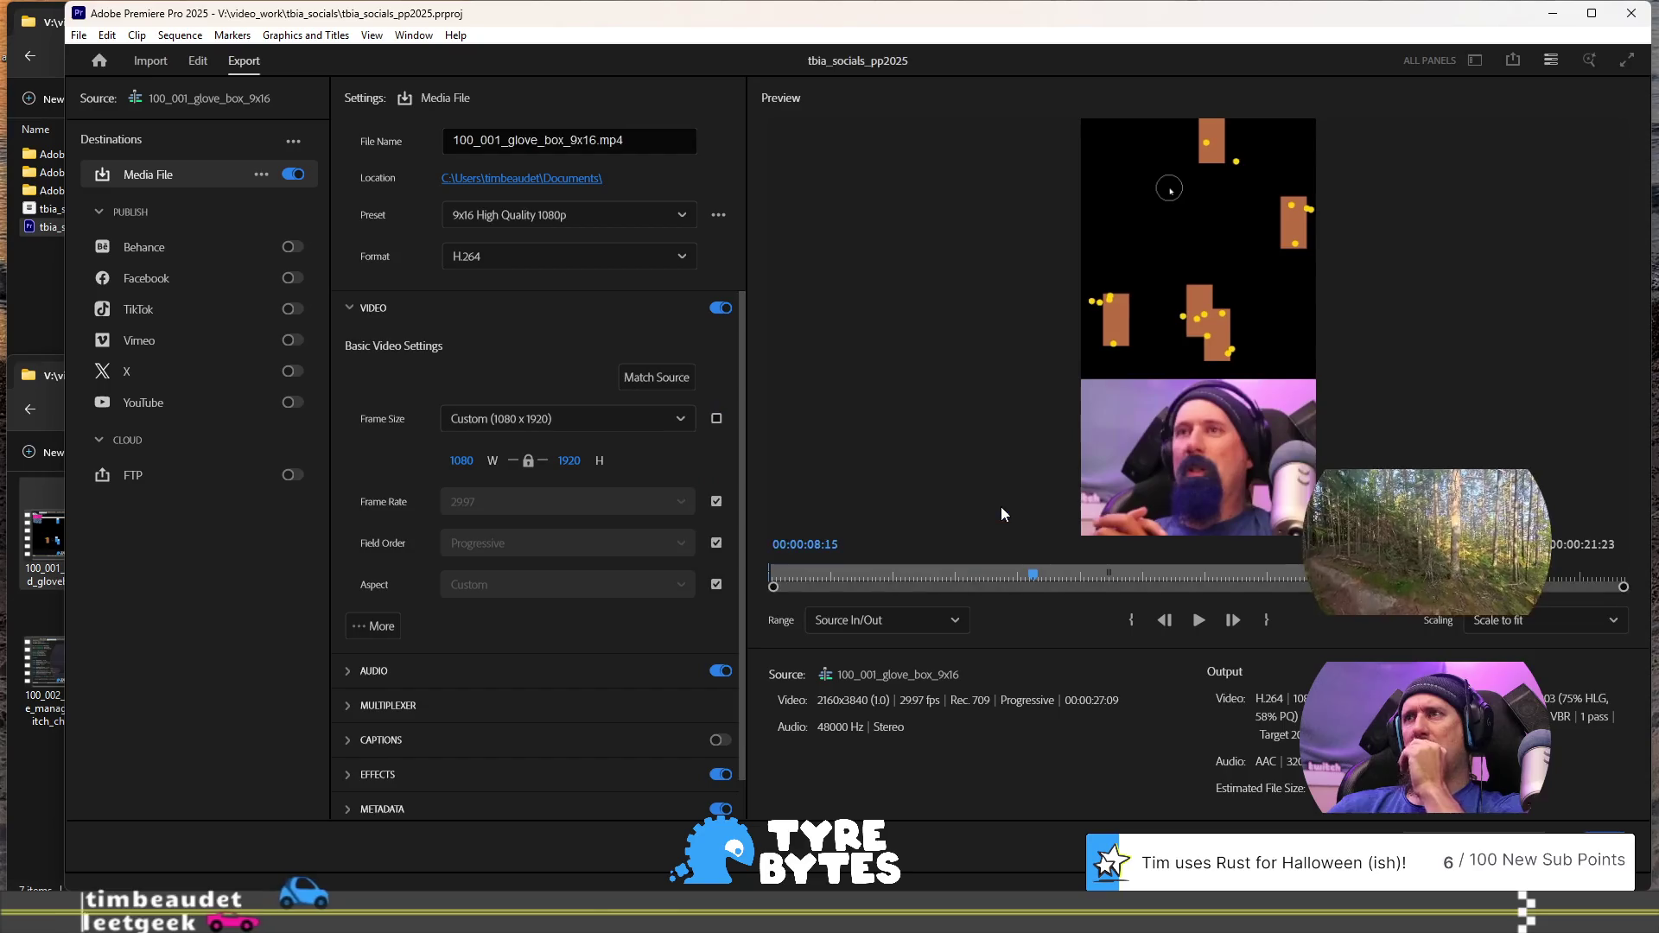
Enable Use Maximum Render Quality in the advanced video settings
scroll(605, 330, "down", 1)
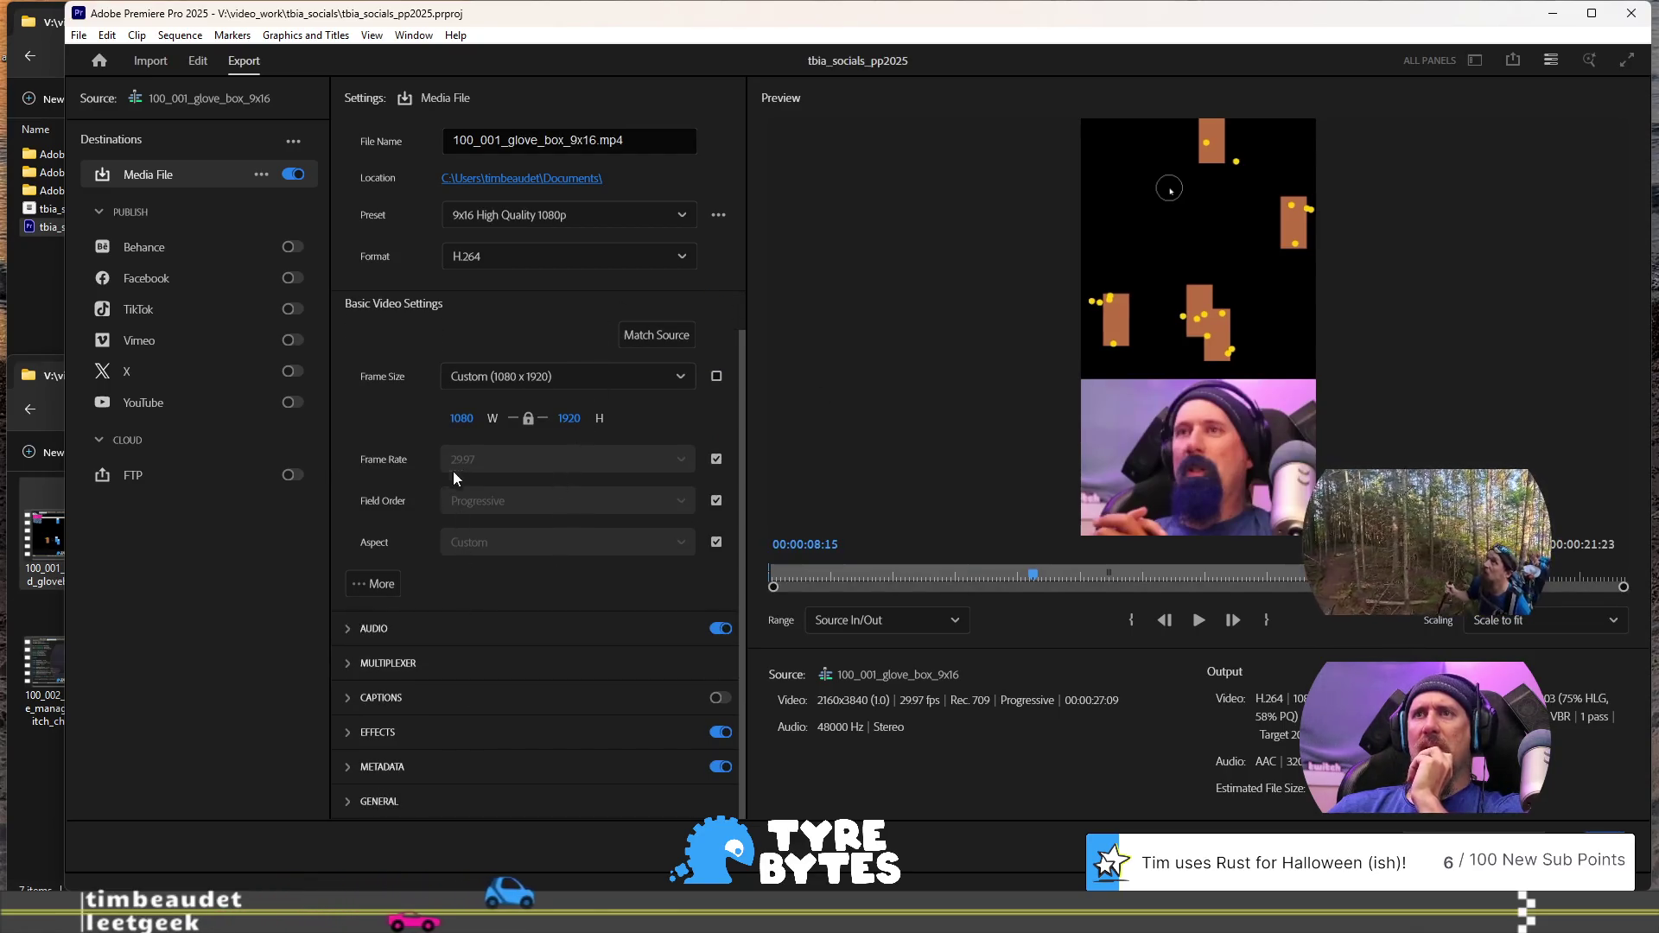
left_click(382, 586)
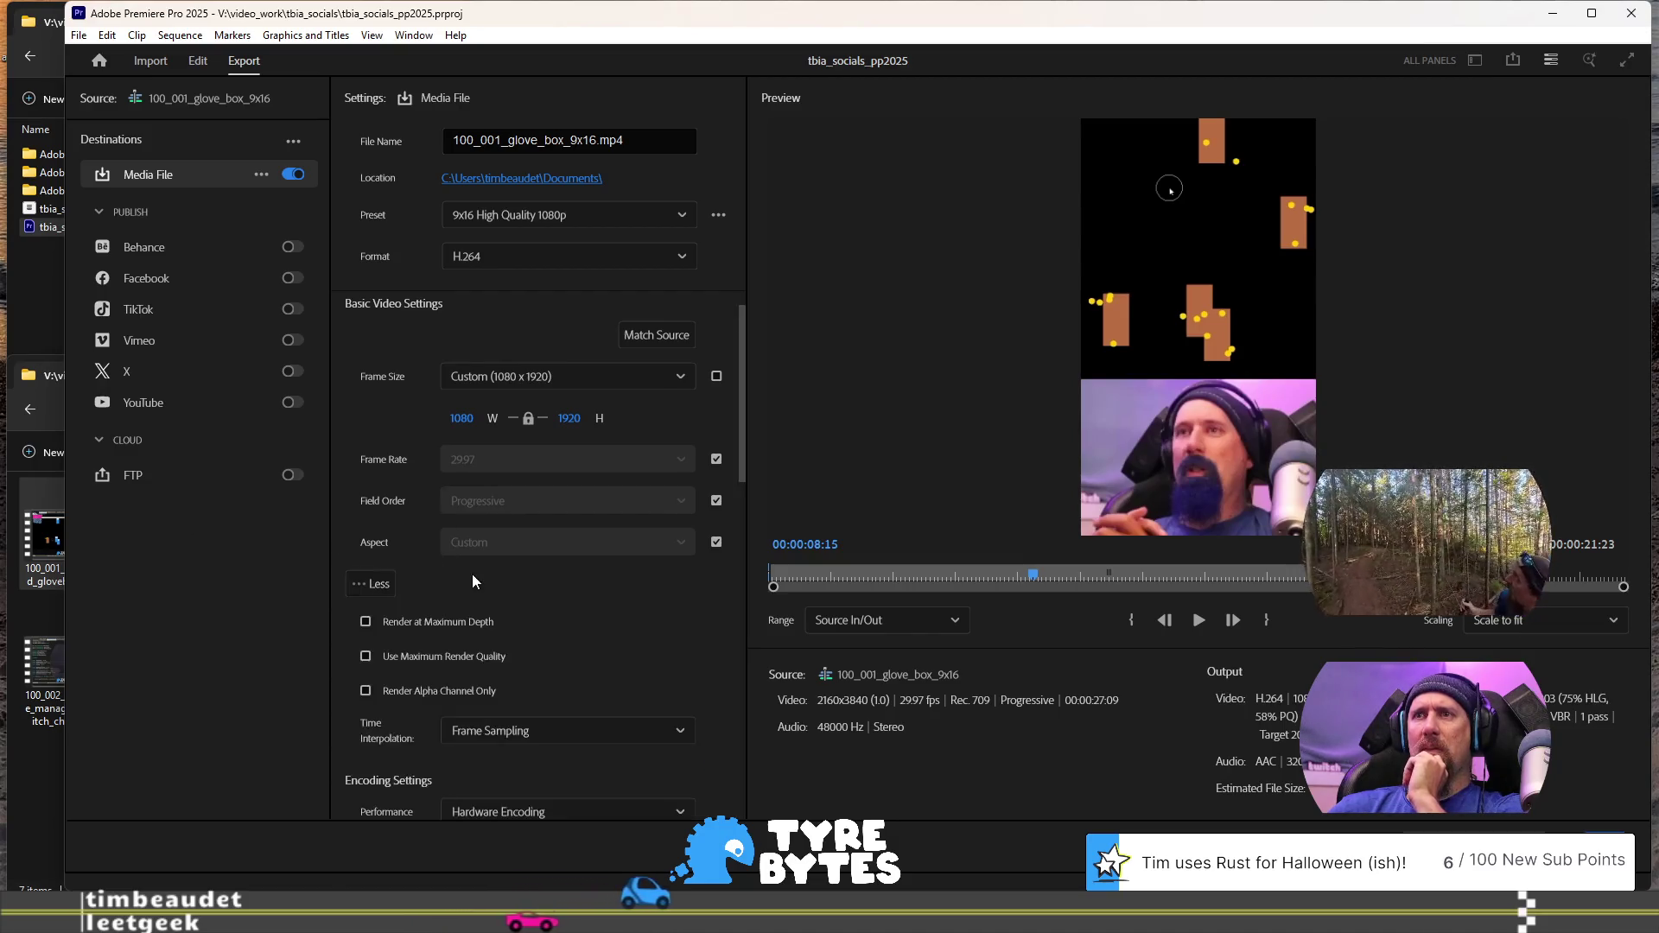
scroll(527, 619, "down", 1)
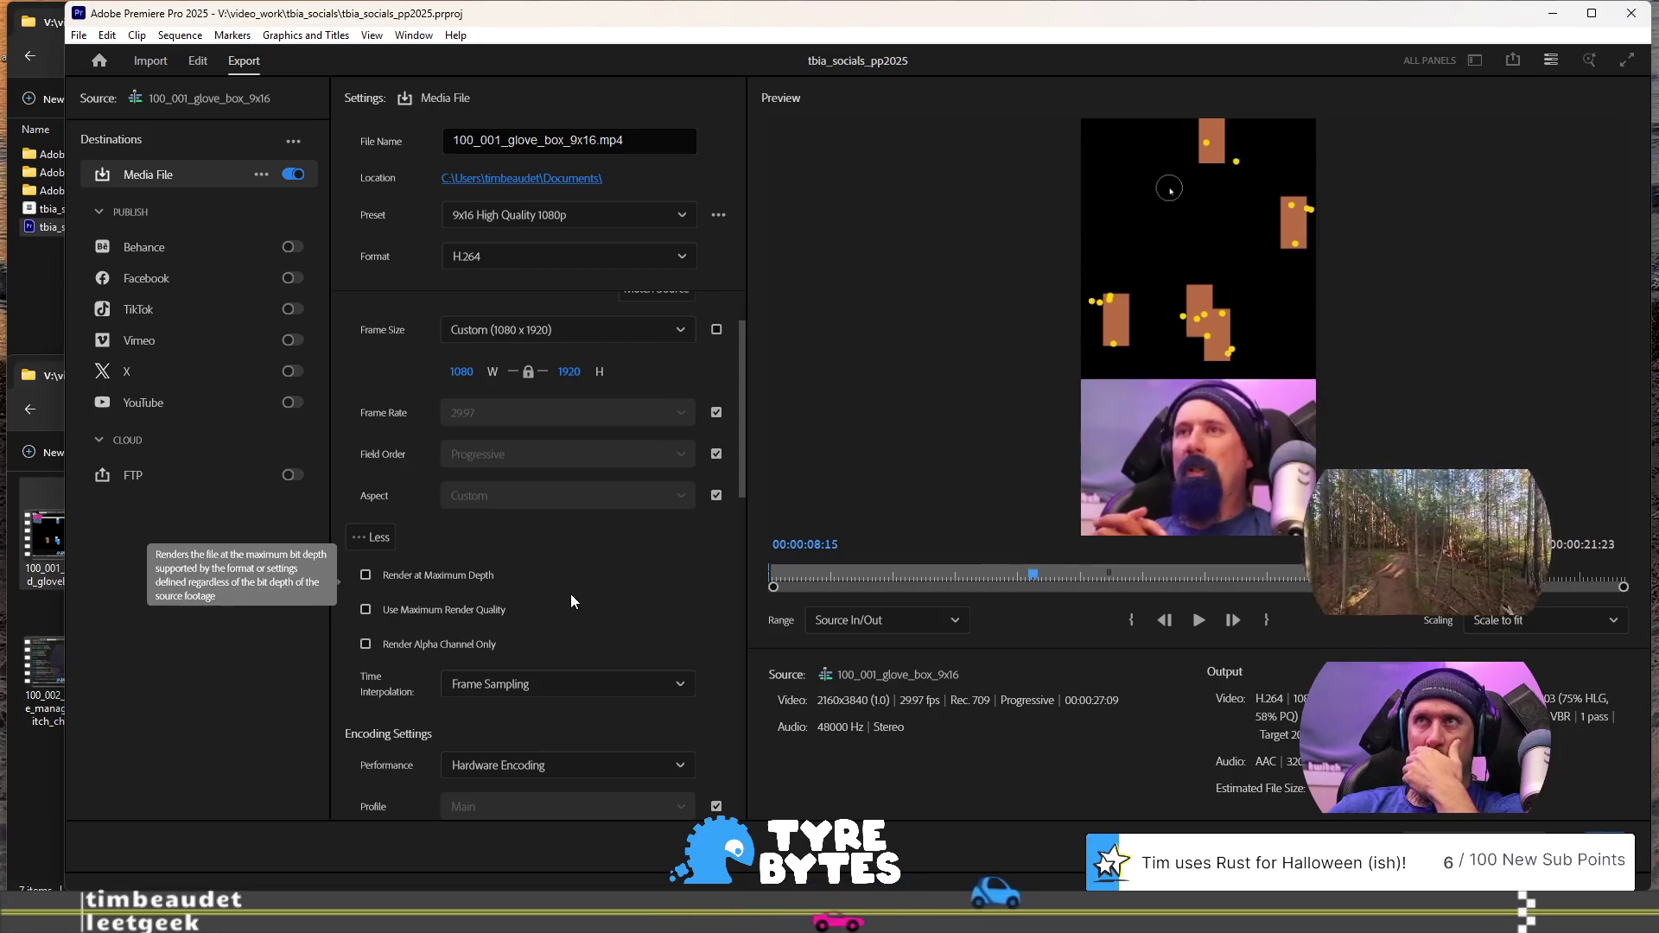
left_click(486, 610)
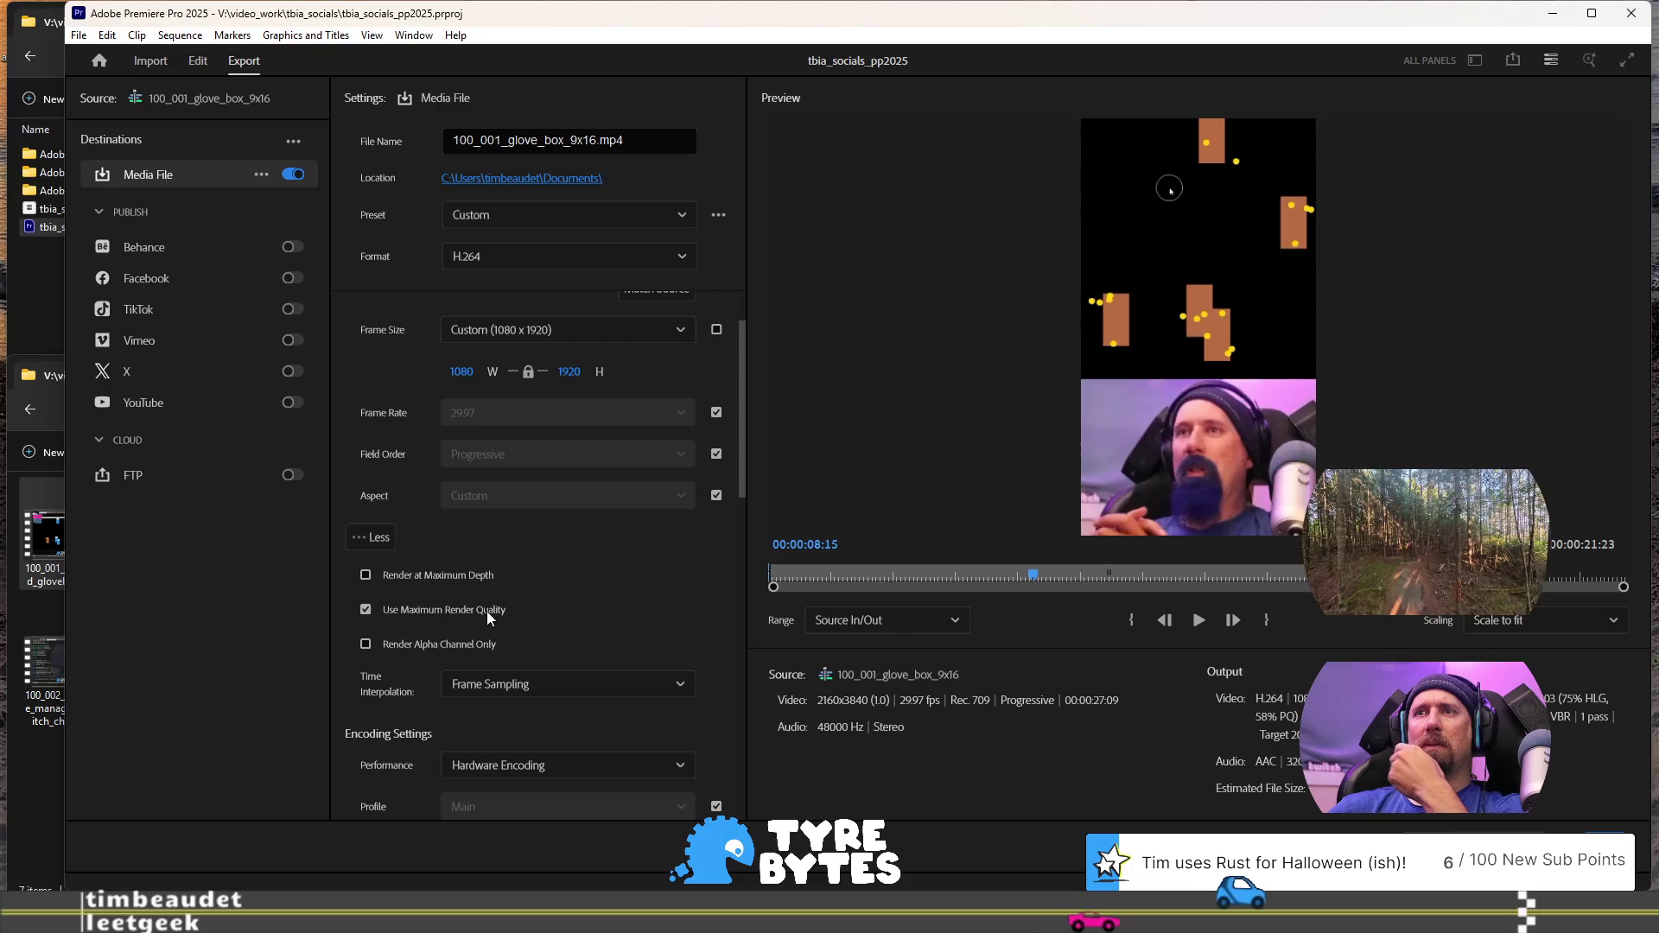
left_click(718, 215)
left_click(692, 252)
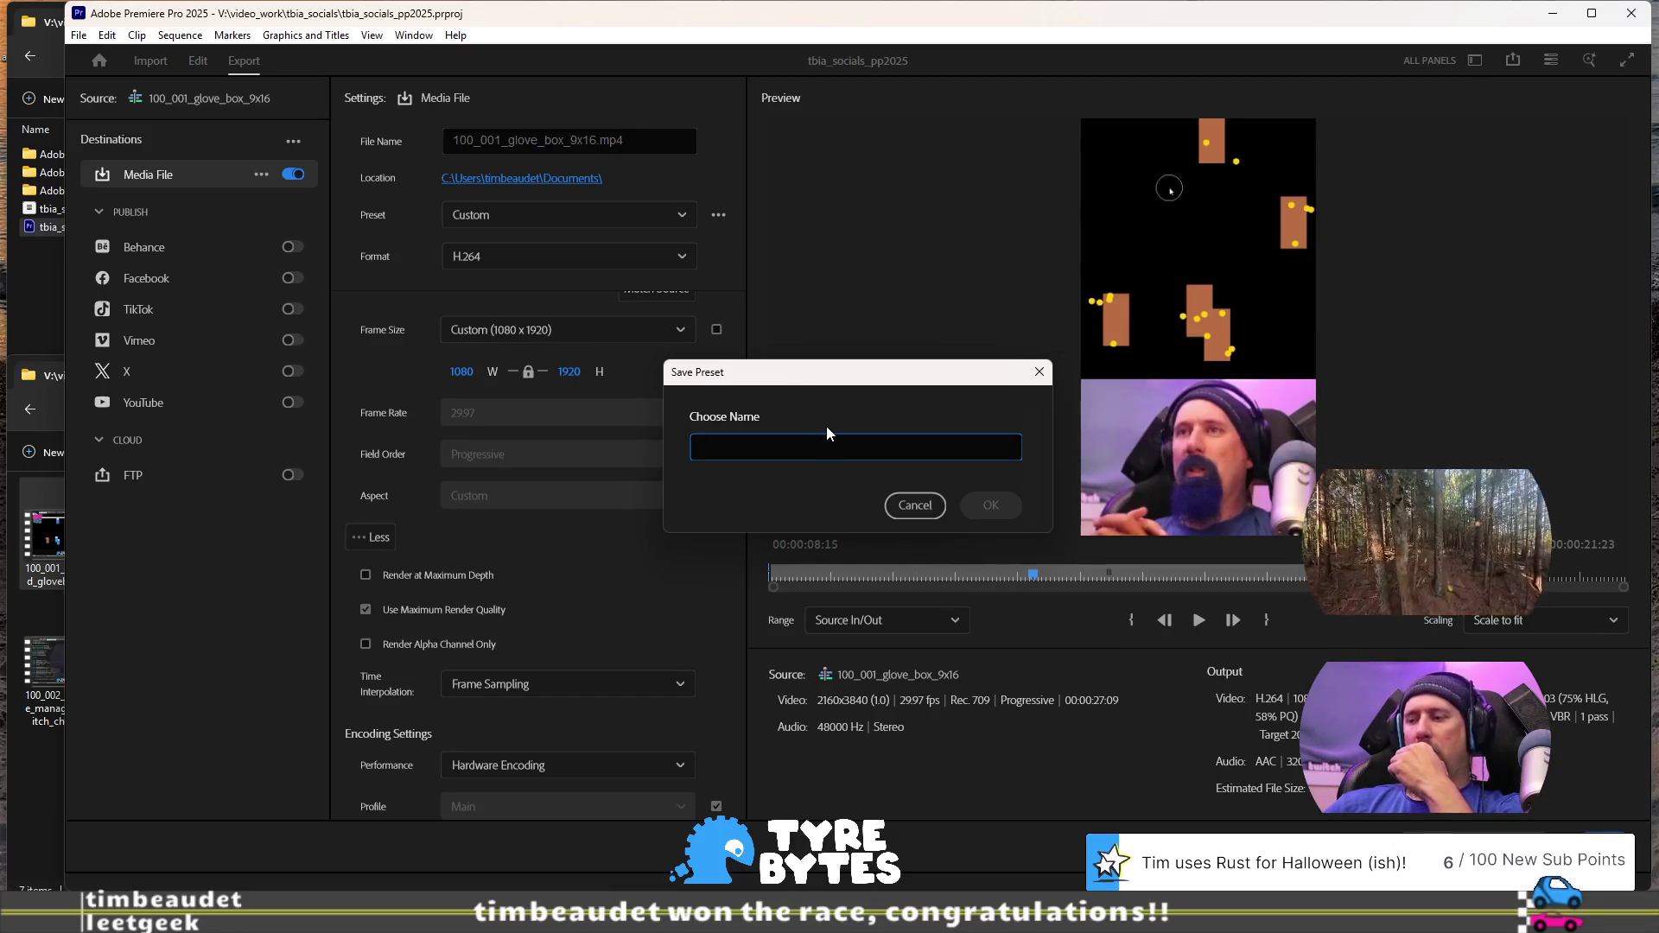
Save the current maximum-quality settings as the preset '9x16 High Quality 1080p R'
type("9x16 High Quali")
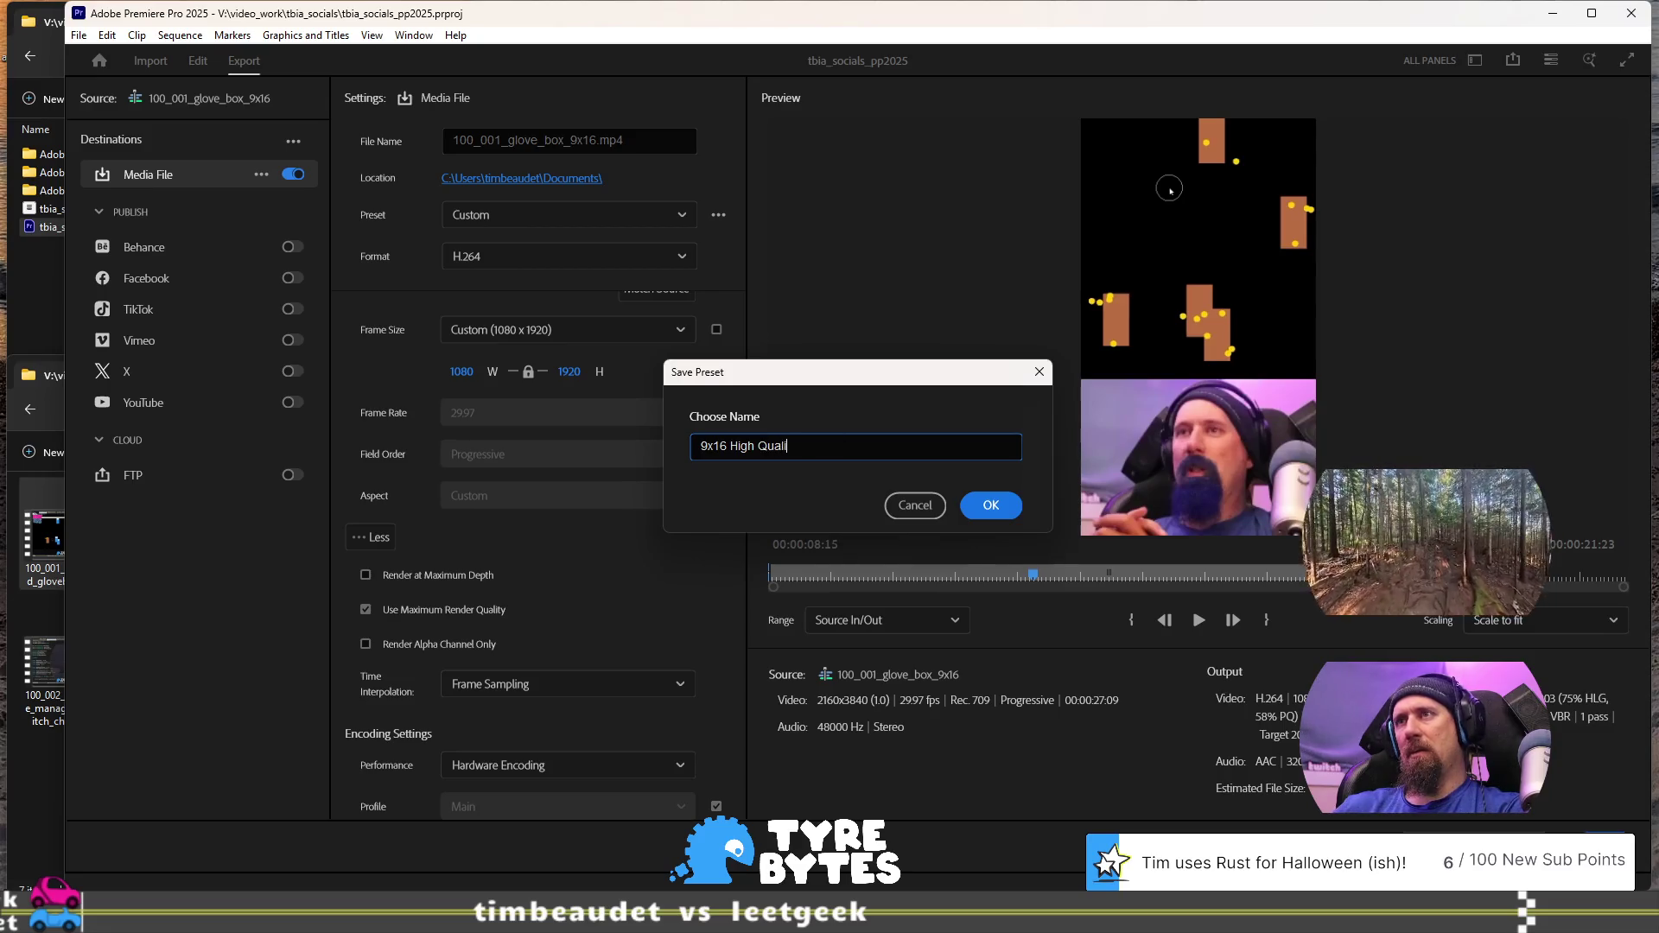
type("ty")
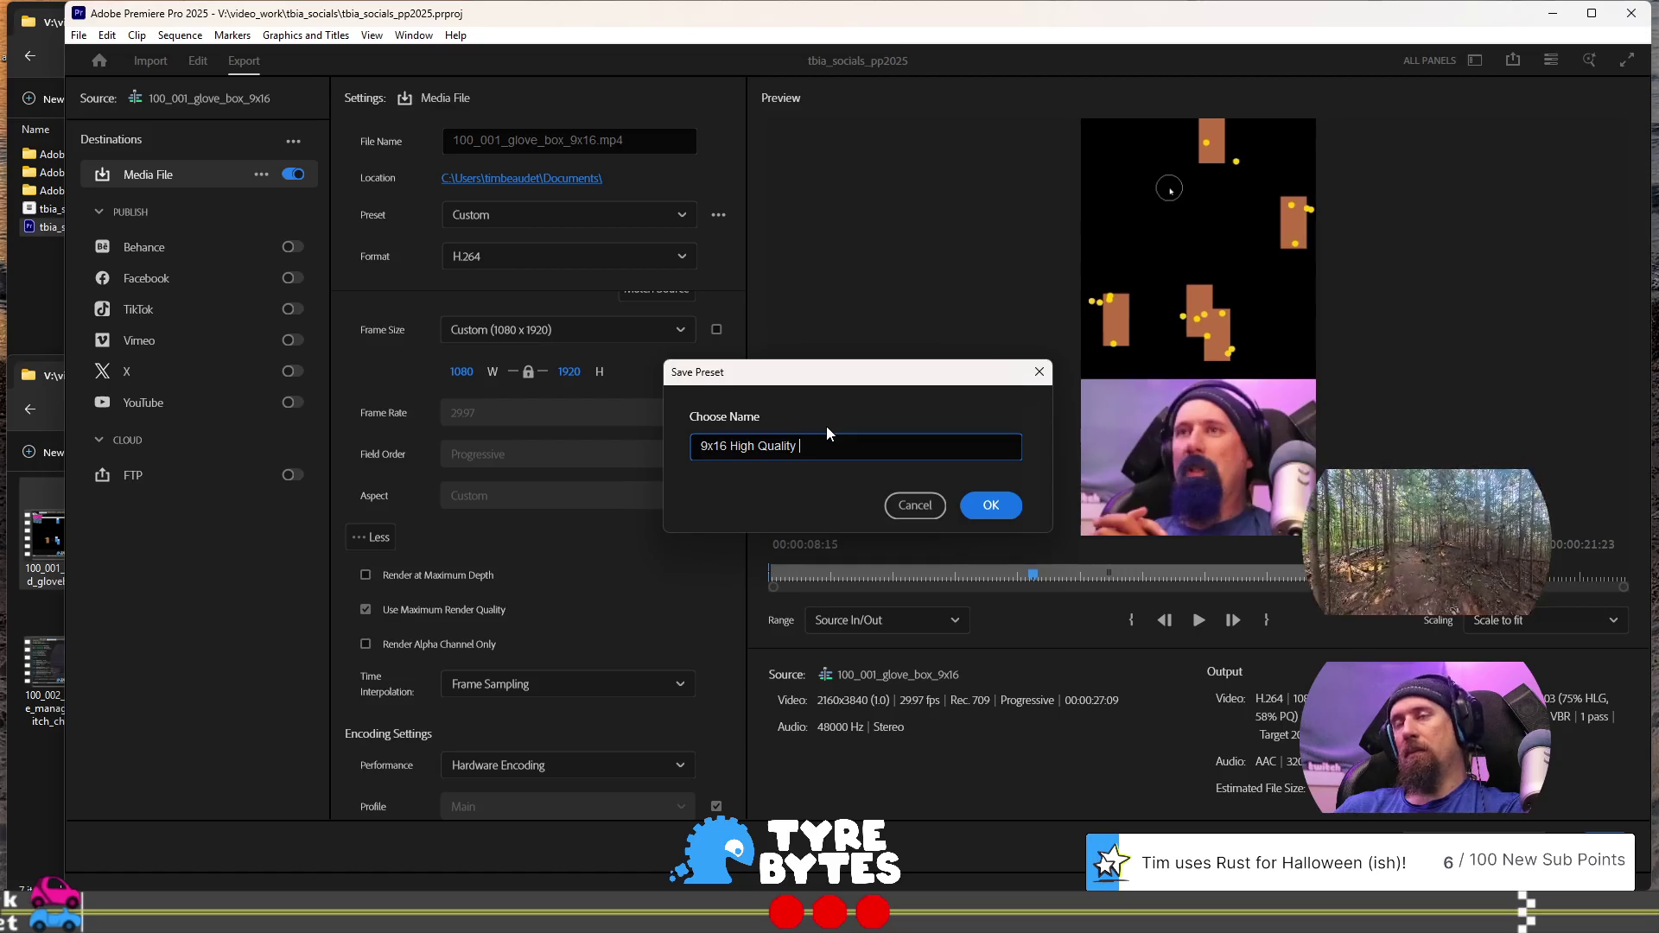
type(" 1080p")
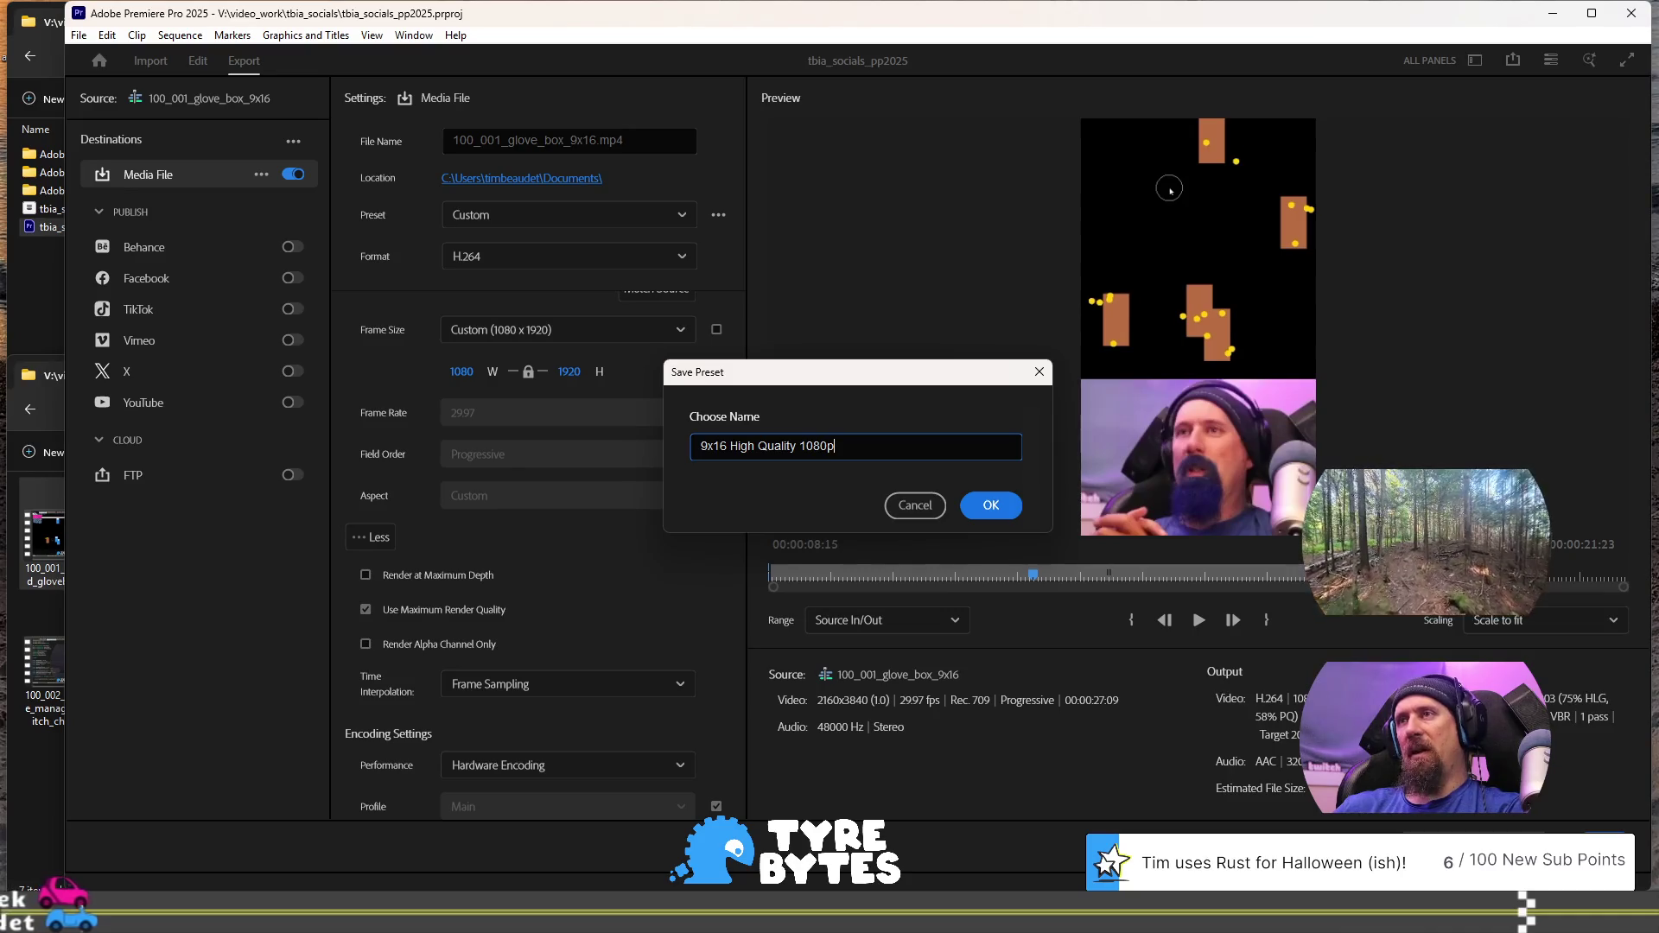
type(" R")
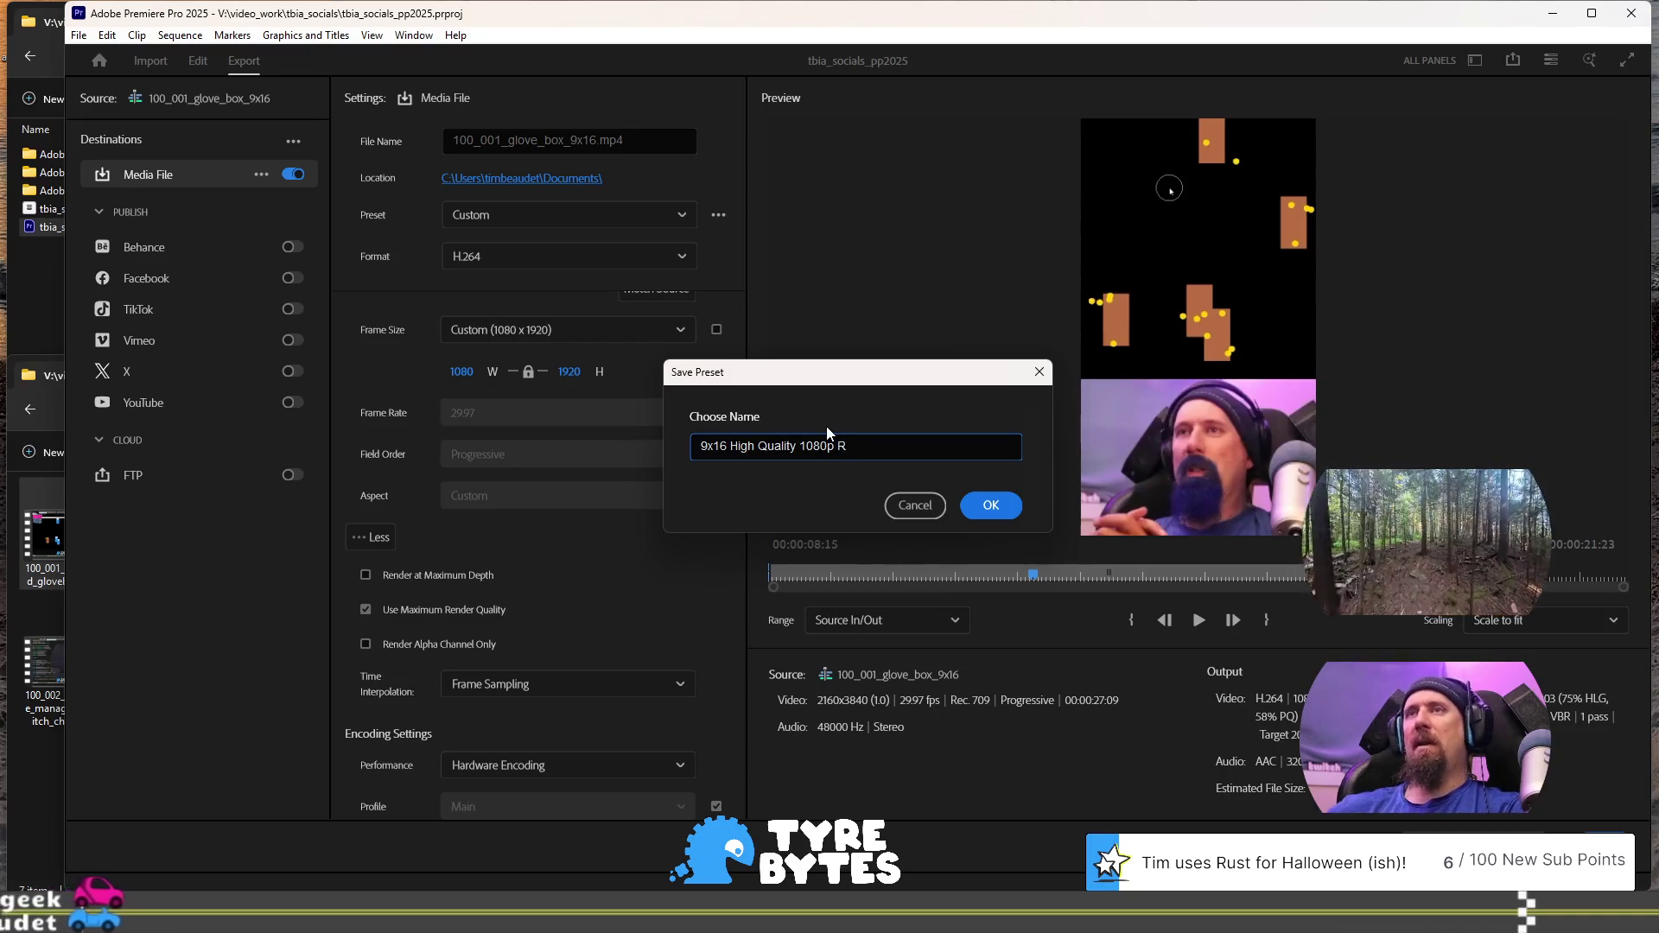
left_click(991, 505)
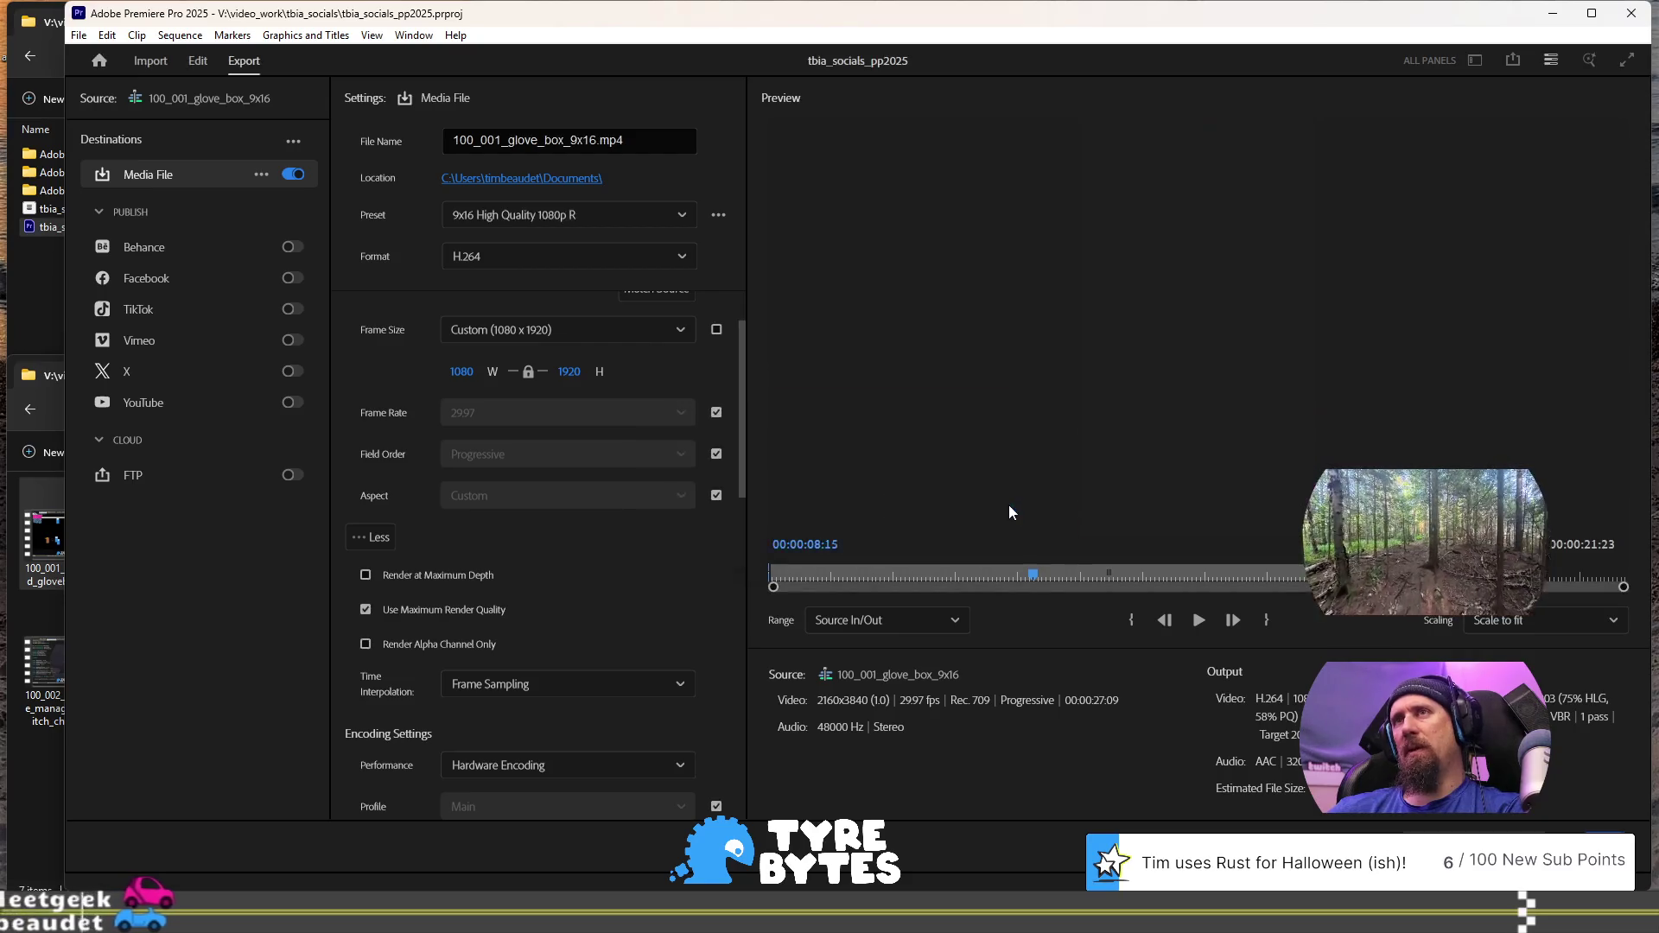
left_click(718, 214)
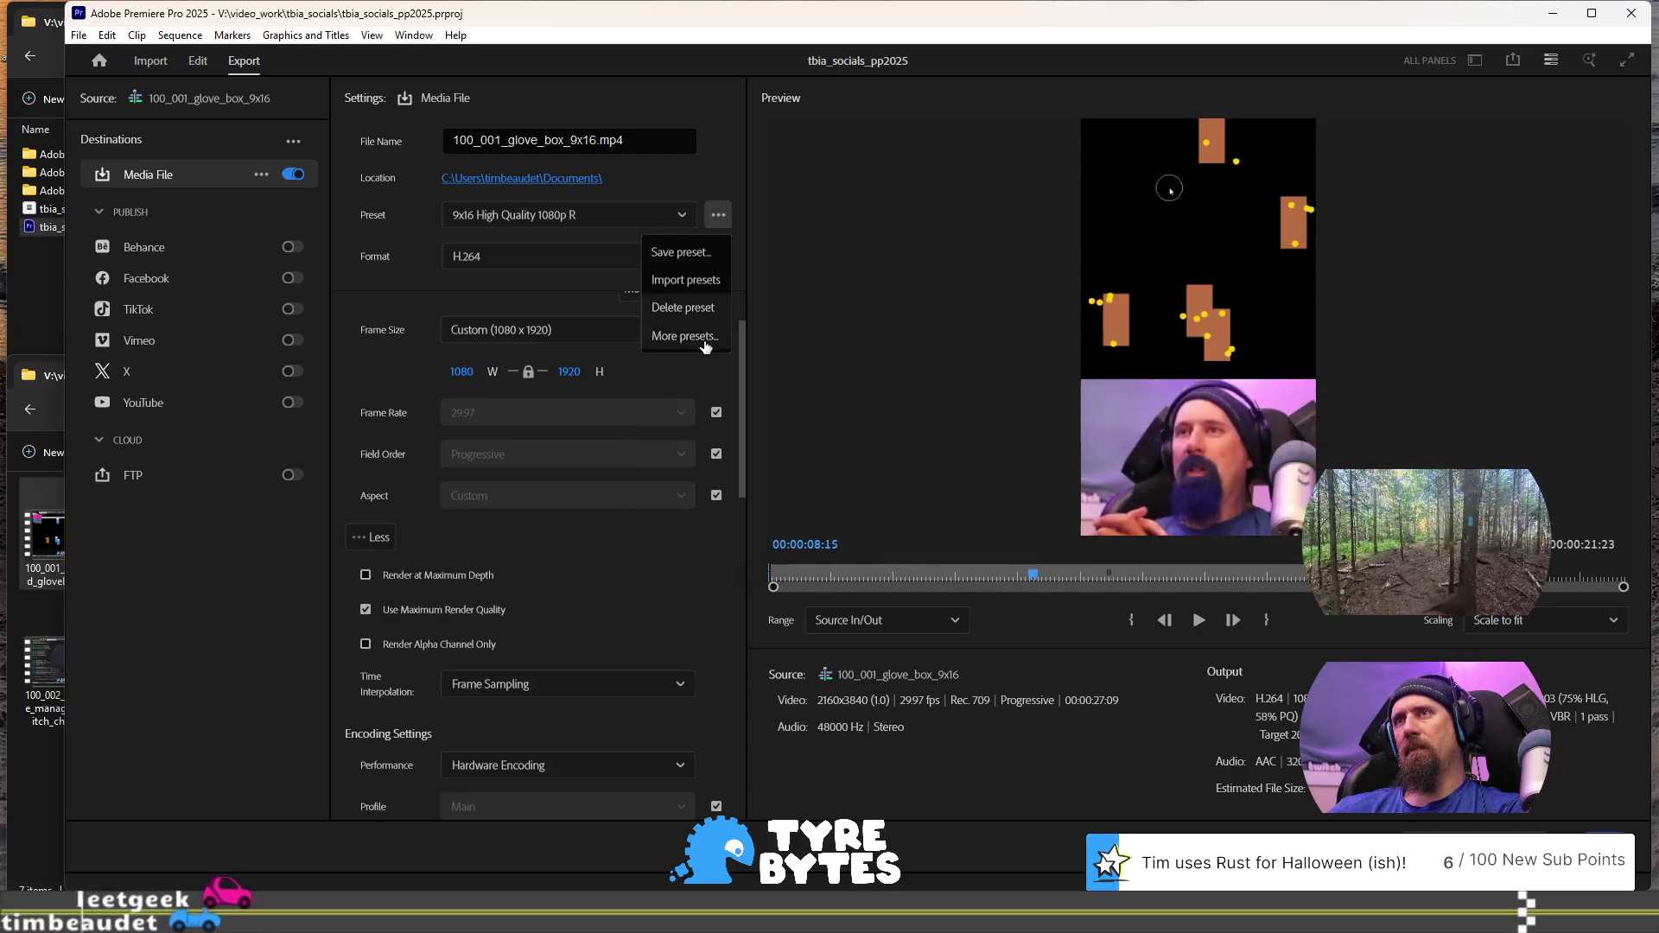
In Preset Manager's Custom Presets, delete the old '9x16 High Quality 1080p' preset
left_click(705, 335)
left_click(535, 229)
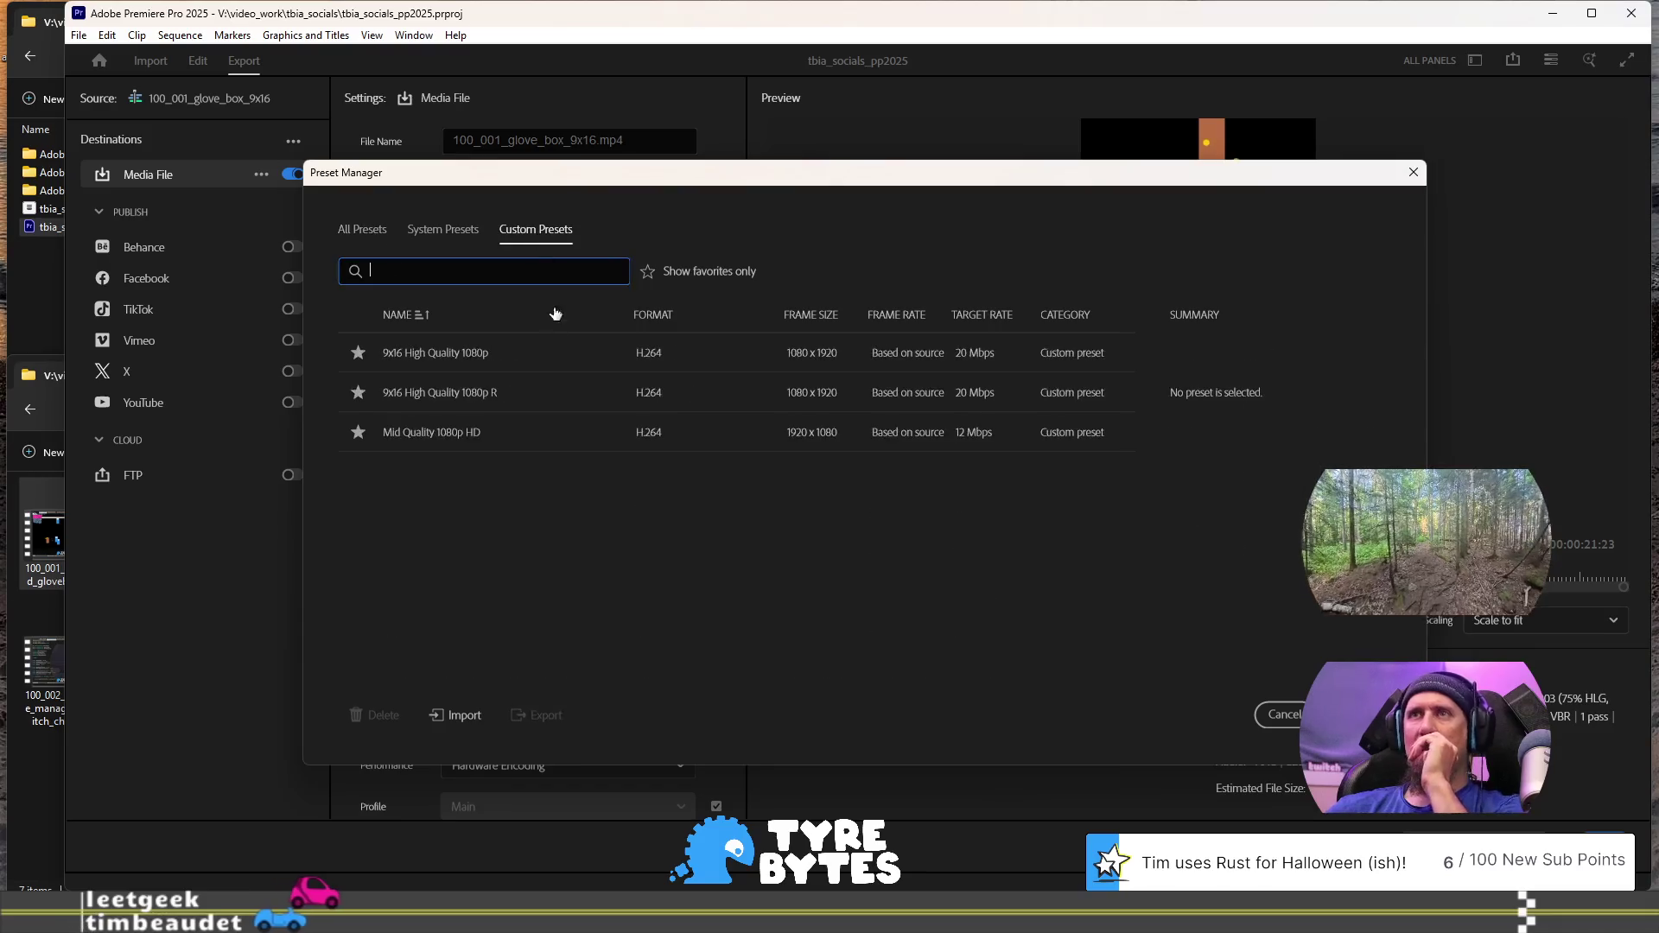
left_click(550, 360)
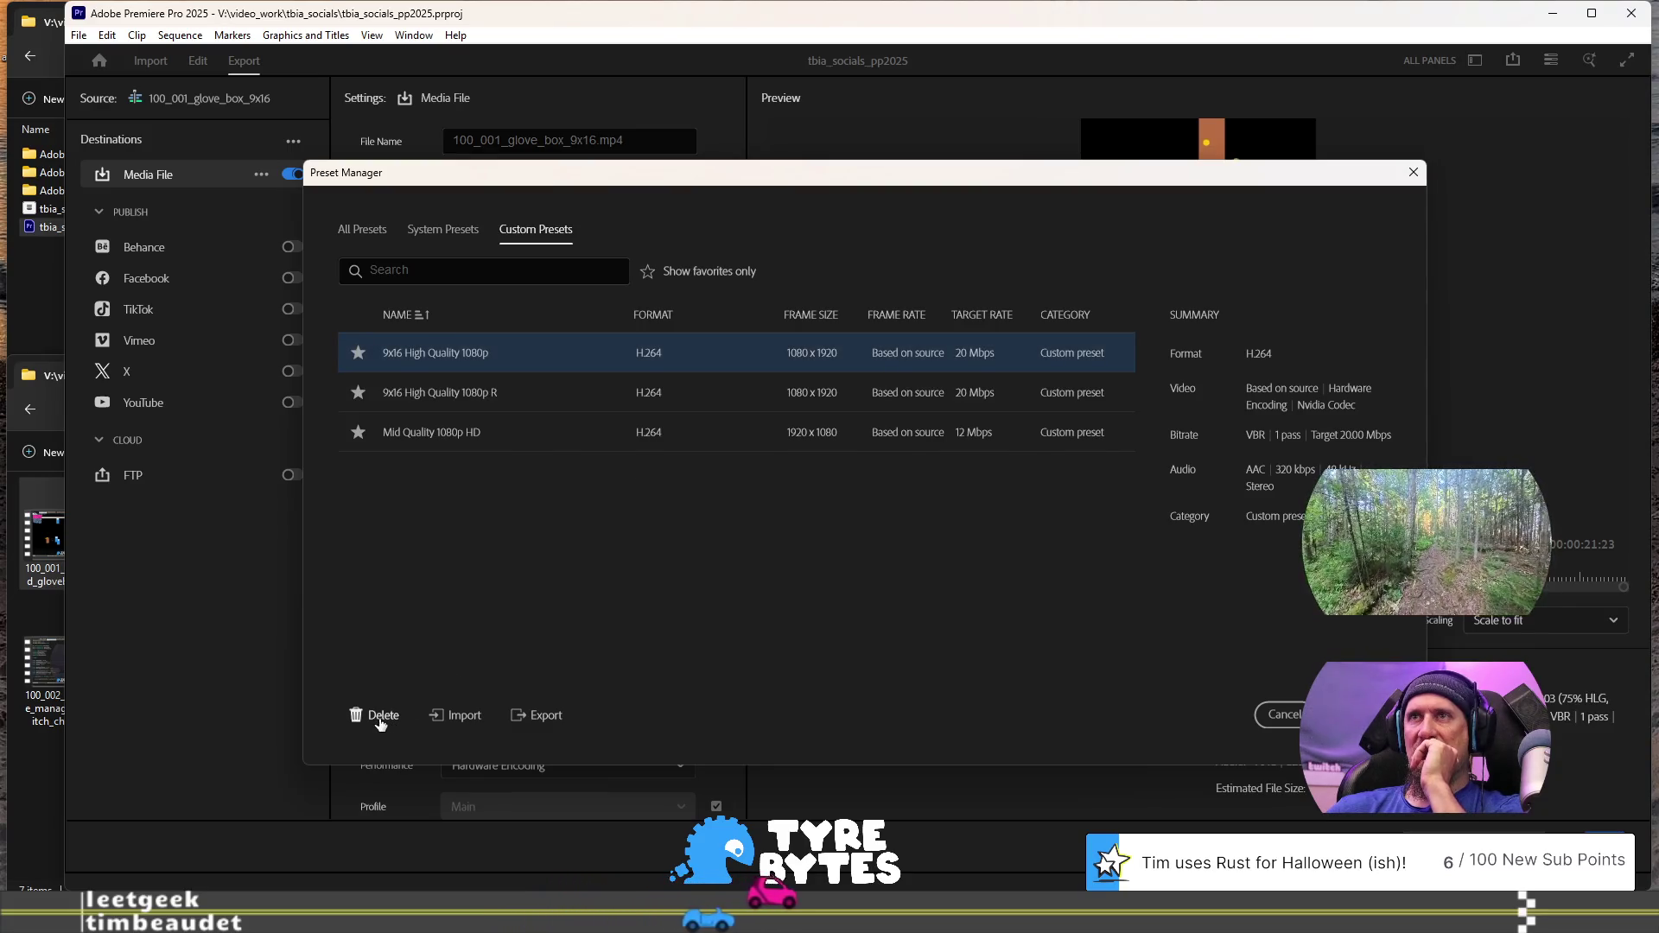
left_click(380, 717)
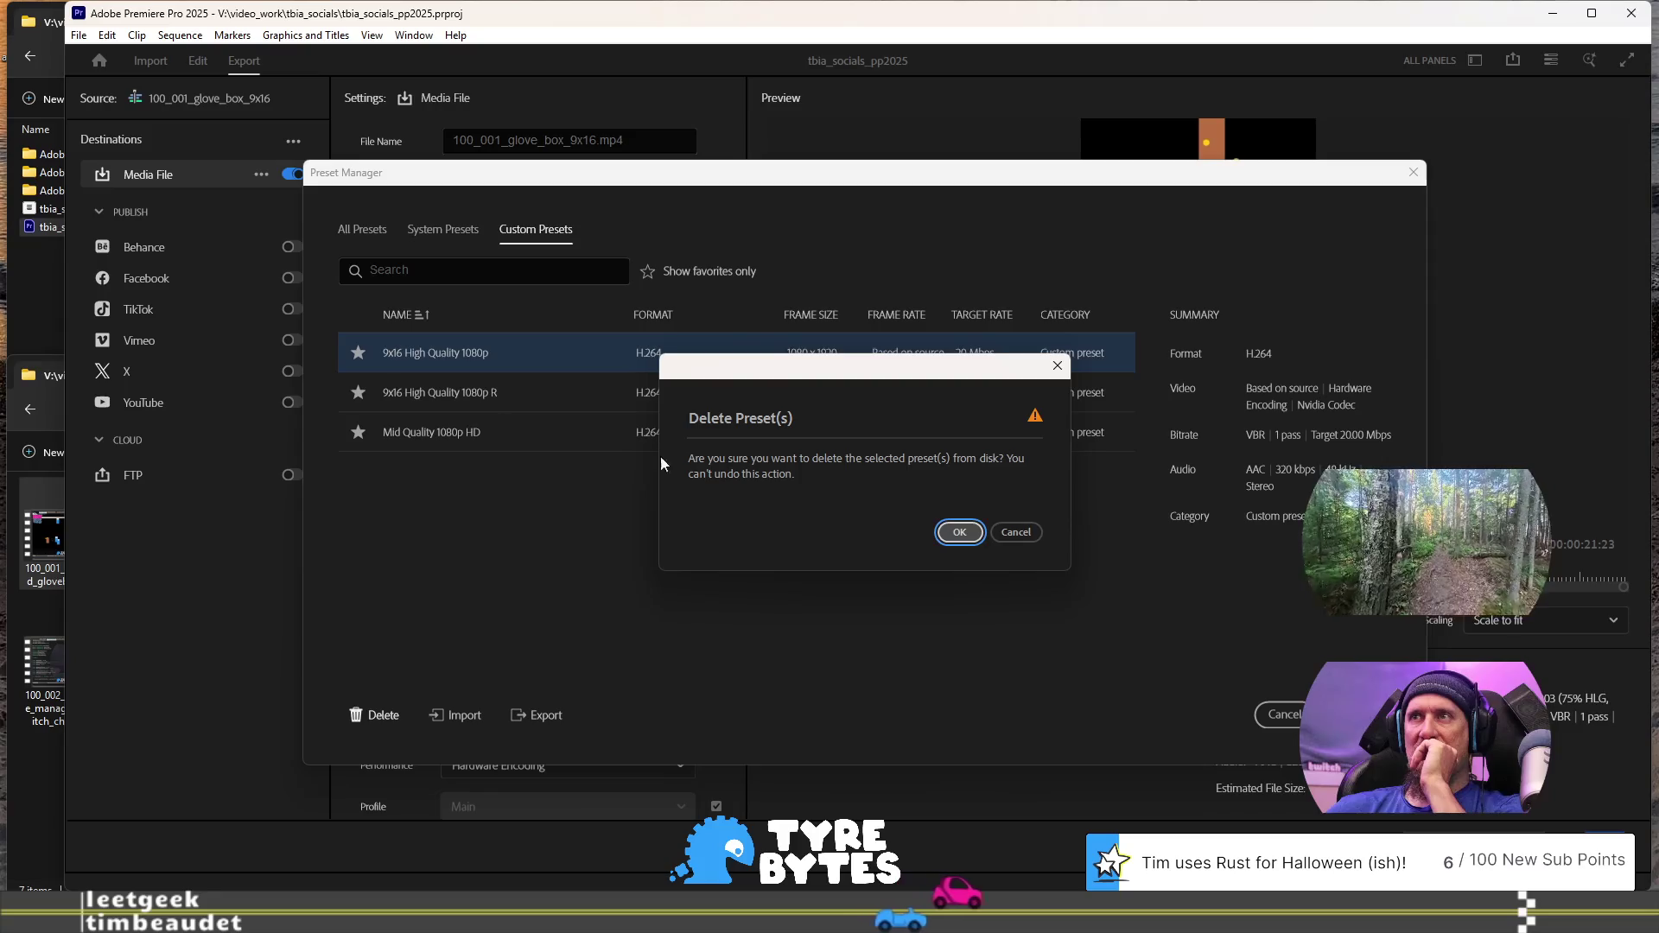
left_click(957, 533)
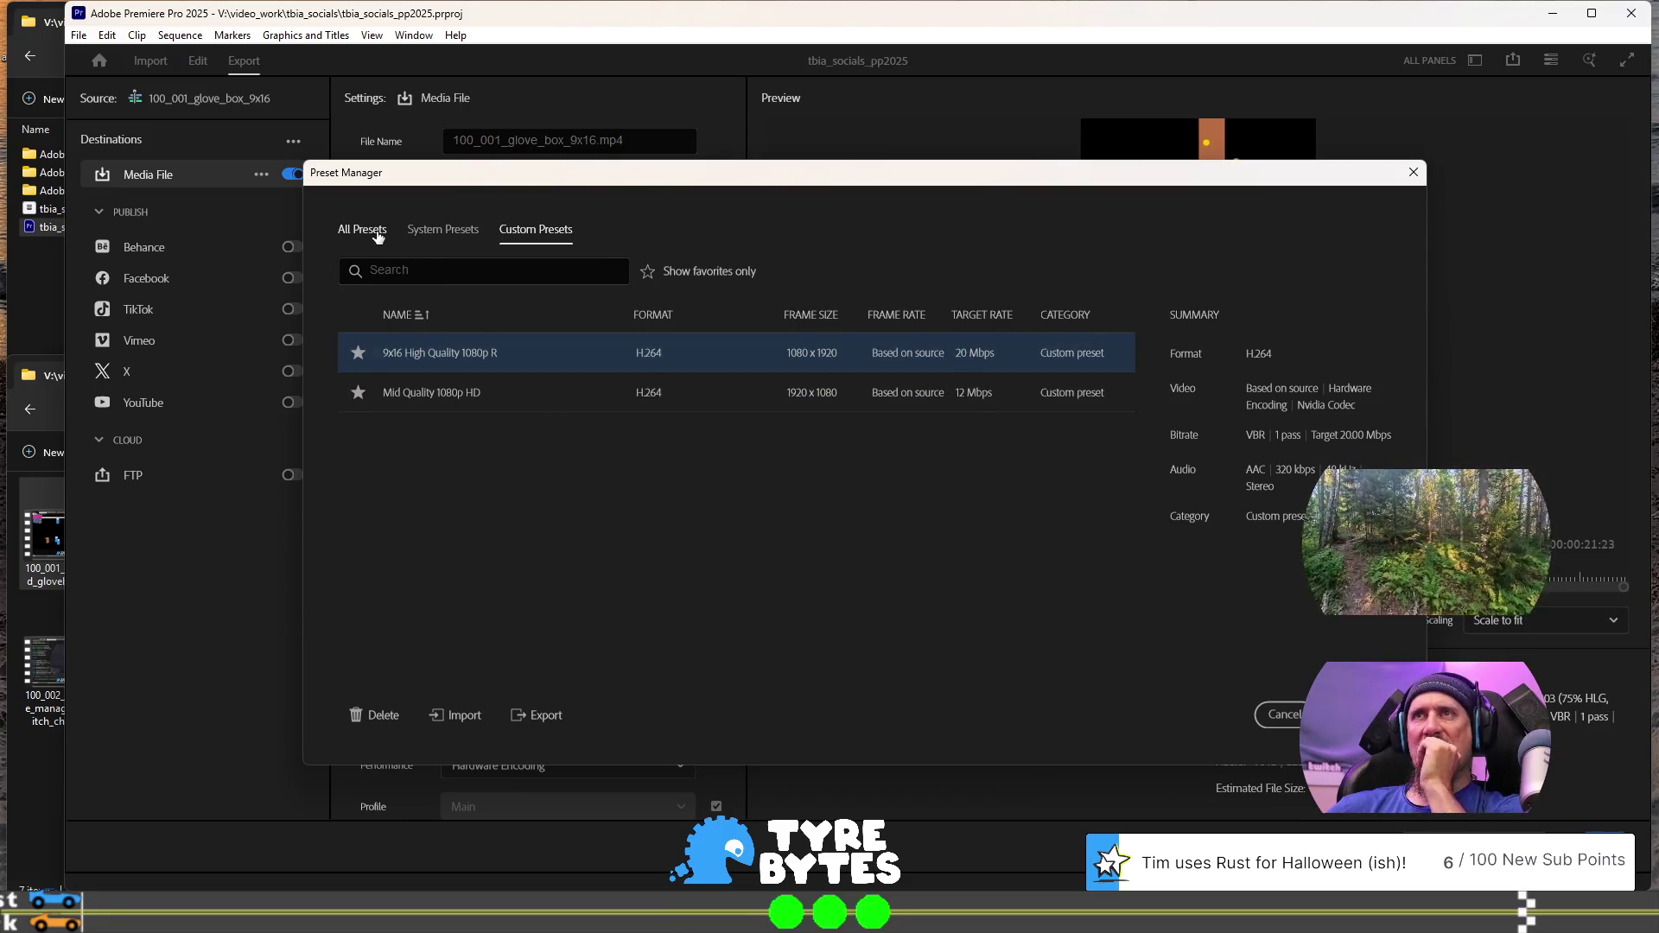
left_click(1283, 714)
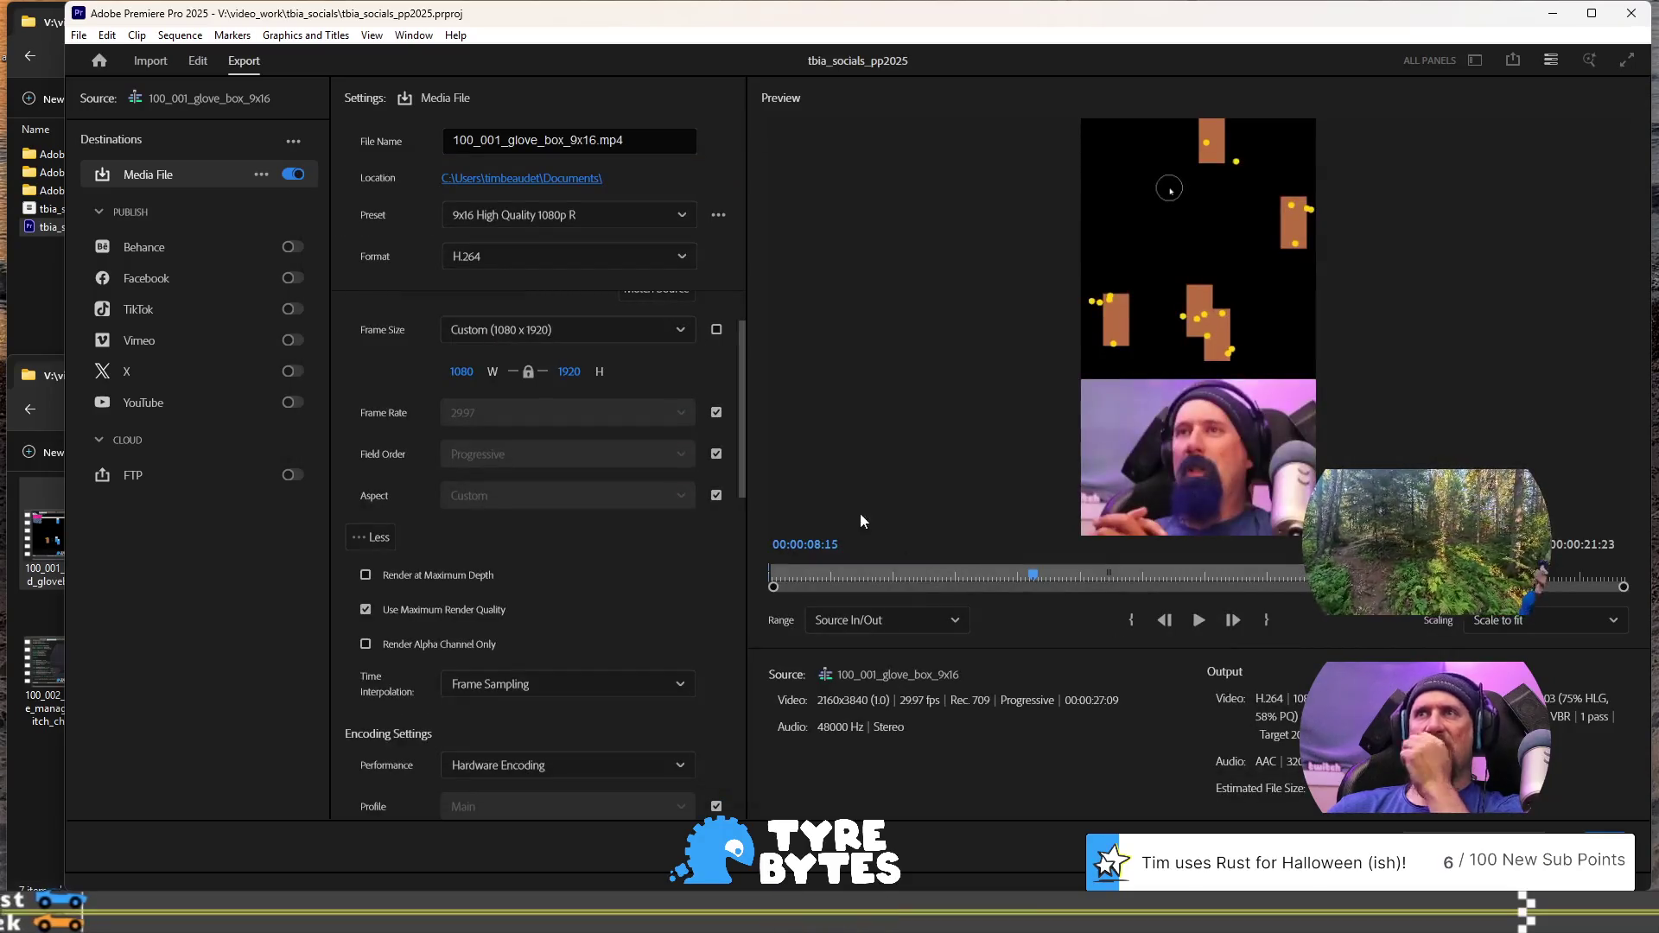
left_click(718, 218)
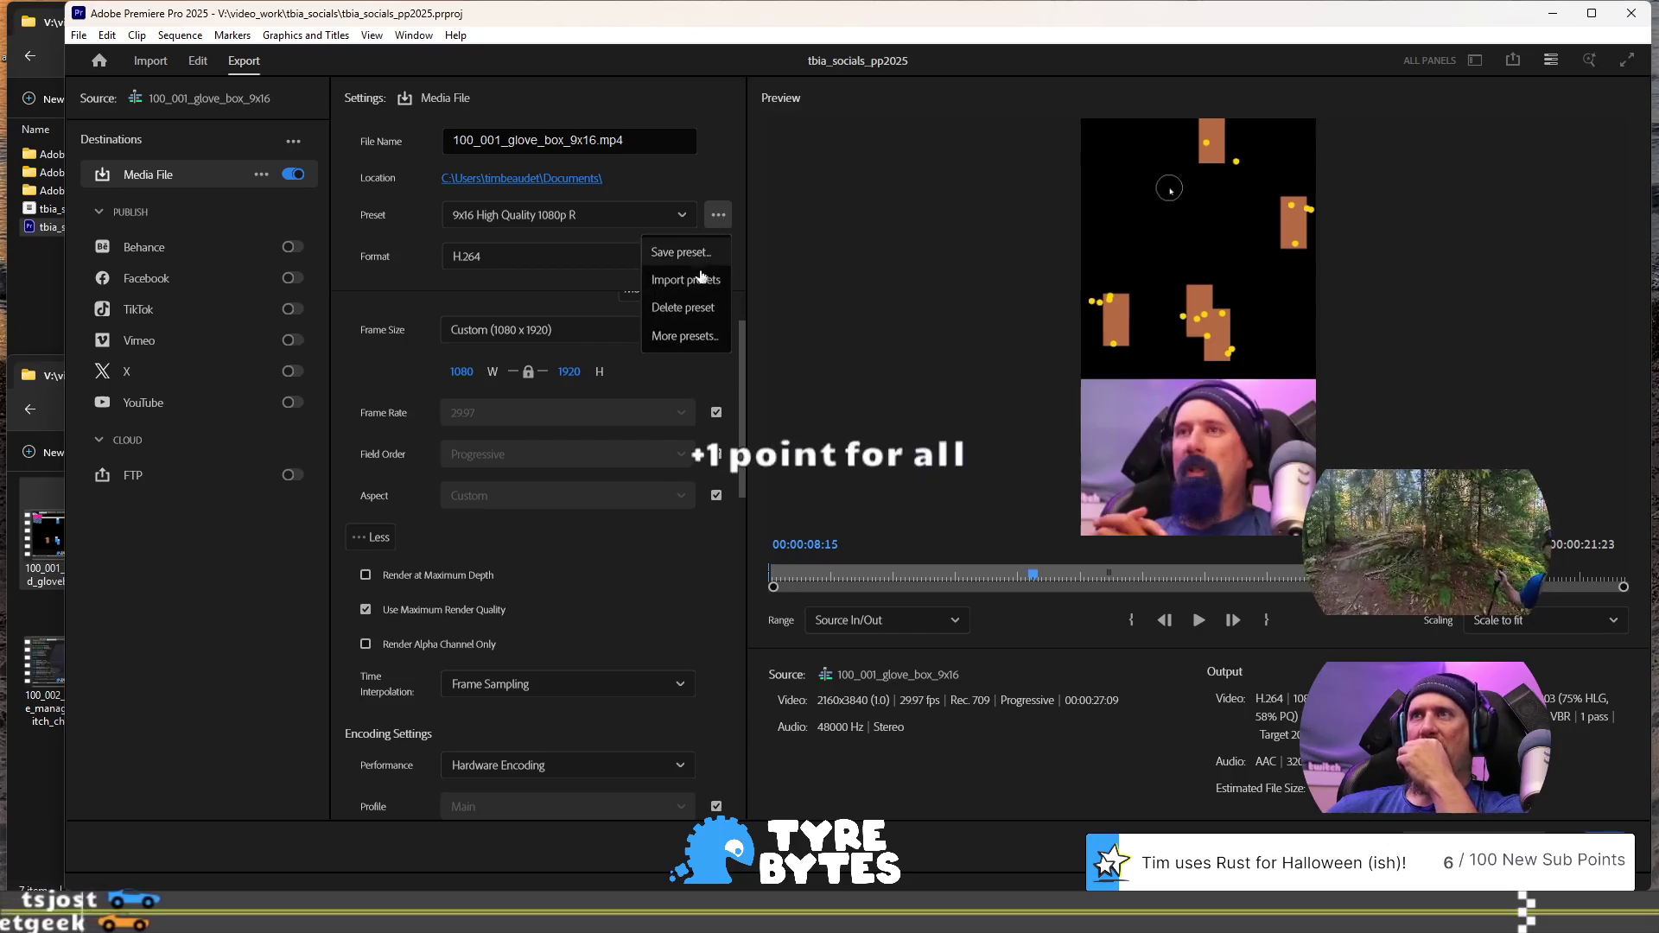
Save the current settings again as a preset named '9x16 High Quality 1080p'
left_click(682, 252)
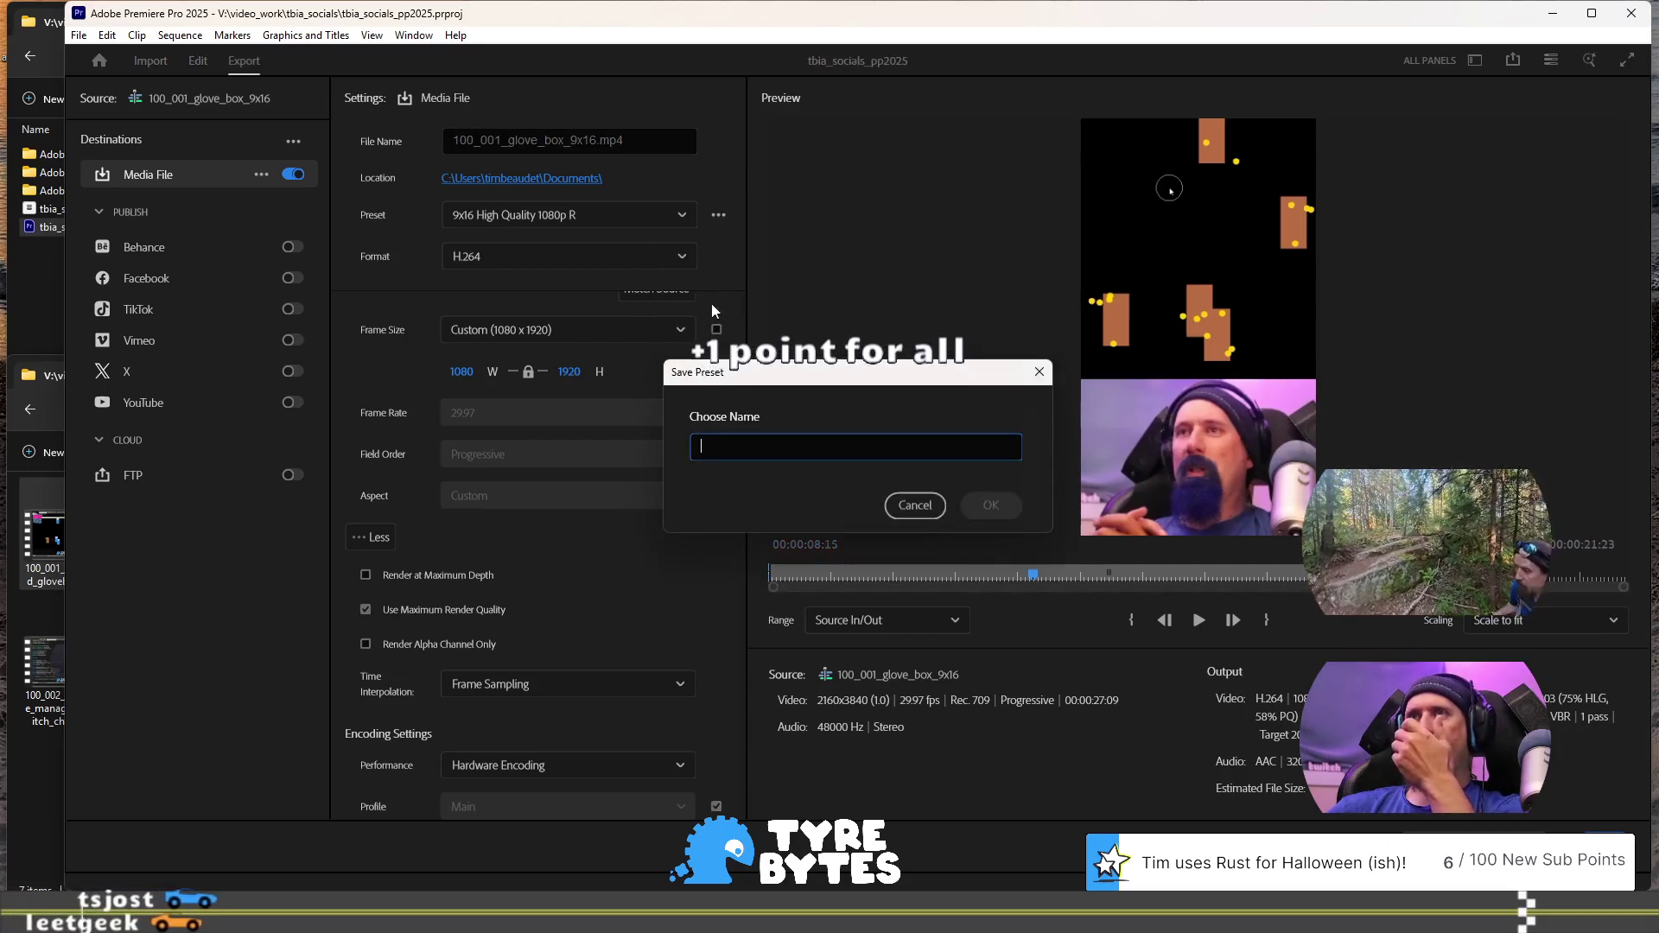
type("9x16 High Quality 1080p")
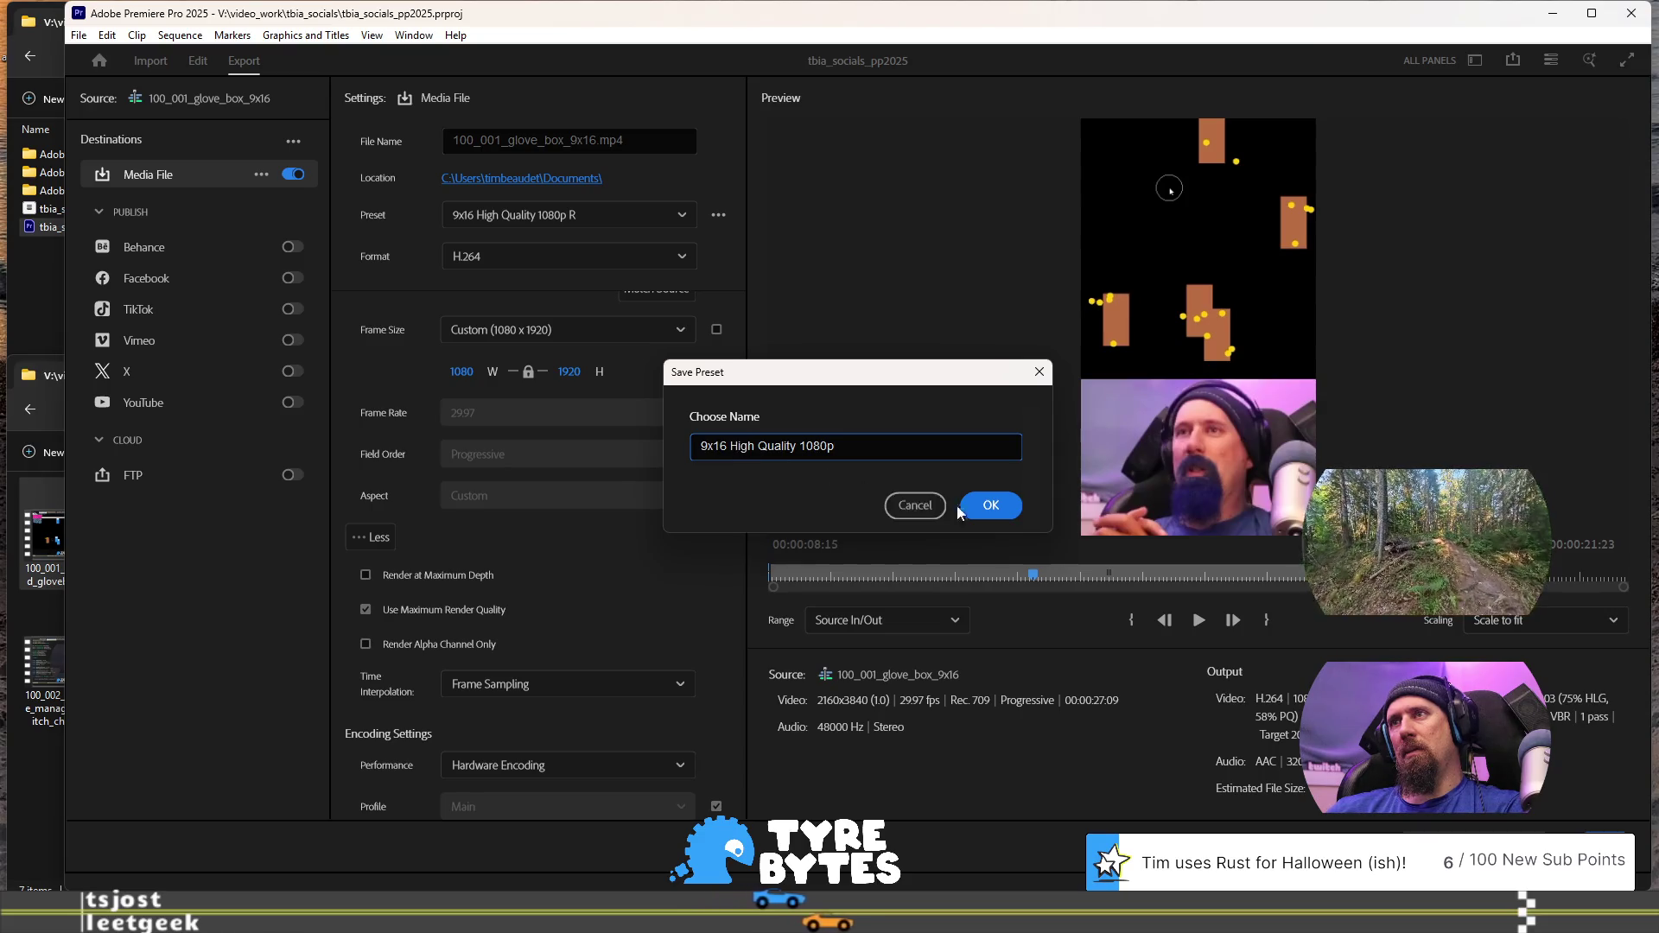
left_click(990, 506)
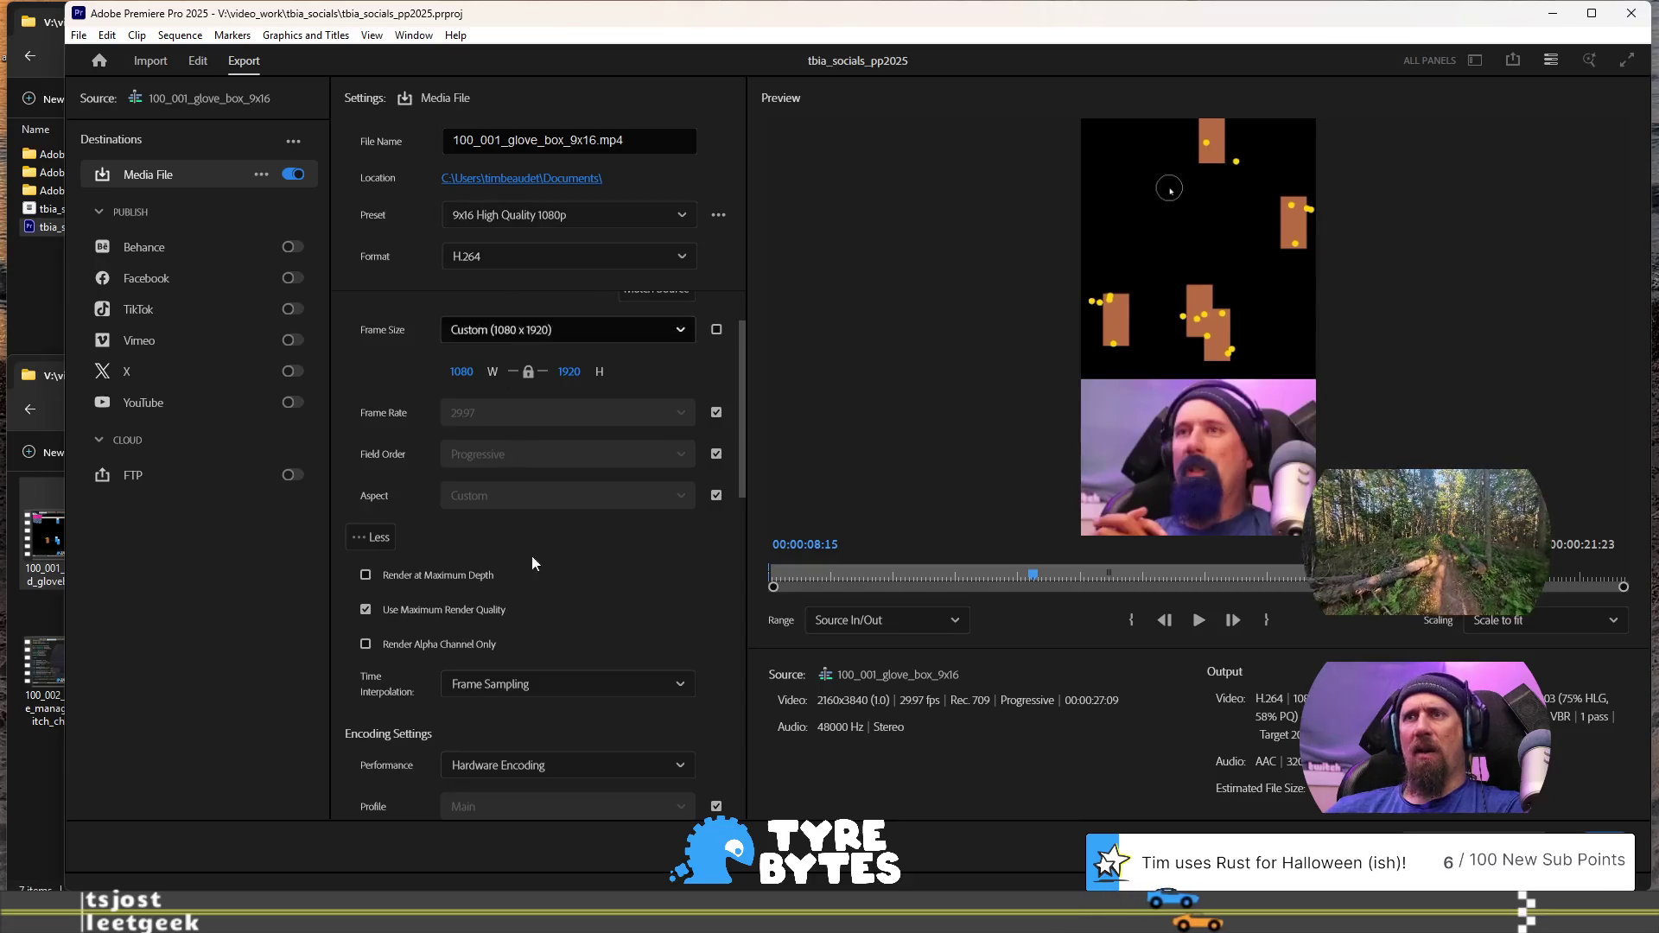
scroll(486, 624, "down", 5)
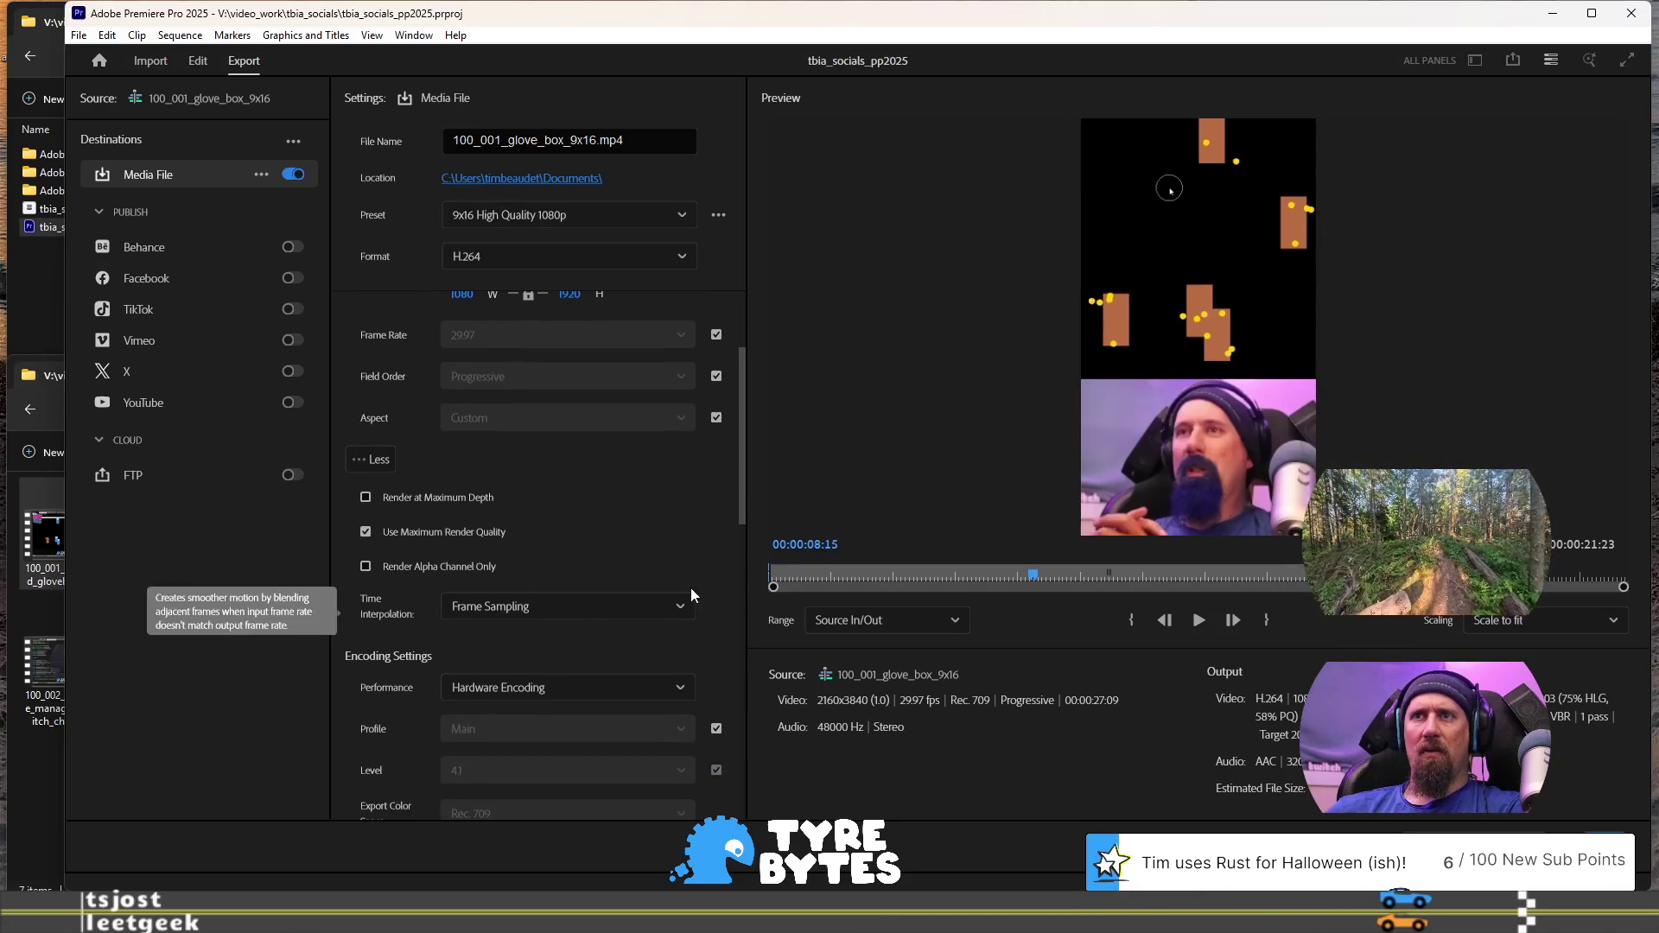
Lower the Target Bitrate in Bitrate Settings to 12 Mbps
scroll(552, 637, "down", 6)
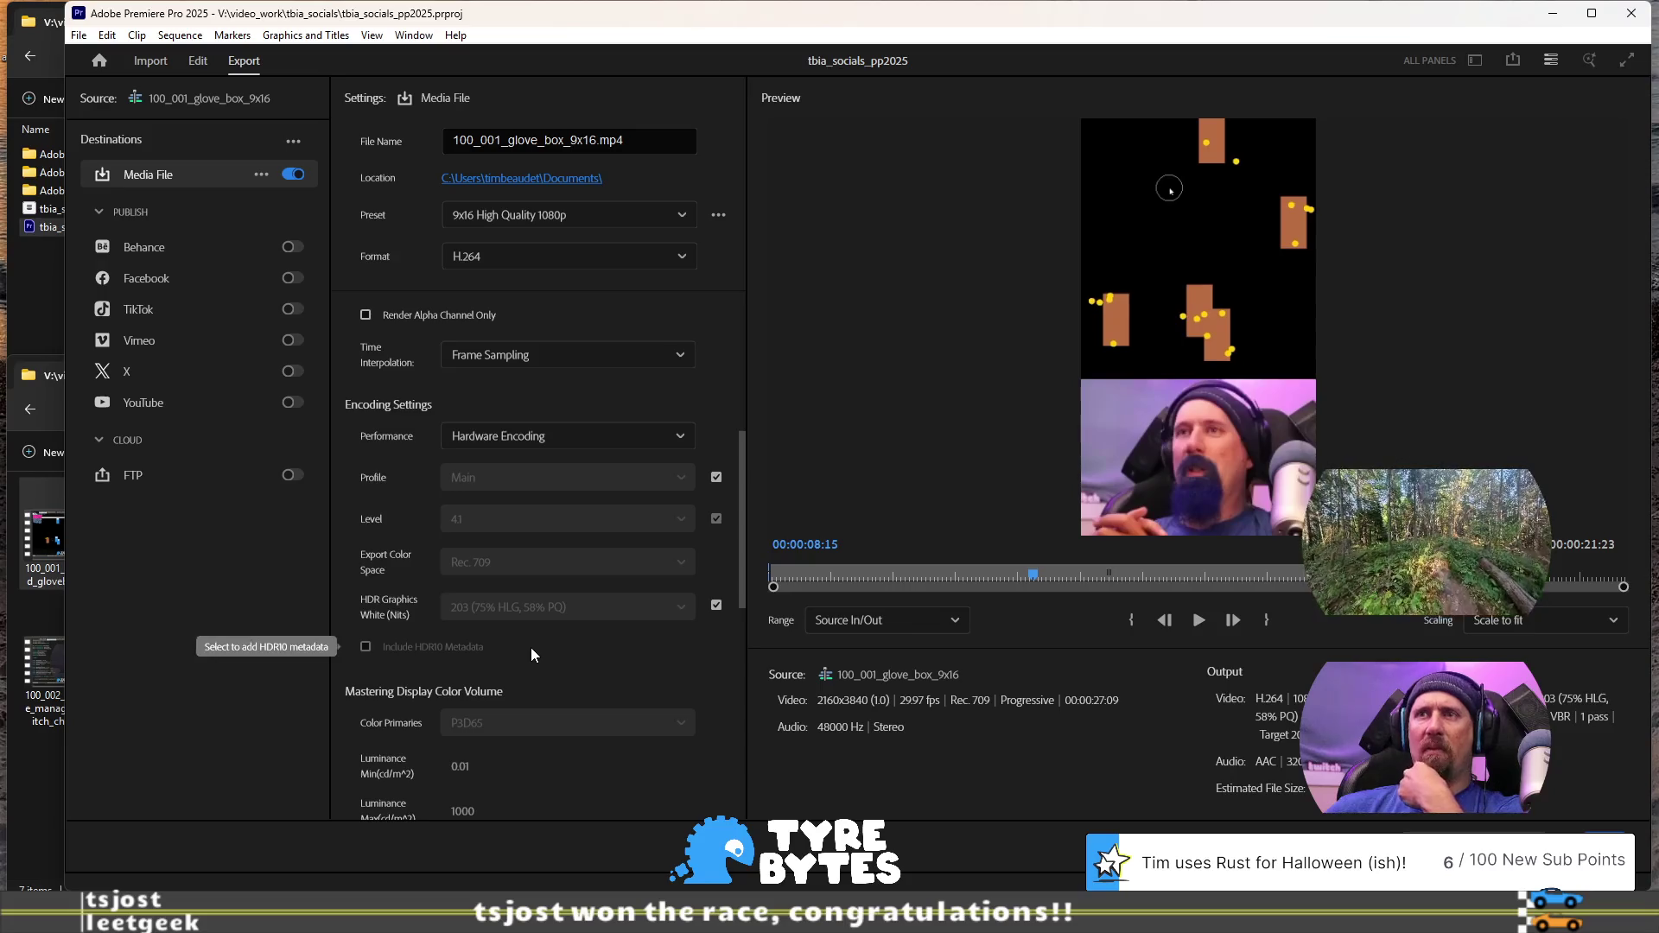
scroll(531, 646, "down", 7)
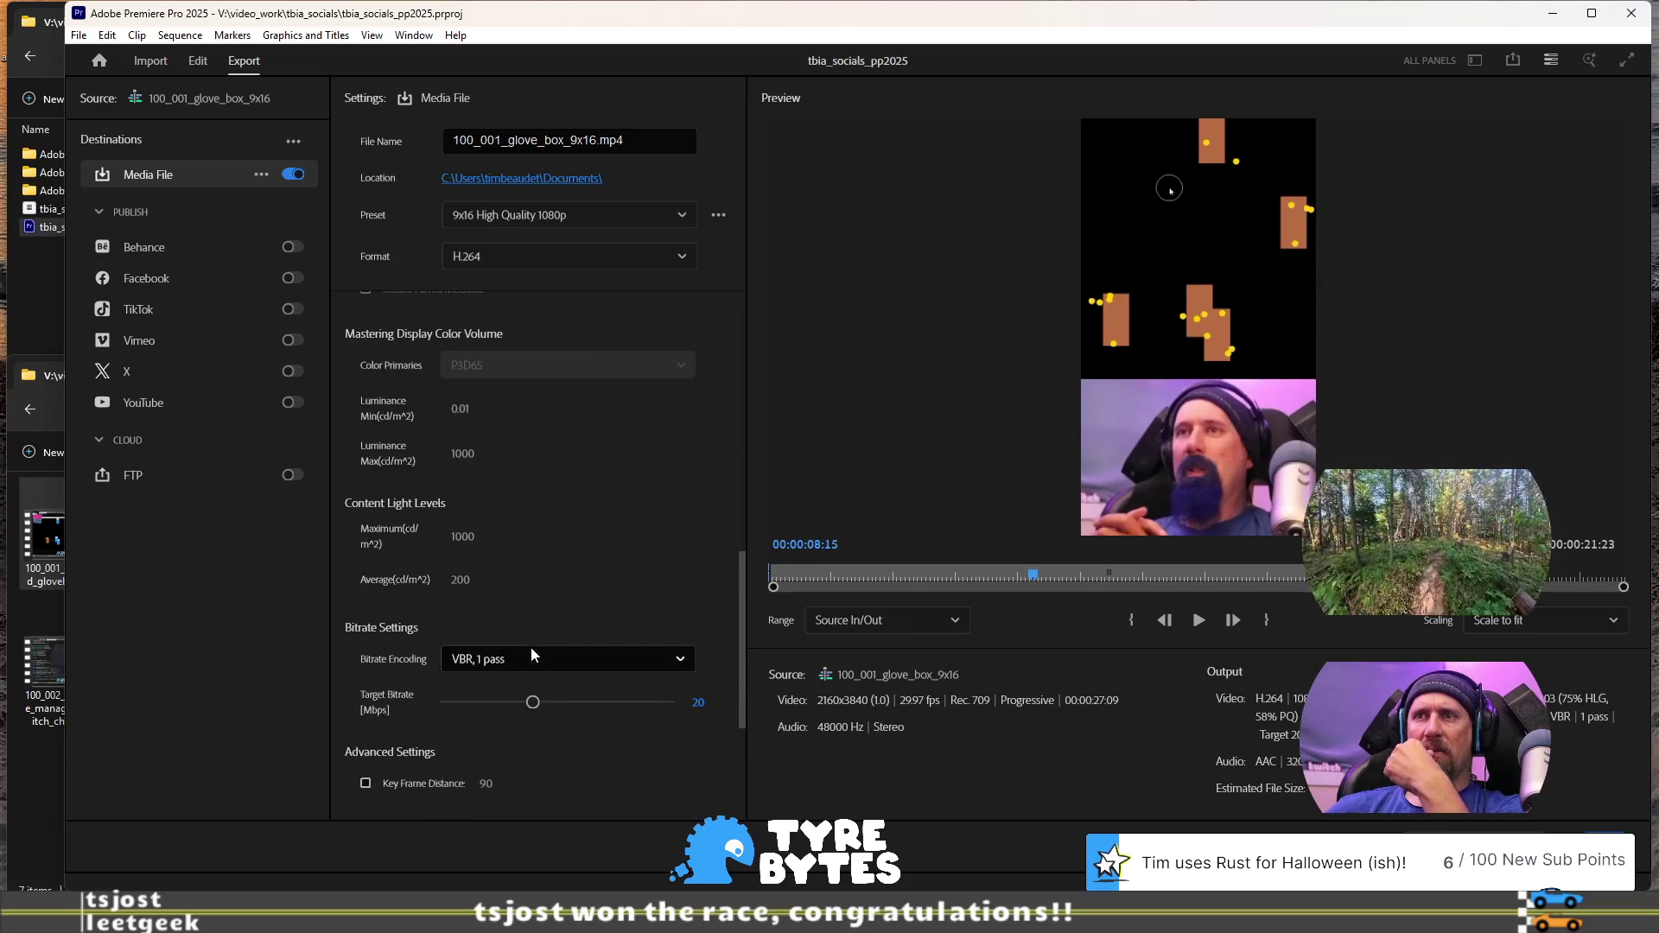
scroll(556, 707, "down", 2)
left_click(699, 624)
type("12")
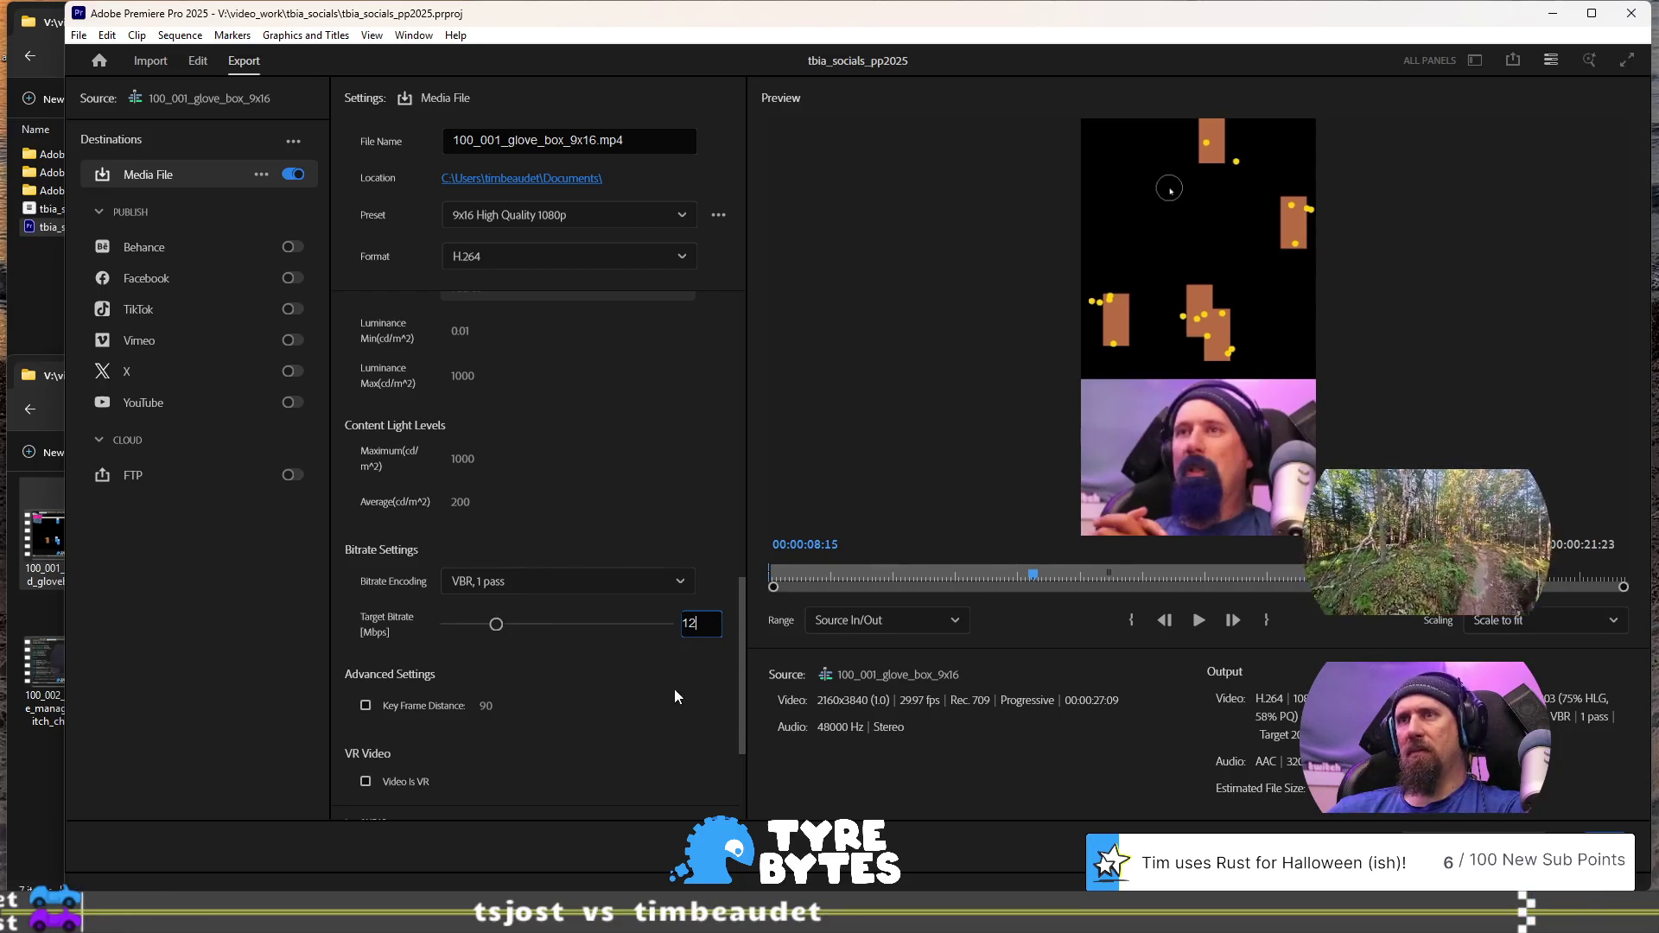
key("Return")
scroll(655, 467, "up", 7)
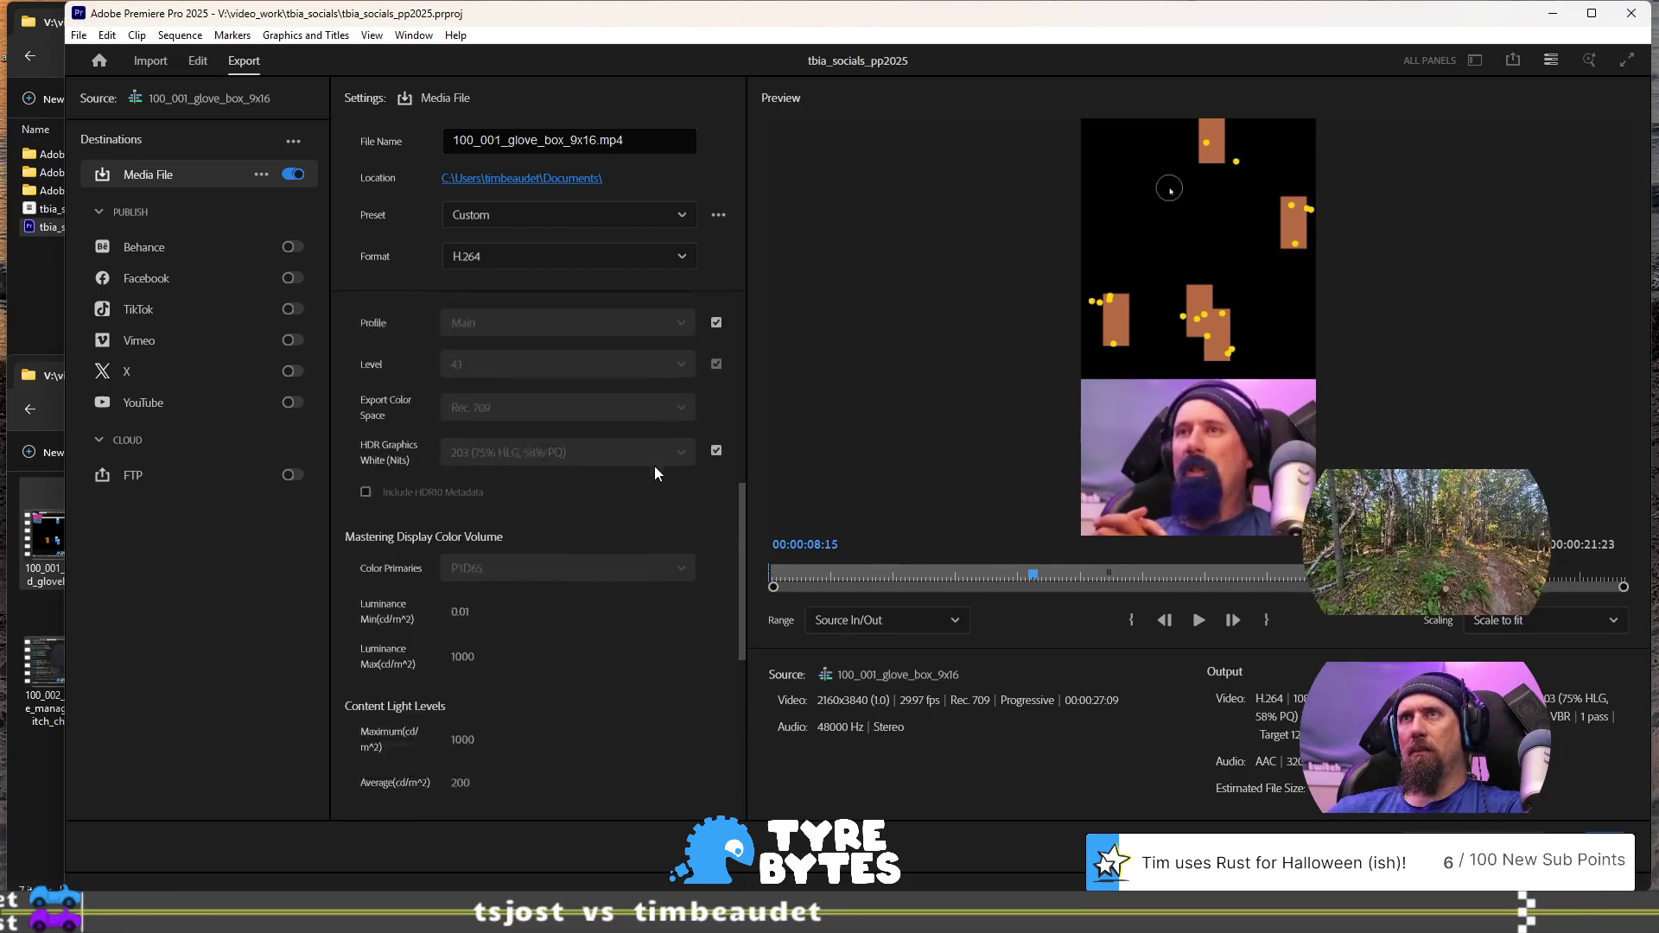
scroll(655, 472, "up", 5)
left_click(718, 214)
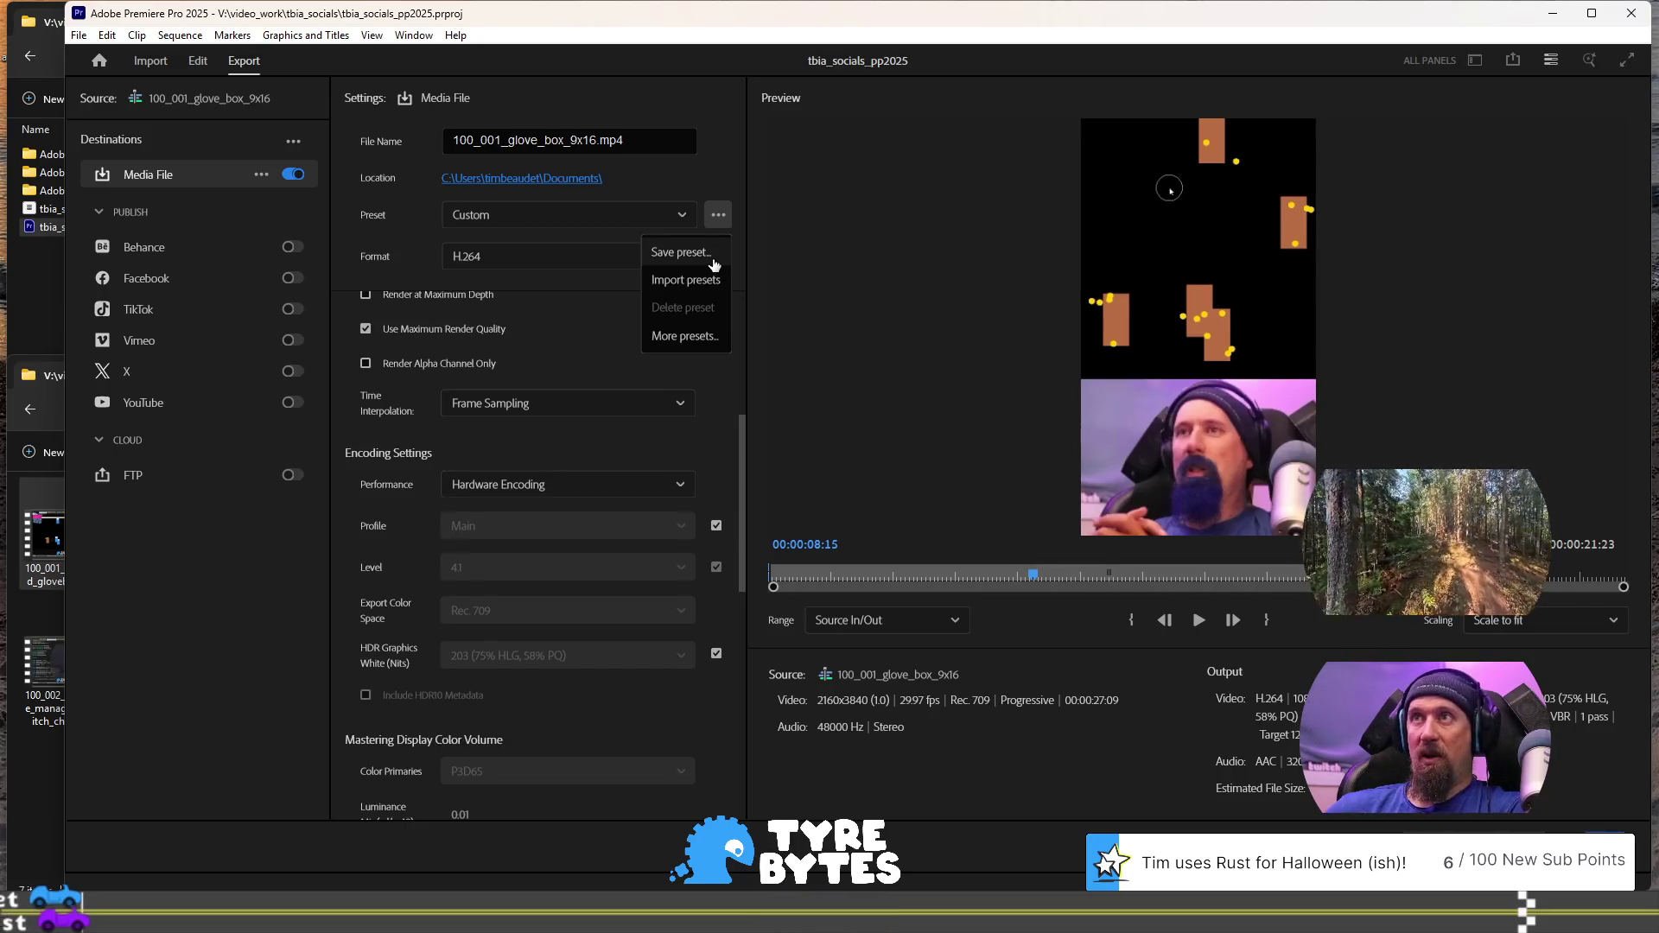
Save the 12 Mbps settings as a new preset named '9x16 Mid Quality 1080p HD'
left_click(680, 253)
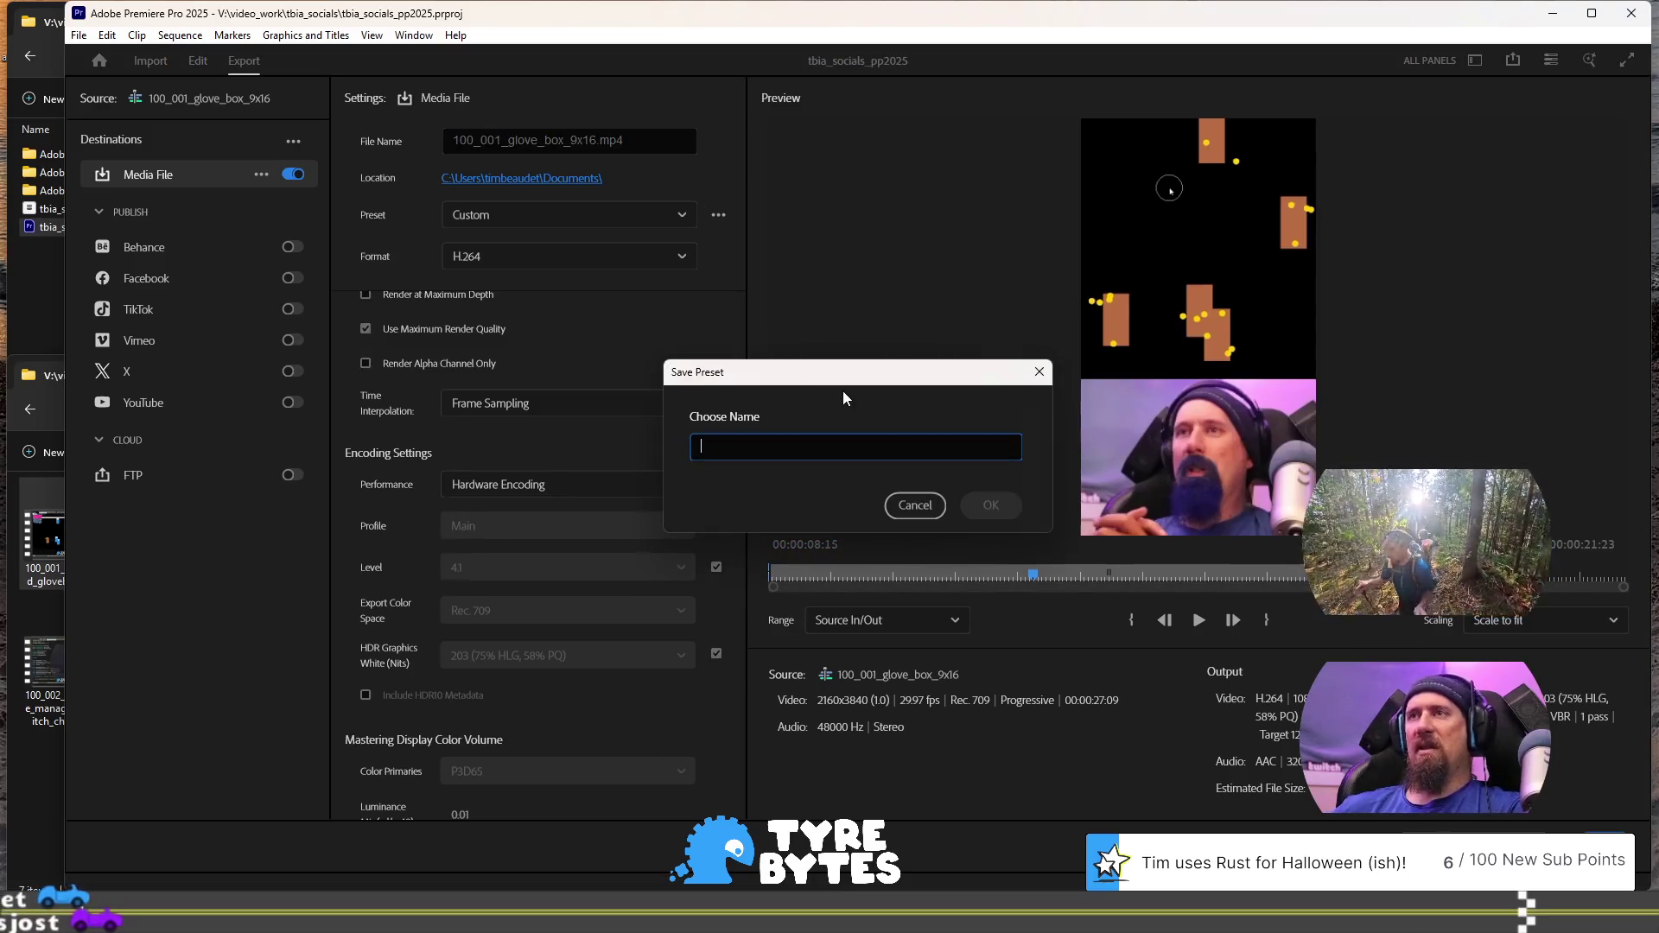
type("9x16 Min")
key("BackSpace")
type("d Quality")
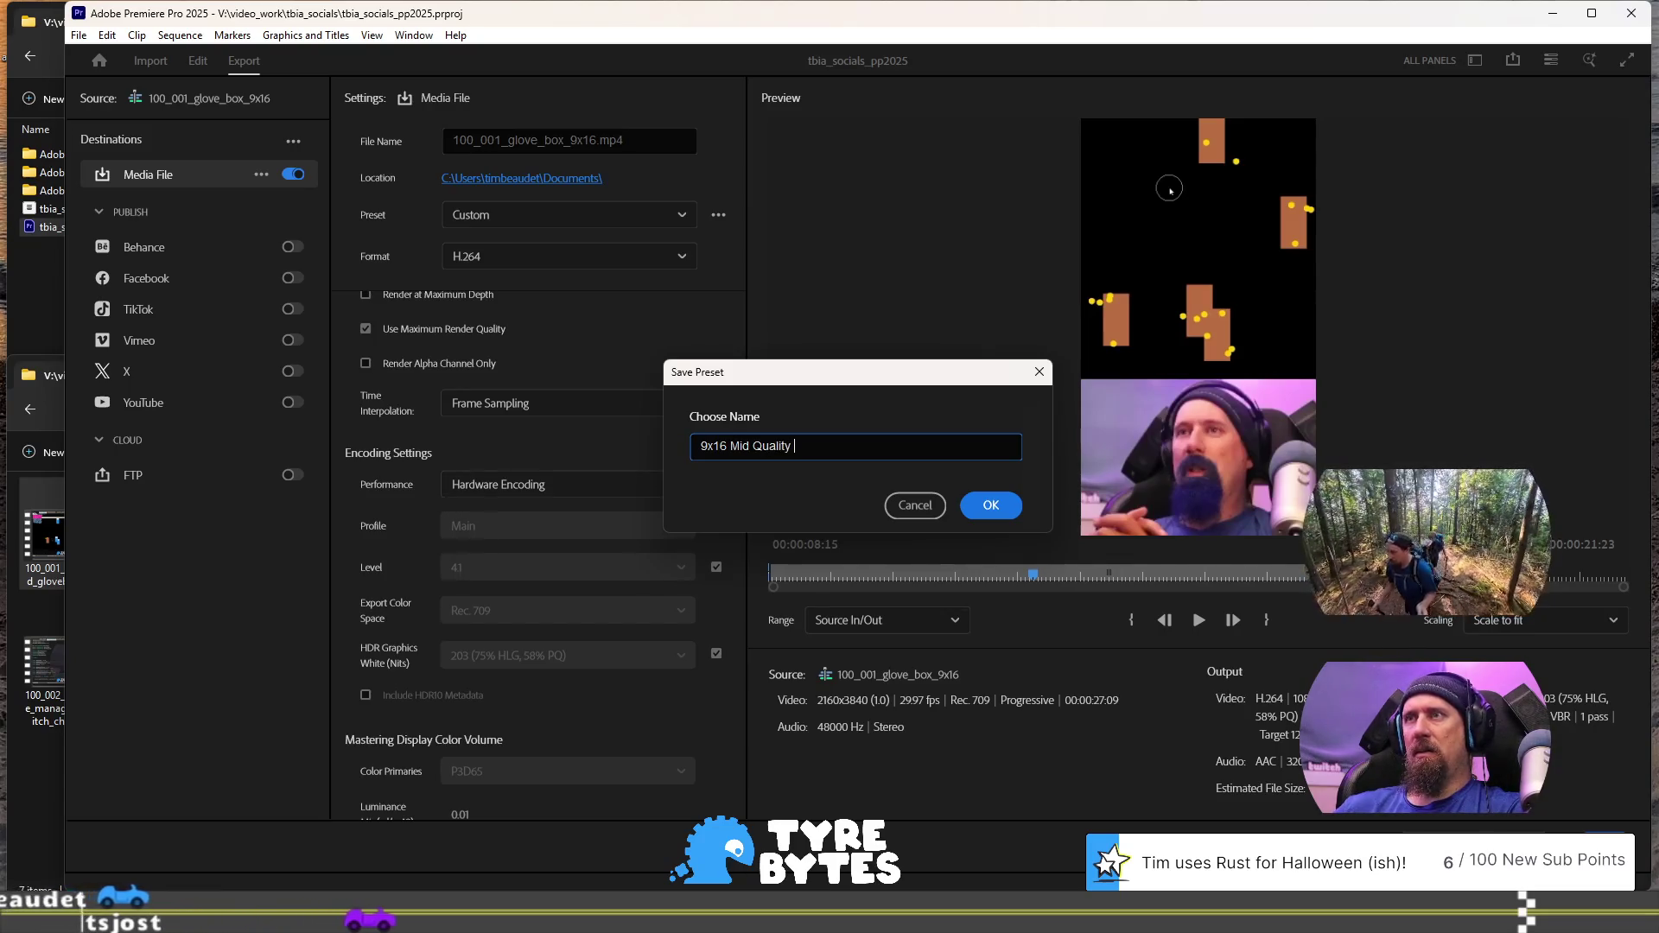
type(" 10")
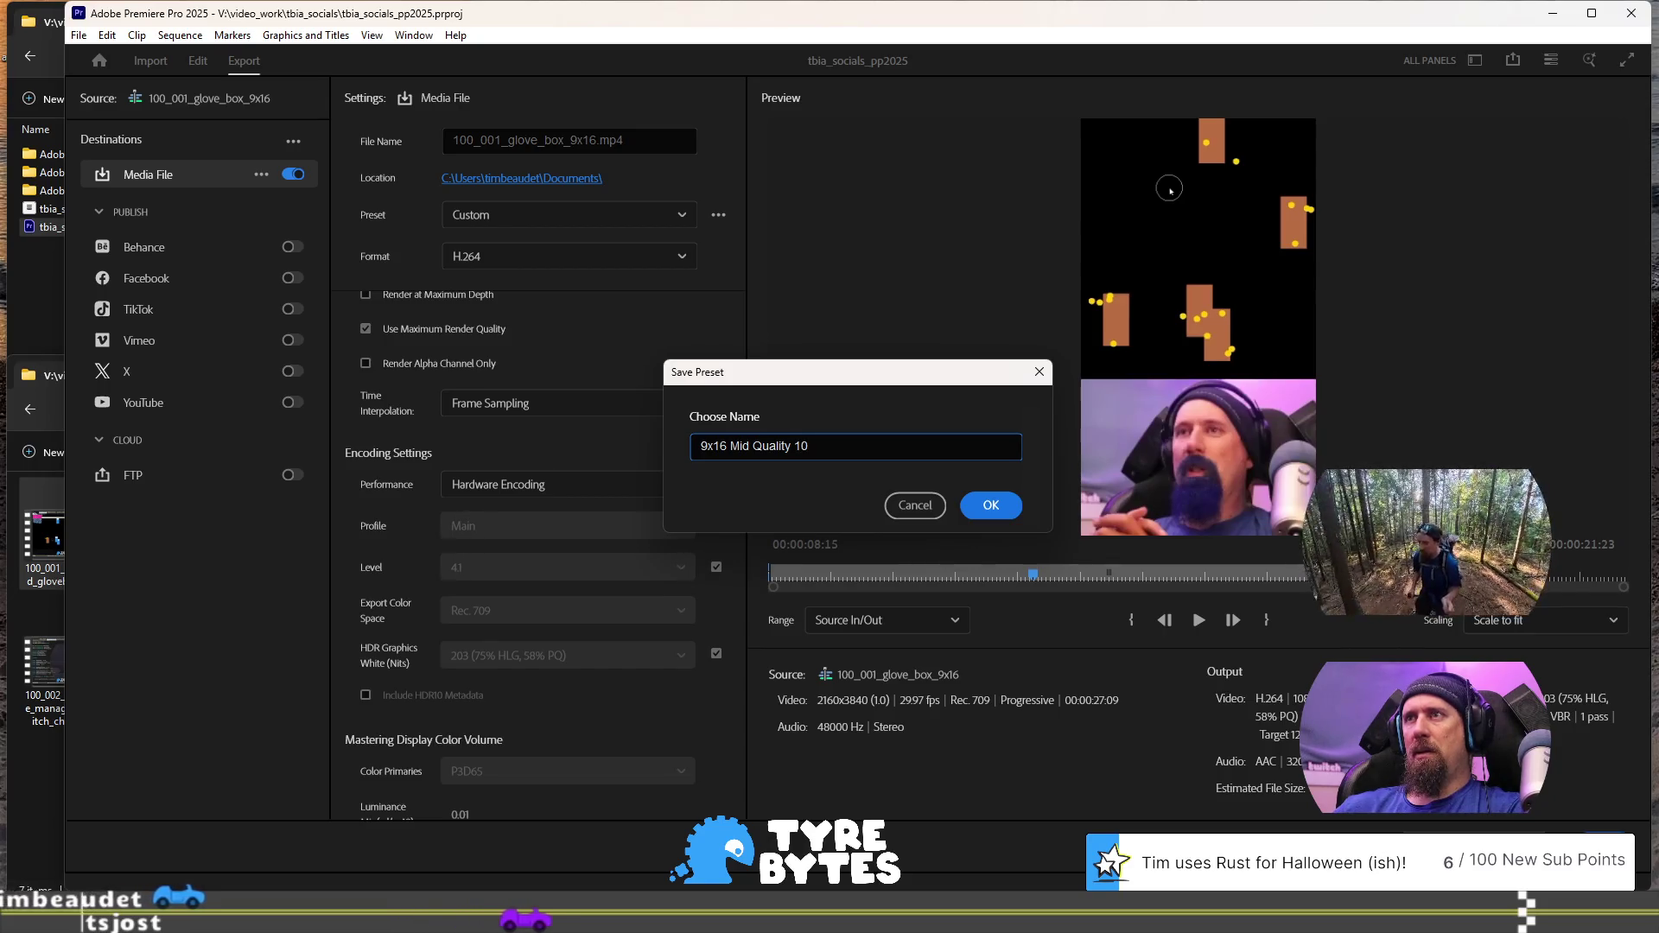
type("8-")
key("BackSpace")
type("0")
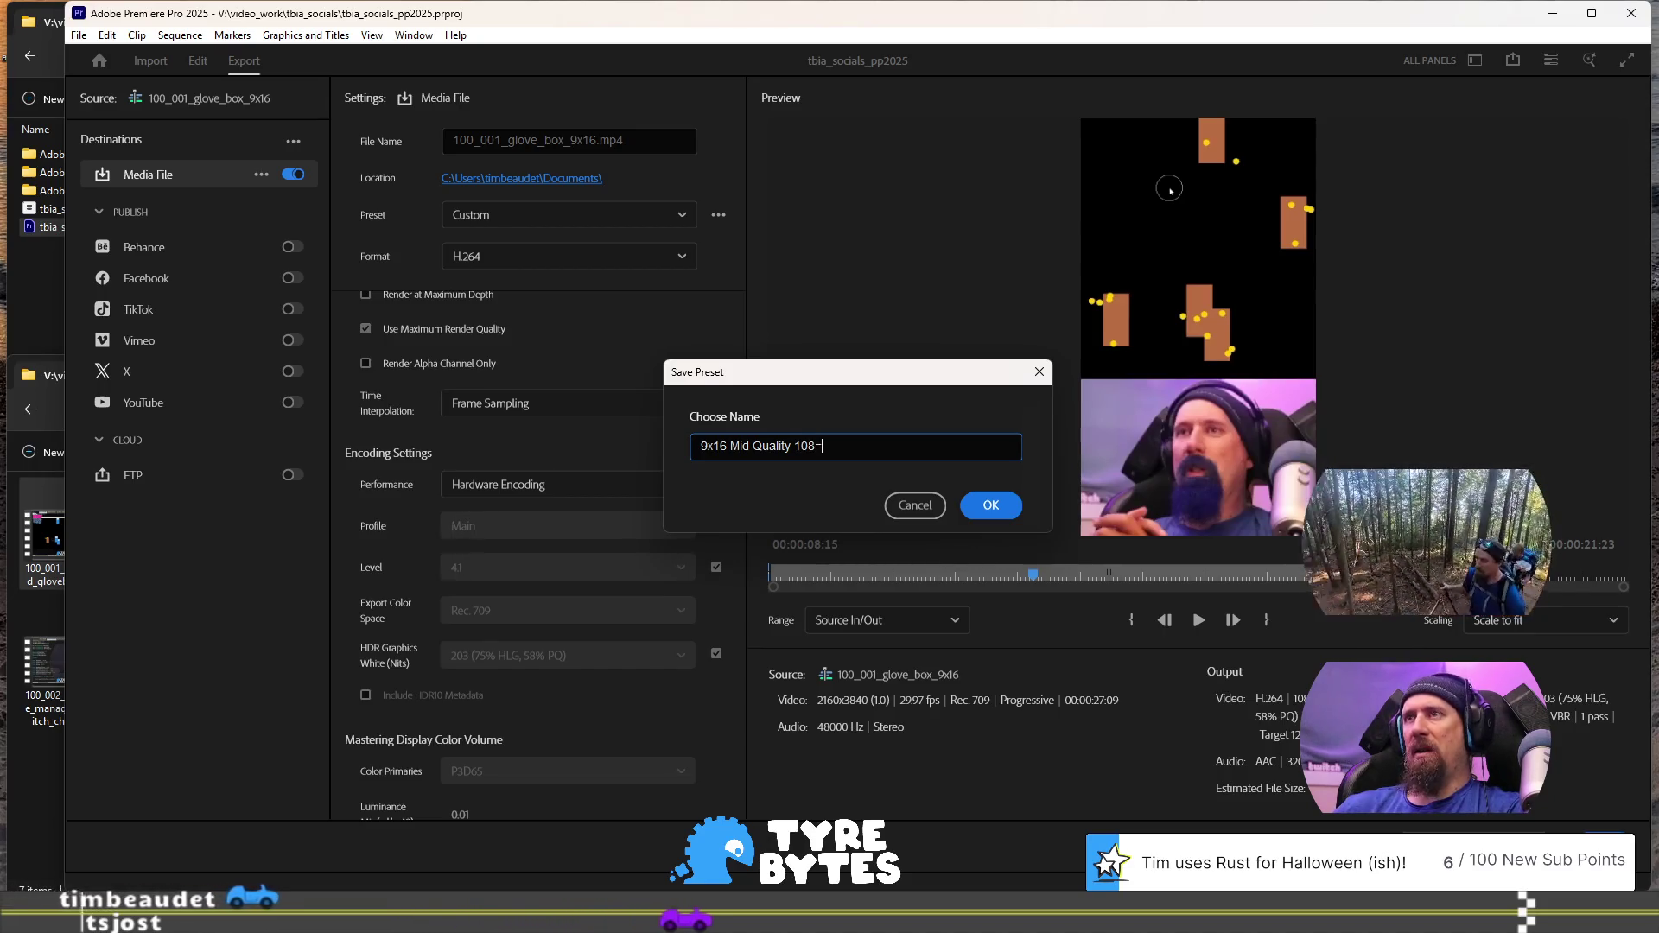
type("p HD")
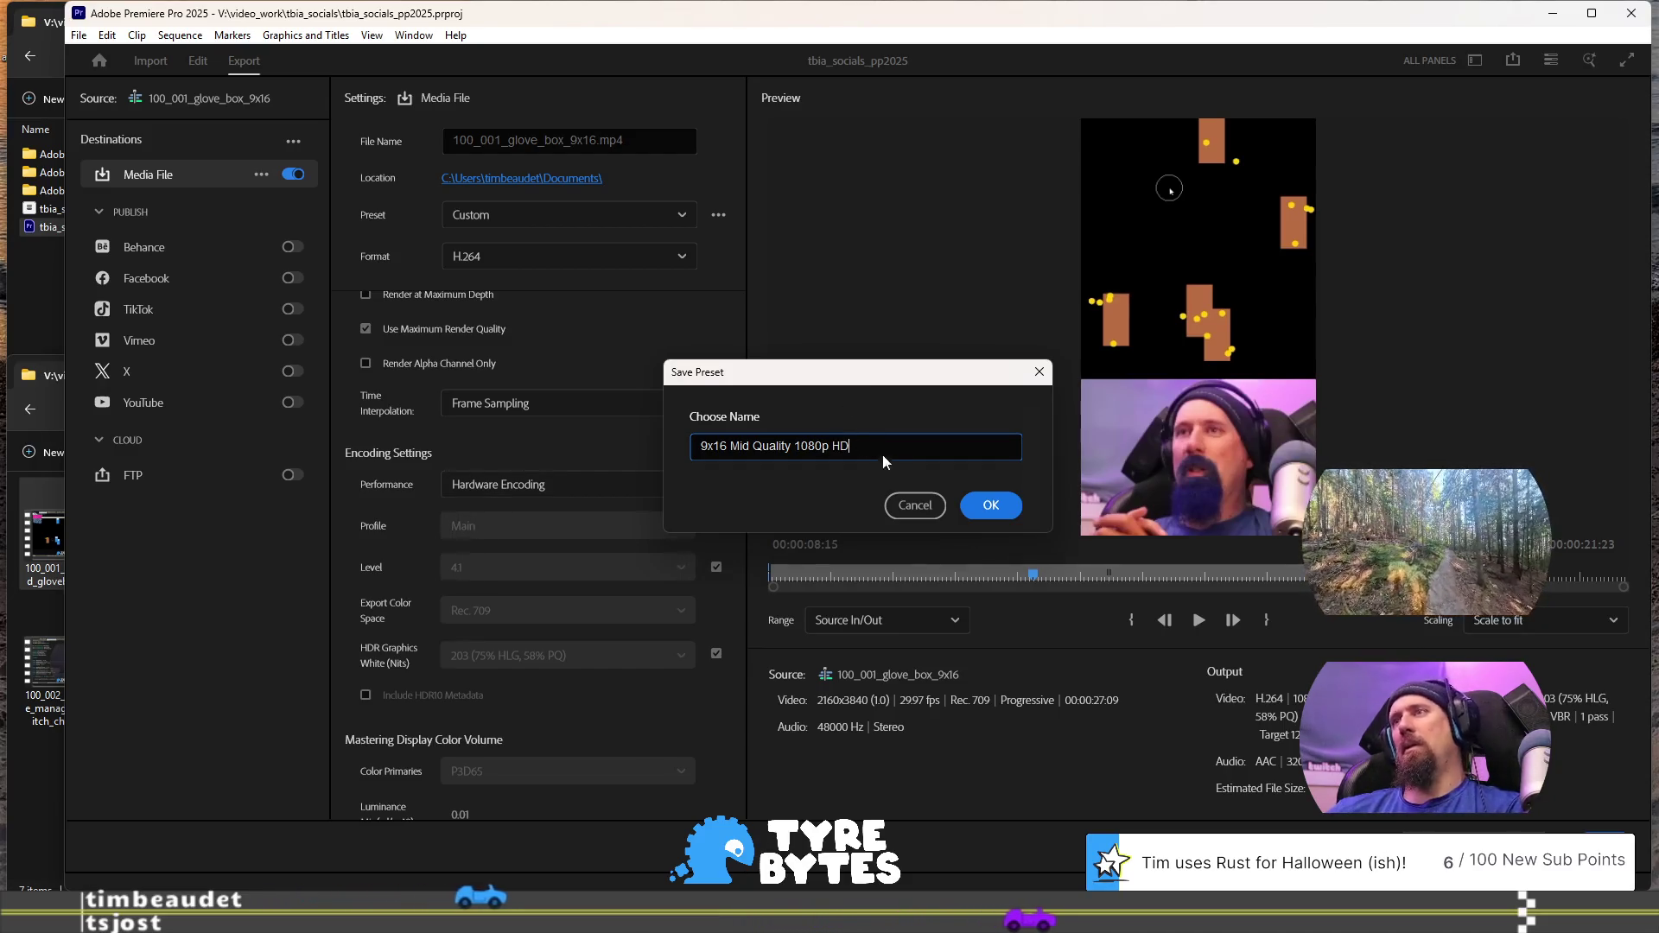
left_click(1007, 510)
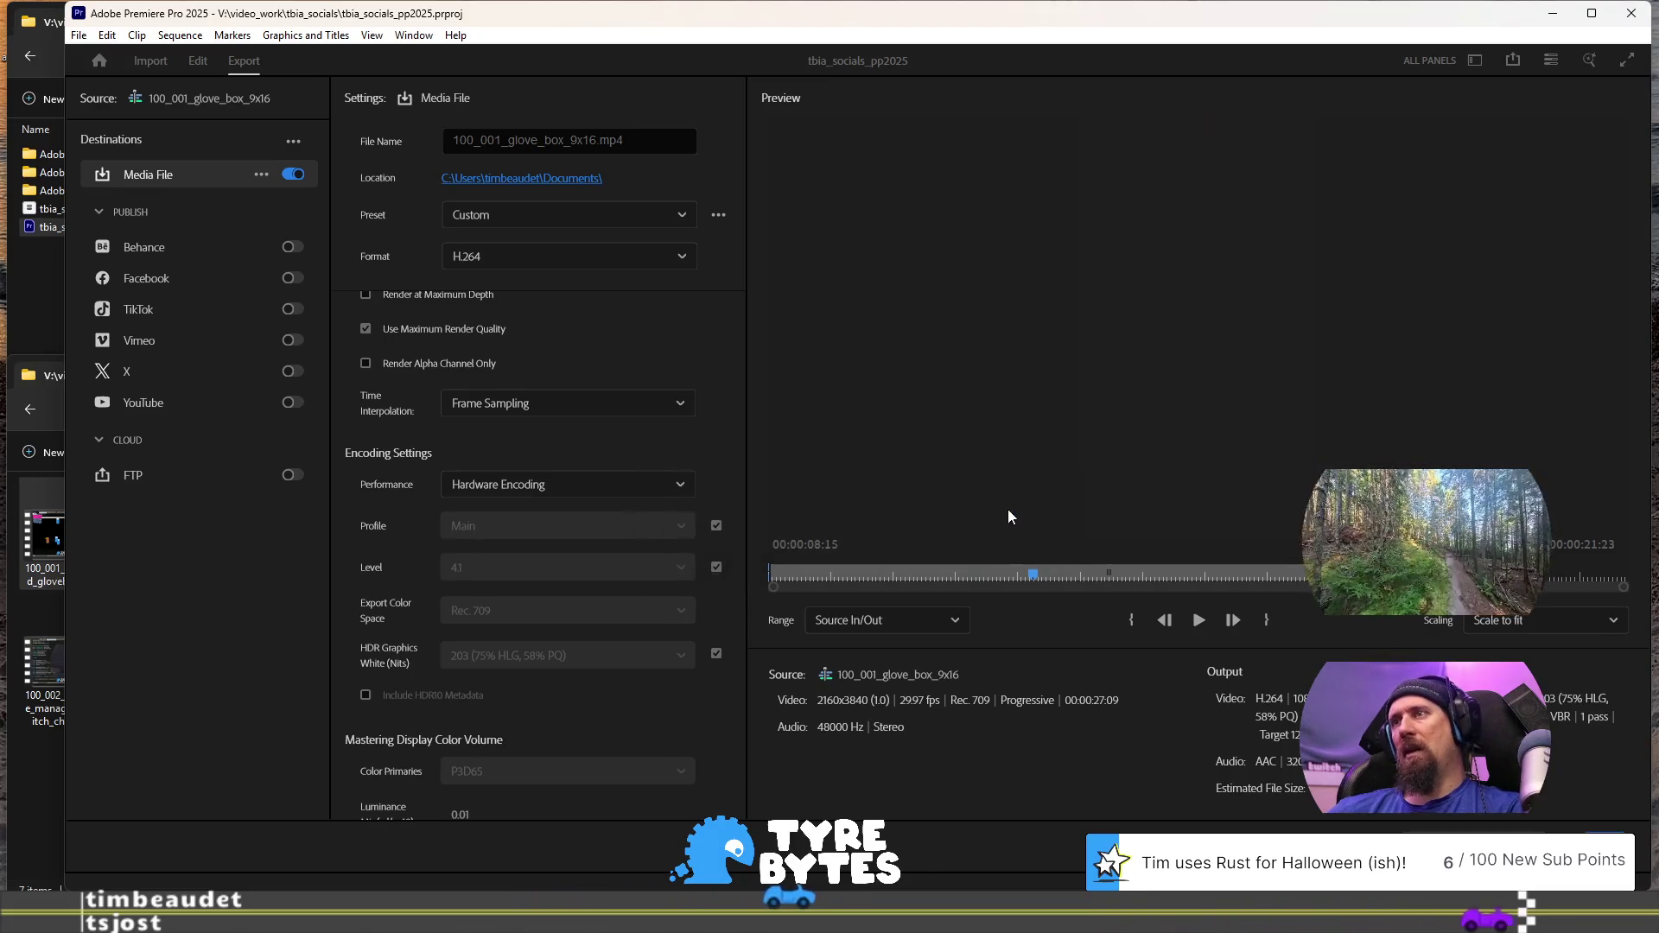
left_click(719, 217)
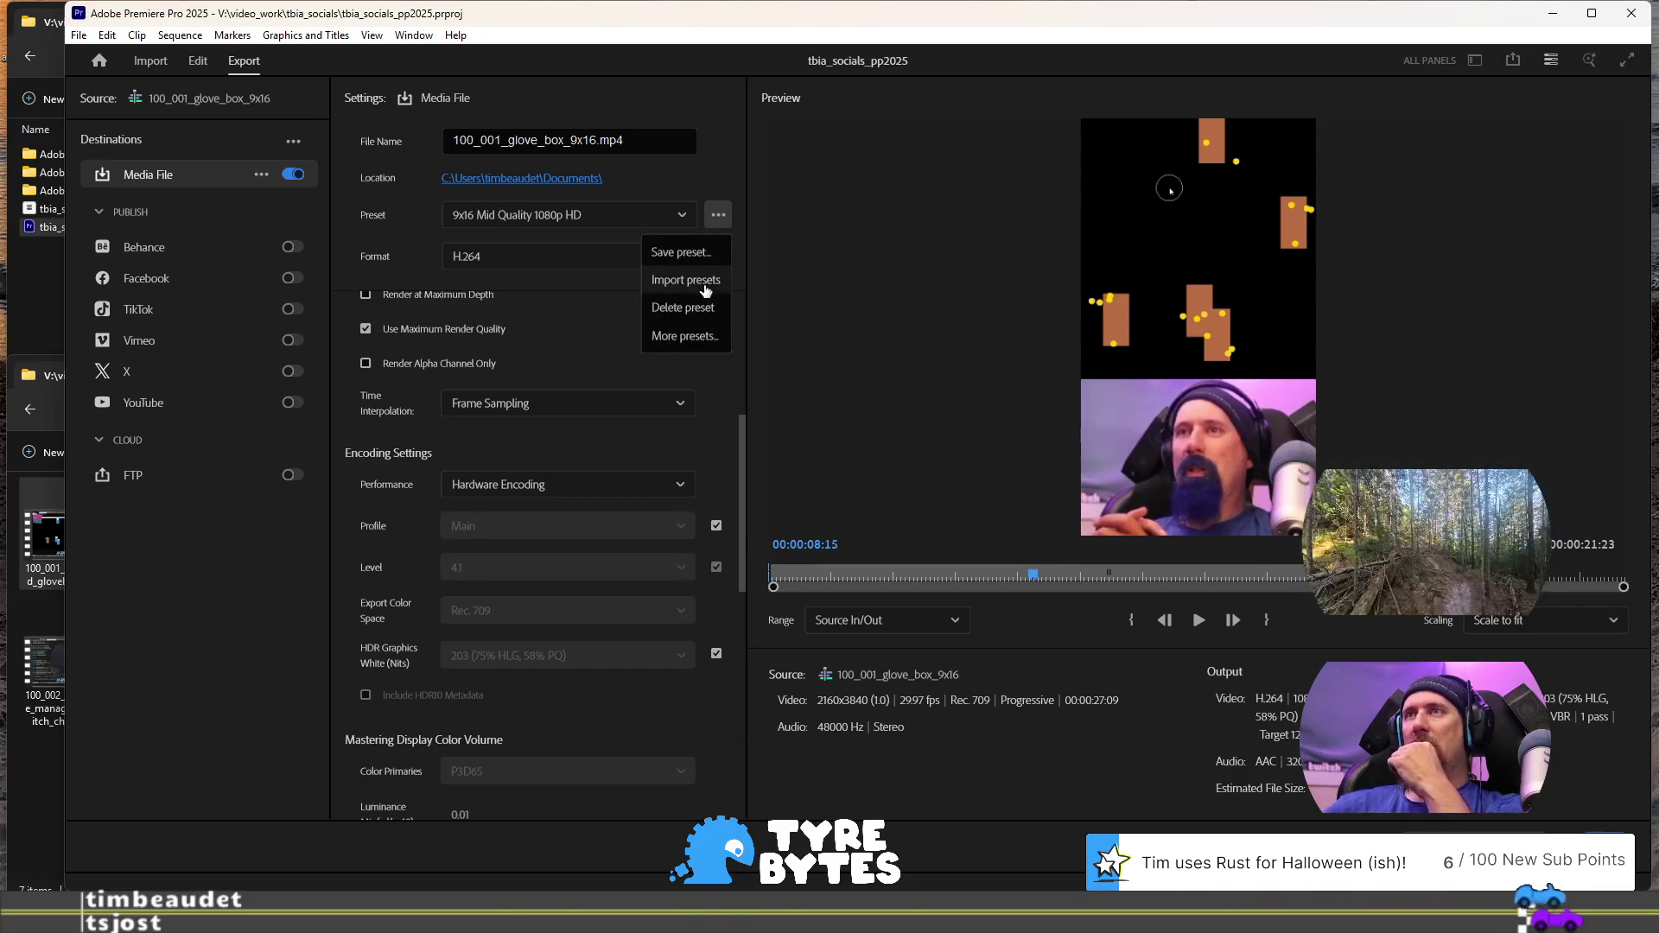
Compare the custom presets in Preset Manager and apply '9x16 High Quality 1080p R'
left_click(700, 337)
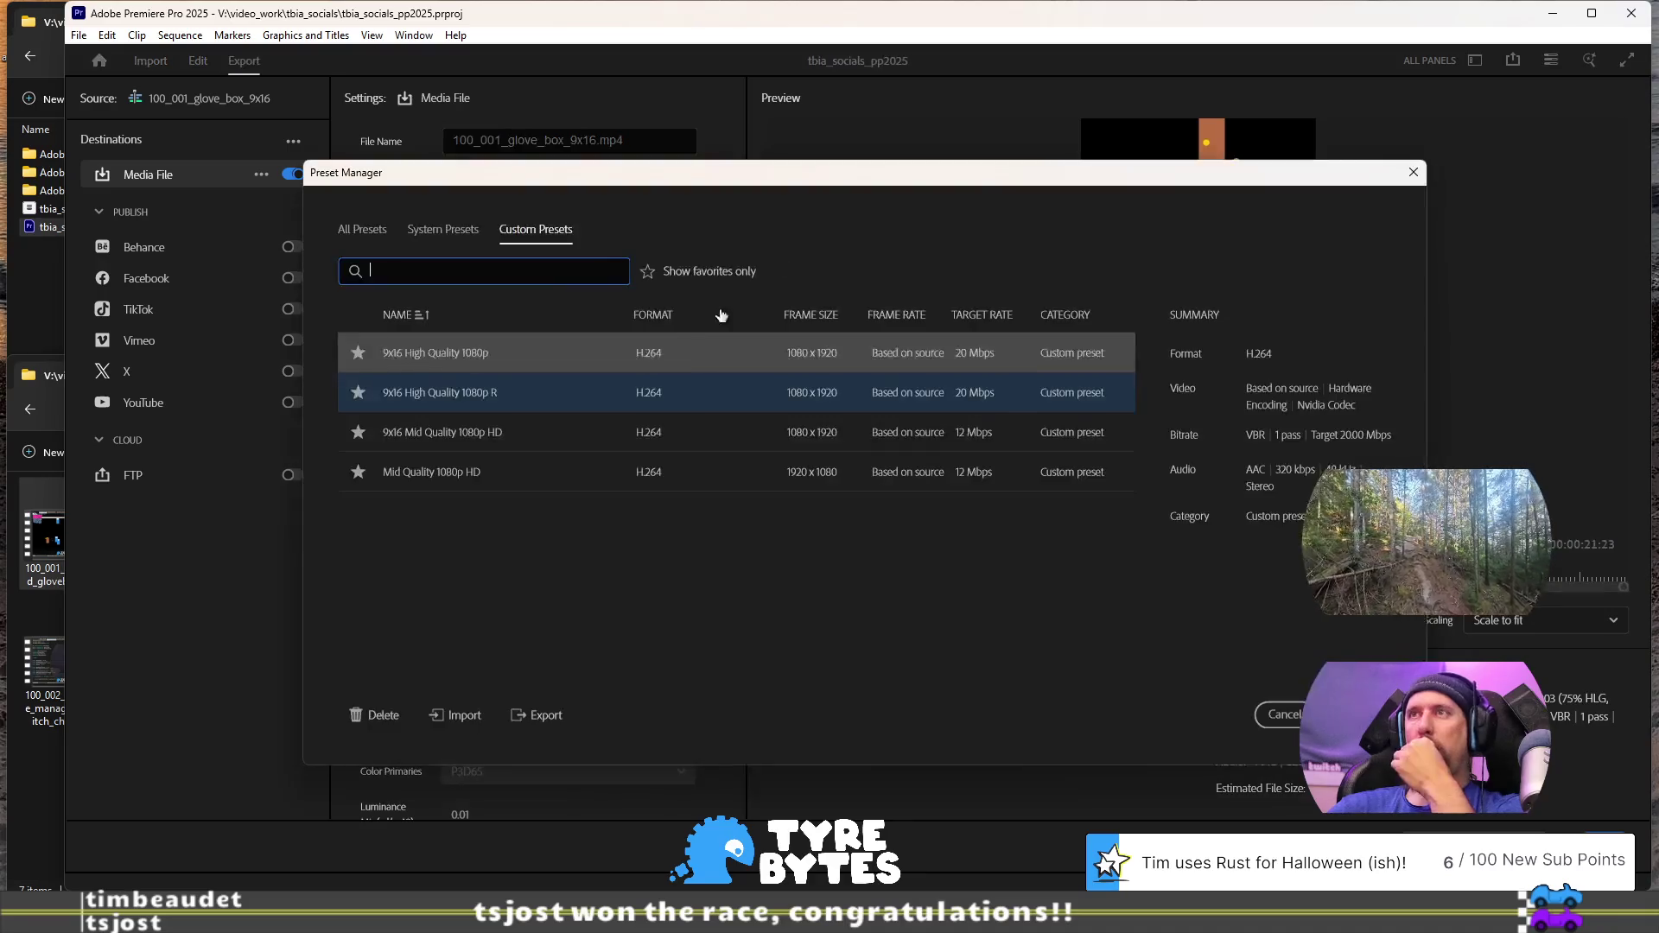
left_click(522, 428)
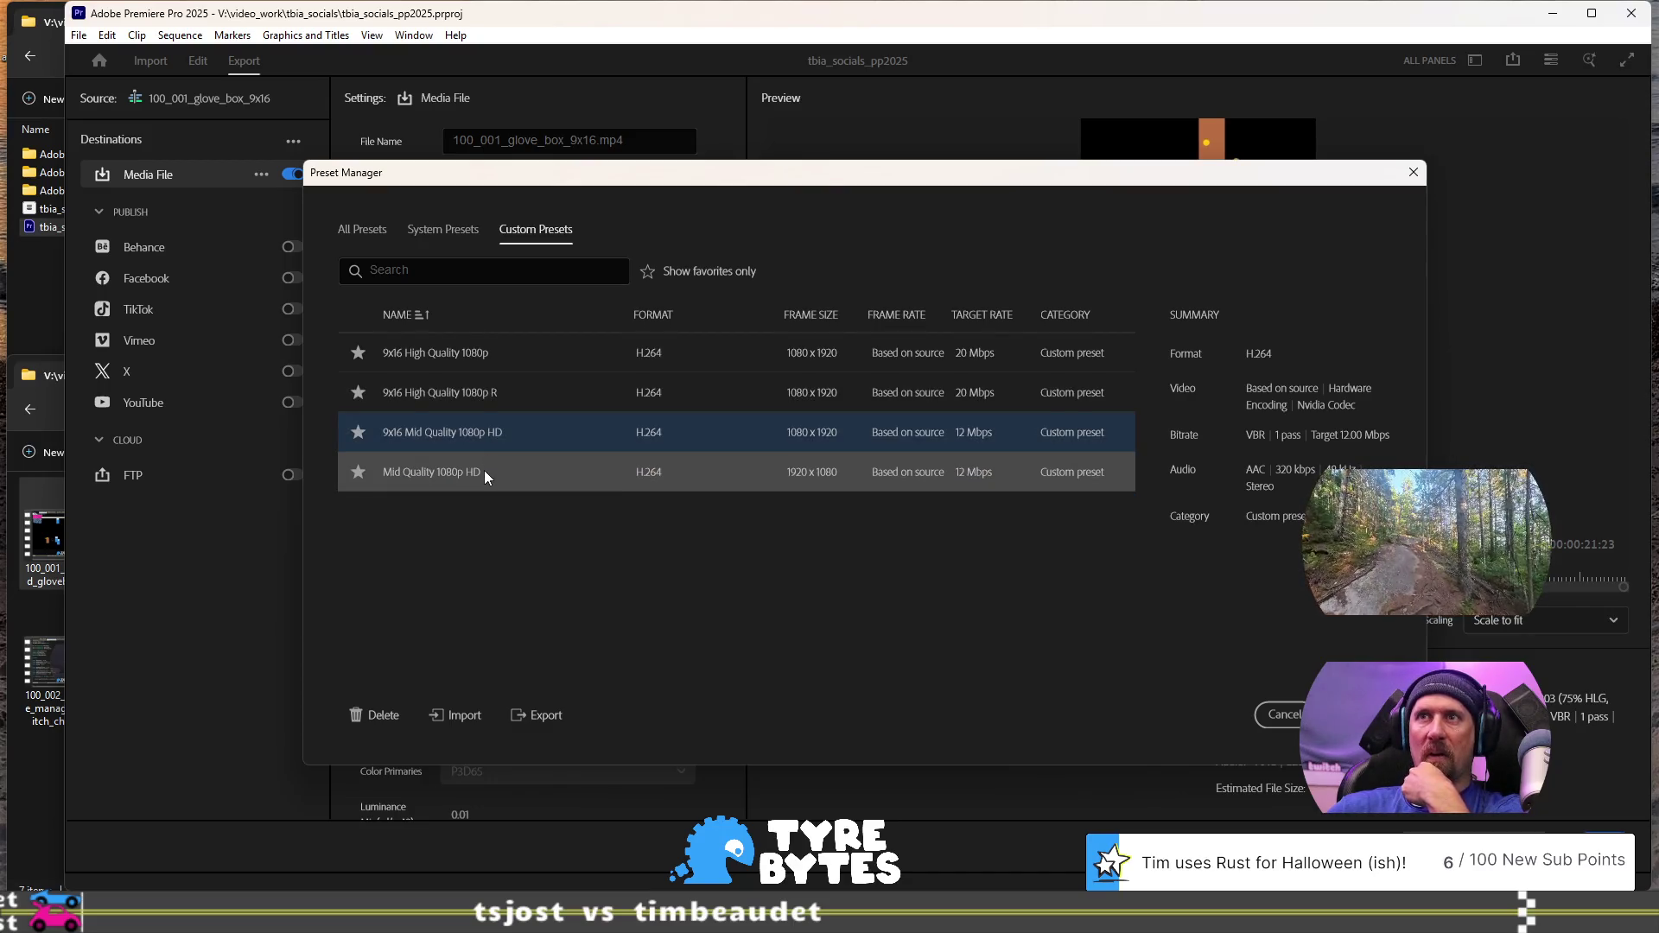
left_click(490, 404)
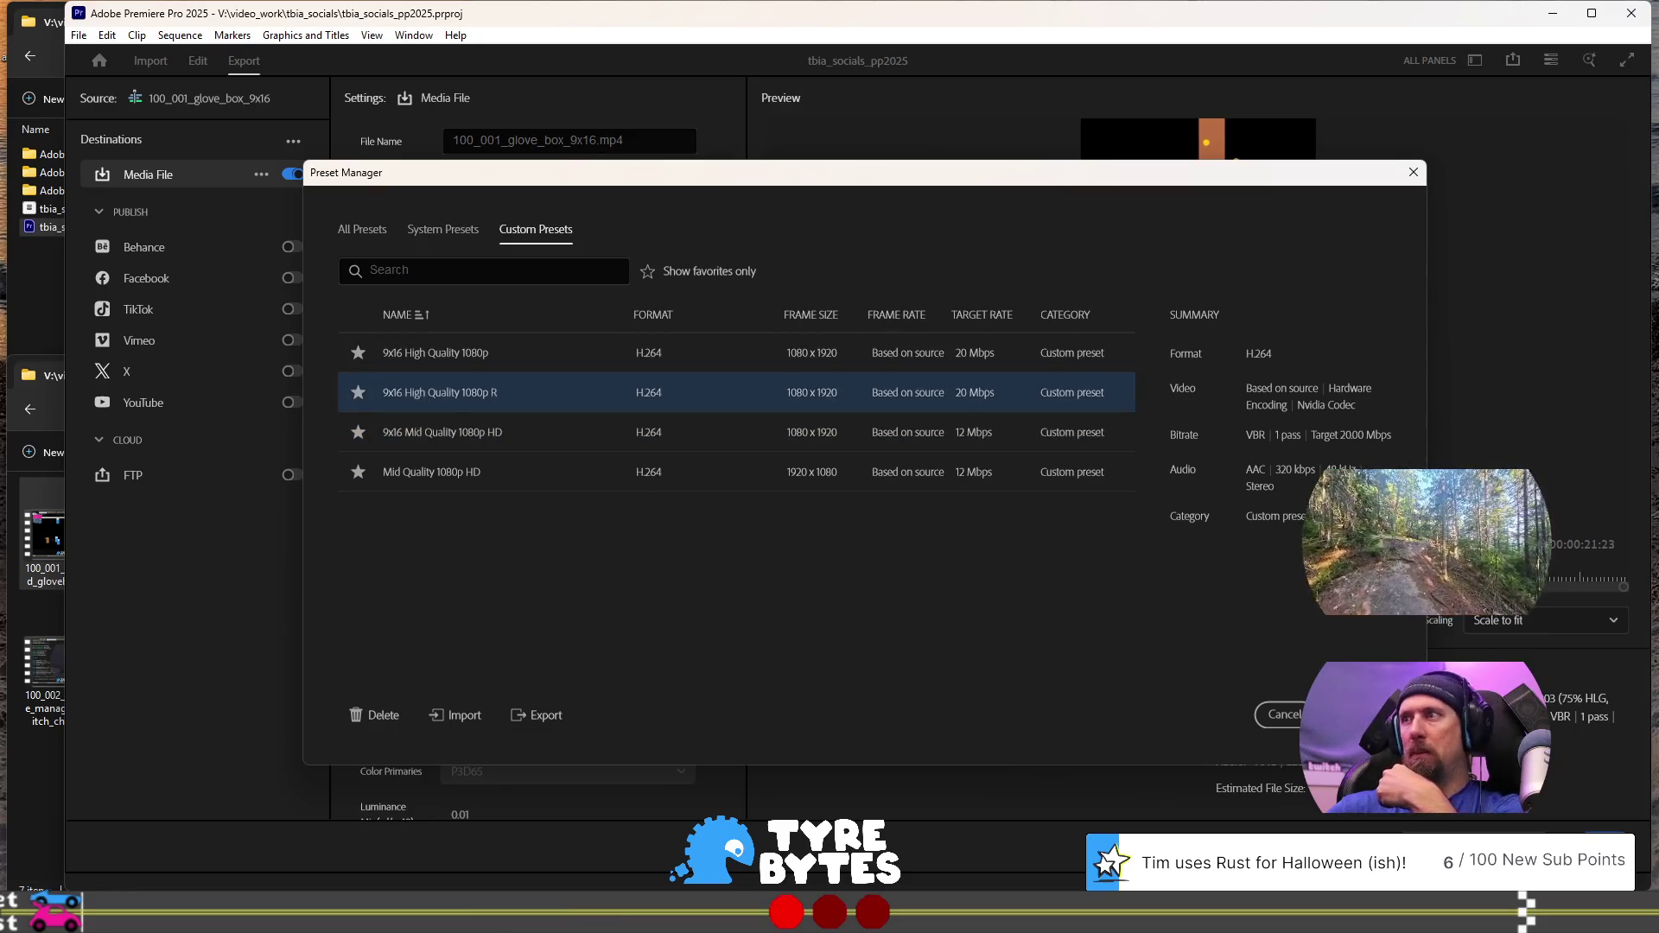
left_click(1352, 715)
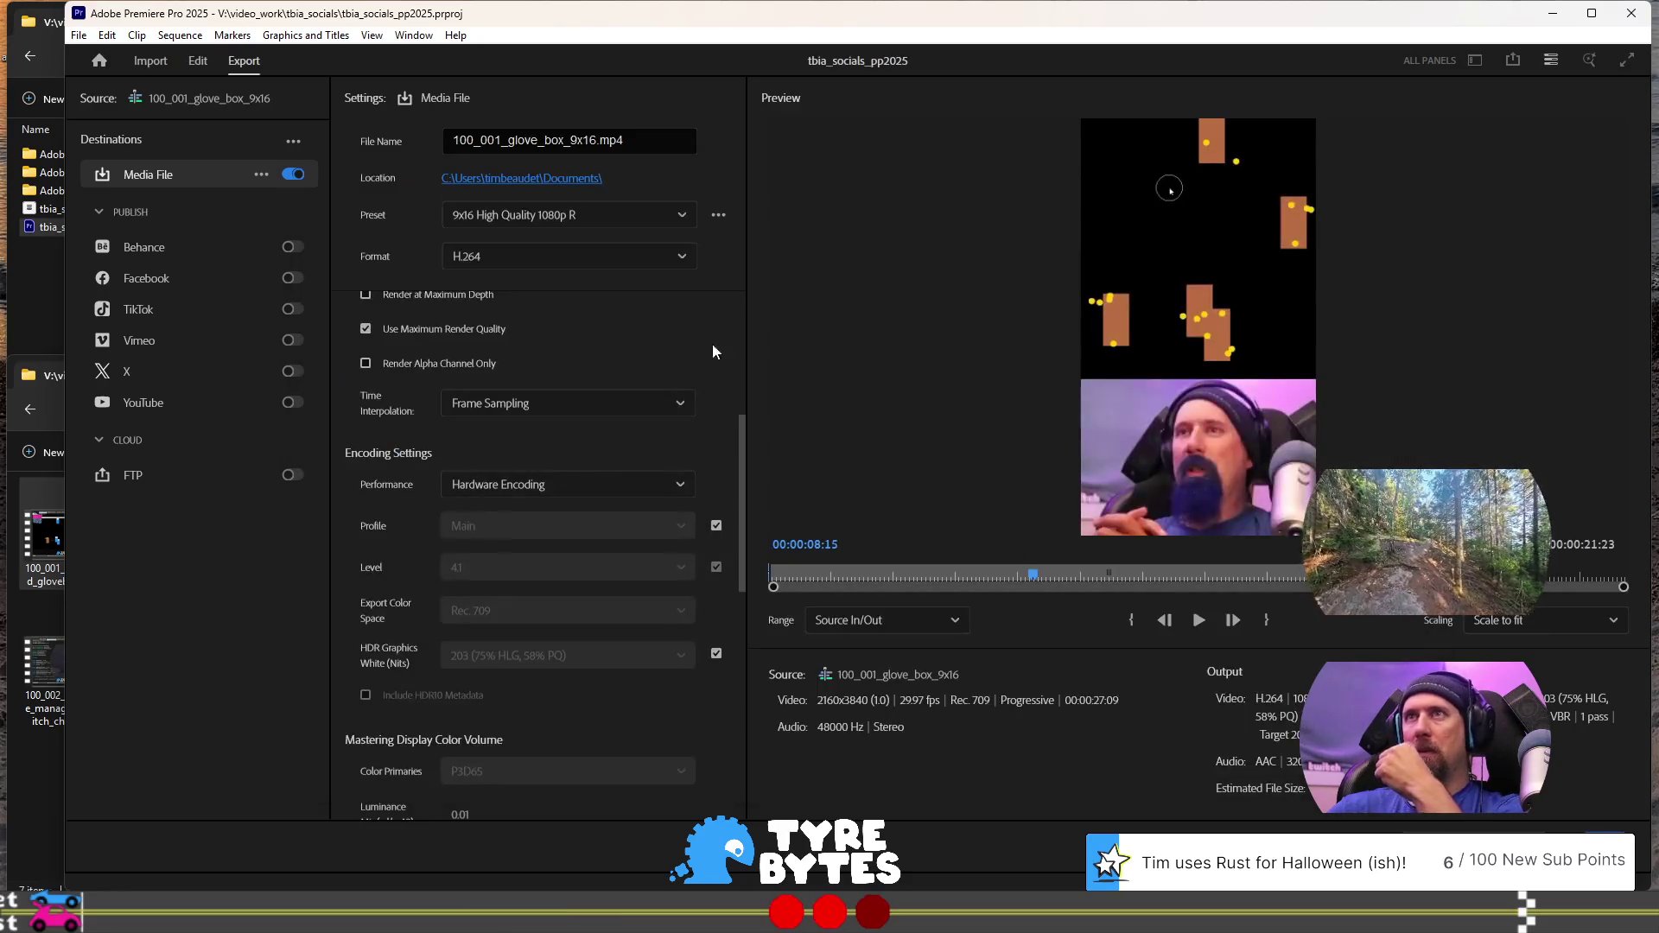
Save the current export settings as a new preset called '9x16 High Quality 1080p HD'
left_click(718, 218)
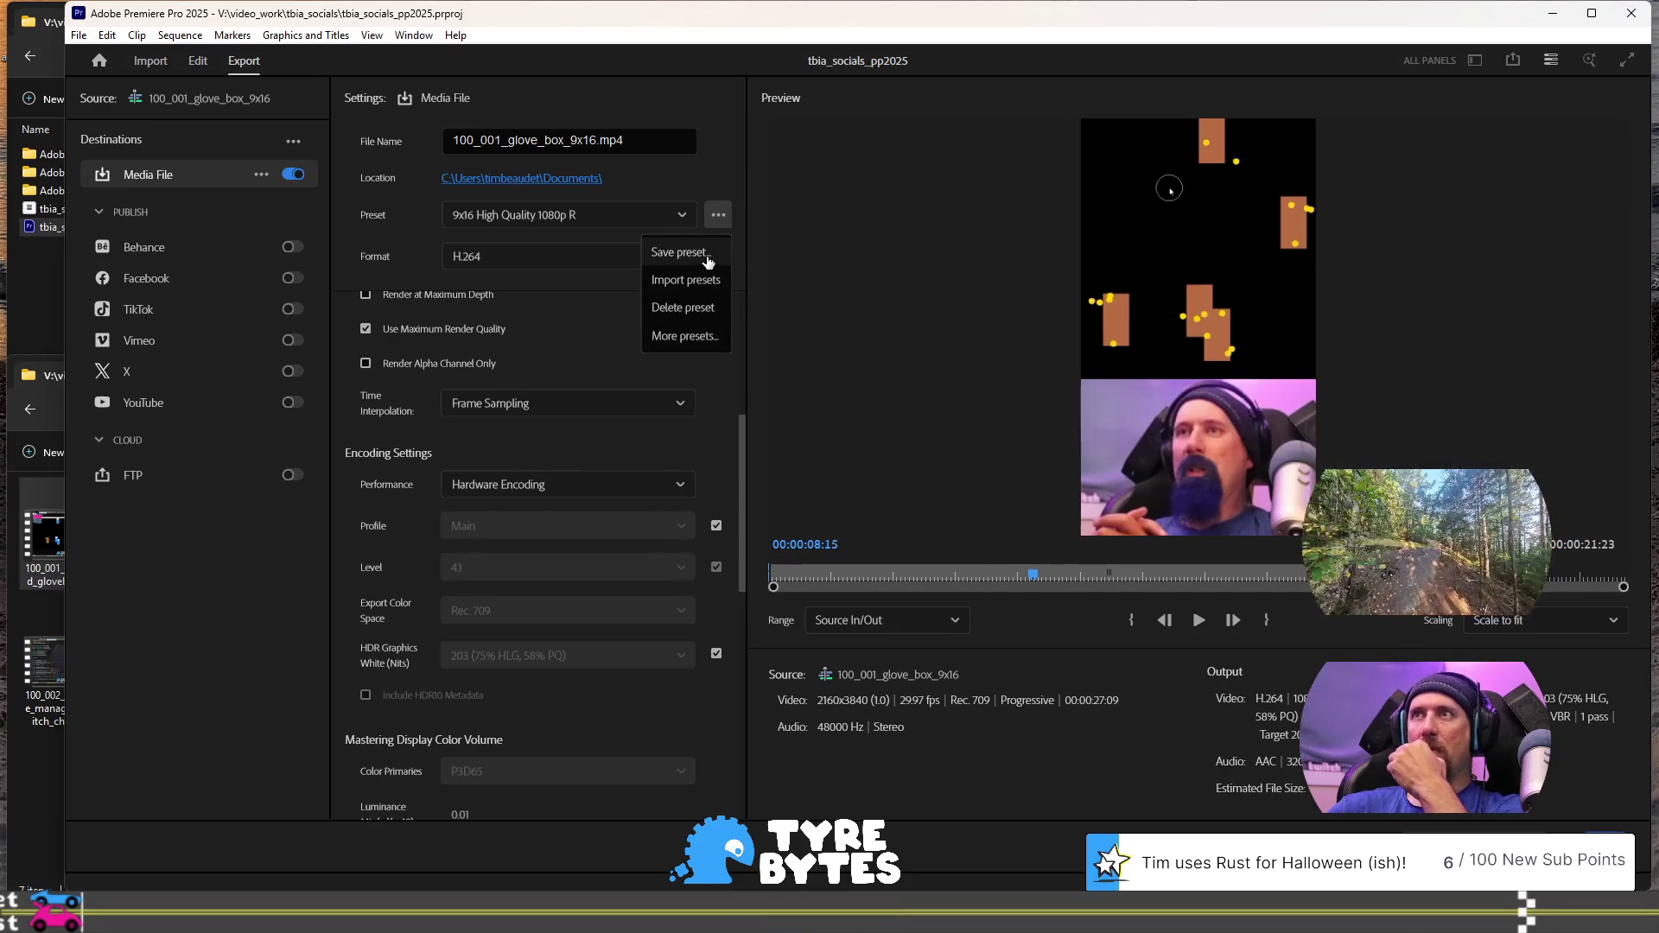
left_click(707, 255)
type("9x")
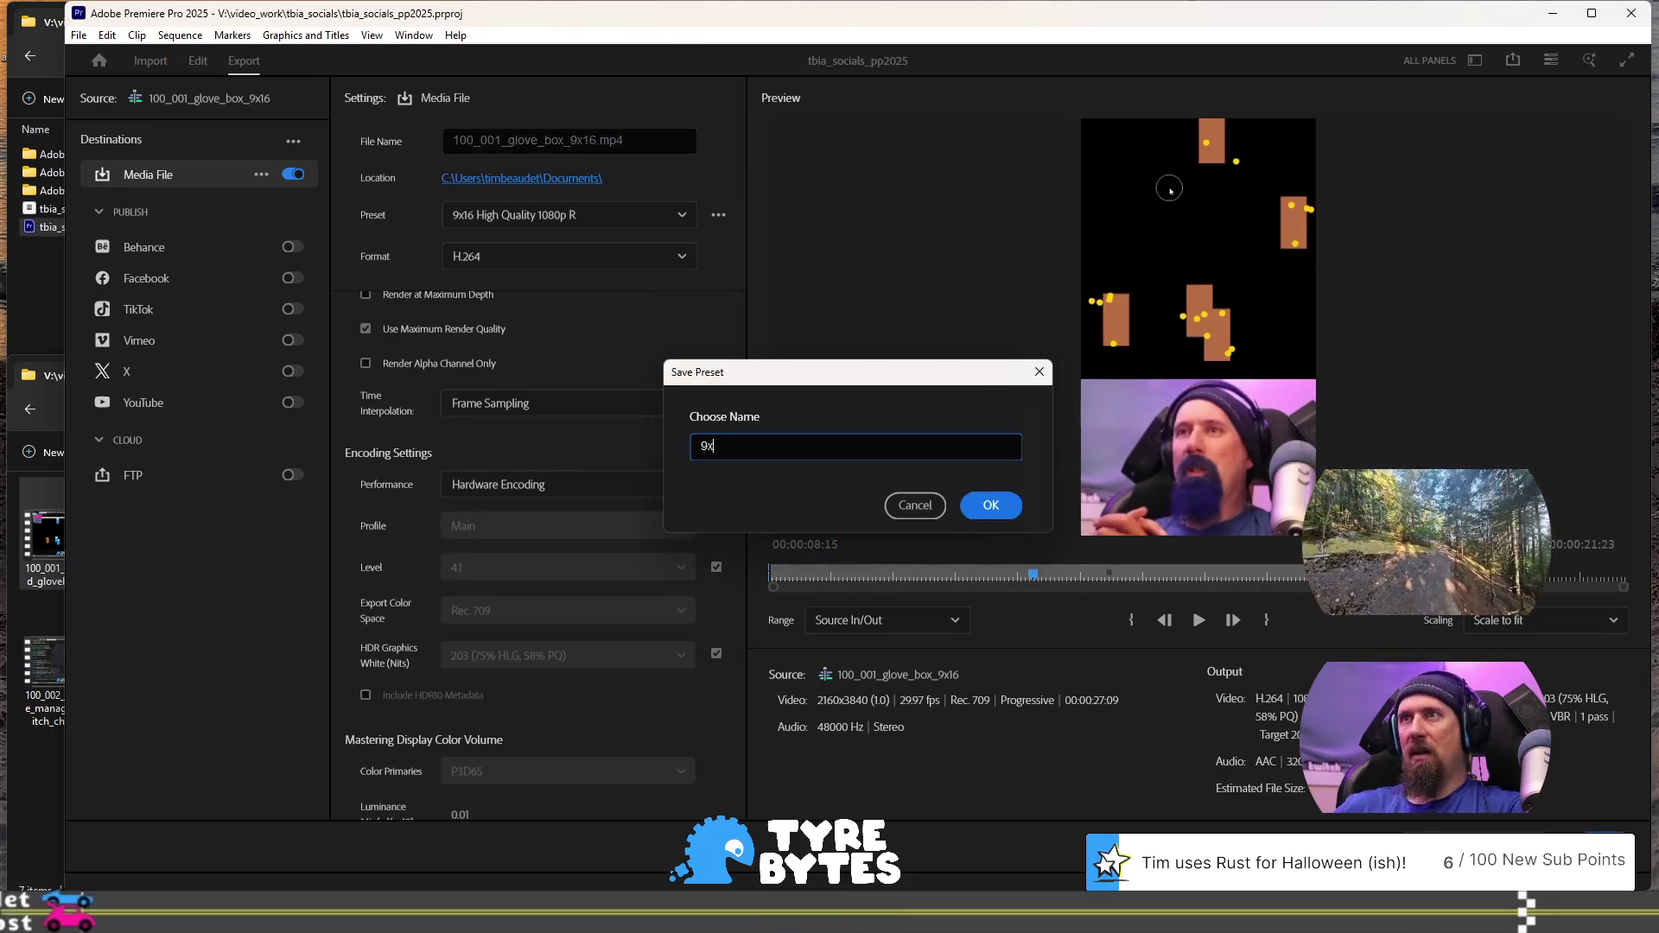
type("16 High QW")
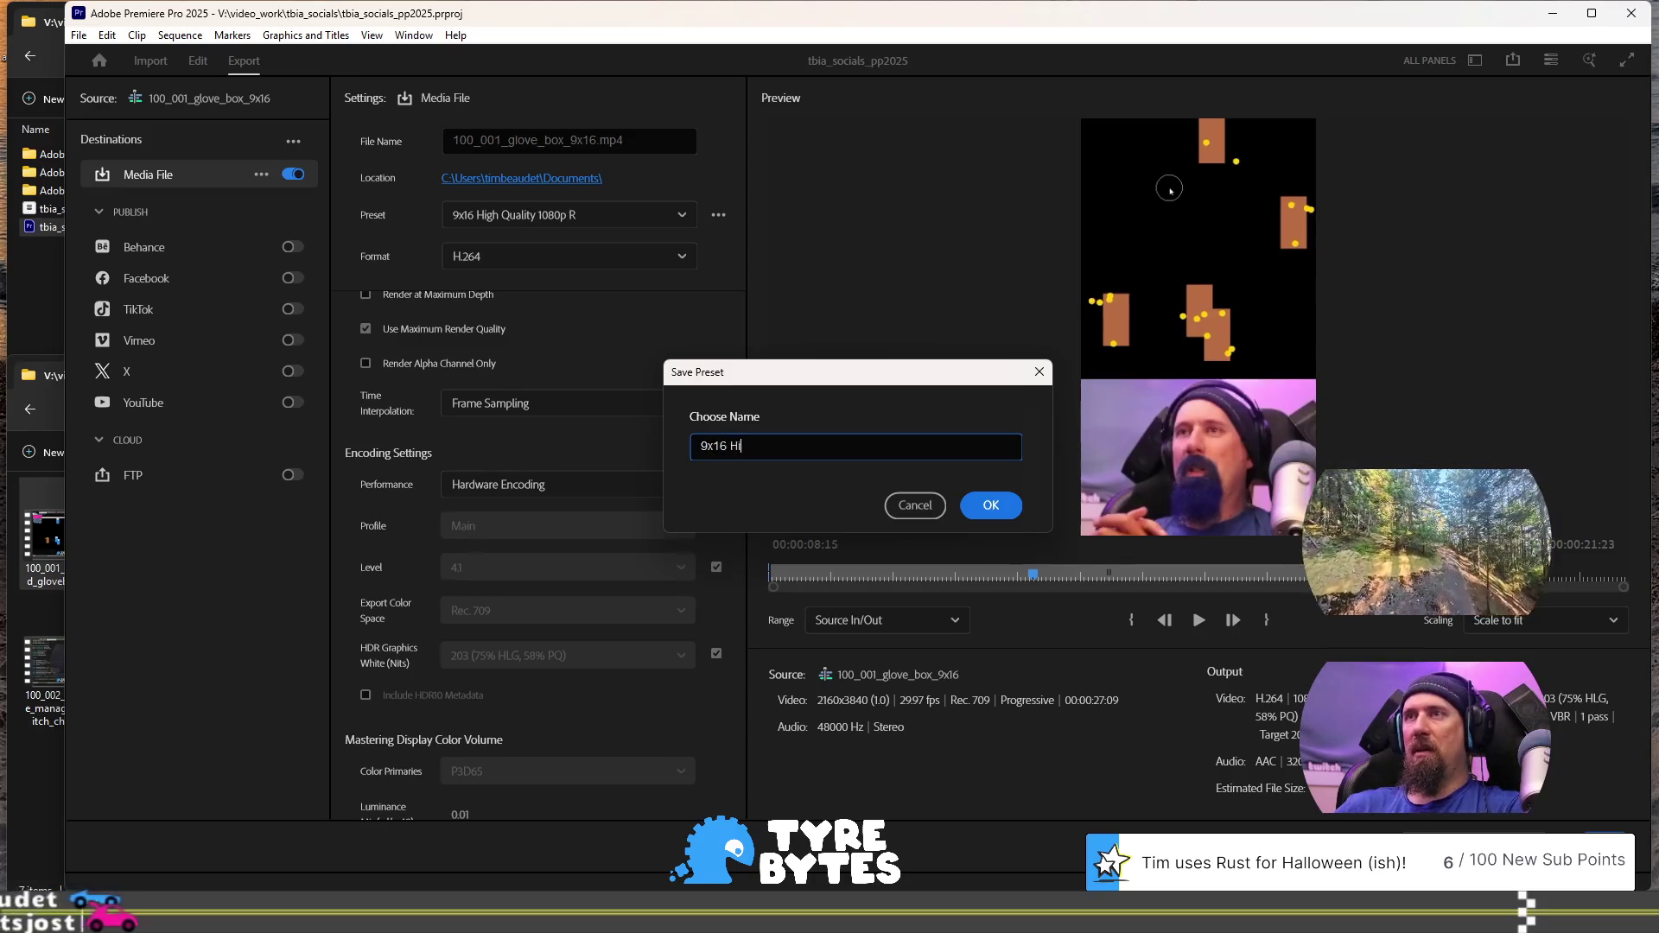
key("BackSpace")
type("ualit")
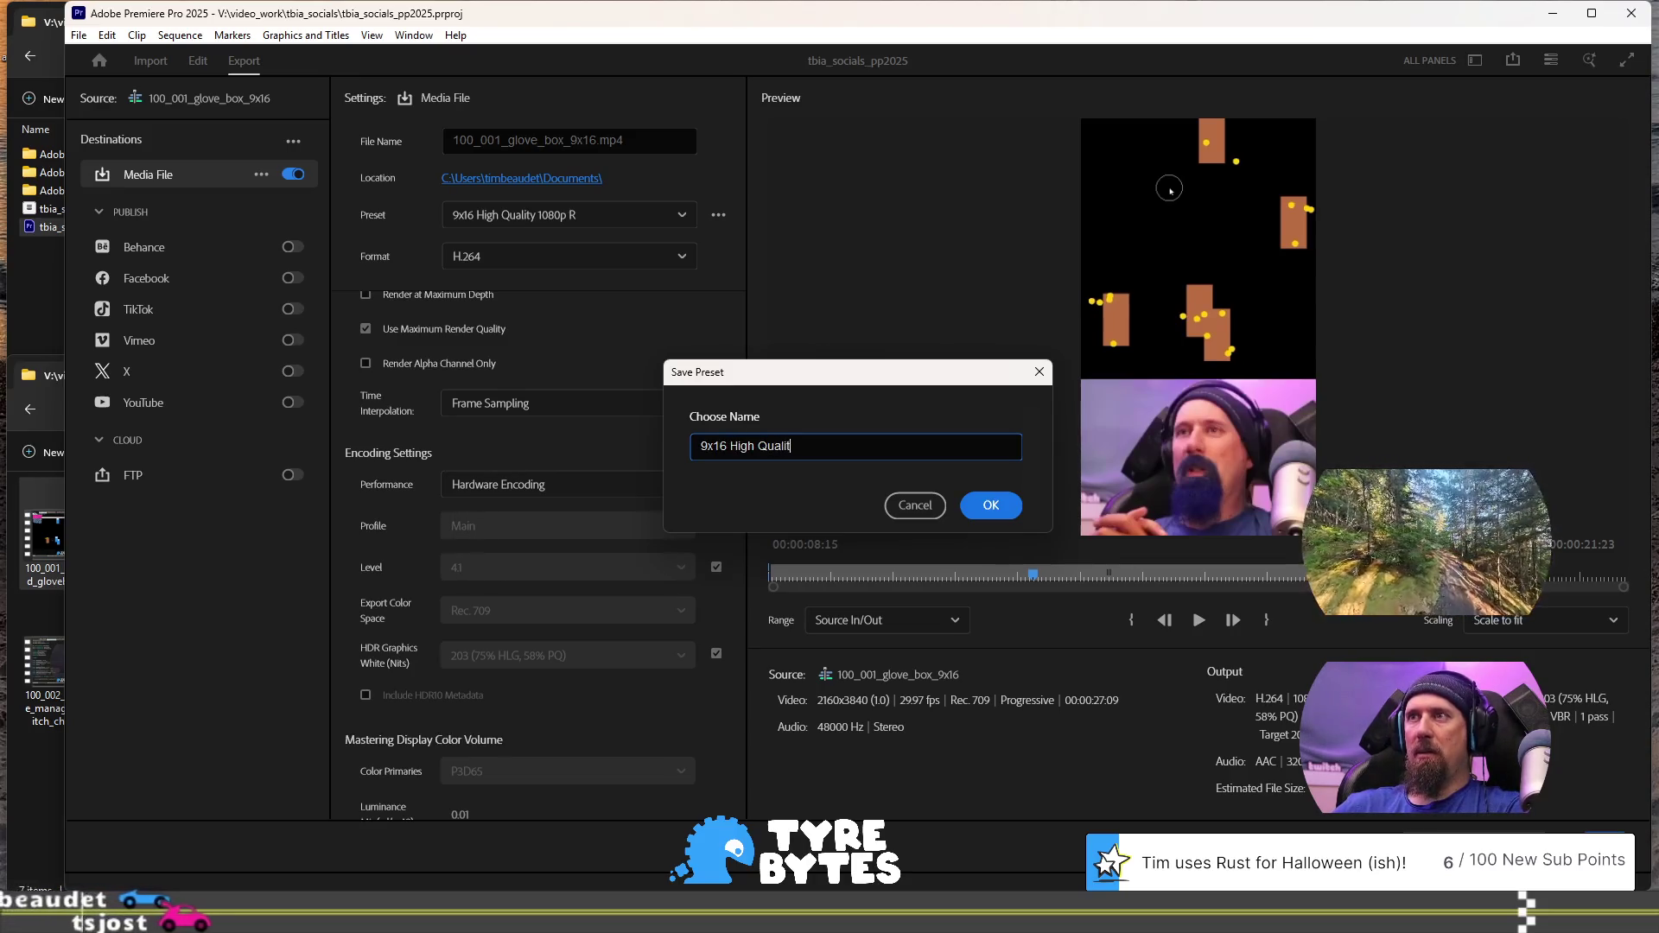
type("y 108")
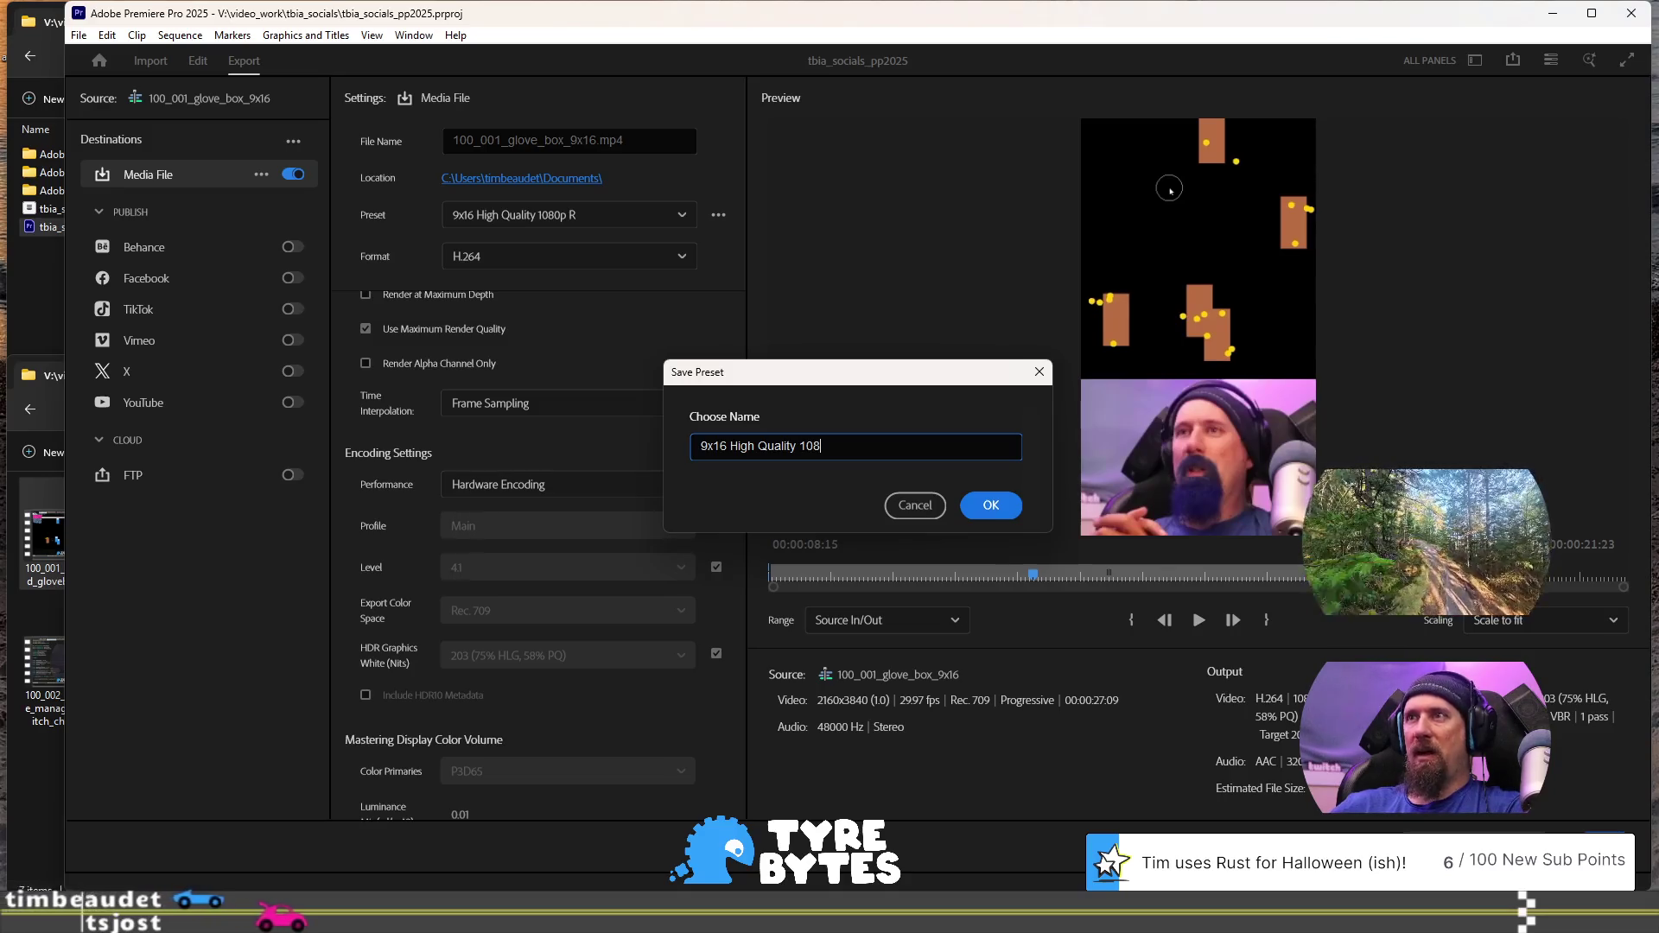
type("0p HD")
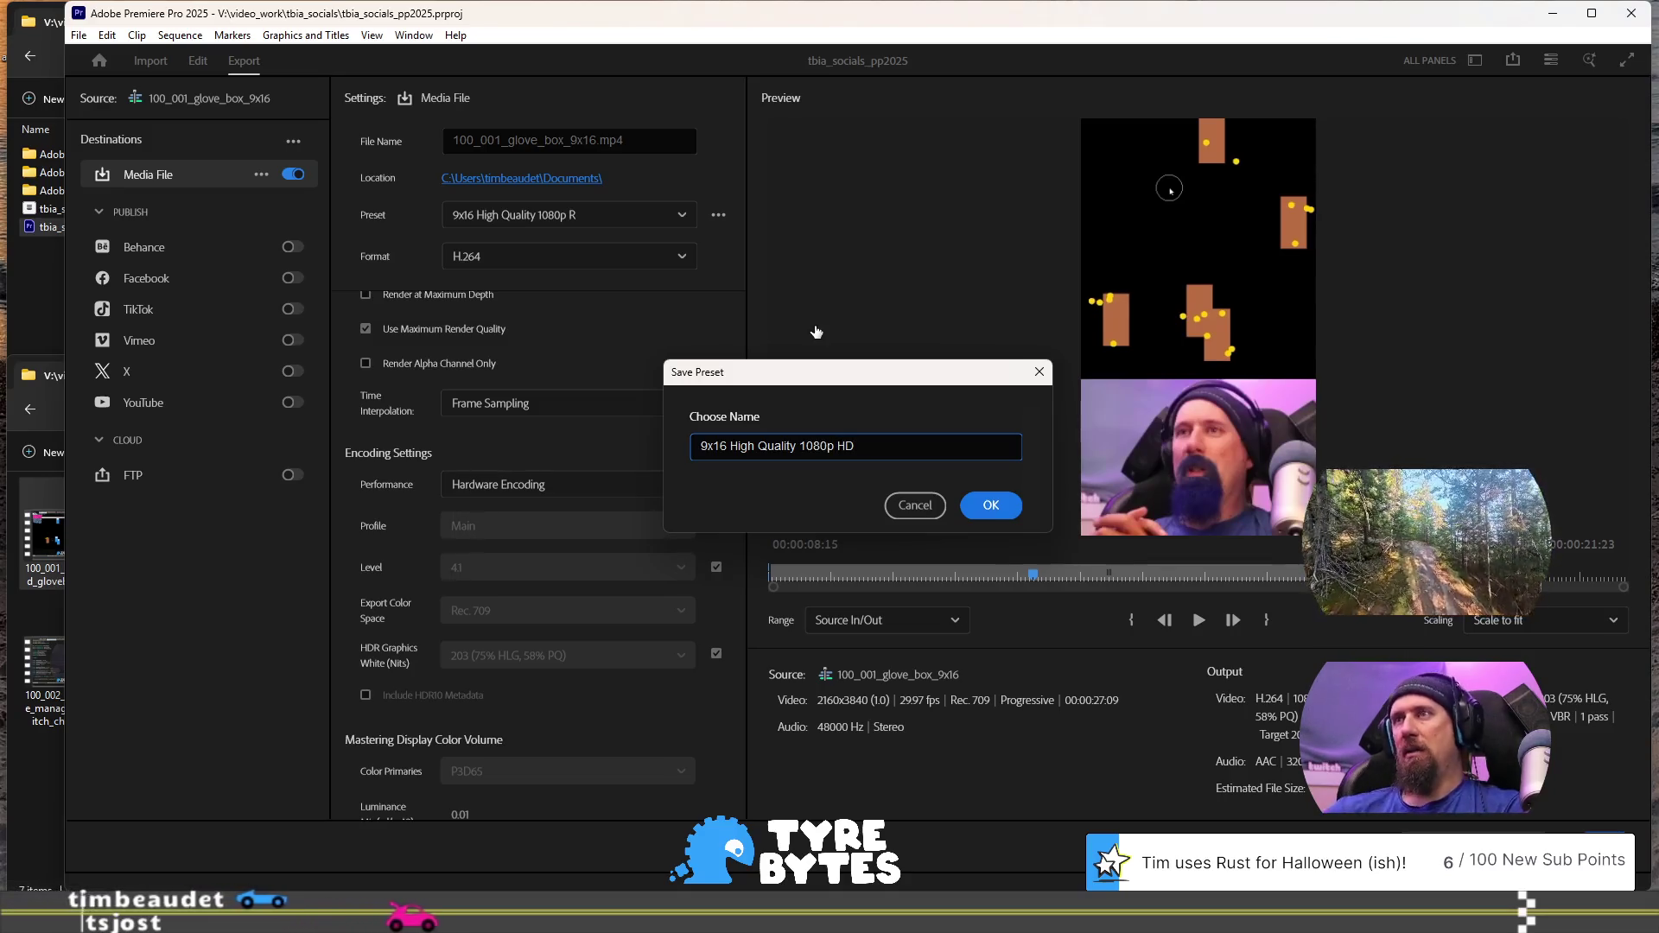
left_click(1006, 510)
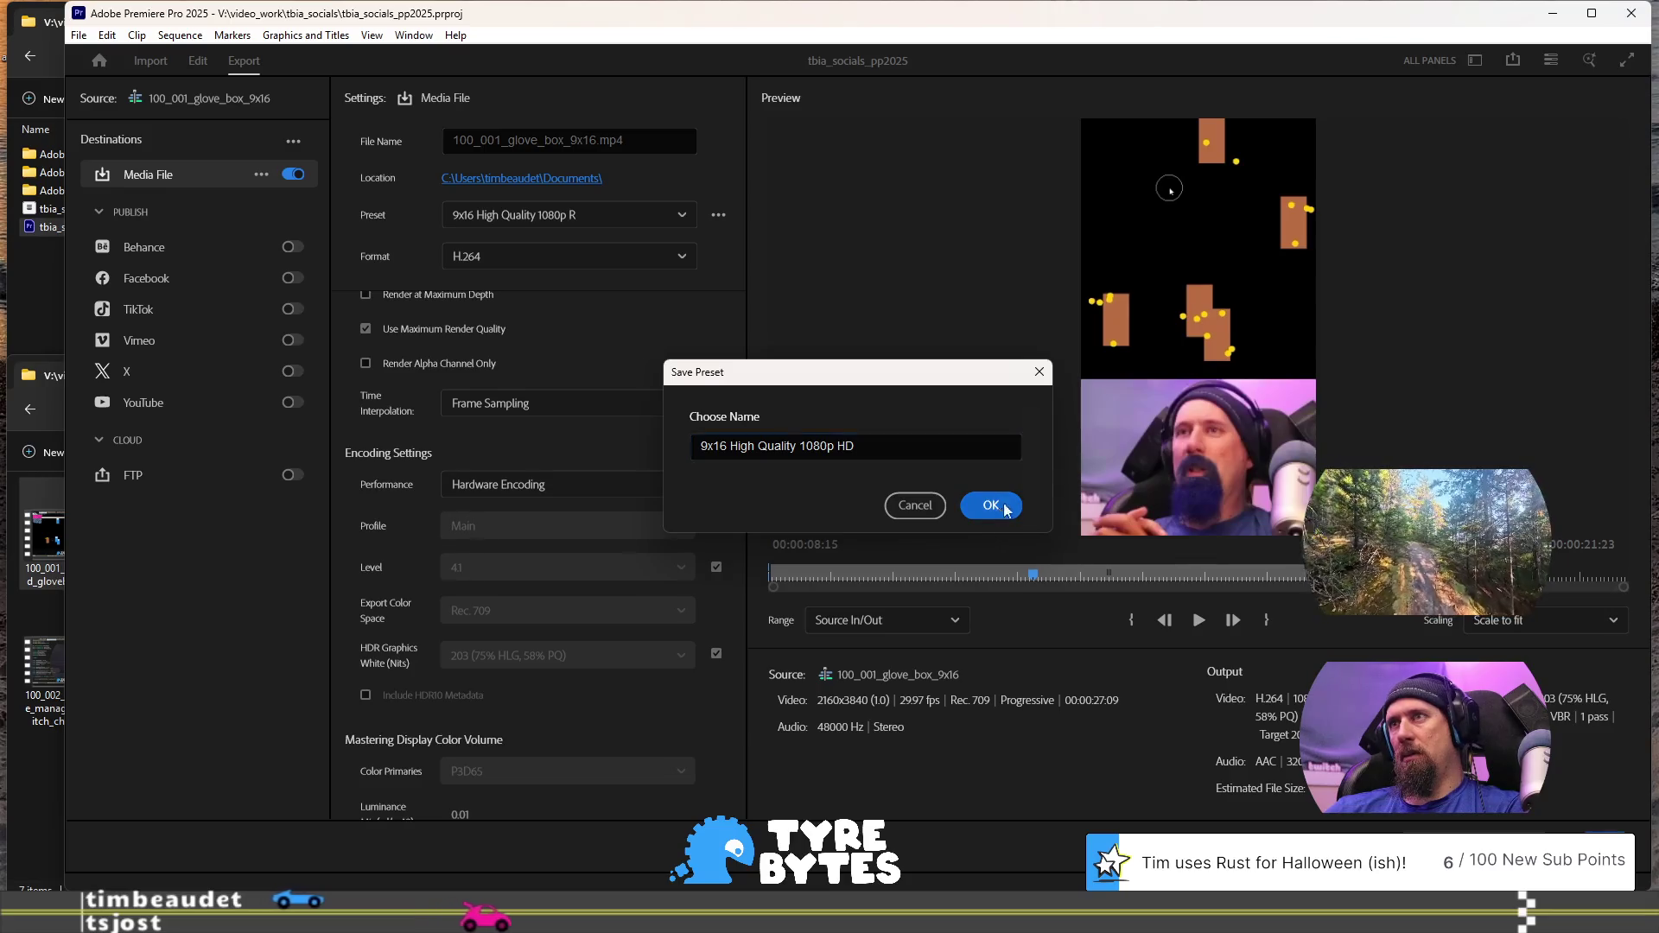
left_click(718, 214)
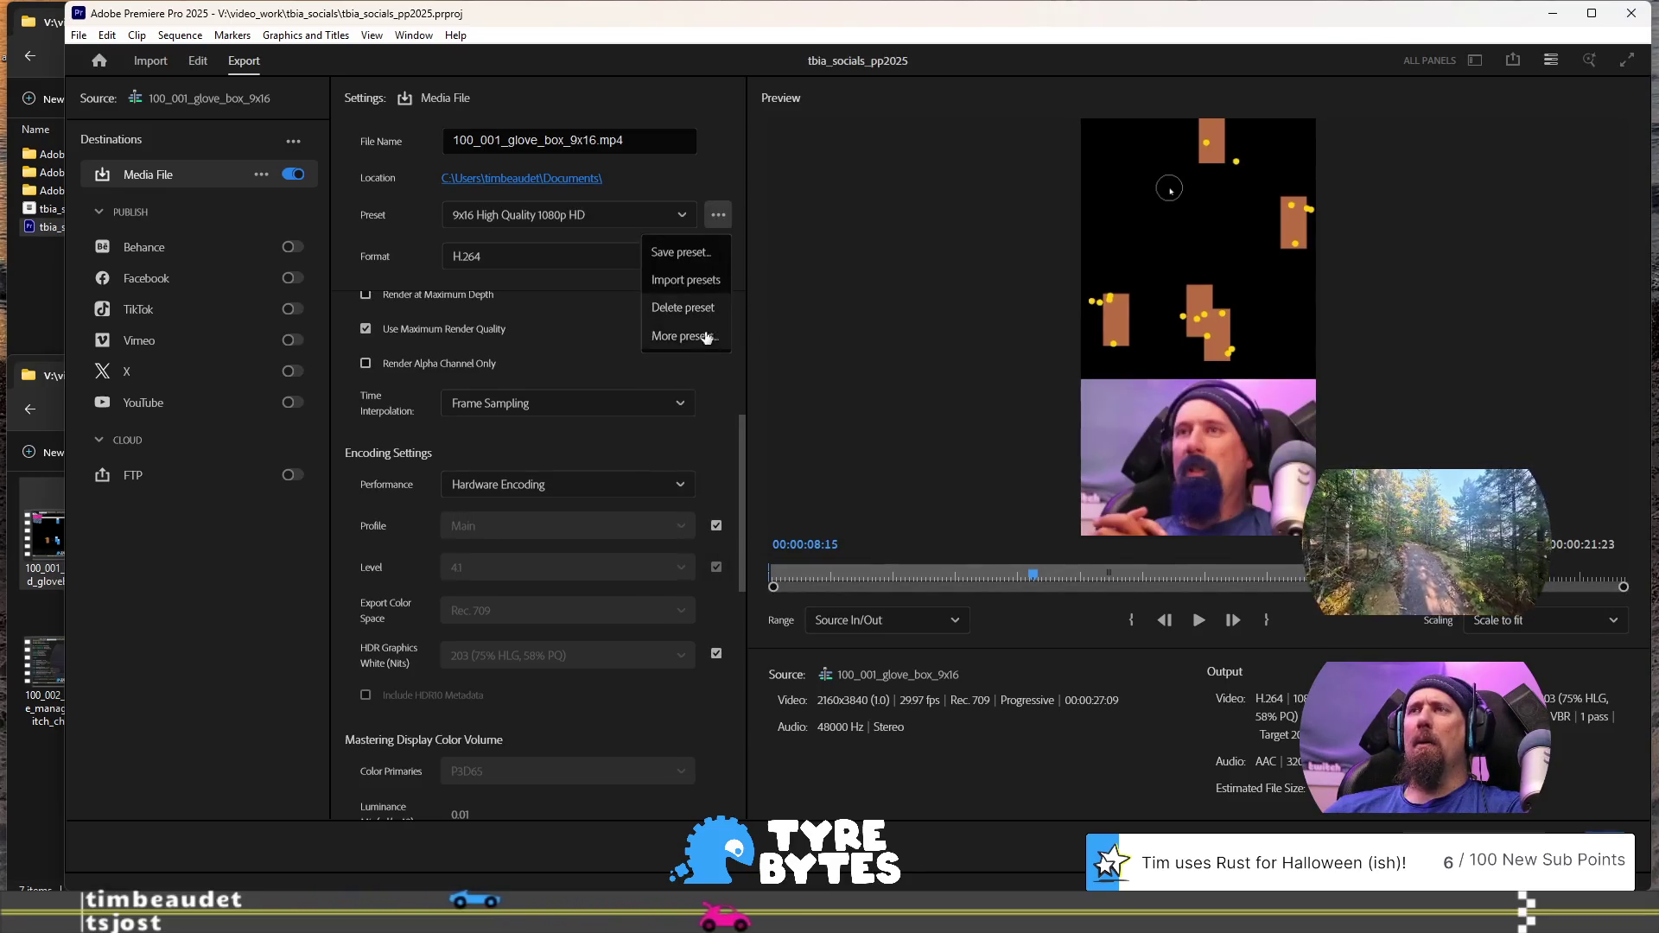
Delete the '9x16 High Quality 1080p' and '9x16 High Quality 1080p R' presets from Preset Manager
left_click(706, 336)
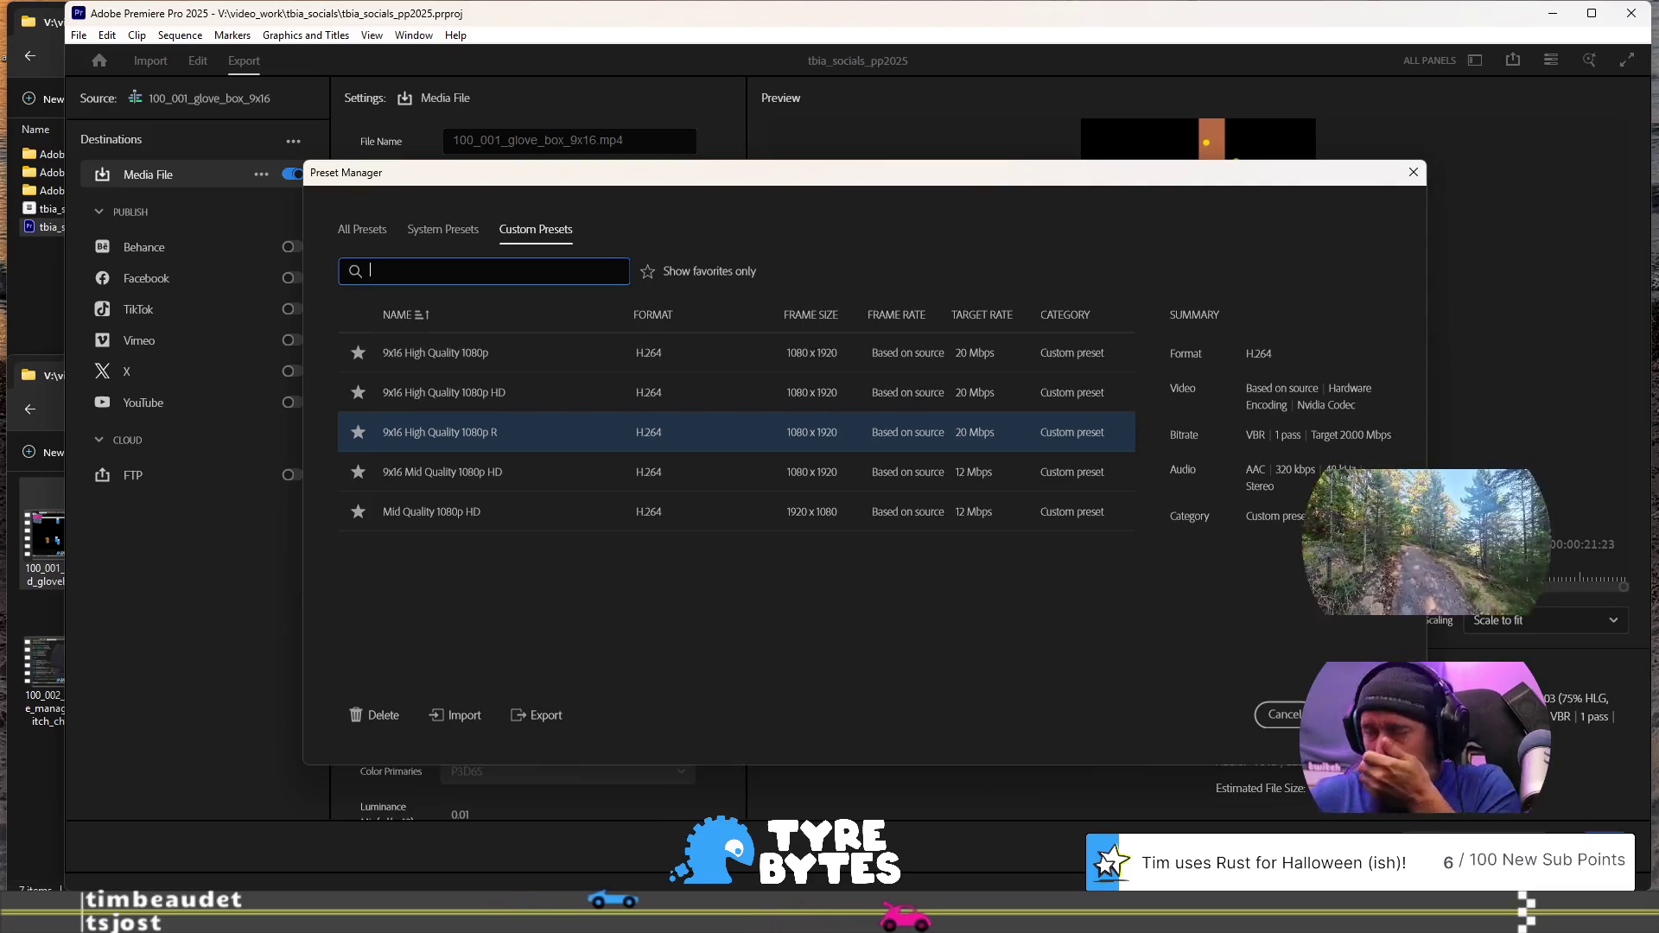
left_click(524, 349)
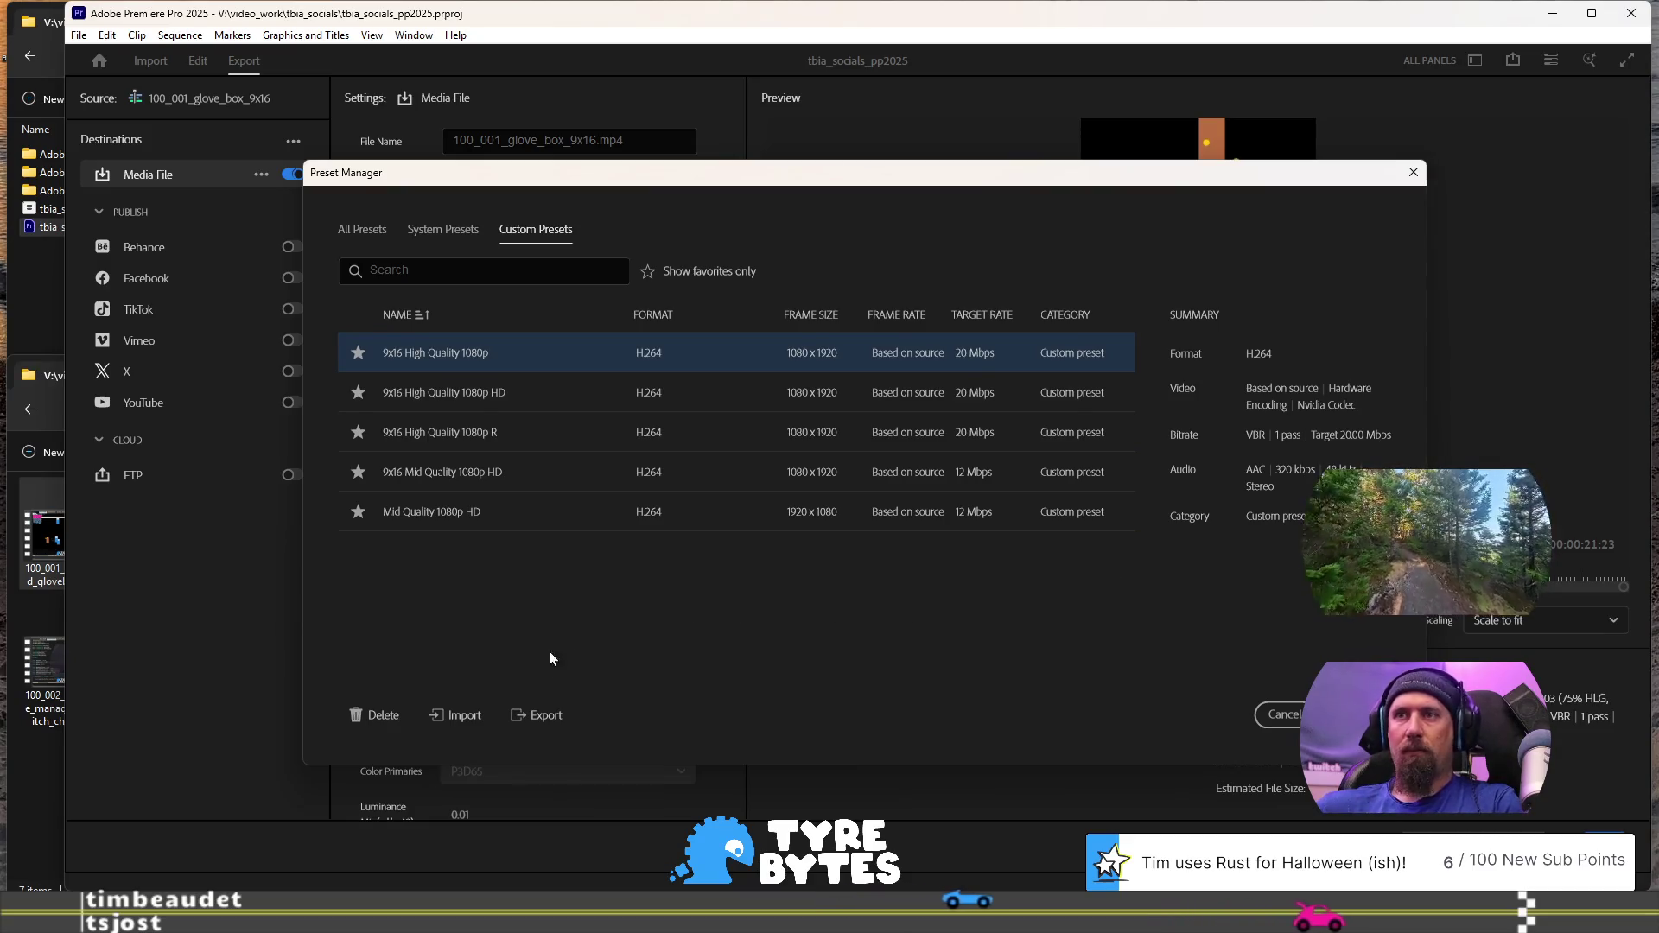
left_click(375, 714)
left_click(957, 532)
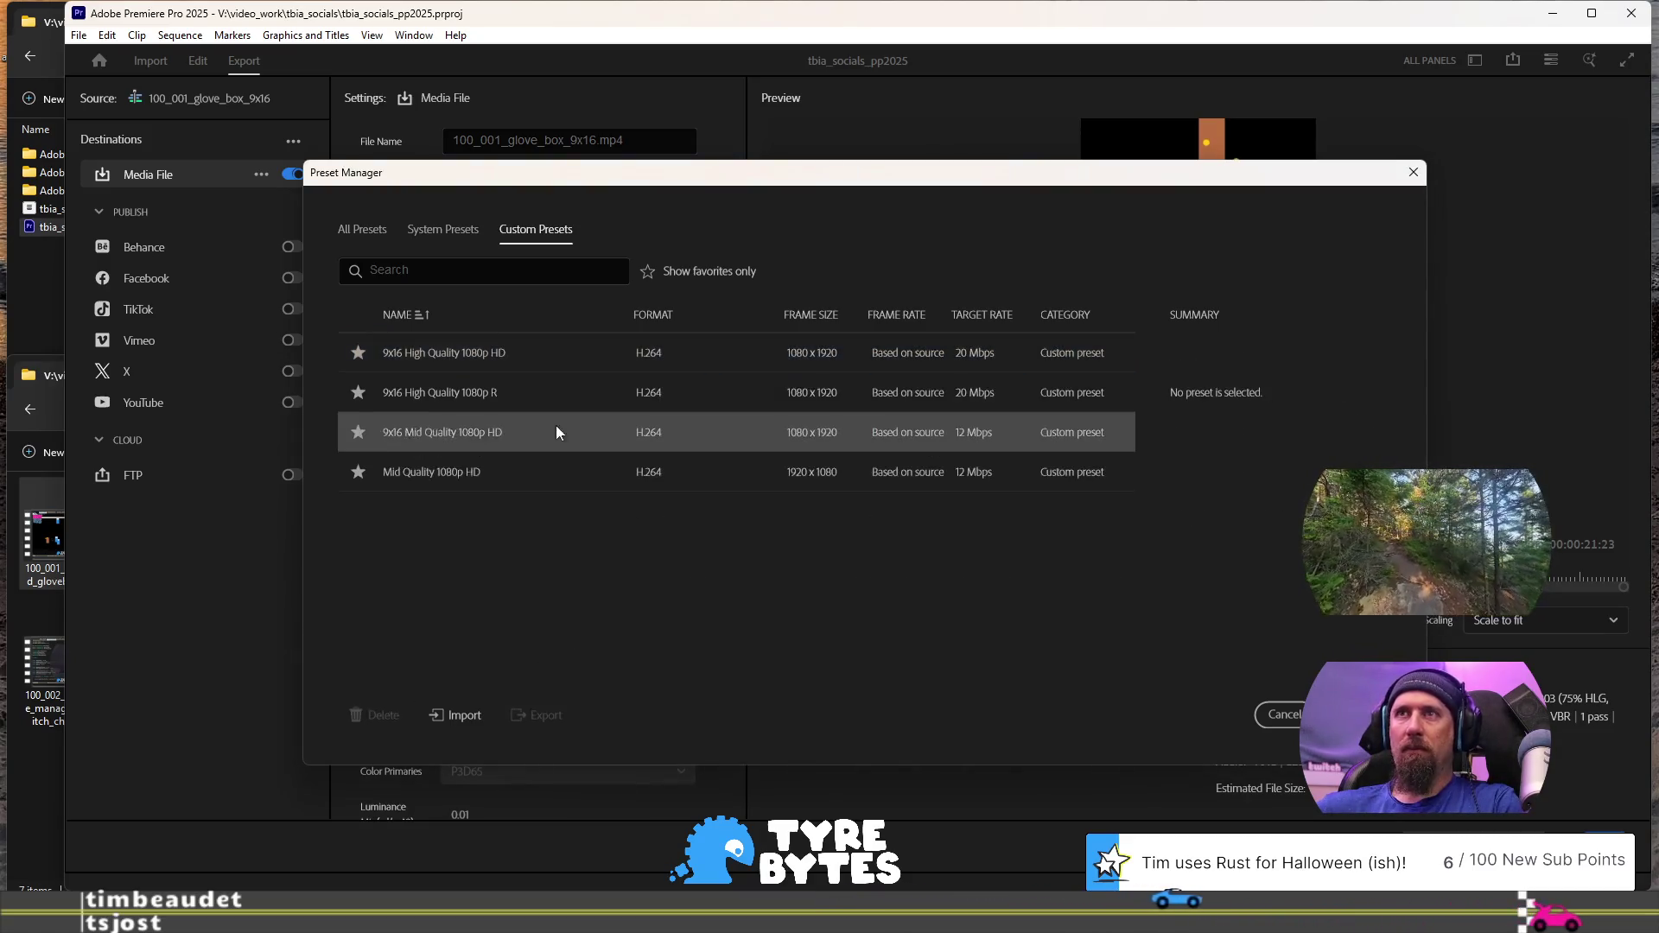
left_click(521, 394)
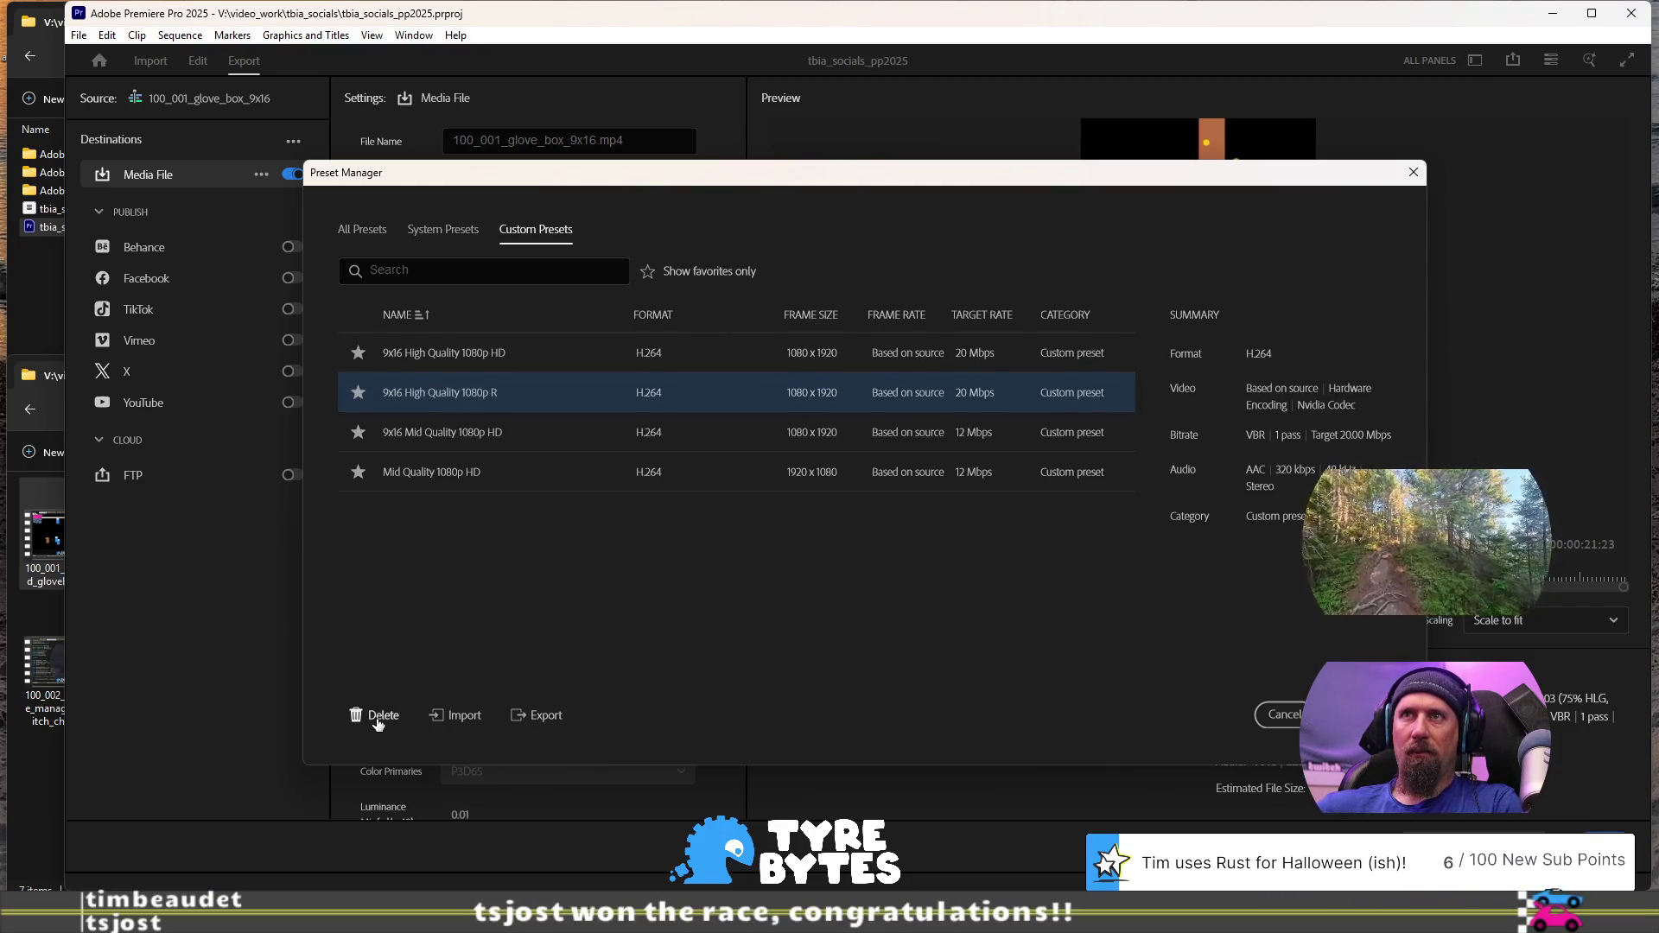
left_click(376, 718)
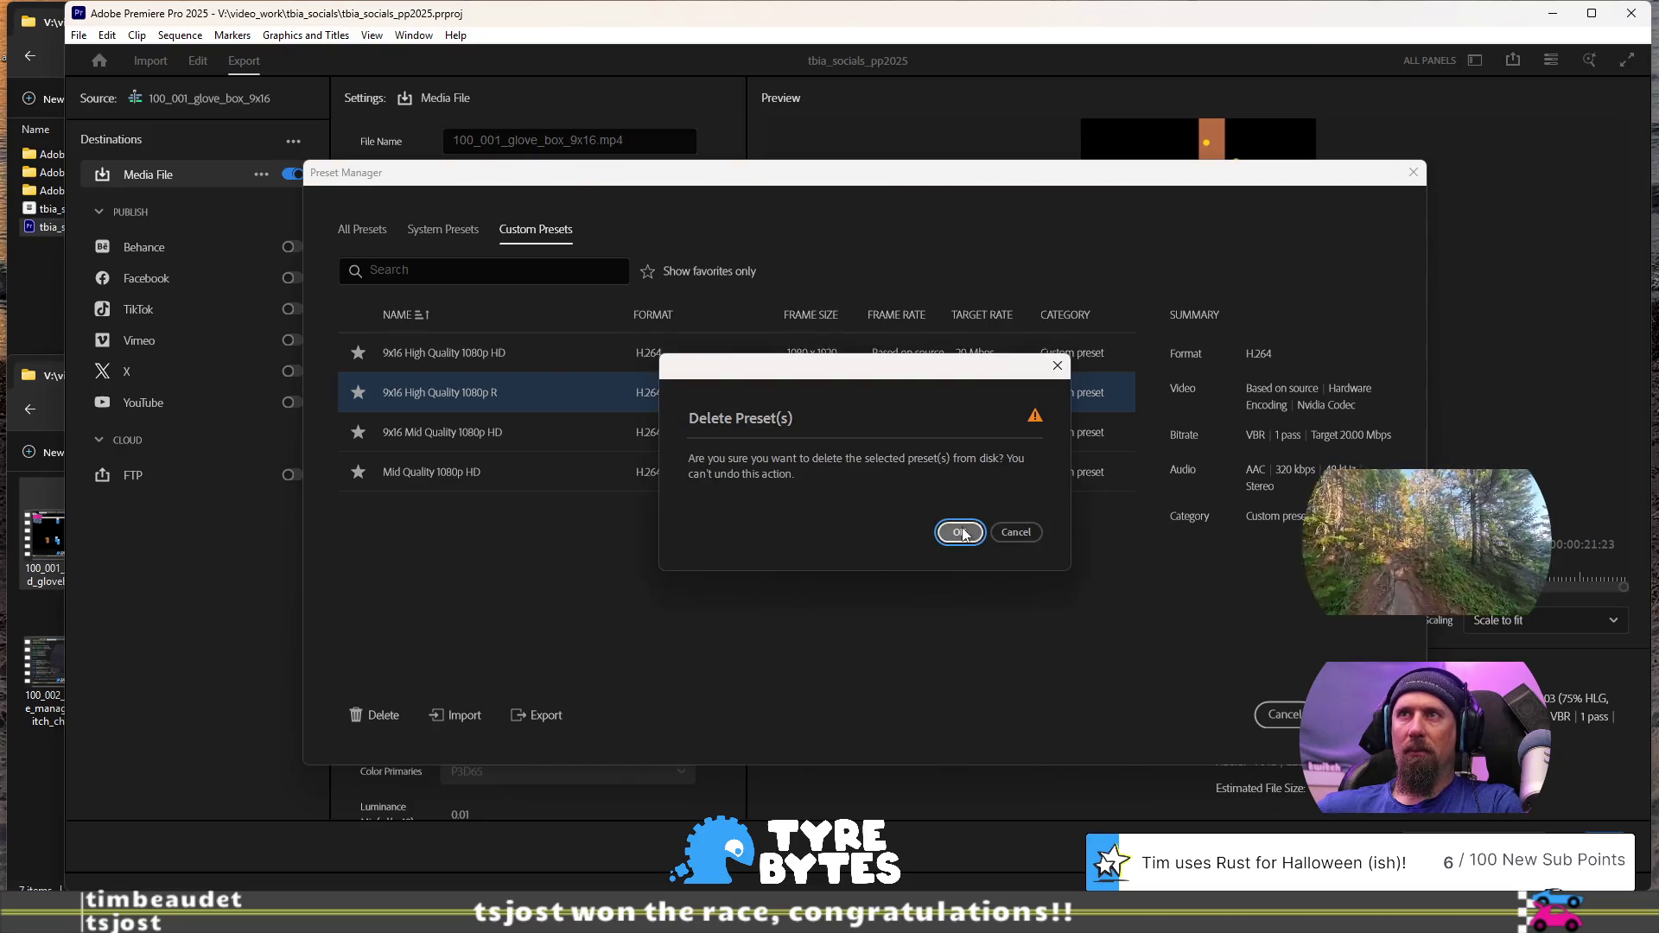
left_click(961, 532)
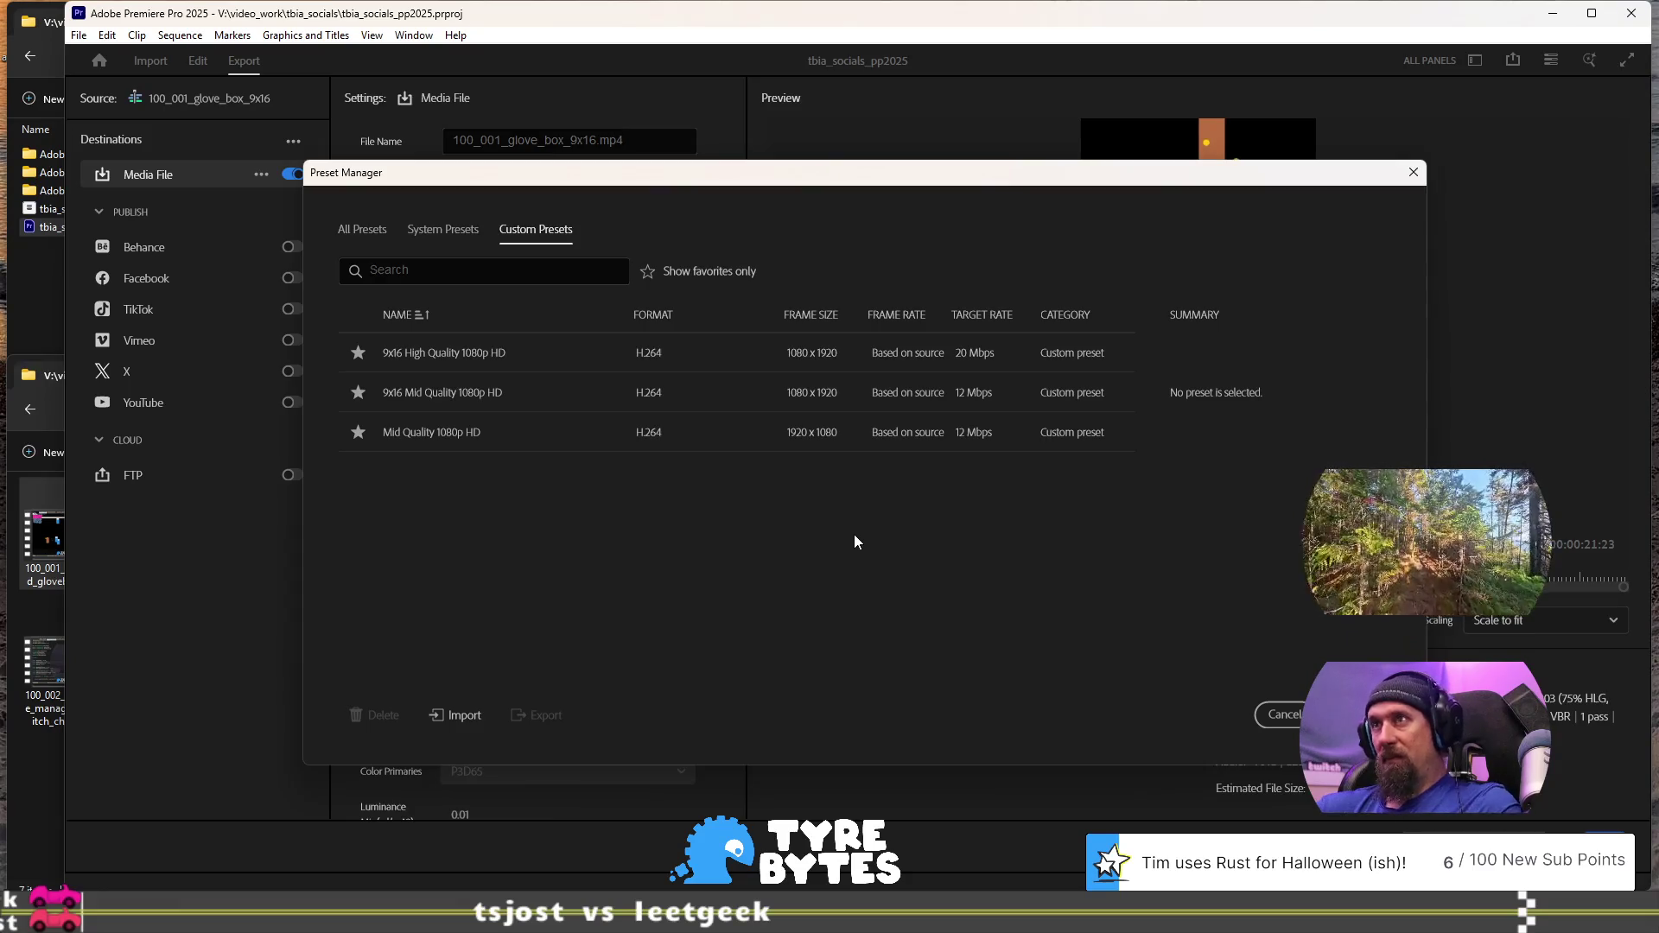
left_click(477, 394)
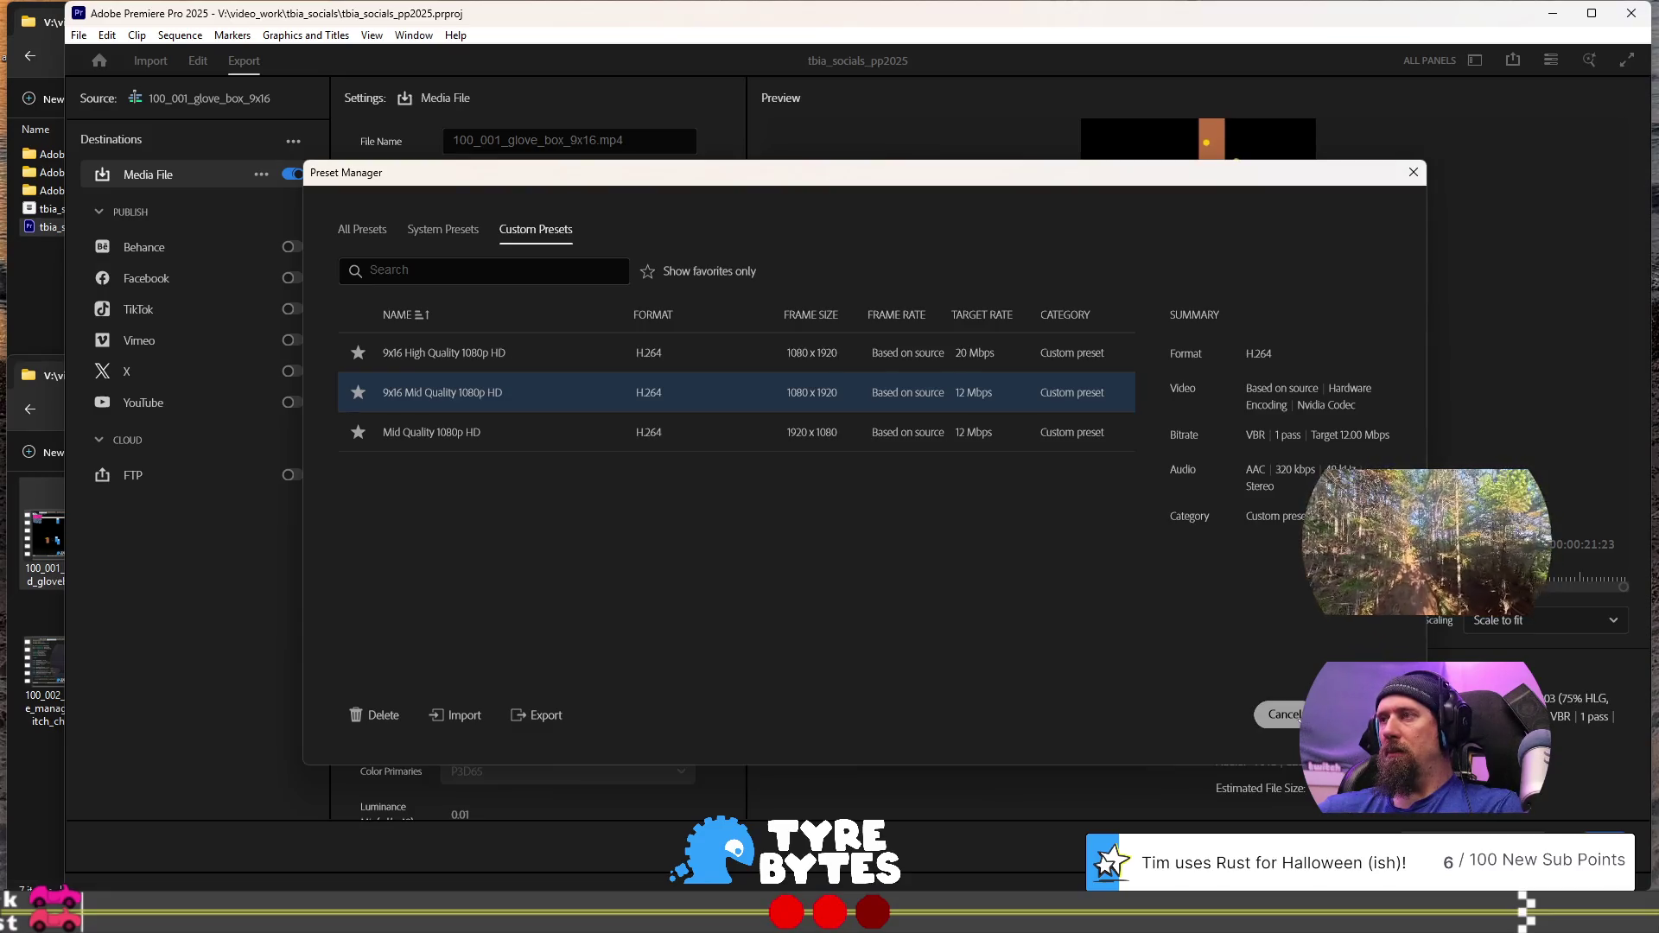
left_click(1282, 713)
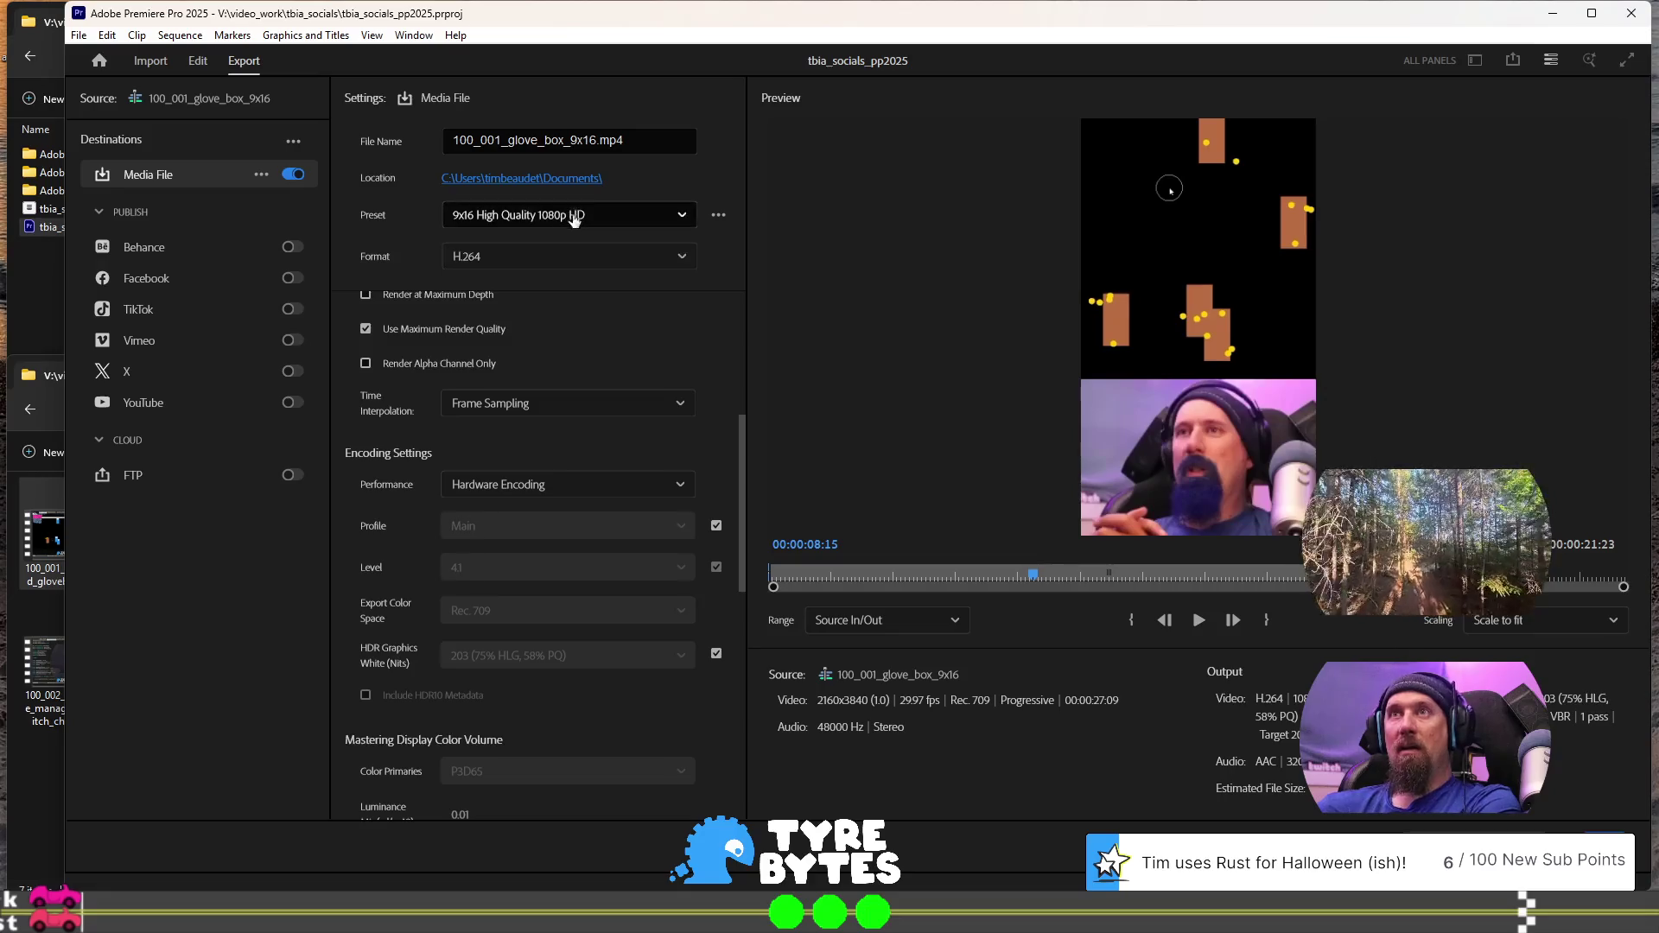
Choose '9x16 Mid Quality 1080p HD' from the Preset dropdown and verify the selection
left_click(670, 218)
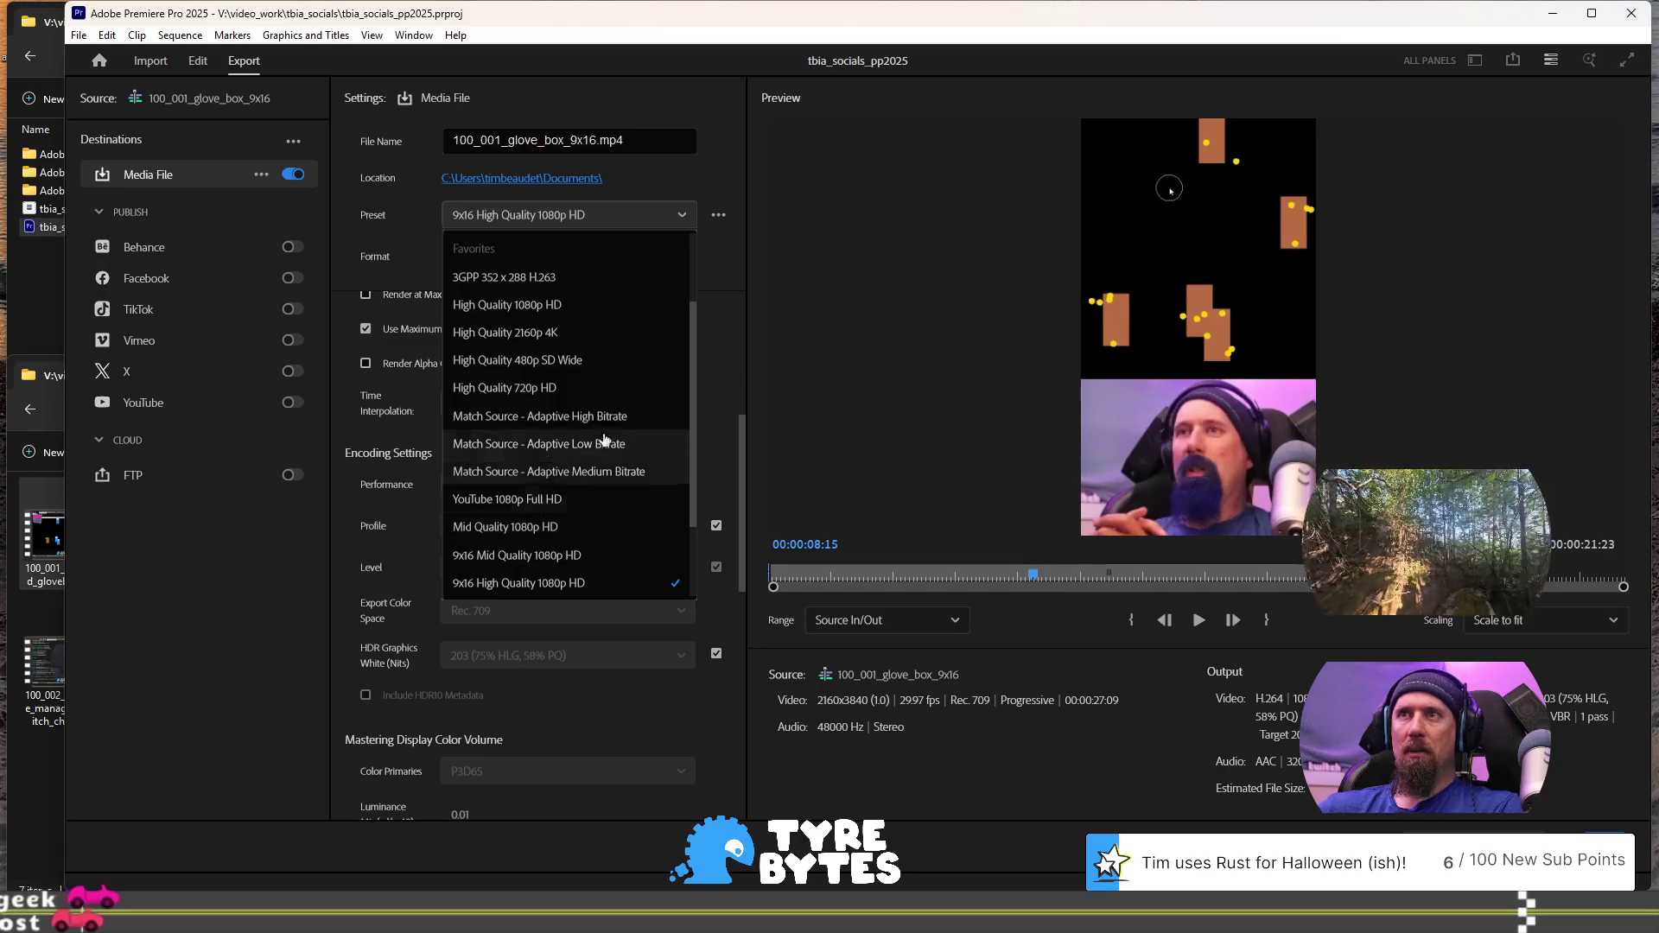
scroll(604, 484, "down", 1)
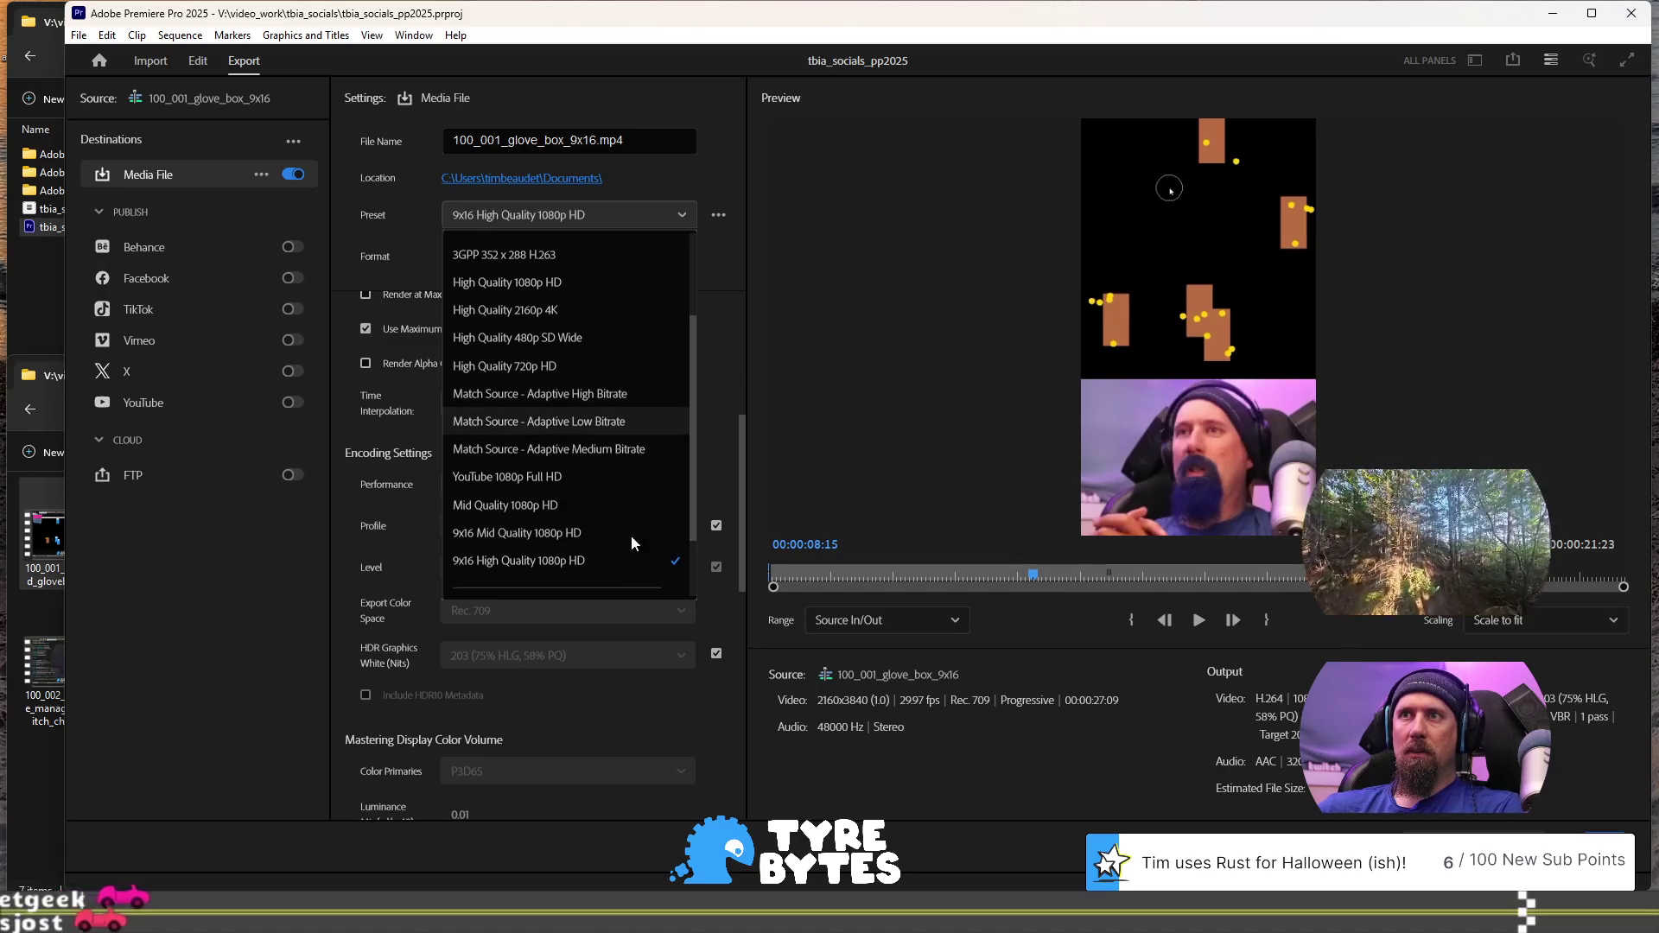
left_click(575, 533)
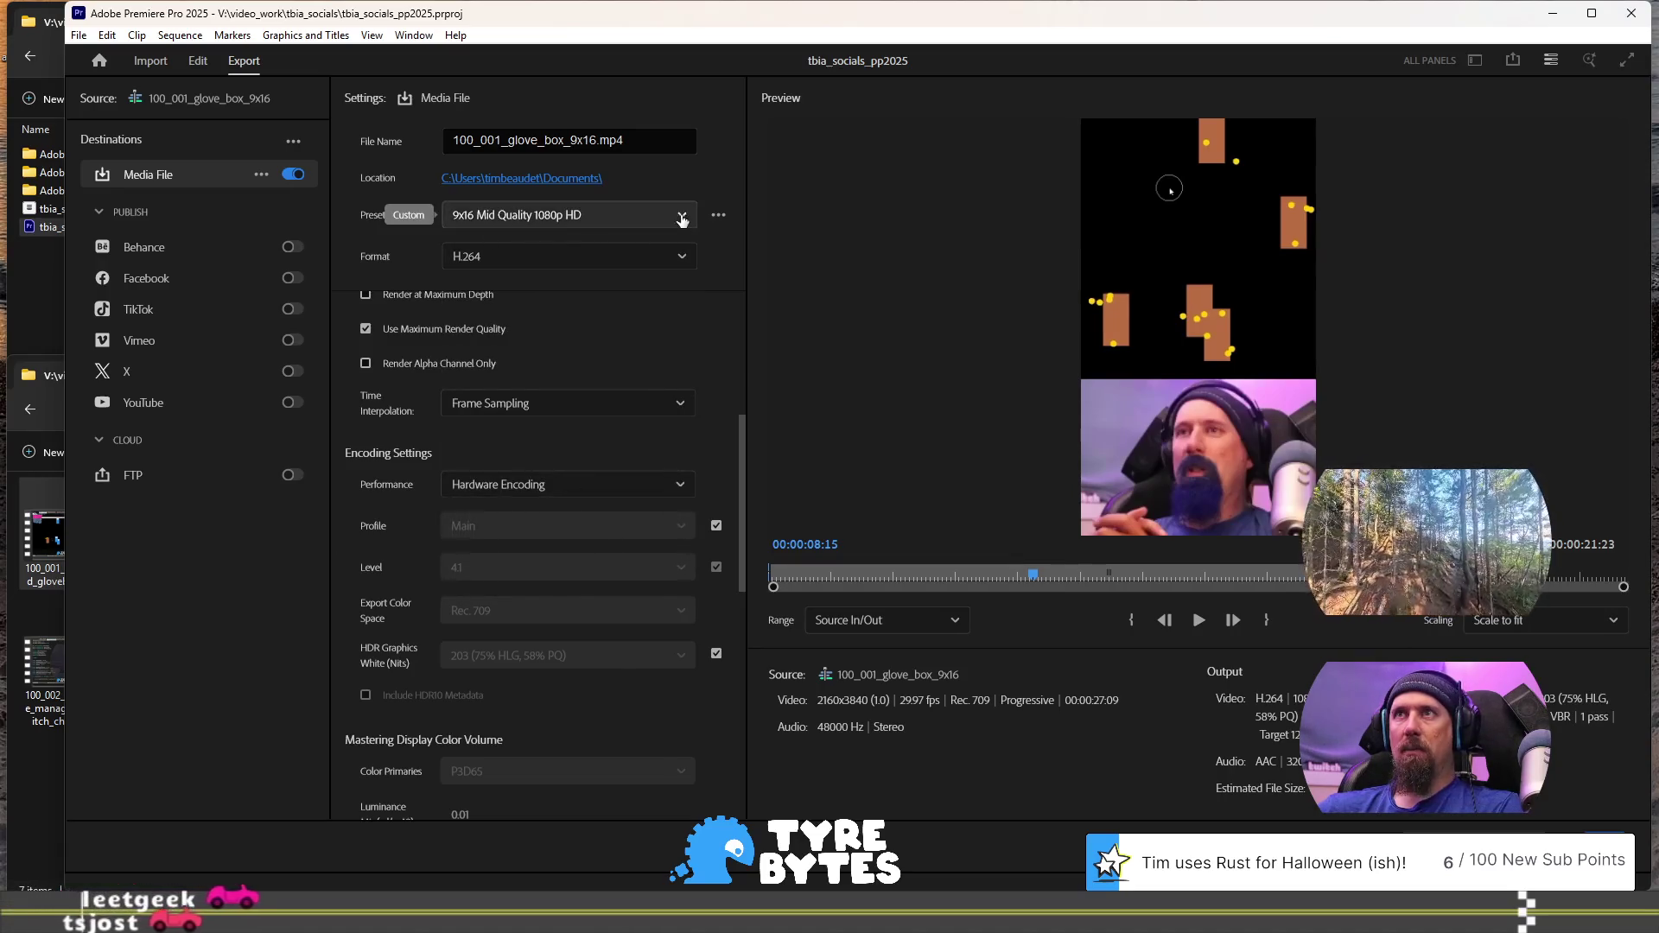
left_click(681, 215)
scroll(582, 525, "down", 3)
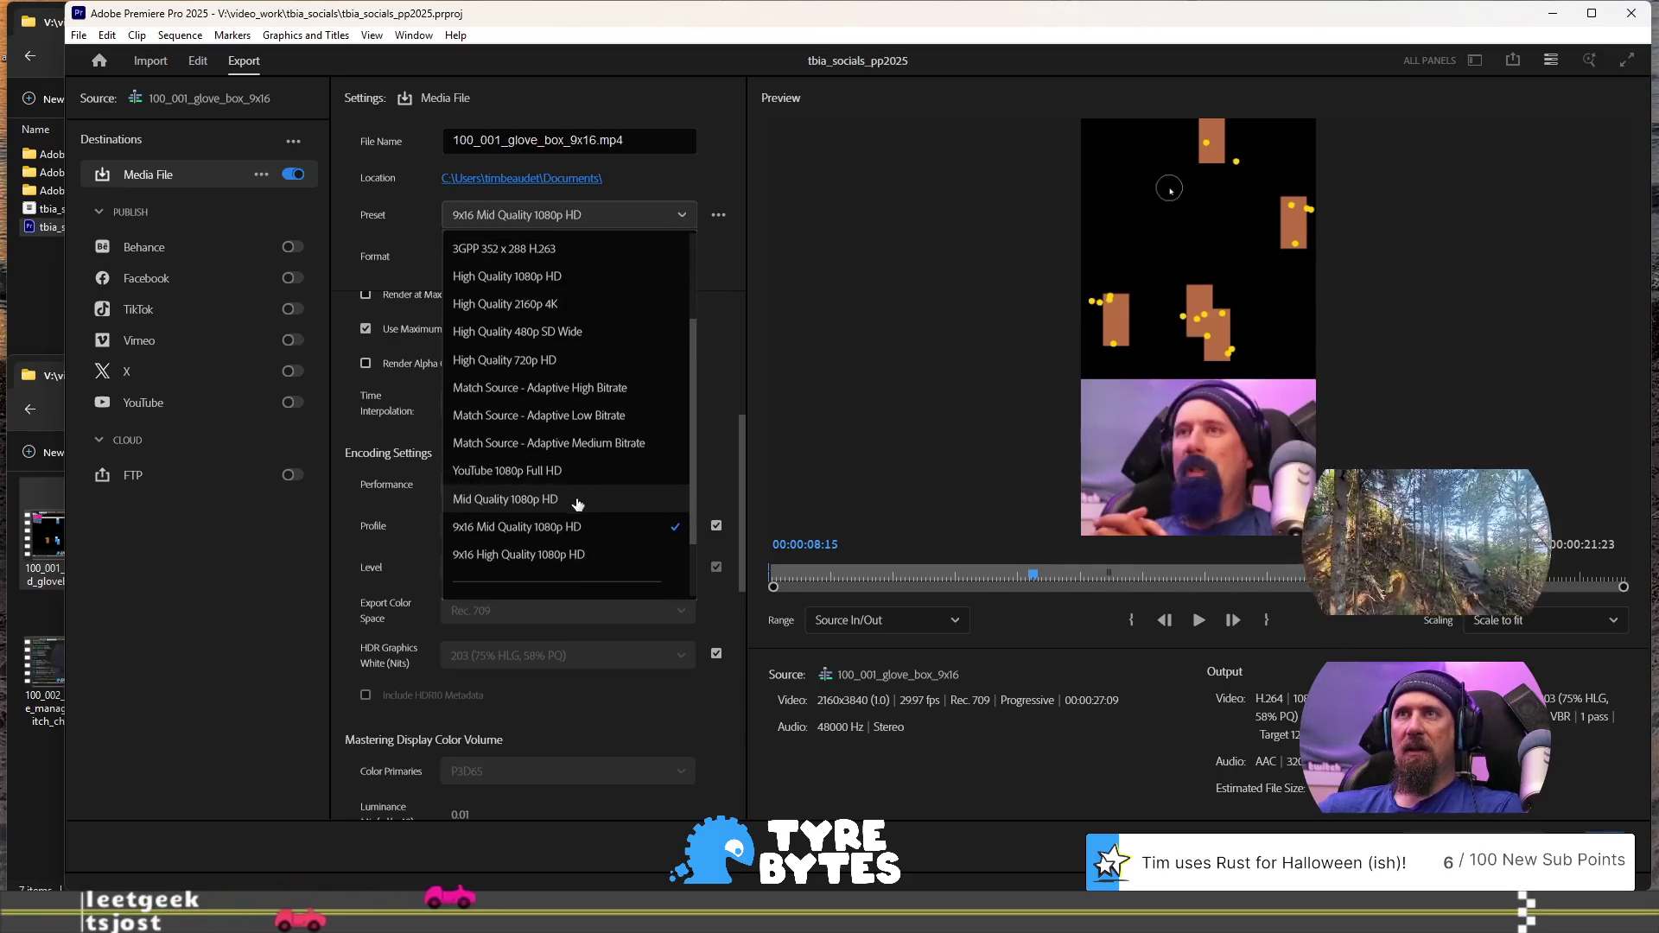
scroll(560, 279, "up", 1)
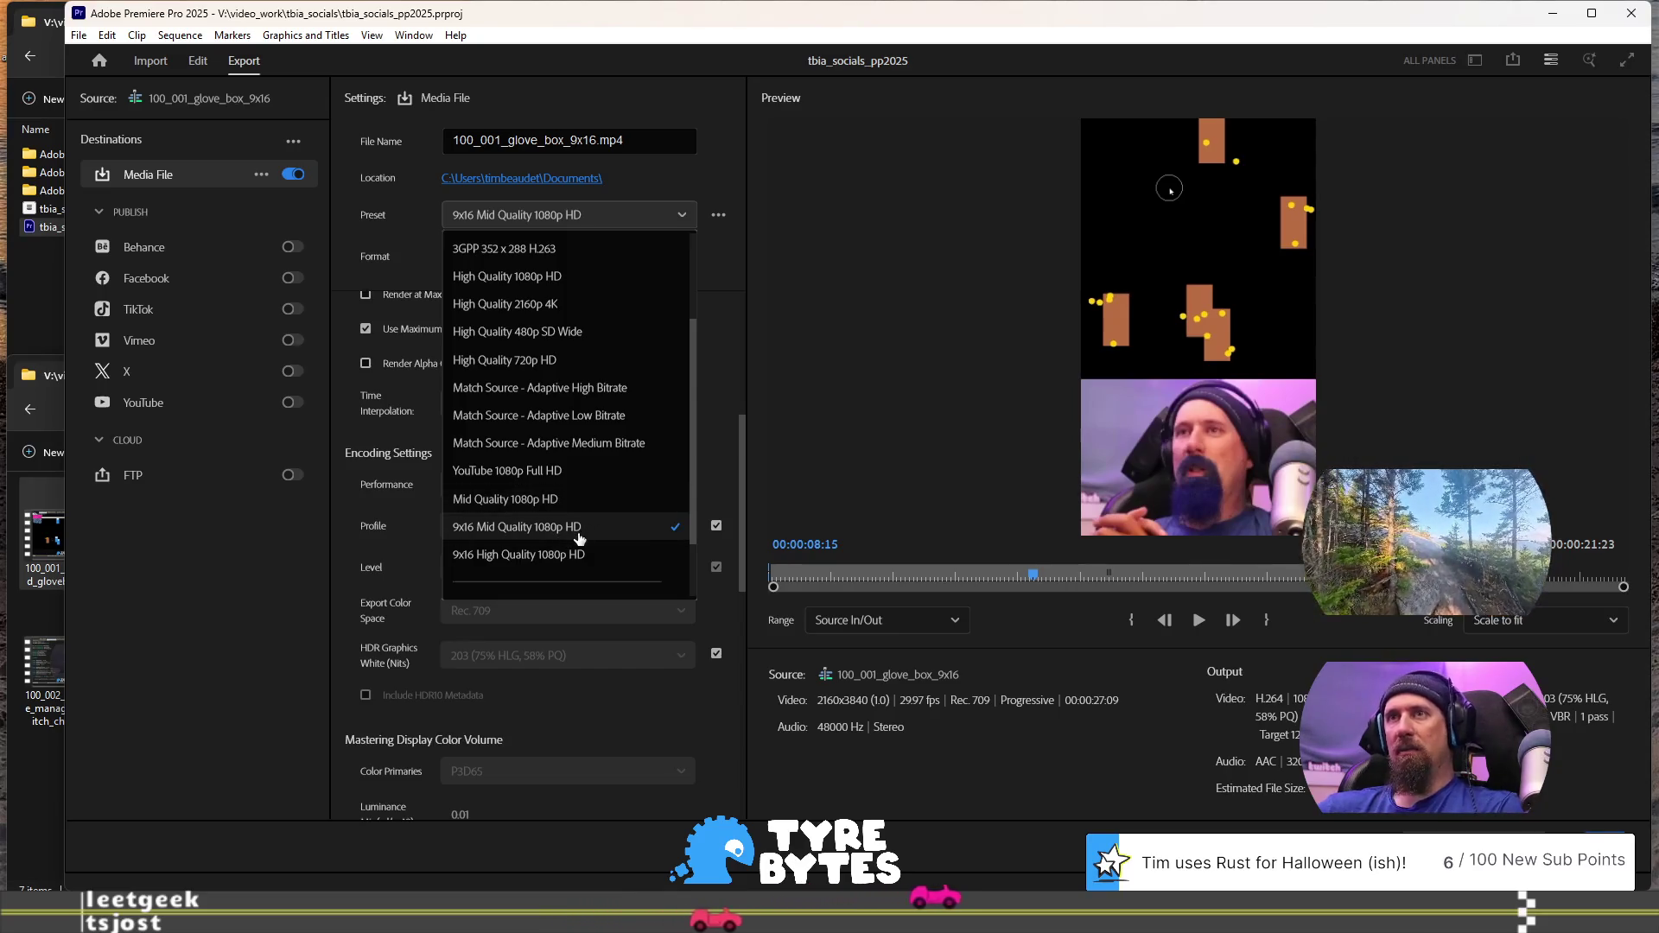
left_click(566, 529)
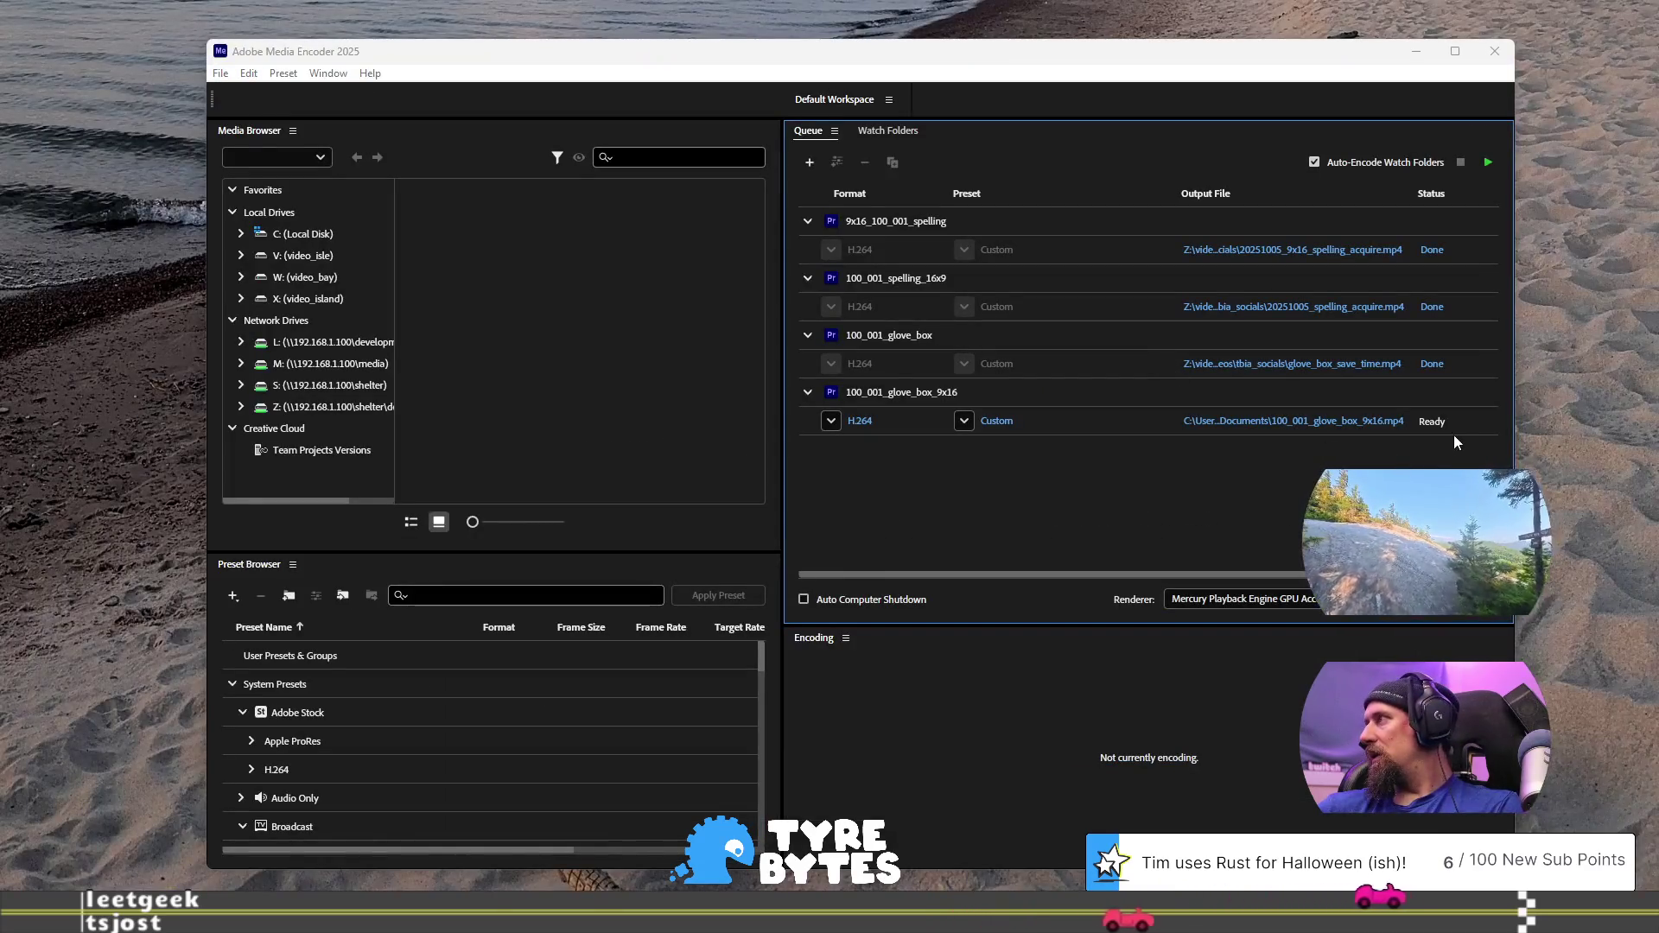
Point the 9x16 job's output location to z:\videos\final_videos\tbia_socials
left_click(1317, 422)
left_click(653, 125)
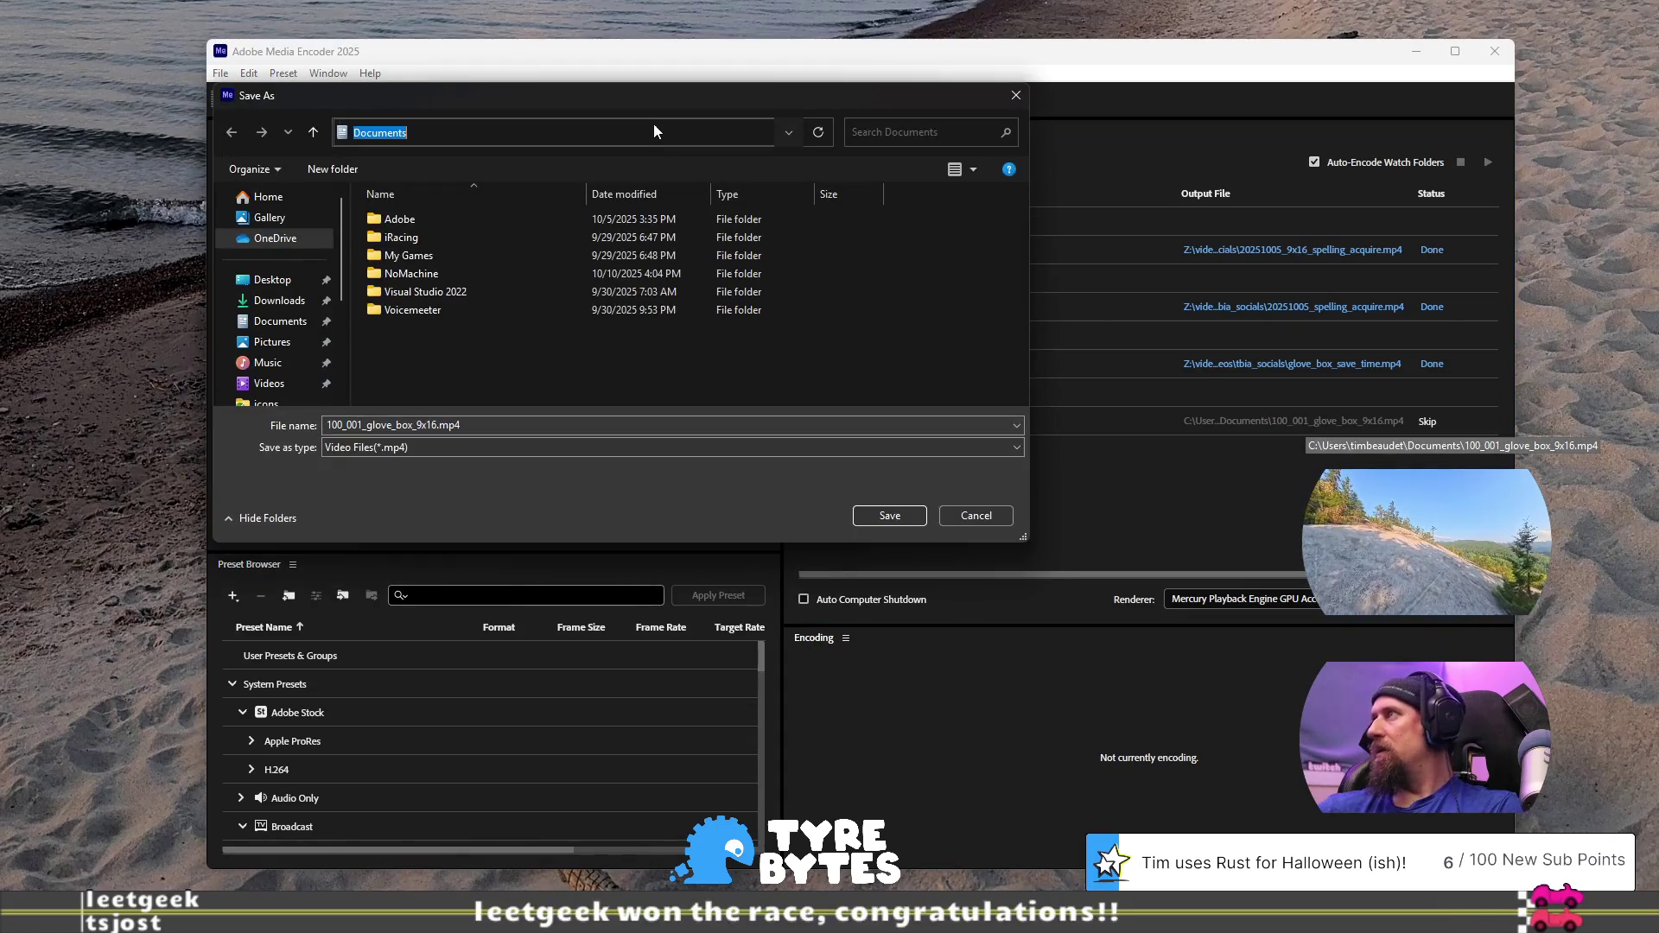
type("z:\\")
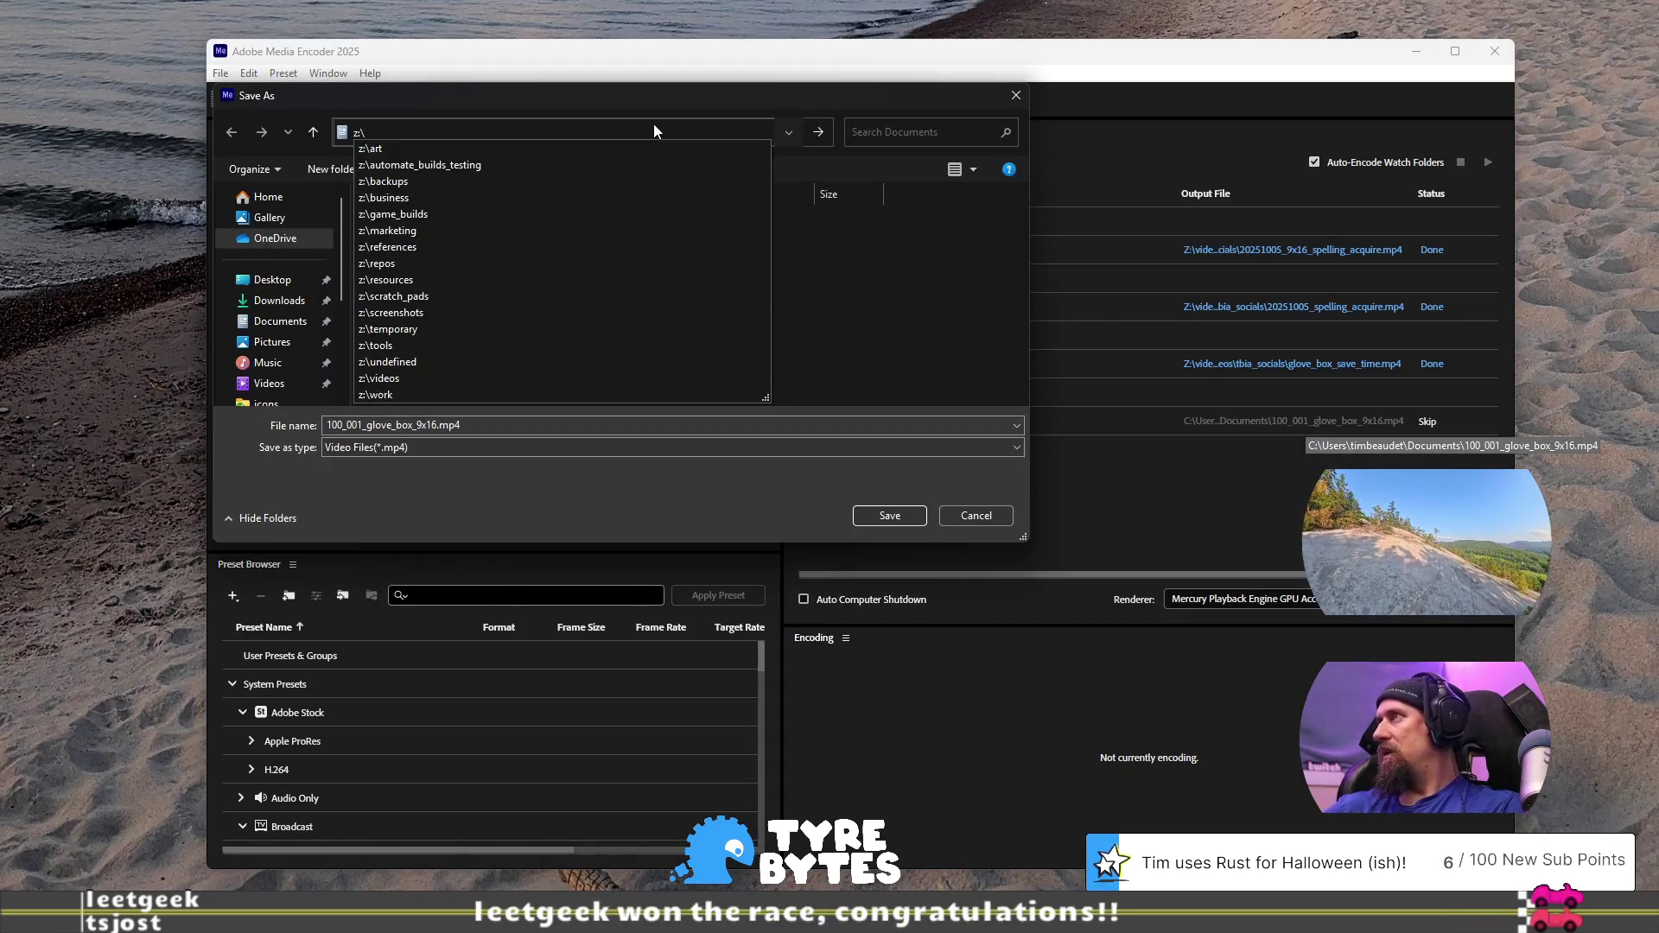
type("videos\\")
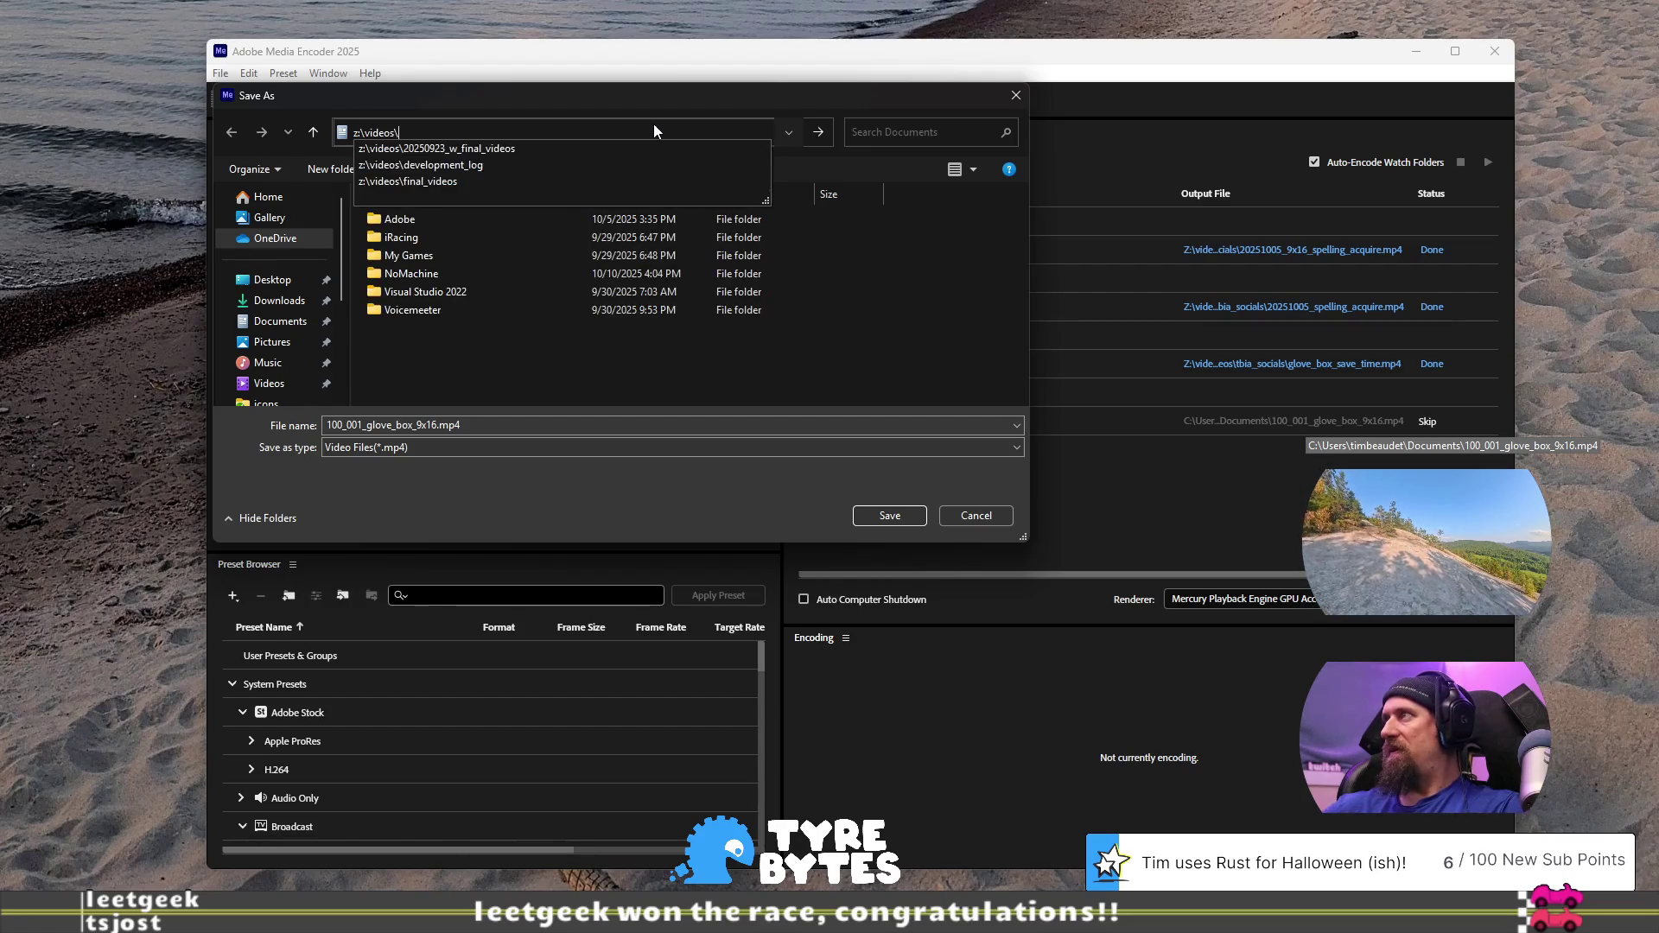
type("fin")
key("Down")
type("\\")
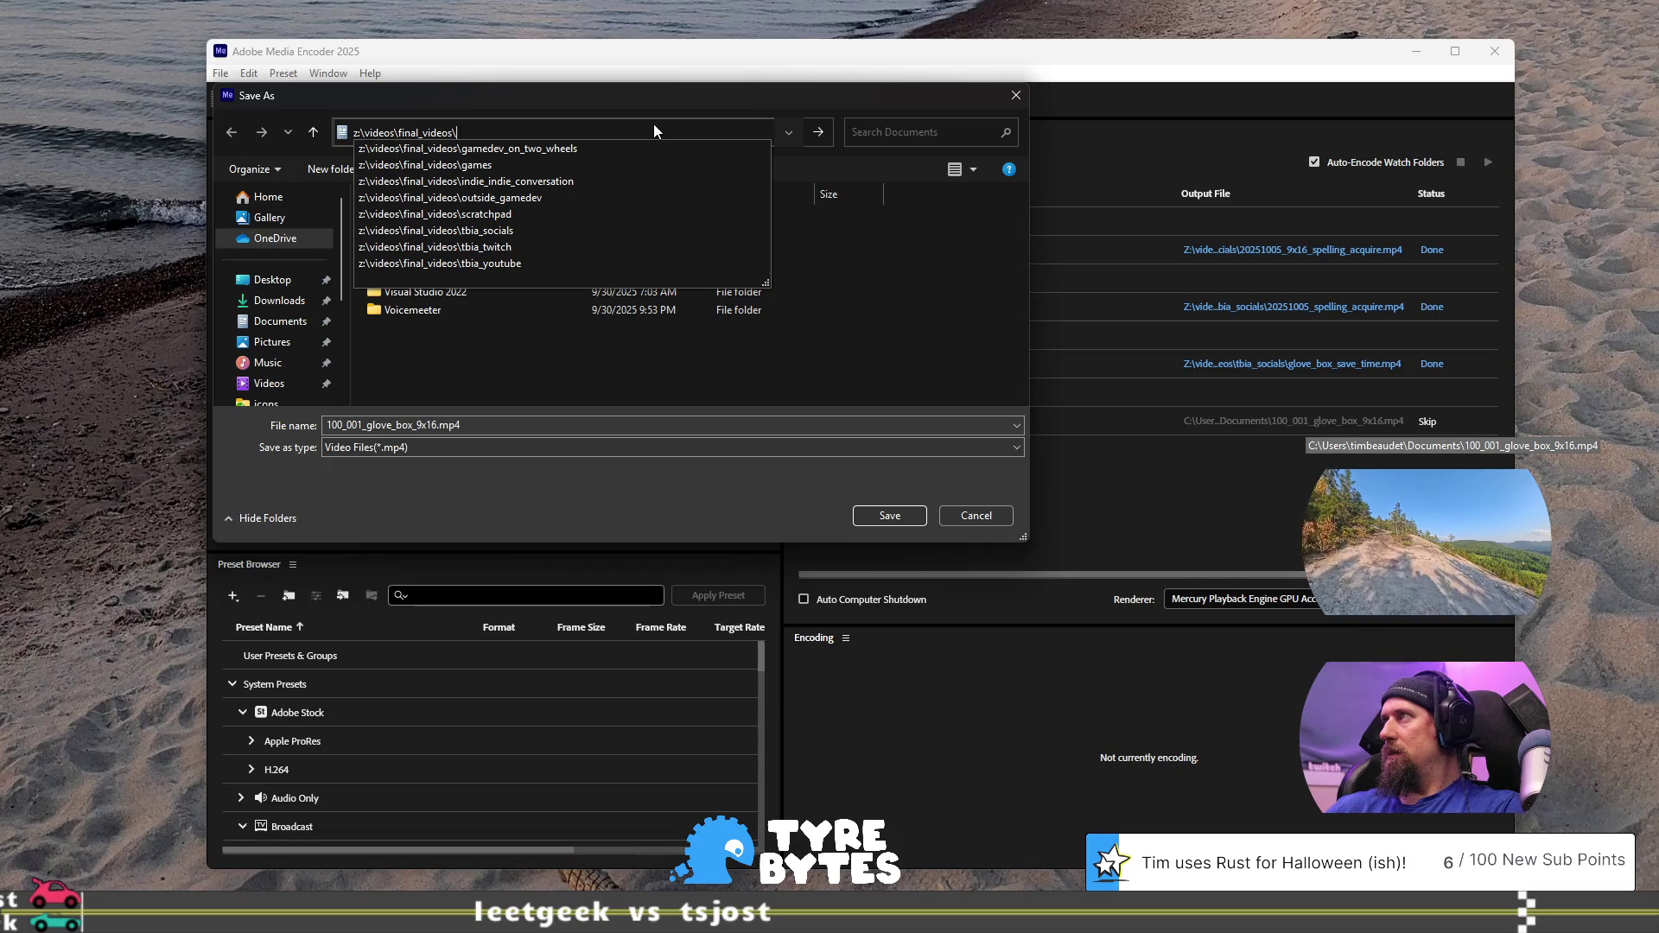
left_click(552, 229)
scroll(553, 337, "down", 2)
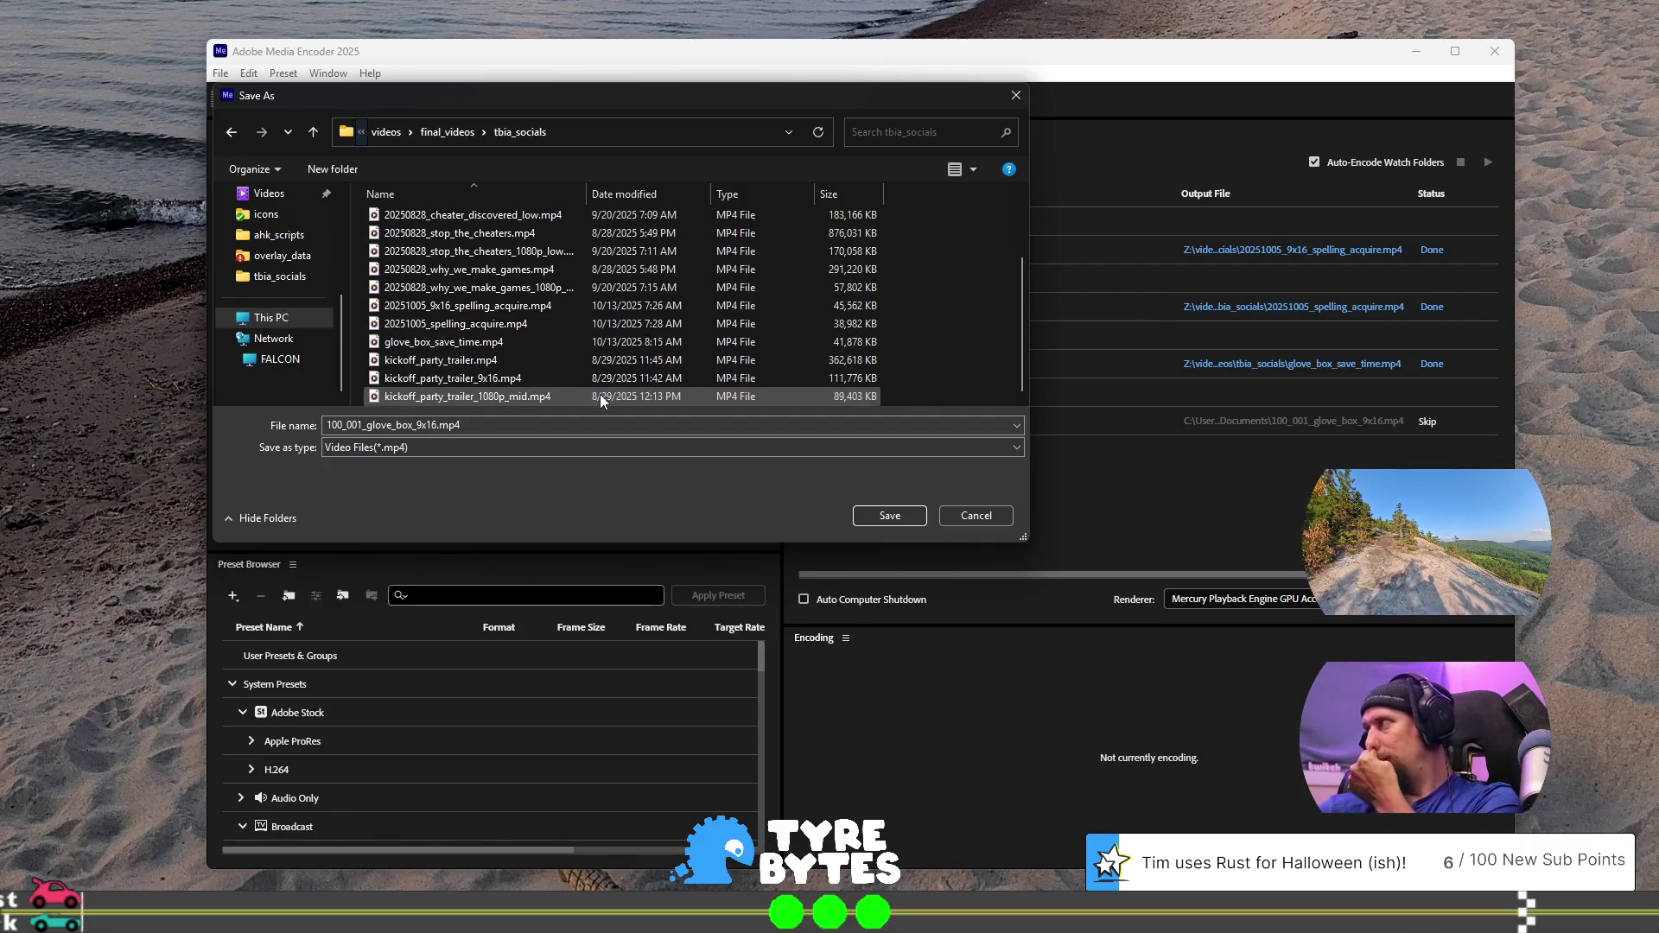
Rename the output to 20251013_glove_box_save_time_9x16.mp4 and start the encoding queue
left_click(516, 425)
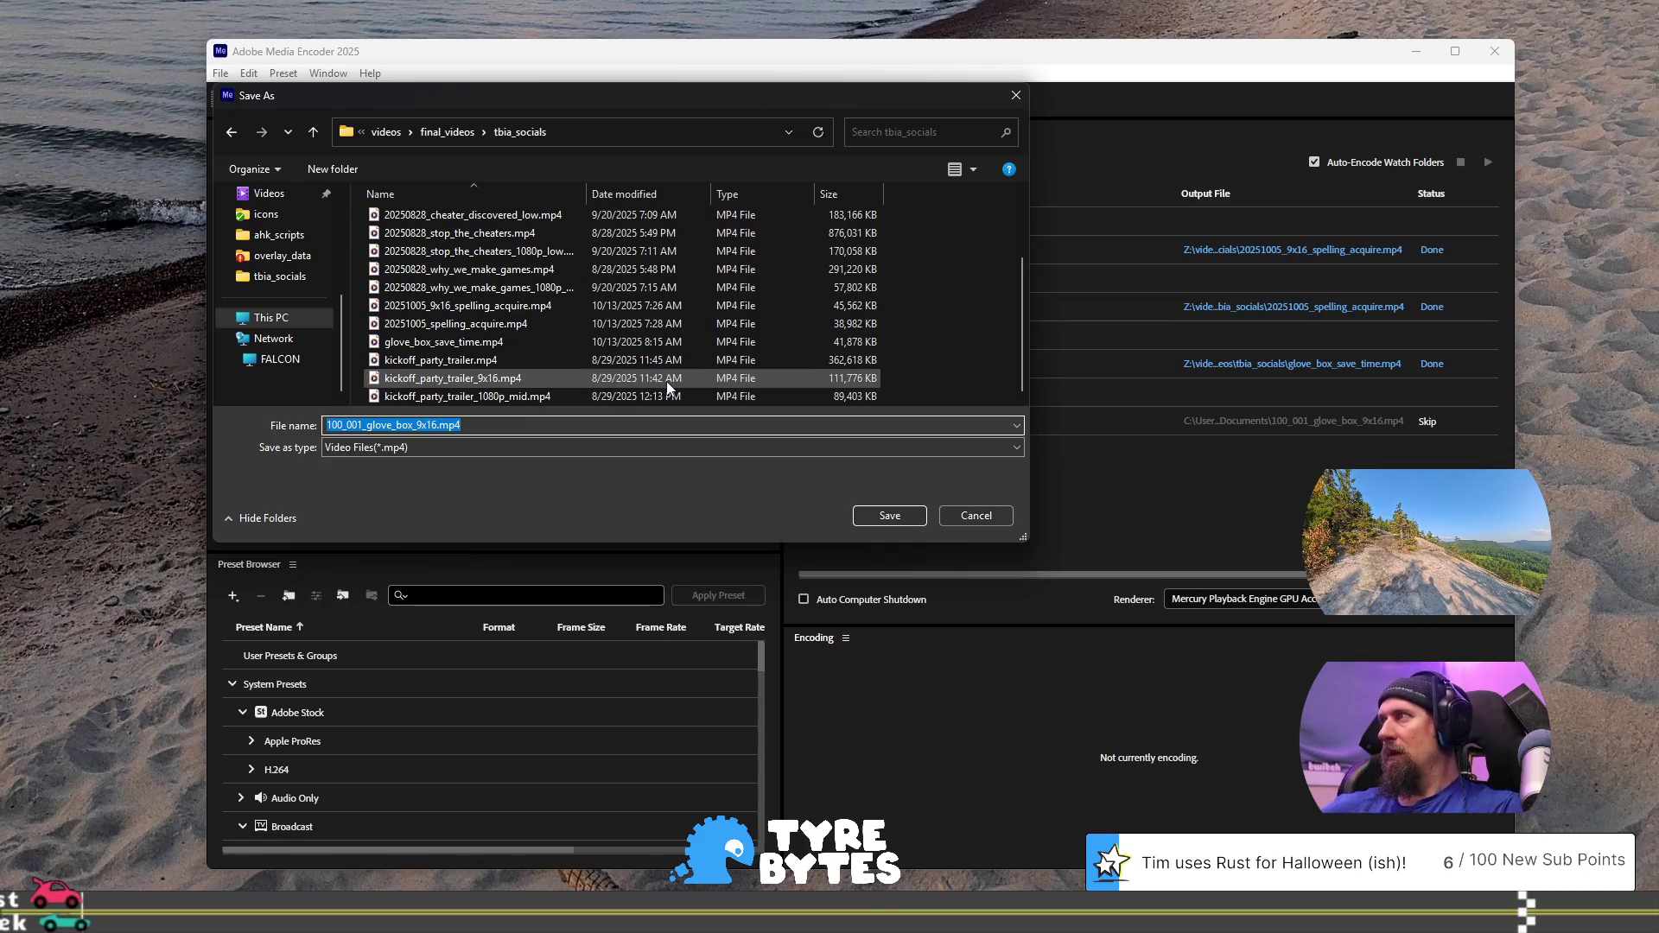
key("End")
key("Left")
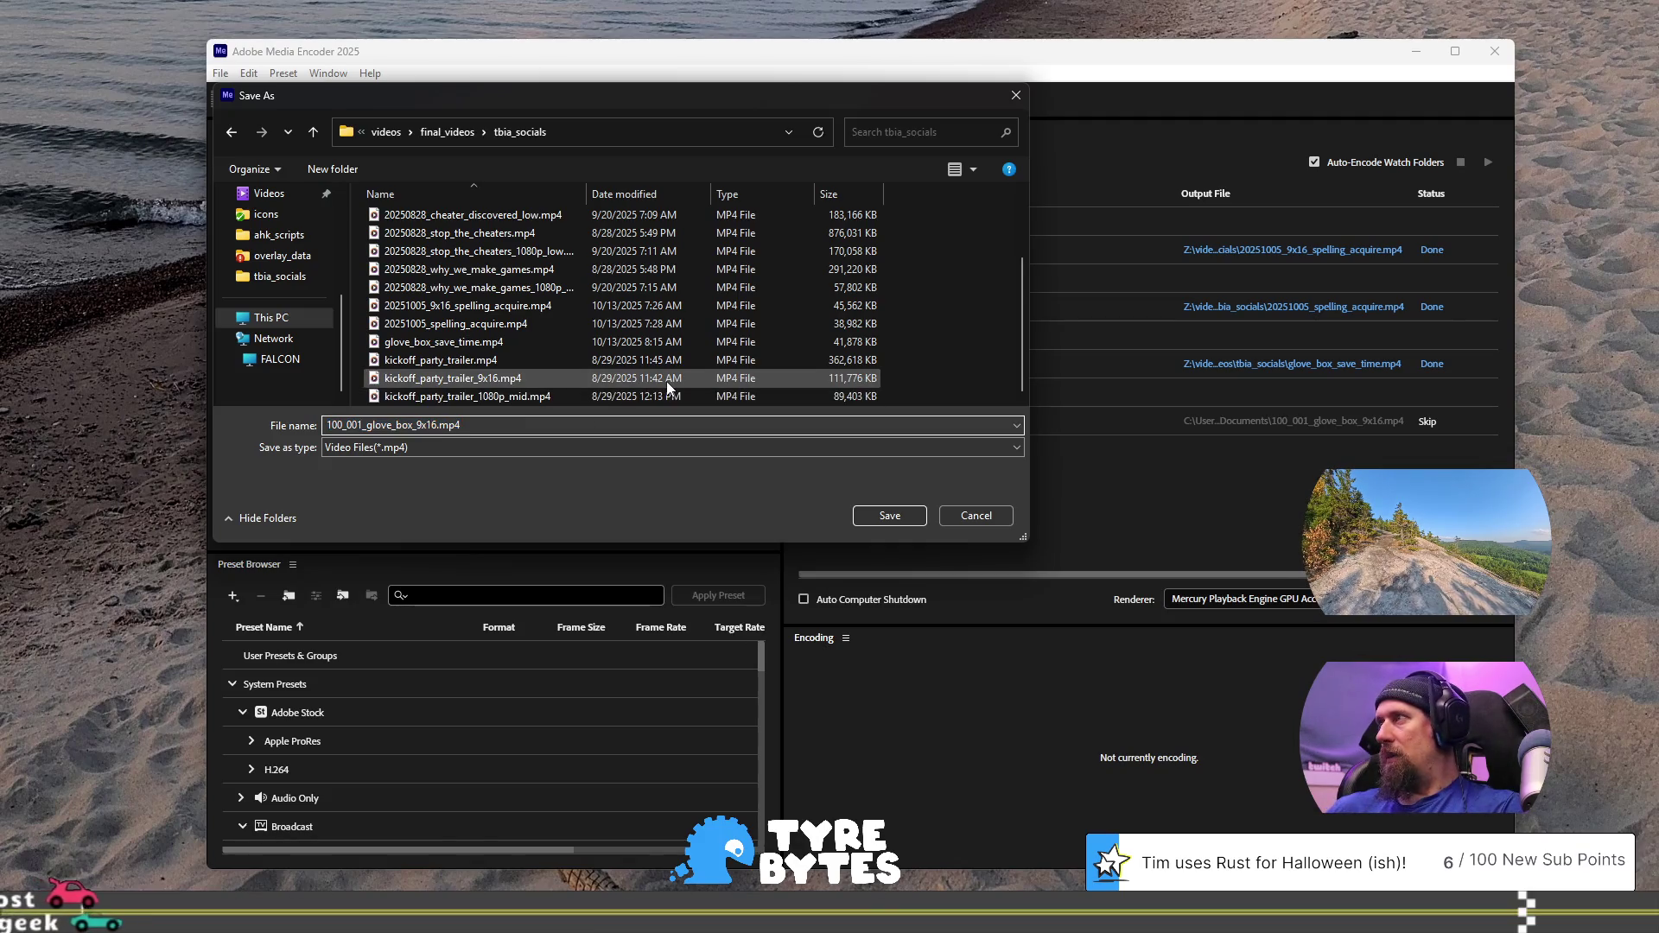
key("shift+Home")
type("2025")
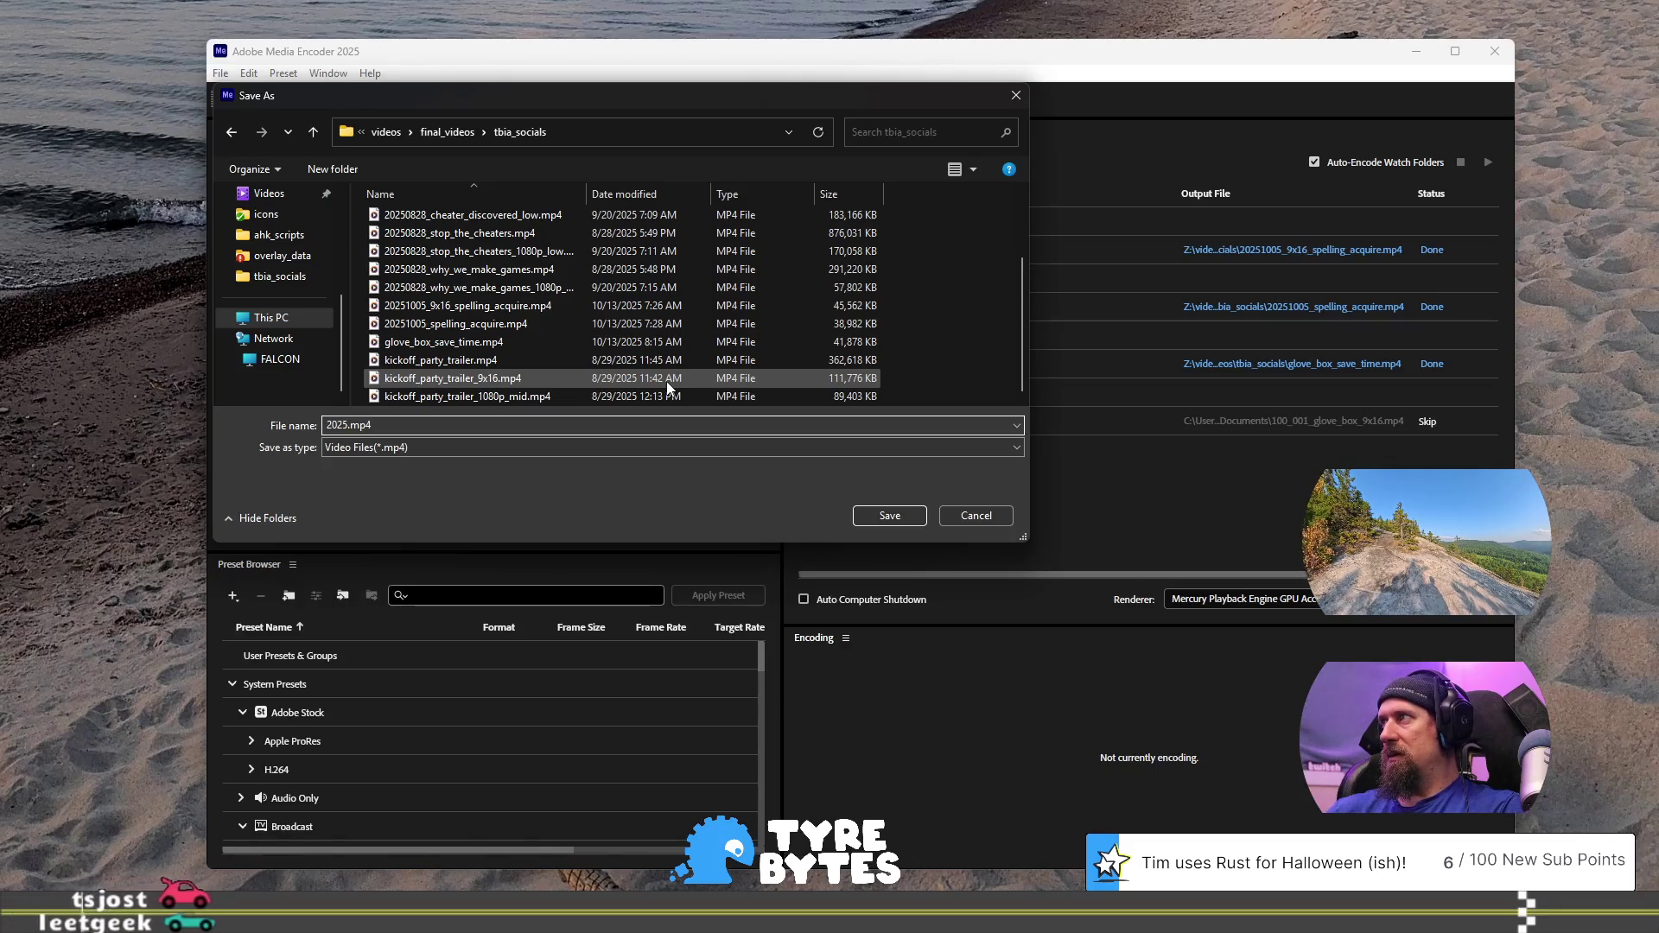
type("1013")
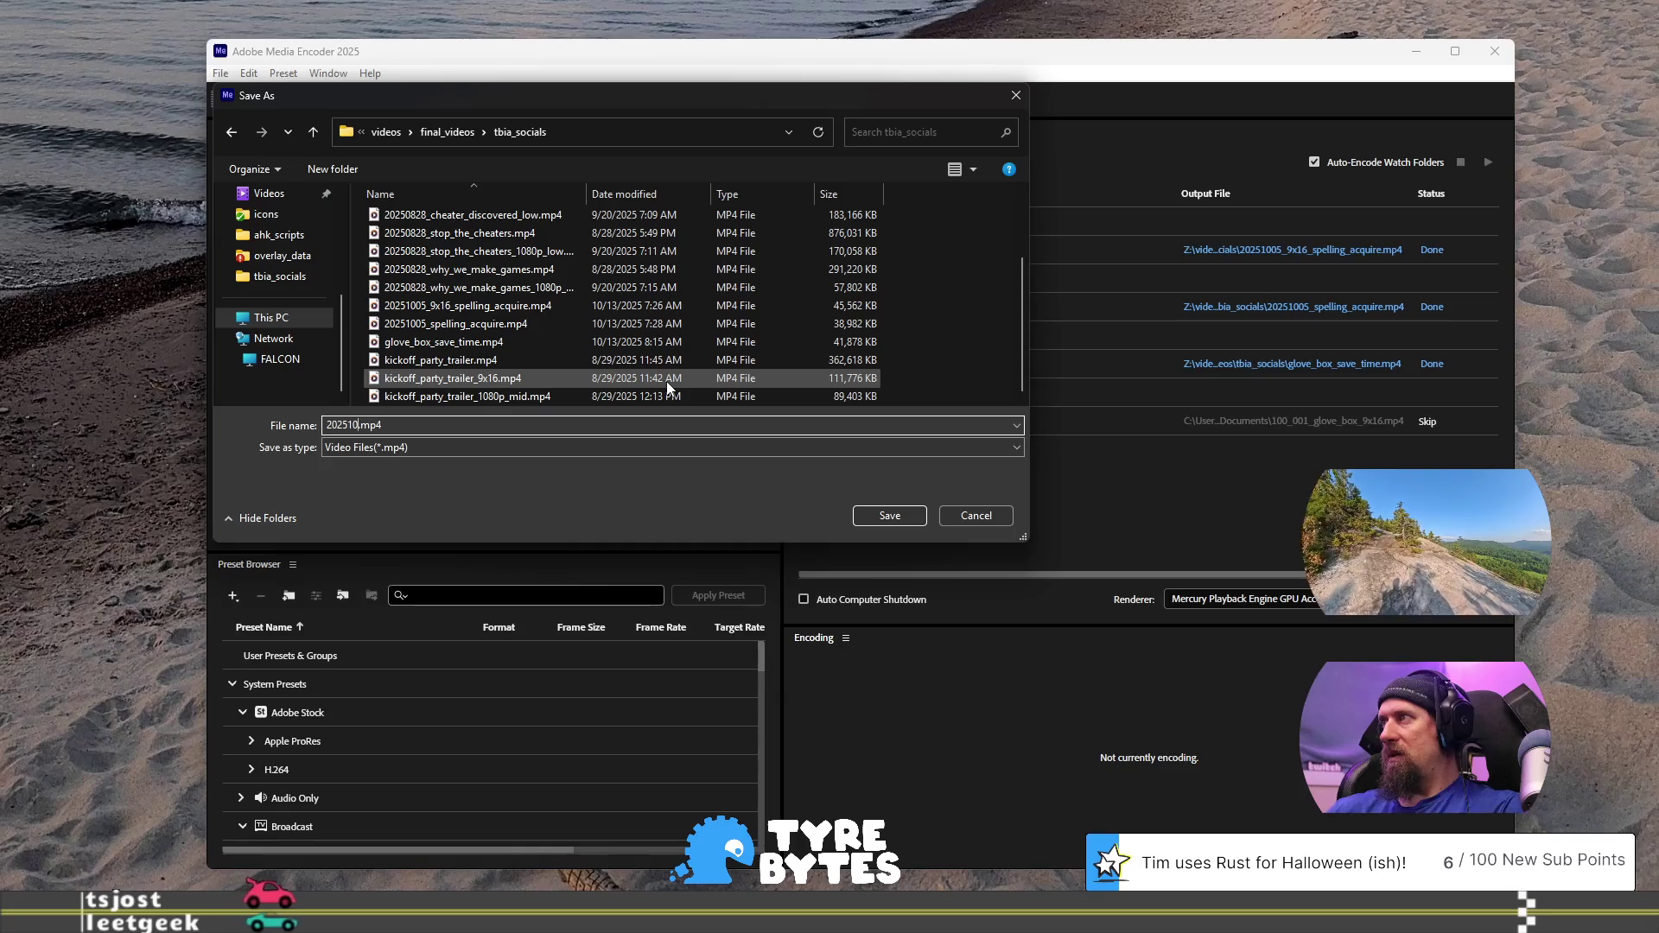
type("_")
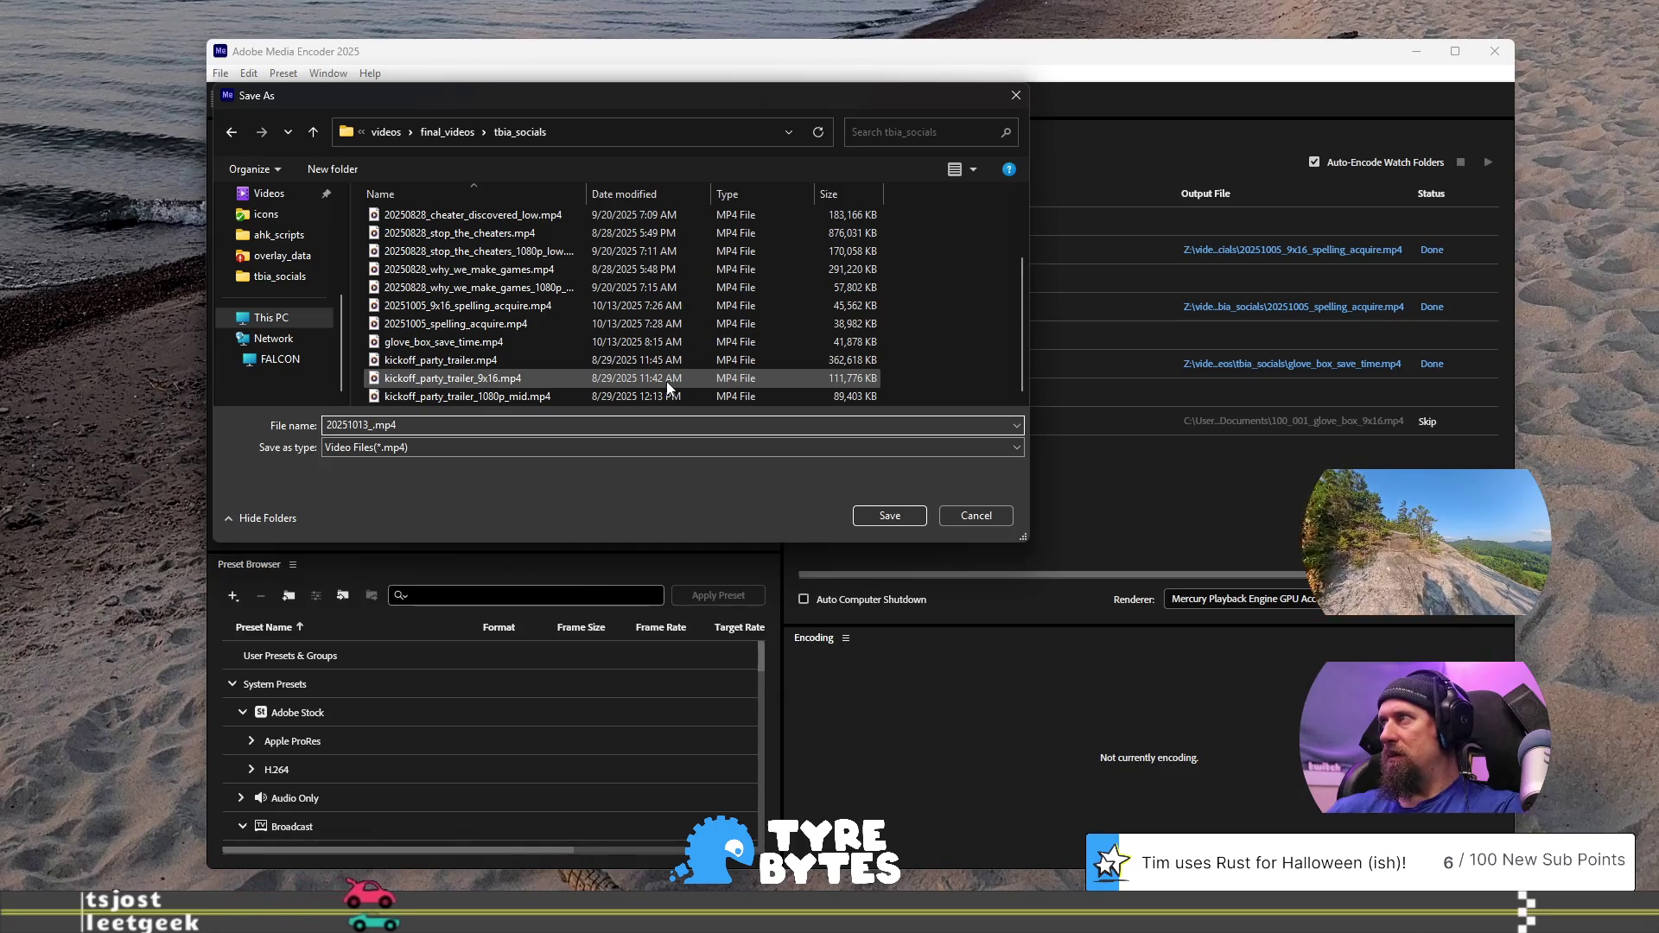
type("glove_")
type("box_sav")
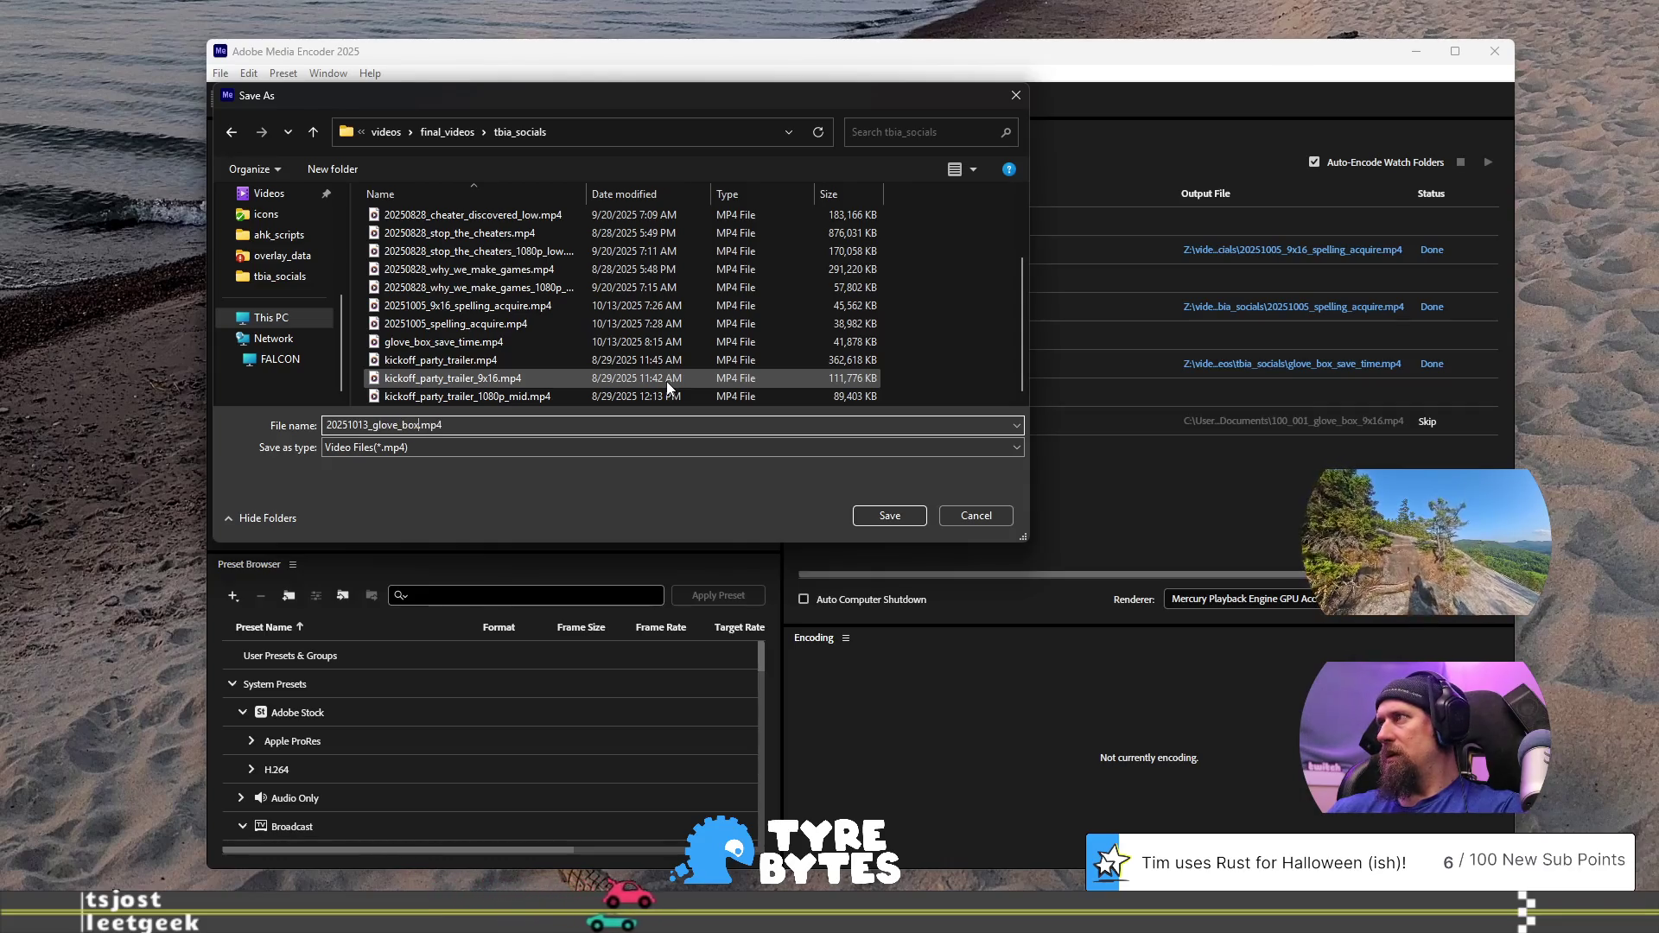
type("e_time_")
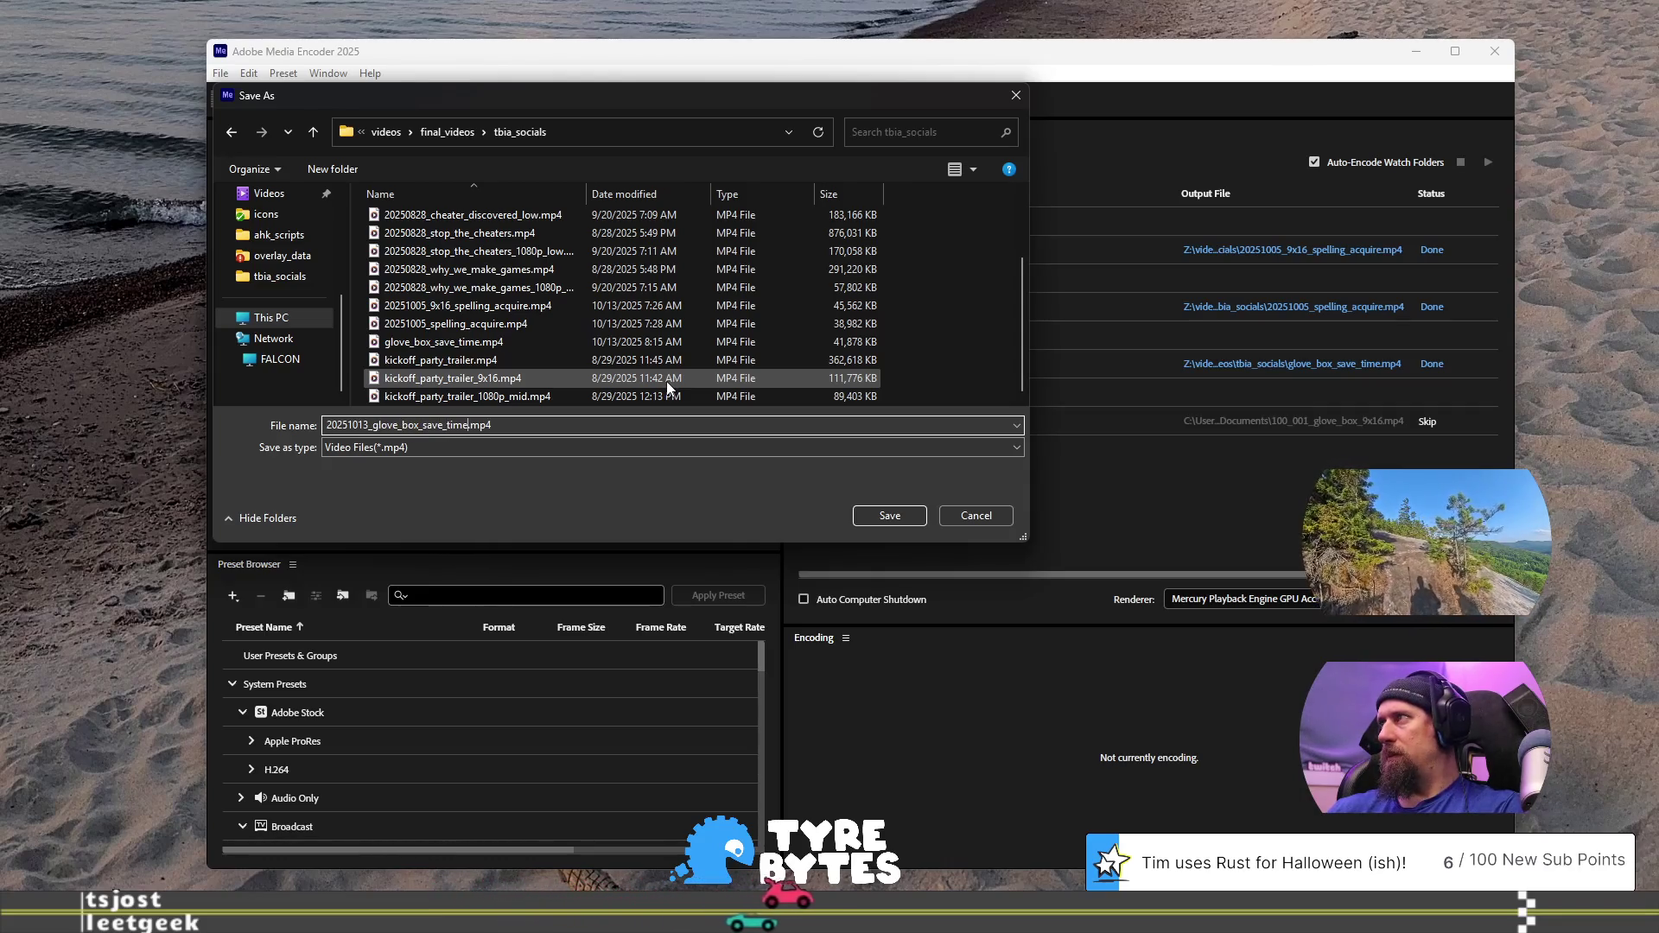
type("9x16")
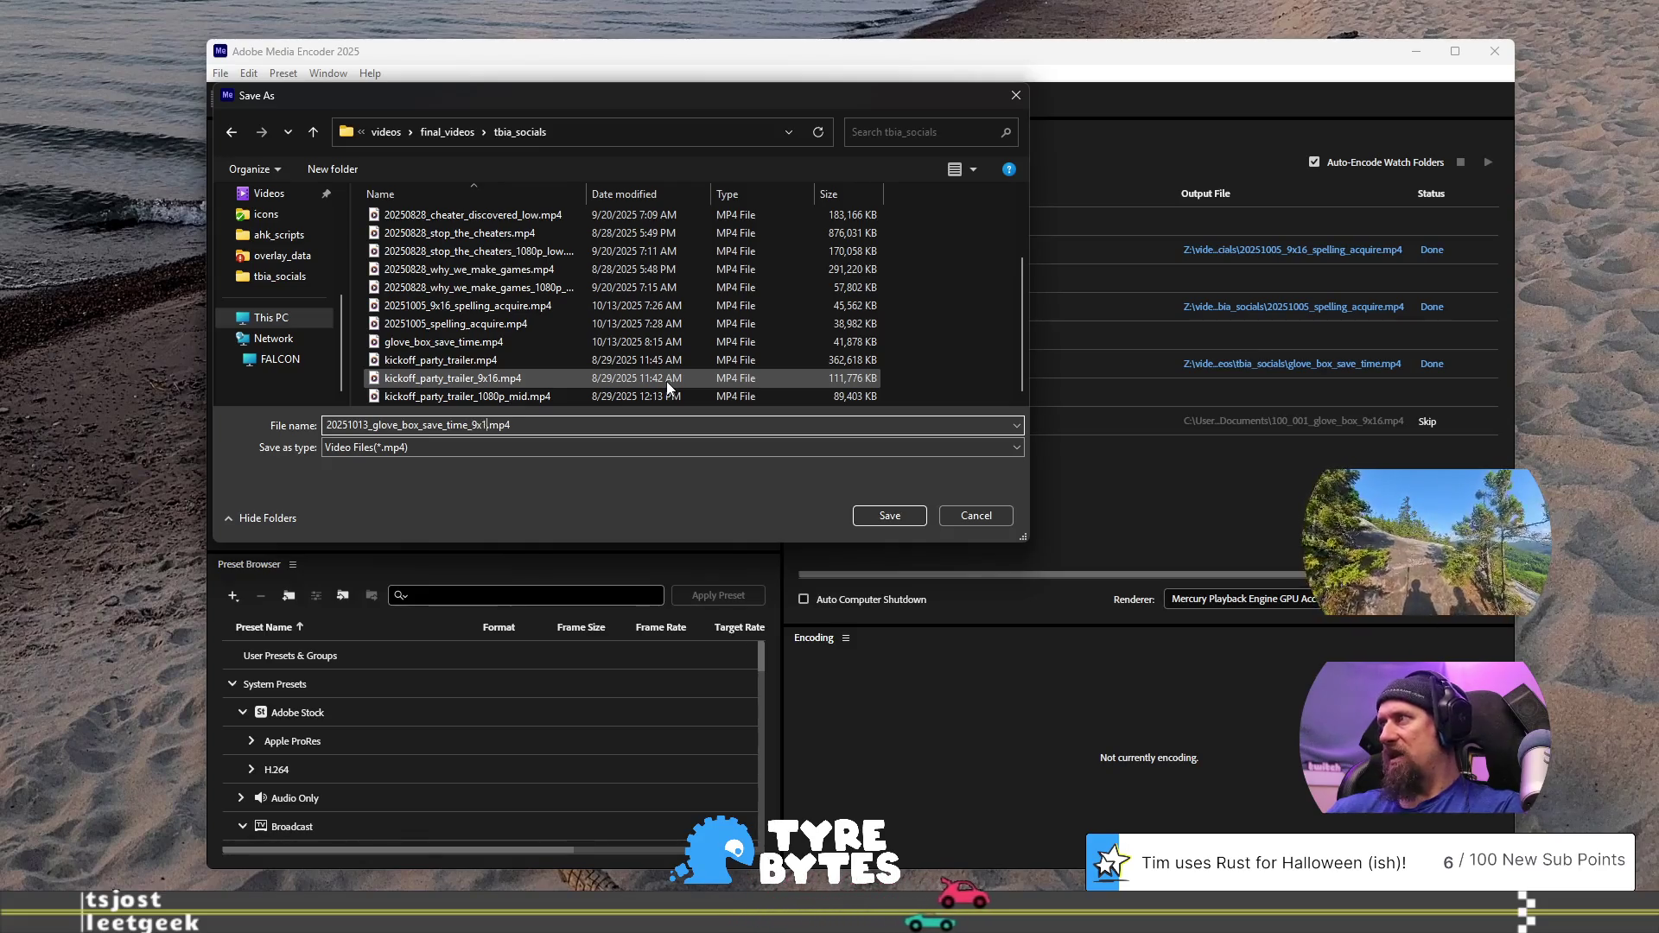
key("Return")
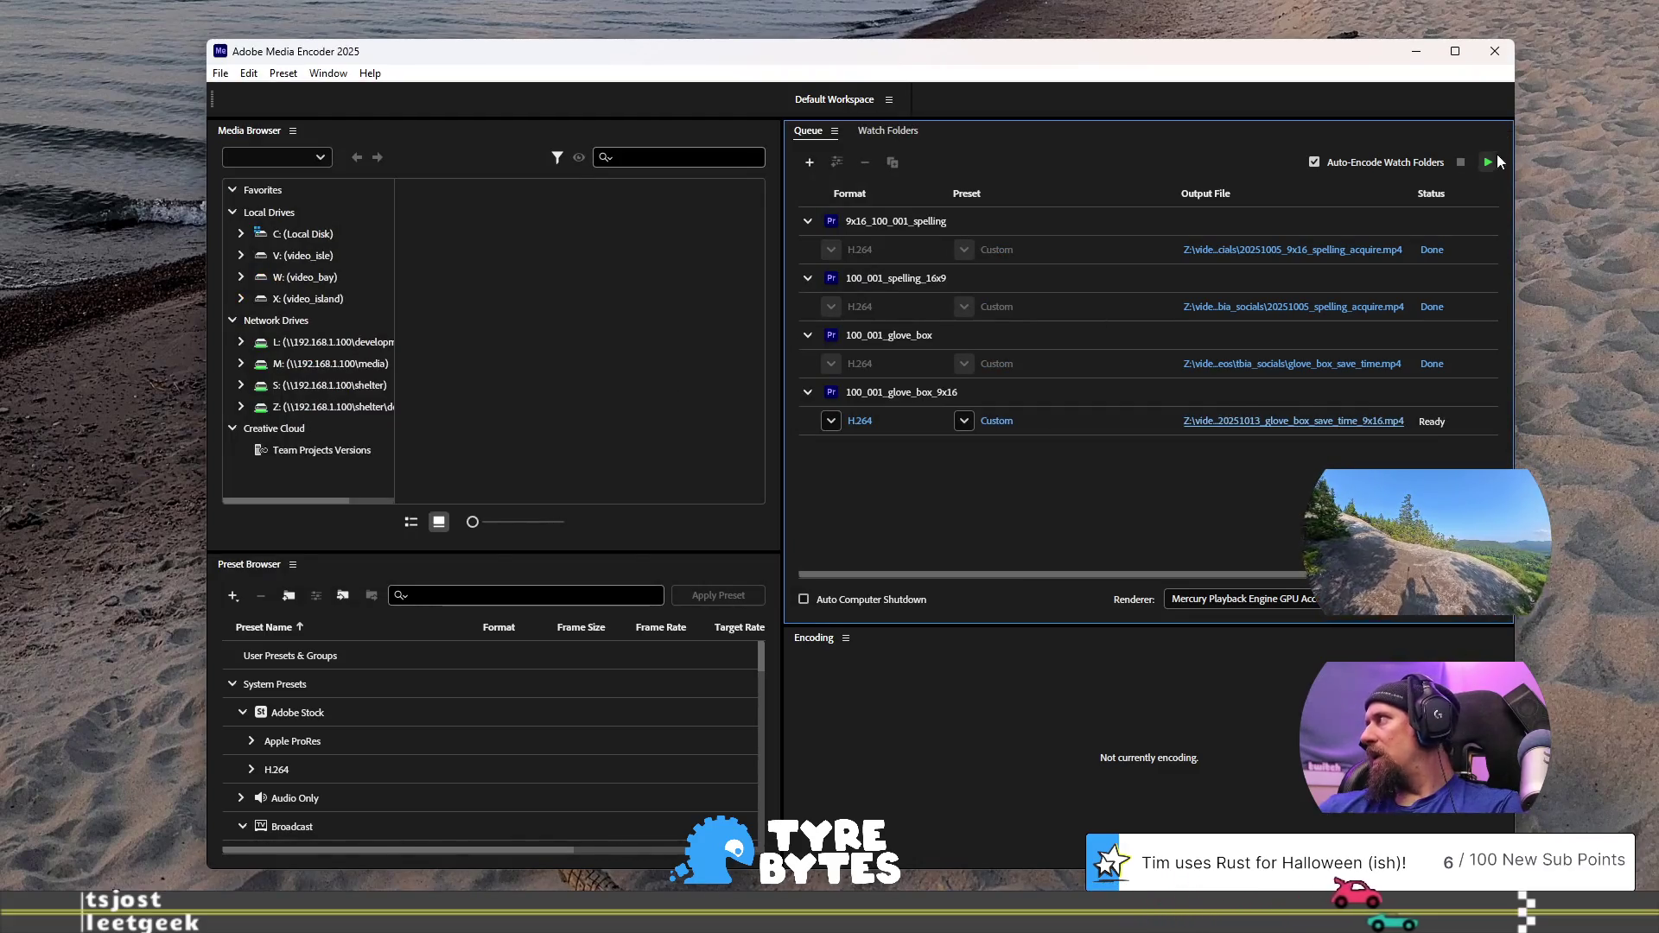
left_click(1488, 162)
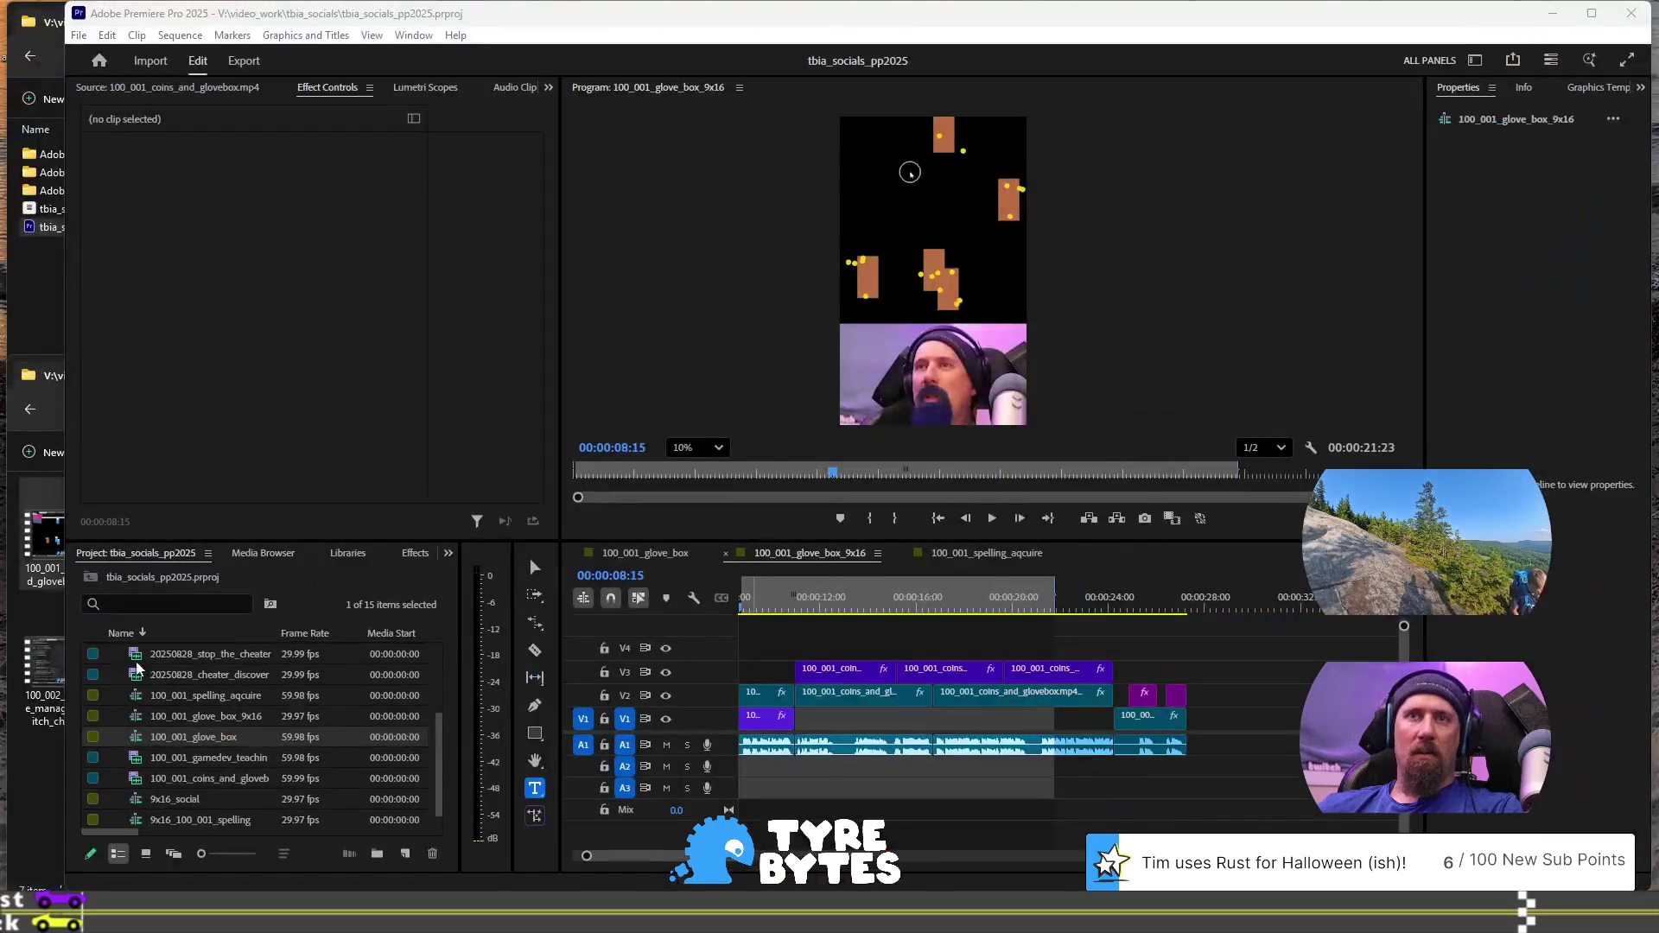
left_click(34, 748)
left_click(78, 537)
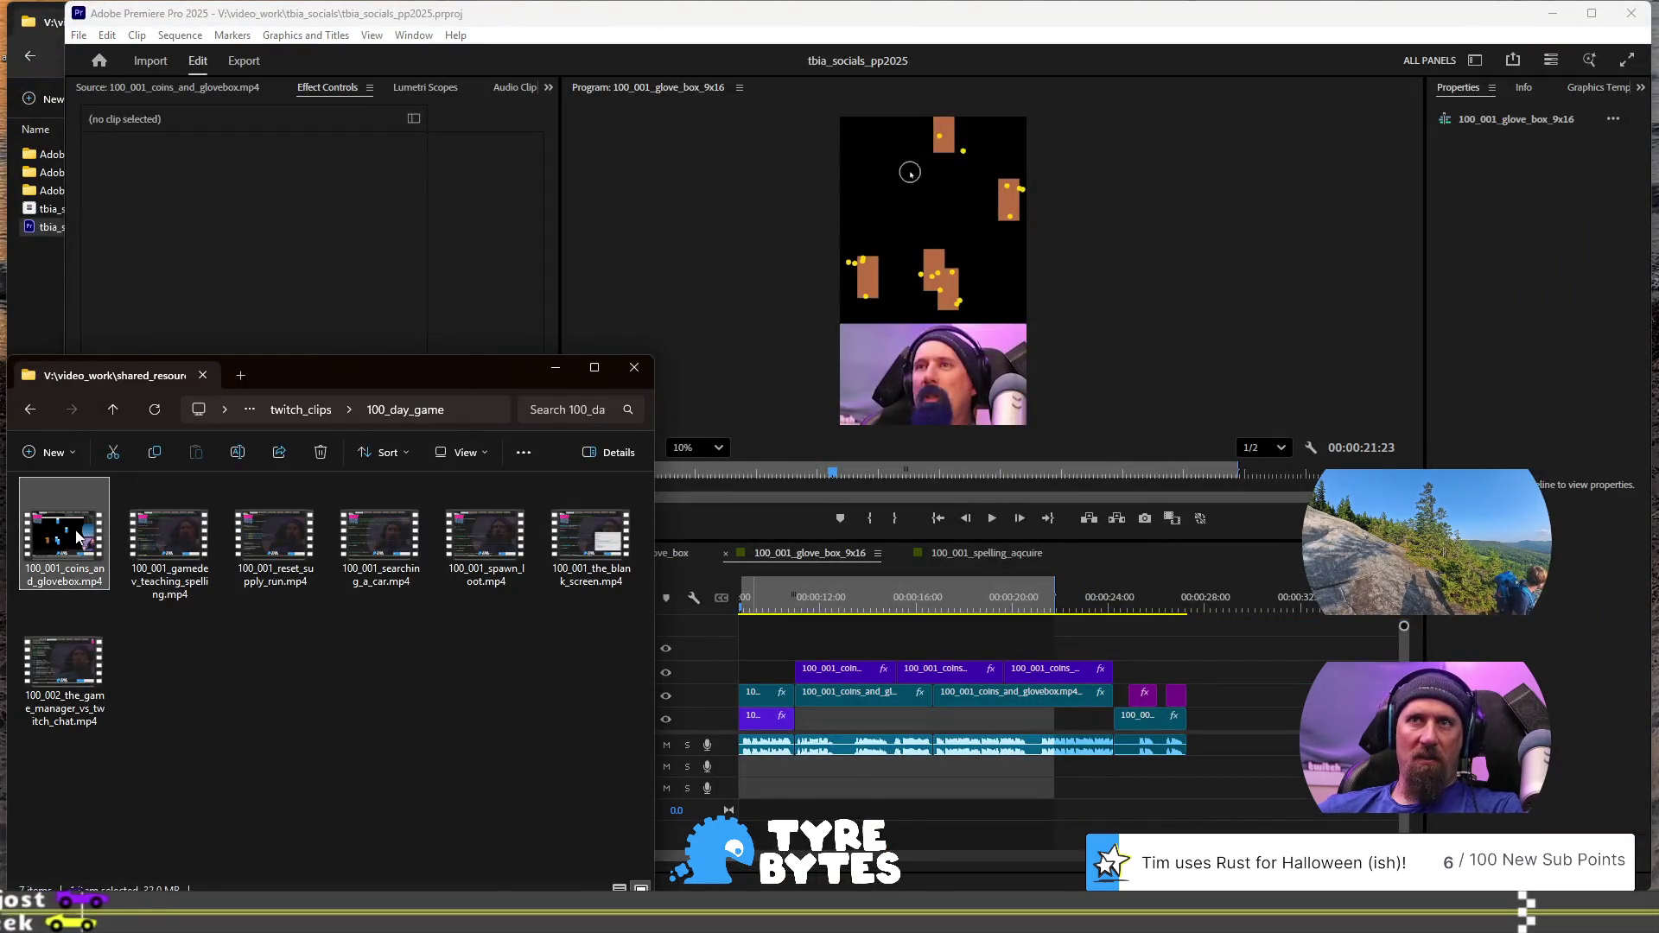
left_click(199, 535)
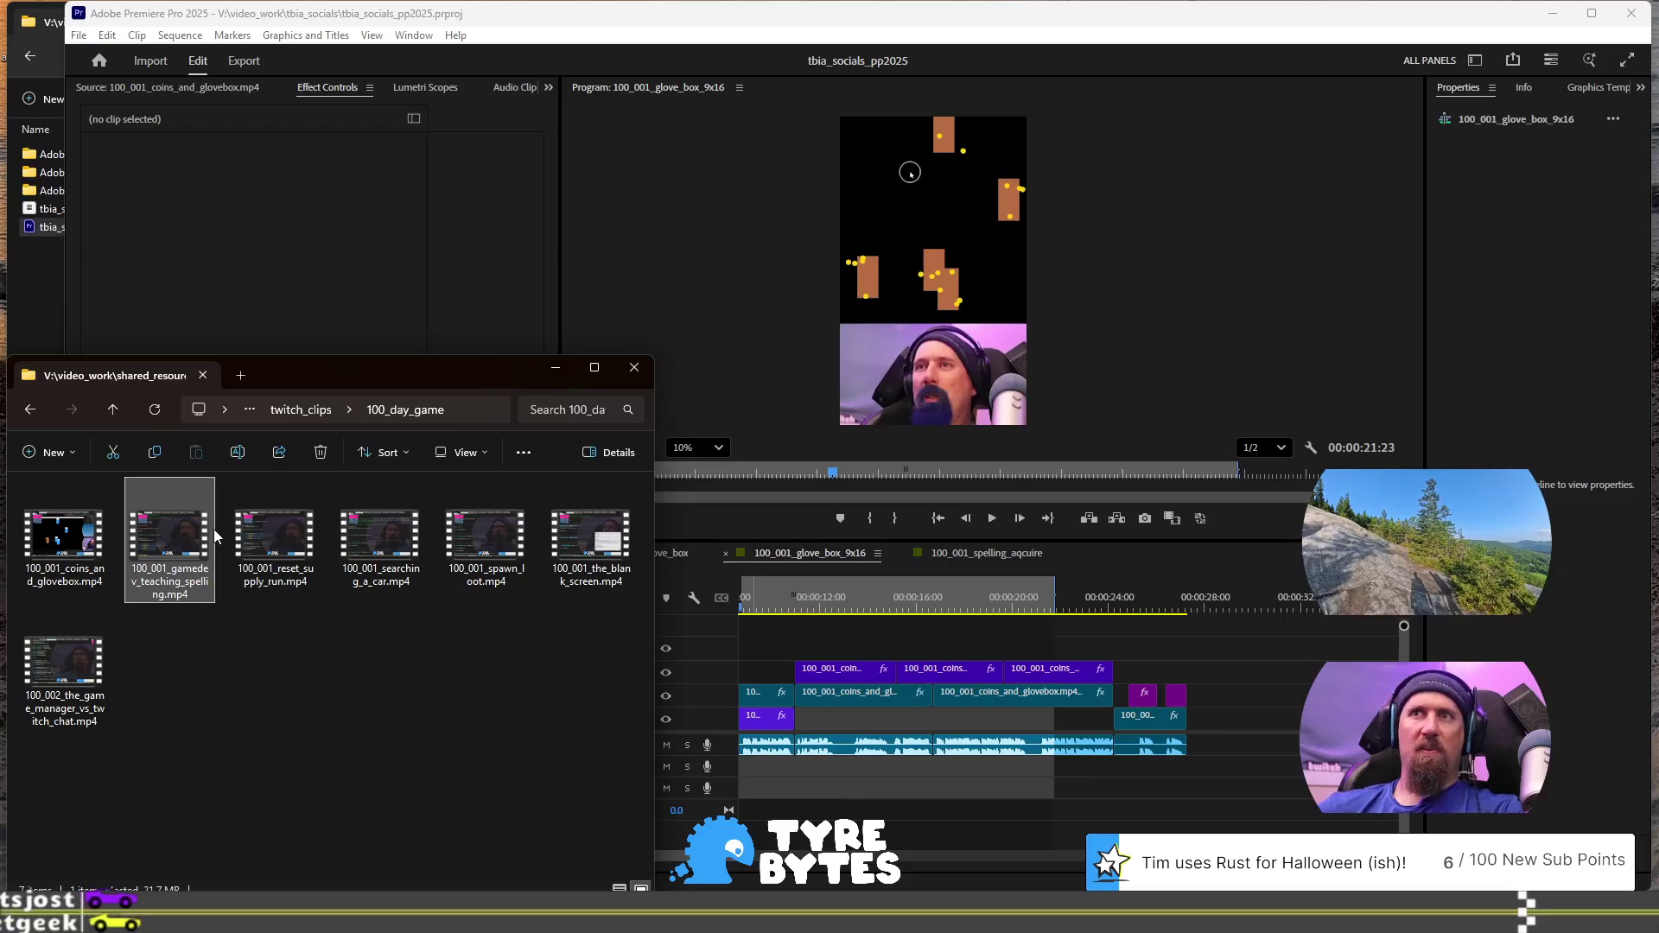
left_click(285, 561)
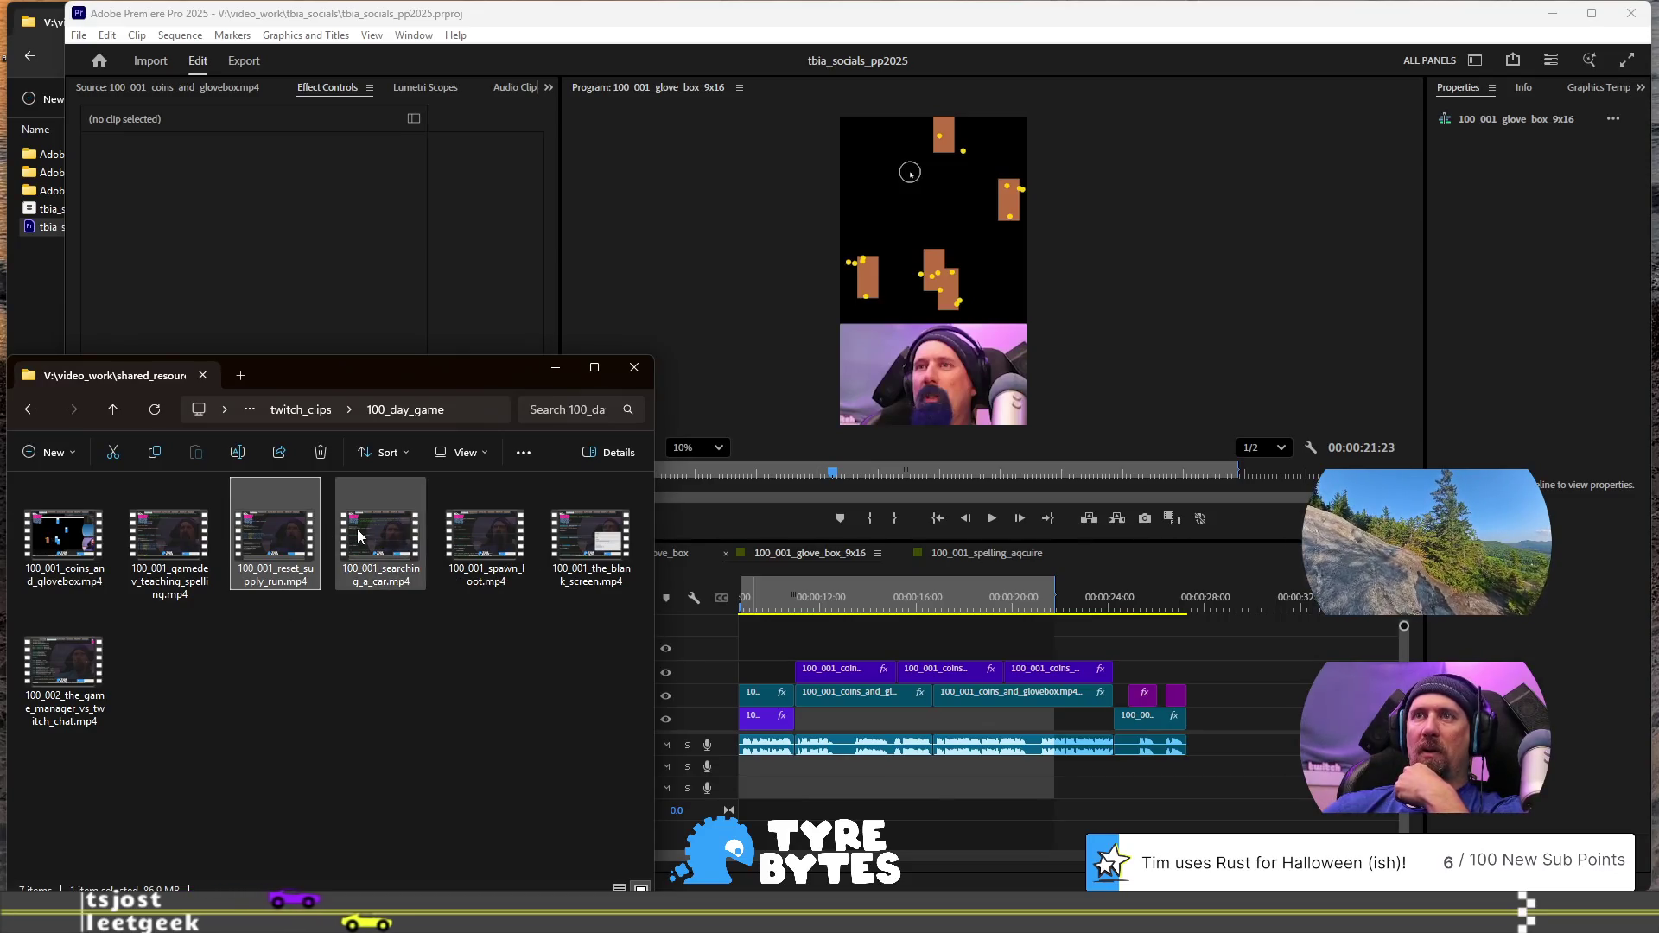
mouse_move(103, 661)
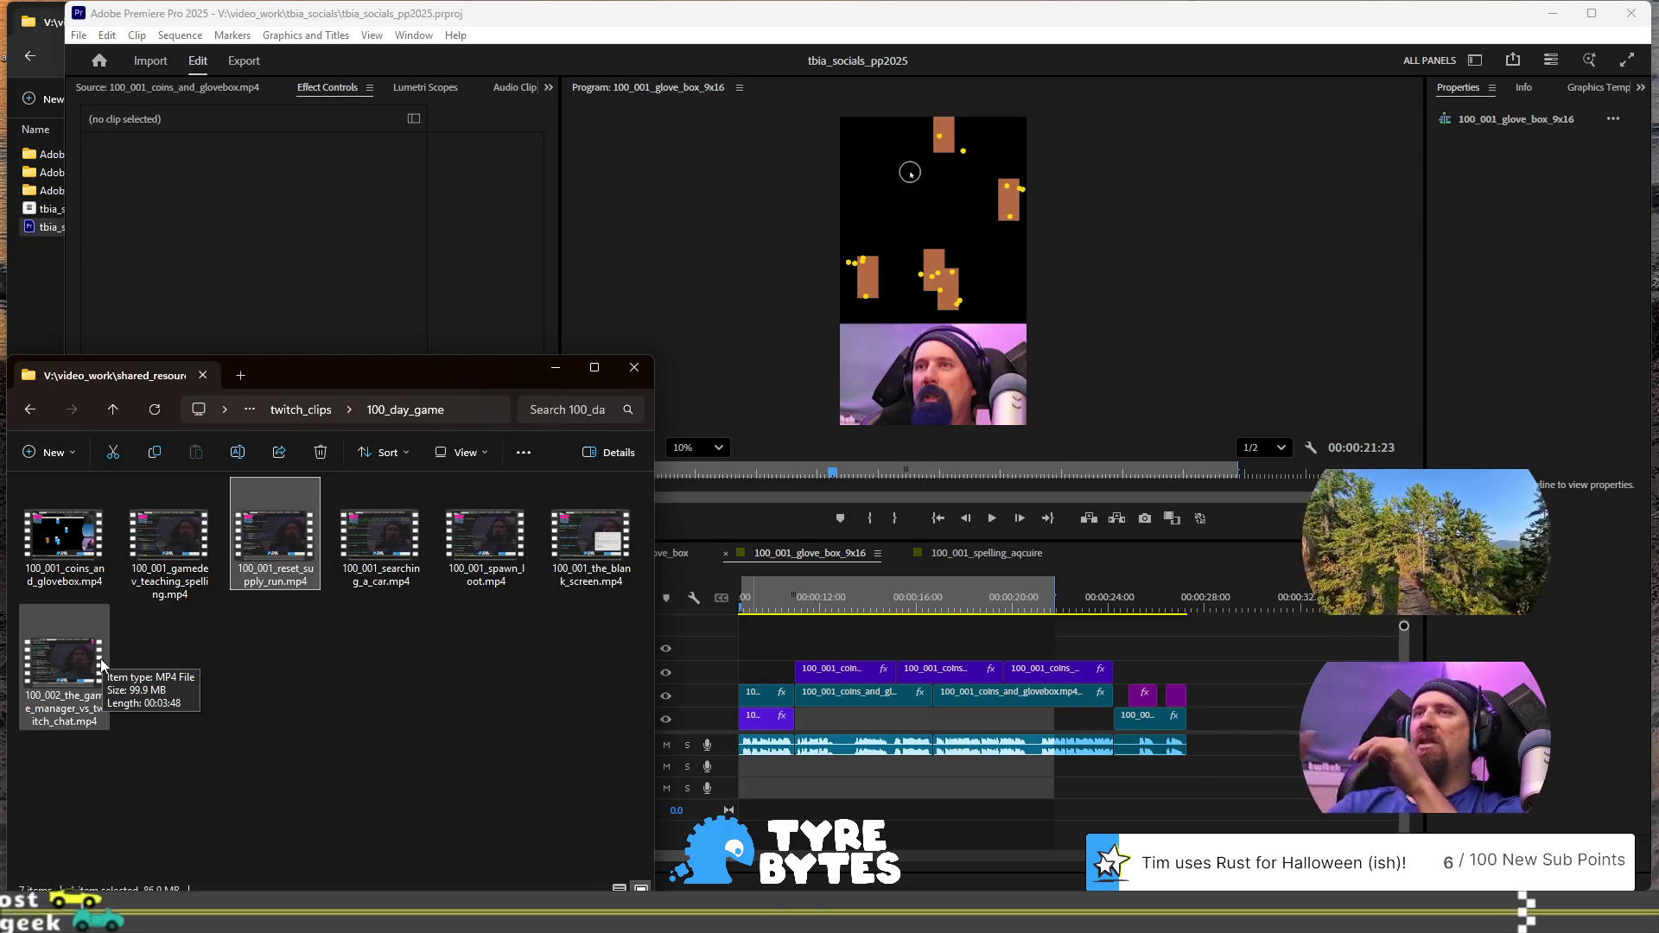
left_click(324, 678)
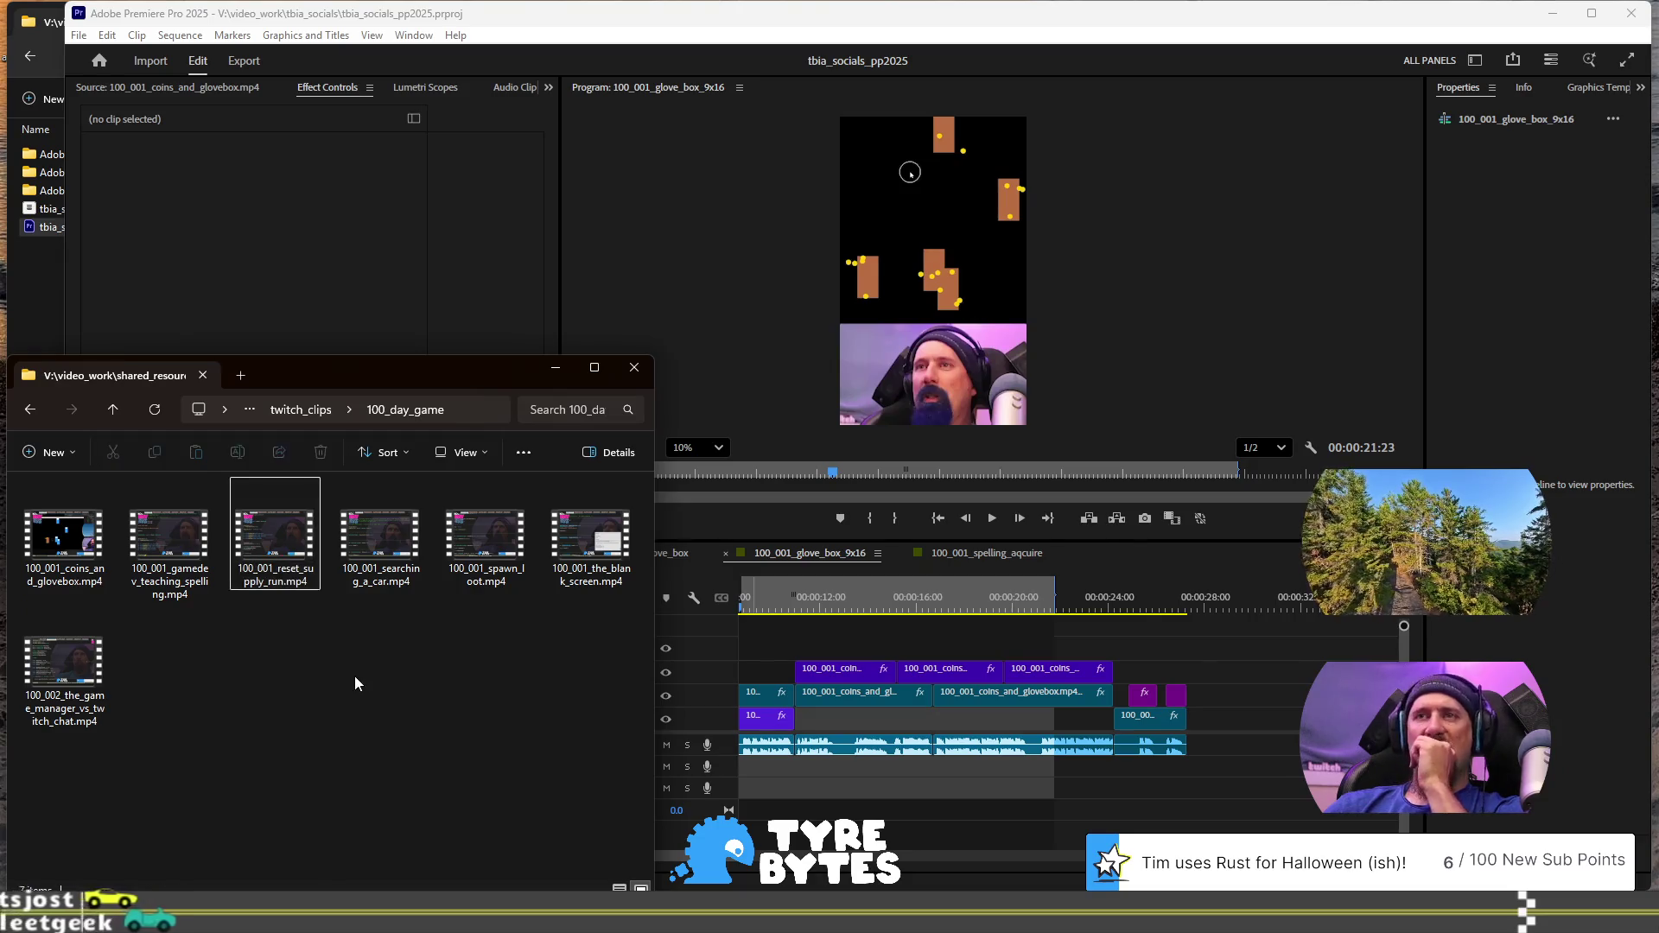
left_click(288, 536)
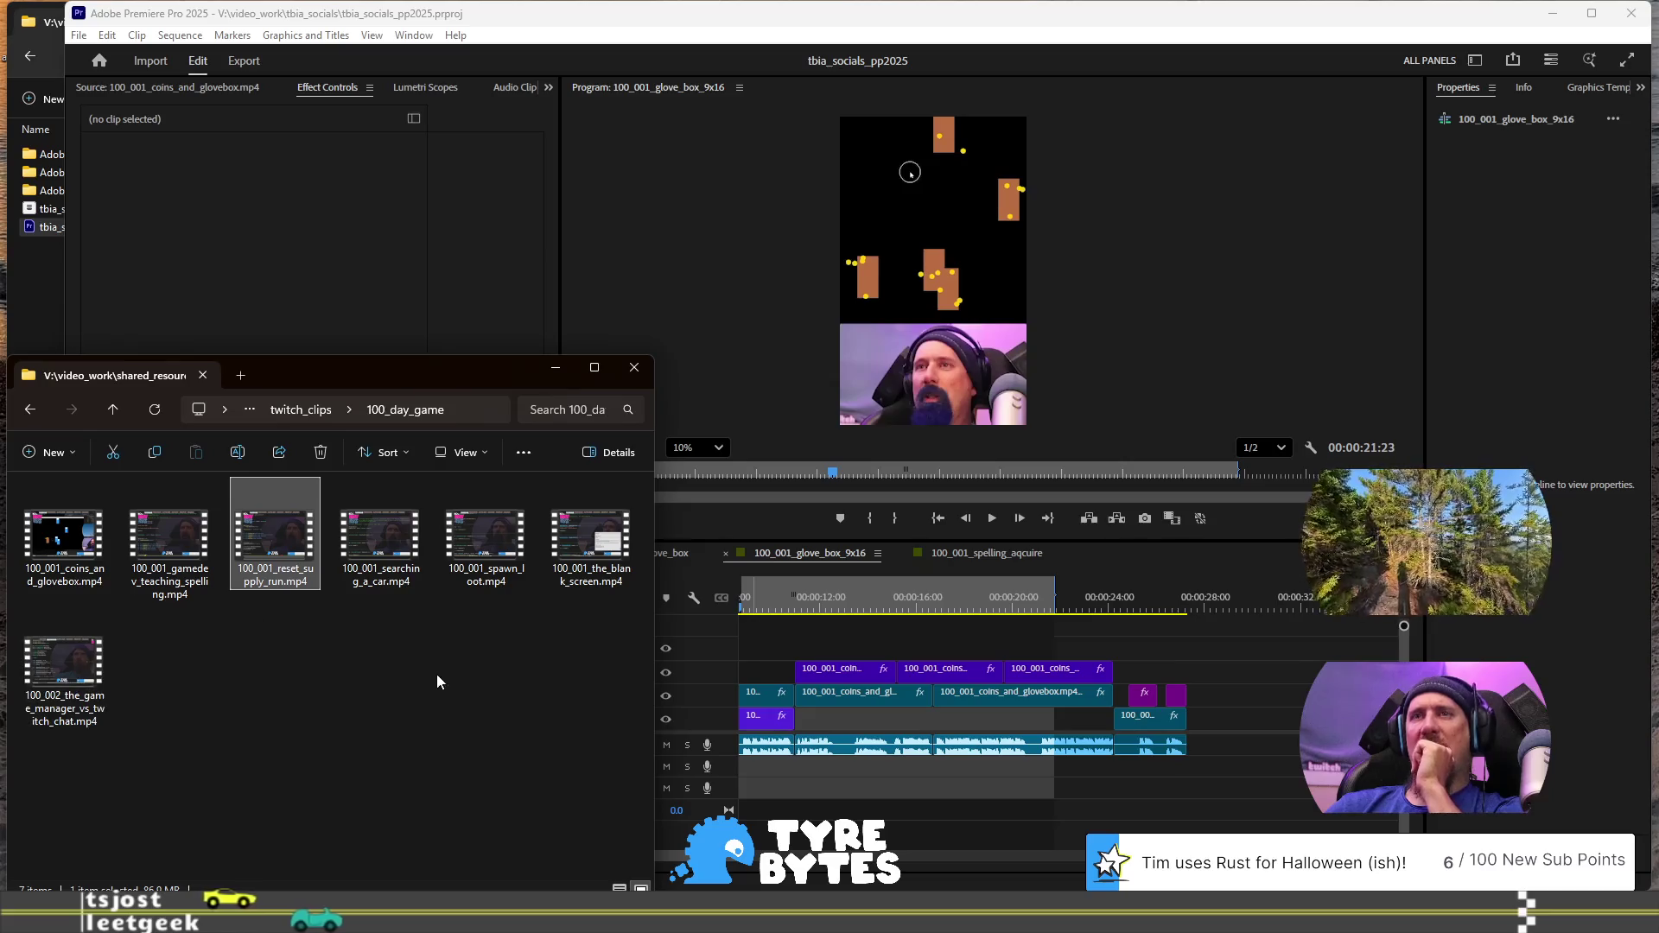
left_click(1260, 26)
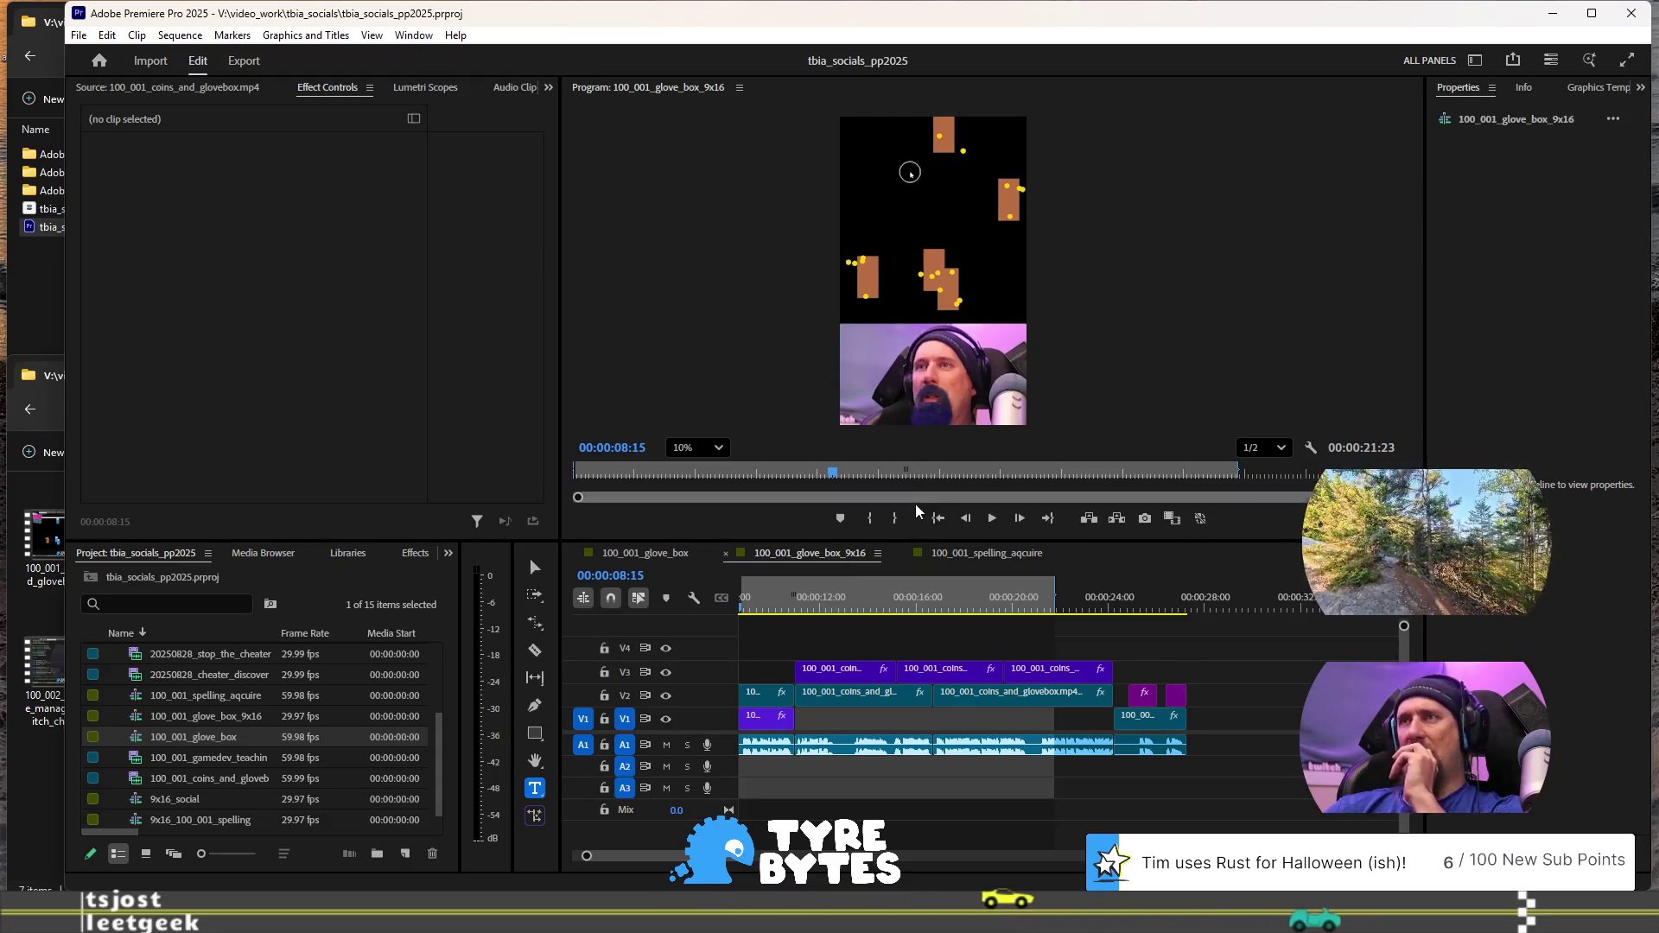
left_click(831, 606)
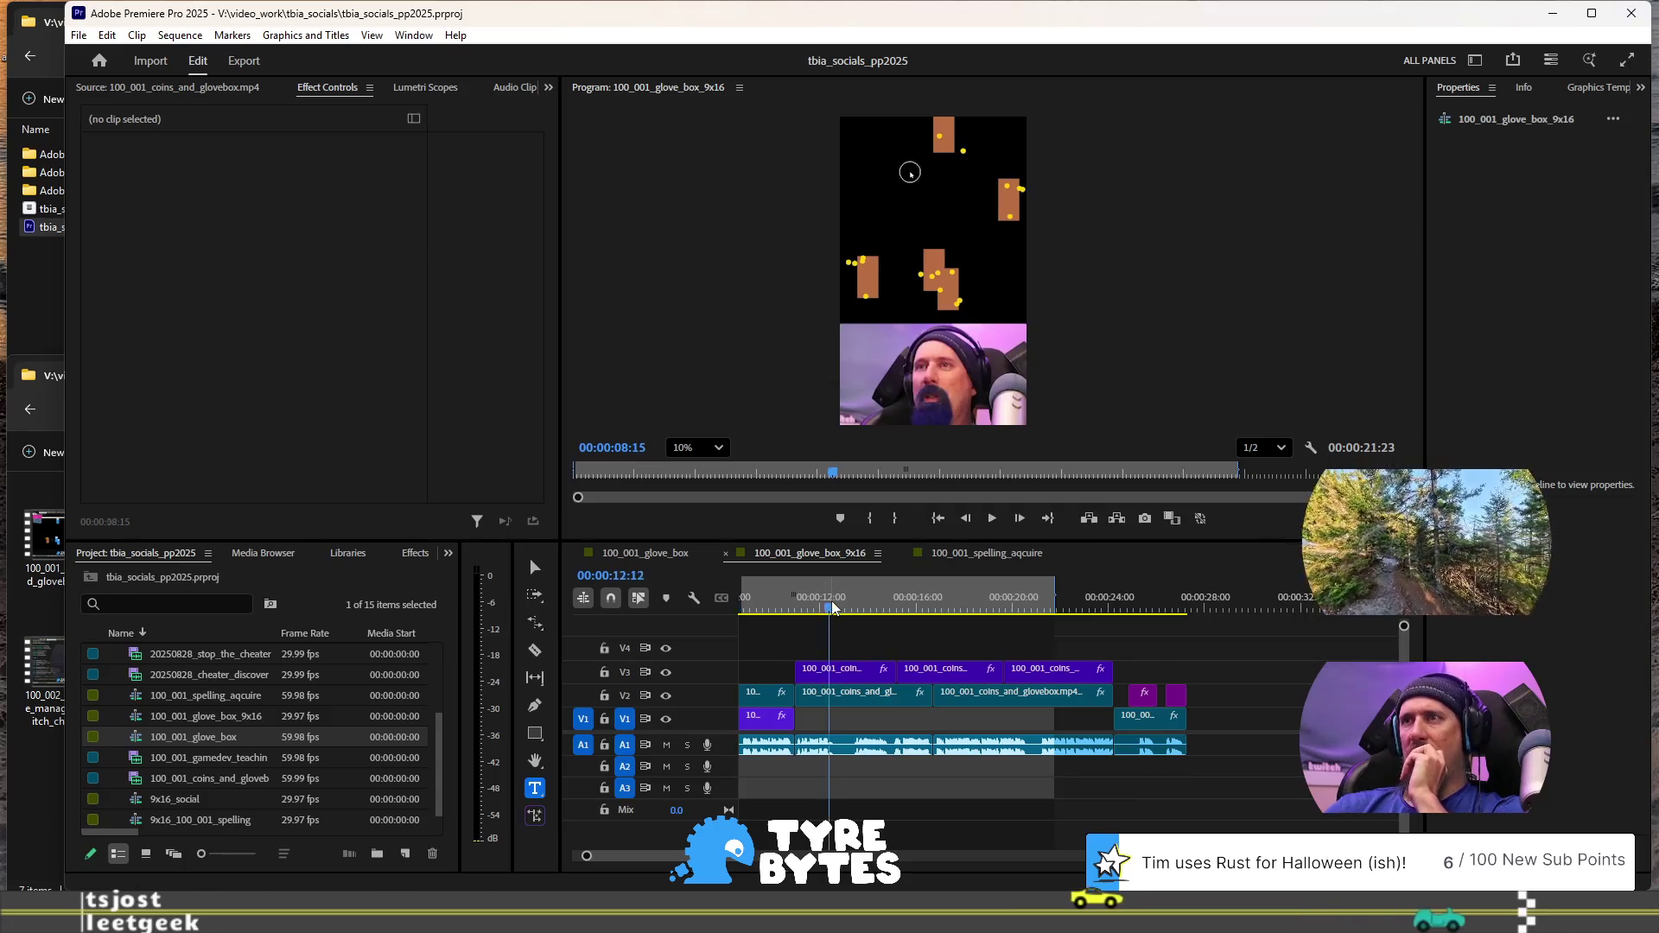
Move the playhead back to 00:00:09:18 and set the Program monitor zoom to Fit
left_click(764, 607)
scroll(791, 639, "up", 1)
scroll(791, 635, "up", 3)
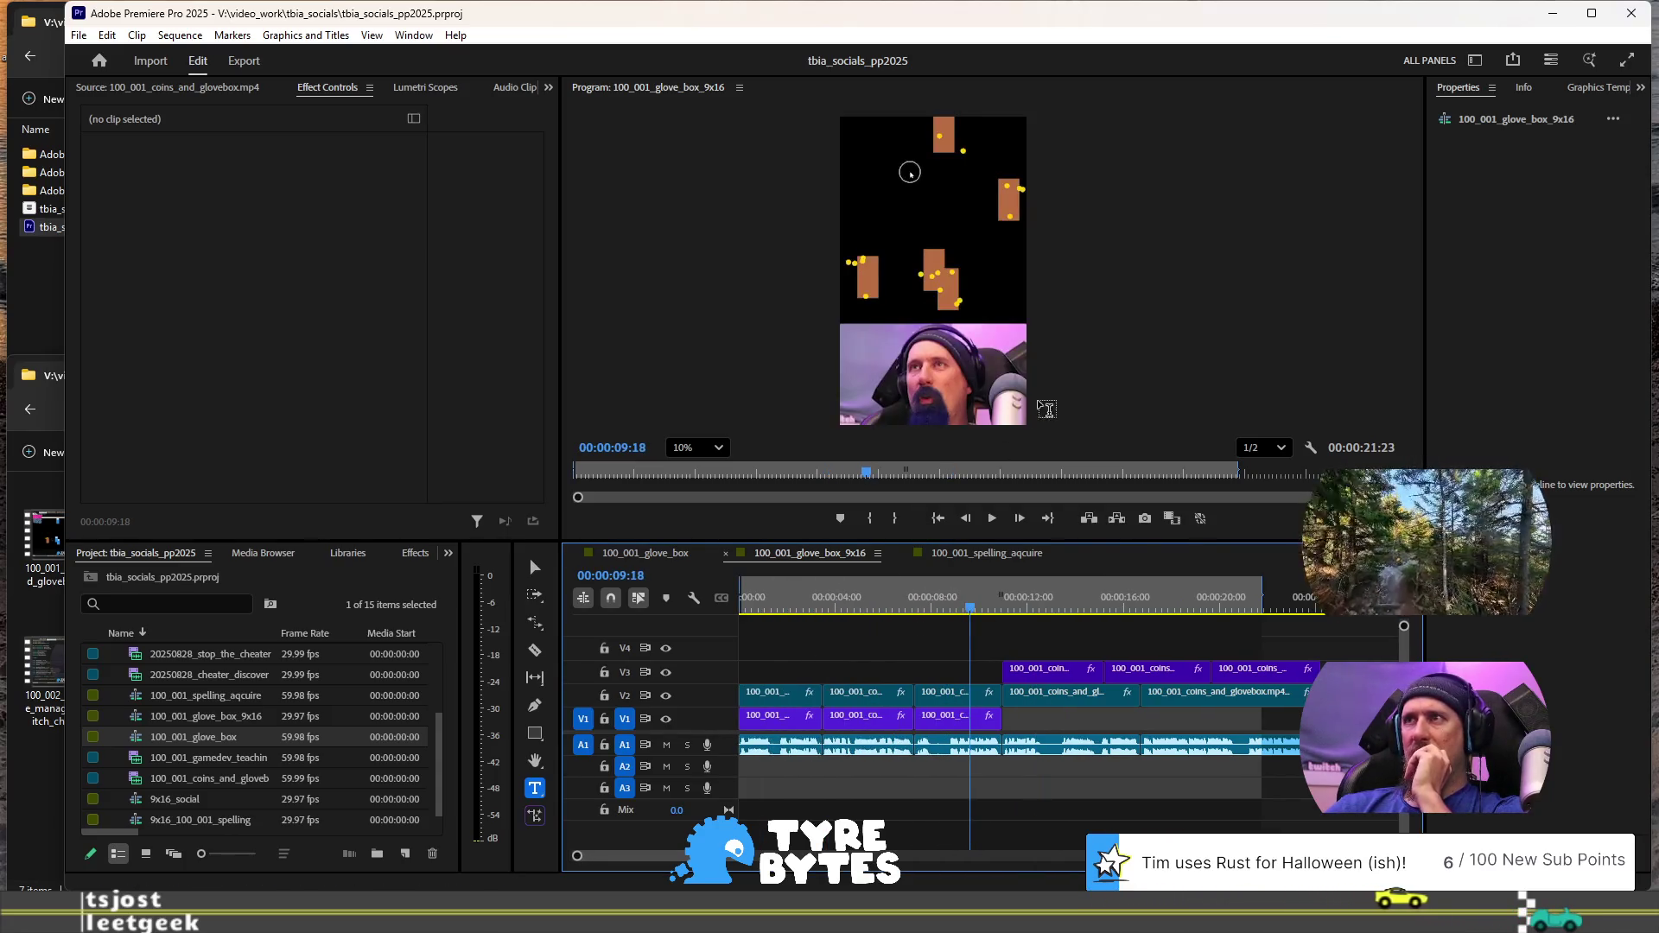
left_click(718, 448)
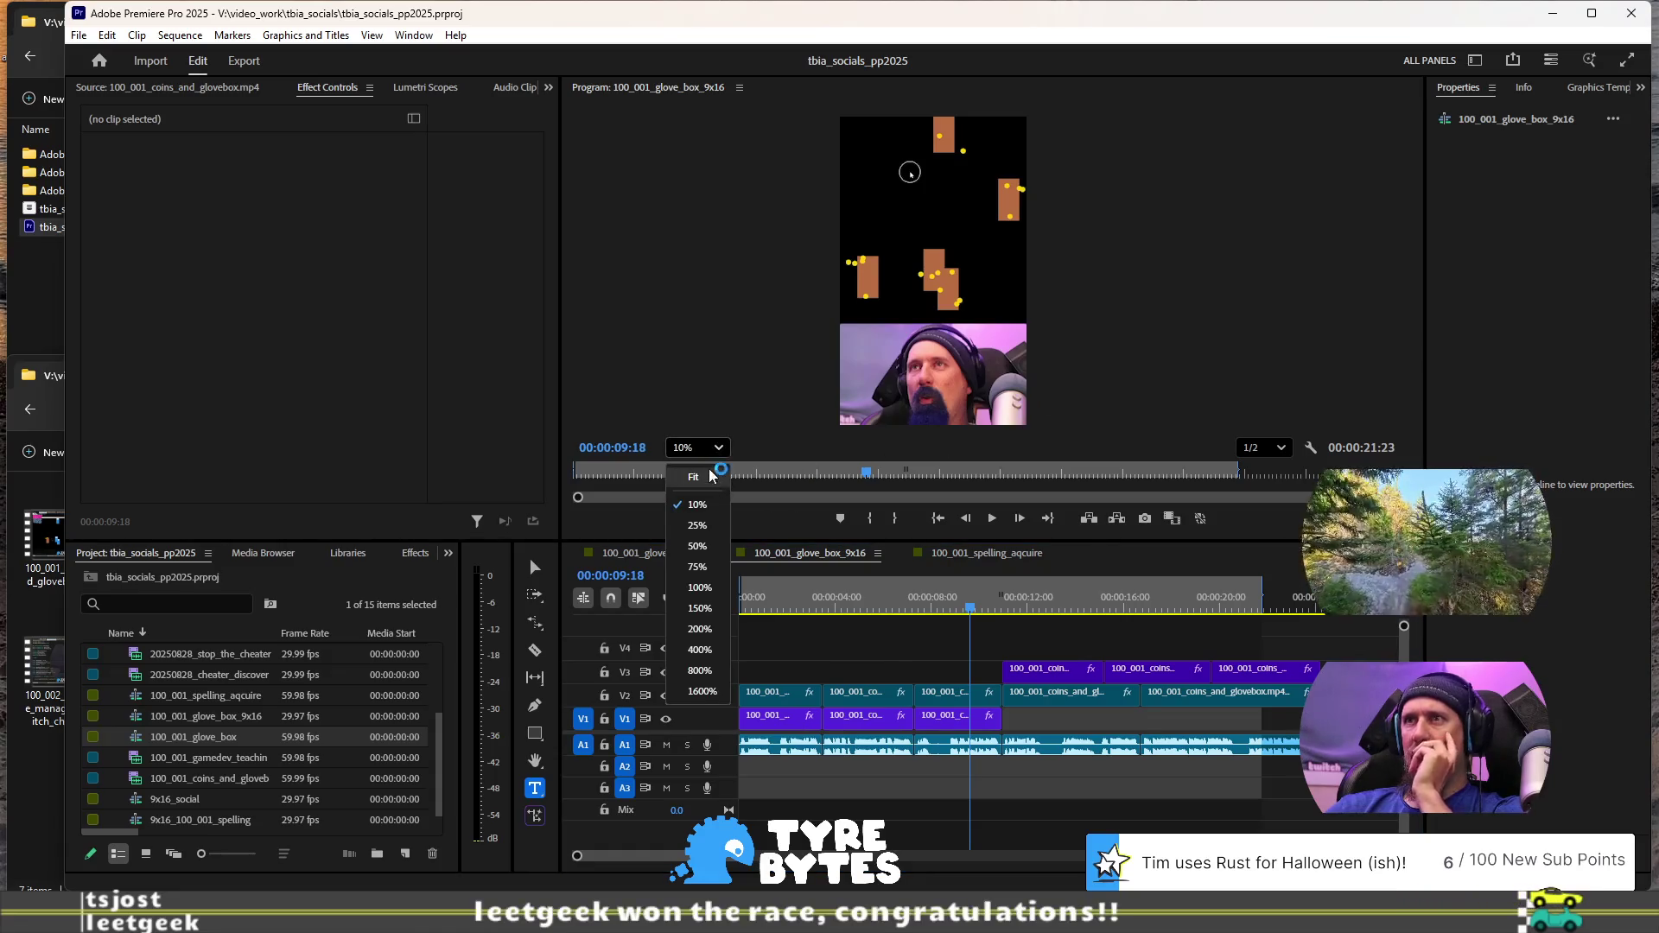
left_click(696, 477)
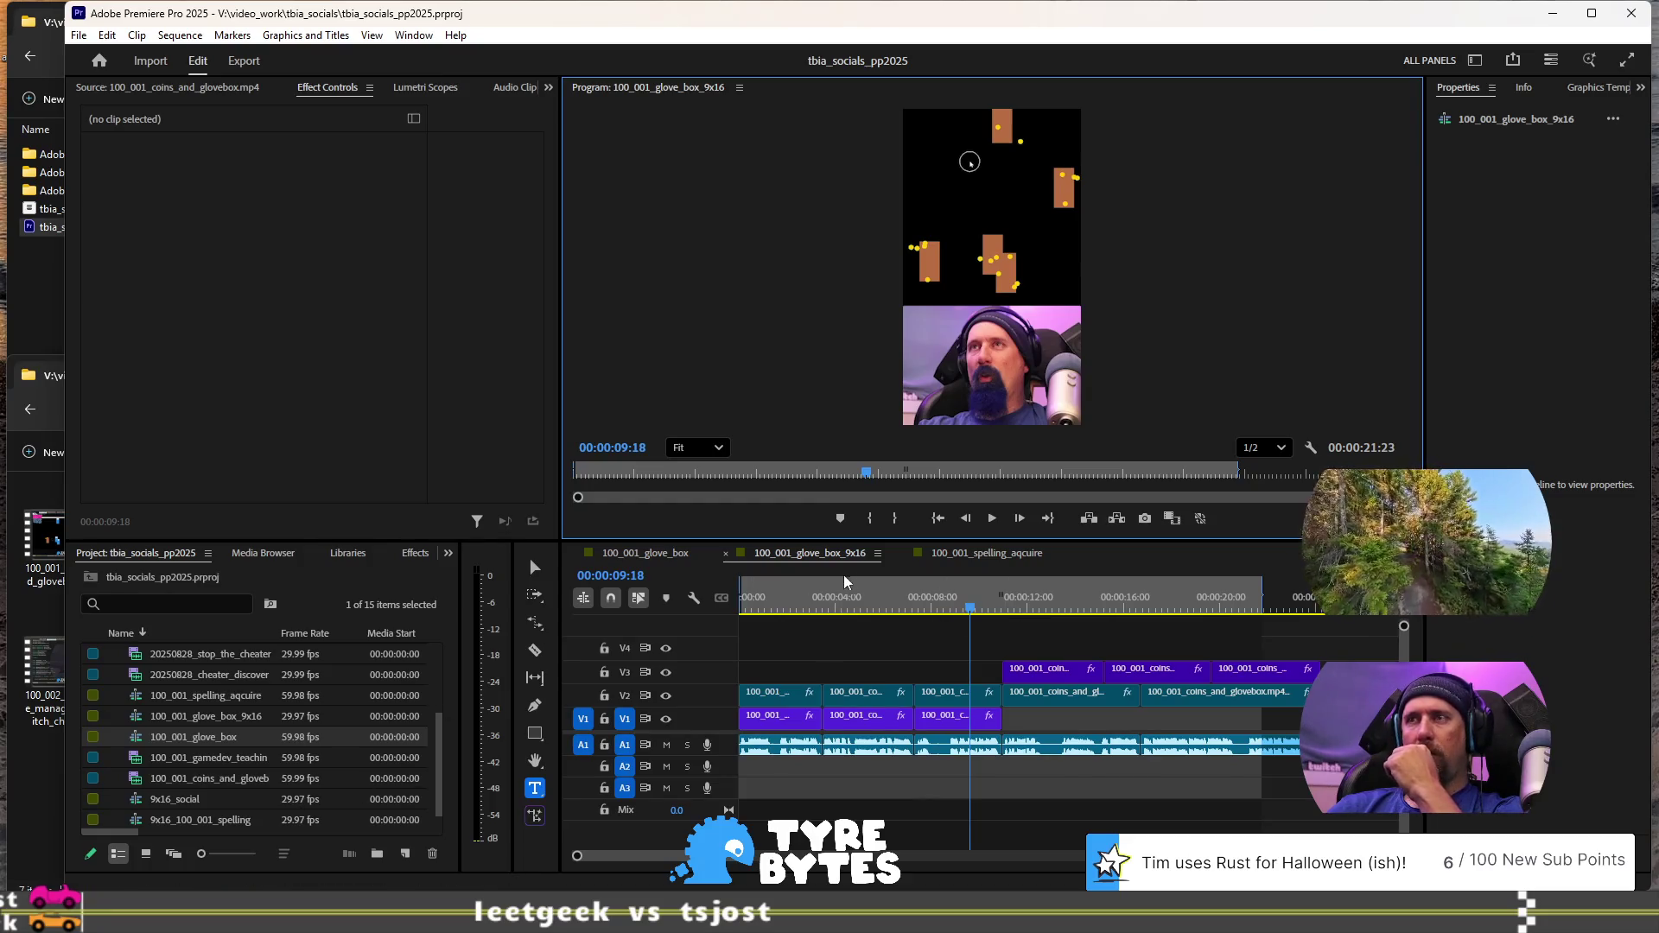
Close the 100_001_glove_box_9x16, 100_001_spelling_aqcuire and 100_001_glove_box sequence tabs
left_click(728, 553)
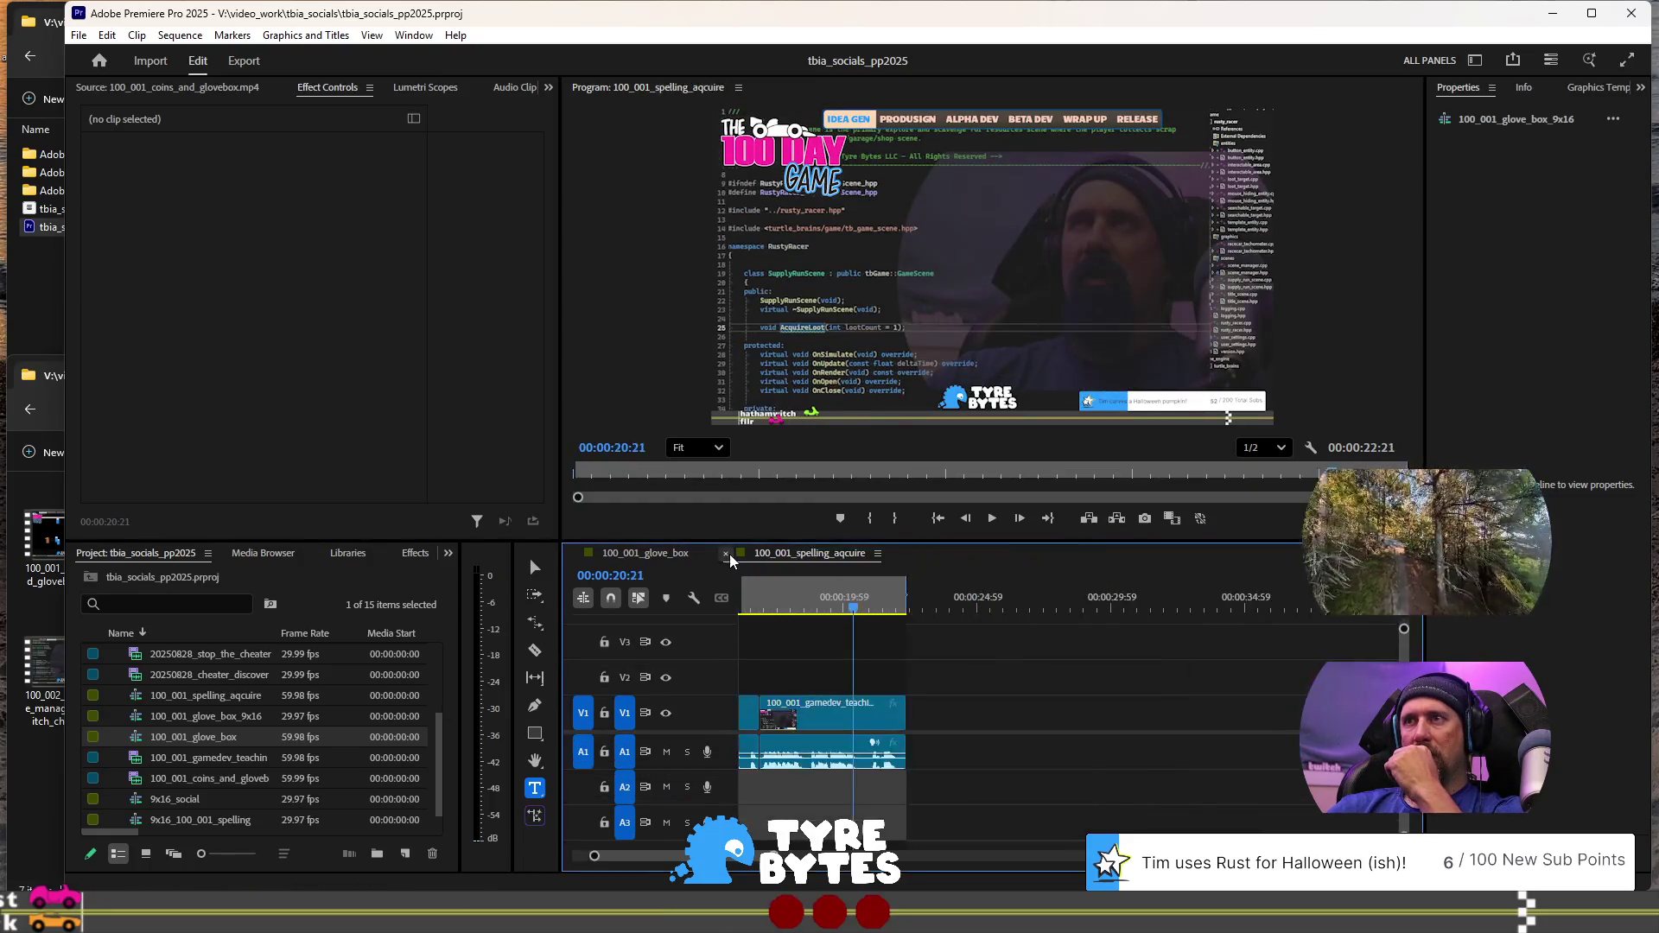
left_click(729, 553)
left_click(575, 554)
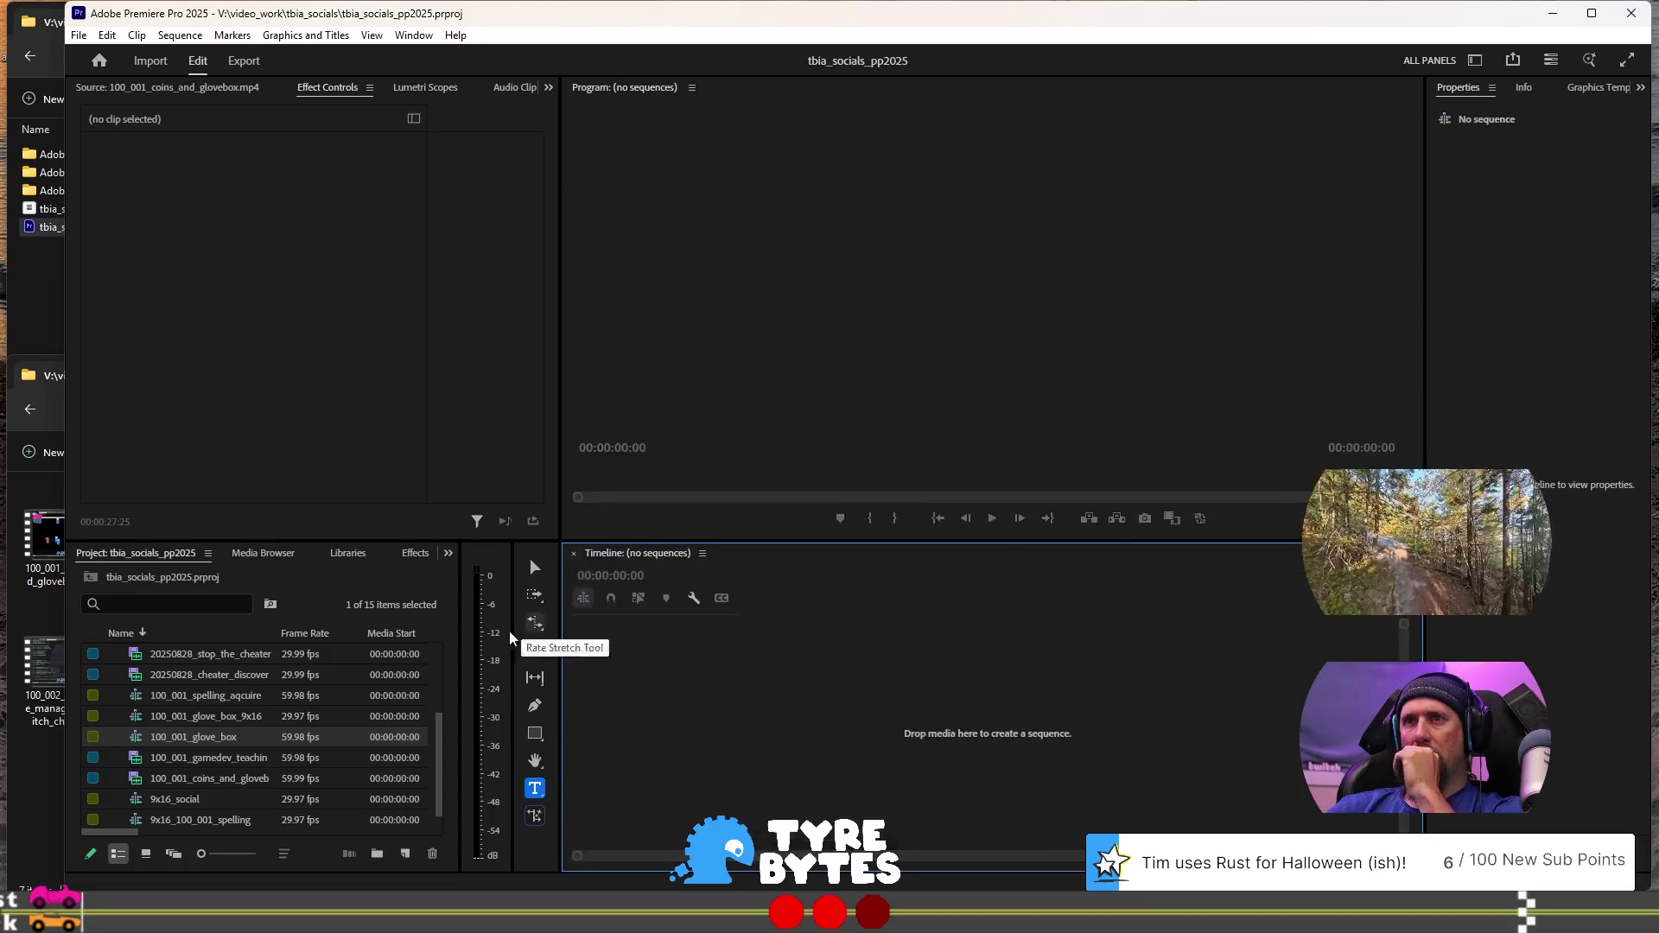
Duplicate the 100_001_glove_box_9x16 and 100_001_glove_box sequences with copy and paste
left_click(195, 720)
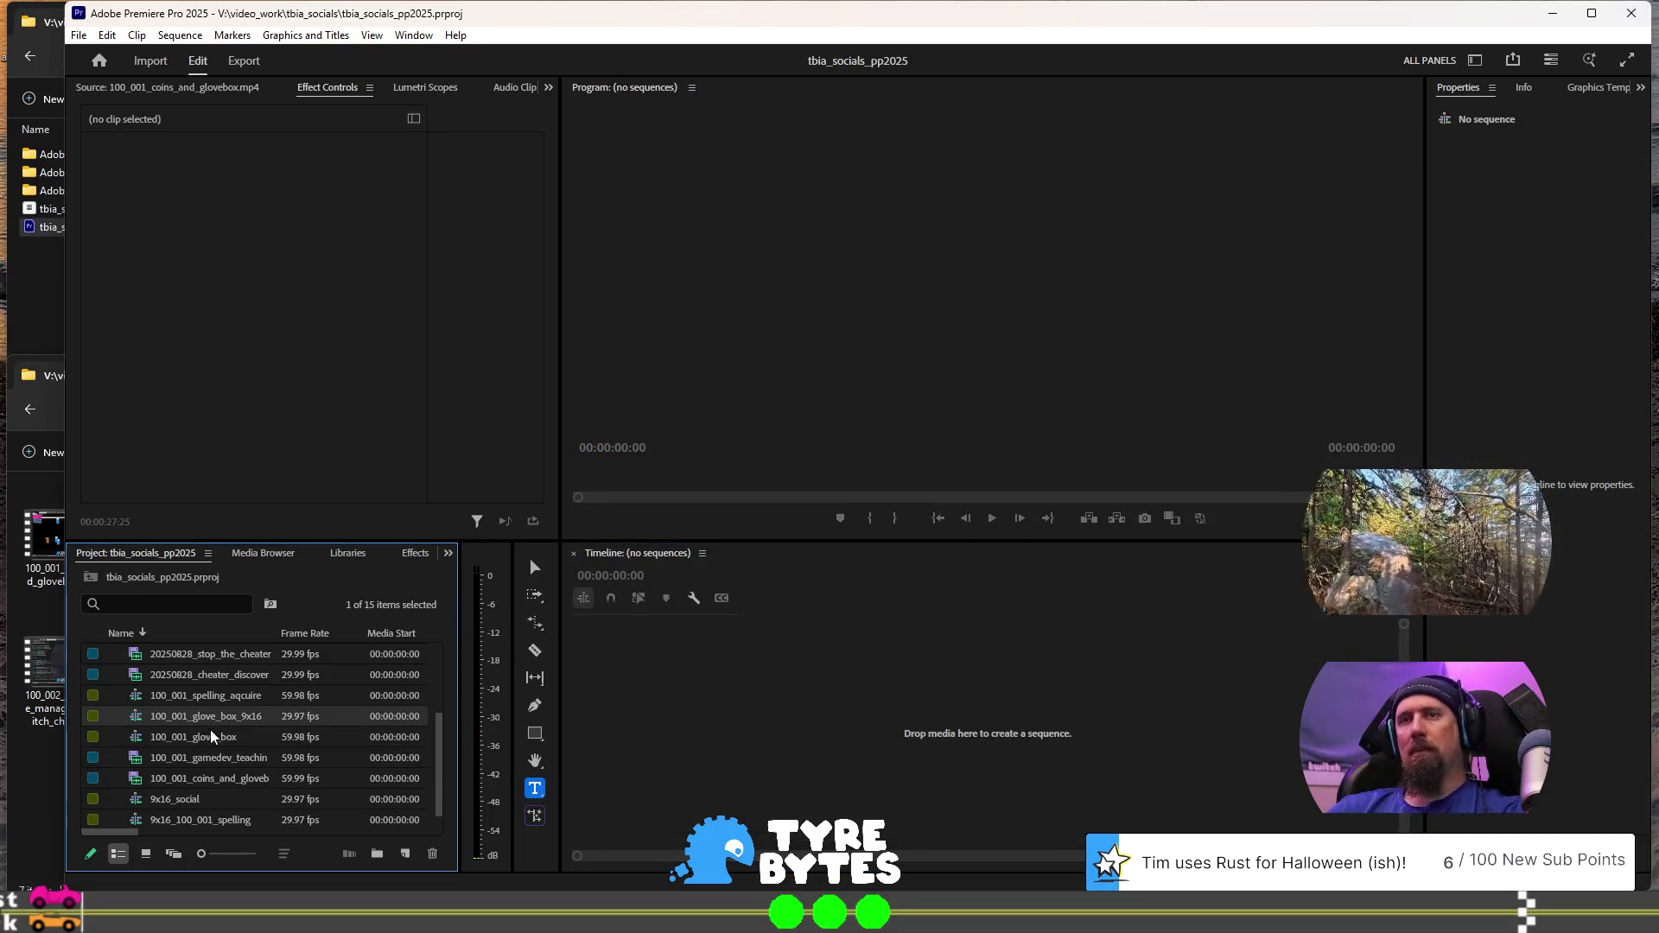
left_click(216, 735, "ctrl")
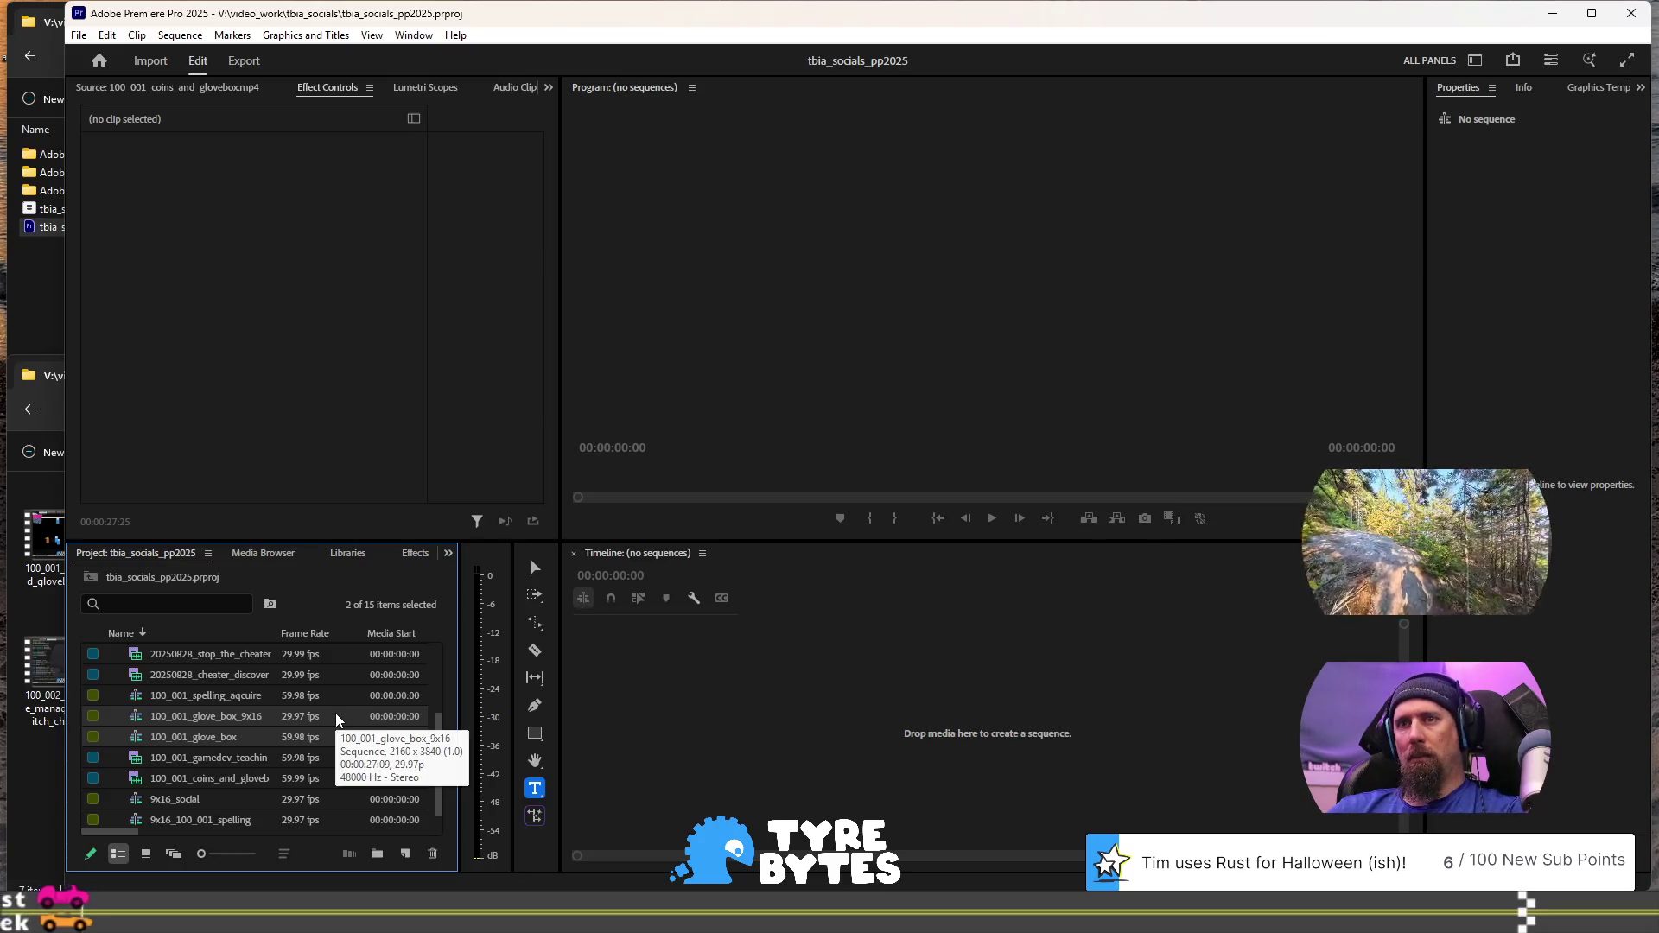
key("ctrl+c")
key("ctrl+v")
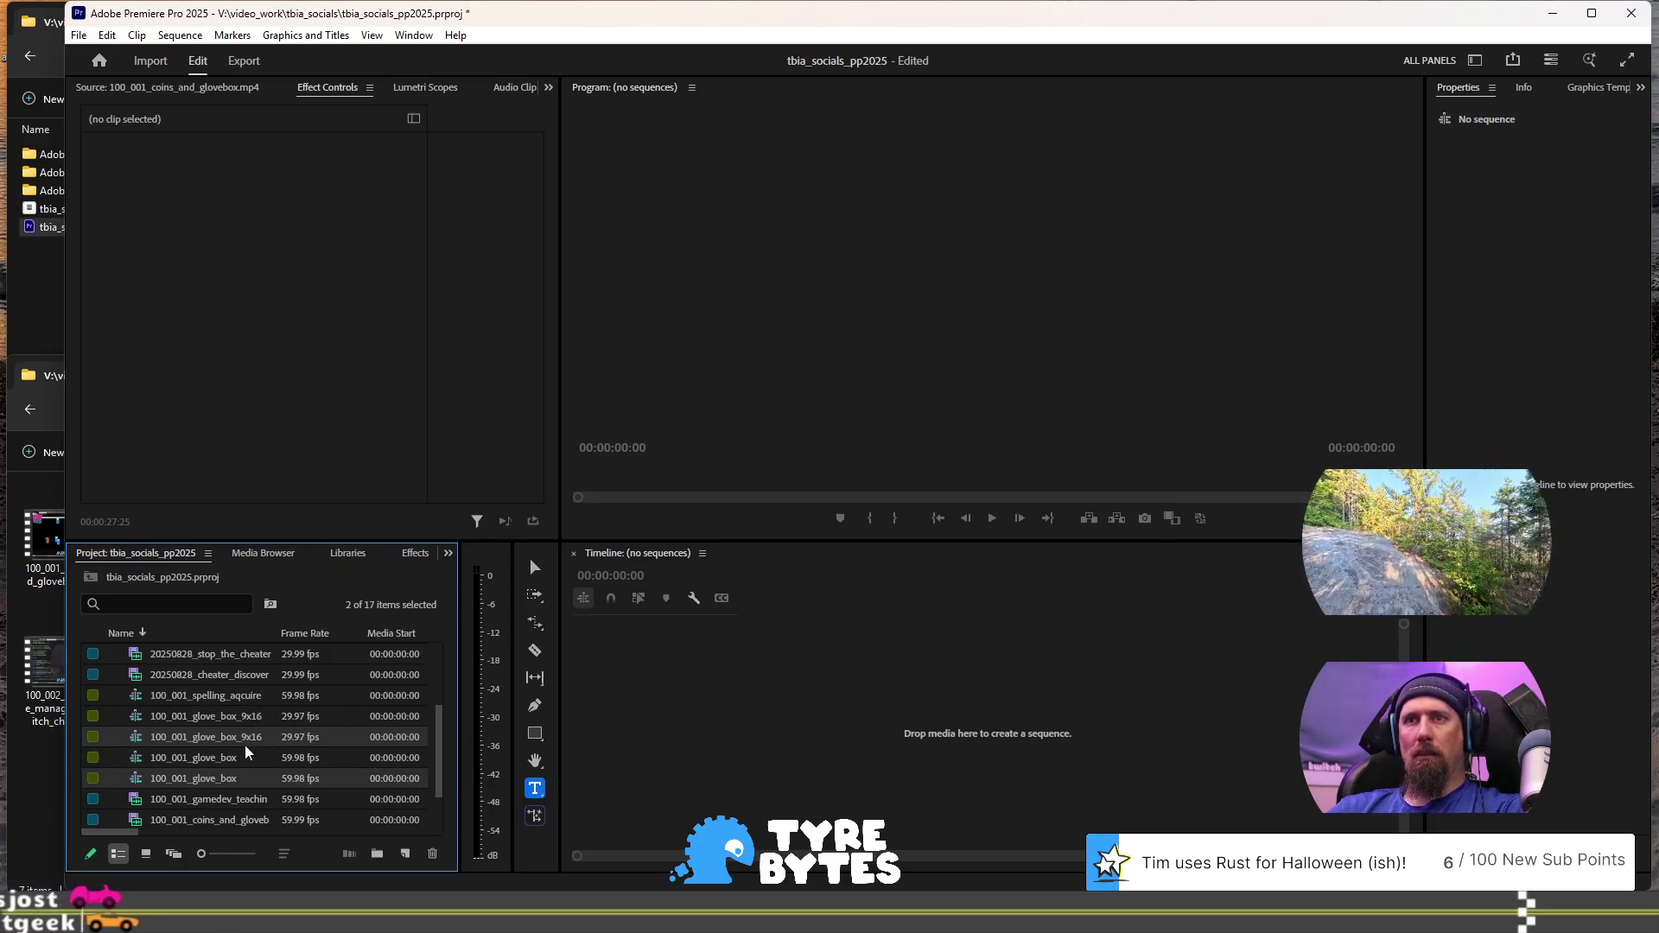
Open the duplicated glove_box_9x16 sequence, start renaming it, and bring up the 100_day_game folder
double_click(235, 734)
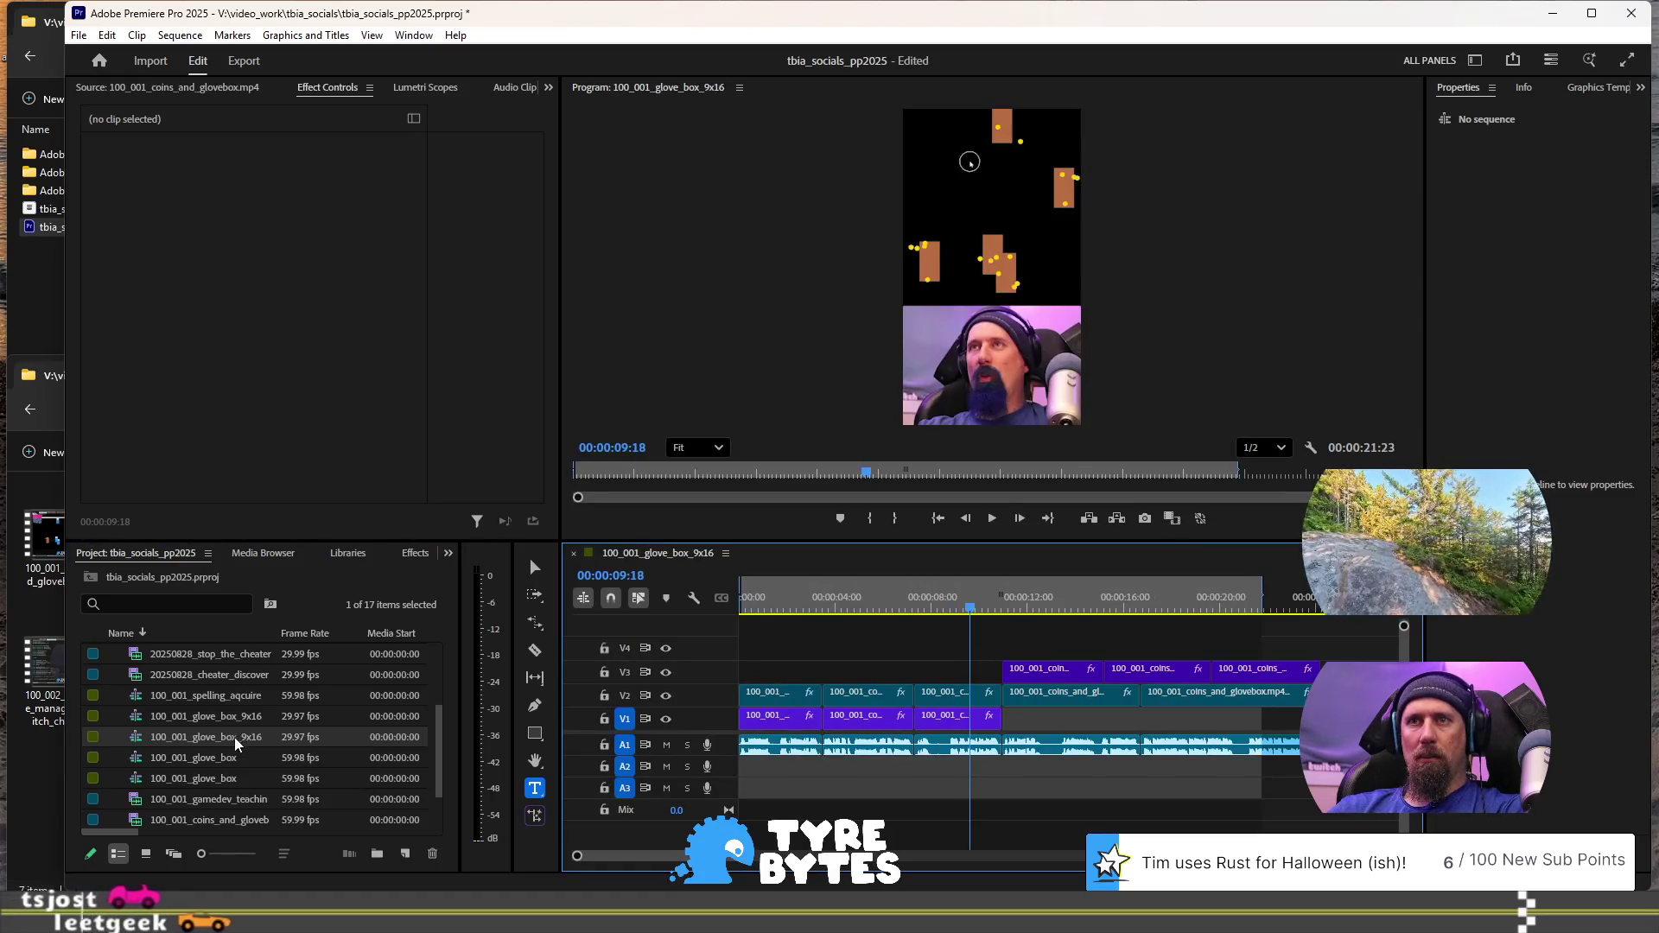
left_click(233, 737)
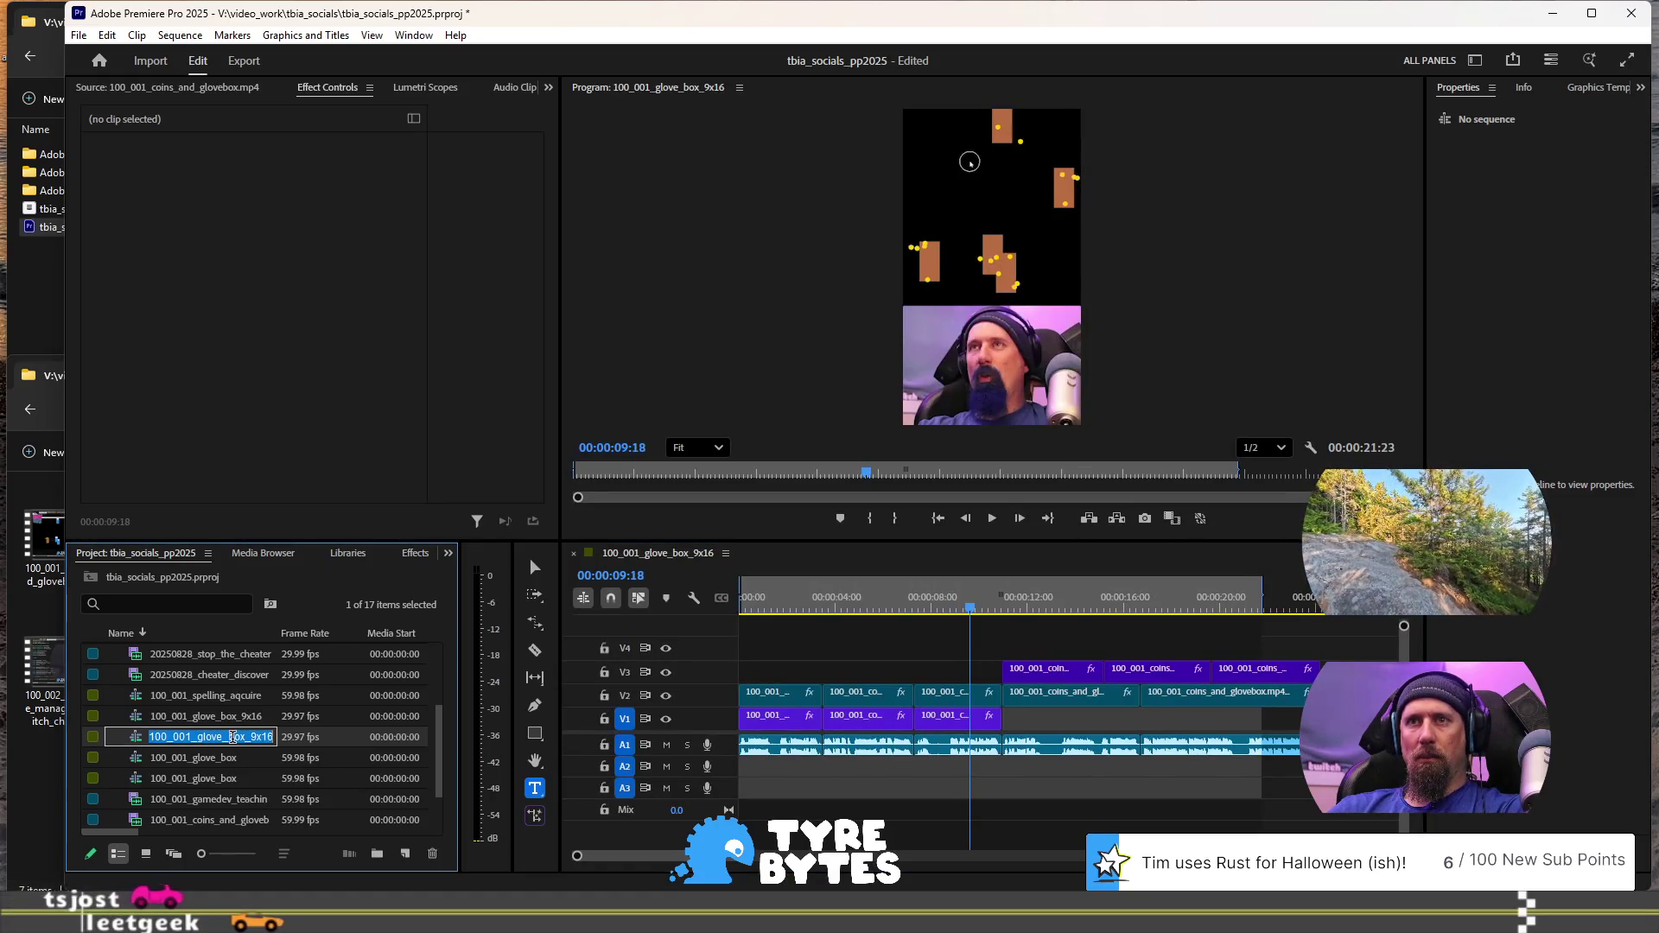
left_click(297, 610)
key("shift+Left")
key("shift+Left")
key("shift+Left")
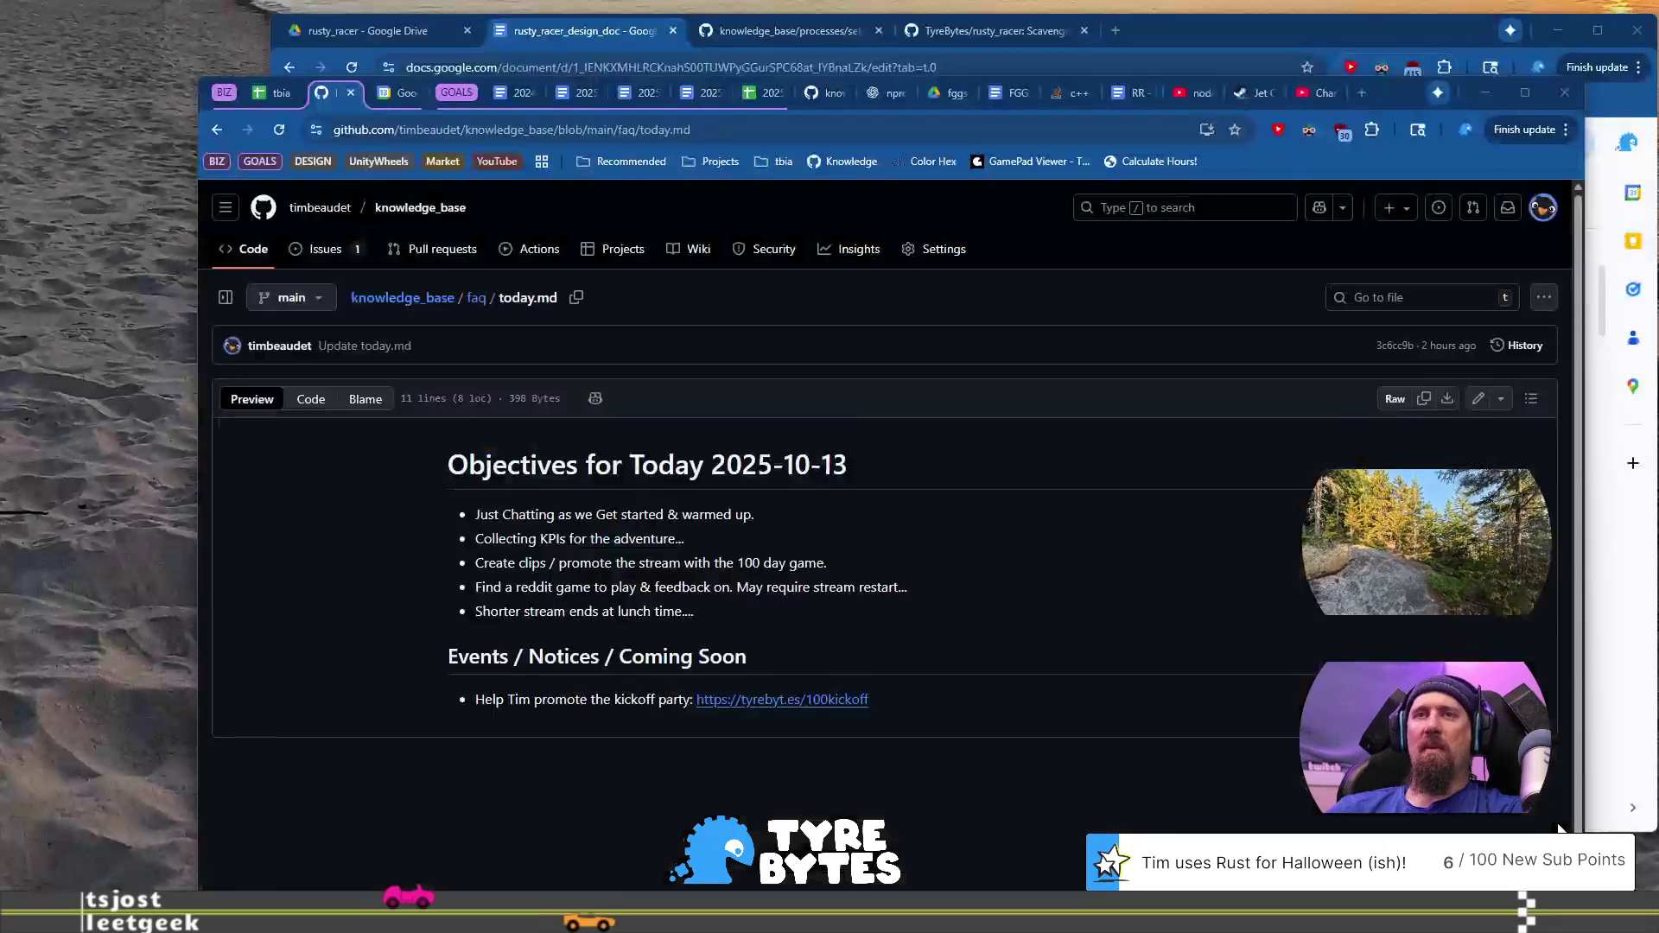
left_click(48, 774)
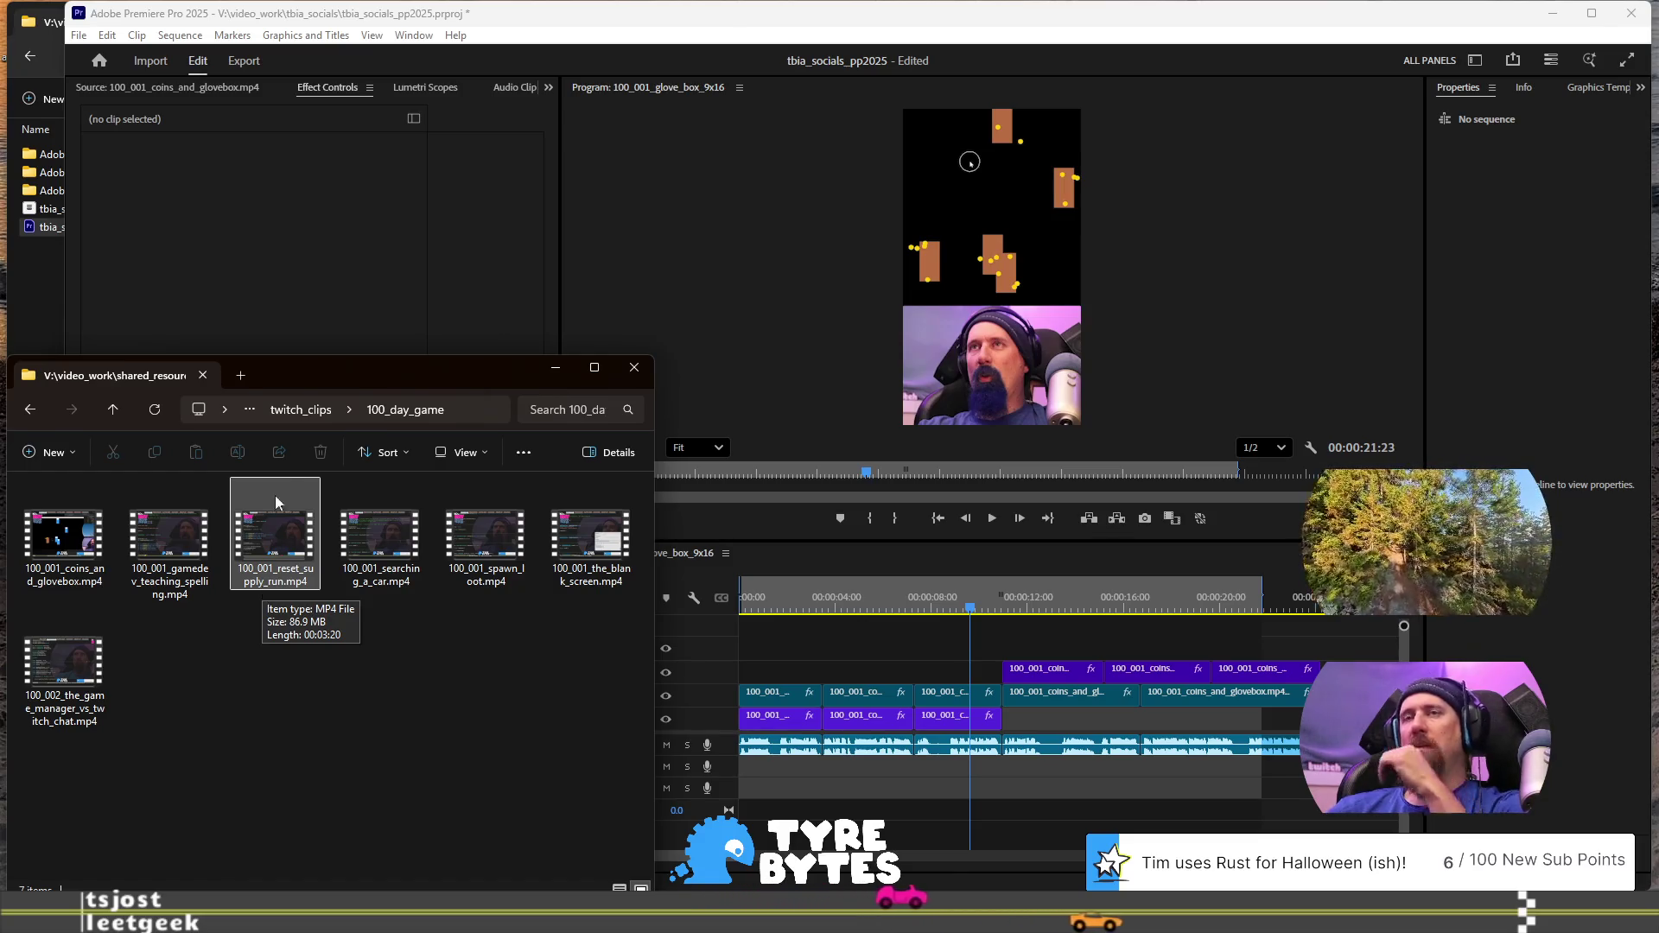
Preview 100_001_reset_supply_run.mp4 in Media Player, then close it and return to Premiere
left_click(304, 582)
double_click(294, 553)
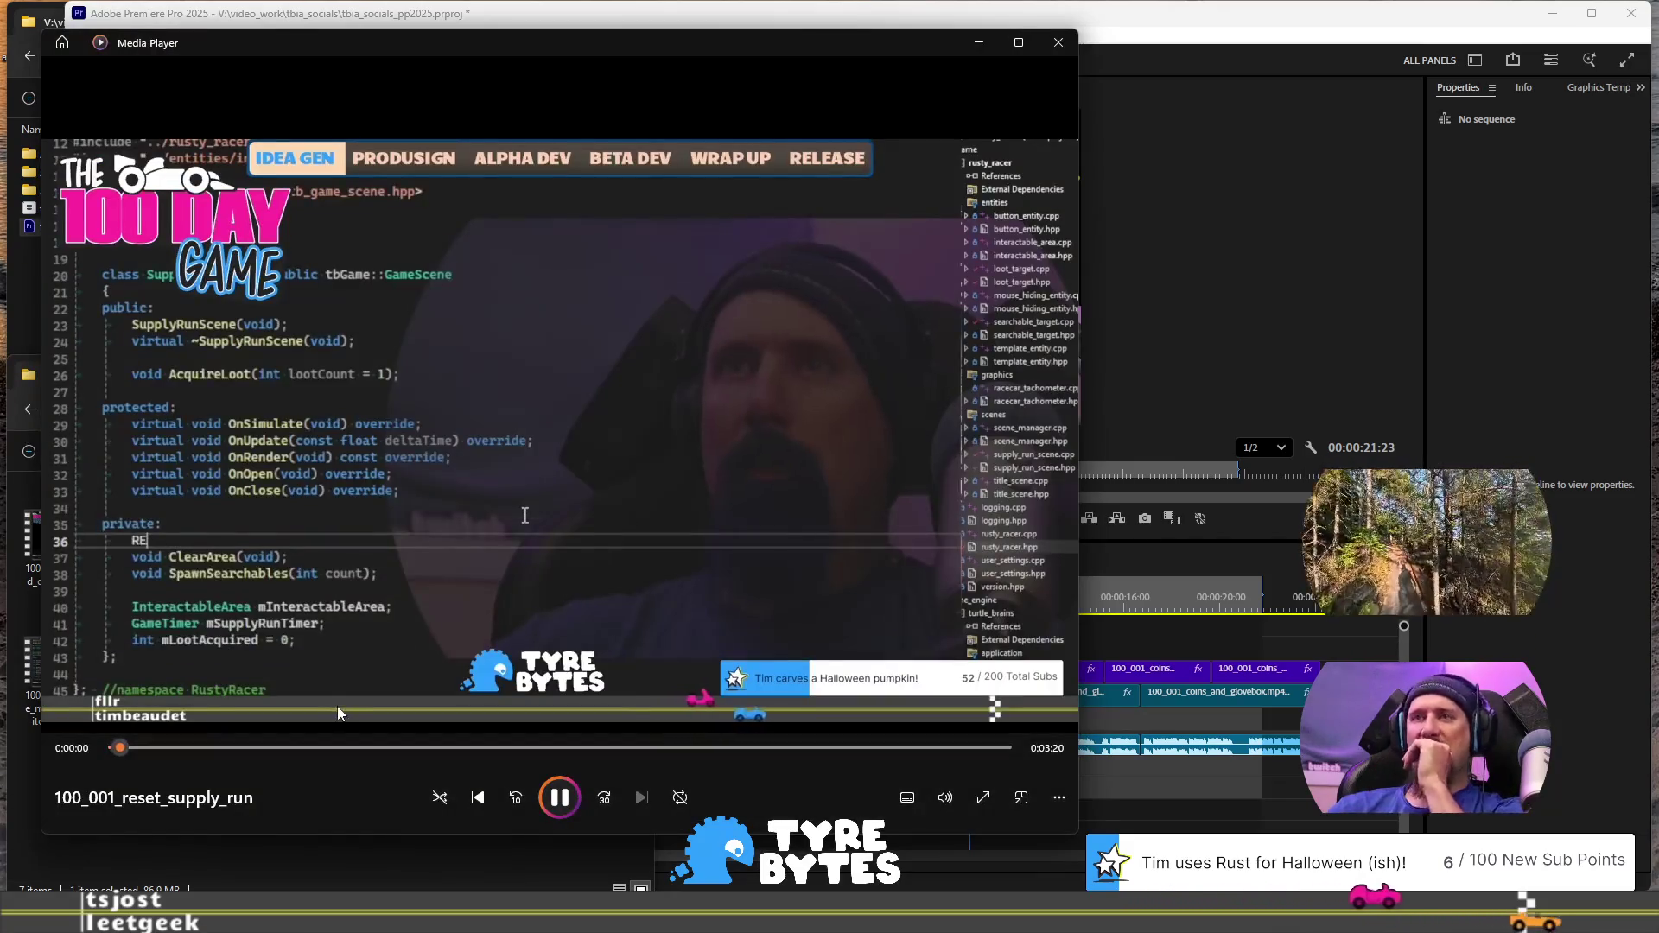
left_click(1058, 43)
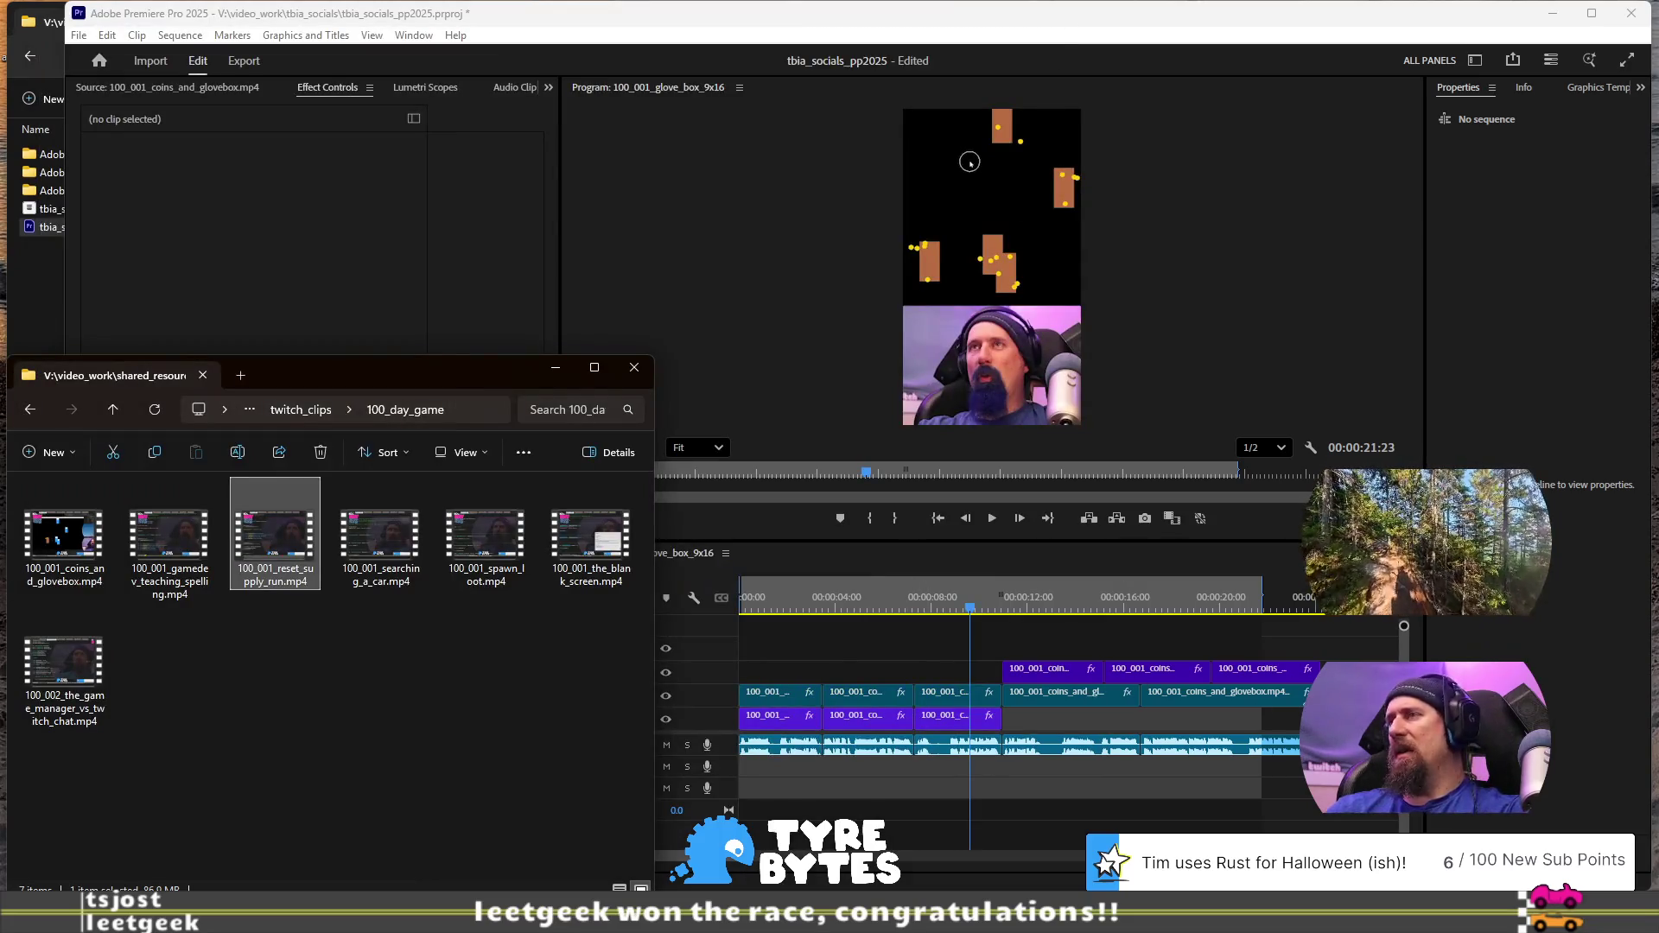
left_click(918, 24)
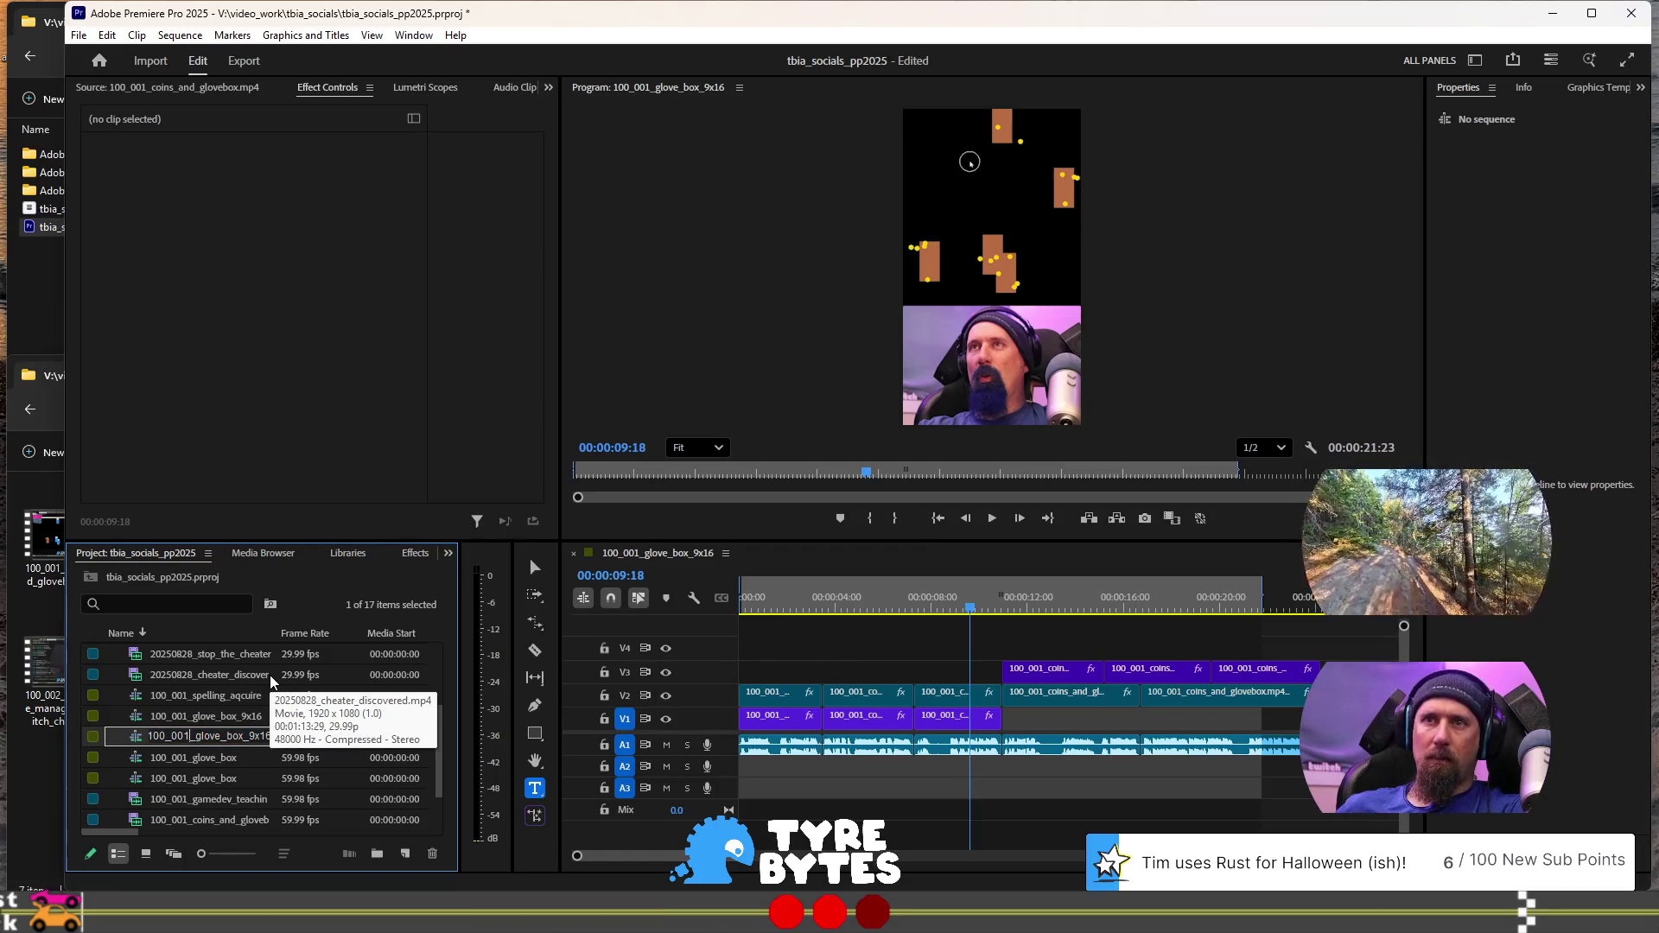
Rename the duplicates to 100_001_reset_supply_9x16 and 100_001_reset_supply
key("ctrl+shift+Right")
key("shift+Left")
key("shift+Left")
key("shift+Left")
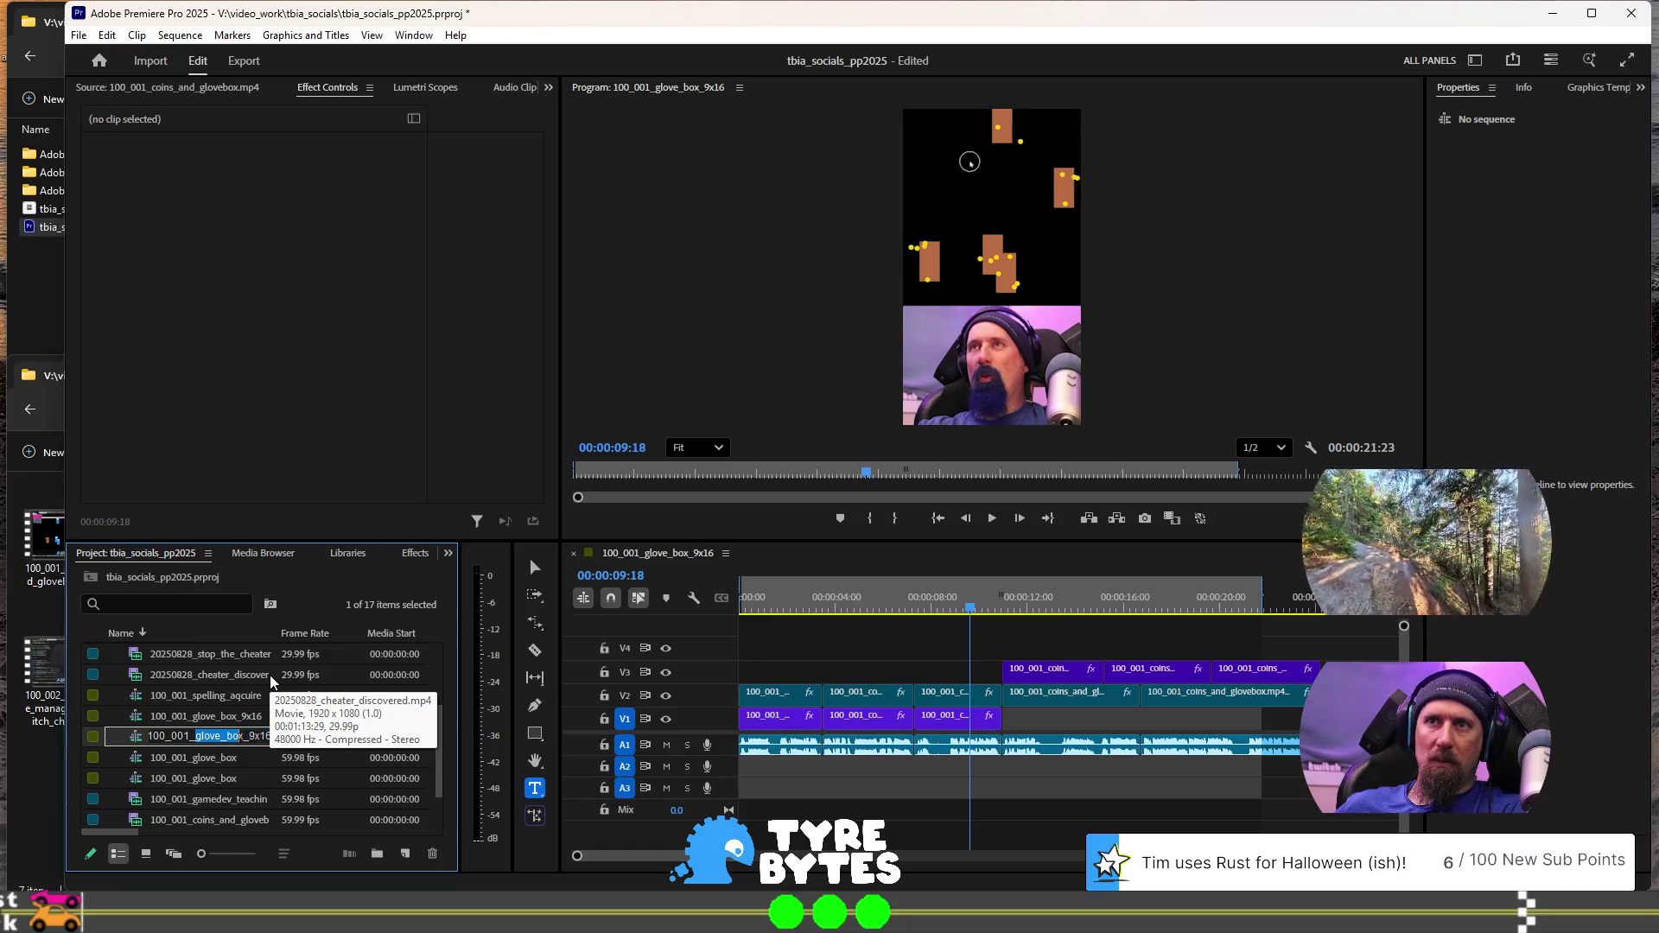
type("reset")
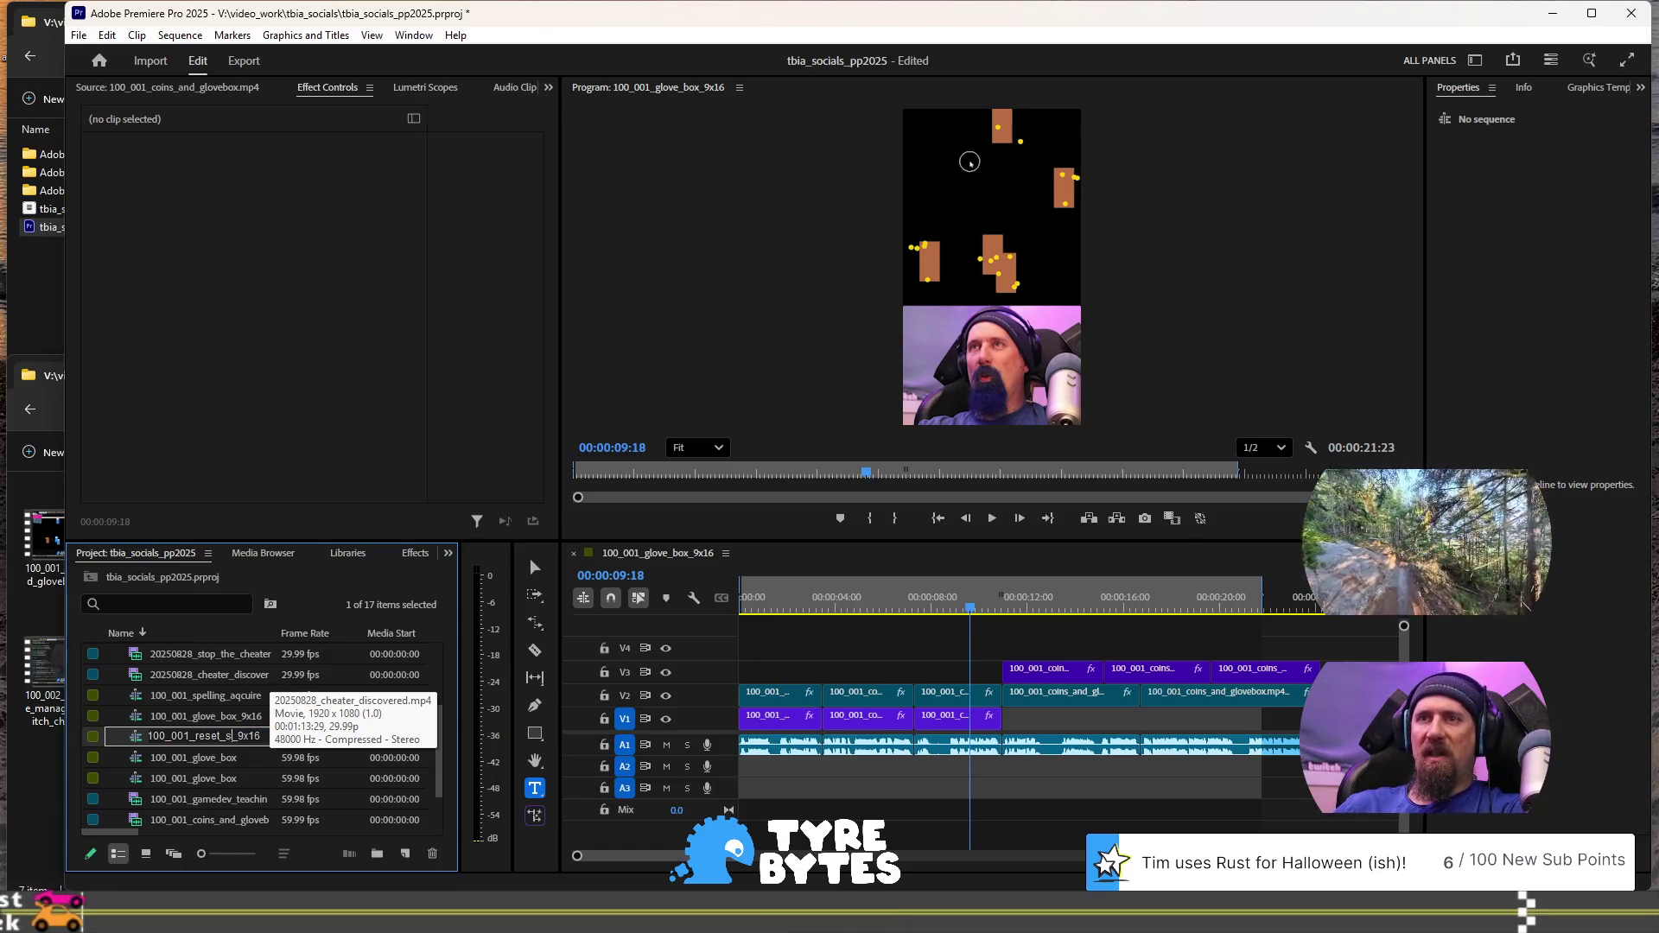
type("upply")
key("Return")
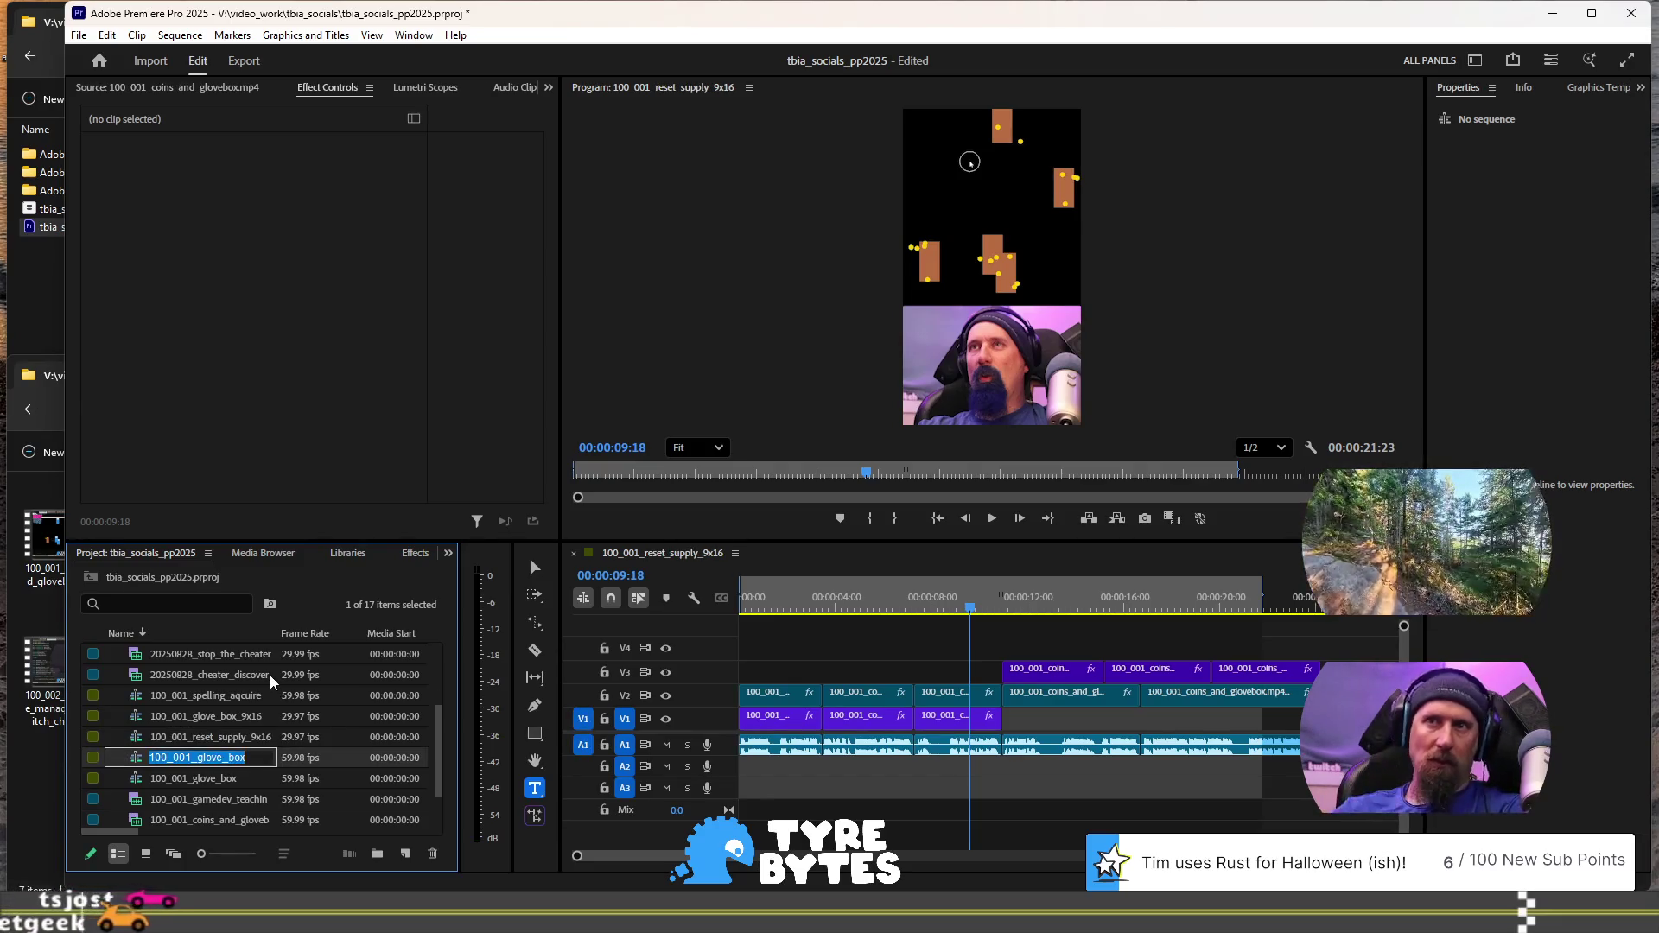
key("End")
key("BackSpace")
key("BackSpace")
key("BackSpace")
key("BackSpace")
type("reset")
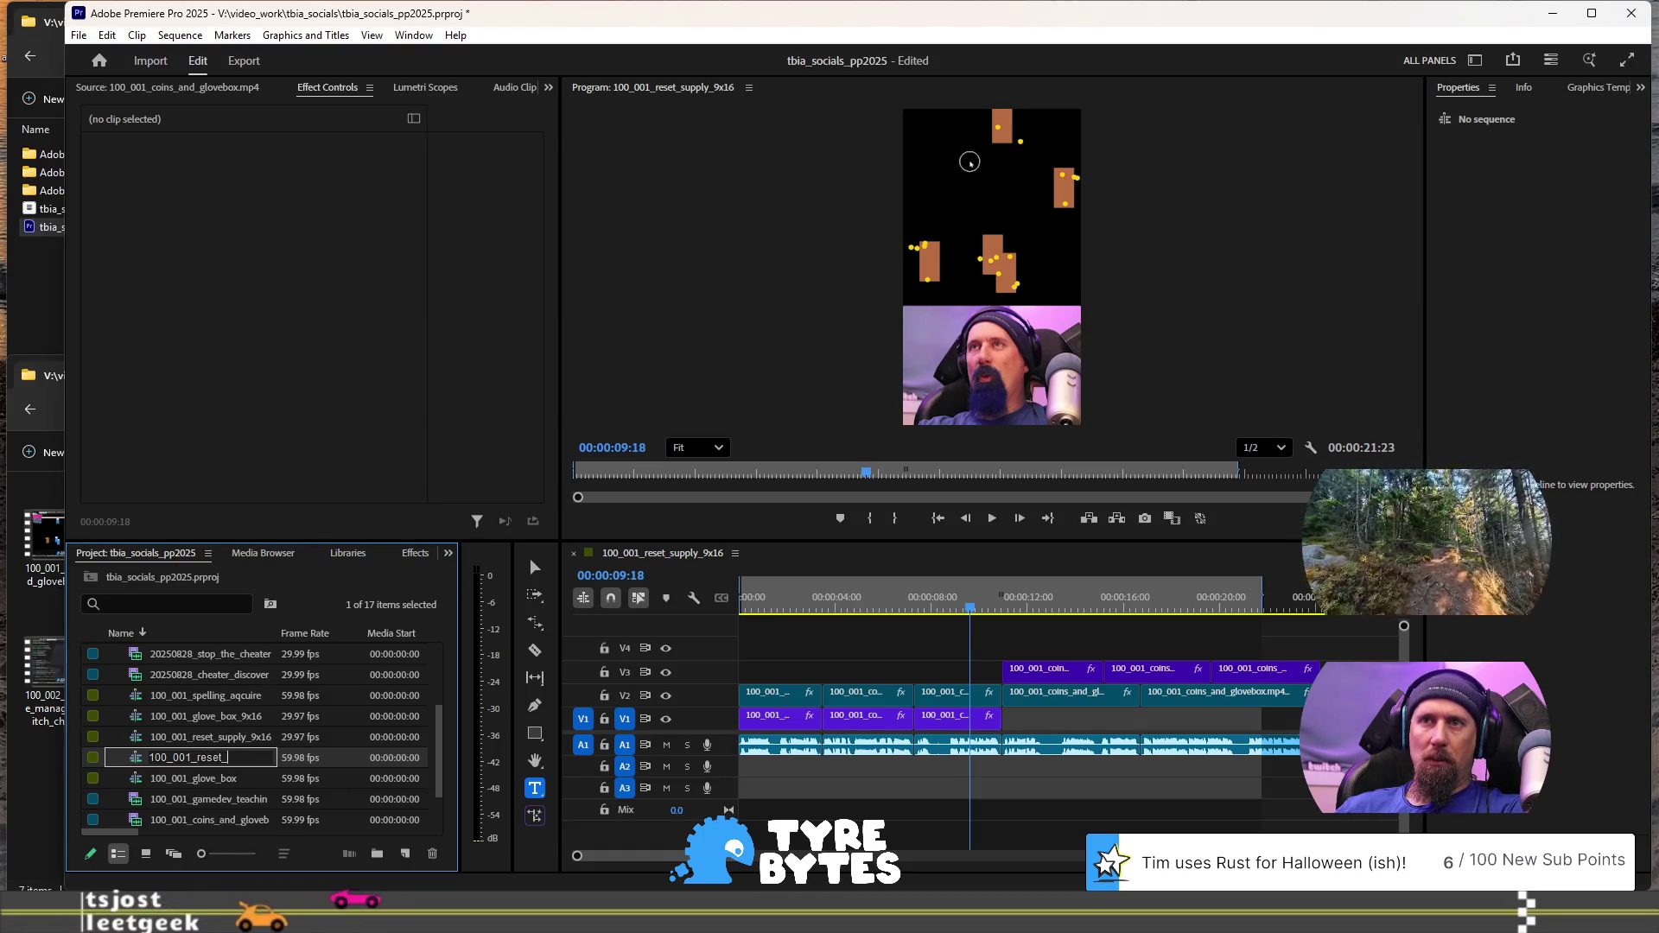
type("supply")
key("Return")
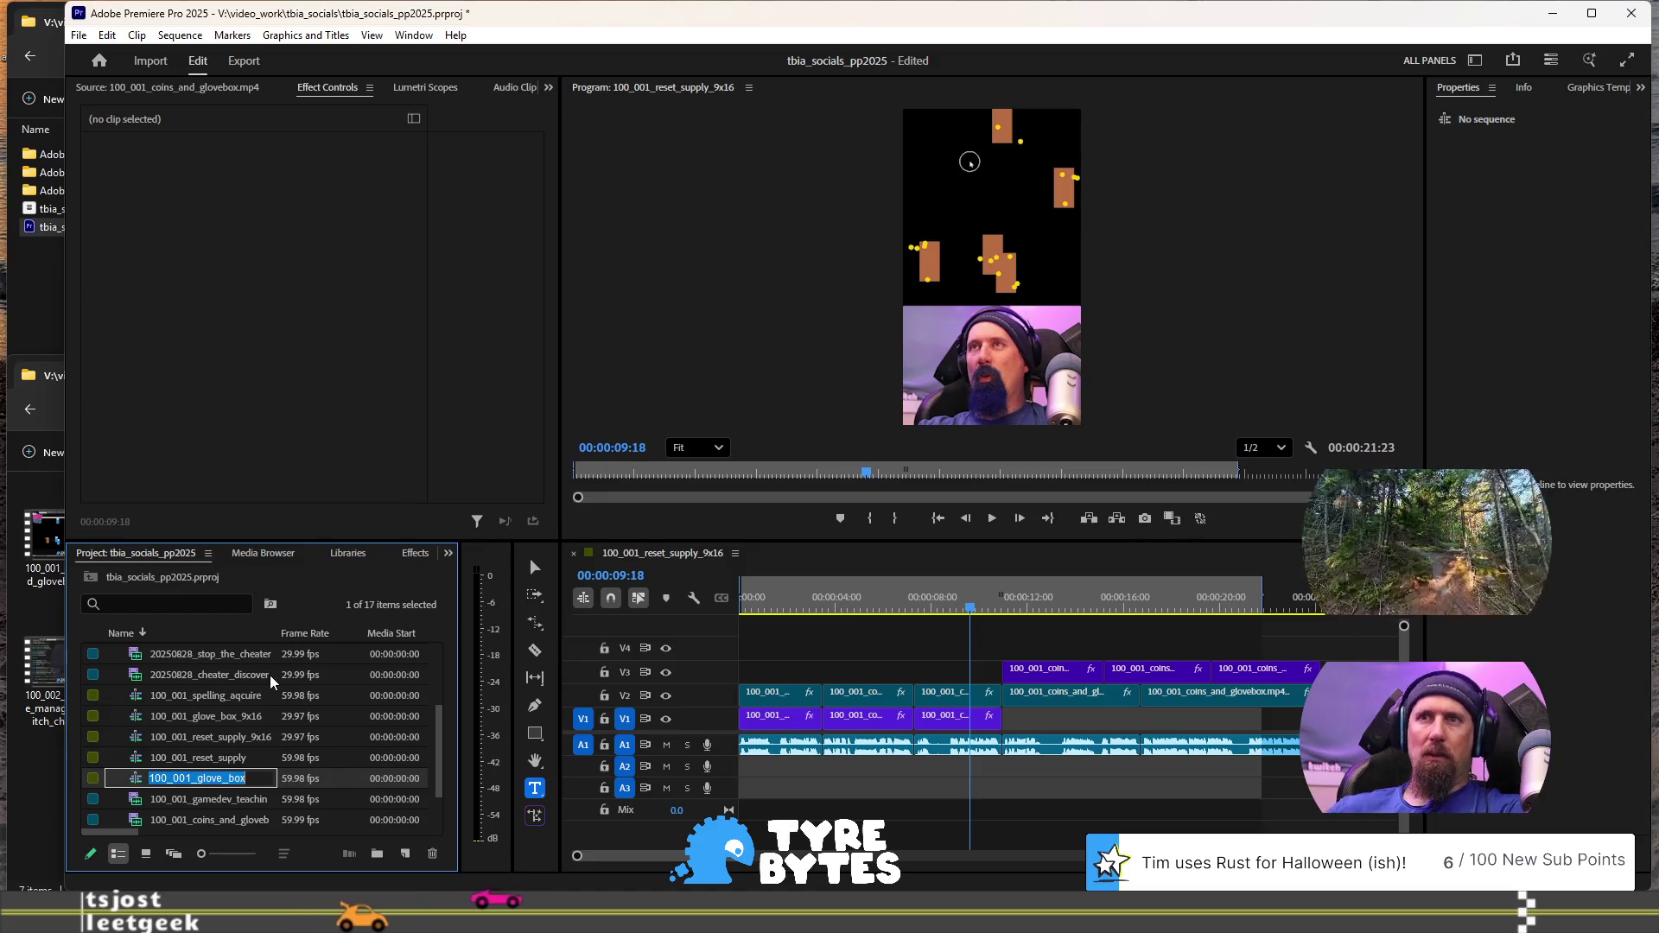
Sort the Project panel by name and open both reset_supply sequences, showing 100_001_reset_supply
left_click(221, 635)
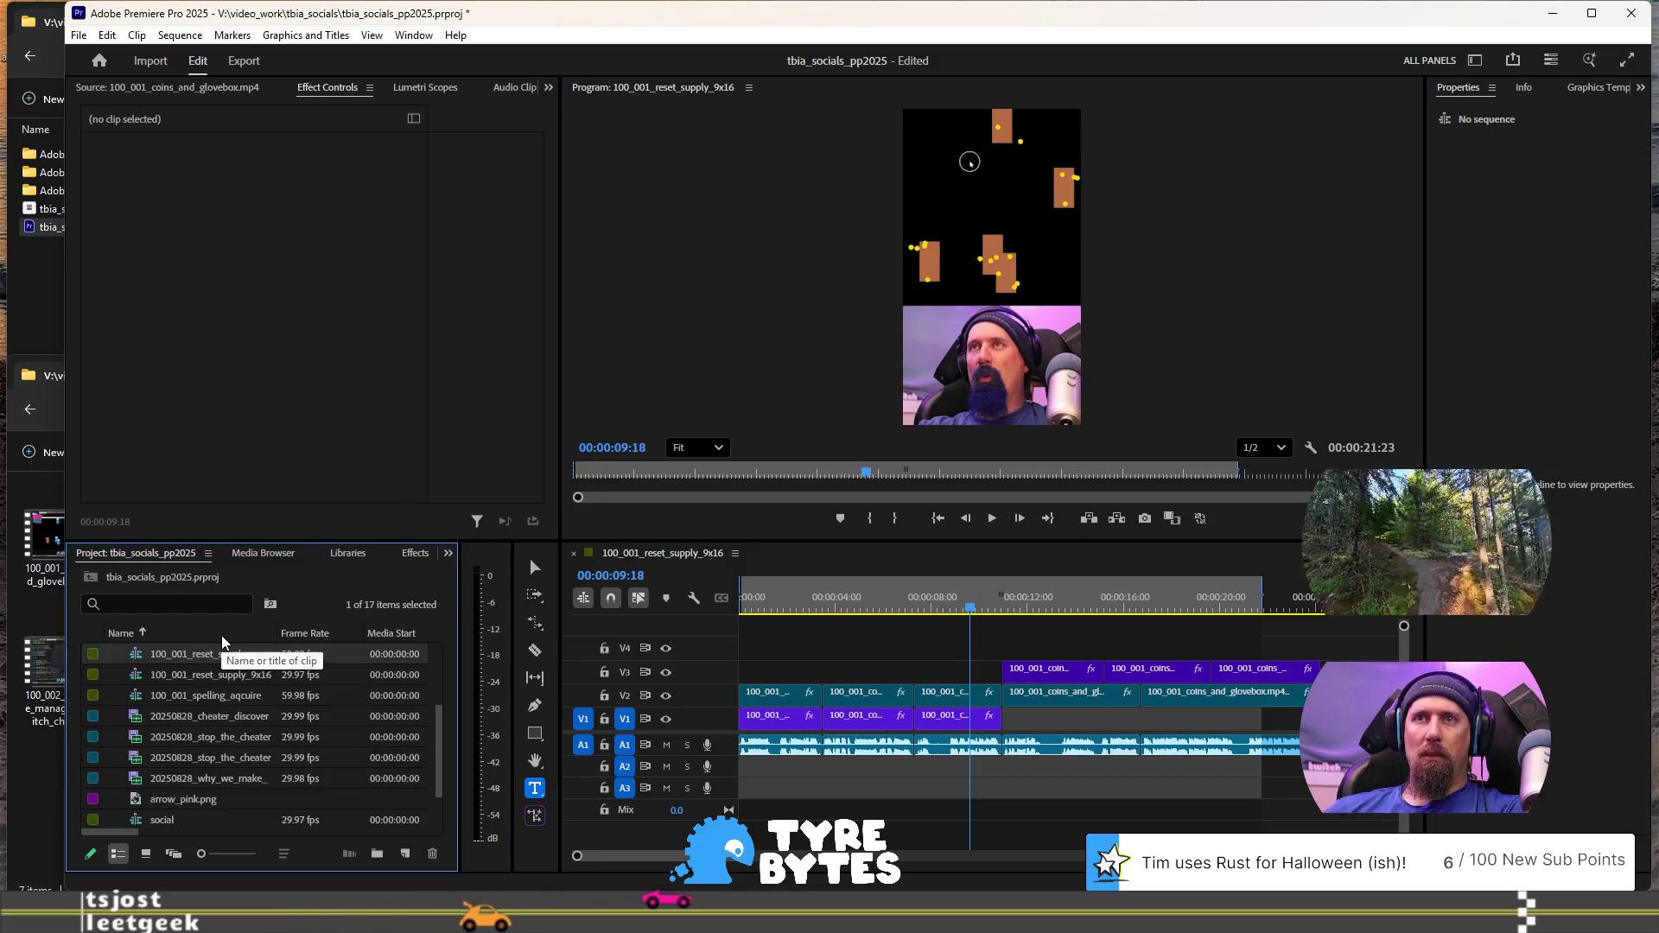
left_click(221, 635)
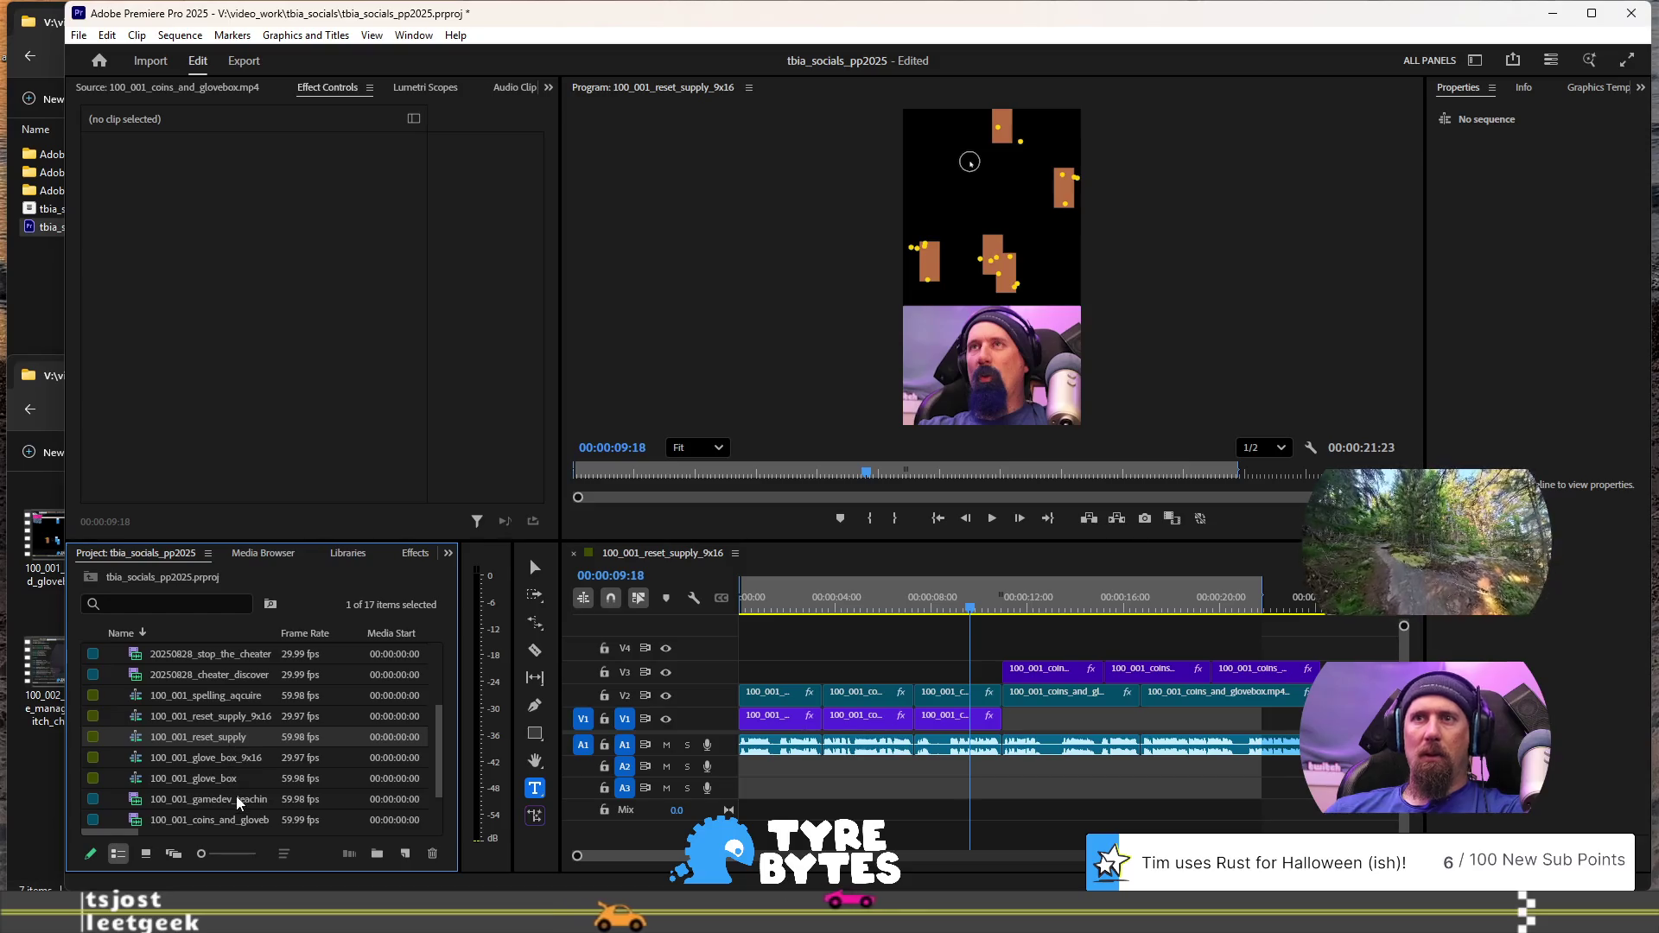
left_click(219, 733)
double_click(215, 734)
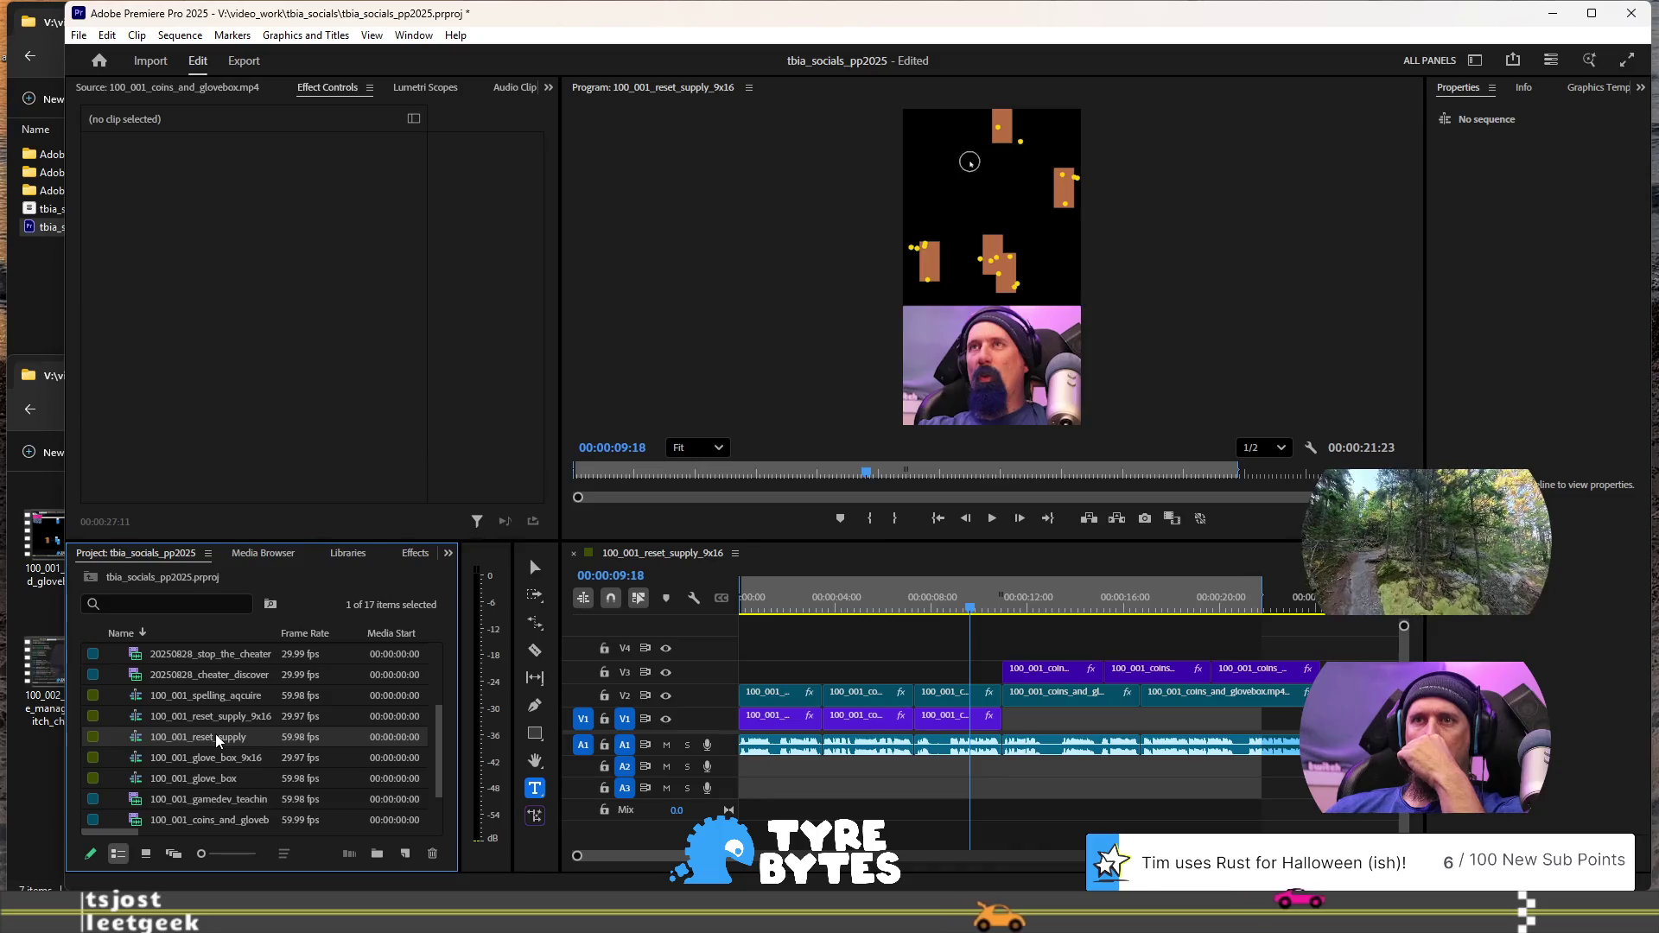
double_click(216, 721)
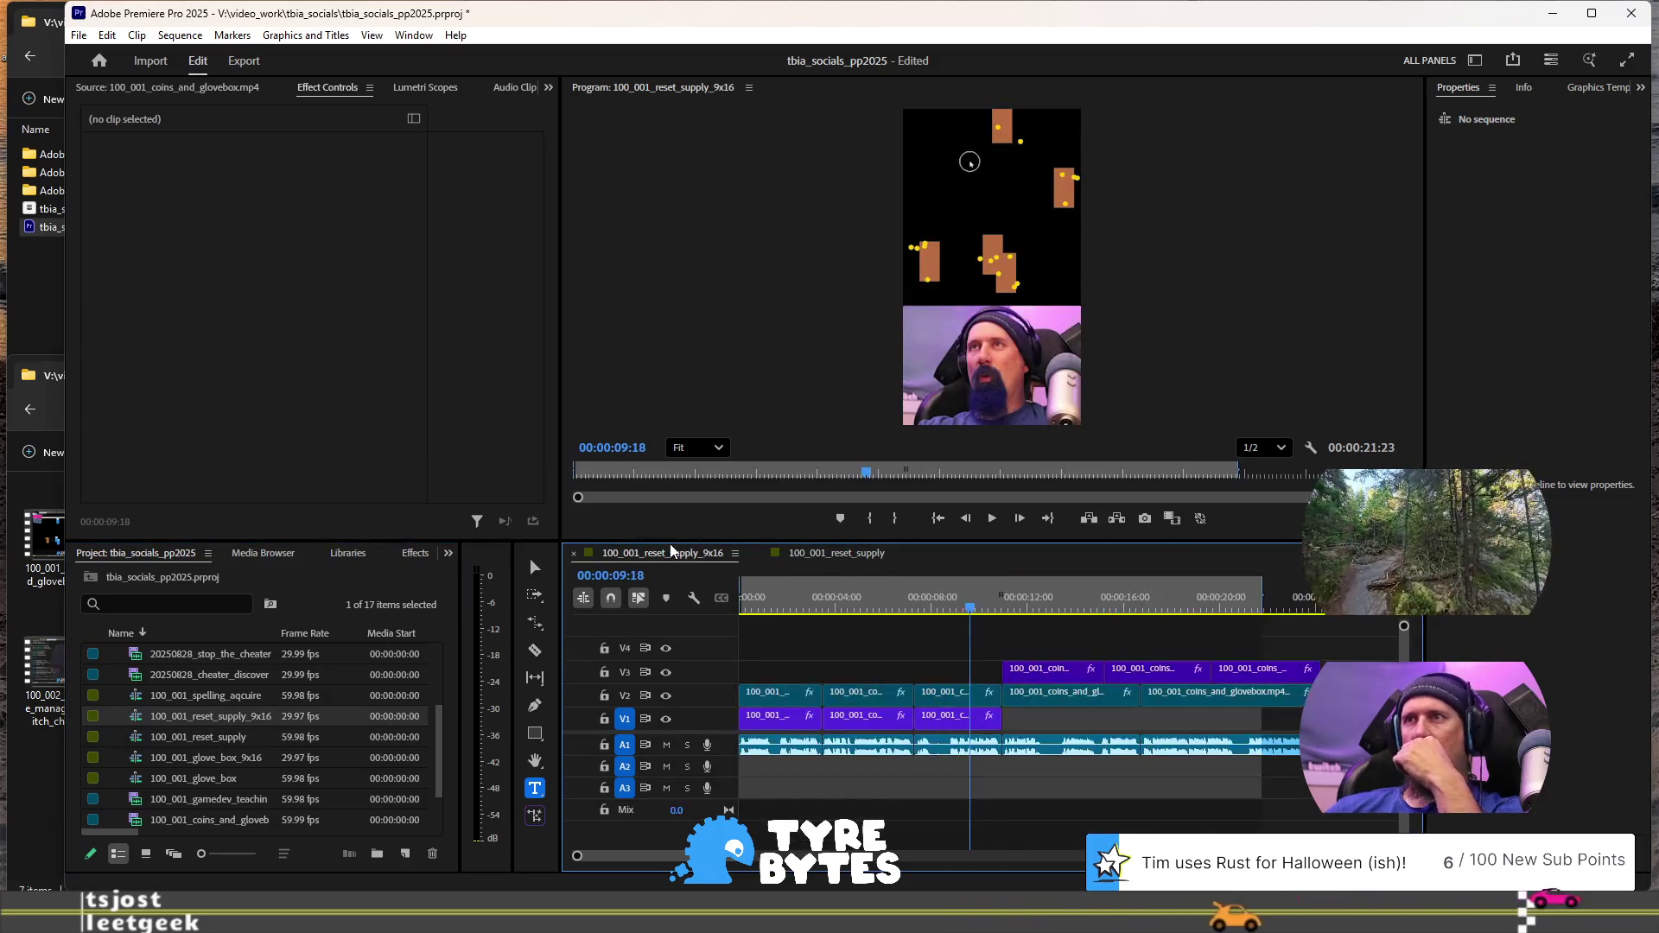
left_click(835, 556)
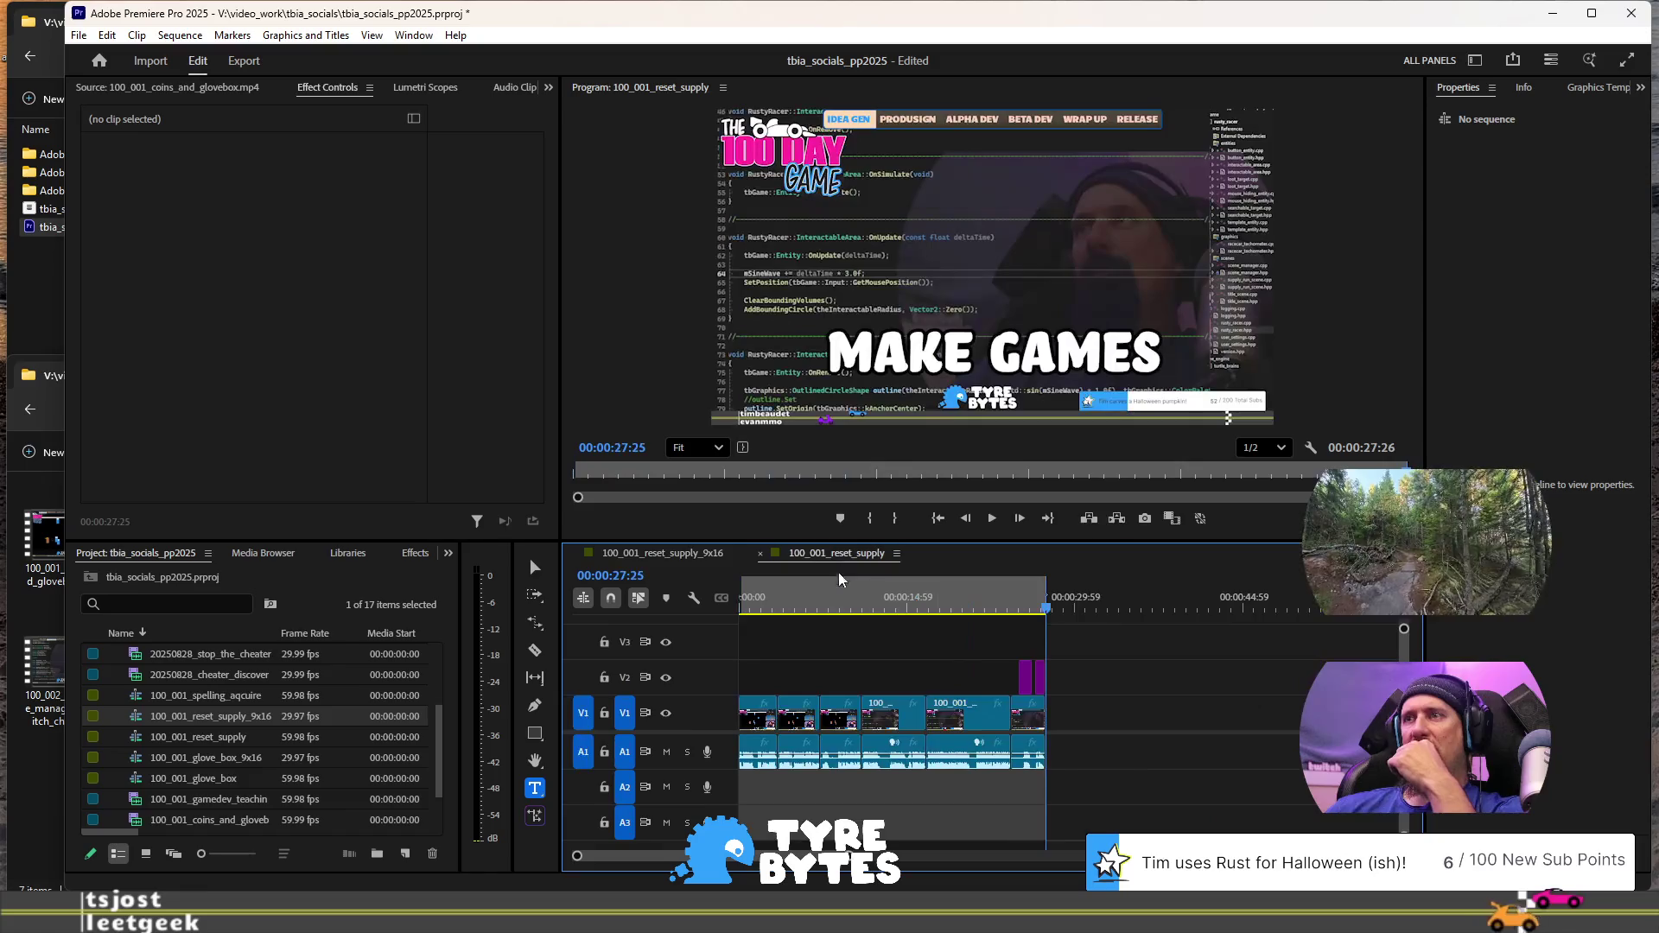
Place 100_001_reset_supply_run.mp4 from the folder after the existing clips in the timeline
left_click_drag(1122, 790, 752, 663)
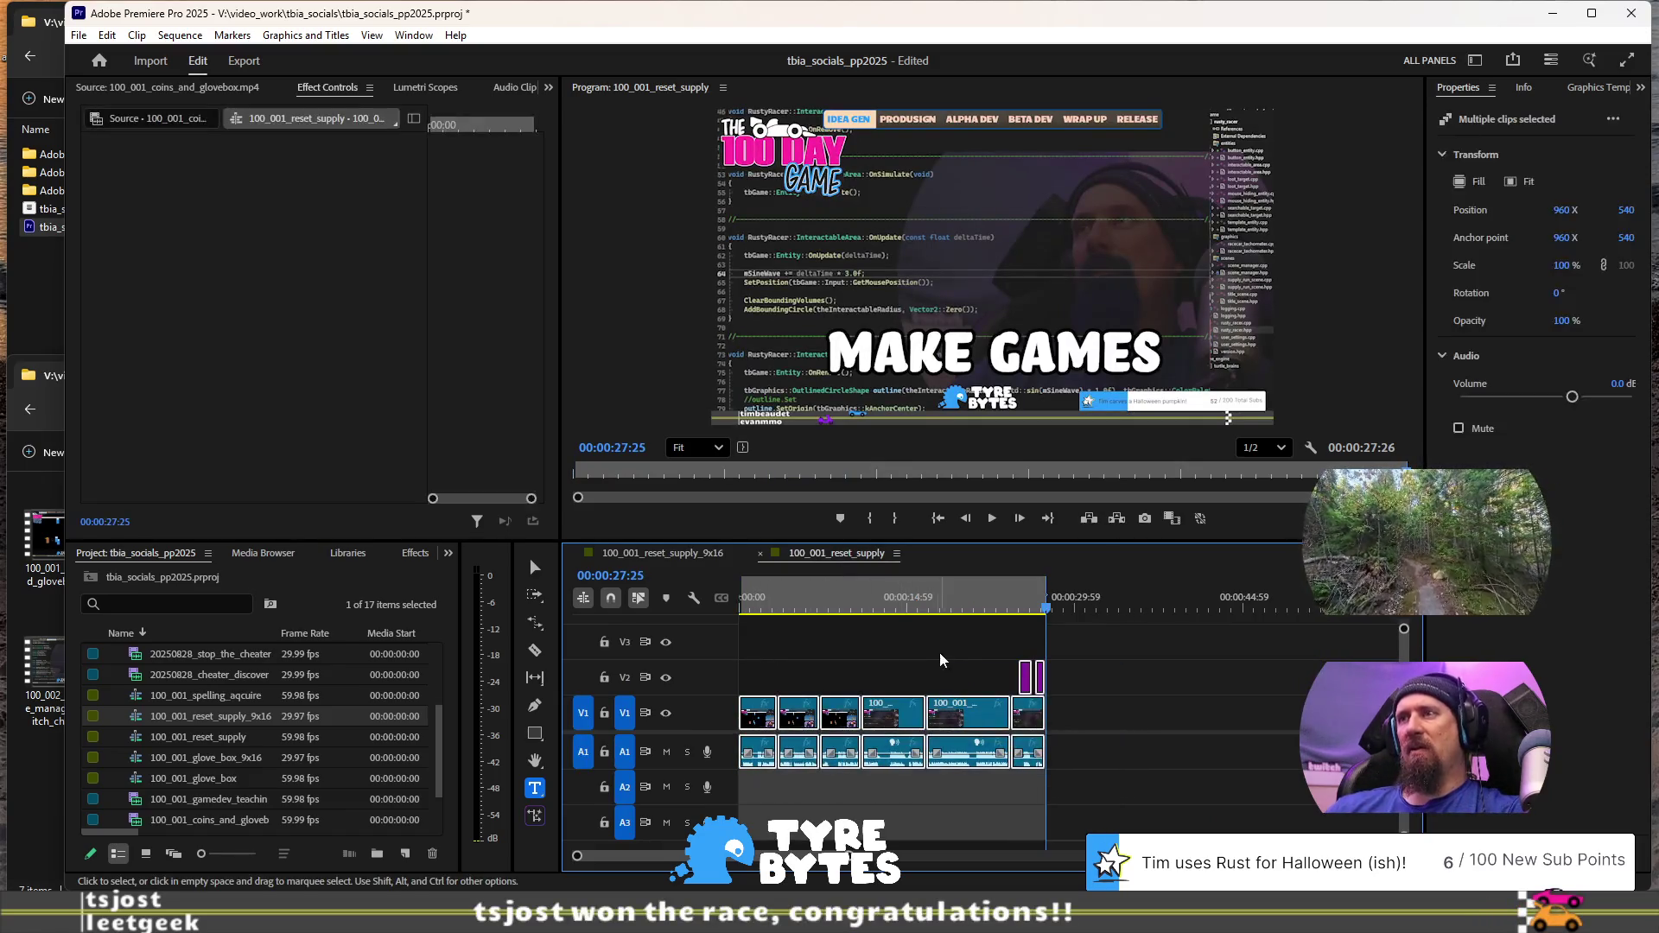
scroll(994, 674, "right", 1)
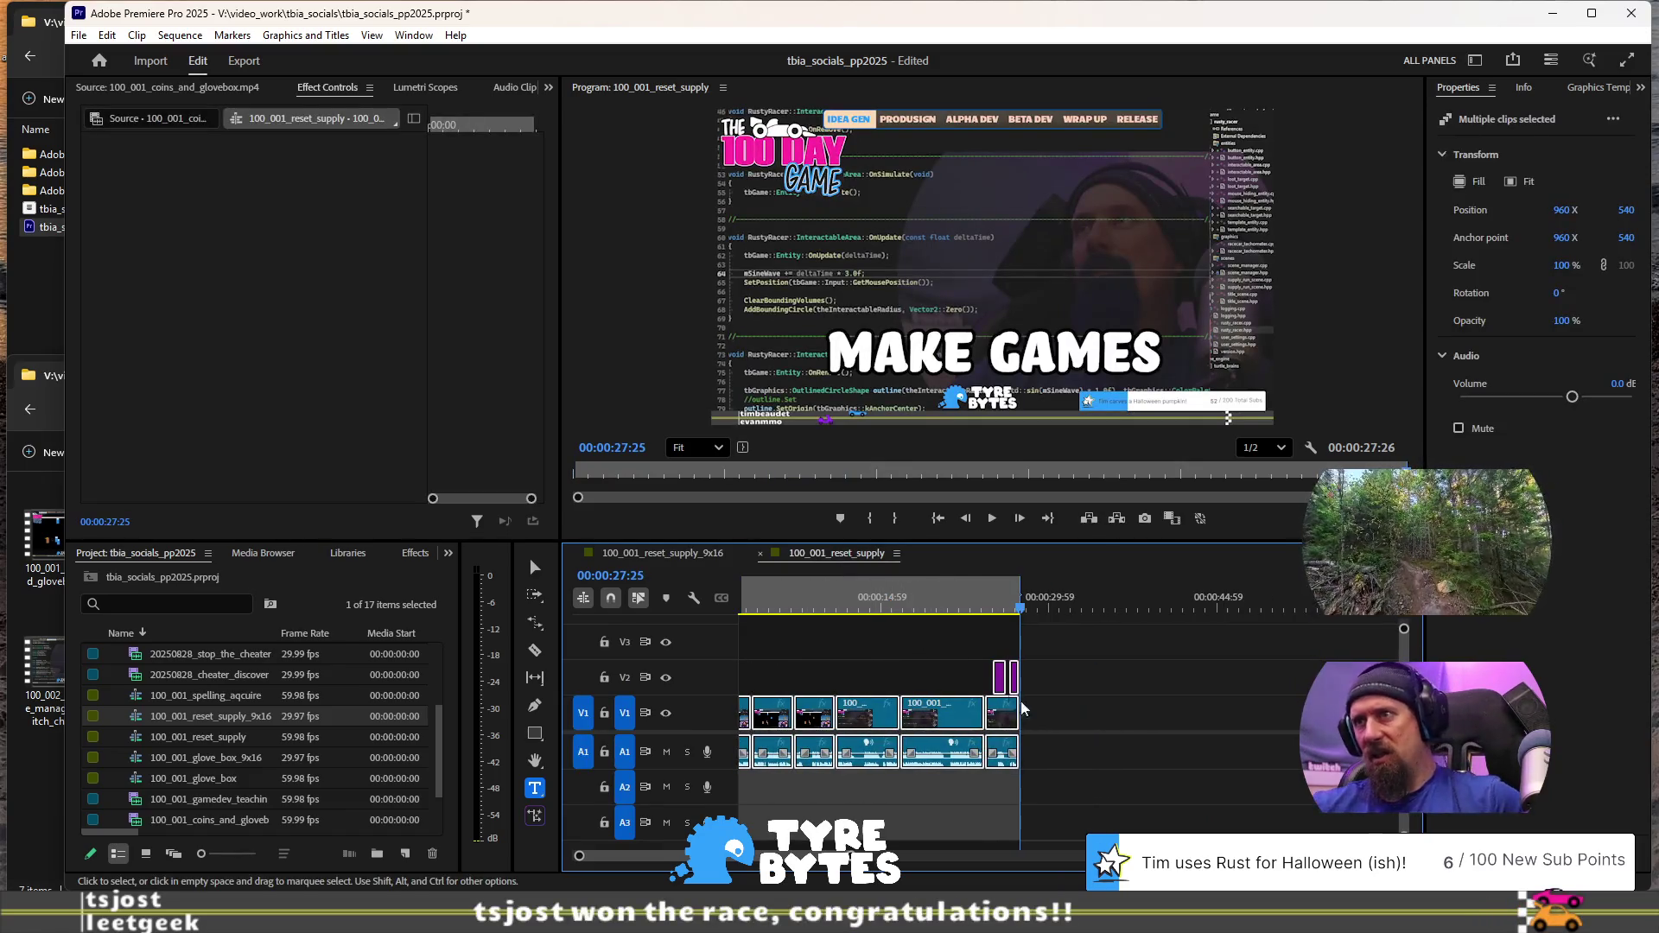
left_click(1045, 788)
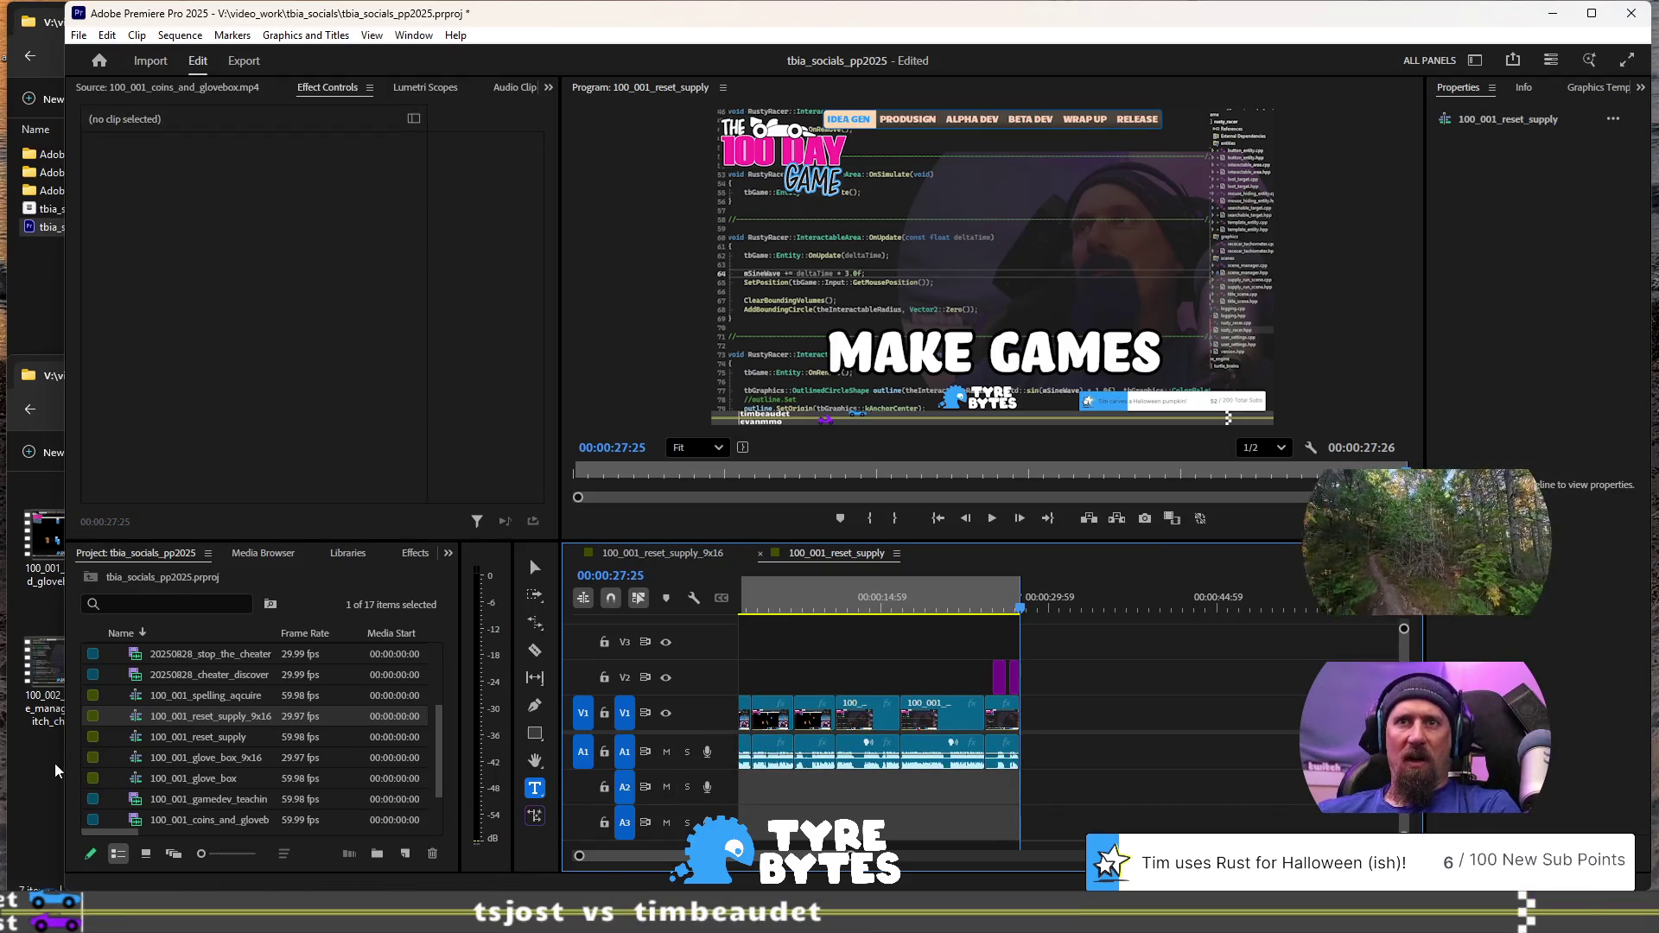
left_click(54, 763)
left_click_drag(258, 548, 1064, 752)
Delete the old clips and move the run clip to the sequence start
left_click_drag(1040, 817, 736, 727)
key("Delete")
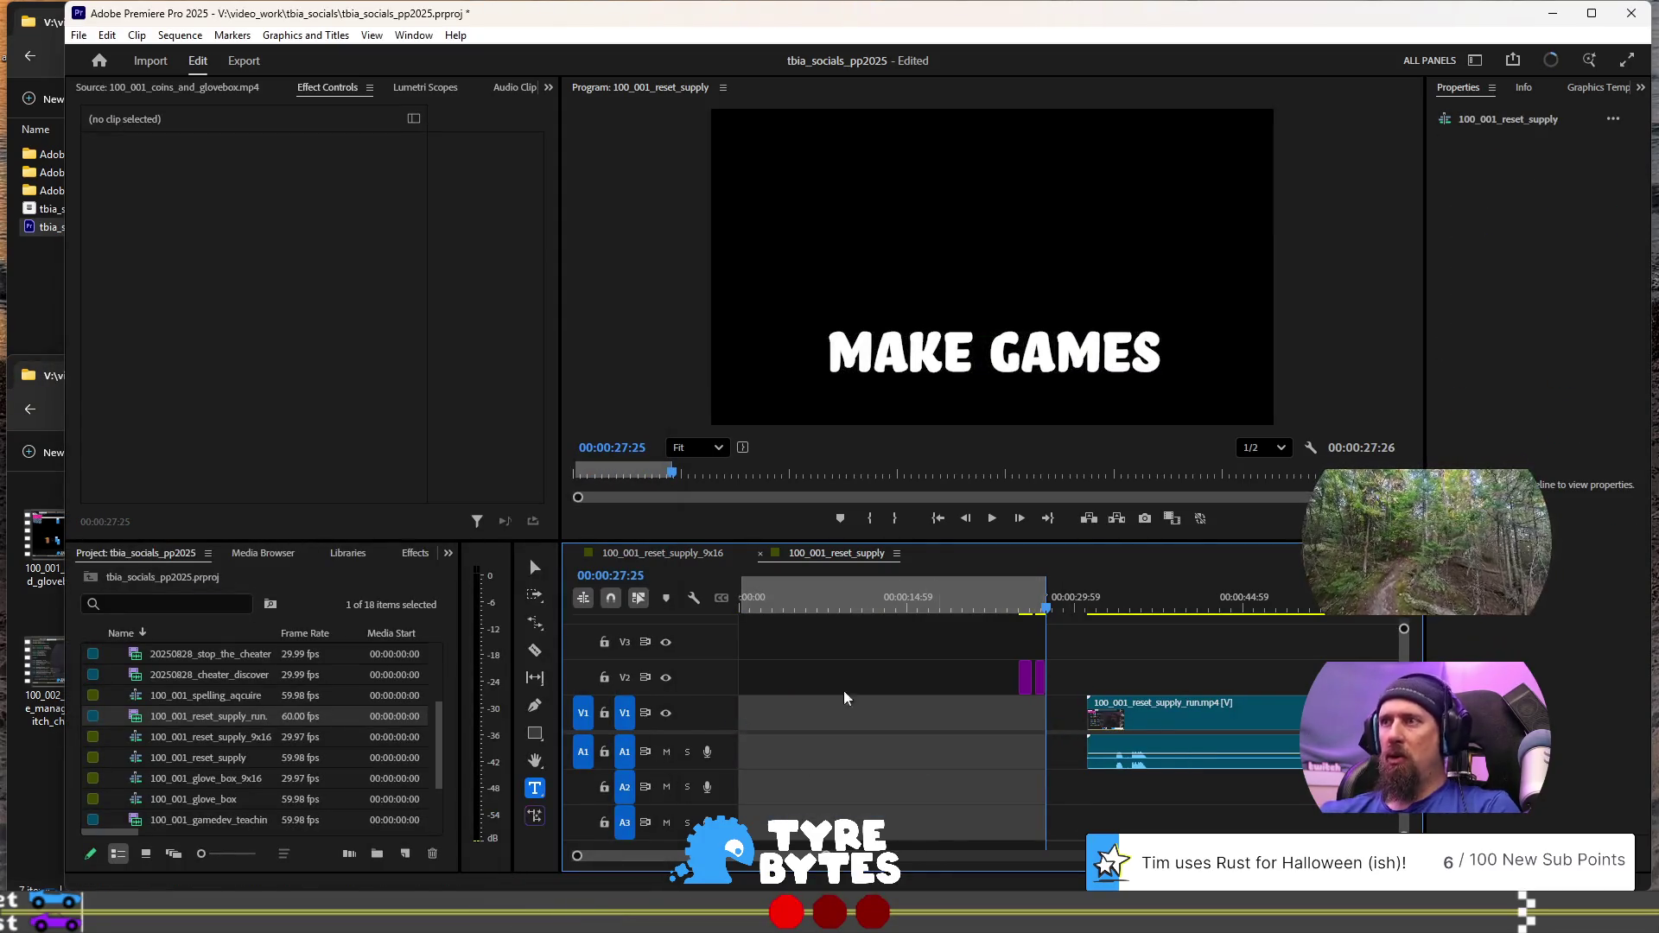
mouse_move(1163, 707)
left_mouse_down()
mouse_move(1199, 703)
mouse_move(837, 705)
left_mouse_up()
Zoom the timeline and play the reset_supply_run footage from near the start, then stop
scroll(1065, 686, "down", 5)
scroll(1065, 686, "down", 5)
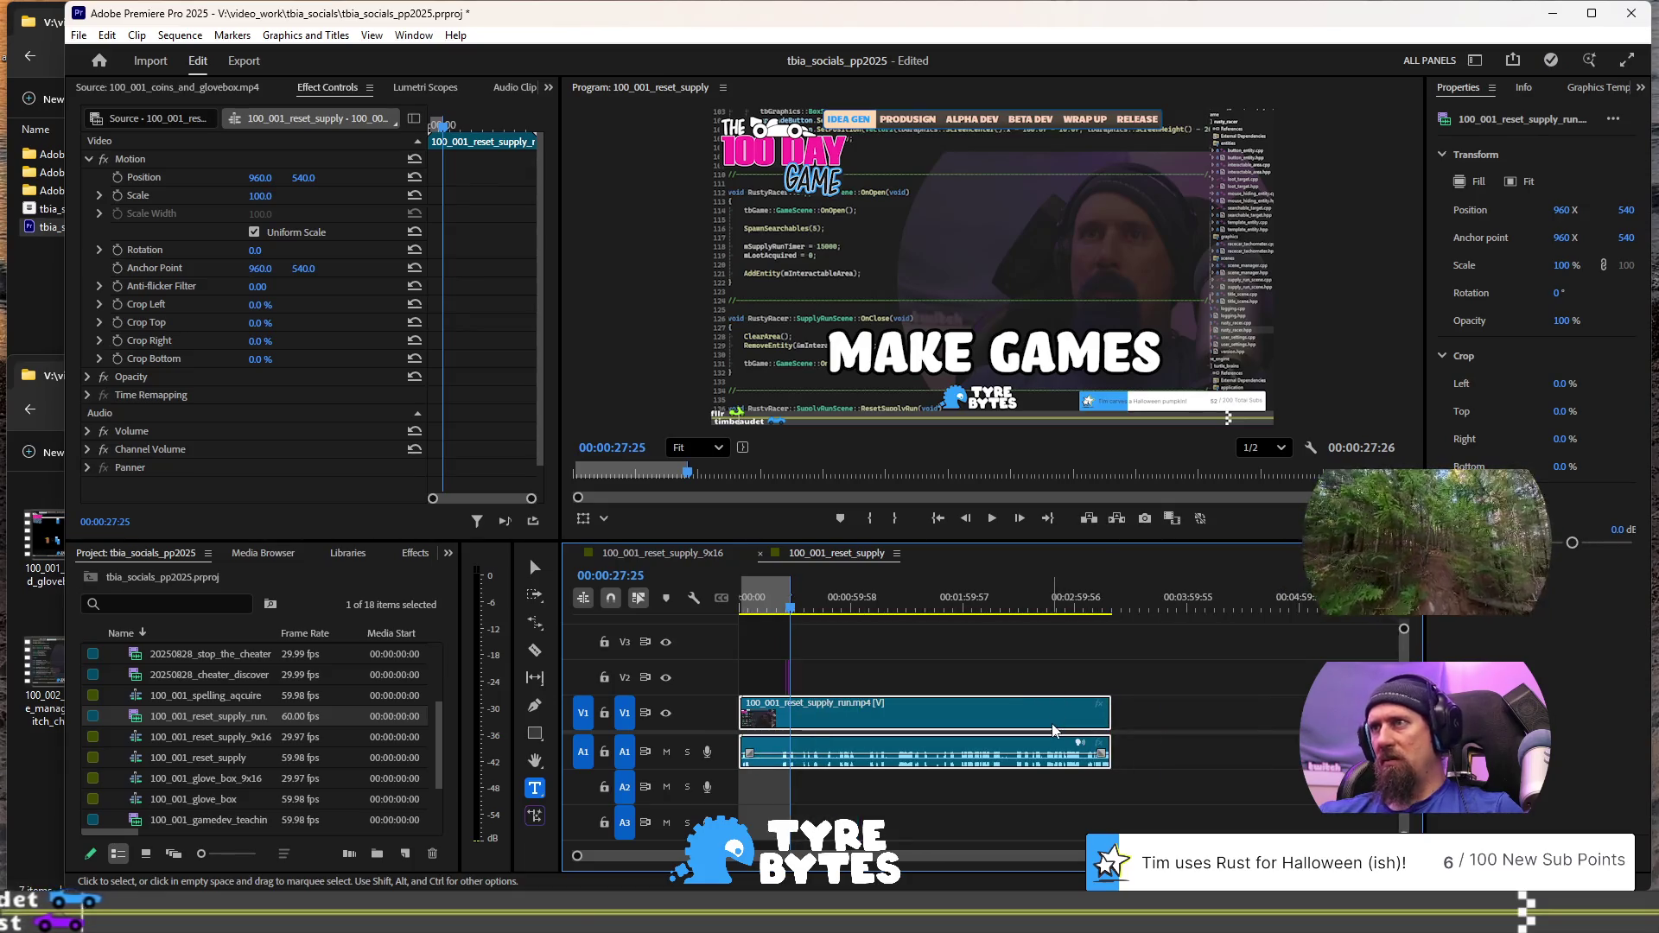
scroll(1003, 678, "up", 5)
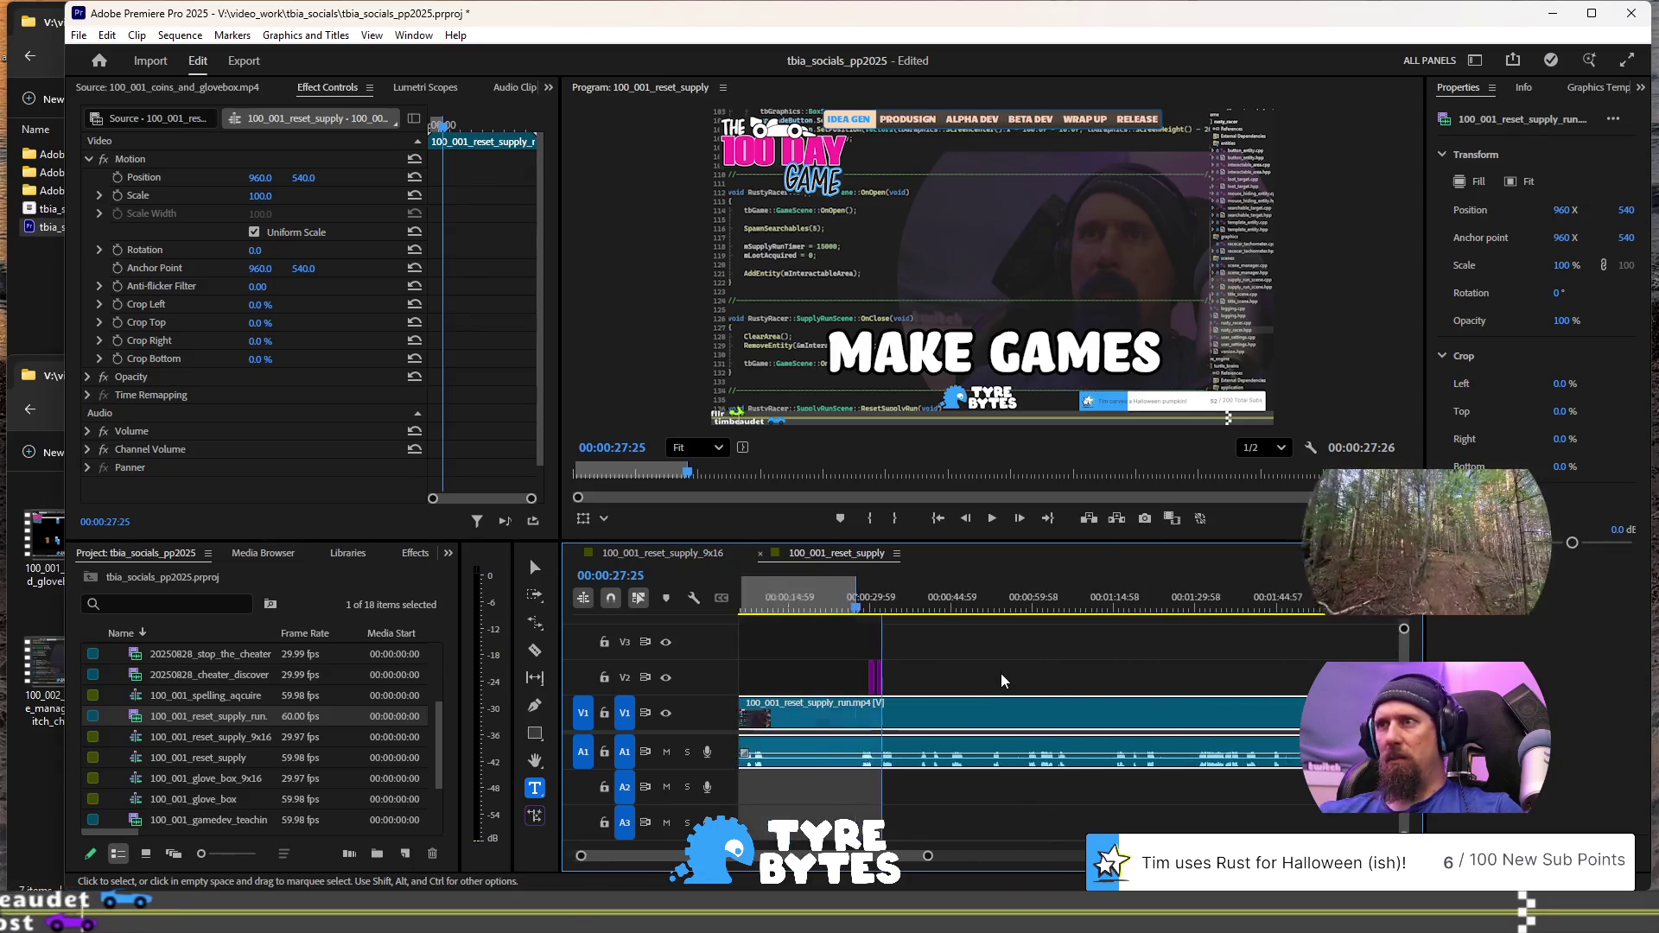
scroll(832, 759, "up", 4)
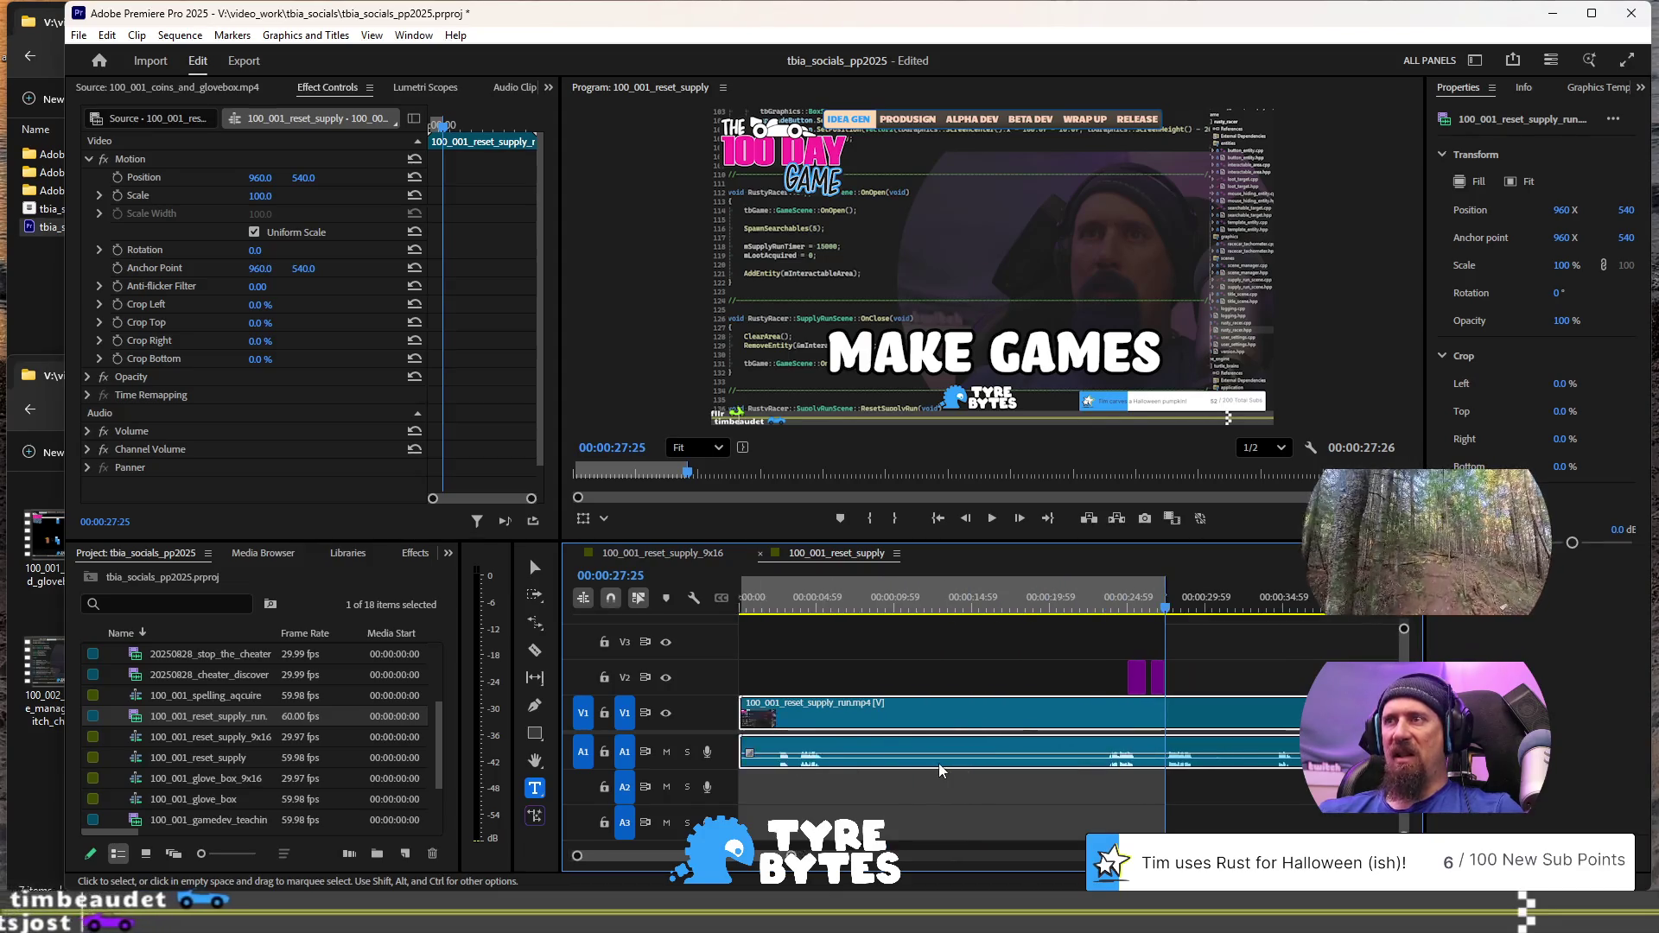
left_click(764, 602)
key("space")
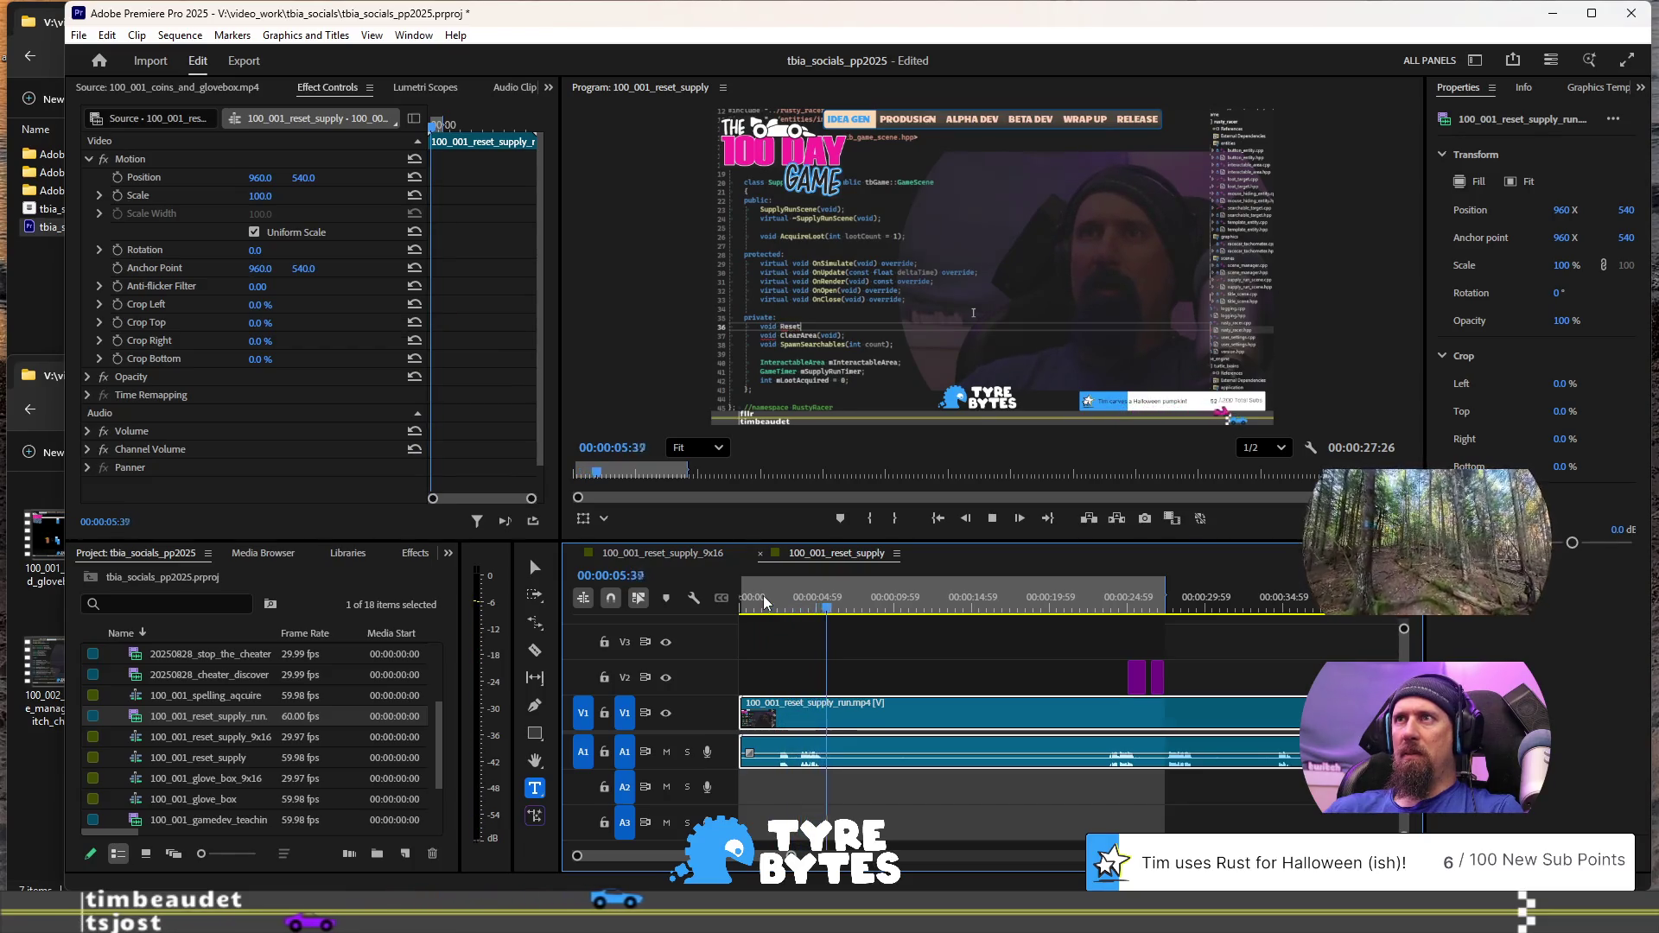
key("space")
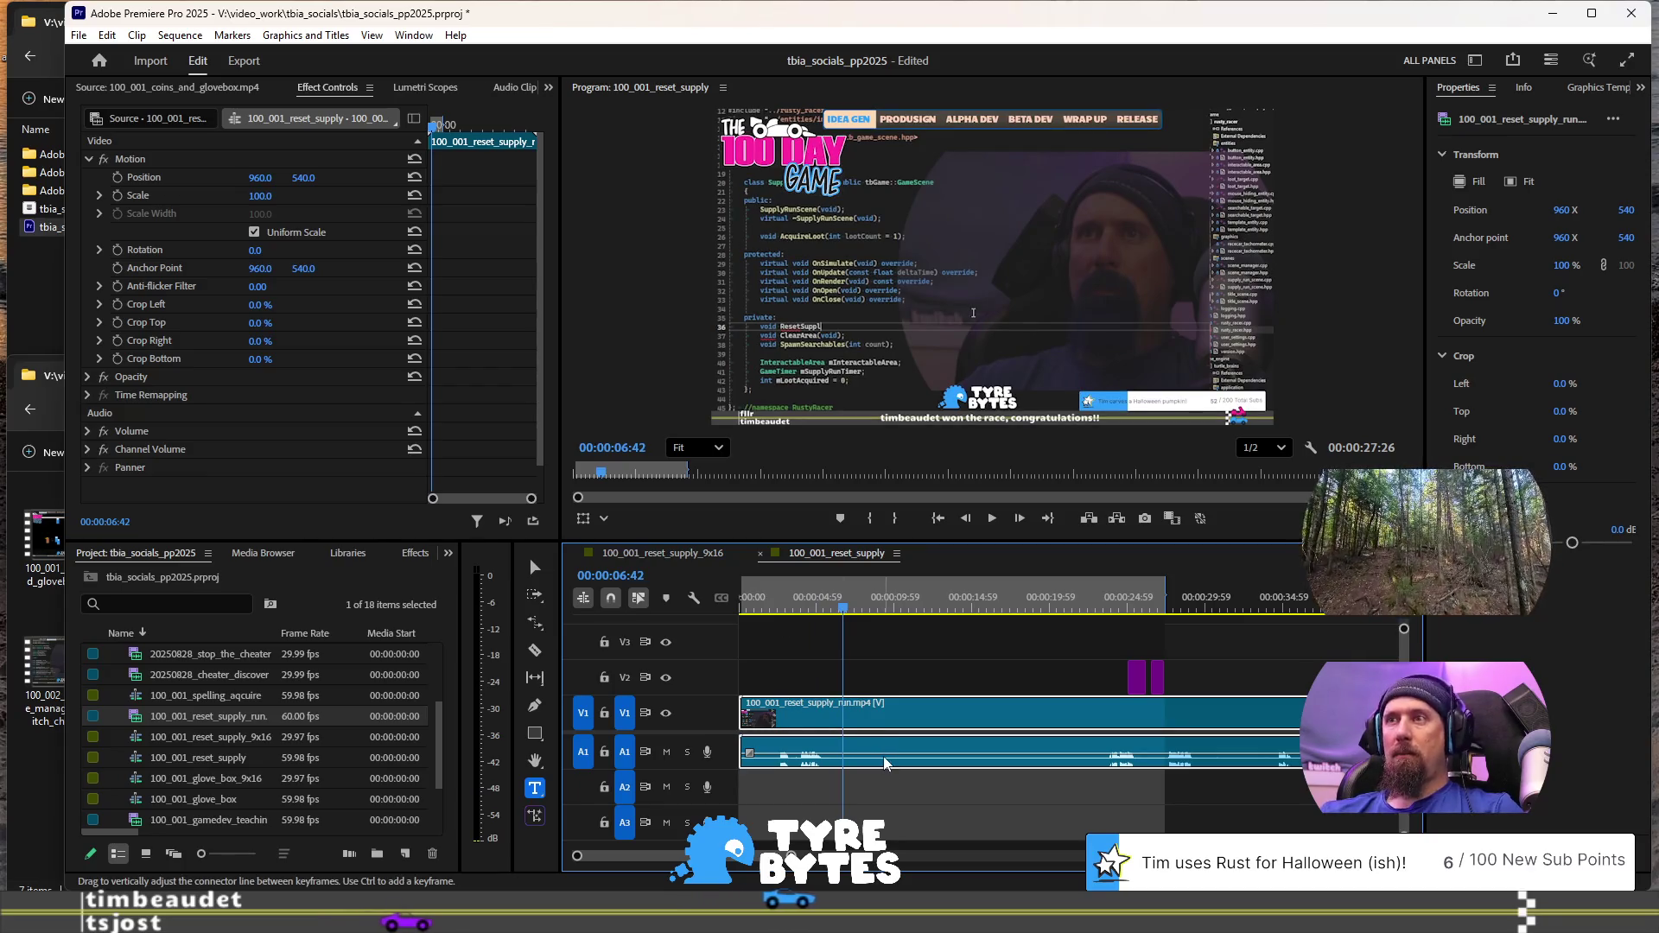
Play from about two seconds in and split the clip at 00:00:09:32
left_click(775, 608)
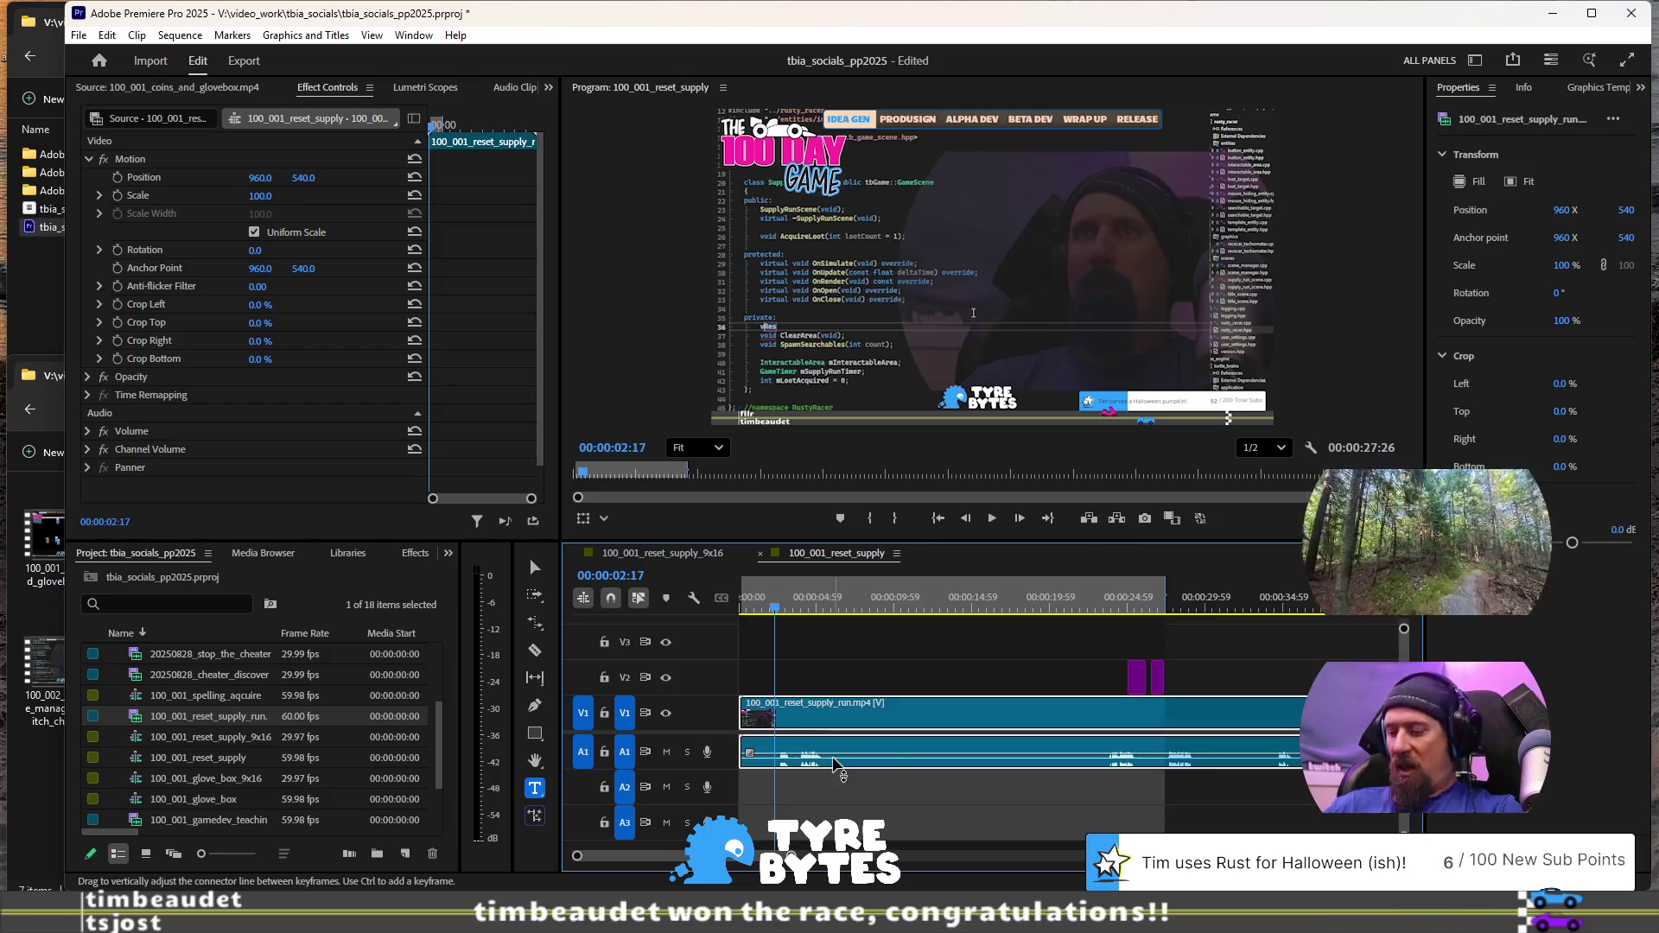
key("space")
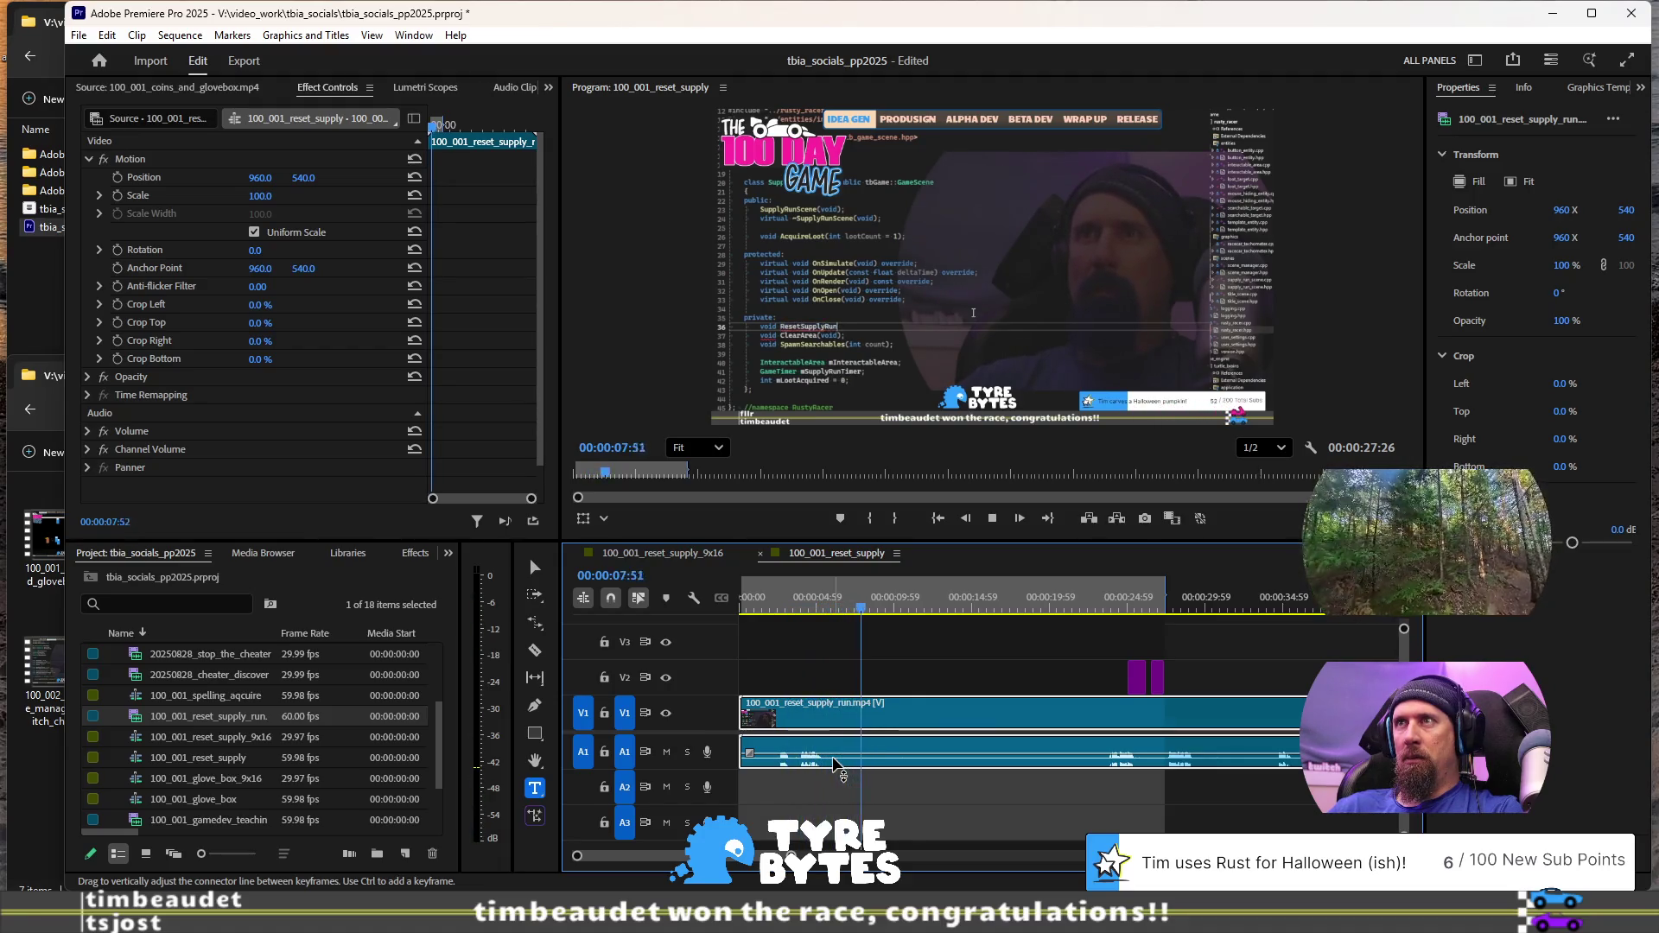
key("space")
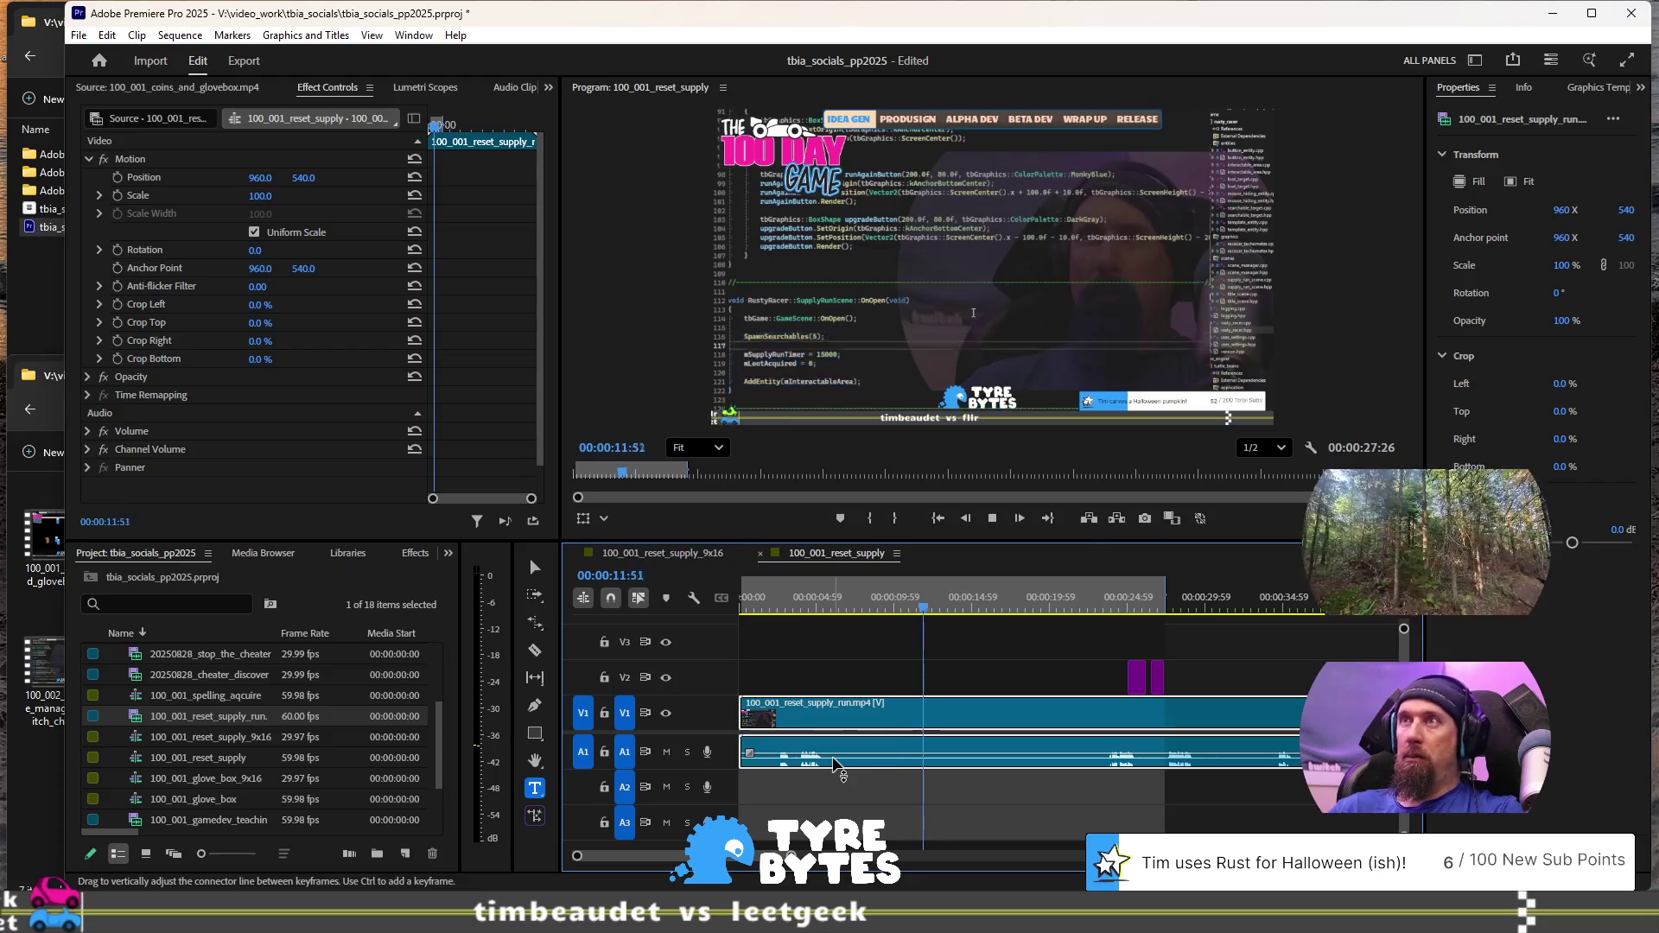
key("space")
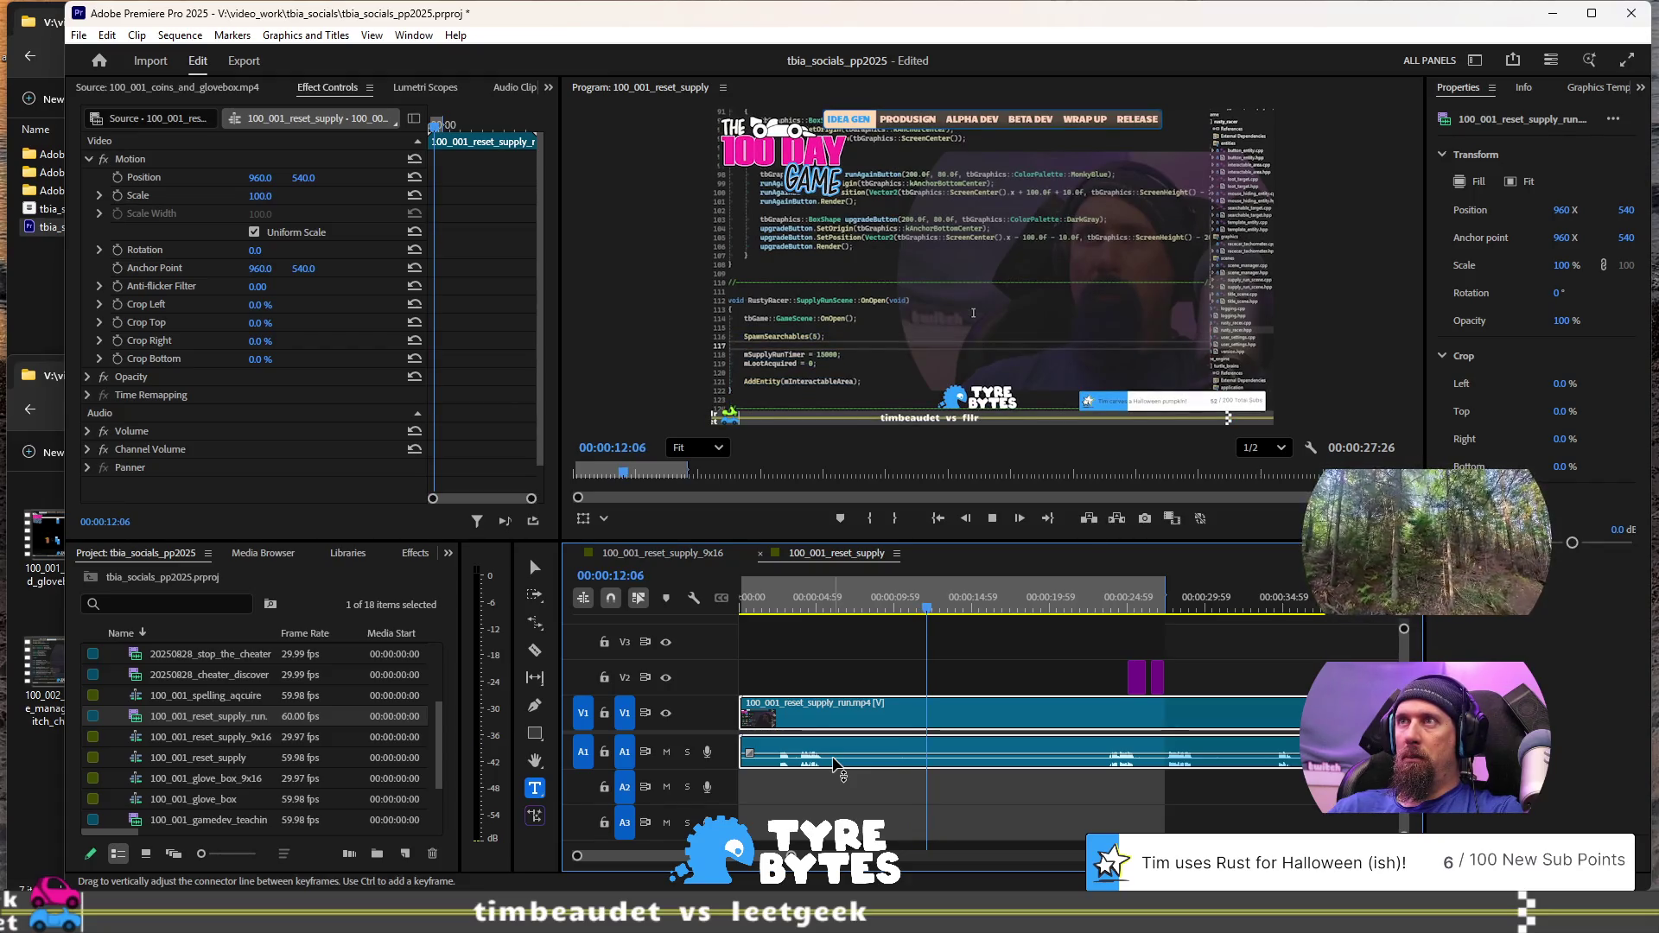
key("space")
key("j")
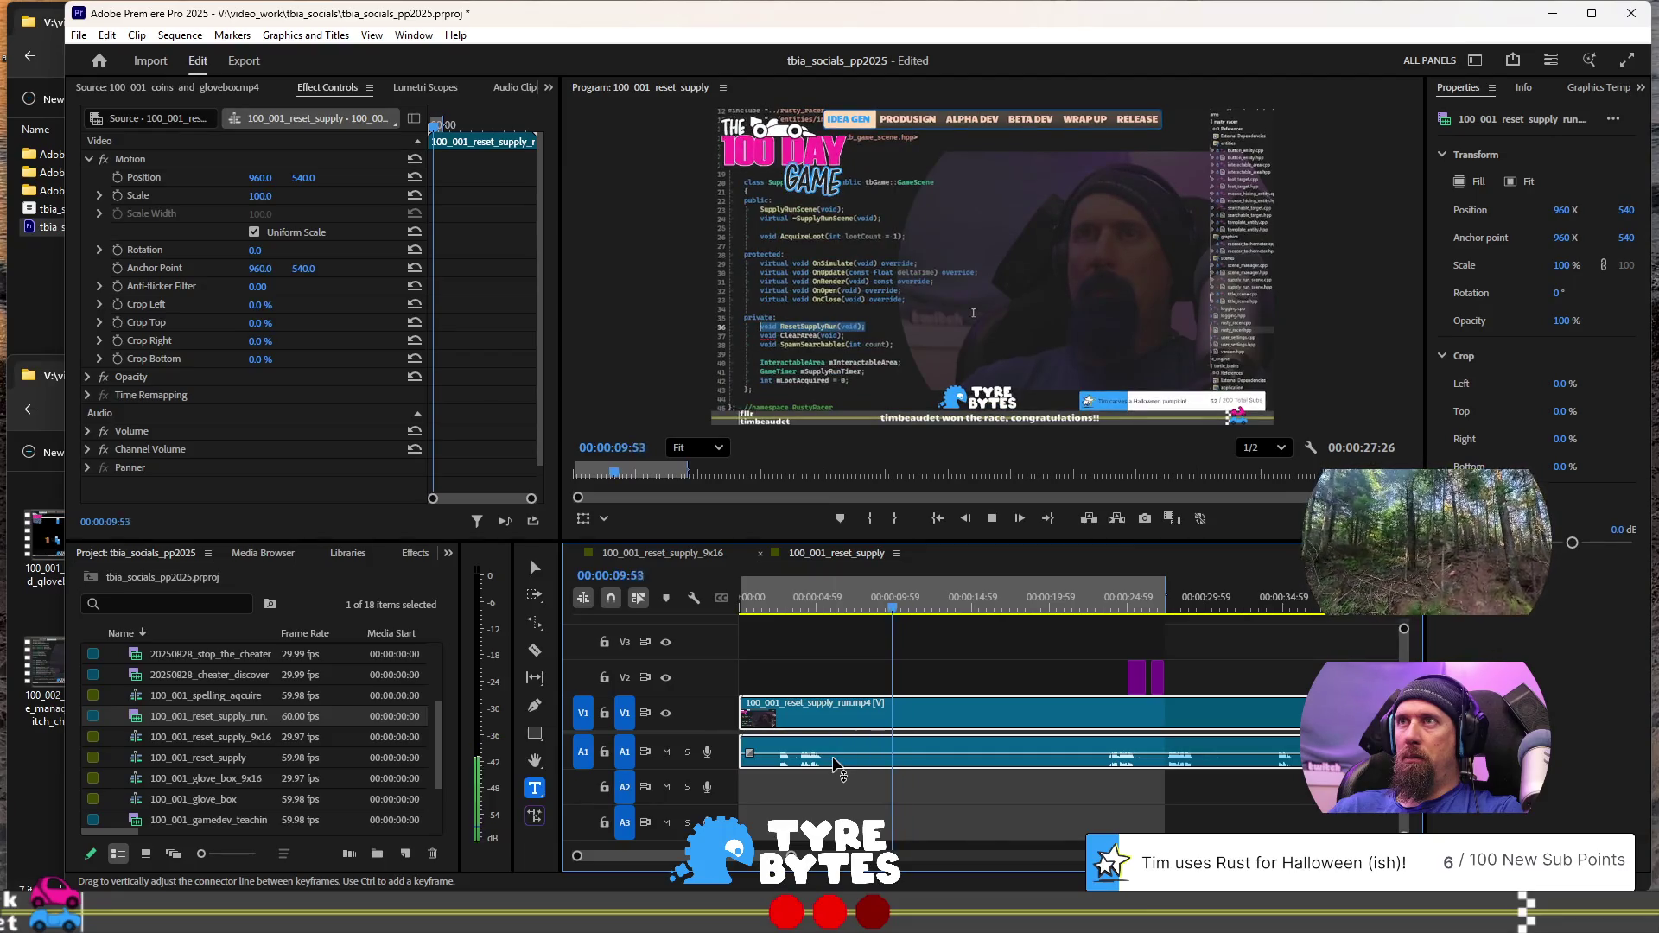
key("ctrl")
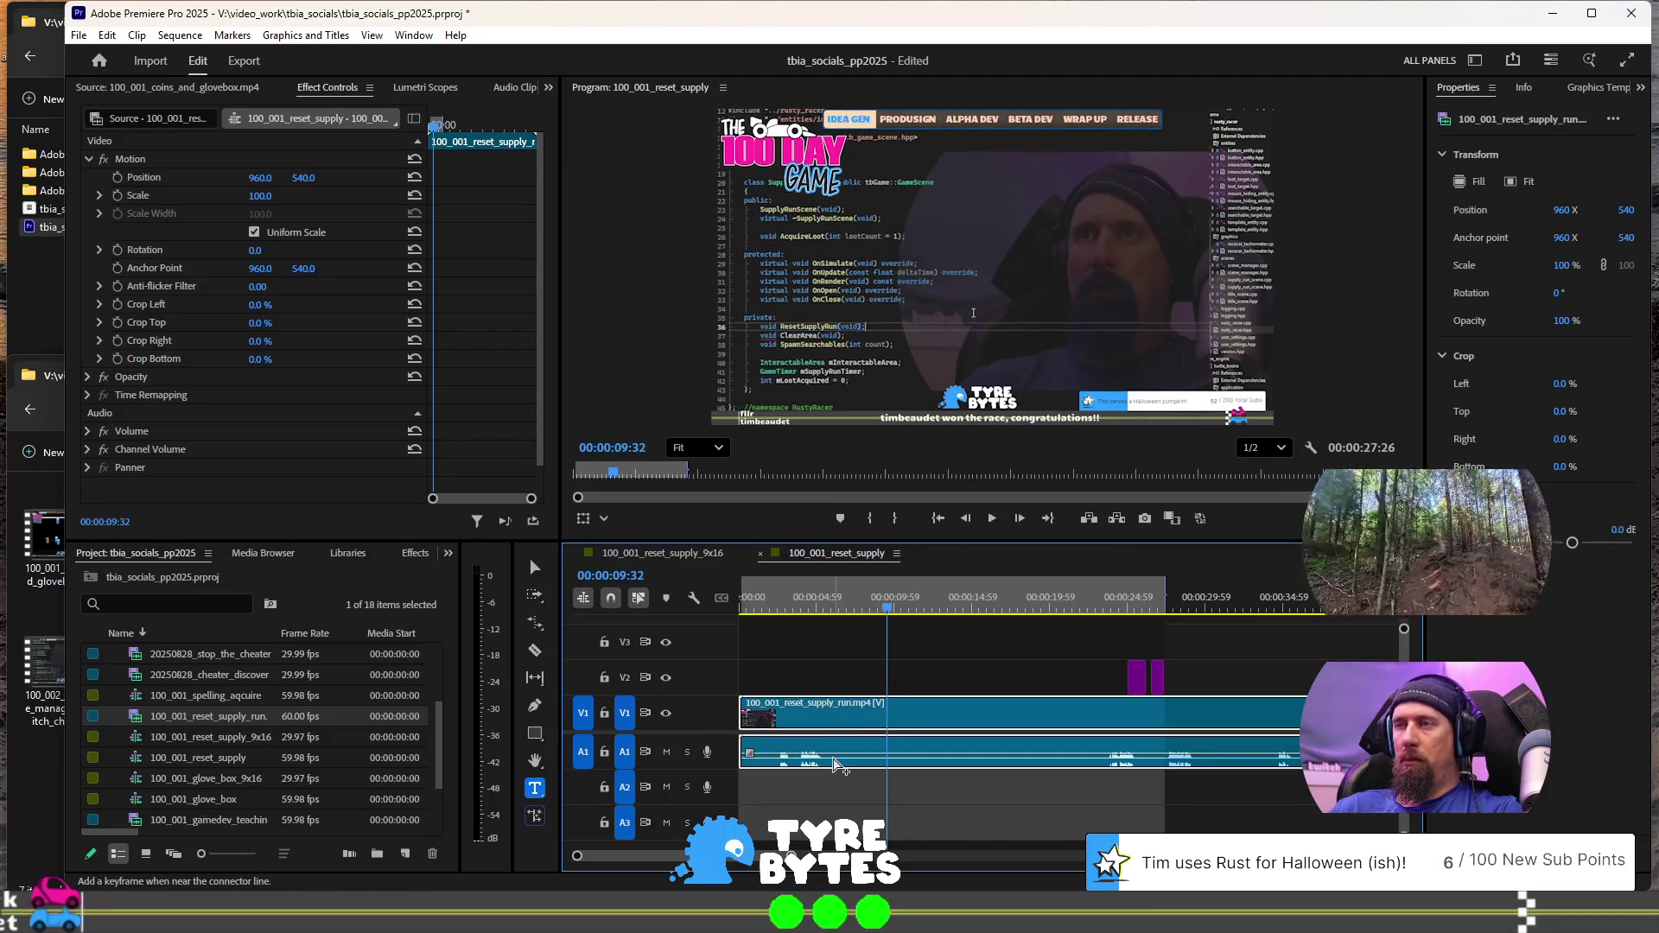
key("ctrl+k")
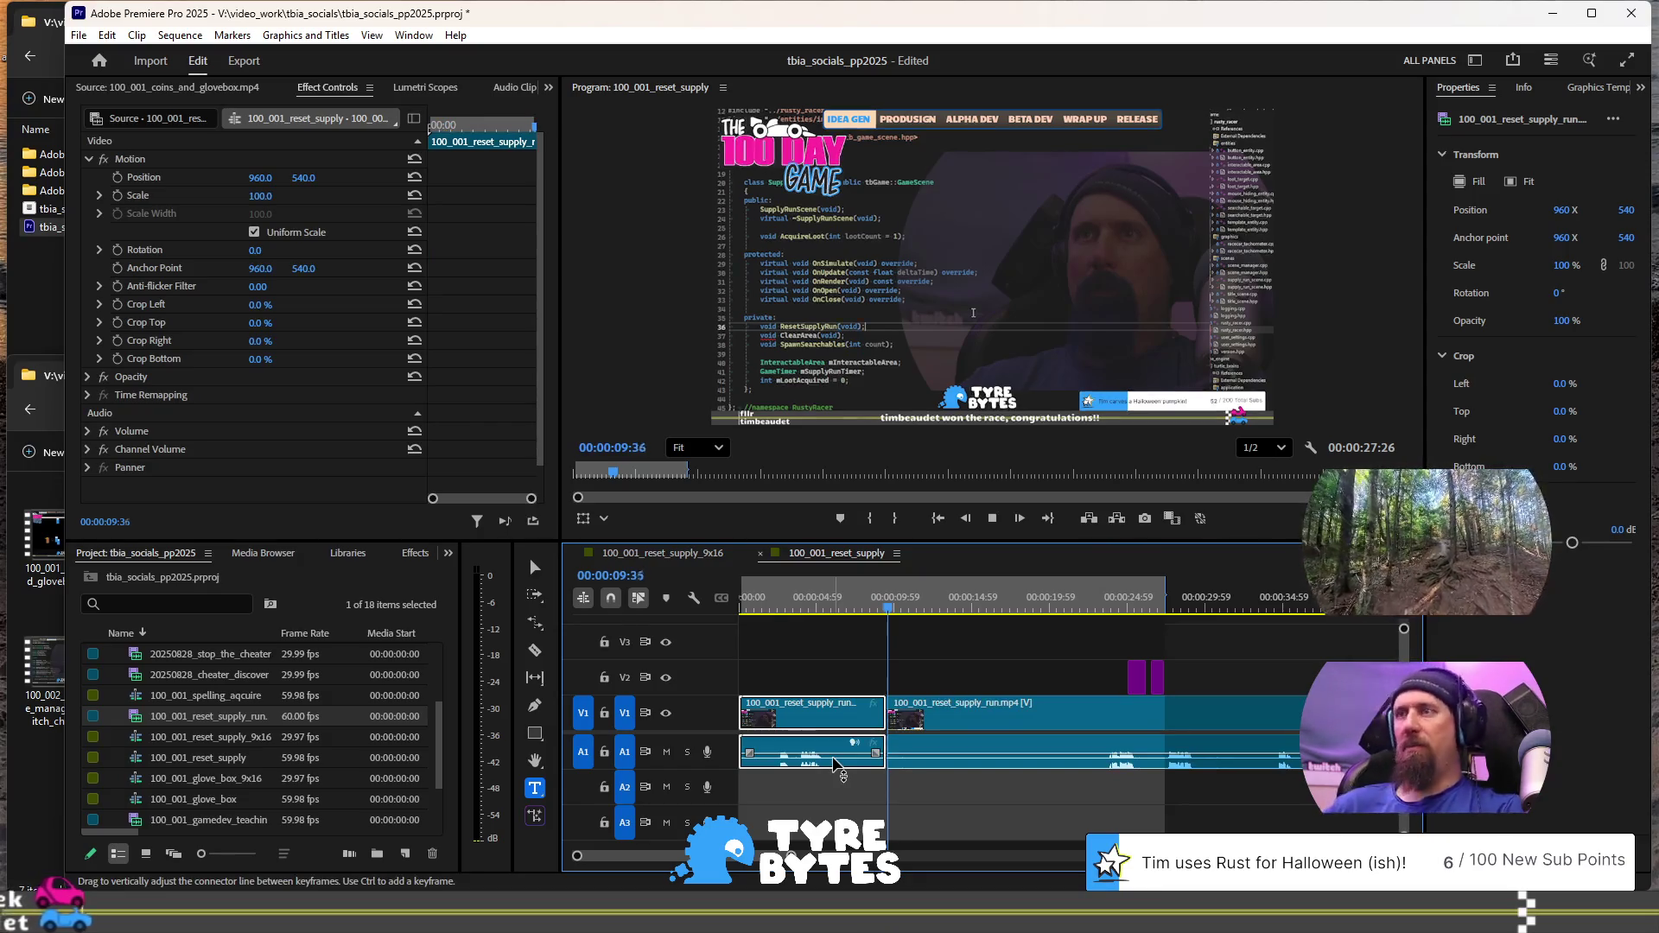
key("l")
key("l")
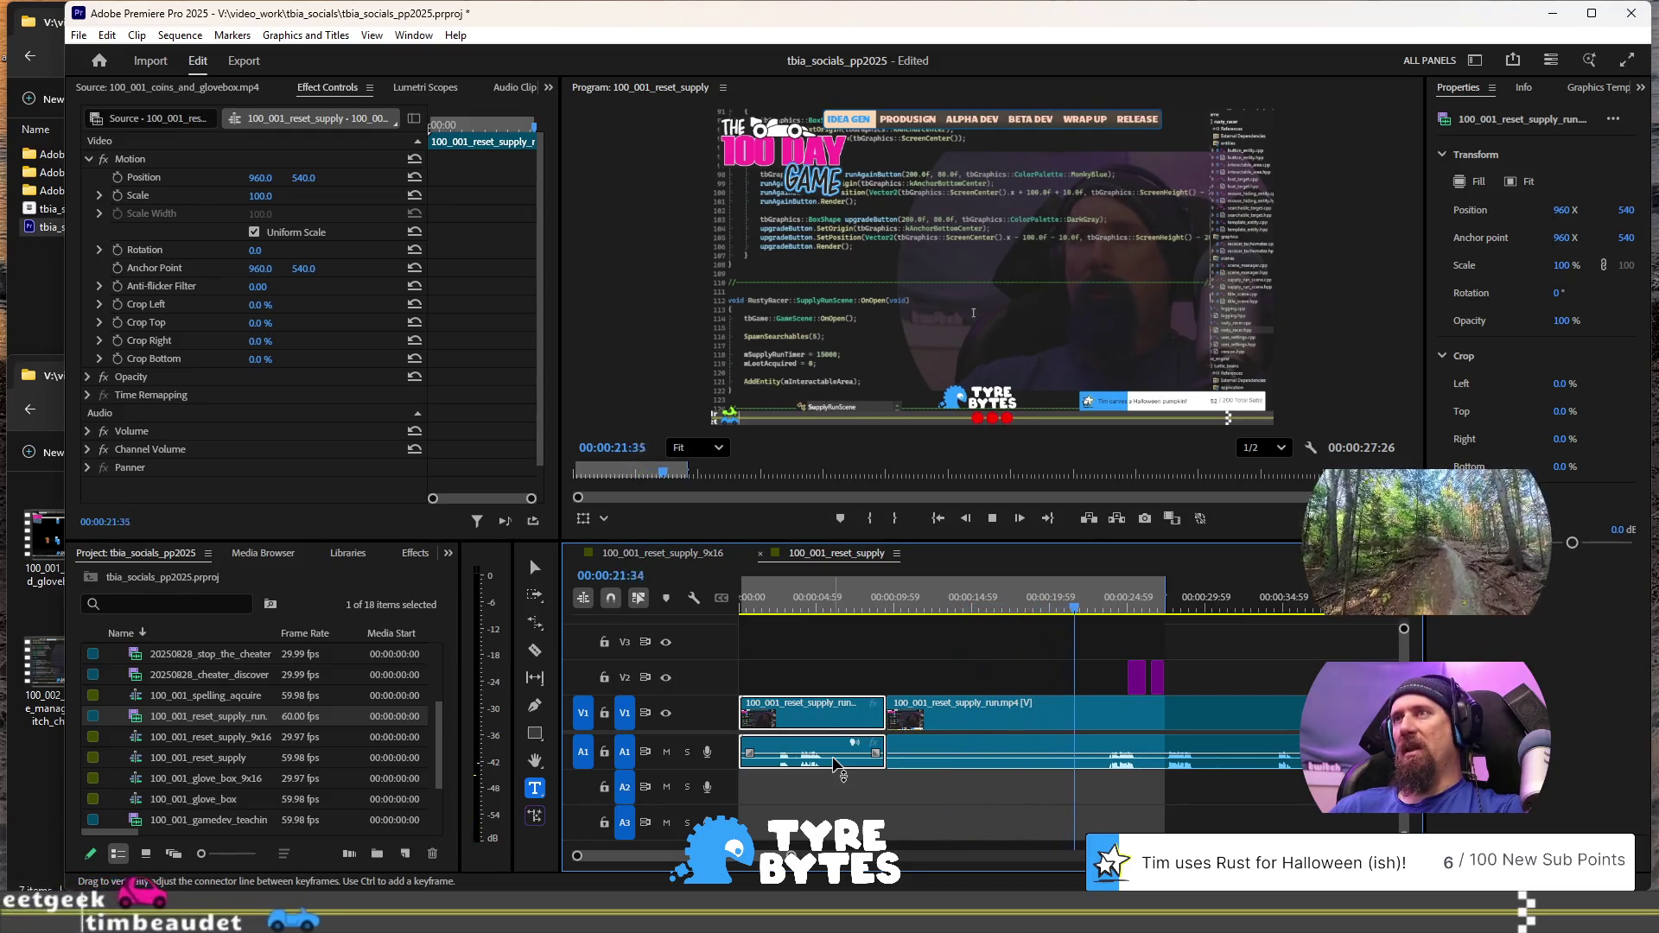
Review the new cut and split the clip again at about 15 seconds
key("Up")
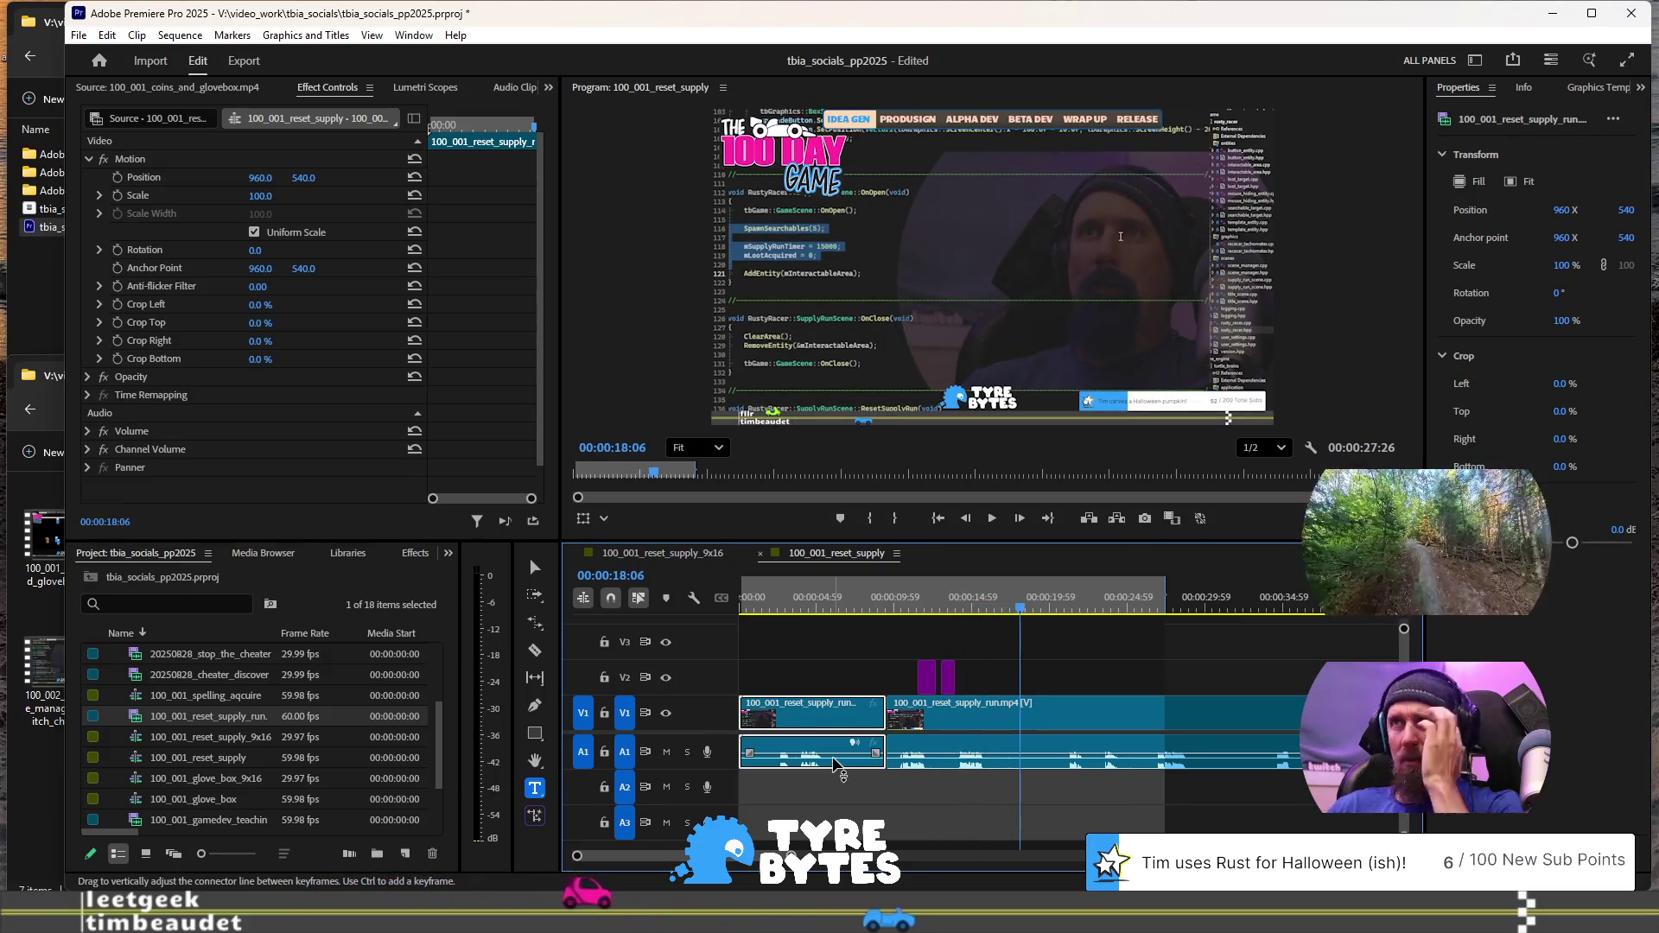
key("space")
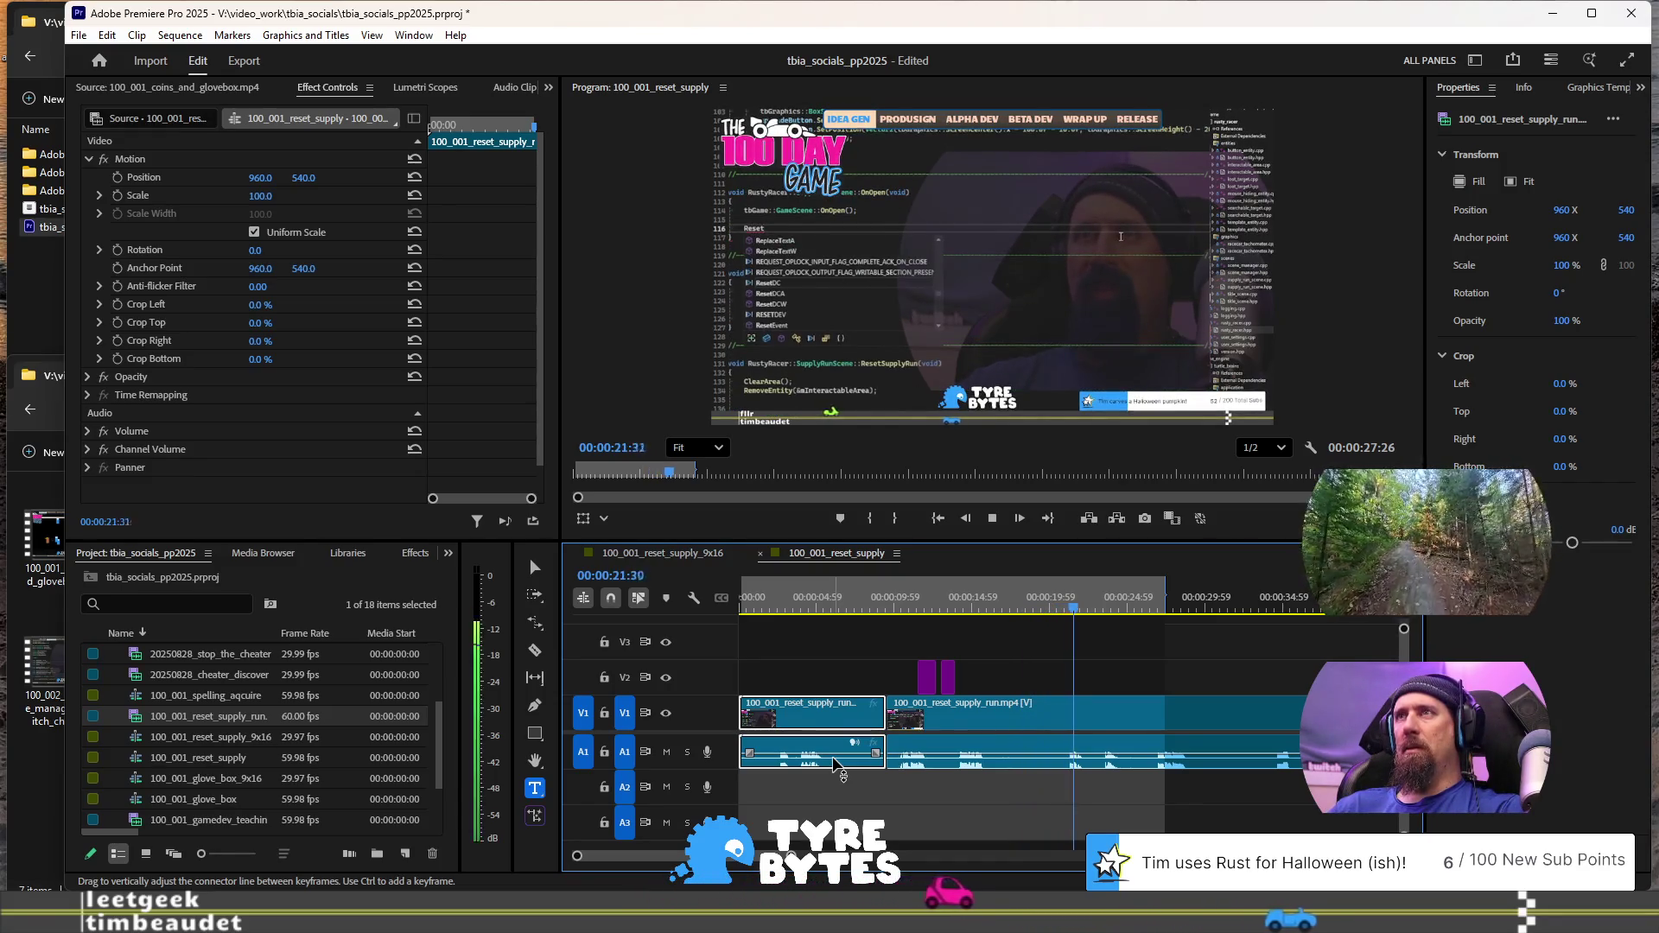
key("space")
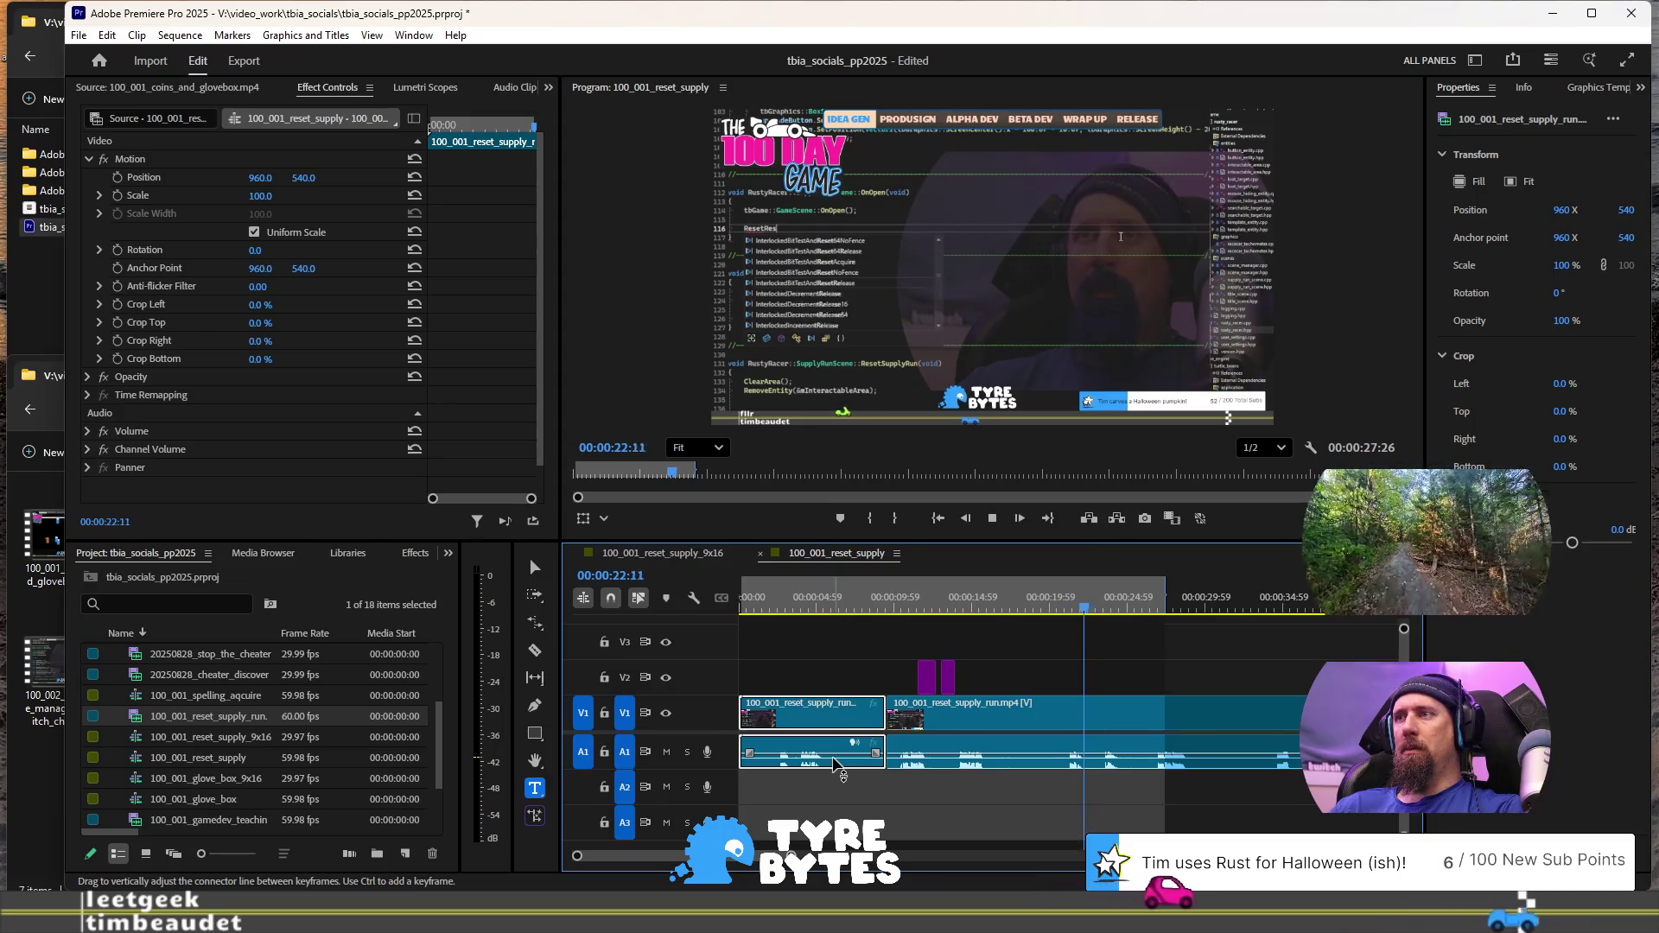
key("j")
key("Up")
key("space")
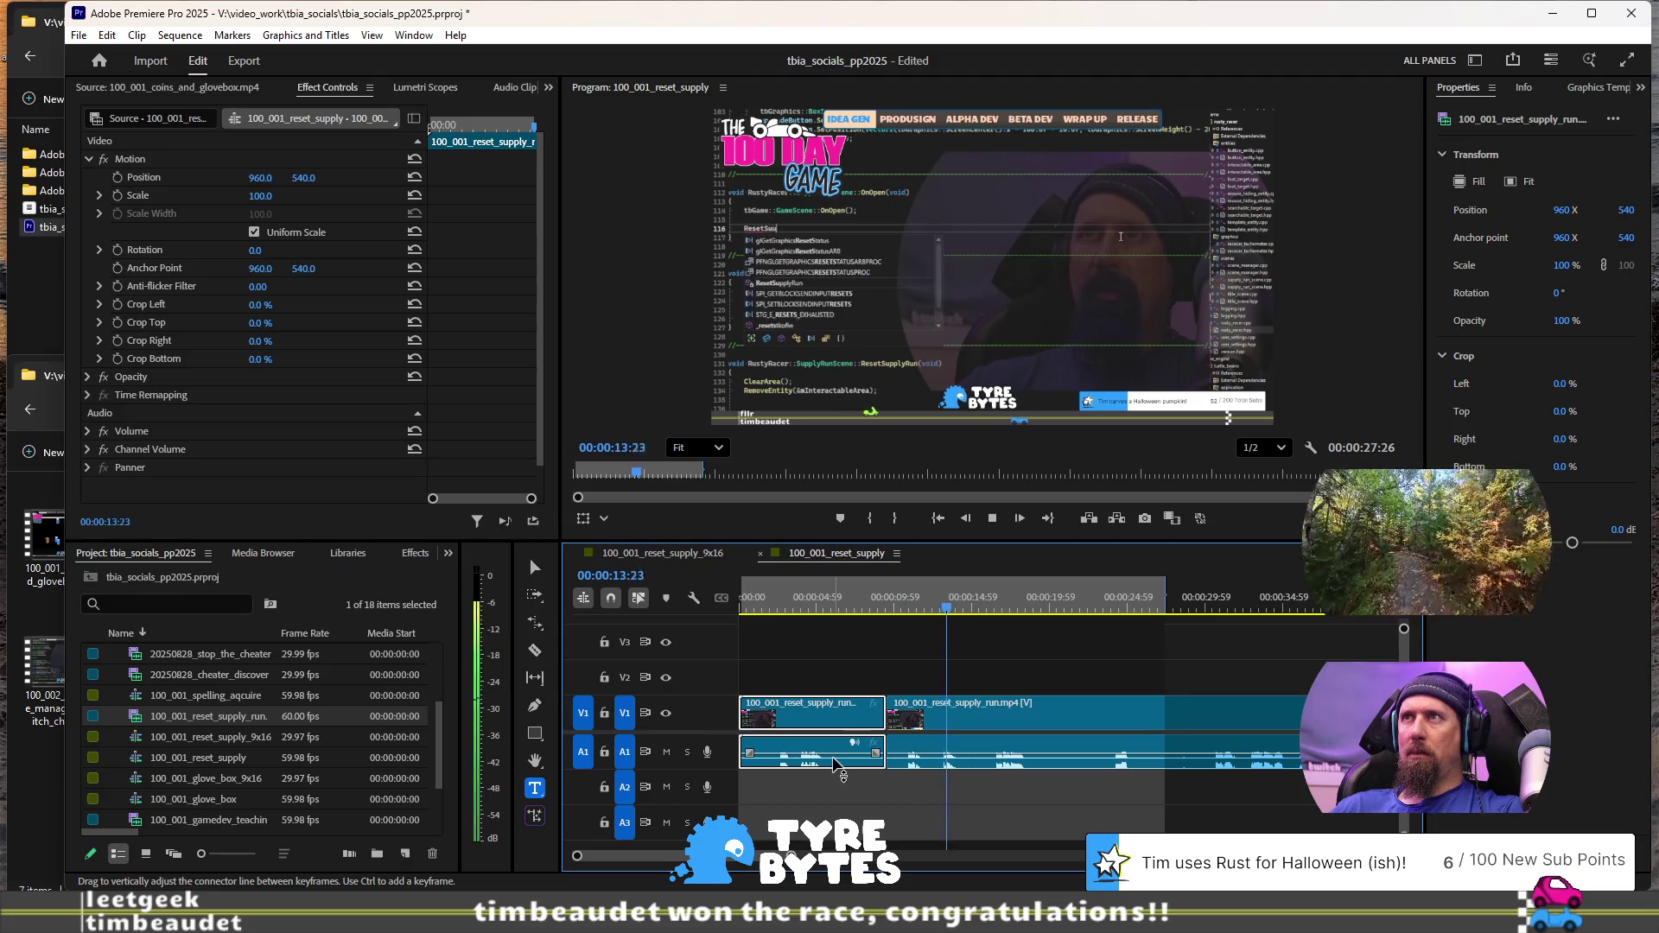
key("space")
key("ctrl+k")
key("space")
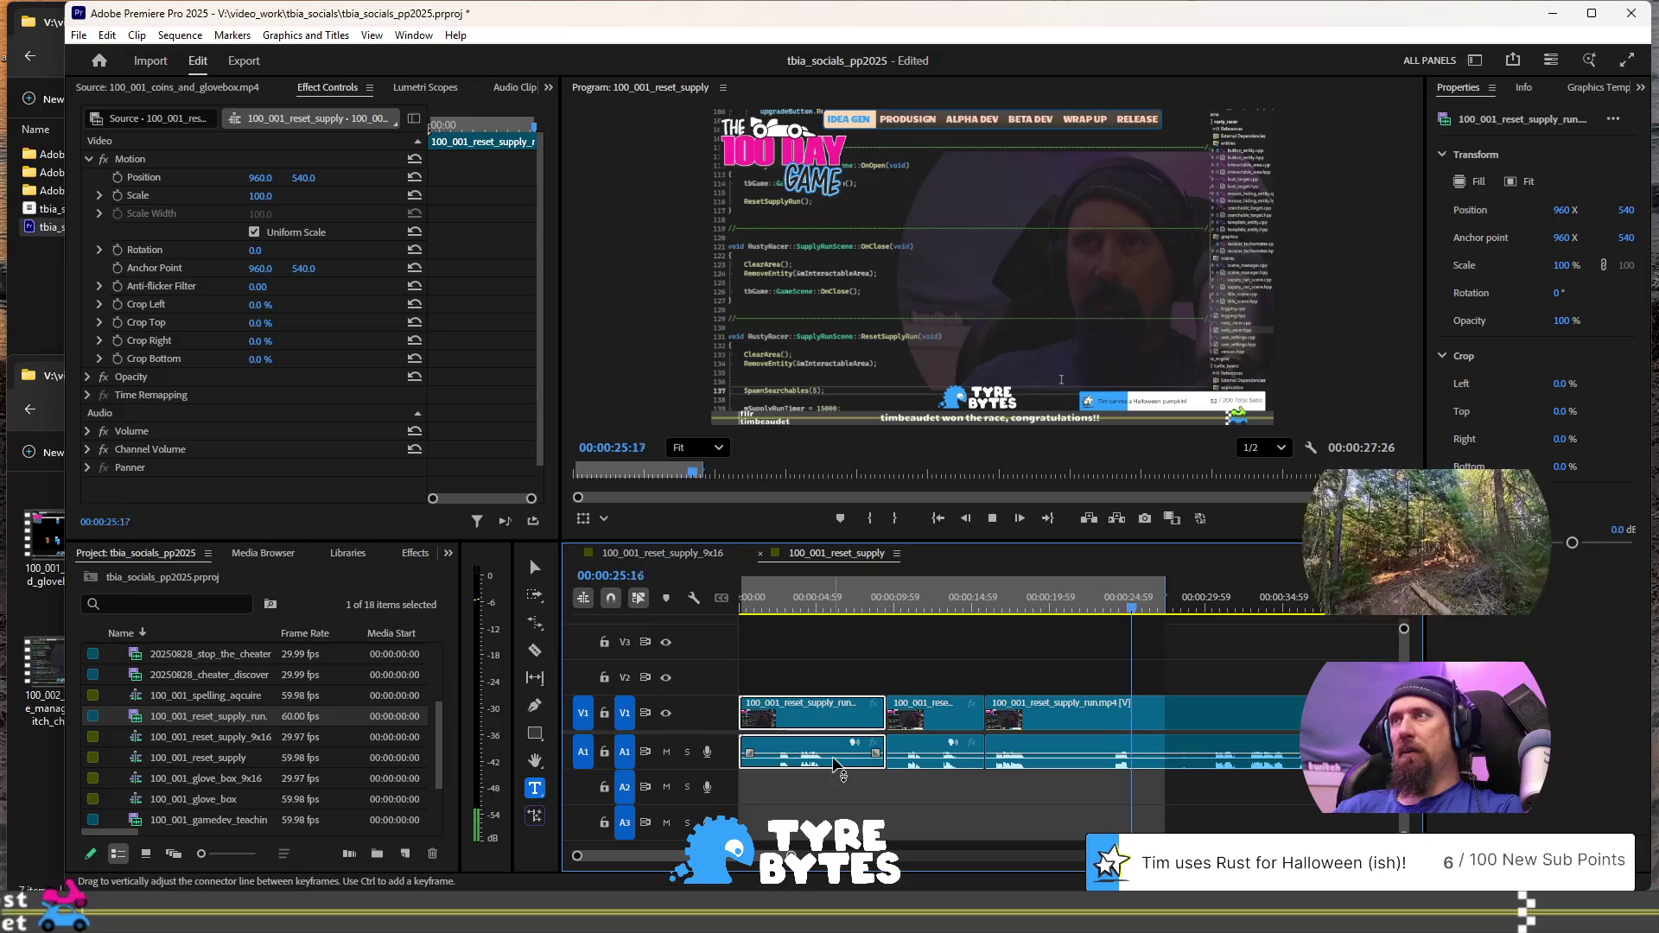
left_click(1075, 610)
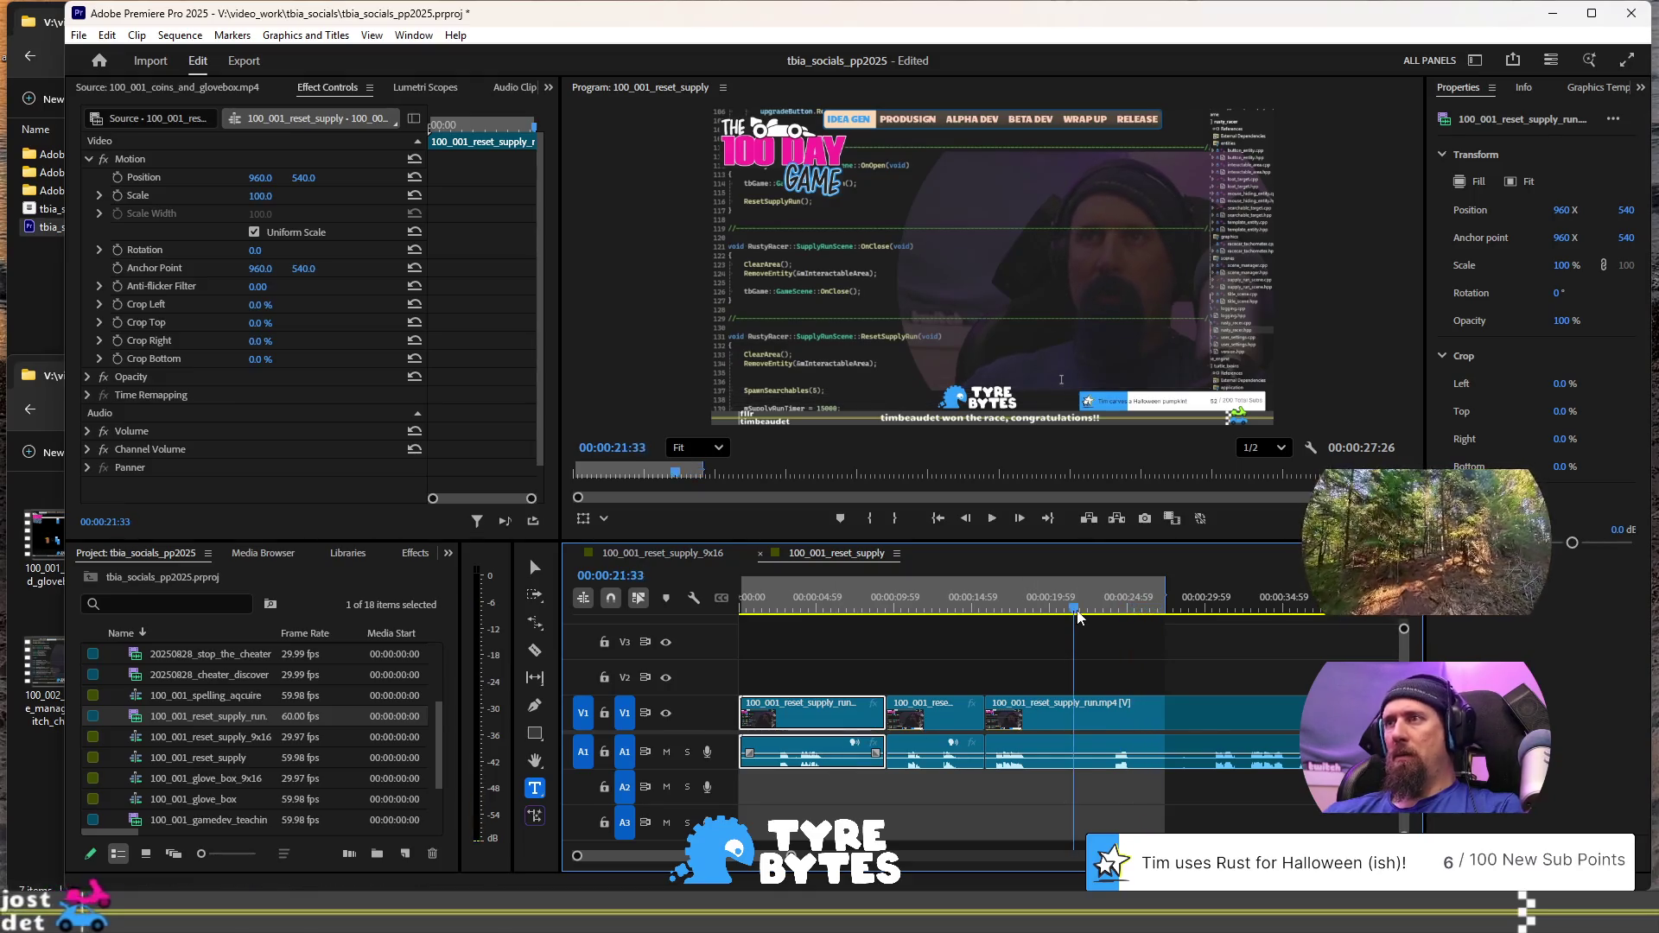
Replay from 00:00:21:33, split the clip at about 23 seconds, and review the cut
key("space")
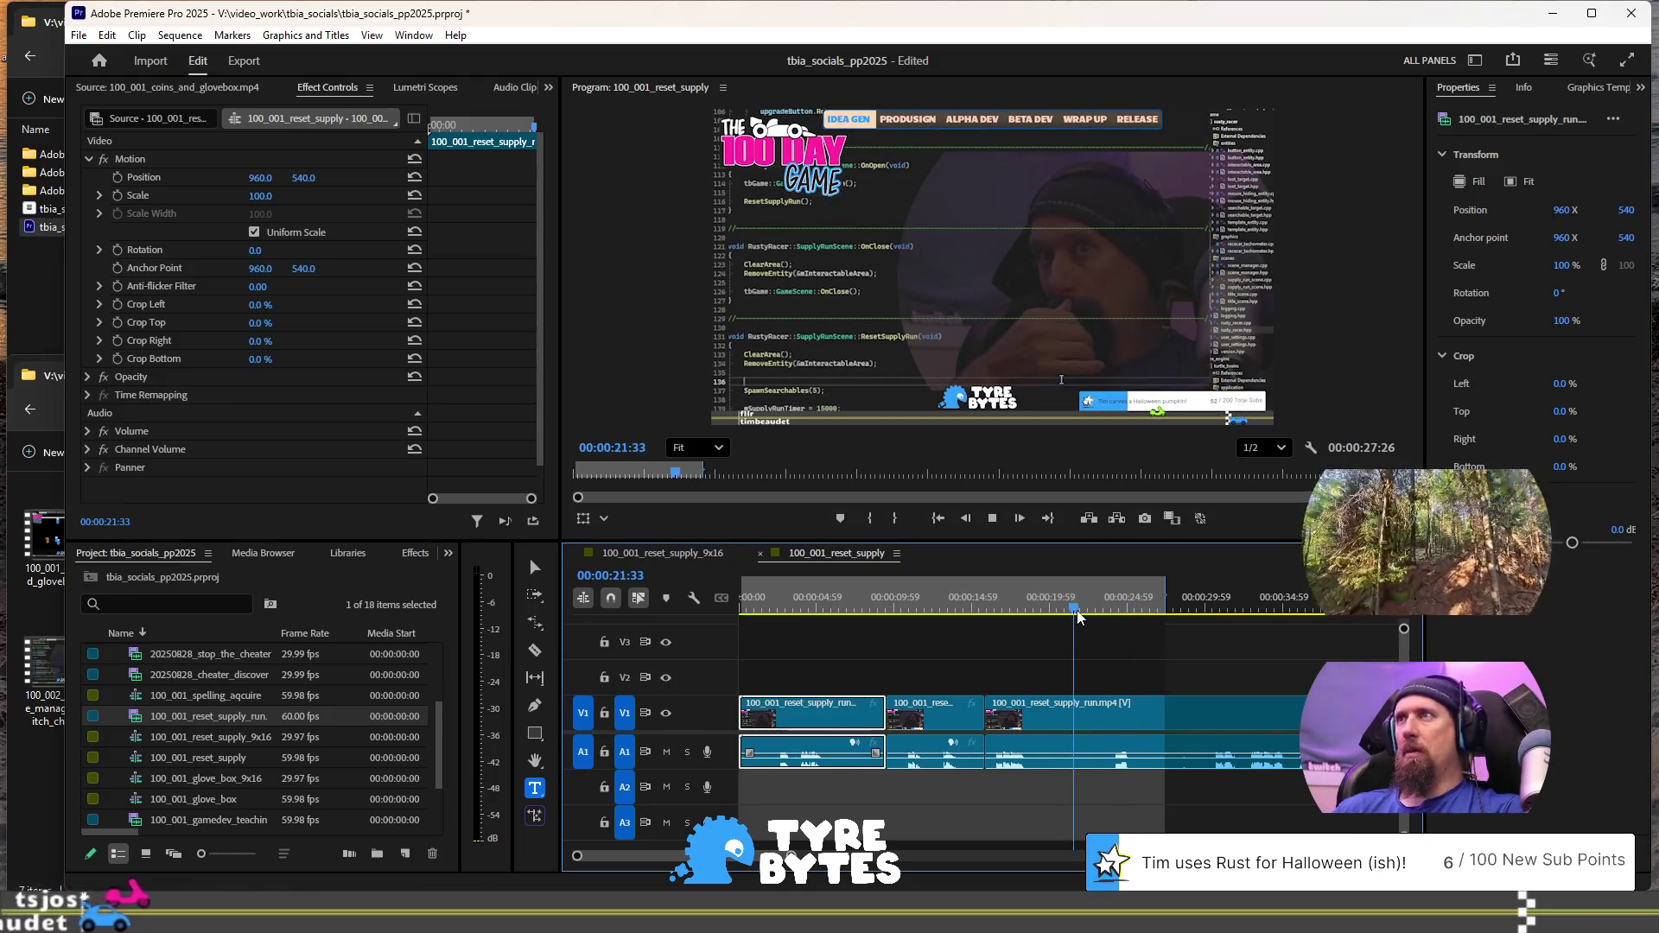
key("space")
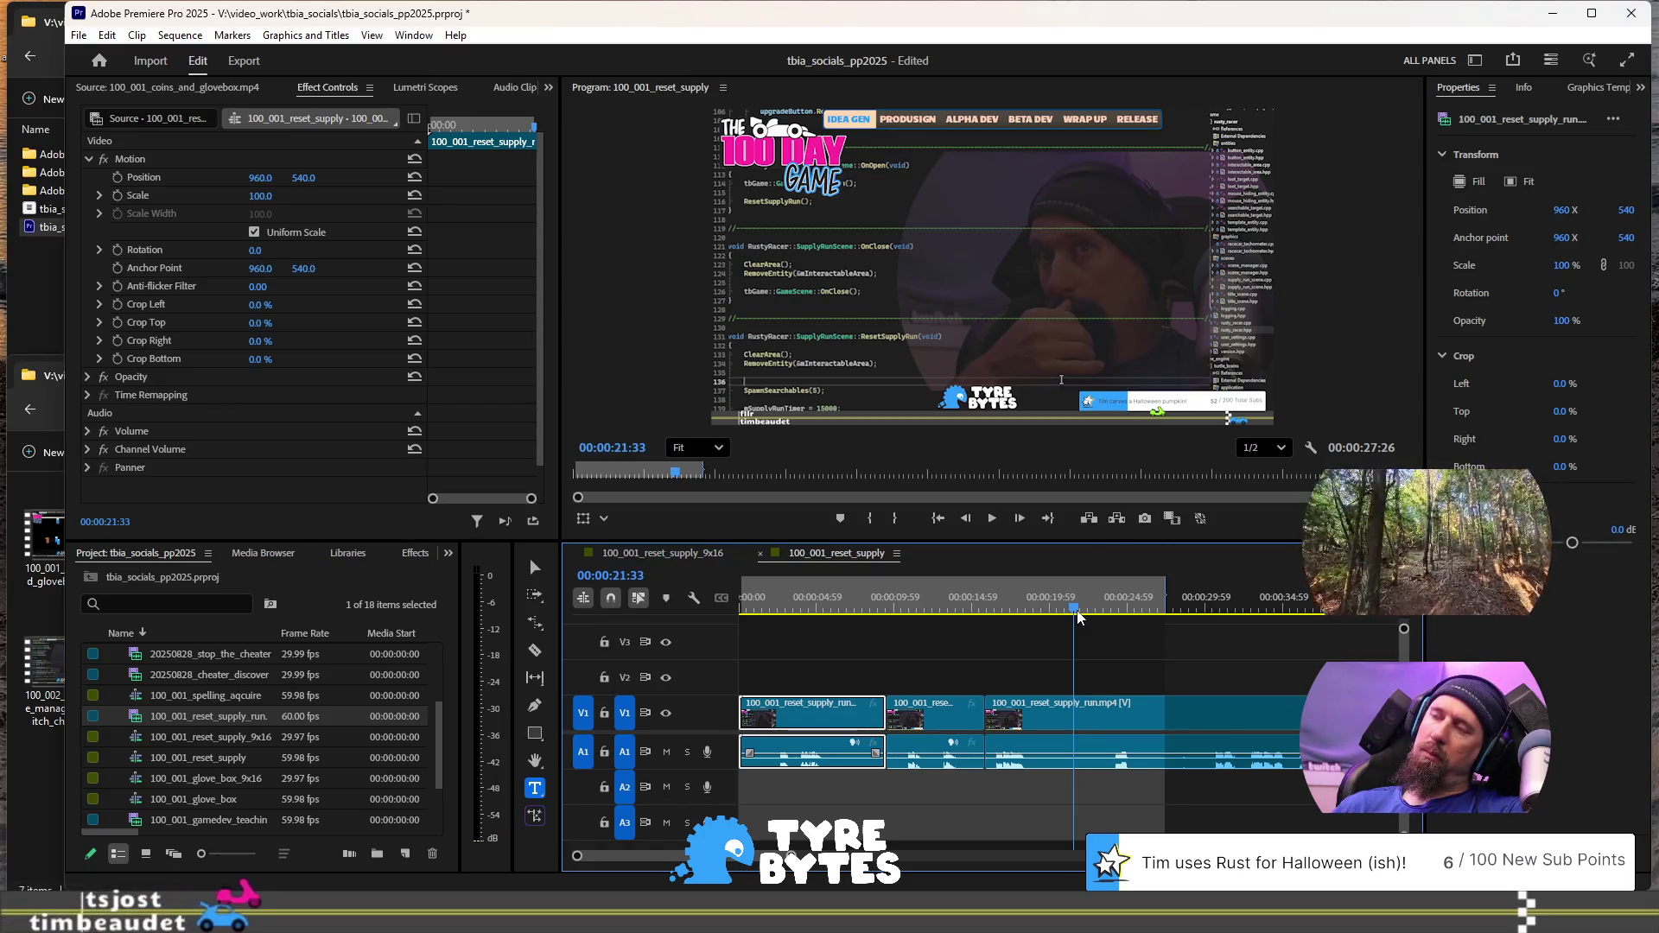
key("space")
key("space")
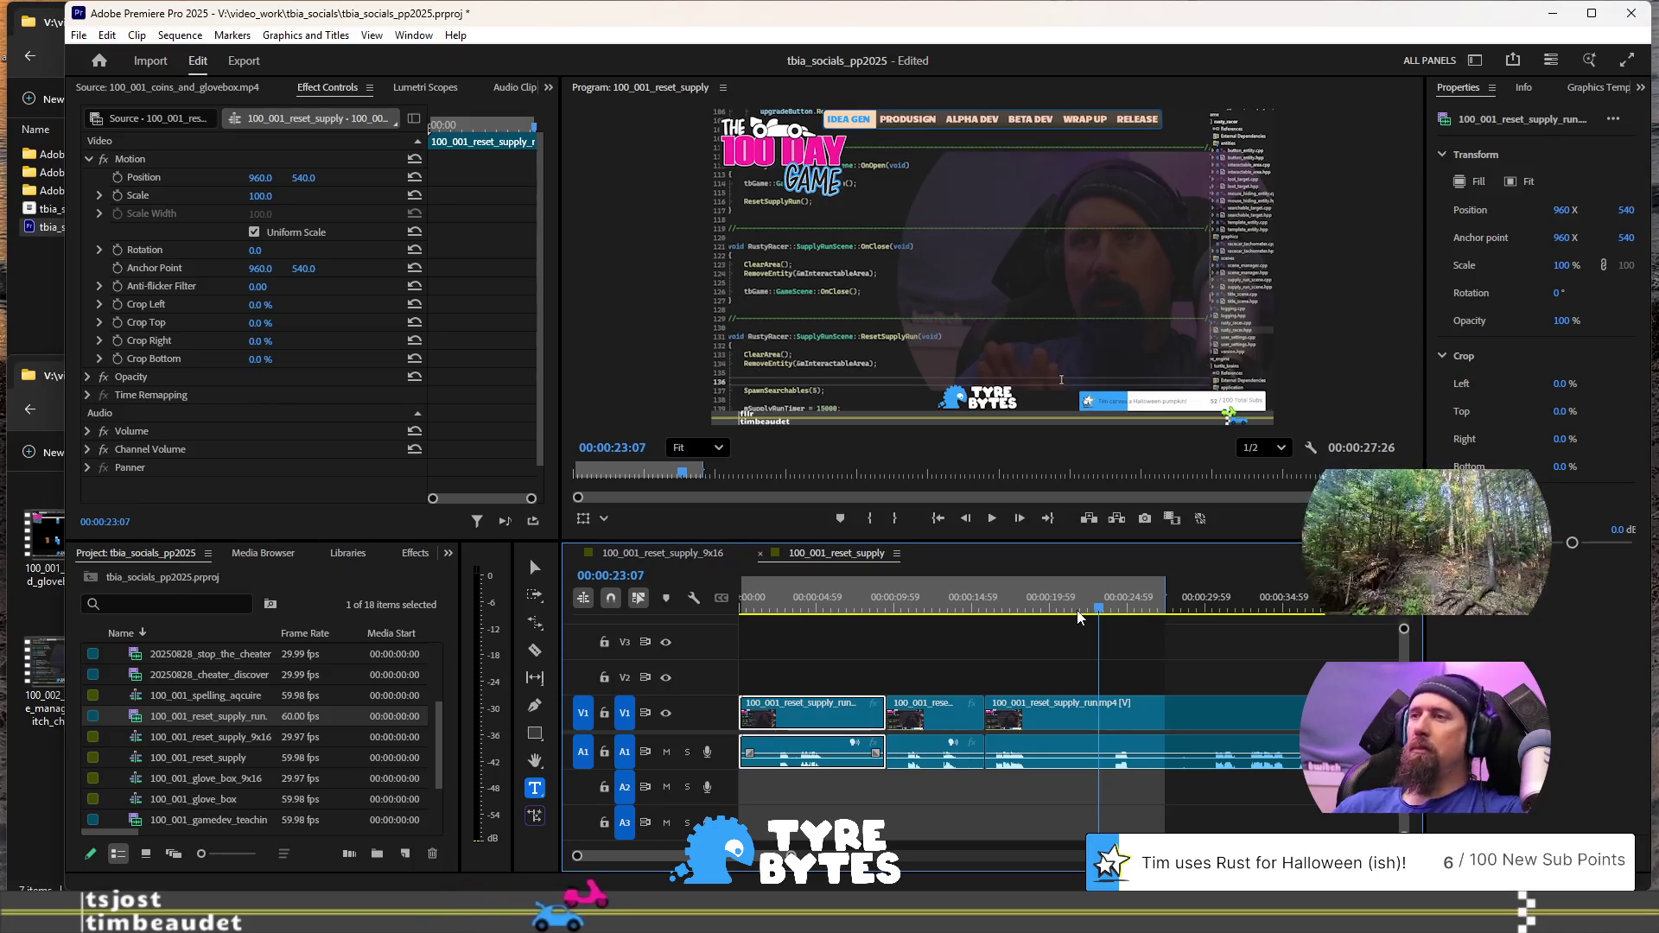
key("ctrl+k")
key("space")
key("space")
key("space")
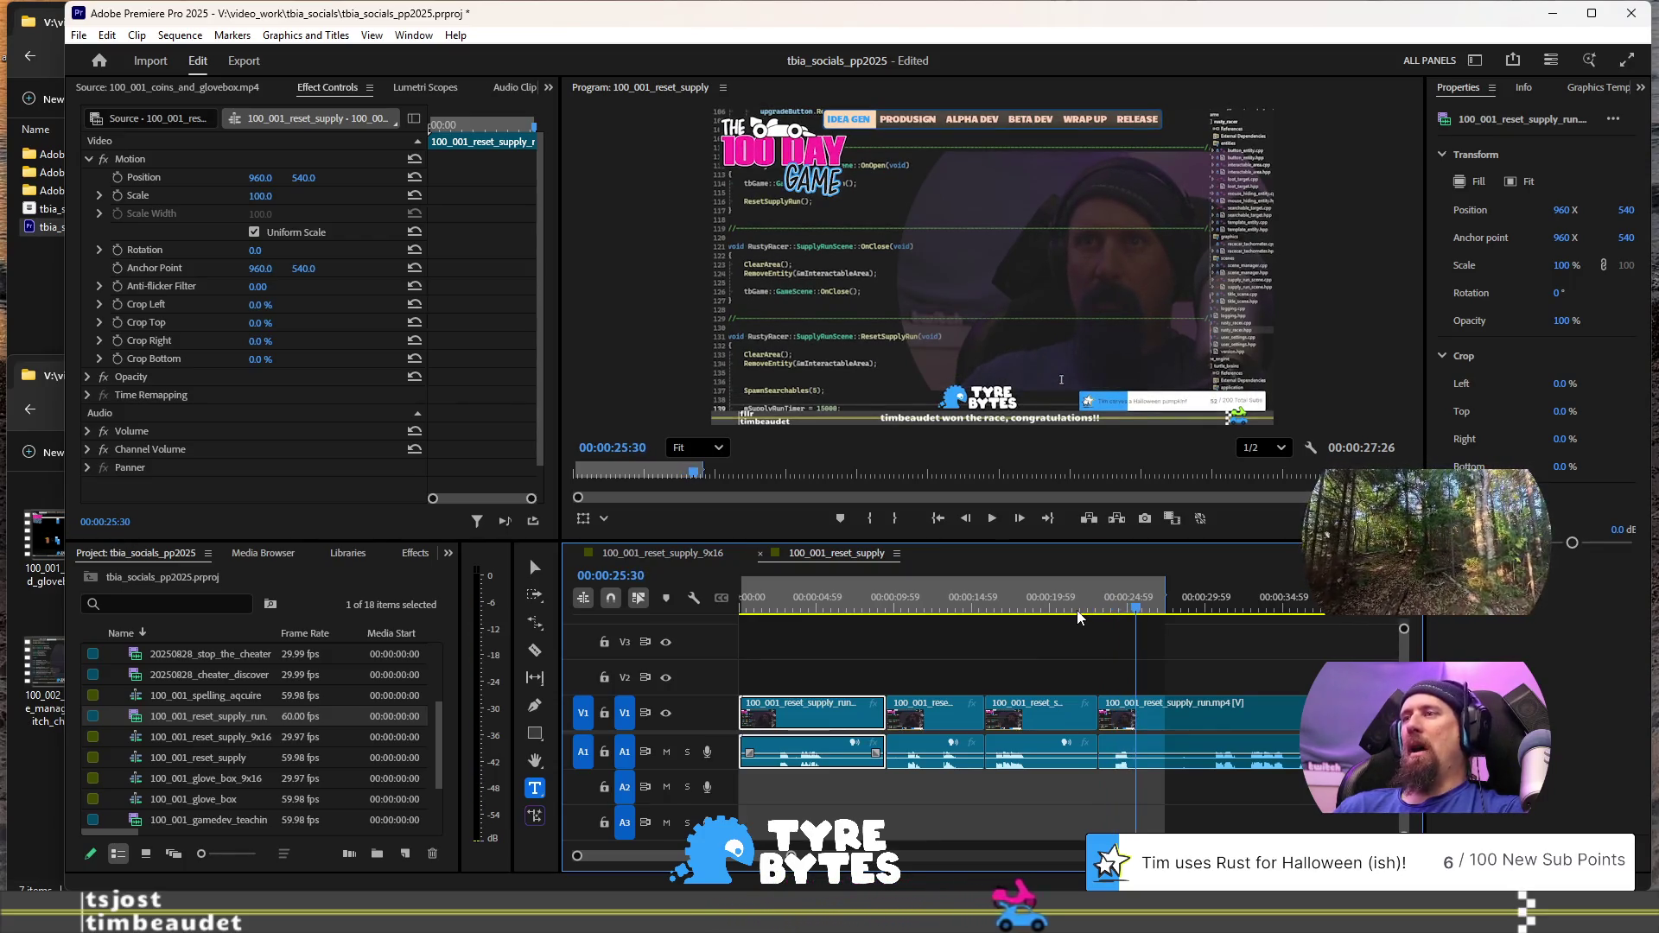
key("j")
key("l")
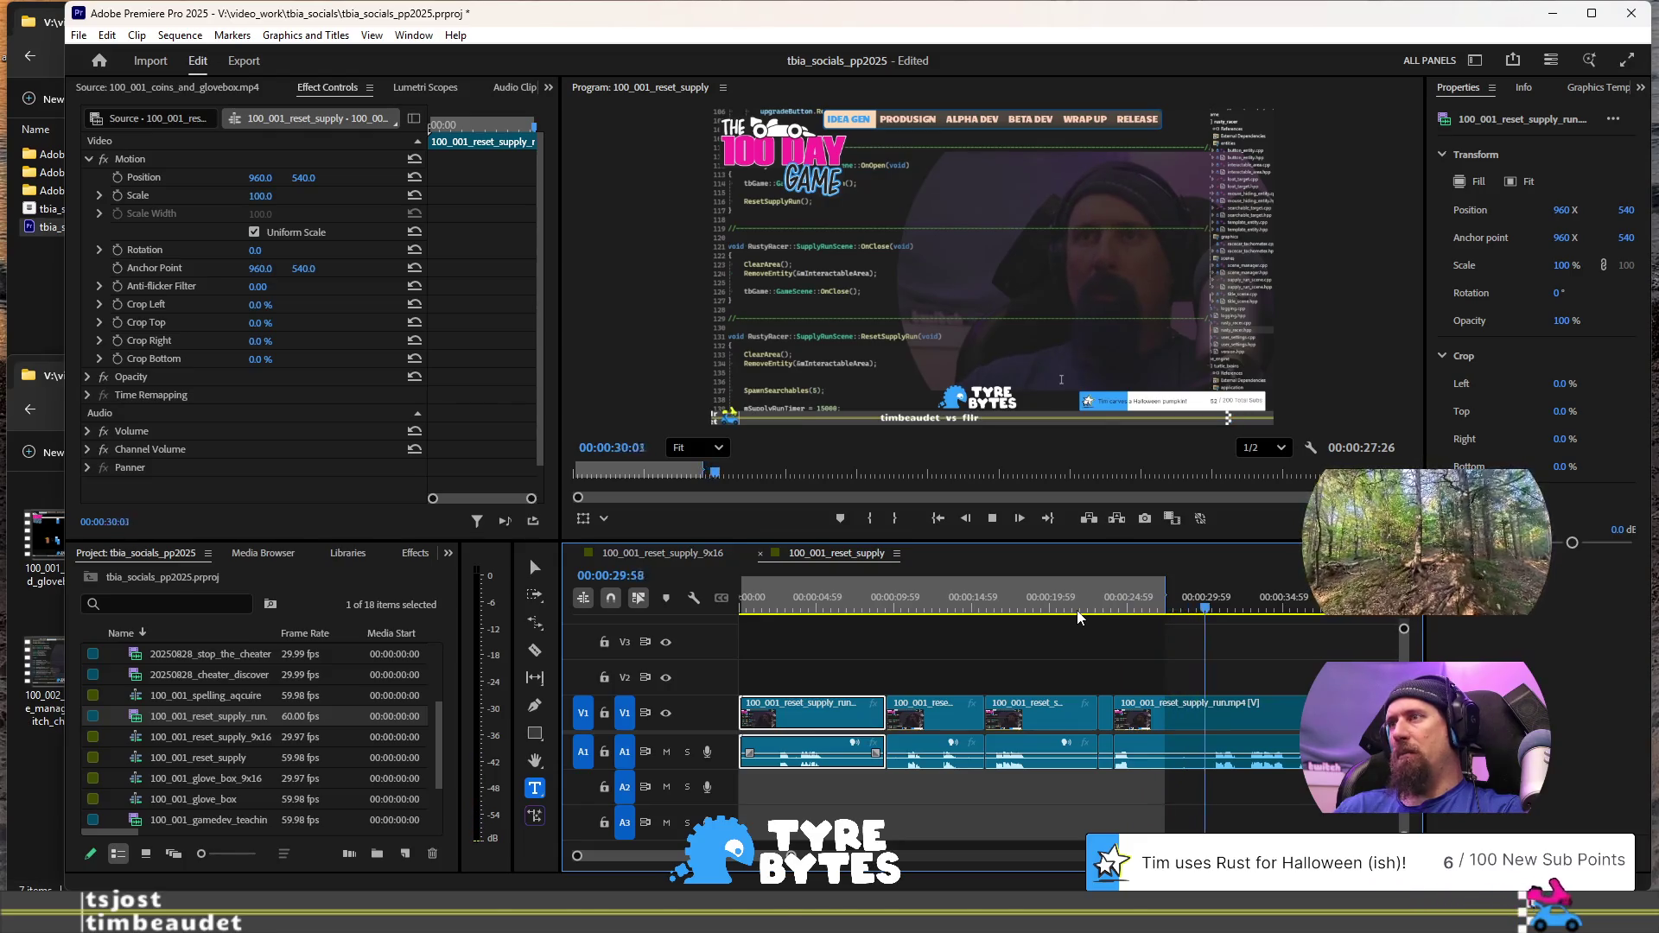
key("space")
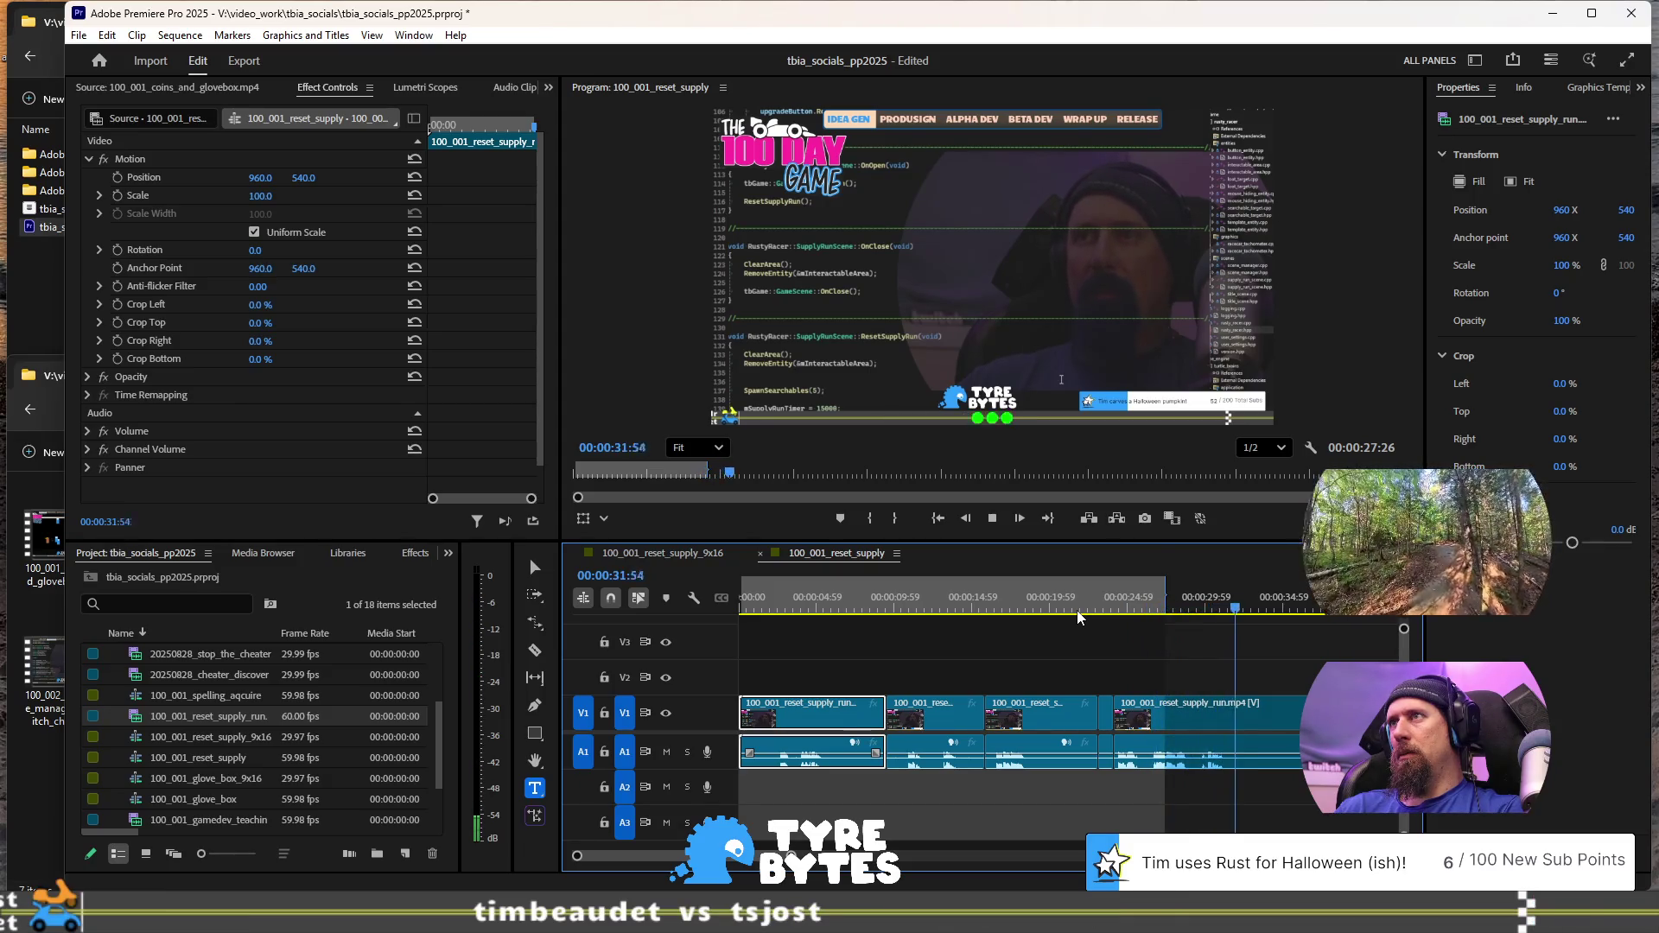
key("space")
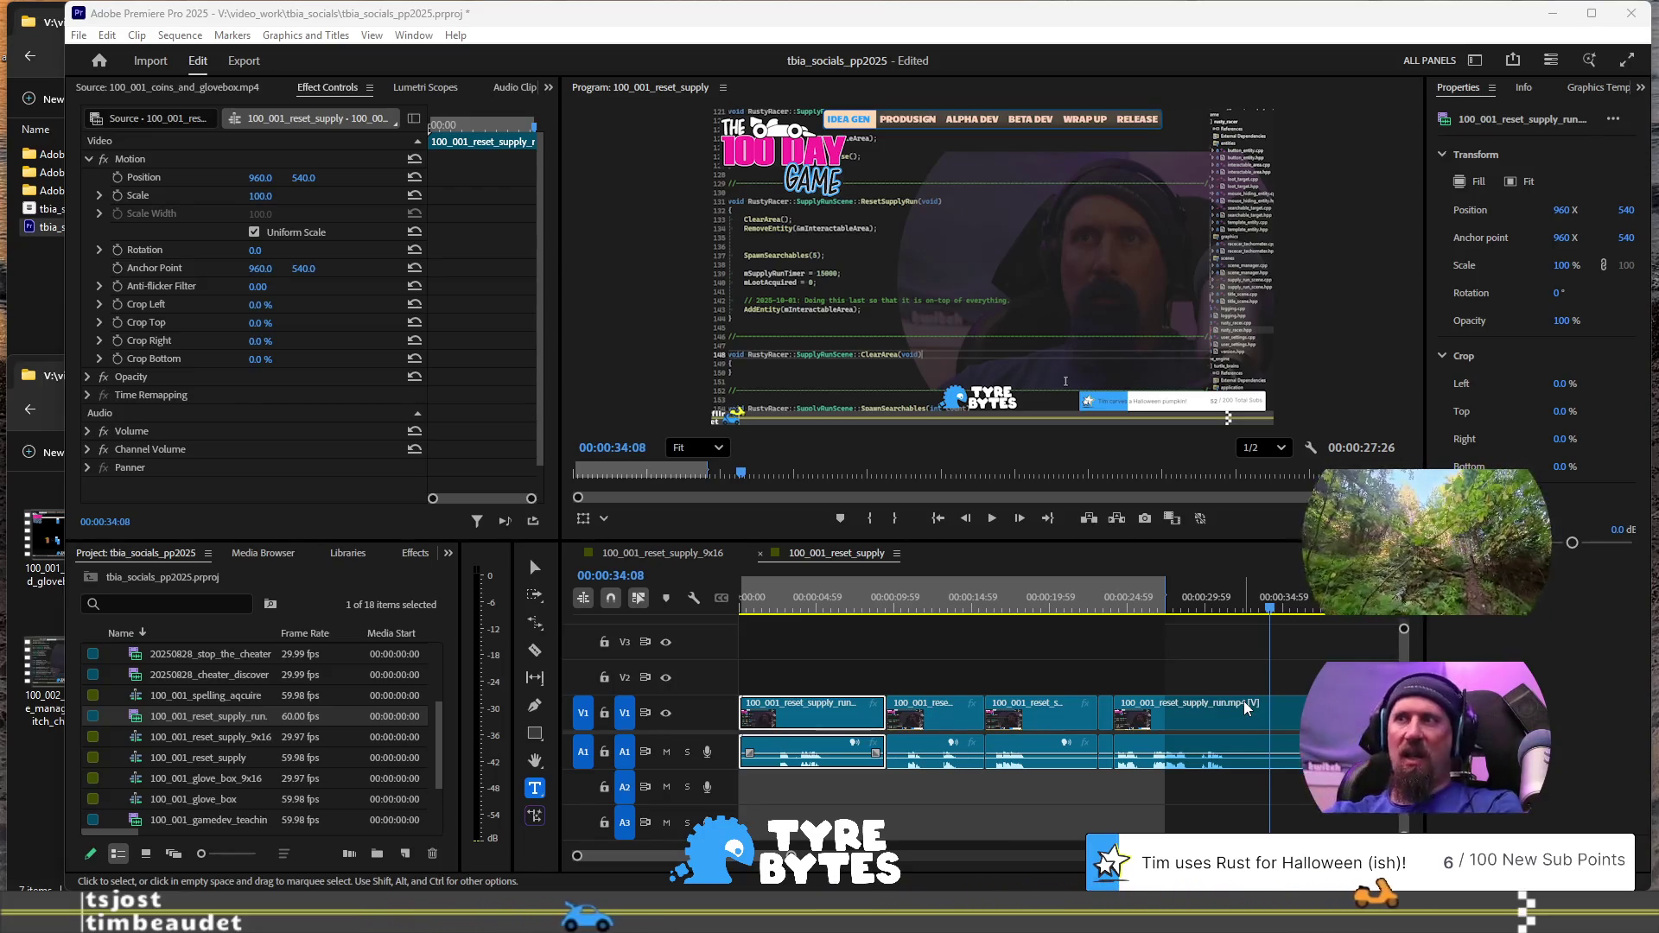
scroll(1220, 769, "down", 3)
scroll(1144, 771, "down", 4)
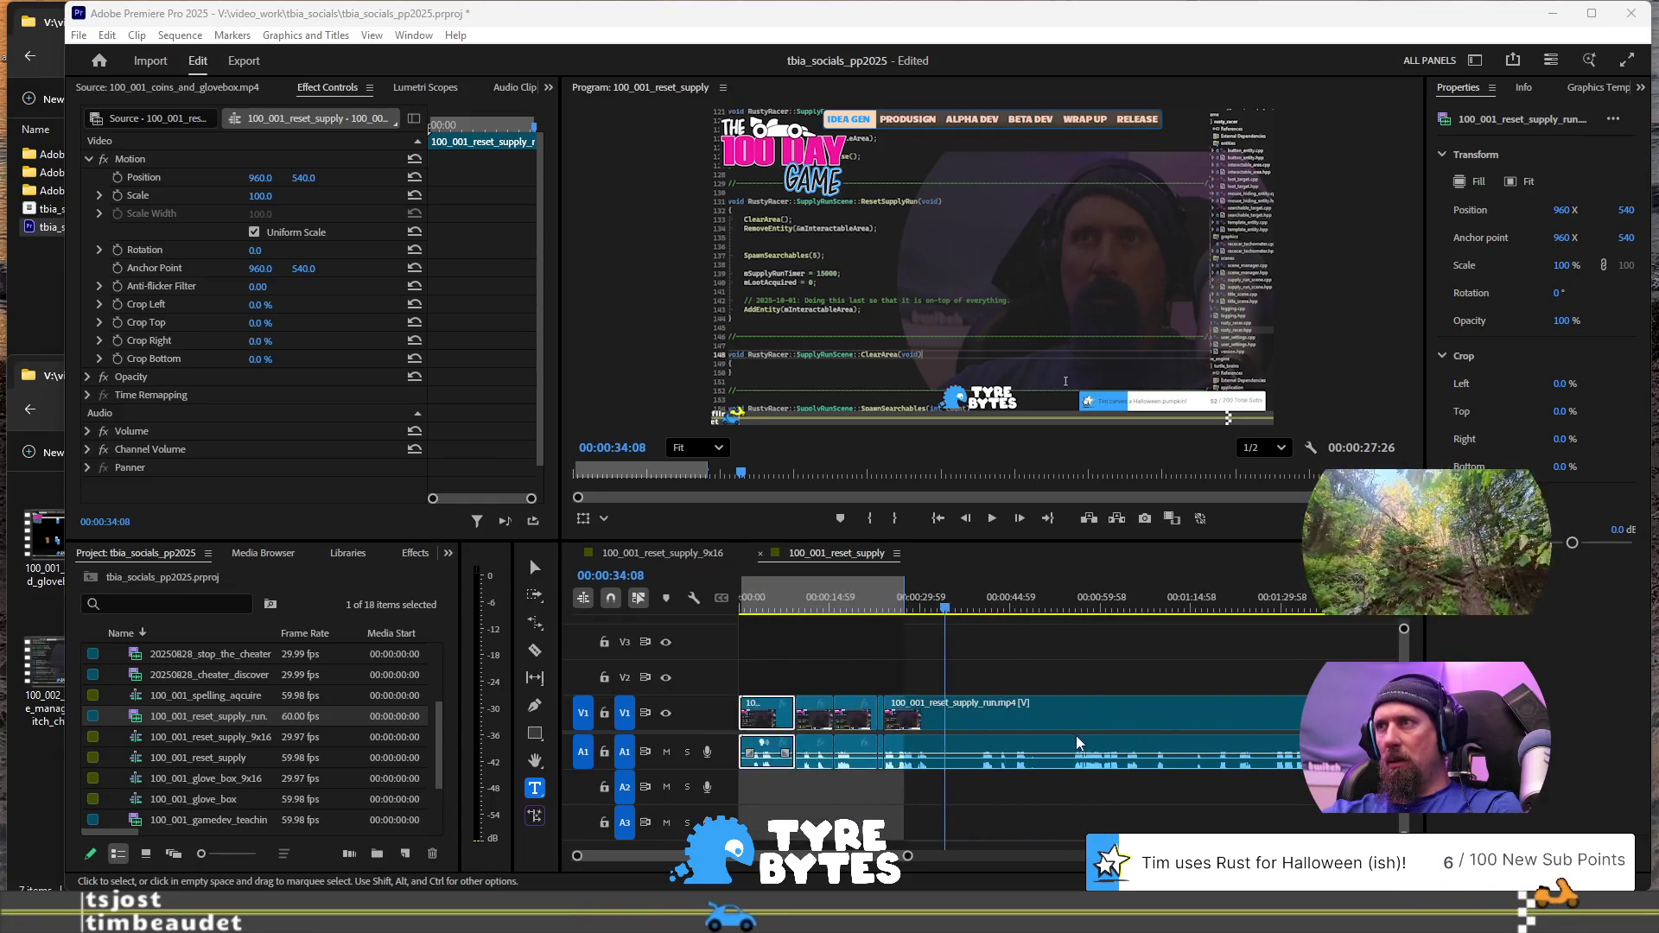
scroll(1076, 743, "up", 5)
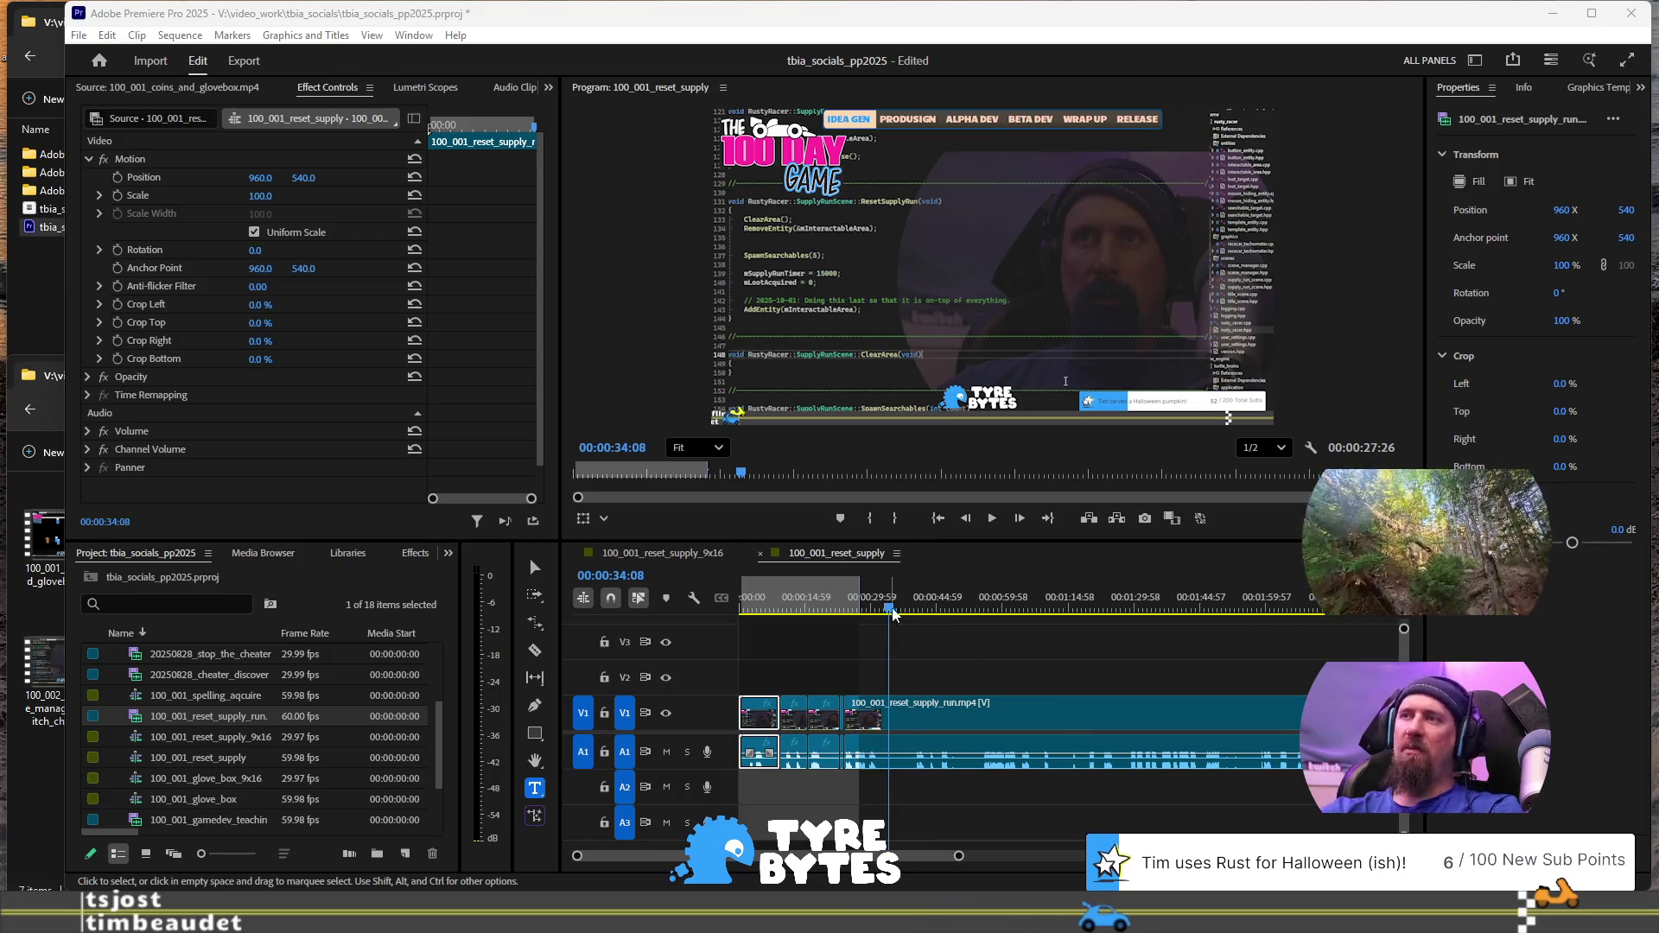
scroll(887, 611, "up", 2)
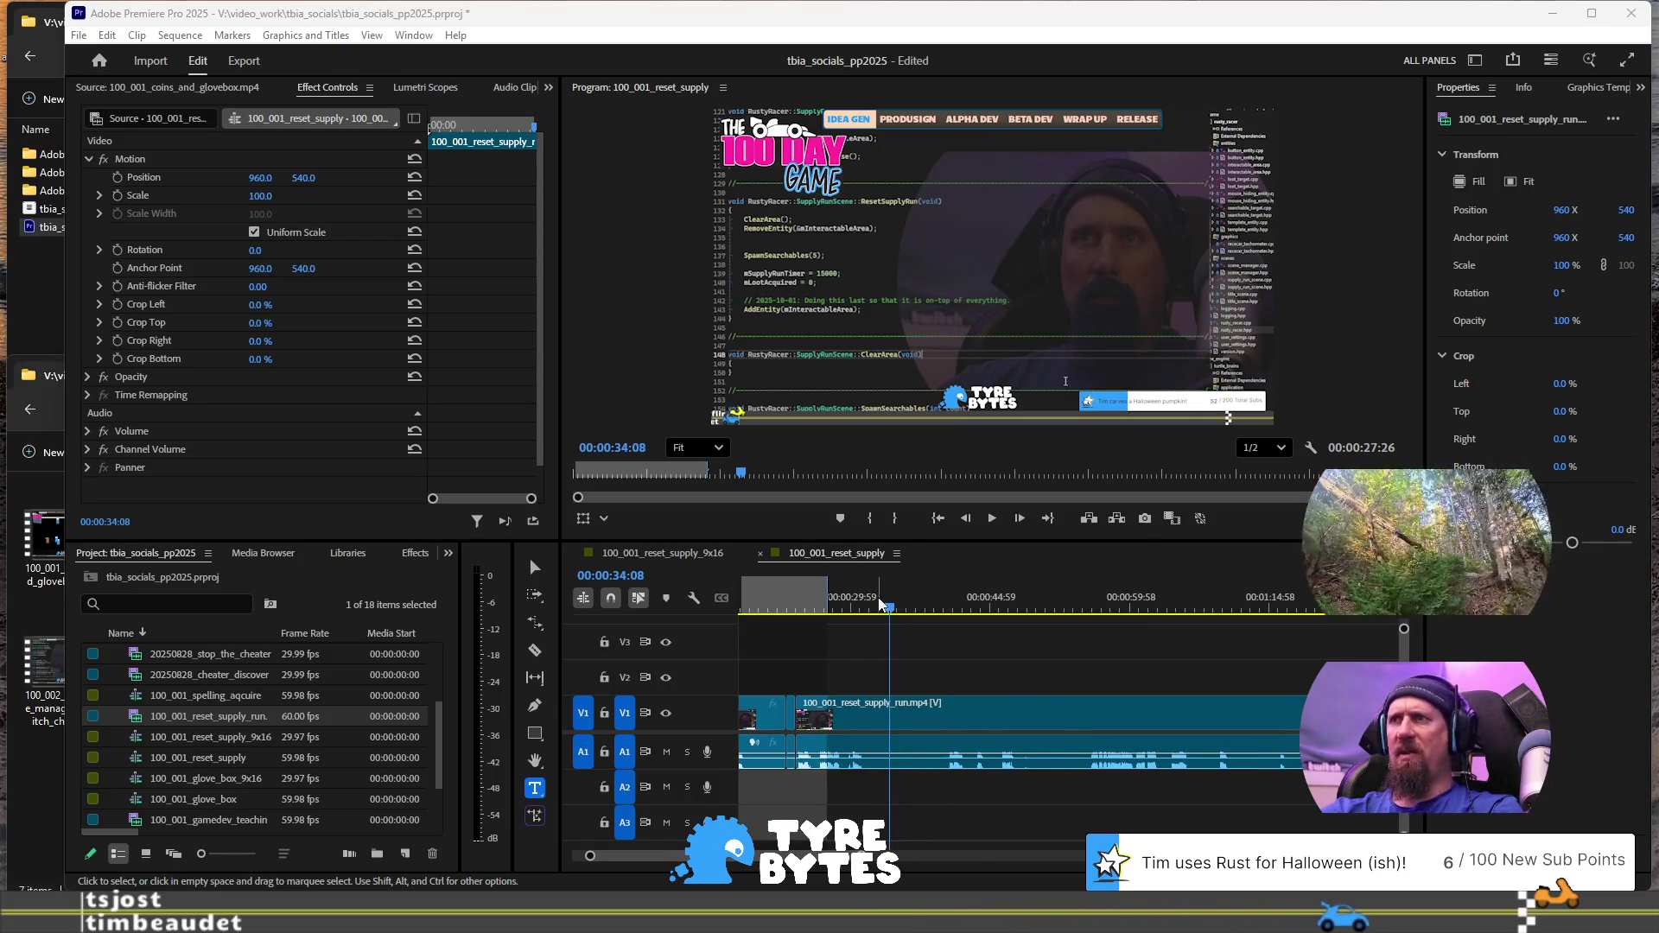
left_click(875, 602)
key("space")
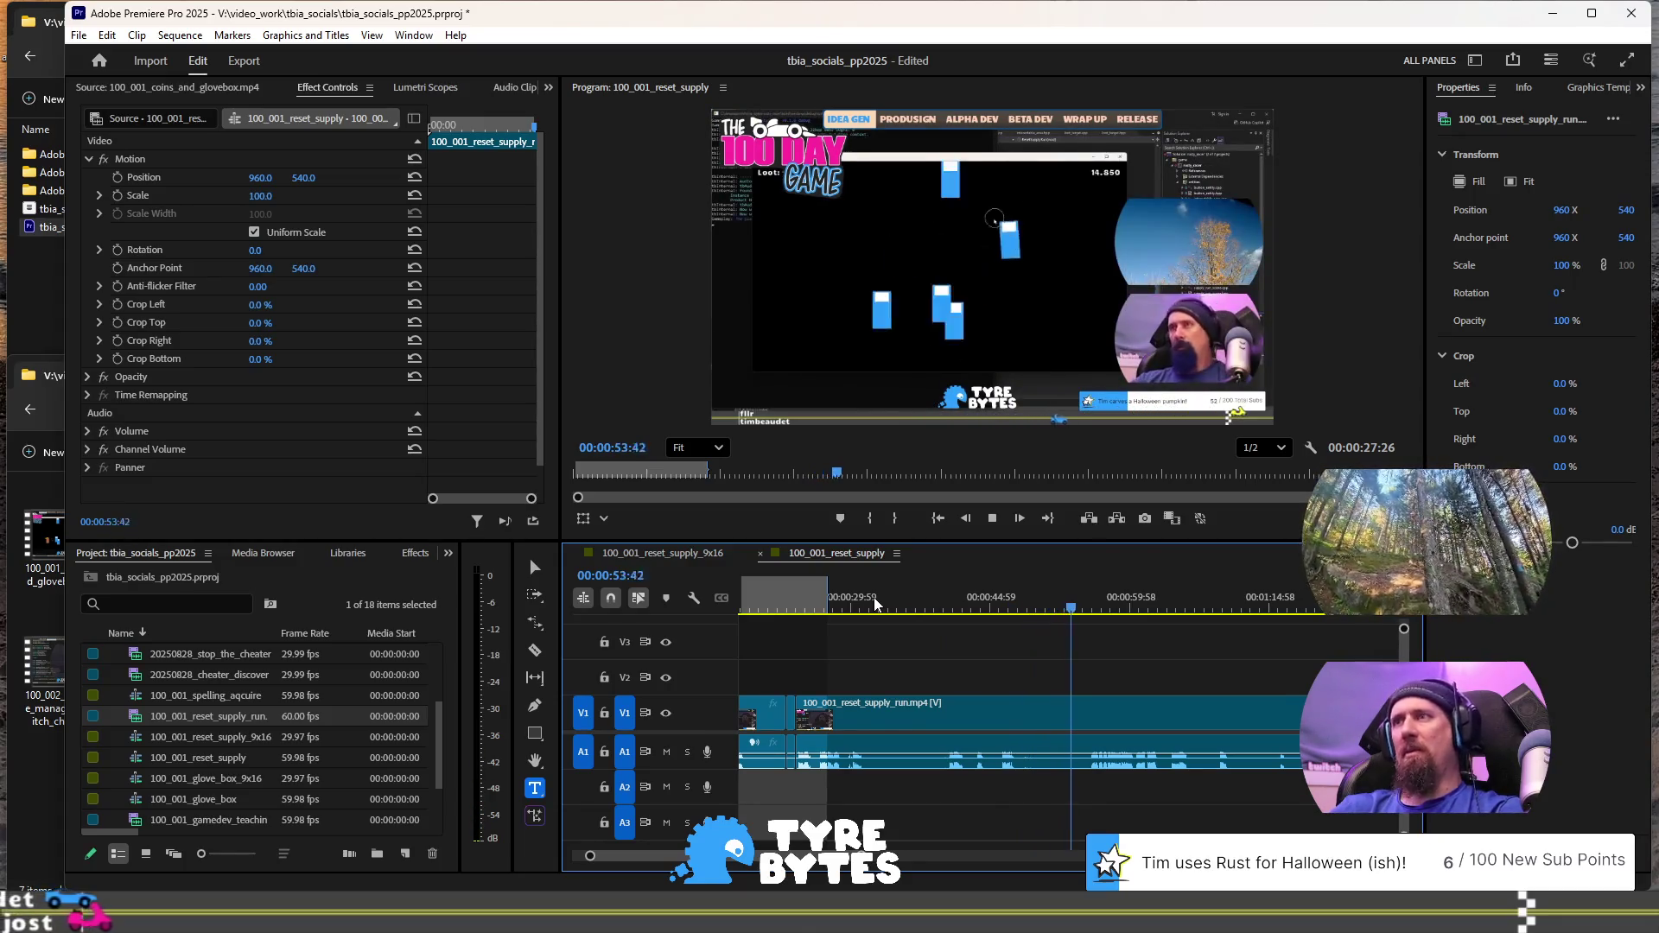
key("space")
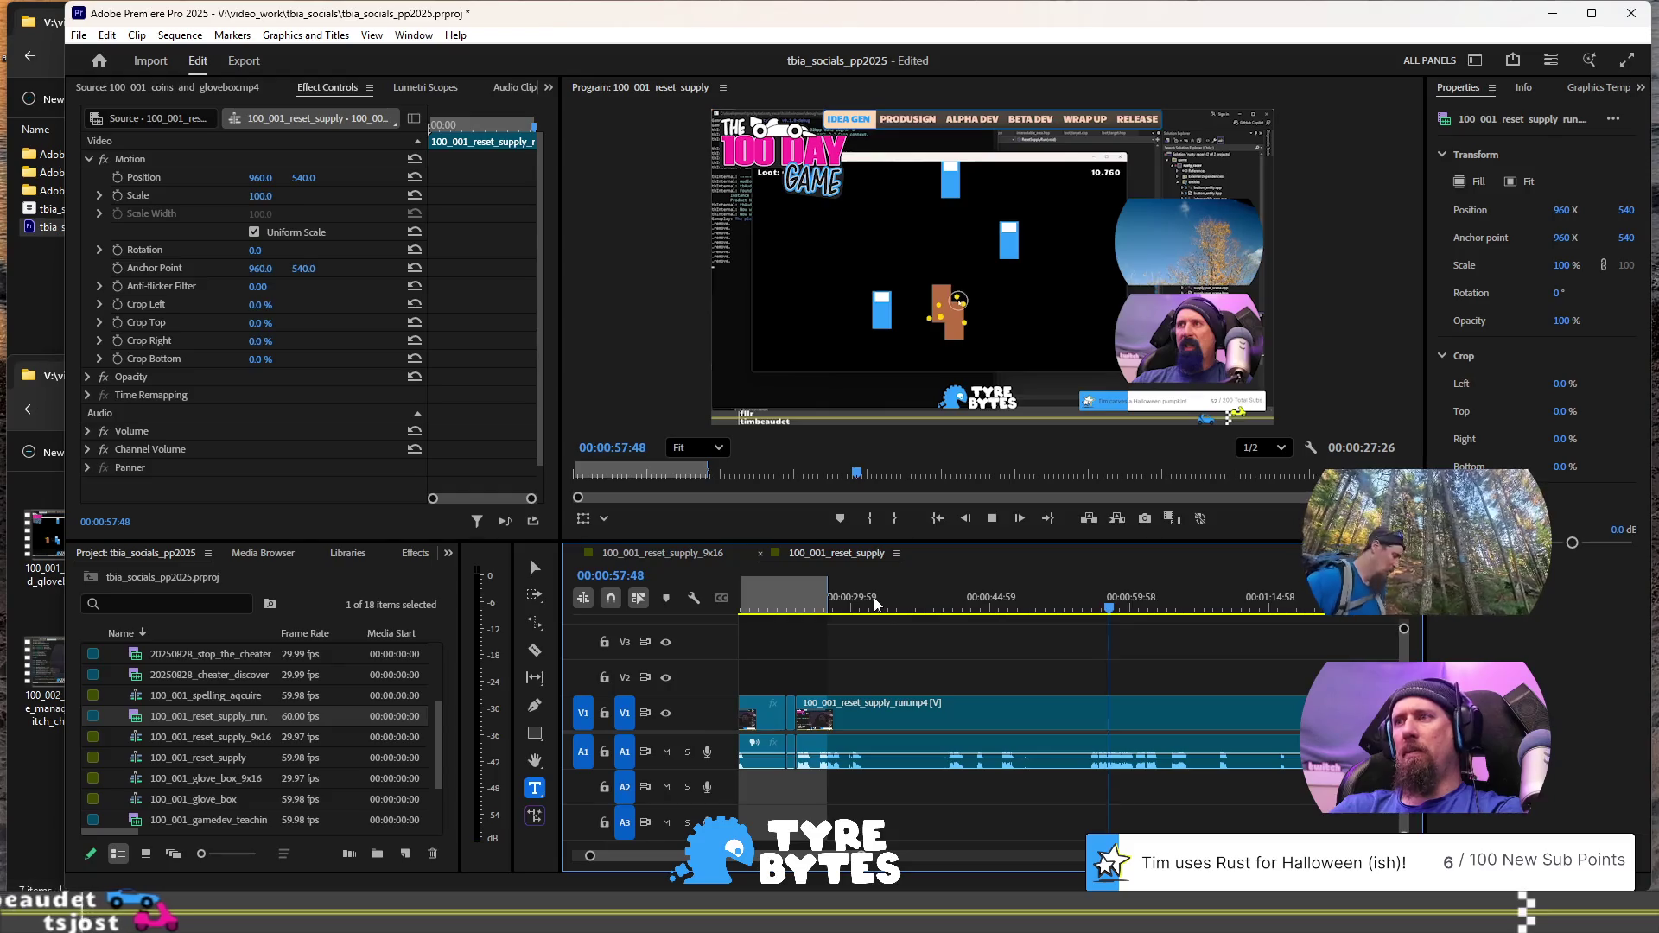
key("space")
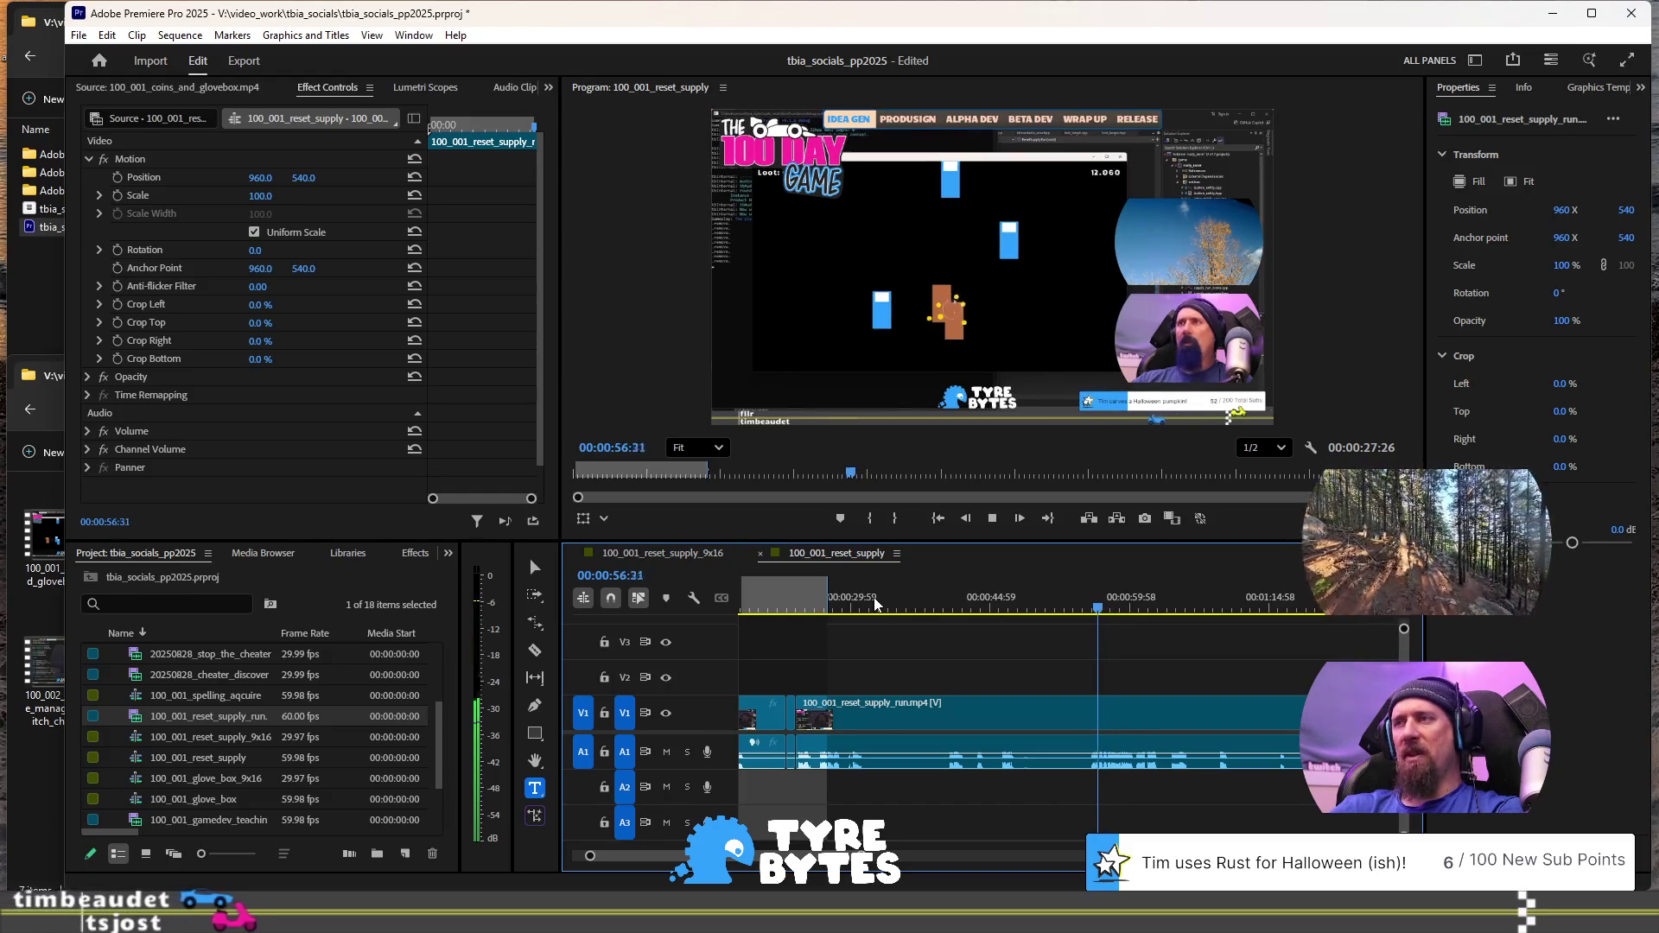
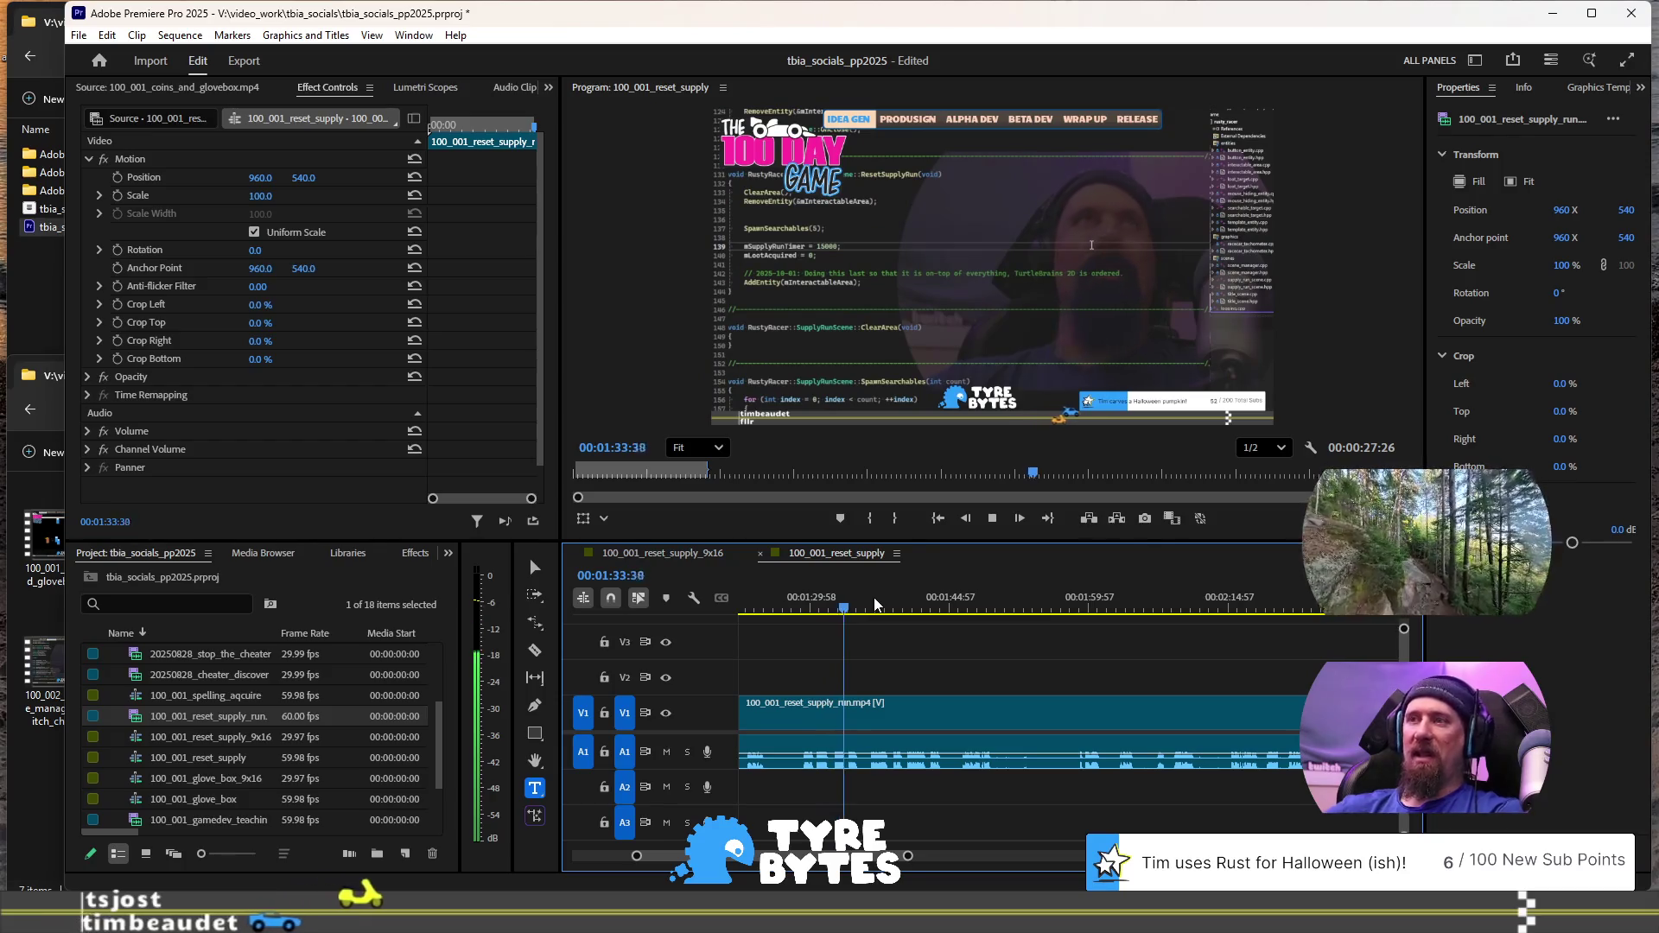
Cut the reset supply run clip at 1:35:53, then replay the sequence from its start to about 0:31
key("space")
key("ctrl+k")
key("Home")
key("space")
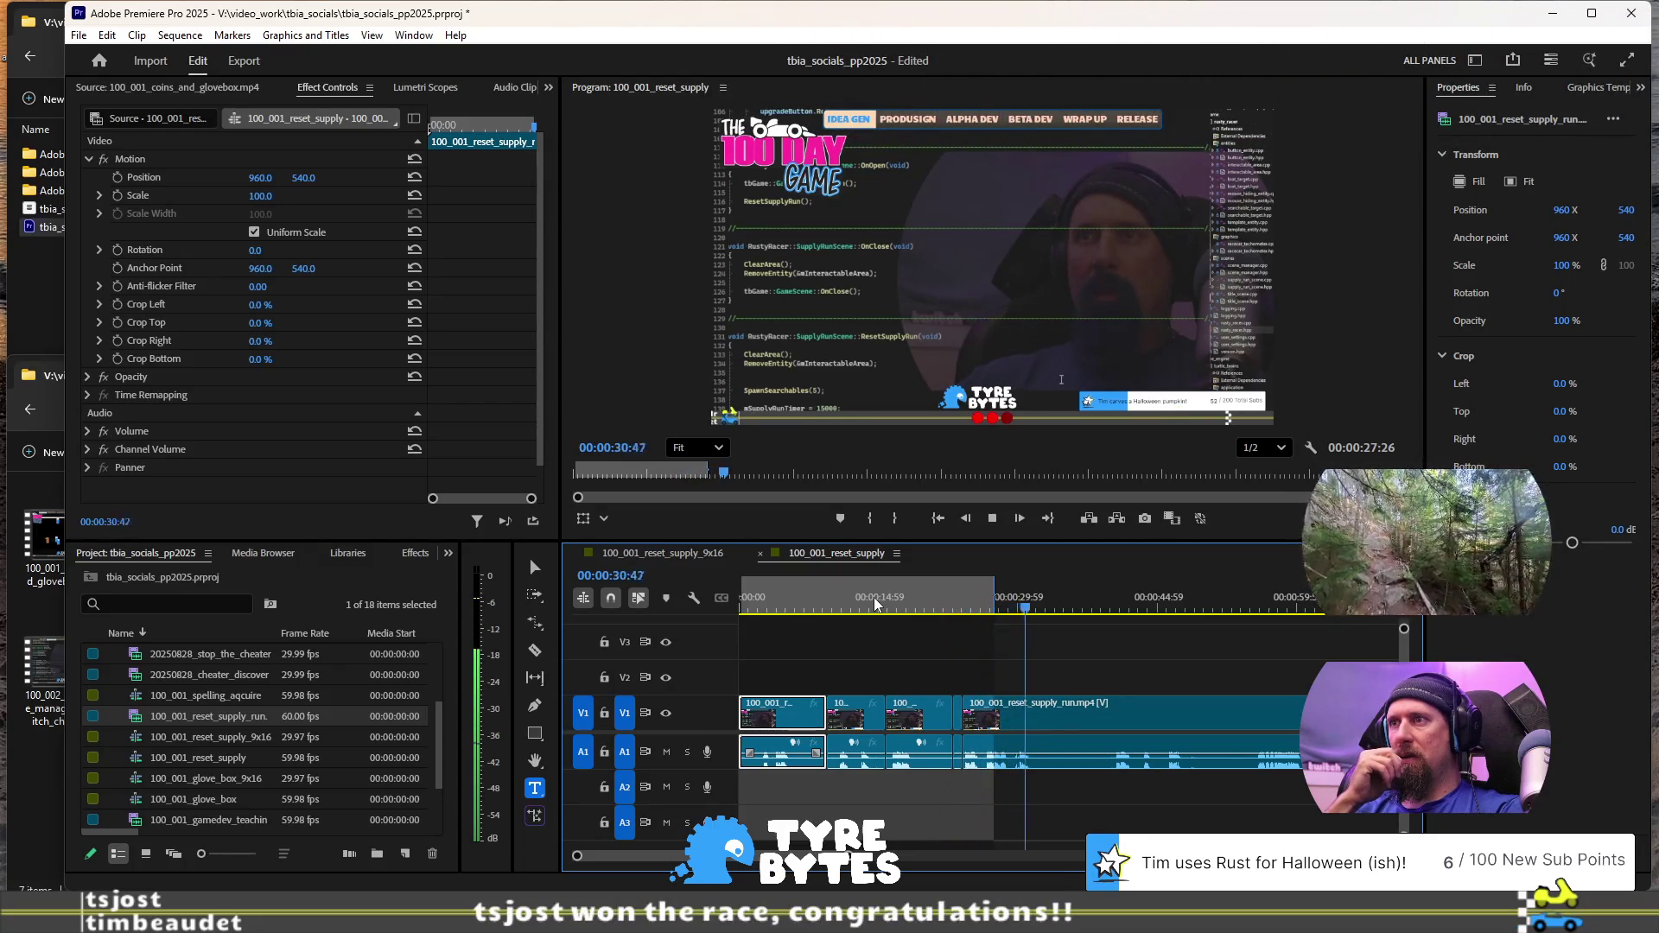
key("space")
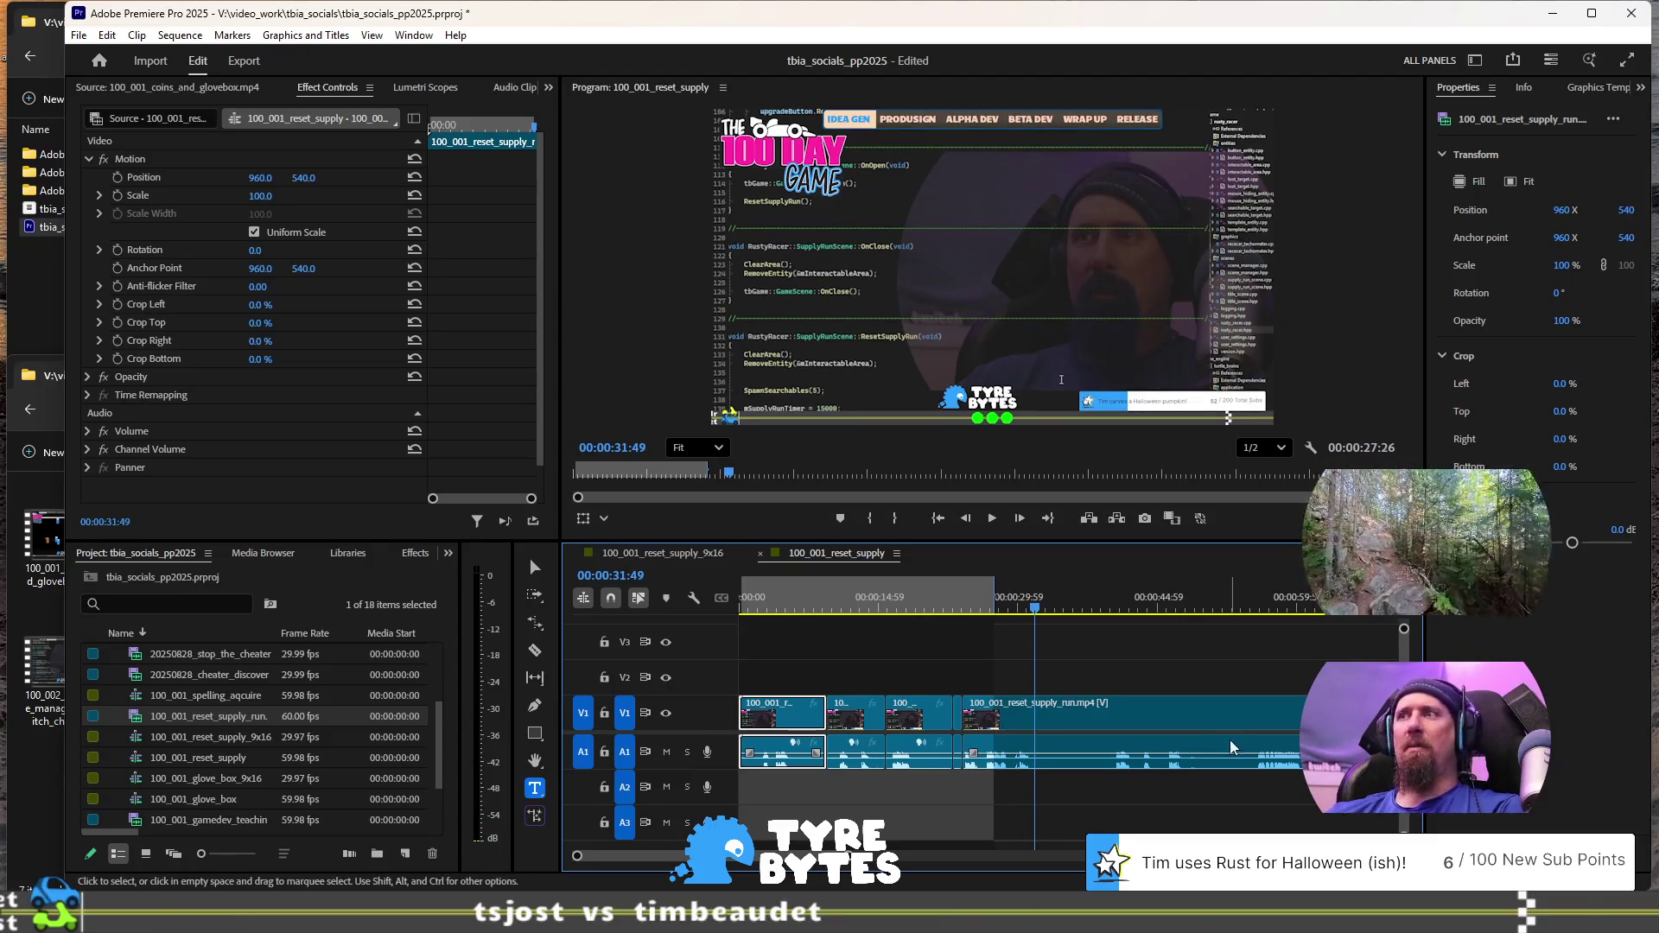
Play the sequence from about 0:56, then again from 1:06, to check the later segment
scroll(1231, 748, "down", 5, "alt")
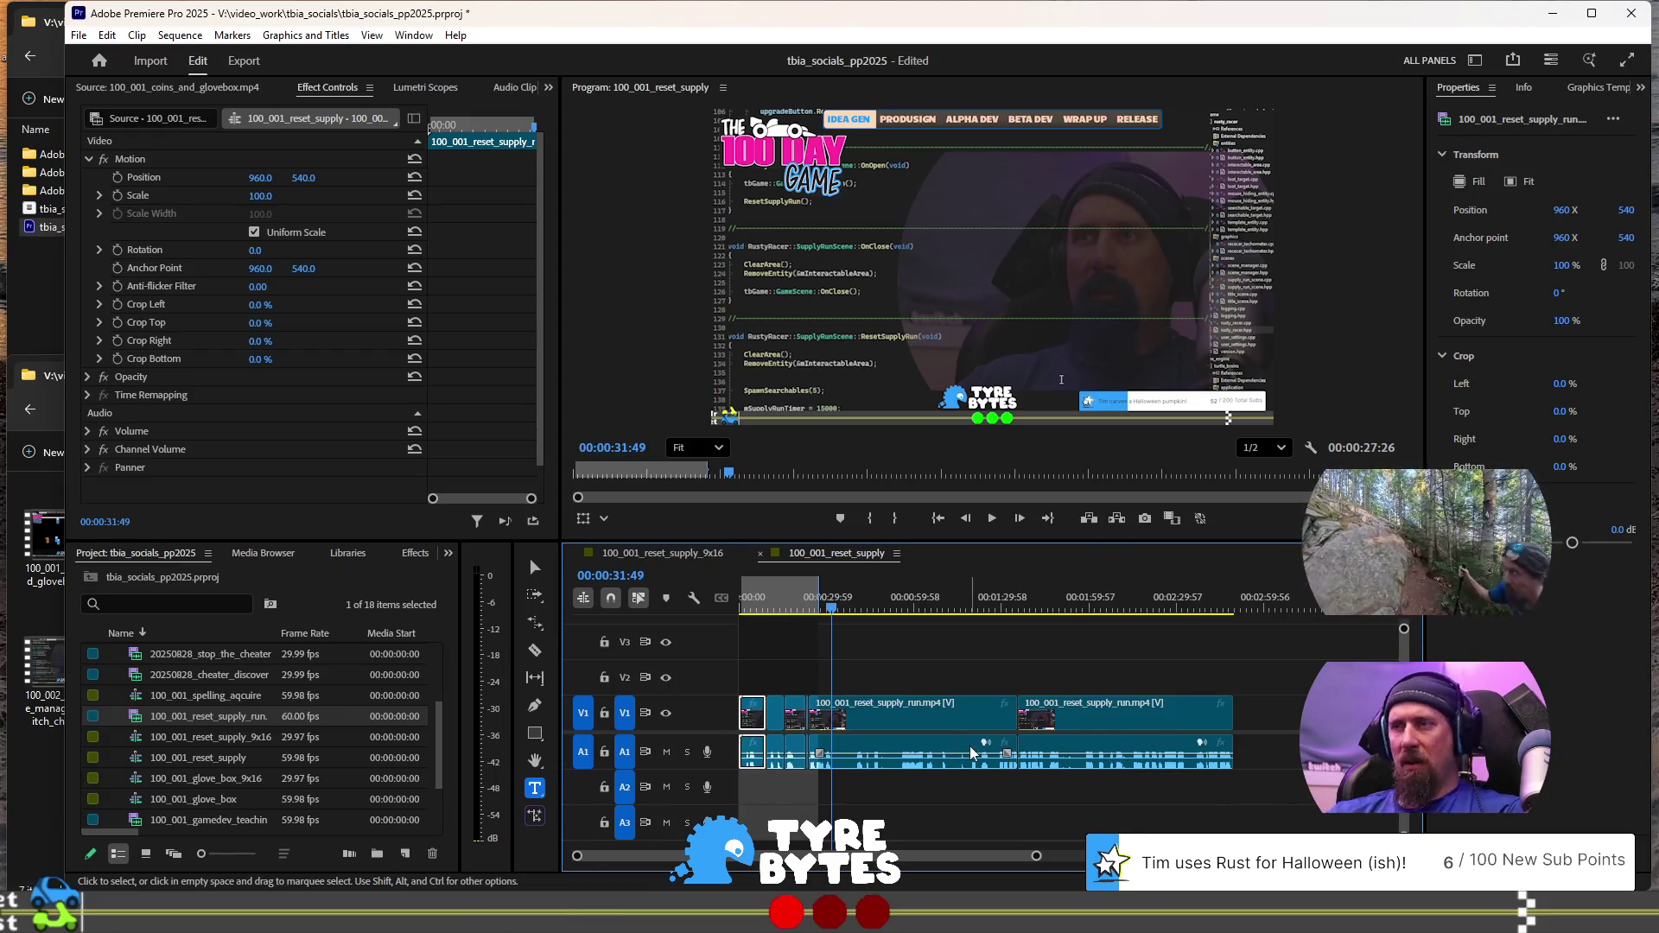
scroll(970, 745, "up", 3, "alt")
left_click(944, 600)
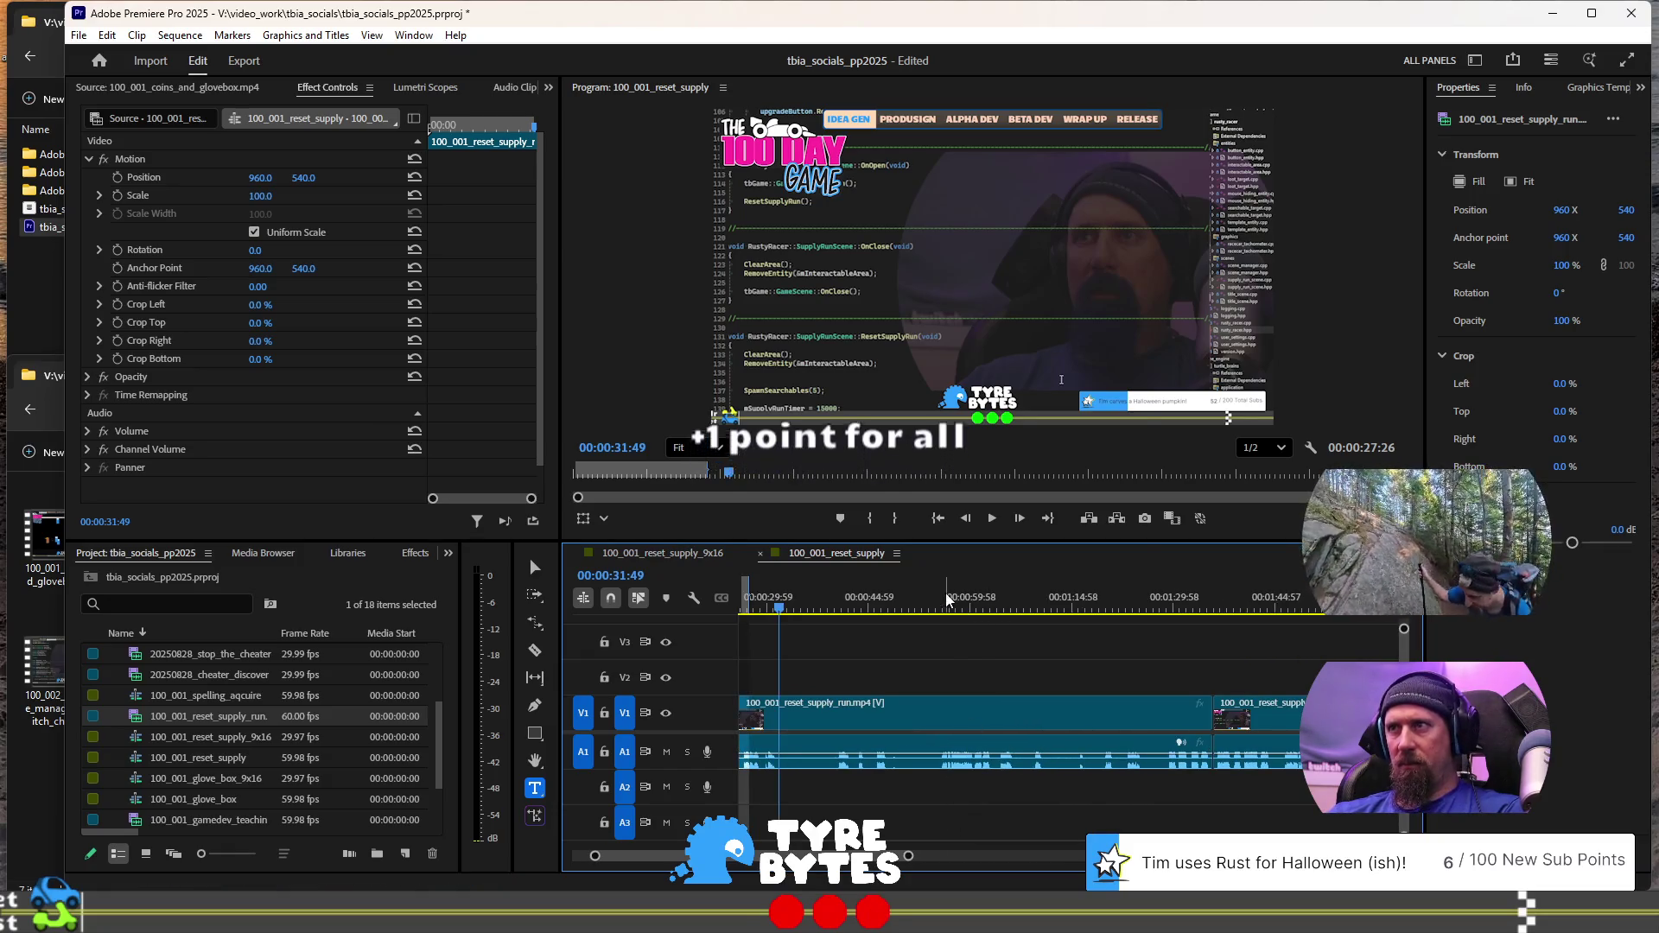
key("space")
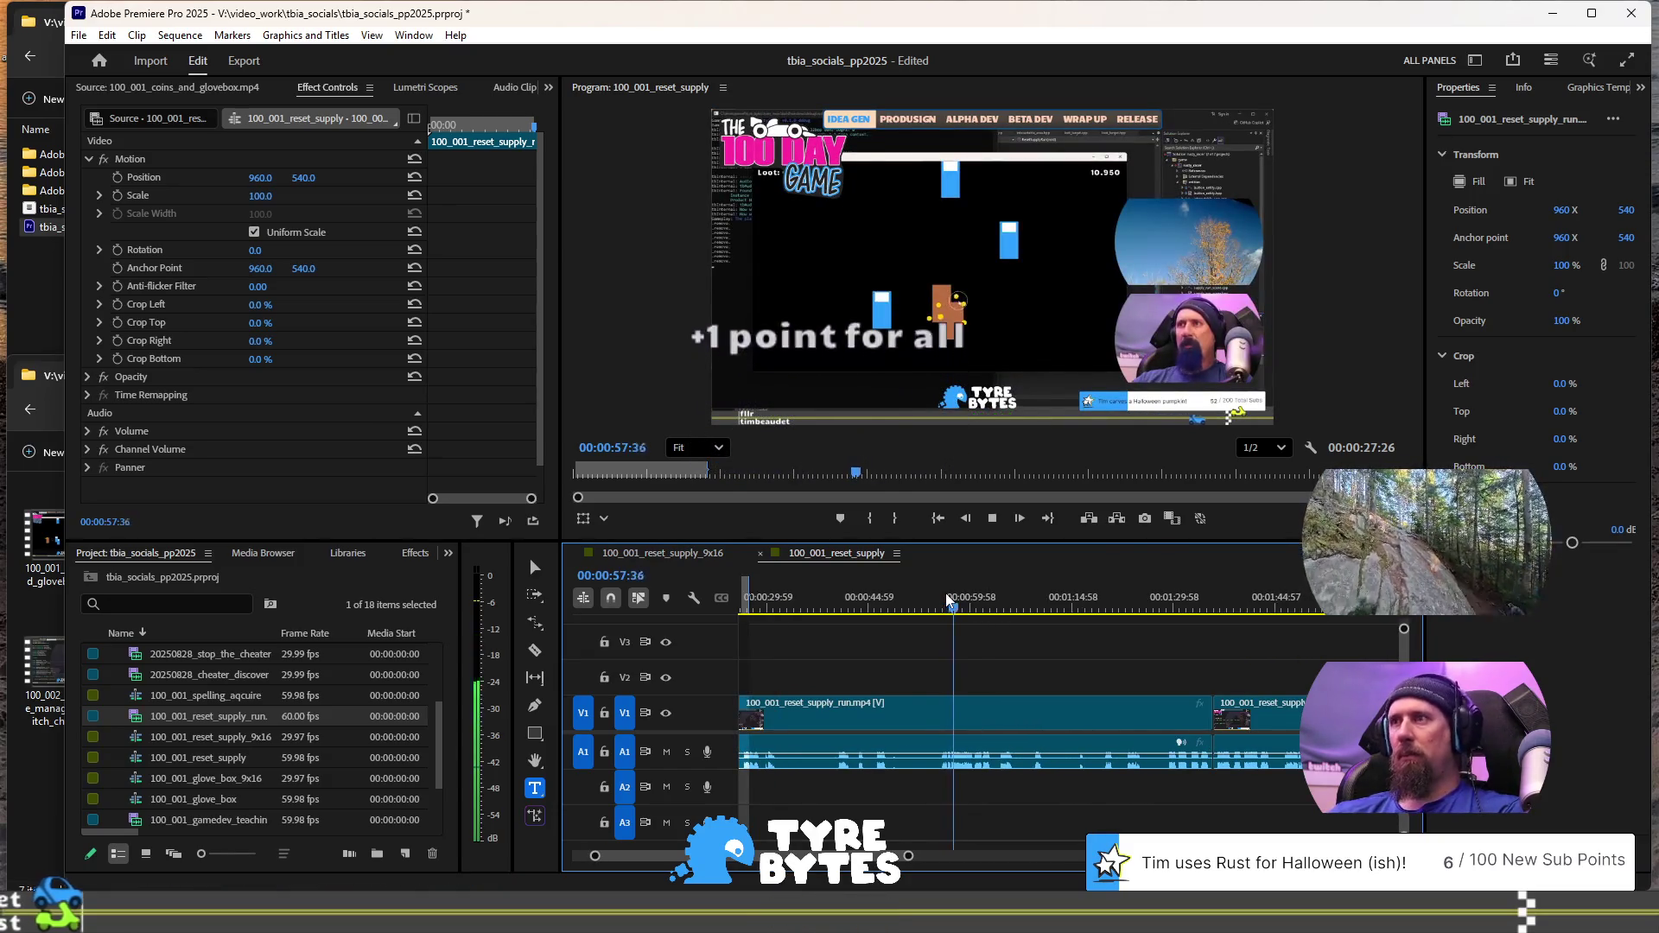
left_click(1012, 607)
key("space")
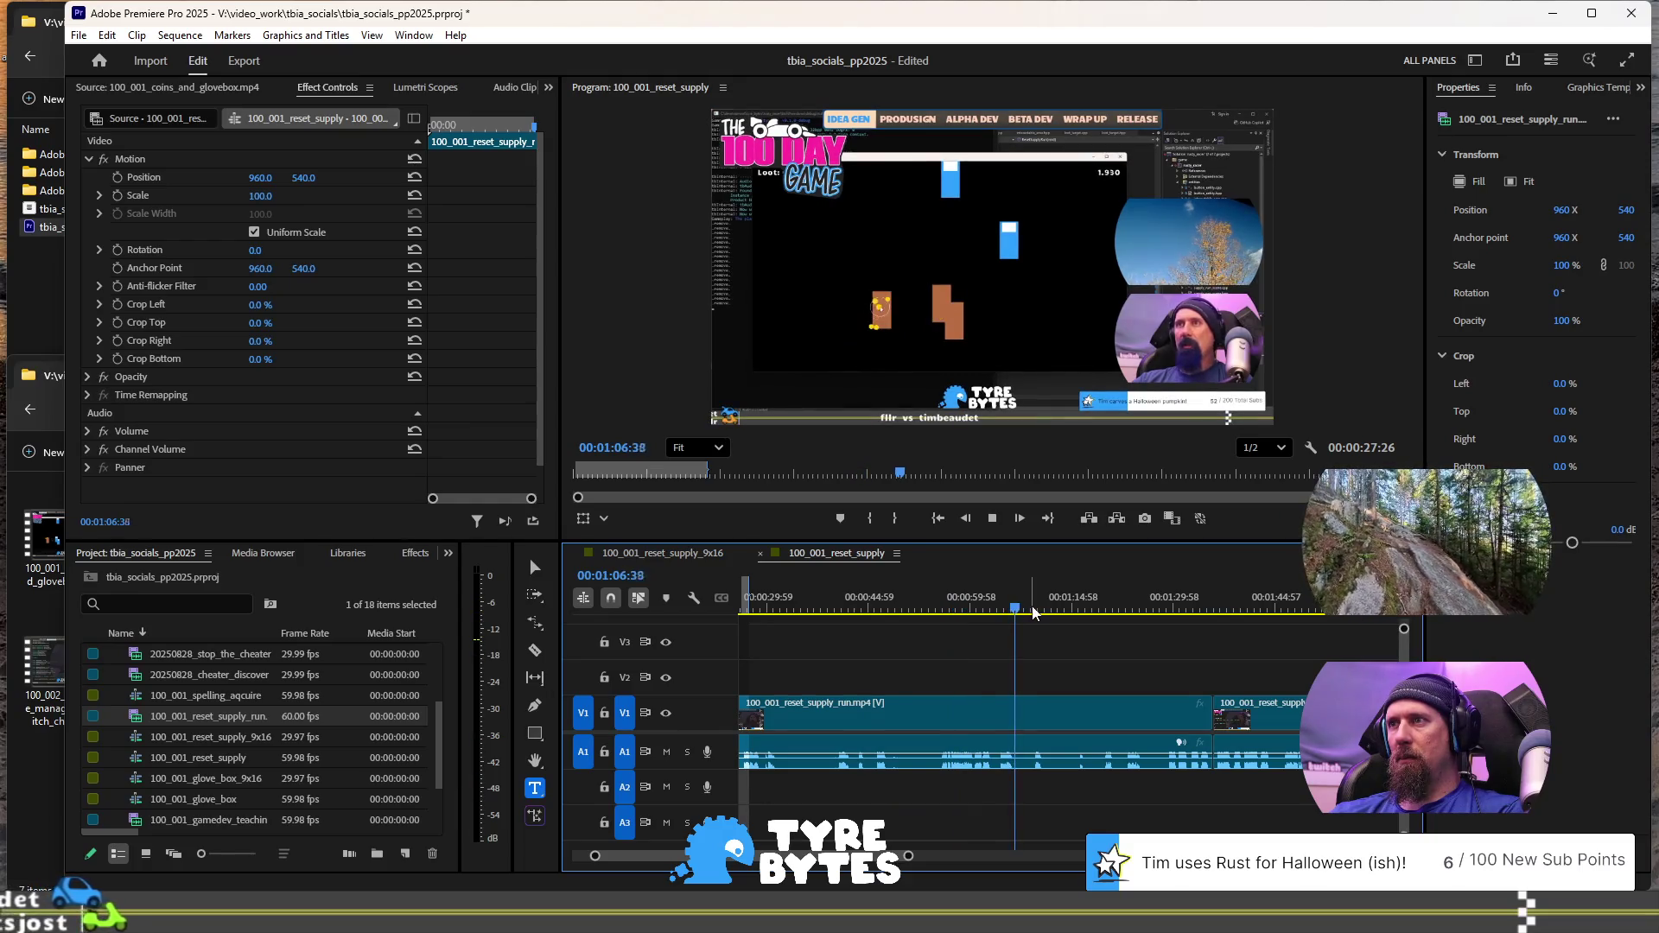